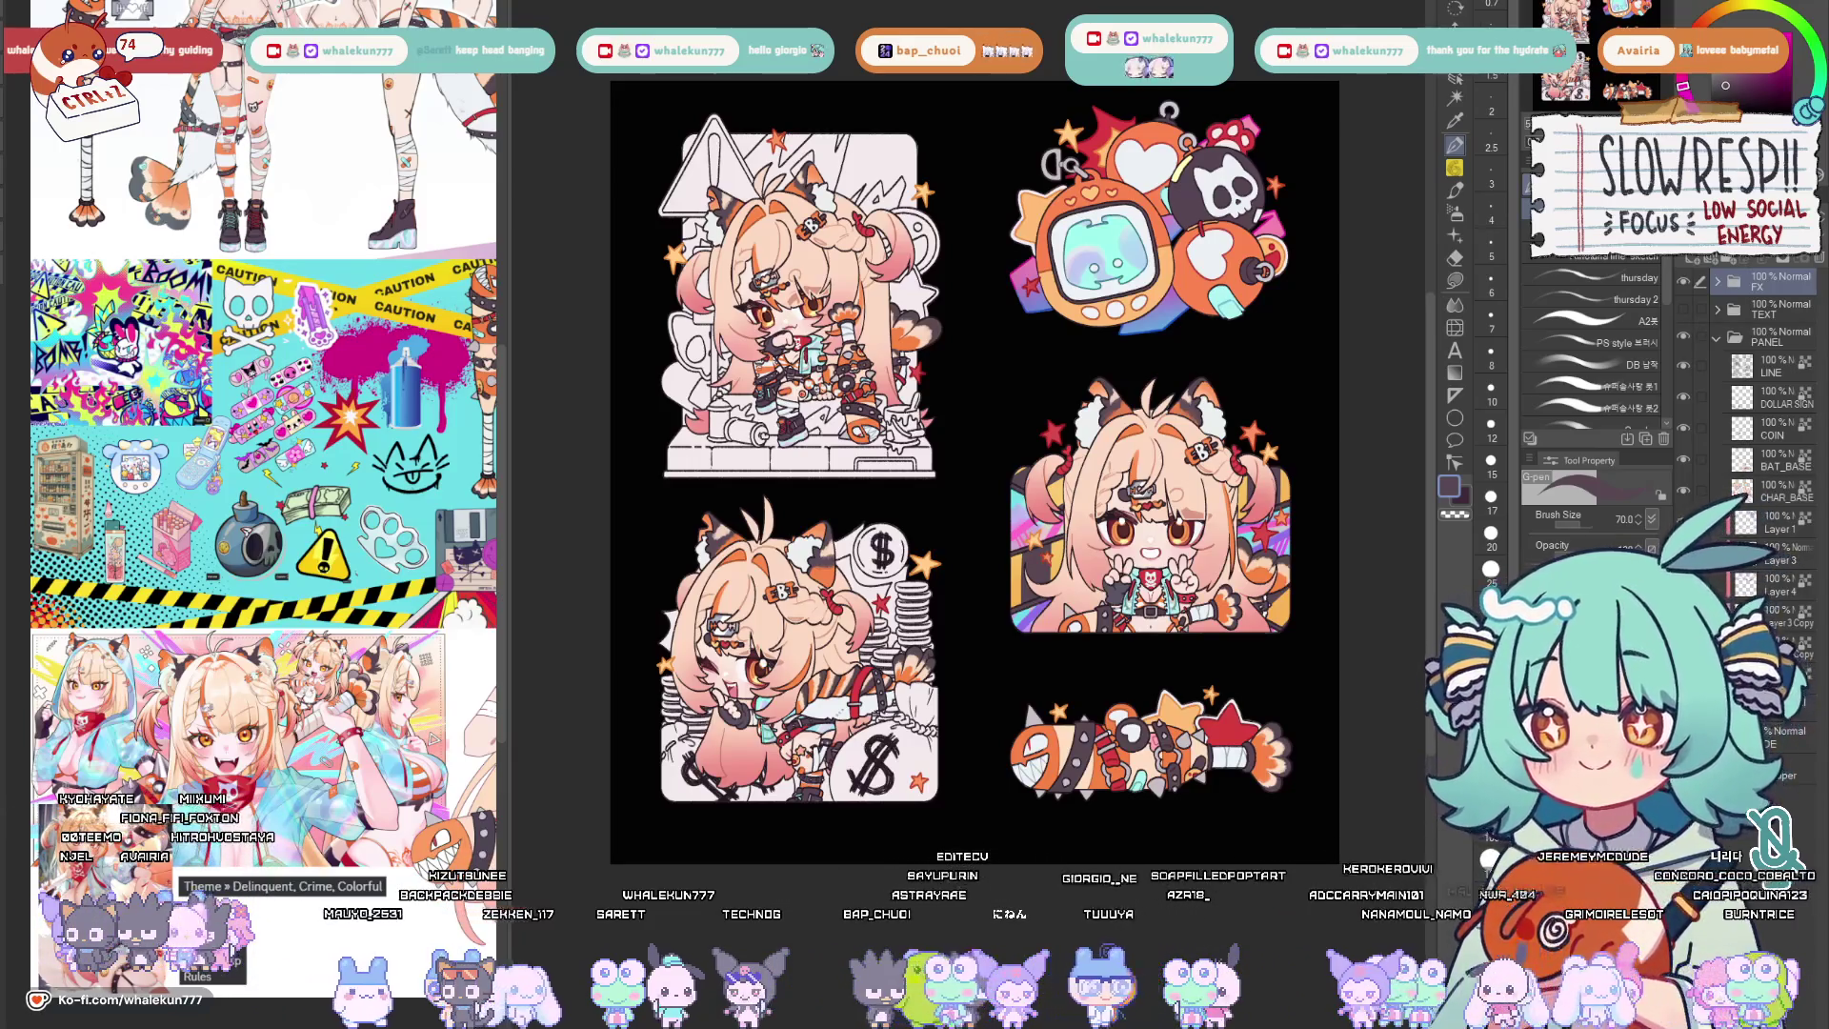
scroll(1050, 502, up, 5)
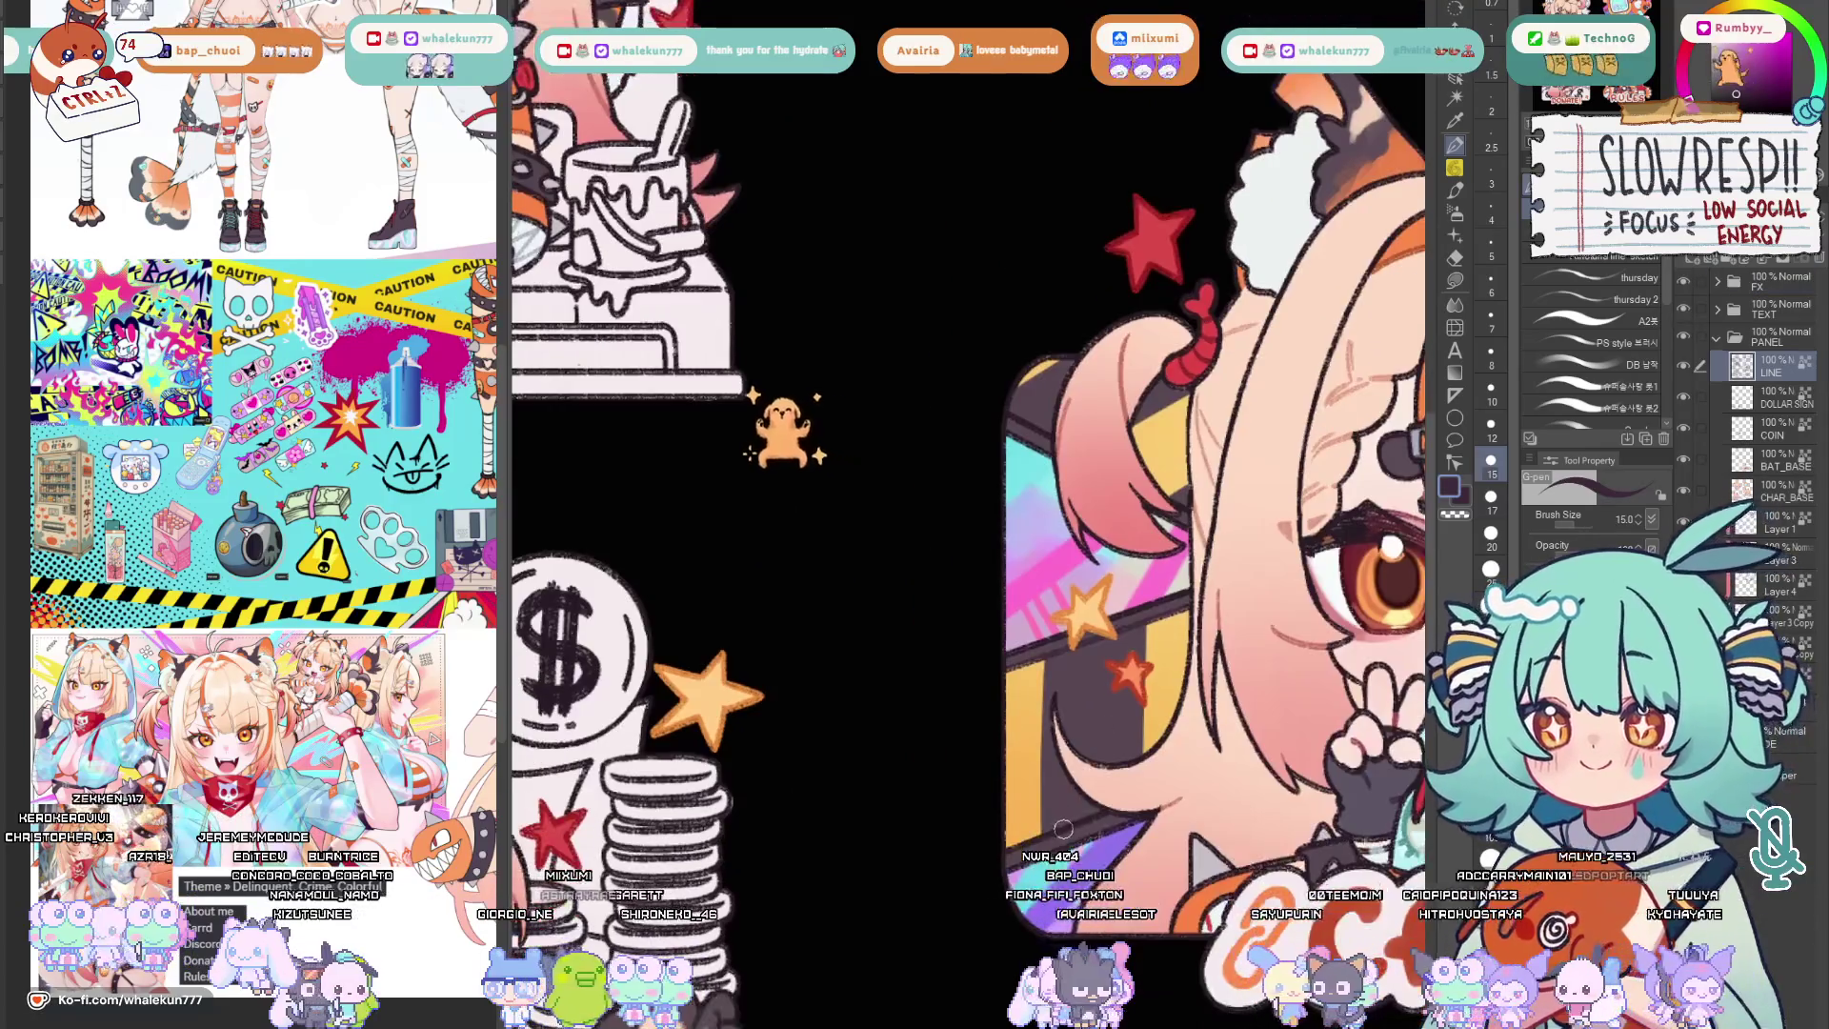
scroll(1241, 428, down, 5)
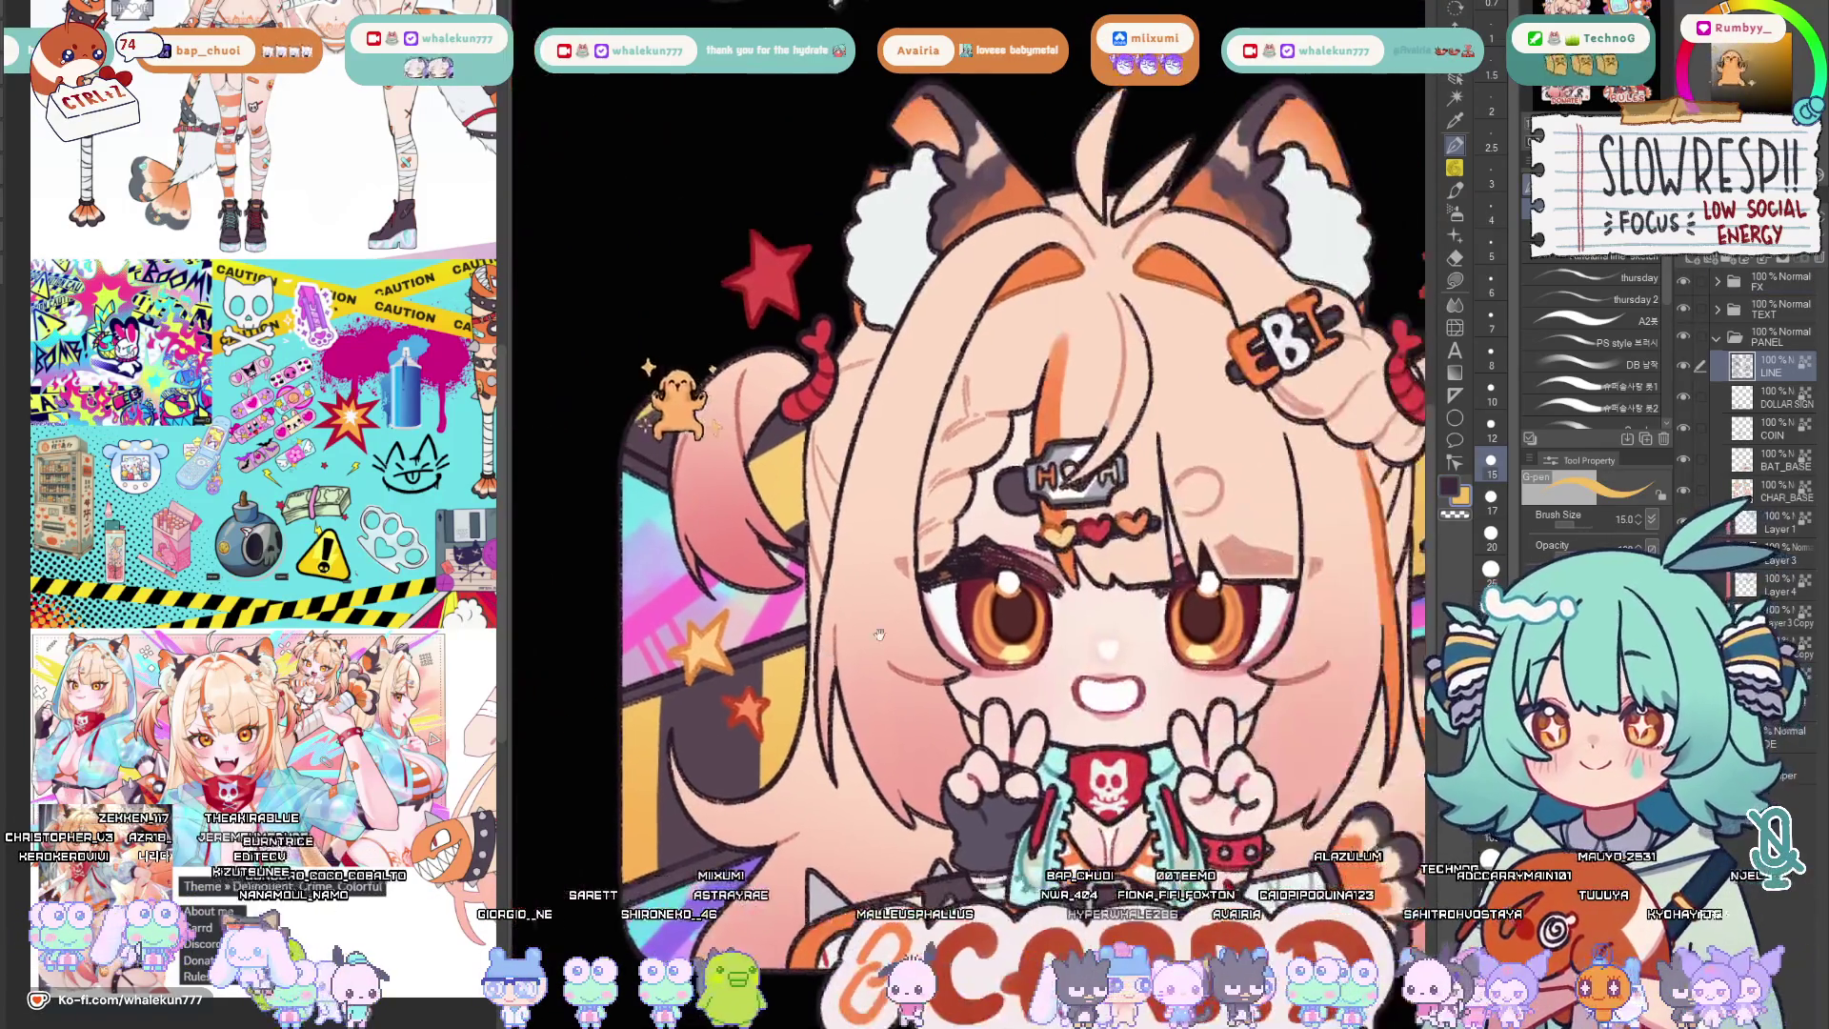
scroll(1200, 515, up, 1)
scroll(1158, 600, up, 2)
scroll(1105, 715, up, 2)
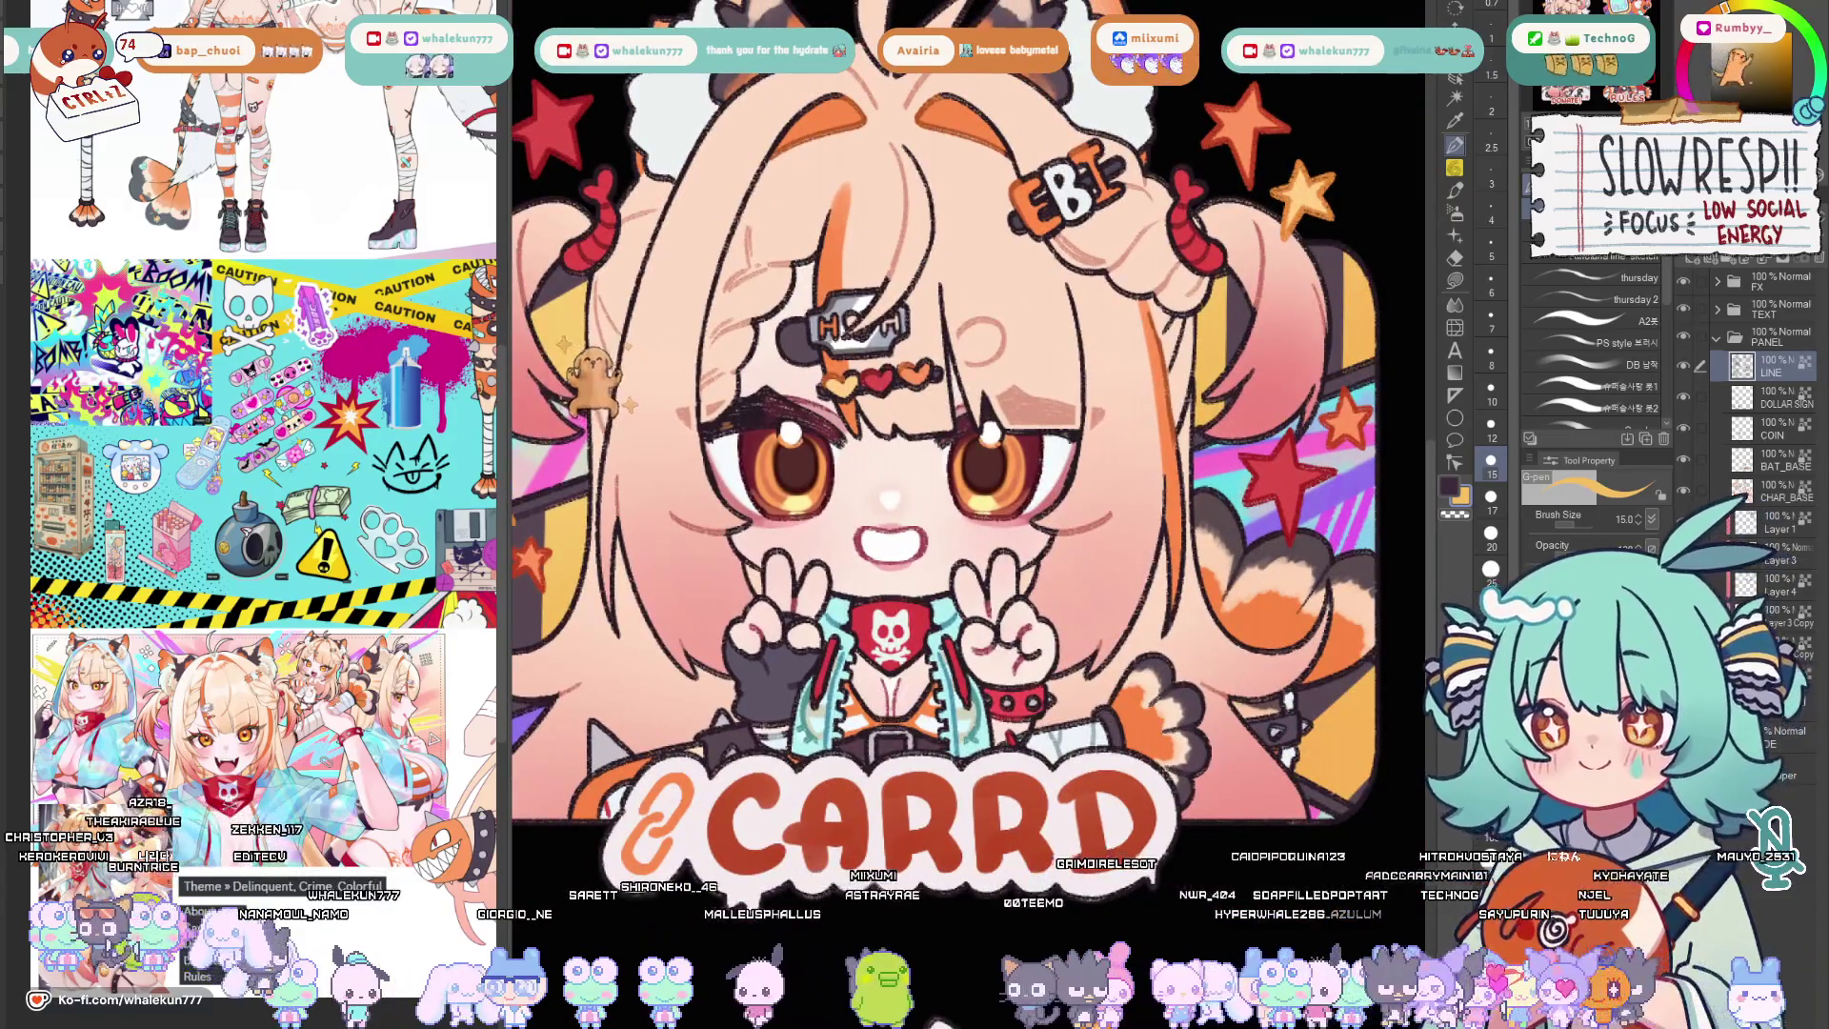
Inspect the Carrd character mirrored and centred, switching the drawing colour to orange.
key(h)
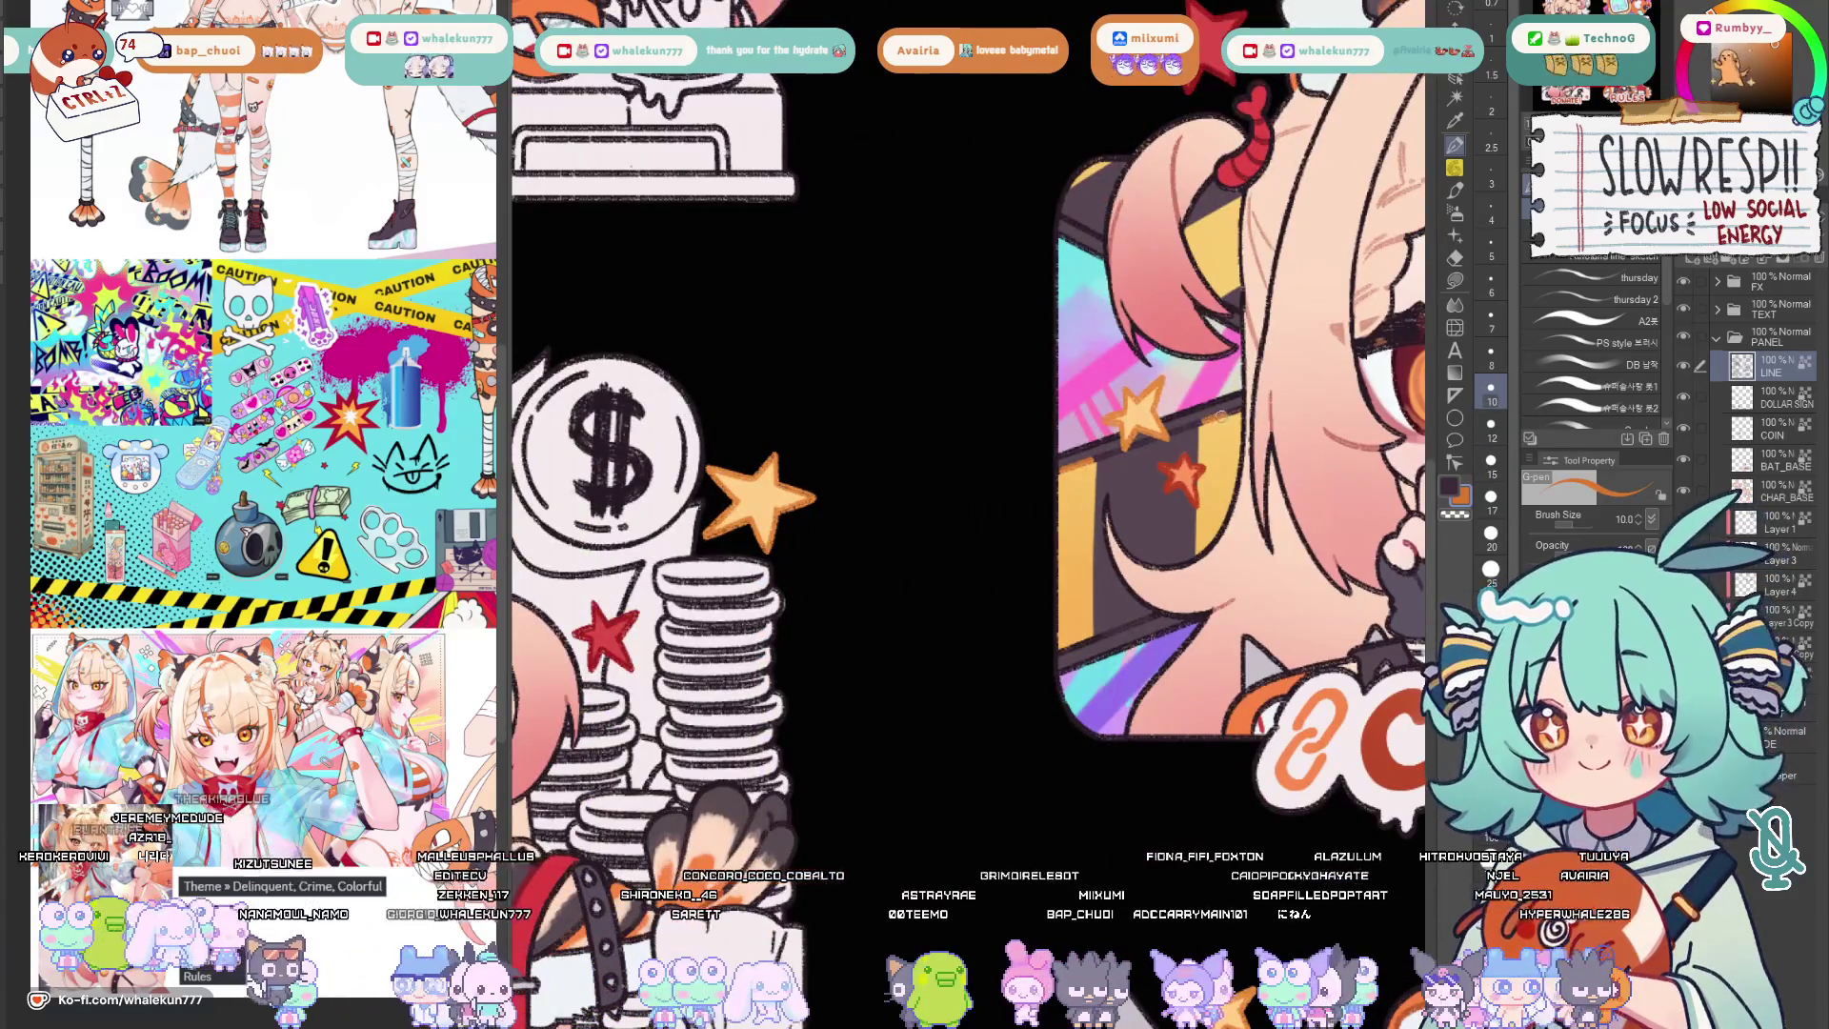
drag(1086, 640, 1027, 708)
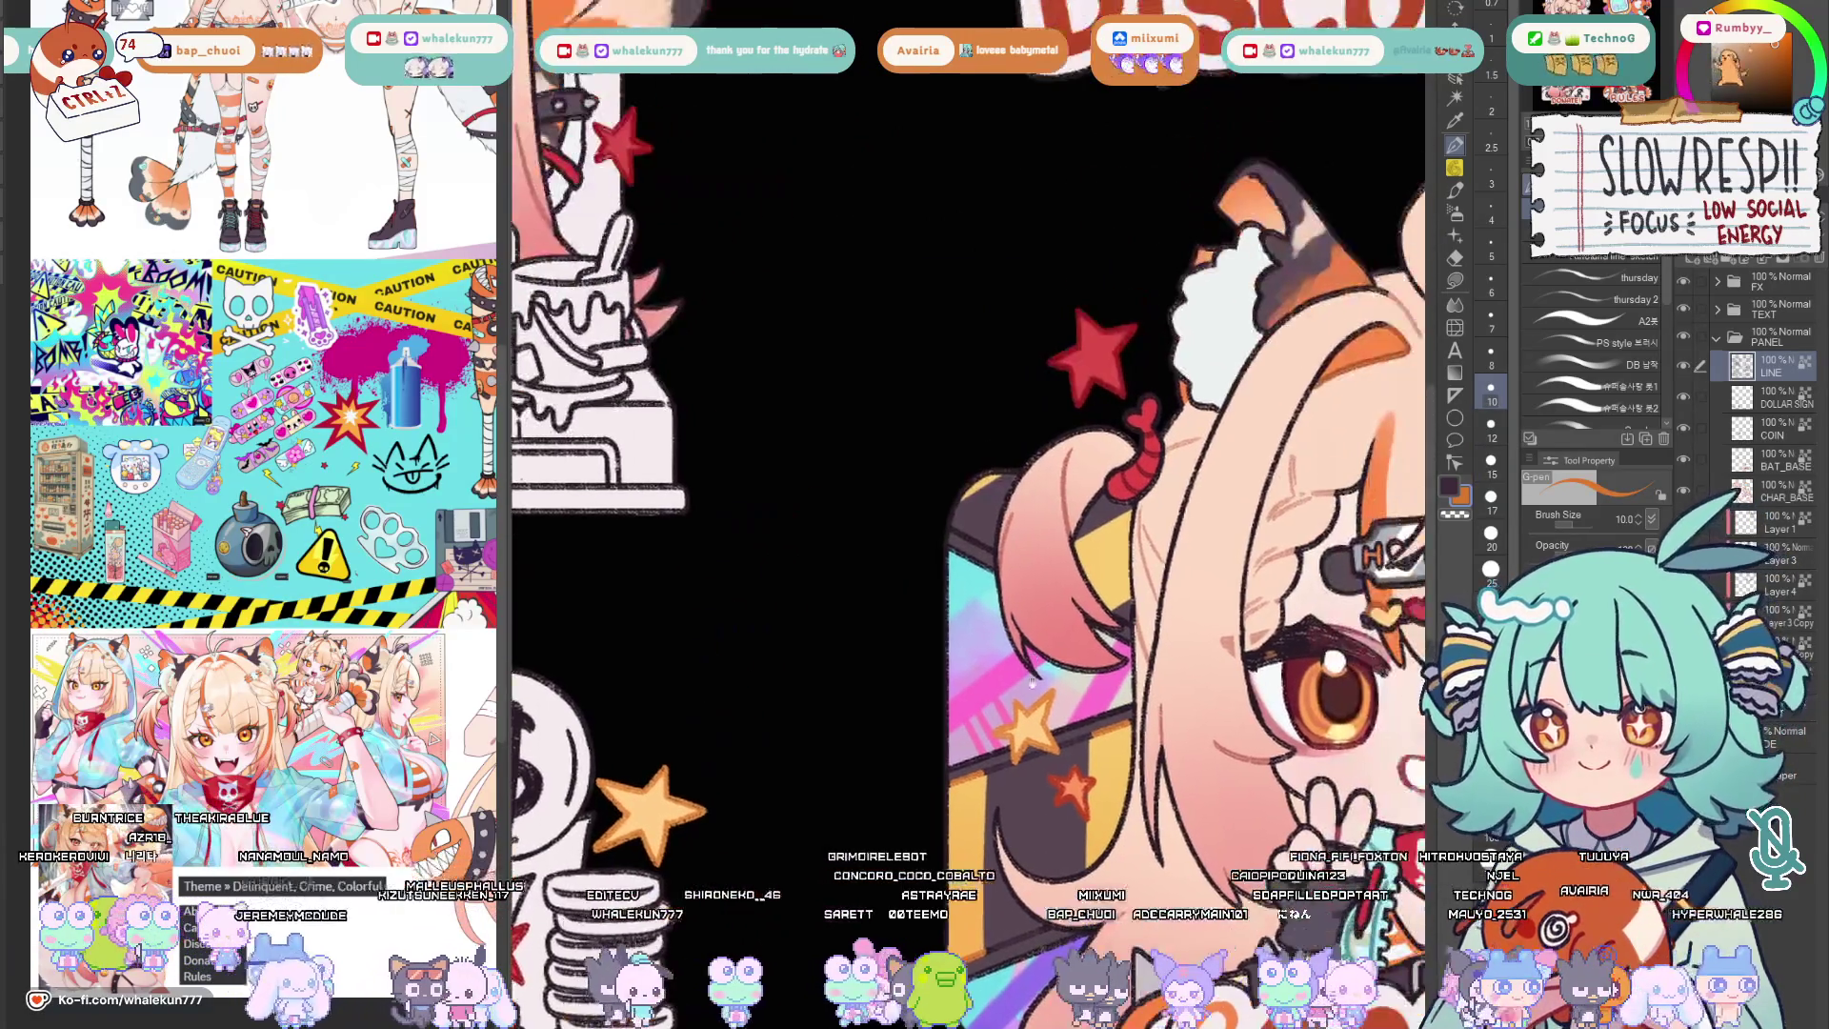
key(ctrl+0)
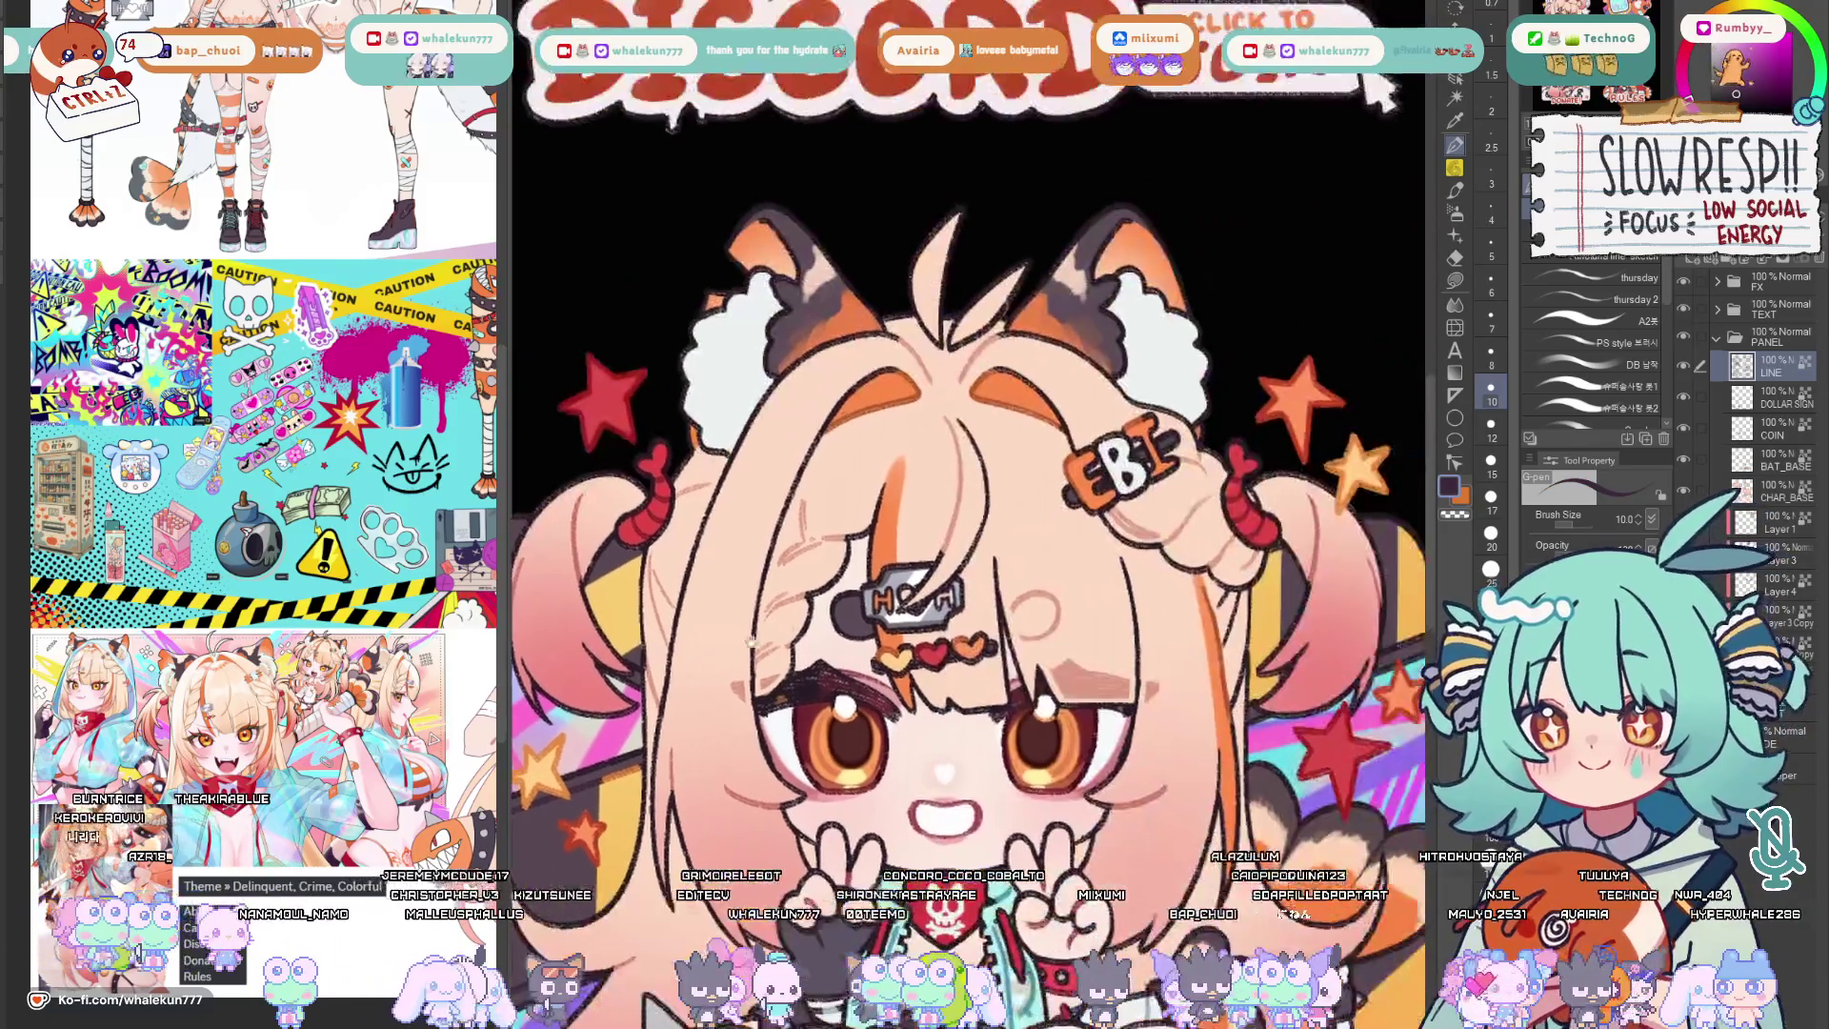
scroll(1205, 567, up, 3)
key(x)
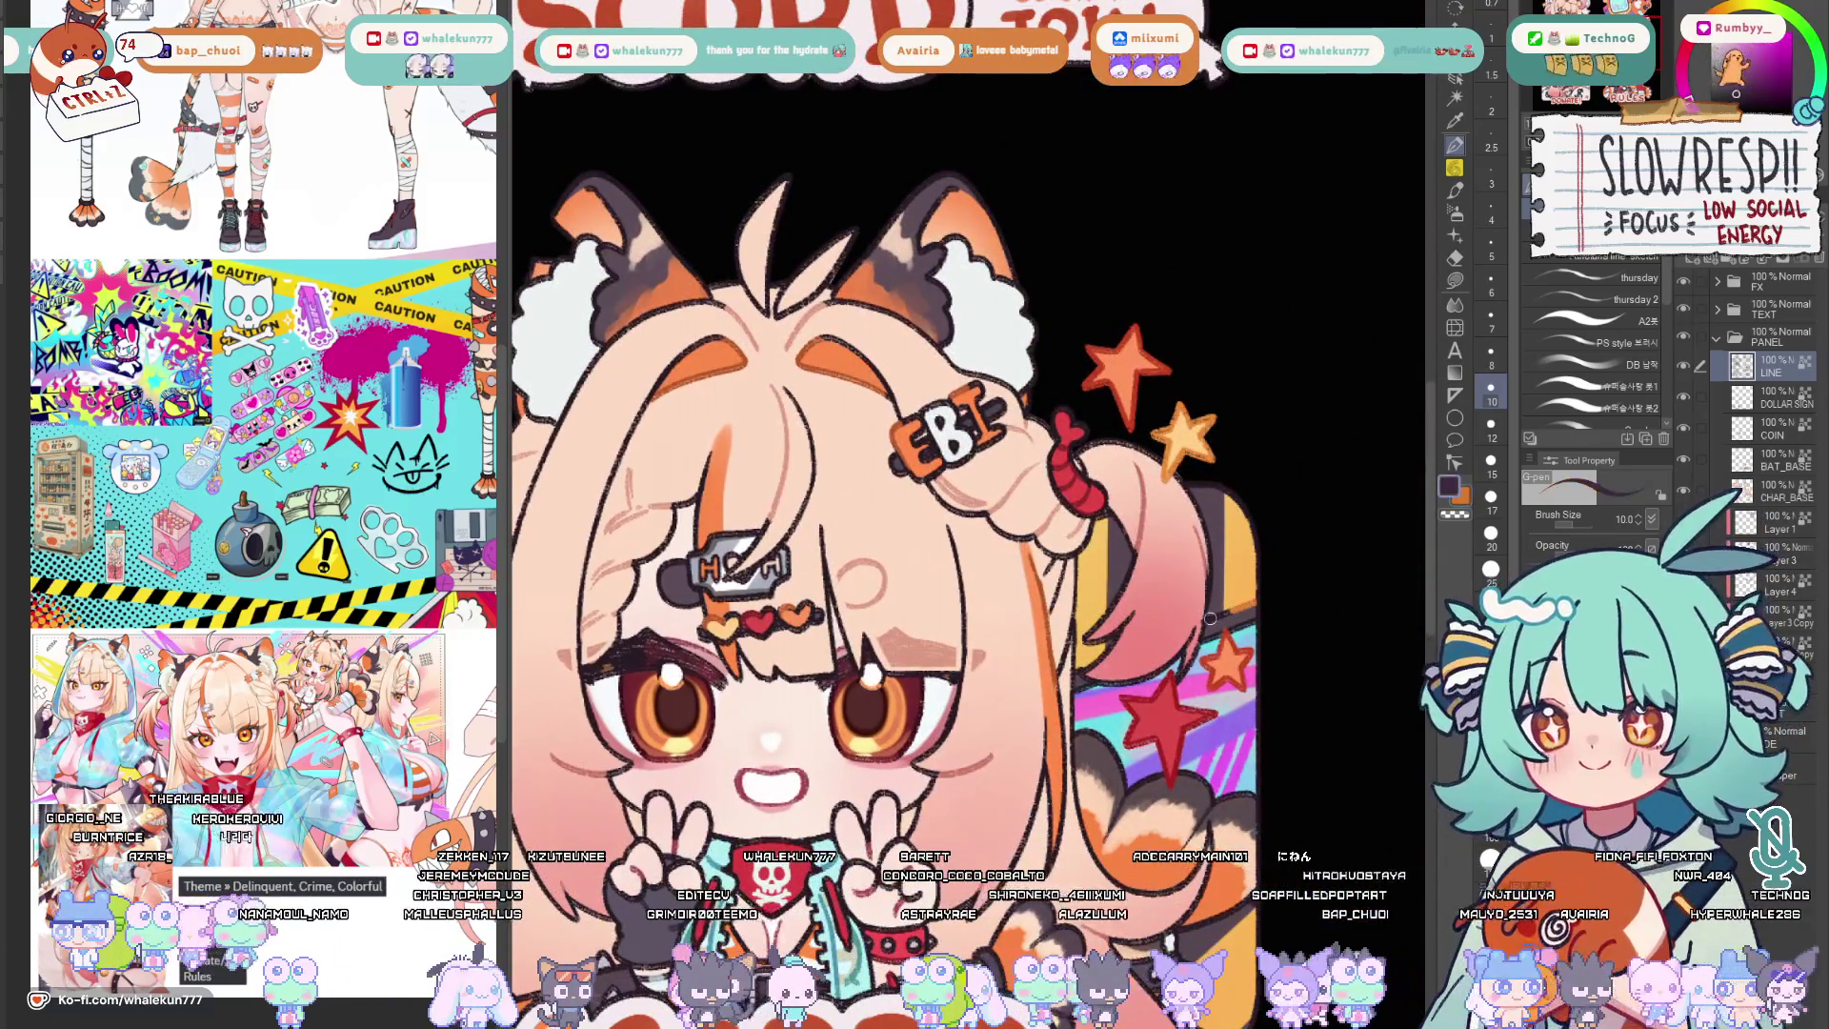
scroll(887, 472, down, 4)
scroll(886, 473, down, 1)
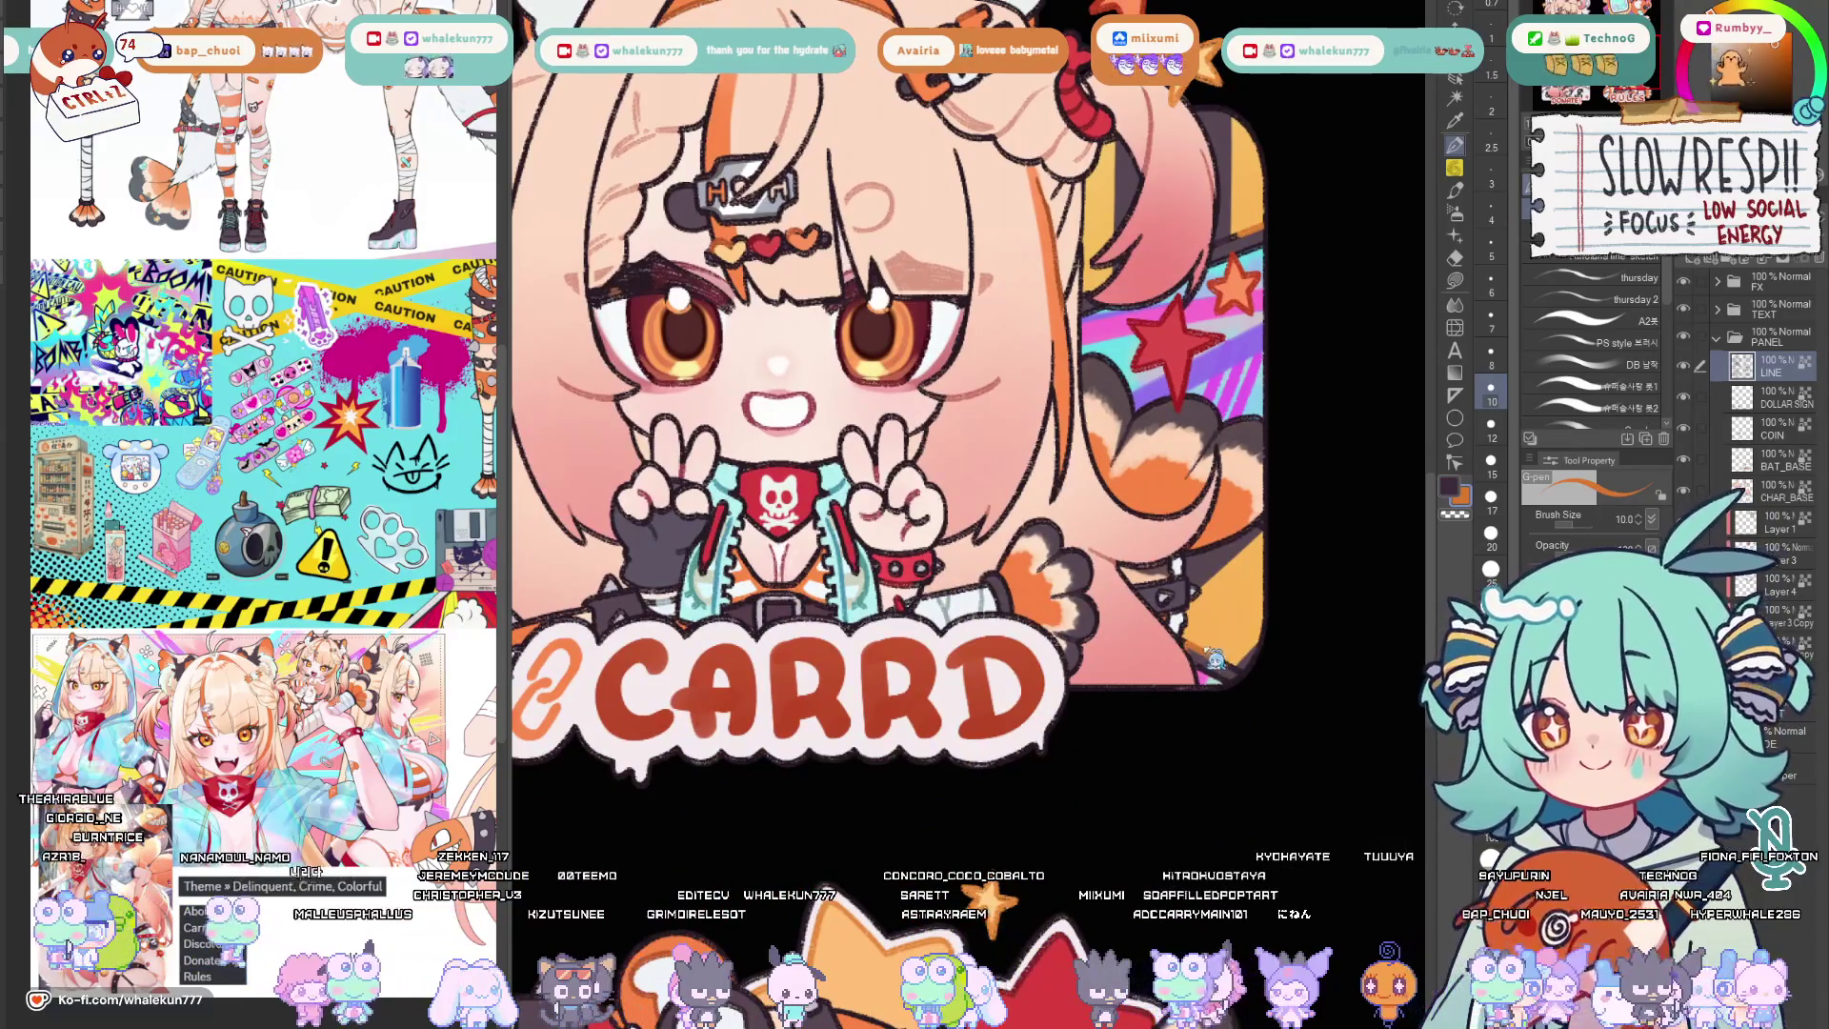
scroll(1238, 670, down, 1)
scroll(1238, 670, down, 2)
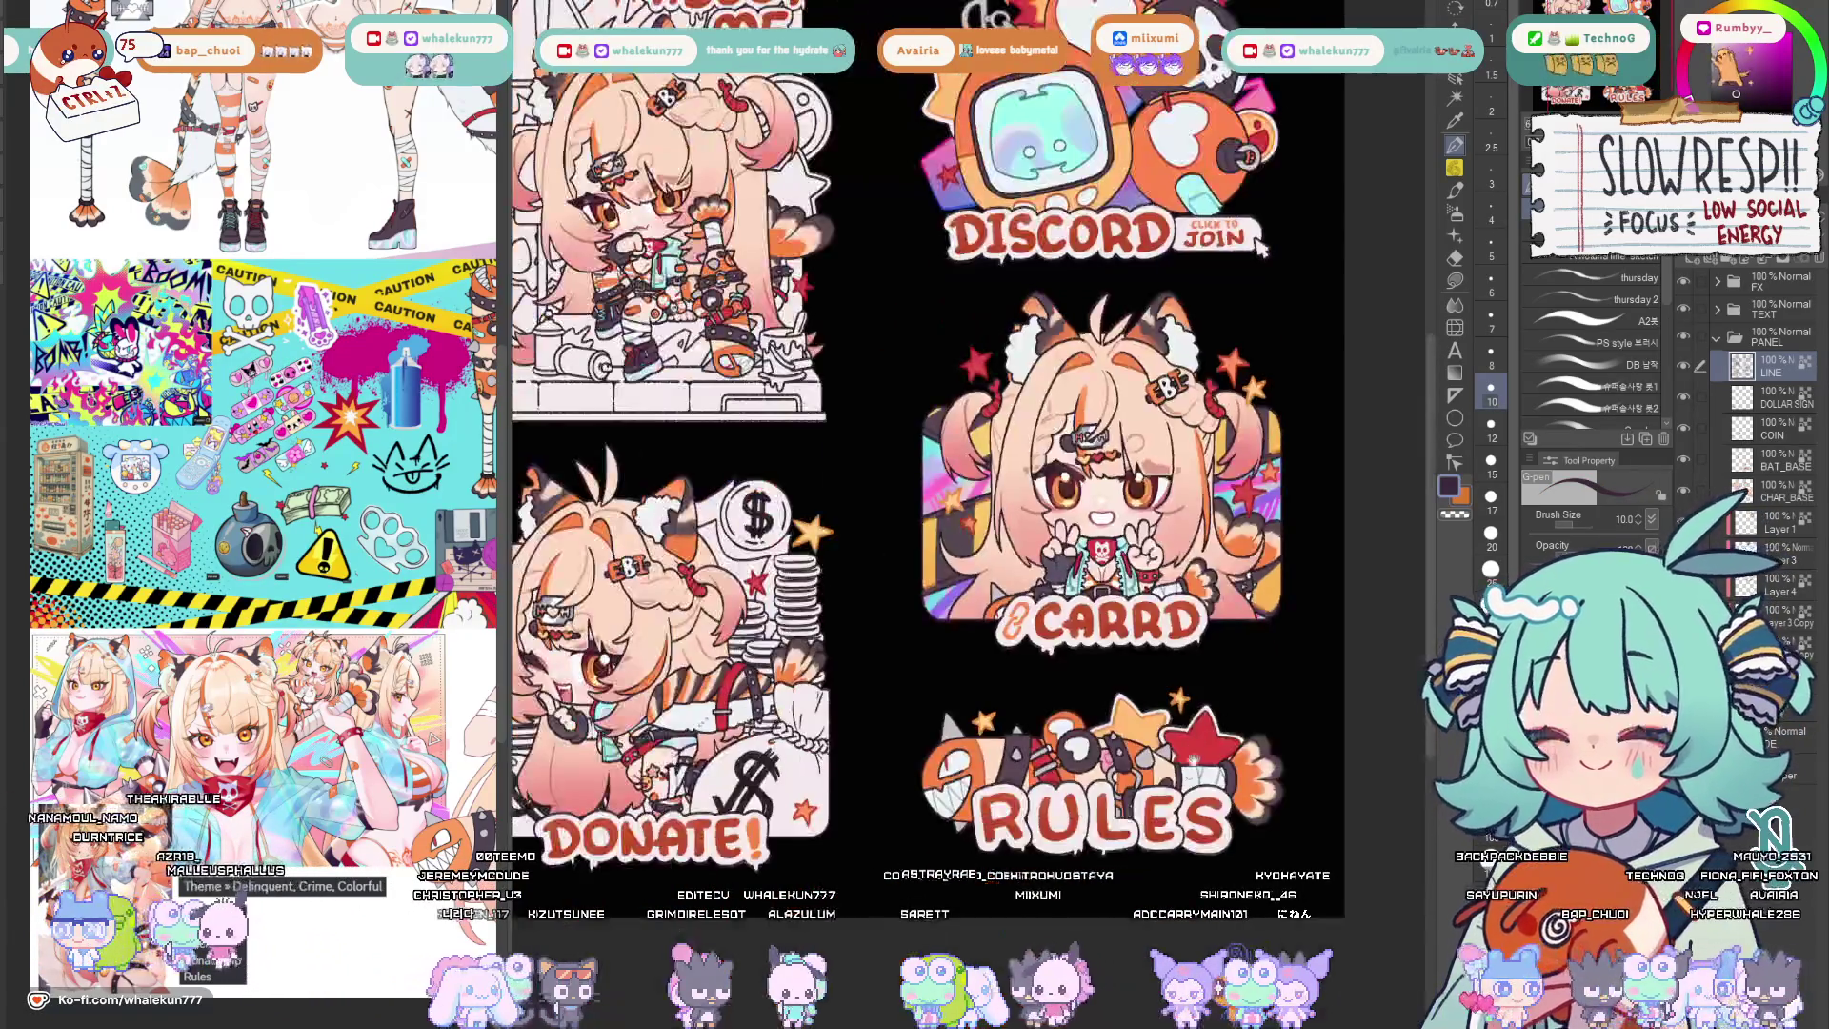
scroll(1238, 669, down, 1)
key(h)
key(h)
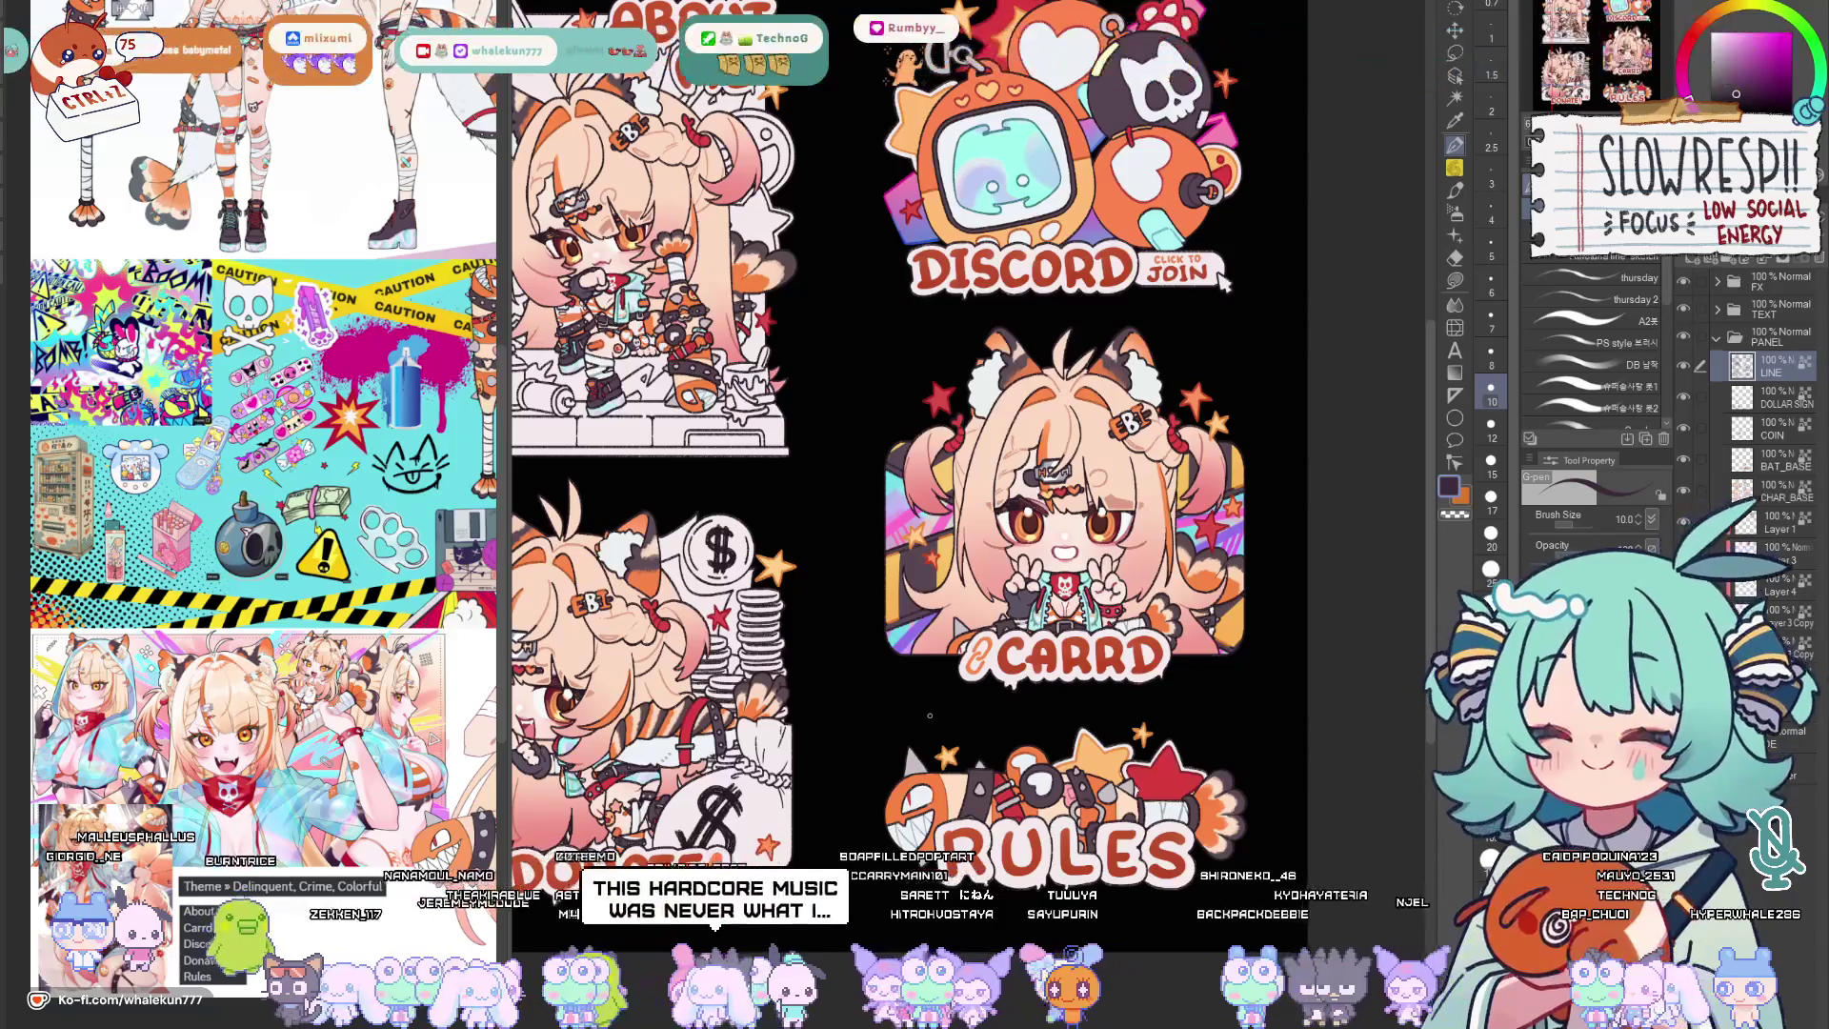
drag(929, 714, 942, 758)
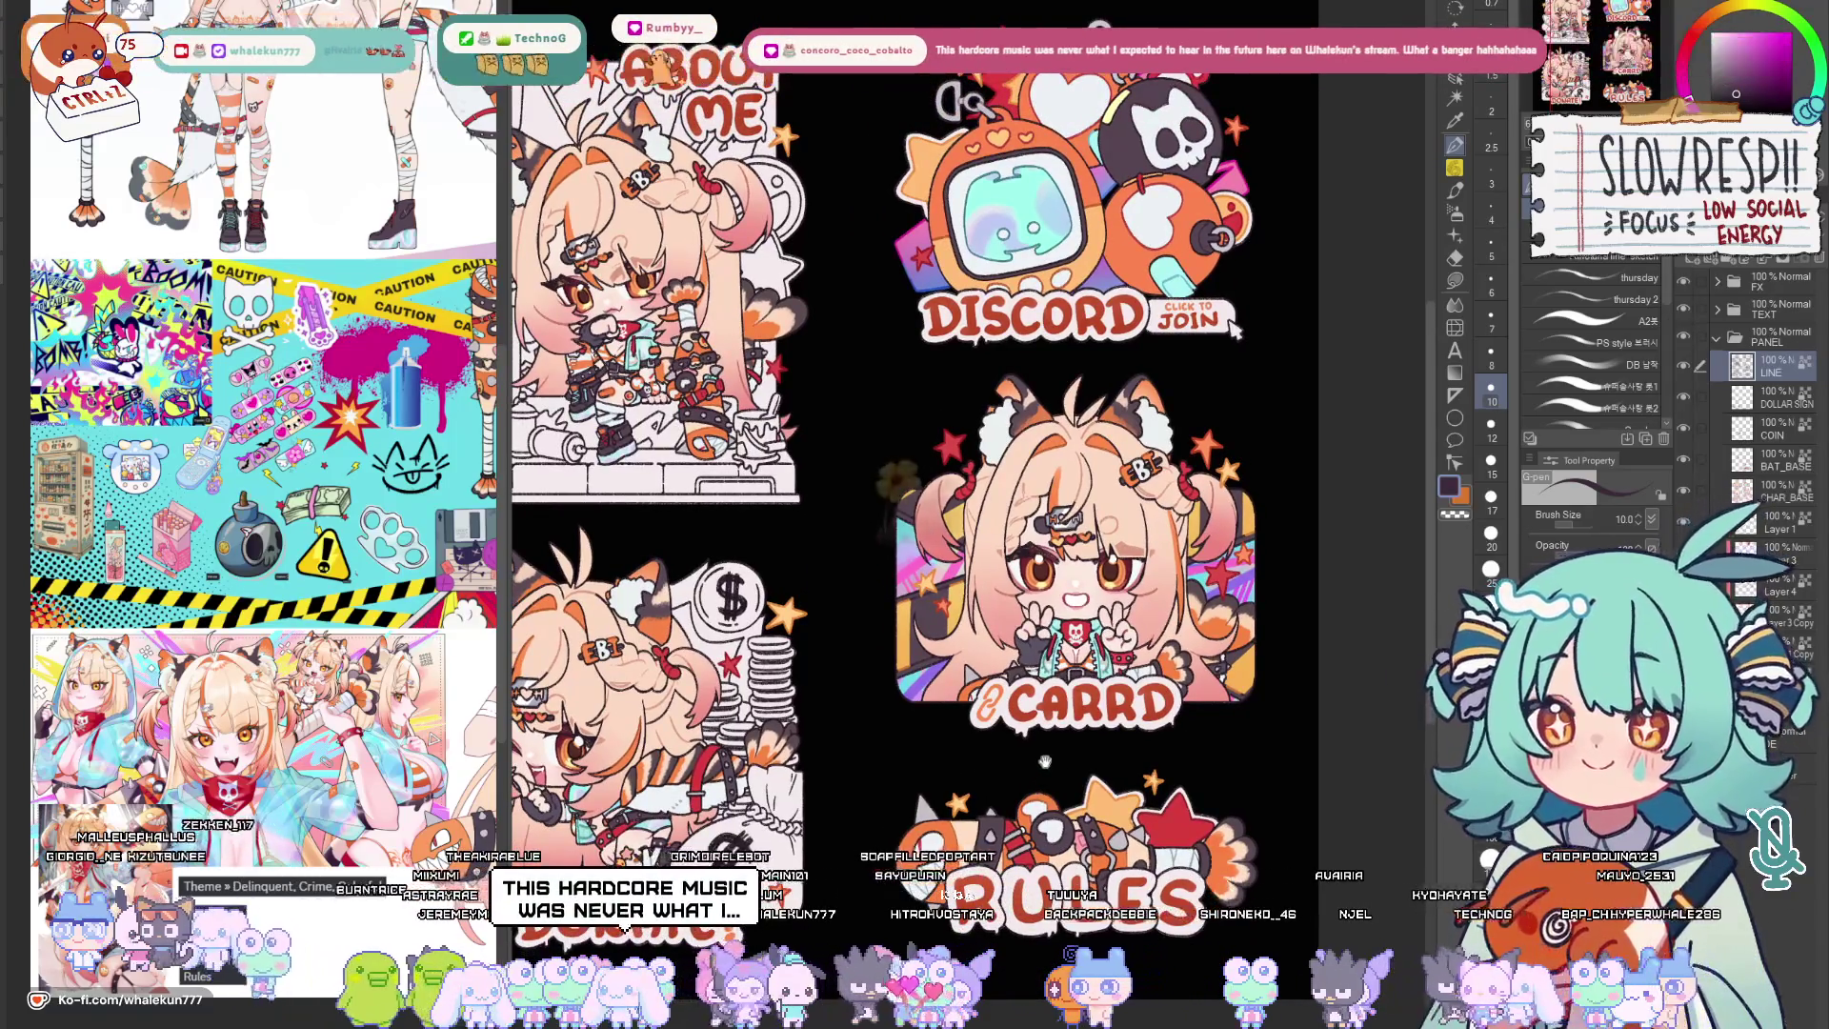
scroll(914, 457, up, 2)
key(h)
key(h)
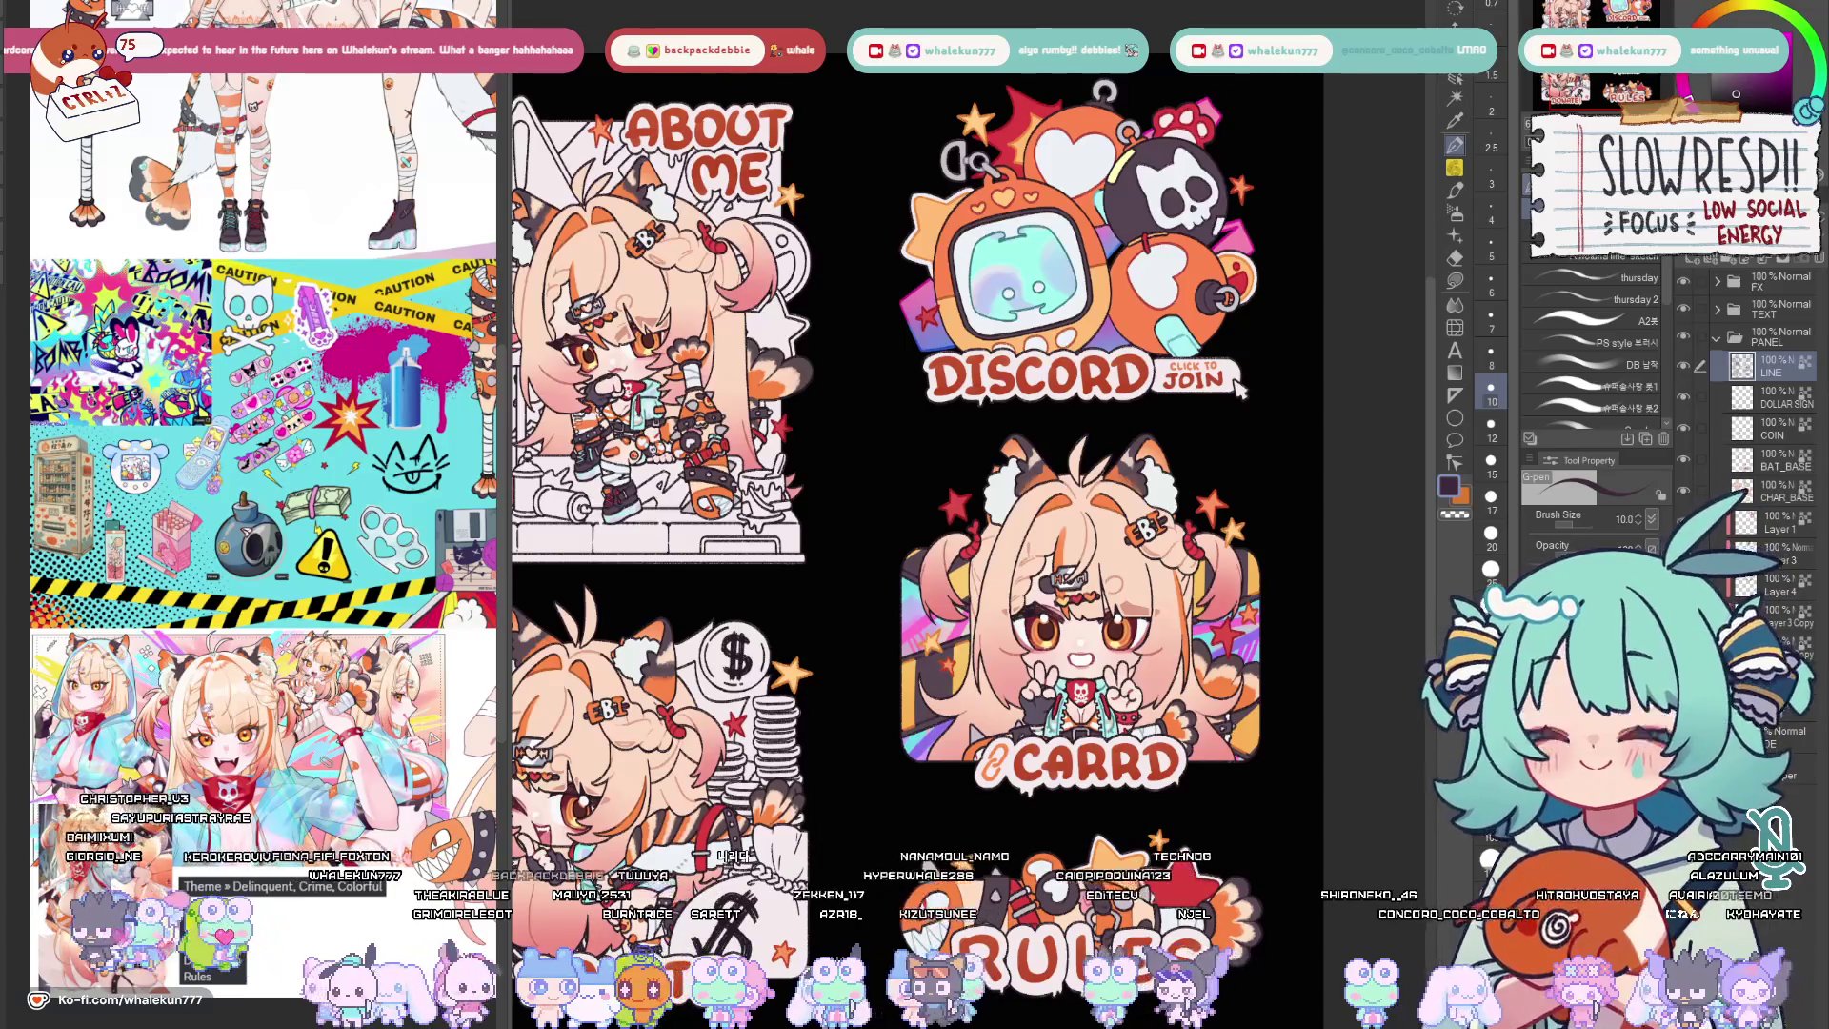
key(h)
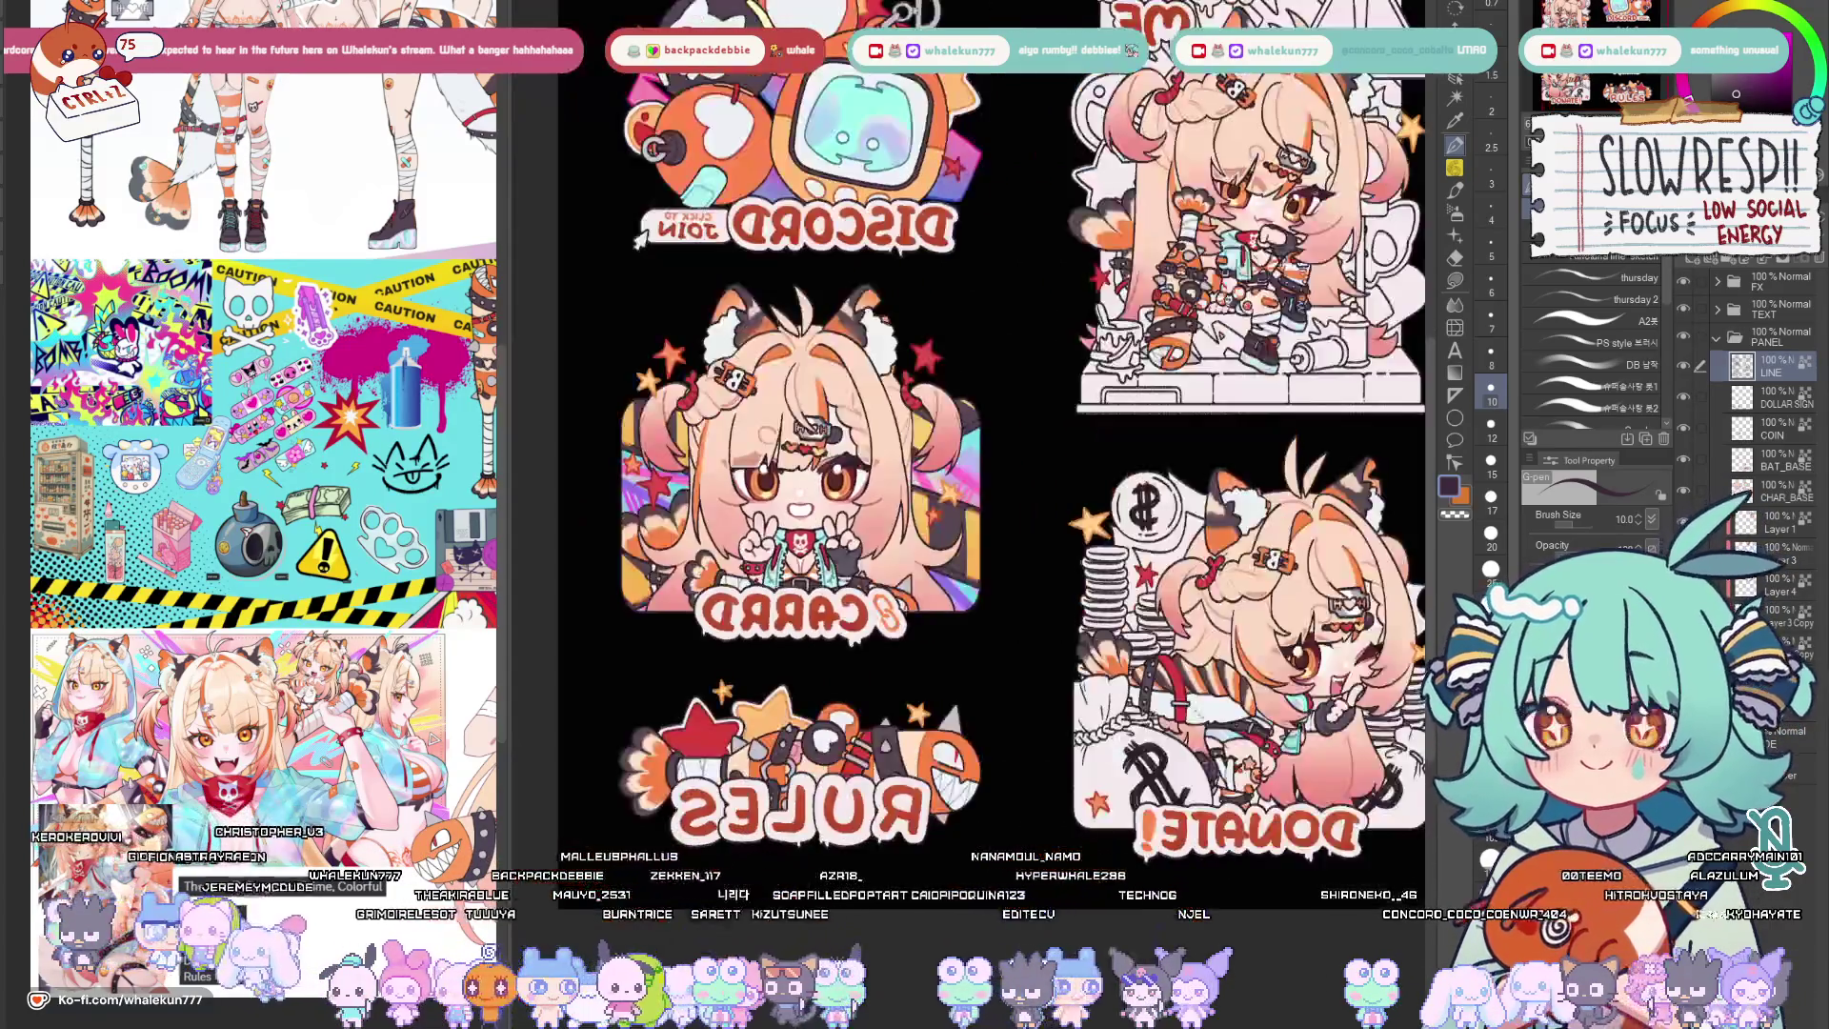
key(h)
scroll(1315, 207, up, 1)
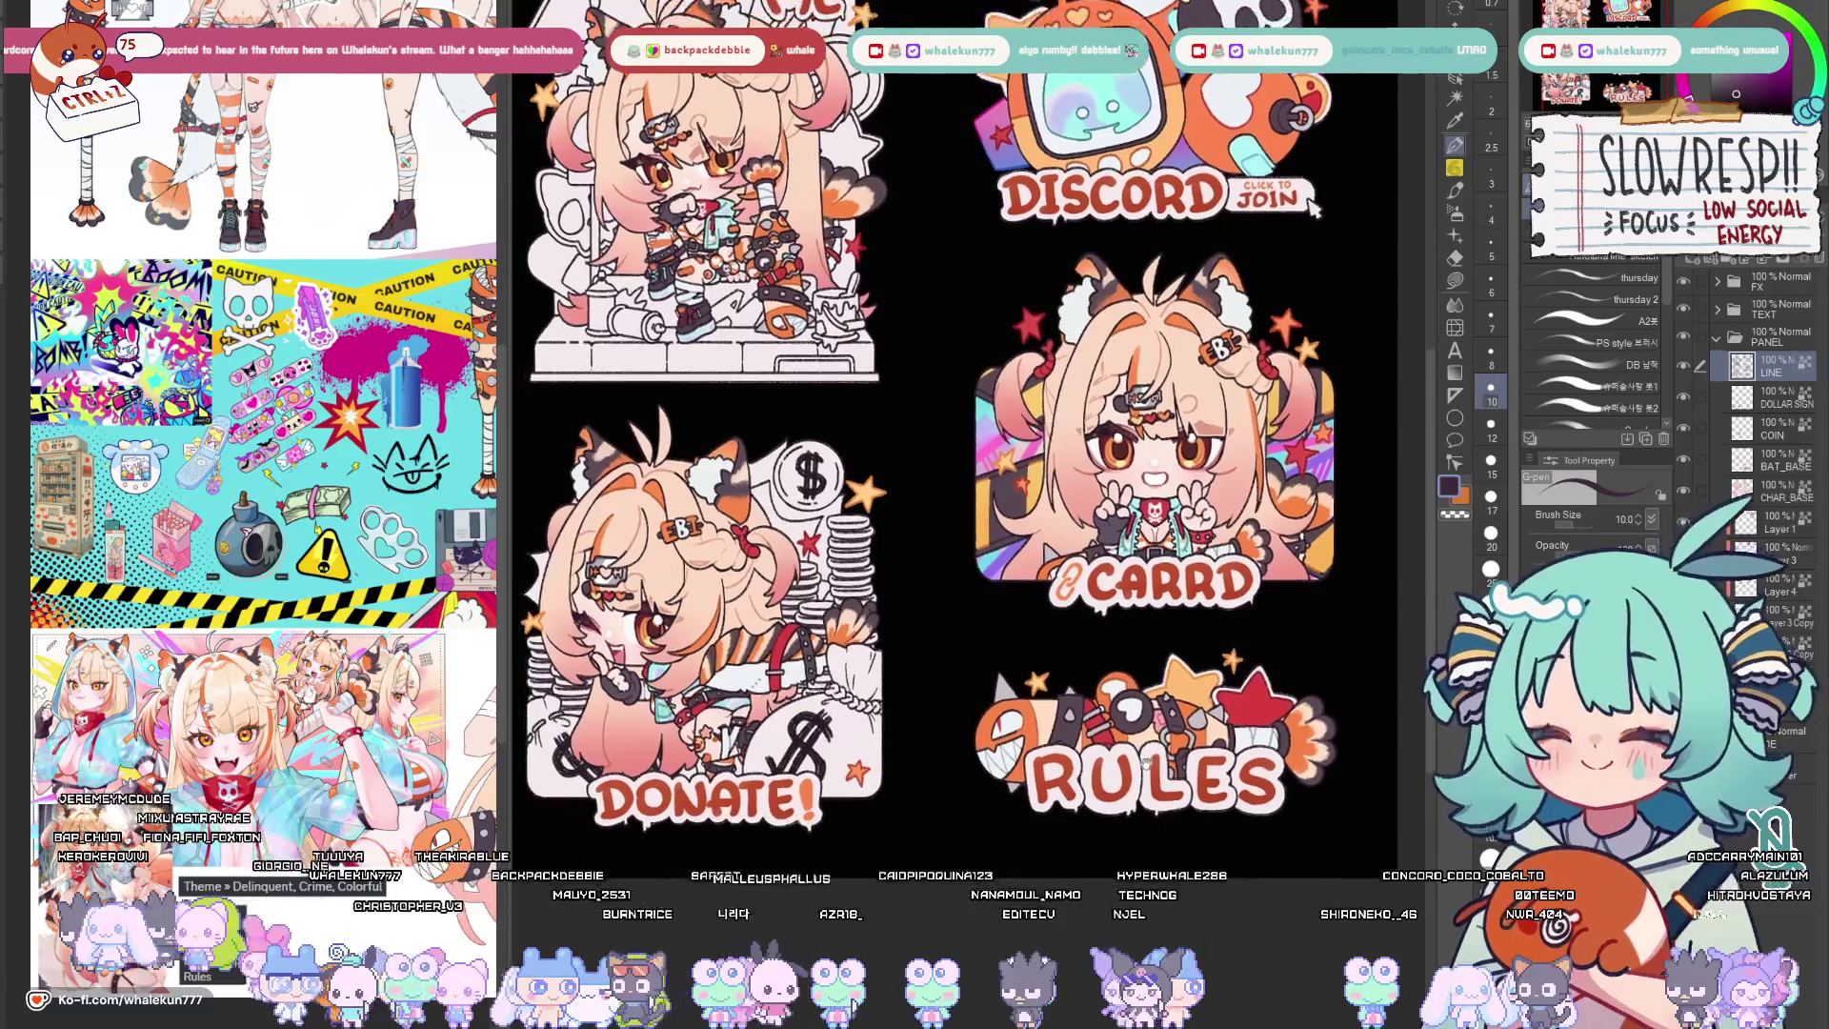
scroll(1272, 430, down, 1)
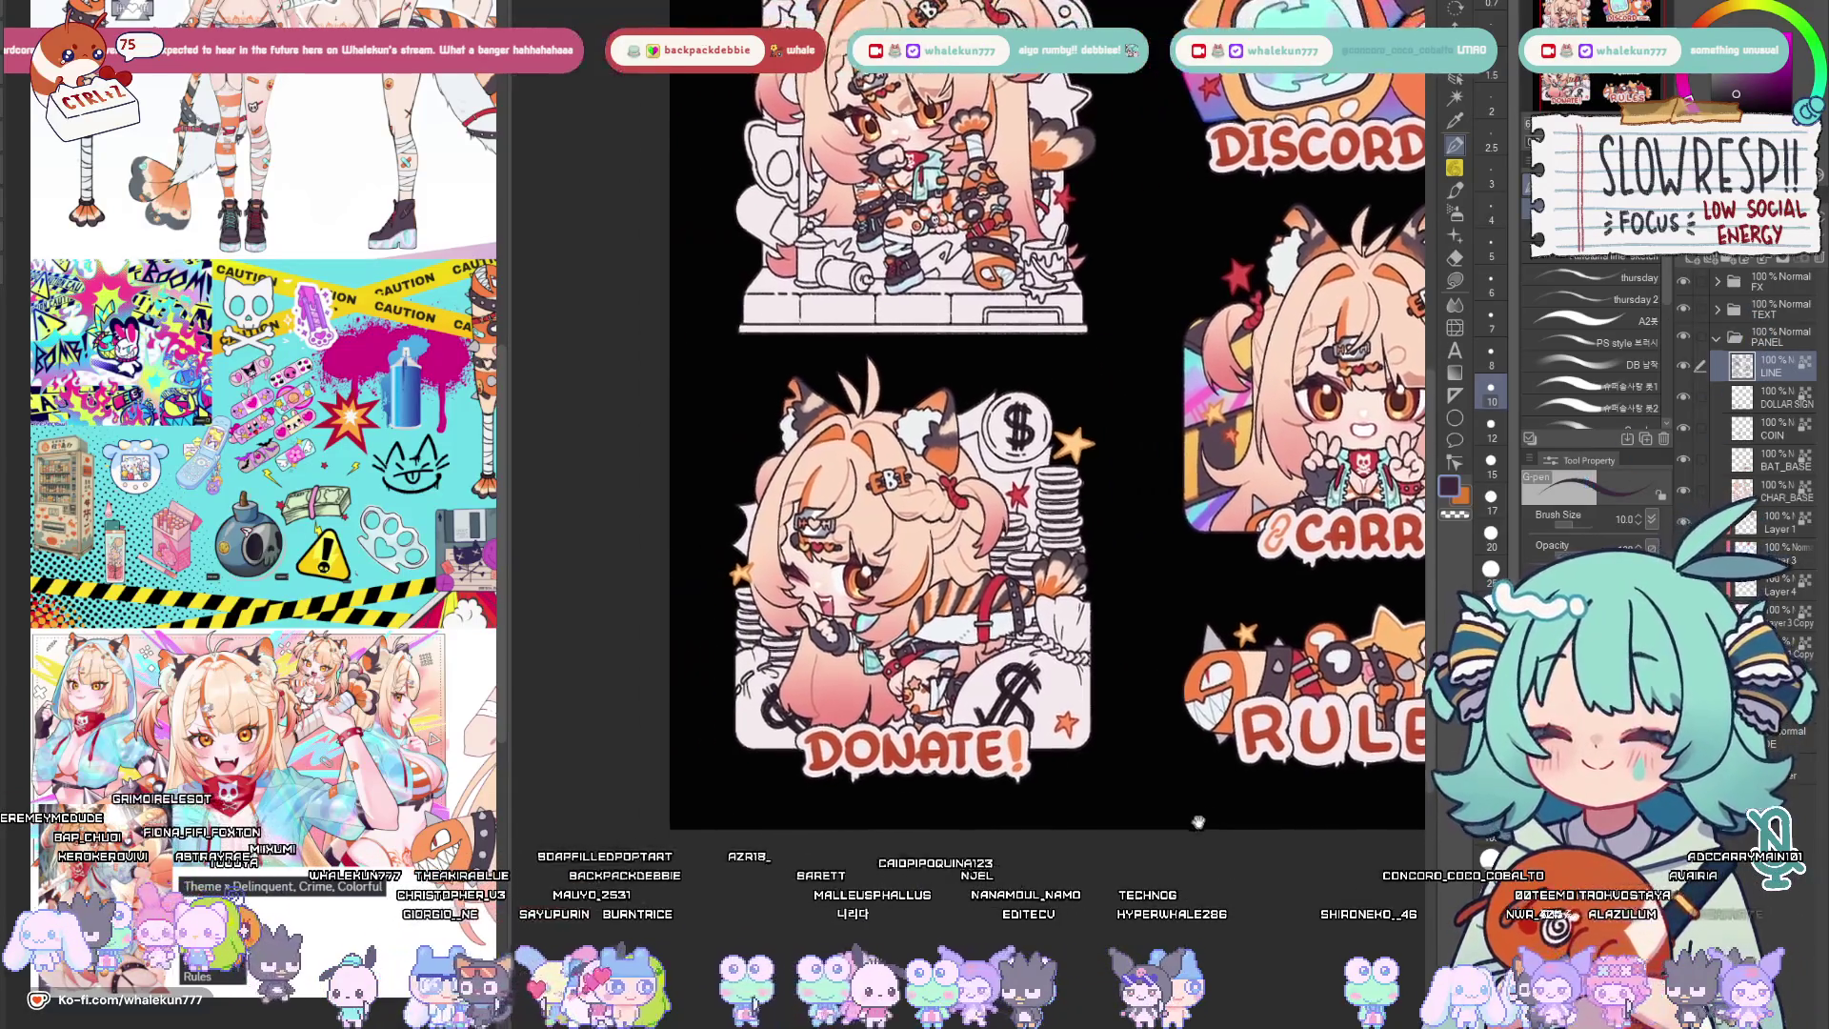
scroll(1229, 643, down, 1)
scroll(1152, 833, down, 1)
scroll(1152, 832, down, 1)
scroll(1152, 833, up, 2)
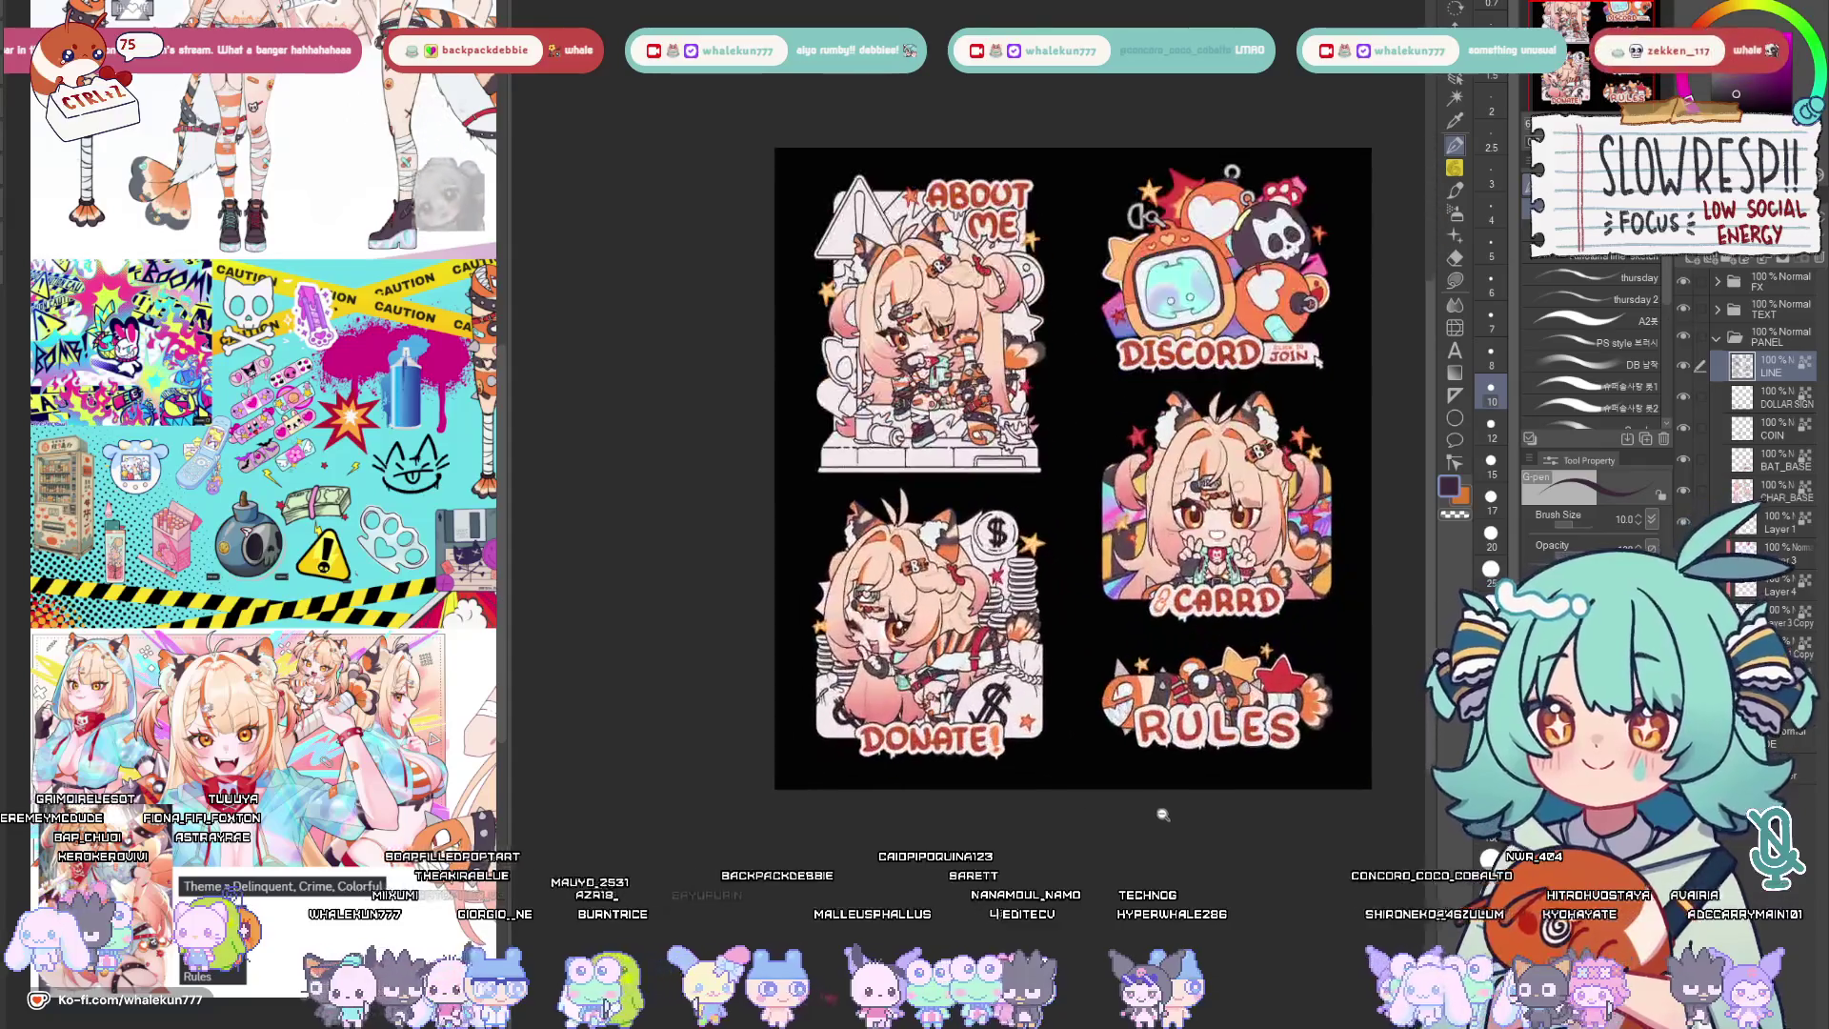
scroll(1153, 833, up, 1)
scroll(1153, 833, up, 1)
scroll(1353, 383, up, 1)
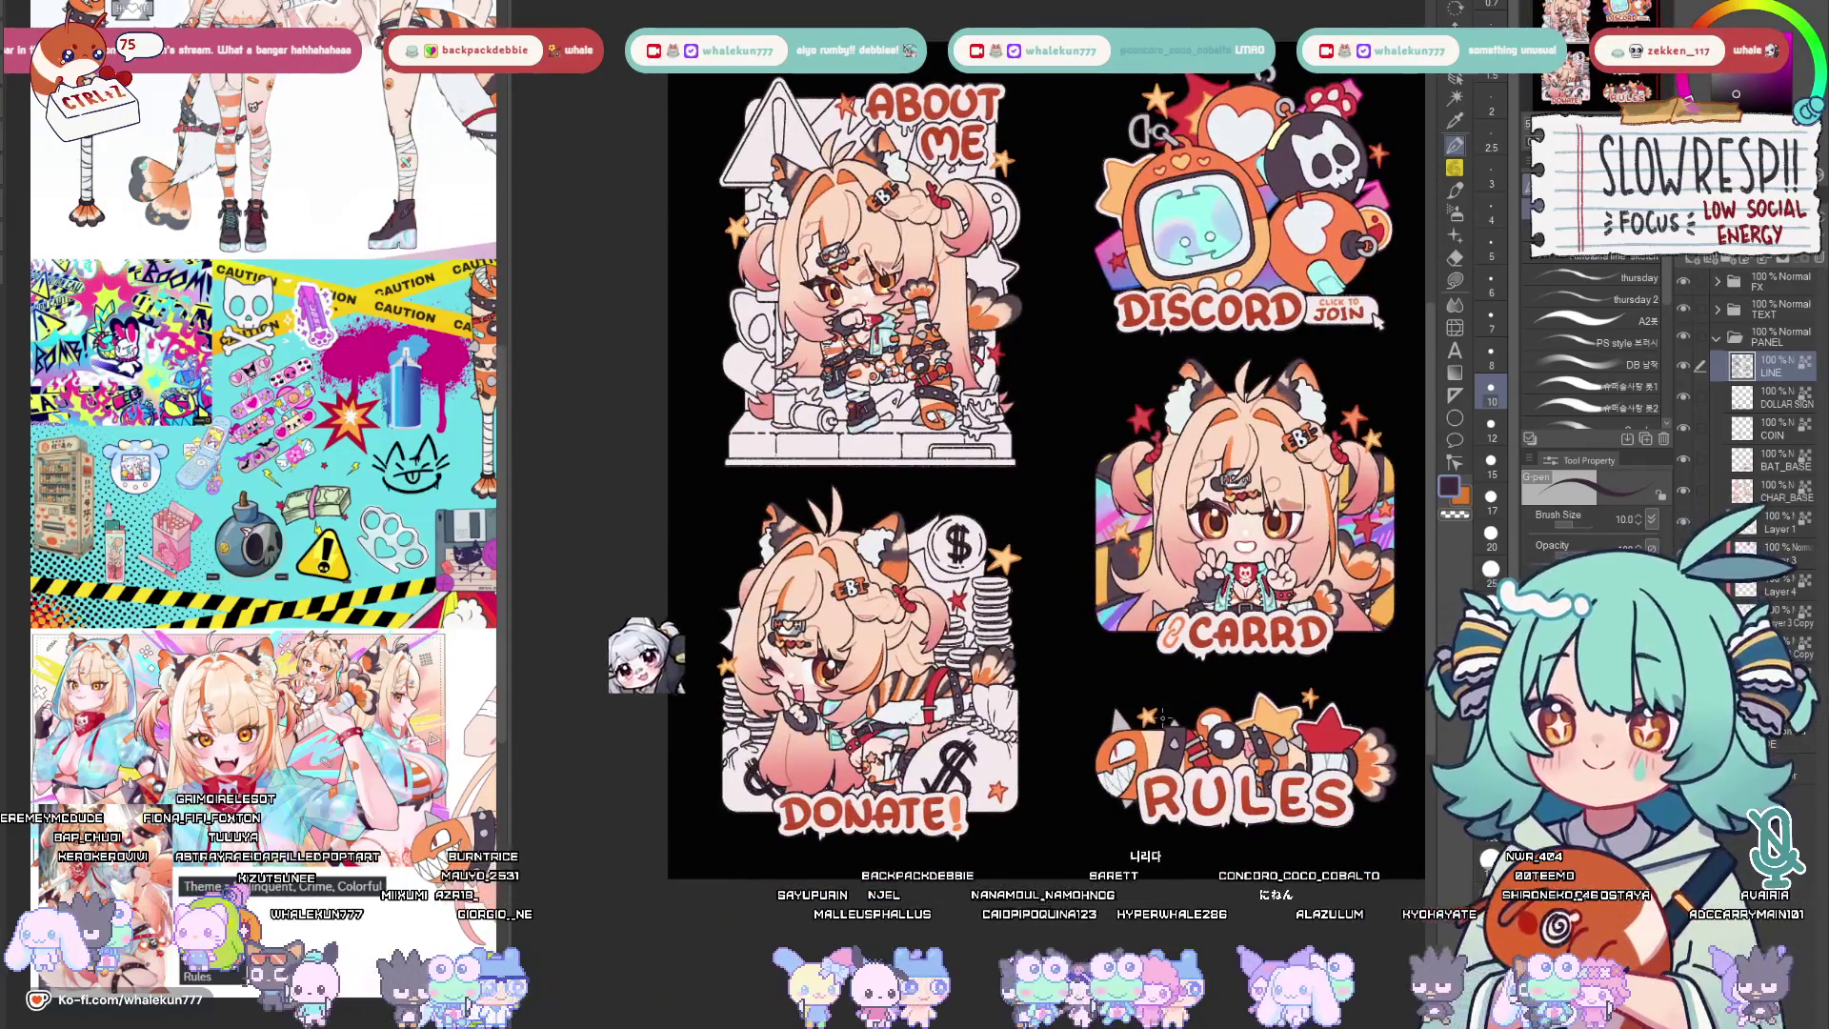
scroll(1307, 426, down, 1)
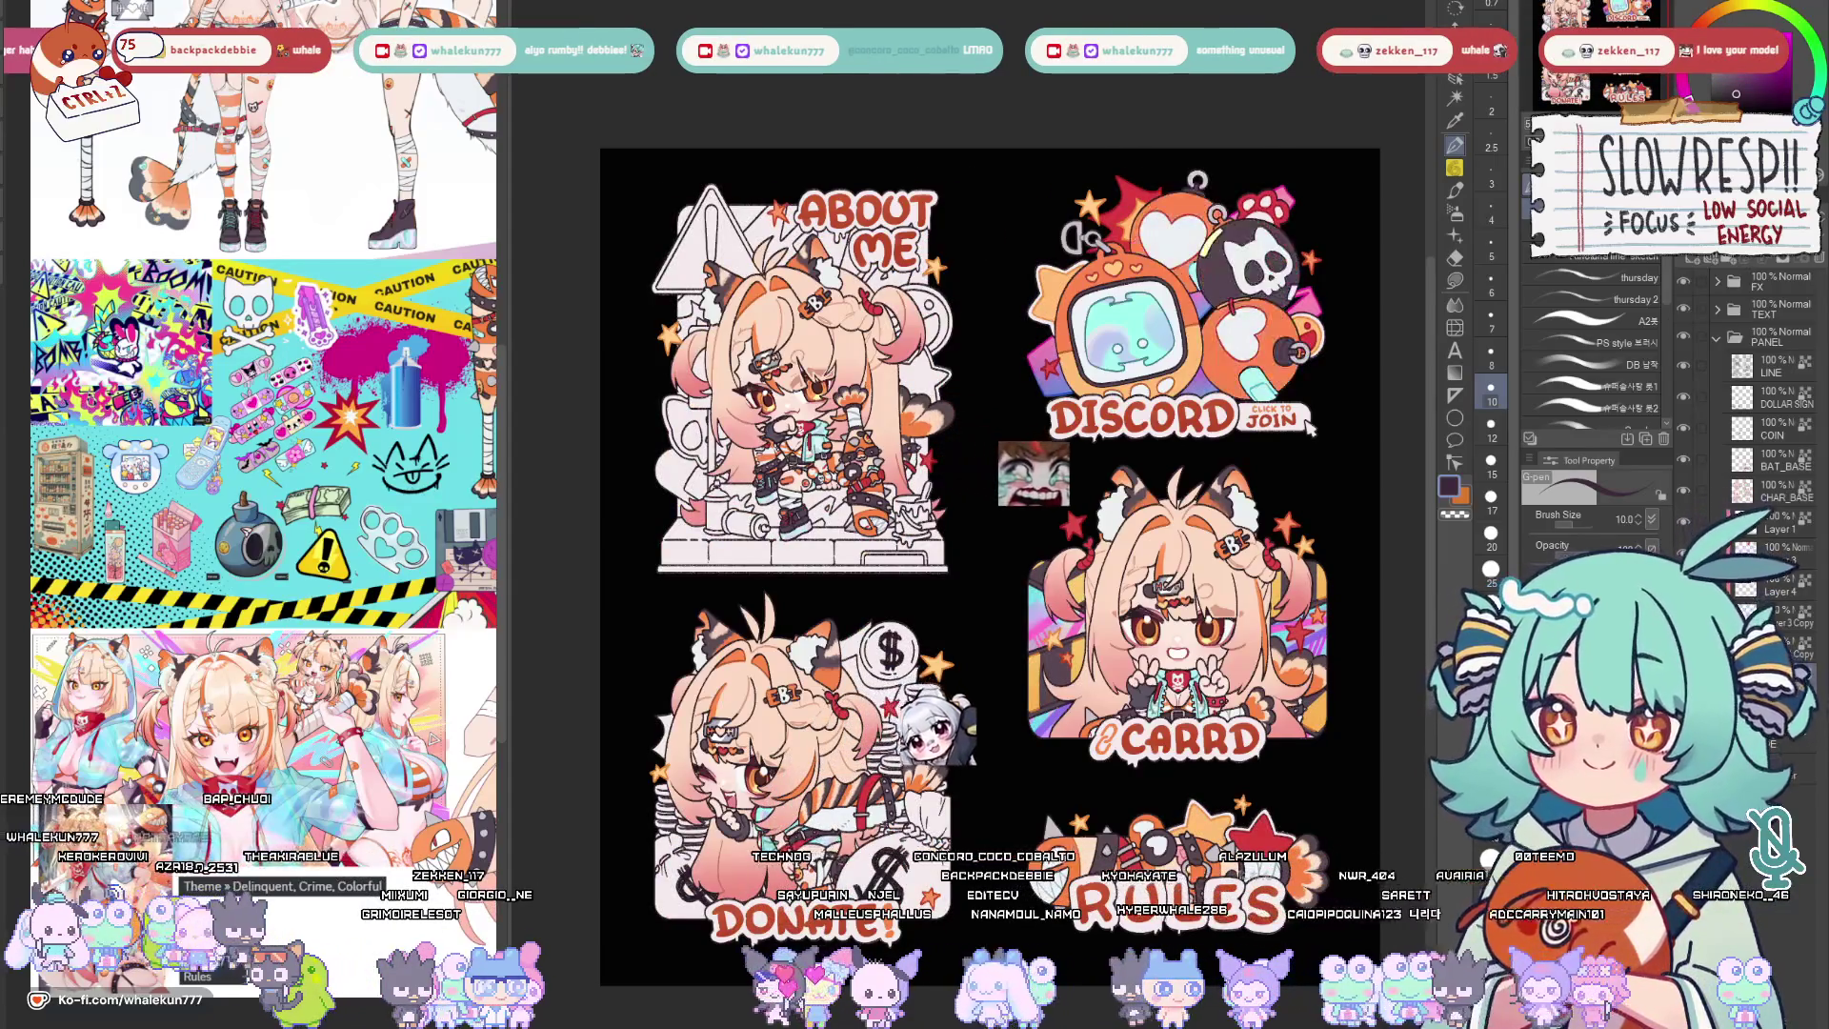
scroll(1310, 429, down, 3)
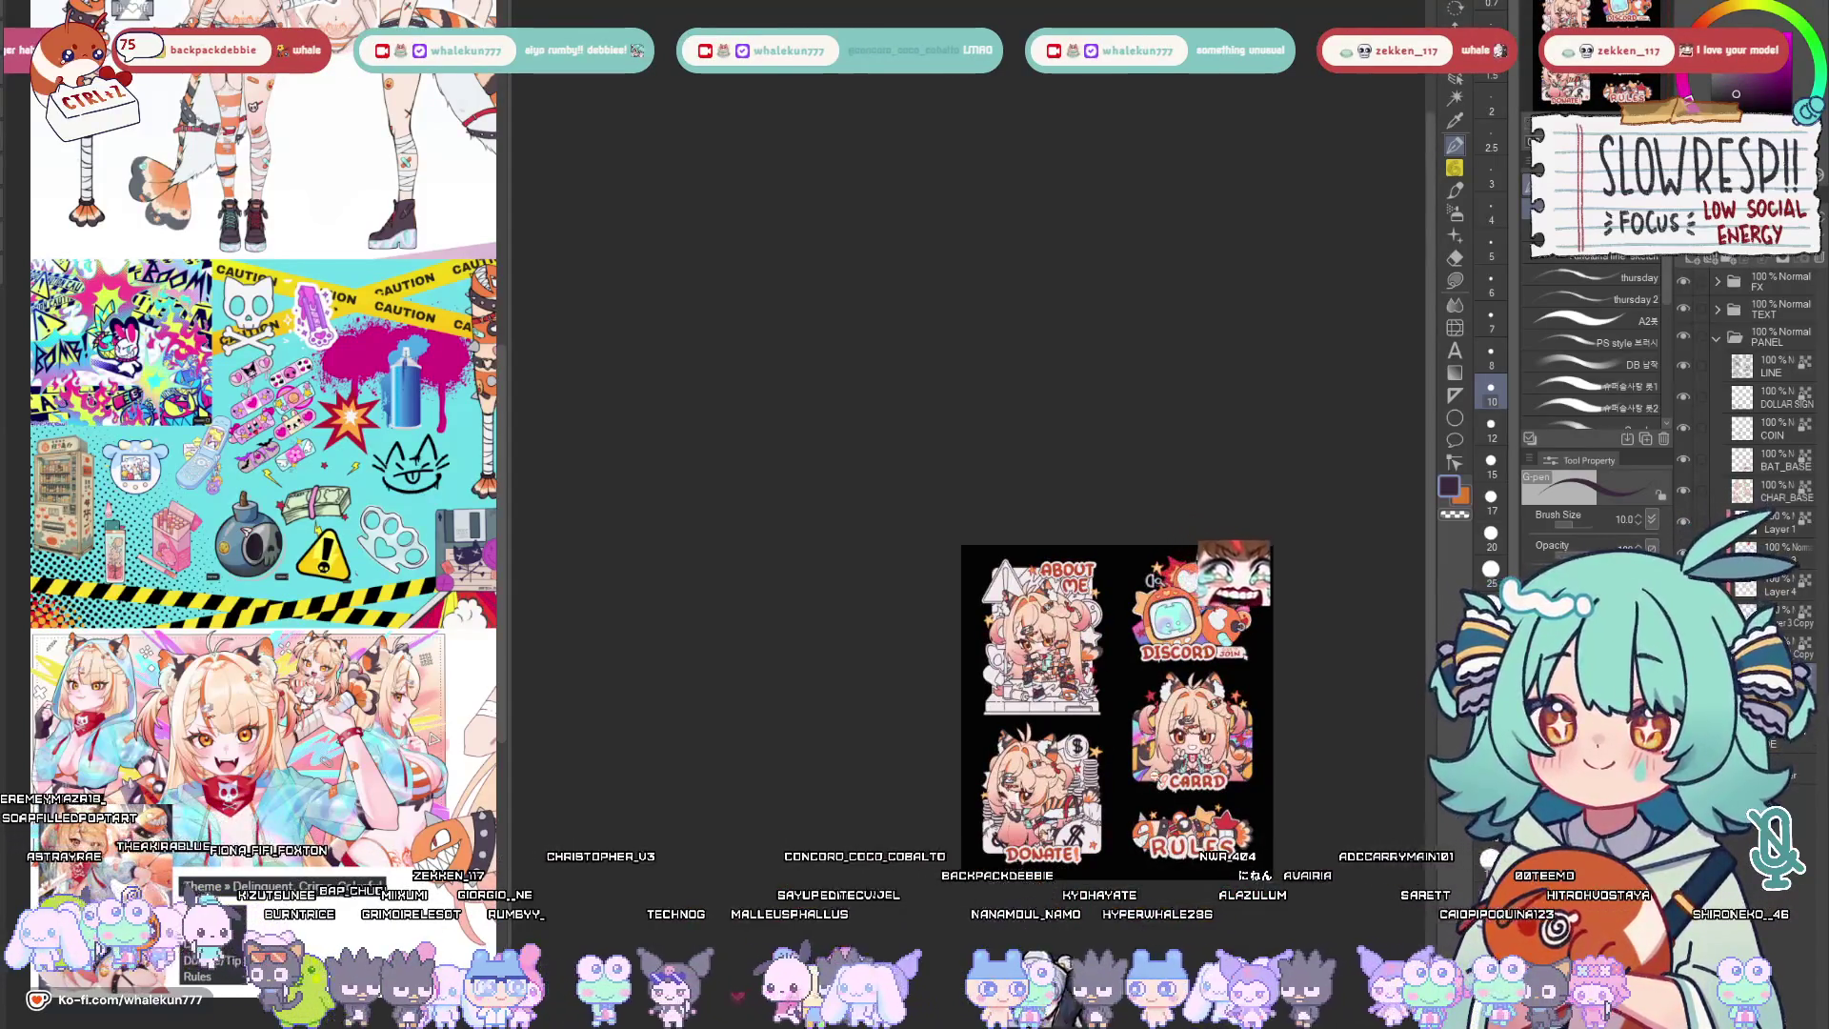
scroll(1229, 542, up, 2)
scroll(1106, 793, up, 2)
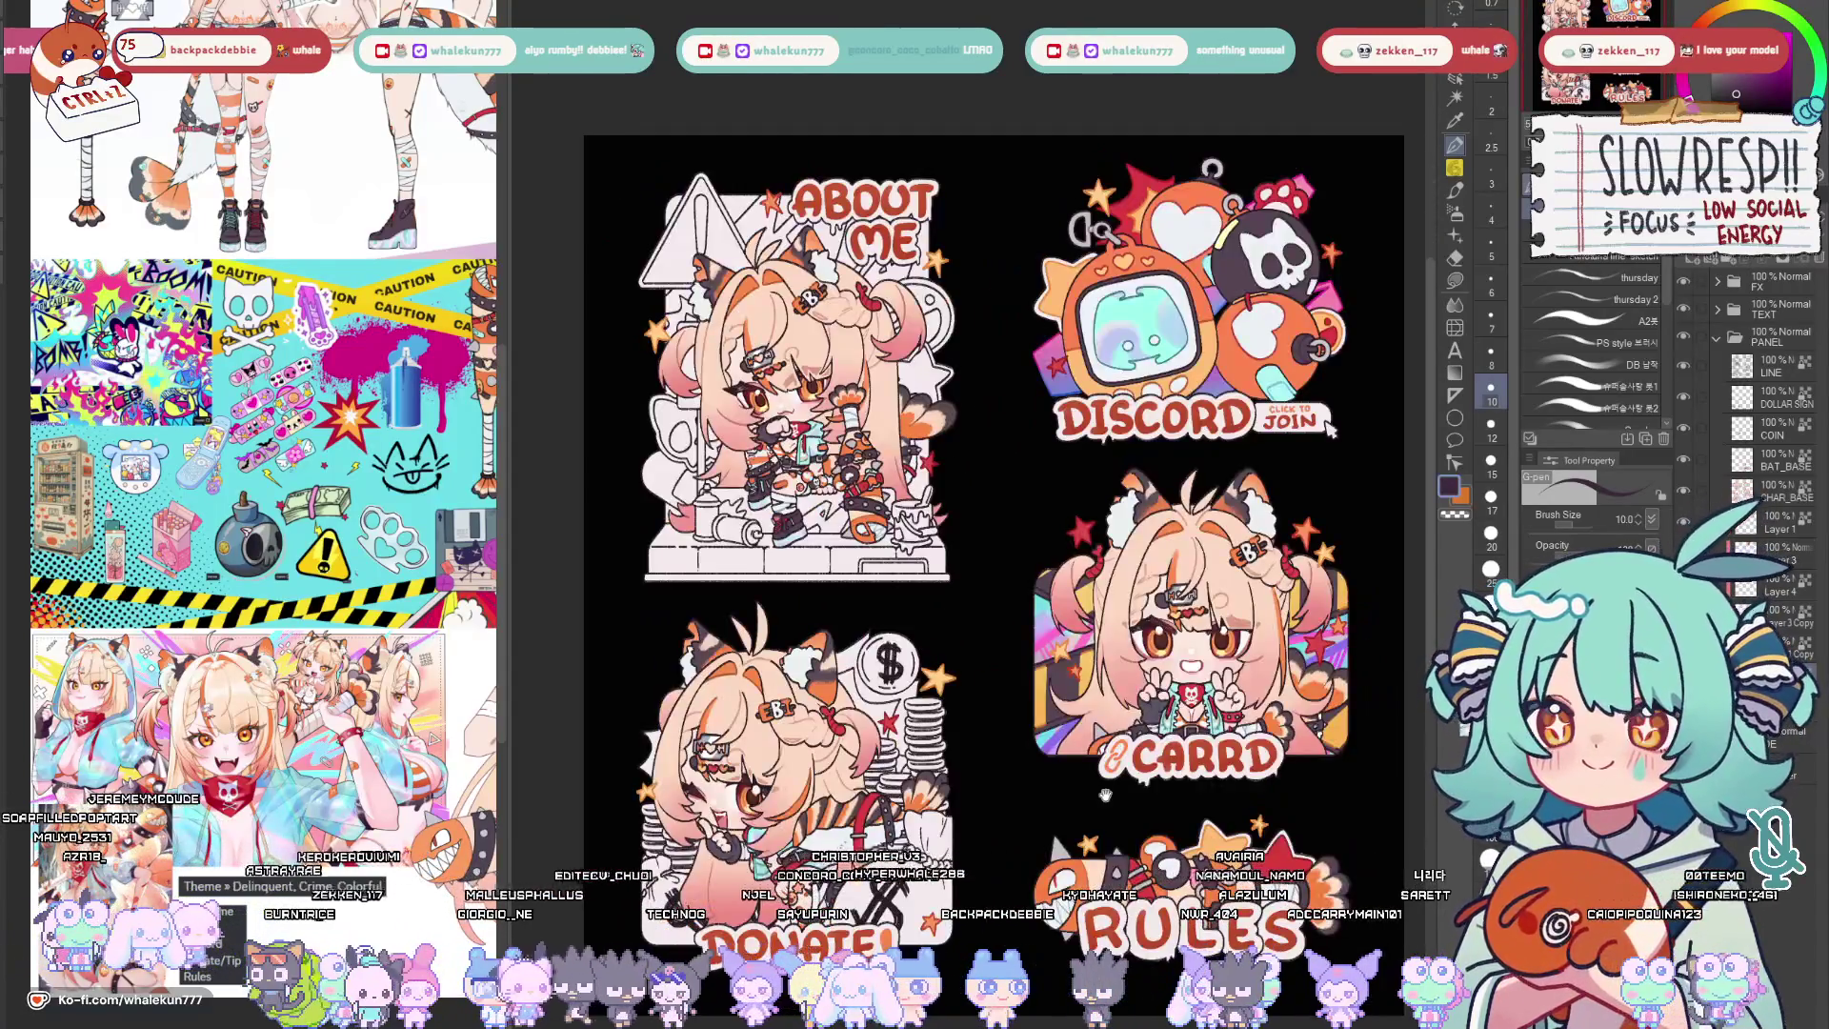
drag(1106, 795, 1154, 833)
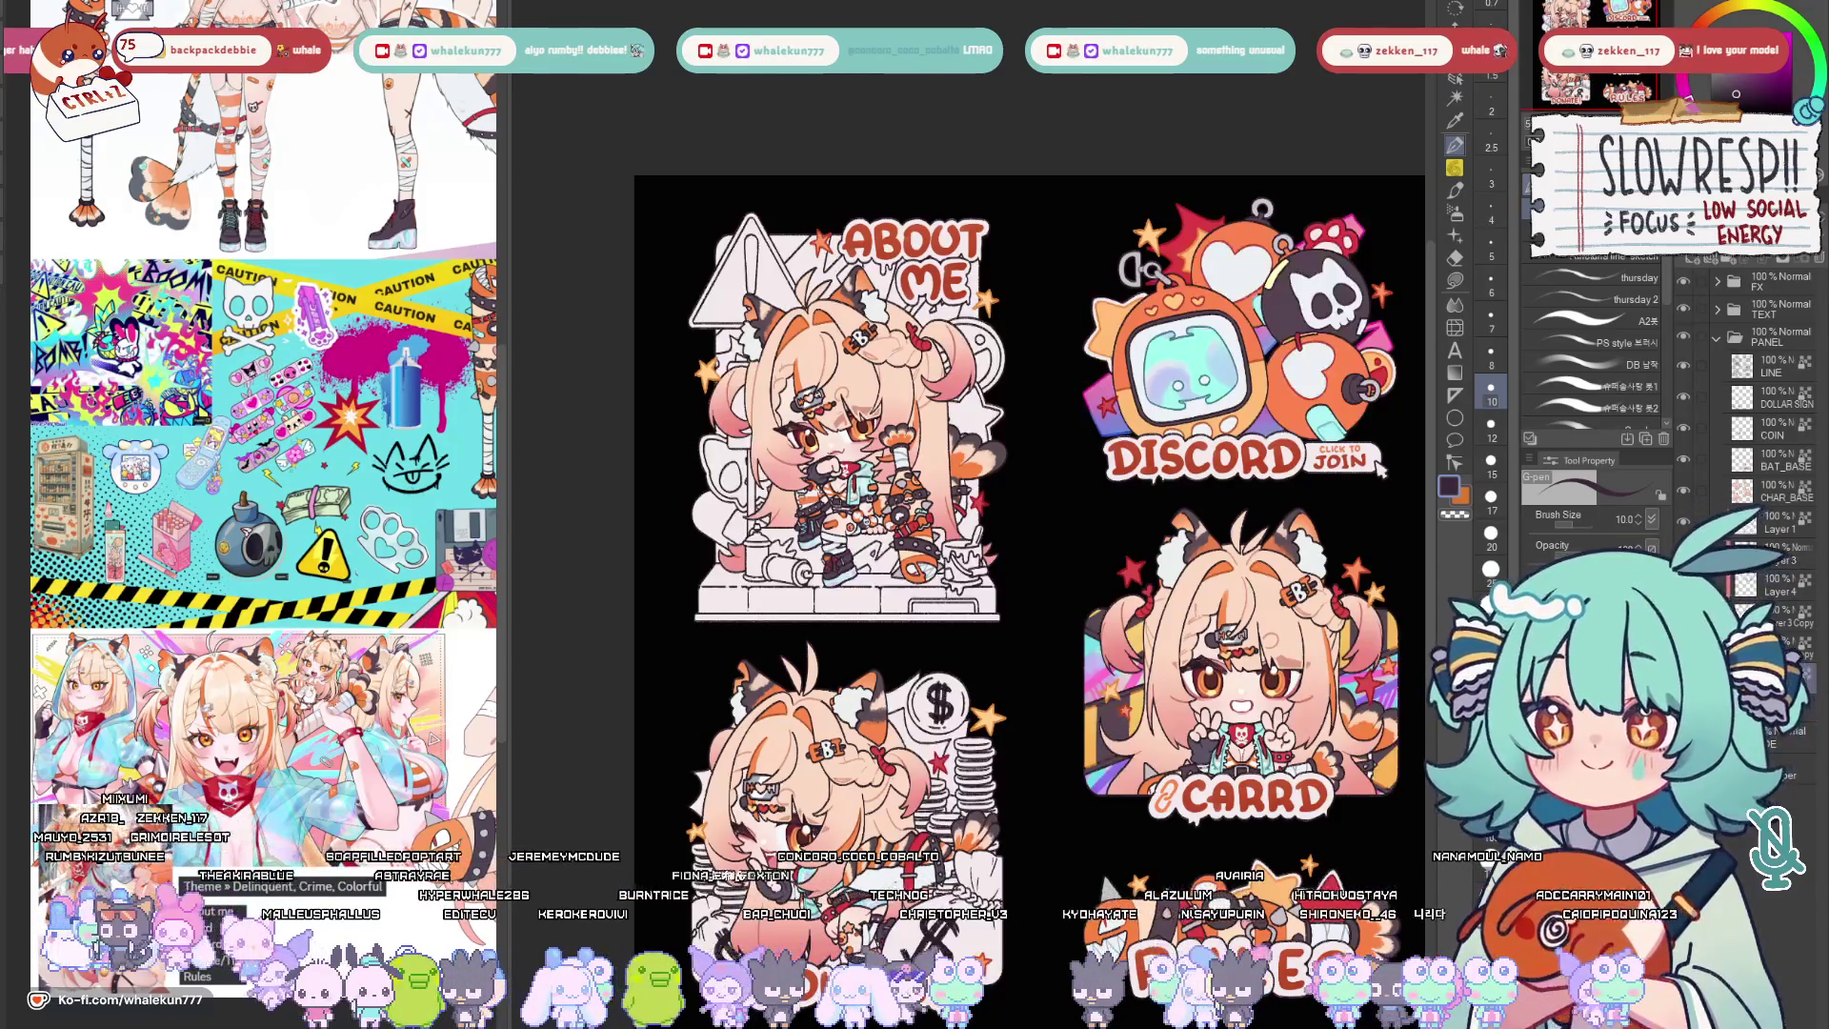
scroll(925, 624, up, 2)
scroll(924, 624, up, 1)
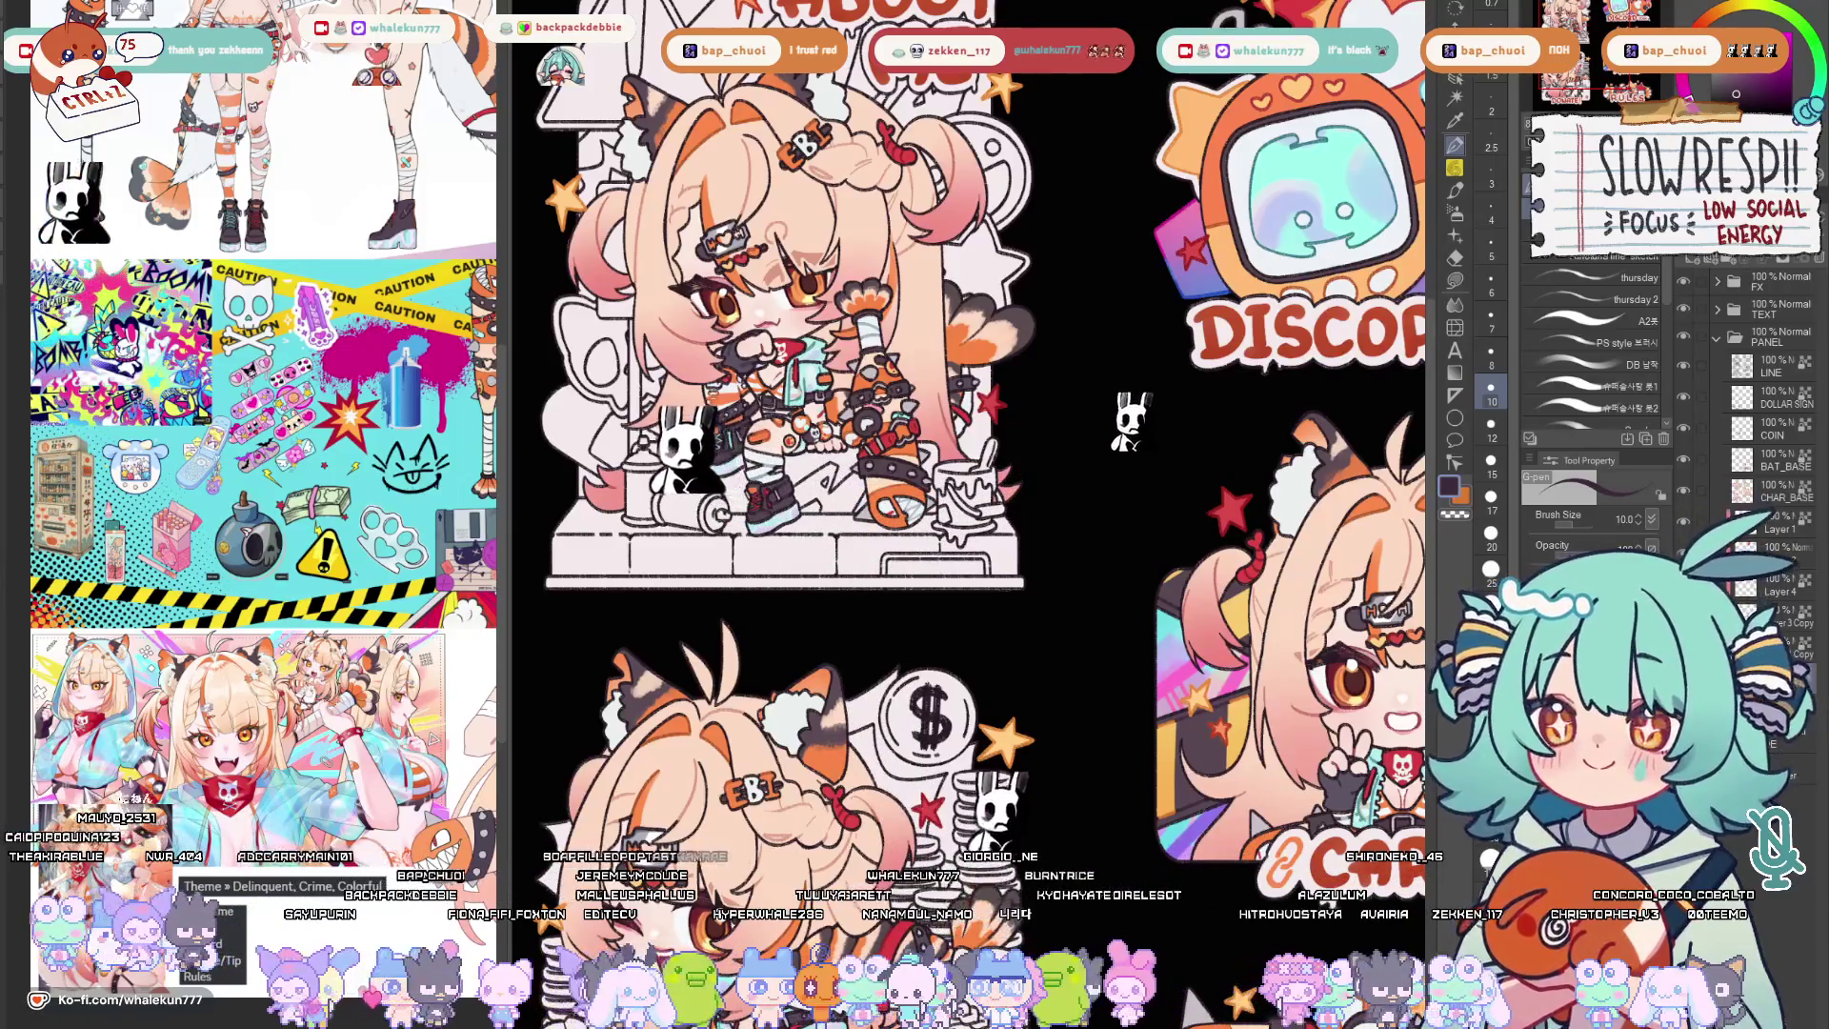
Switch to lasso fill and check the panels mirrored, then restore the normal view.
key(g)
scroll(972, 472, down, 2)
scroll(972, 472, down, 2)
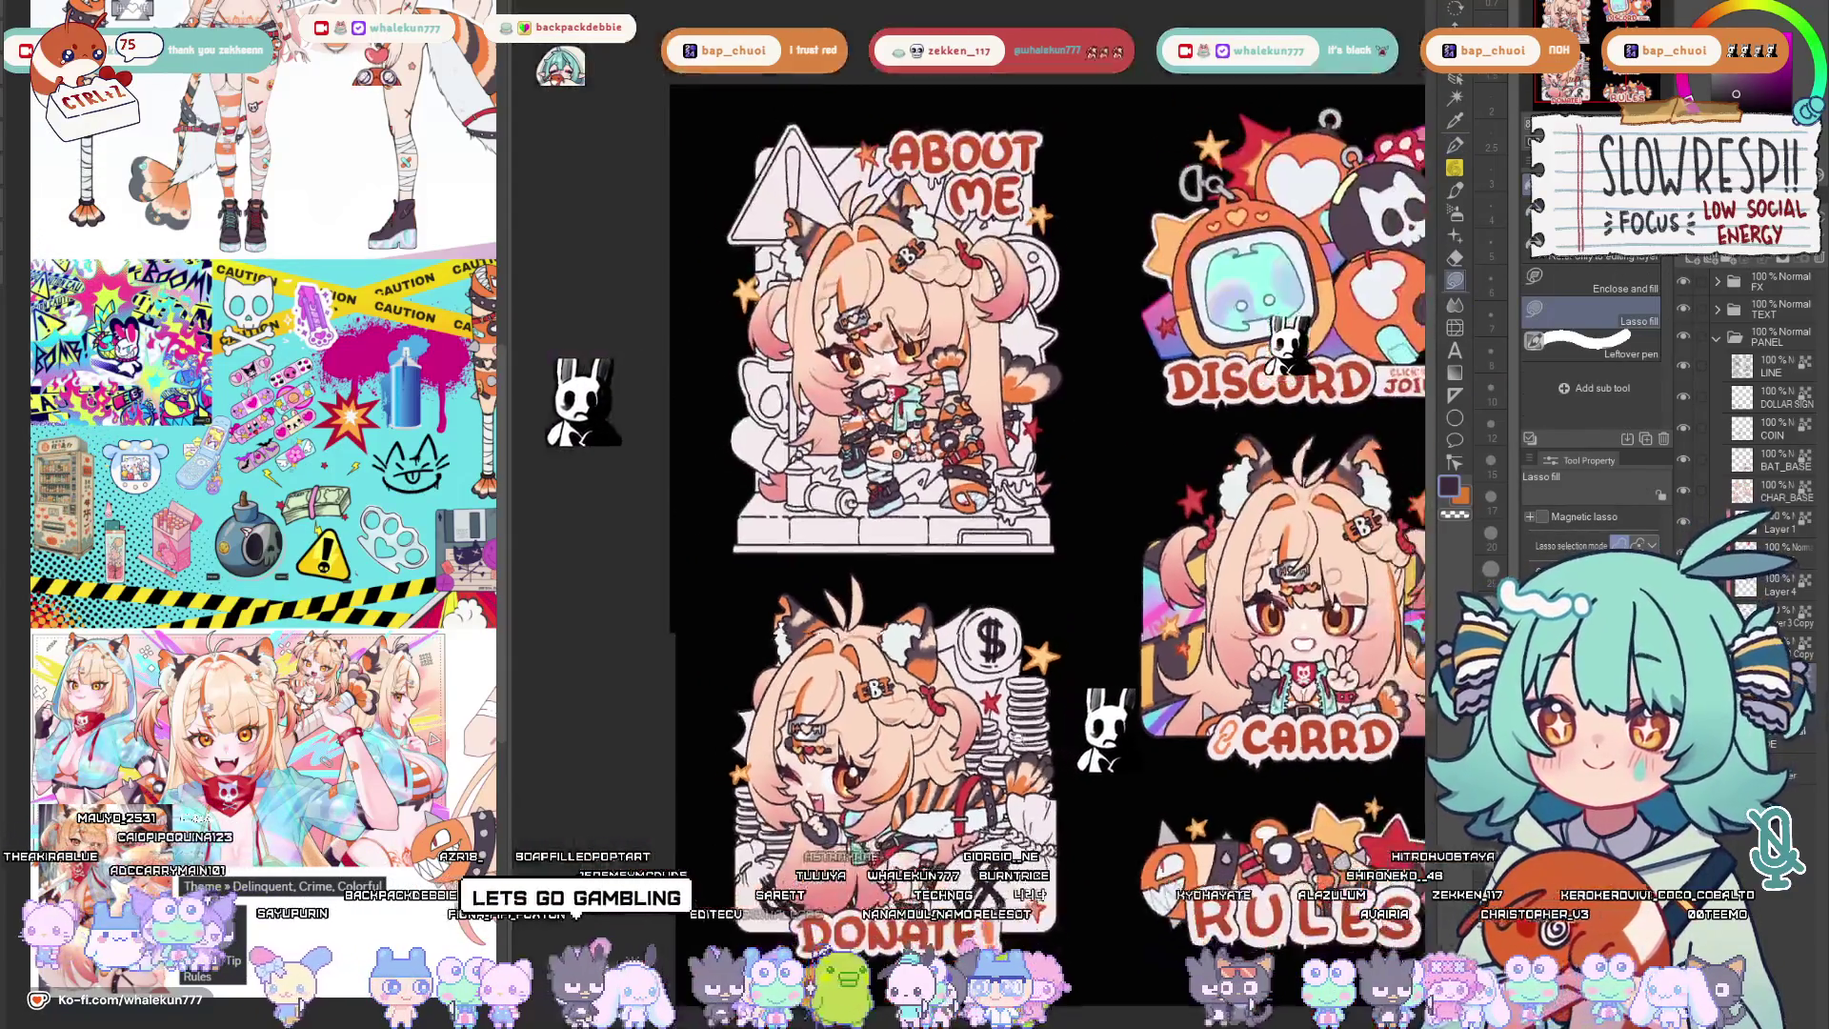
scroll(971, 472, up, 2)
scroll(973, 473, up, 1)
key(h)
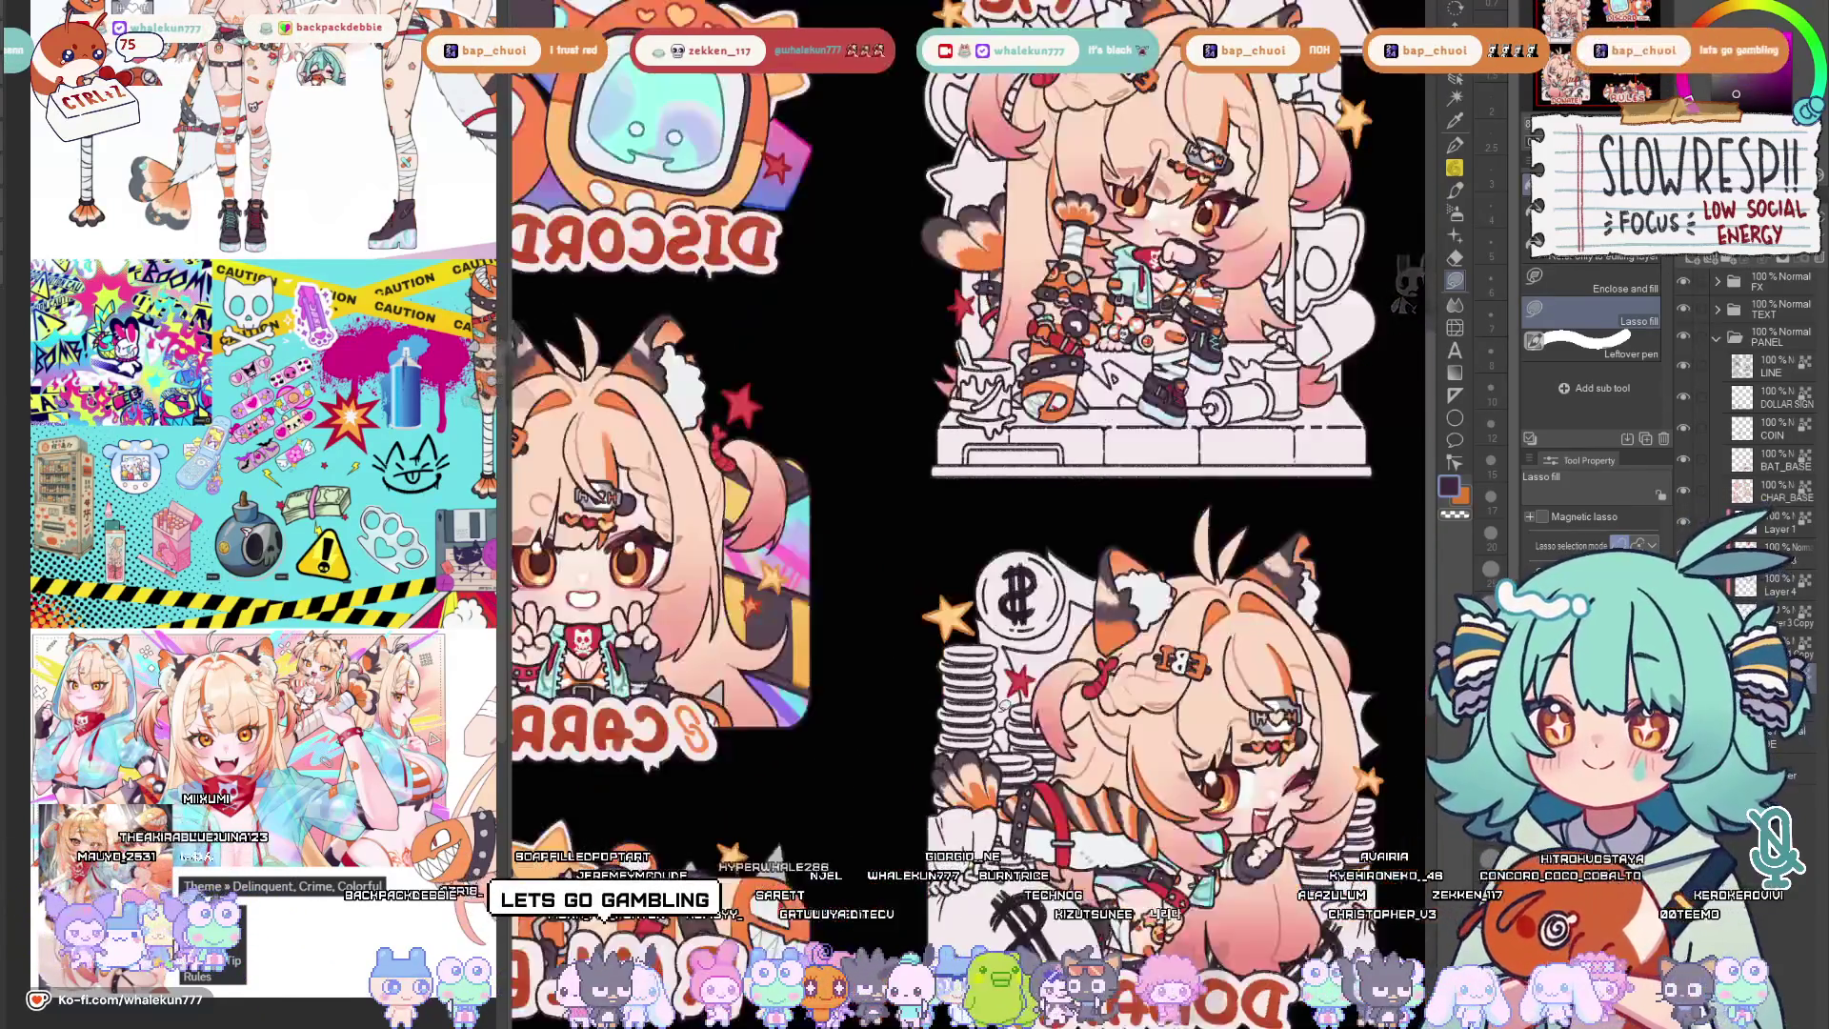
key(h)
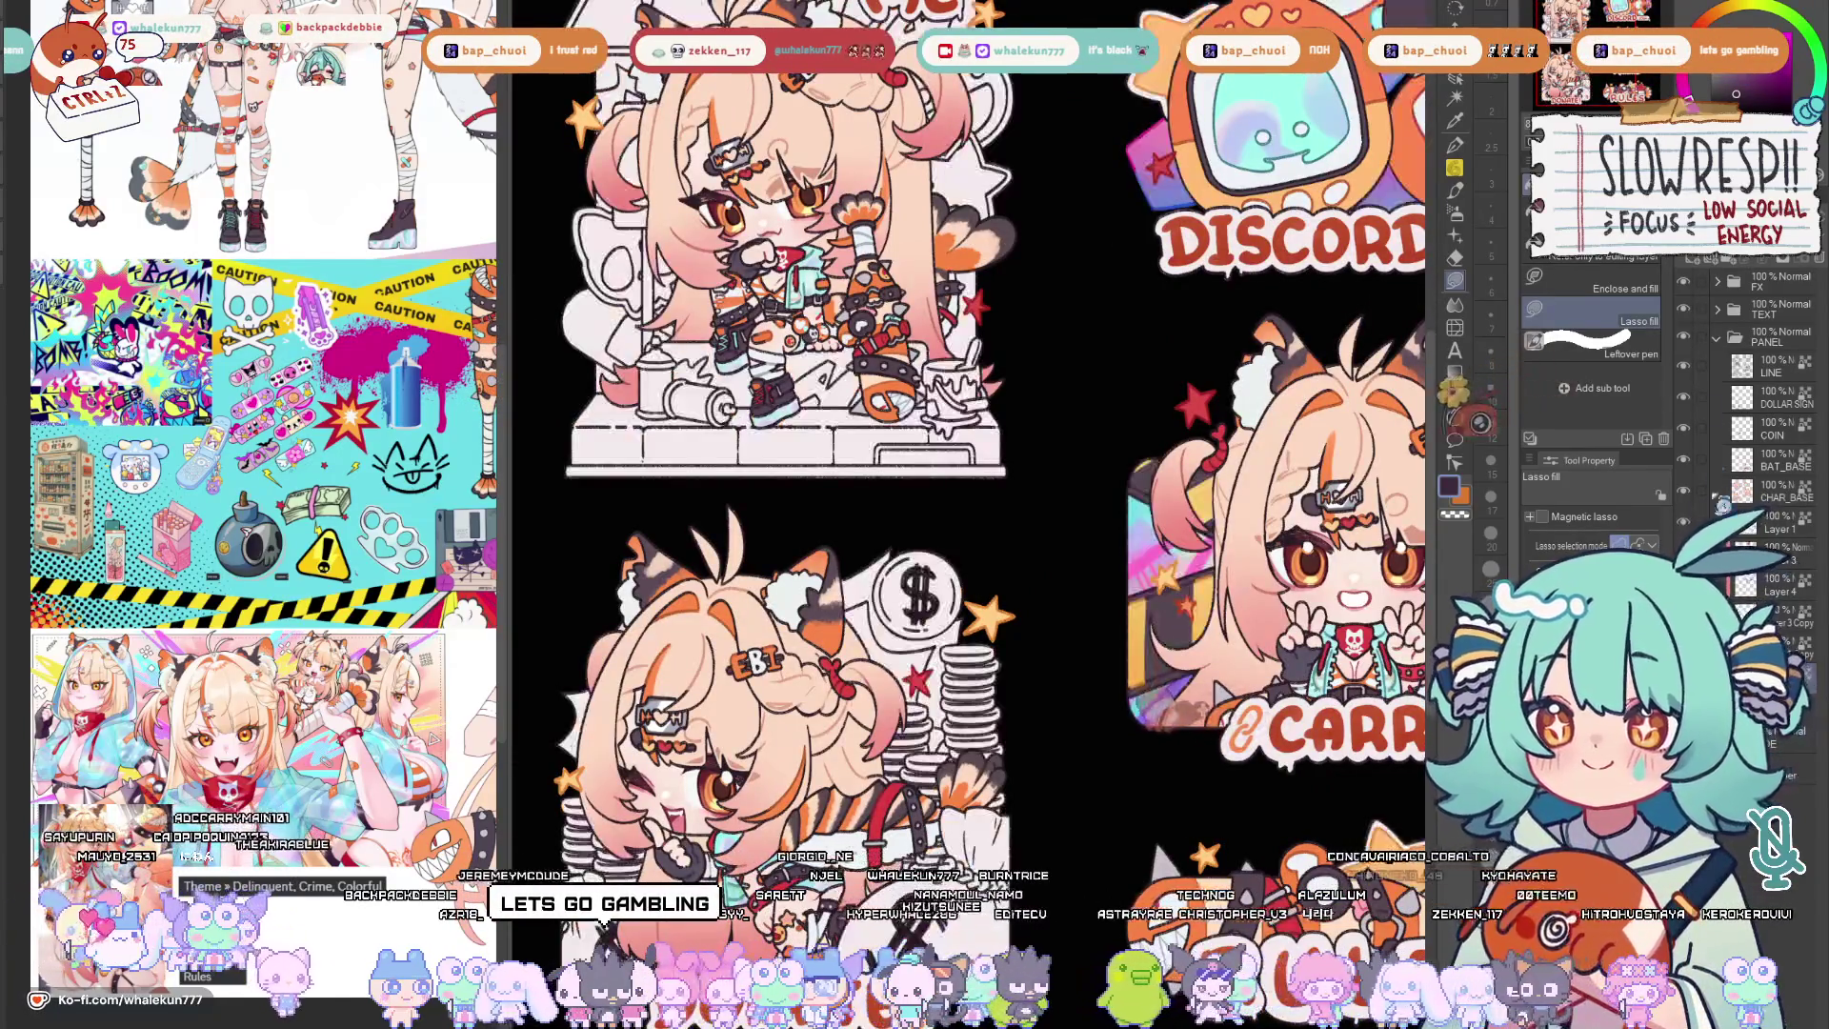
scroll(1115, 810, down, 1)
scroll(1114, 811, up, 2)
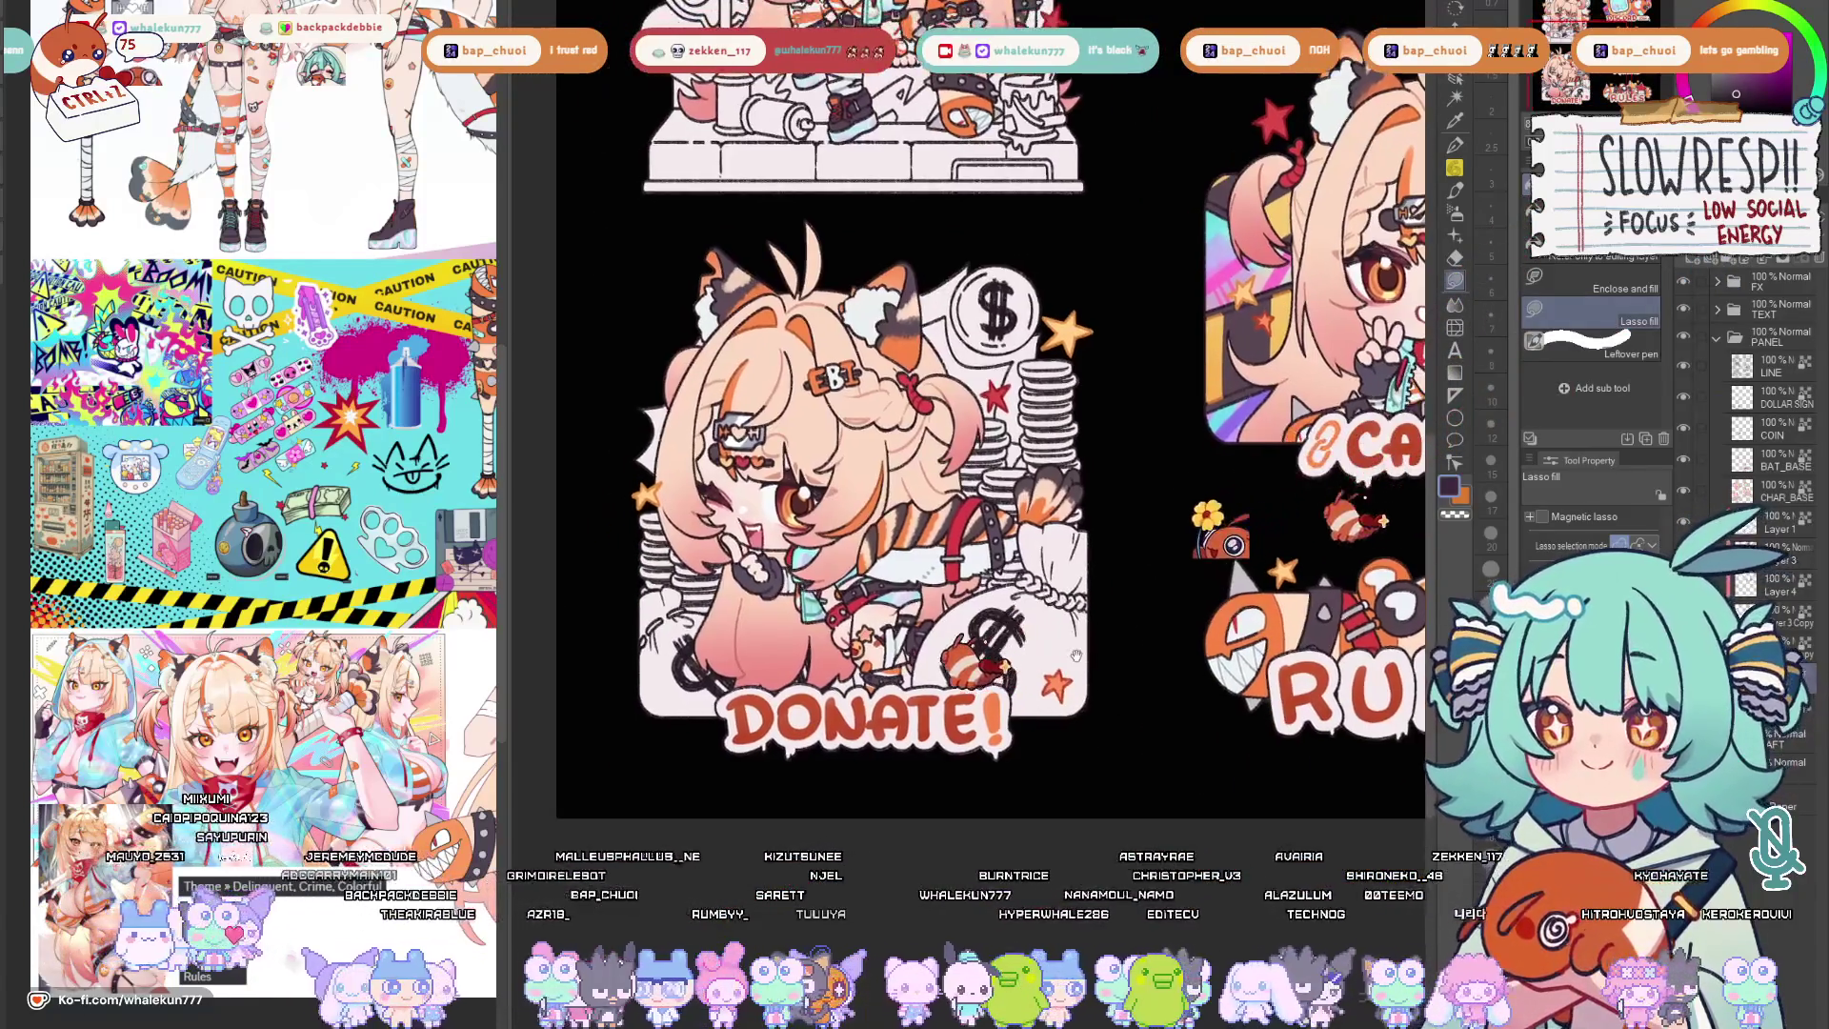
scroll(986, 472, down, 2)
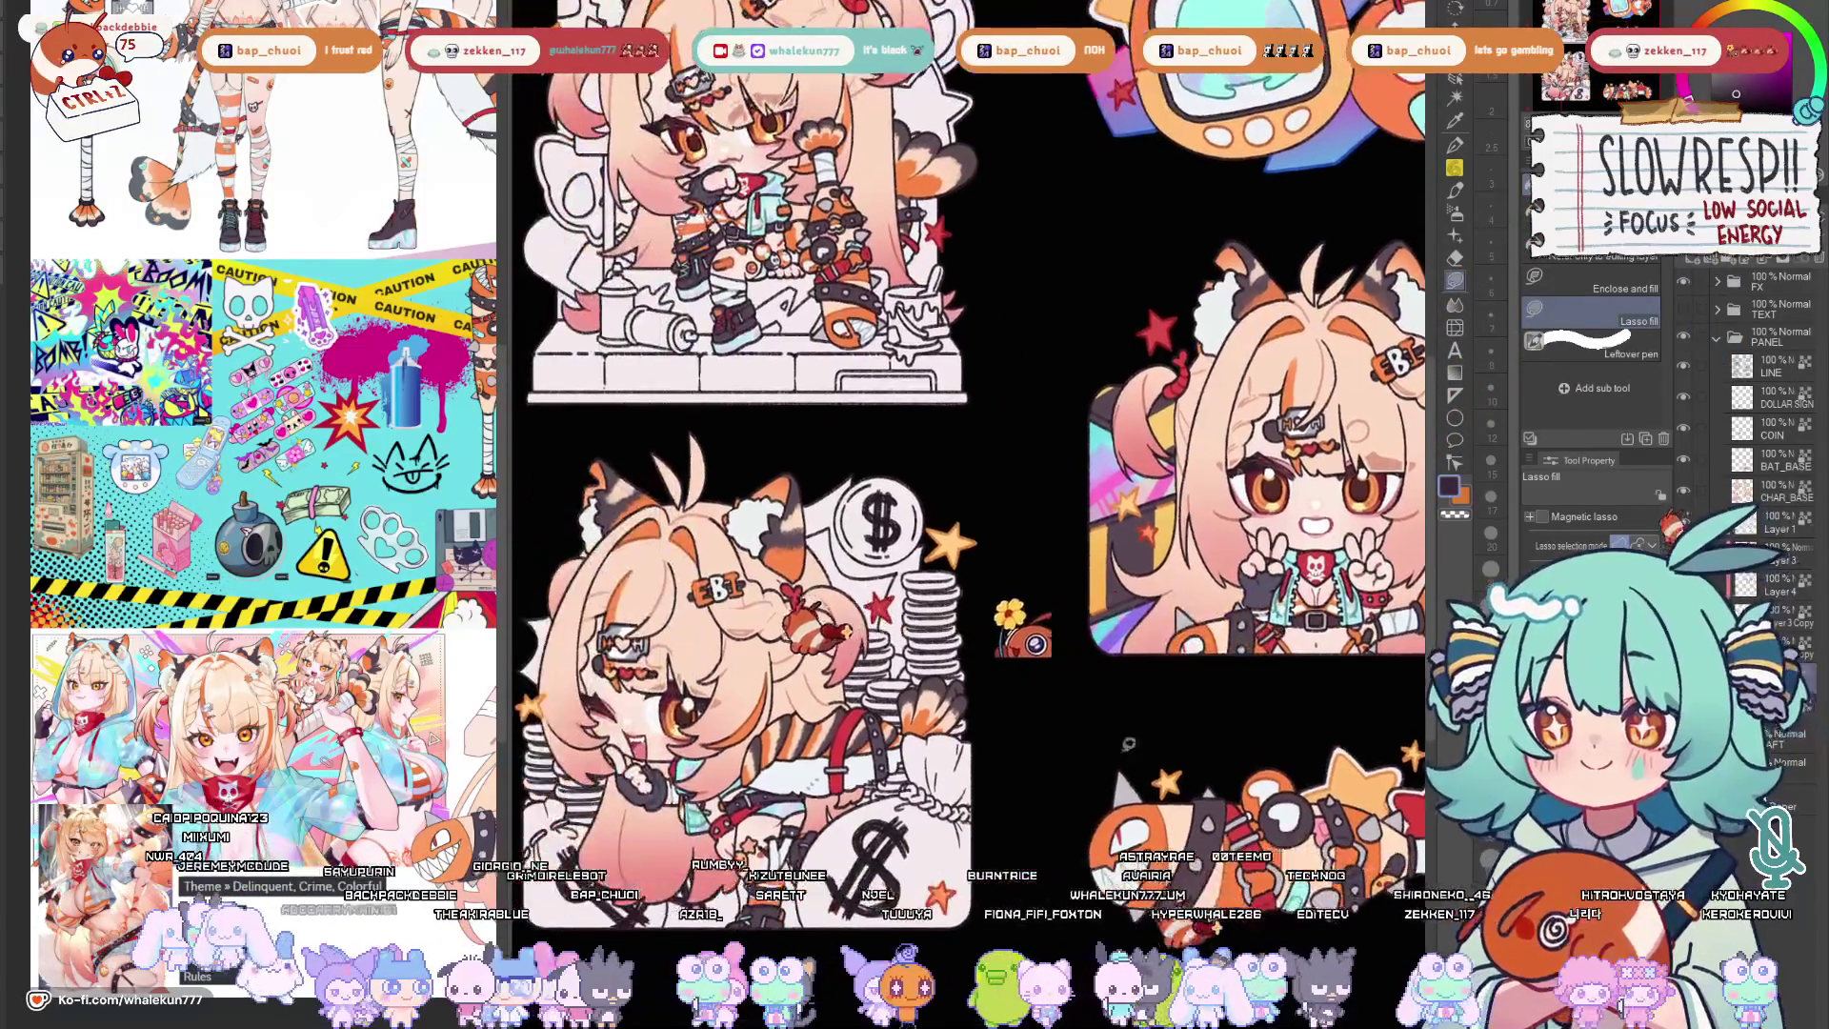
scroll(1050, 543, up, 1)
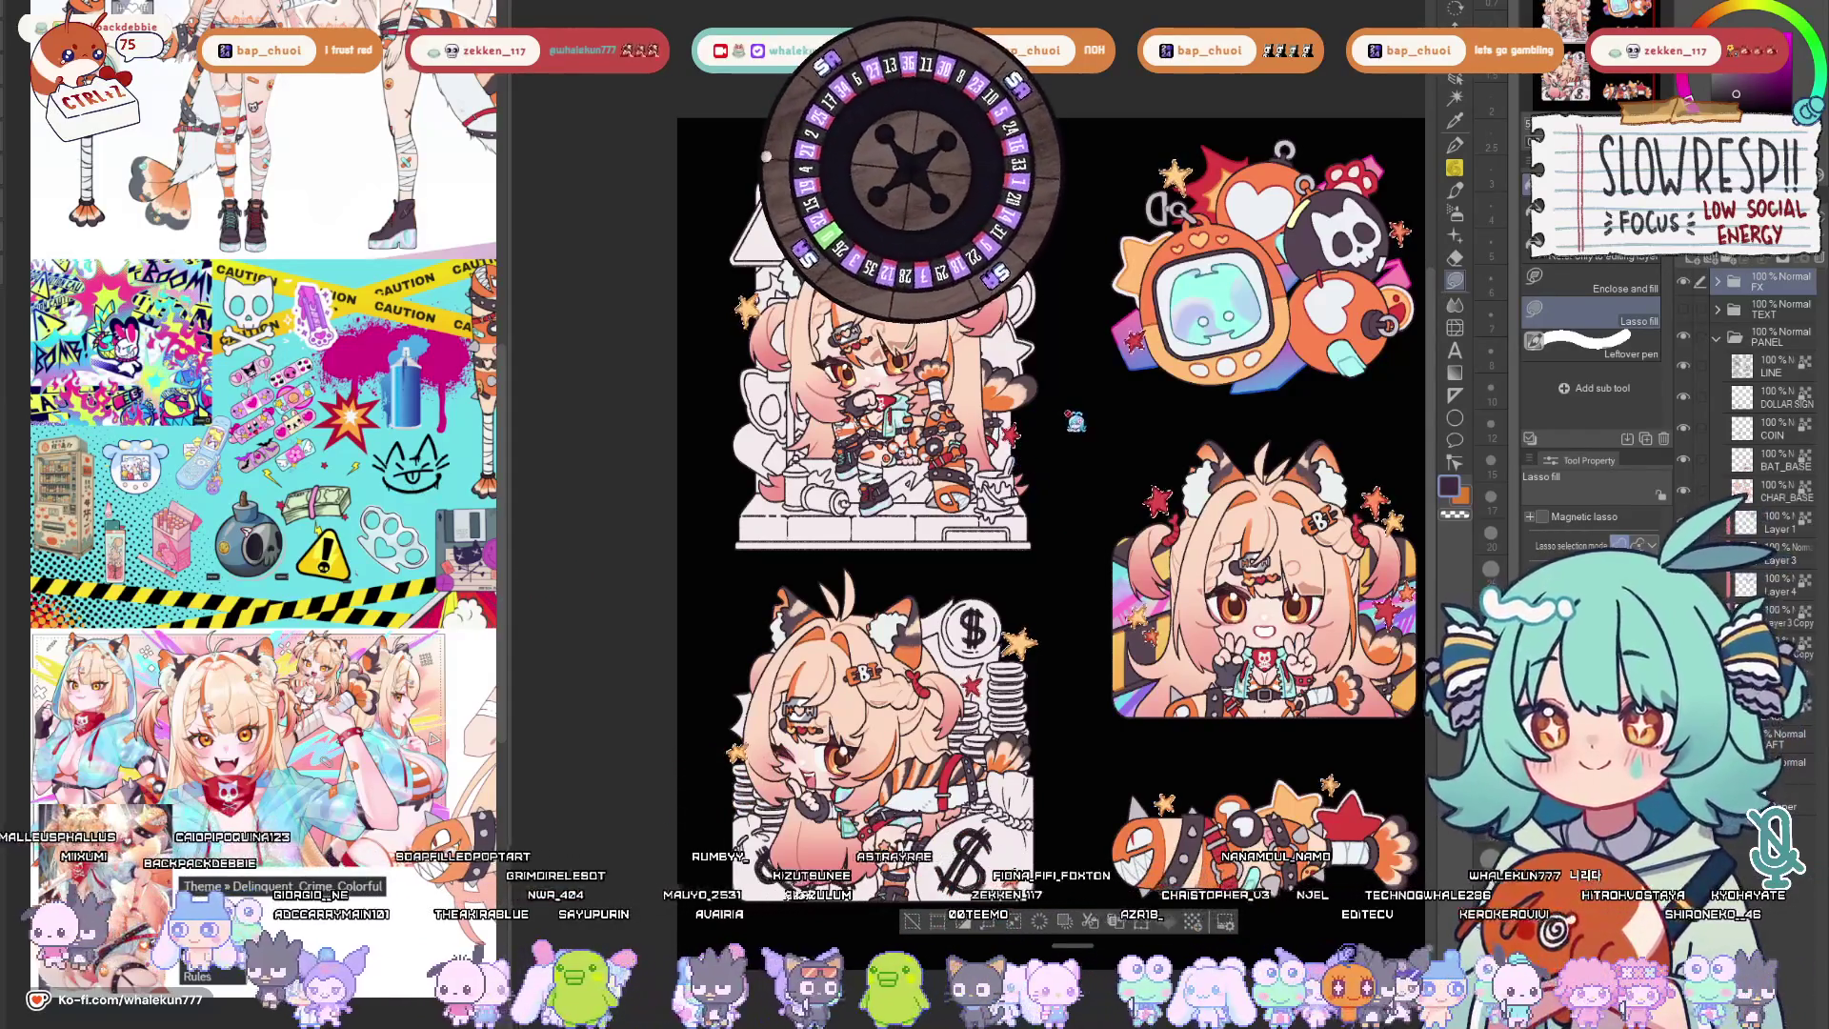
Move Layer 6 below BASE with white as drawing colour, then back above it.
click(1730, 293)
click(1773, 348)
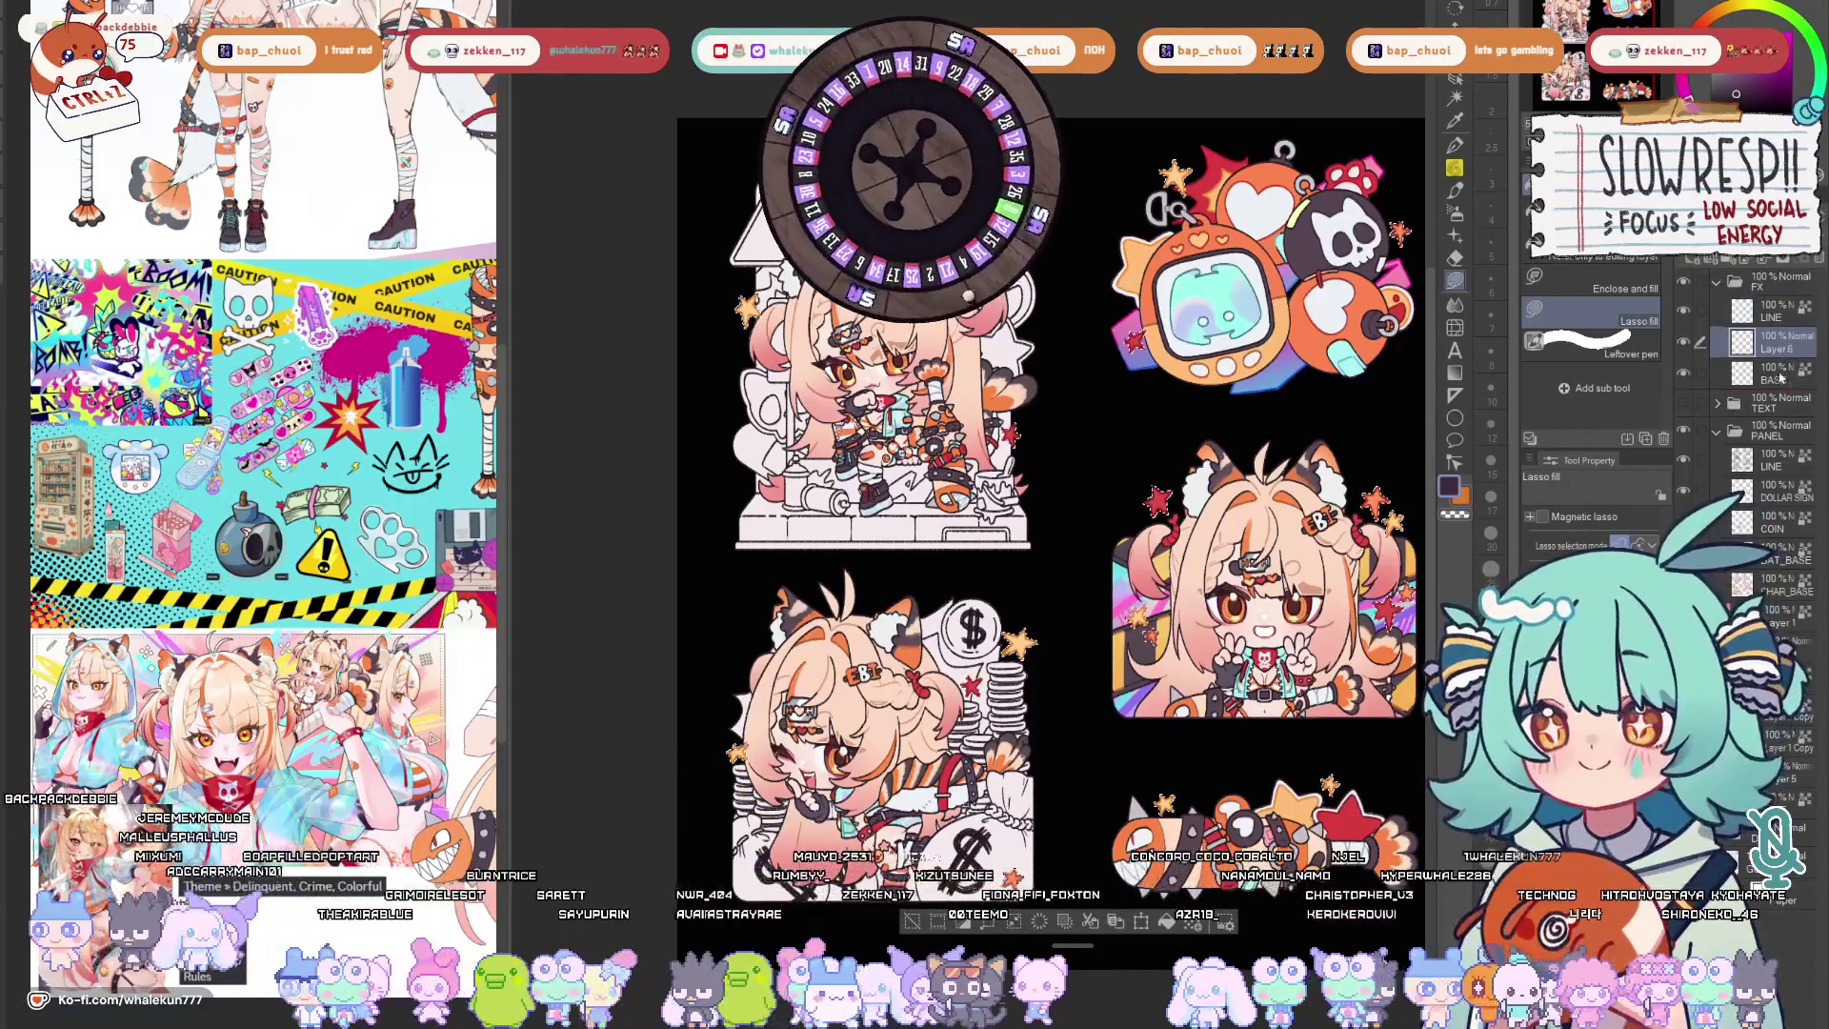
drag(1760, 368, 1760, 381)
key(c)
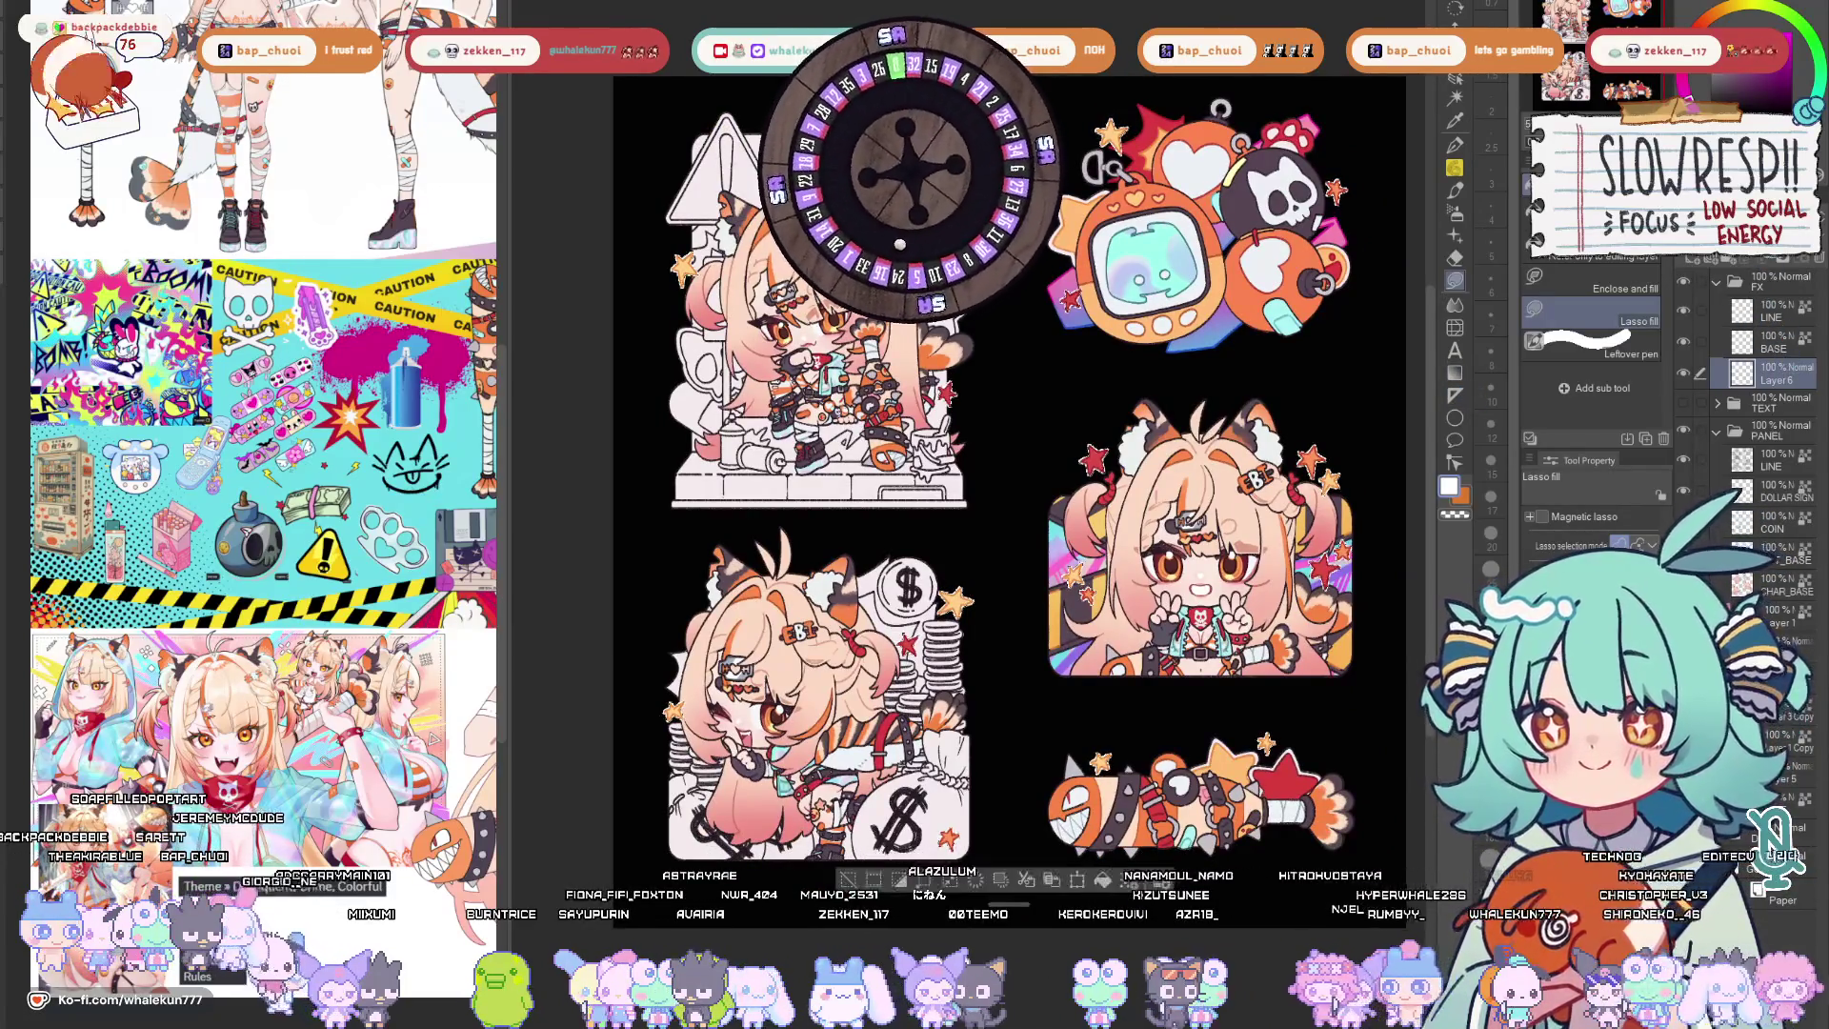
drag(1761, 372, 1760, 343)
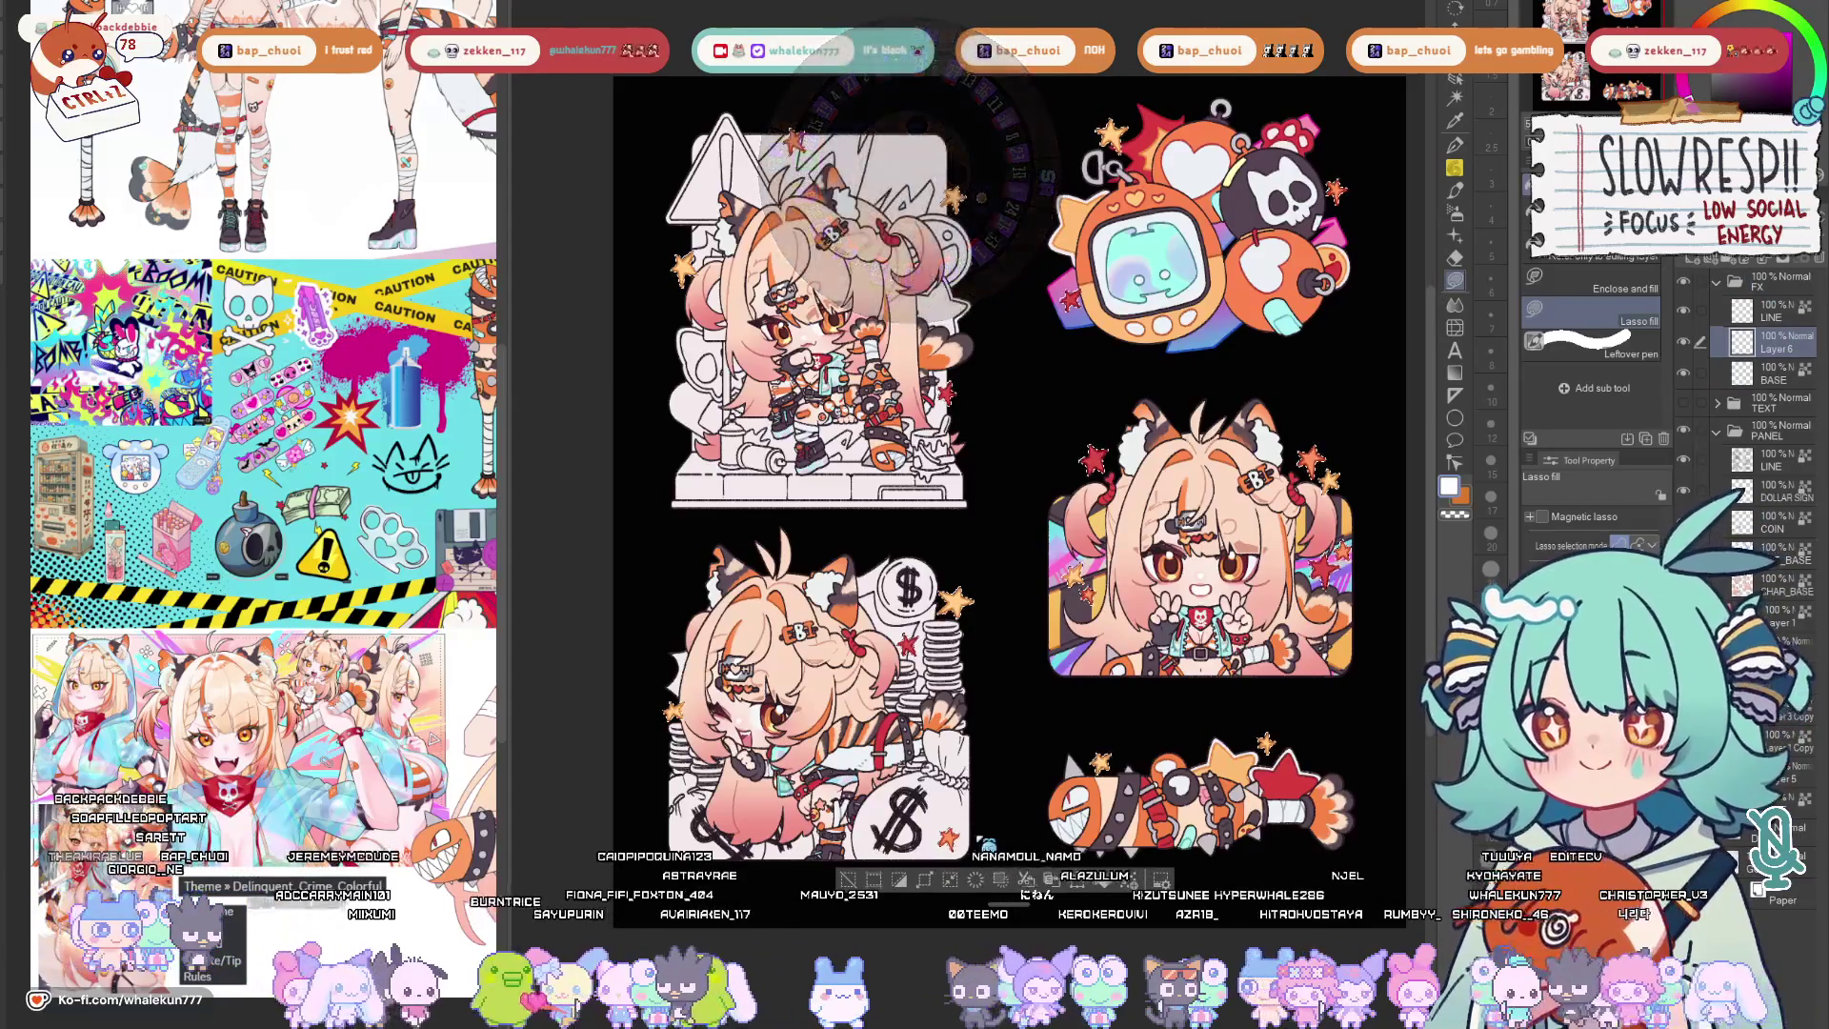
Delete Layer 6, then undo so it returns and sits below BASE again.
key(ctrl+e)
key(ctrl+z)
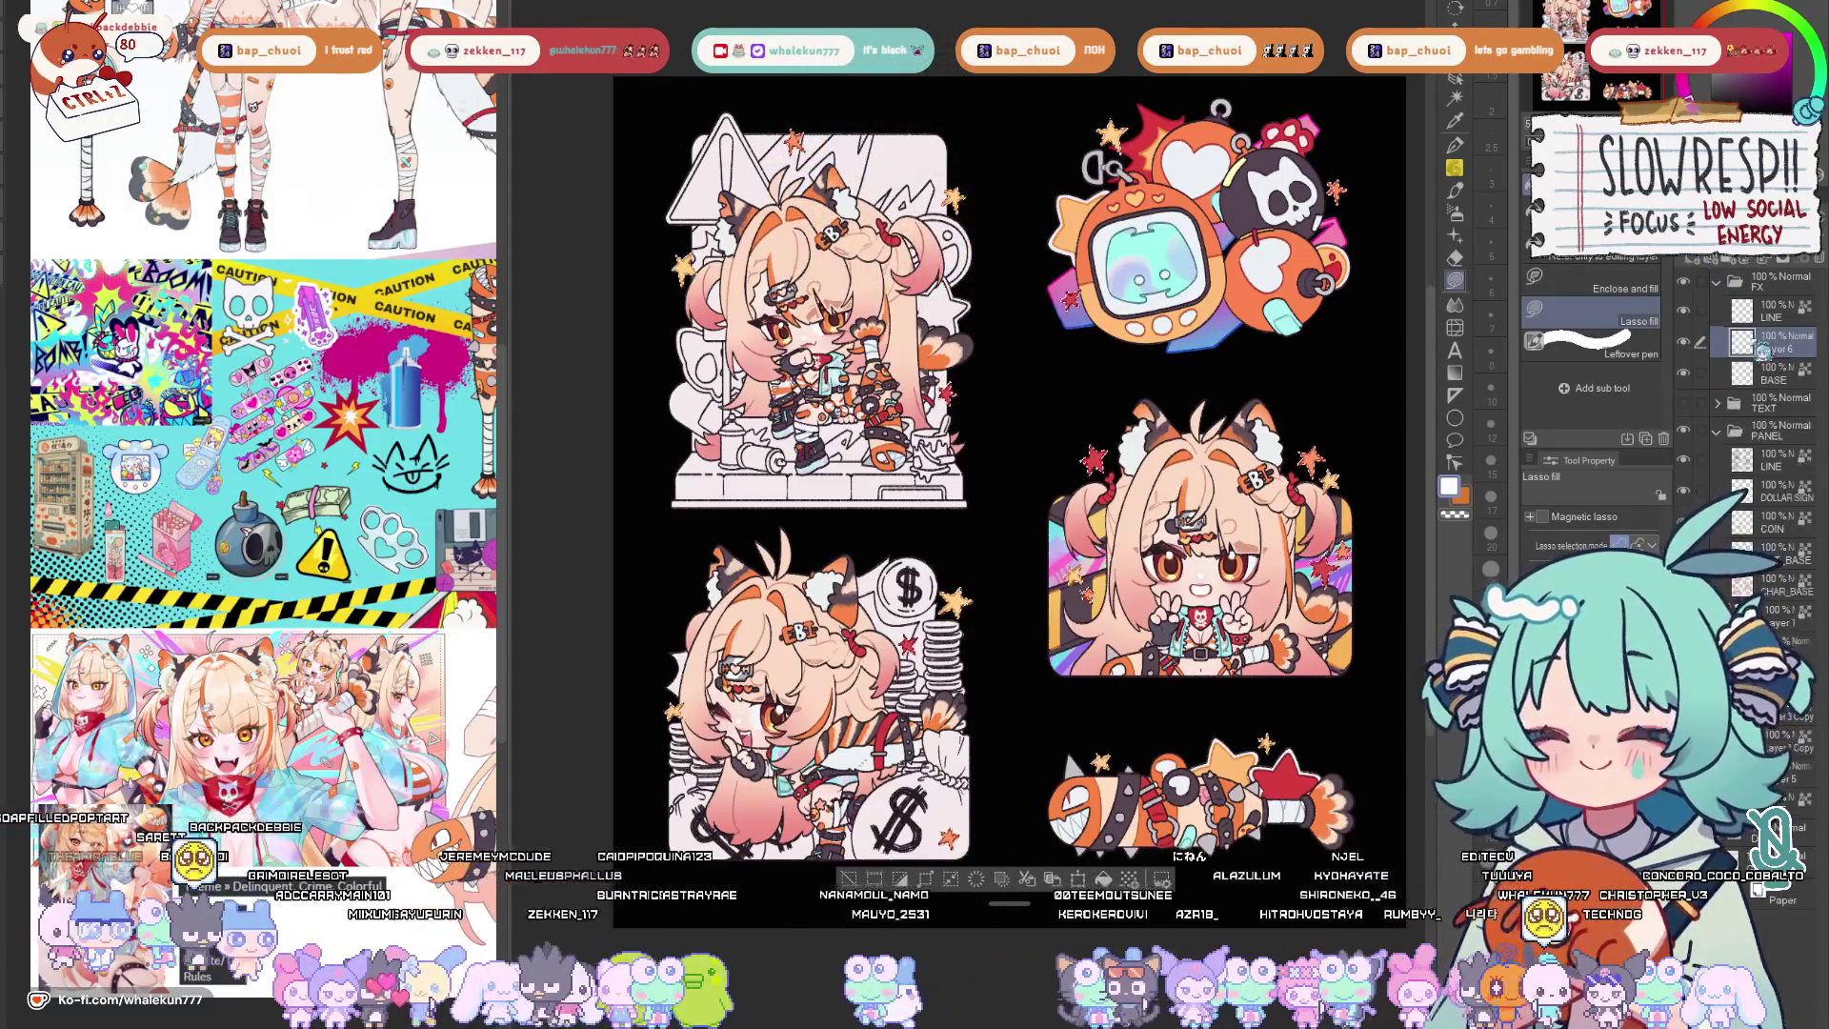
key(ctrl+z)
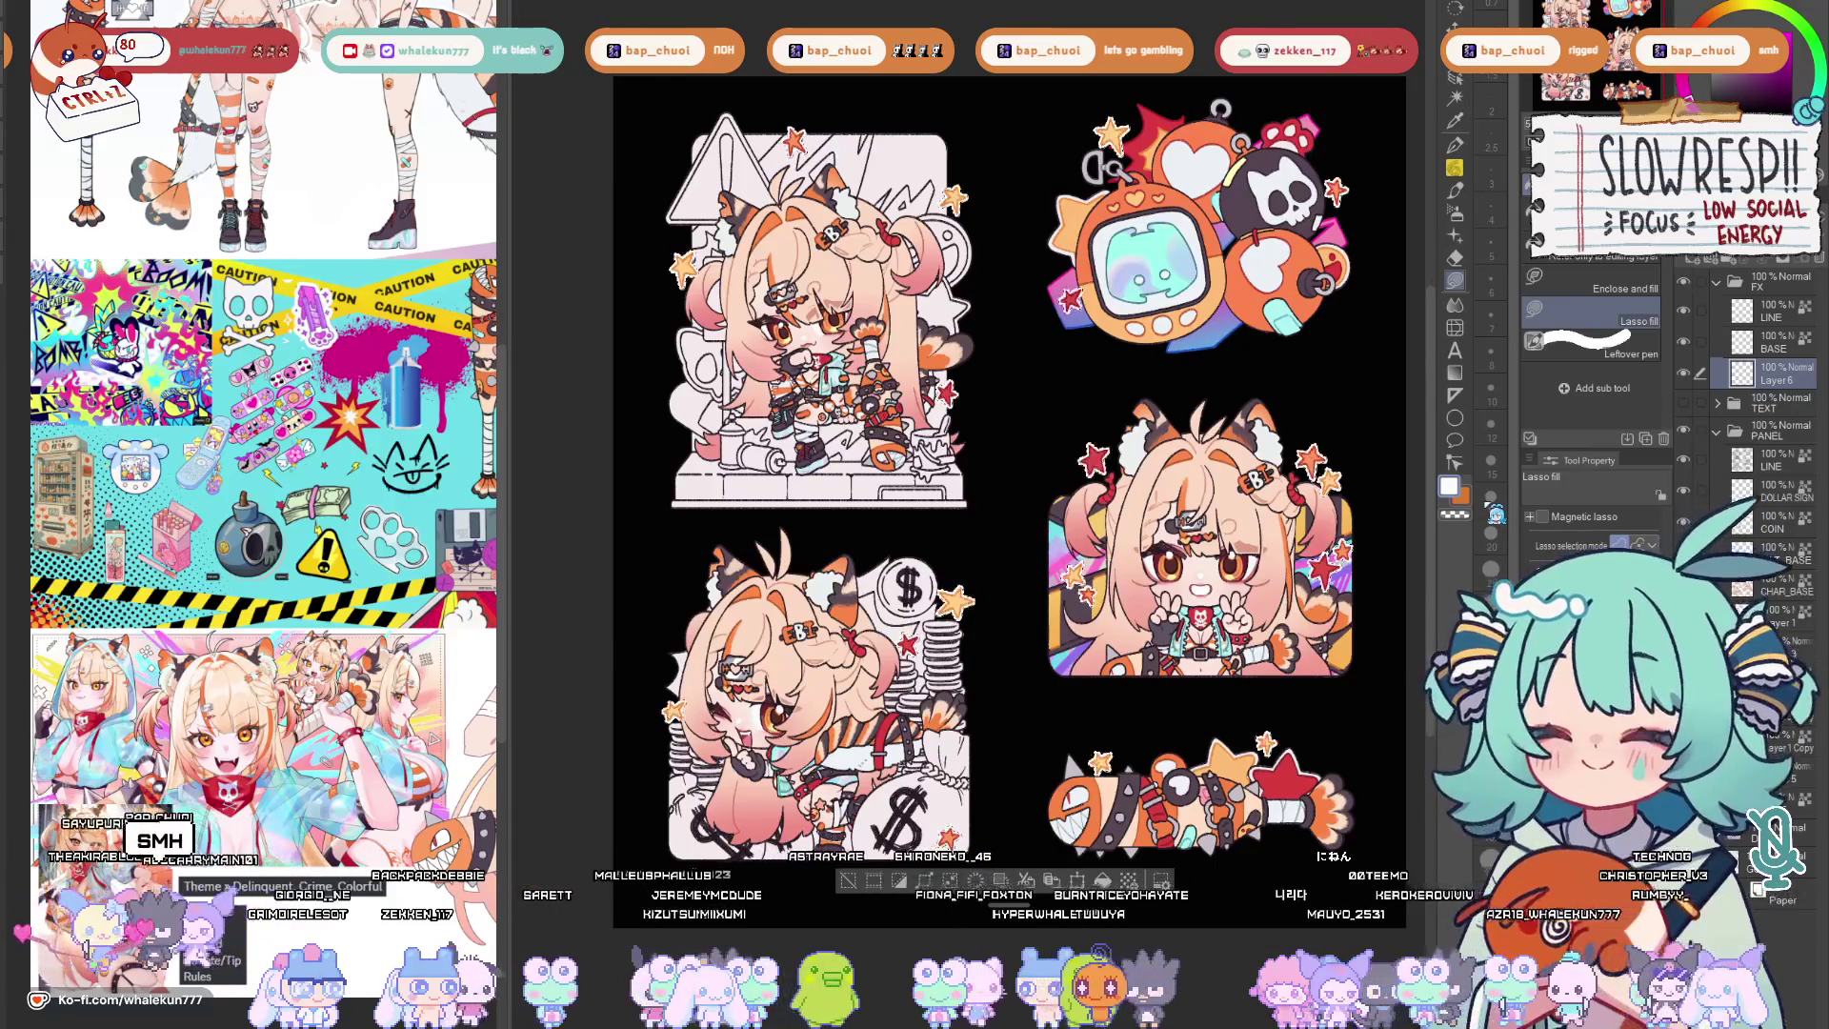
drag(1286, 698, 1309, 654)
scroll(1299, 665, down, 2)
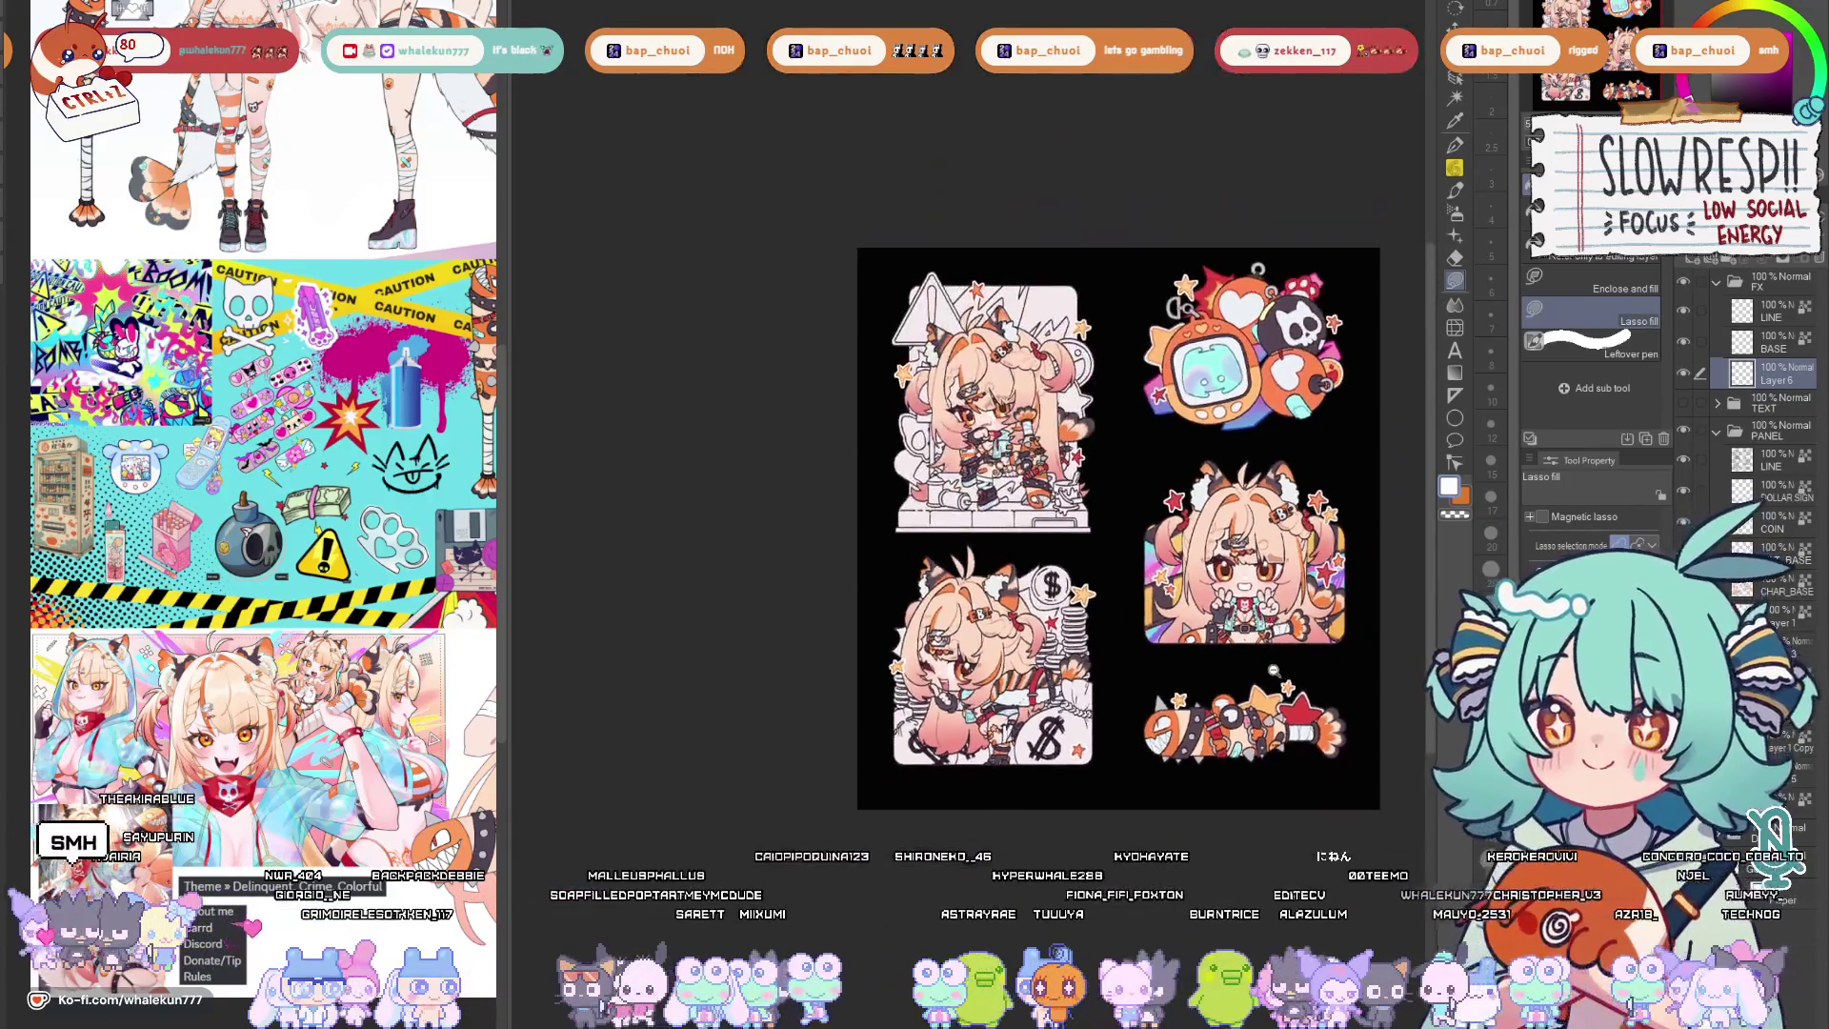
scroll(1294, 675, up, 2)
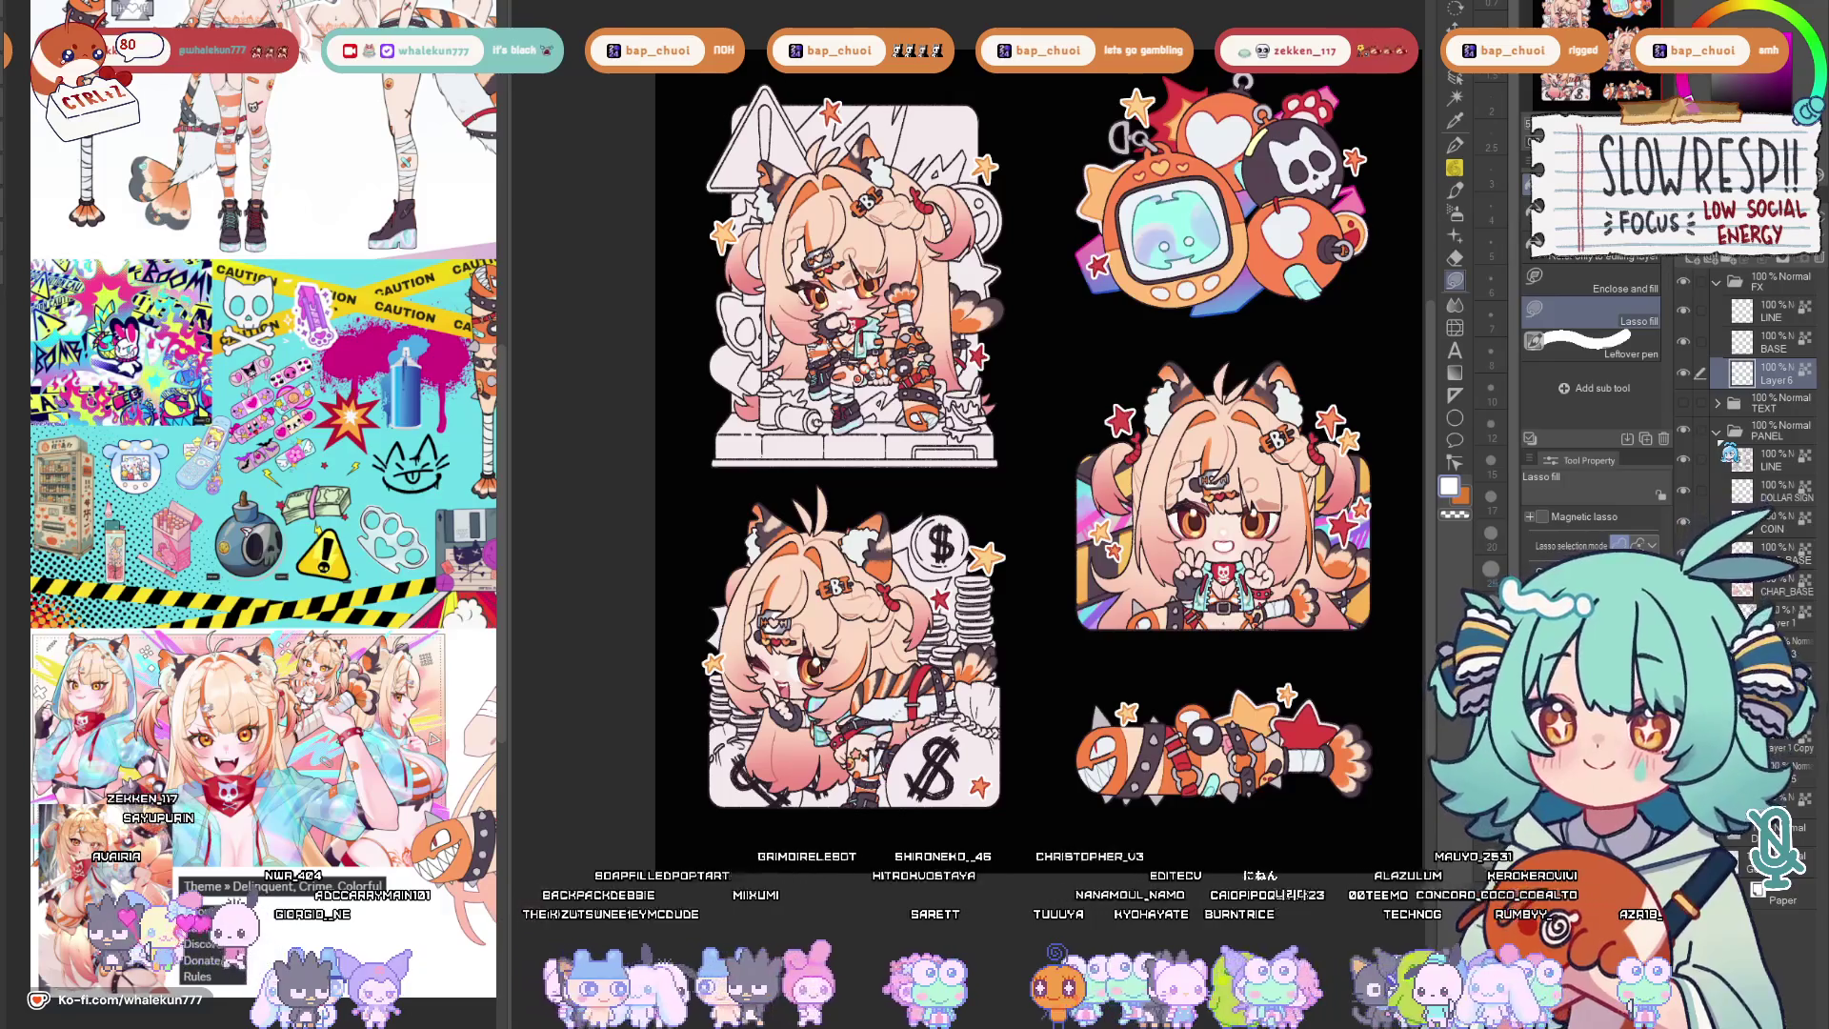
Lasso the small orange star by the money-sticker girl's face and move it up-right.
click(1720, 317)
key(h)
key(h)
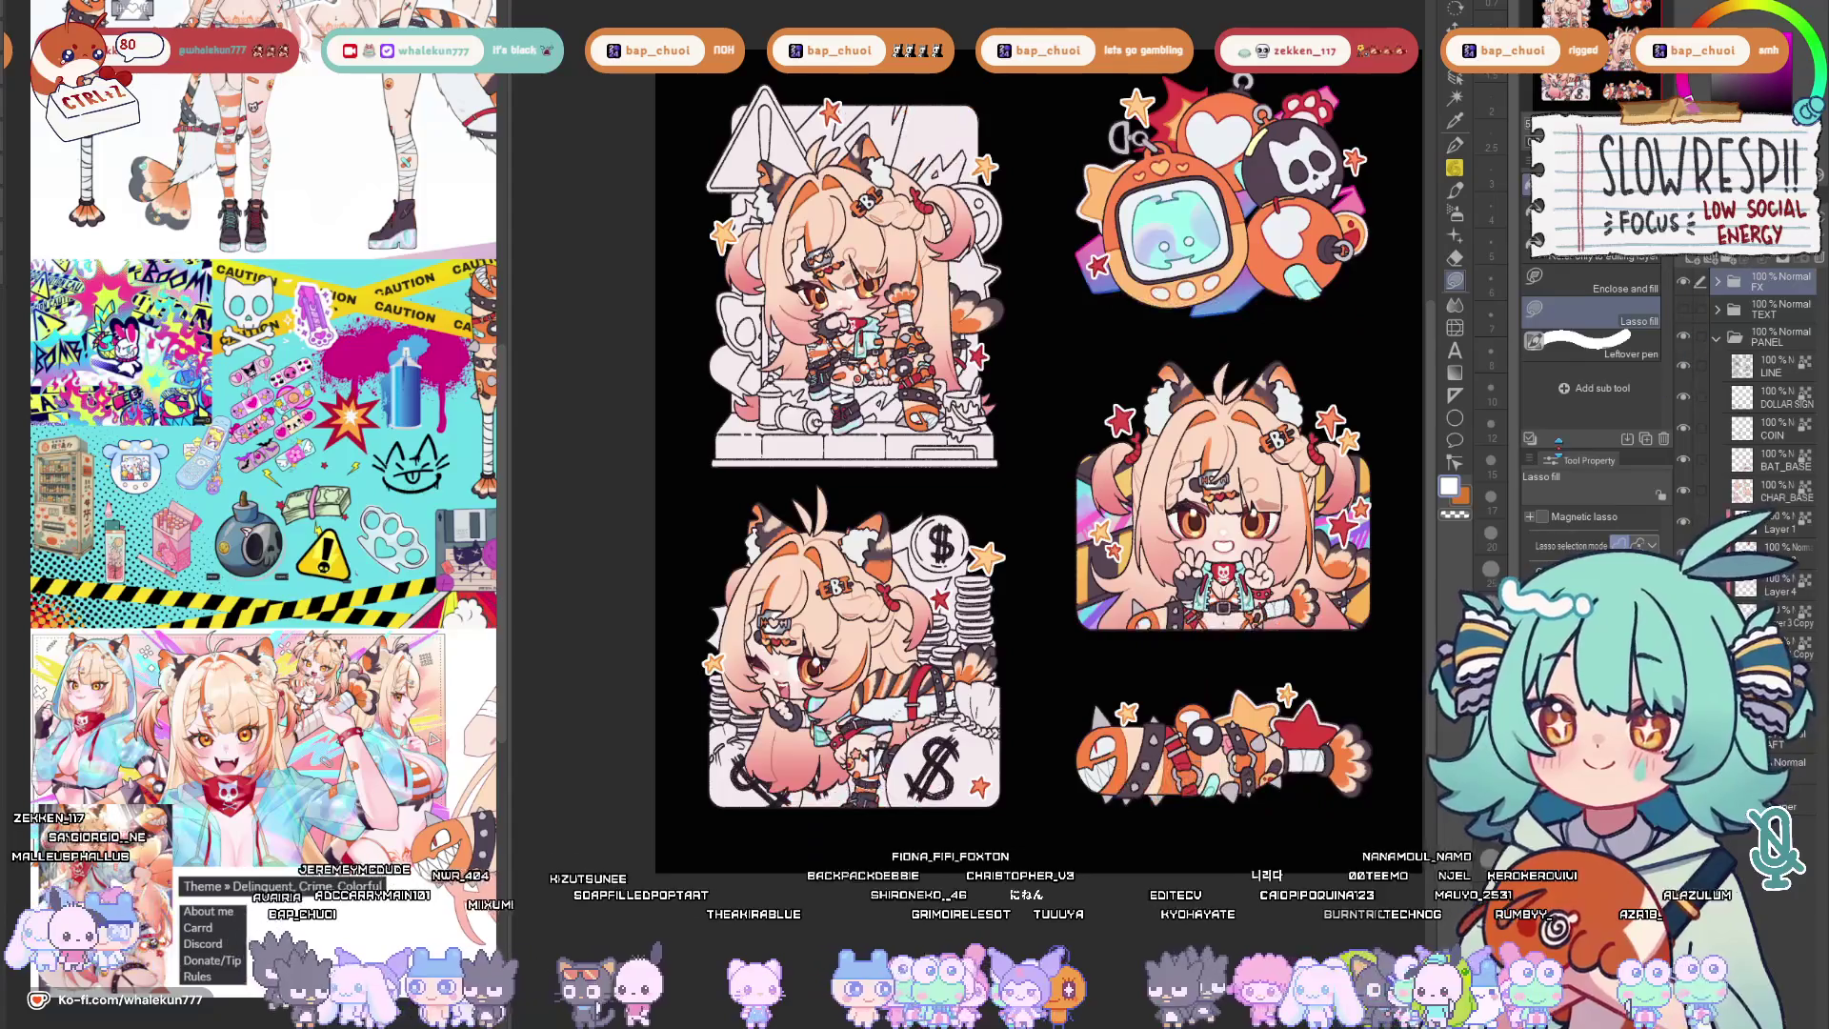
scroll(1026, 651, up, 3)
drag(1026, 650, 1149, 637)
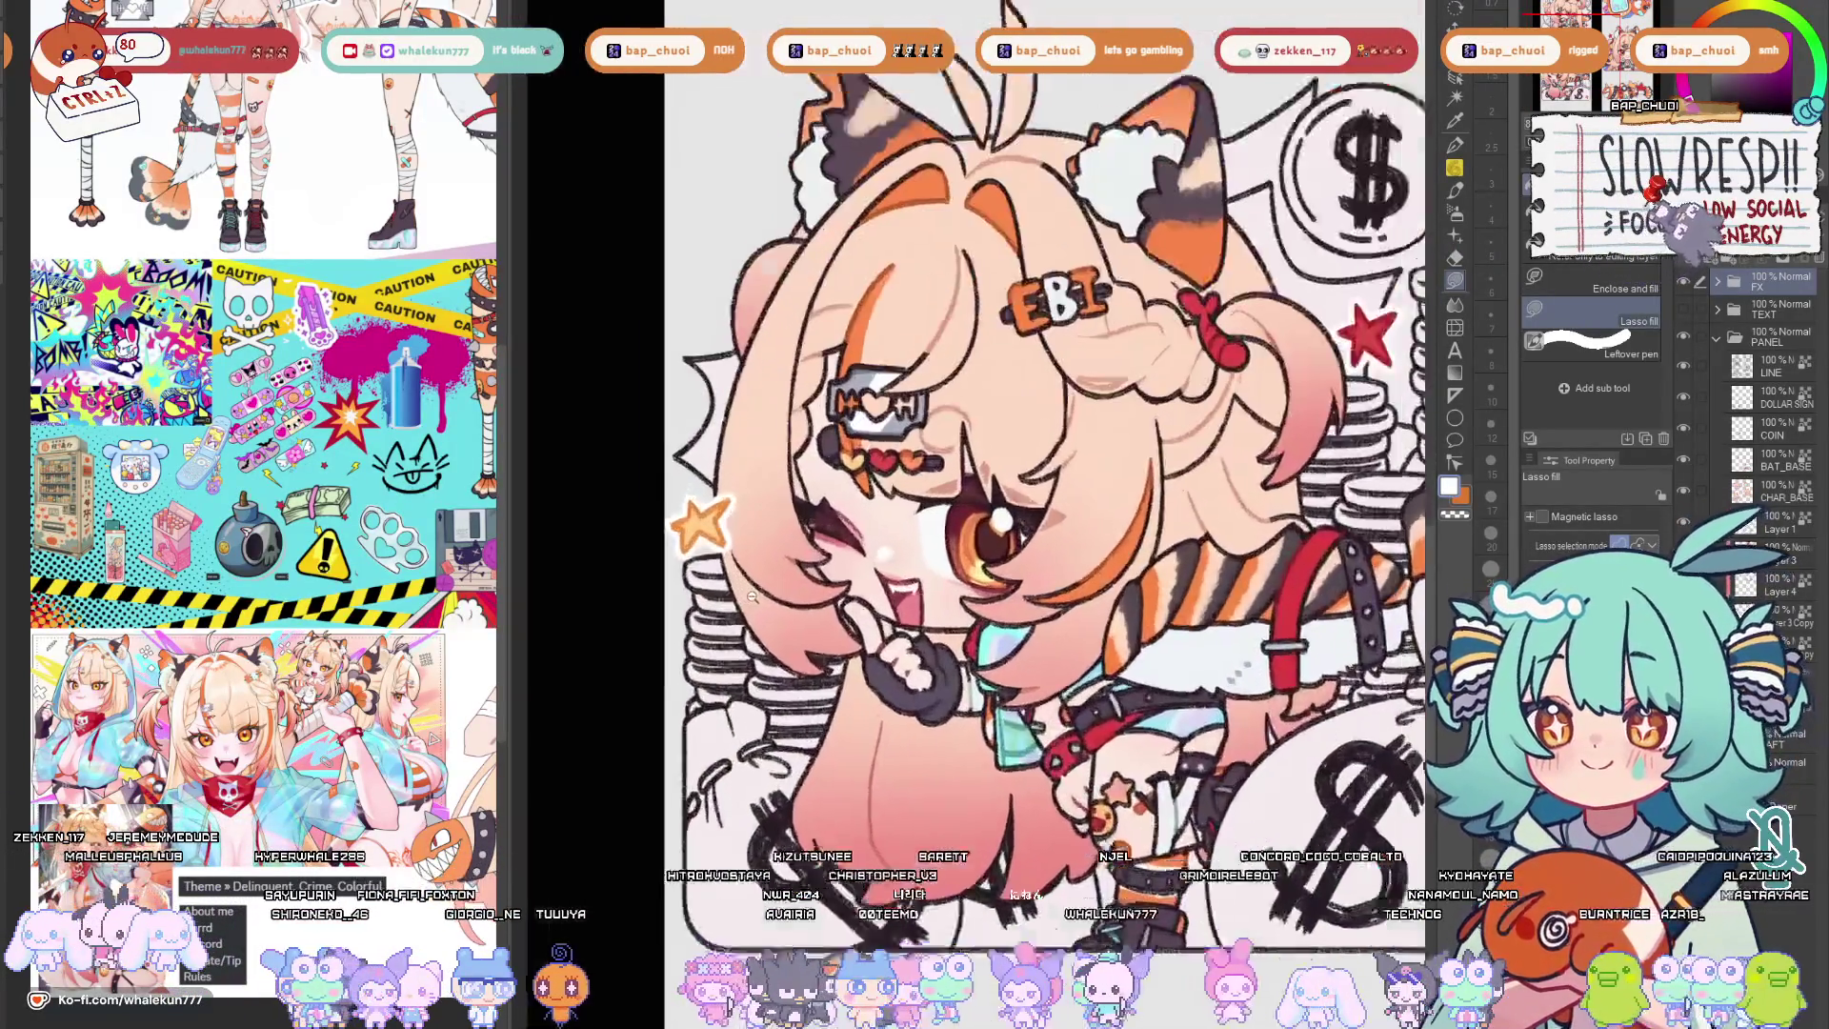
key(m)
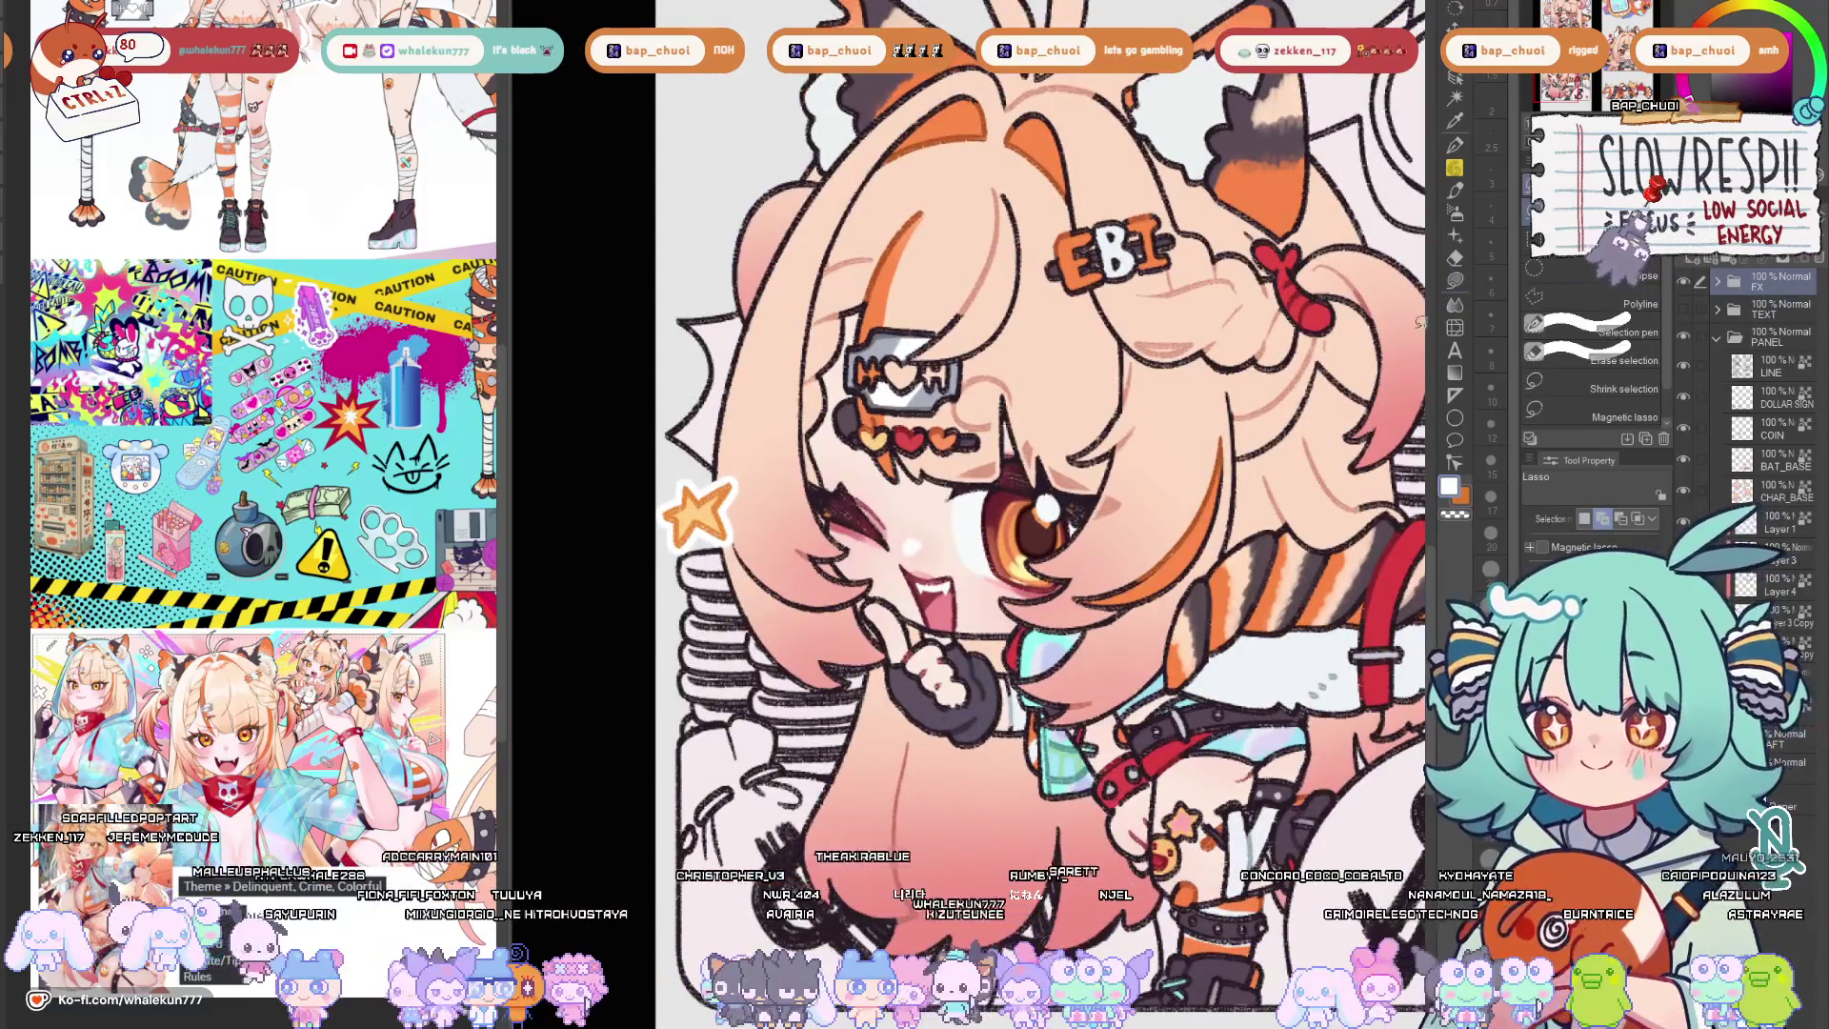
key(v)
drag(699, 513, 710, 500)
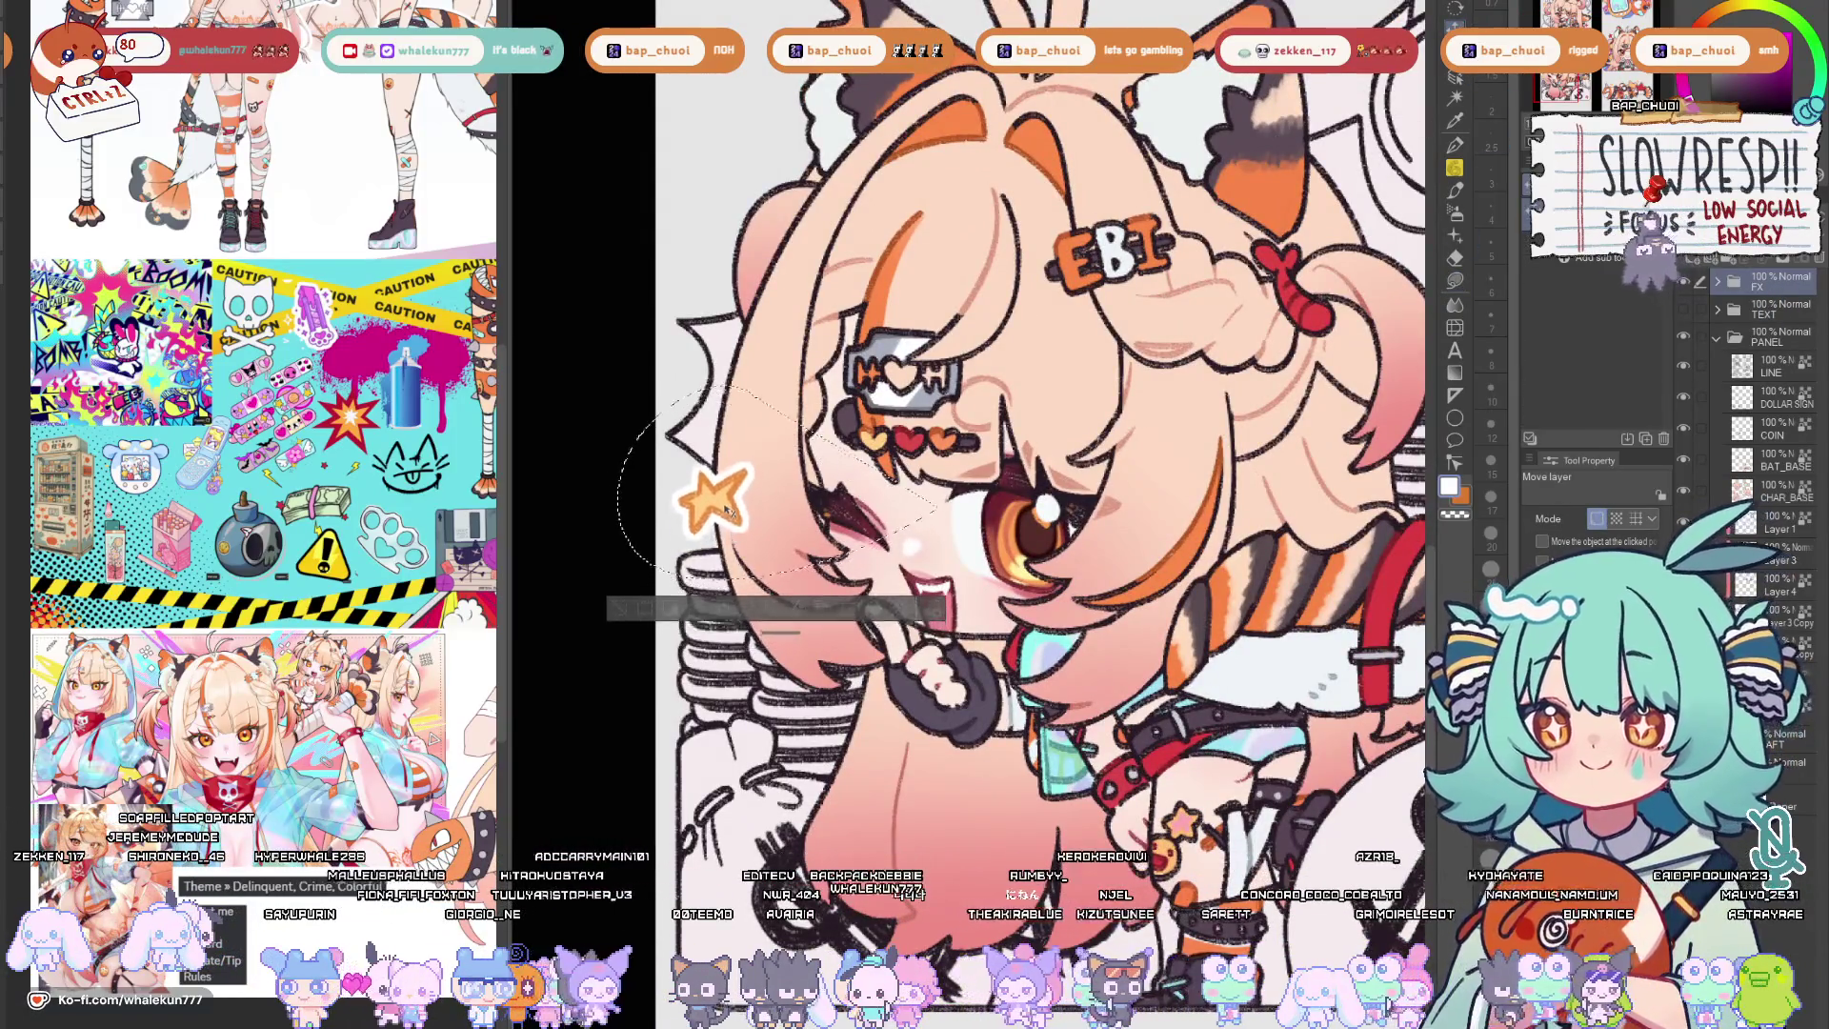
key(ctrl+d)
scroll(1086, 708, down, 5)
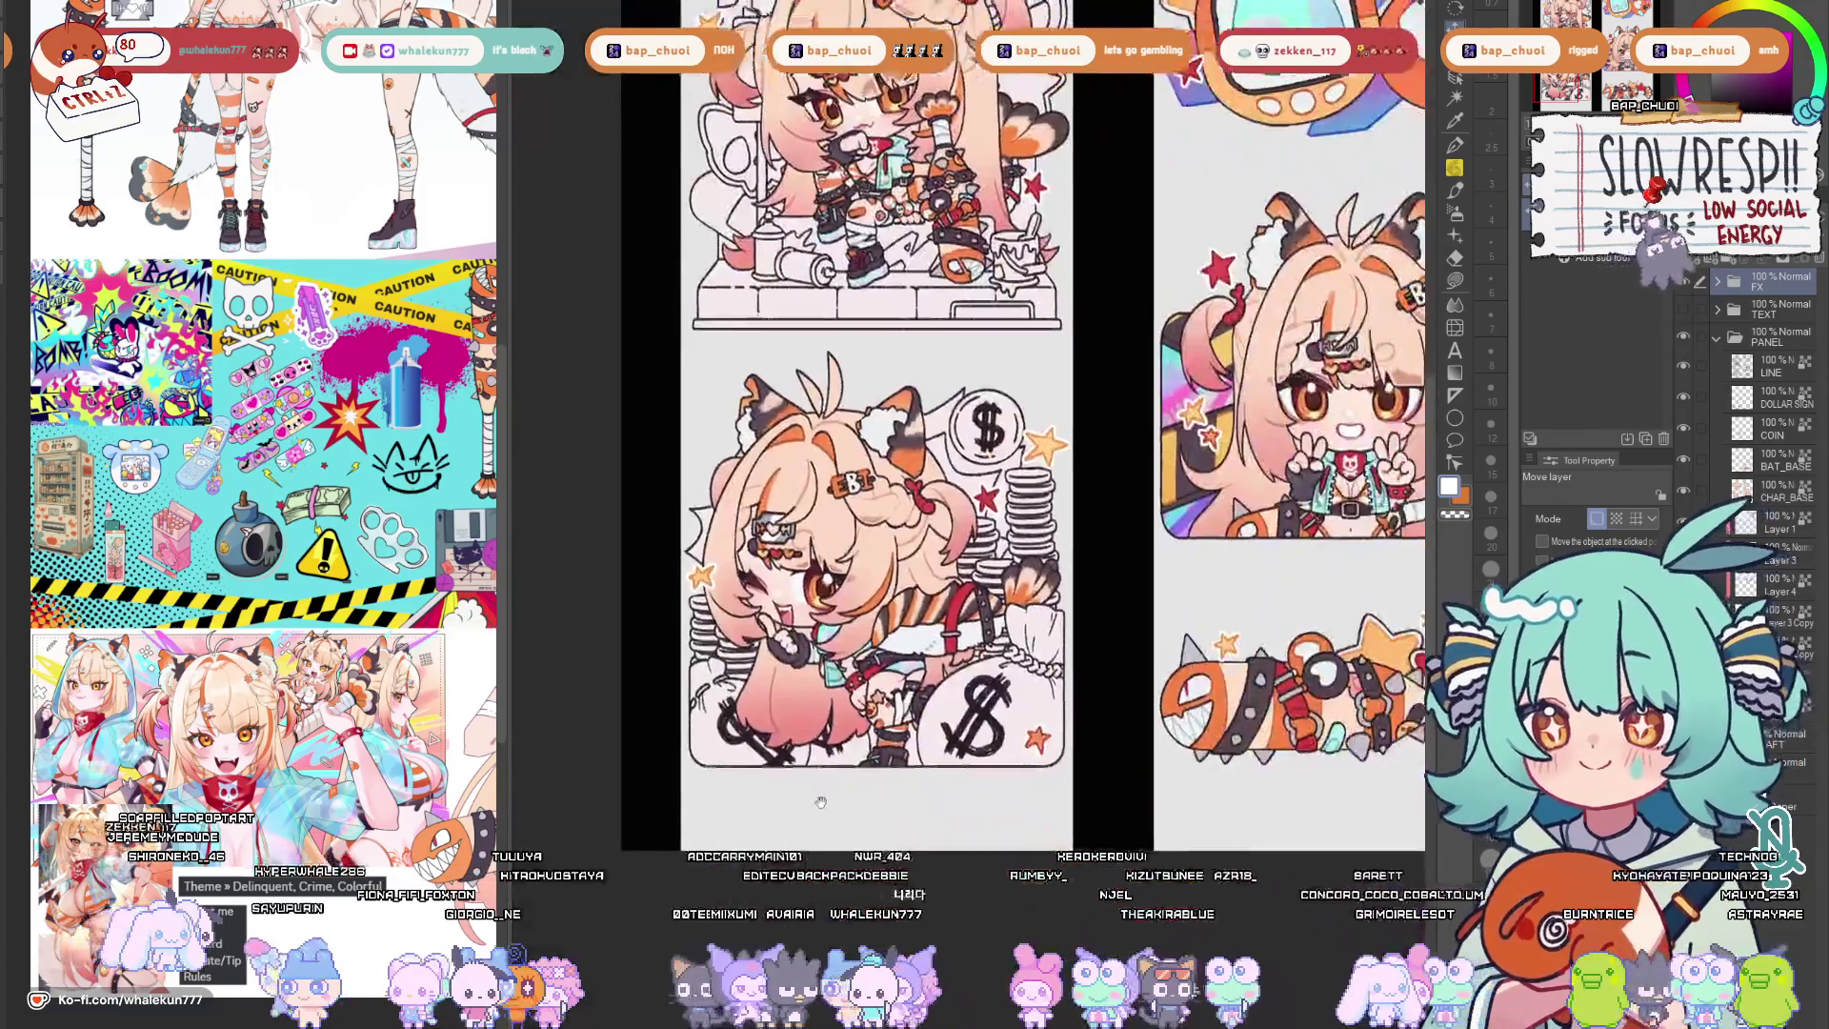
scroll(1118, 843, up, 2)
Review the upper and lower panels mirrored, then switch to lasso fill.
drag(999, 841, 1111, 1012)
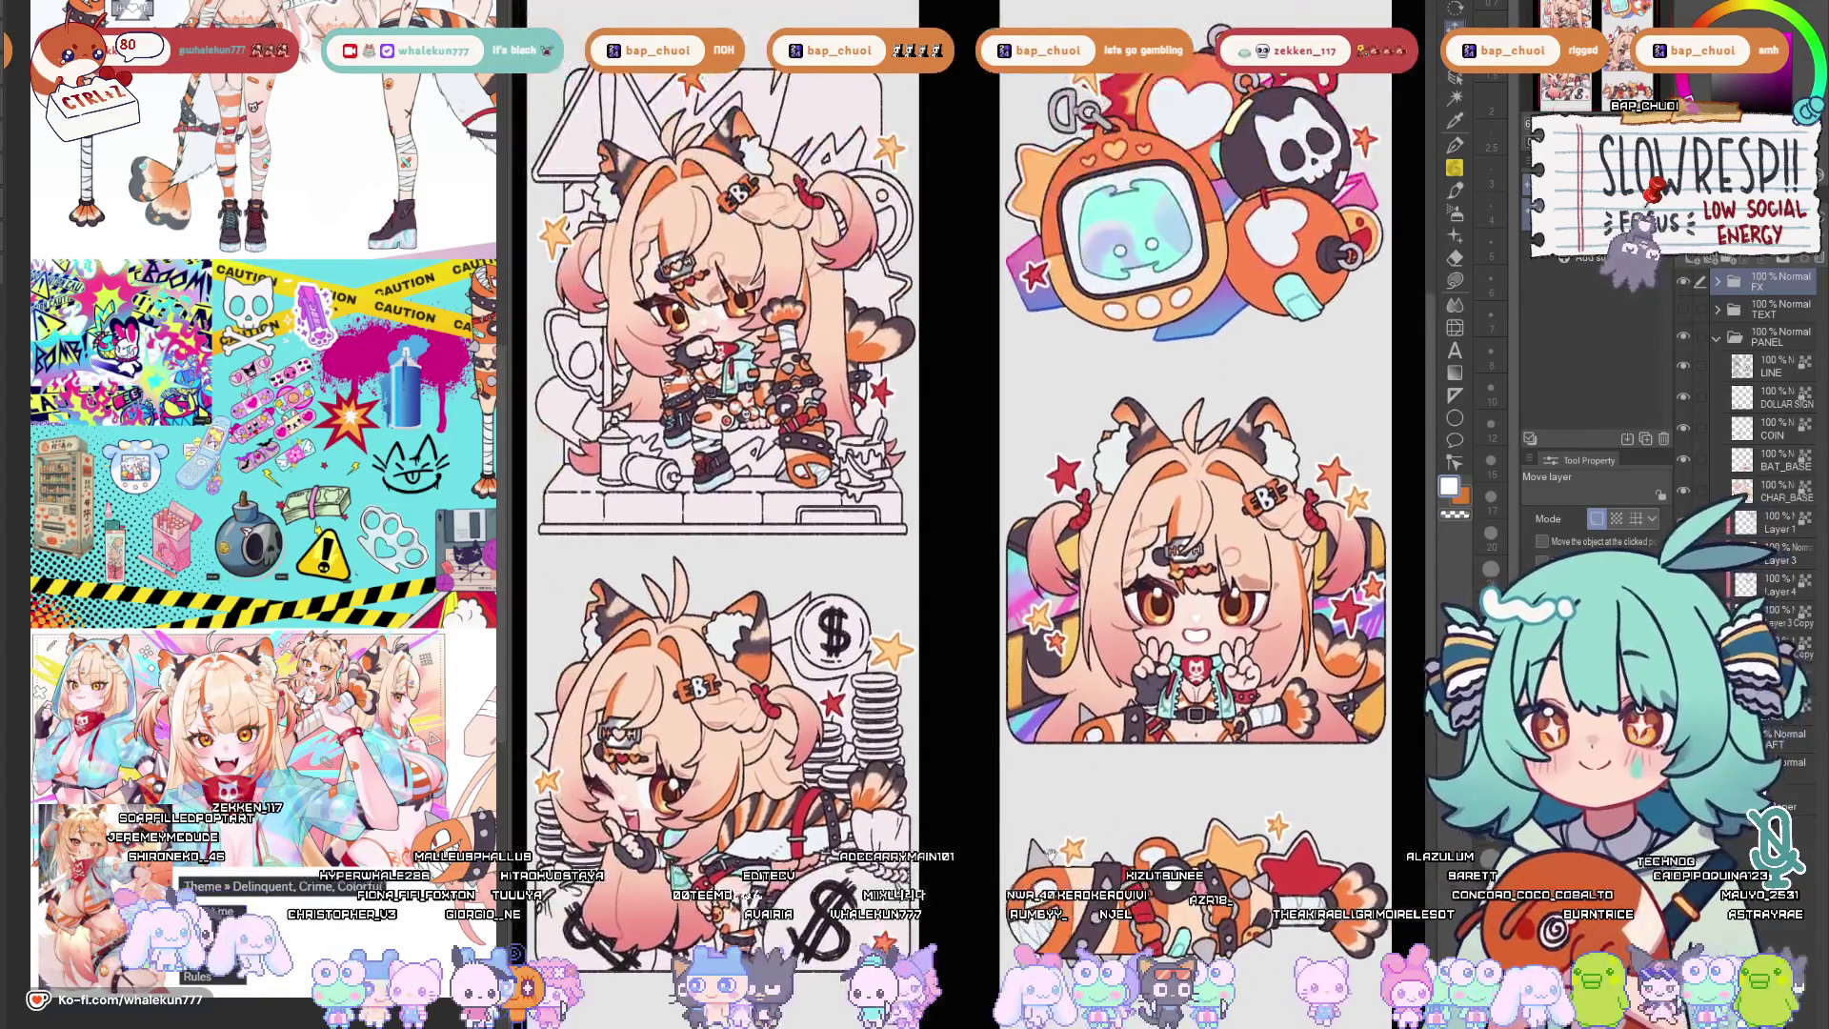
drag(1058, 822, 1227, 677)
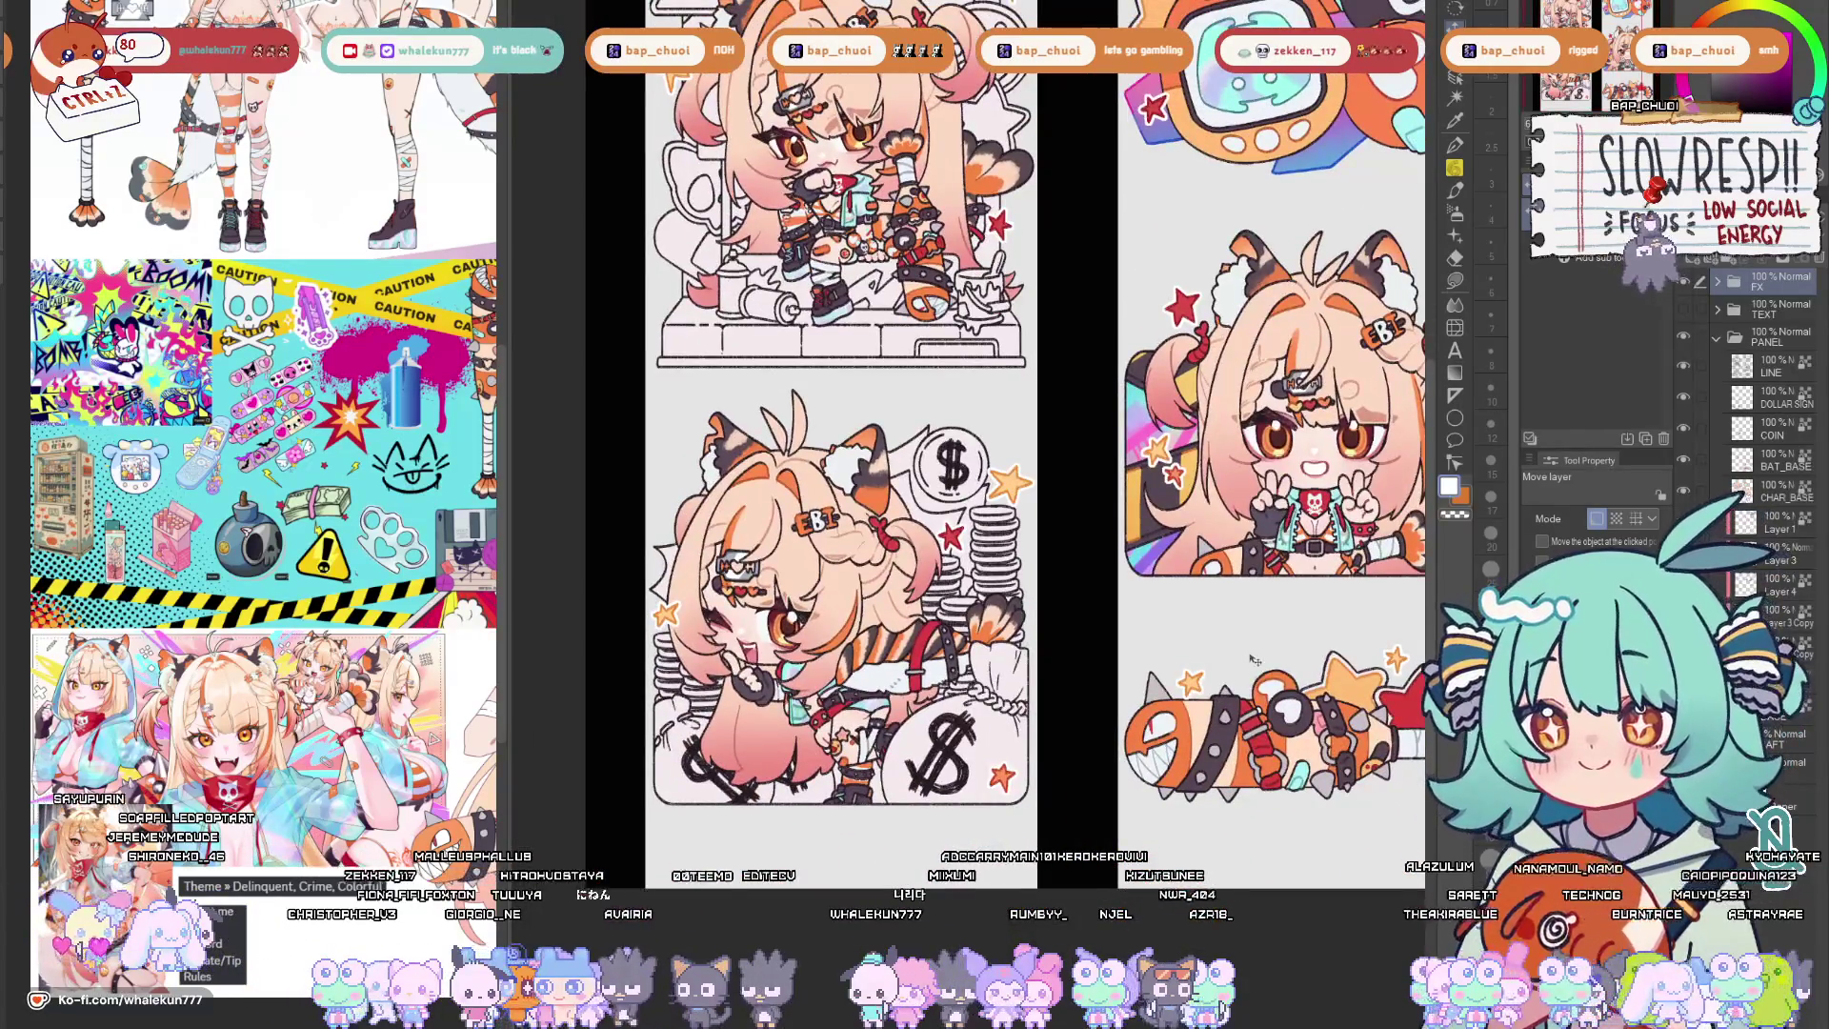
key(h)
key(h)
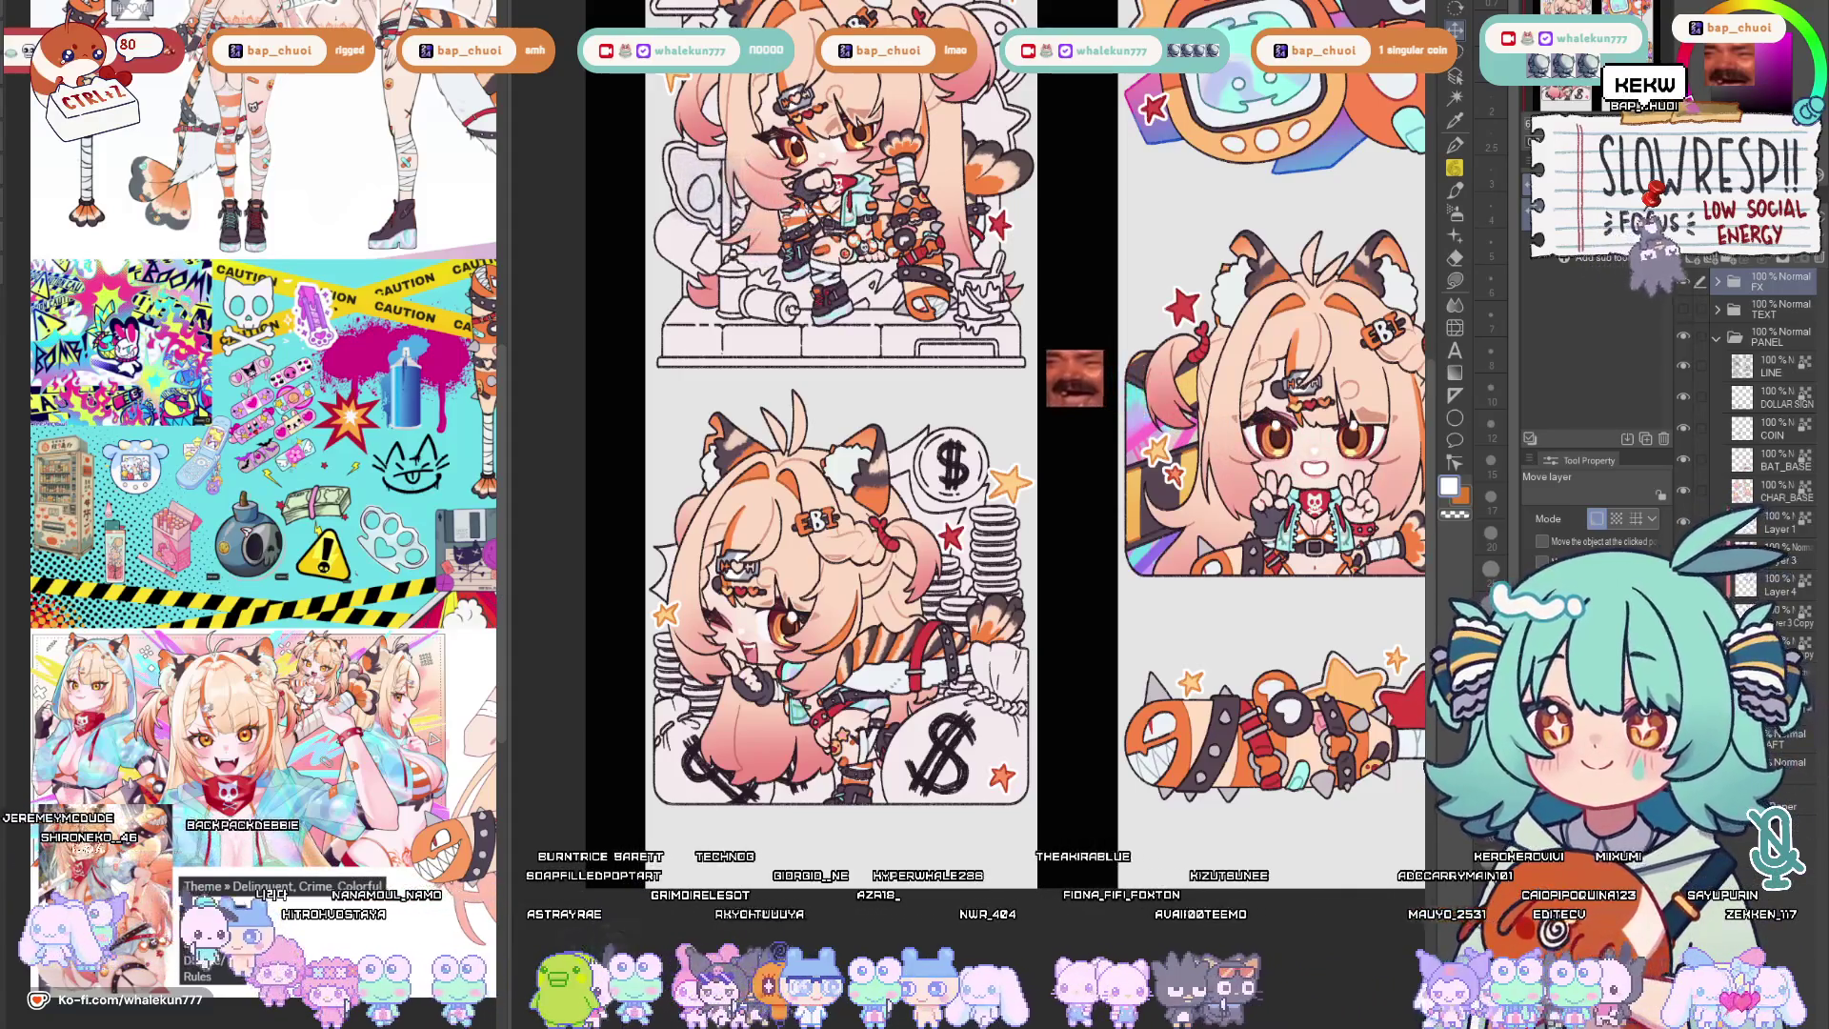
key(g)
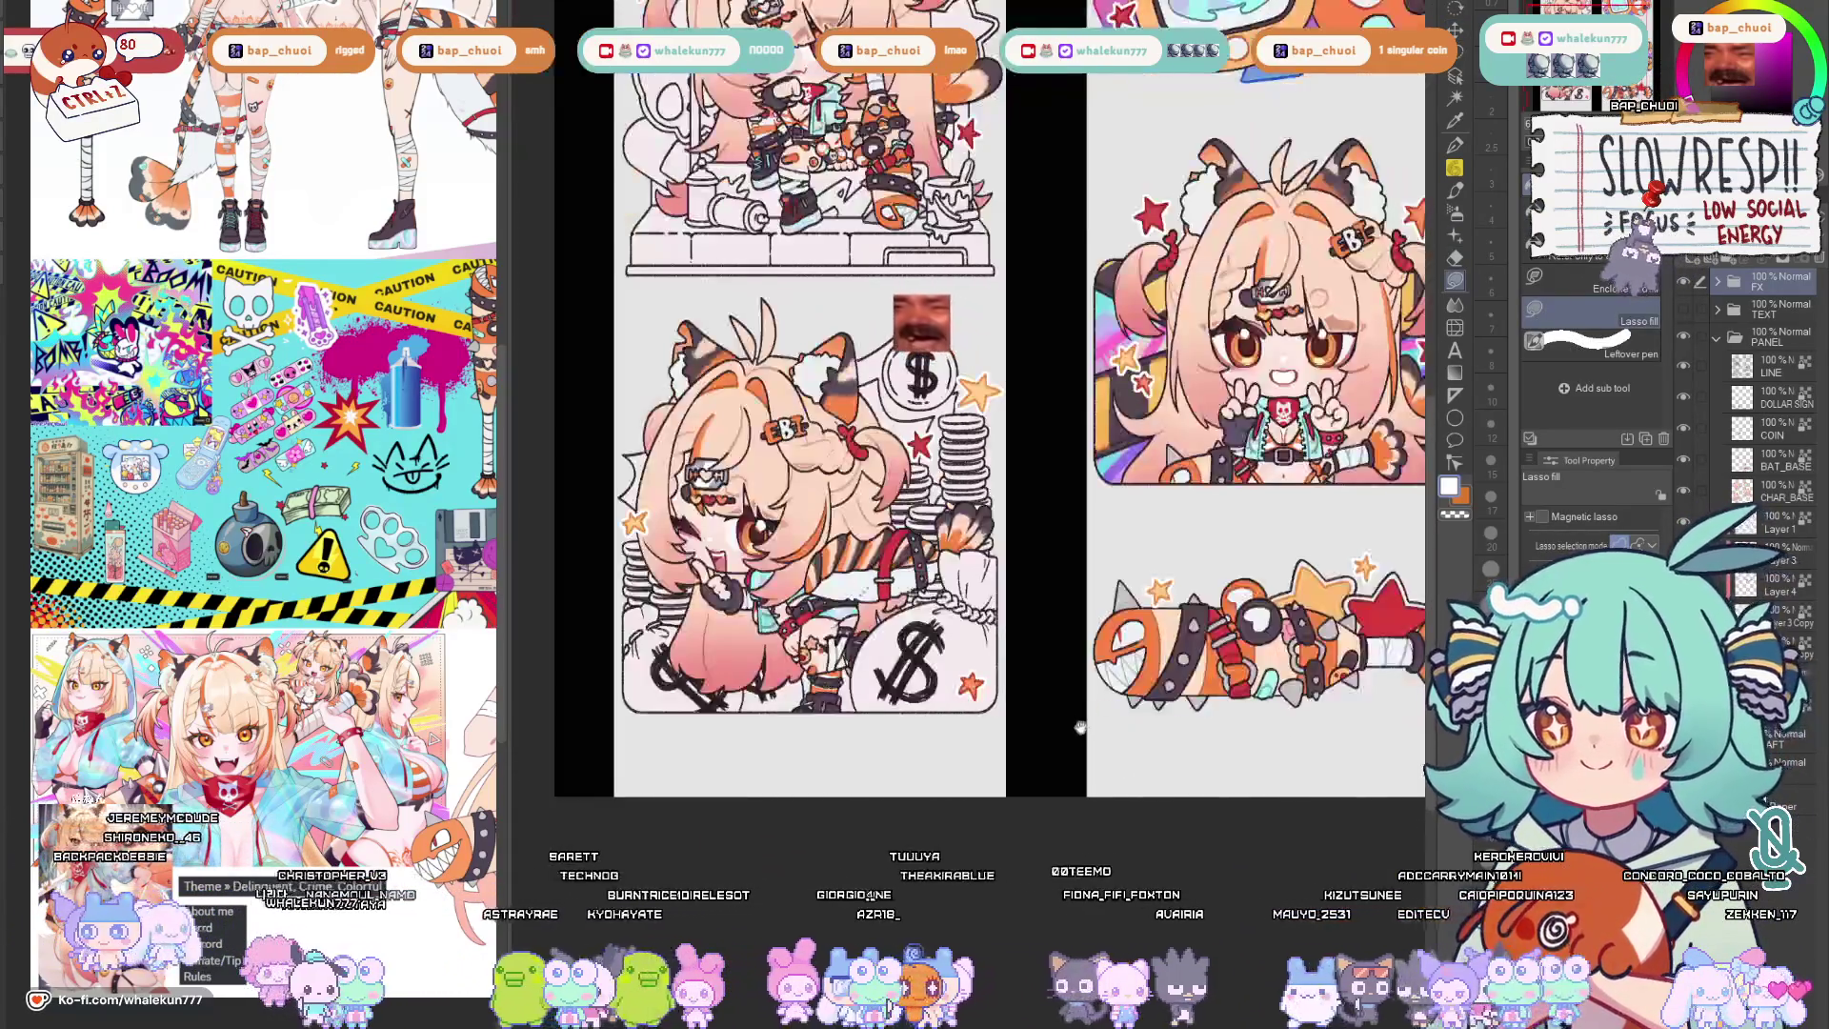
scroll(1082, 725, down, 2)
scroll(1044, 822, down, 3)
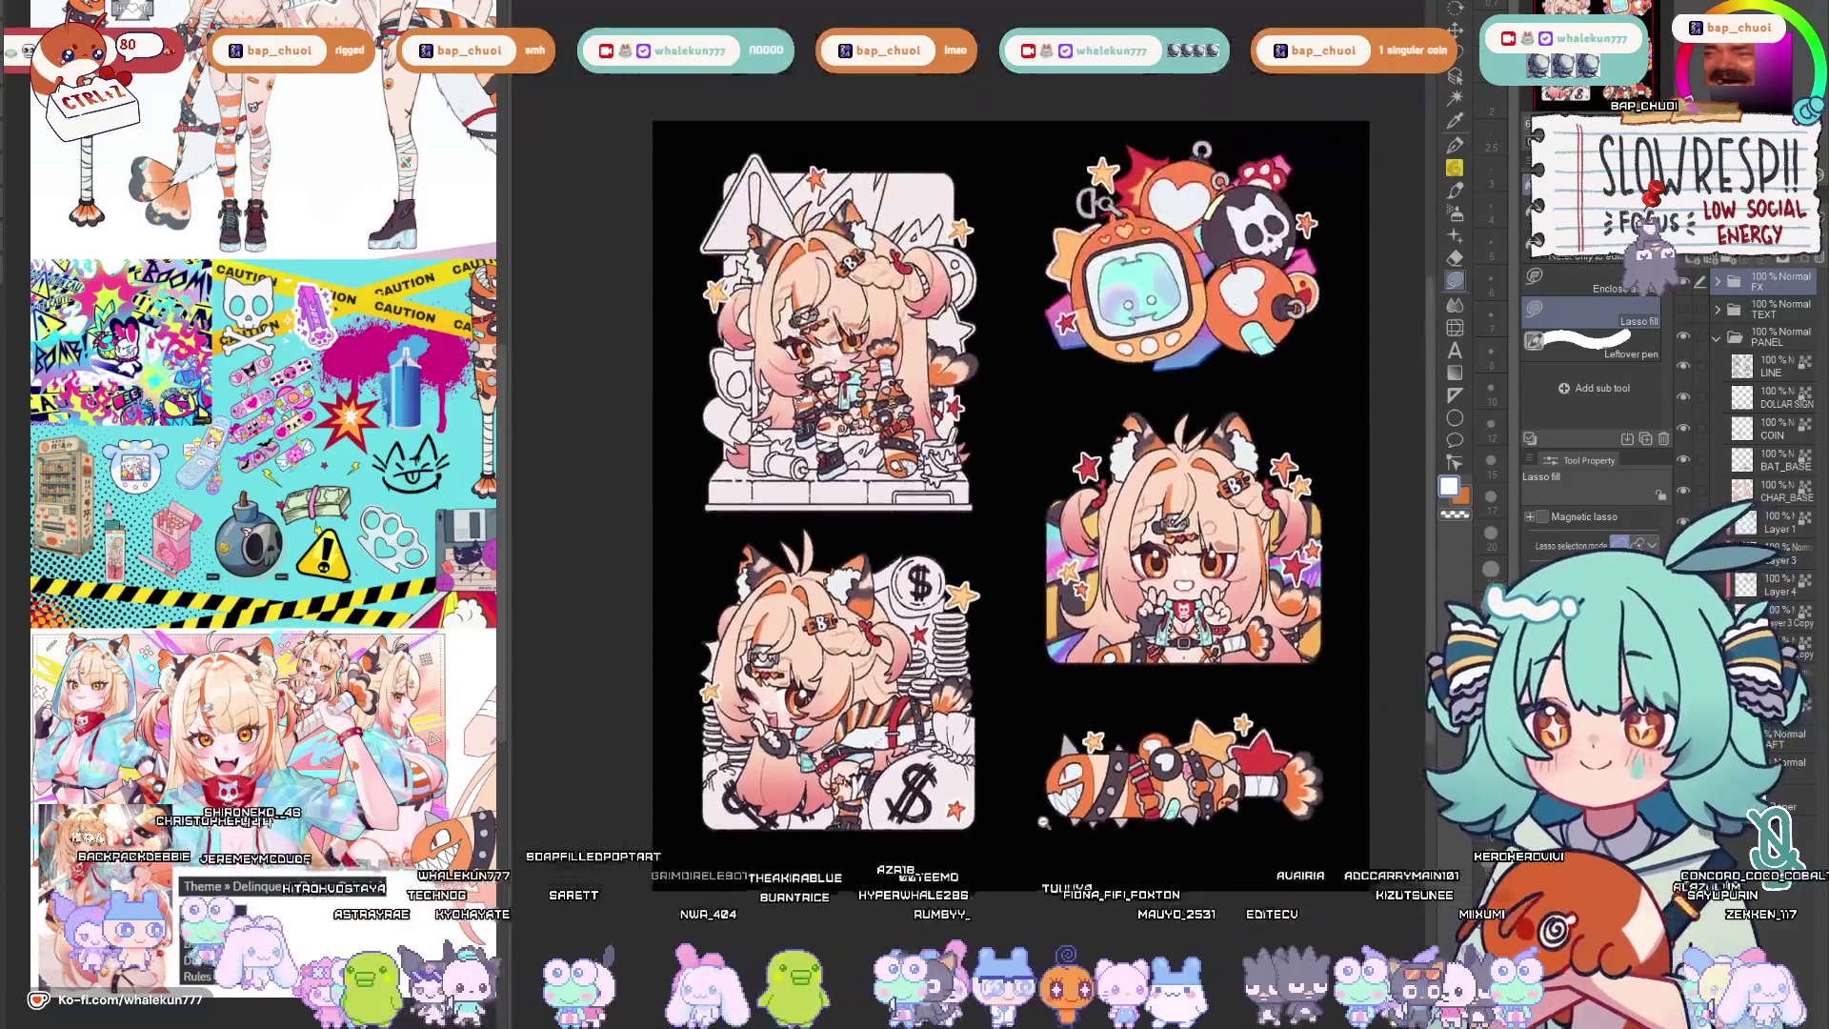
scroll(1045, 822, up, 1)
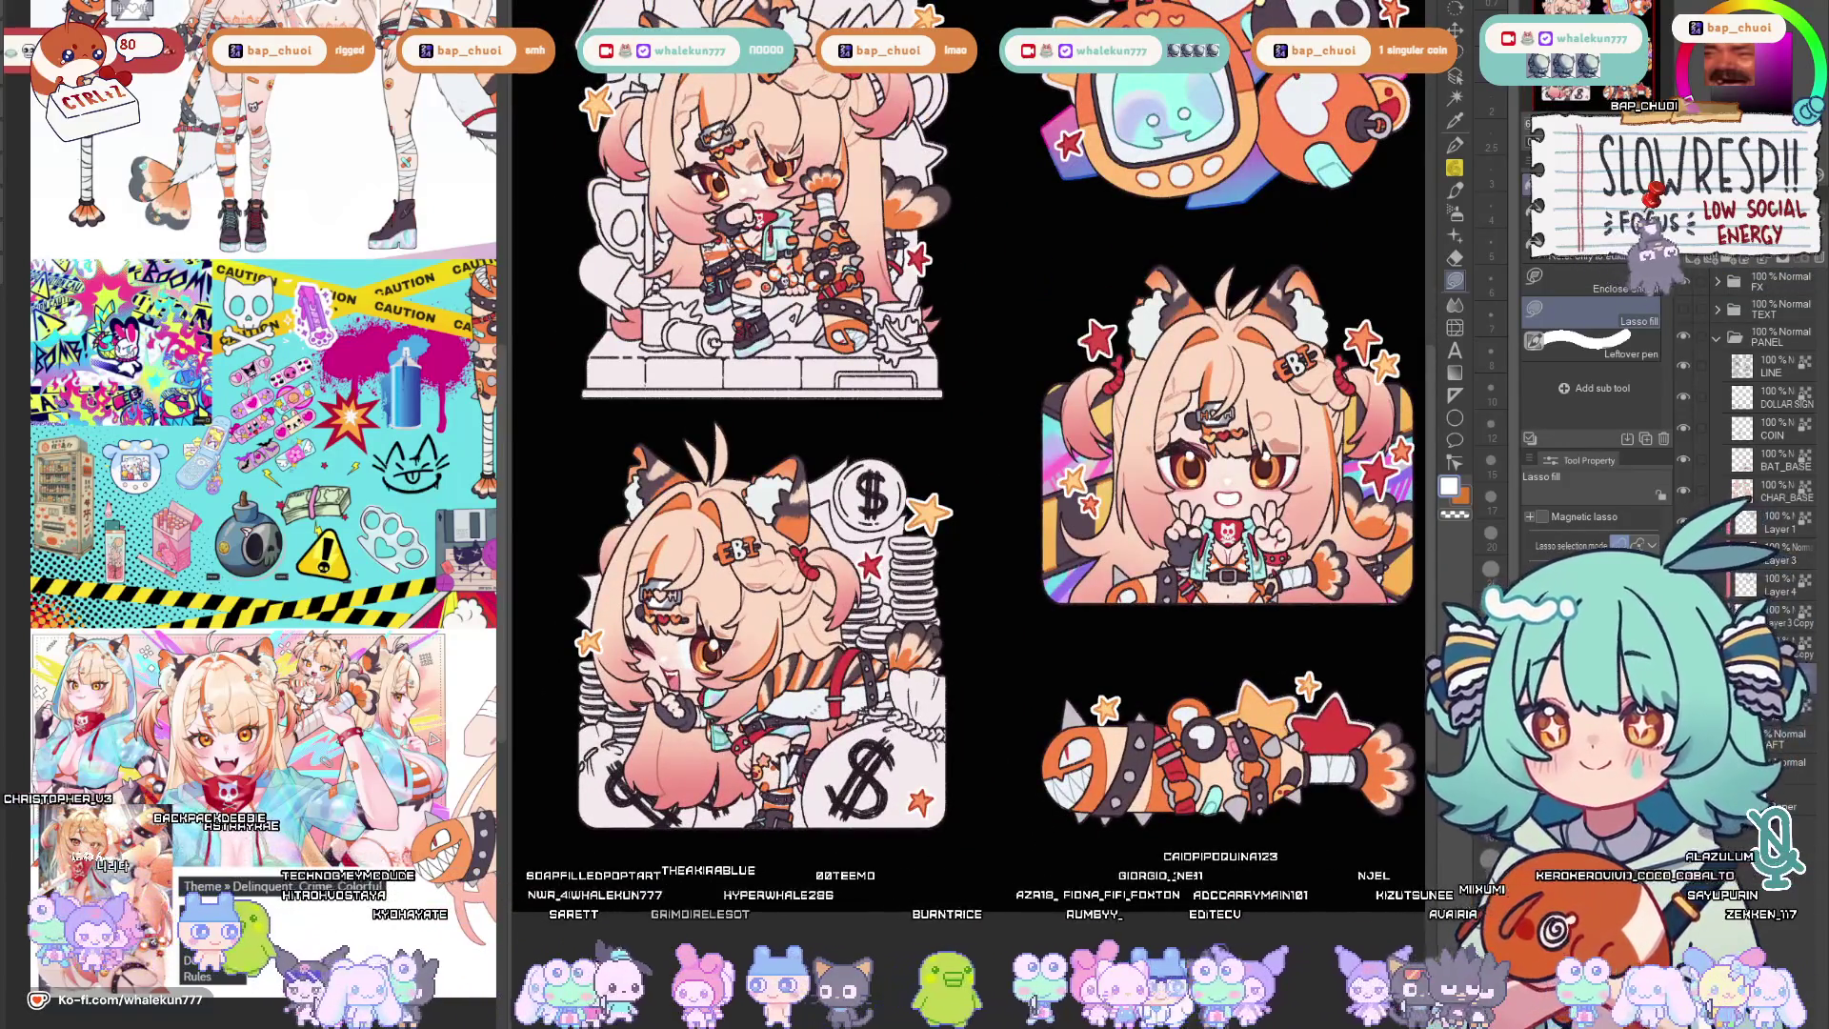
Pan the view onto the money bag of the Donate sticker.
drag(787, 838, 976, 695)
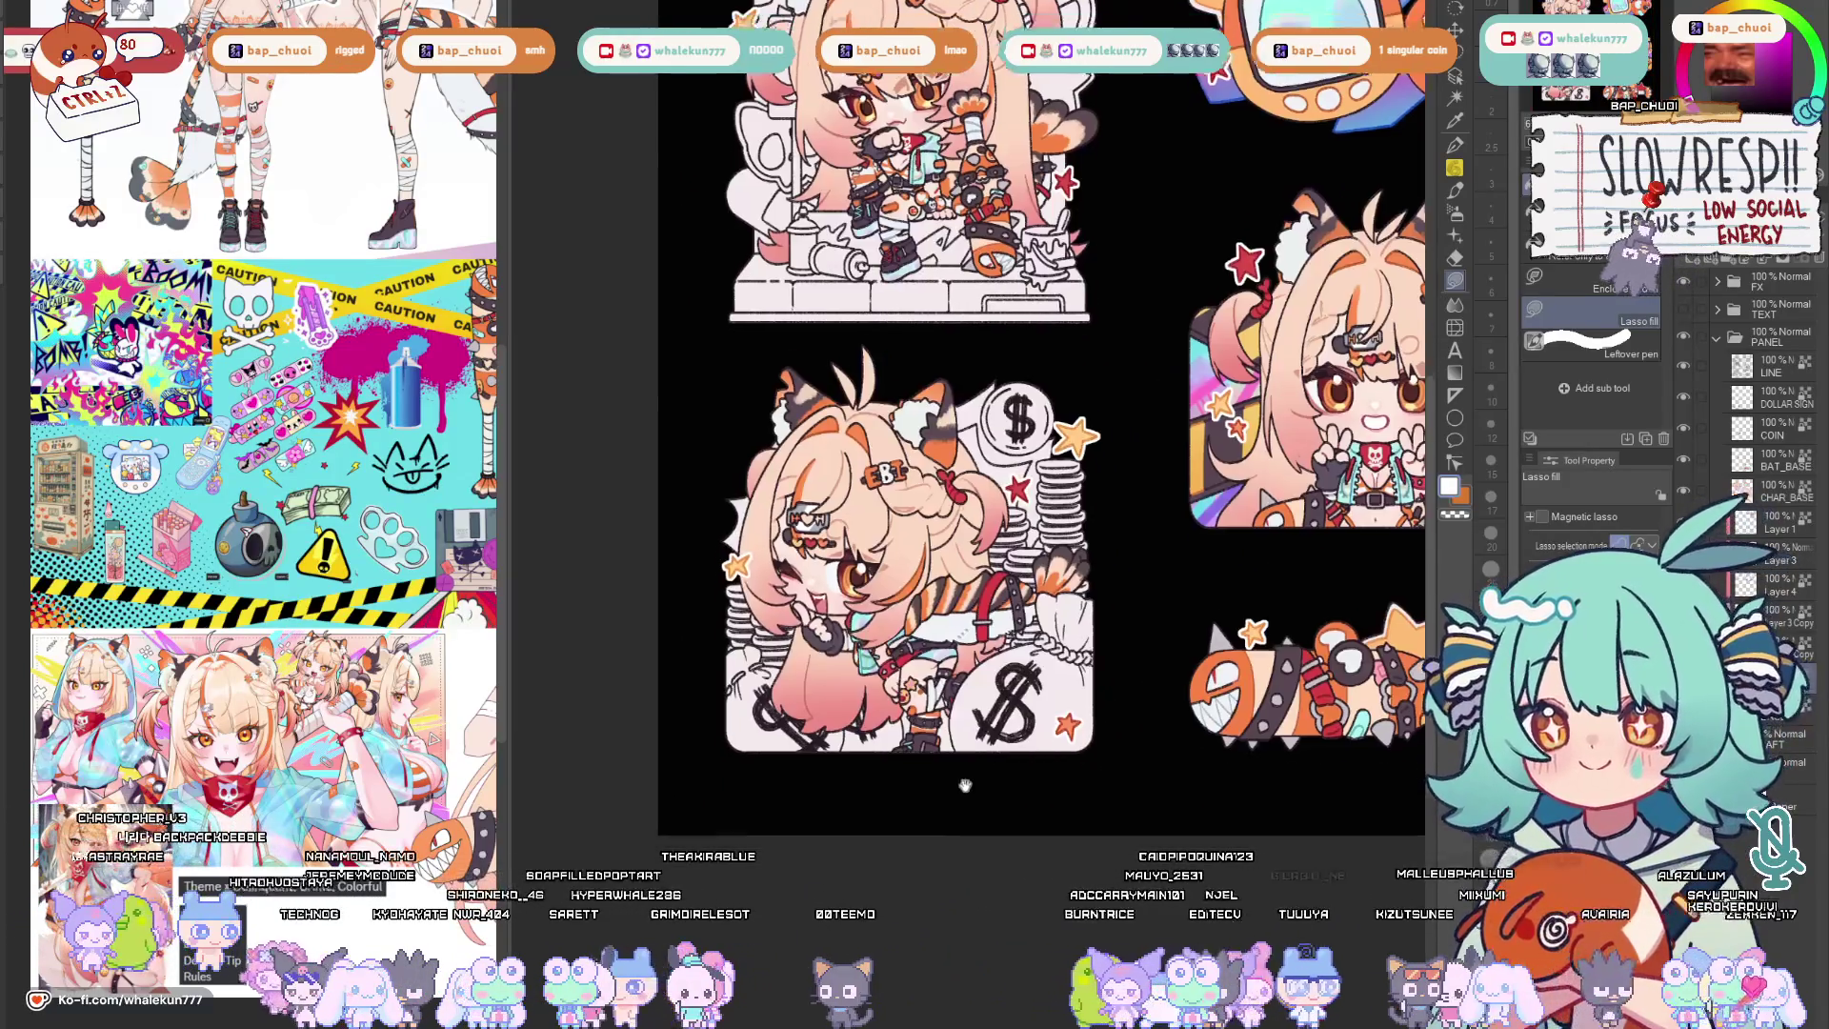
scroll(977, 695, up, 2)
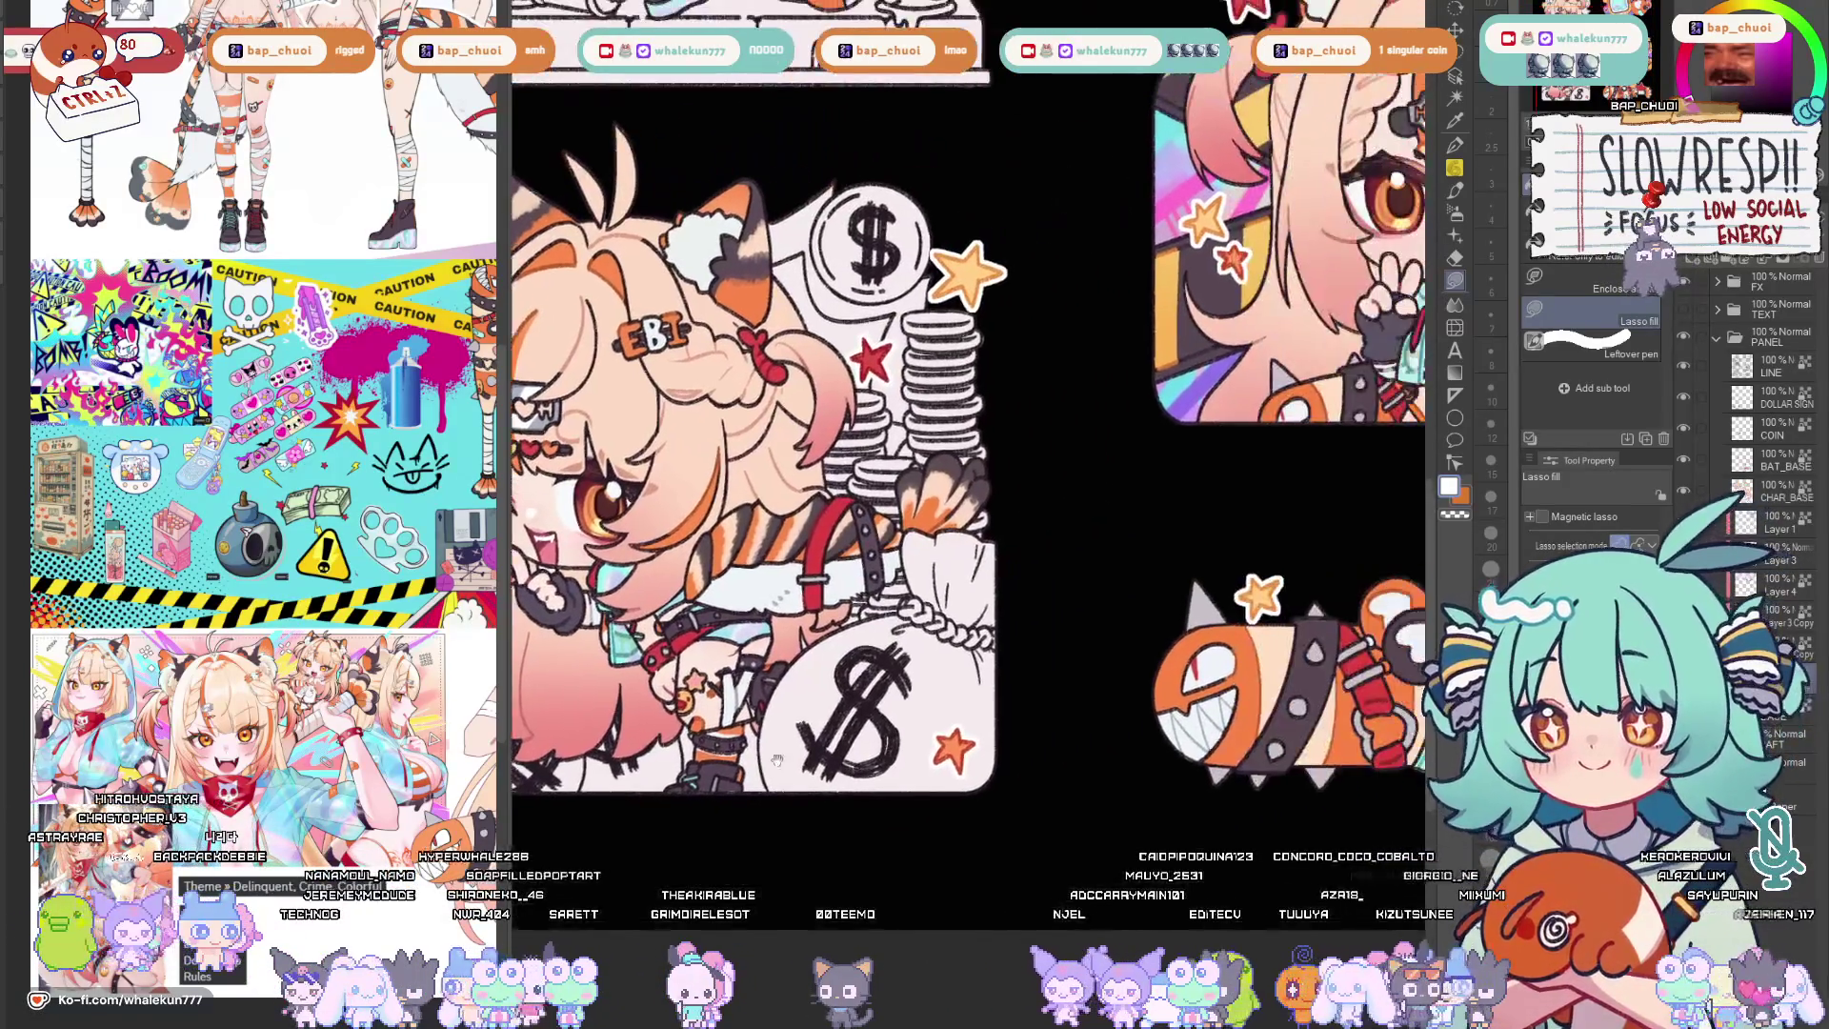
scroll(1113, 679, down, 2)
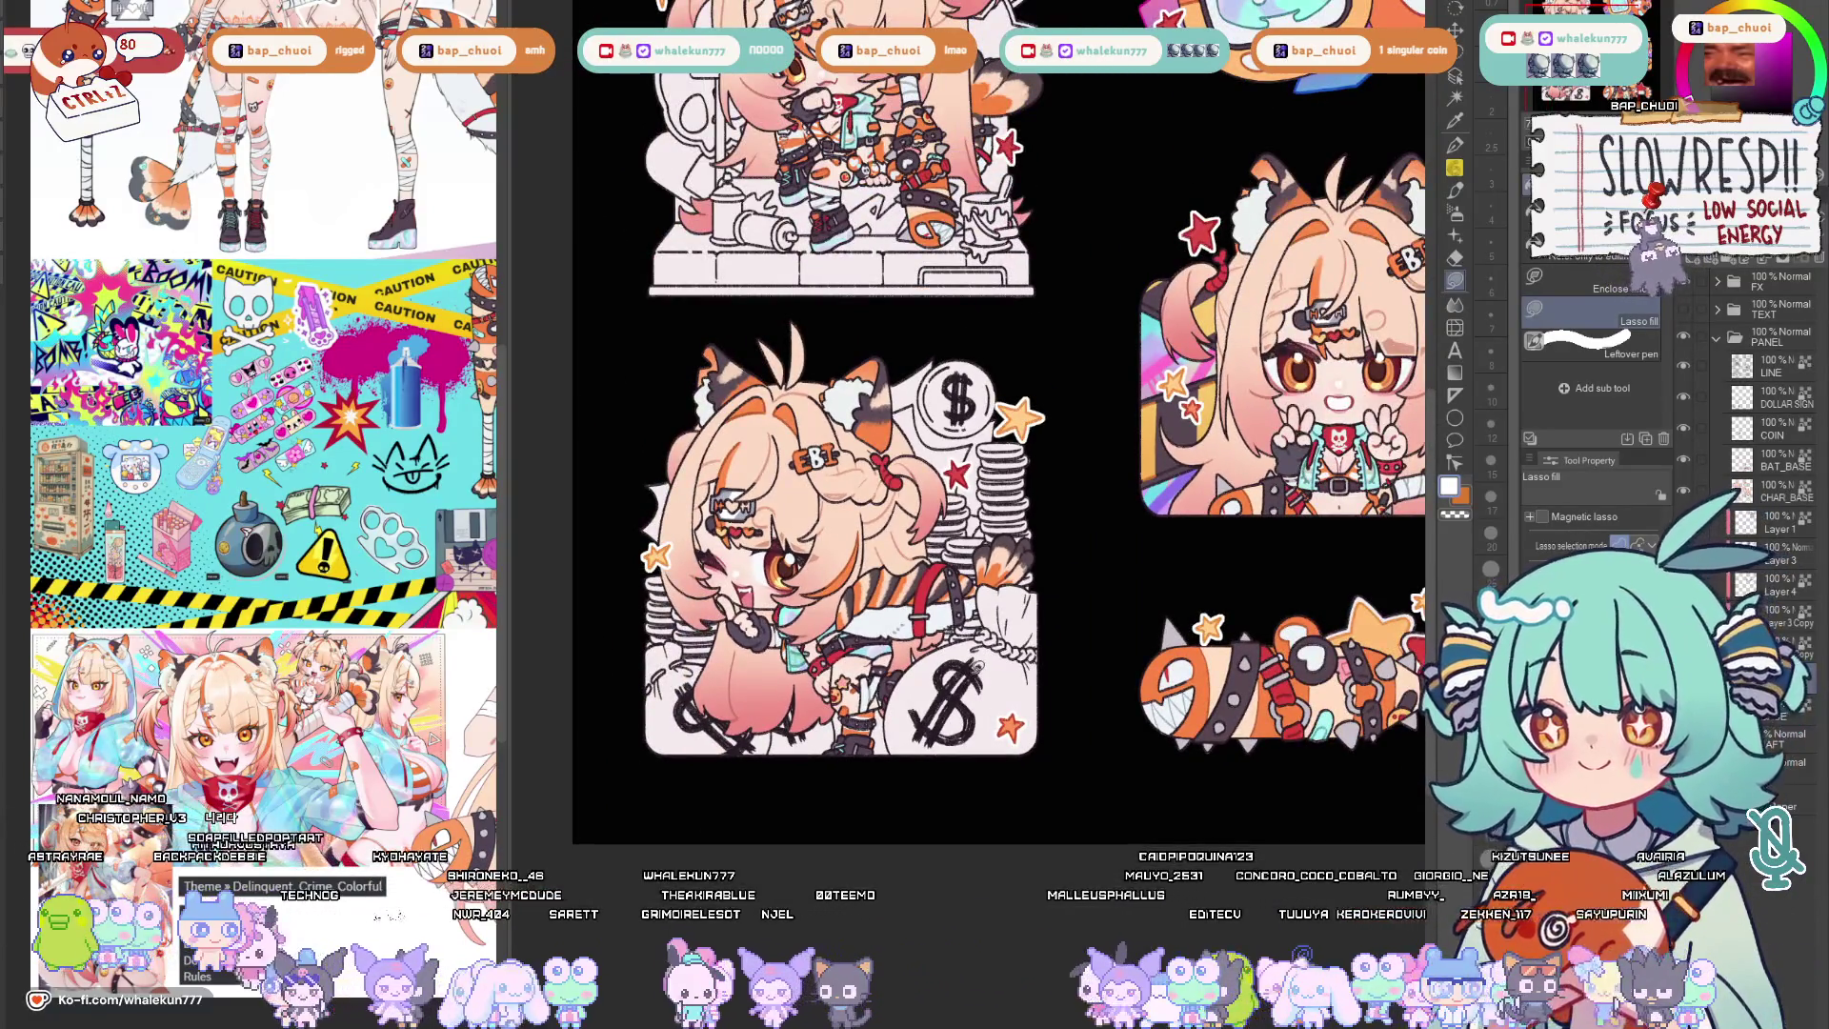
mouse_move(1051, 769)
mouse_down()
mouse_move(1010, 770)
mouse_move(990, 597)
mouse_up()
scroll(1011, 768, up, 2)
scroll(988, 596, up, 2)
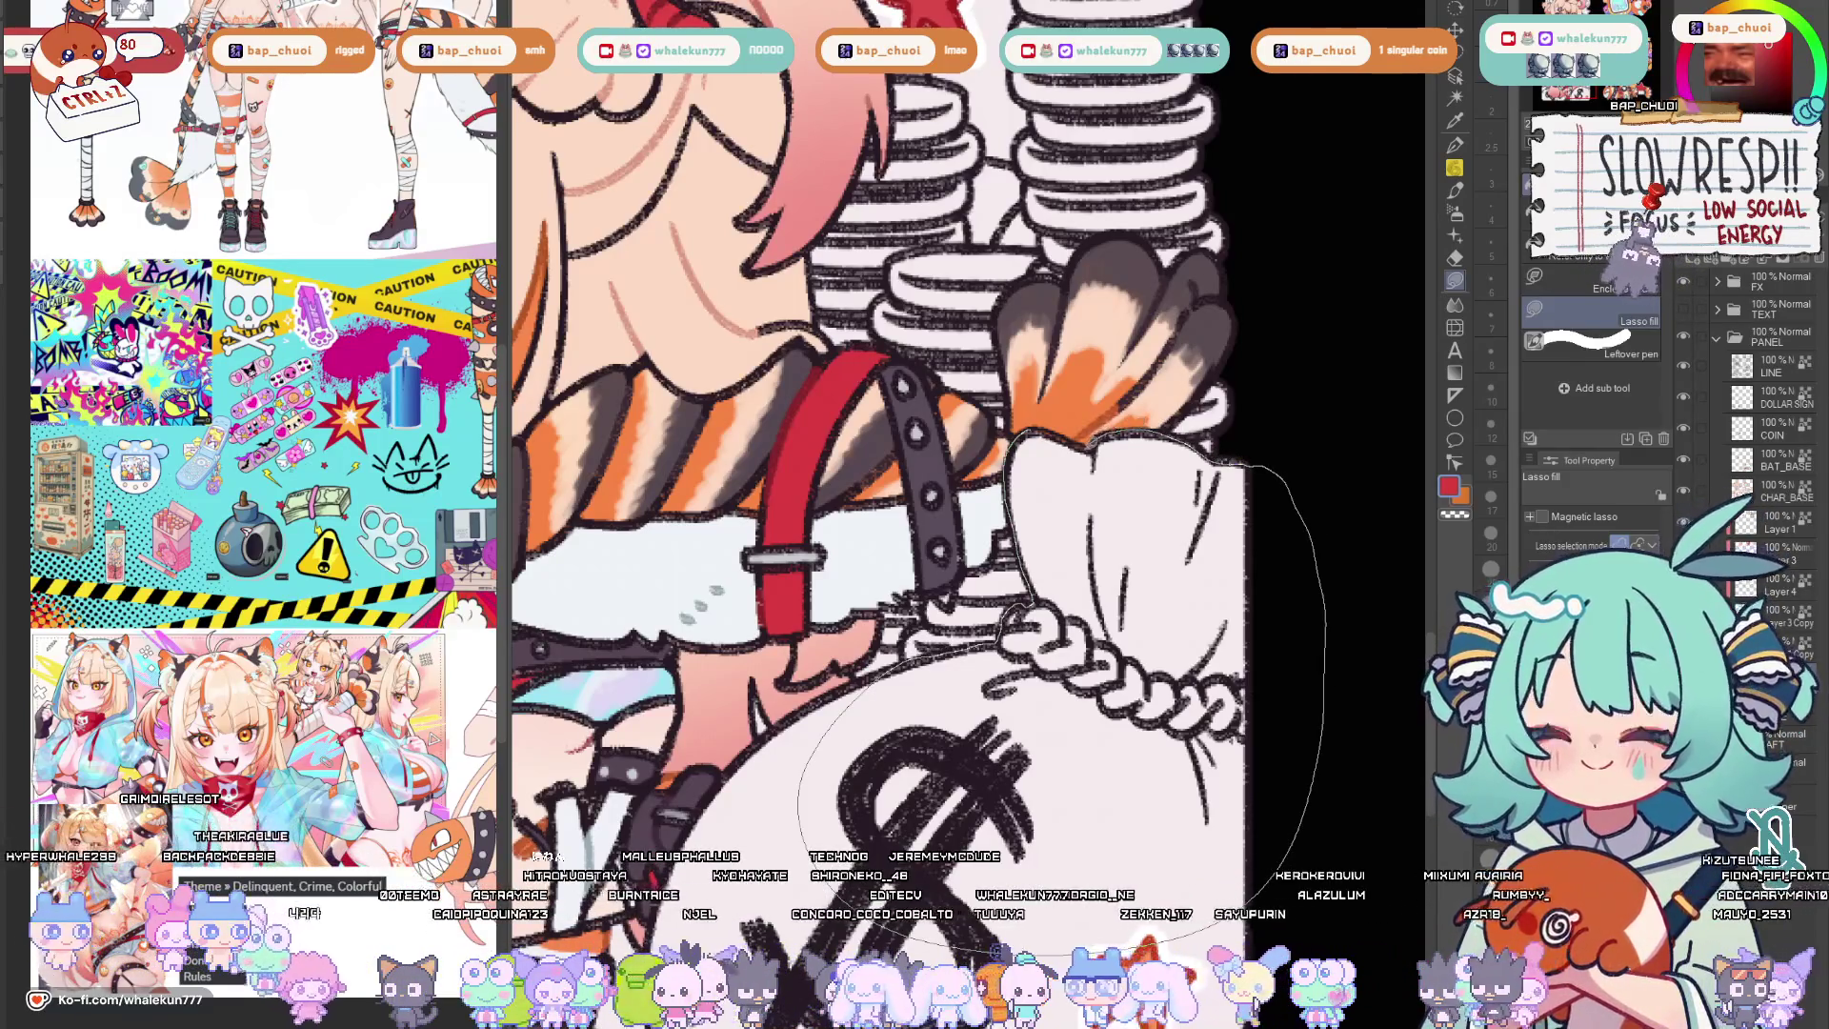
Lasso-fill the right money bag and the gap between the legs red.
drag(1244, 465, 807, 772)
scroll(959, 429, down, 3)
scroll(957, 429, up, 2)
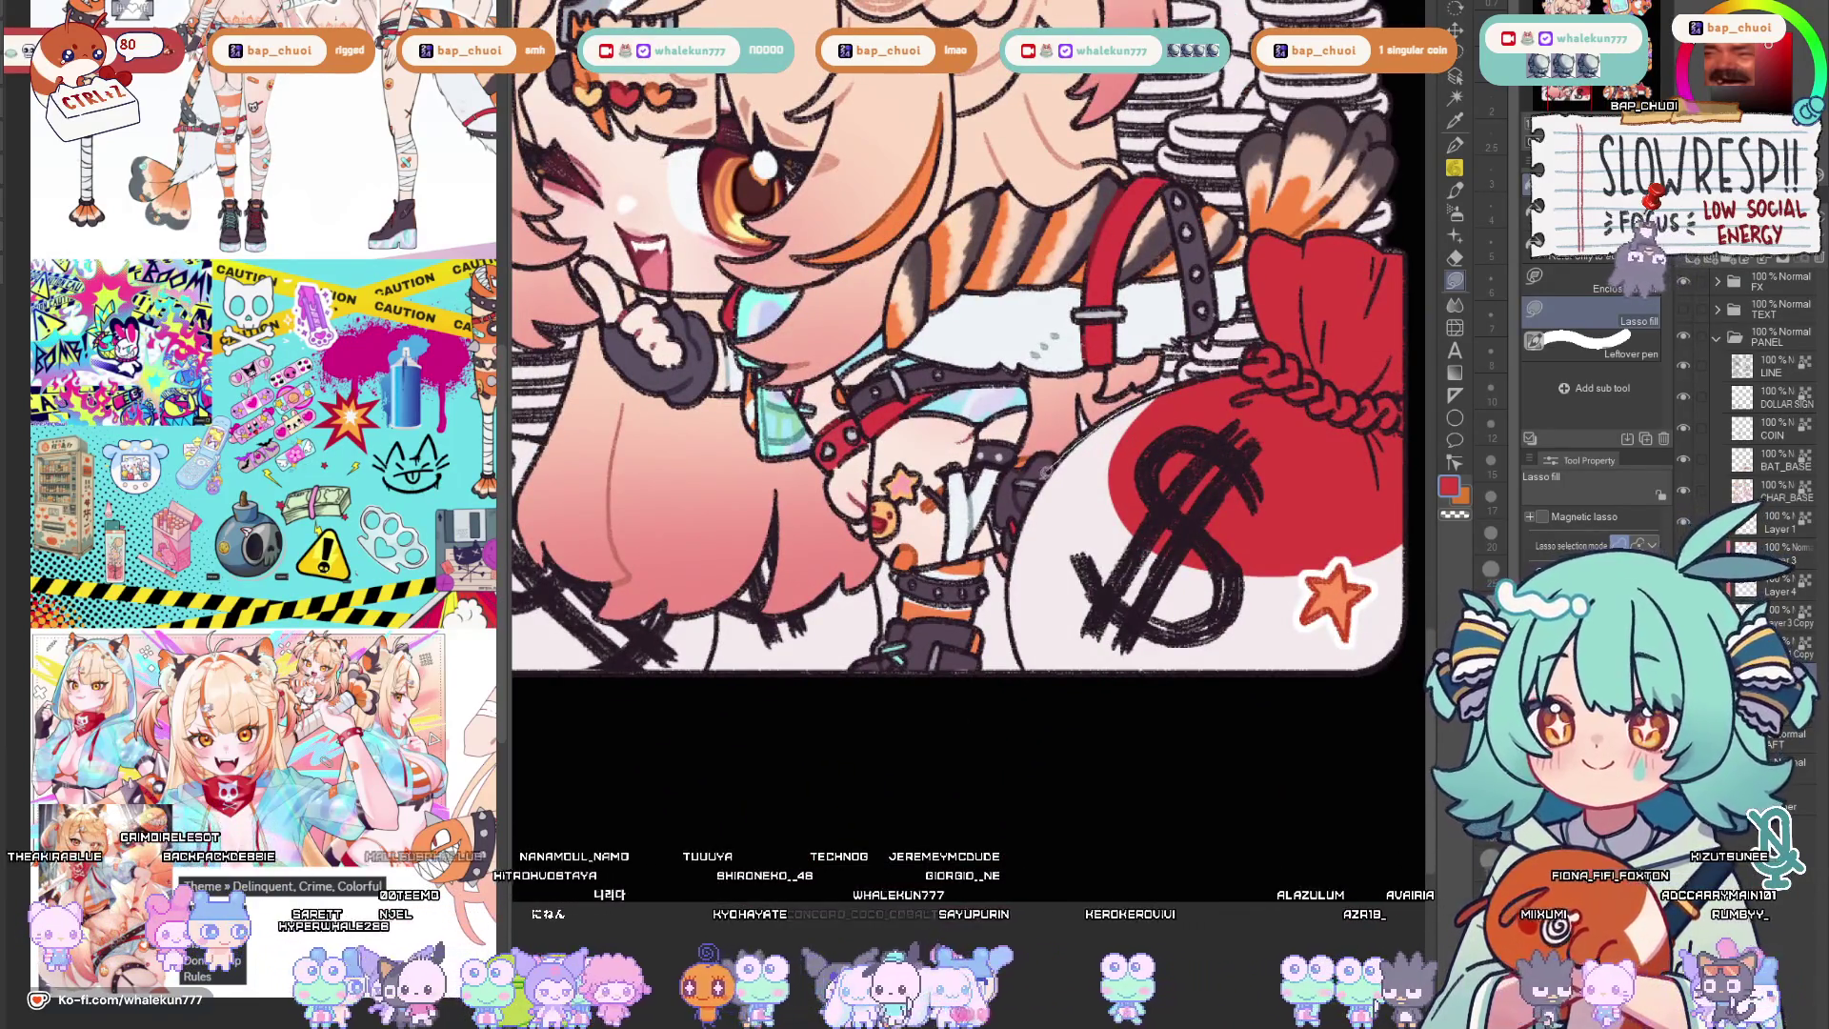
drag(1413, 565, 1391, 519)
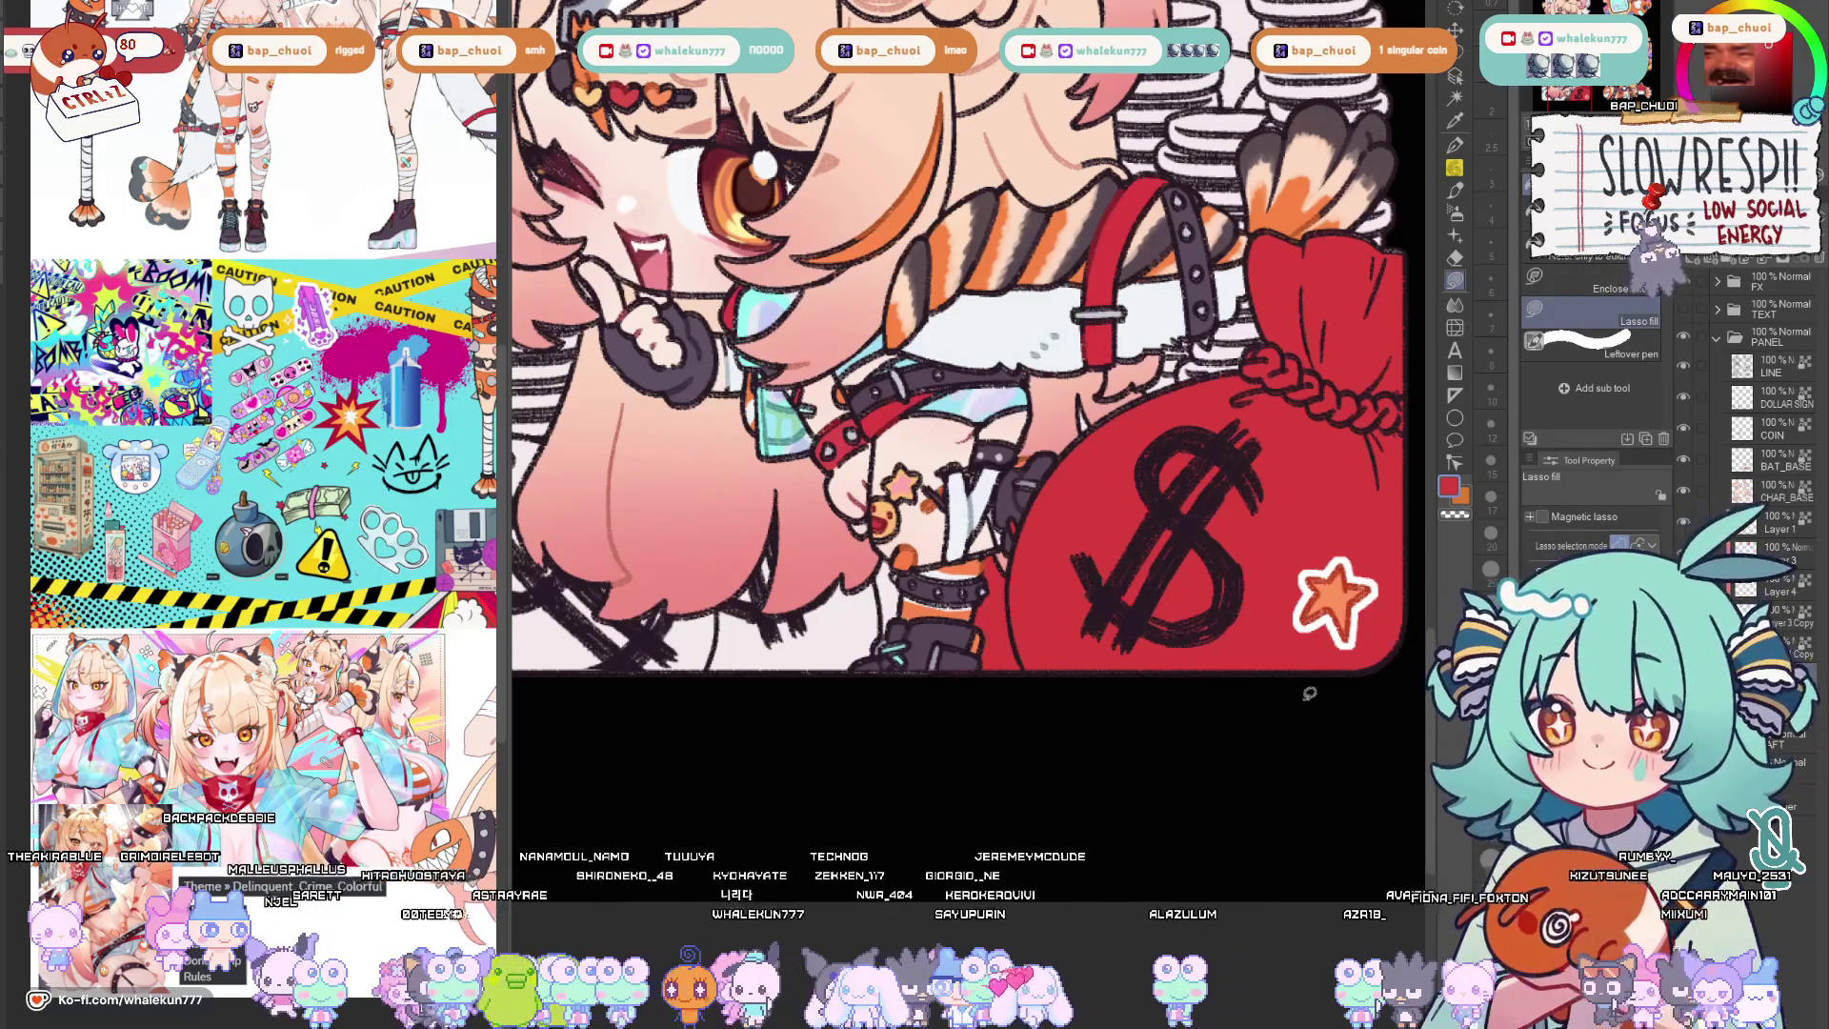
drag(1320, 692, 1176, 652)
drag(878, 523, 800, 687)
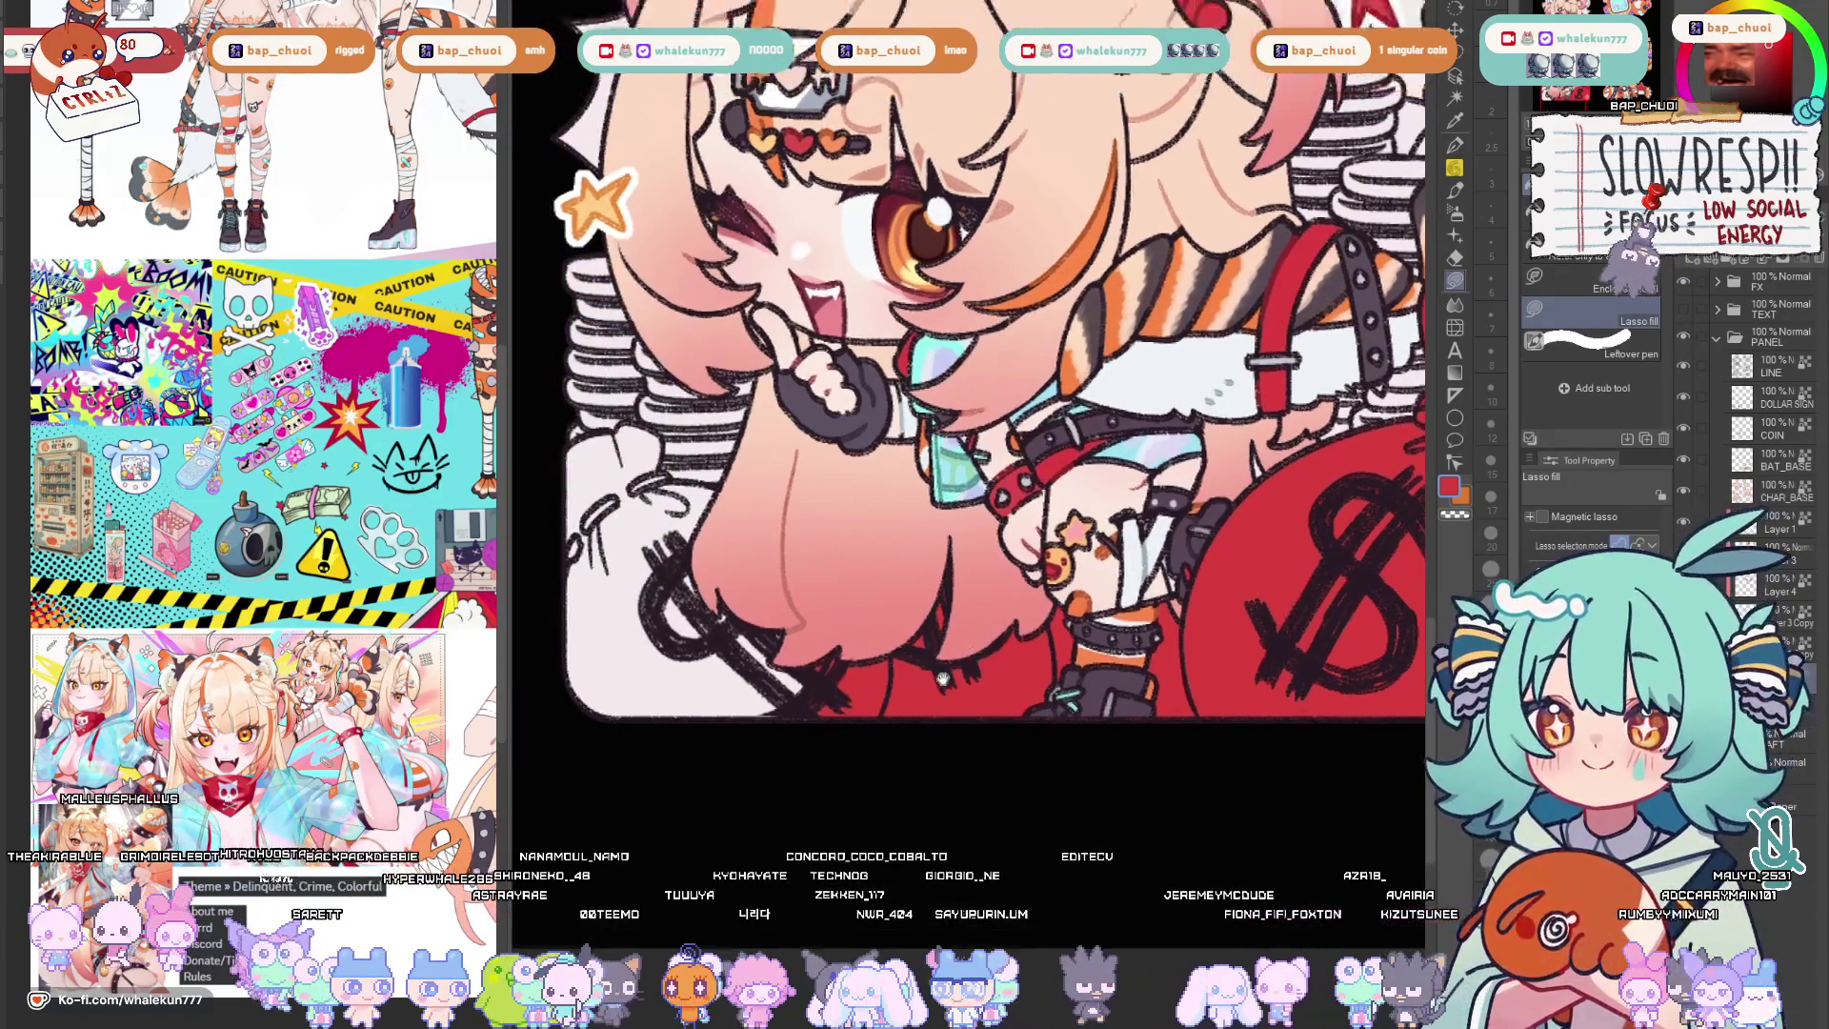
Lasso-fill the left money bag red, then view the rest of the sheet.
drag(971, 478, 1185, 601)
scroll(772, 508, up, 2)
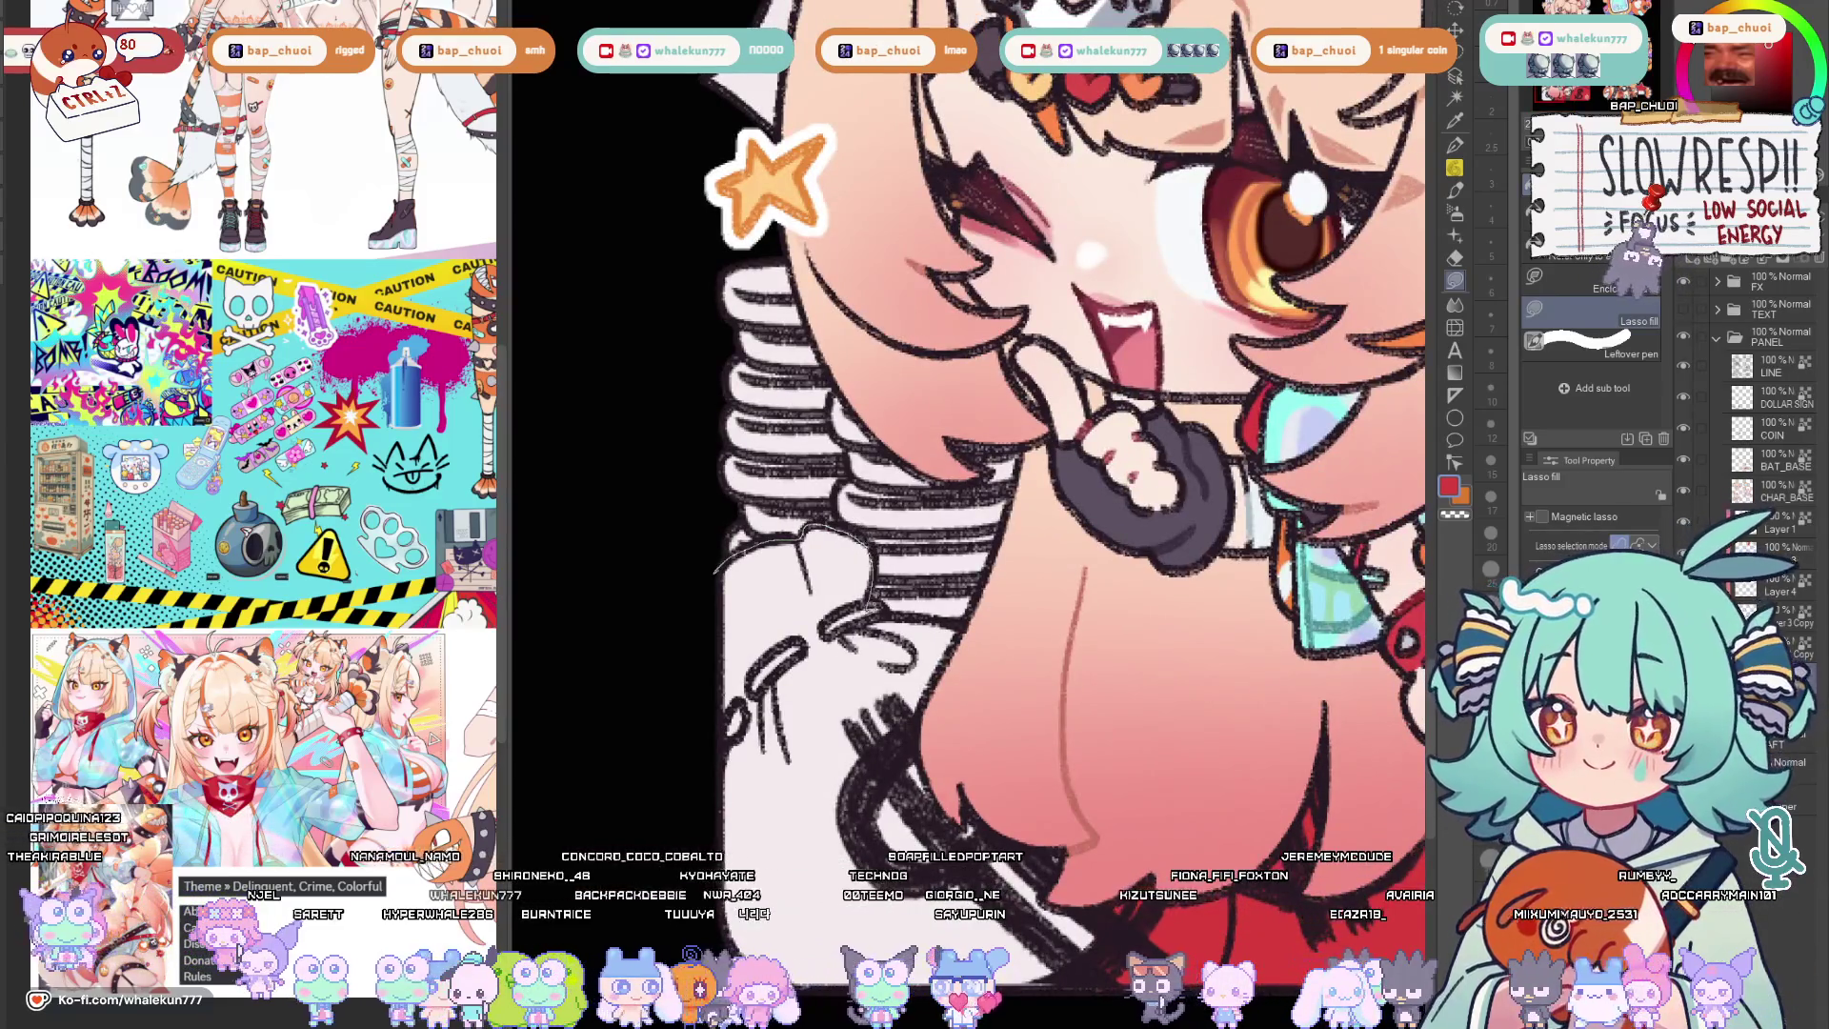
drag(858, 544, 737, 743)
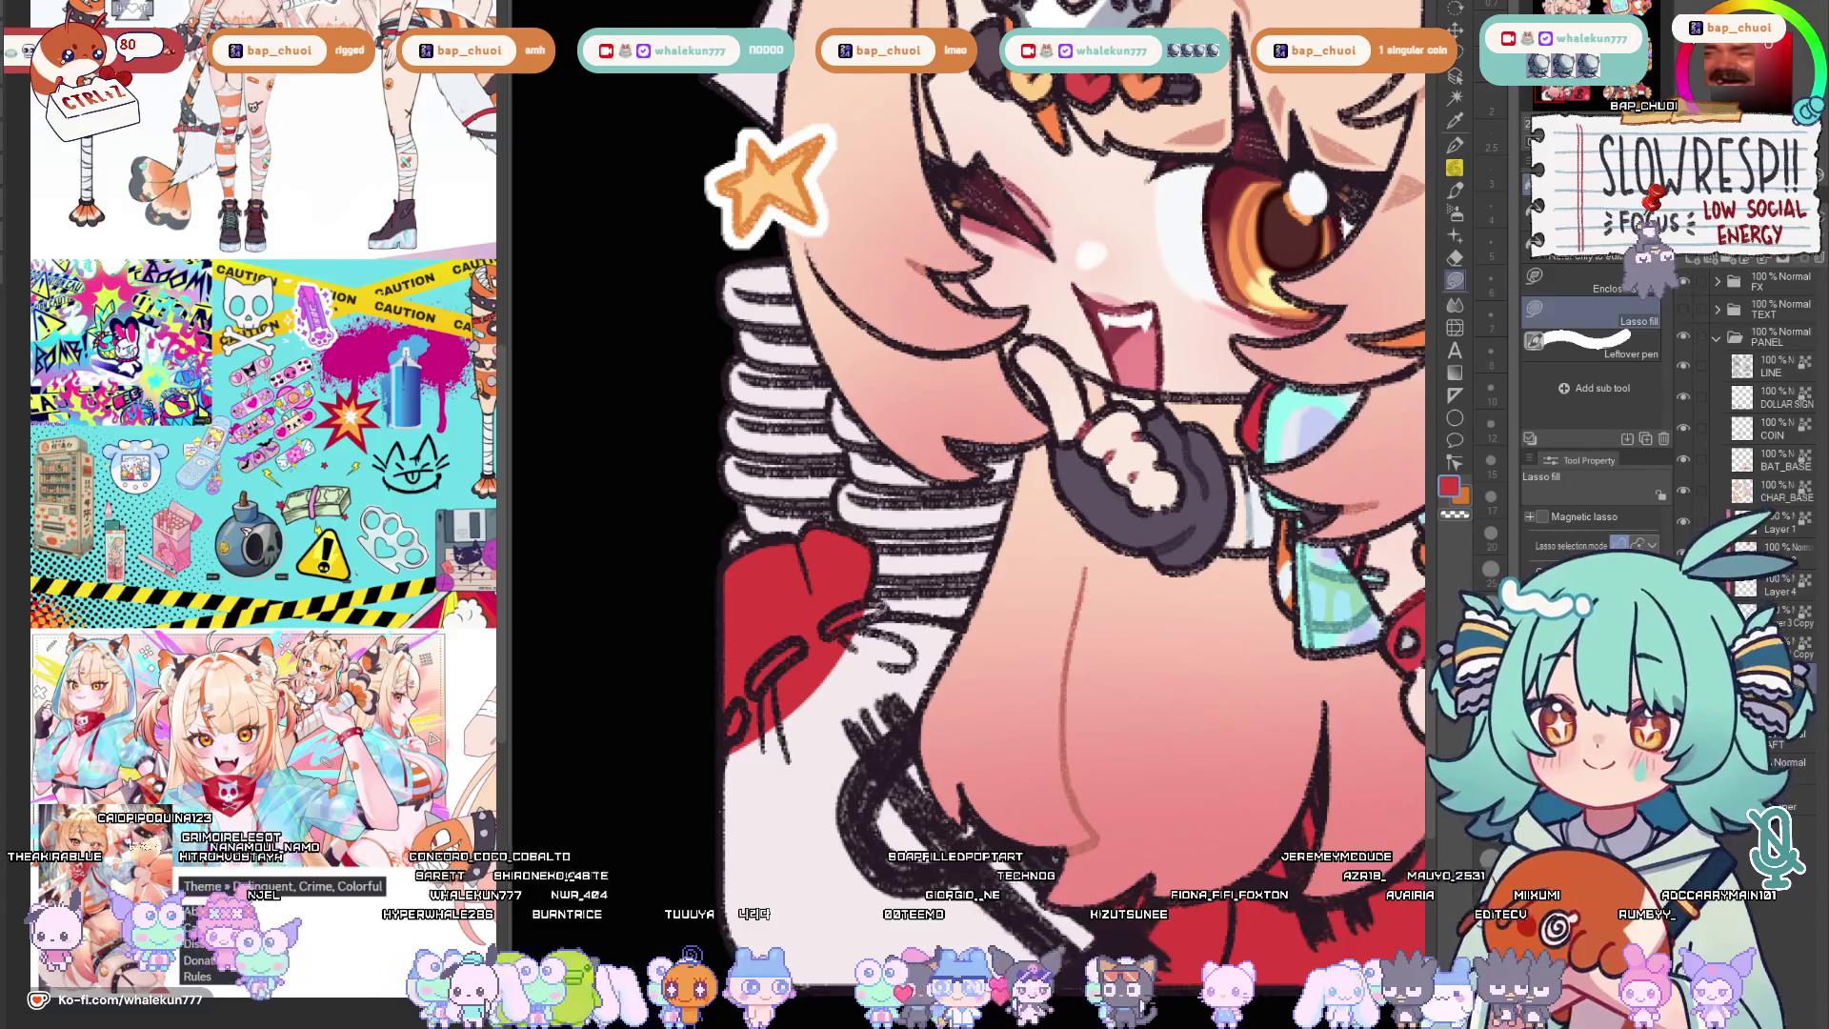
drag(886, 600, 816, 686)
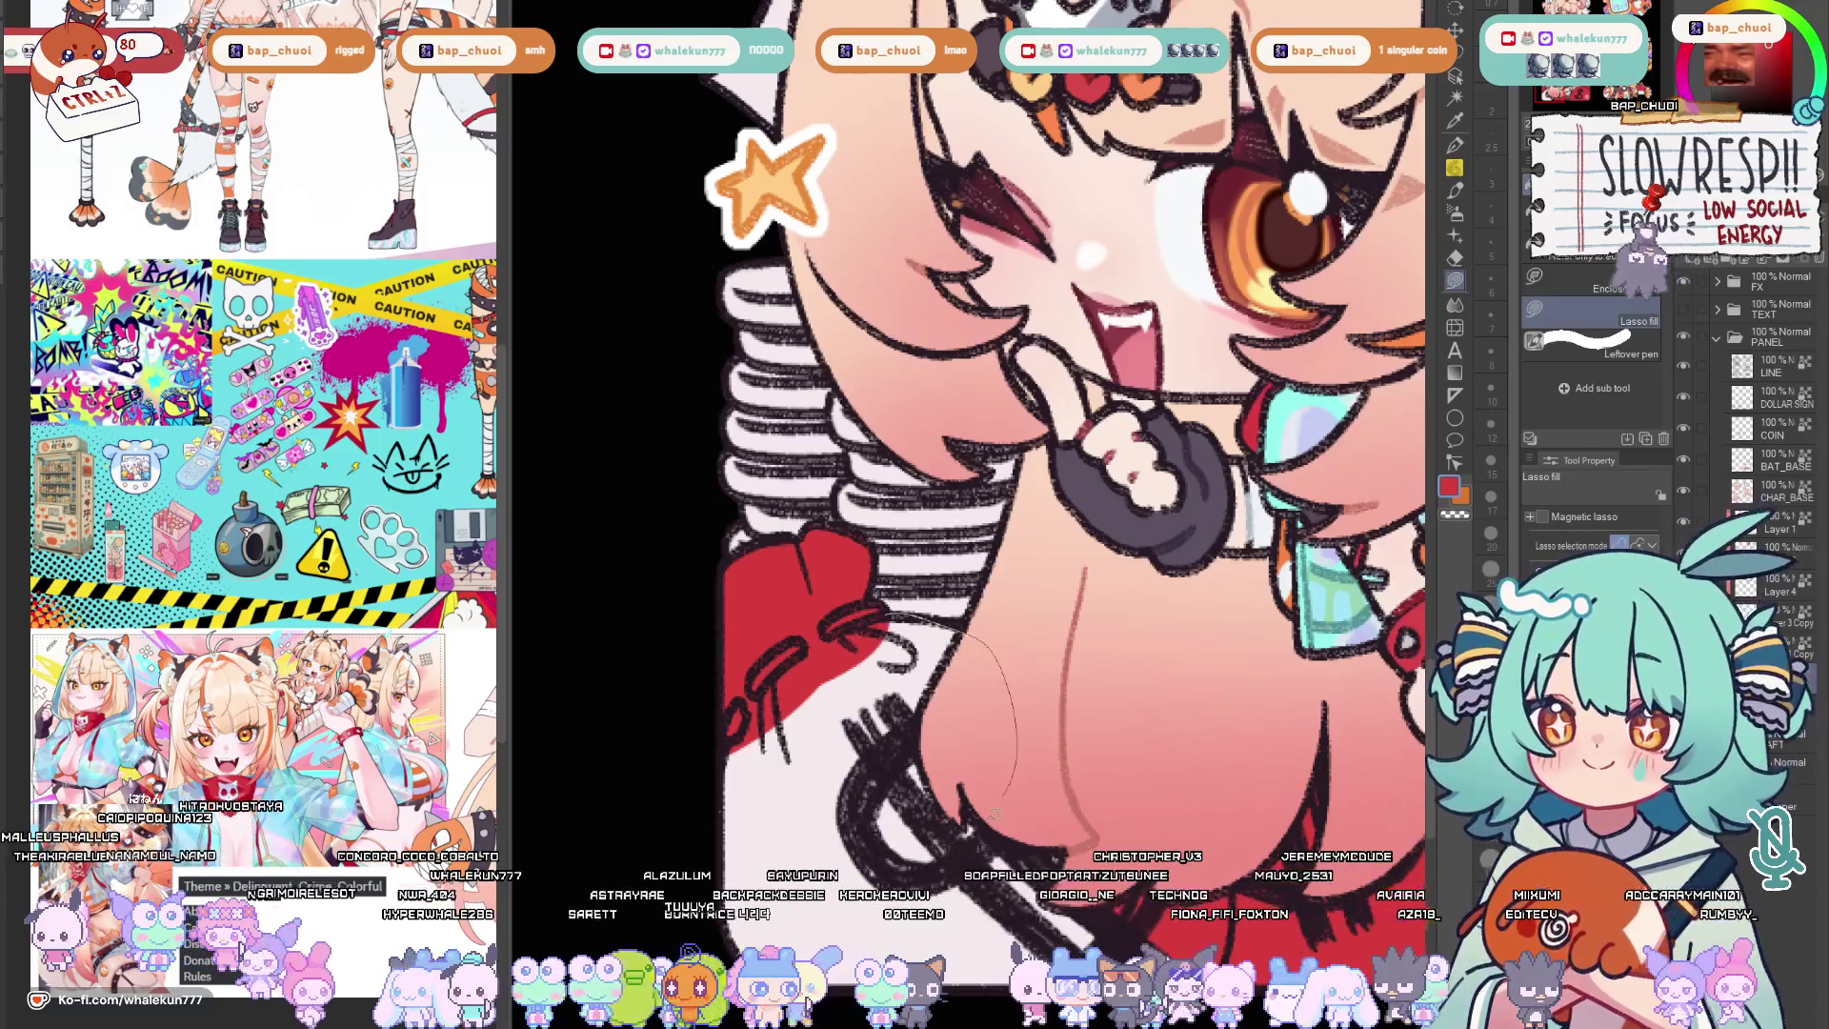
scroll(1011, 784, down, 2)
scroll(1219, 769, down, 2)
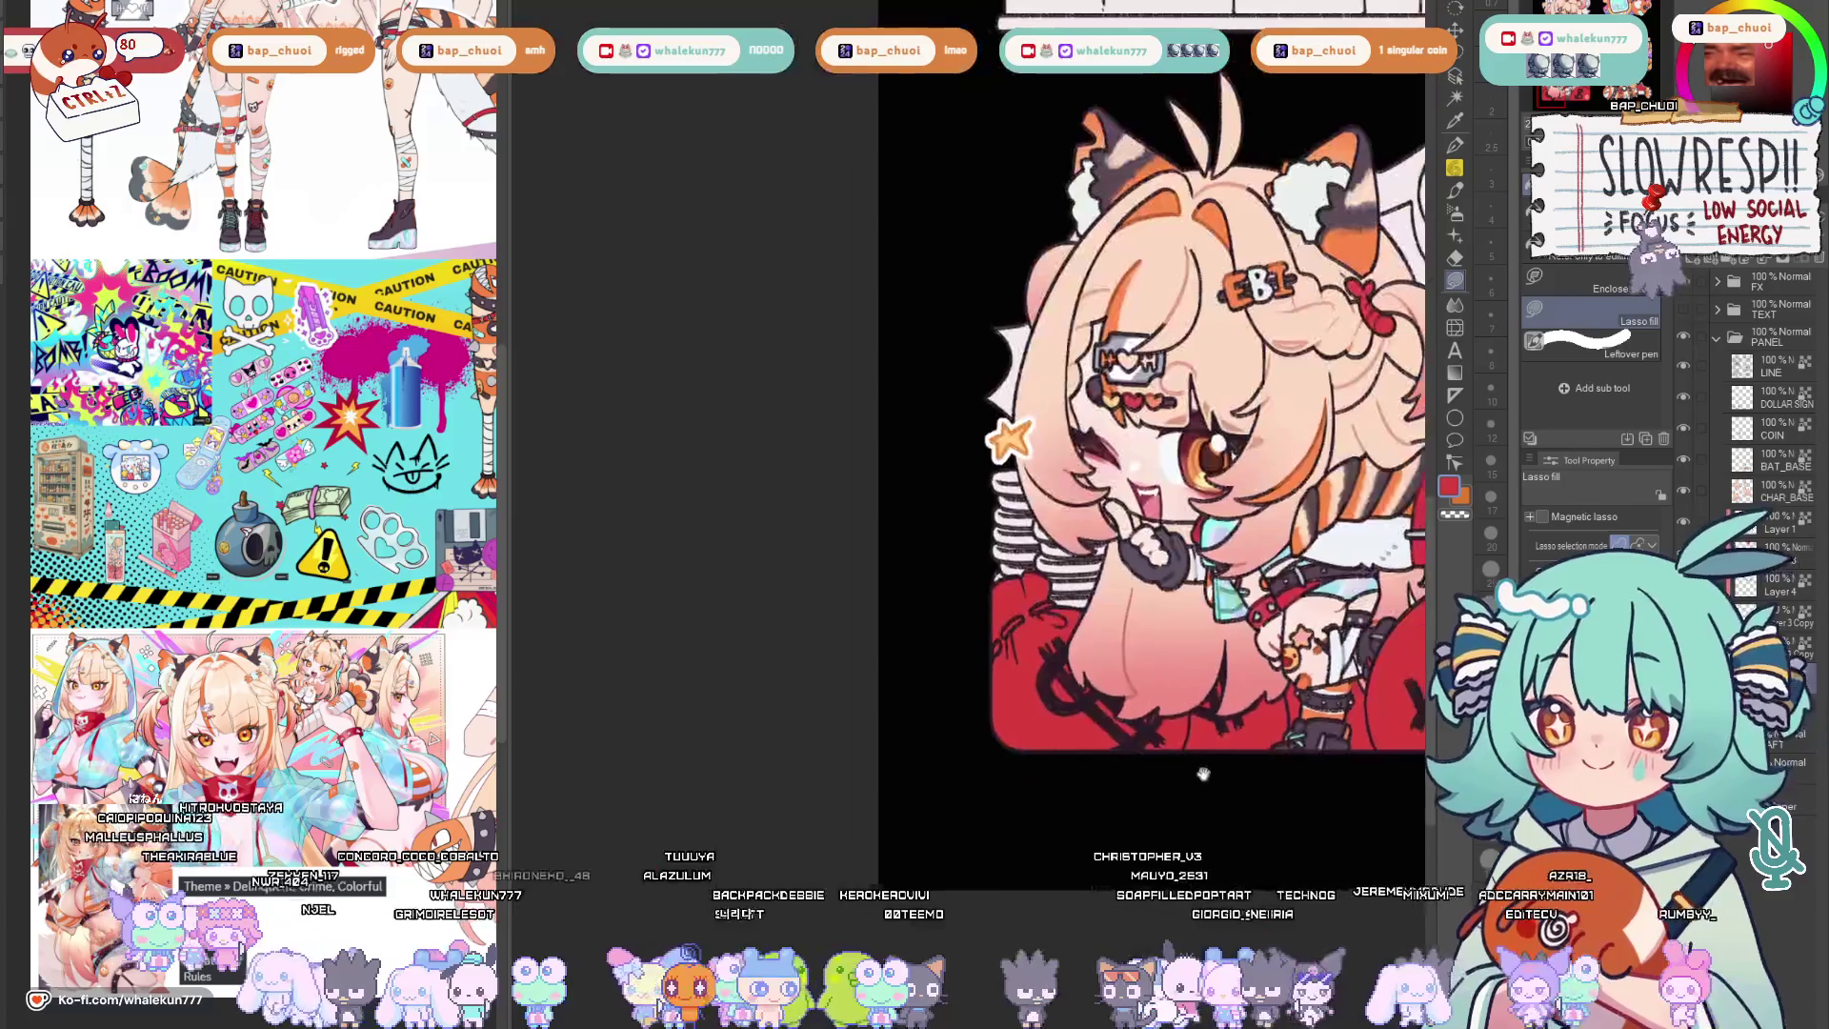
scroll(1217, 769, down, 2)
scroll(1217, 769, down, 1)
mouse_move(1218, 769)
mouse_down()
mouse_move(1076, 956)
mouse_move(1109, 932)
mouse_up()
scroll(264, 501, up, 3)
scroll(250, 501, up, 2)
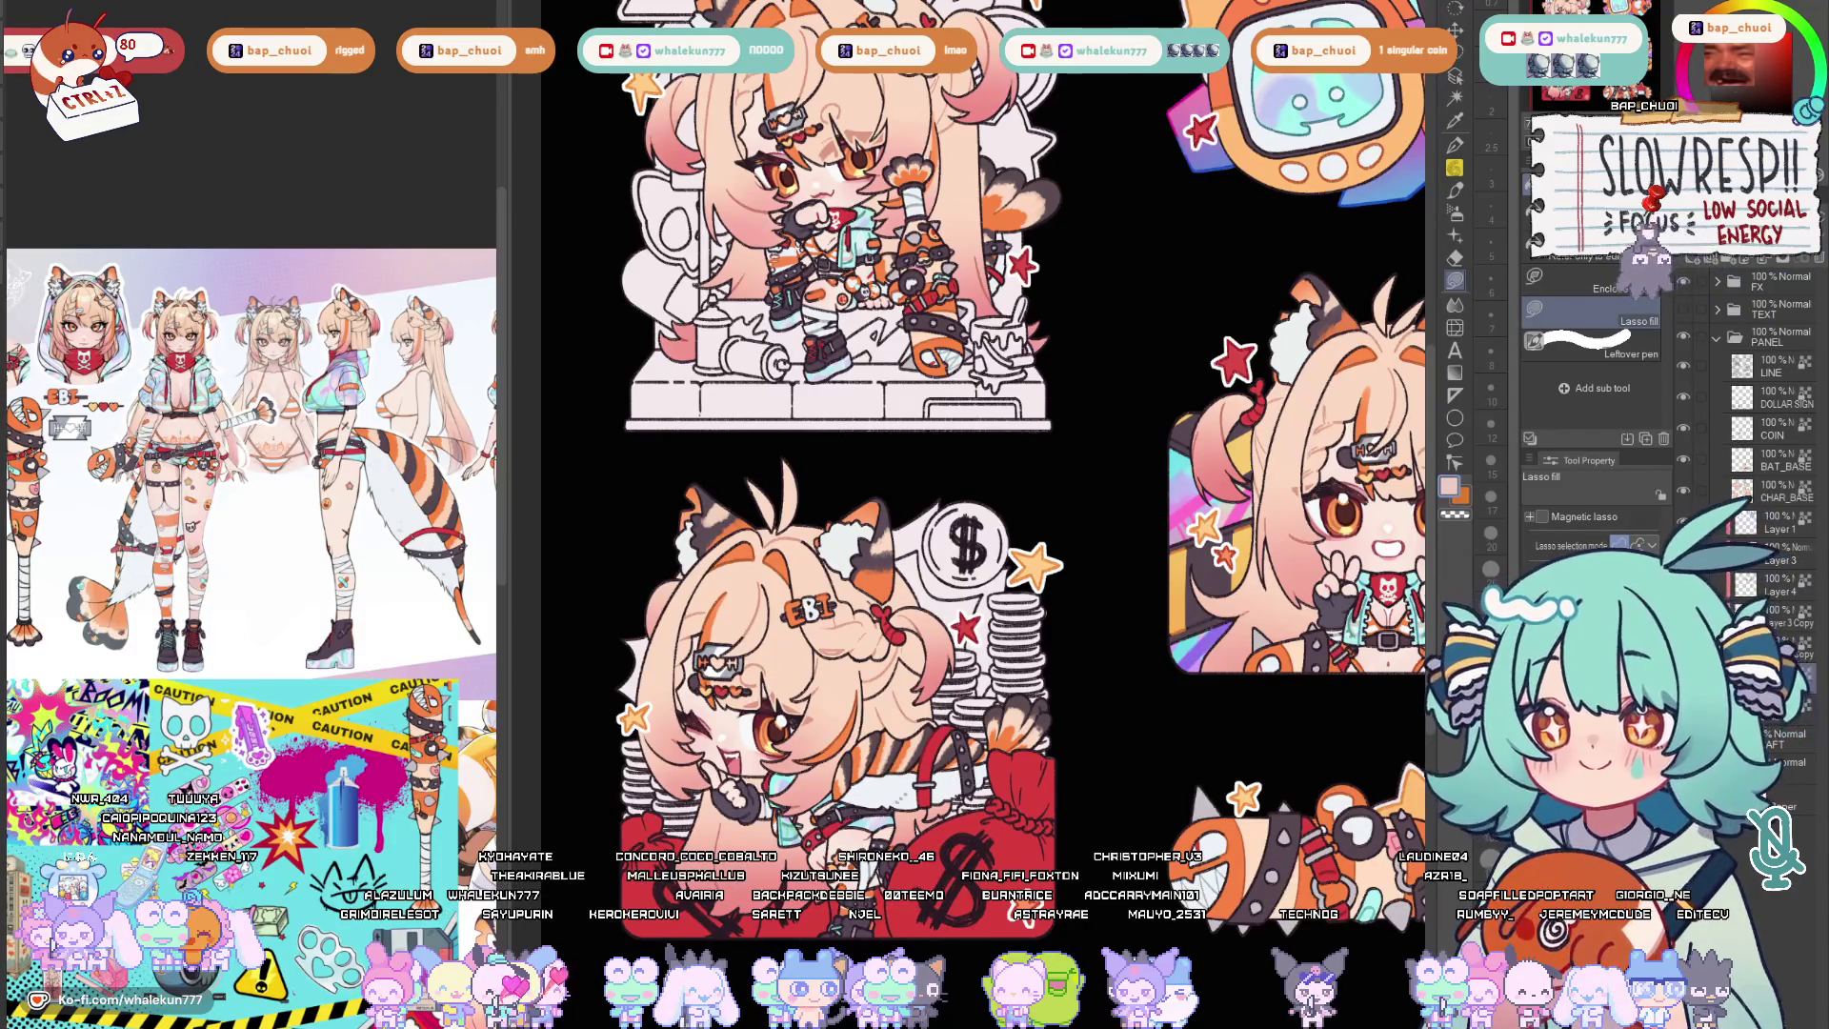
drag(1071, 758, 1082, 703)
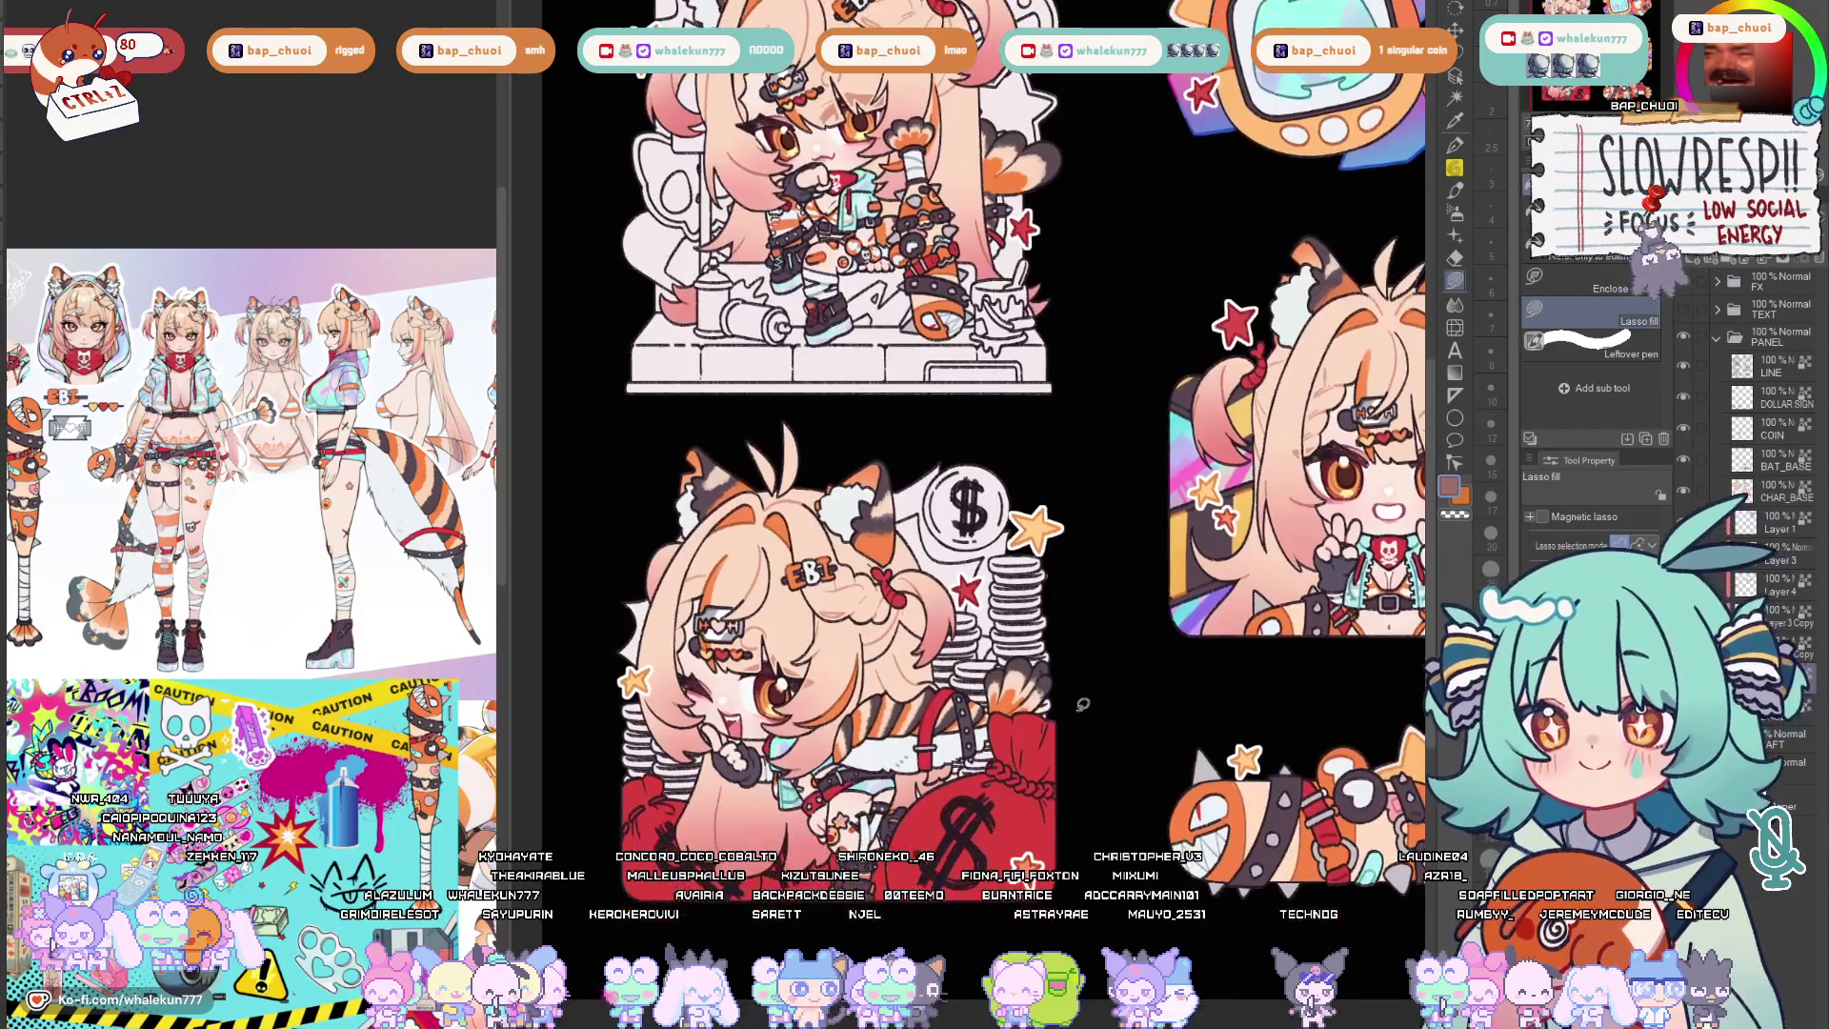
scroll(1080, 672, down, 1)
scroll(1078, 664, down, 2)
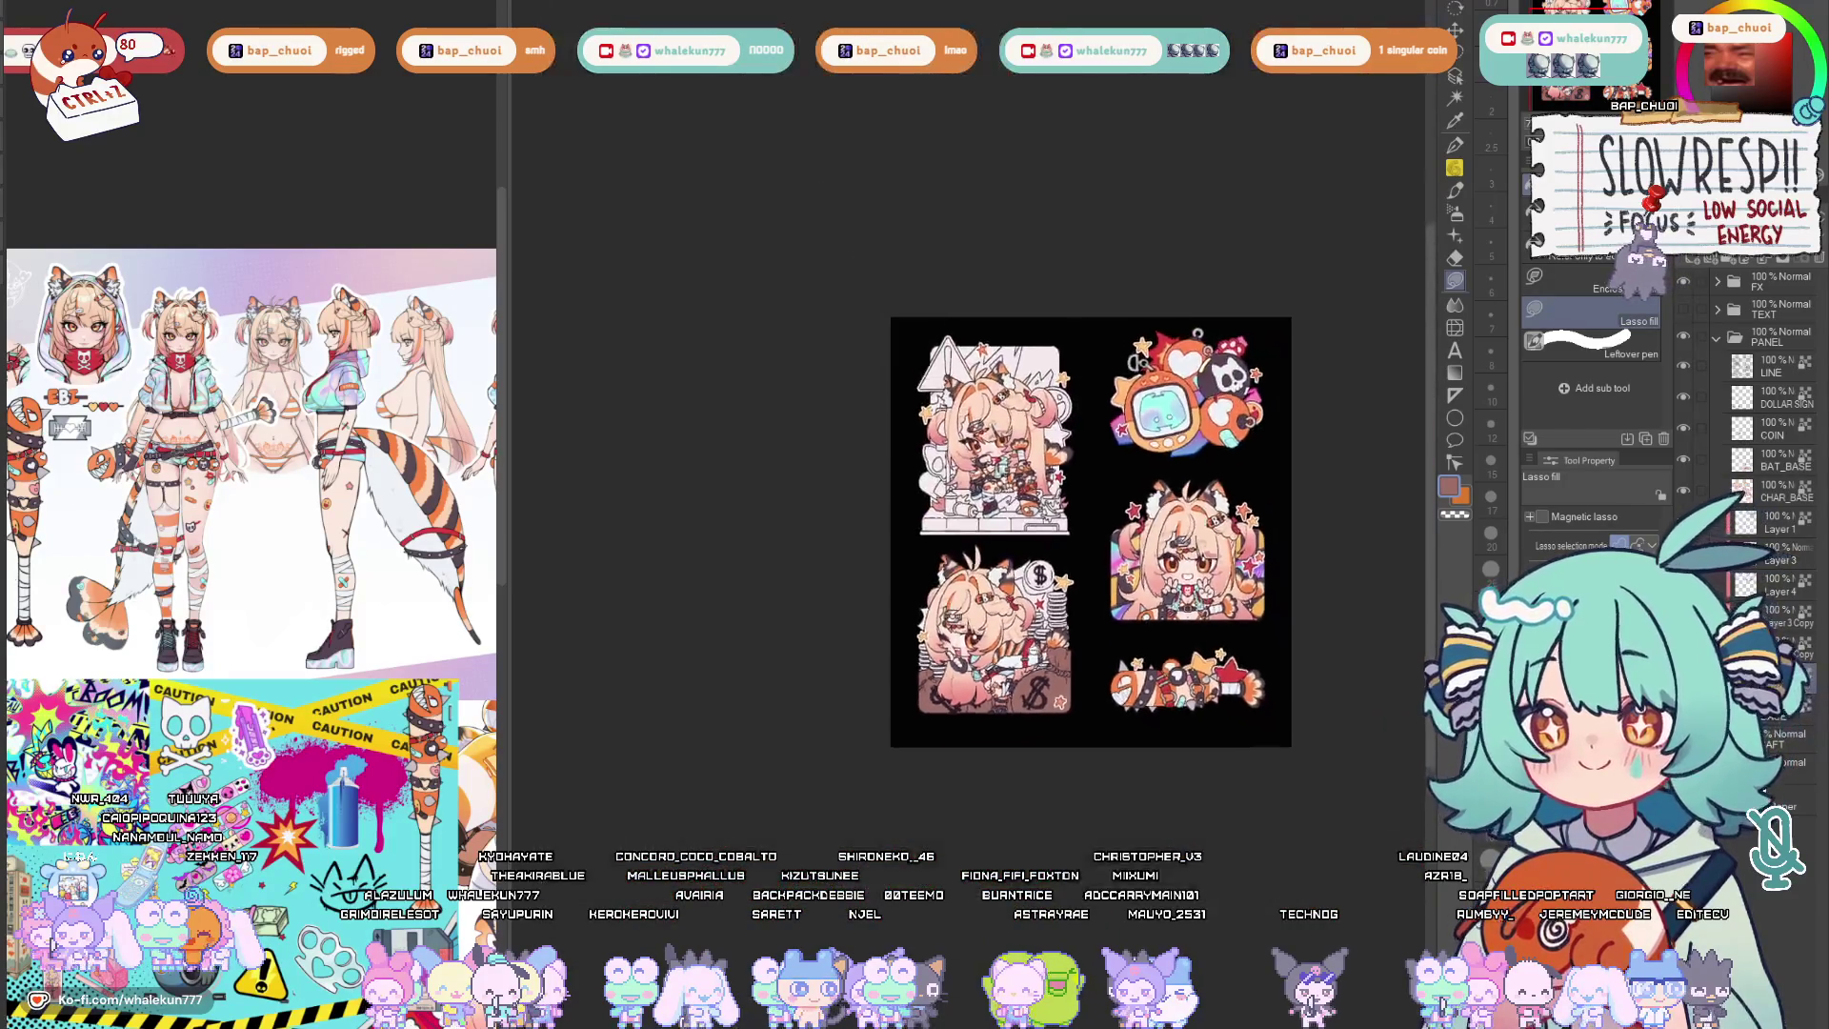
scroll(1079, 660, up, 3)
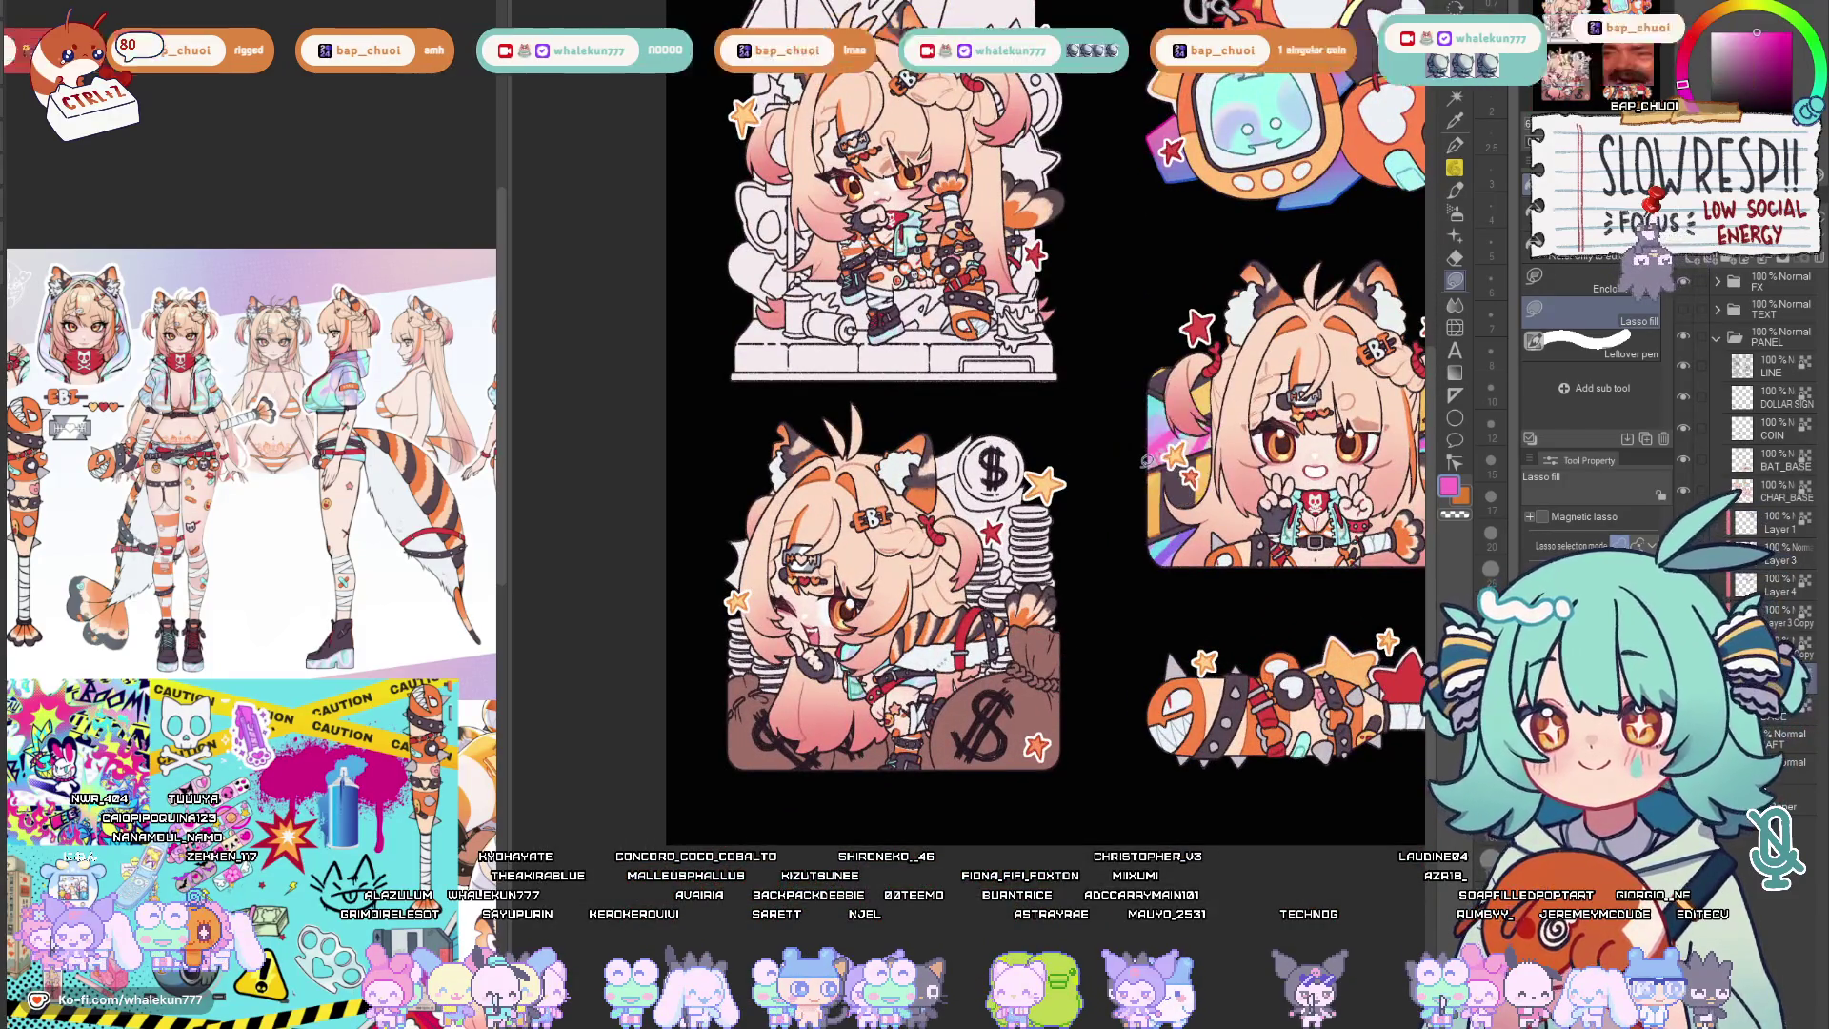
scroll(916, 687, up, 1)
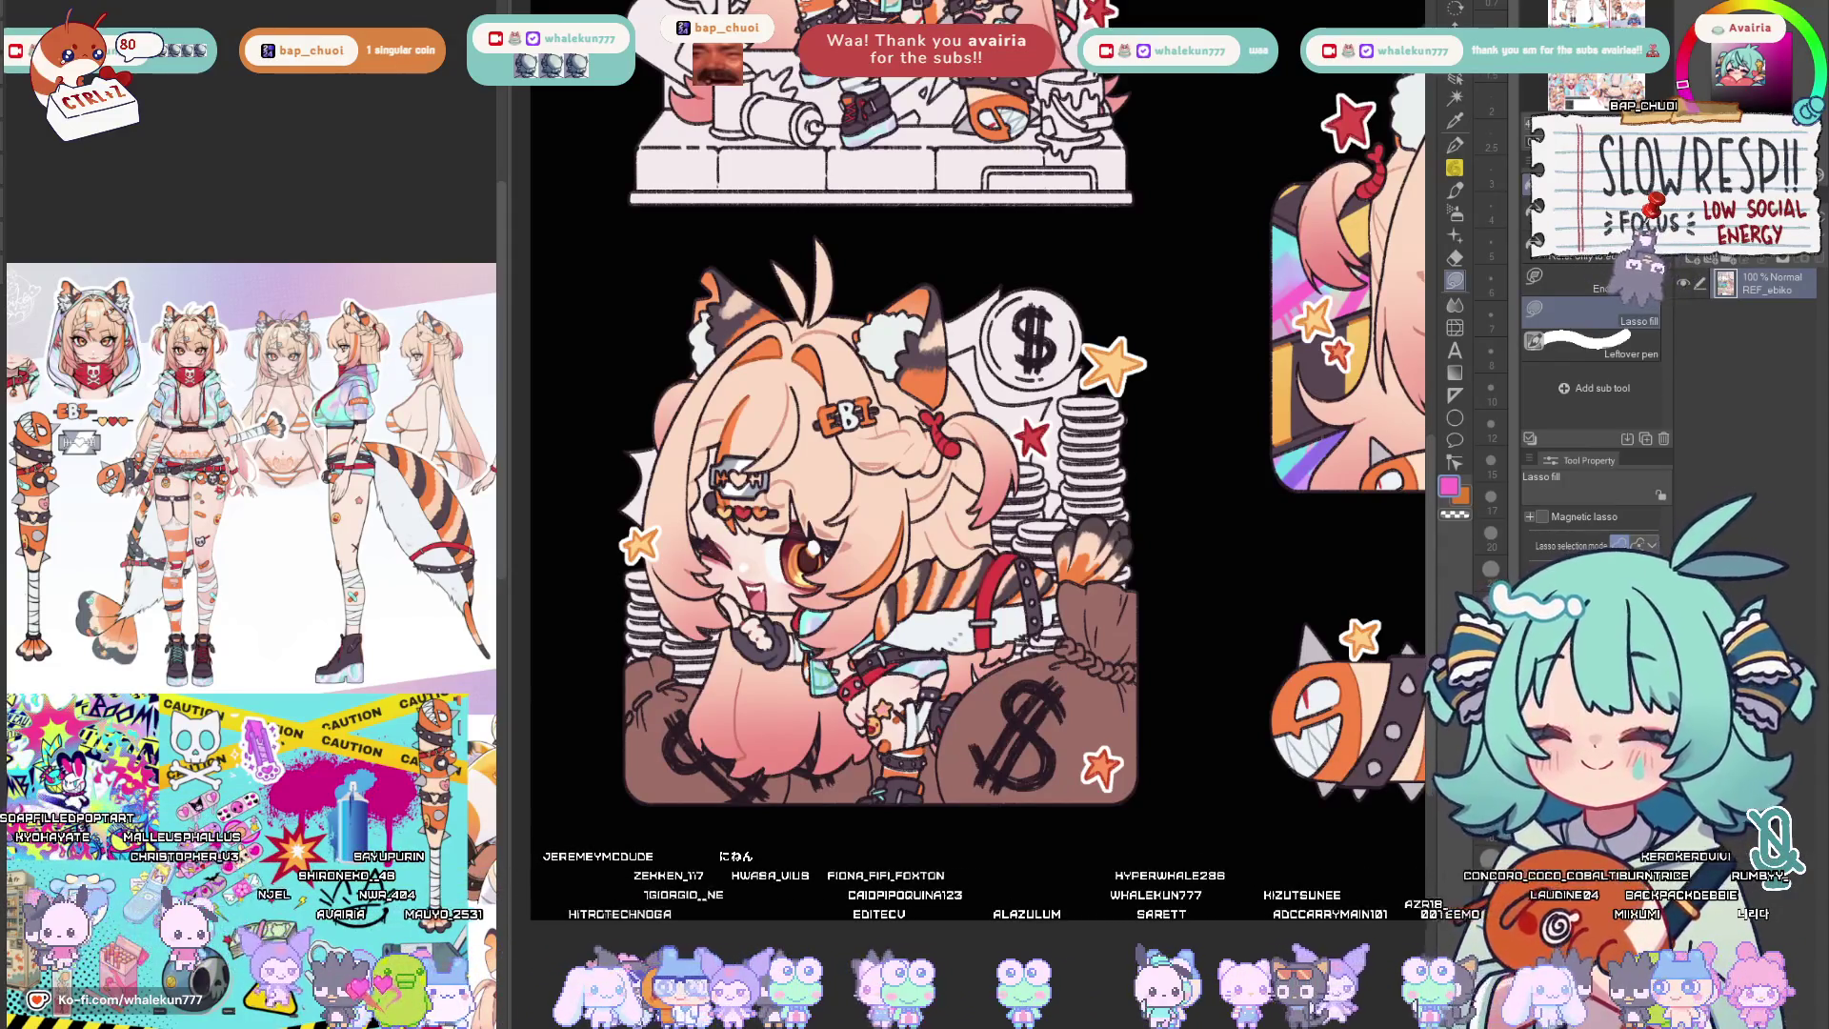
On the sticker sheet, fill the Donate money bag with eyedropped orange and show the text labels.
key(ctrl+Tab)
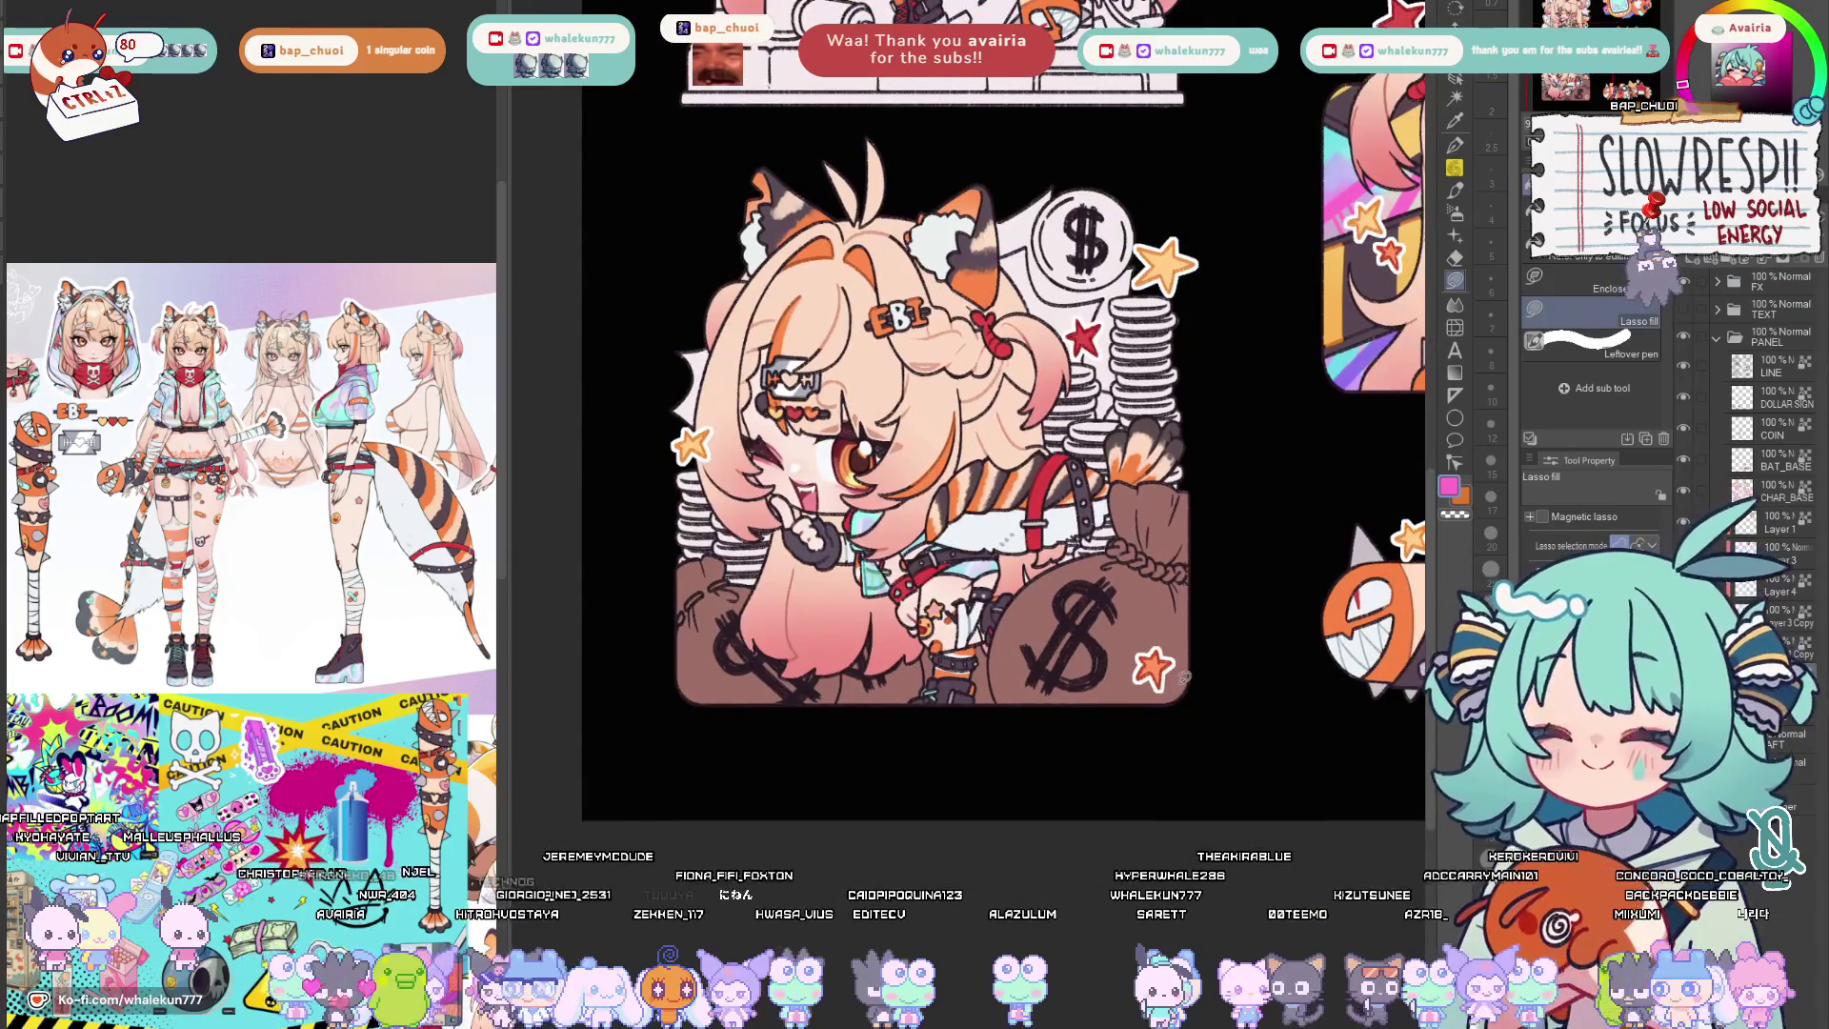
scroll(1187, 680, down, 1)
scroll(1129, 715, down, 1)
scroll(1087, 644, down, 1)
scroll(1075, 602, down, 1)
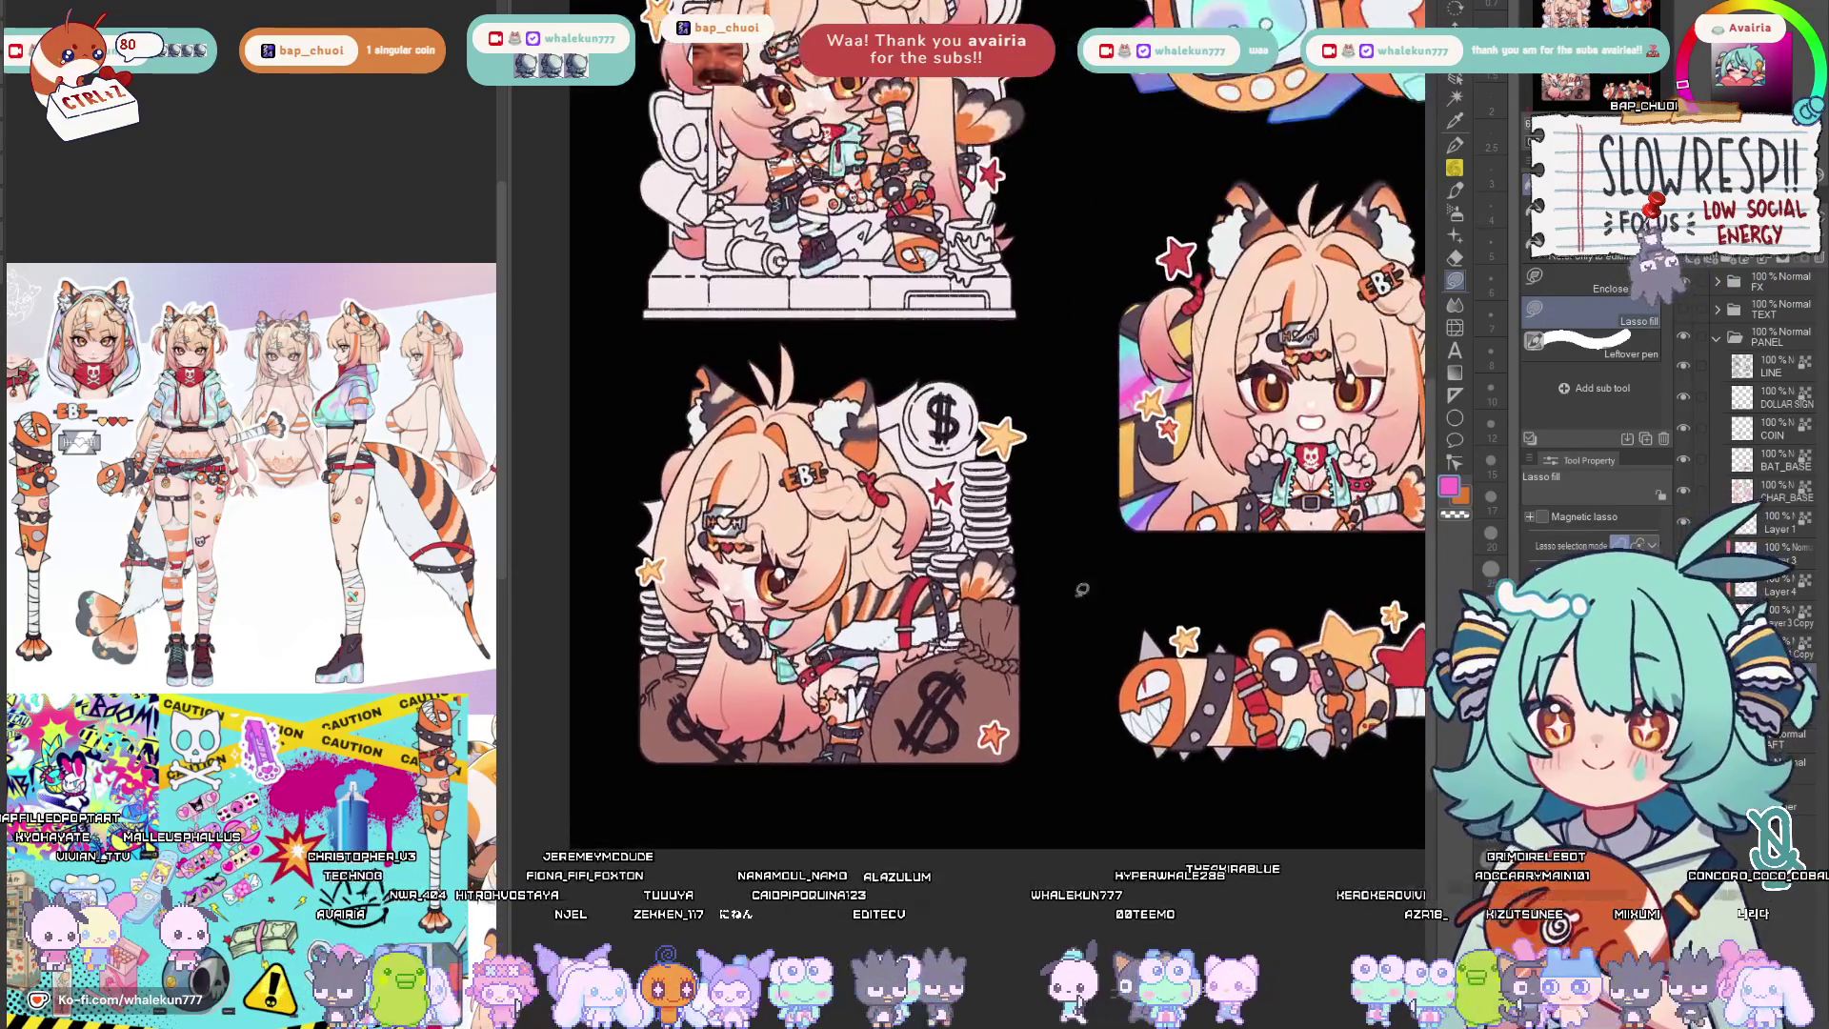
alt+click(1128, 479)
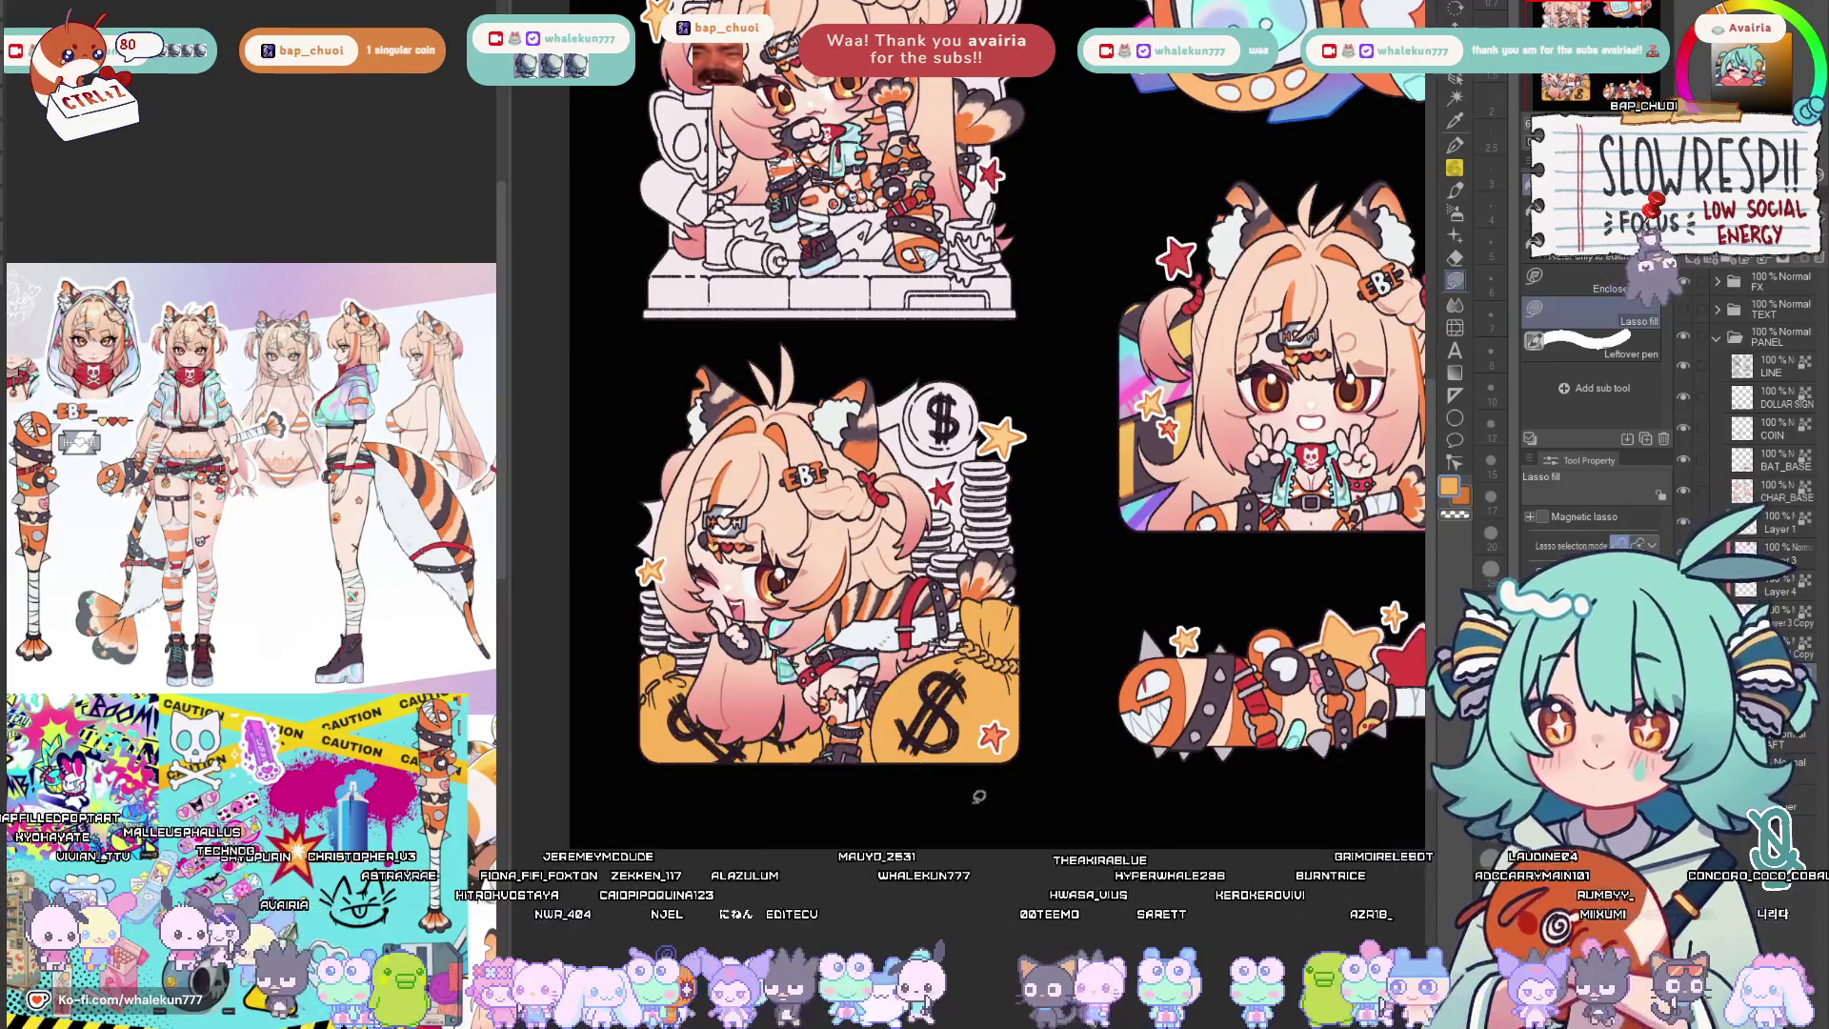
scroll(983, 786, down, 1)
scroll(961, 784, down, 2)
scroll(961, 785, up, 1)
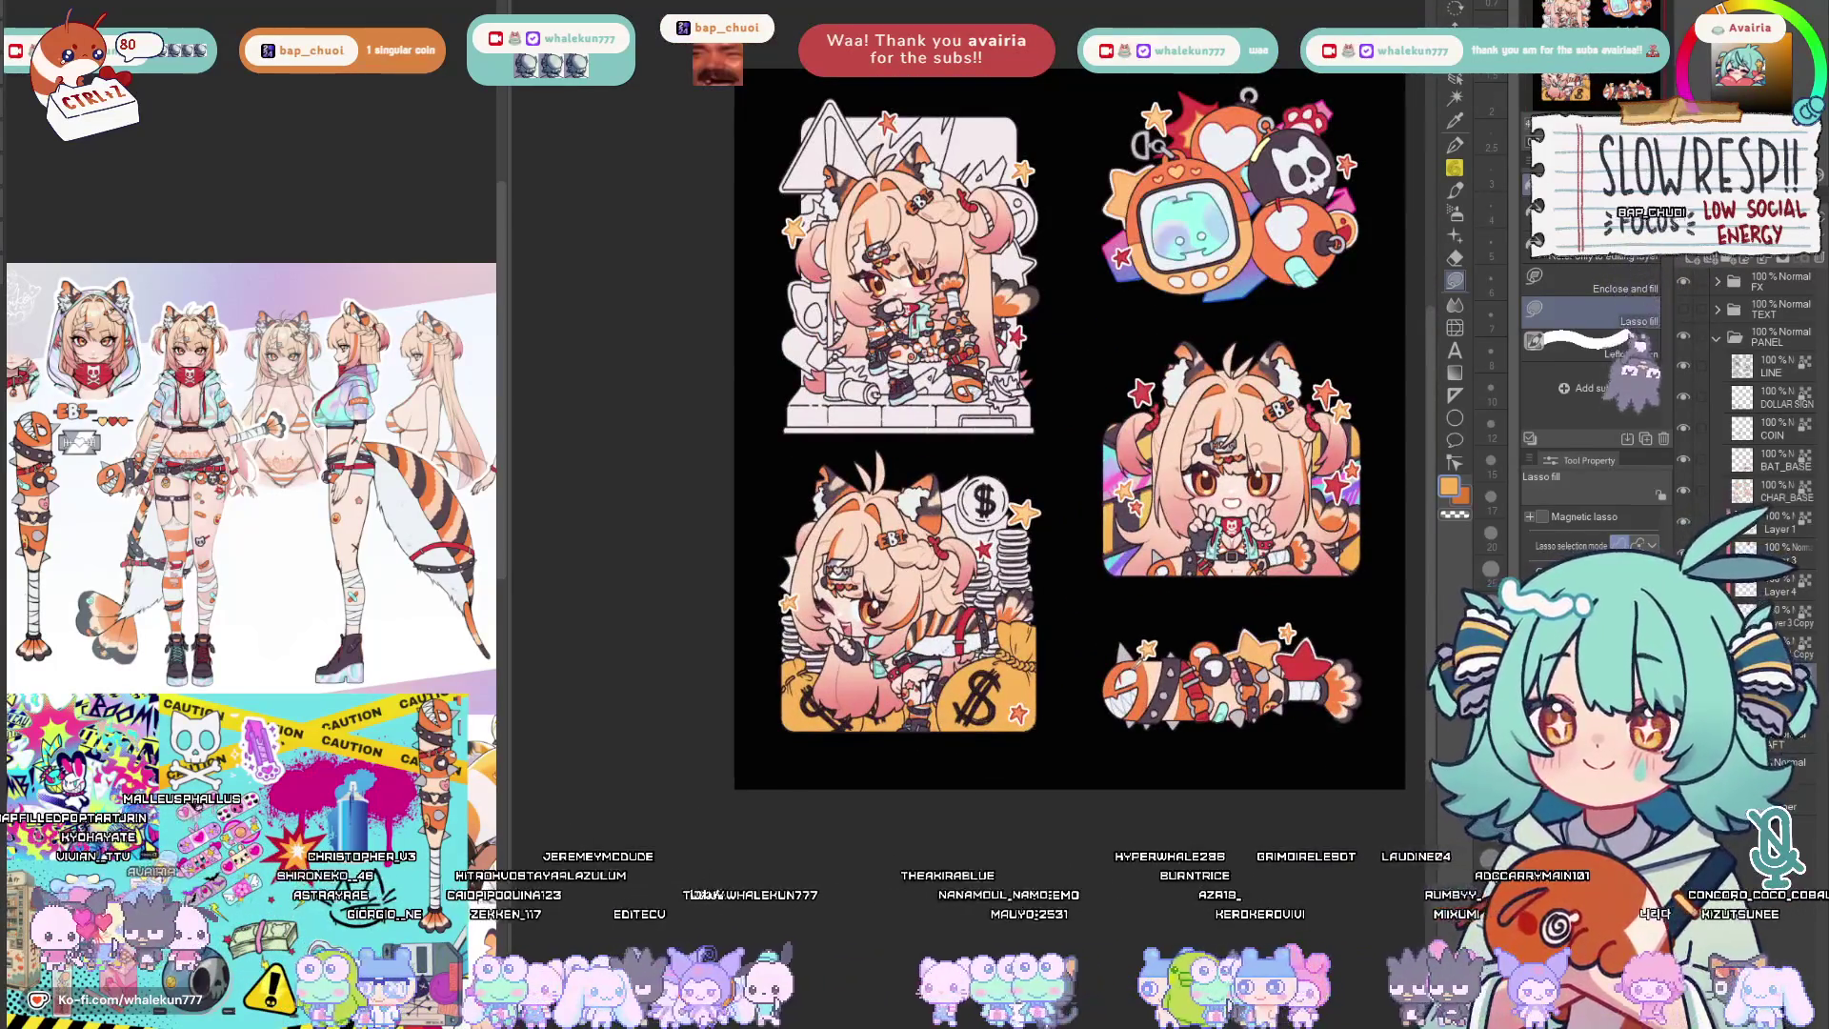
drag(929, 629, 844, 732)
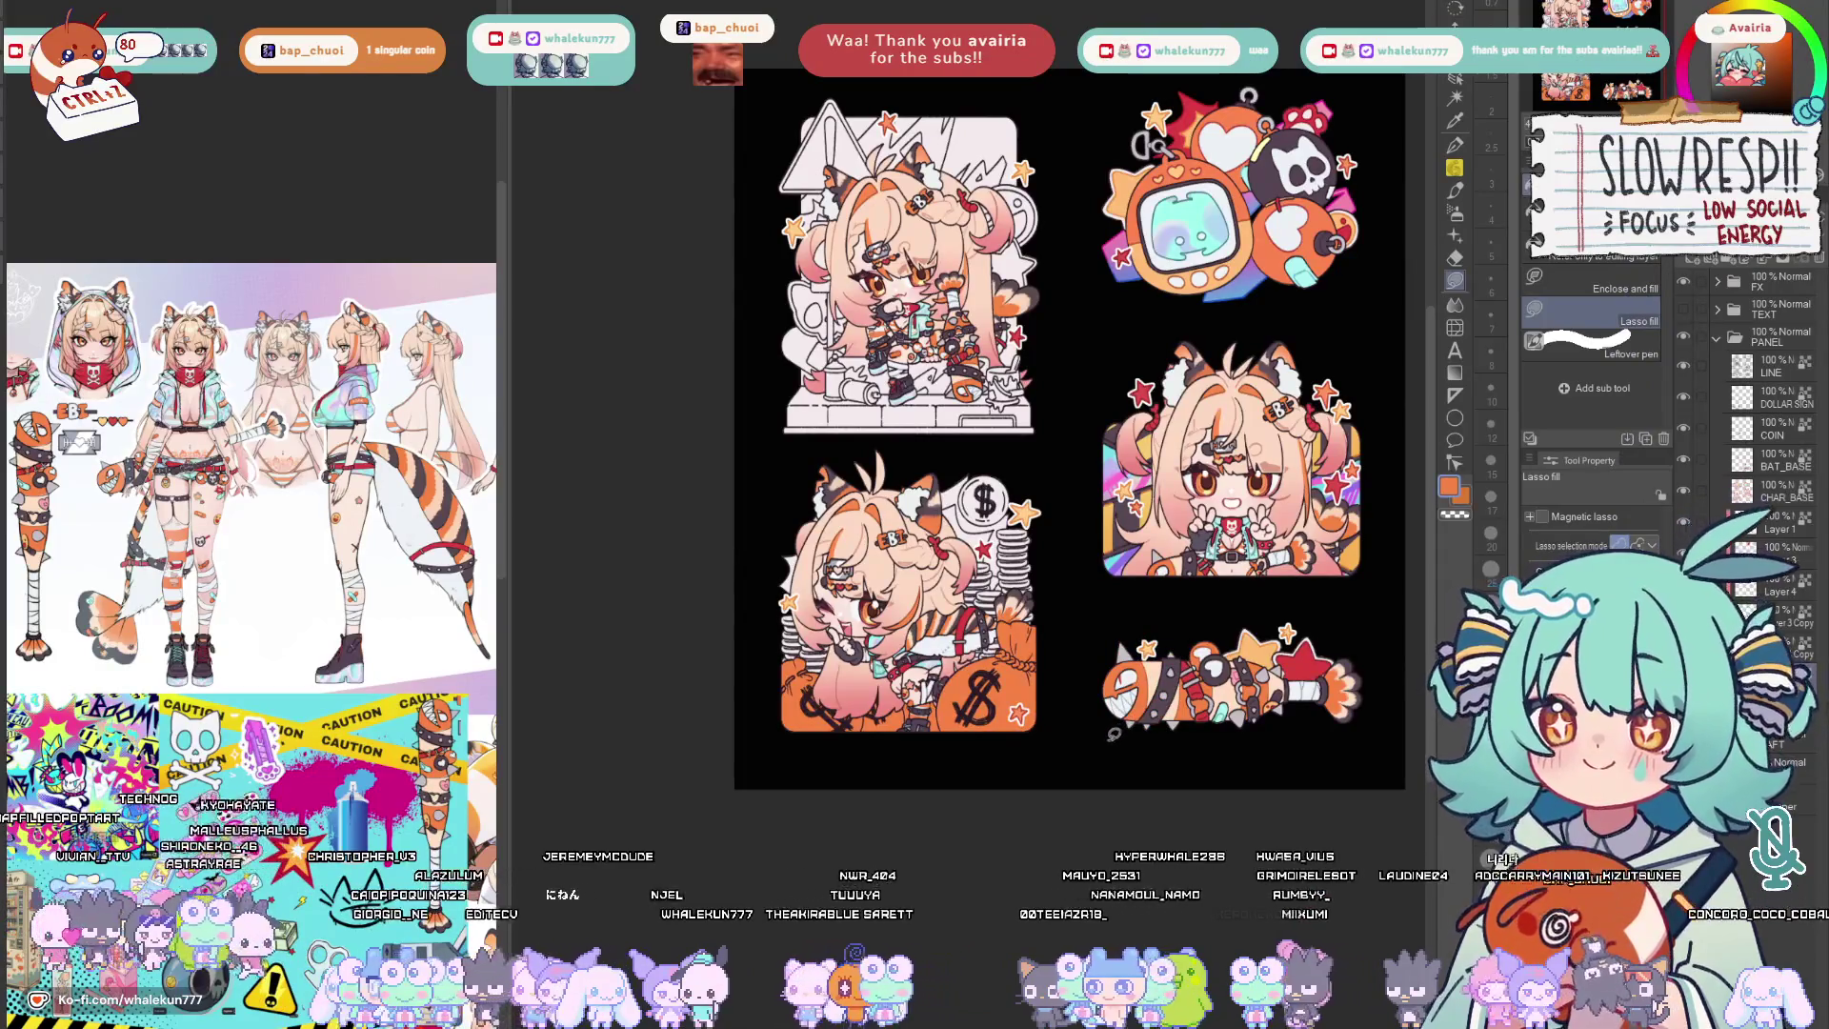
click(1683, 314)
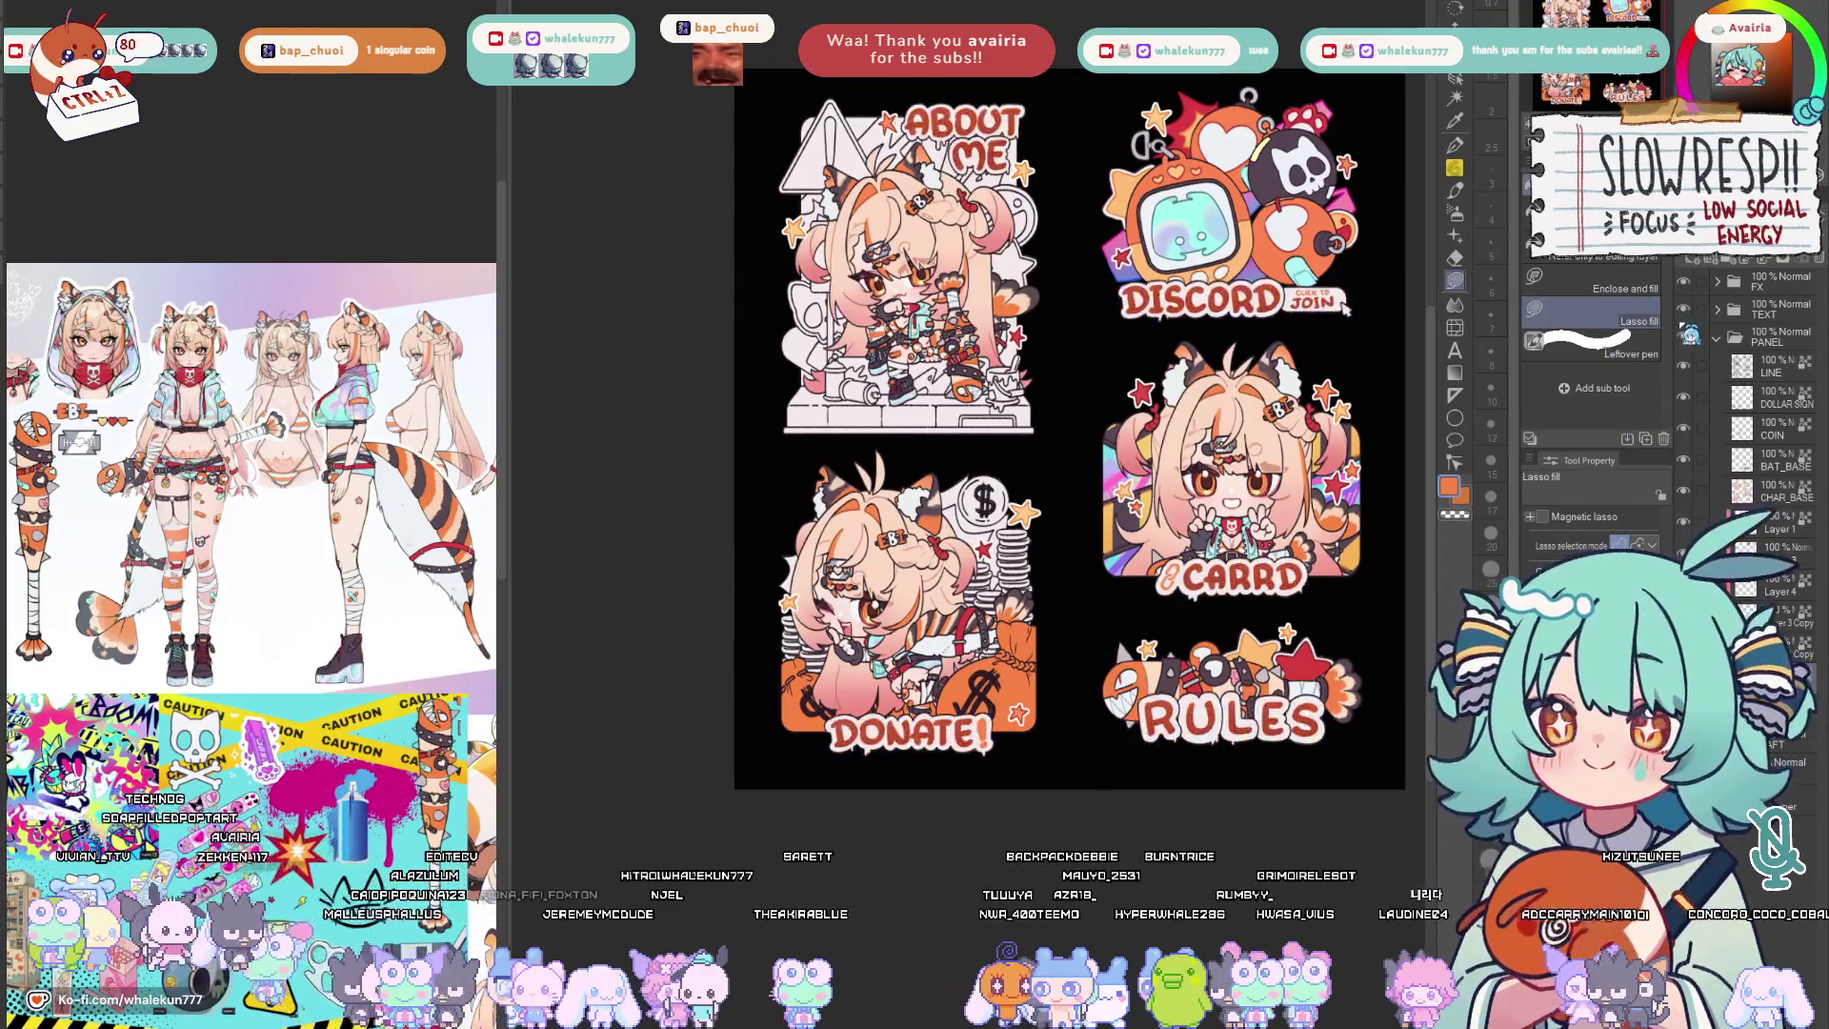
scroll(1354, 519, up, 1)
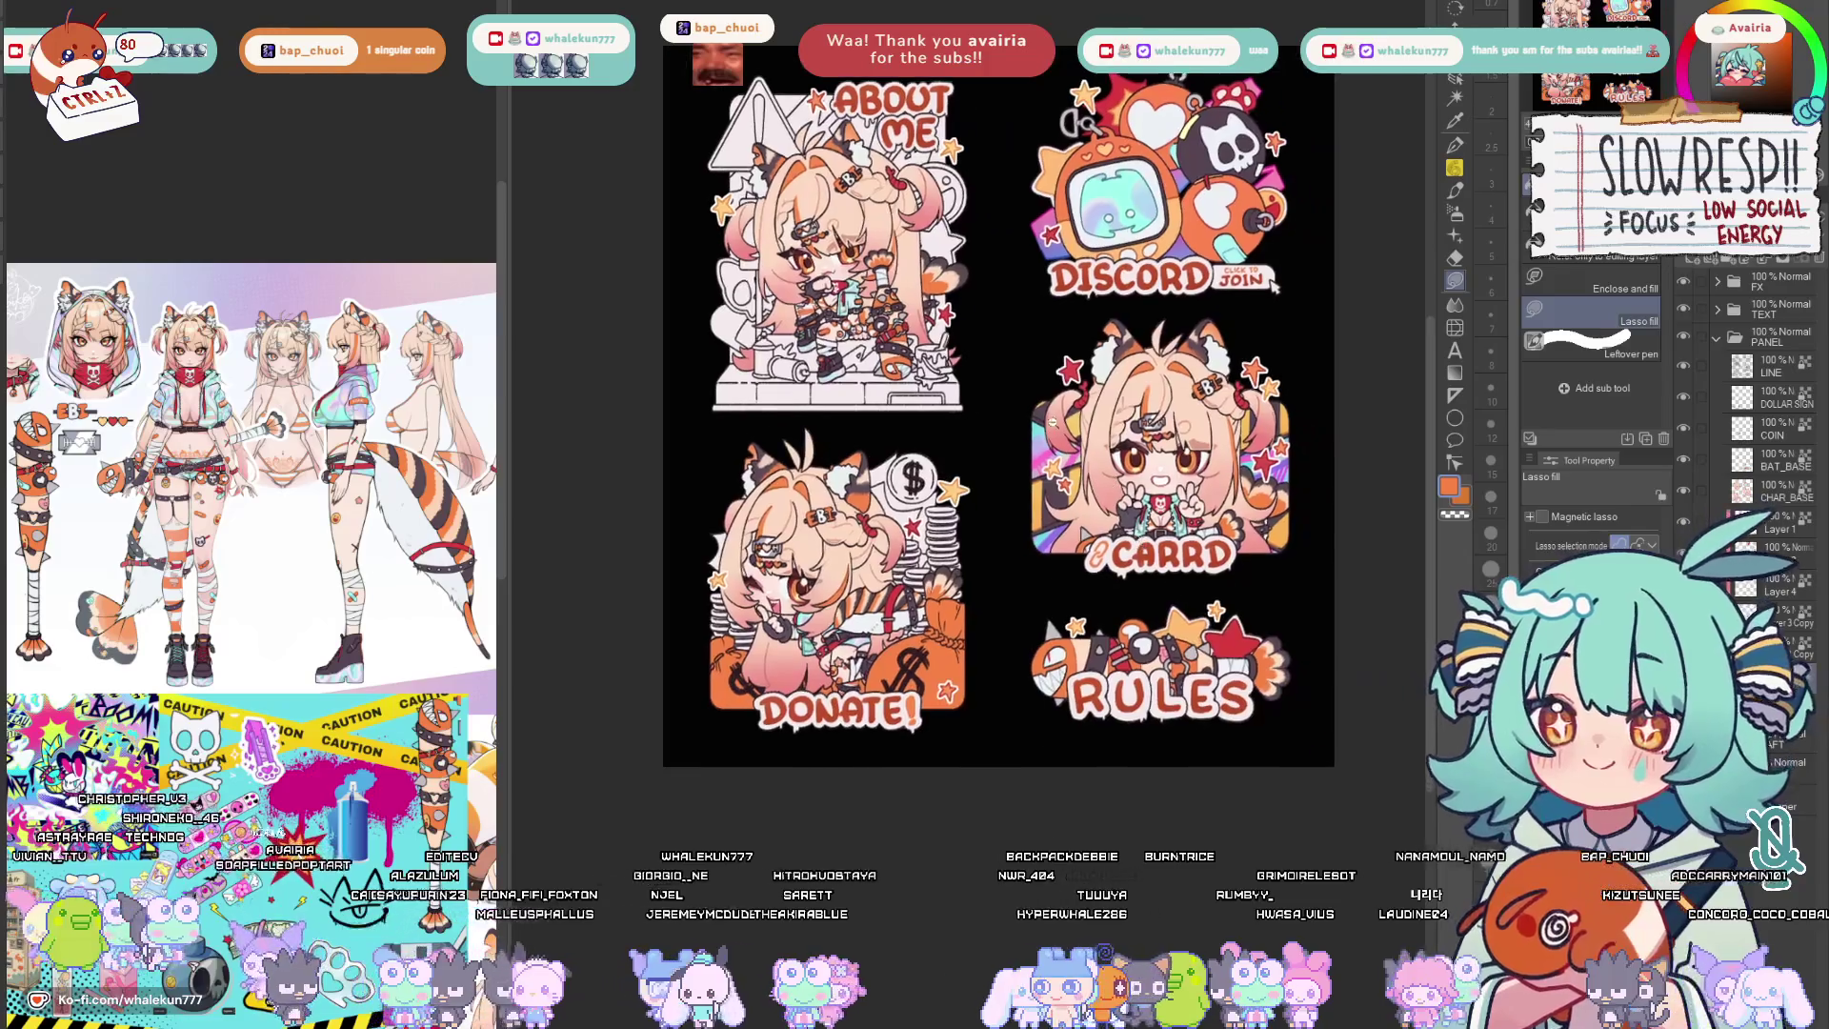
scroll(1354, 519, up, 1)
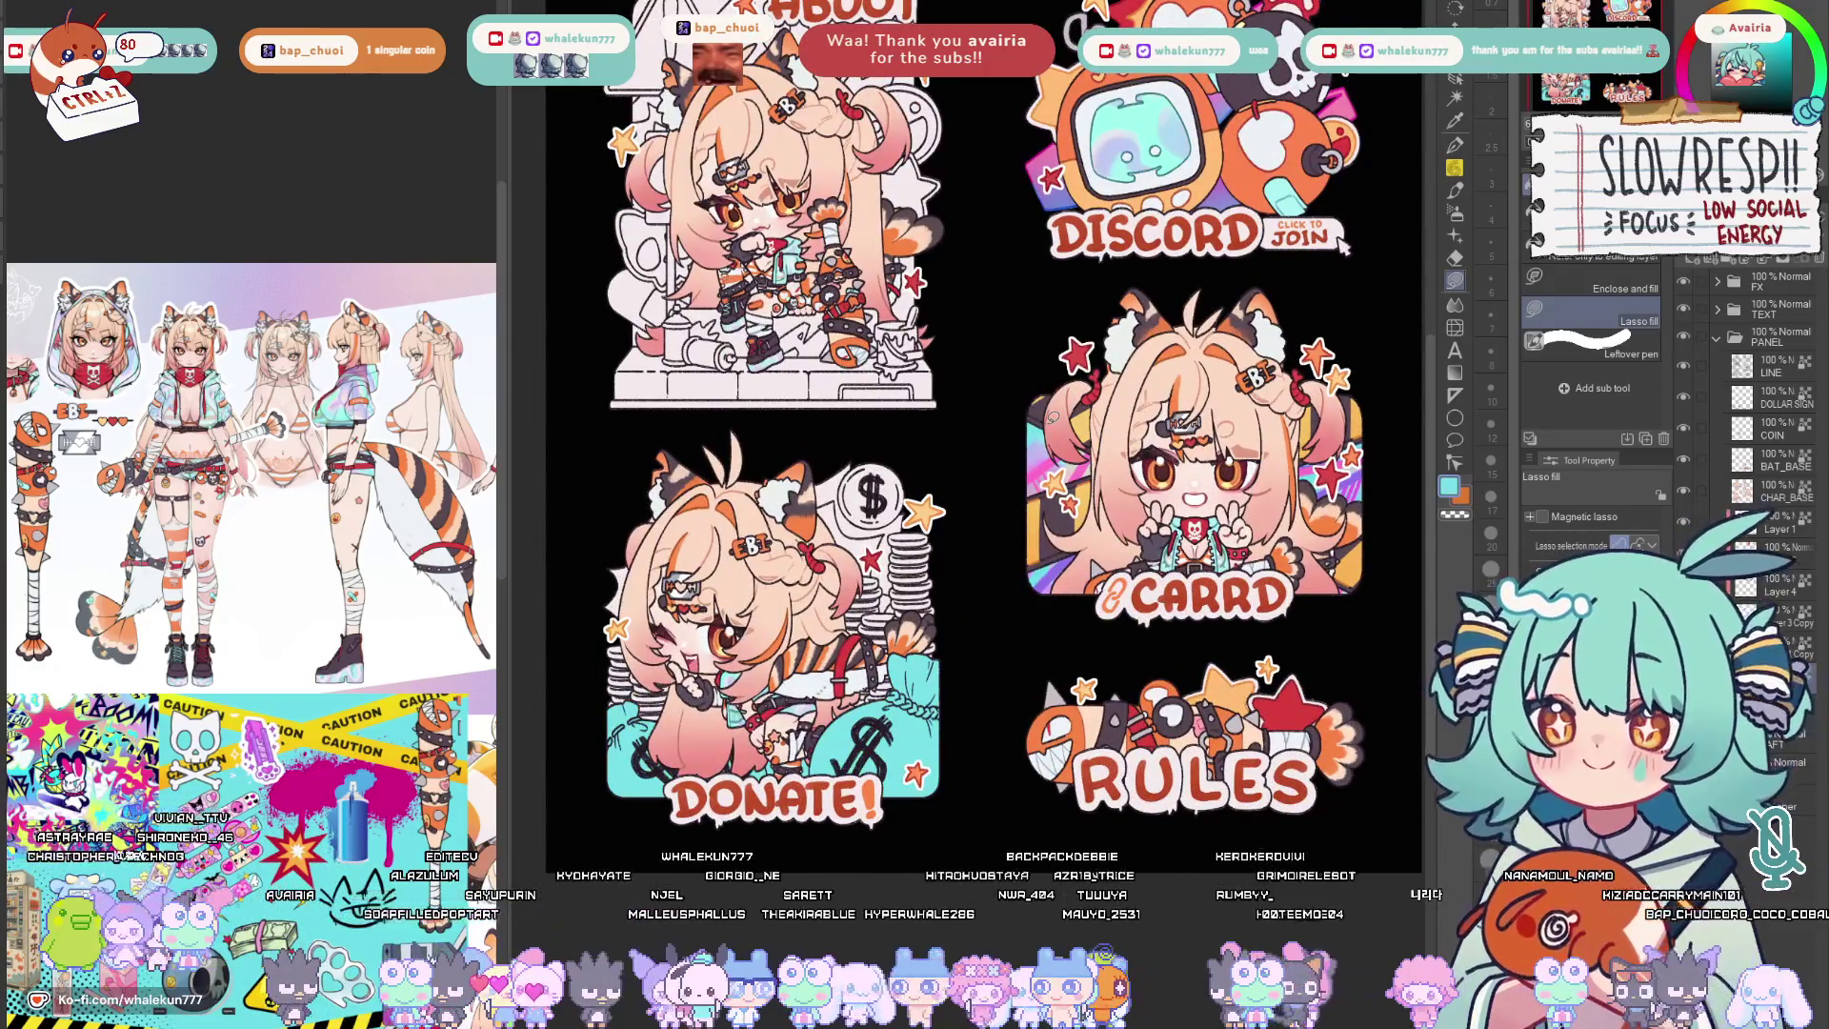
scroll(986, 429, up, 1)
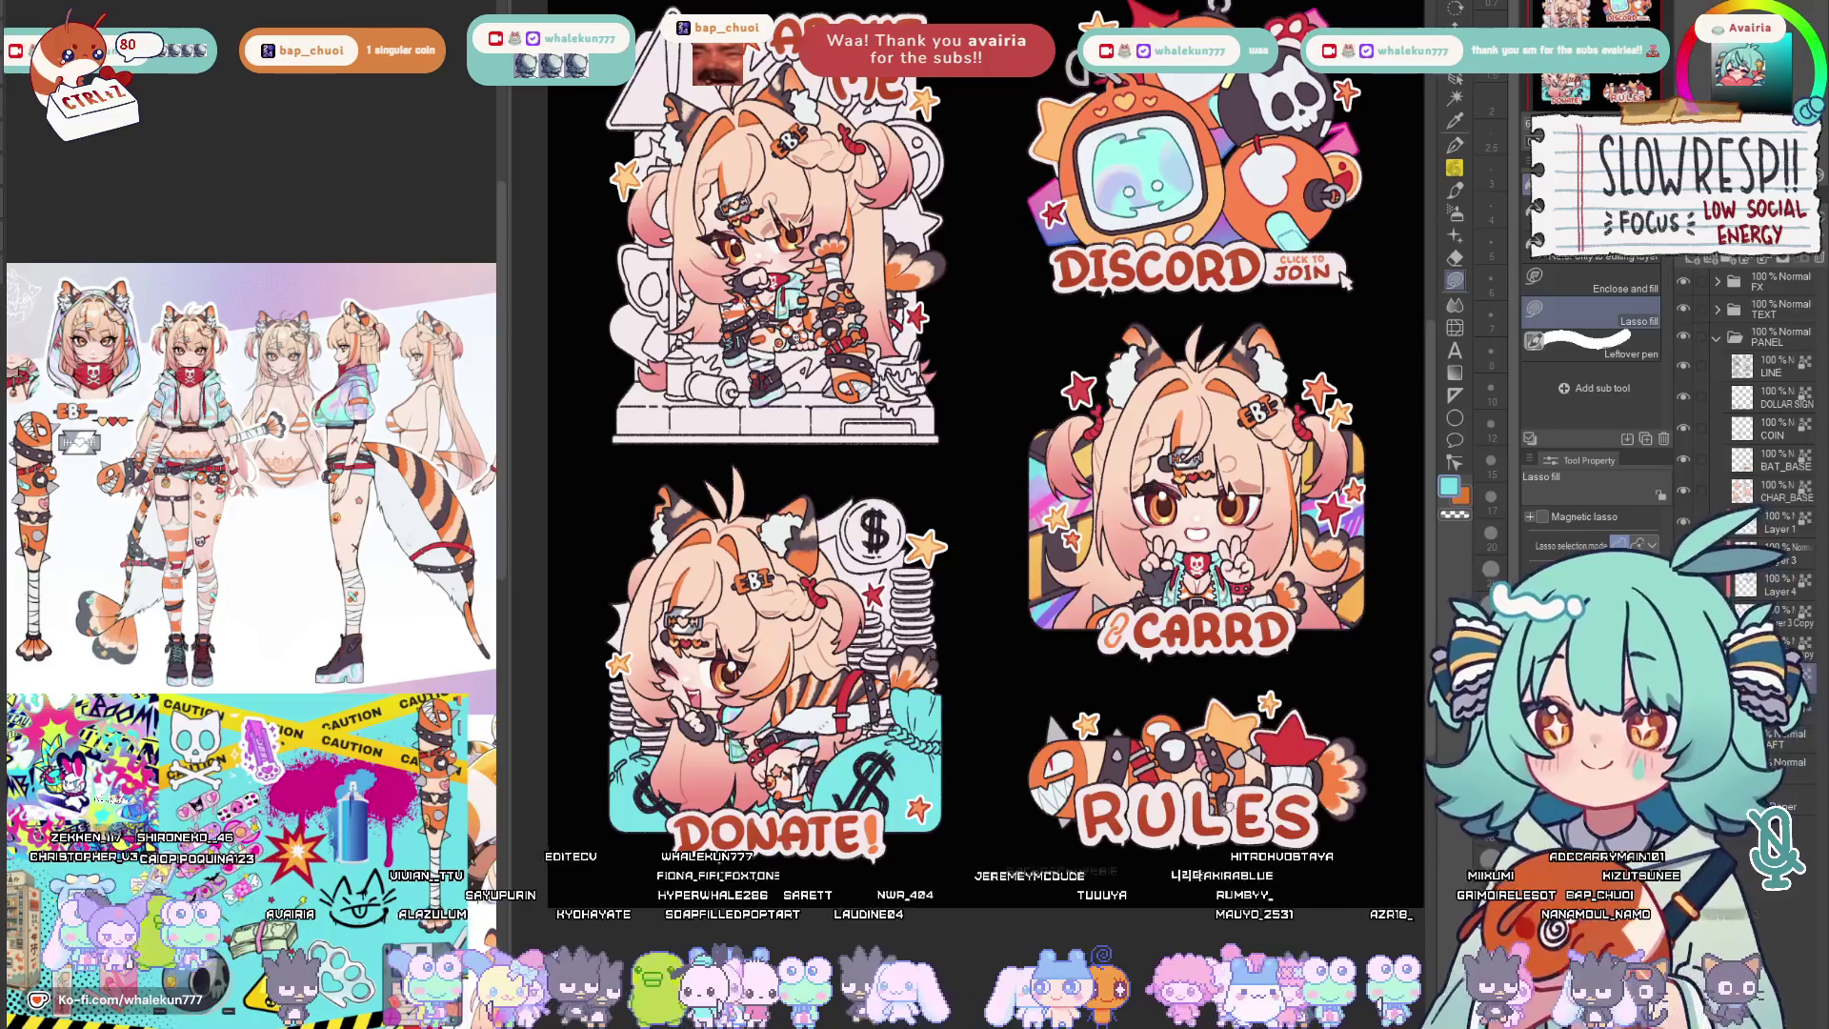
drag(987, 430, 1023, 397)
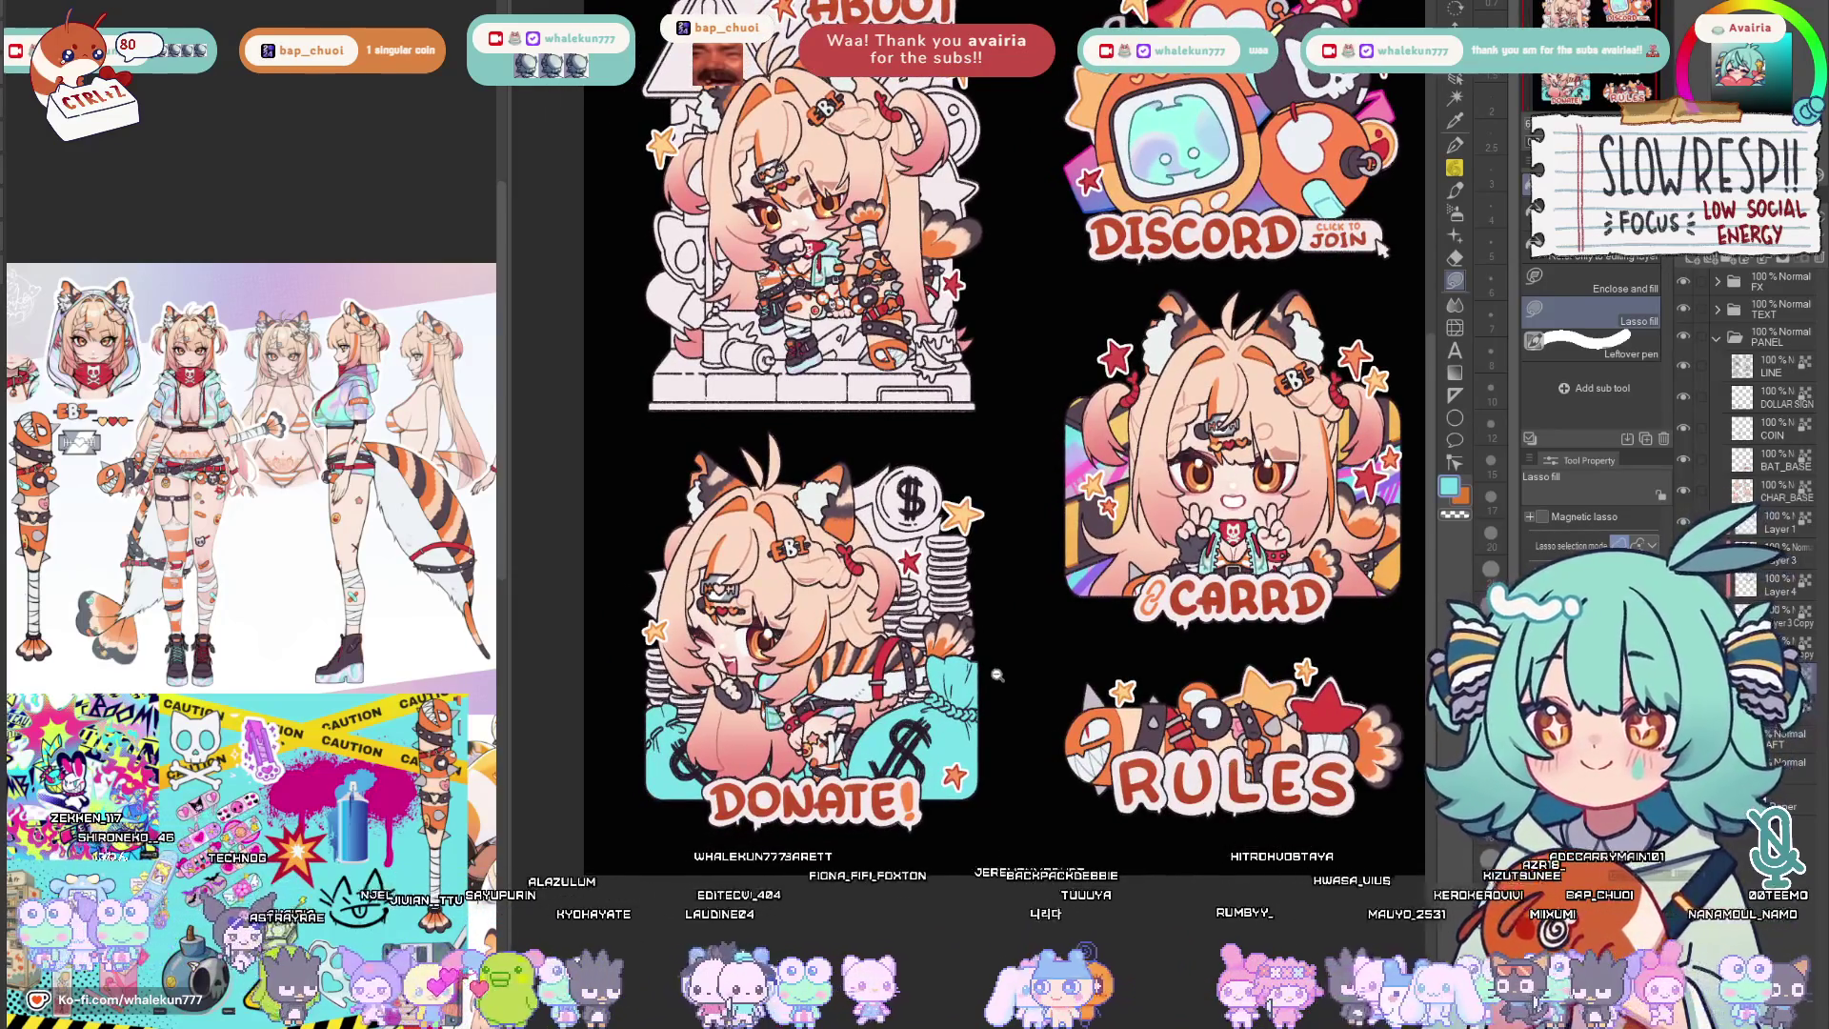
scroll(1001, 674, up, 3)
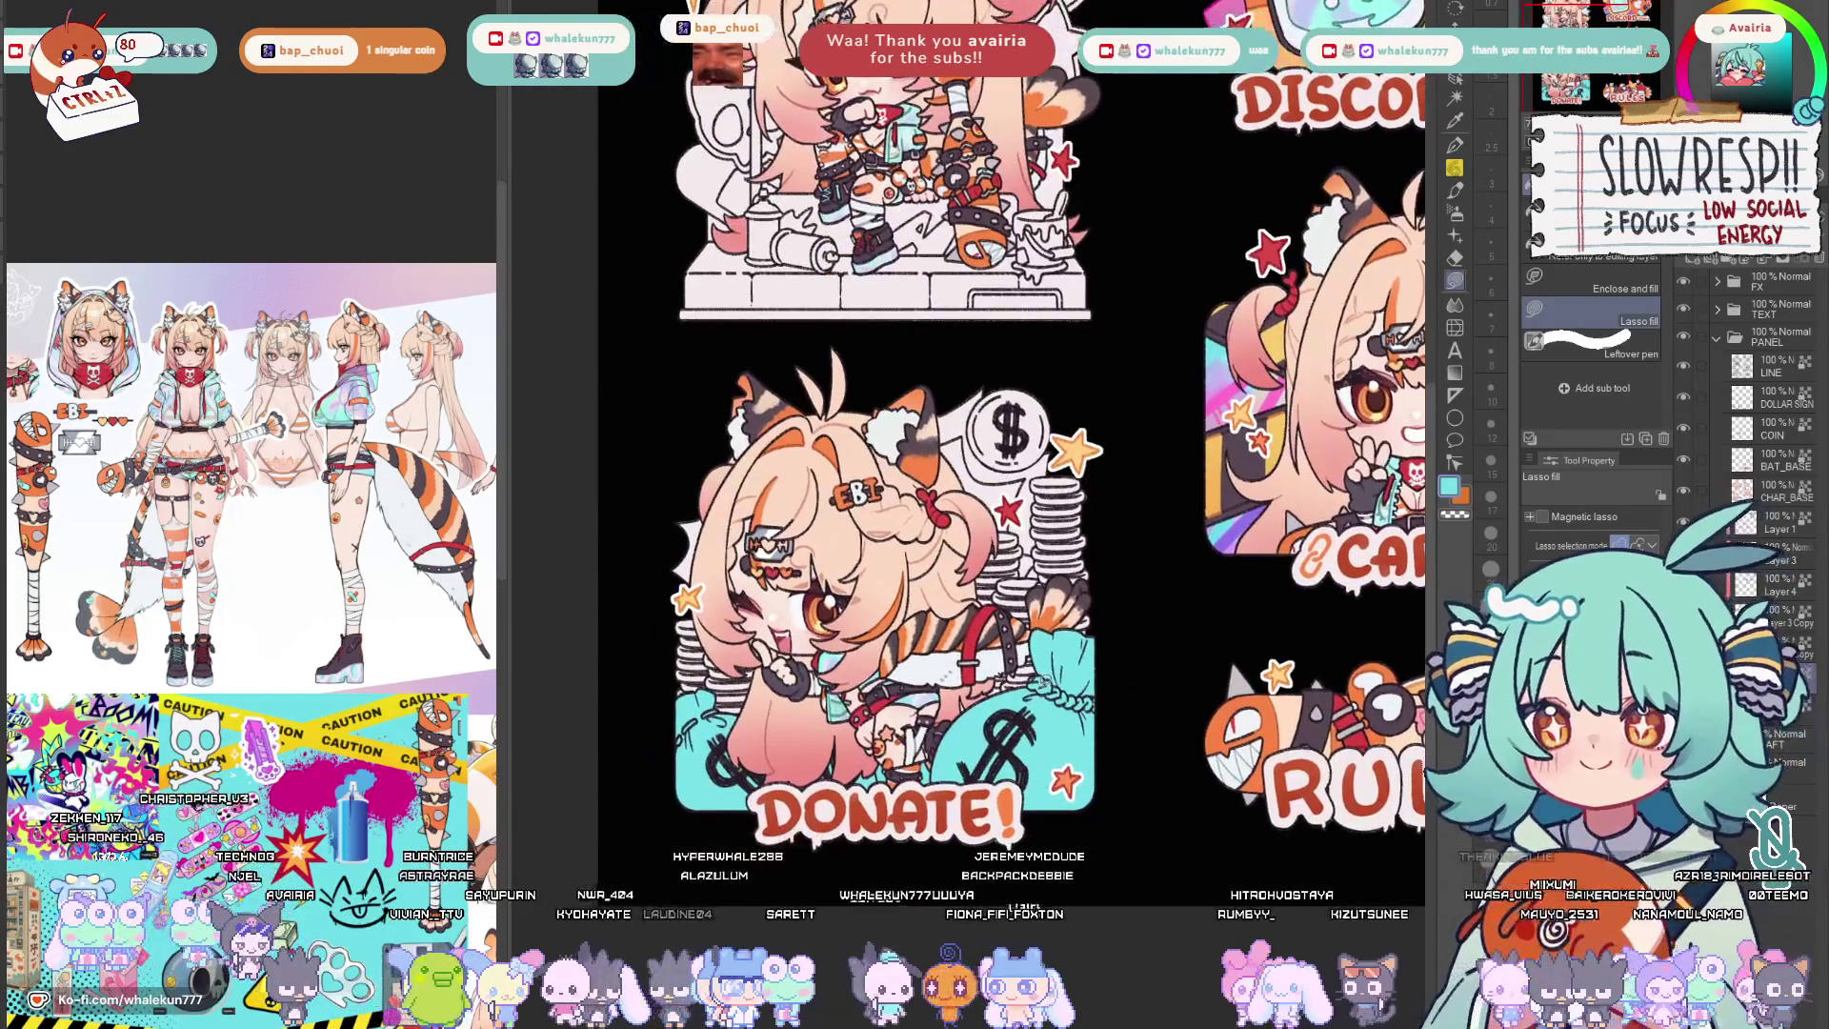
scroll(1380, 411, up, 2)
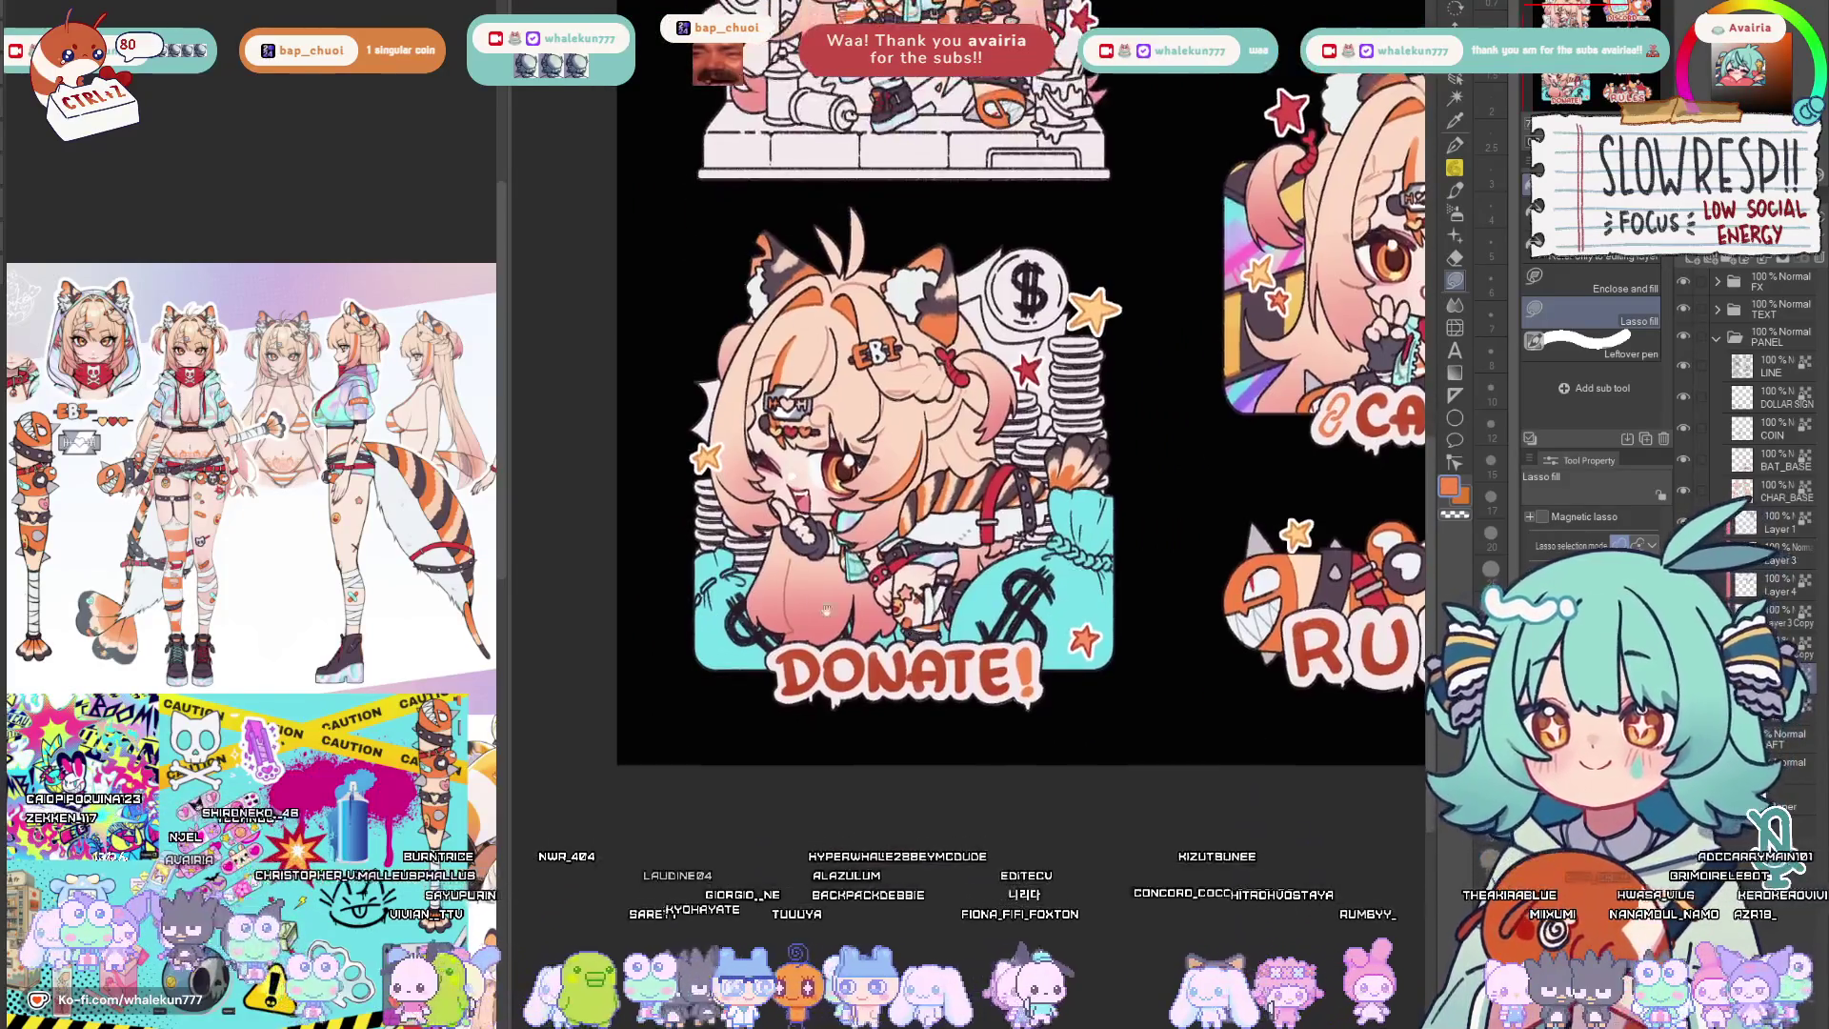
scroll(1380, 410, up, 2)
Hide the DONATE! lettering and lasso-fill the artwork's lower area red.
key(Delete)
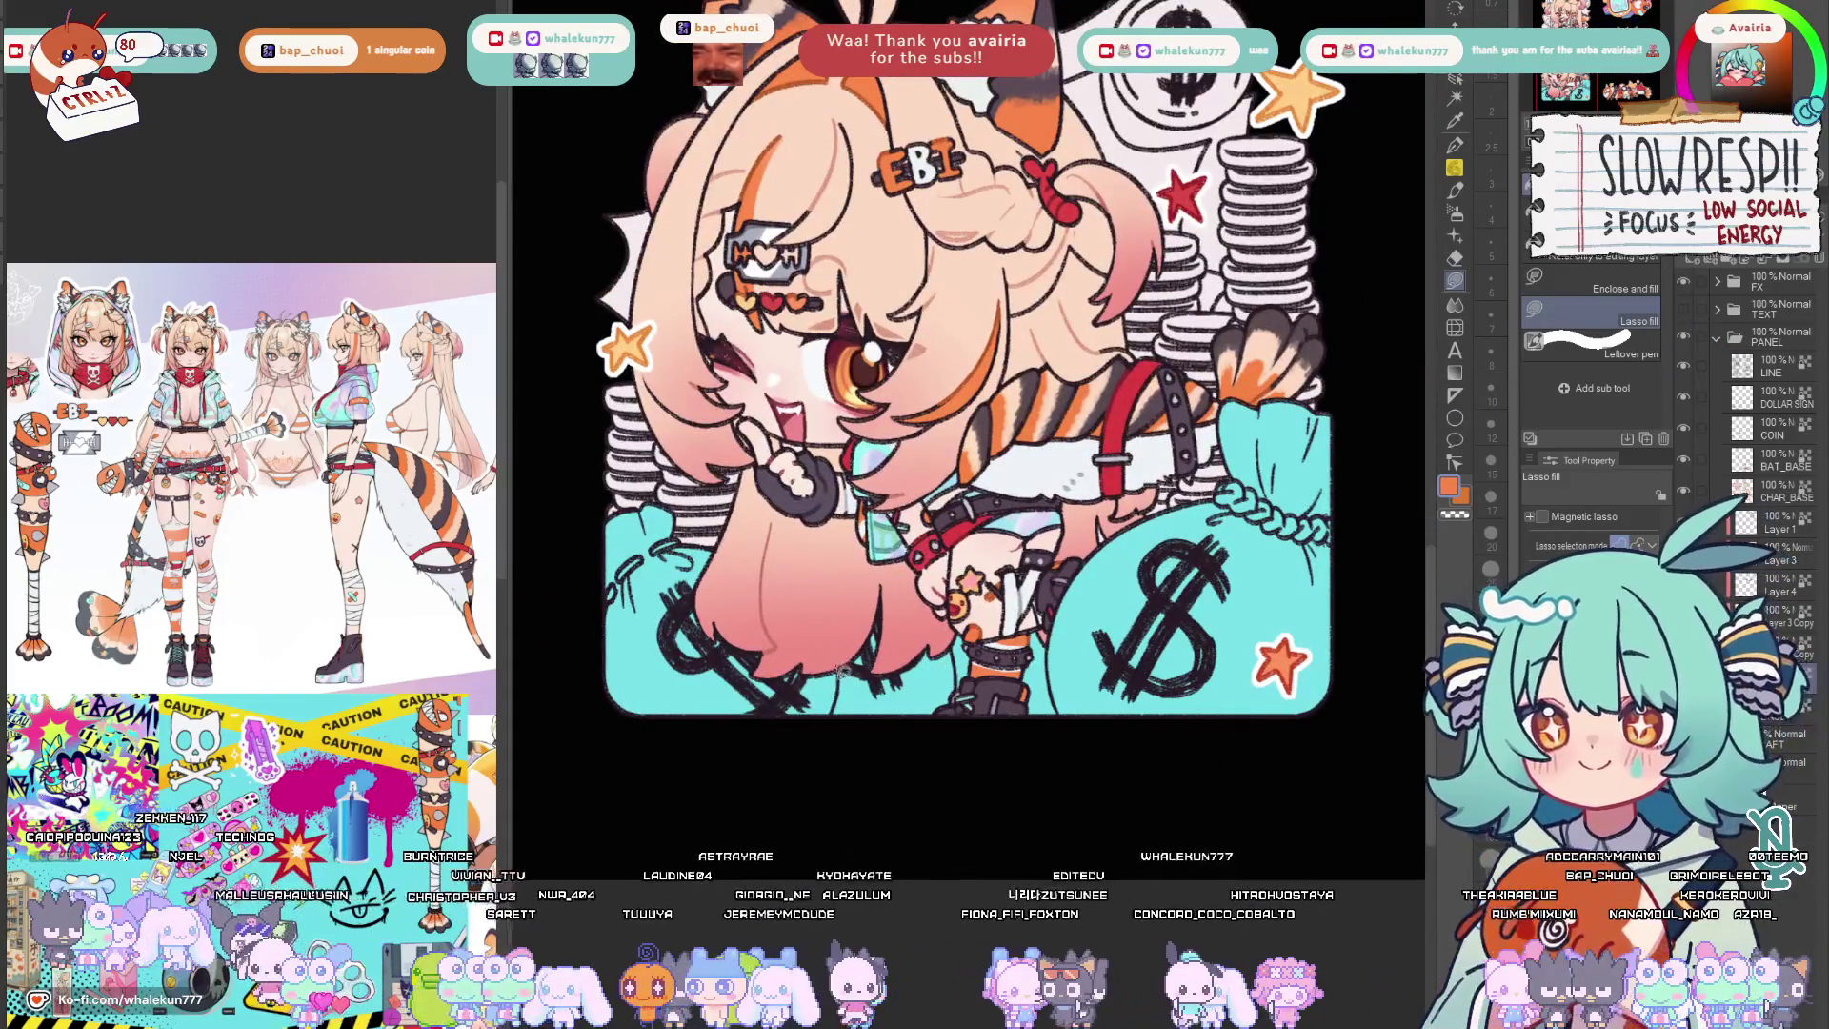
scroll(614, 730, up, 1)
scroll(615, 730, up, 1)
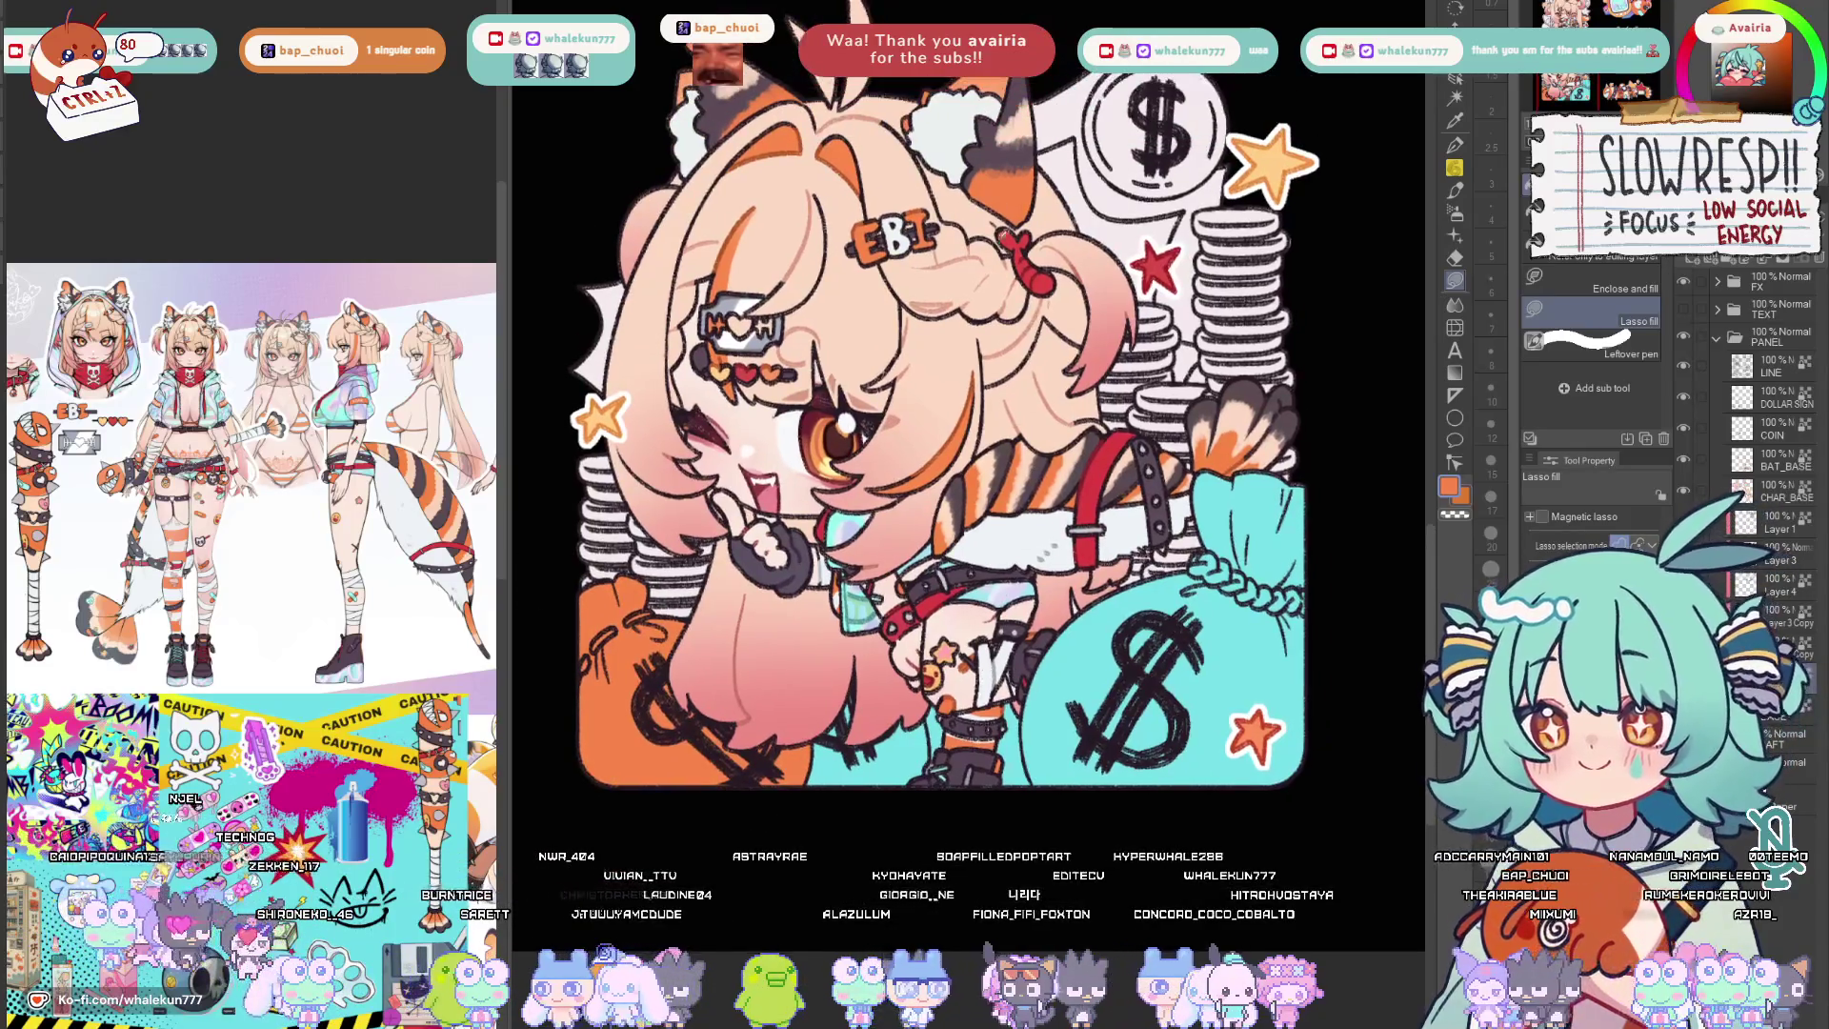
drag(930, 428, 910, 388)
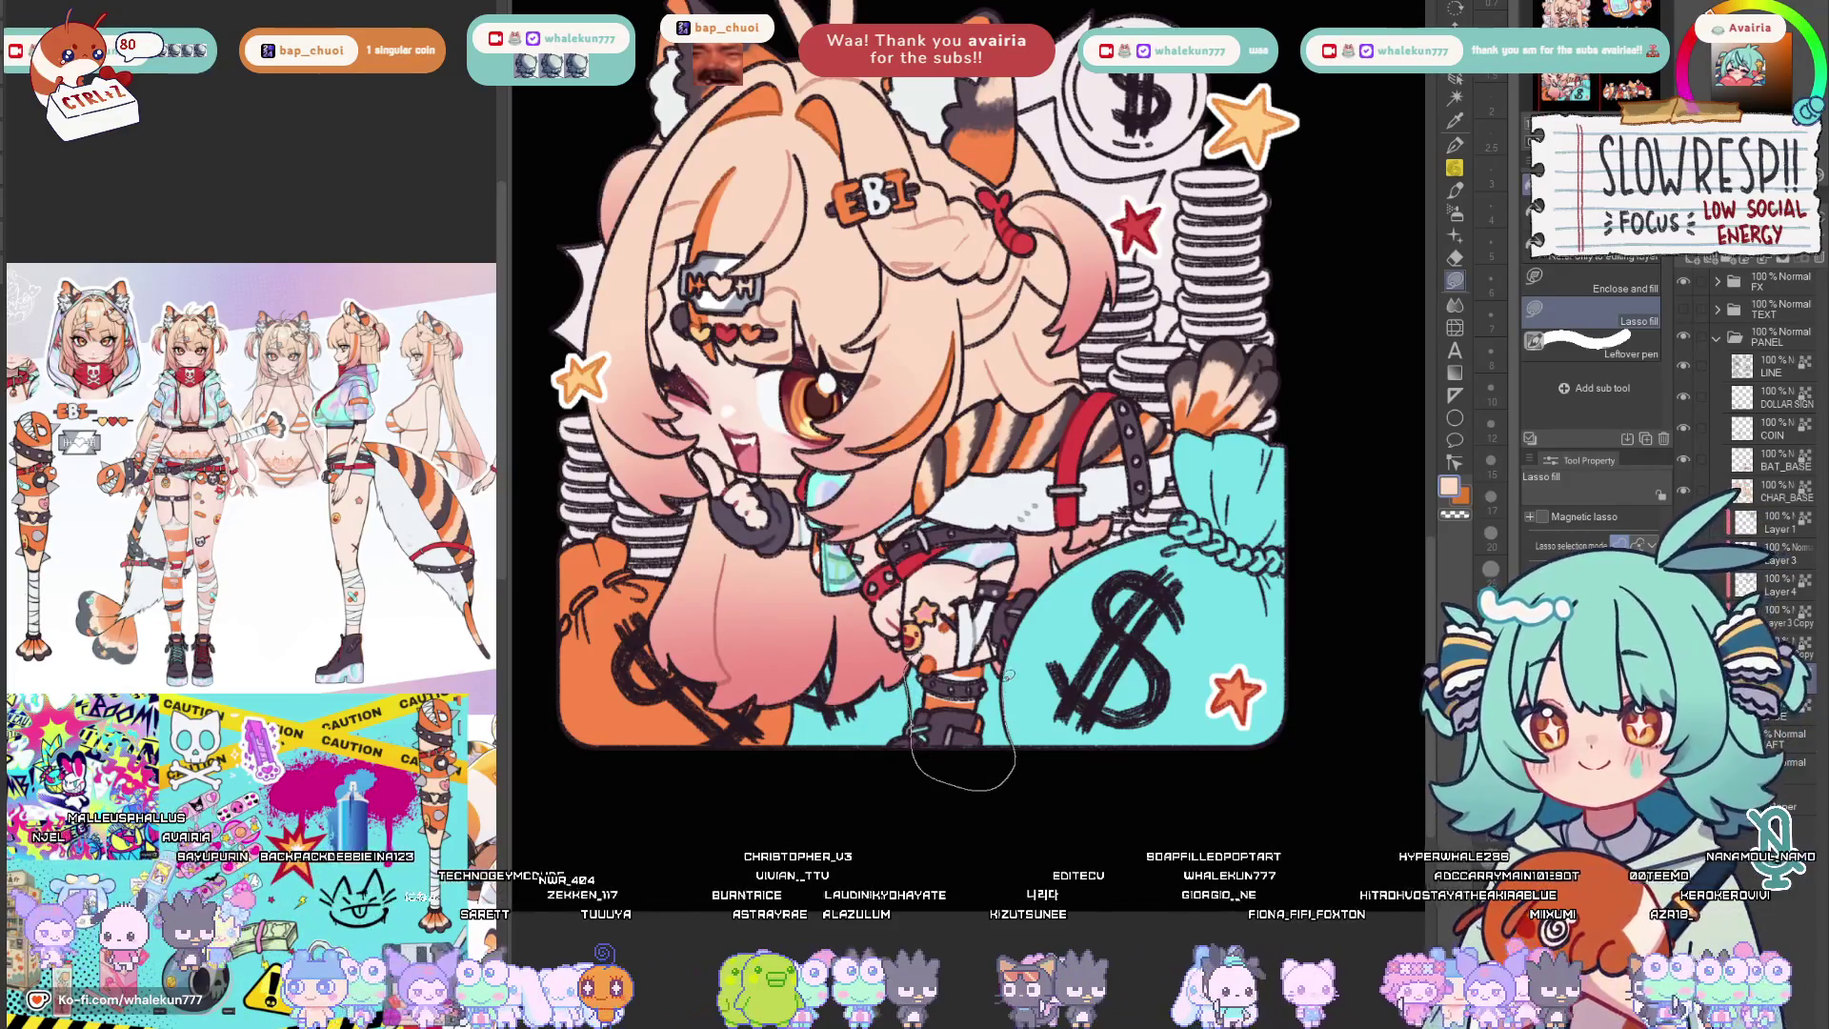
alt+click(1068, 469)
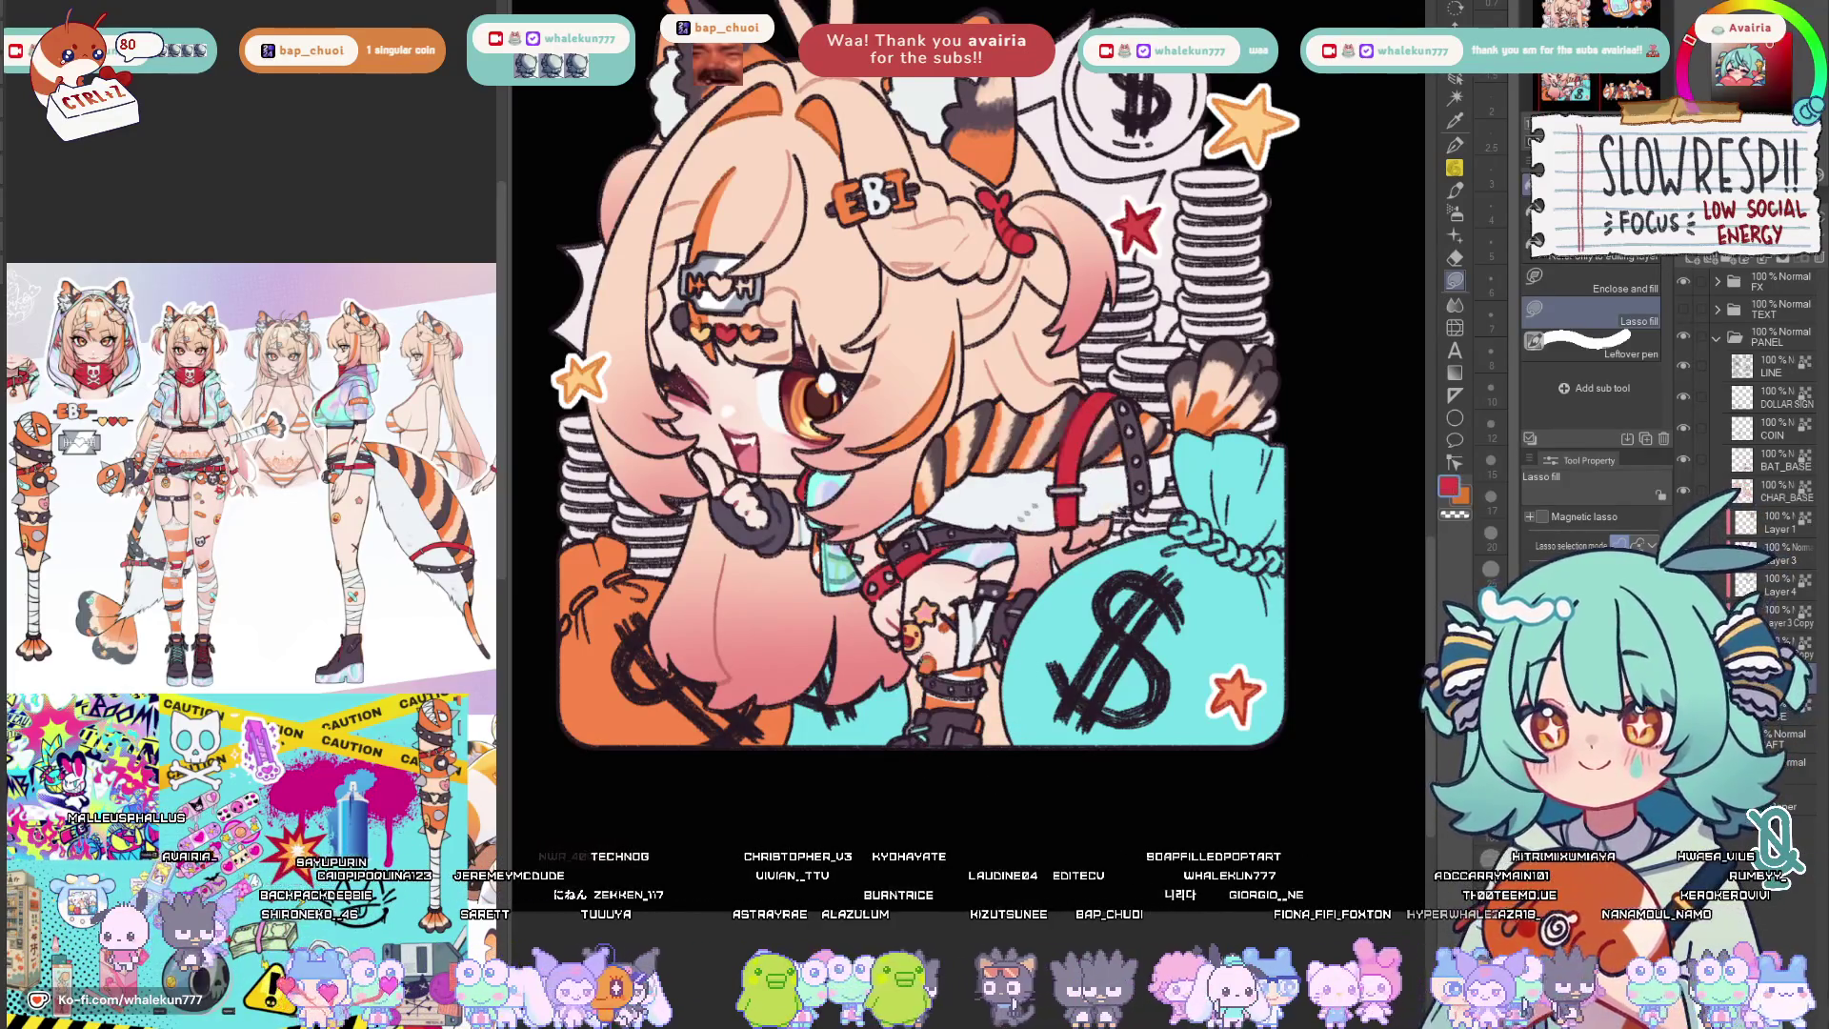
drag(908, 744, 829, 671)
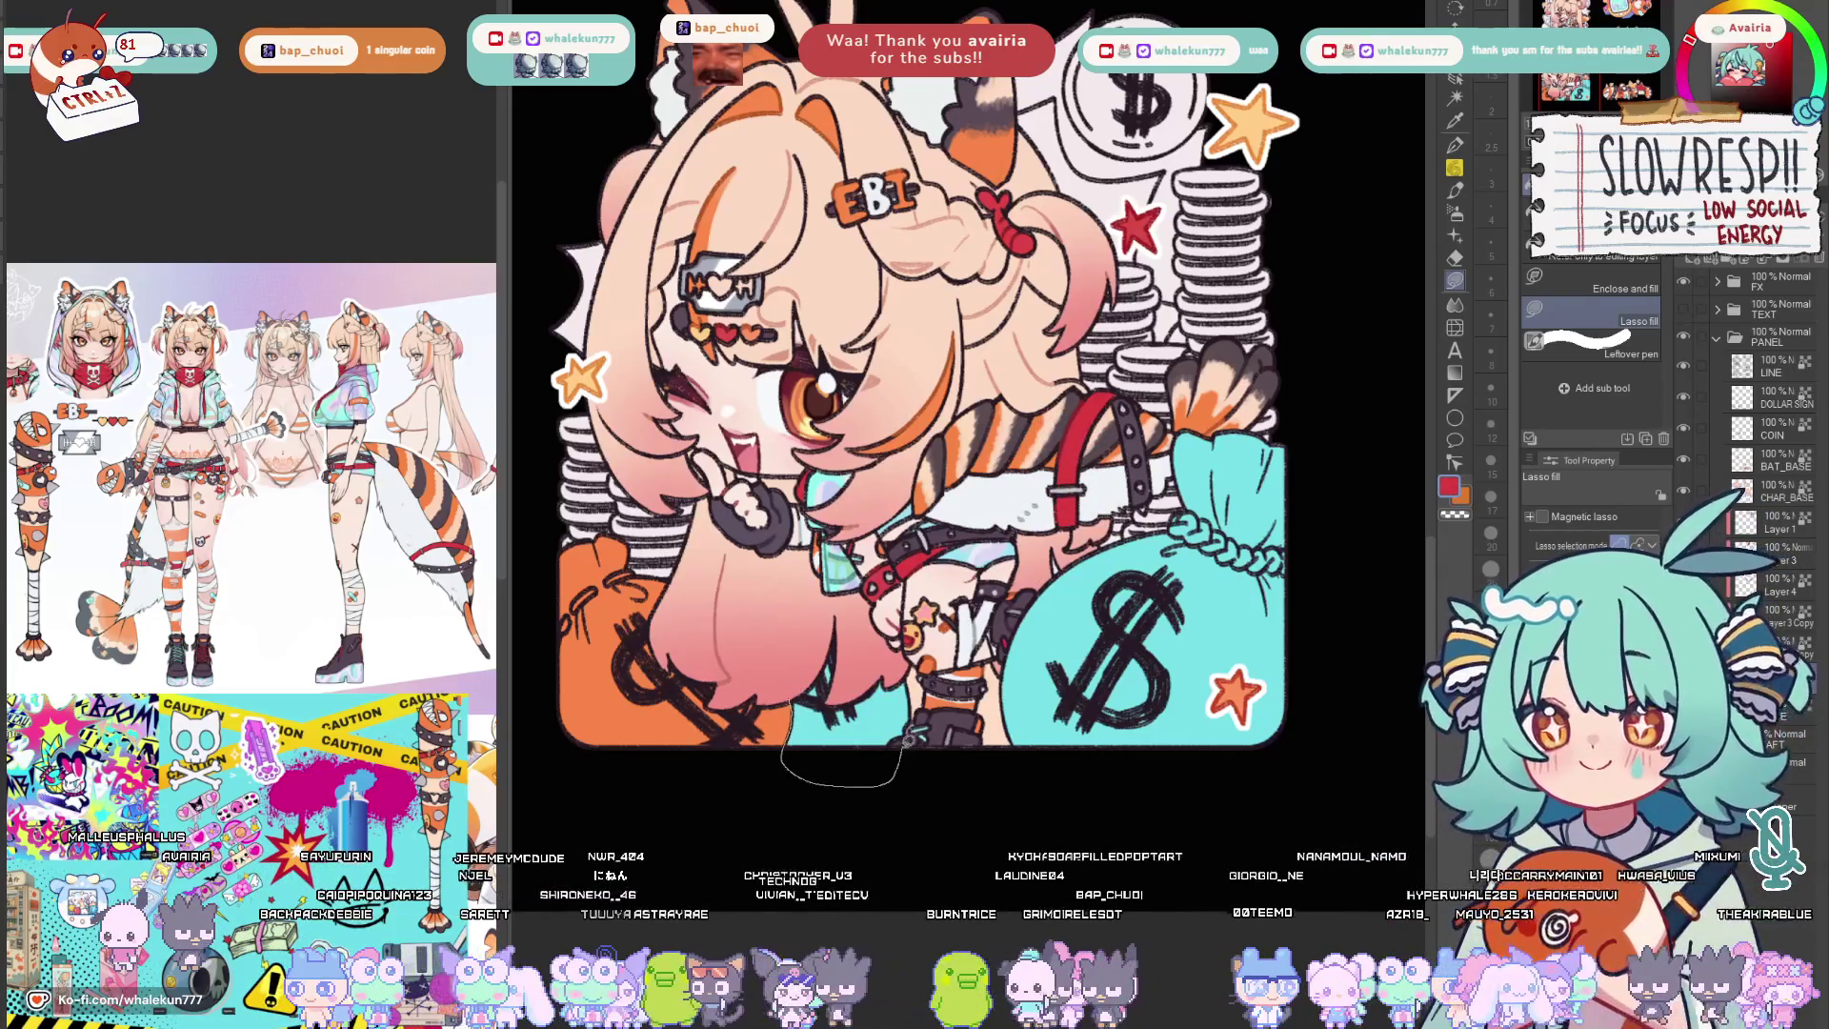
drag(788, 758, 817, 600)
drag(901, 400, 832, 446)
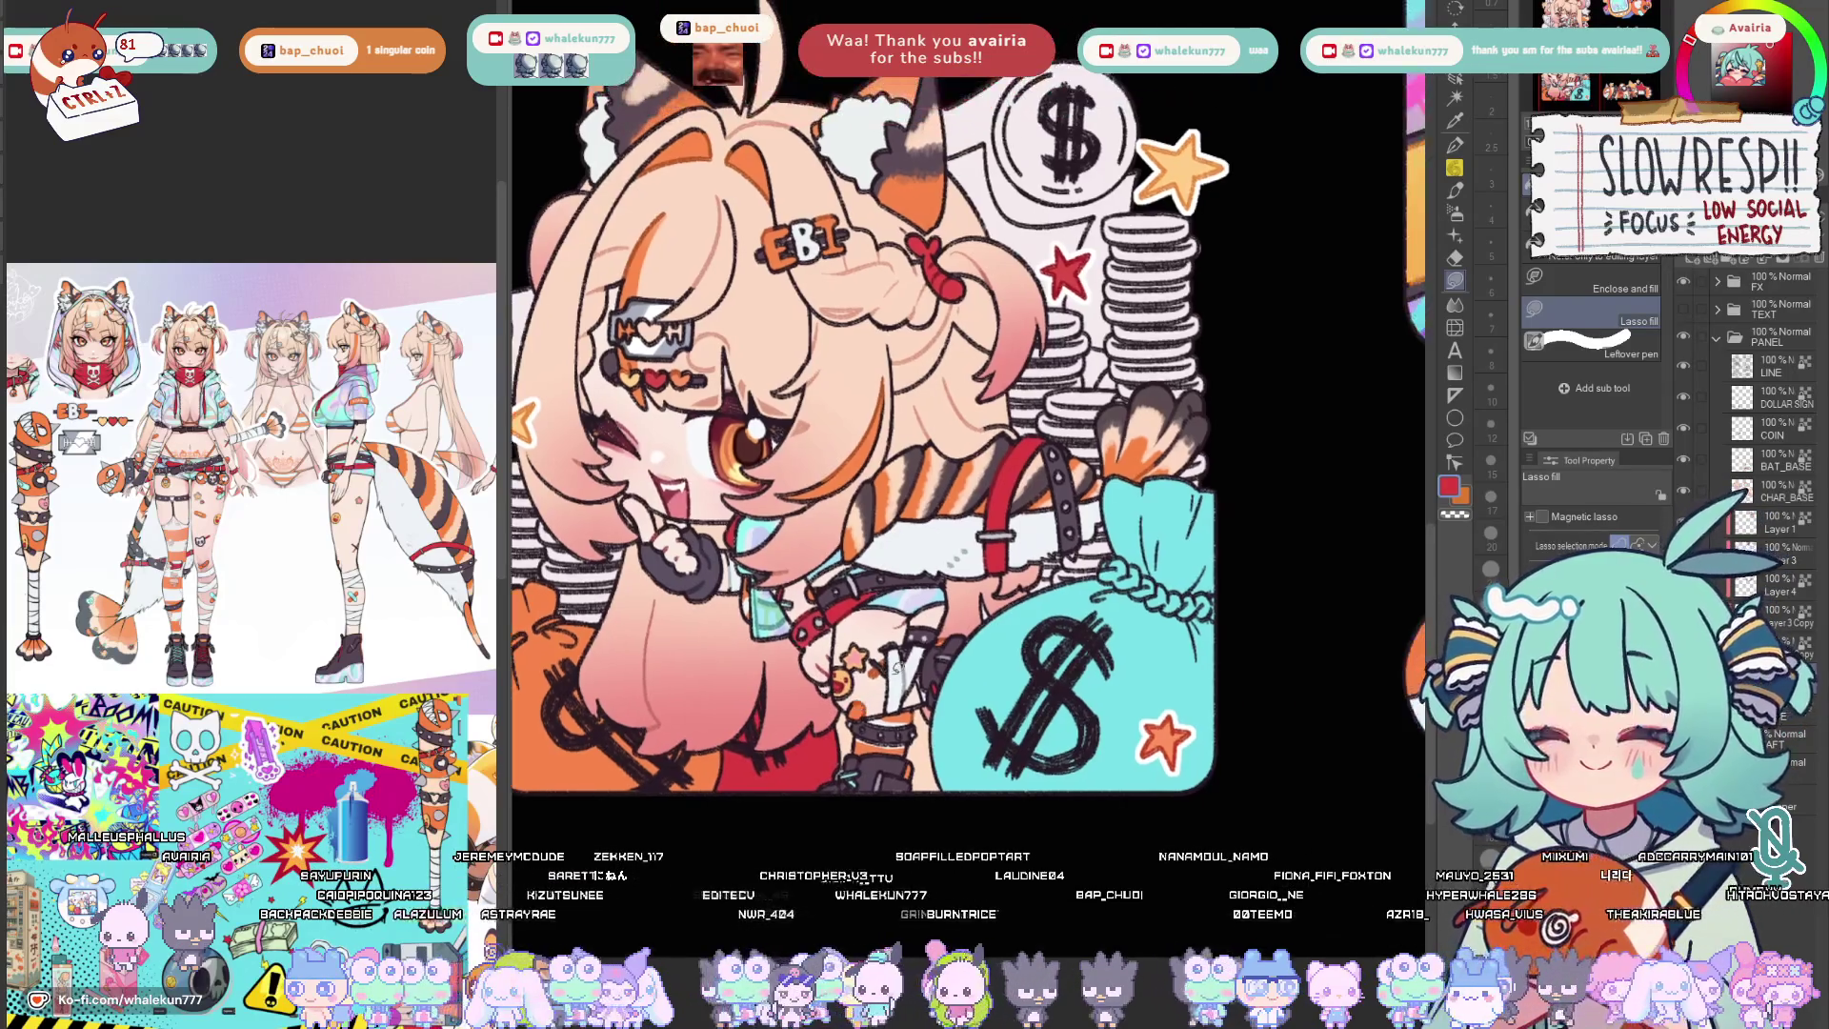
scroll(927, 741, up, 1)
scroll(920, 657, up, 1)
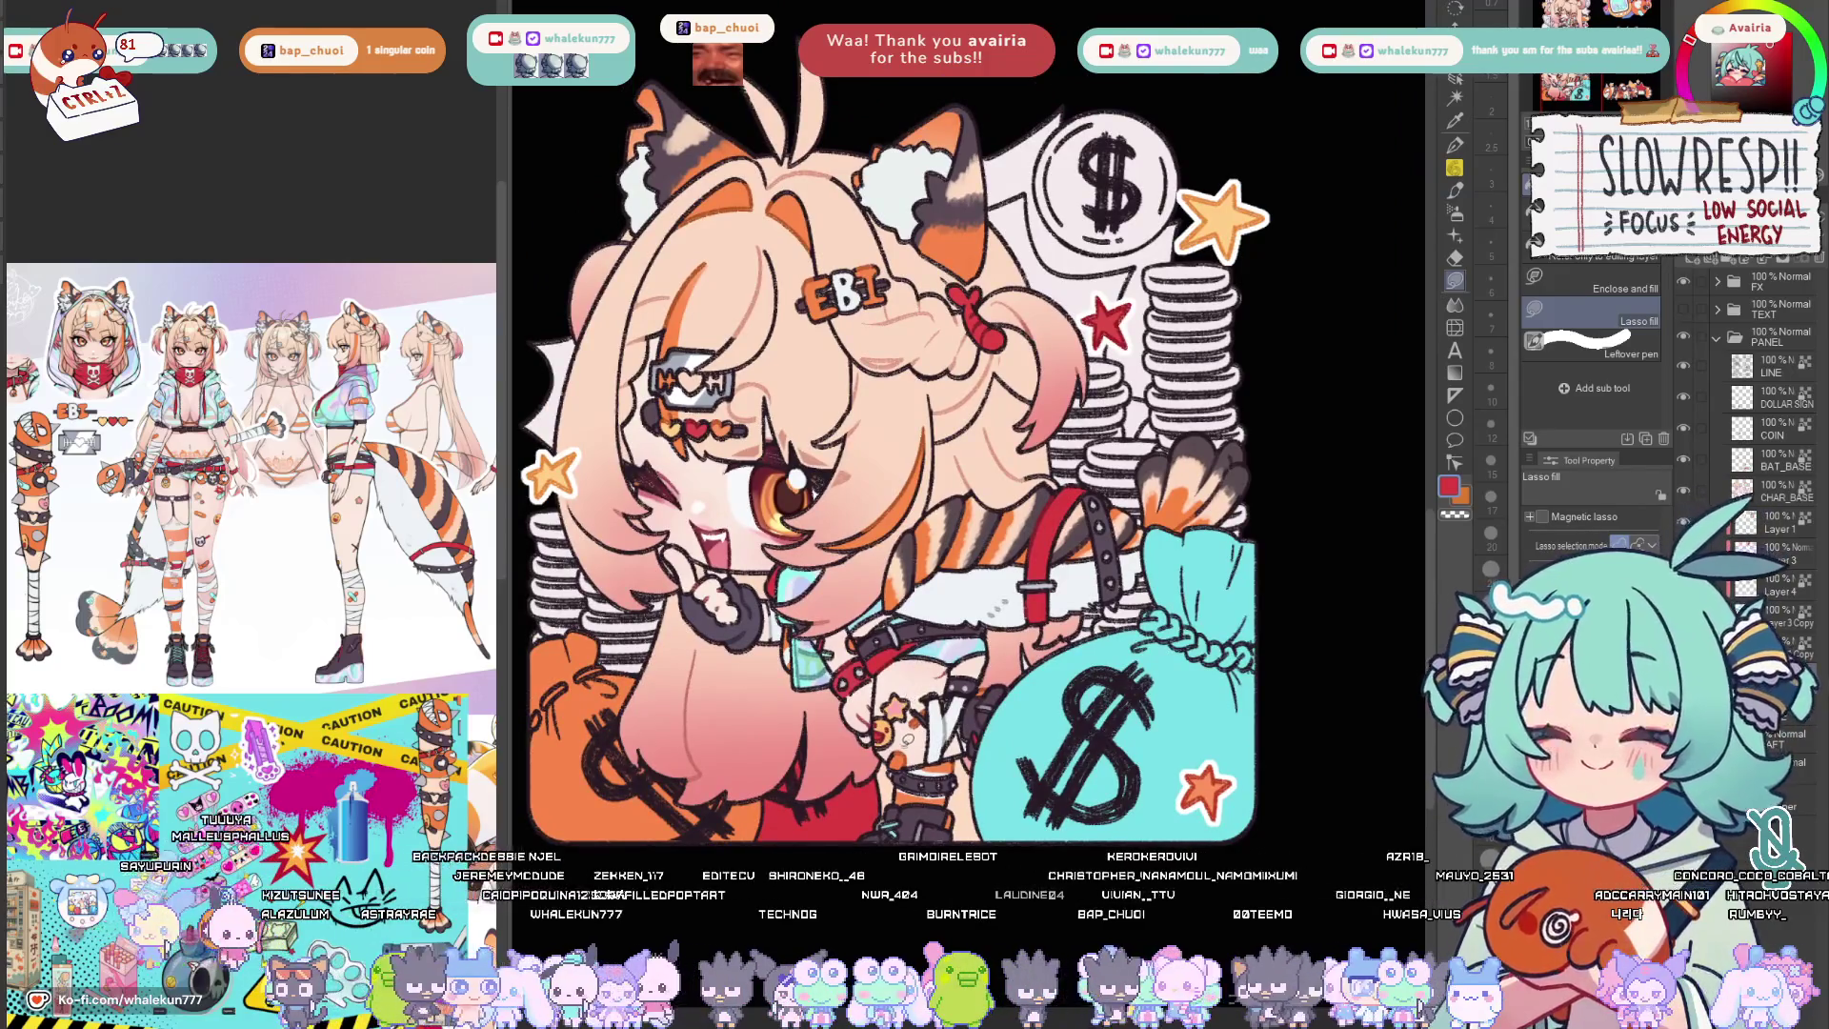
Pick the peach skin colour and select the money bag area for filling.
alt+click(678, 429)
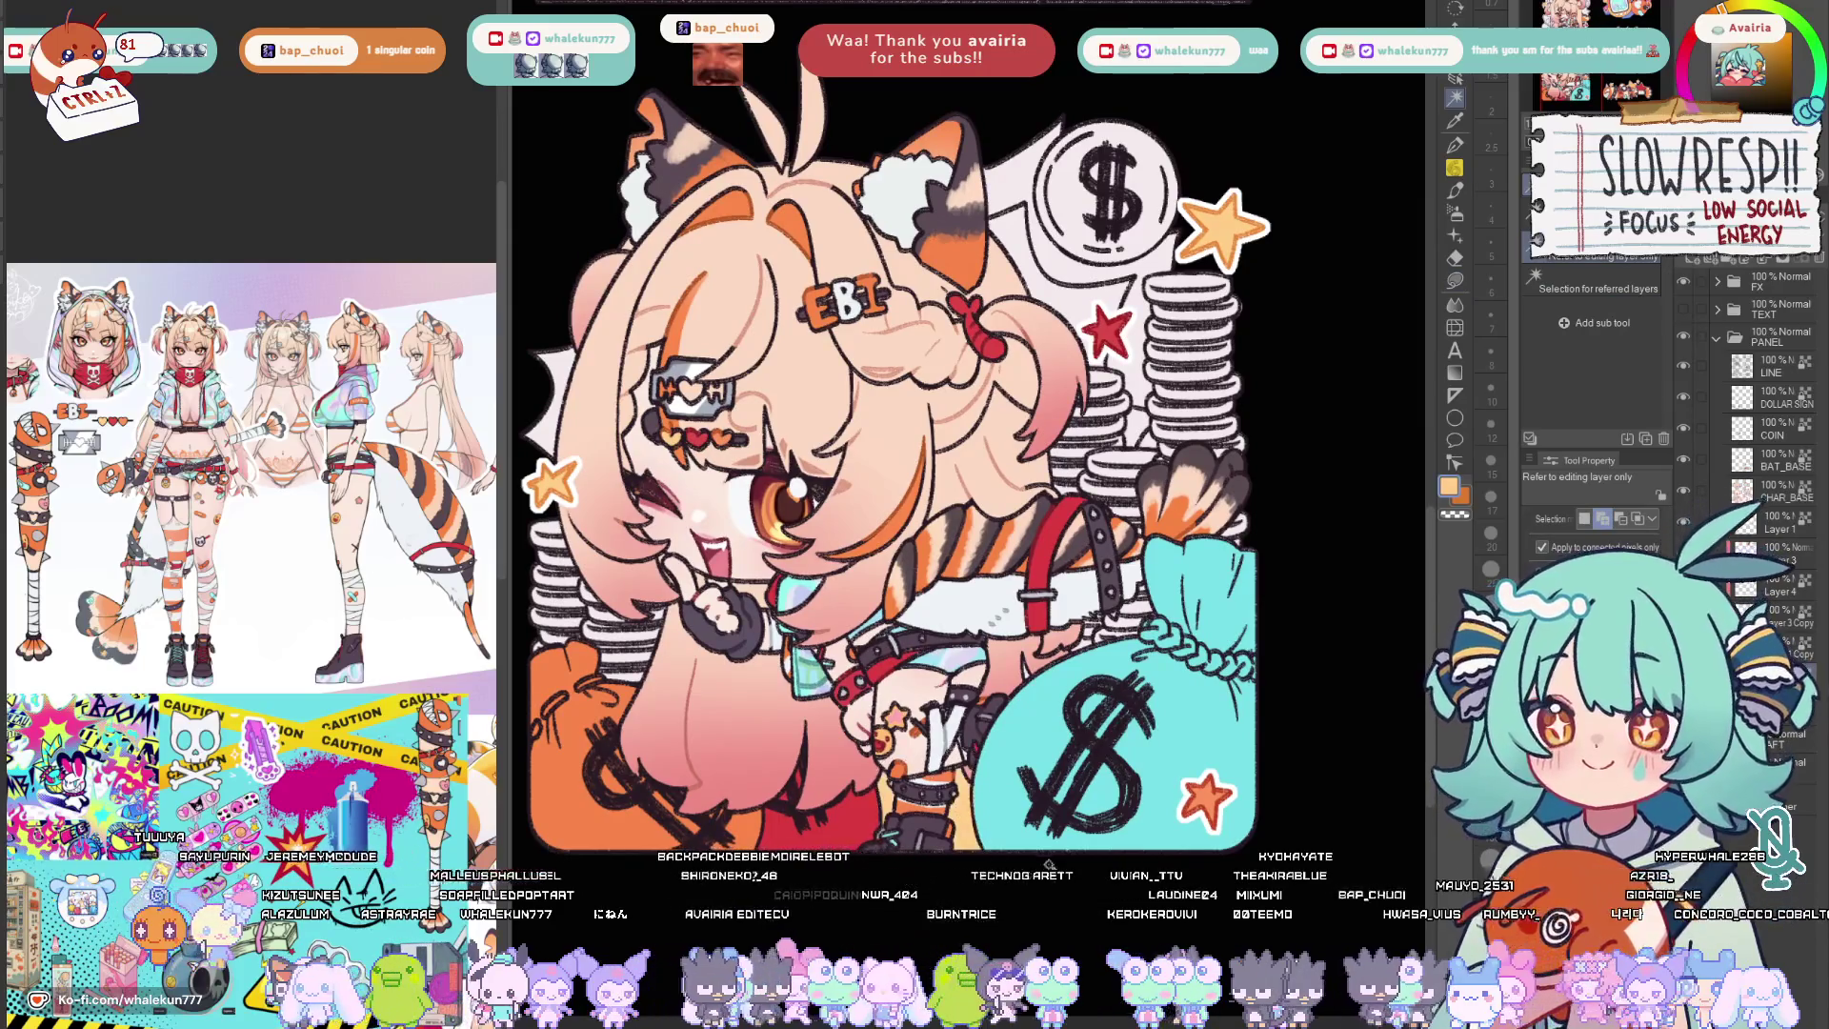
scroll(1301, 413, down, 3)
scroll(1301, 412, up, 1)
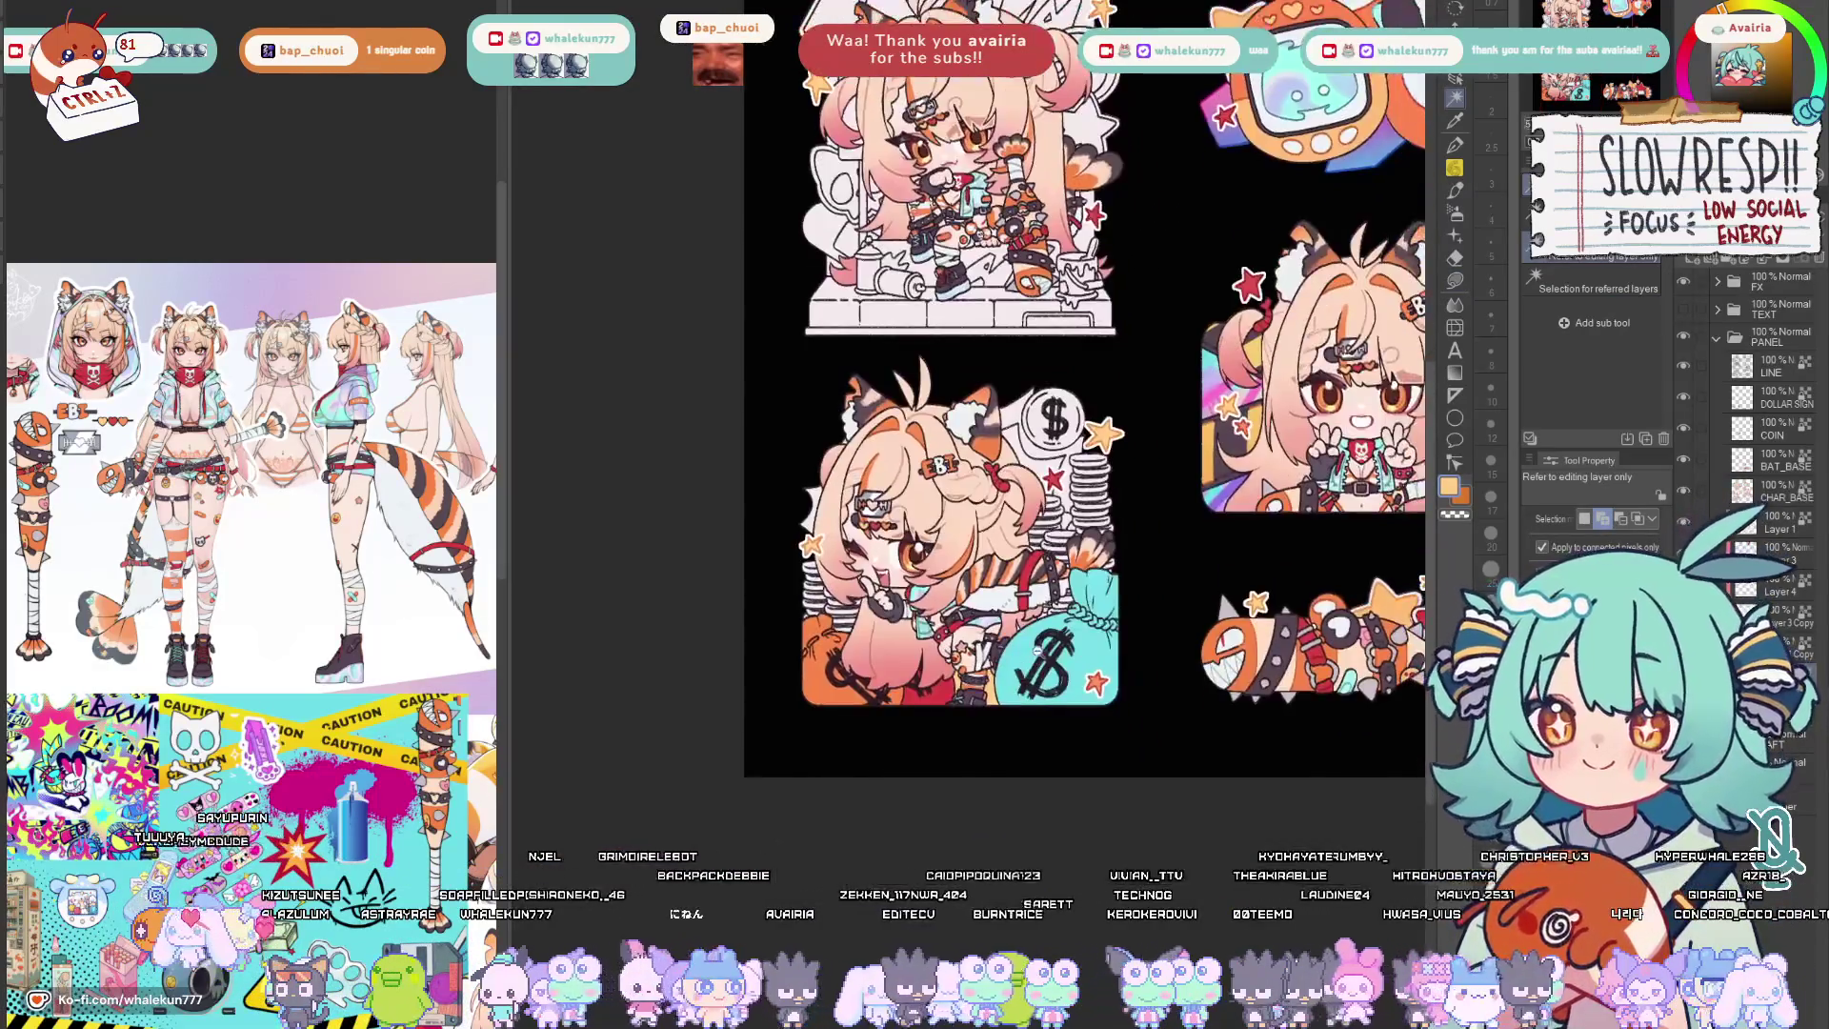
scroll(1300, 412, up, 1)
key(g)
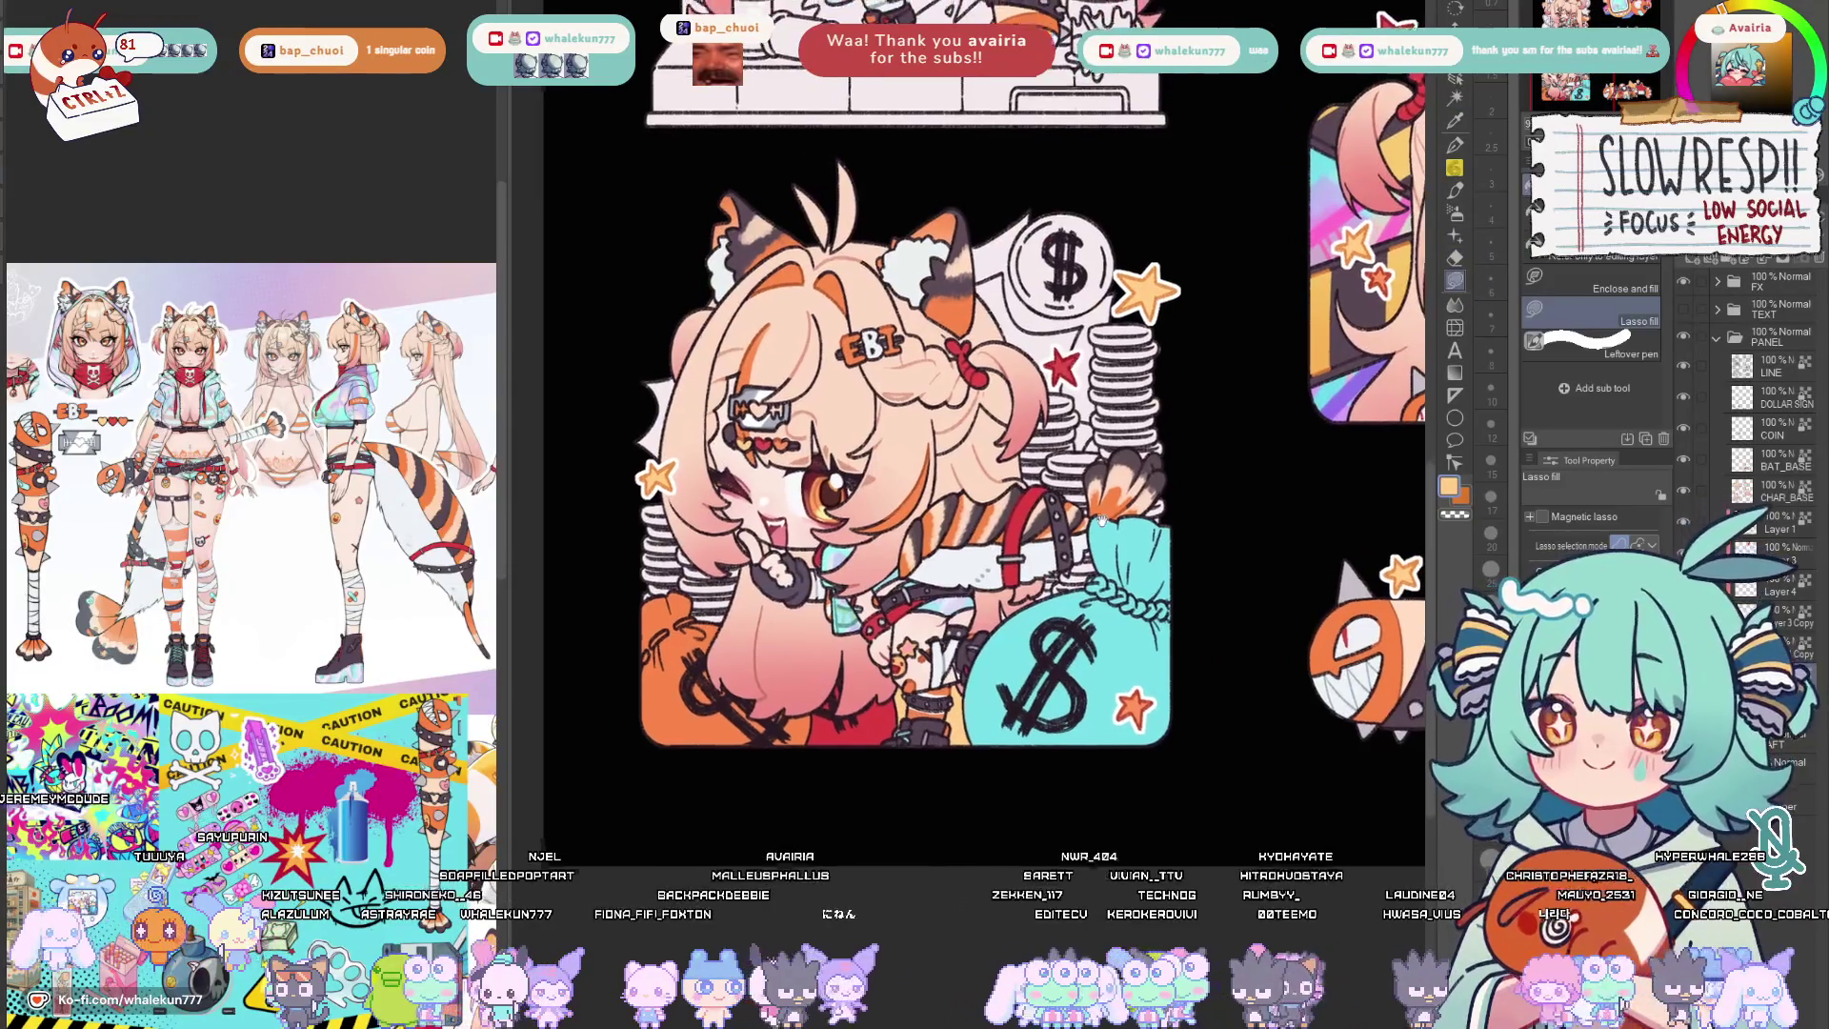
drag(1013, 440, 997, 476)
scroll(993, 479, up, 1)
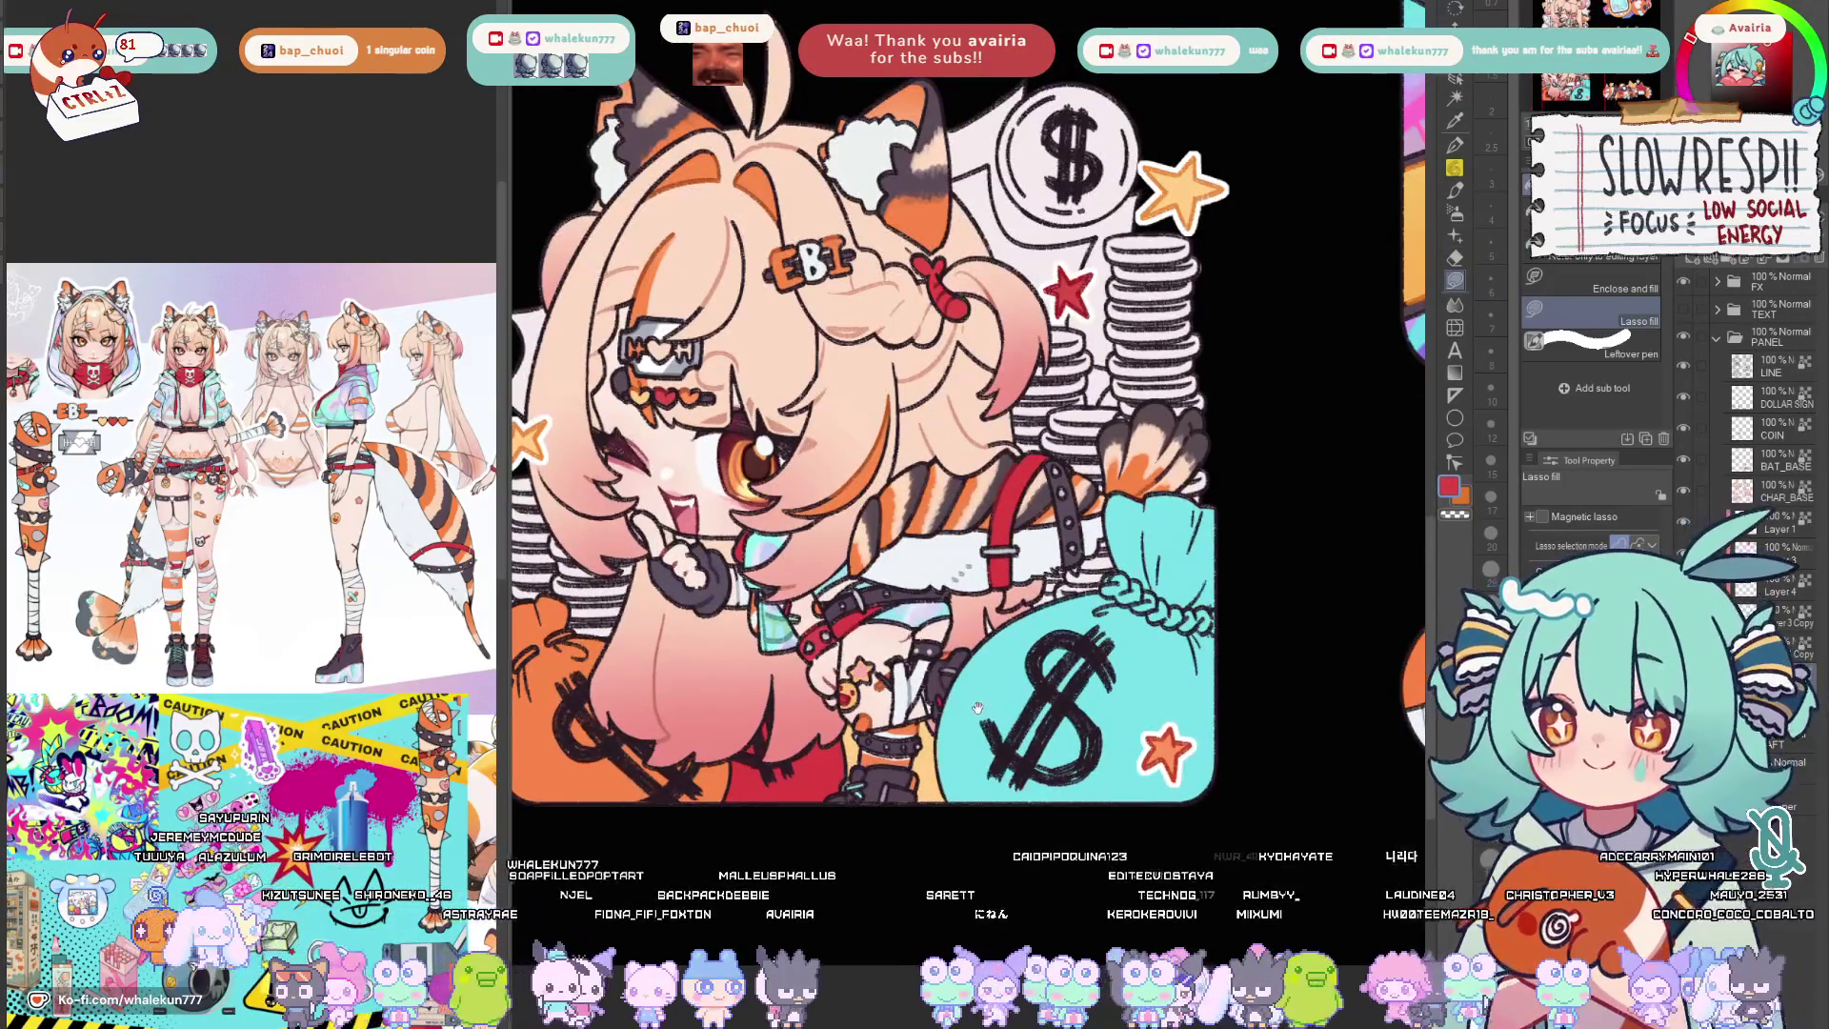
drag(978, 706, 986, 678)
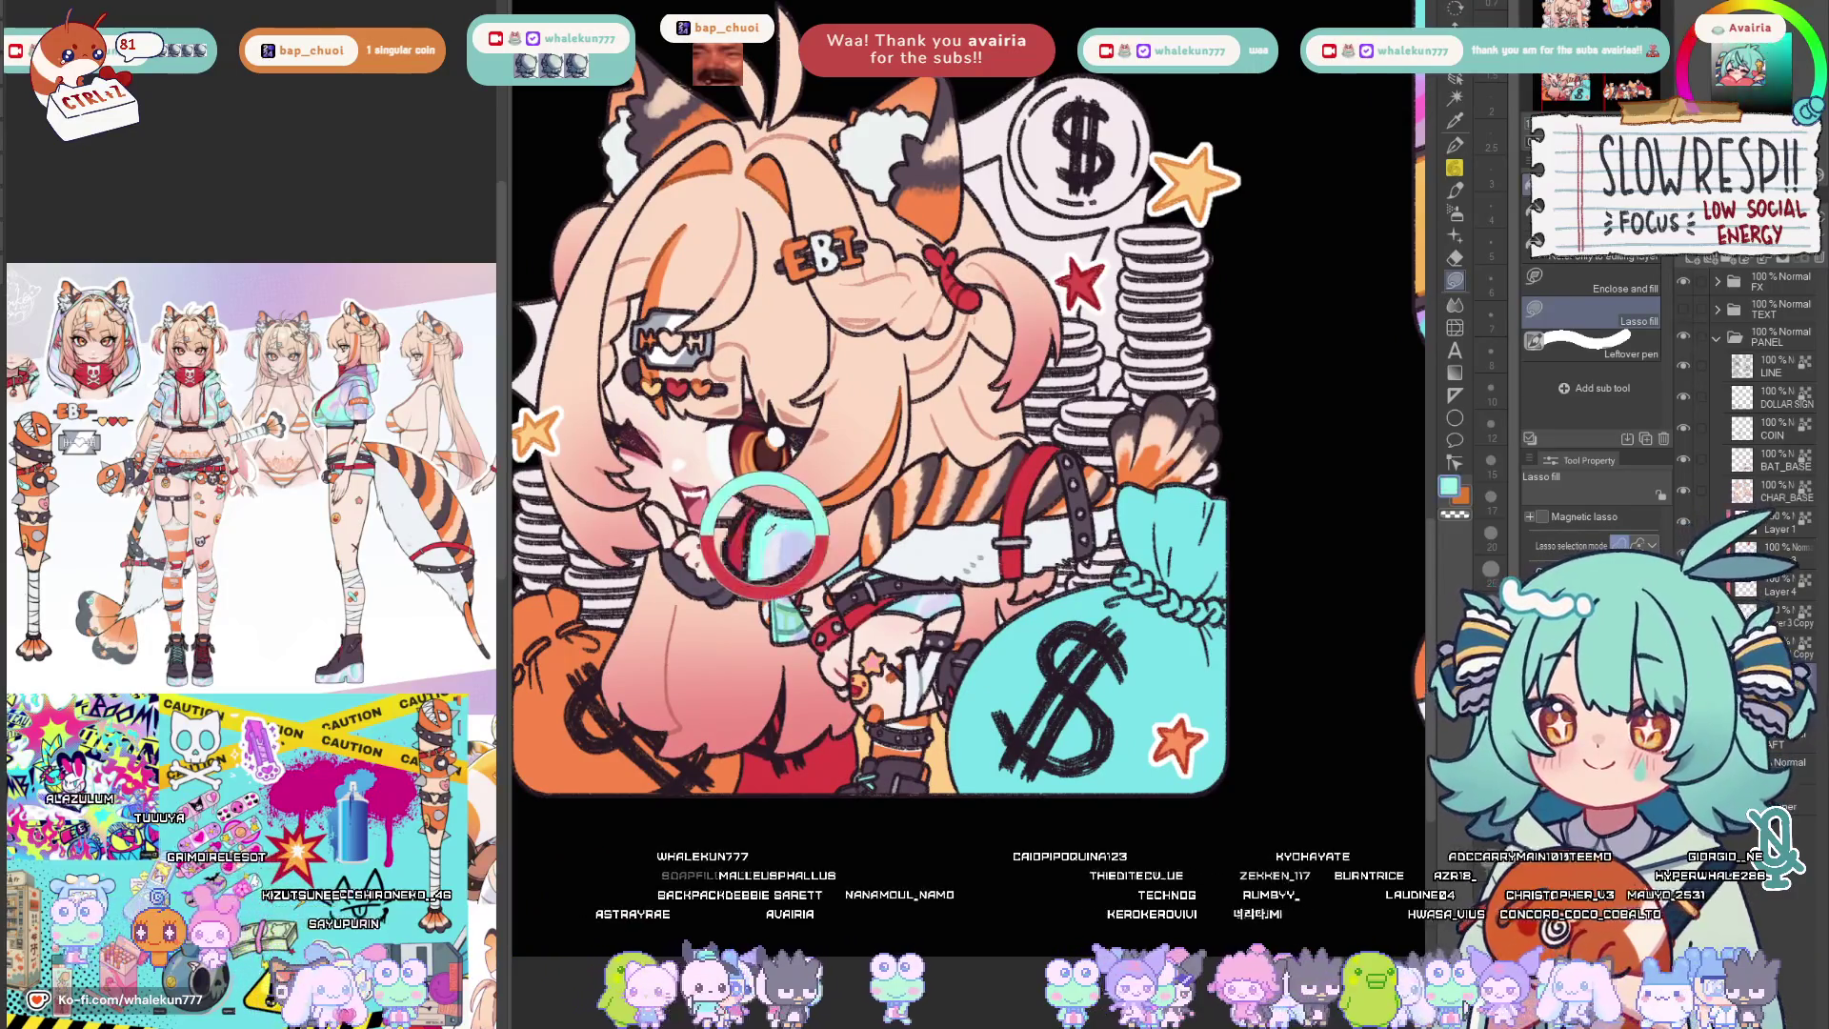
key(w)
click(1100, 673)
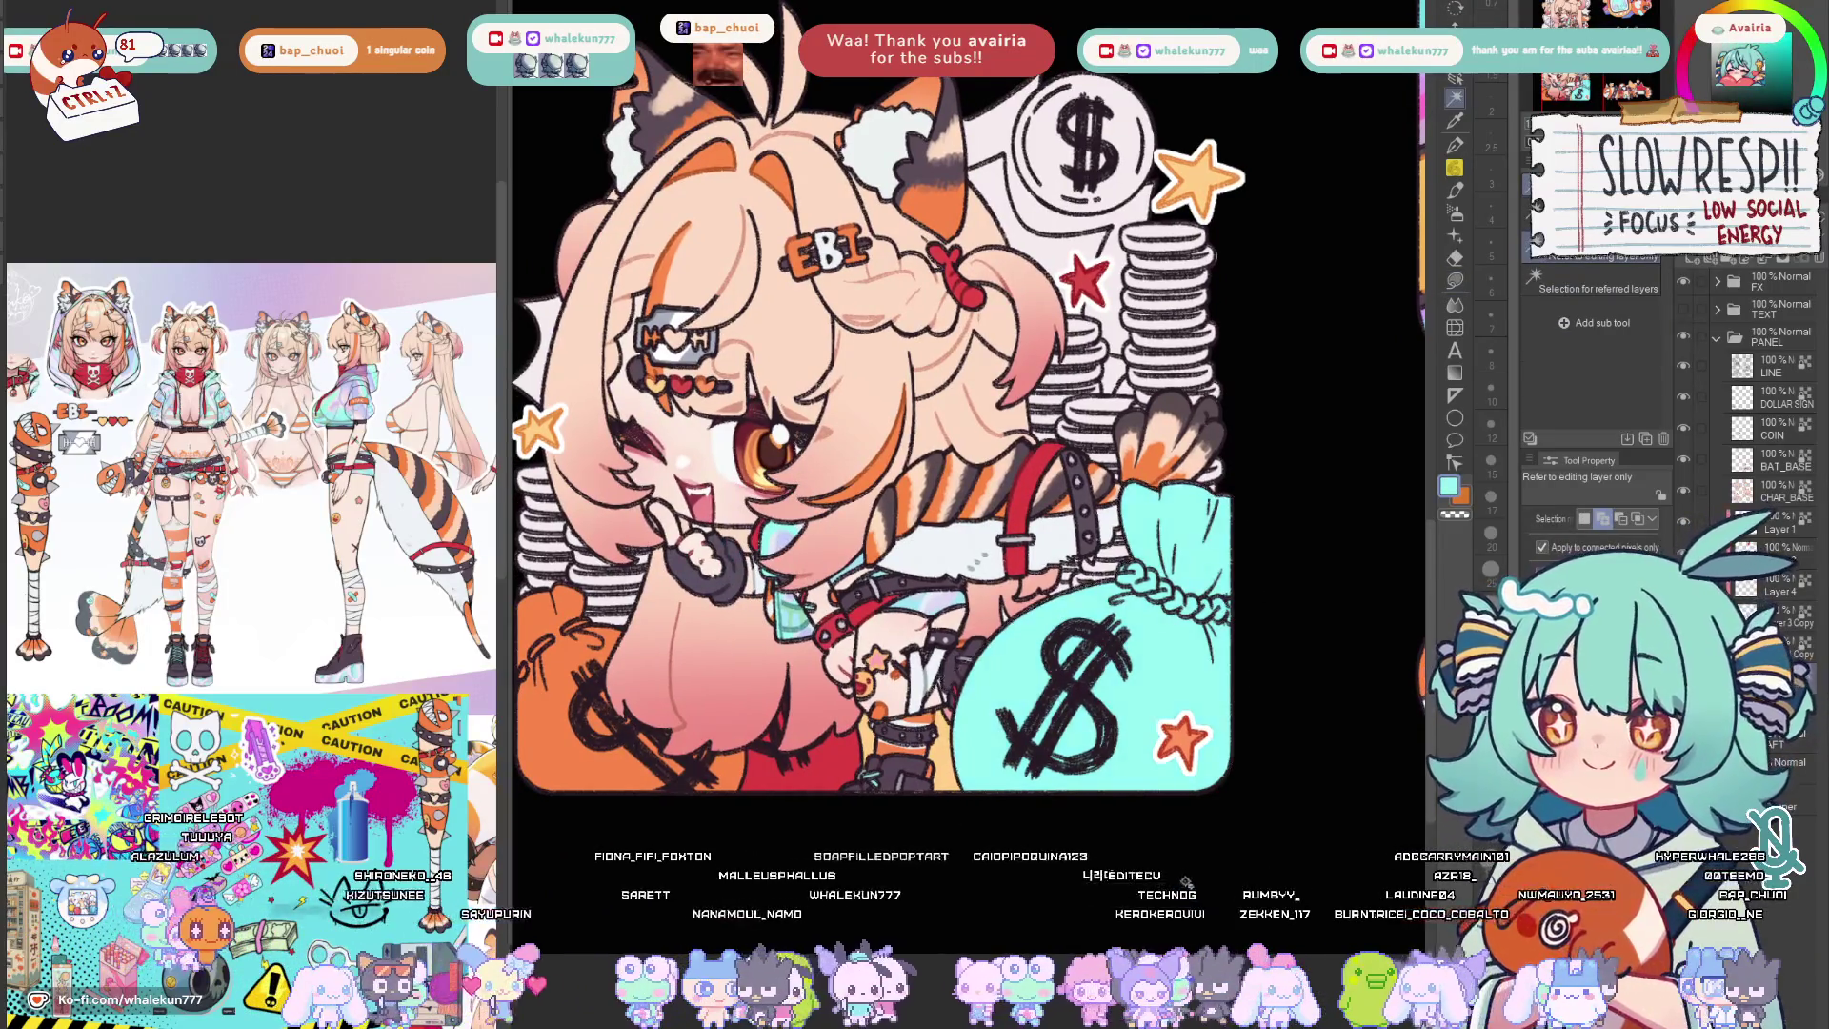
scroll(972, 430, down, 3)
scroll(972, 429, up, 1)
key(g)
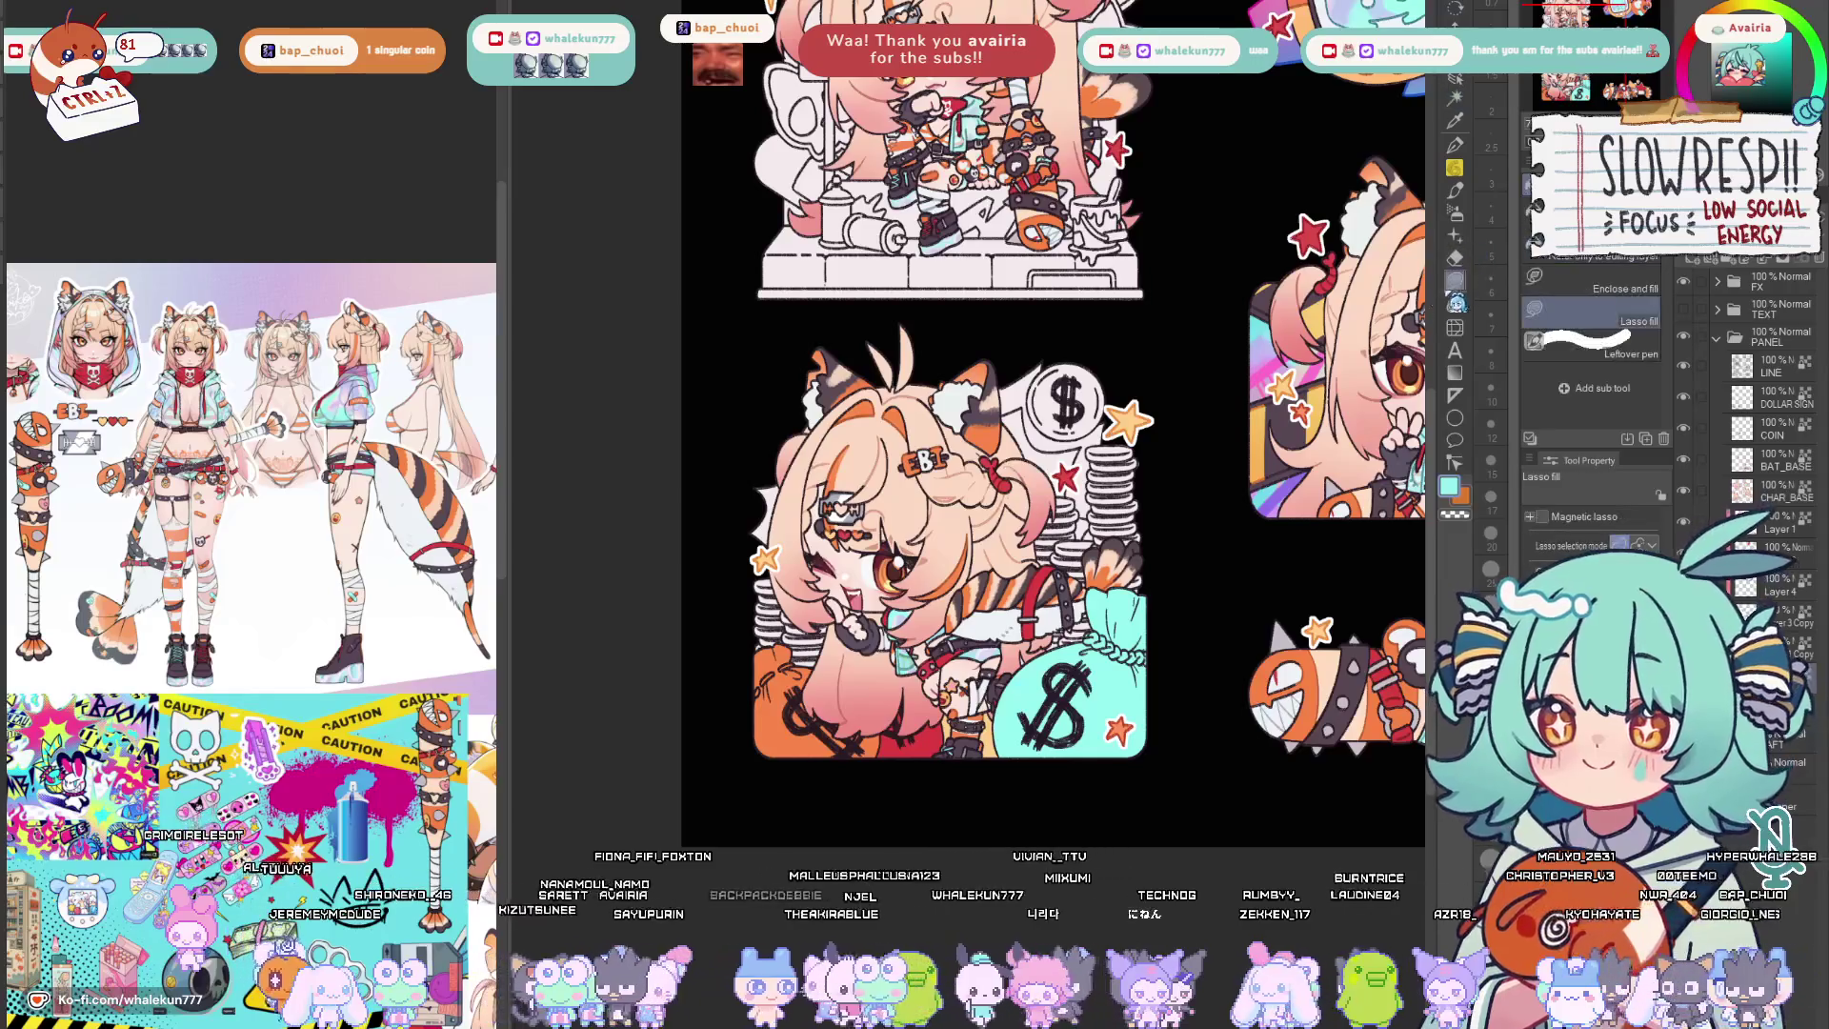
scroll(1044, 529, up, 5)
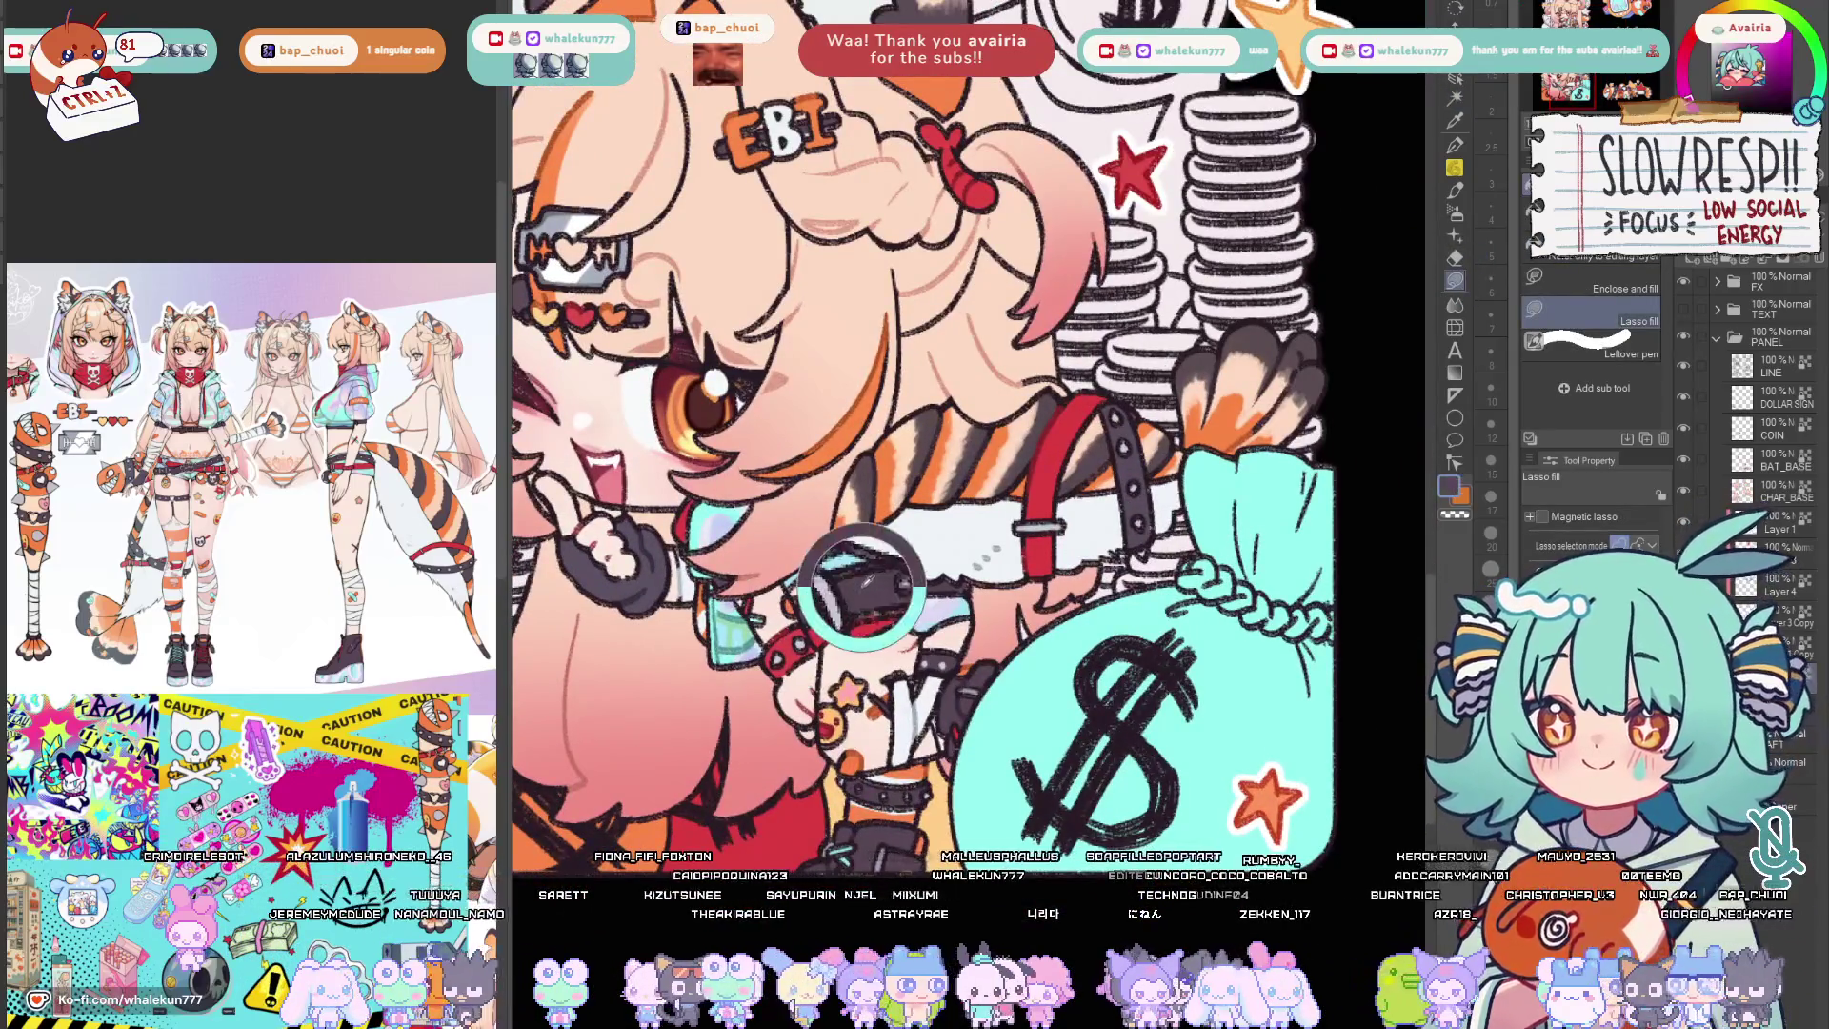
scroll(930, 429, up, 1)
scroll(930, 429, up, 1)
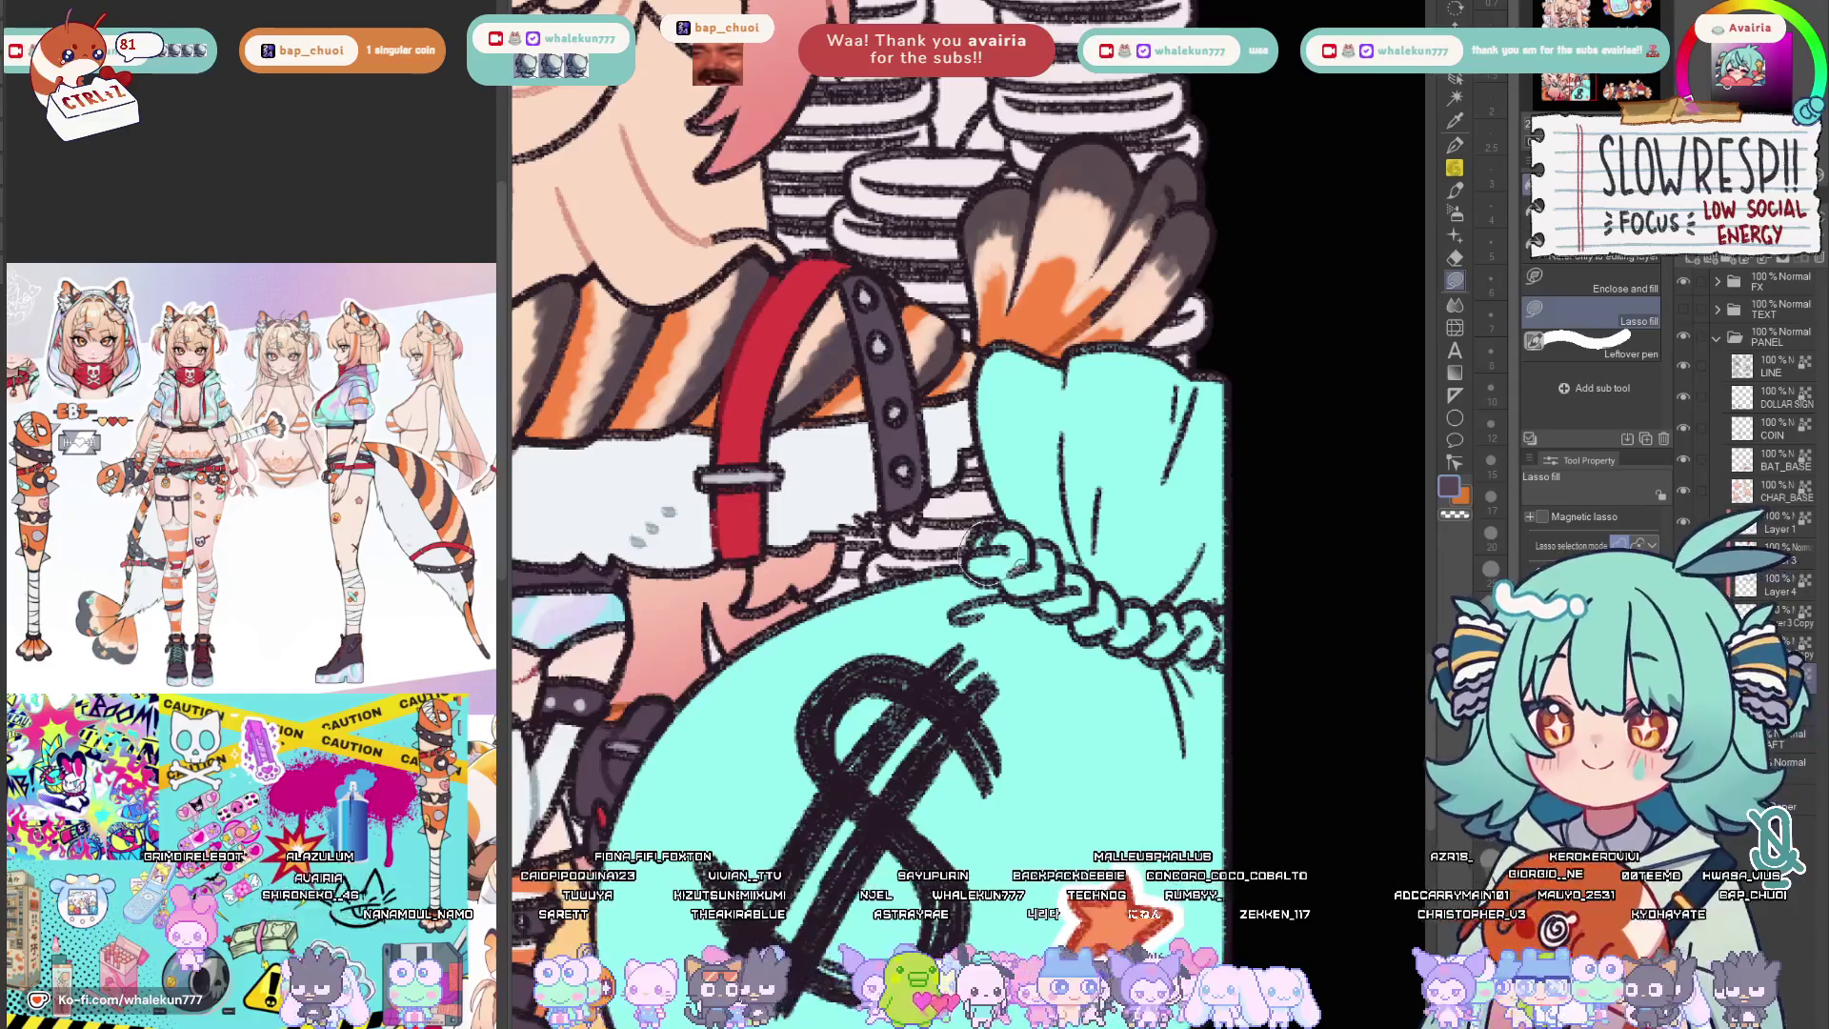
Darken the bag's tie knot, highlight the orange jacket white, and select around the money bag.
mouse_move(1000, 526)
mouse_down()
mouse_move(1044, 597)
mouse_move(1171, 657)
mouse_move(1192, 663)
mouse_move(1215, 614)
mouse_up()
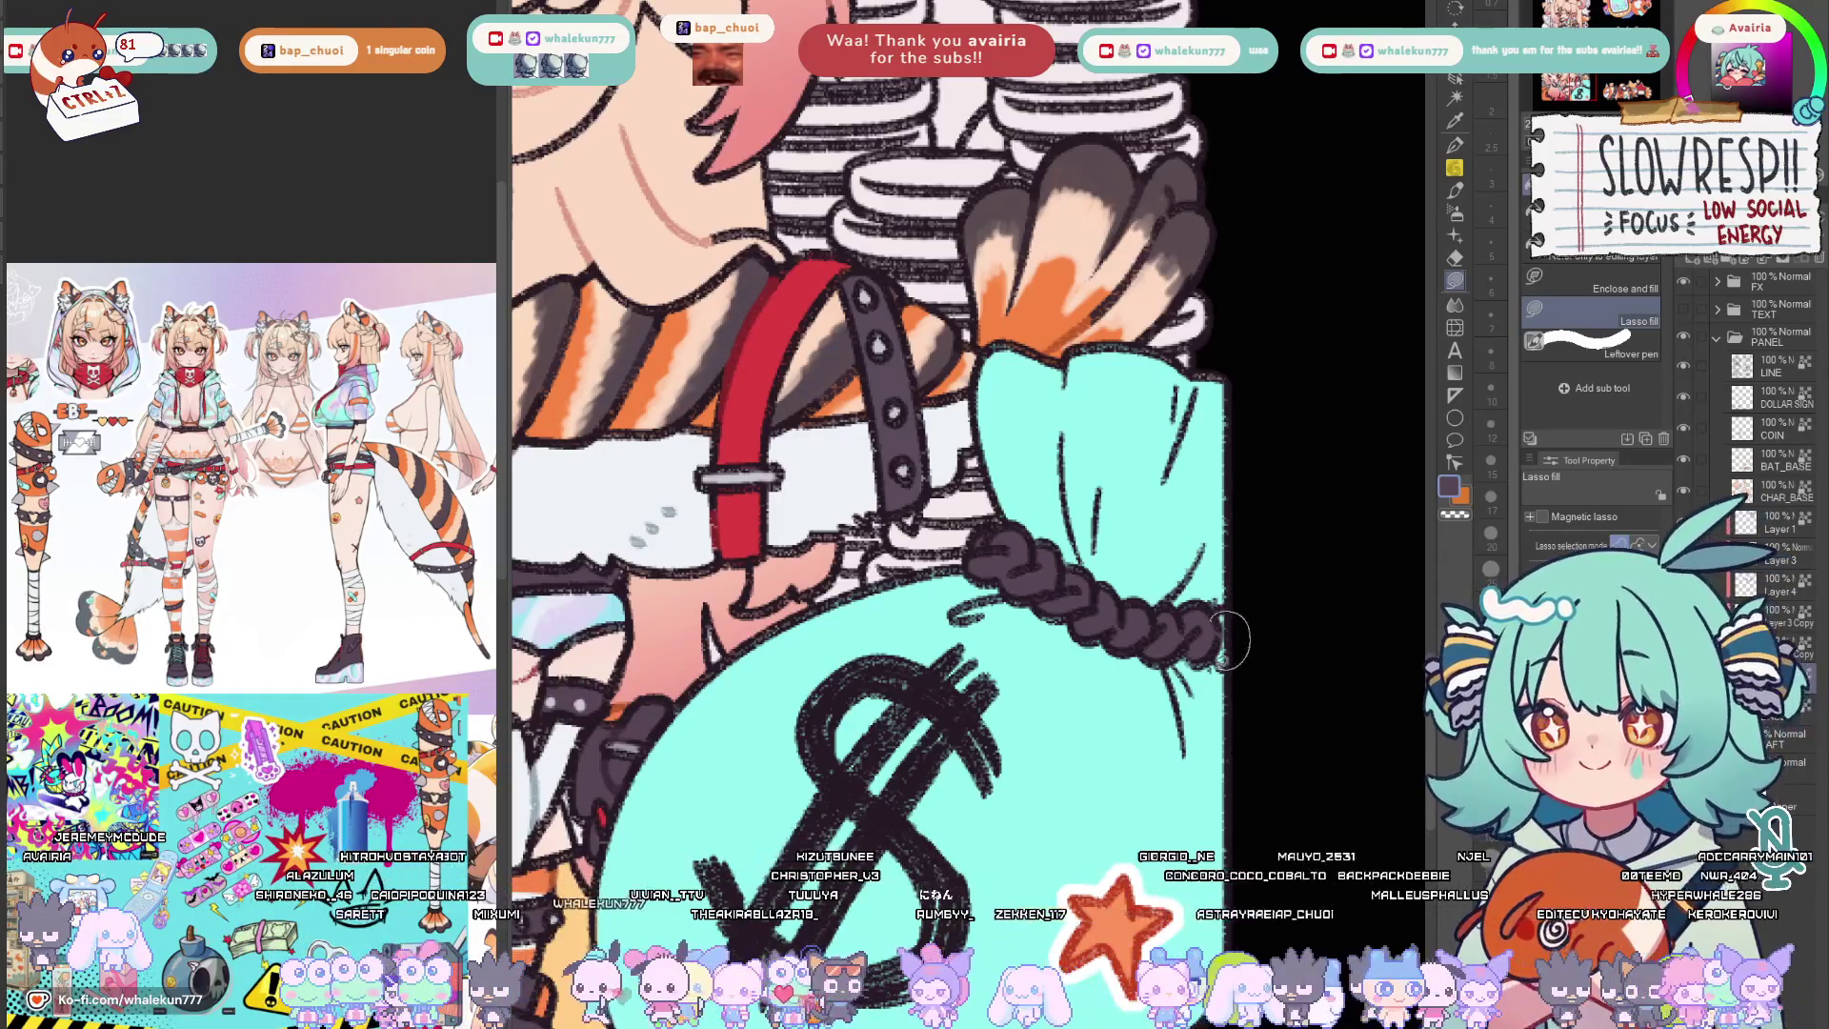
scroll(1232, 638, down, 5)
scroll(1000, 429, up, 5)
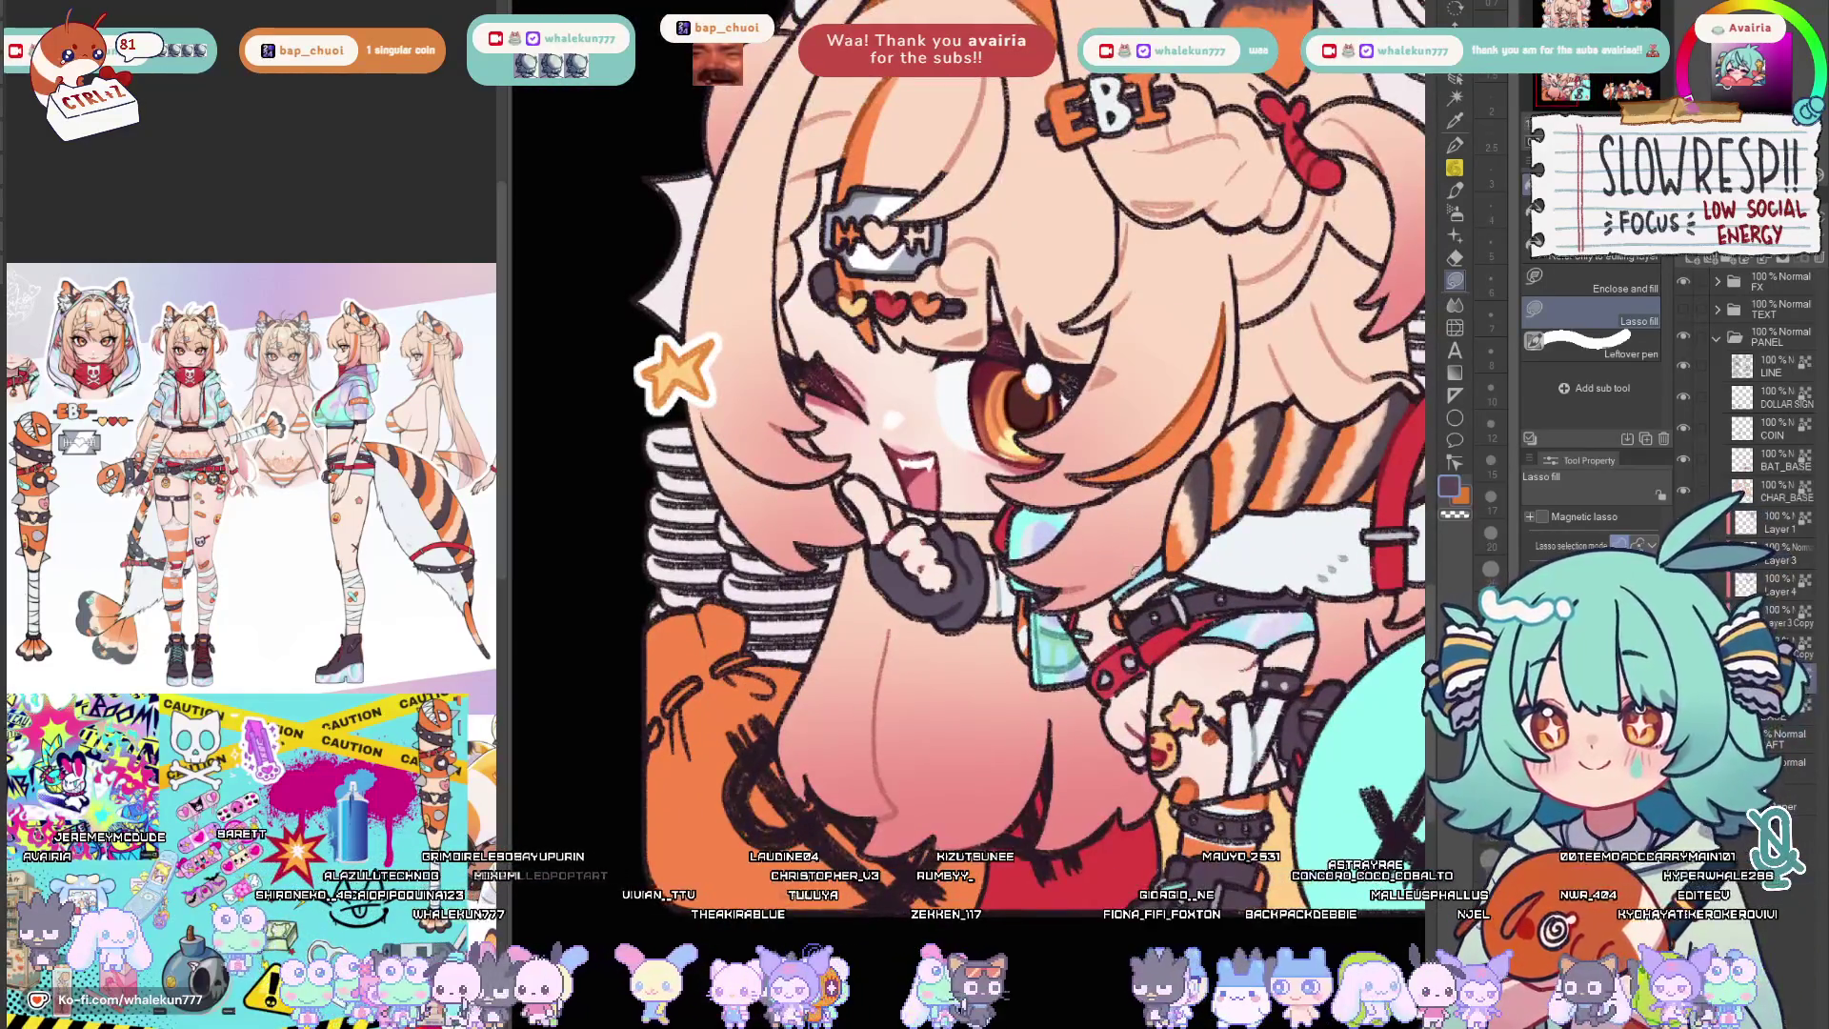
scroll(972, 458, up, 2)
scroll(972, 457, up, 2)
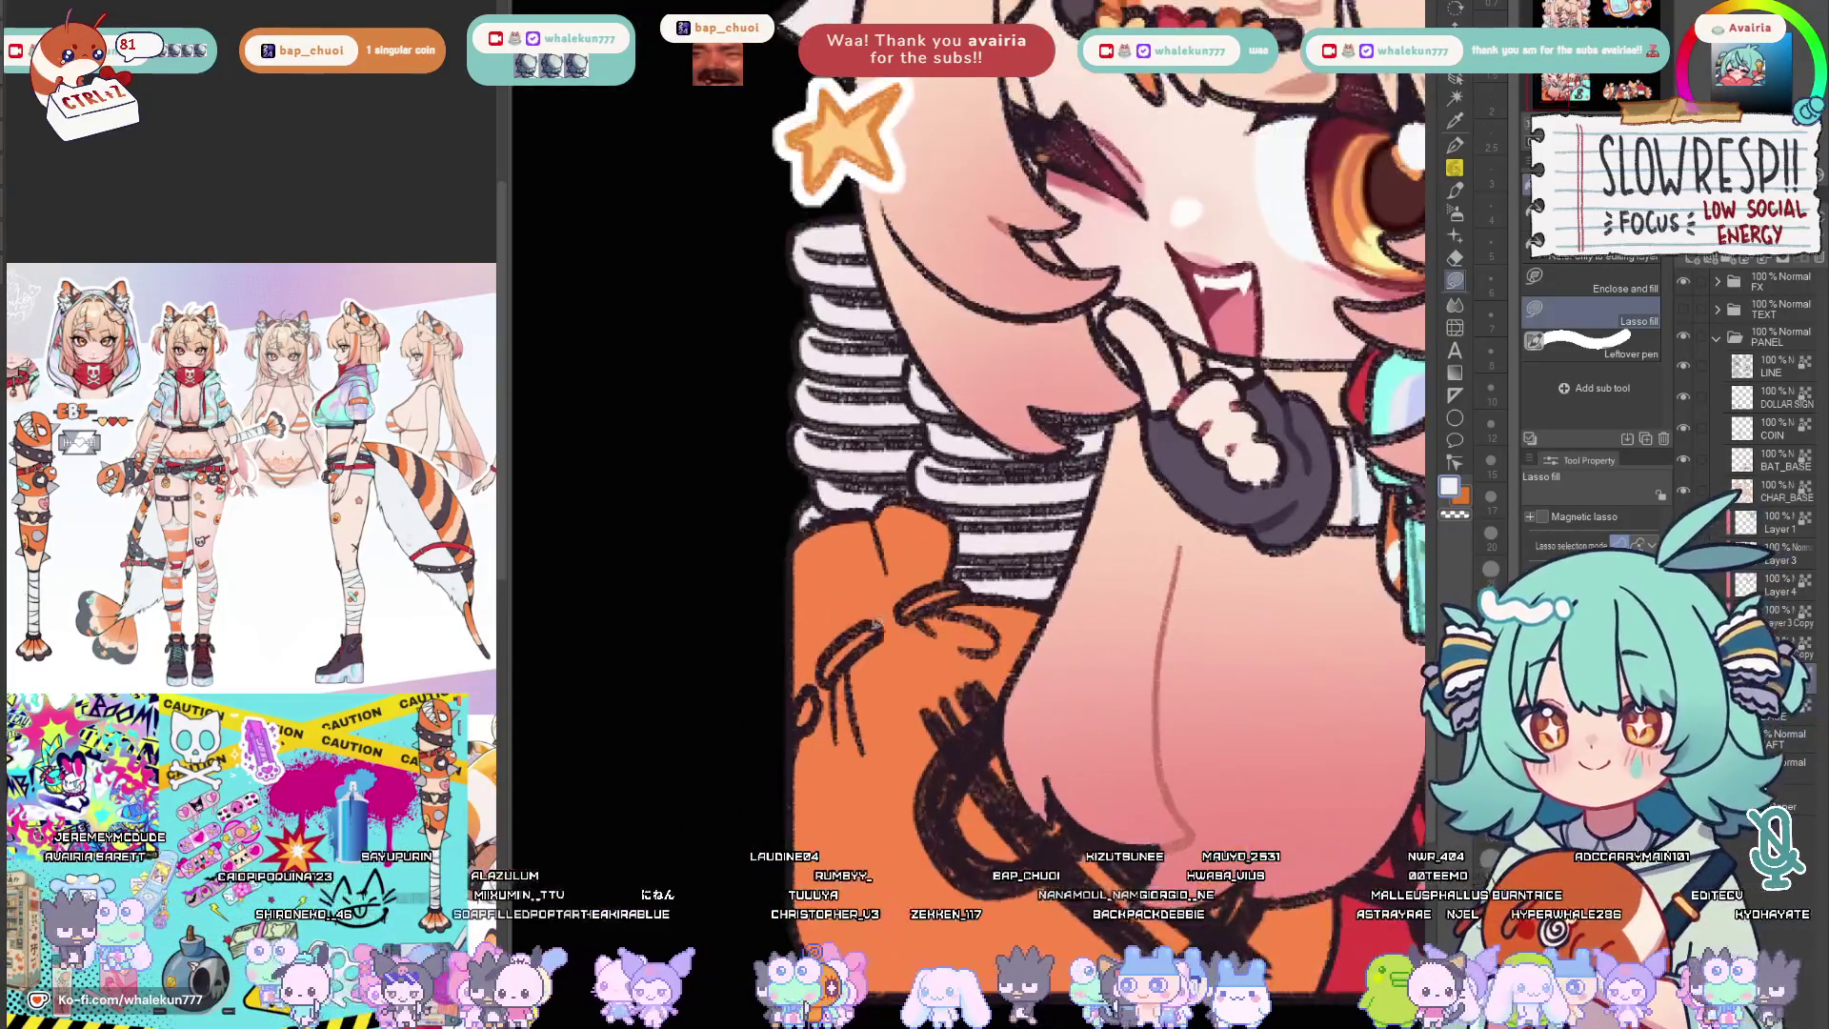
drag(823, 678, 972, 575)
scroll(805, 701, down, 2)
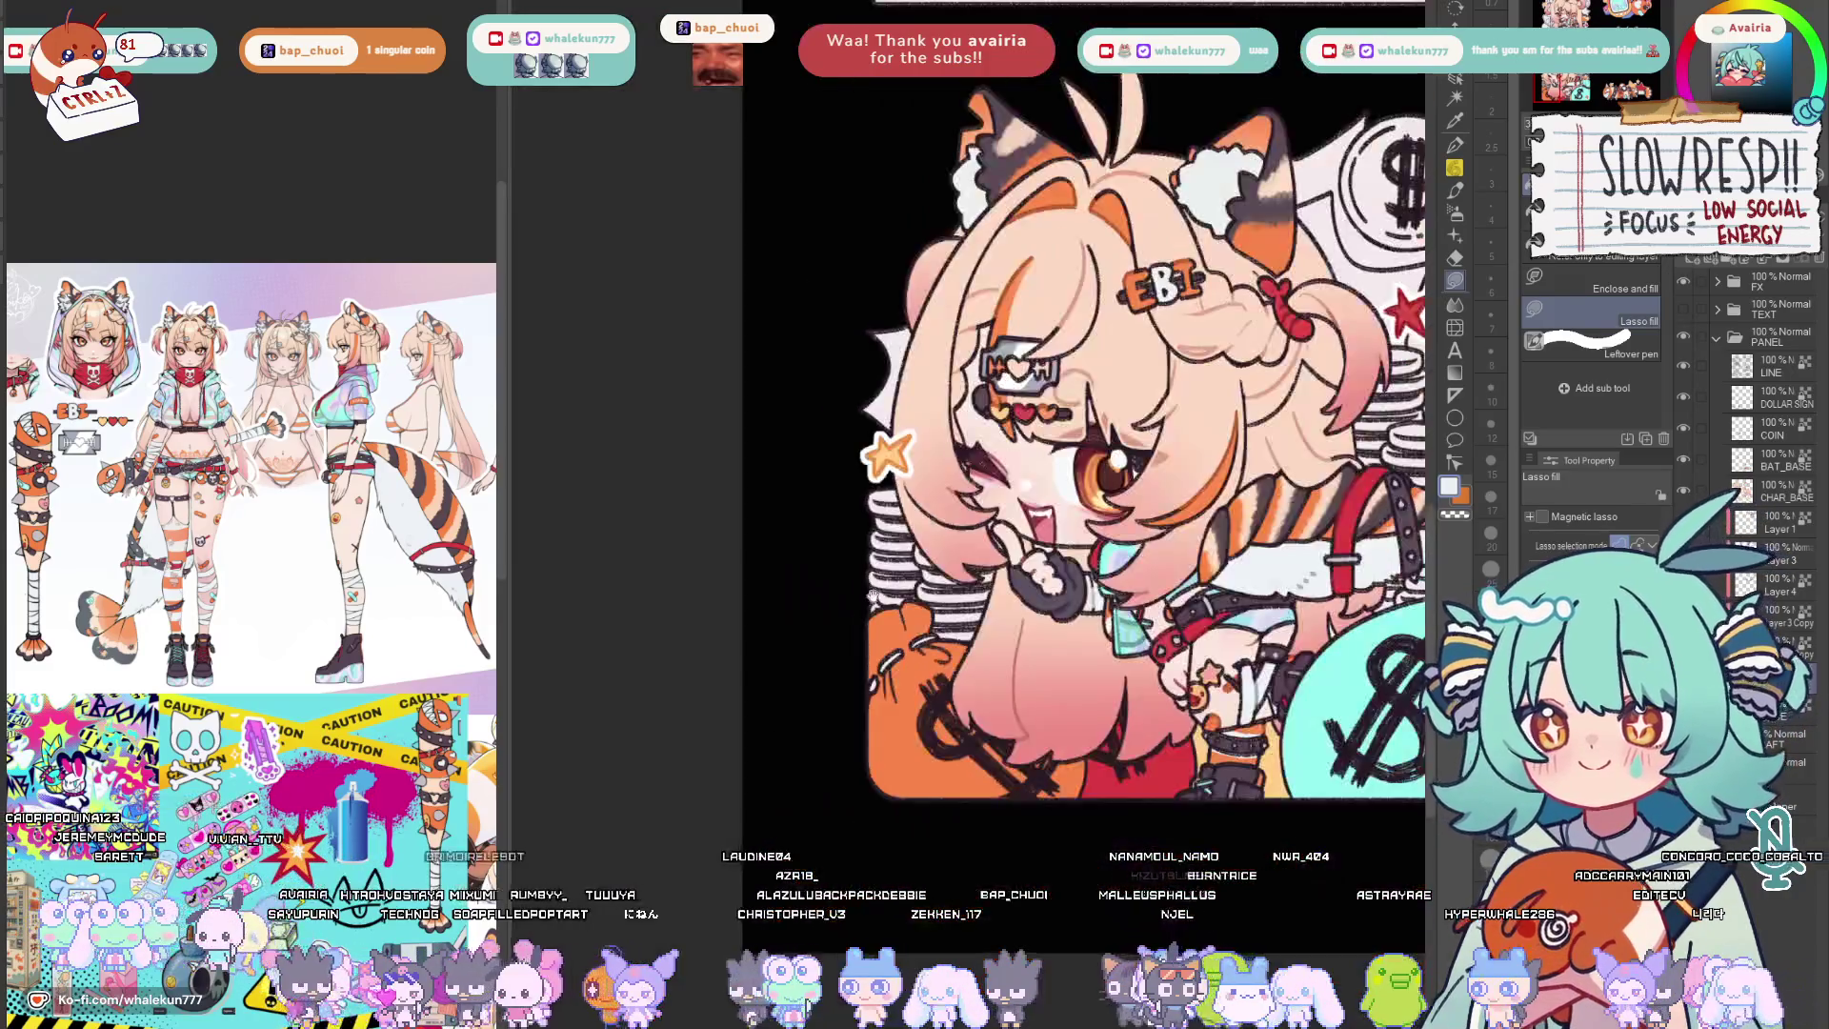
scroll(915, 714, down, 2)
scroll(1010, 737, down, 2)
scroll(1009, 737, up, 1)
drag(951, 800, 986, 779)
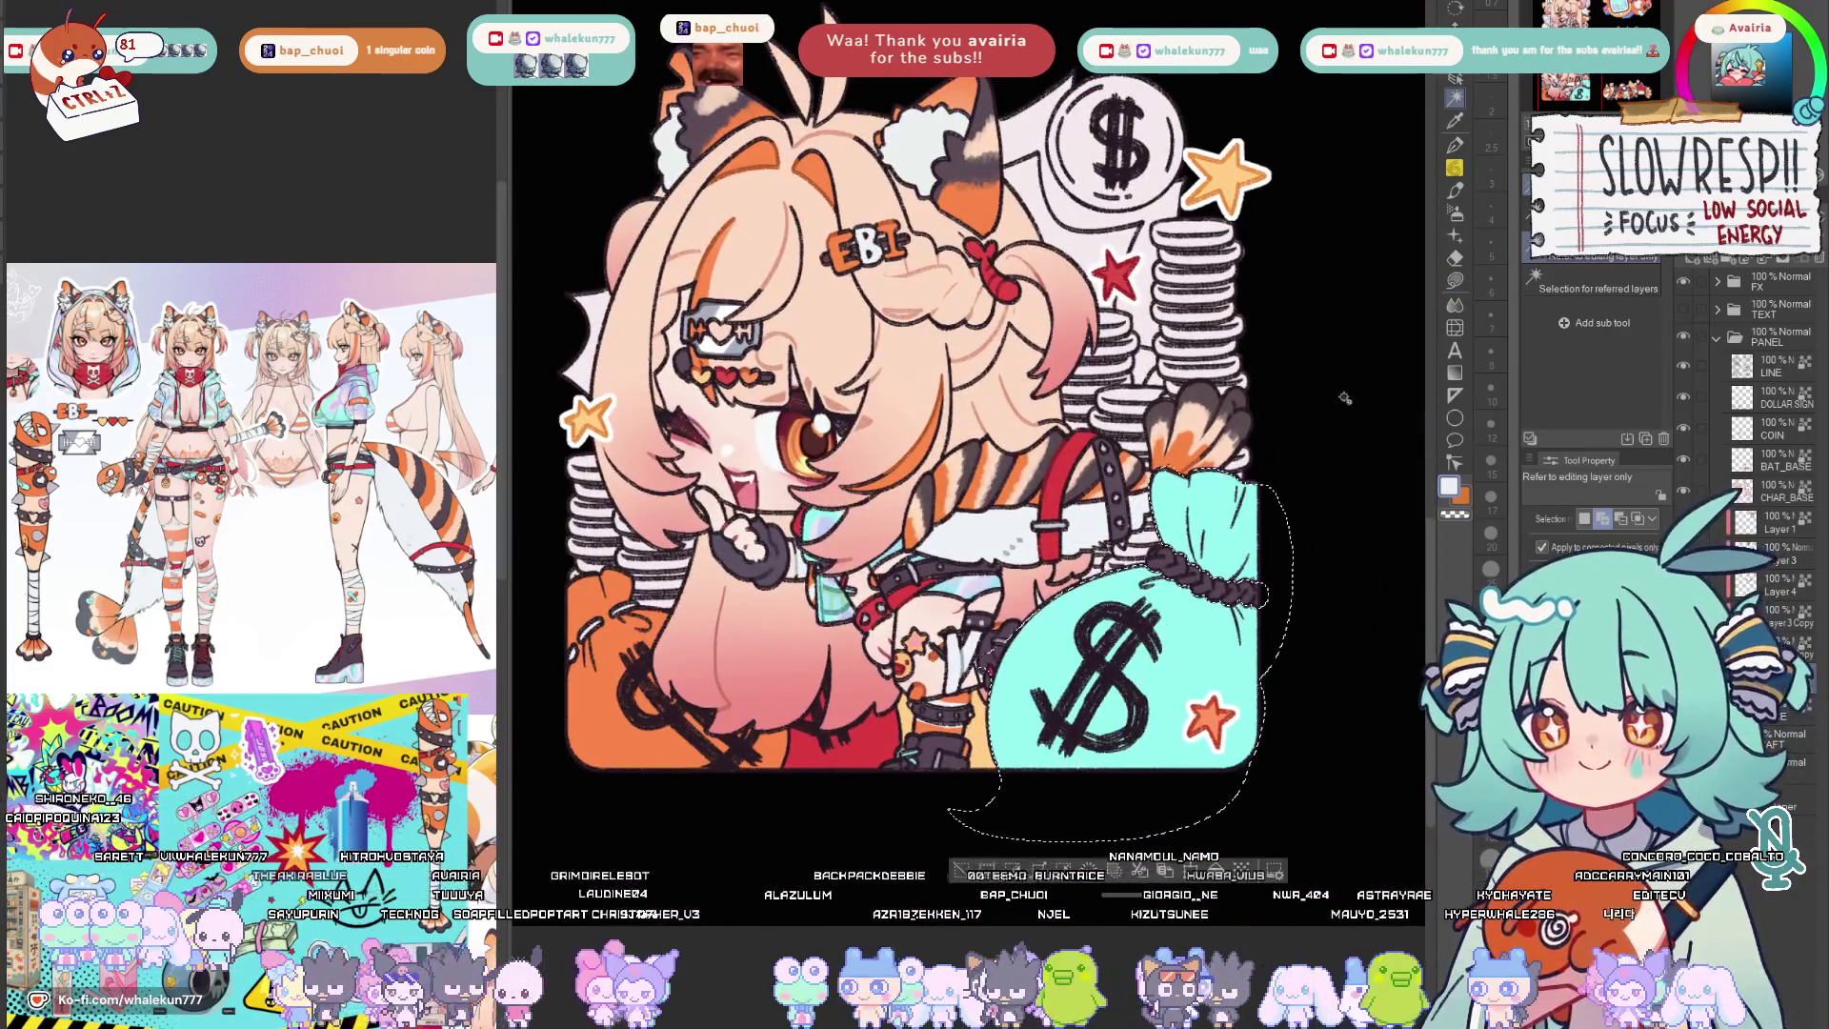
With the soft shading brush enlarged, tint the money bag's lower right lavender.
key(b)
click(1593, 321)
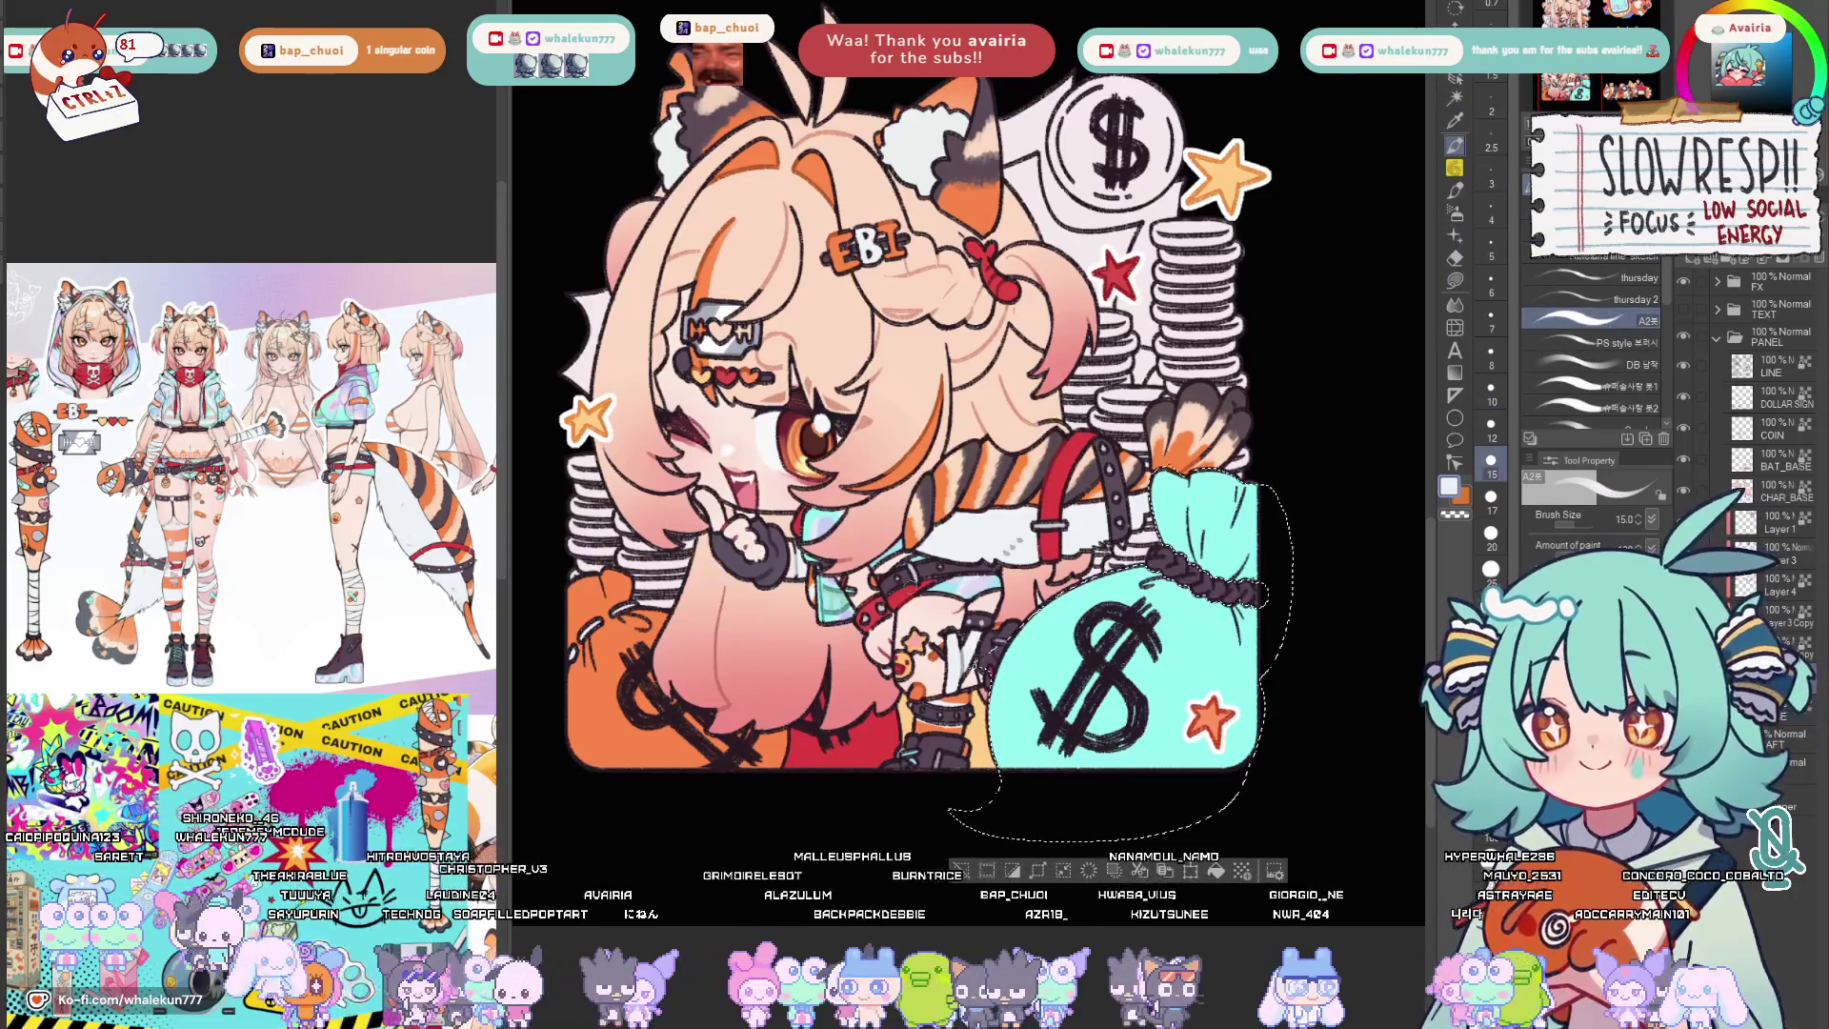
key(ctrl+d)
key(ctrl+z)
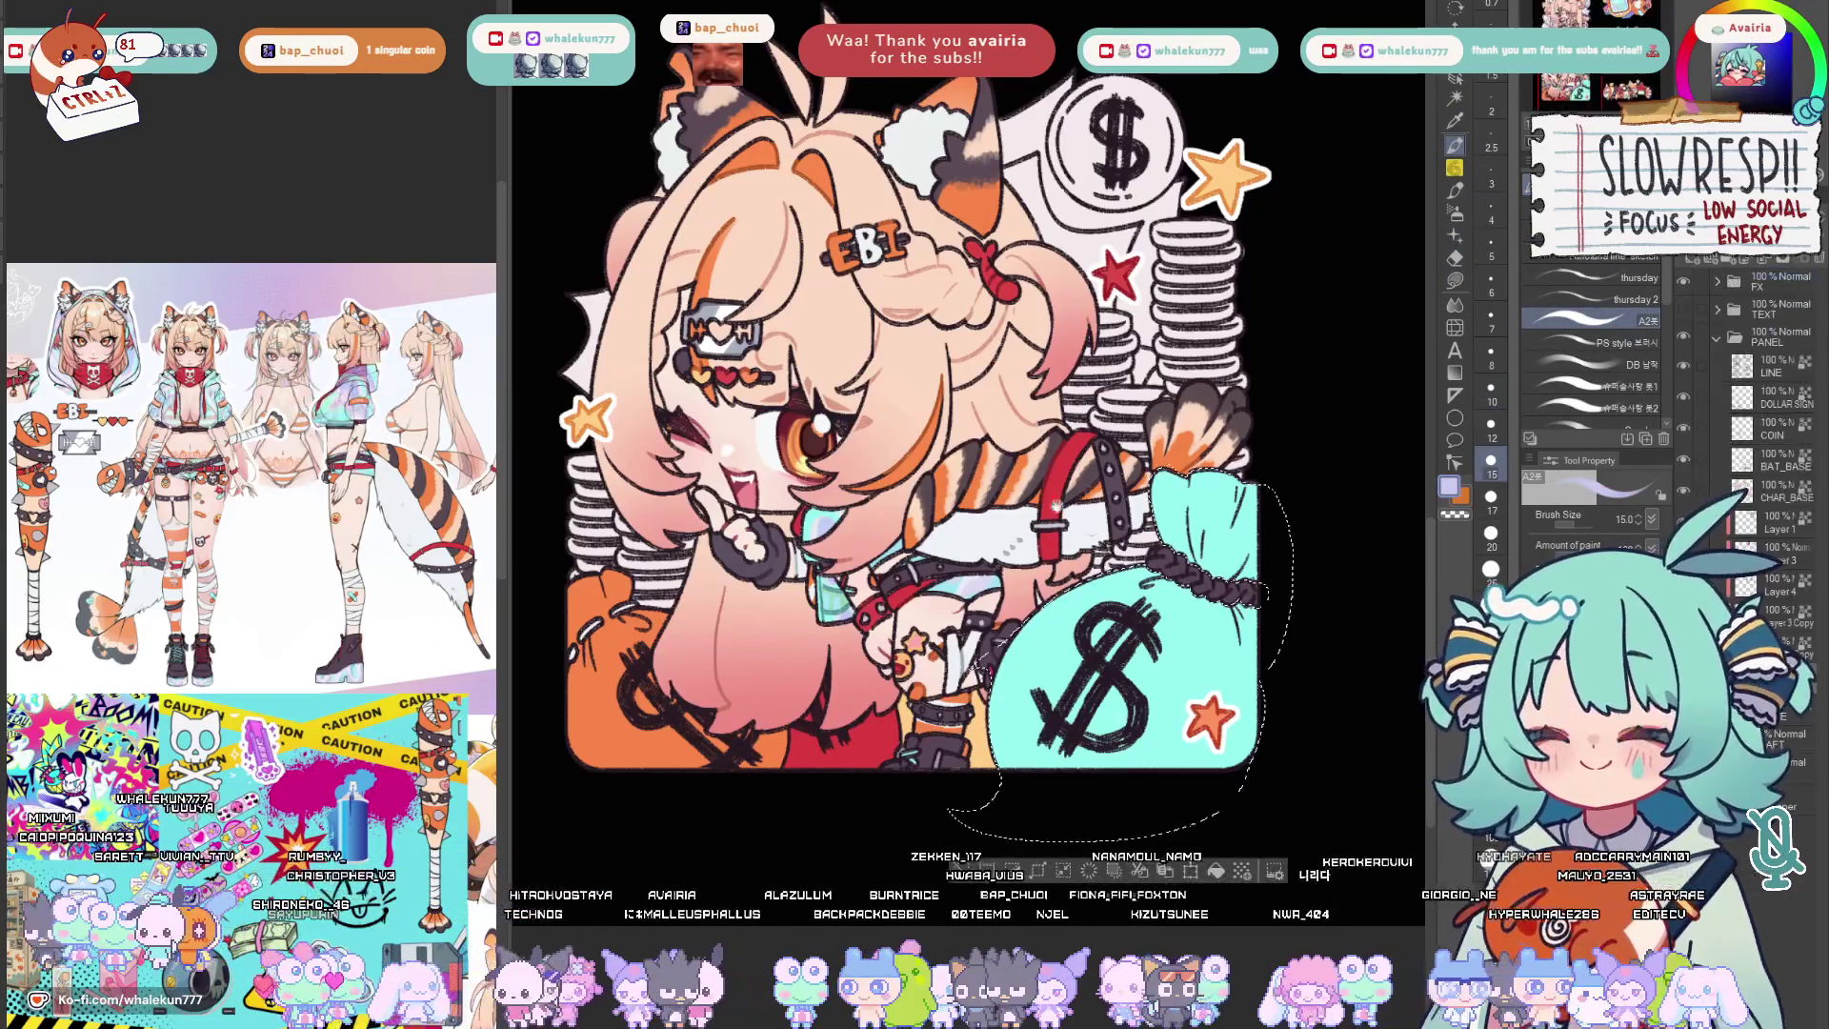
key(bracketright)
drag(1155, 779, 1253, 753)
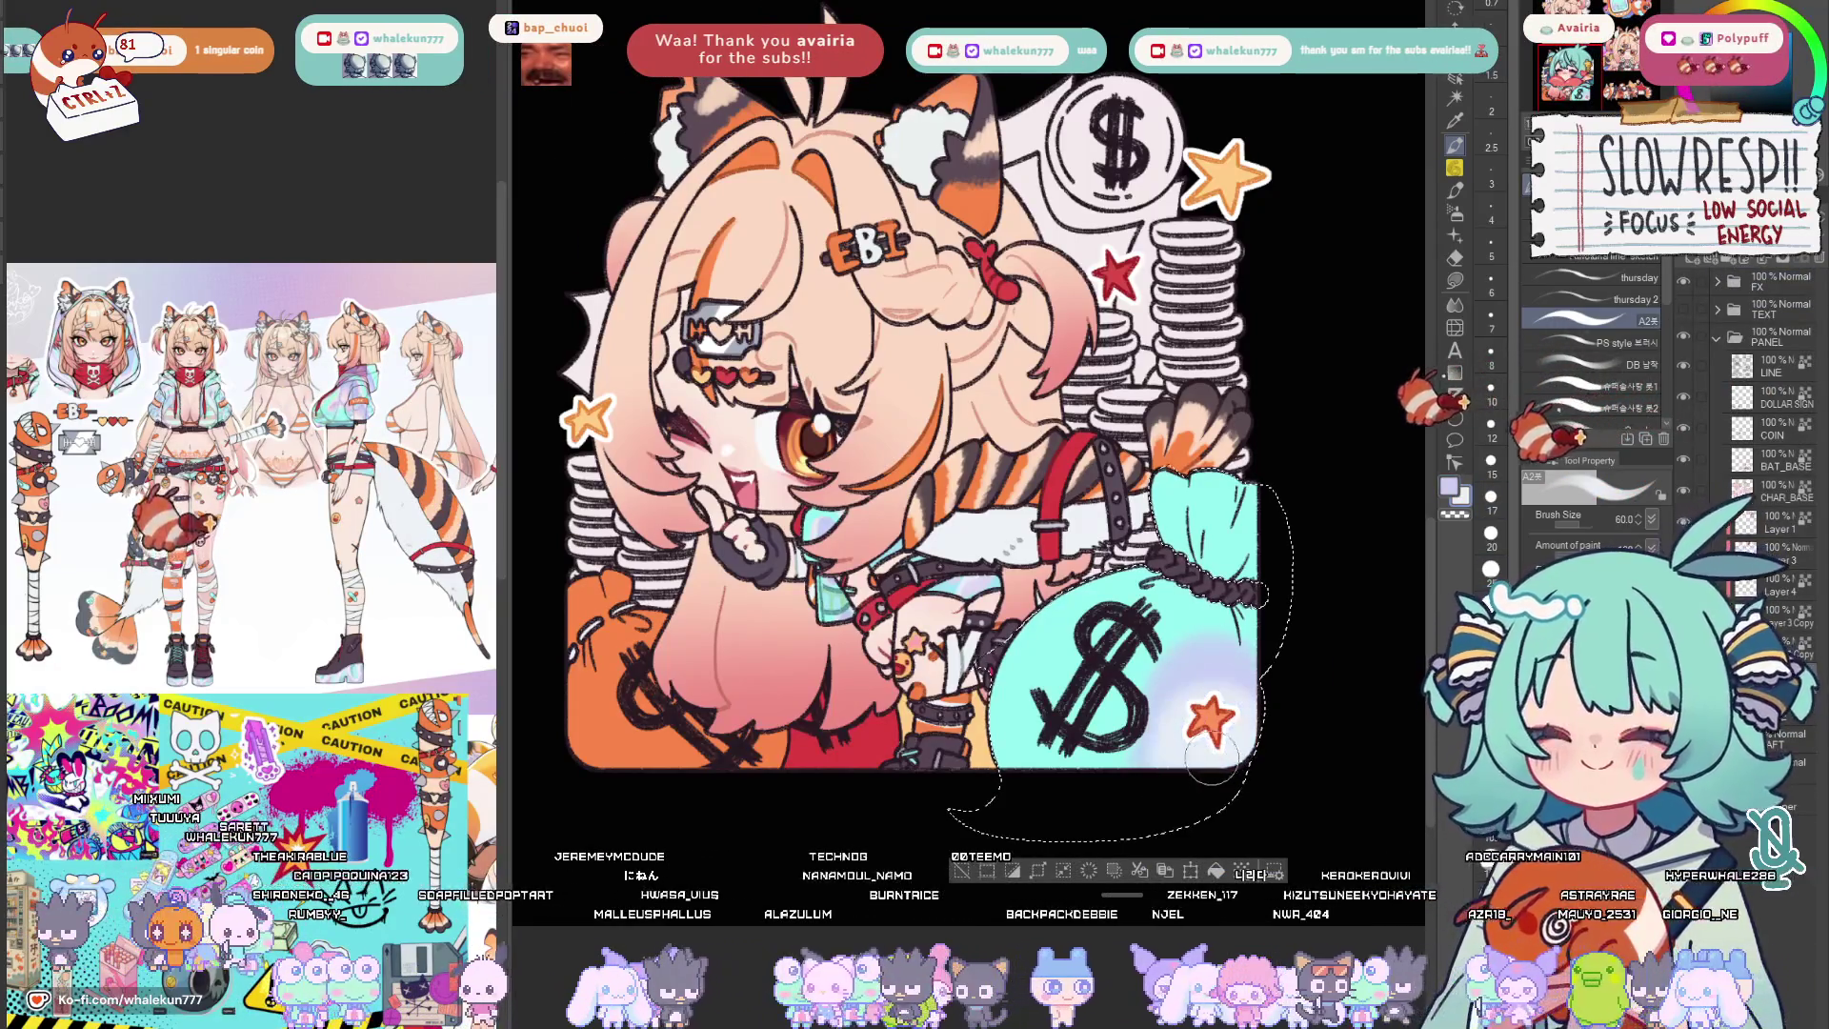
Adjust the brush size, pick teal, and switch to a different painting brush.
key(bracketleft)
key(bracketleft)
key(bracketleft)
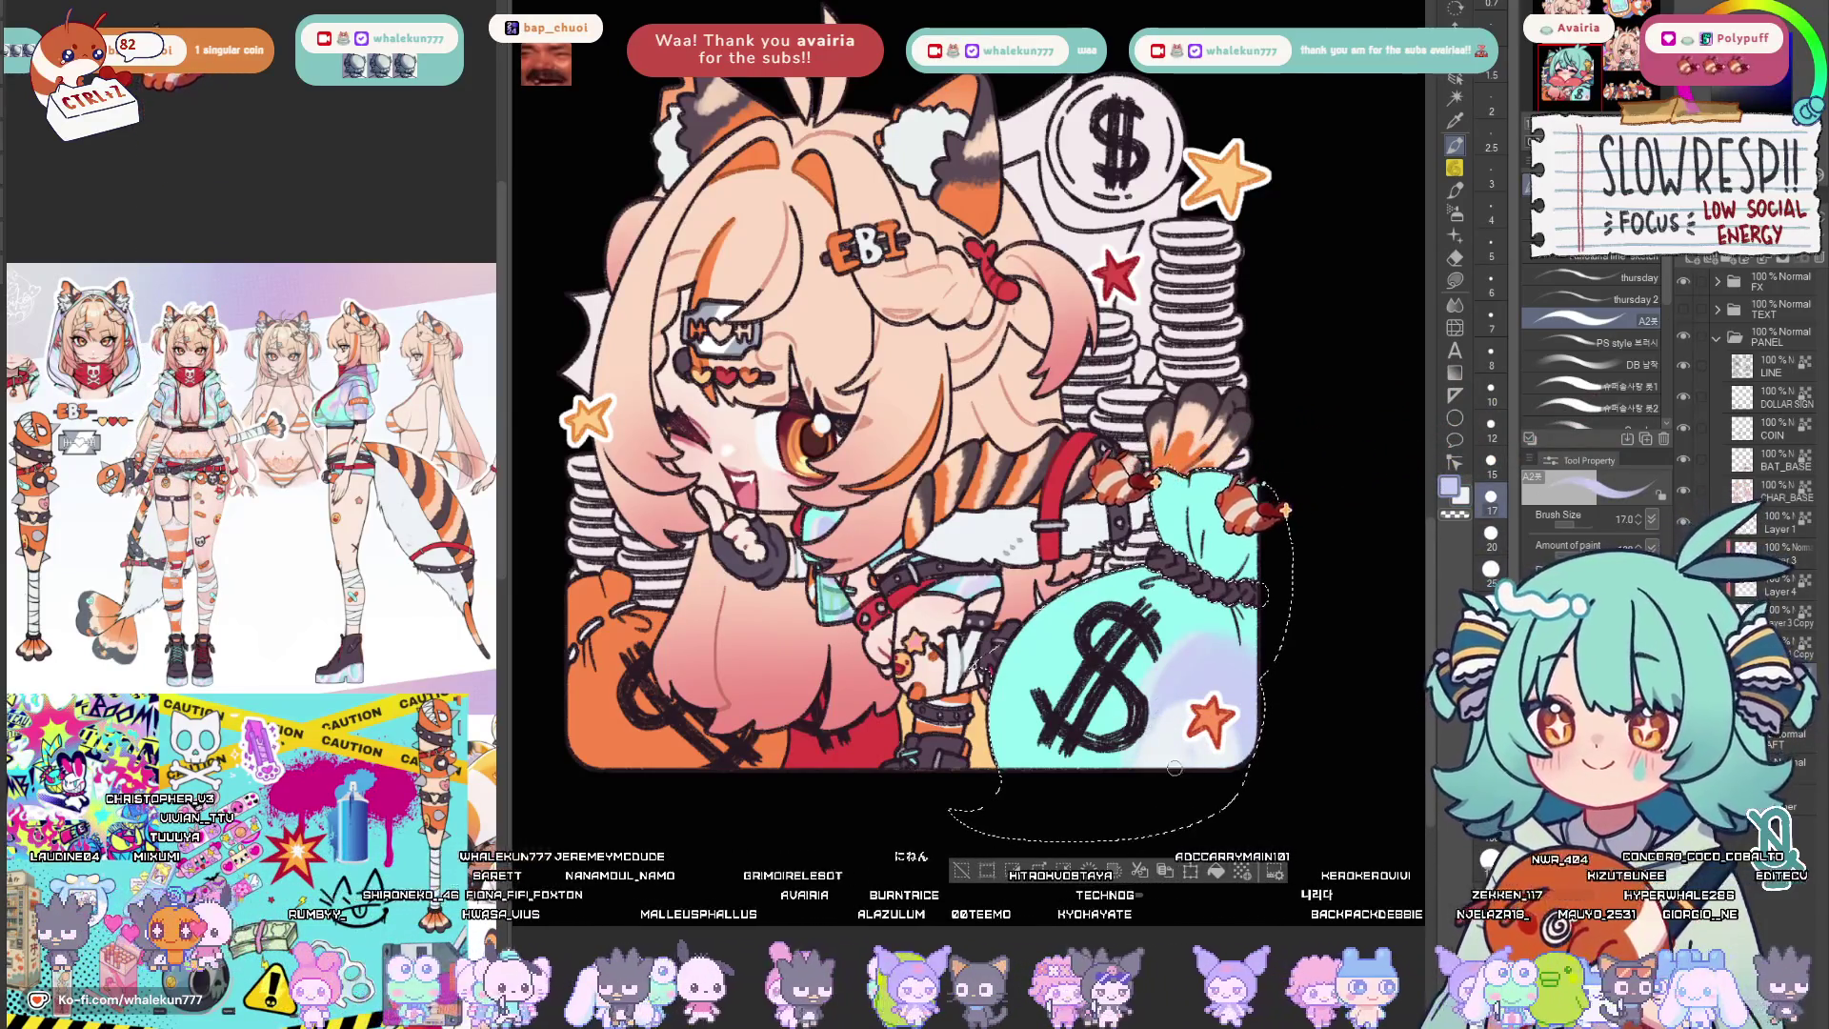
key(bracketright)
key(bracketright)
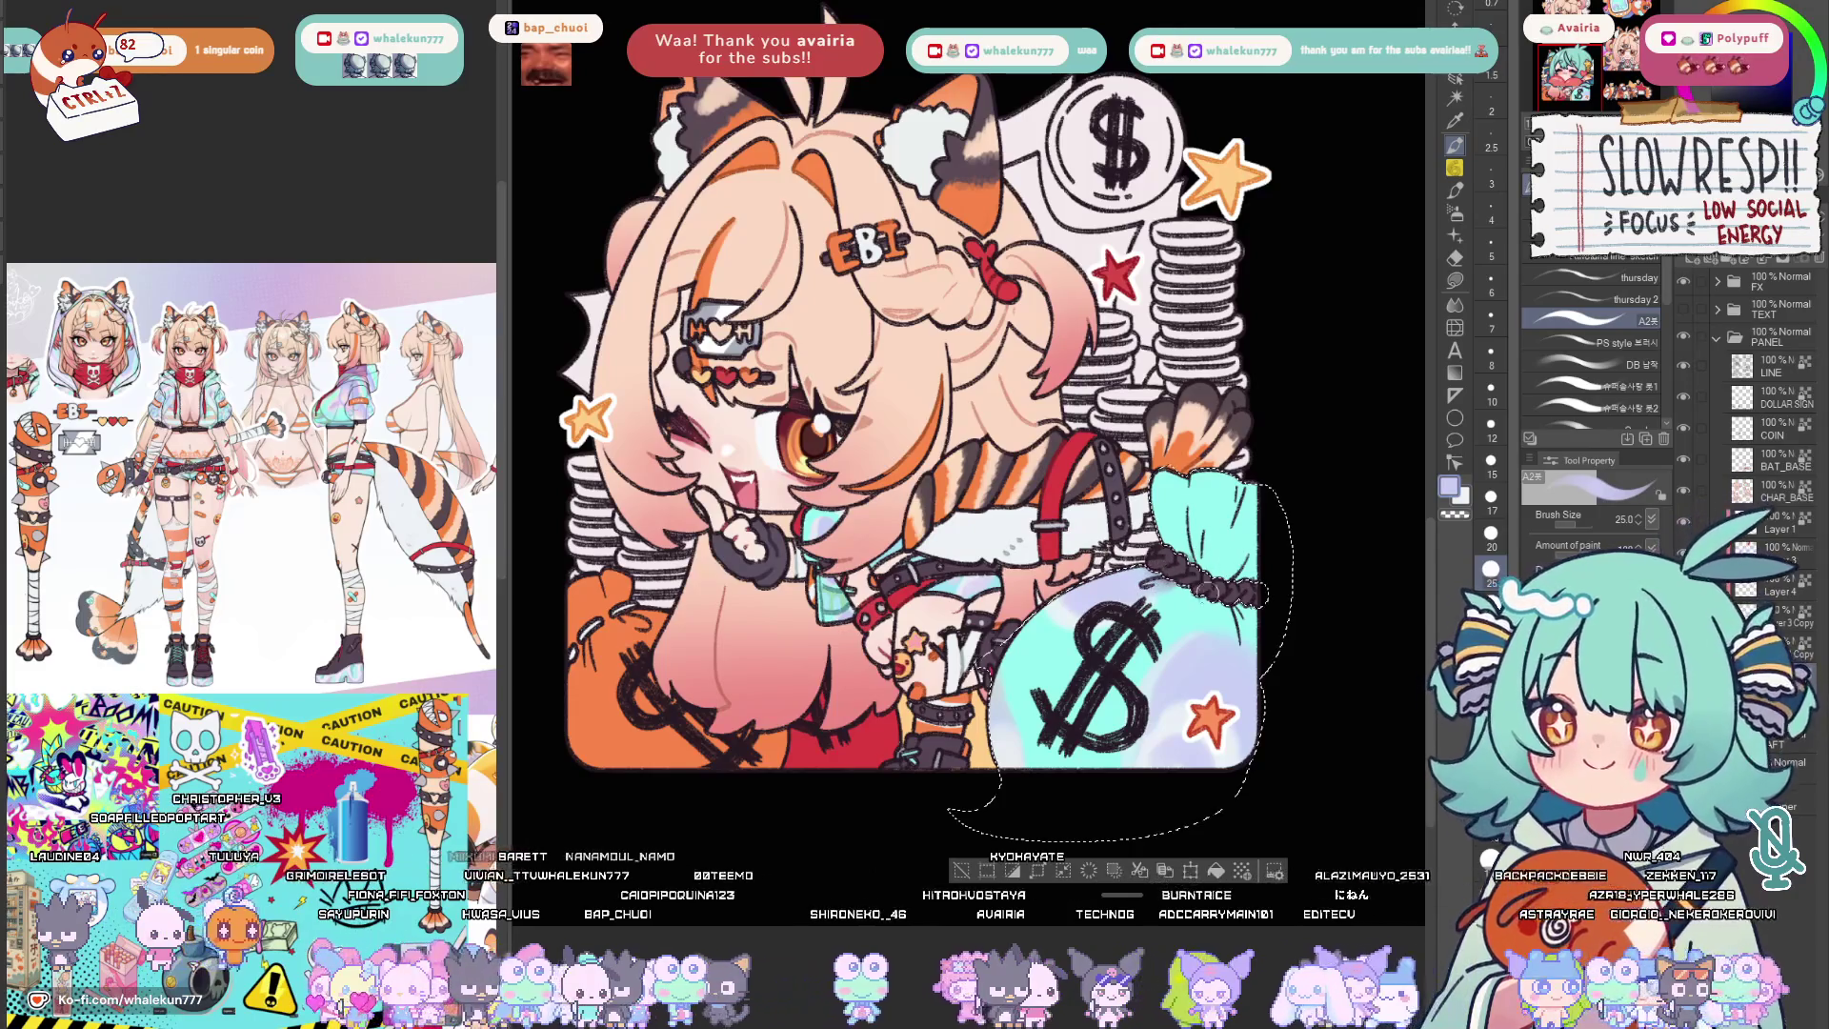
alt+click(1039, 667)
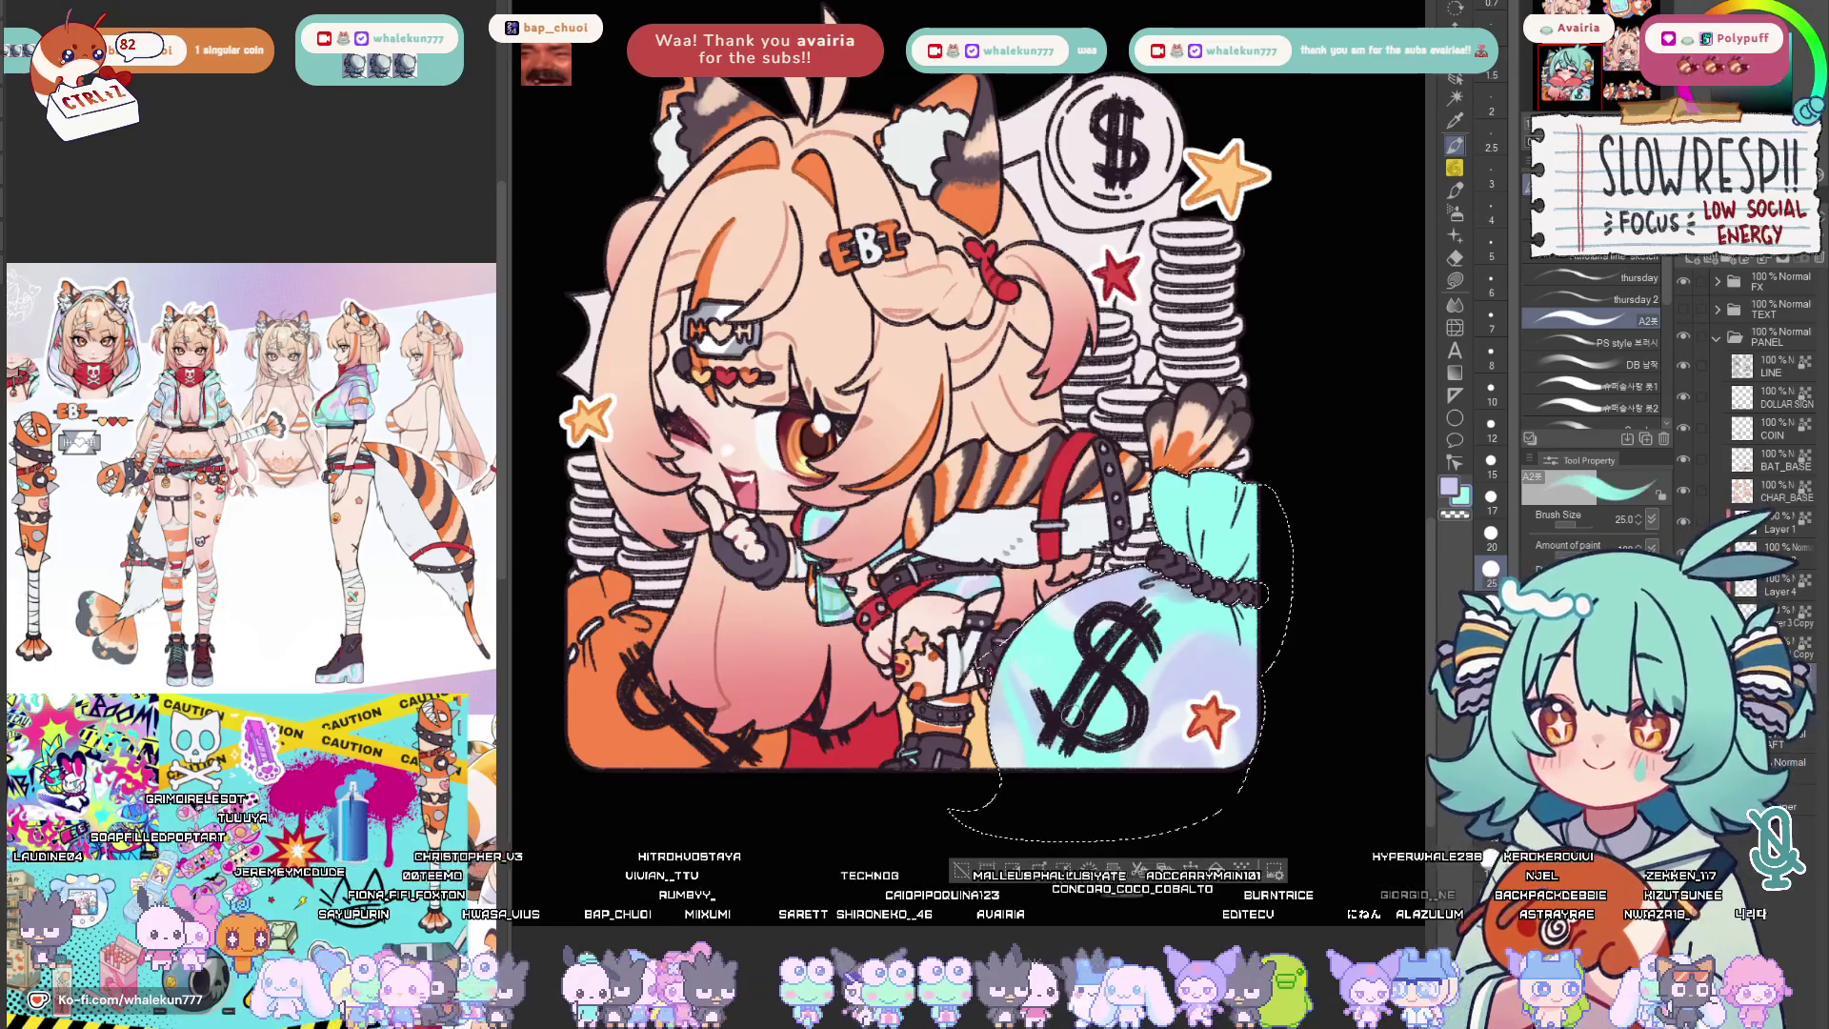
scroll(915, 429, up, 1)
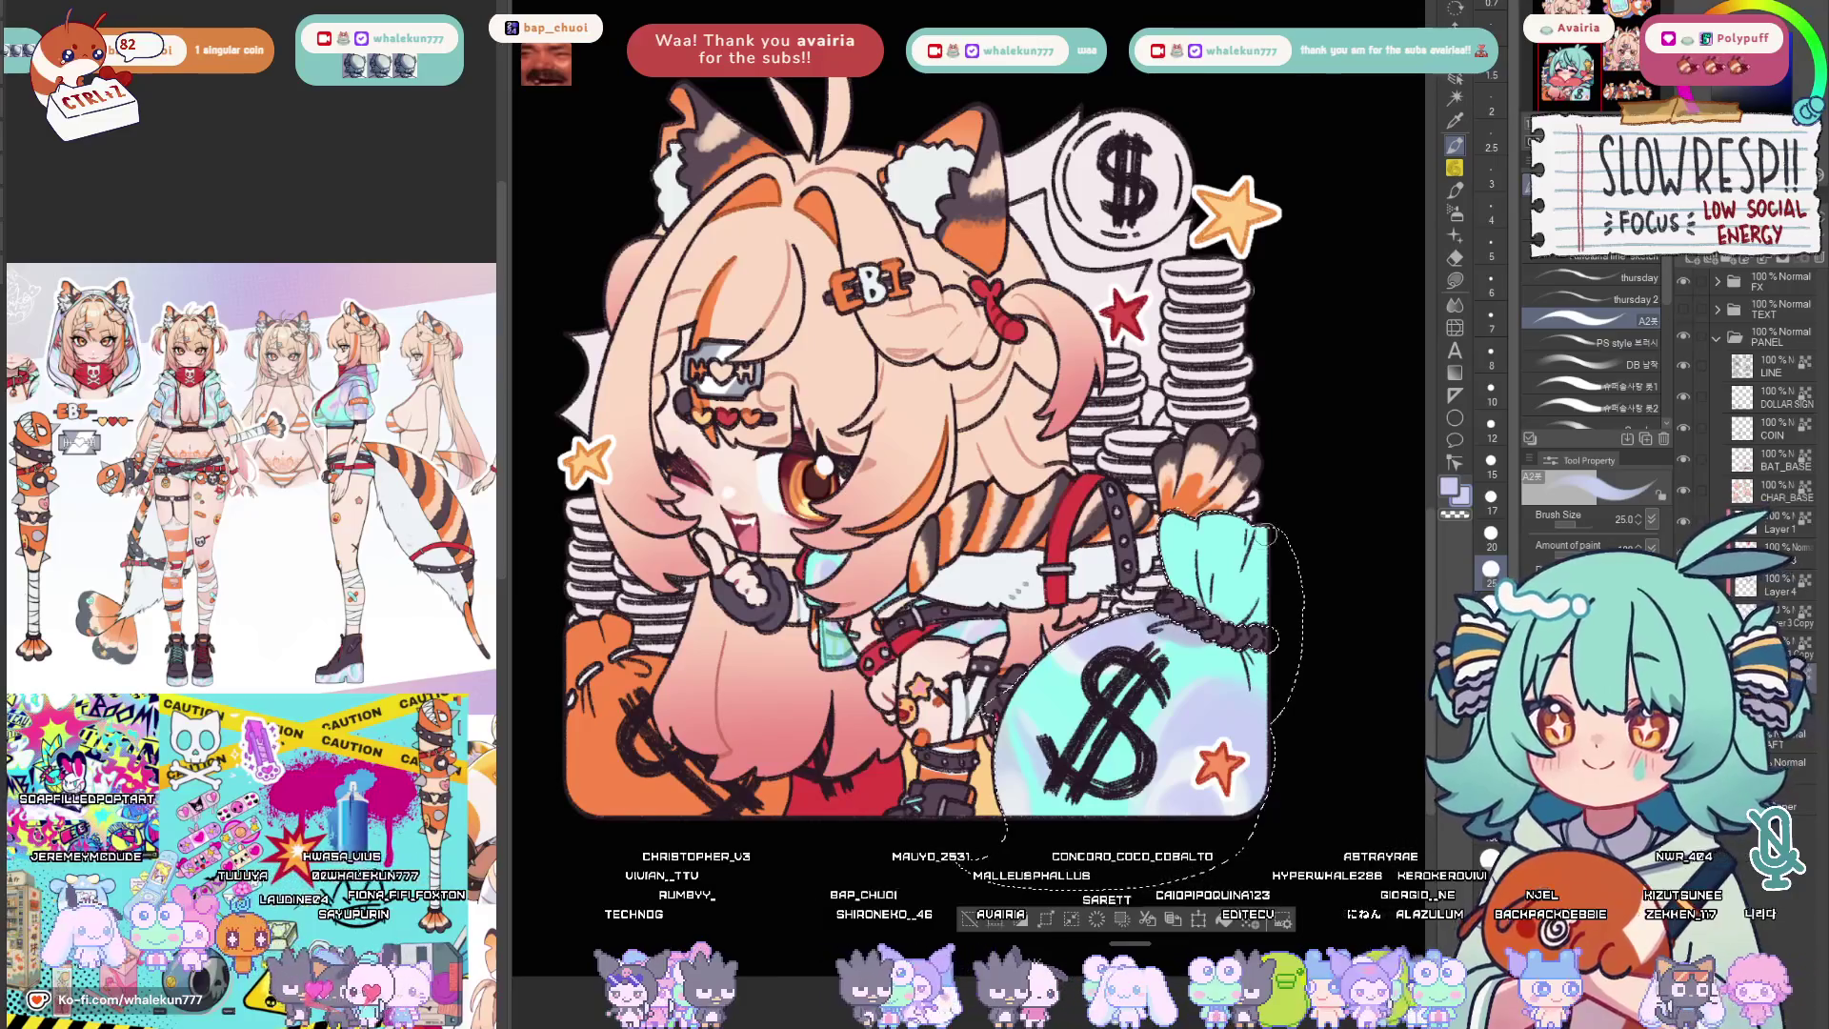
click(1586, 343)
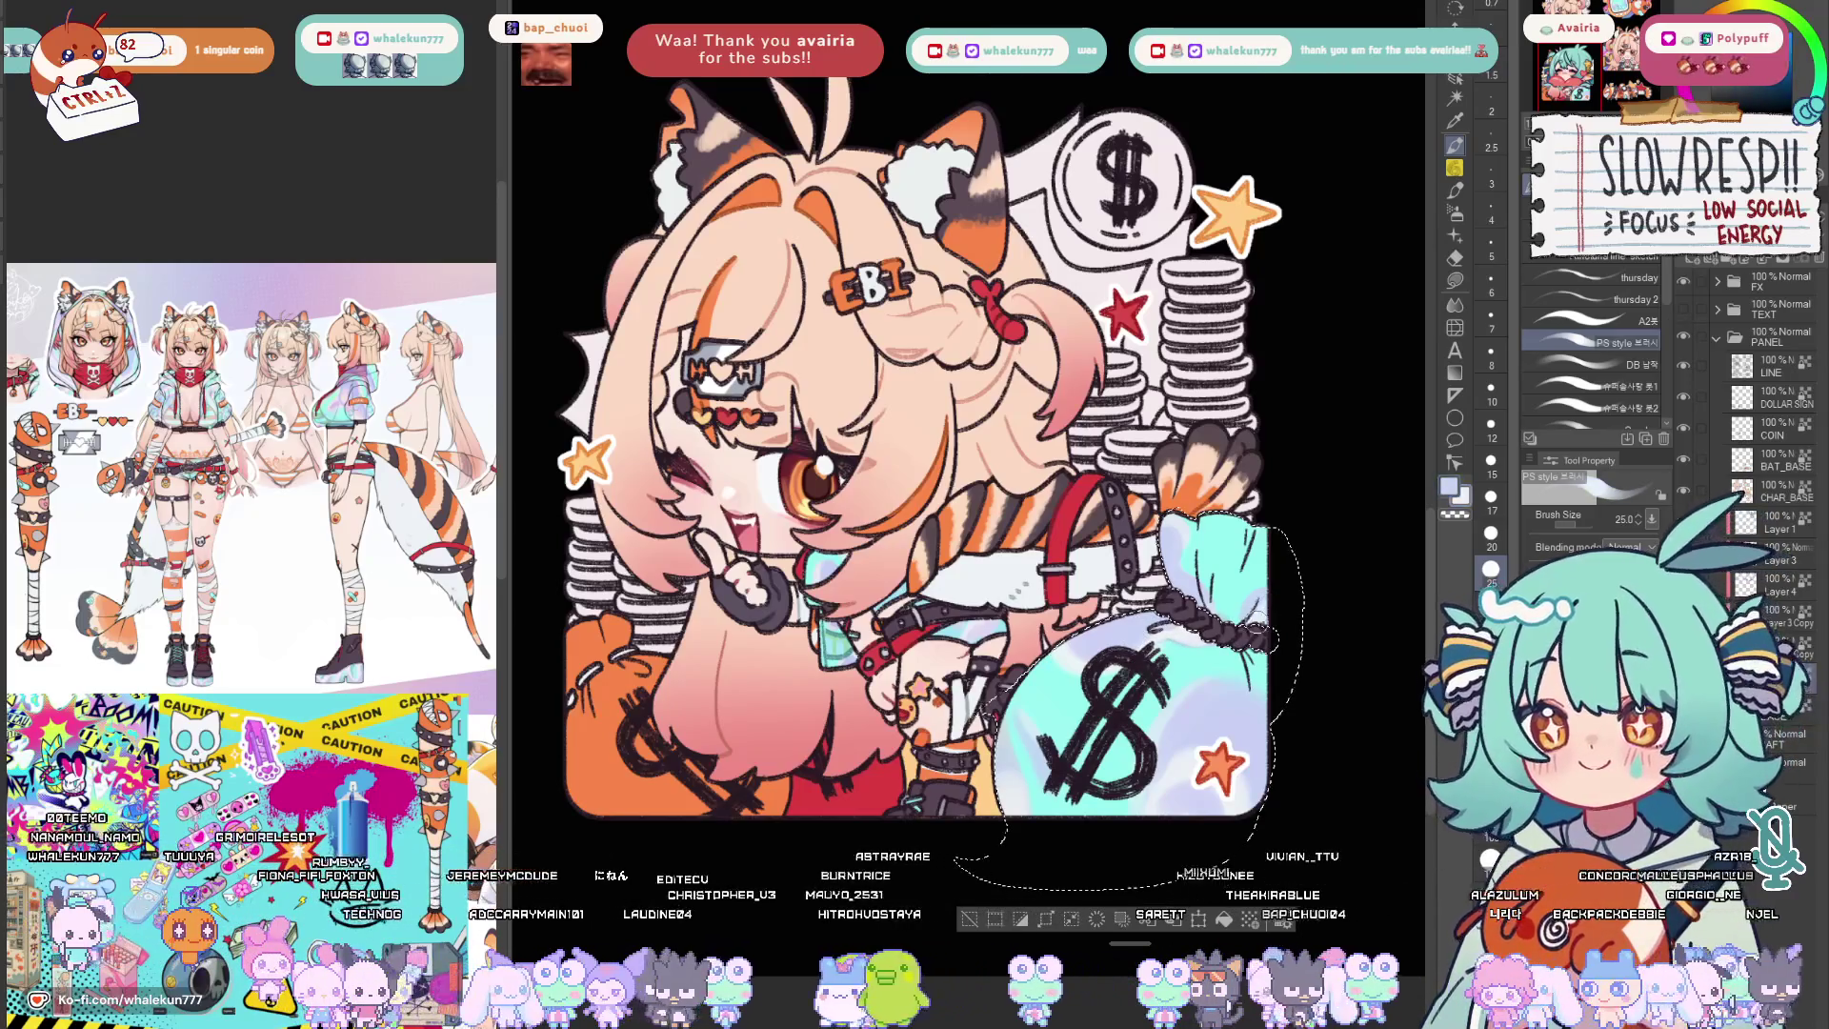
scroll(1315, 575, down, 3)
scroll(1243, 701, up, 2)
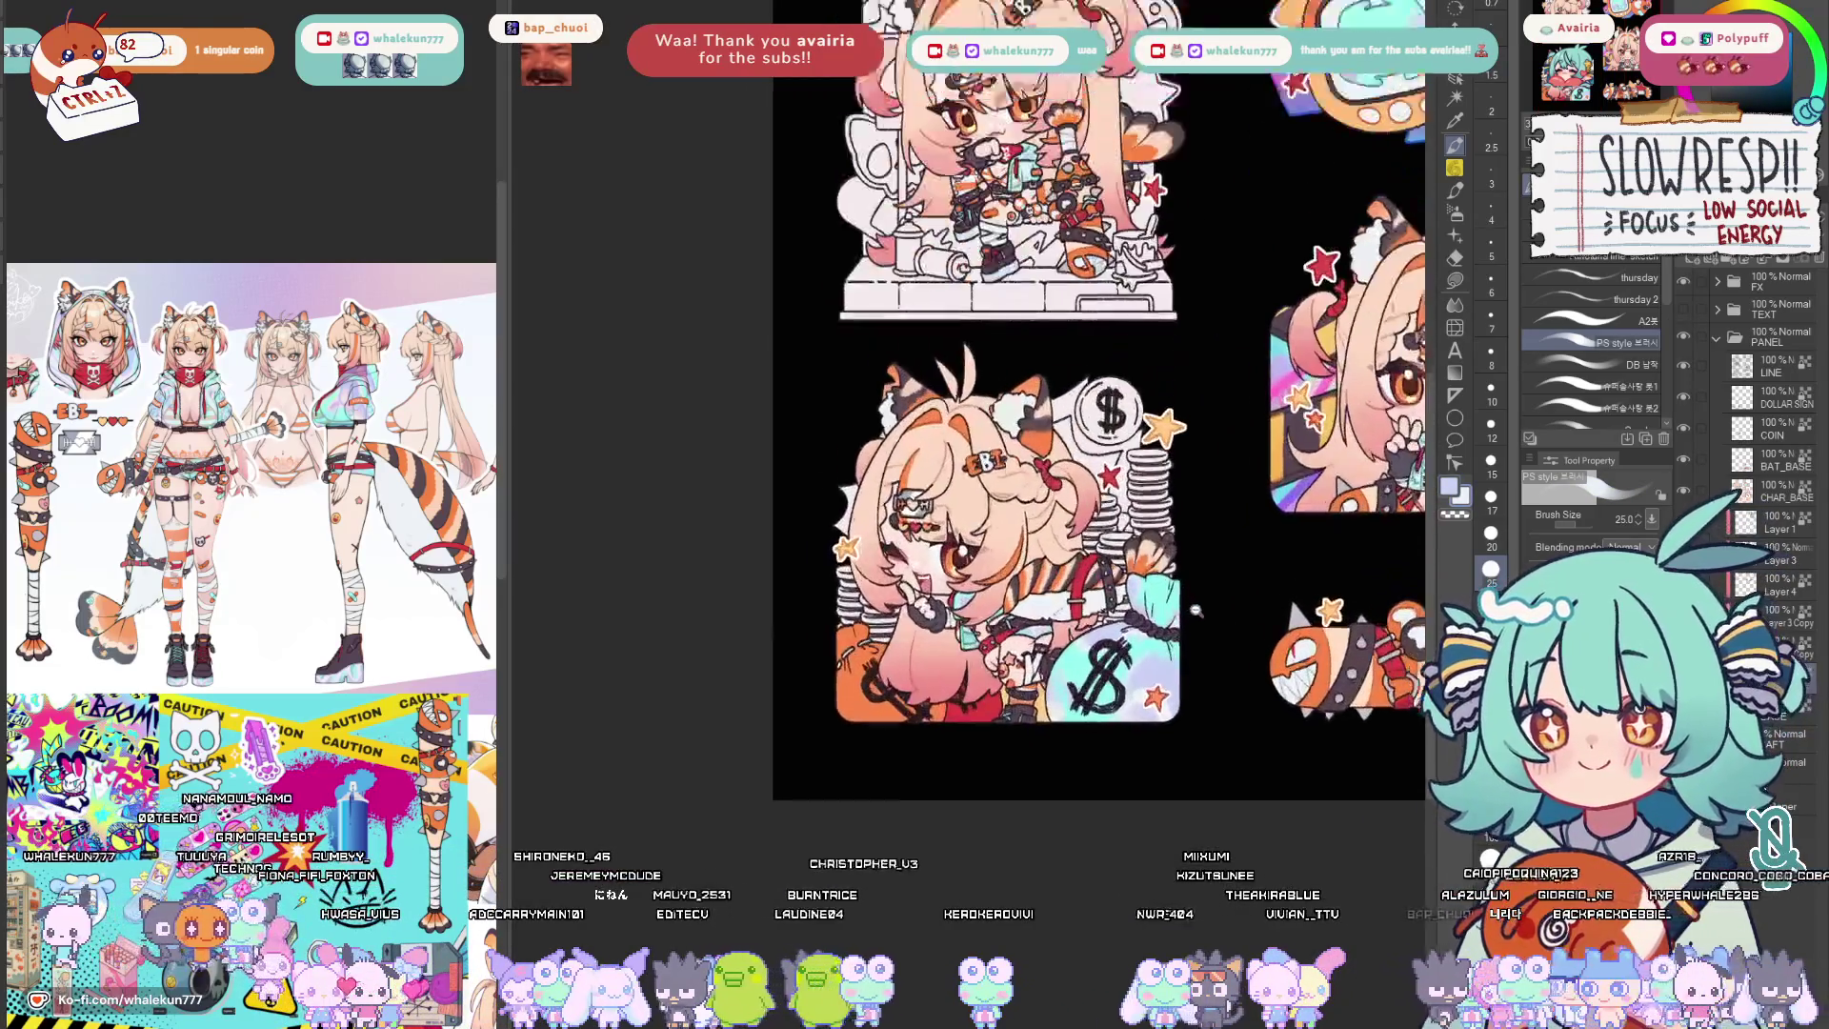
Paint teal over the whitish highlight, clear the selection, and move to the DOLLAR SIGN layer.
drag(1200, 735, 1201, 669)
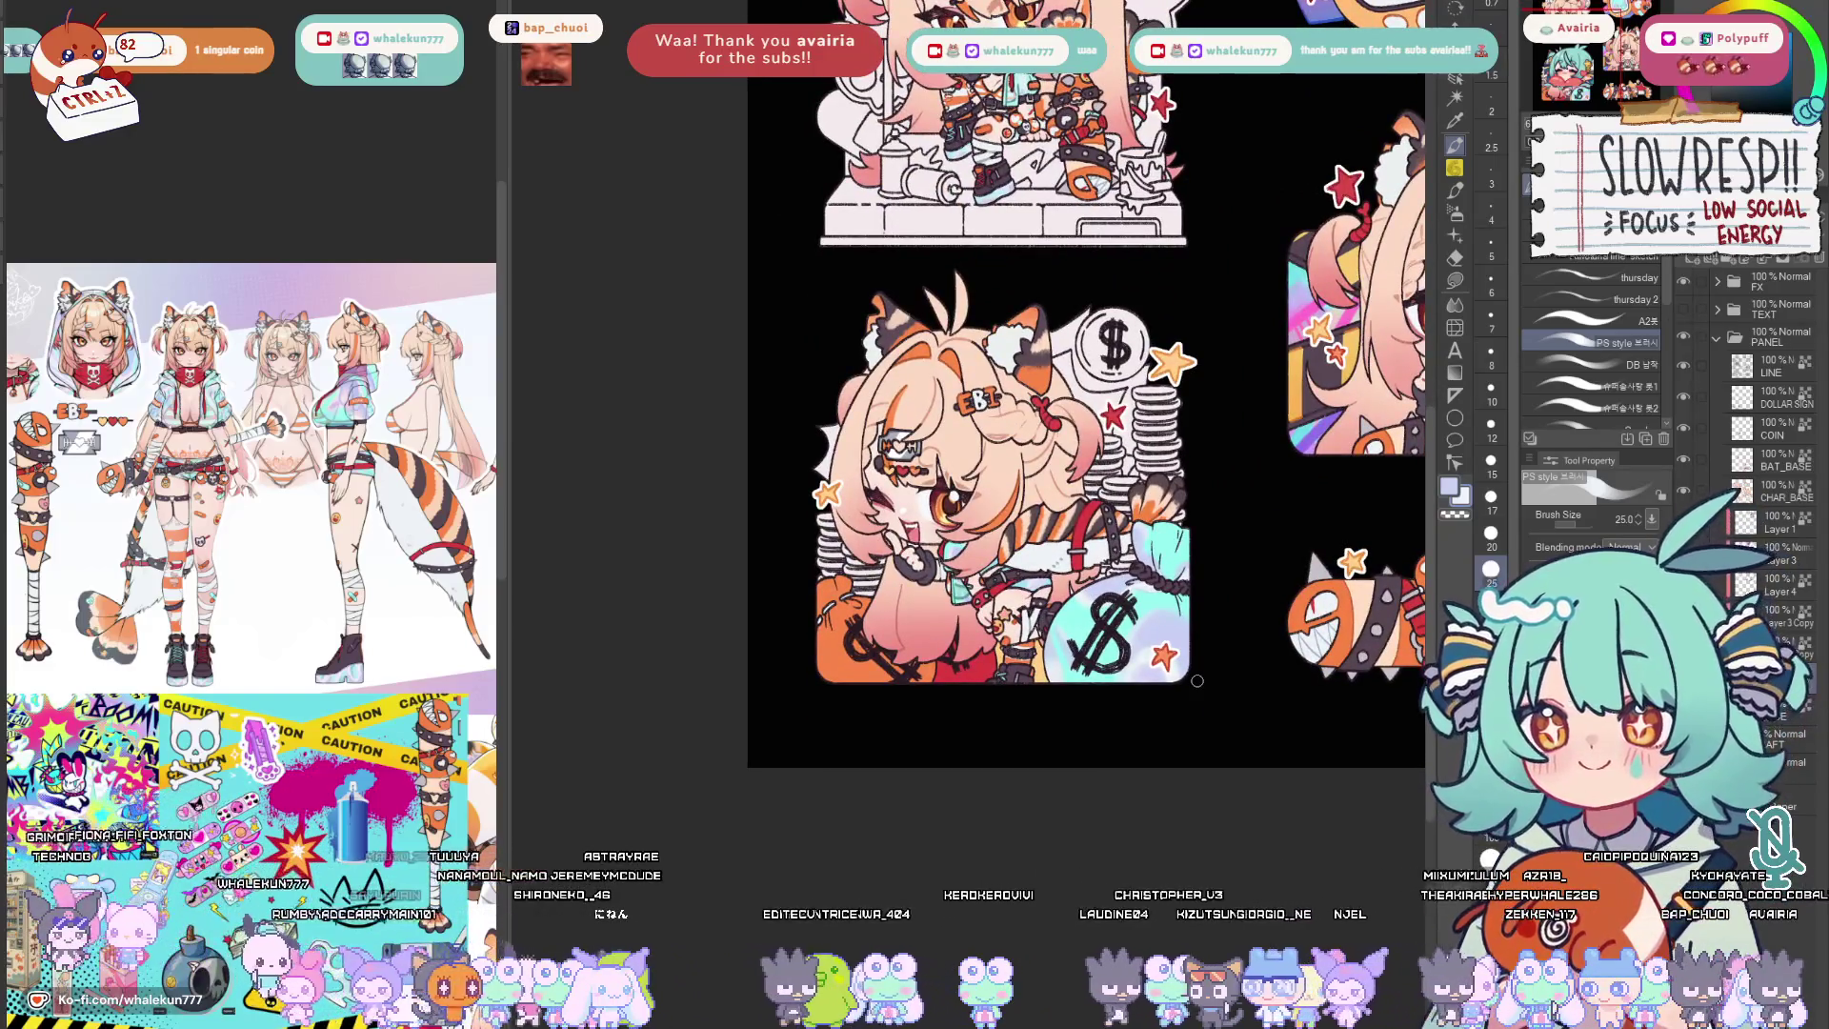
scroll(1112, 535, up, 3)
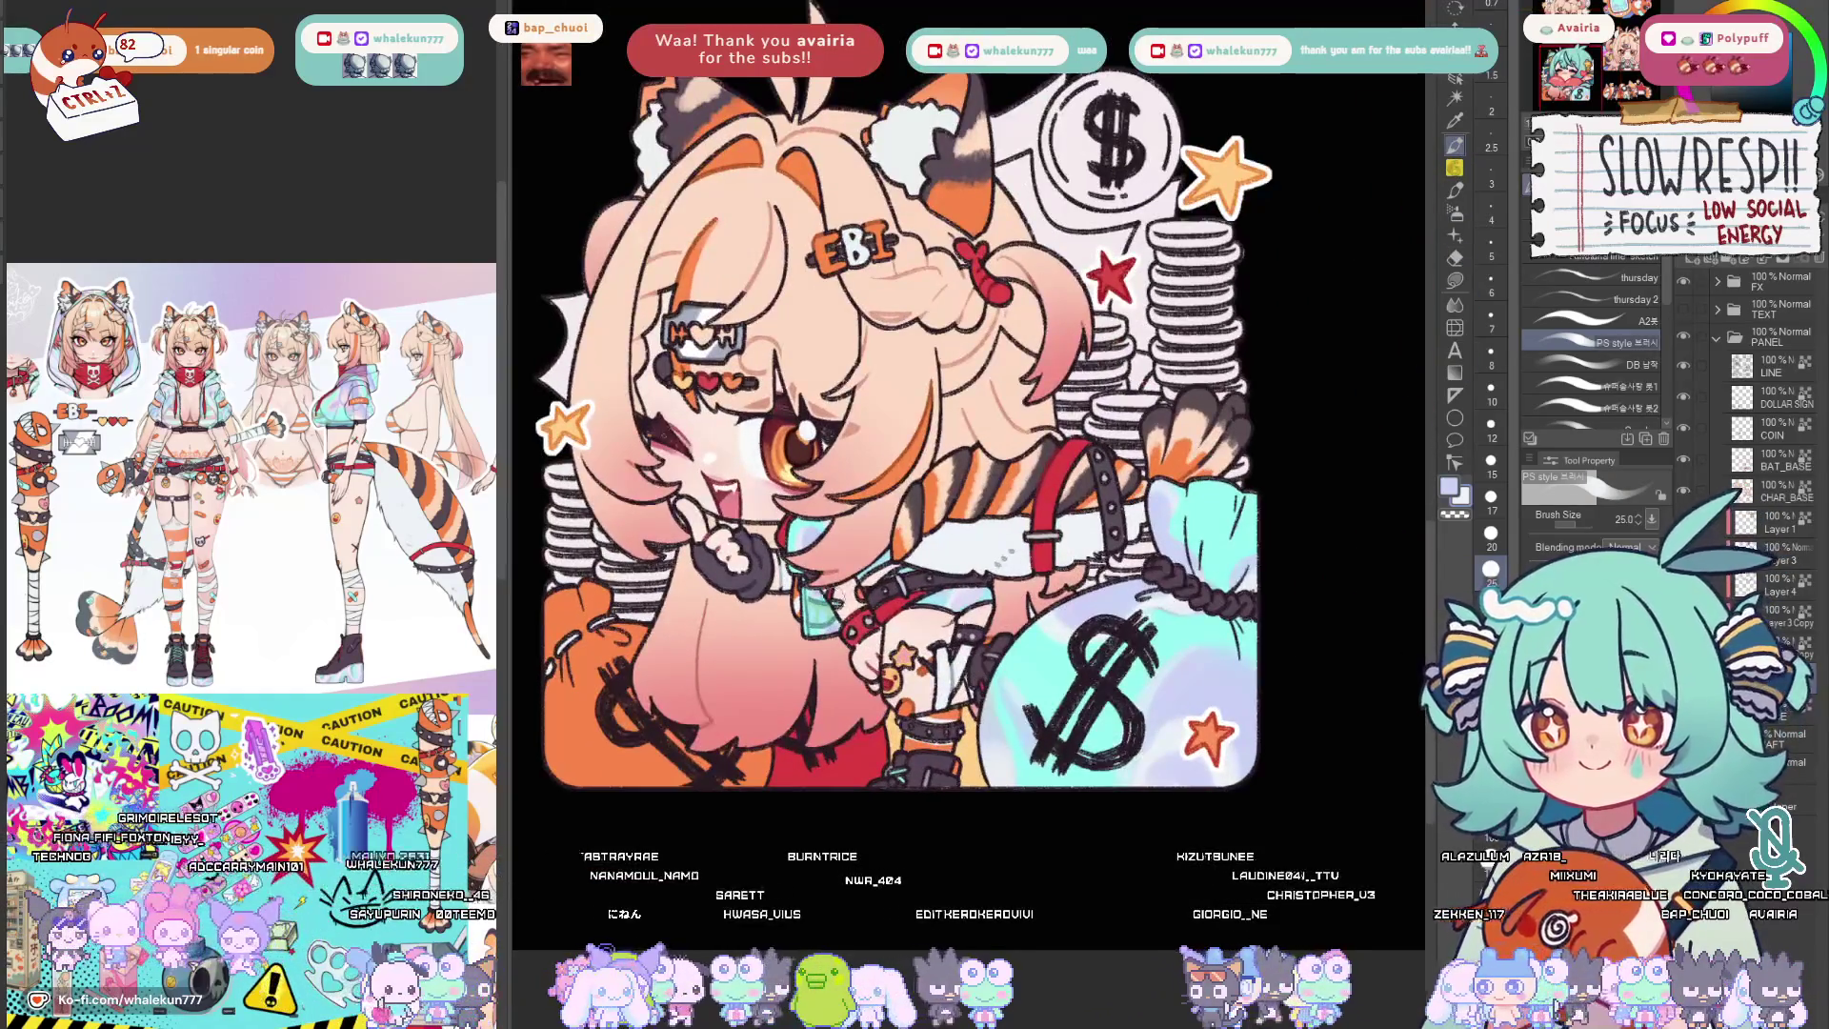
drag(816, 604, 742, 577)
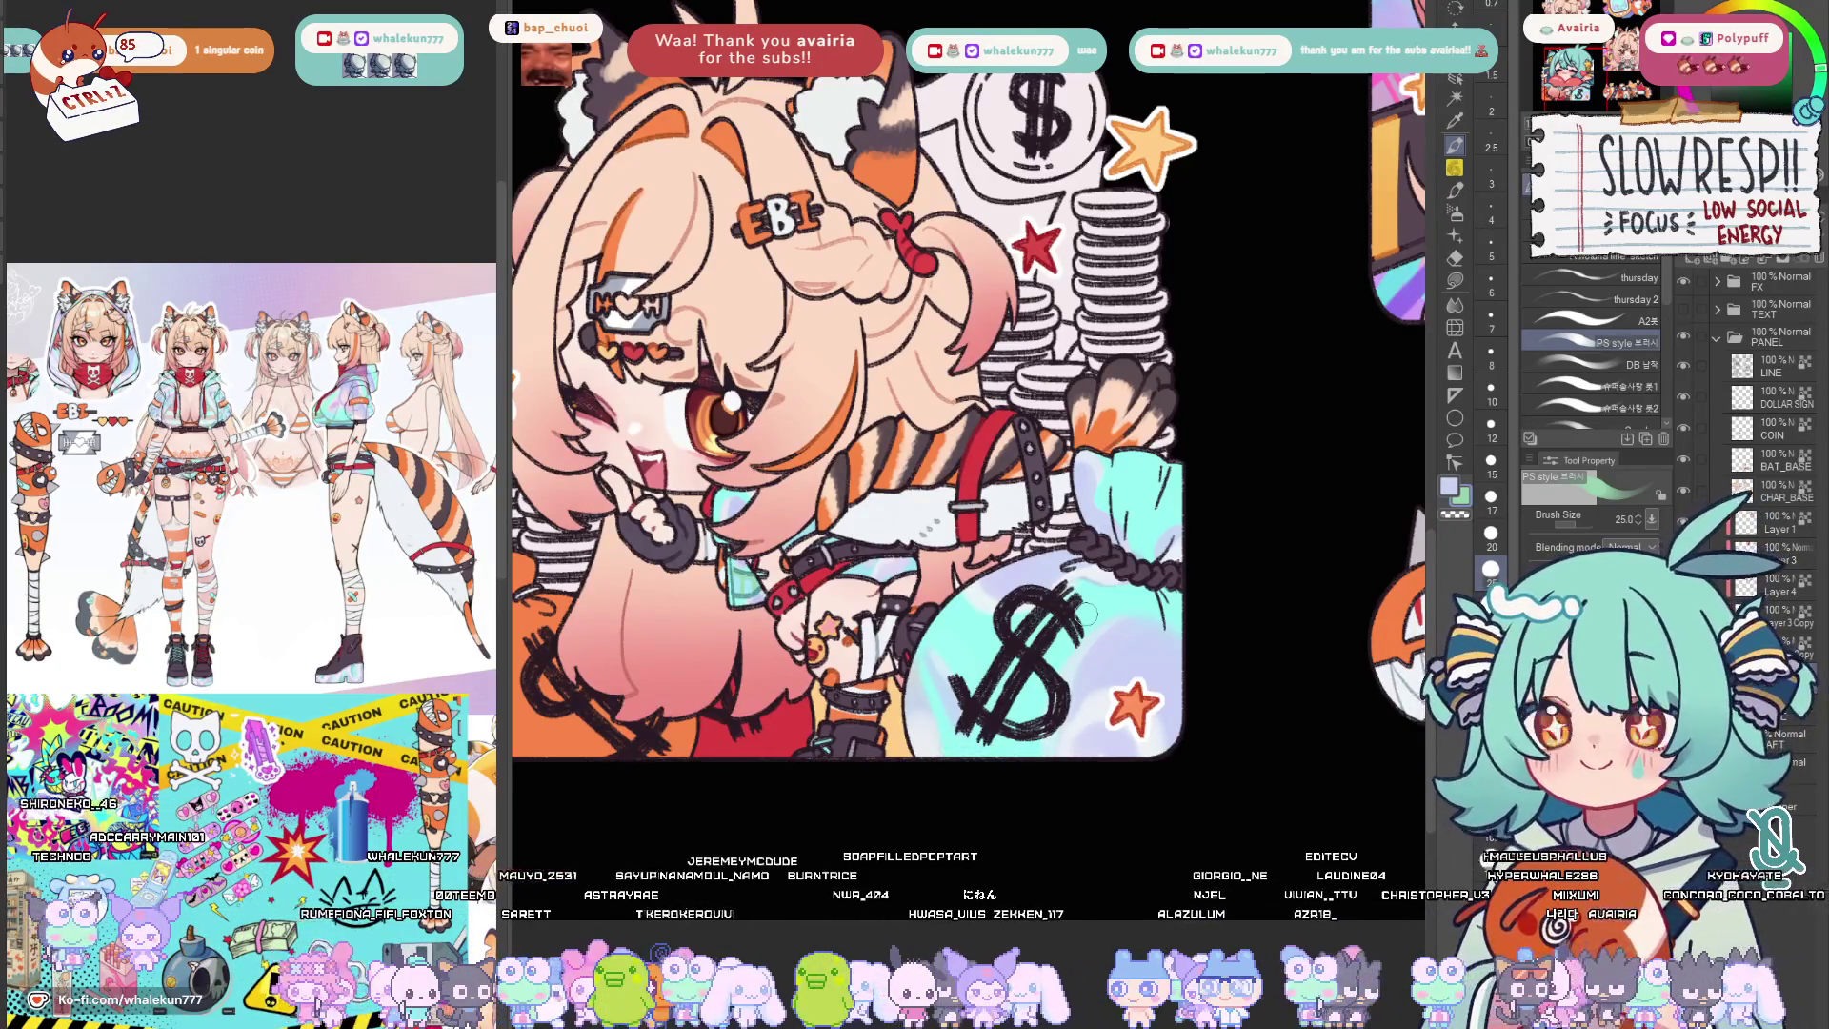
scroll(1088, 612, down, 3)
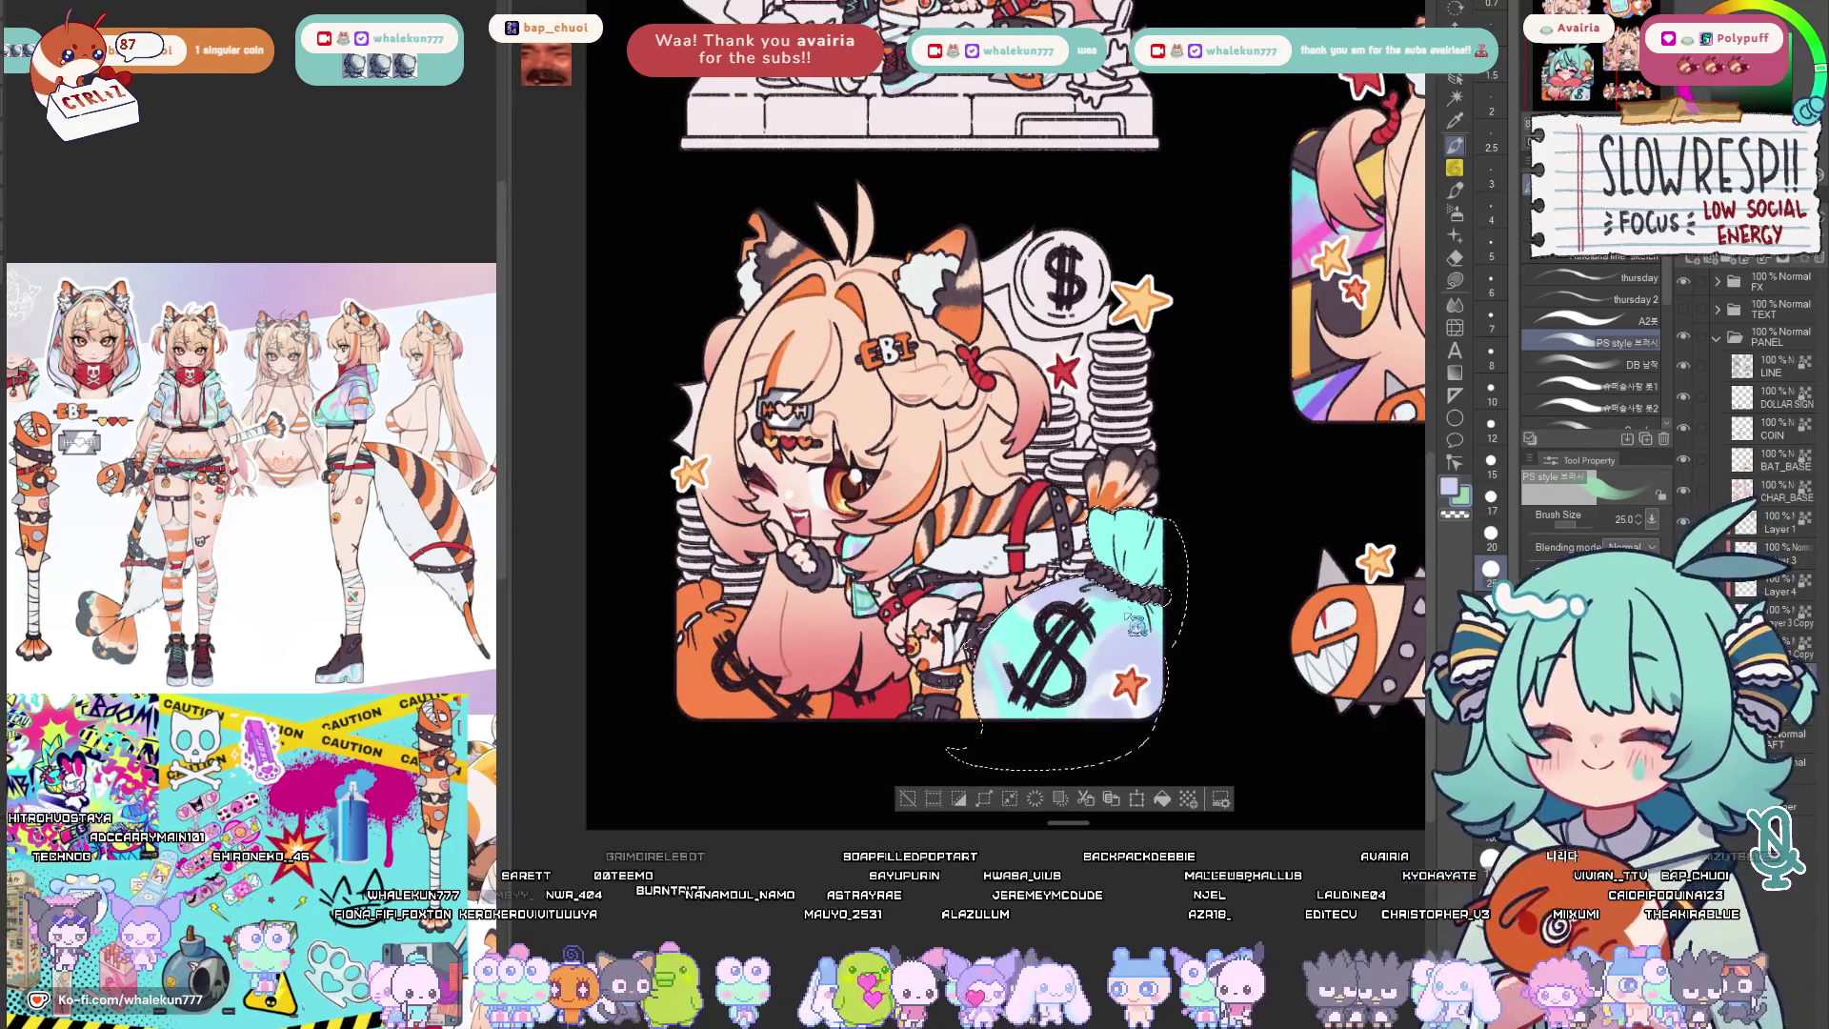
drag(1059, 600, 1135, 624)
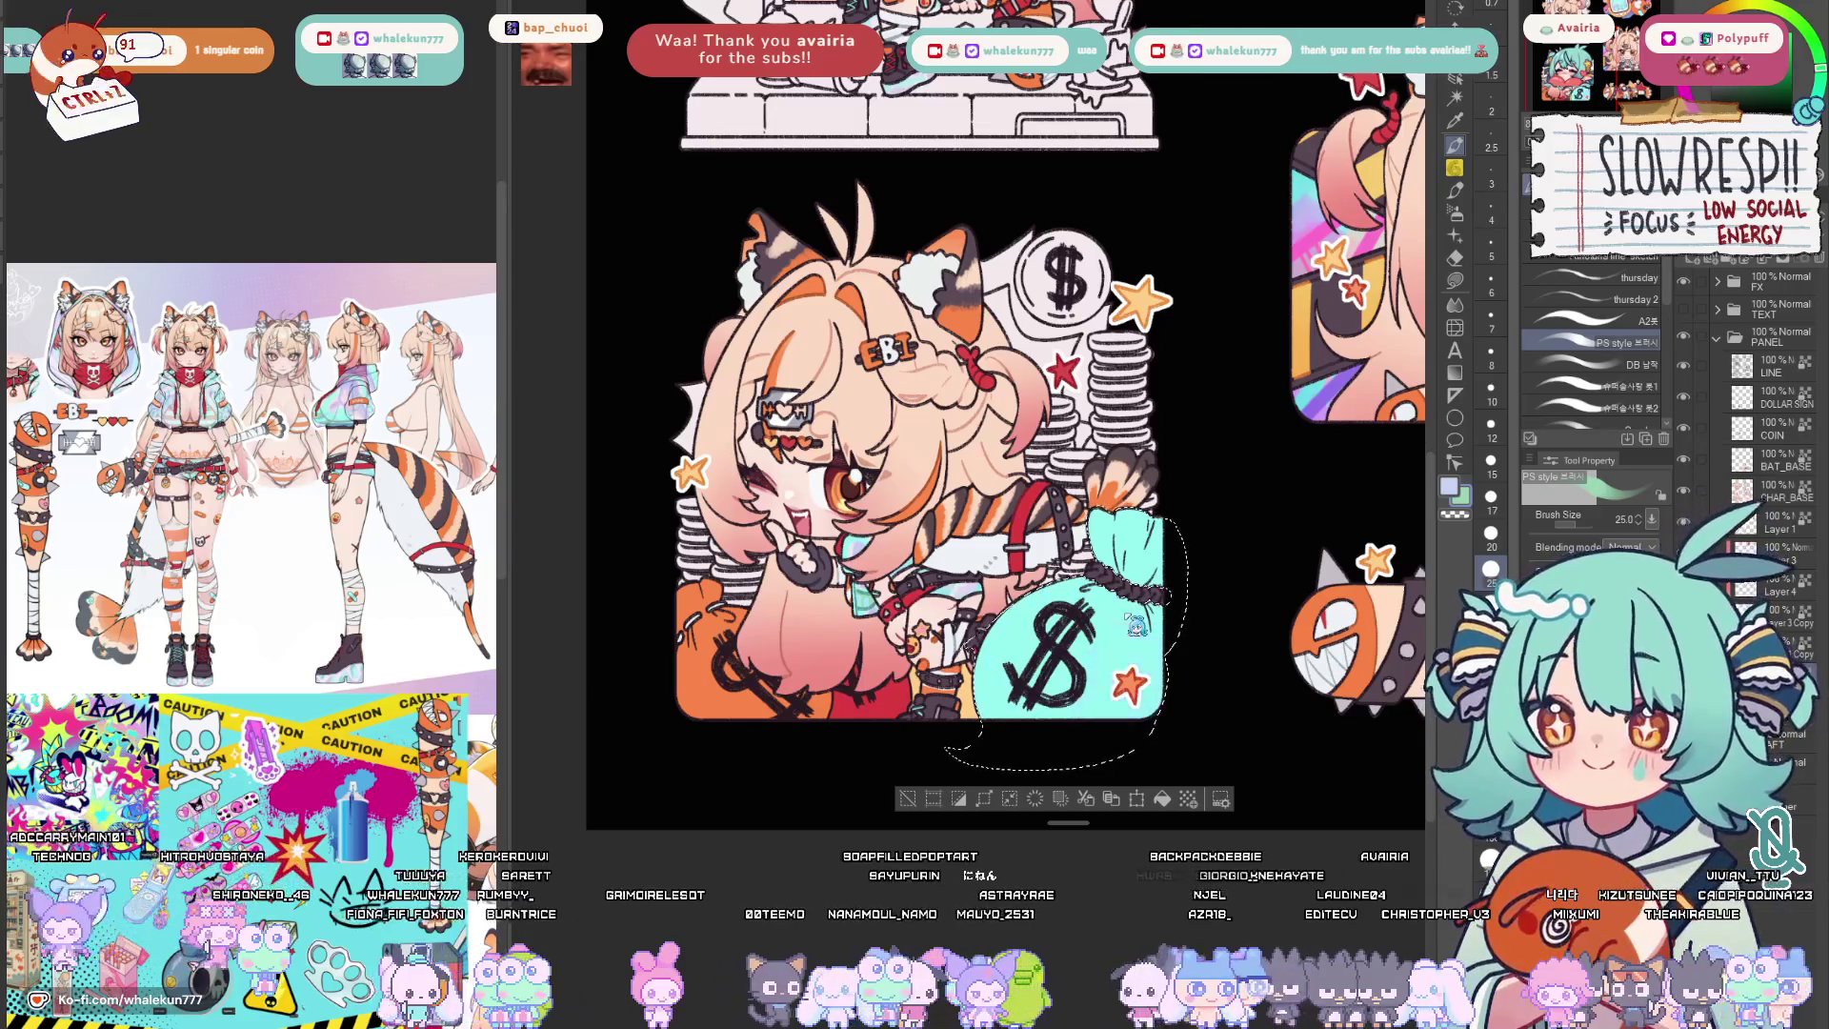
key(ctrl+d)
key(g)
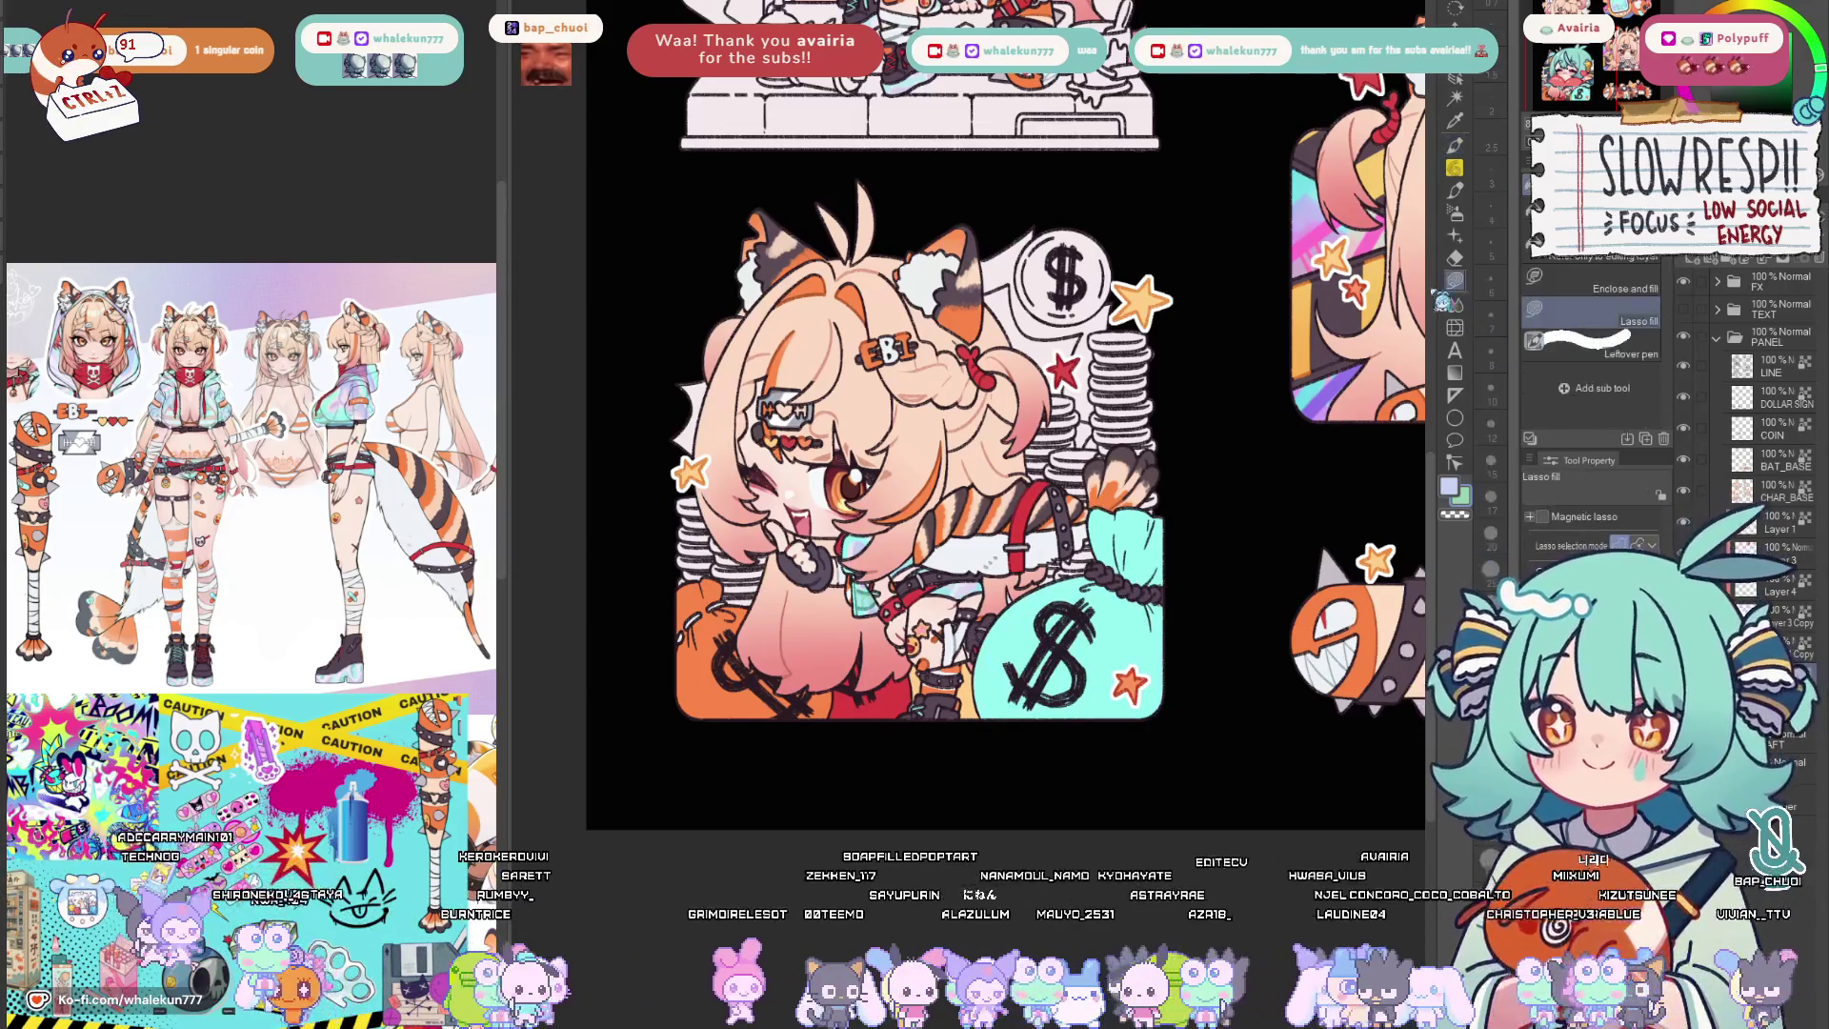
scroll(961, 448, left, 2)
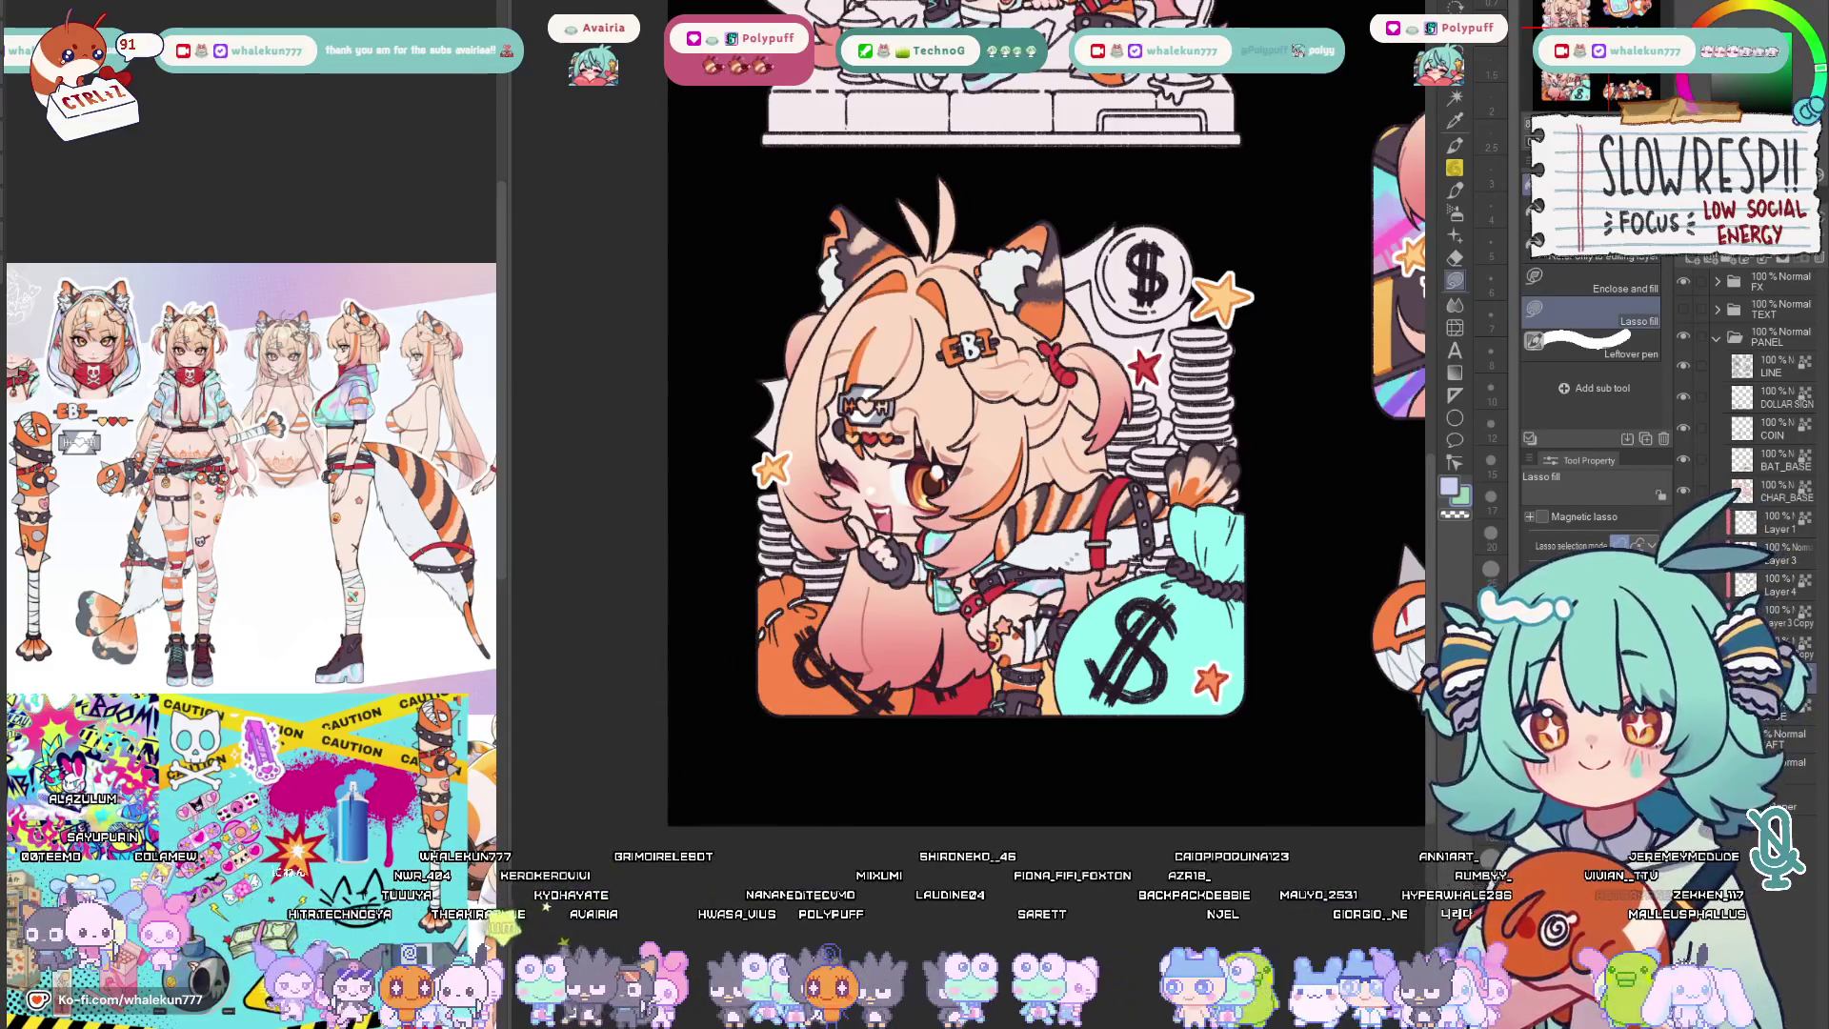
key(alt+bracketleft)
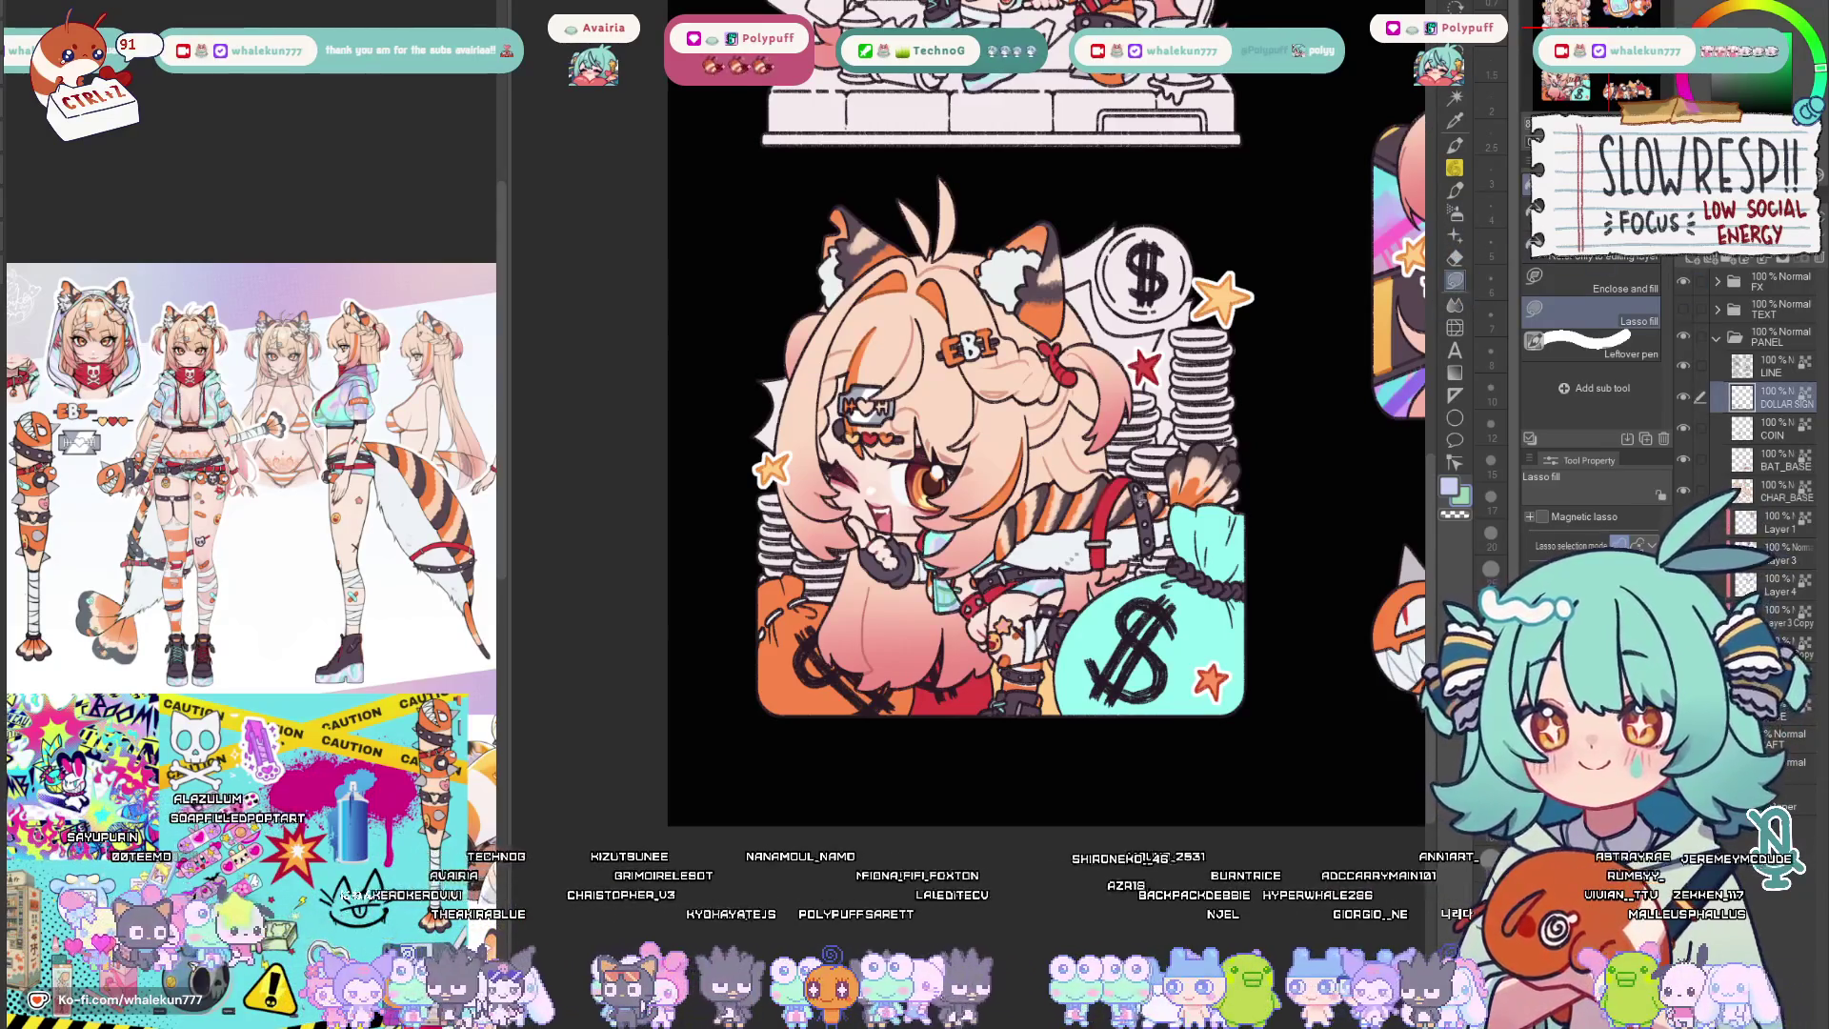
scroll(941, 647, up, 2)
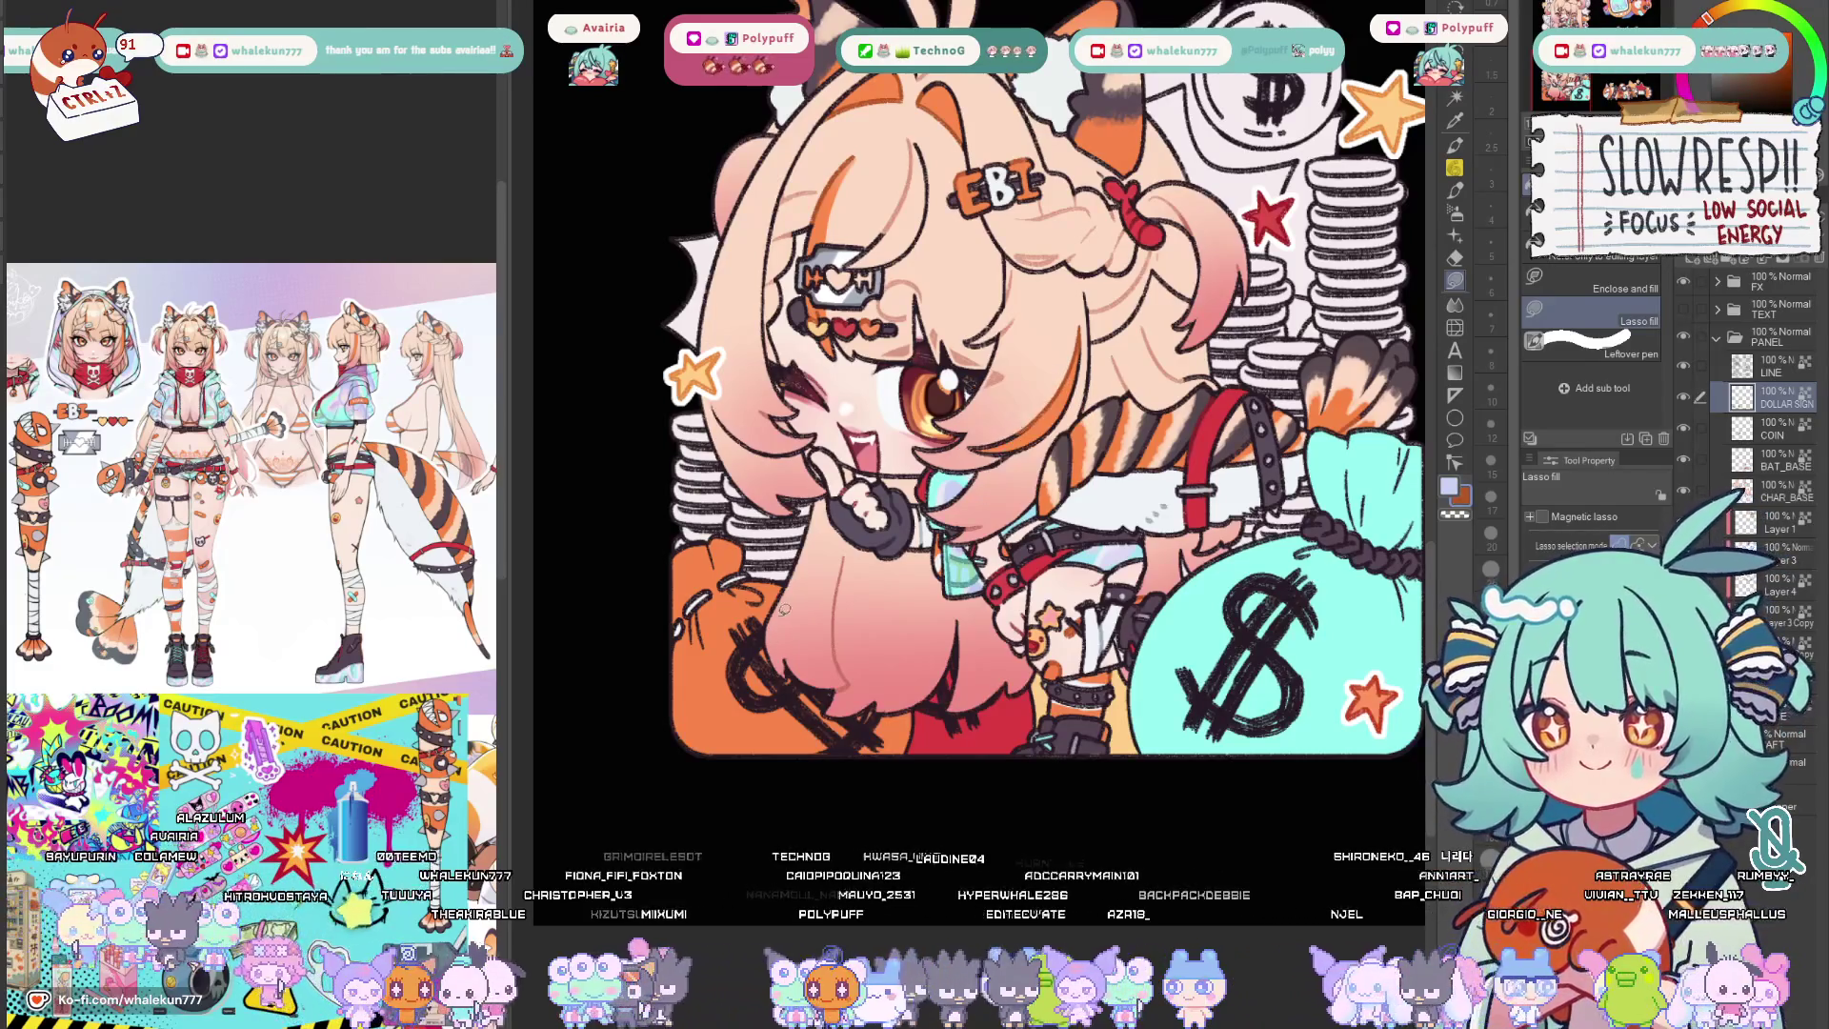
Lasso-fill the orange bag's dollar sign darker orange and the teal bag's dollar sign blue.
drag(883, 776, 939, 607)
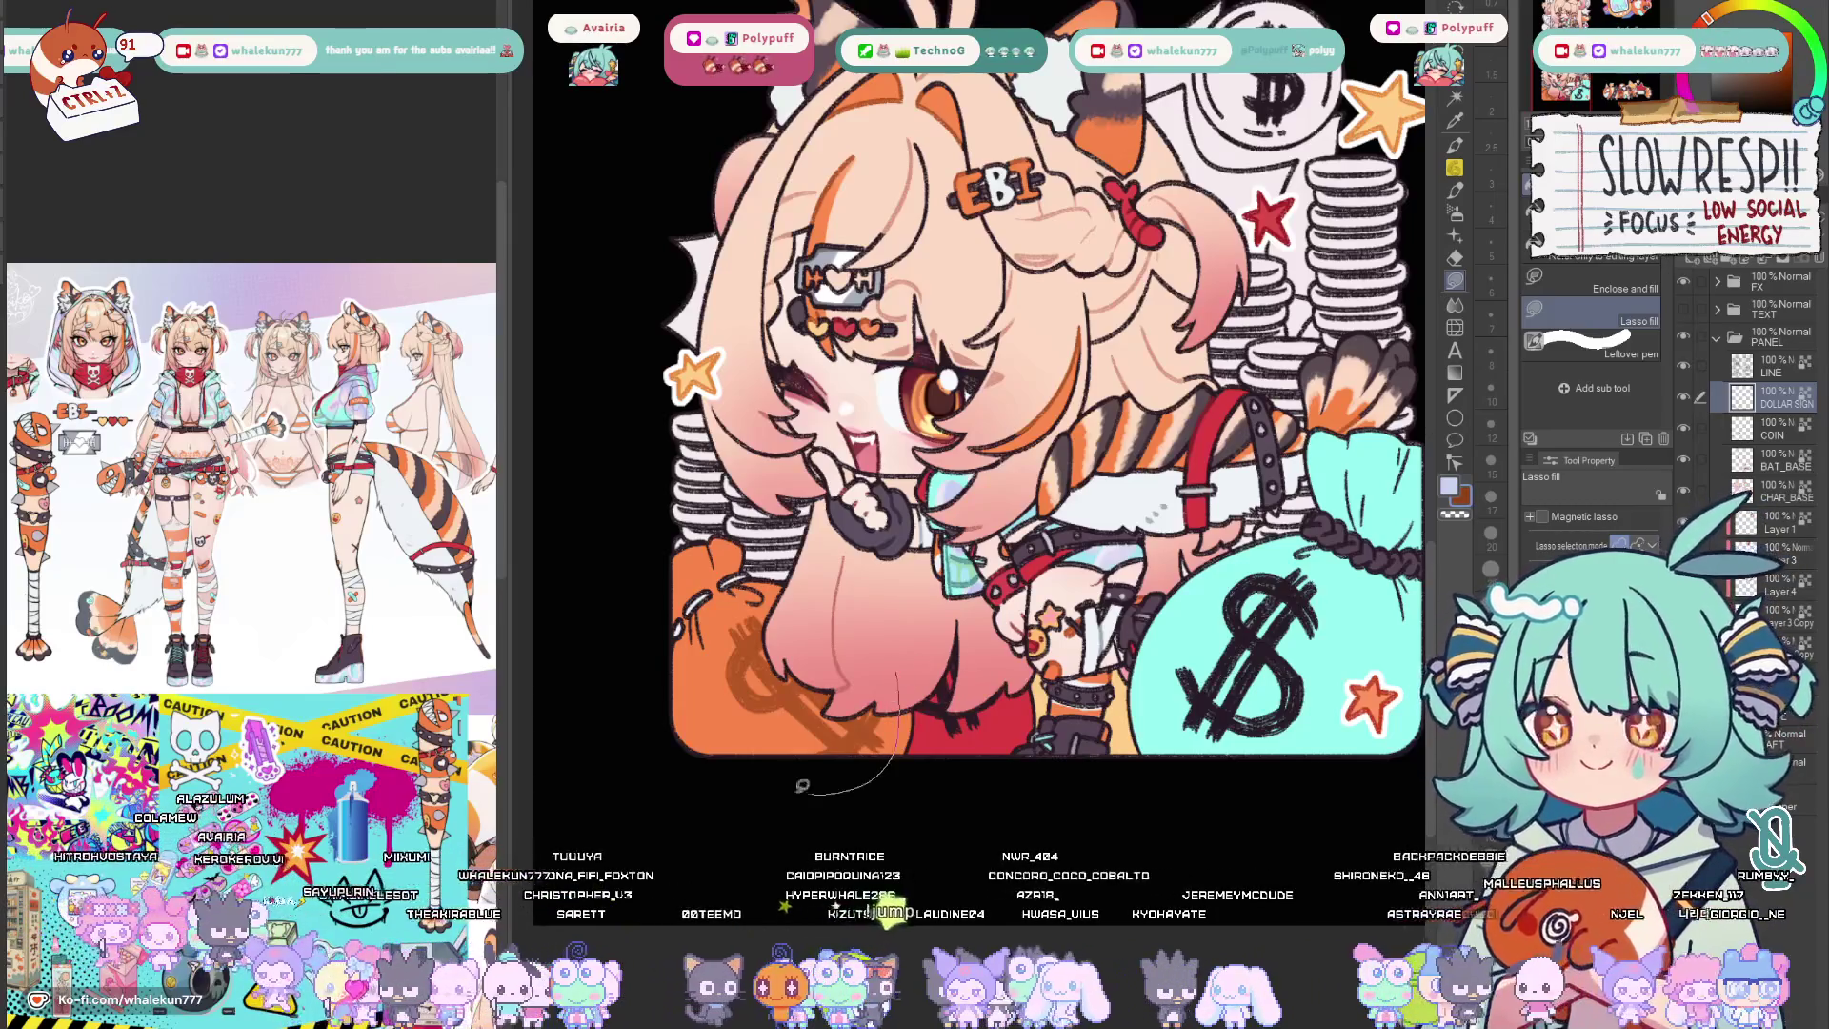
drag(818, 788, 898, 598)
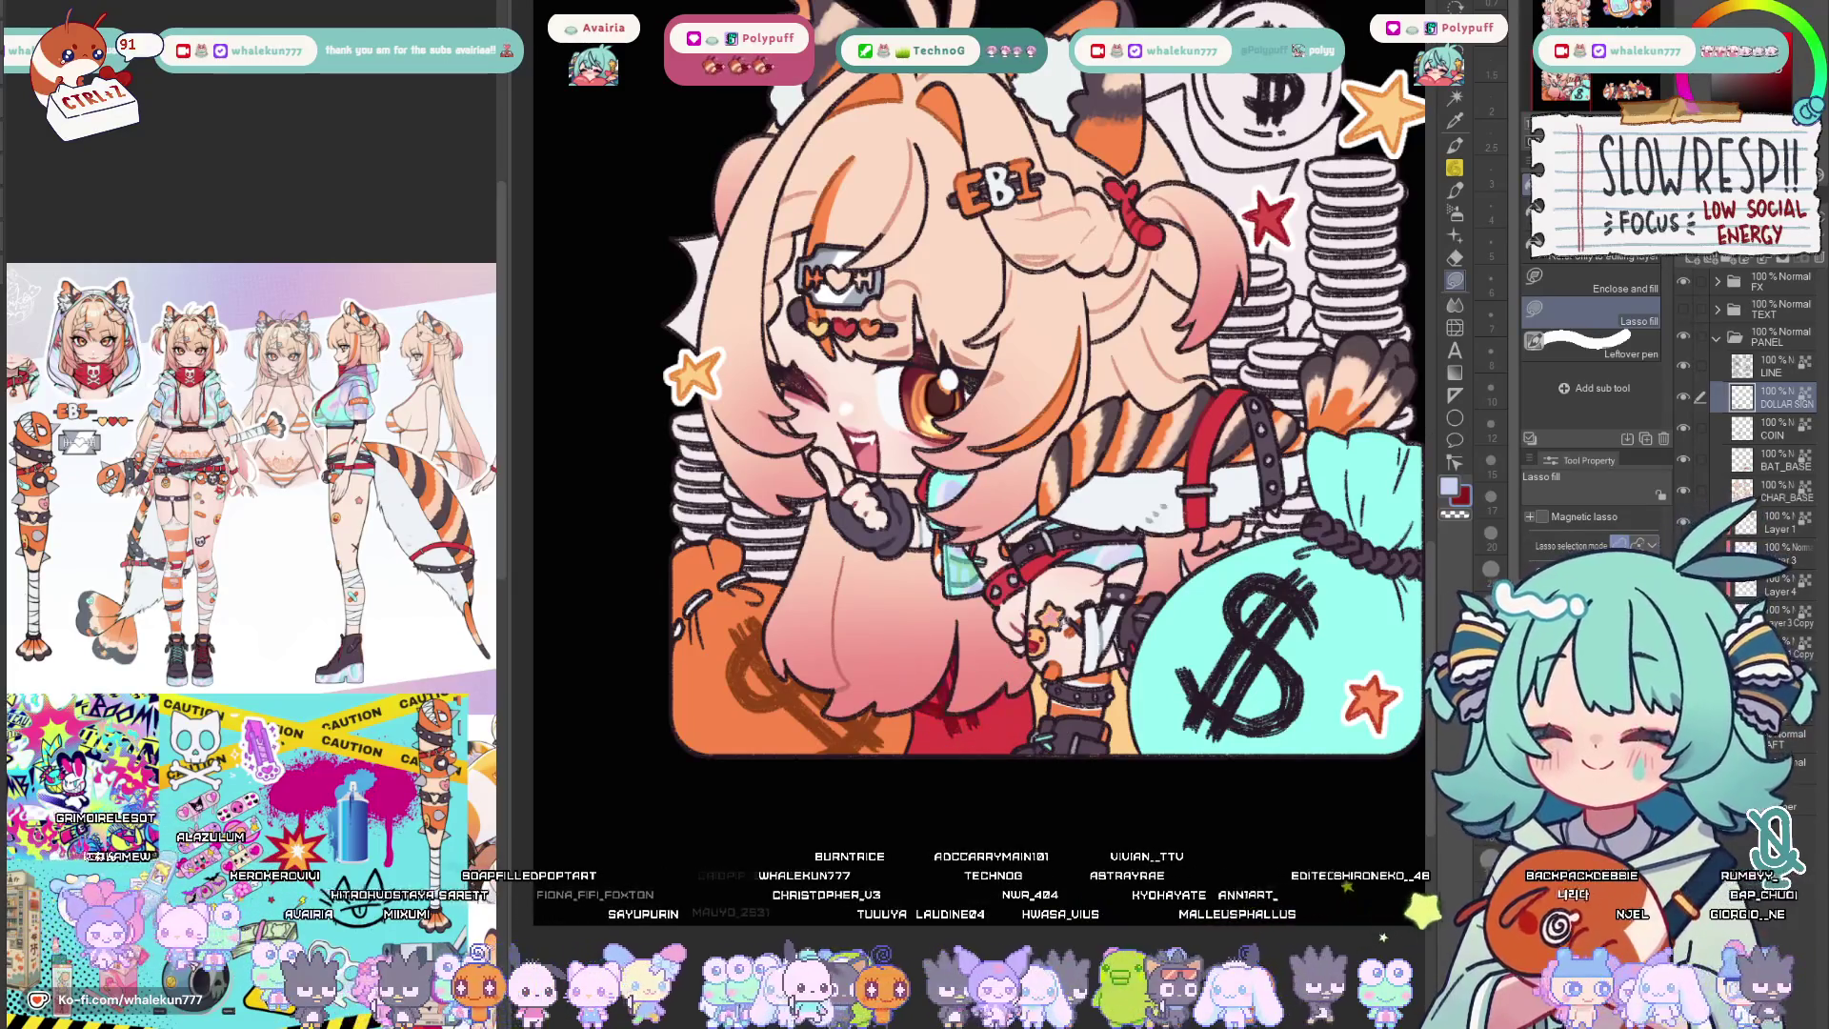
drag(1043, 387, 965, 386)
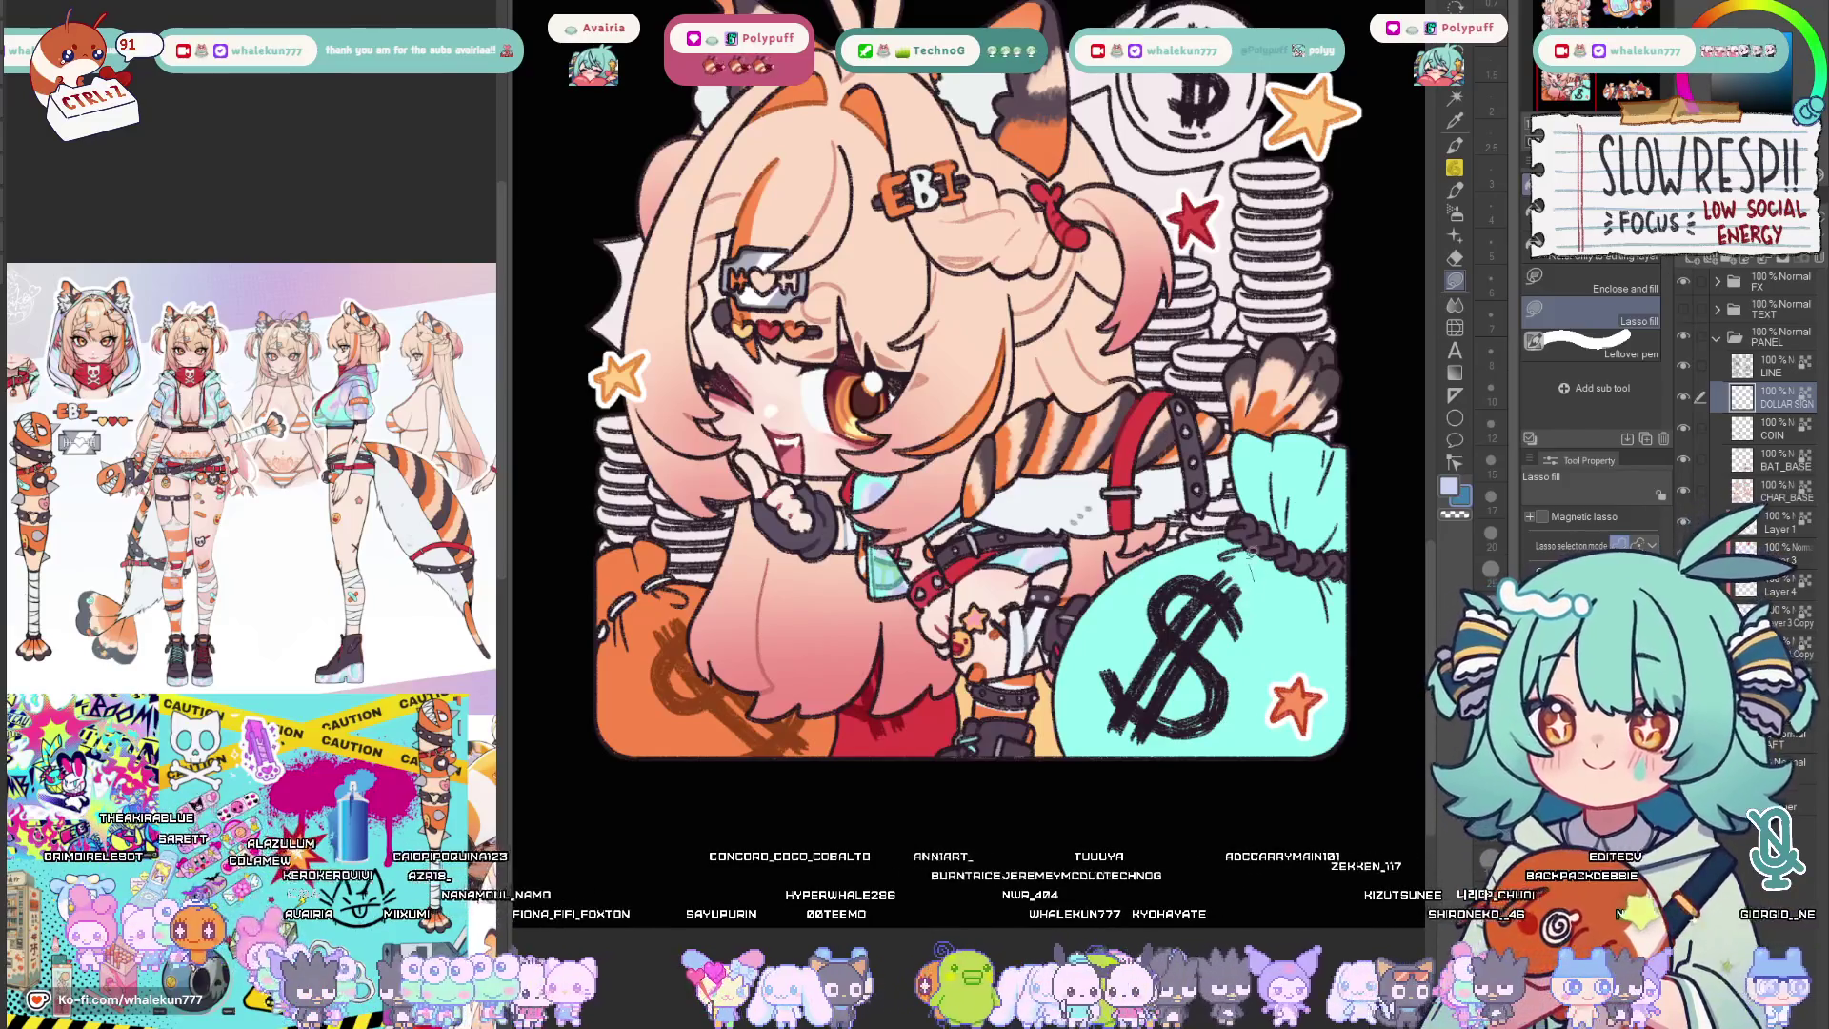
drag(1101, 573, 1244, 743)
scroll(1312, 604, down, 5)
scroll(1128, 658, up, 3)
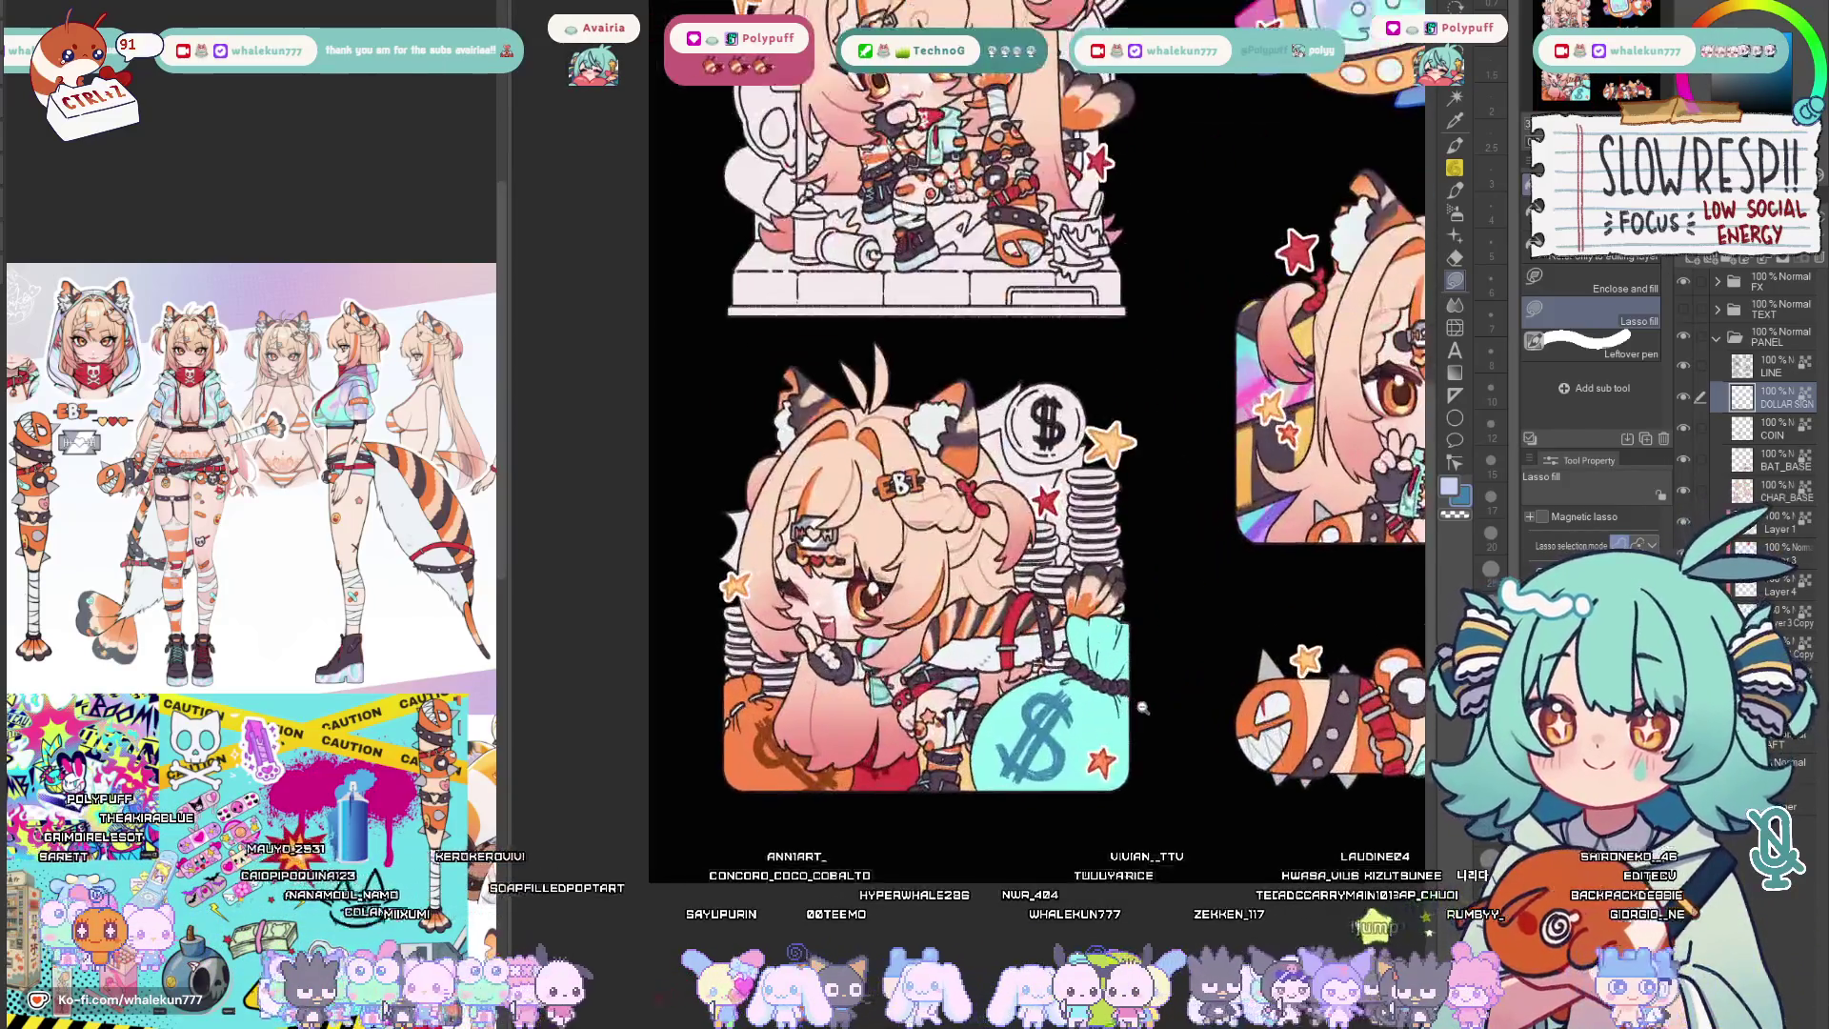
scroll(1127, 658, up, 2)
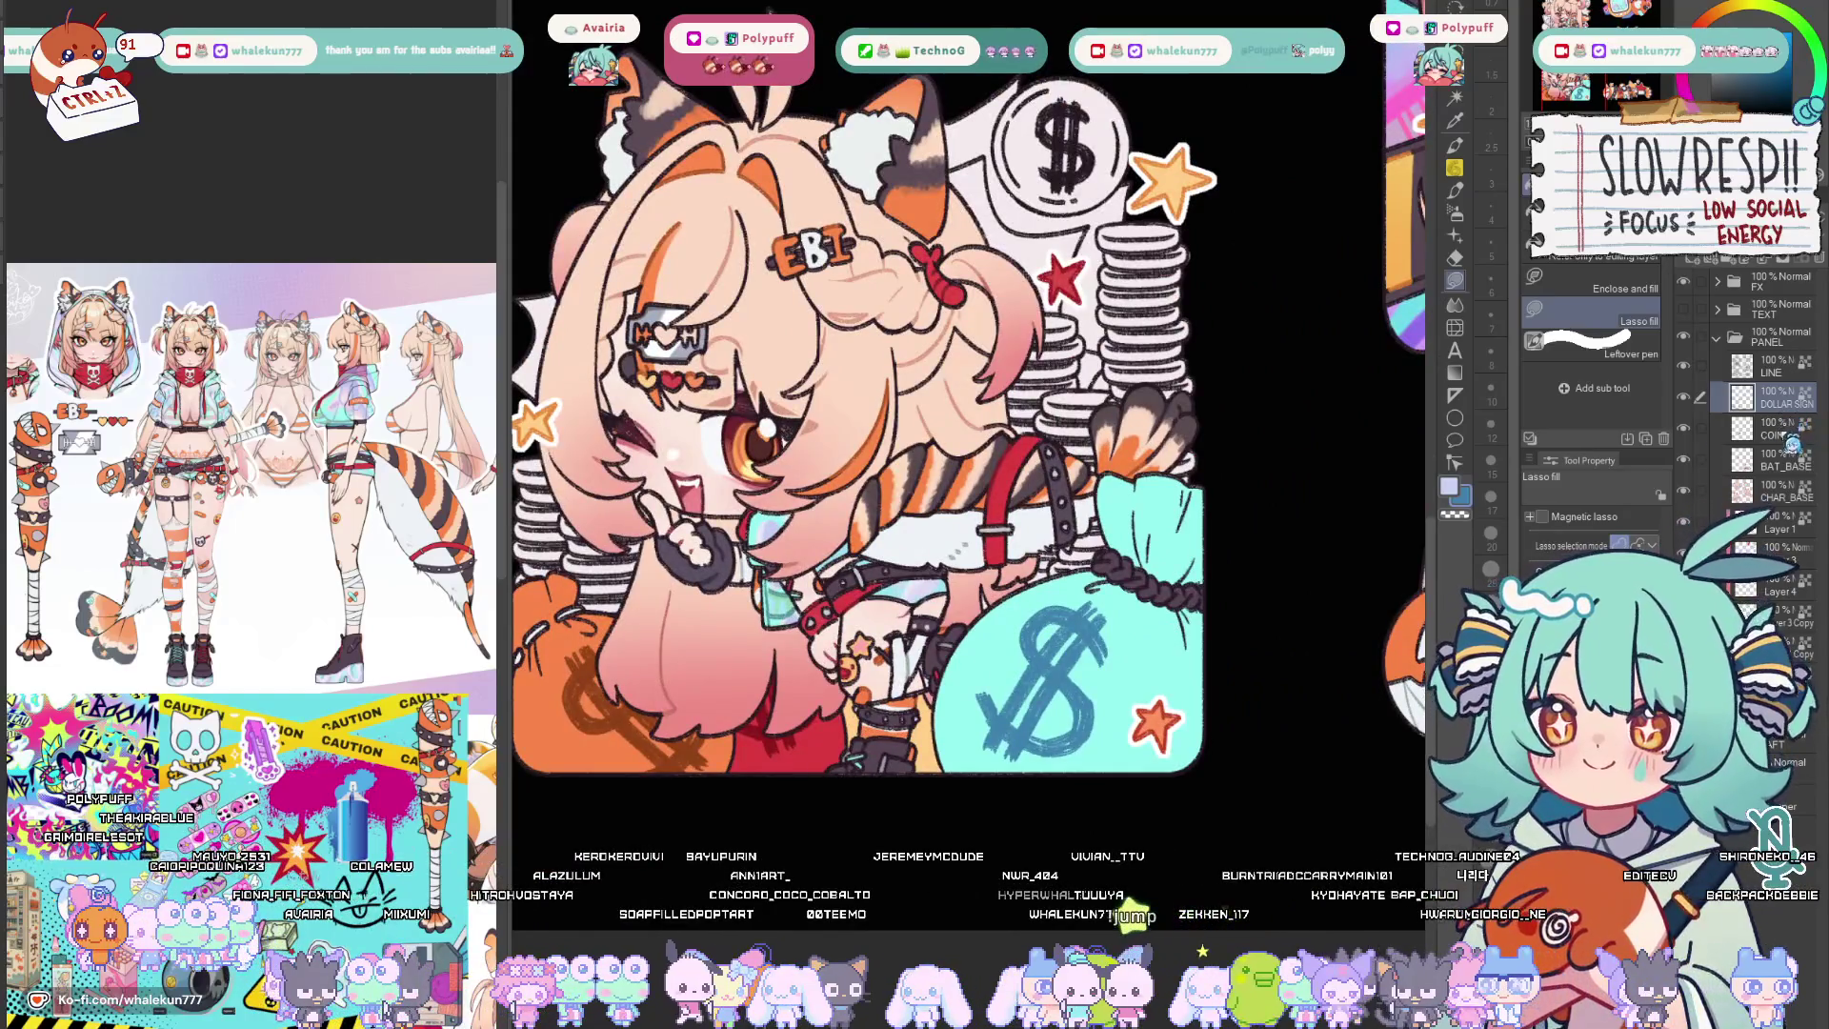
Bring the coin stacks into view and lasso-fill the top coin stack gold.
drag(857, 428, 965, 537)
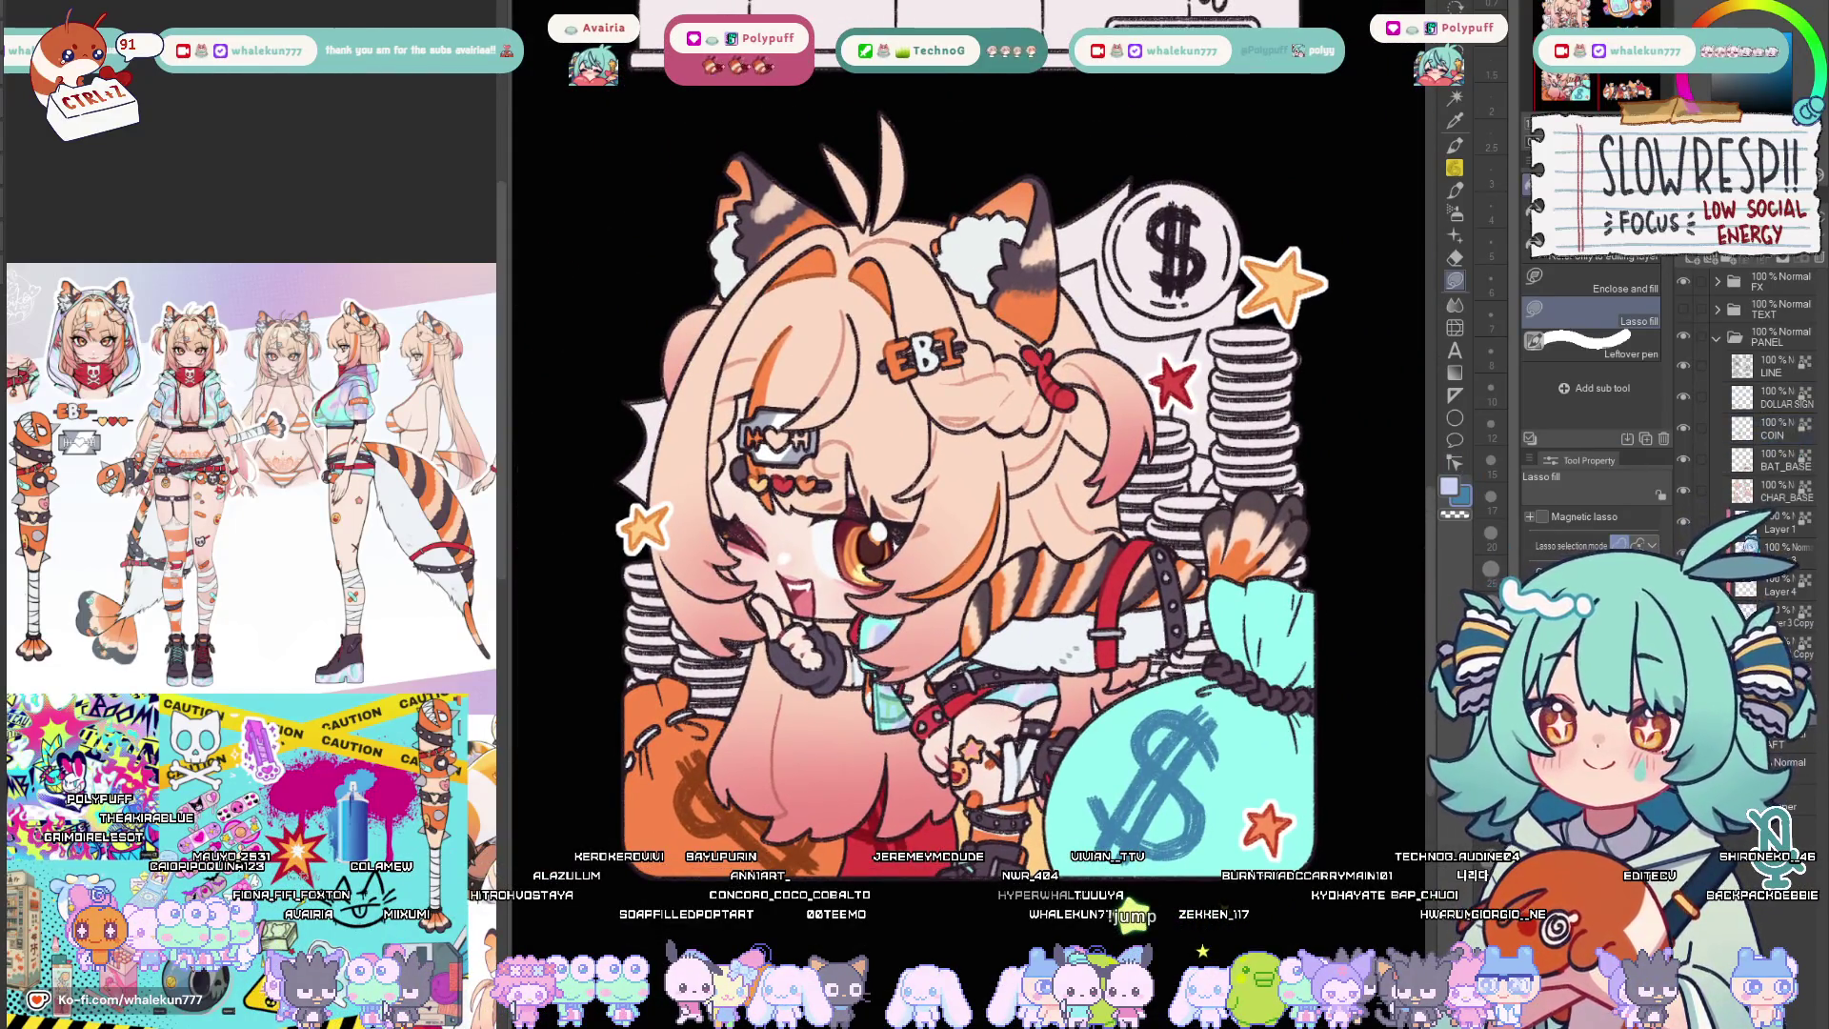
drag(972, 486, 1029, 401)
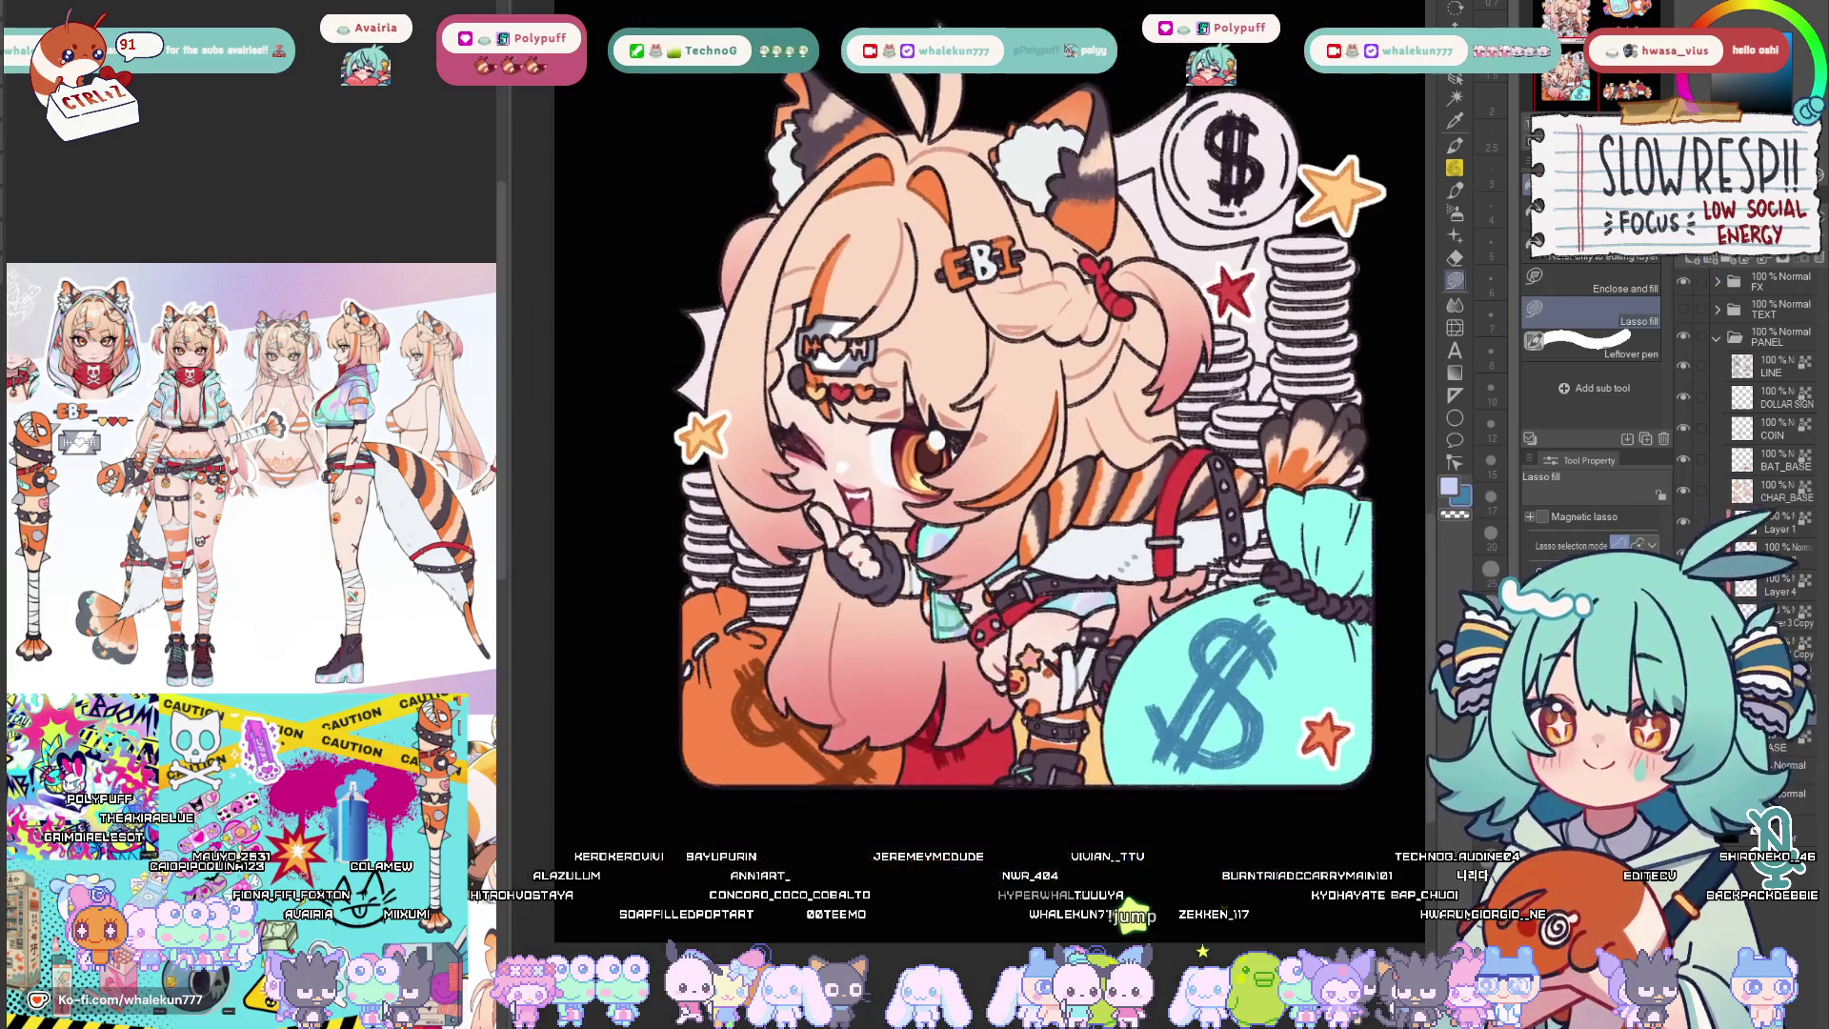
scroll(705, 458, up, 2)
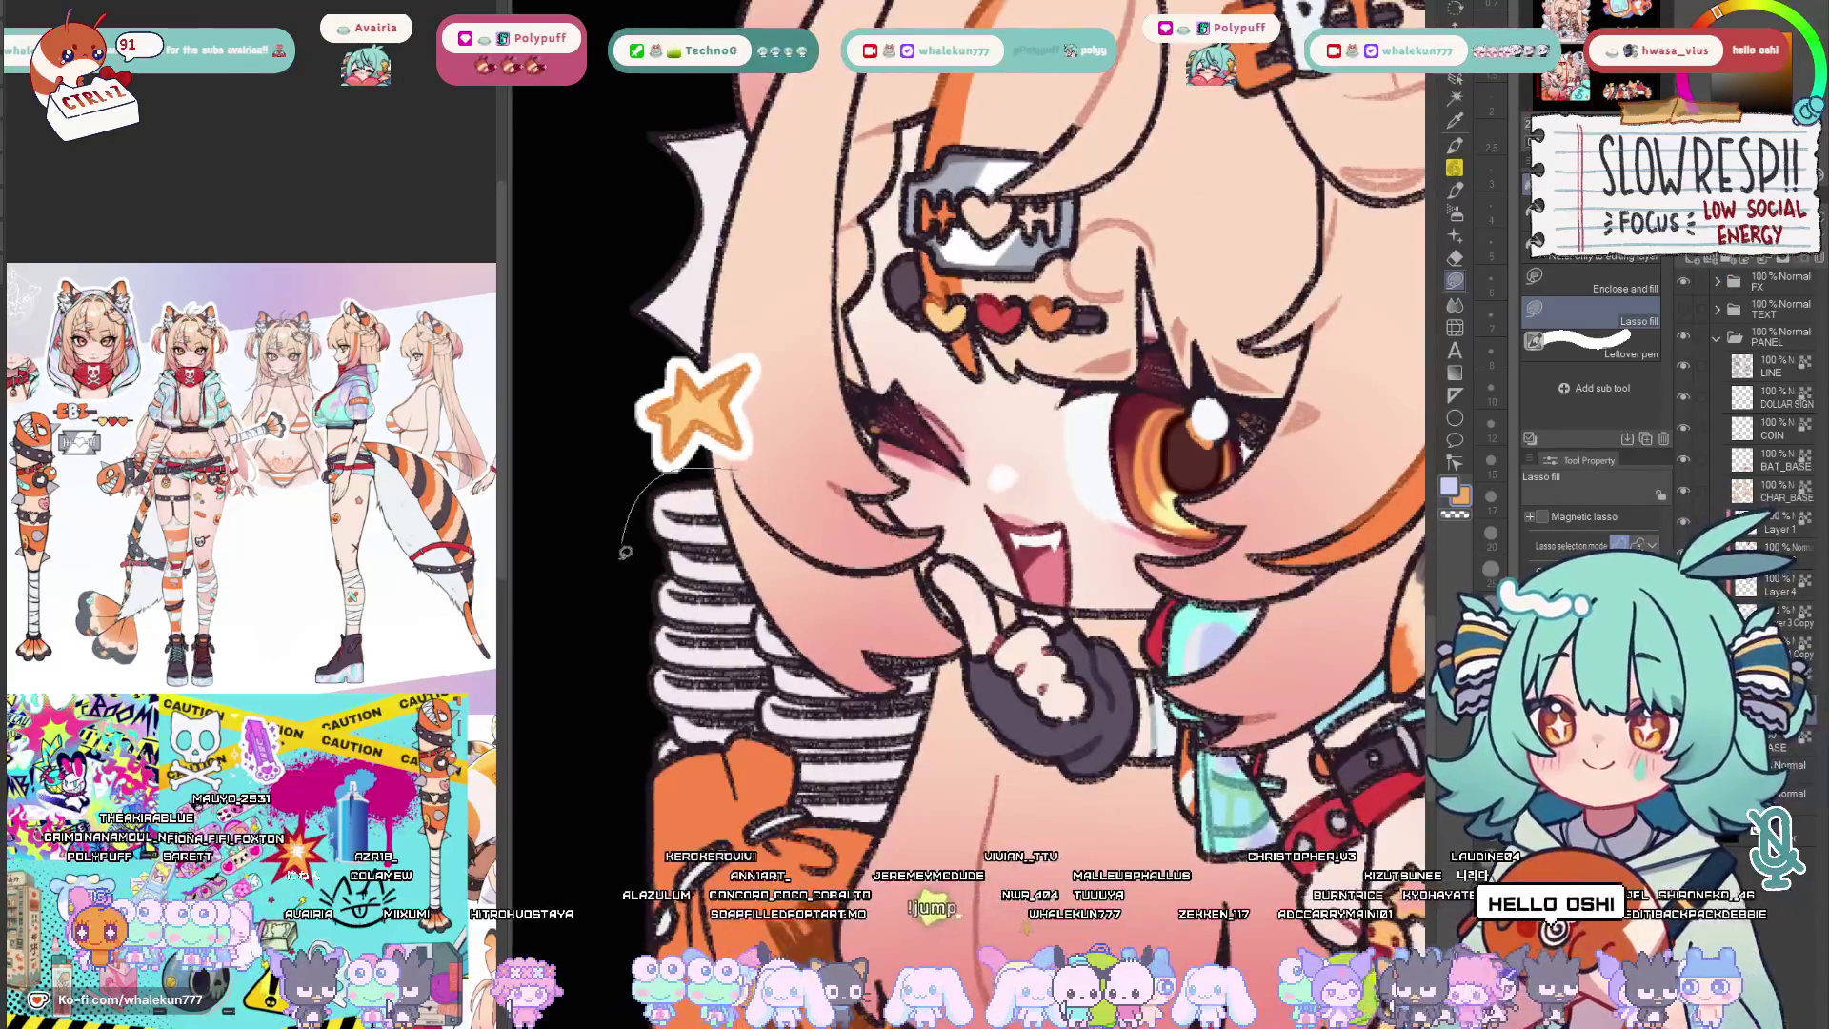
scroll(629, 529, down, 1)
scroll(629, 529, down, 1)
drag(1057, 443, 615, 443)
scroll(1086, 429, up, 2)
scroll(1143, 572, up, 2)
scroll(1086, 458, up, 2)
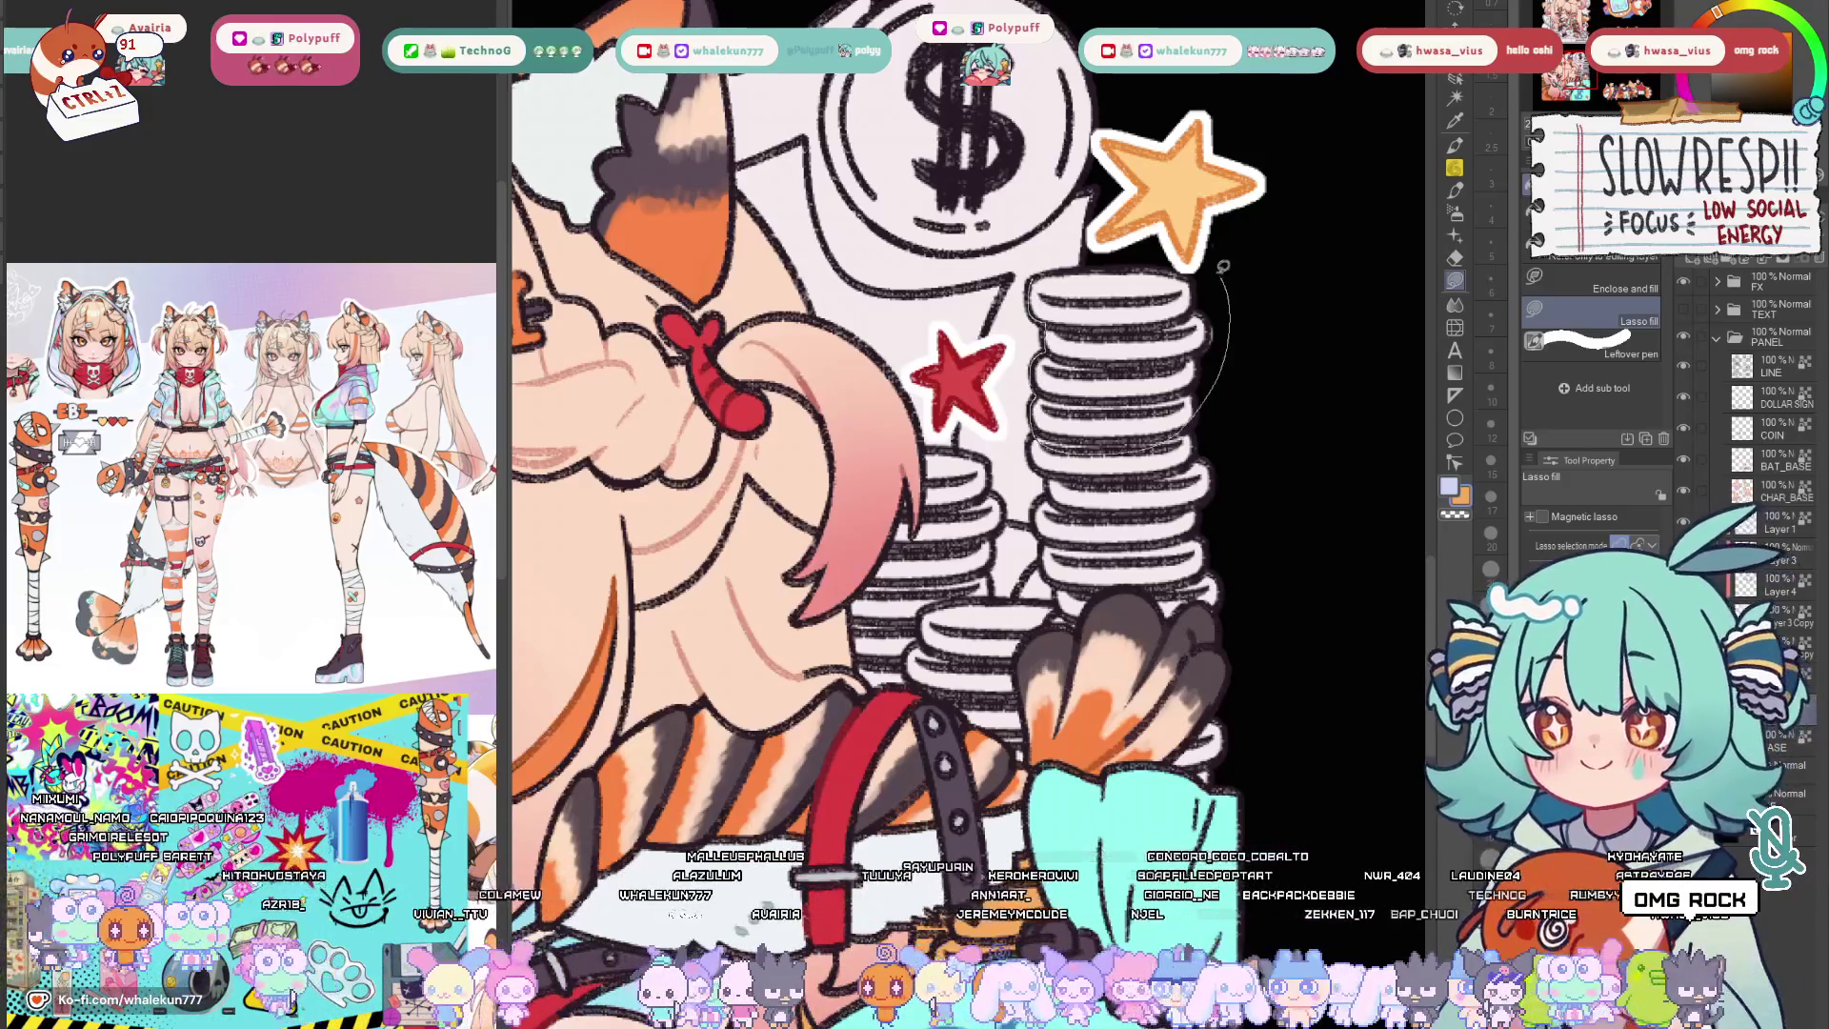
drag(1214, 264, 1238, 314)
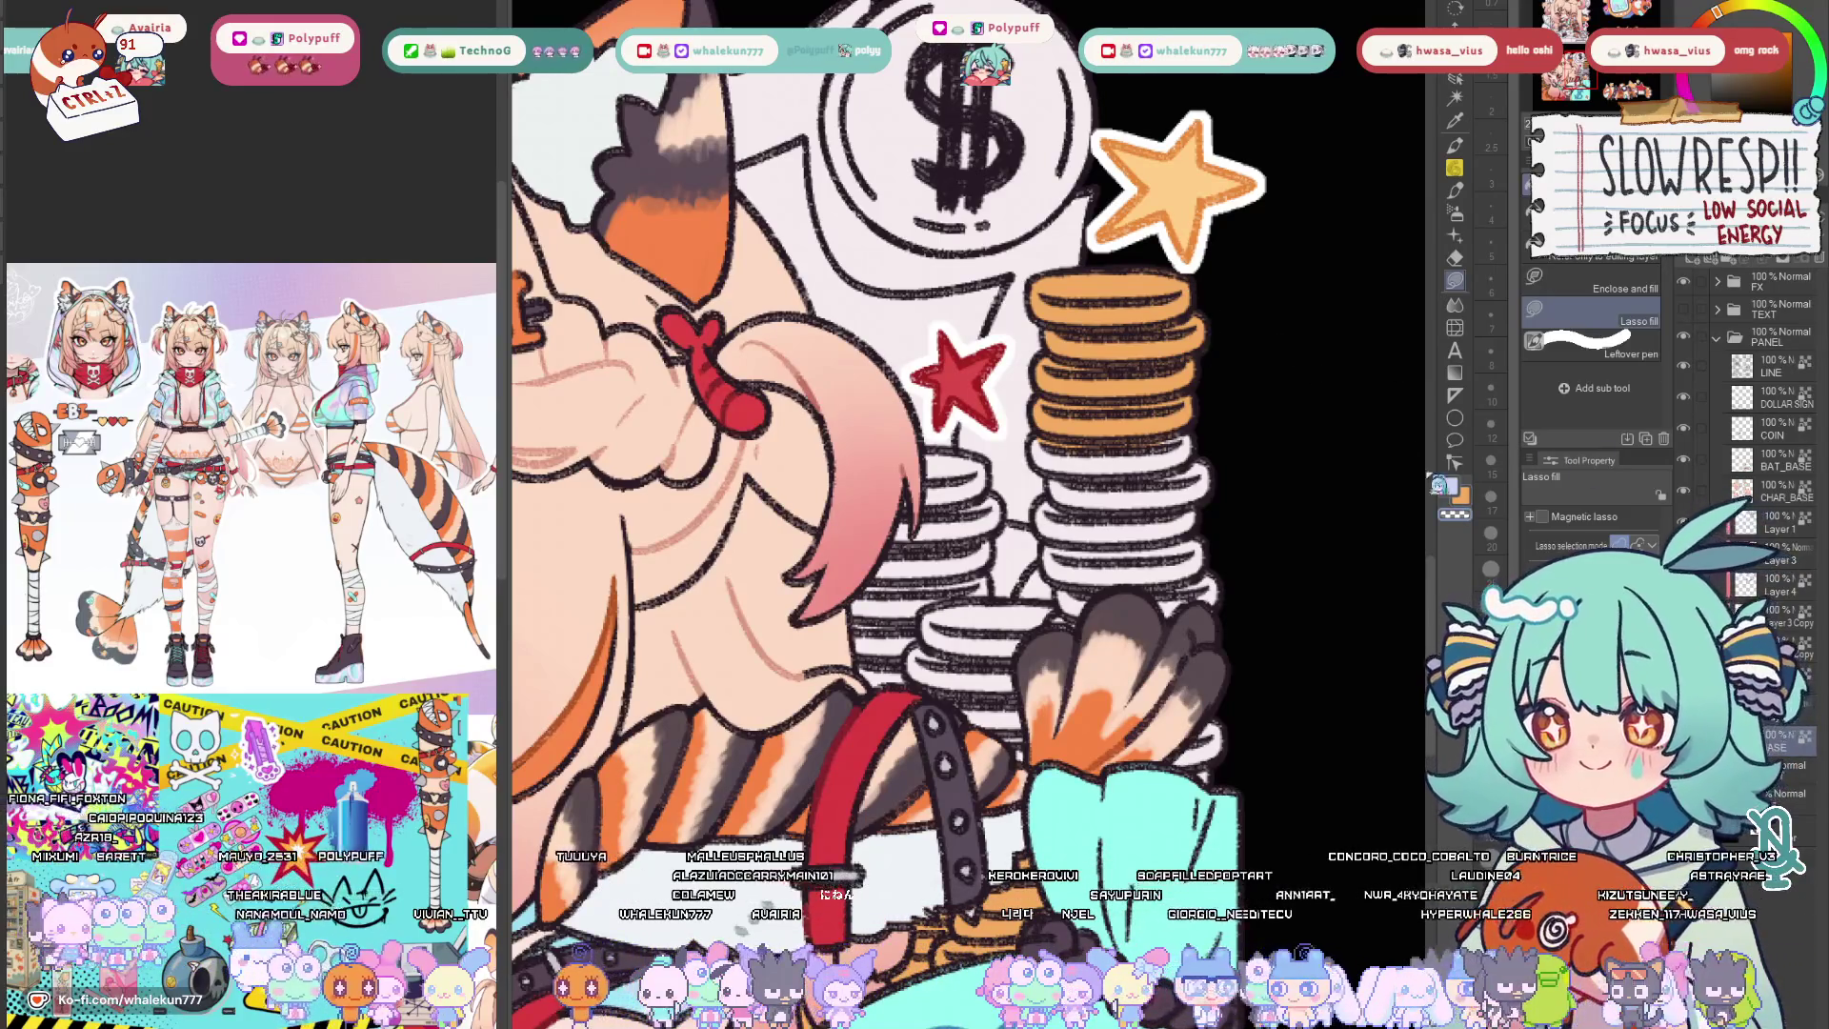
Lasso-fill the tall coin stack and the lower front coins with solid orange.
drag(1187, 400, 1065, 615)
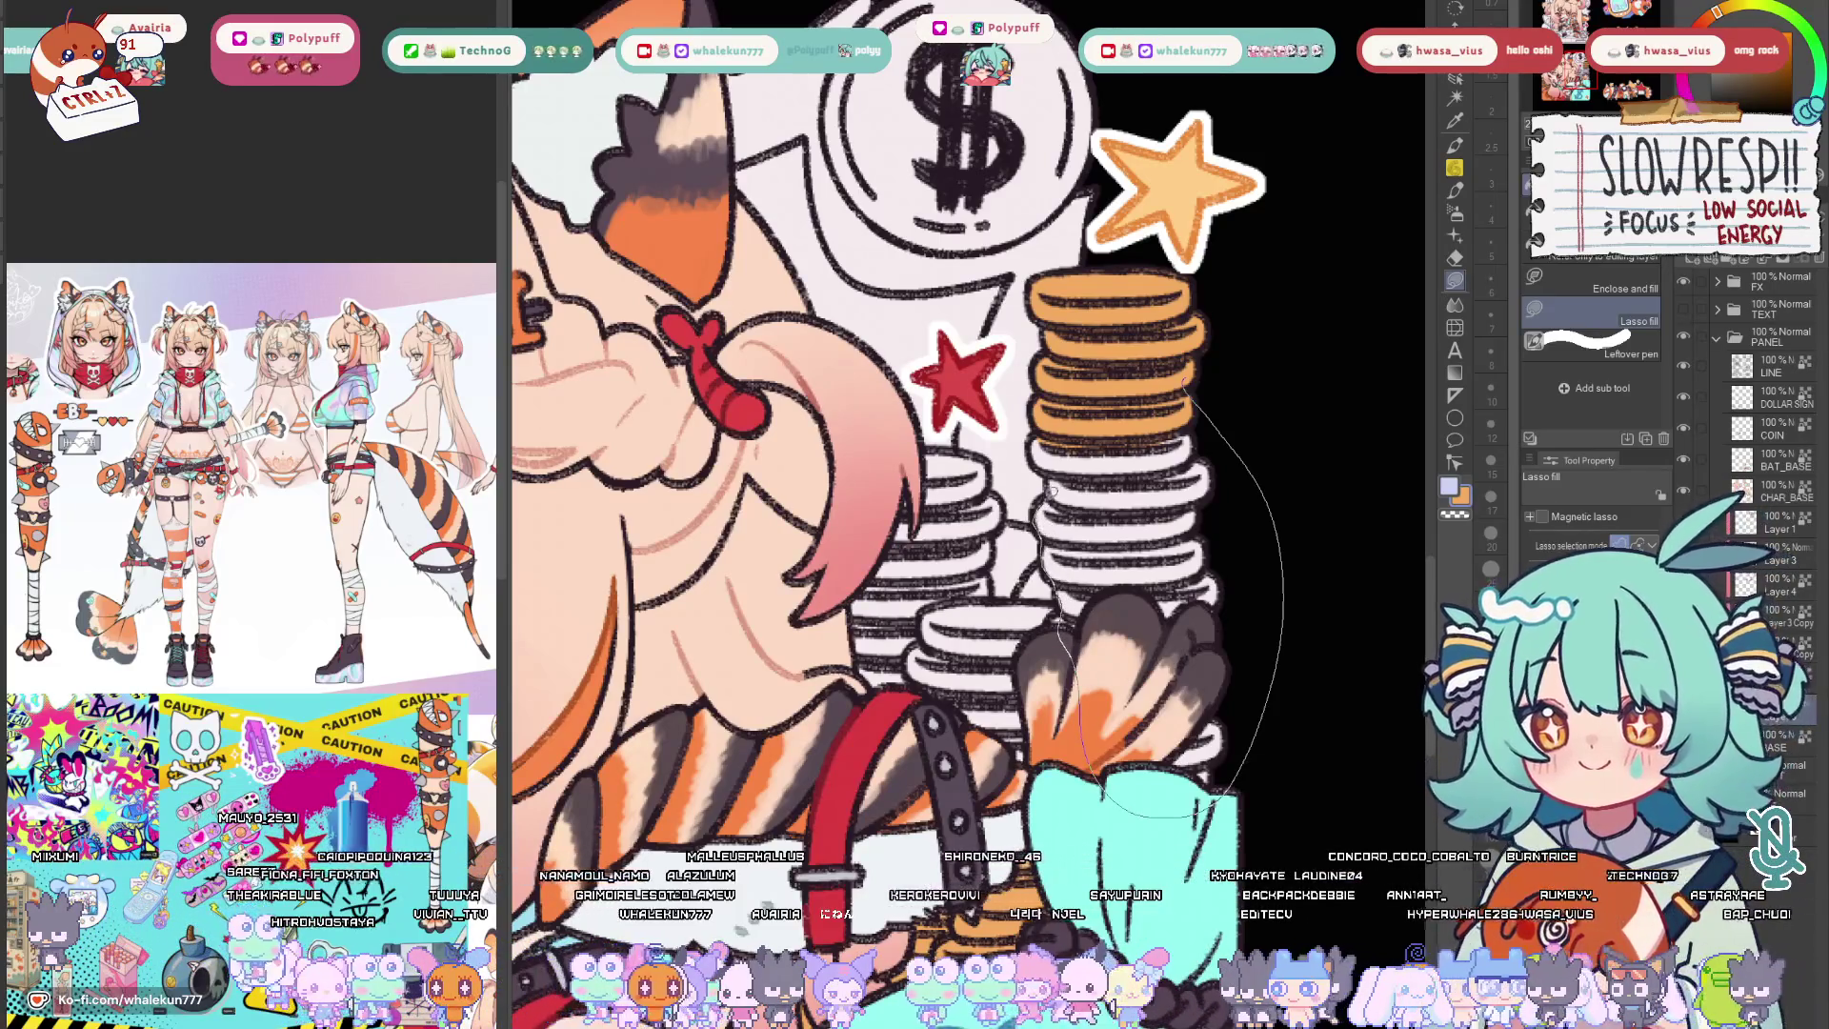
drag(1047, 458, 1197, 403)
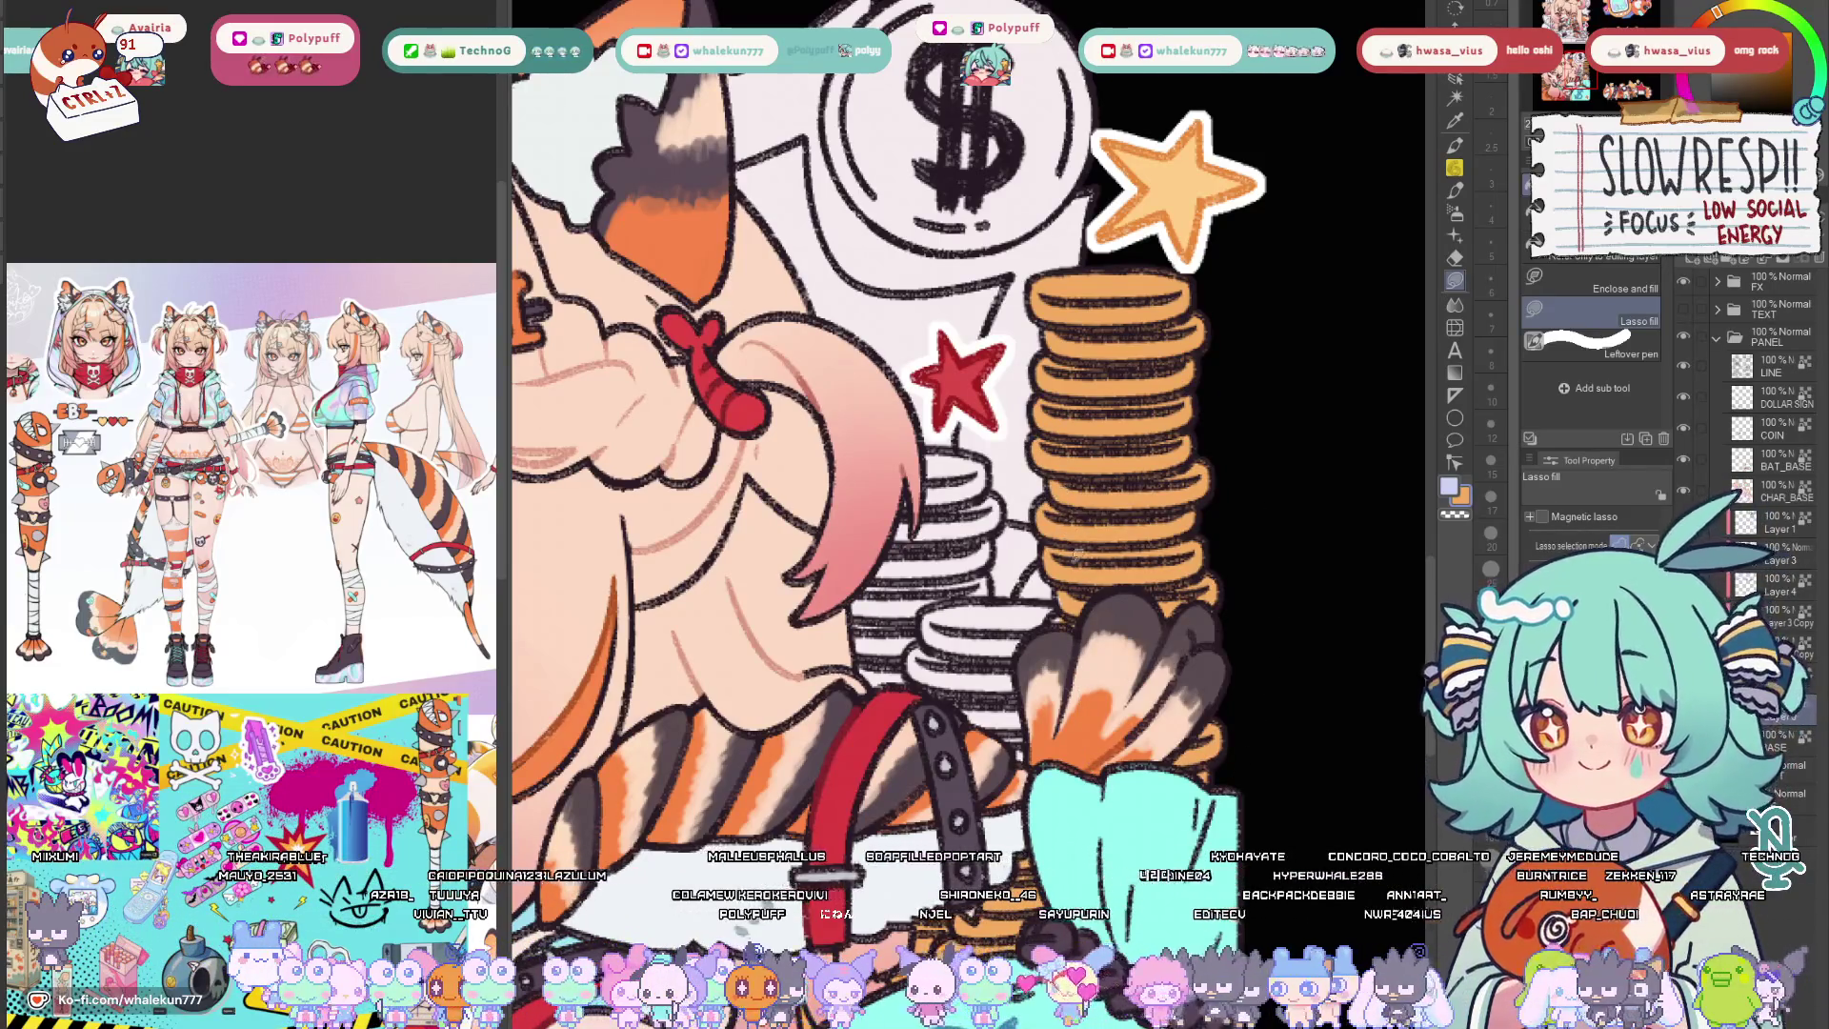
drag(1077, 548, 1184, 567)
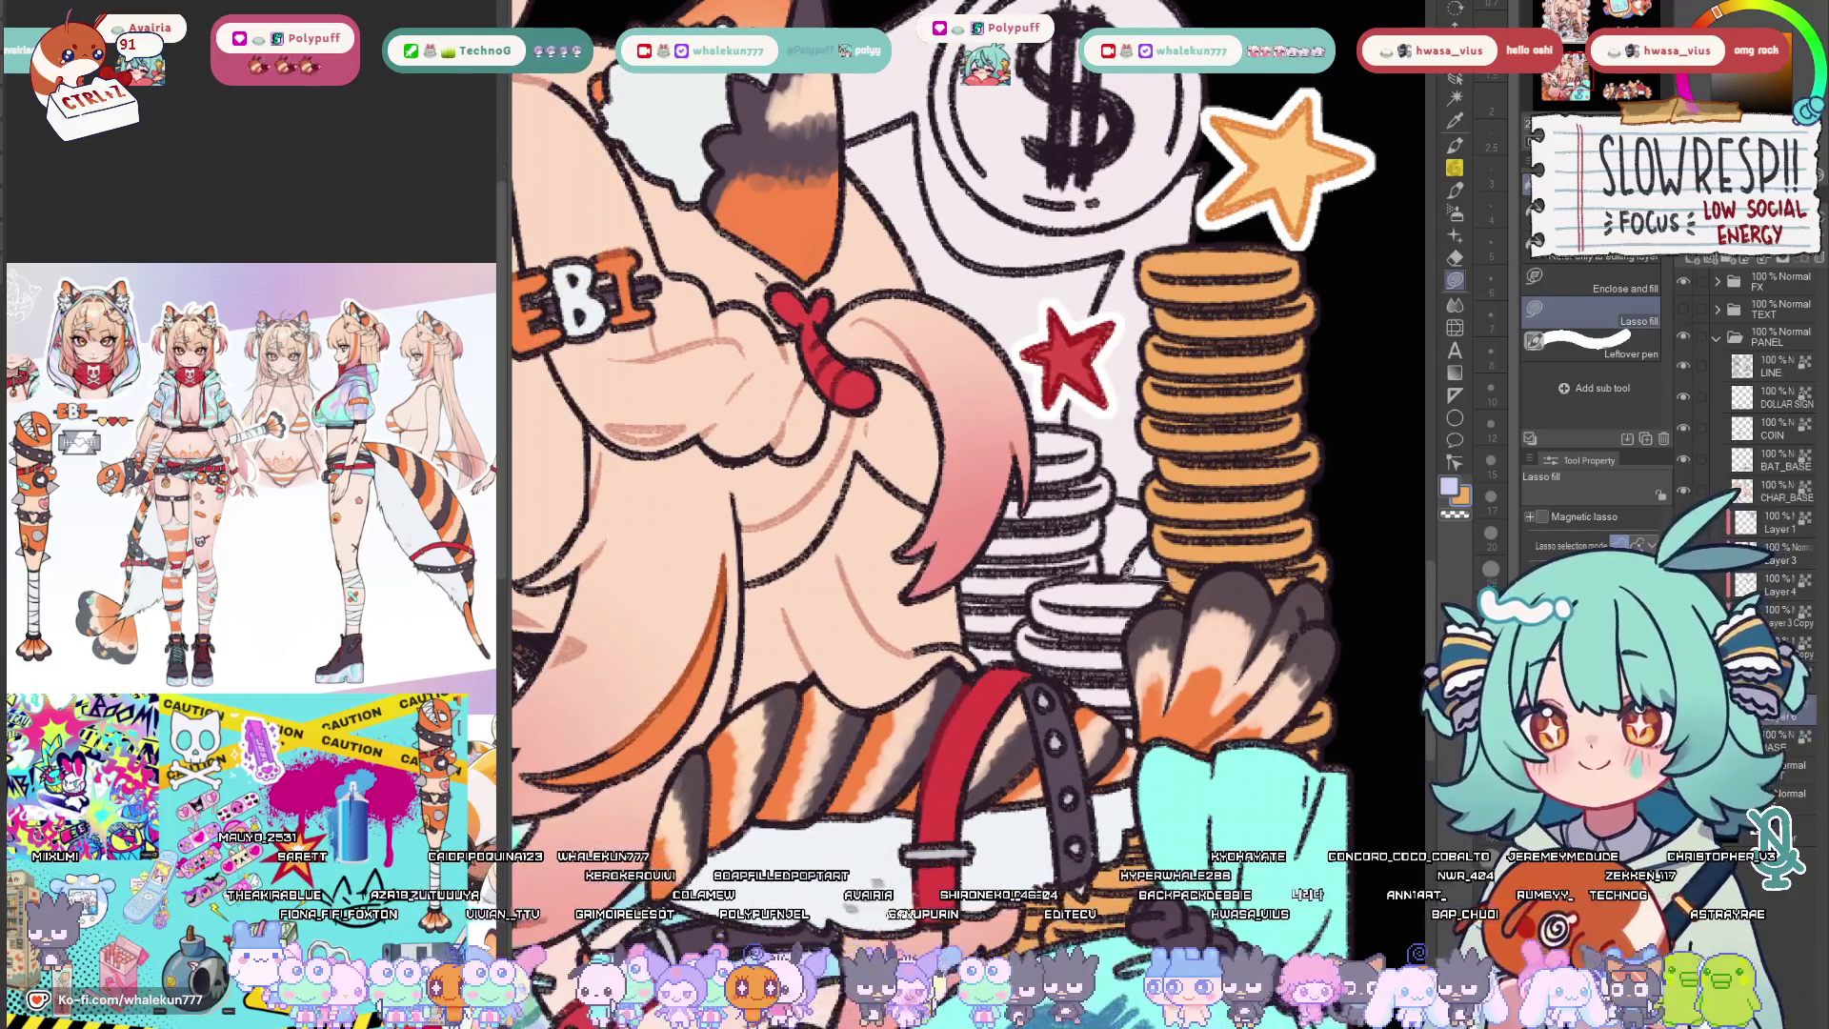
drag(972, 707, 1000, 579)
scroll(1051, 495, up, 1)
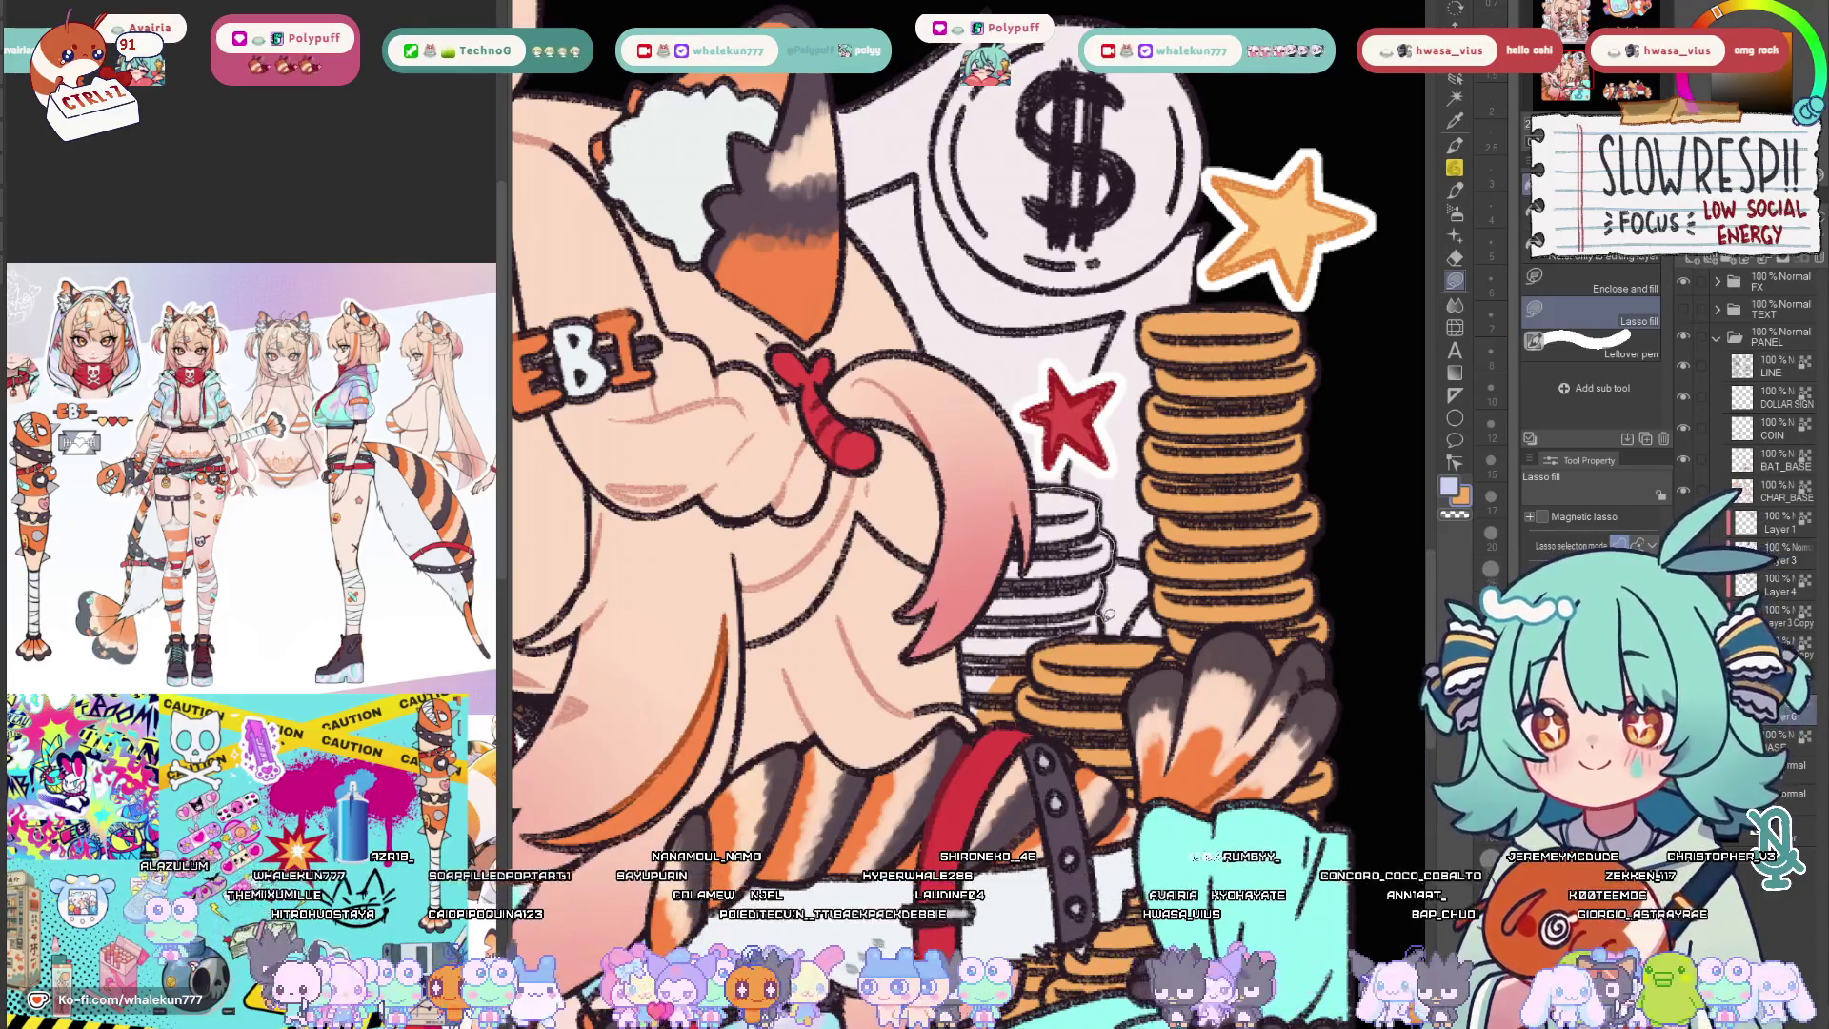
scroll(1111, 612, down, 4)
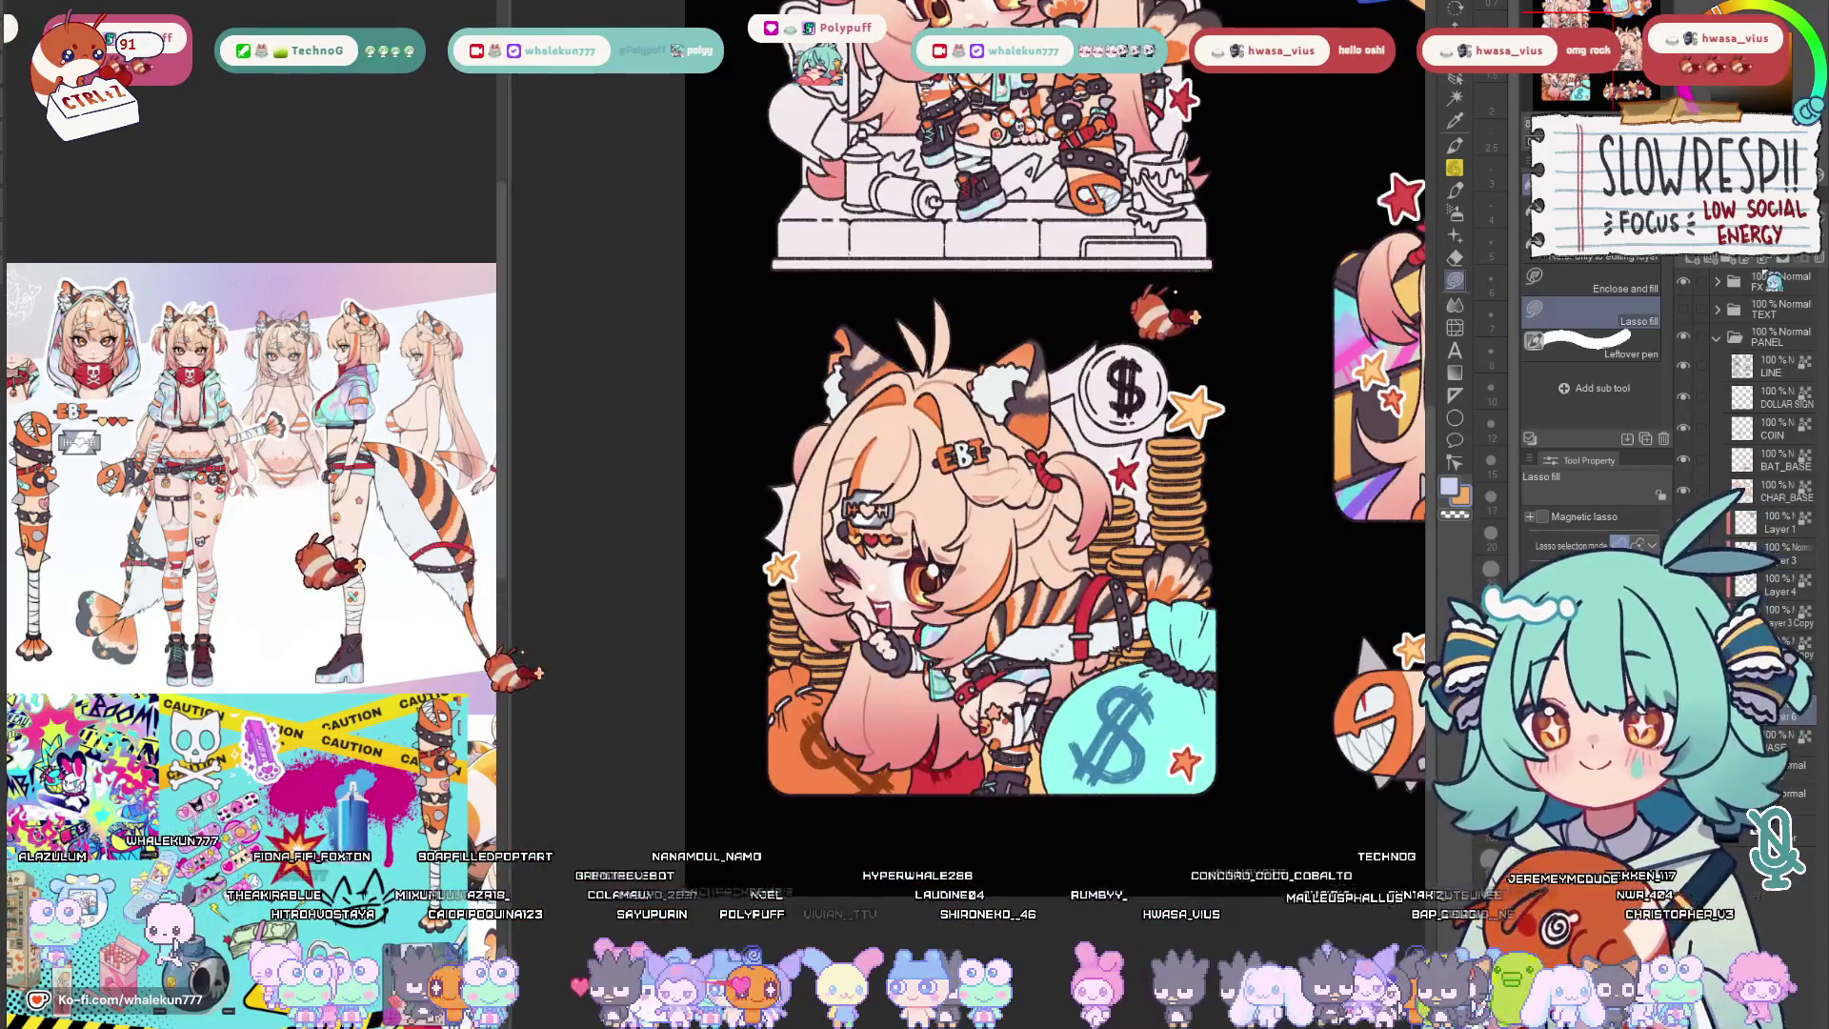
scroll(1065, 436, up, 1)
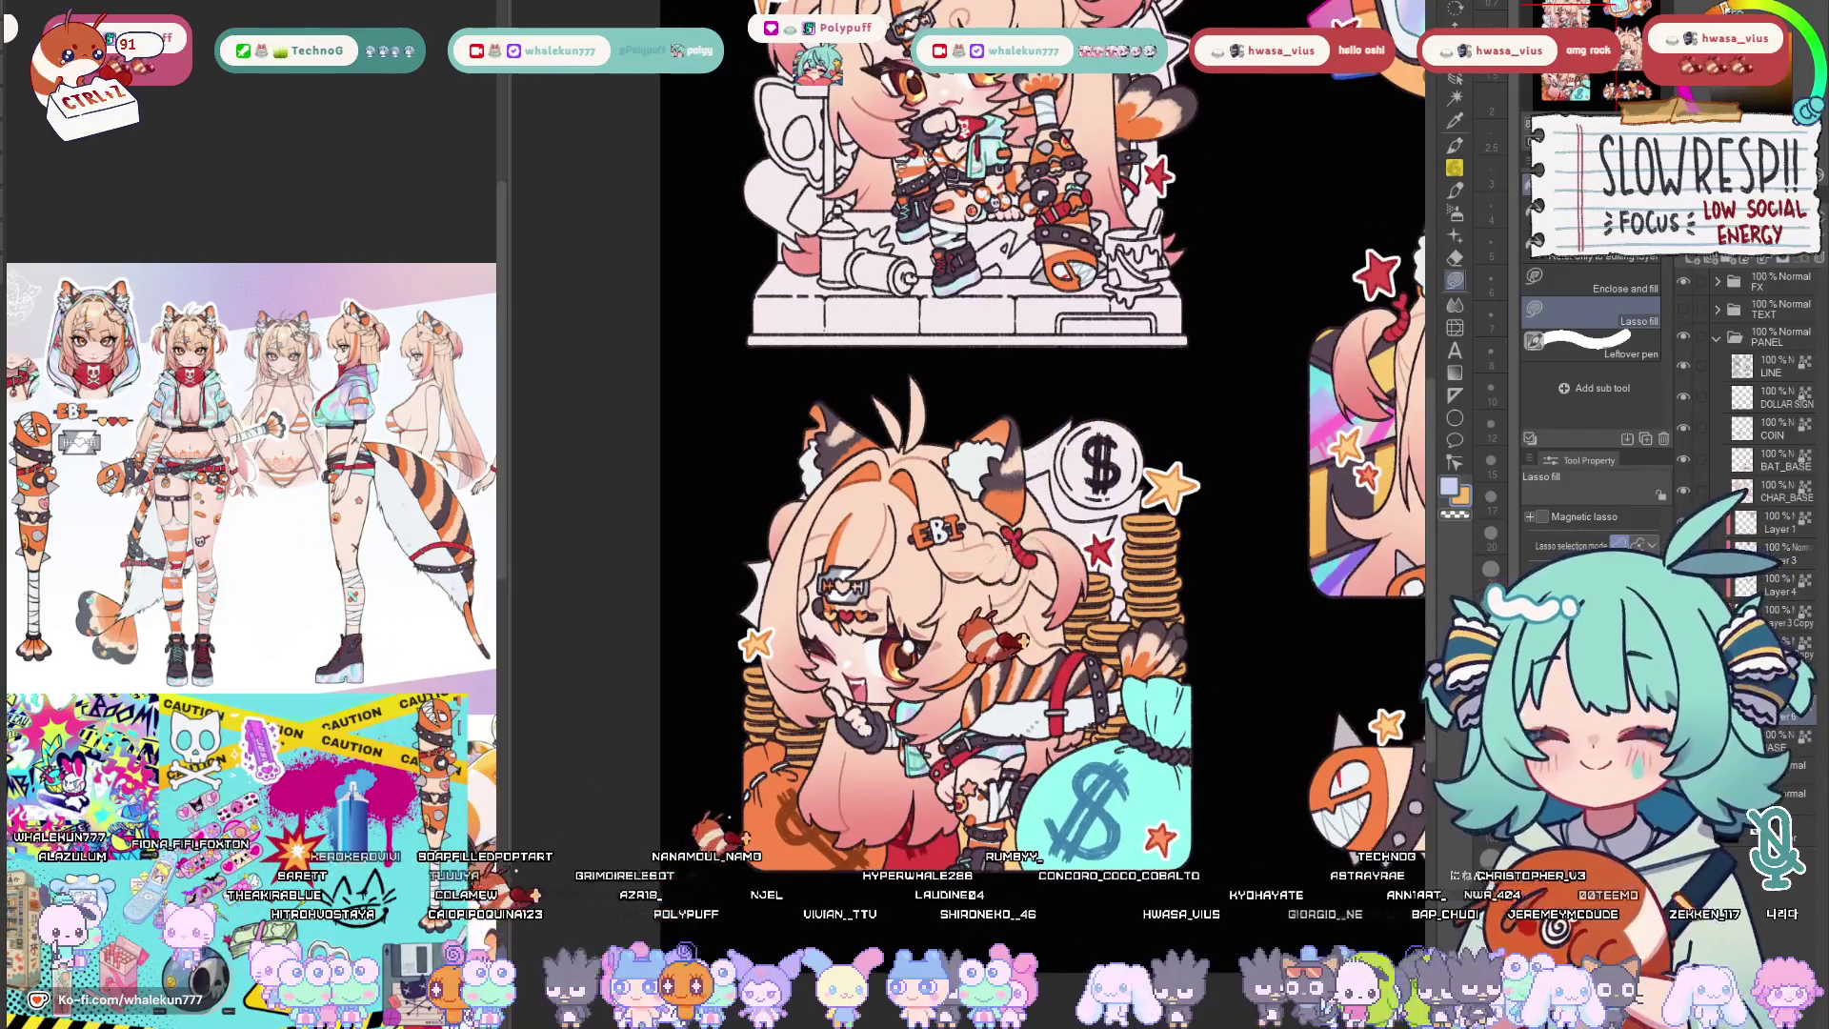
scroll(936, 437, down, 1)
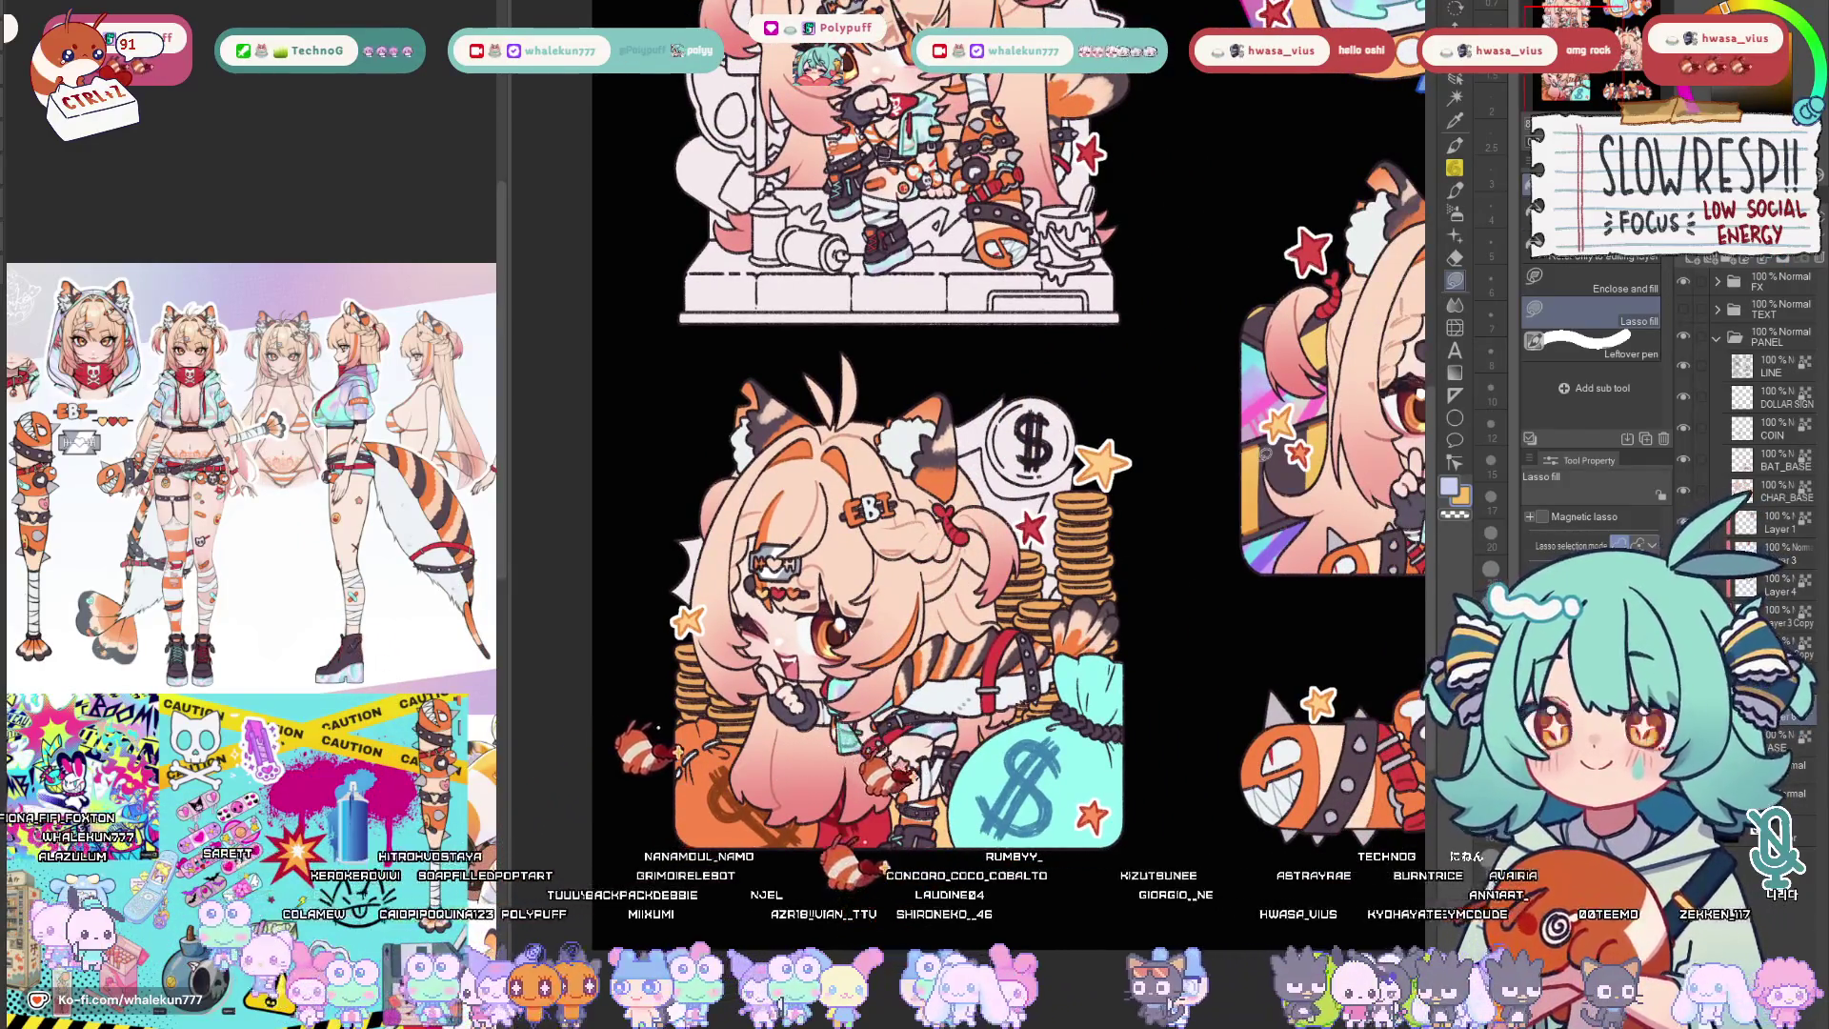
key(h)
scroll(1150, 758, down, 1)
scroll(1151, 758, down, 1)
scroll(1151, 758, down, 1)
scroll(1151, 757, down, 2)
scroll(1216, 768, up, 2)
scroll(1215, 768, up, 2)
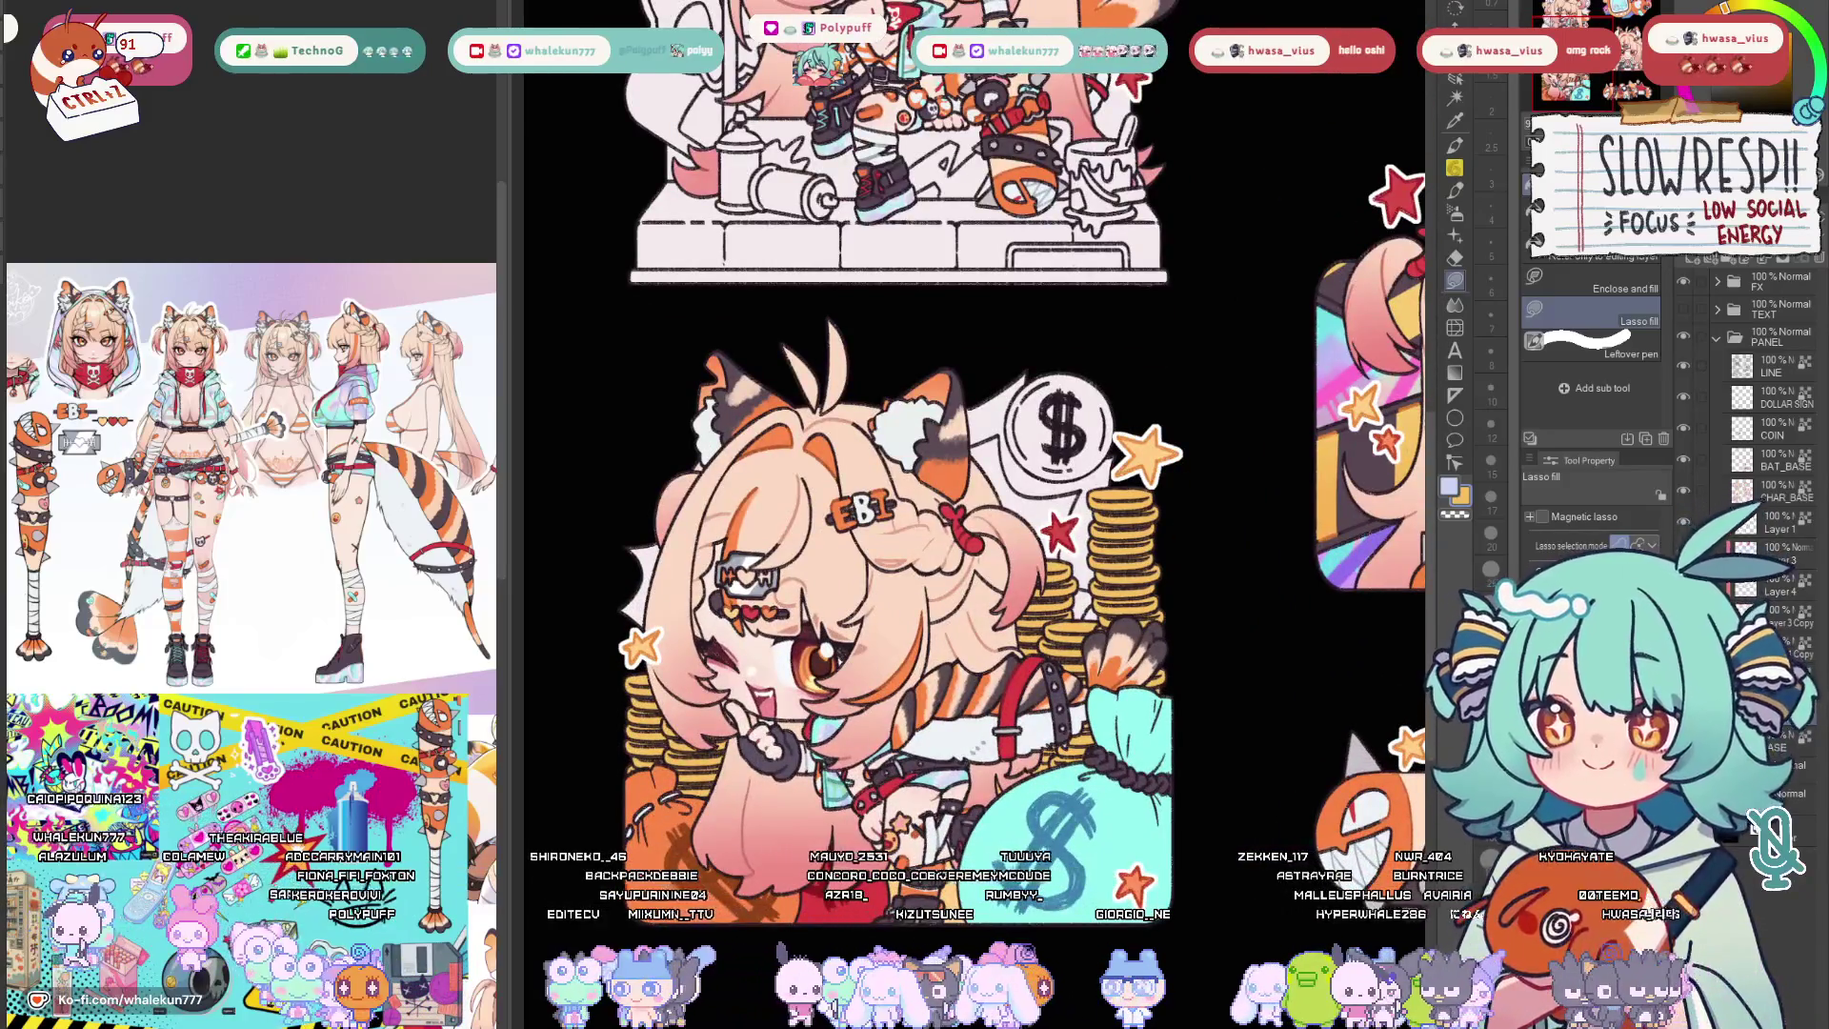
Switch to a pen brush on the COIN layer, adjust its size and start painting golden highlights.
key(b)
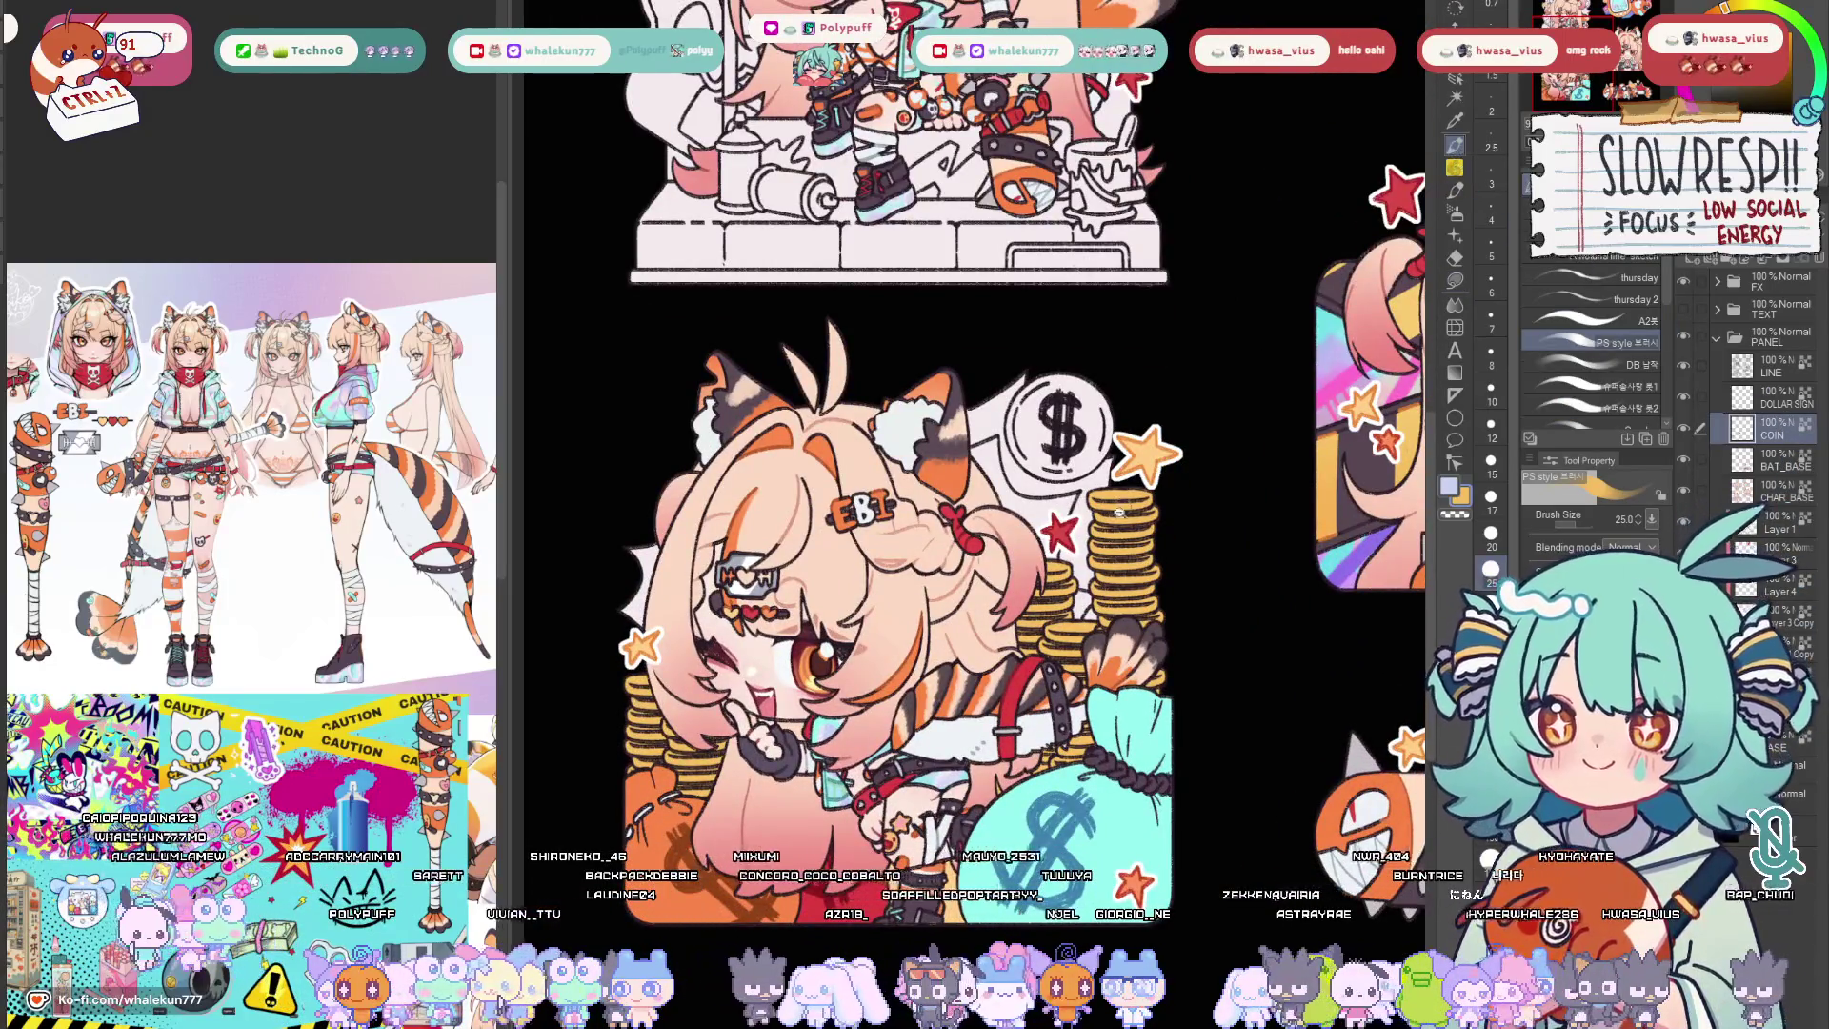
scroll(1149, 543, up, 1)
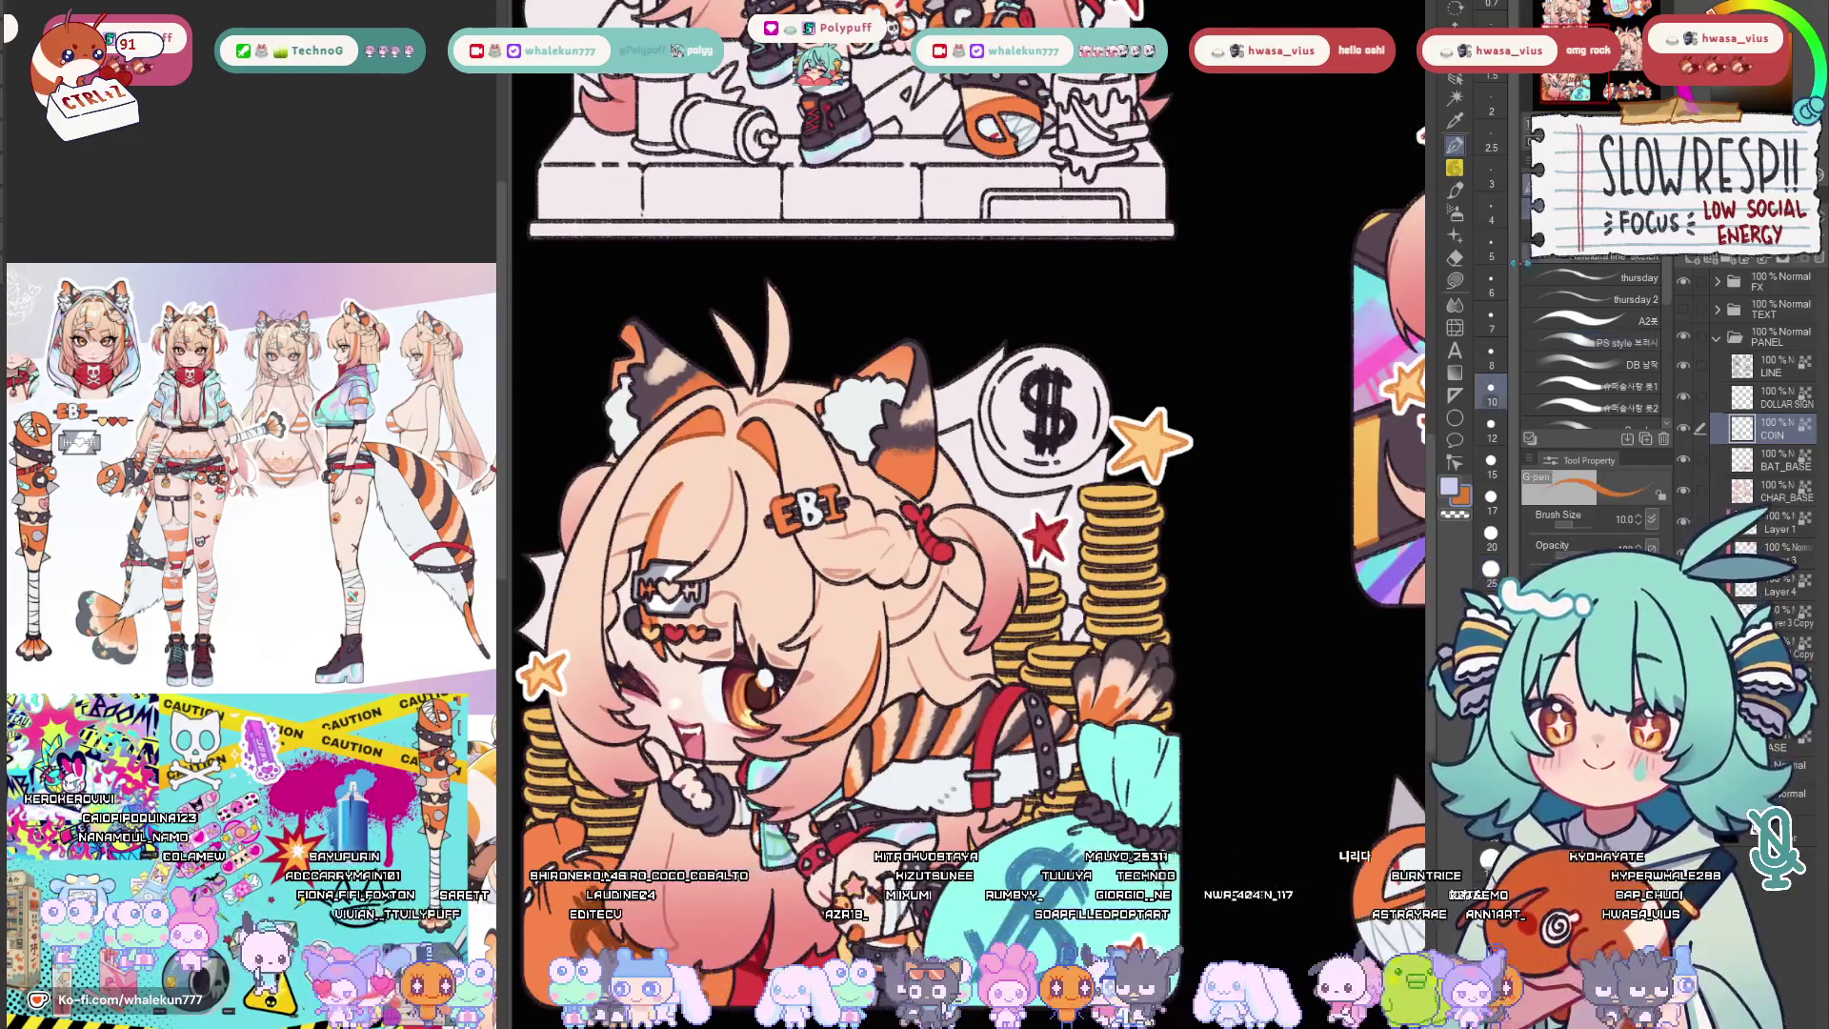
key(bracketright)
key(bracketright)
key(bracketright)
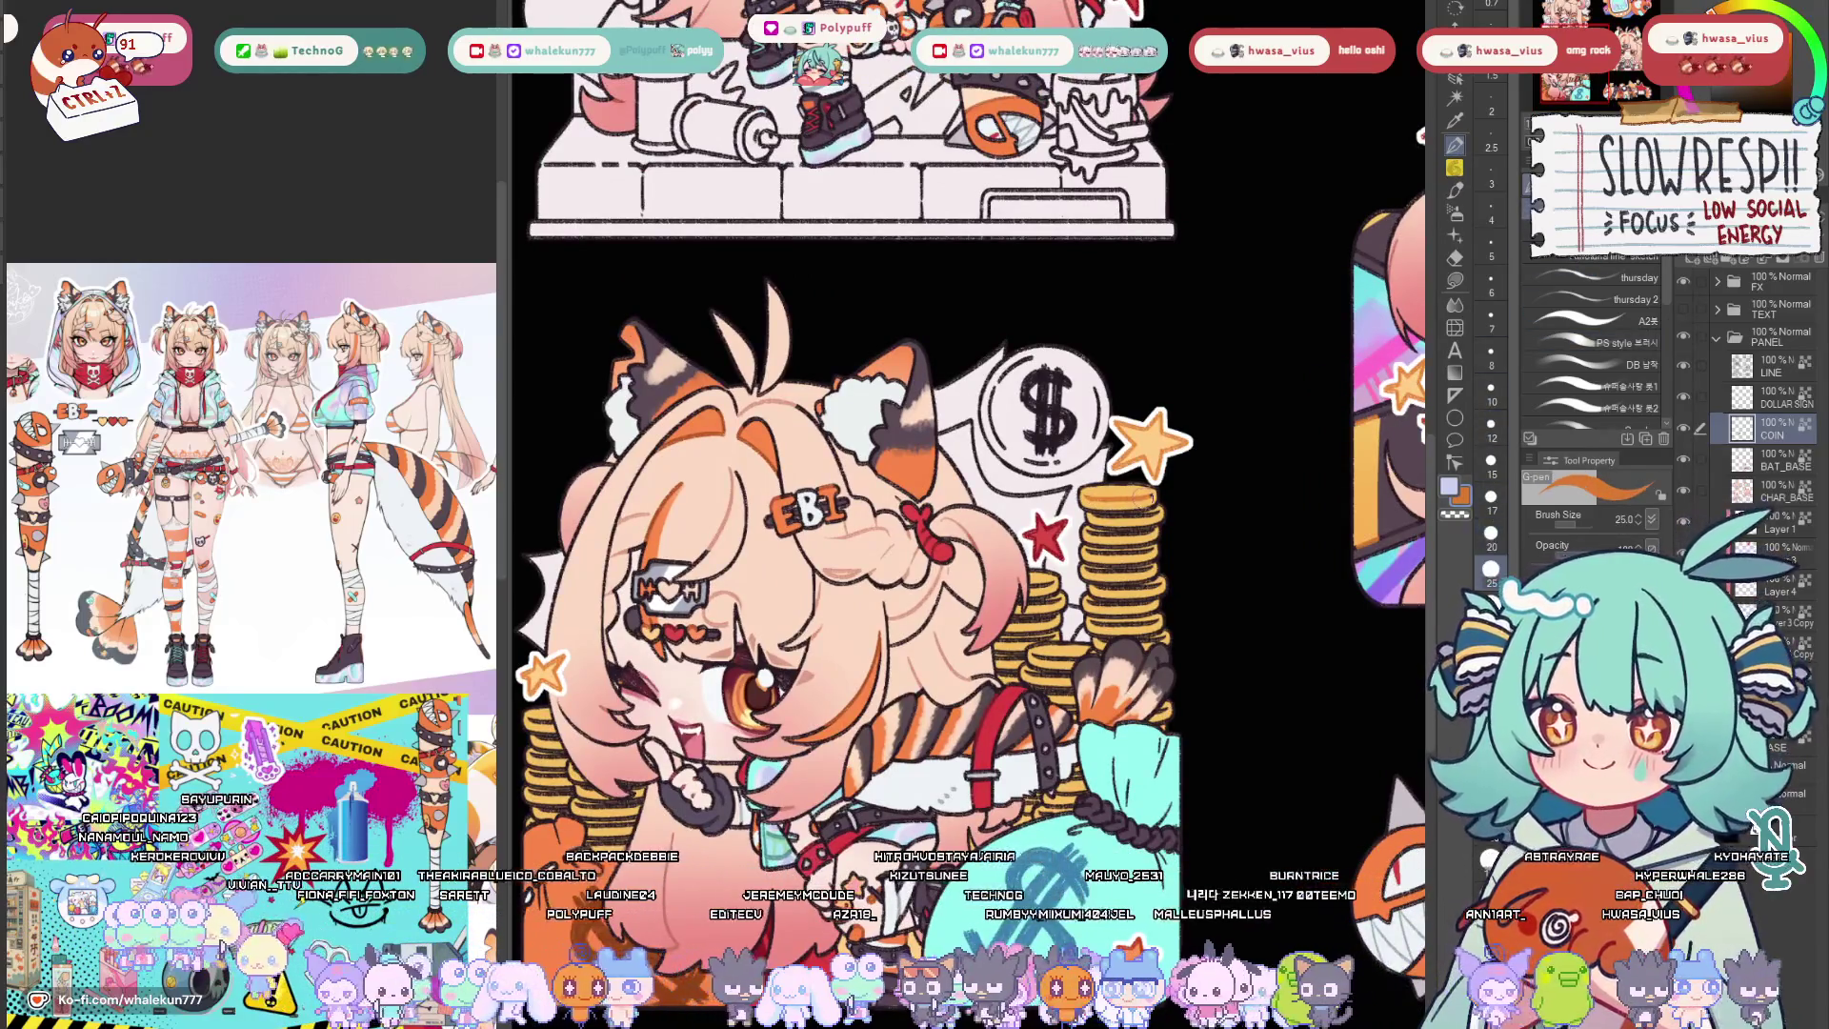
key(bracketleft)
key(bracketleft)
key(bracketleft)
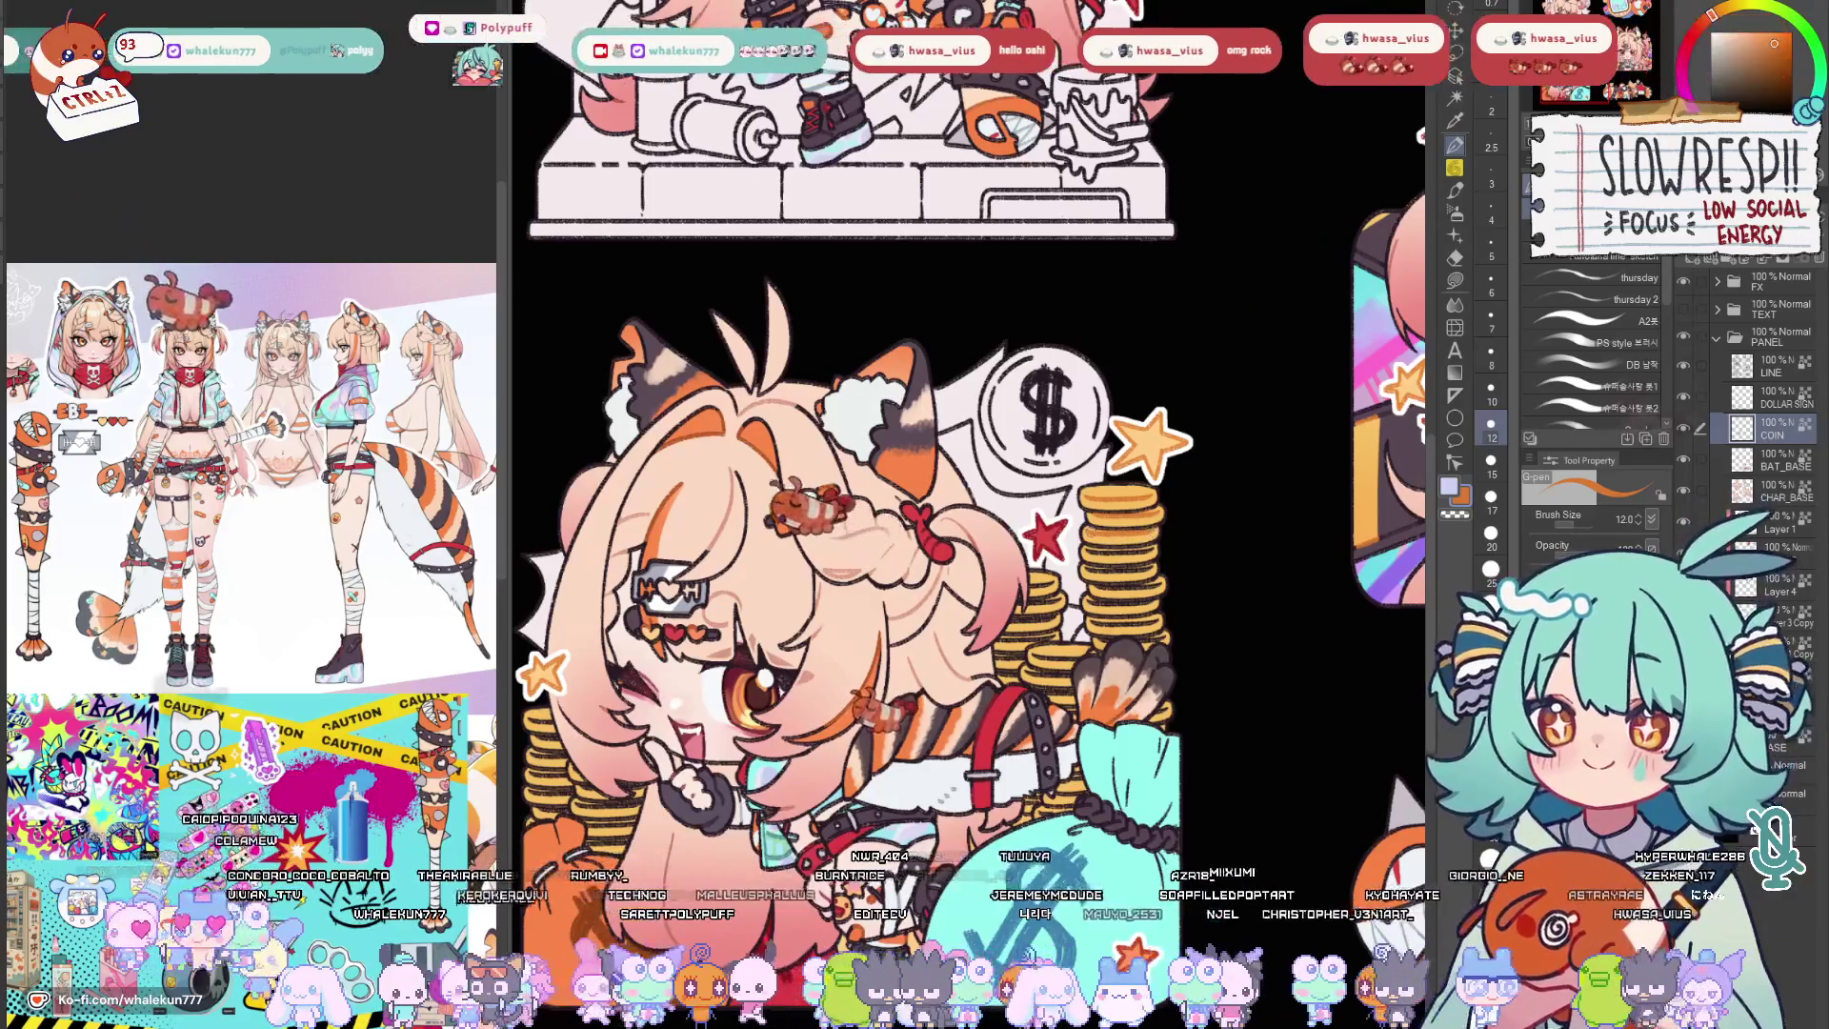
drag(1127, 525, 1130, 562)
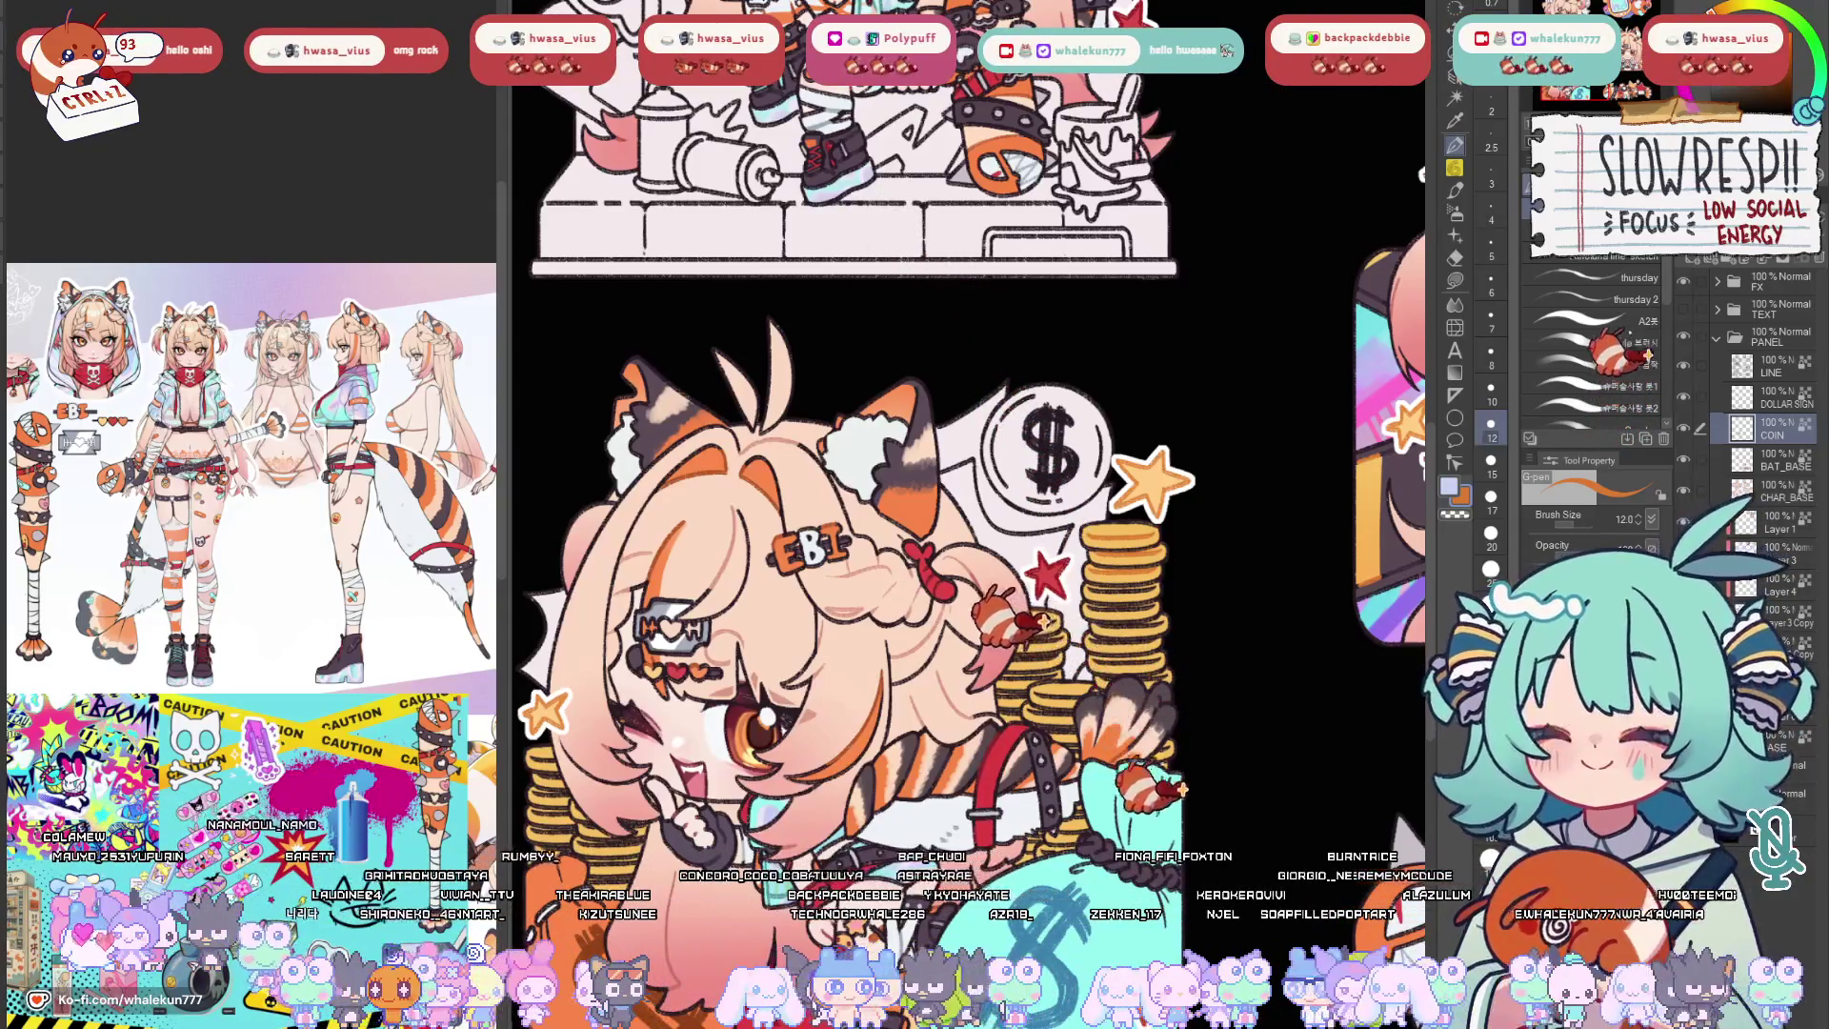
scroll(930, 515, down, 2)
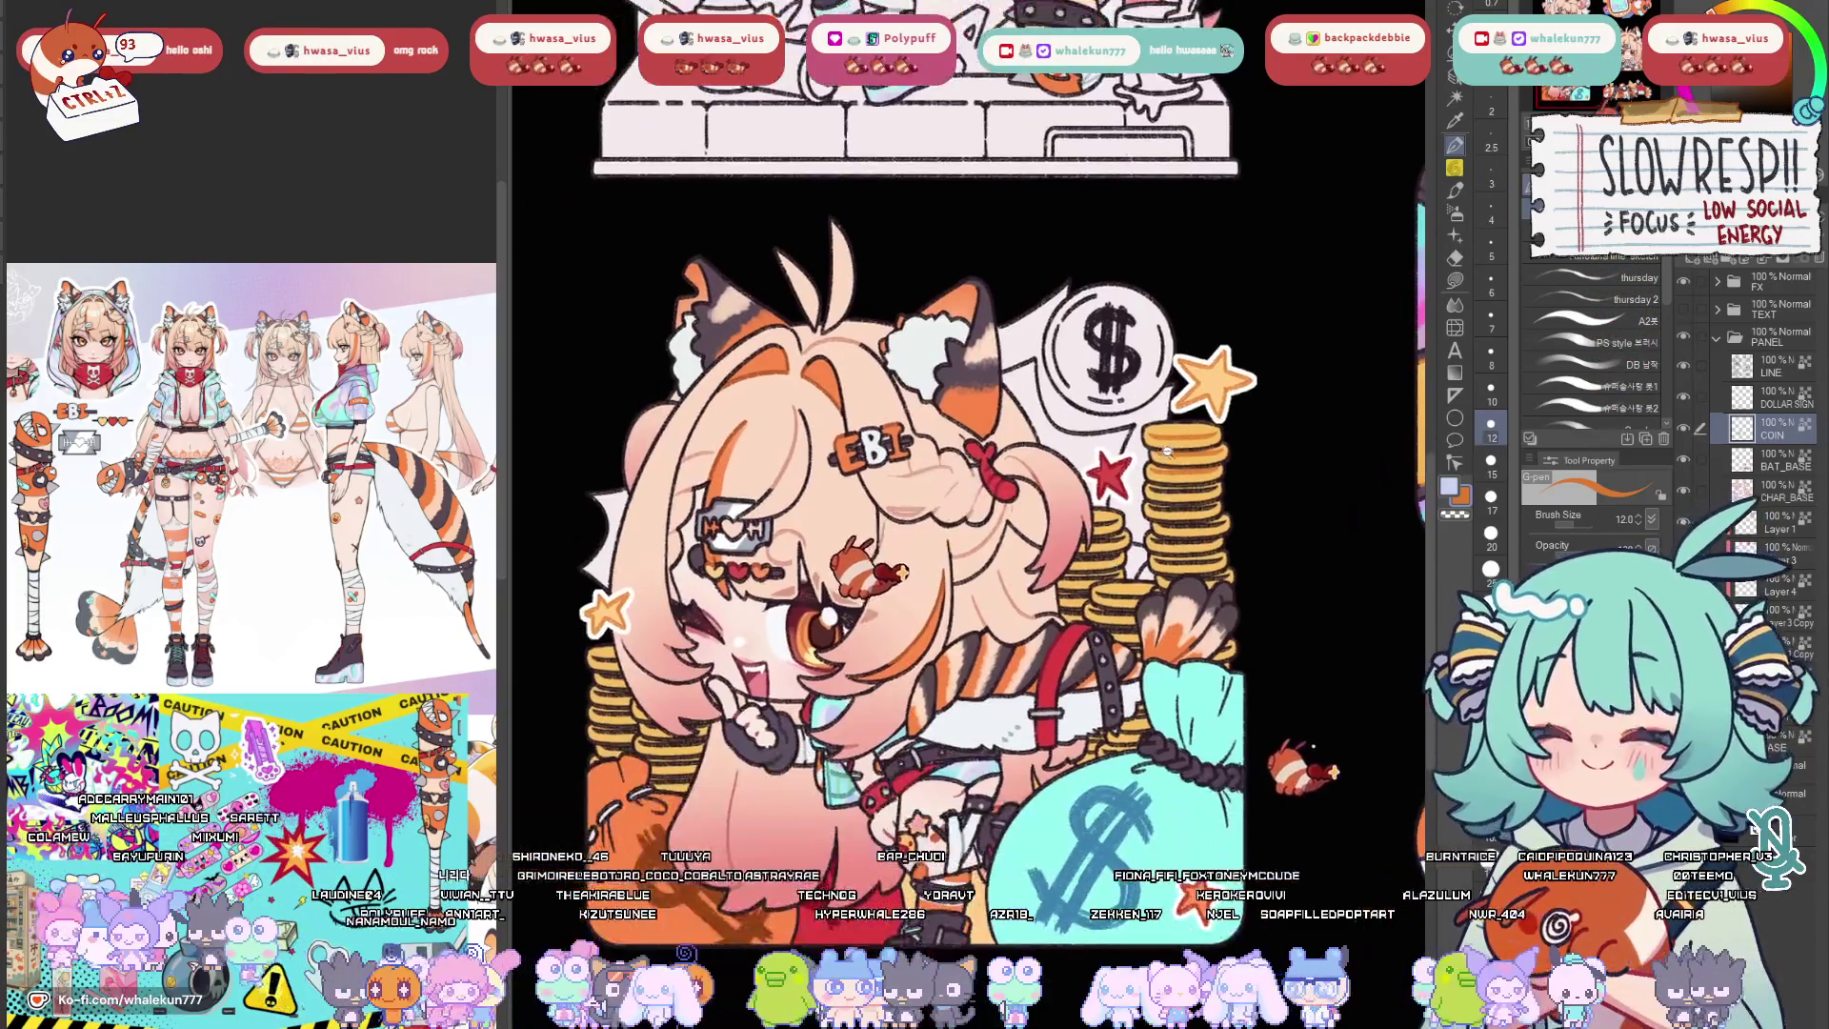
scroll(929, 515, up, 4)
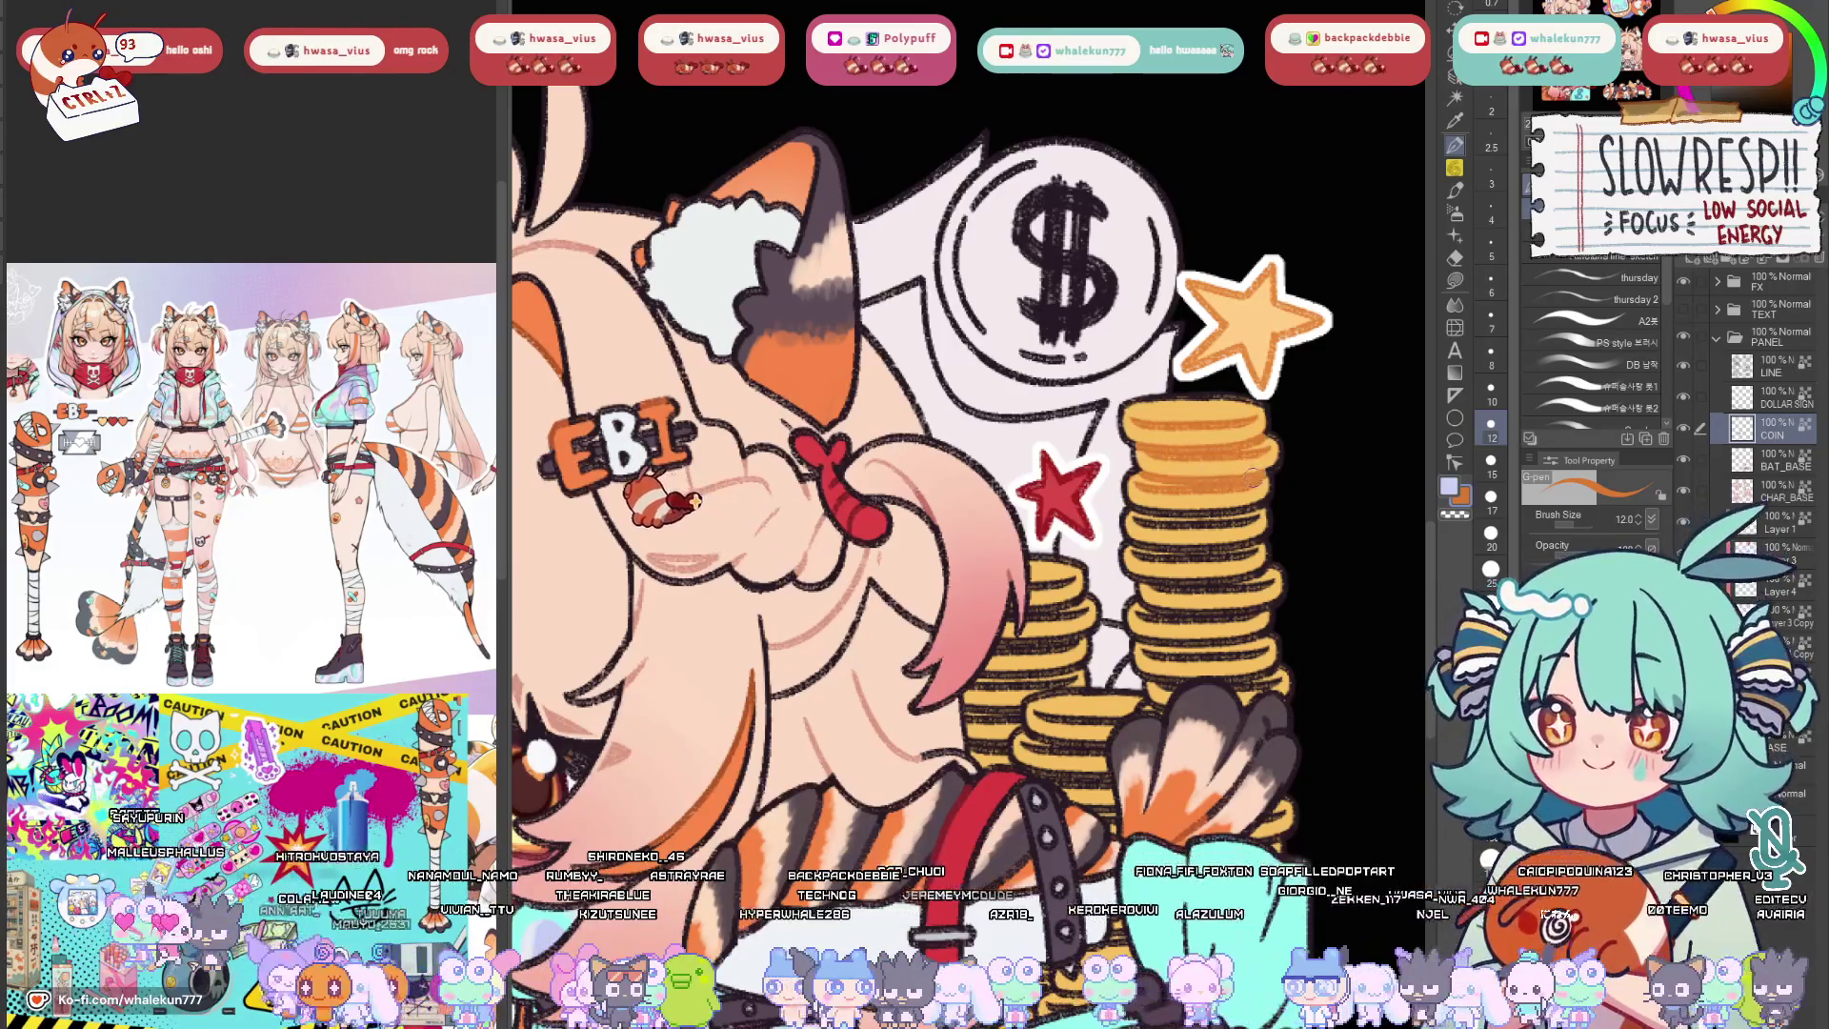
scroll(929, 514, down, 3)
scroll(1189, 429, up, 3)
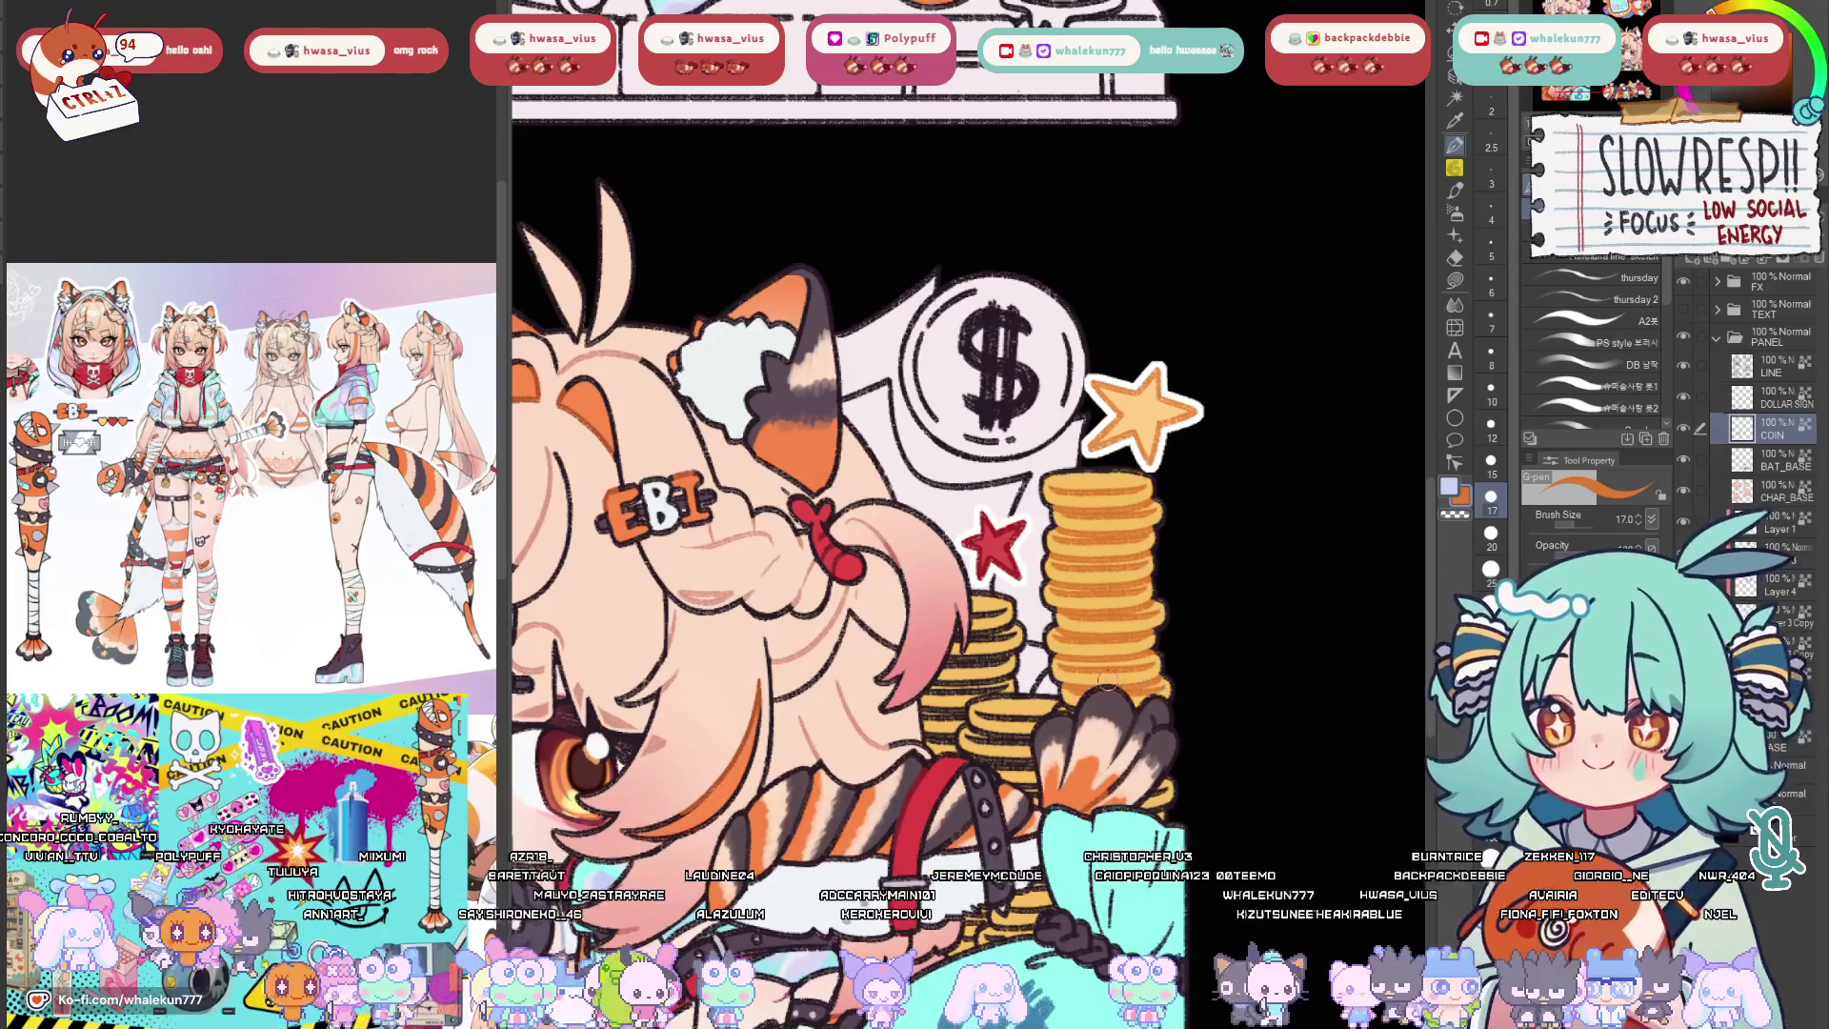
scroll(1111, 681, up, 1)
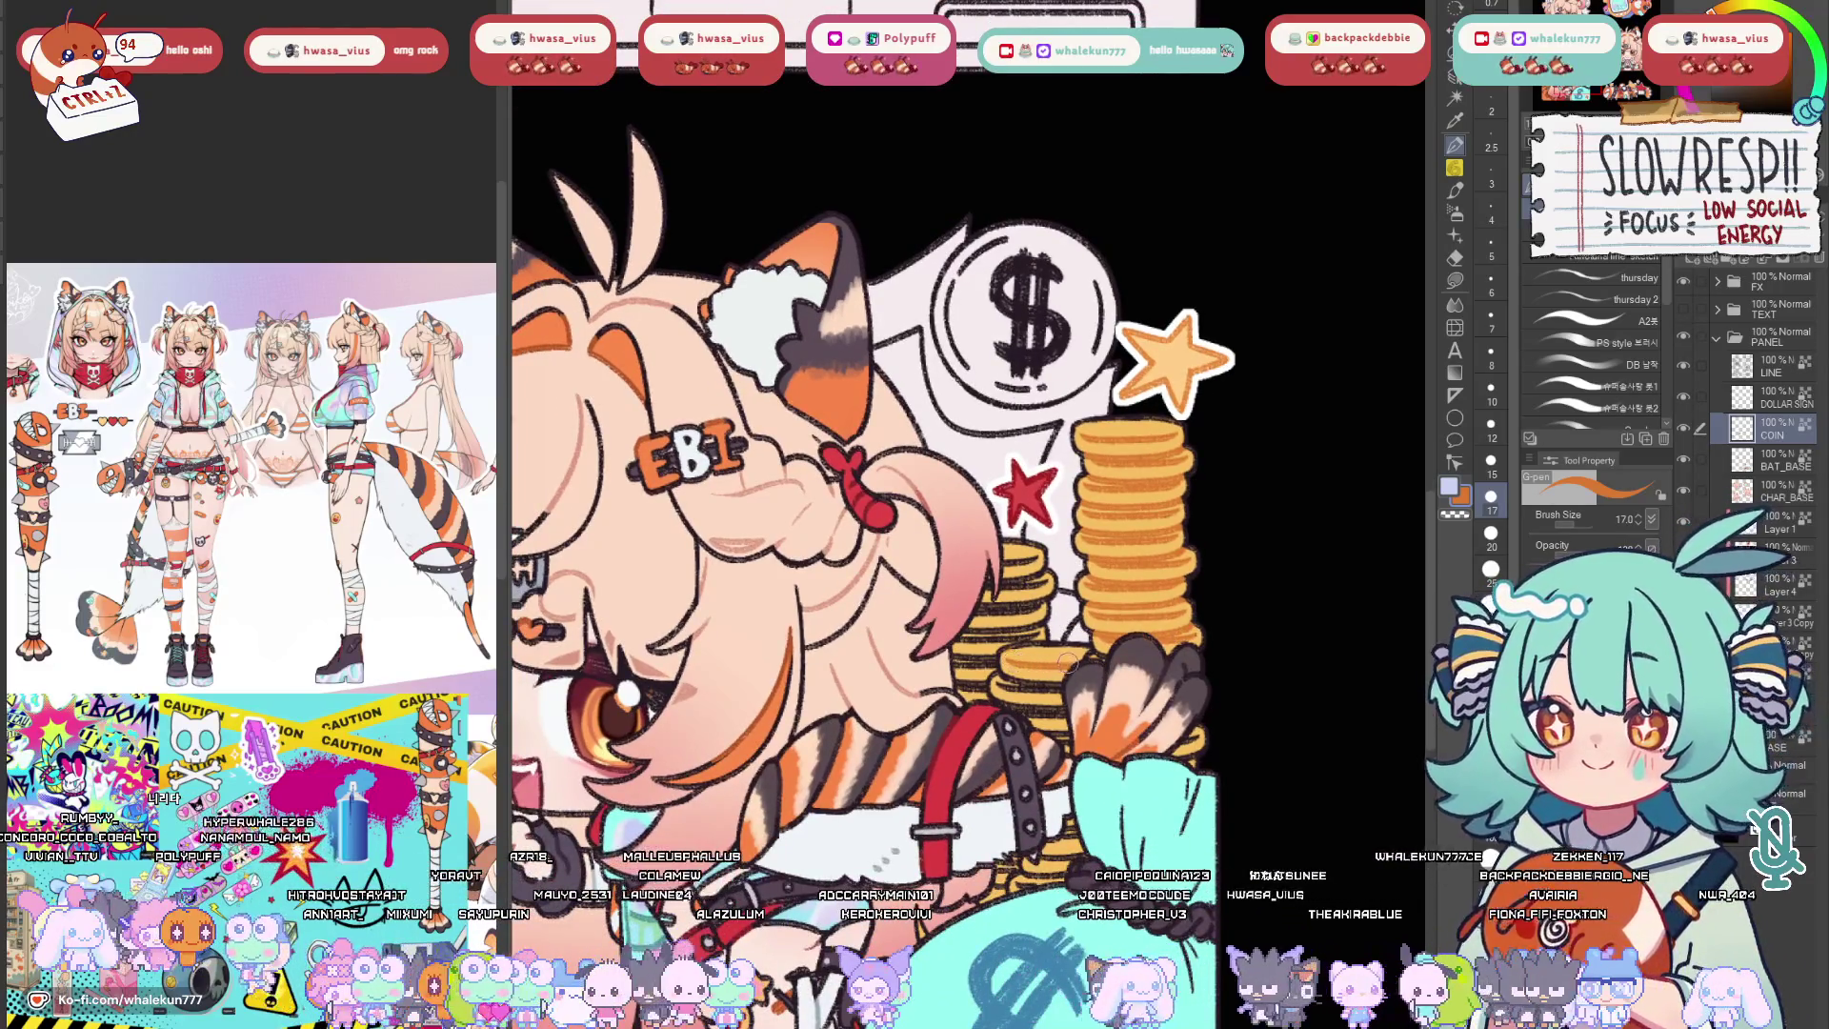
Shift the view toward the coin stacks to continue shading them light gold.
drag(1068, 656, 1044, 664)
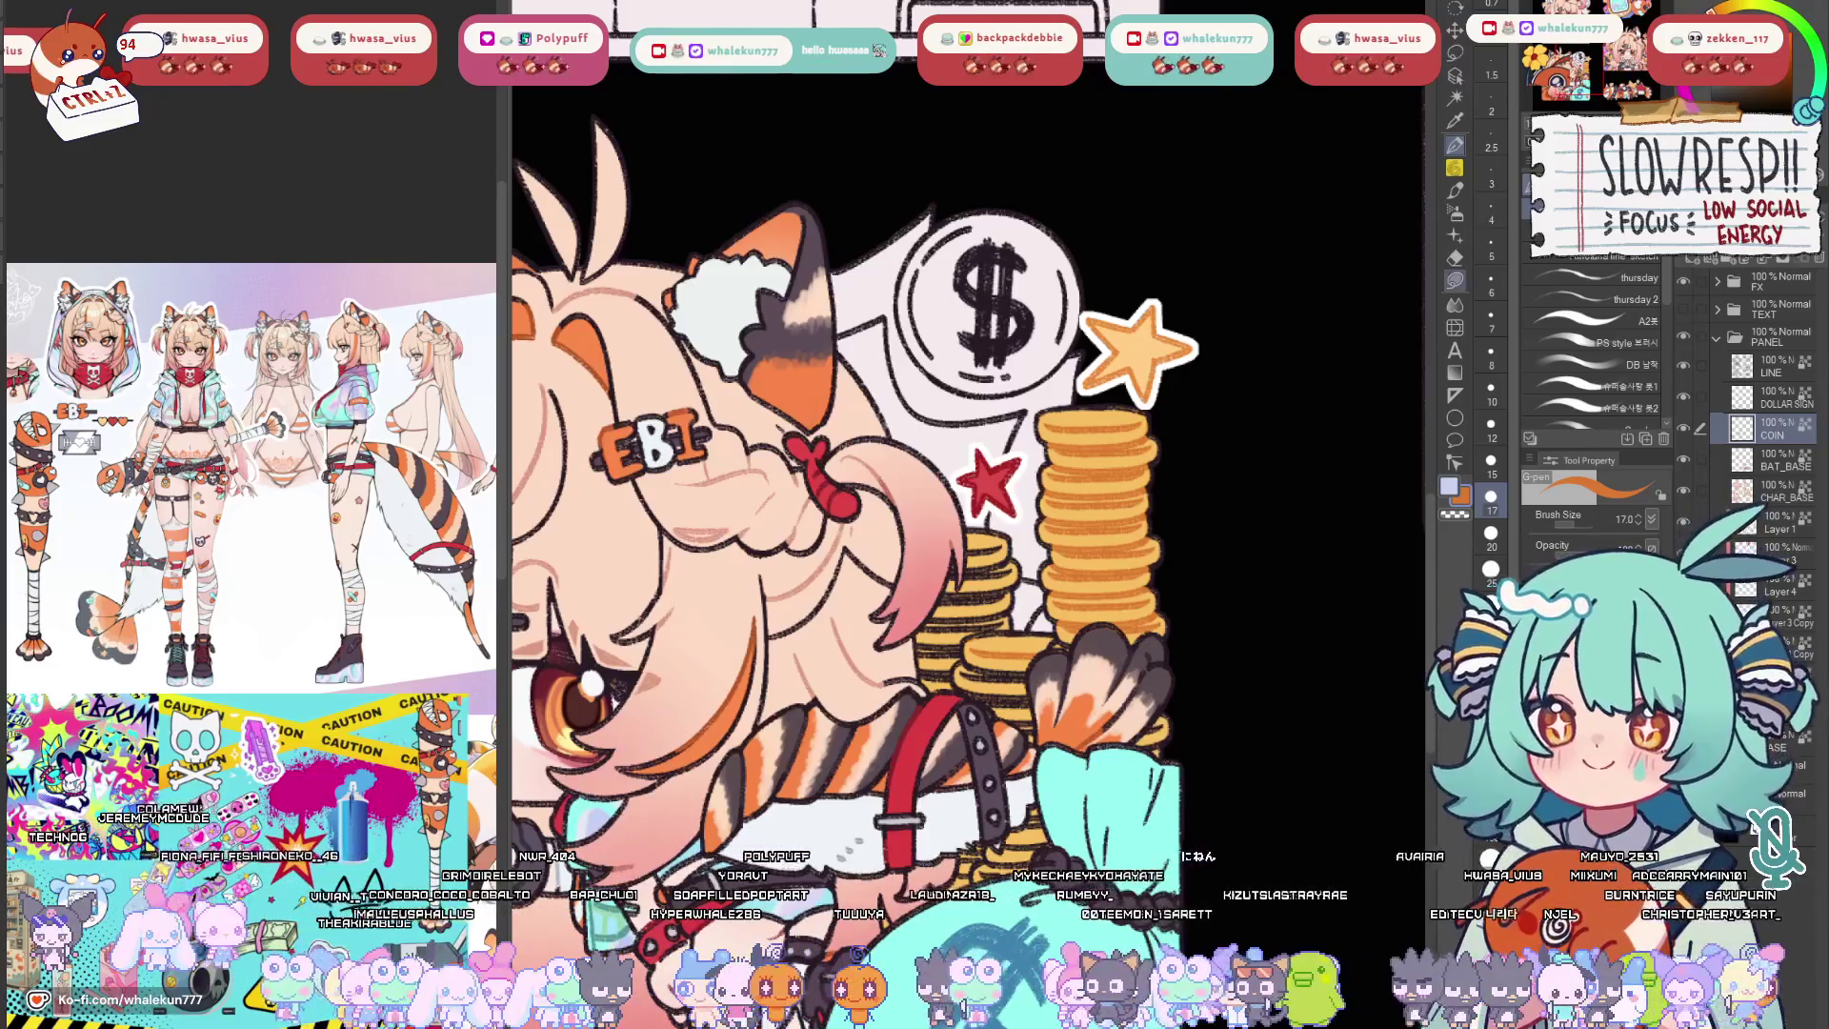
key(g)
scroll(972, 471, up, 3)
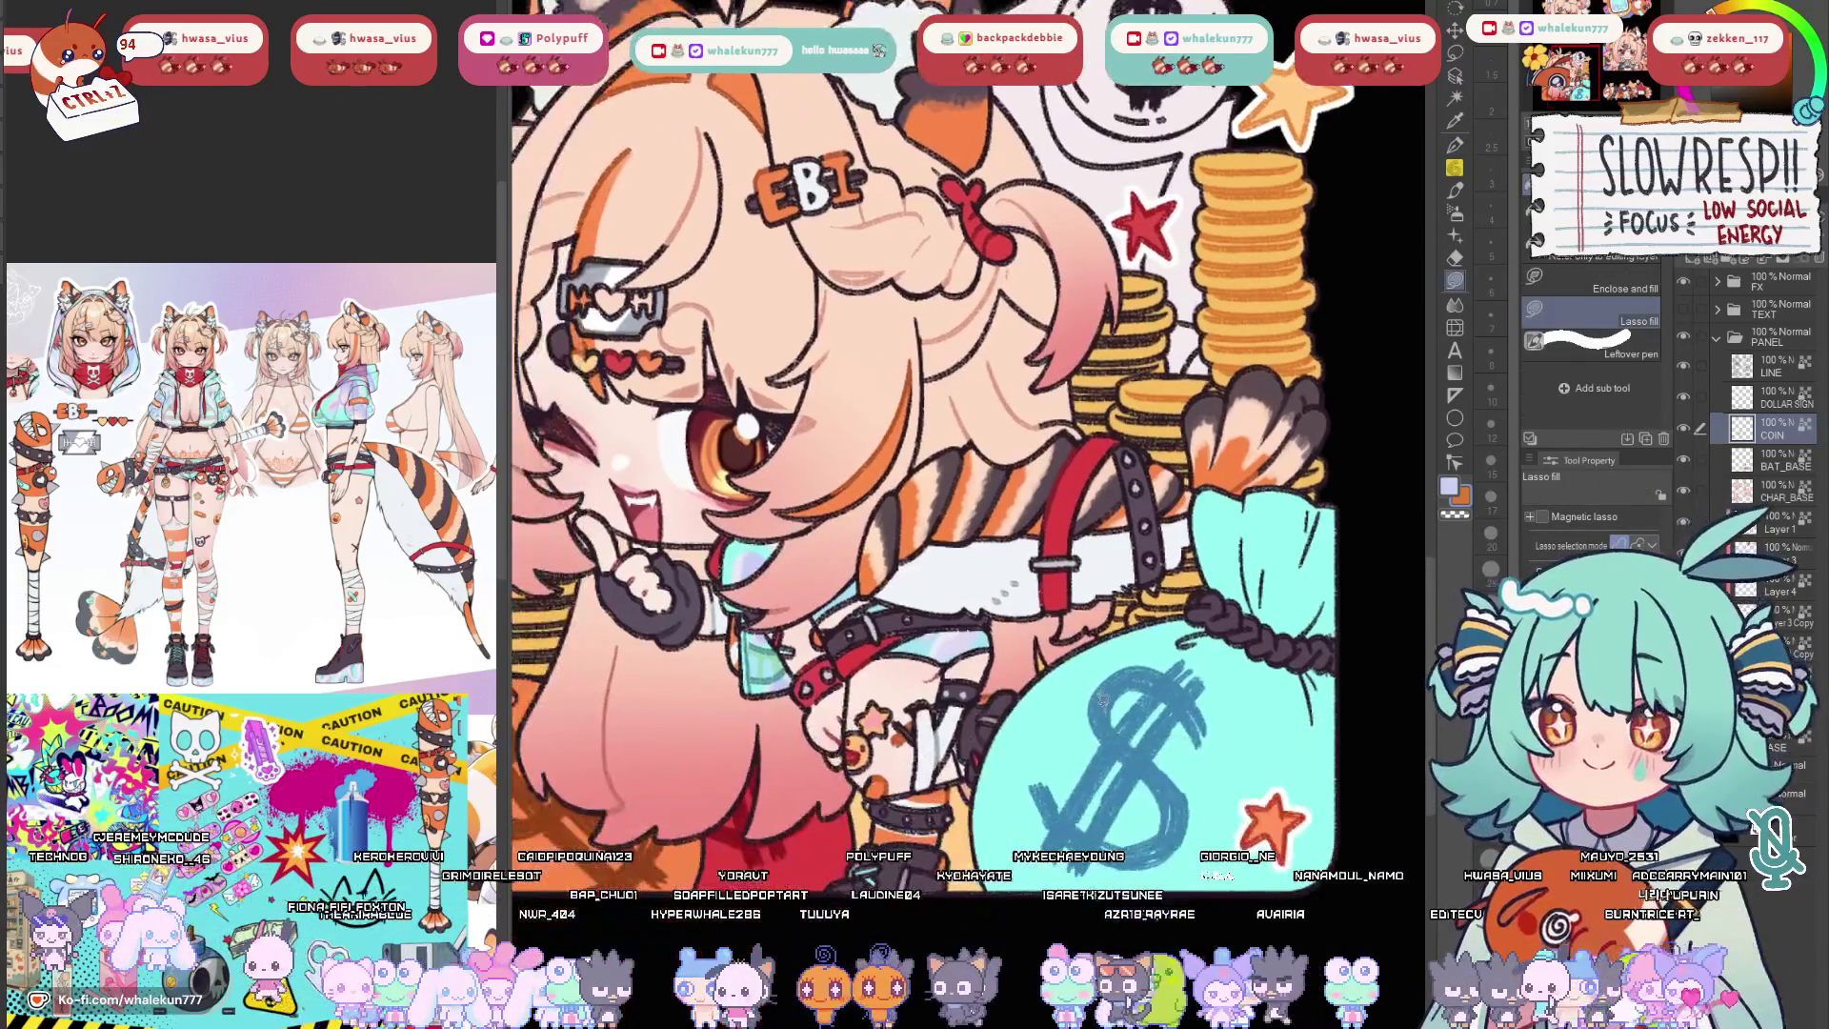
scroll(971, 472, down, 3)
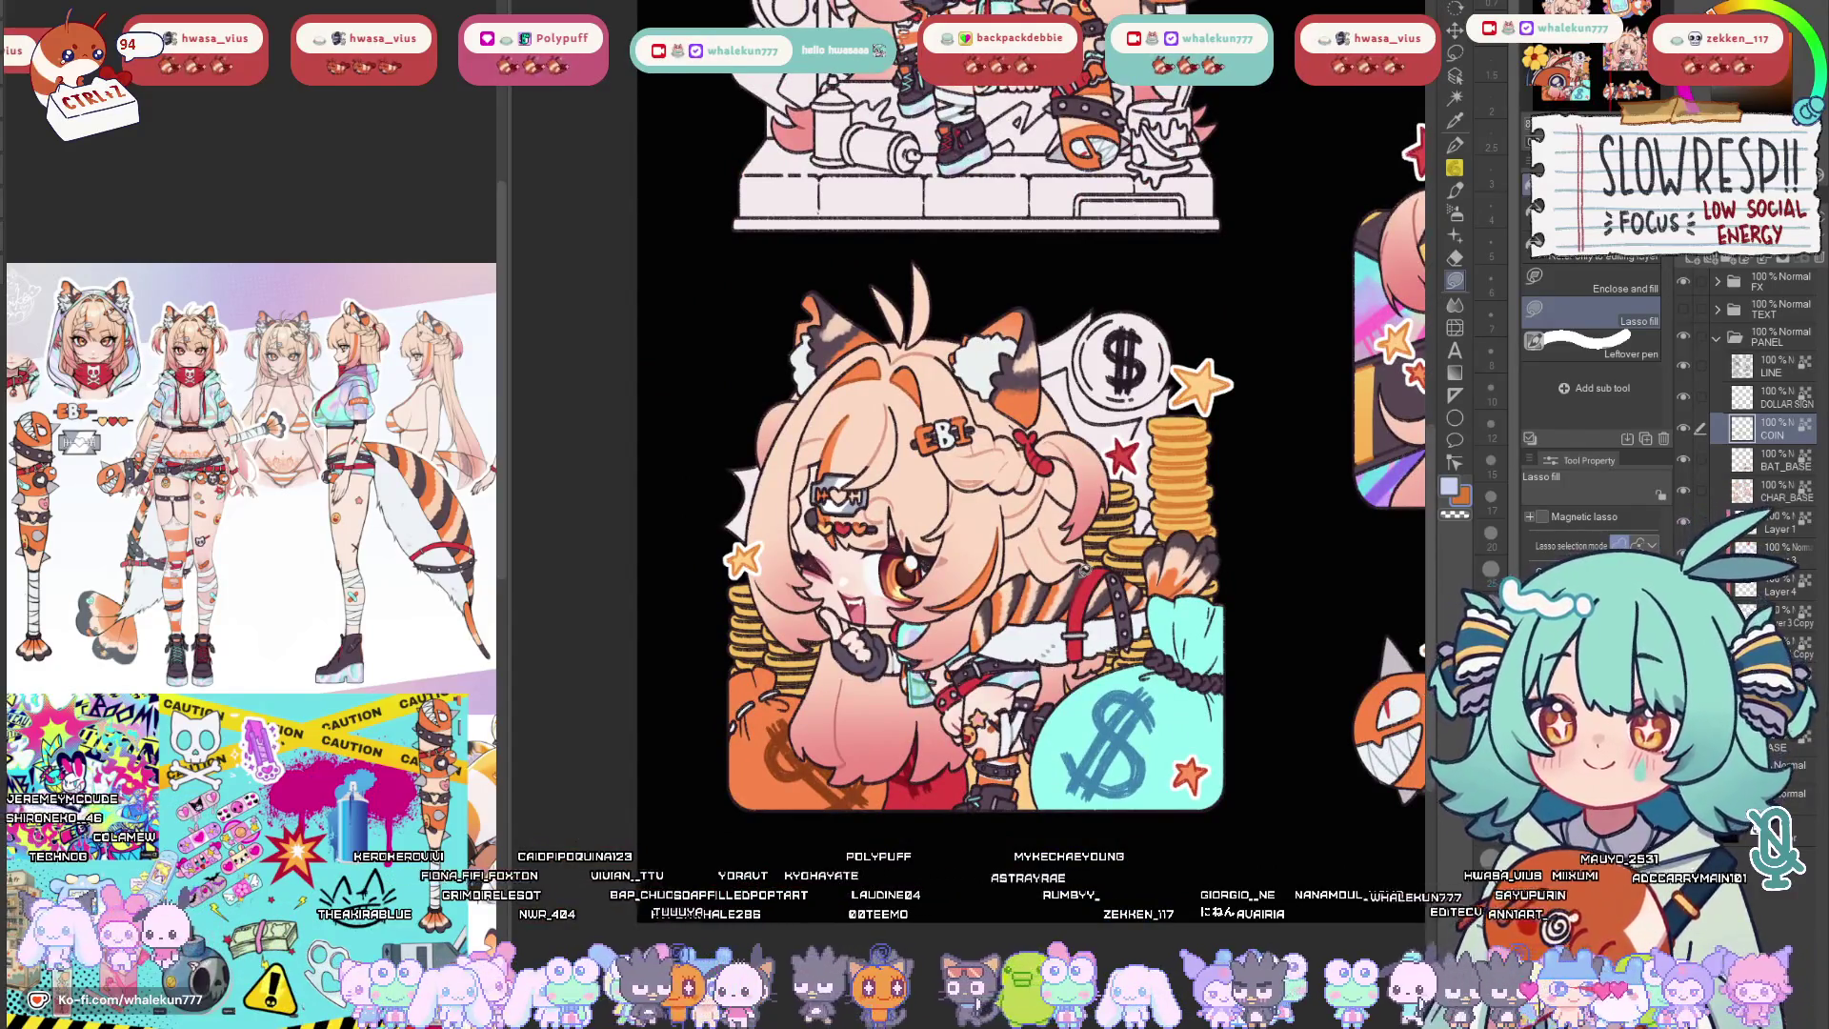
scroll(1154, 541, up, 1)
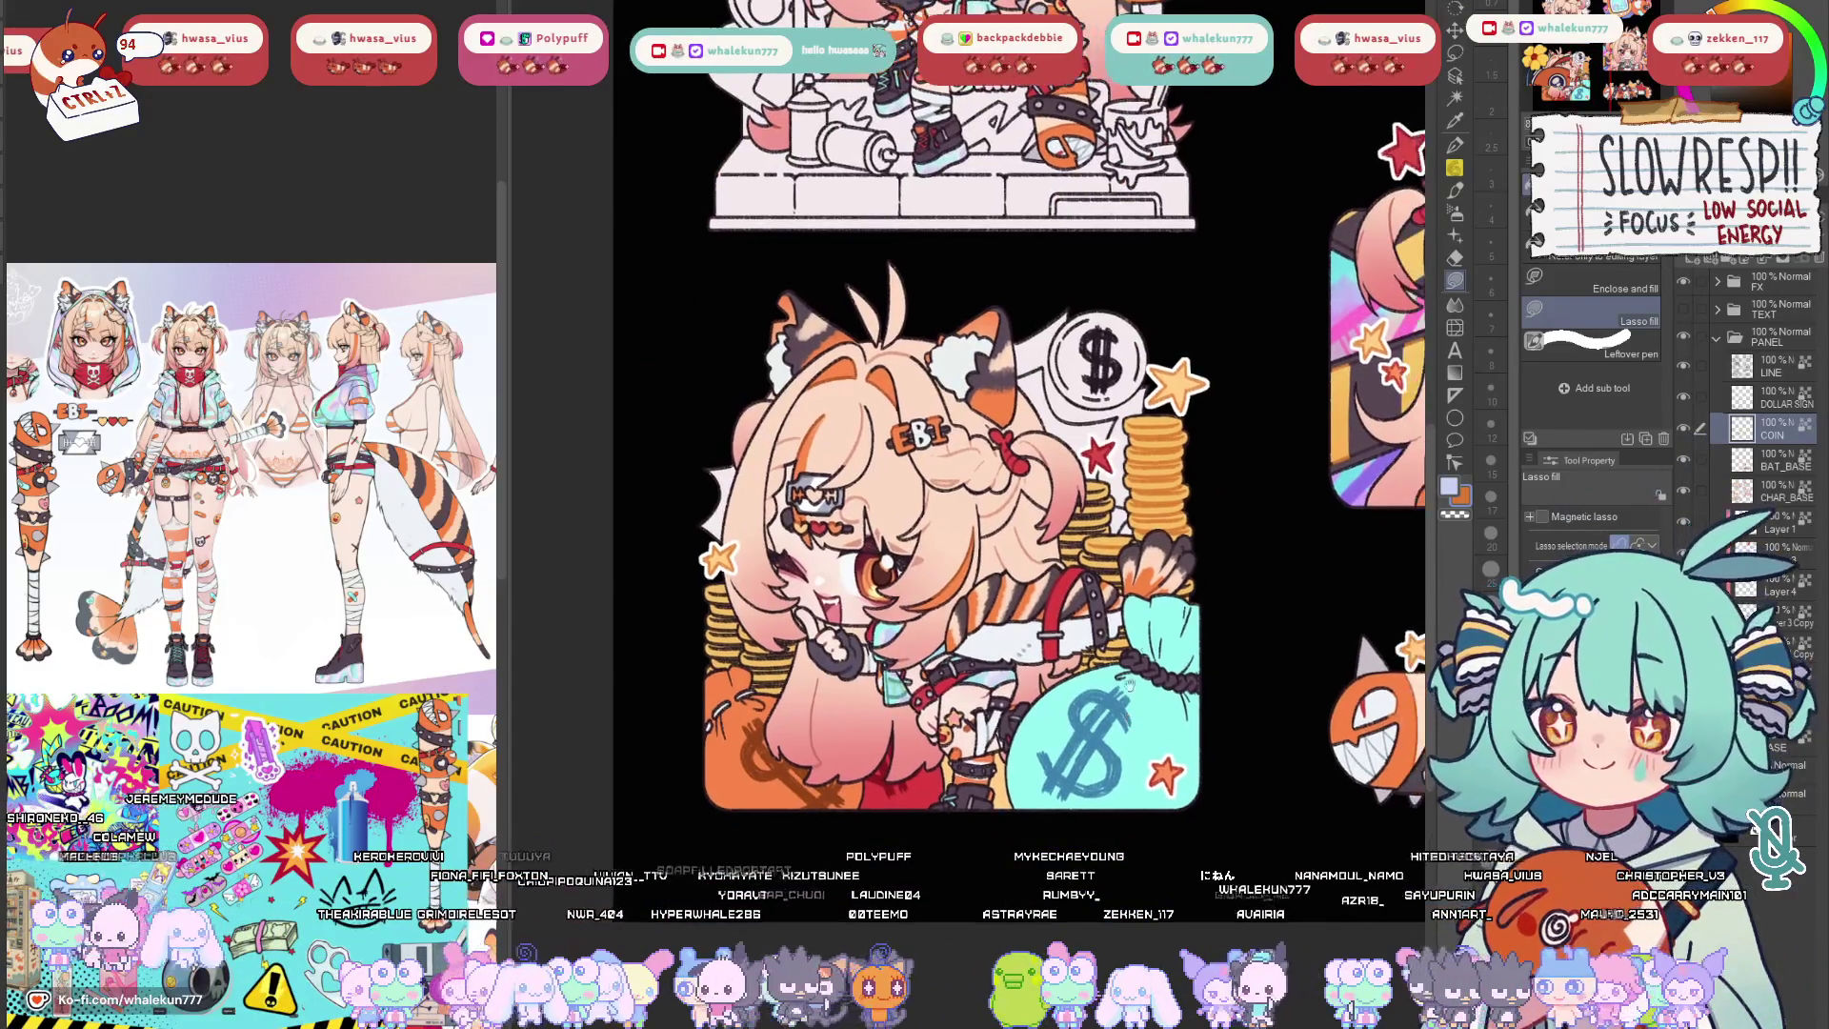
key(p)
scroll(1153, 541, up, 2)
scroll(1152, 541, up, 1)
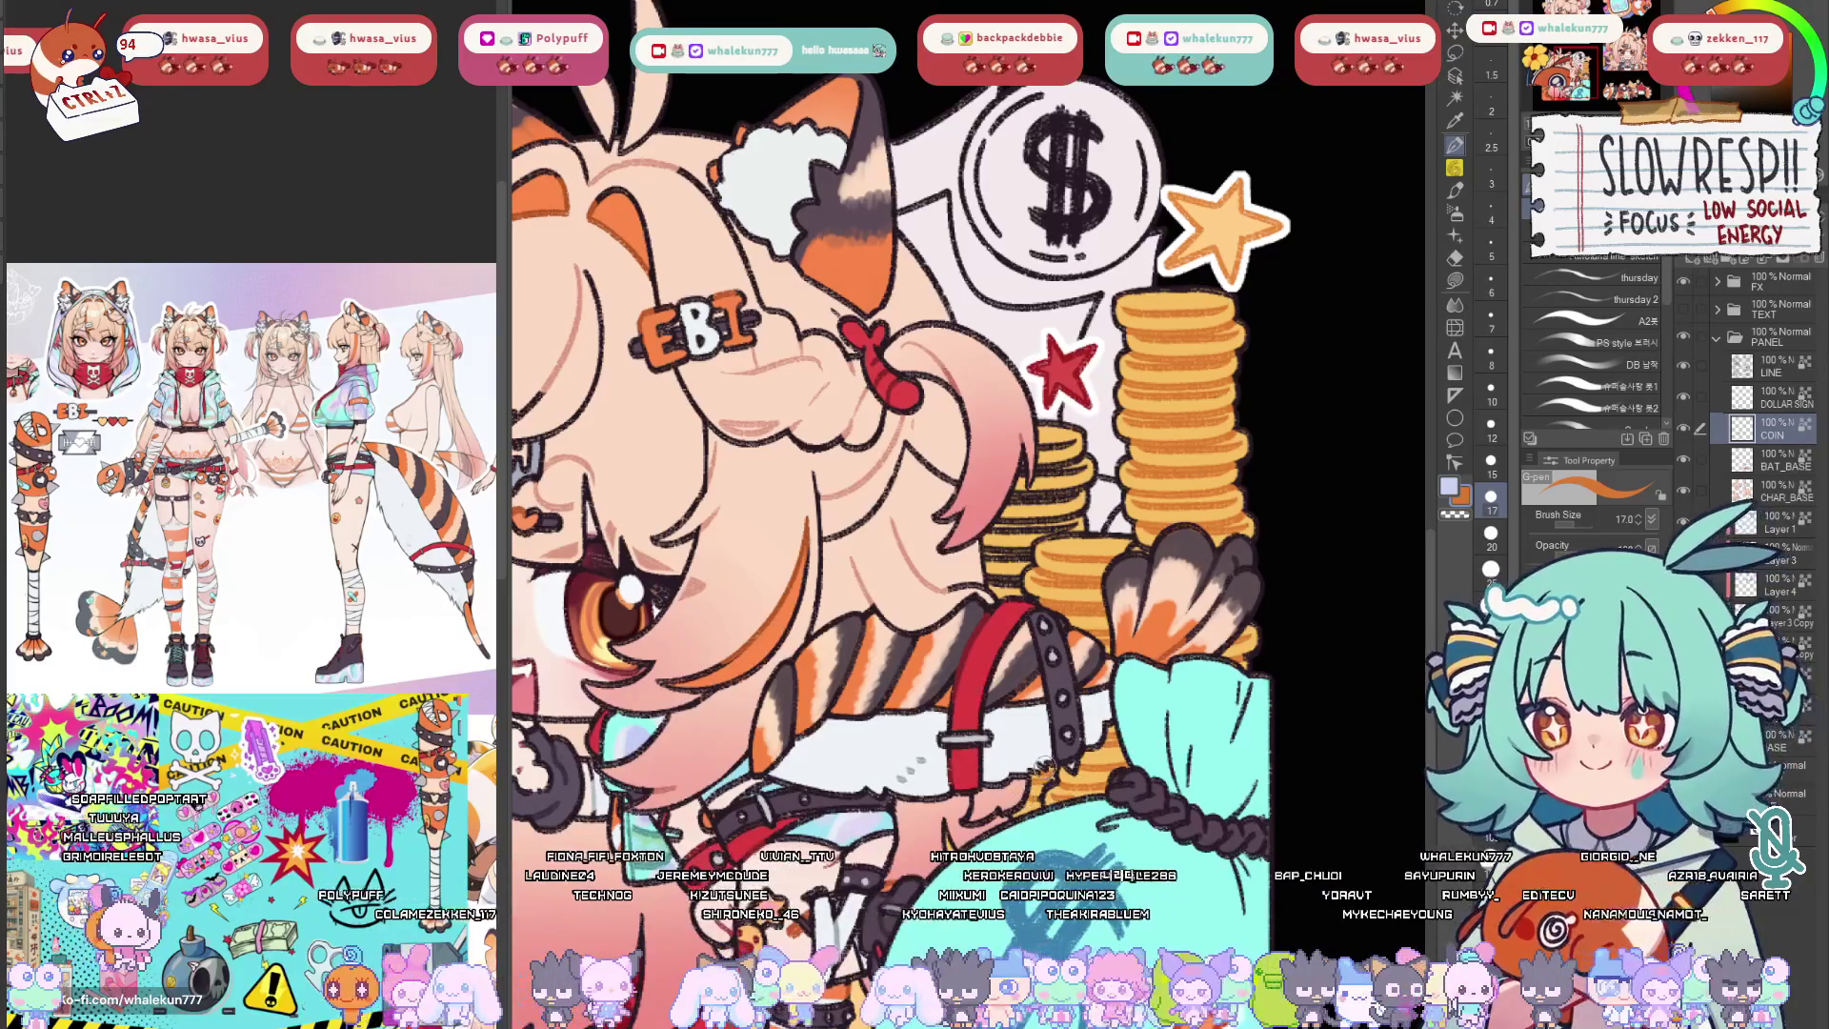
drag(1031, 460, 1070, 503)
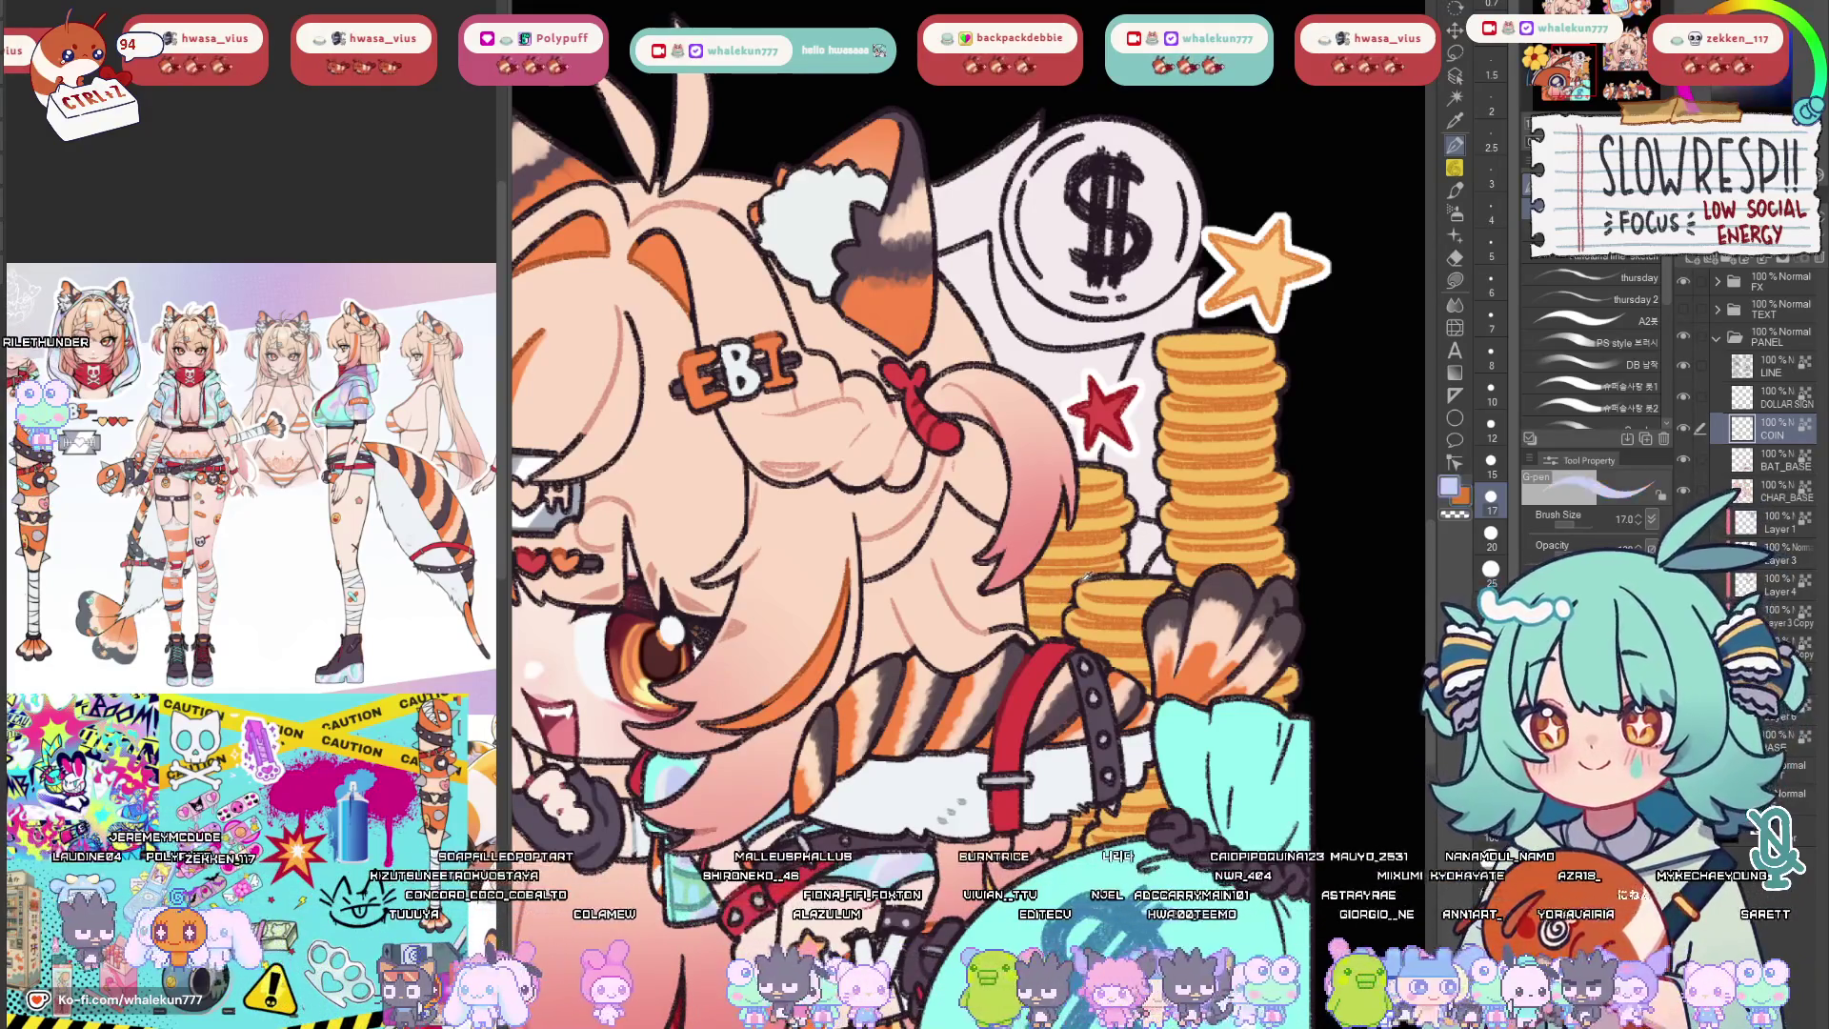
Choose the size-8 brush preset with black colour and bring the girl's face into view.
click(1490, 351)
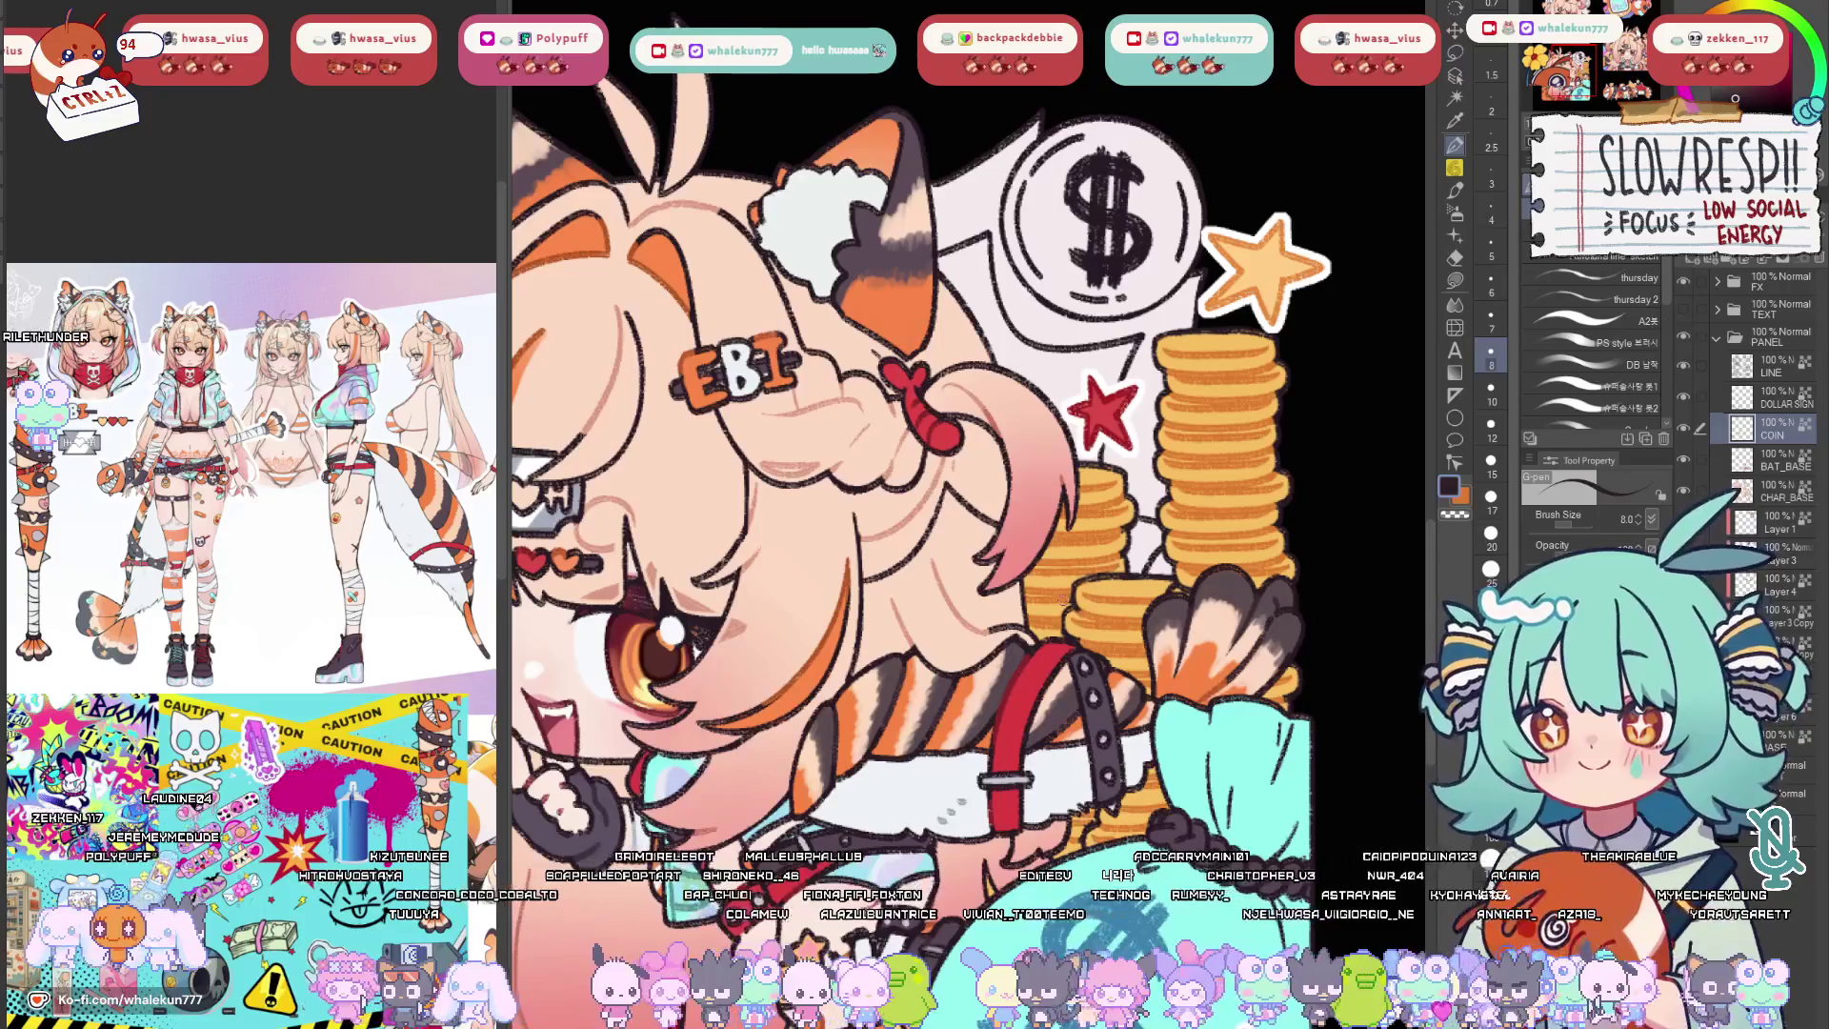
drag(1045, 662, 1117, 533)
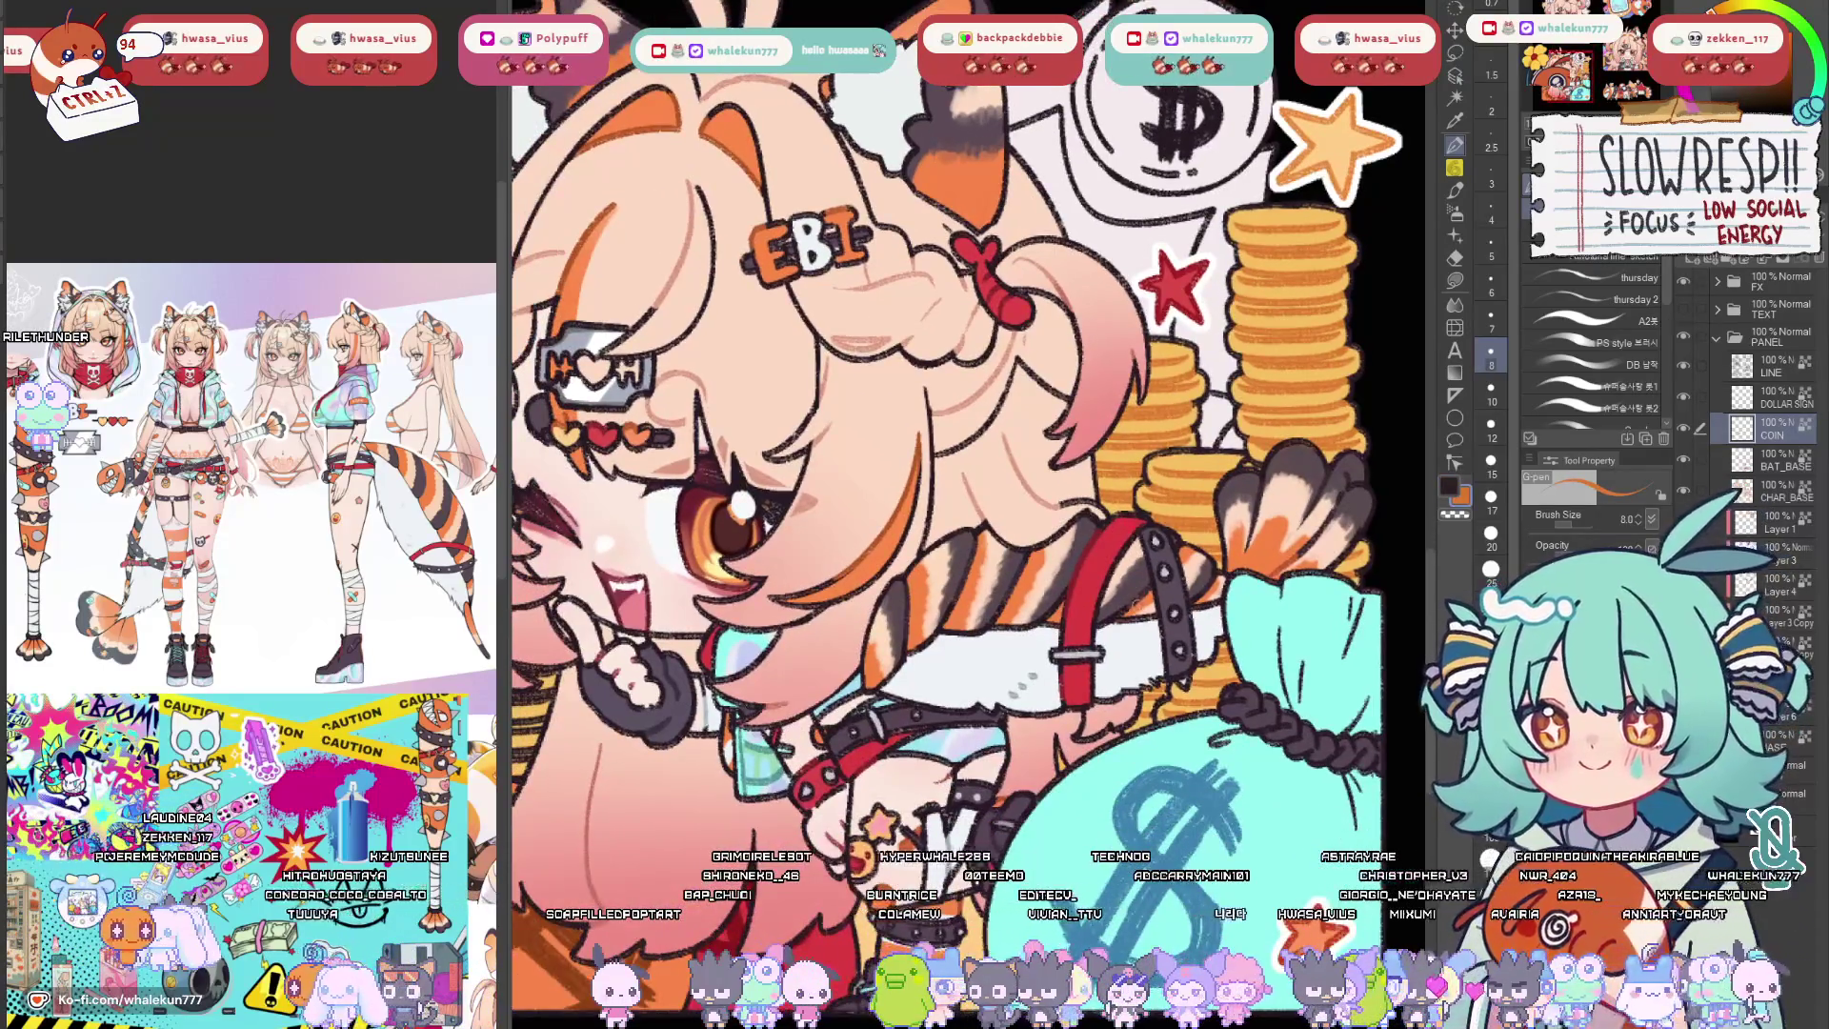
scroll(1117, 543, down, 3)
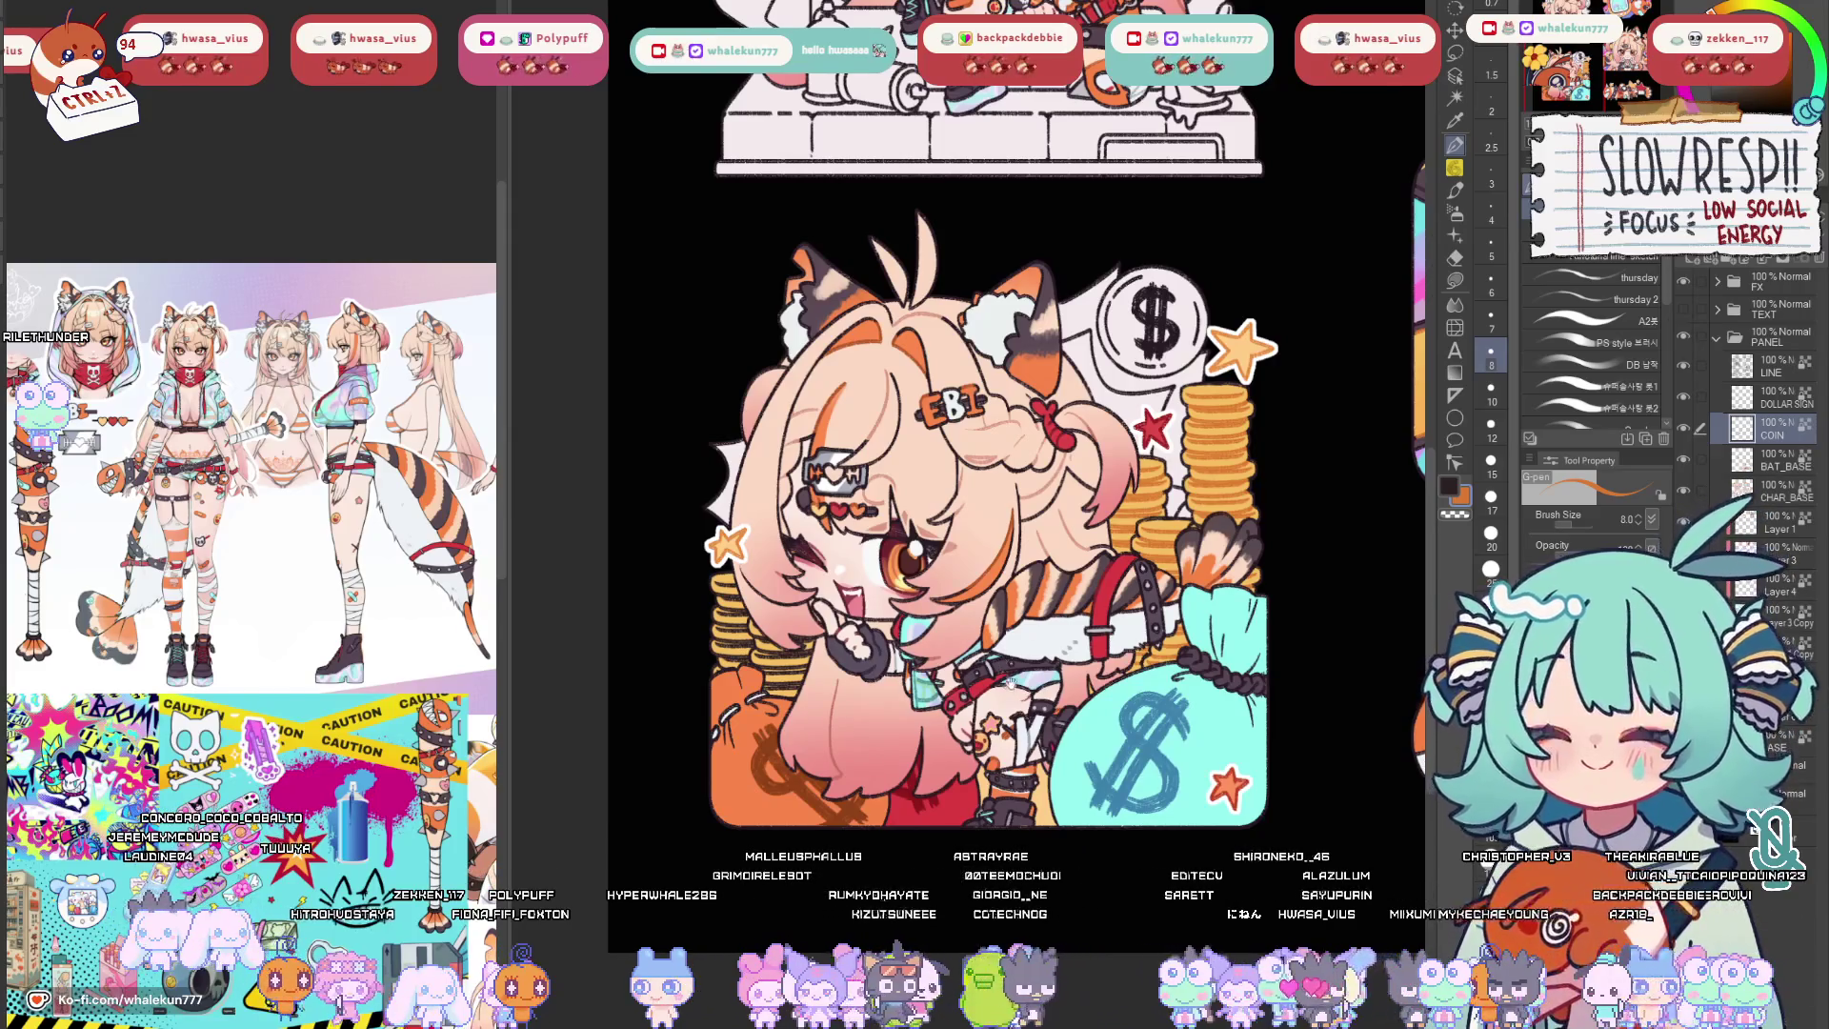
Review the finished Donate sticker, then switch to the Airbrush tool.
drag(1014, 677, 1009, 695)
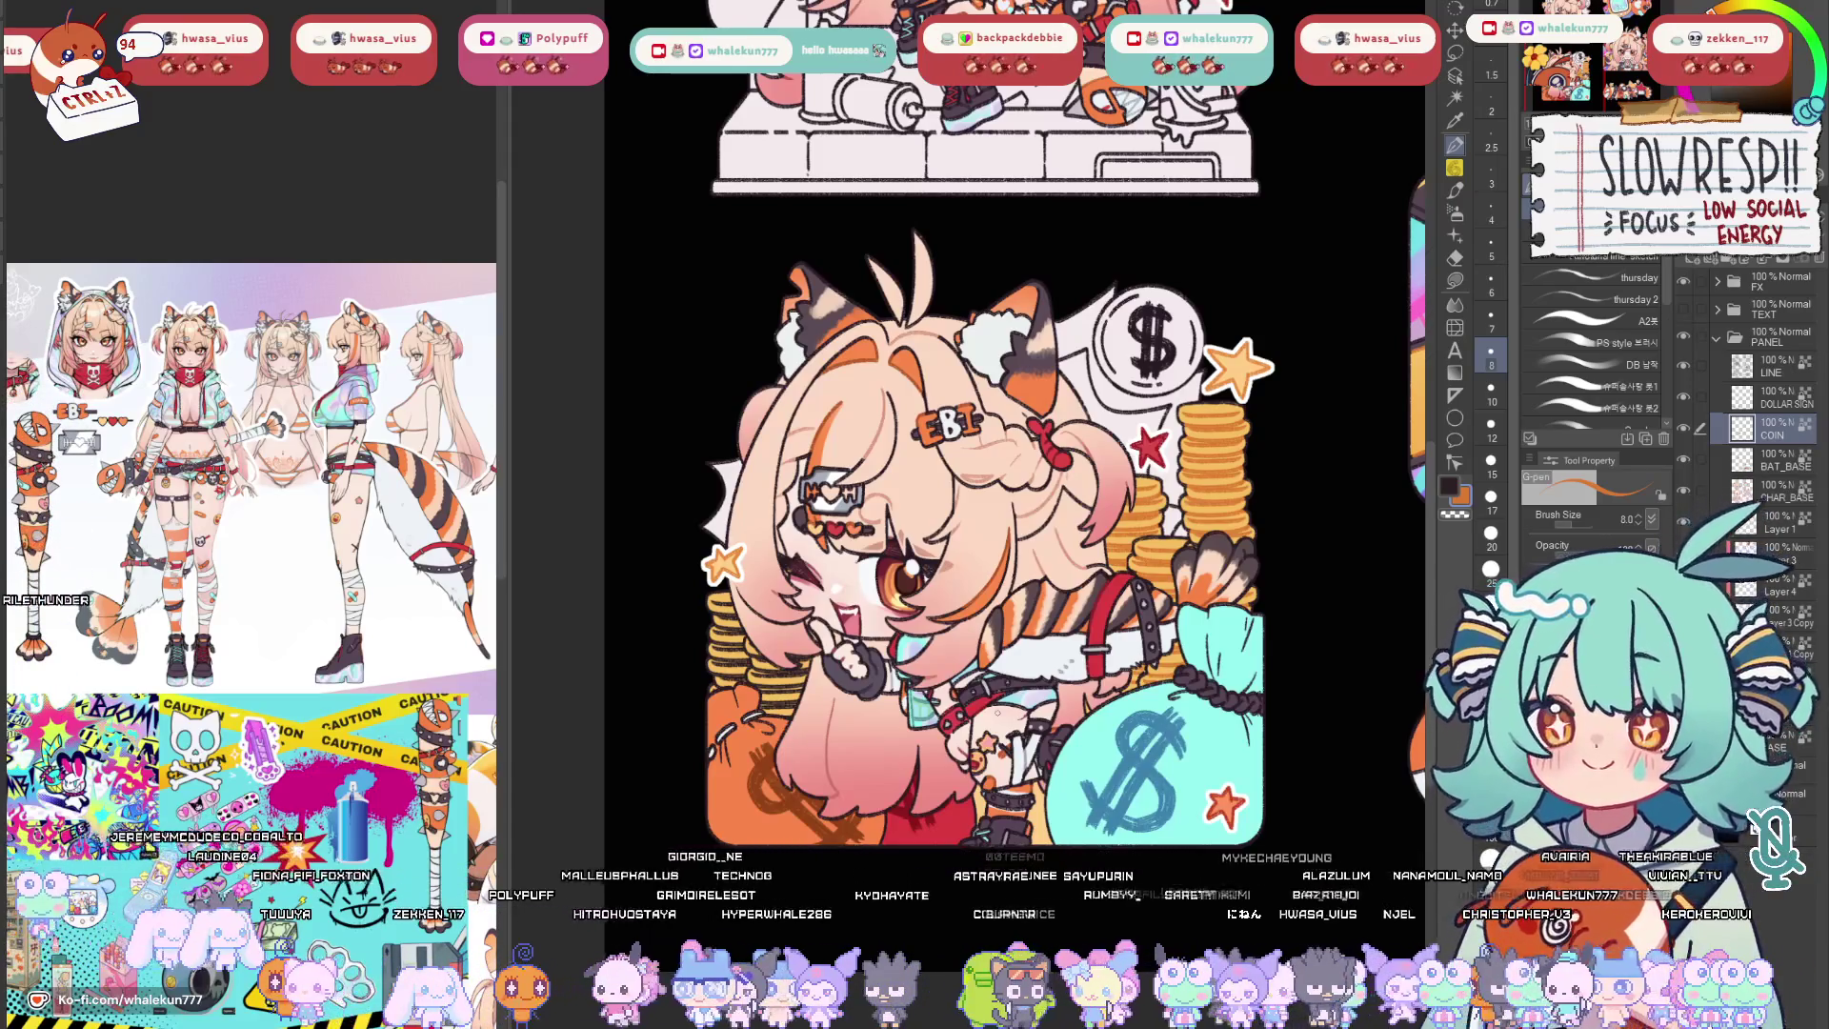
drag(986, 544, 1044, 489)
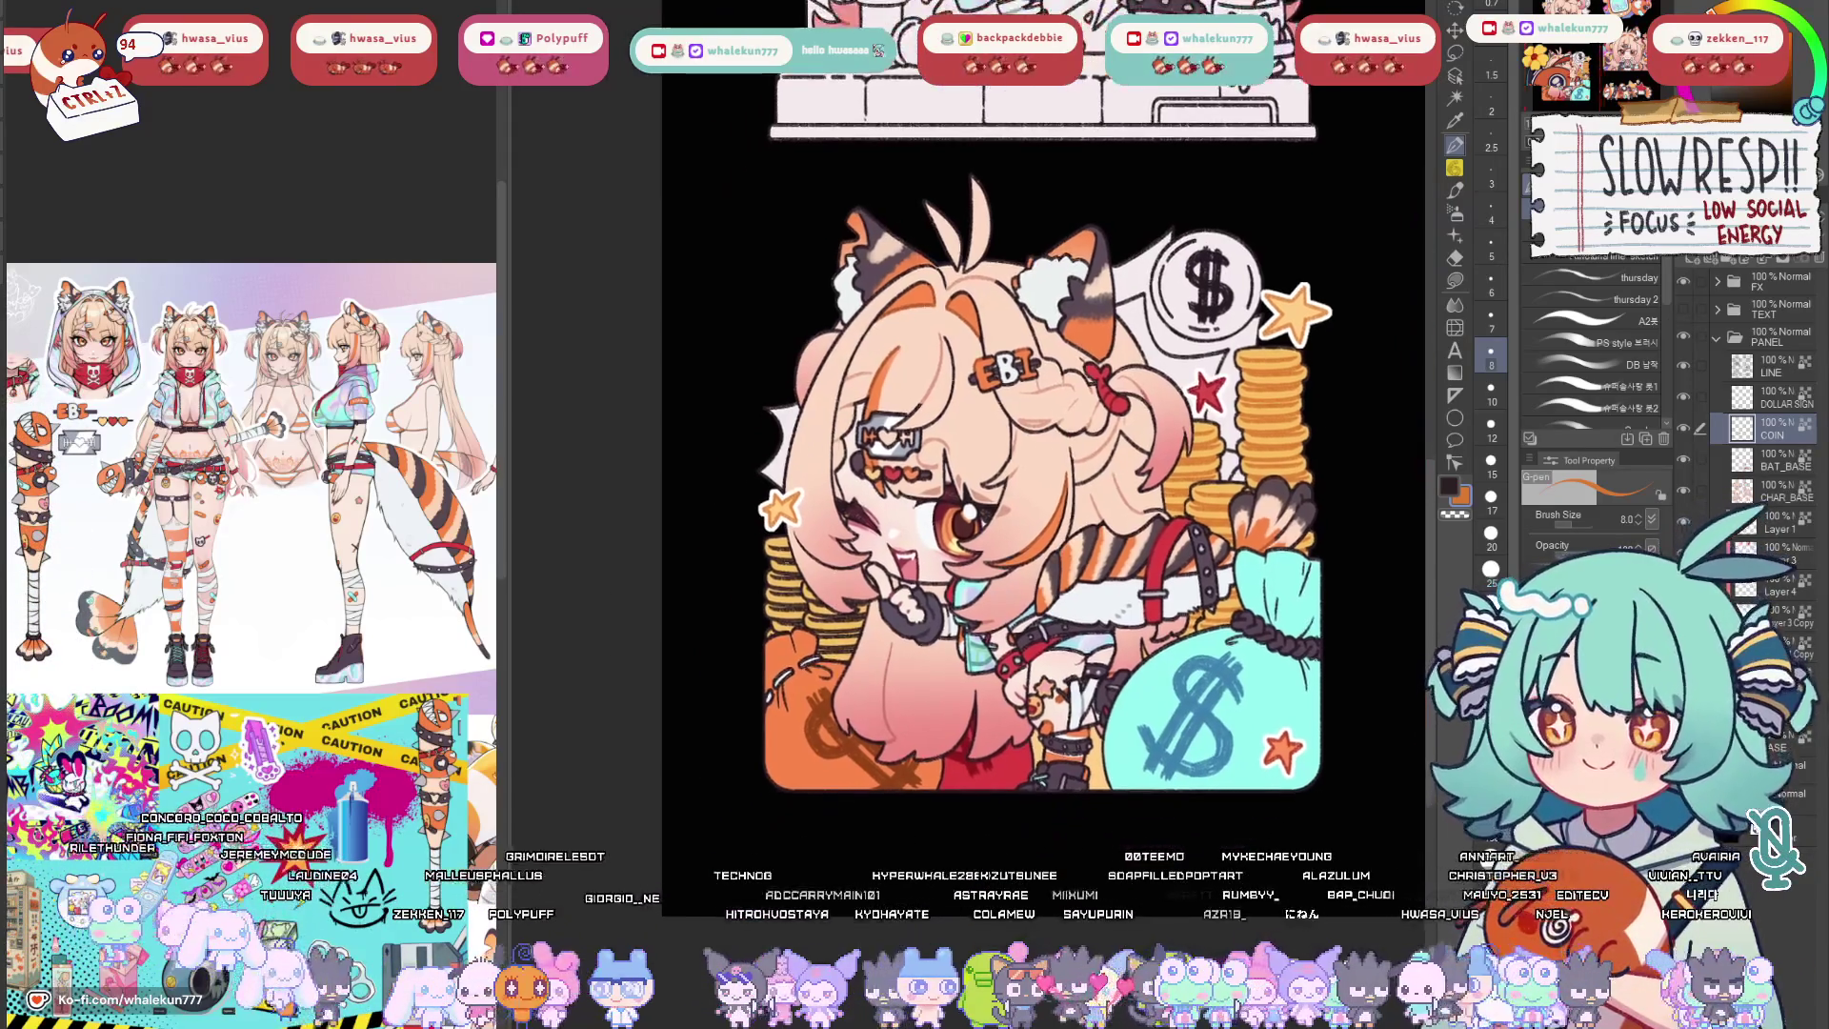
scroll(1043, 457, up, 1)
scroll(1043, 457, down, 2)
scroll(1044, 458, down, 1)
scroll(1043, 458, down, 1)
scroll(1051, 689, up, 2)
scroll(1052, 689, up, 1)
scroll(1053, 688, down, 2)
scroll(1009, 695, up, 1)
scroll(1012, 696, up, 1)
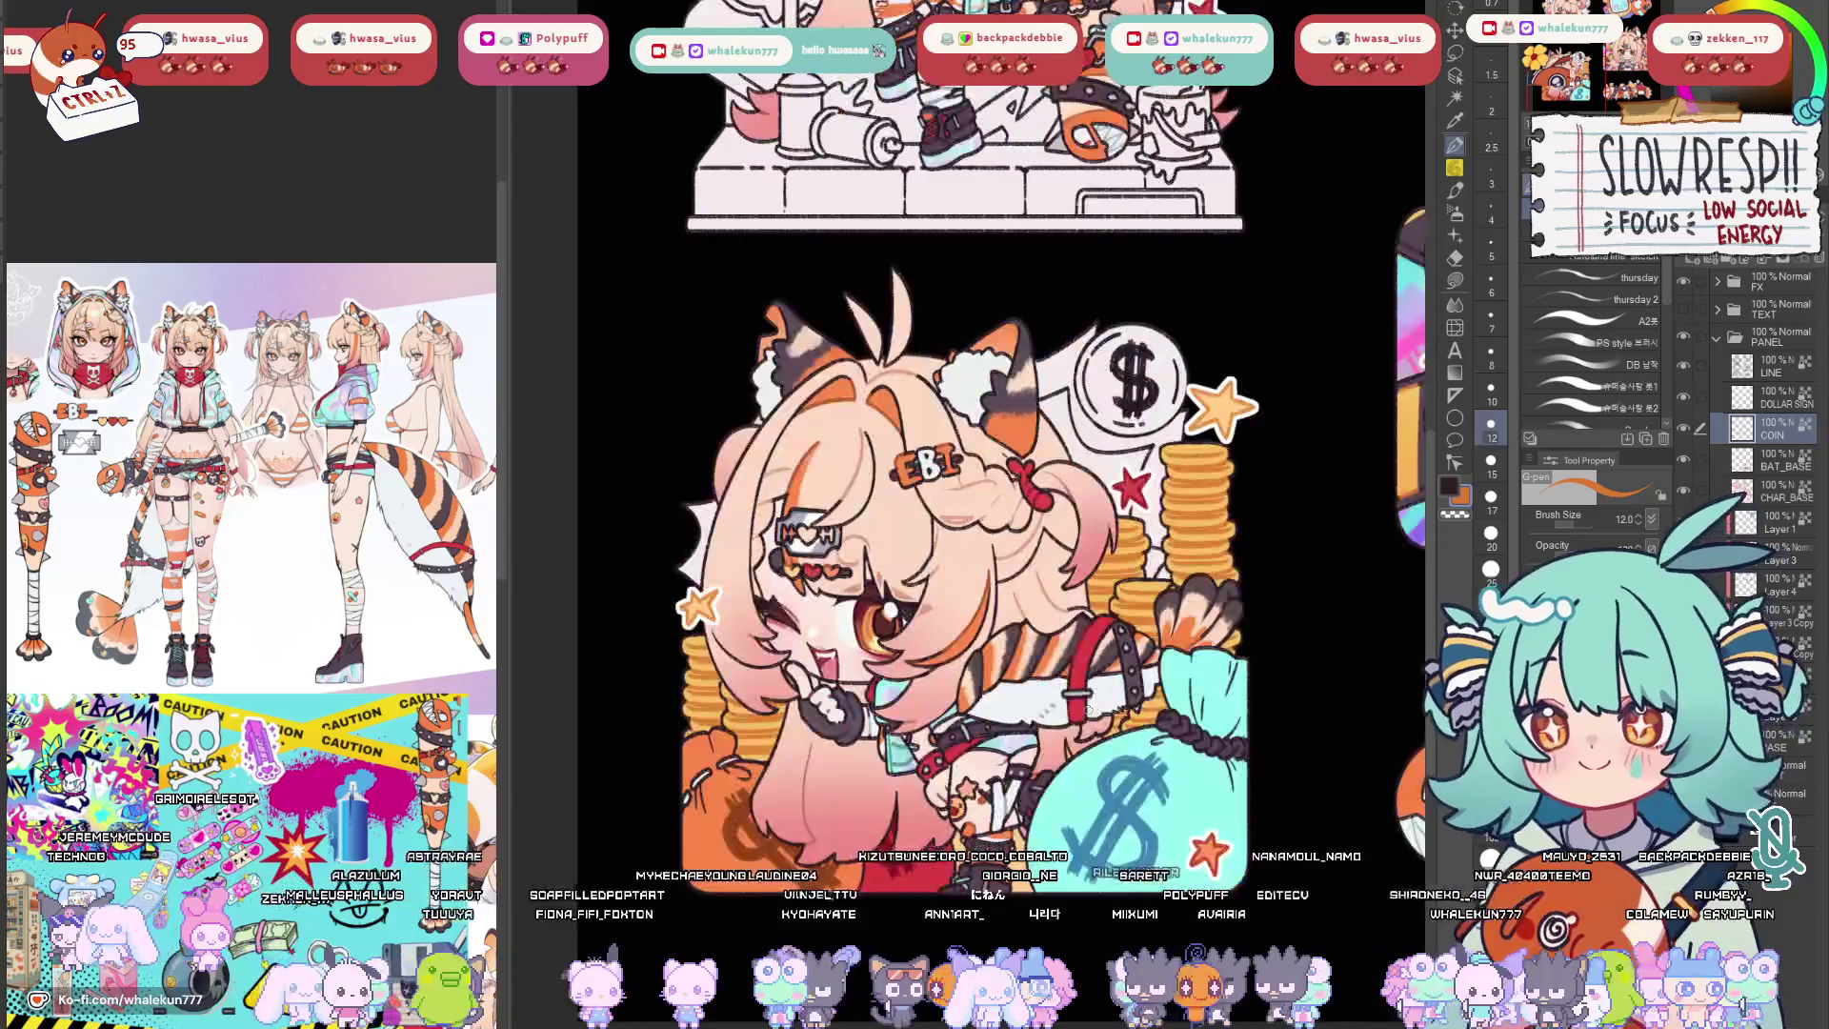
scroll(1012, 696, down, 1)
scroll(1013, 695, down, 1)
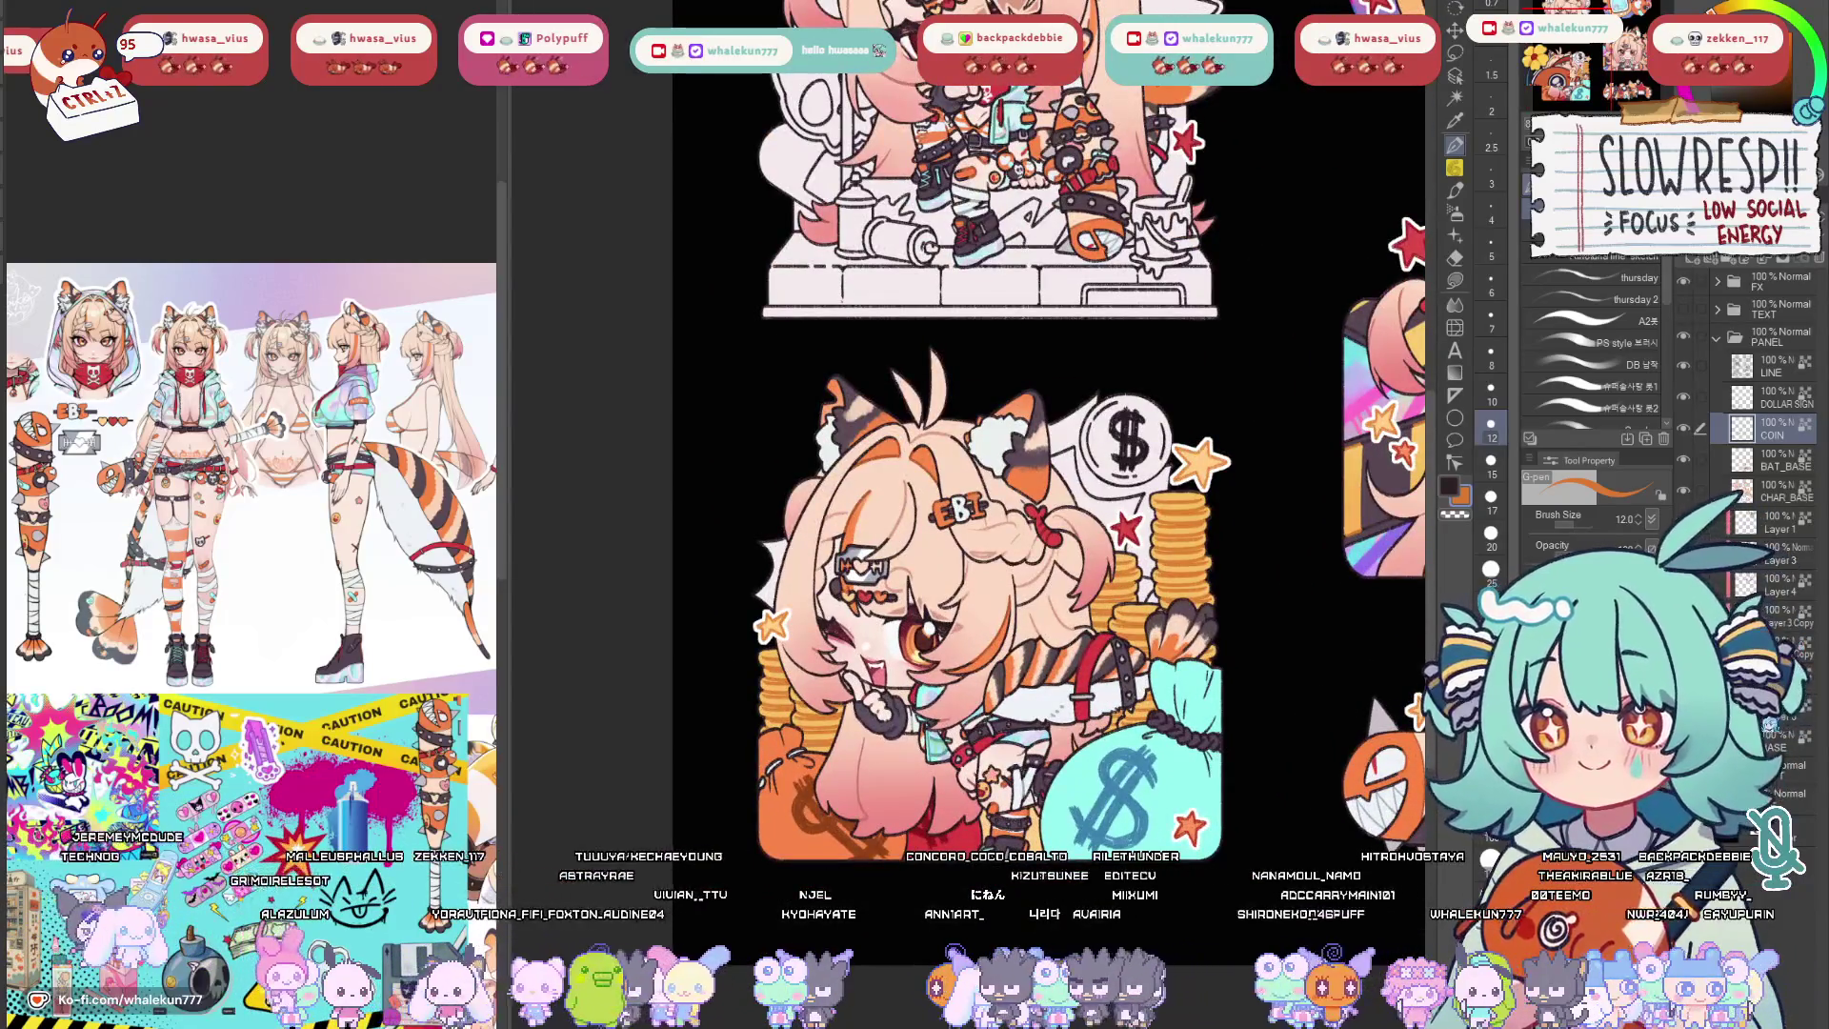
key(b)
key(b)
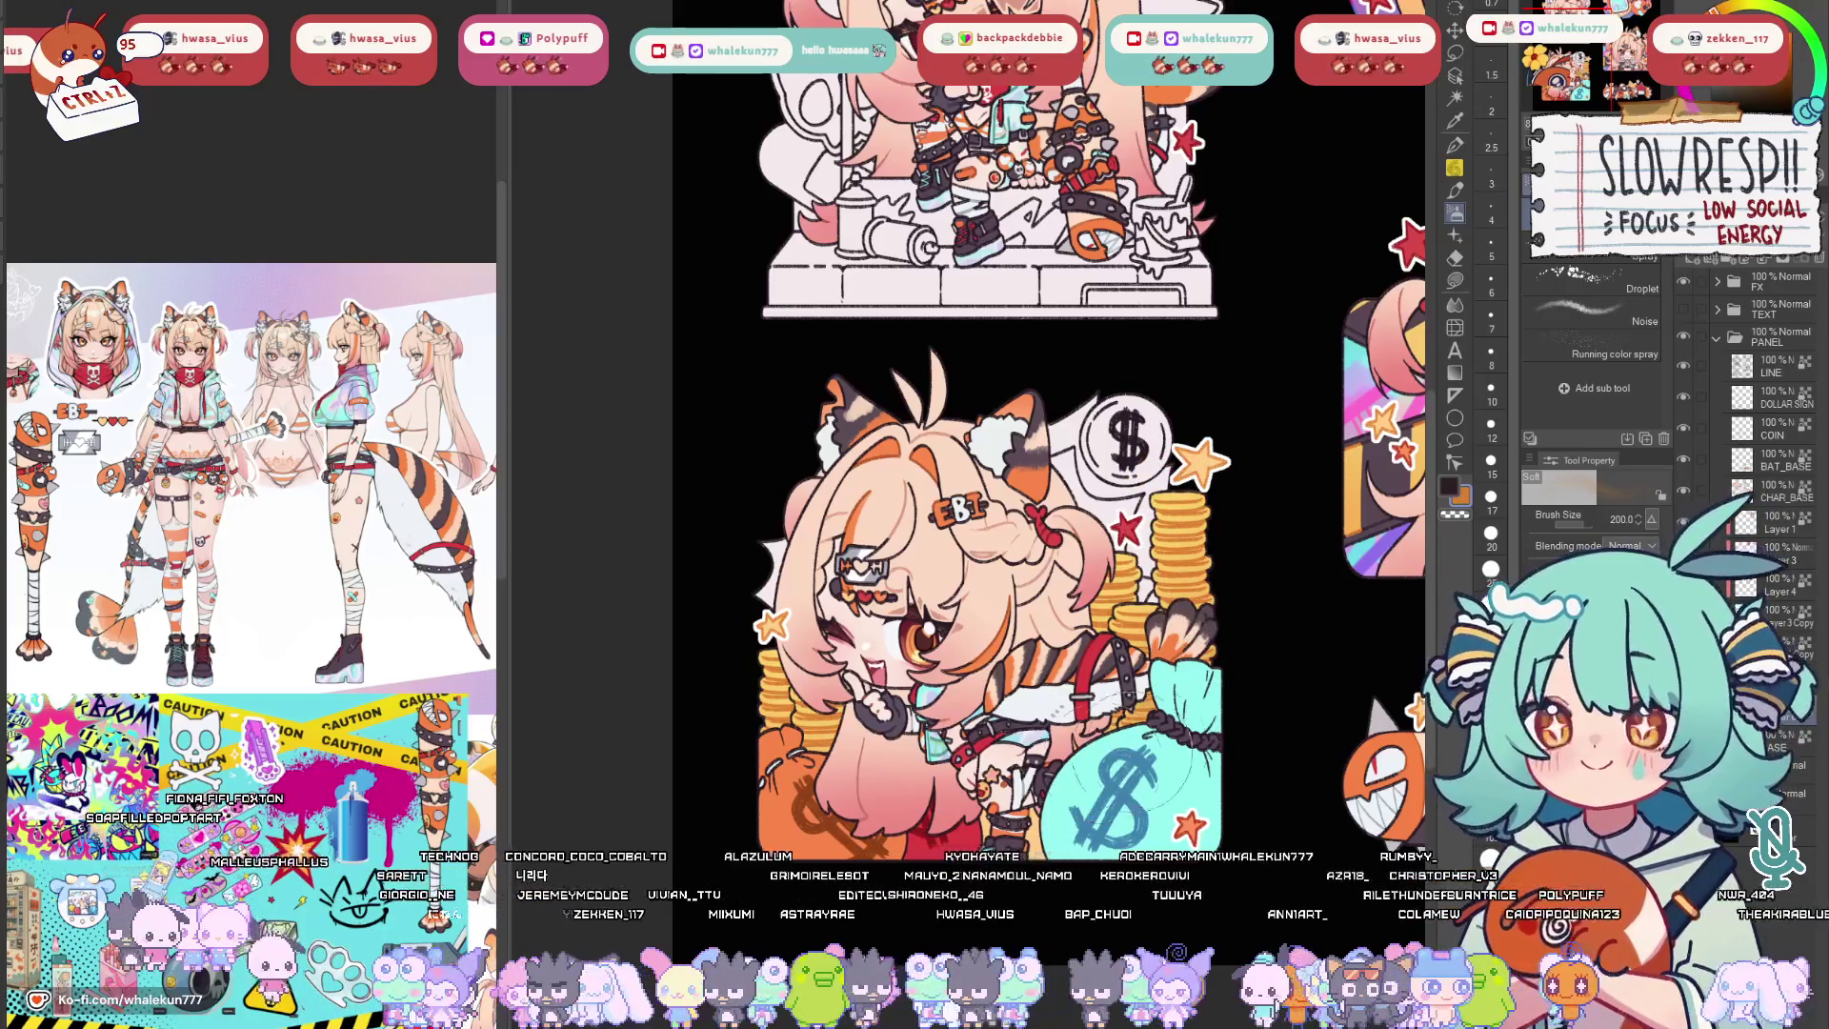
scroll(1237, 718, down, 1)
scroll(1237, 718, down, 3)
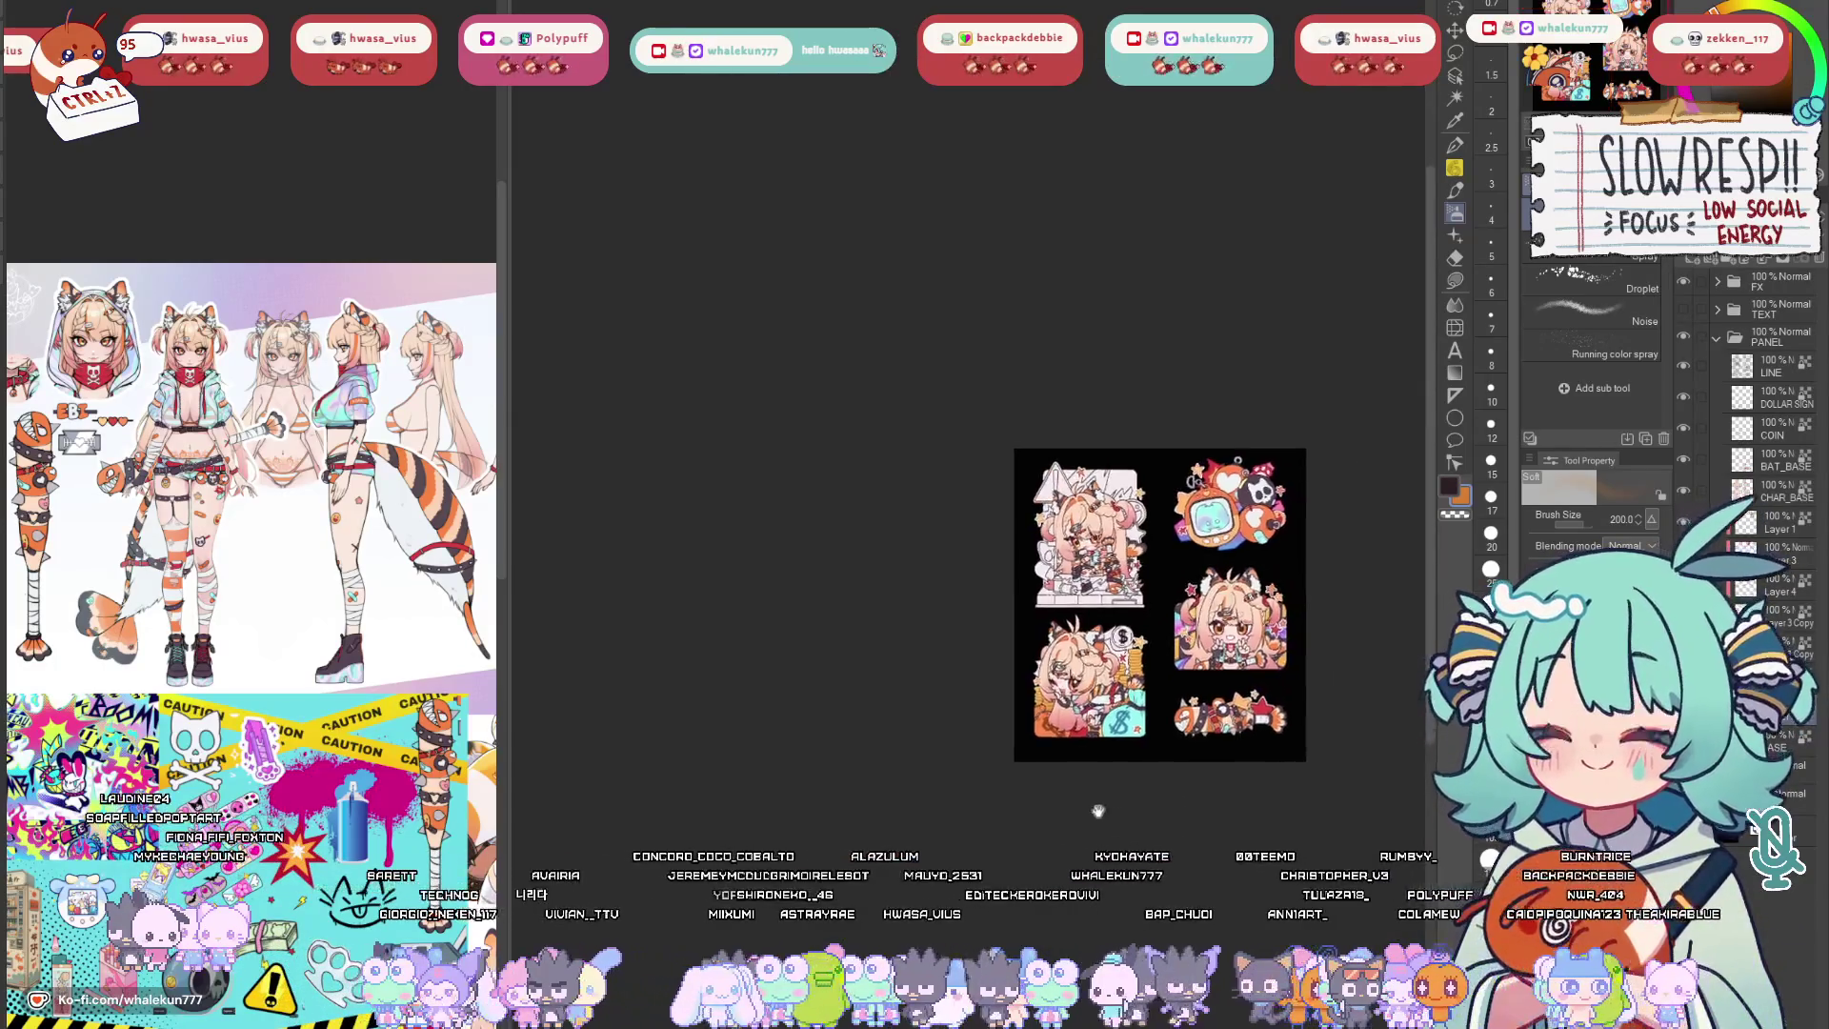
scroll(1237, 717, up, 4)
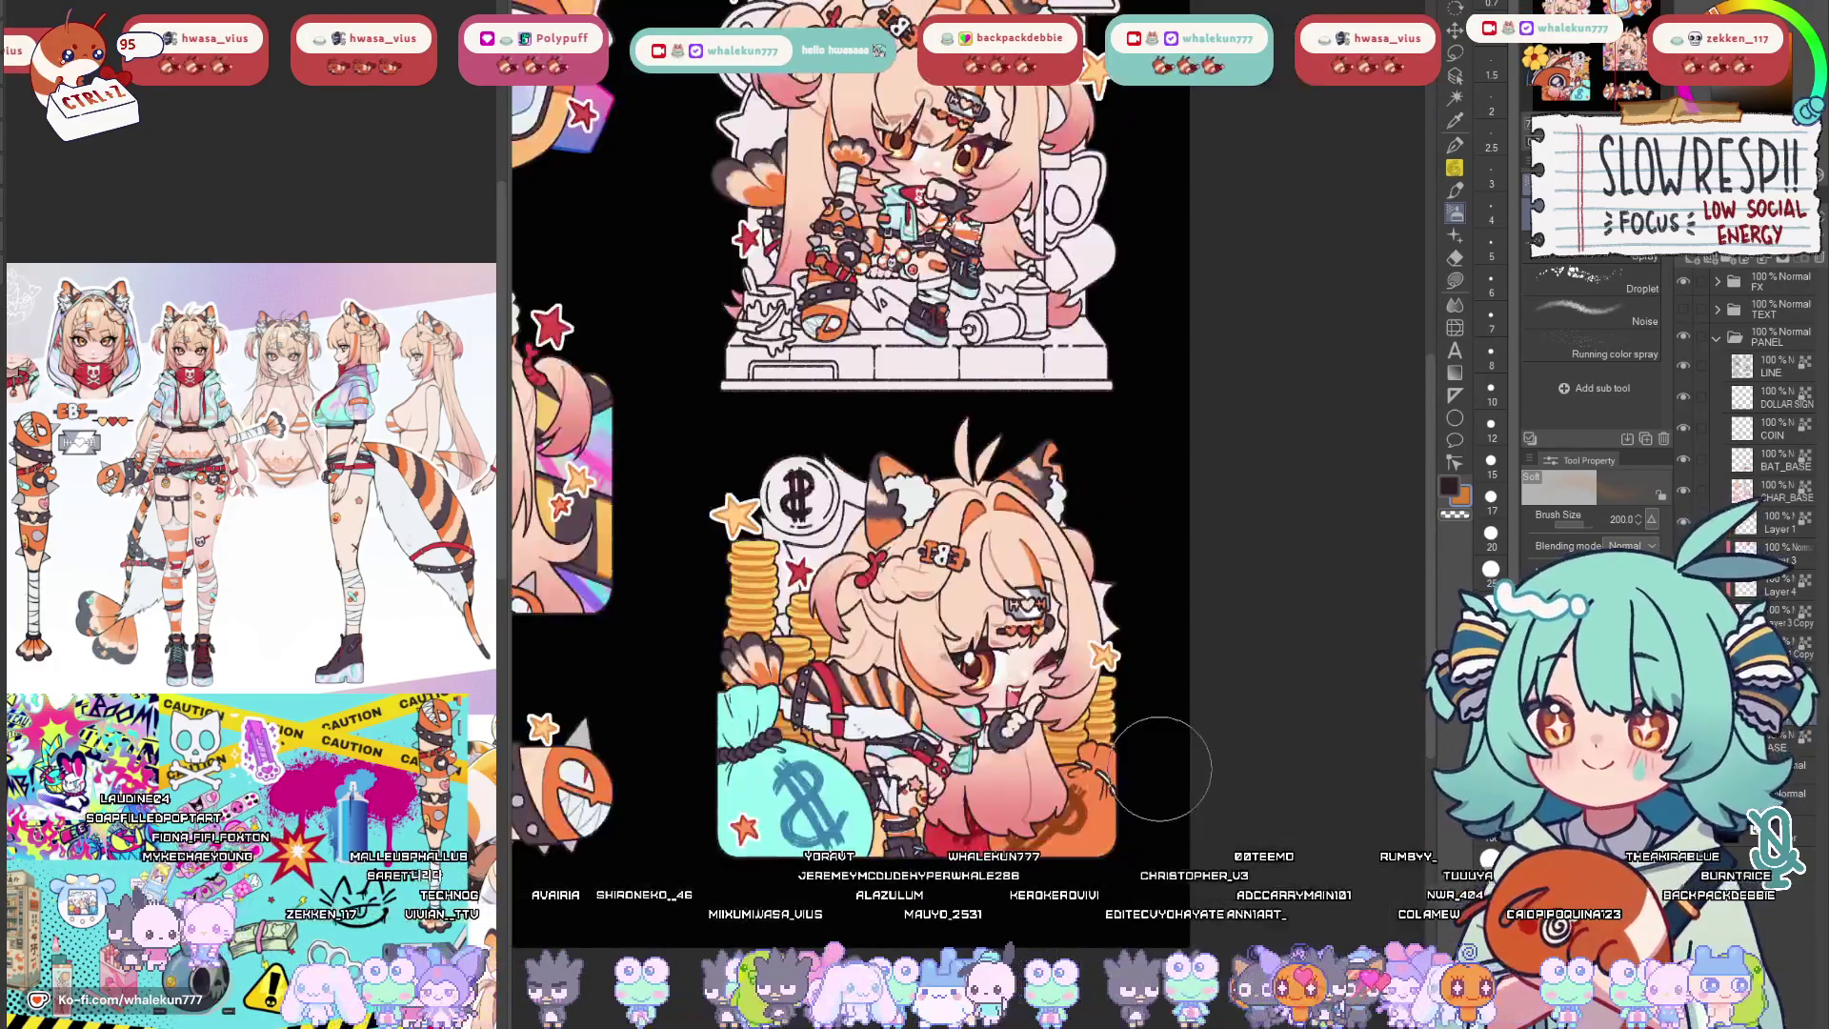
scroll(1237, 718, down, 3)
scroll(1238, 717, up, 1)
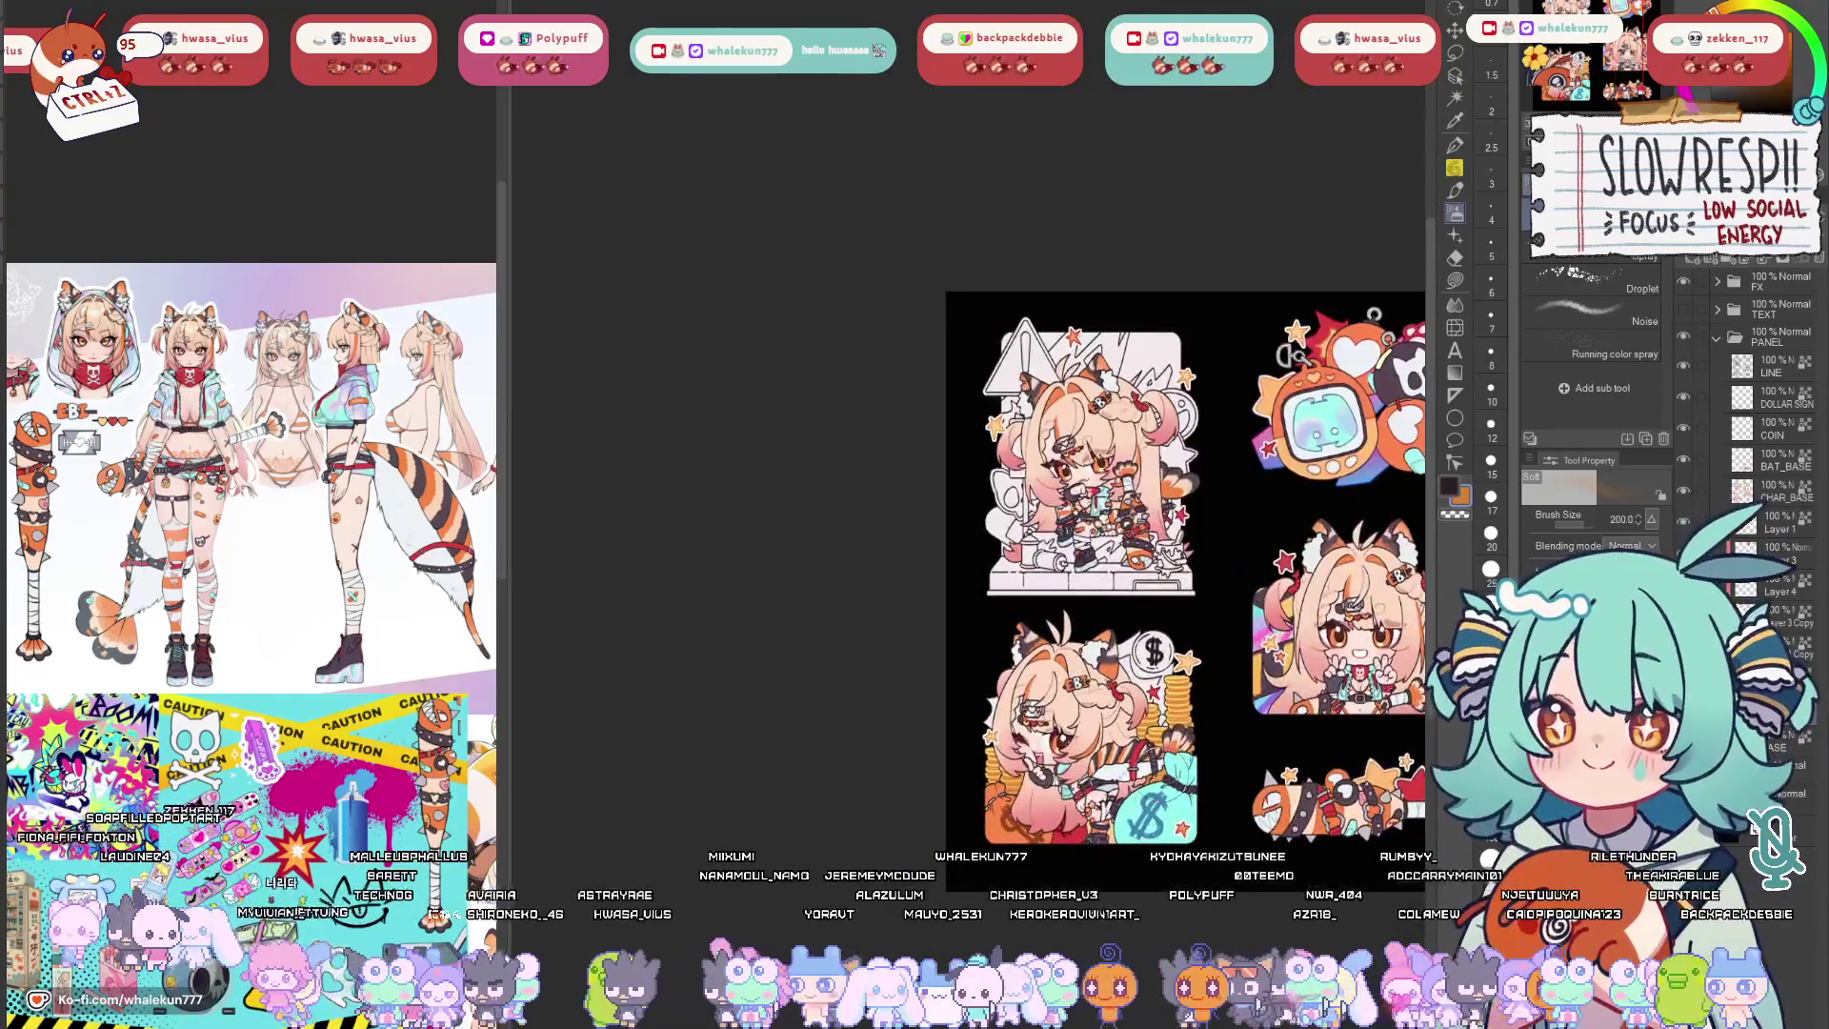
drag(1204, 855, 993, 755)
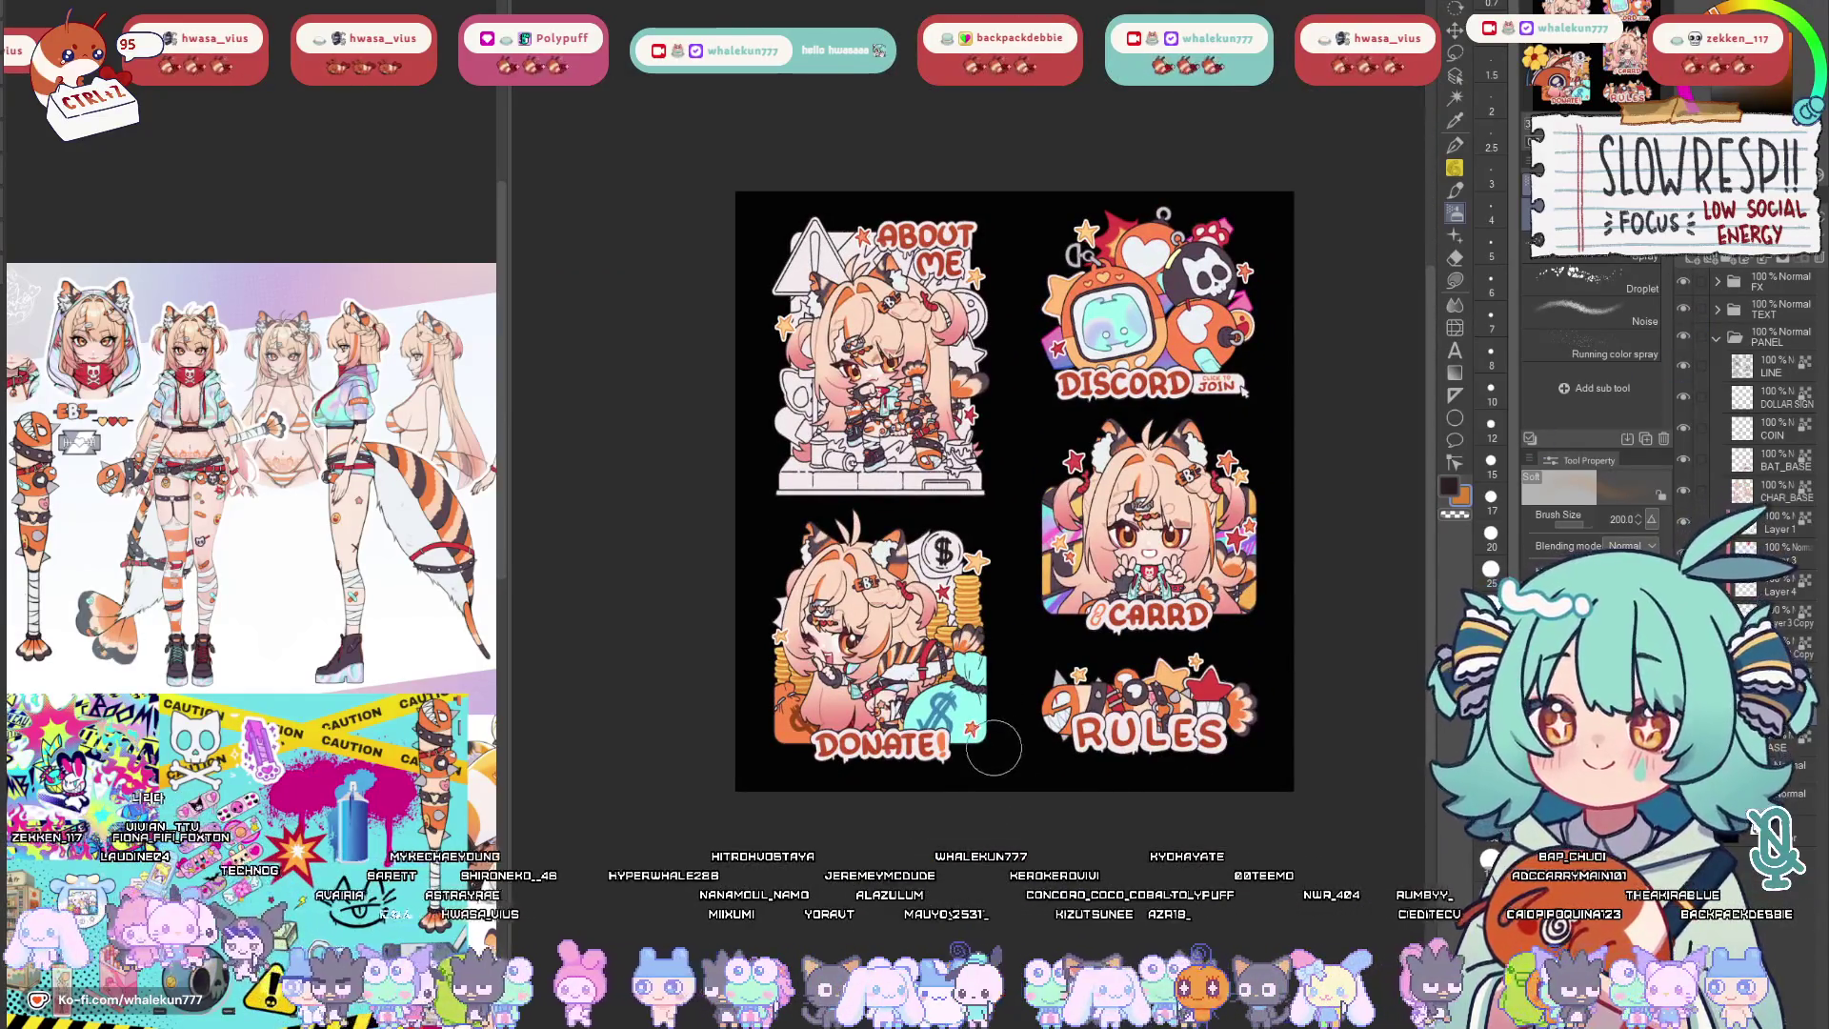
scroll(1000, 701, up, 2)
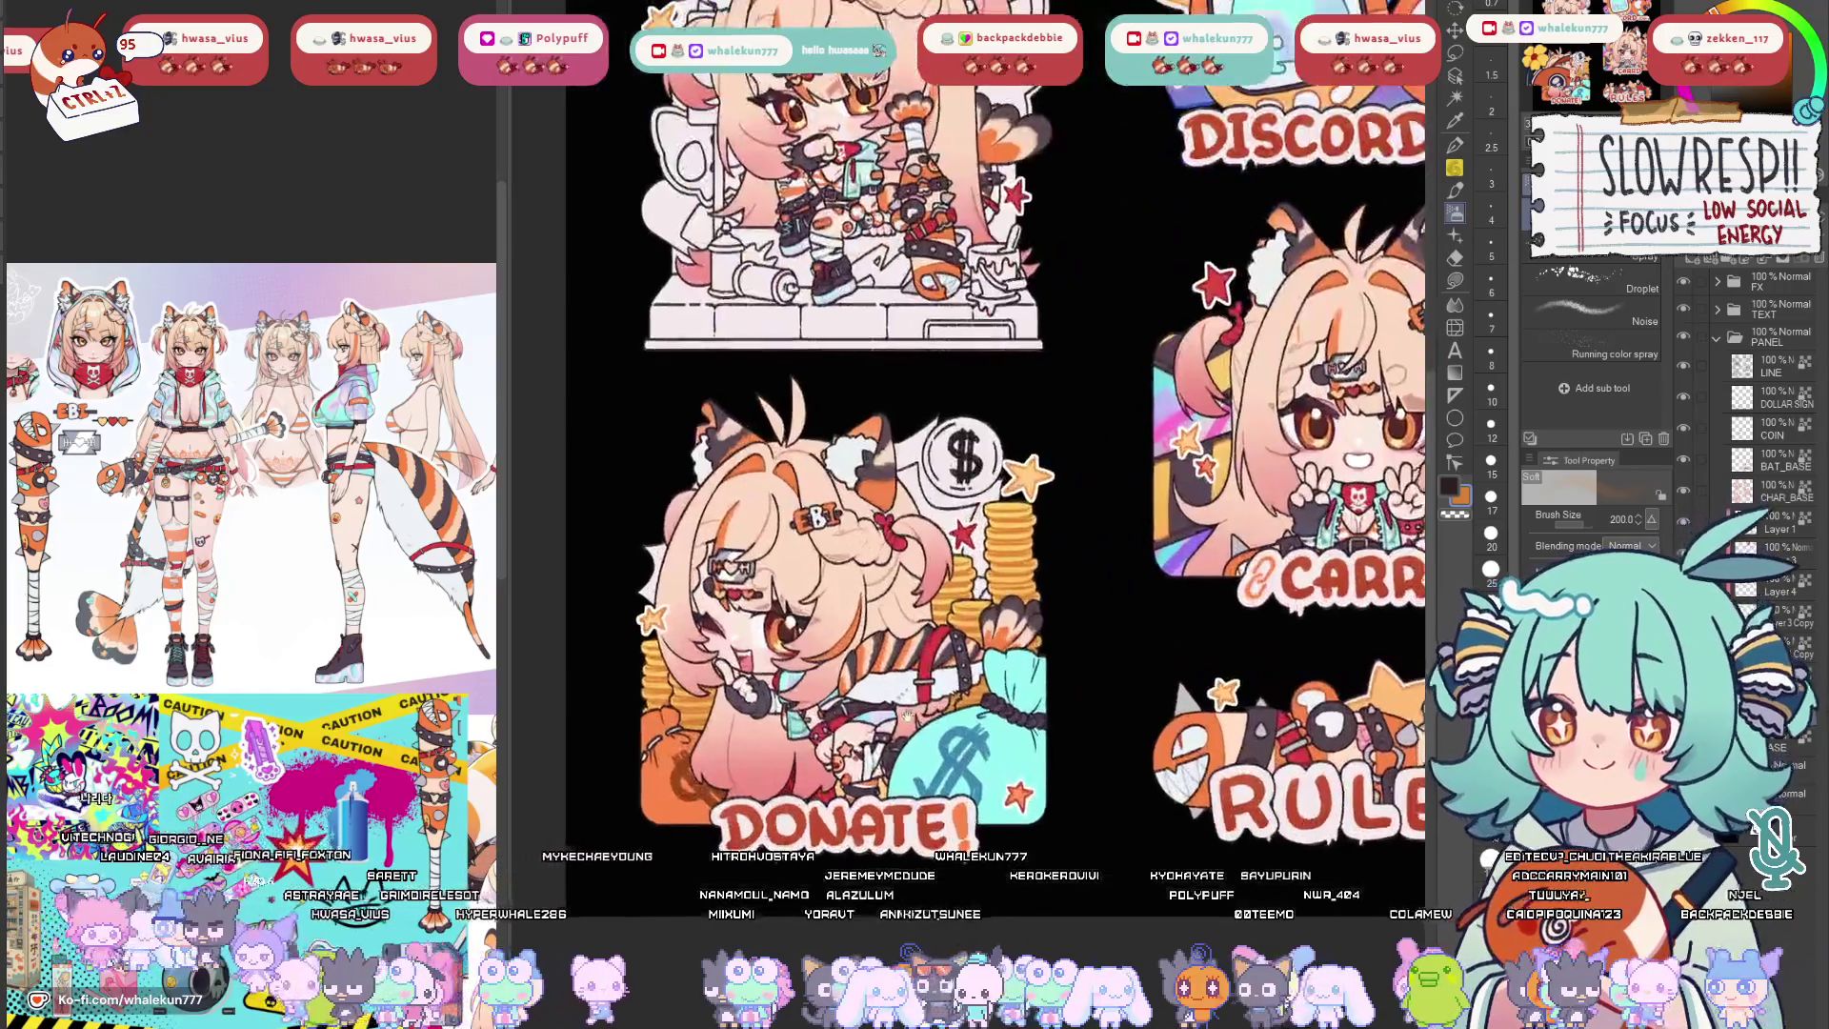
scroll(1000, 673, up, 1)
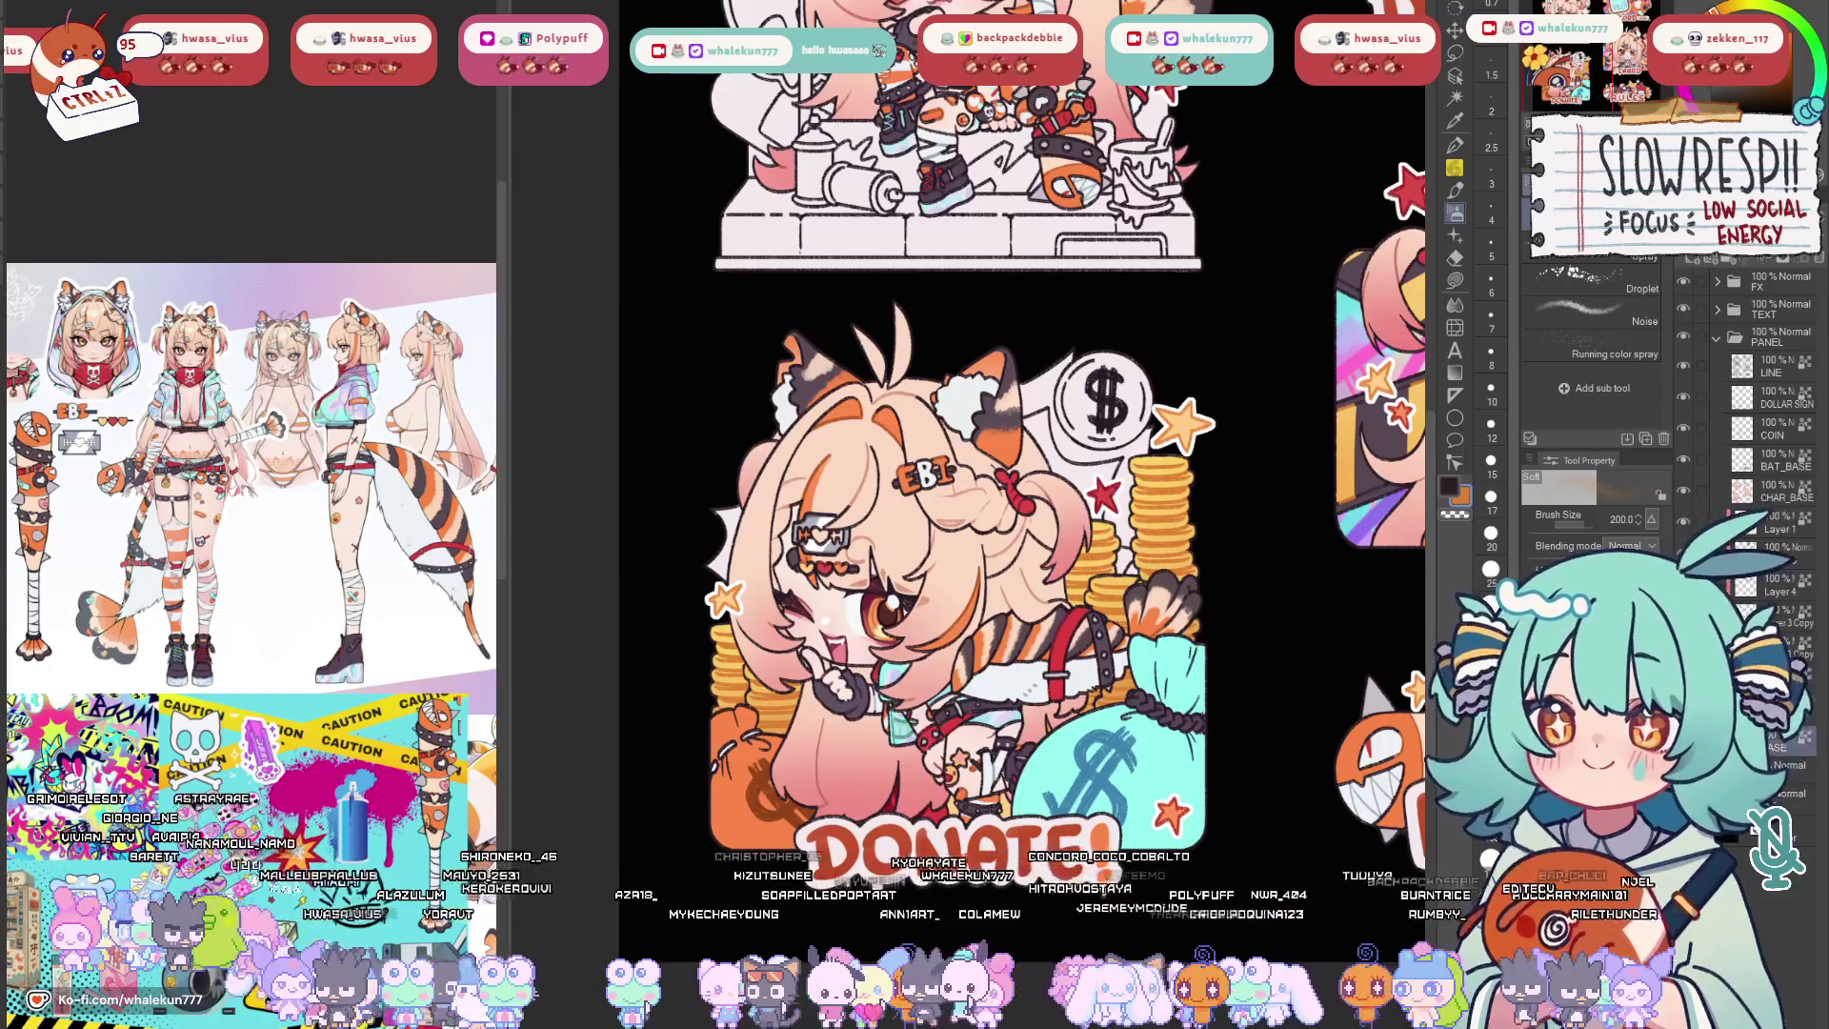
With Lasso fill, zoom to the dollar coin and start filling its interior yellow.
key(g)
drag(958, 571, 879, 569)
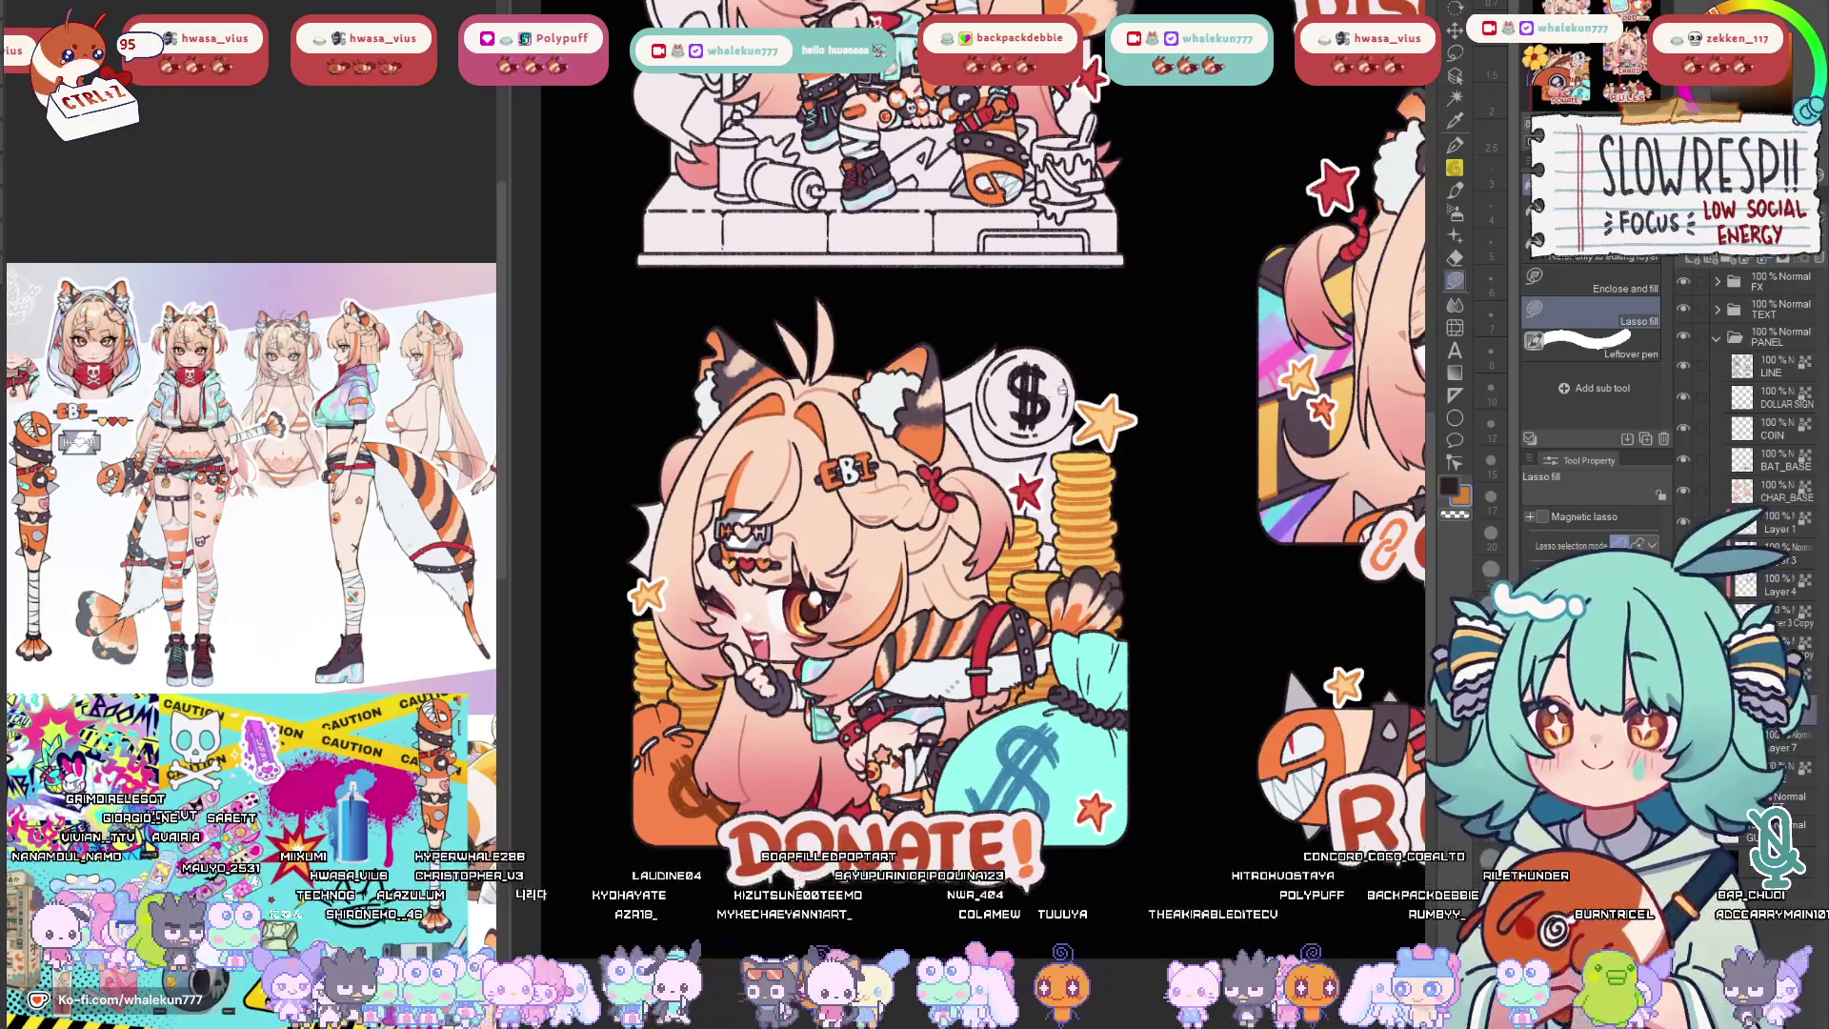
scroll(1029, 373, up, 3)
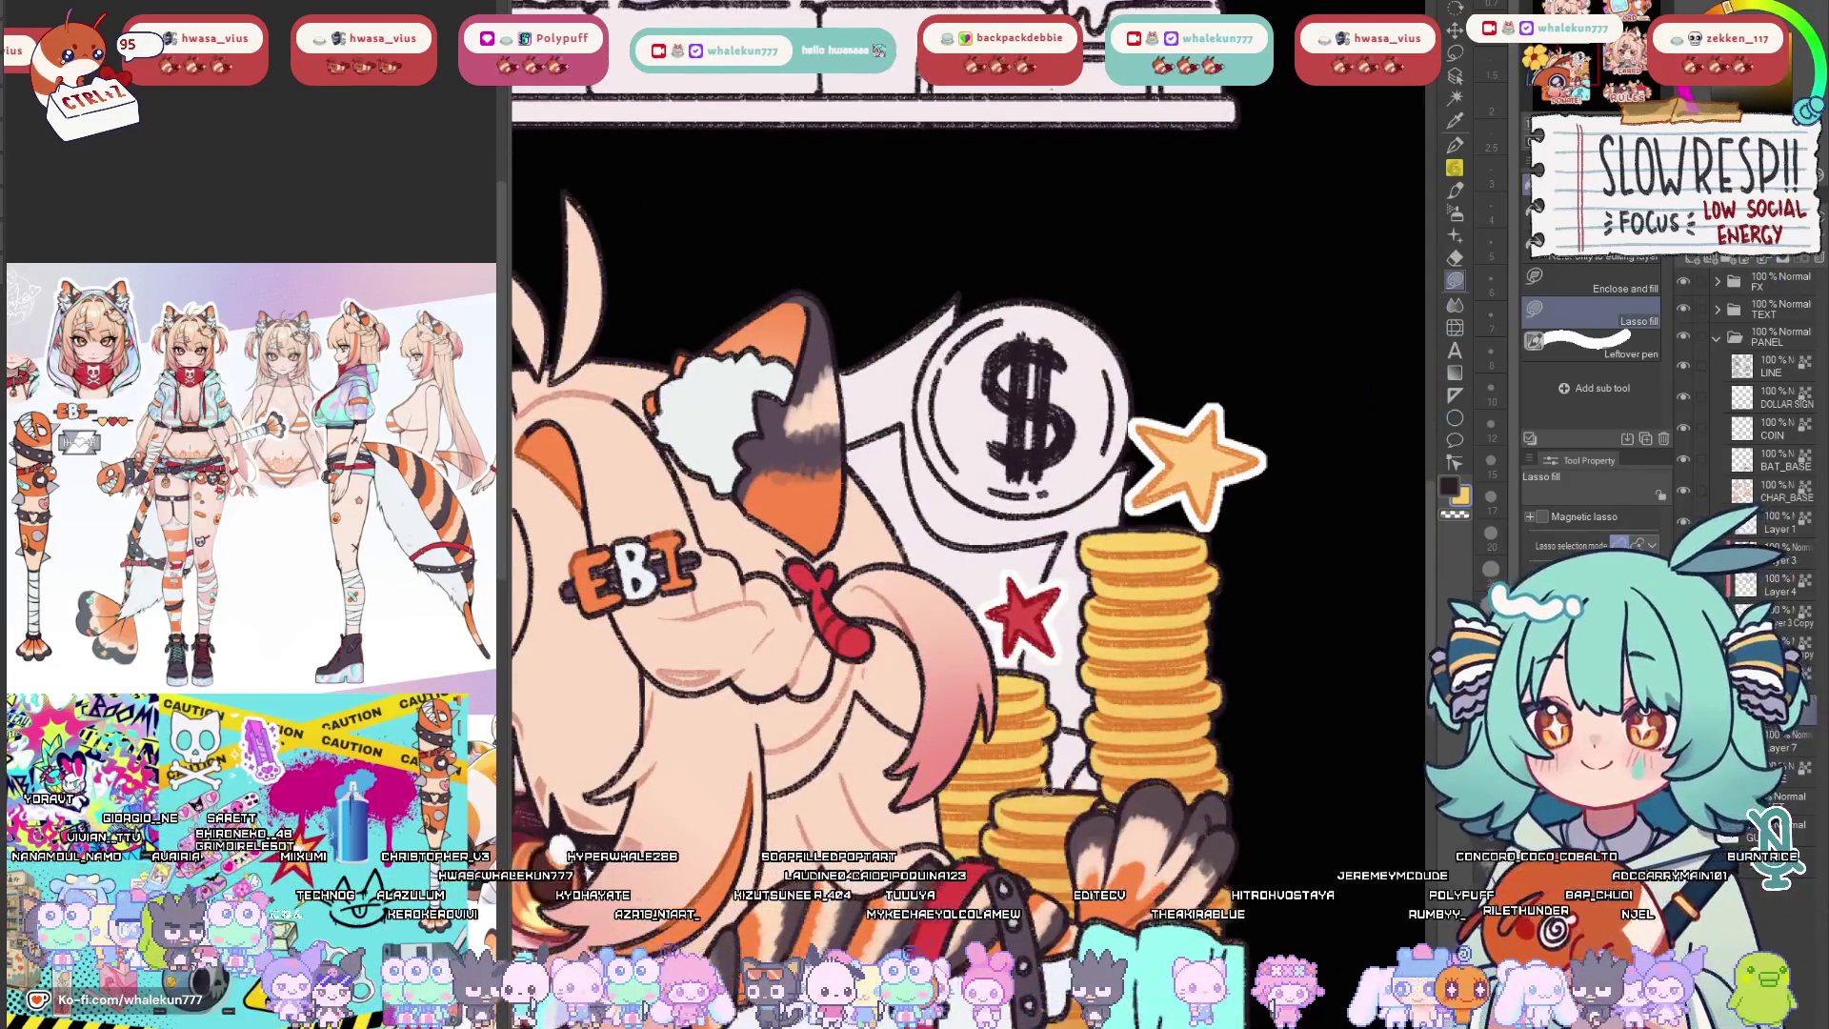
drag(1029, 370, 1019, 549)
scroll(1017, 551, up, 2)
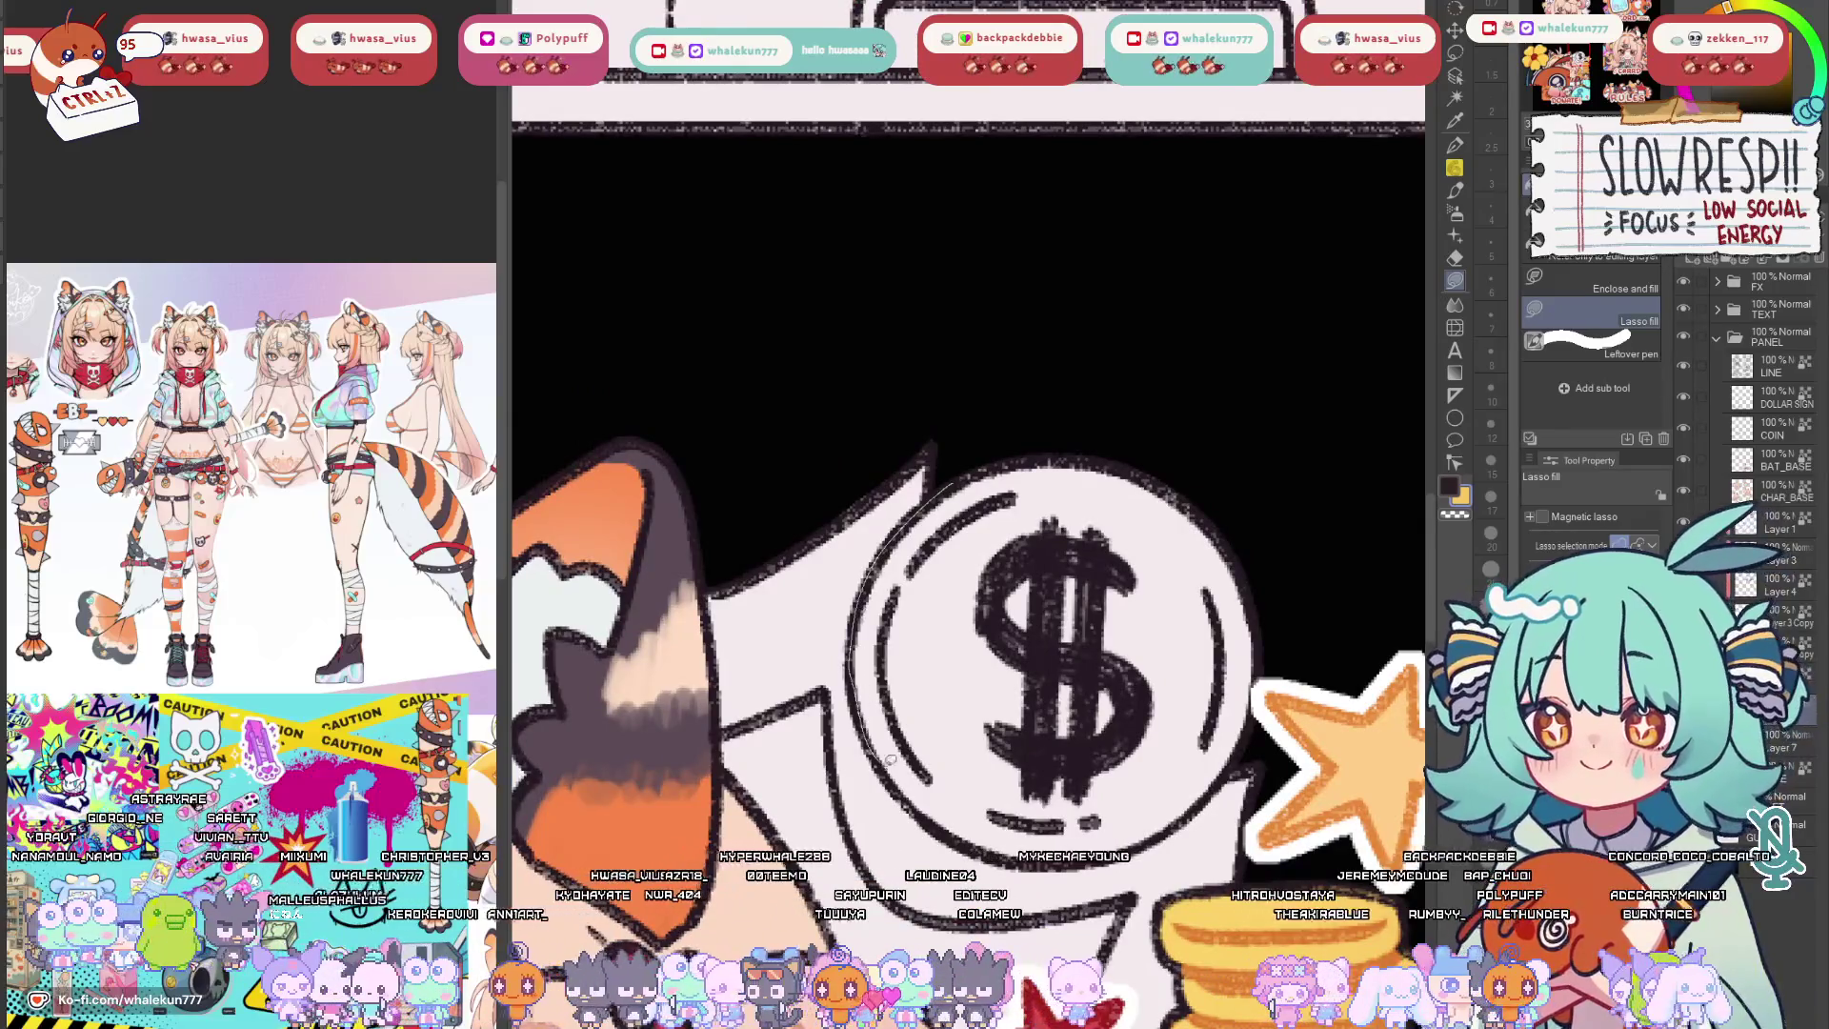
drag(987, 484, 982, 486)
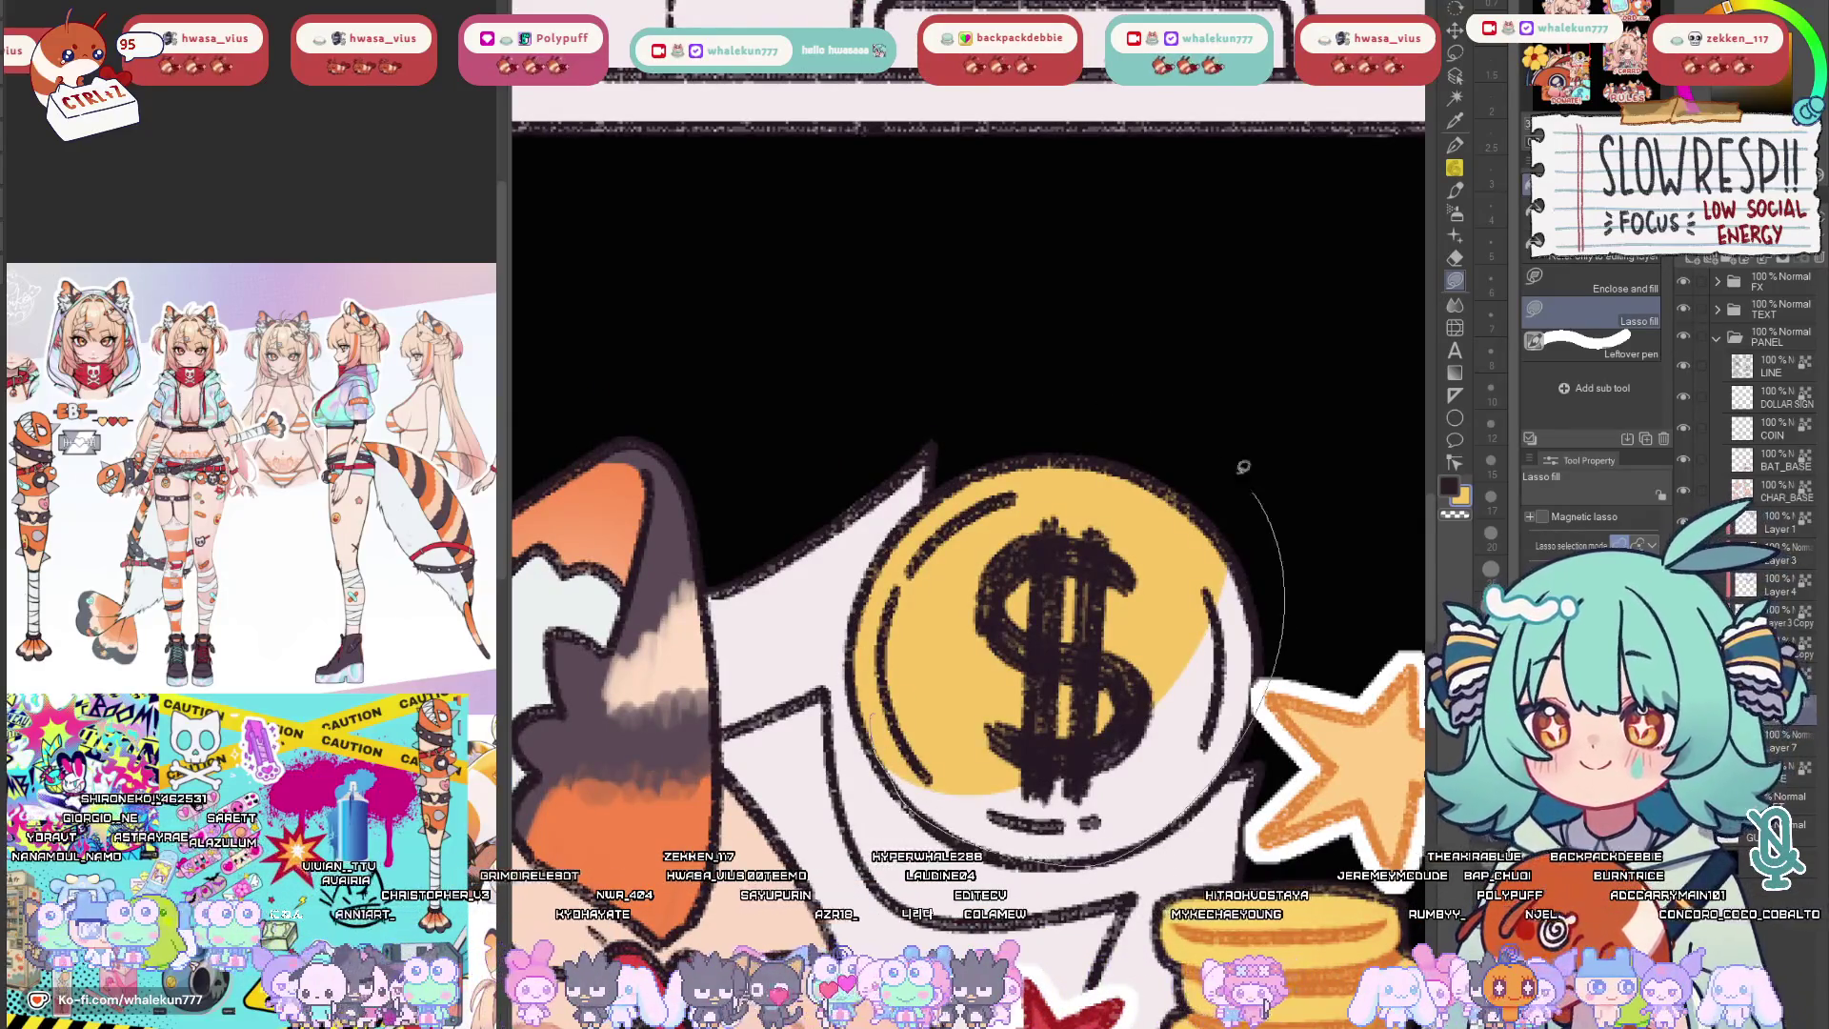
Lasso-fill the rest of the dollar coin yellow and select the DOLLAR SIGN layer.
drag(1263, 491, 1044, 787)
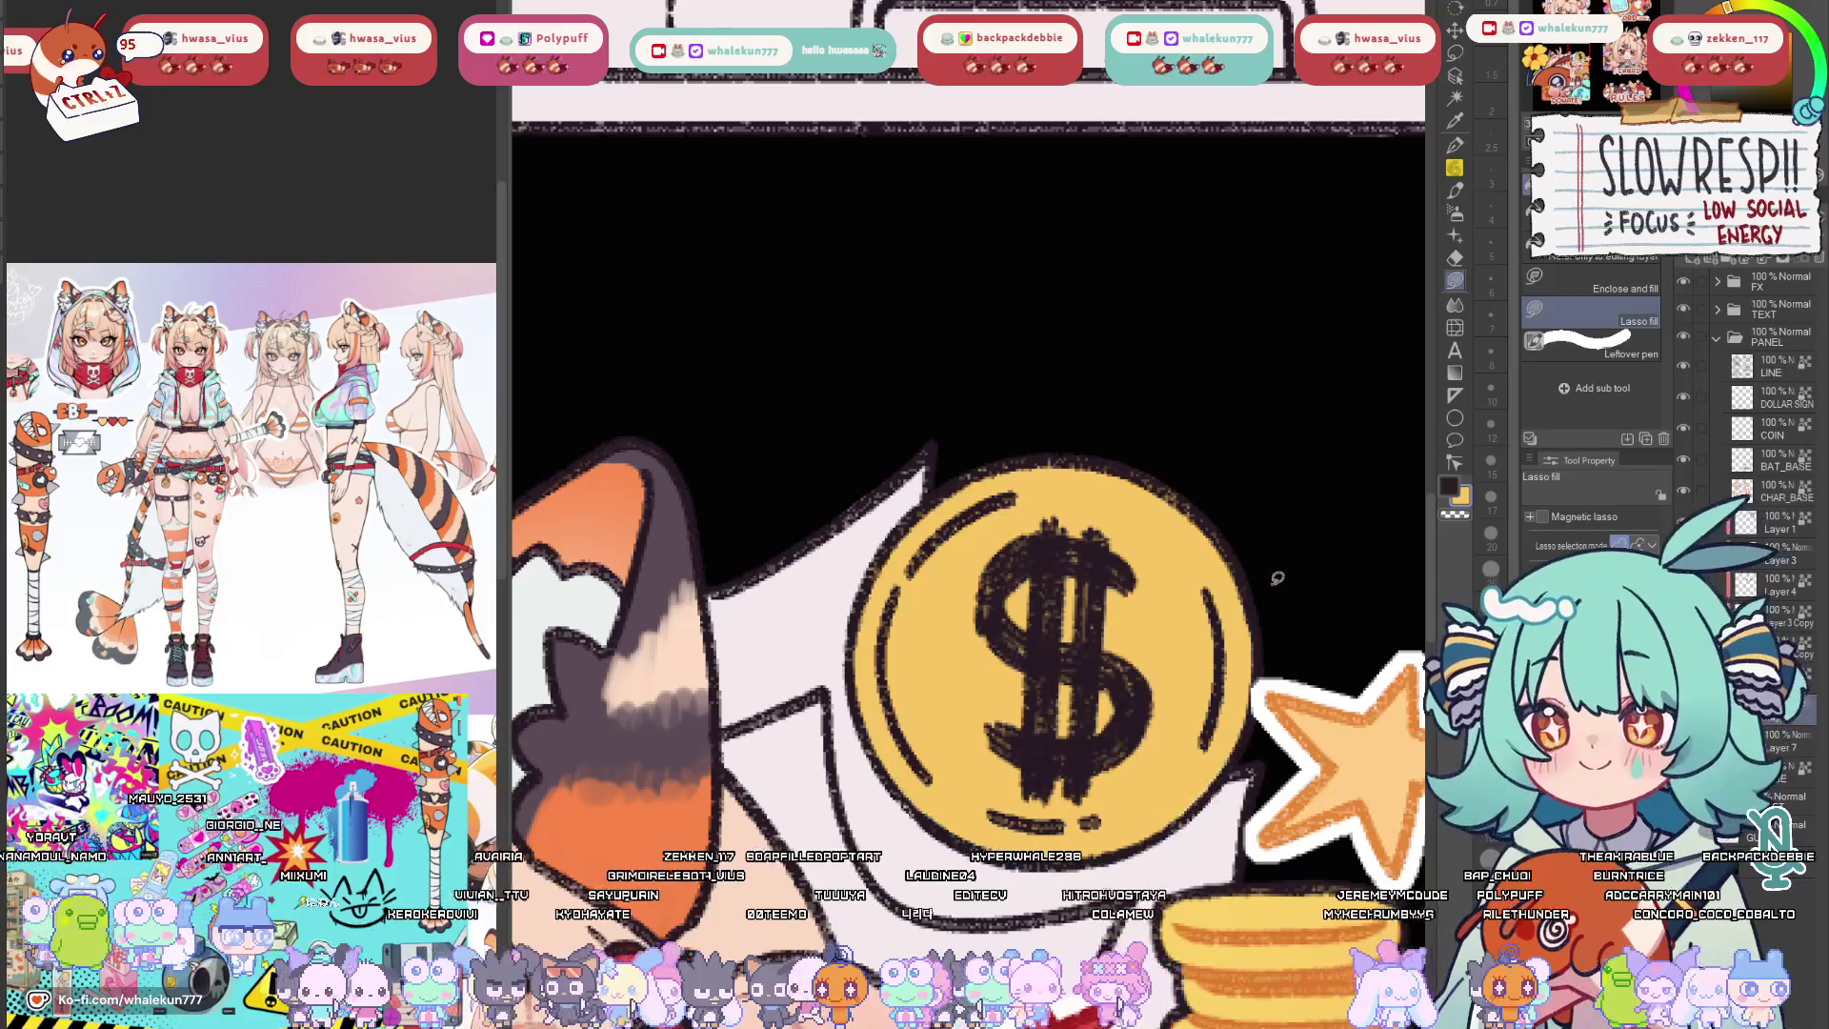
scroll(1258, 587, down, 3)
drag(1258, 588, 1129, 480)
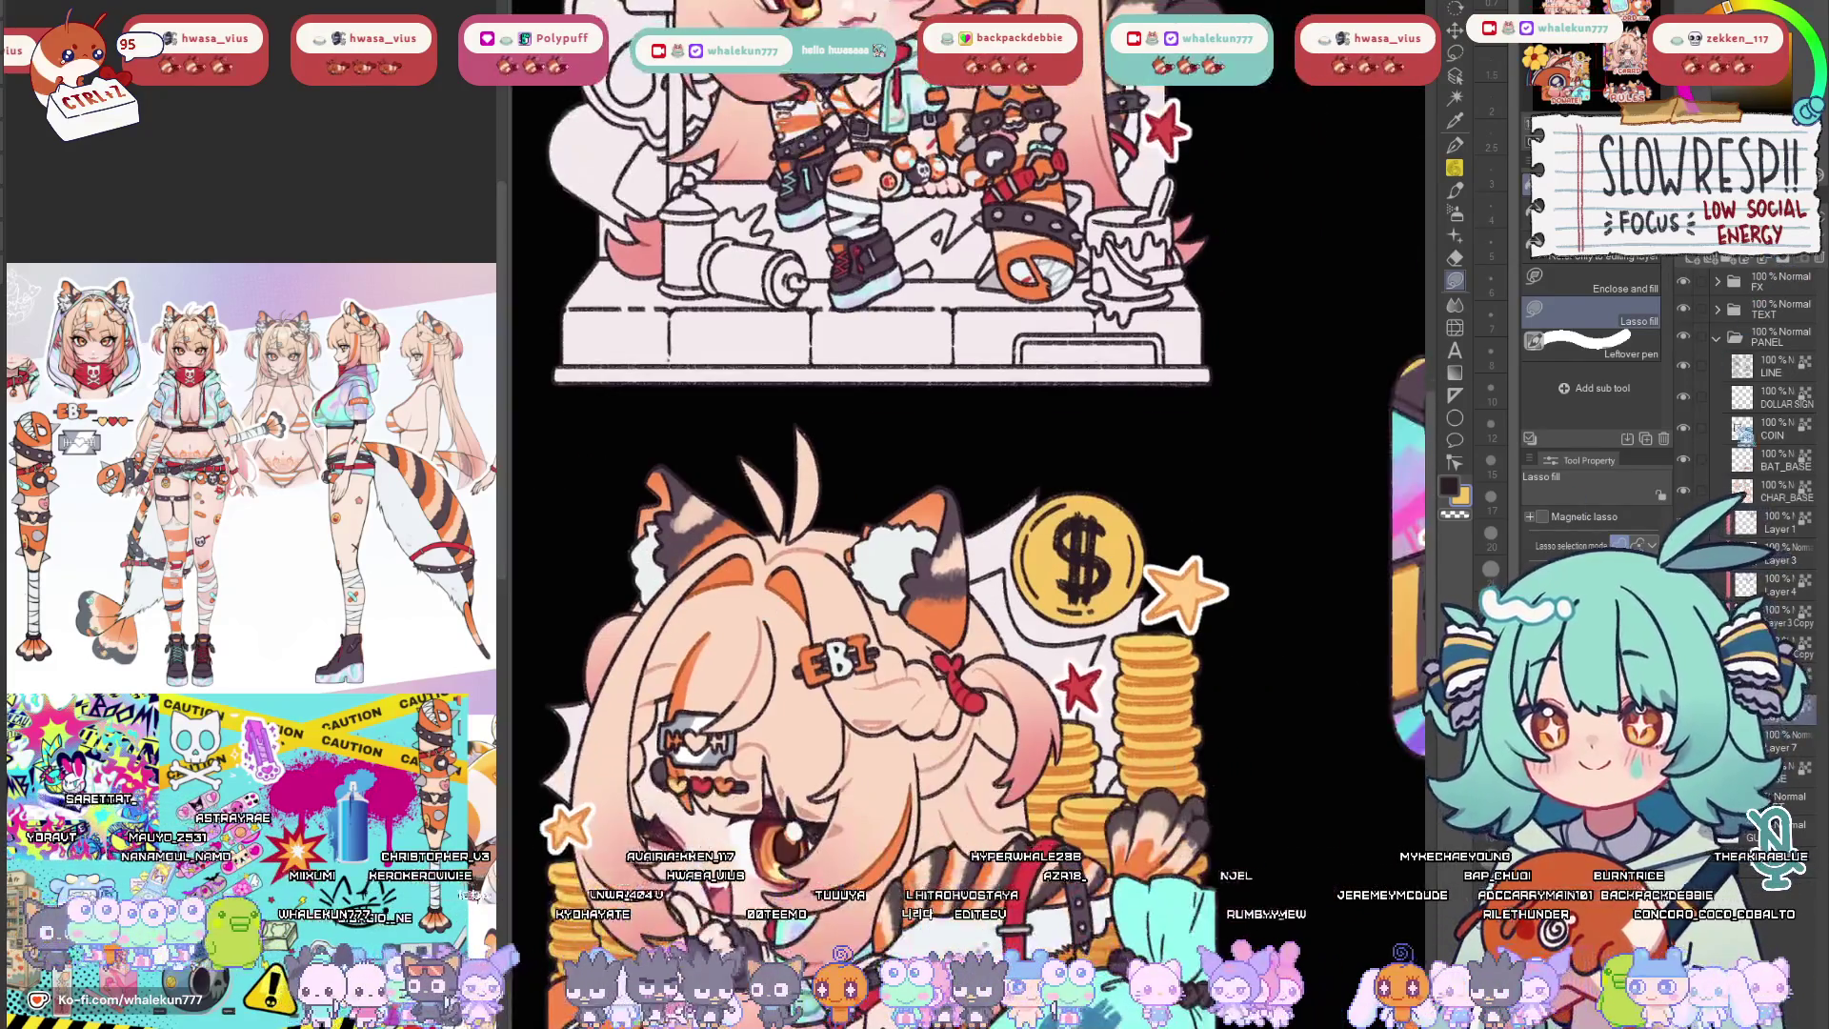
scroll(1107, 511, up, 3)
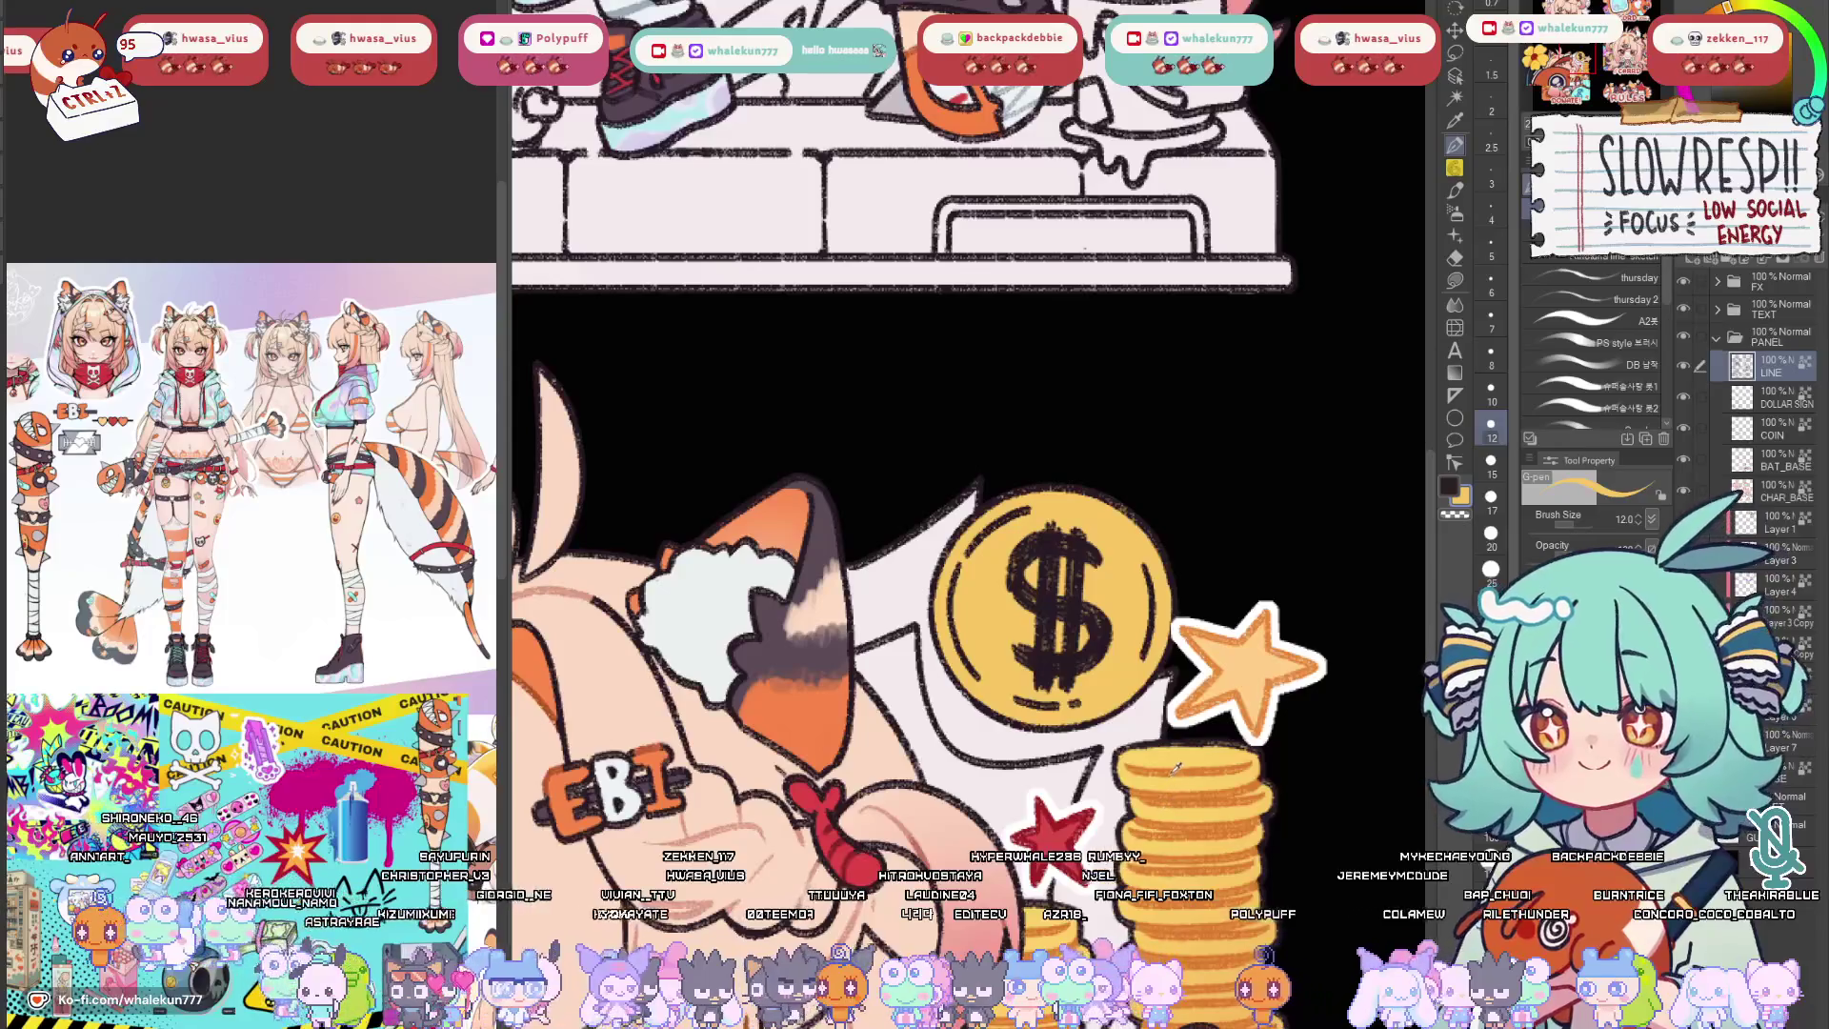
click(1772, 398)
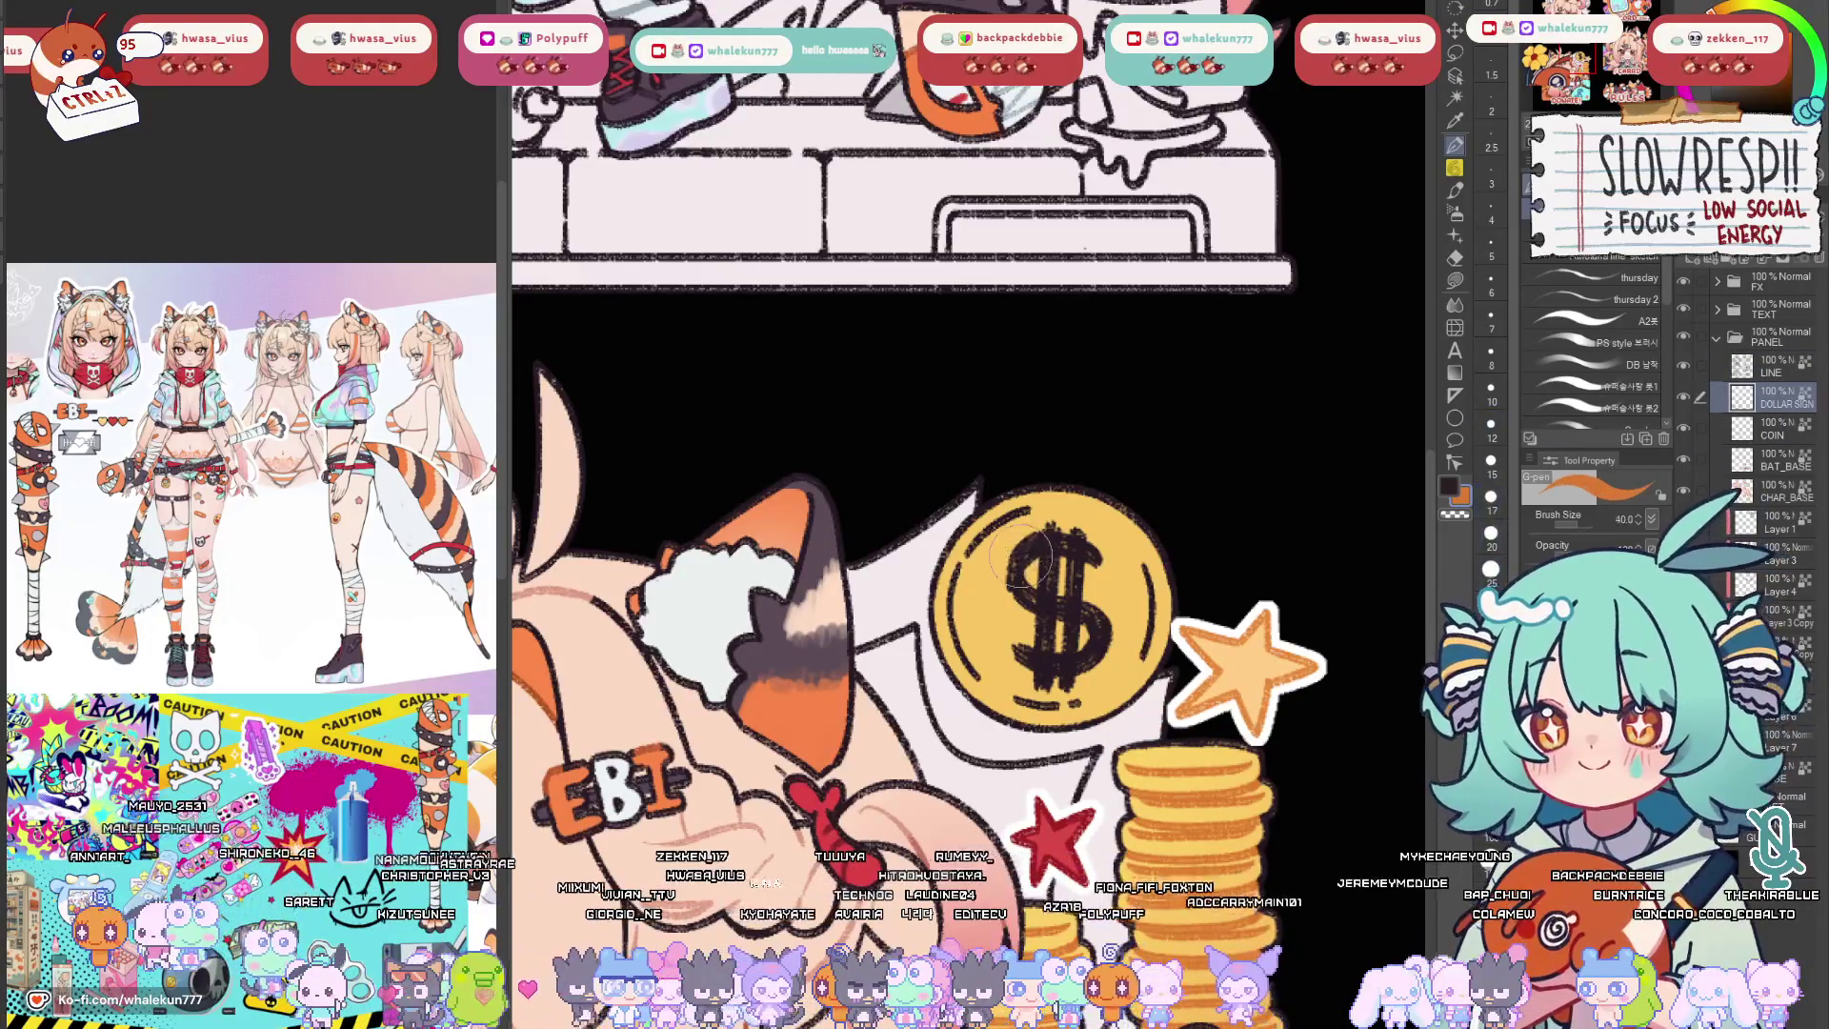
Paint the coin's dollar sign orange, view the whole sheet, and return to the LINE layer.
drag(1051, 536, 1073, 693)
key(ctrl+0)
scroll(1243, 572, up, 3)
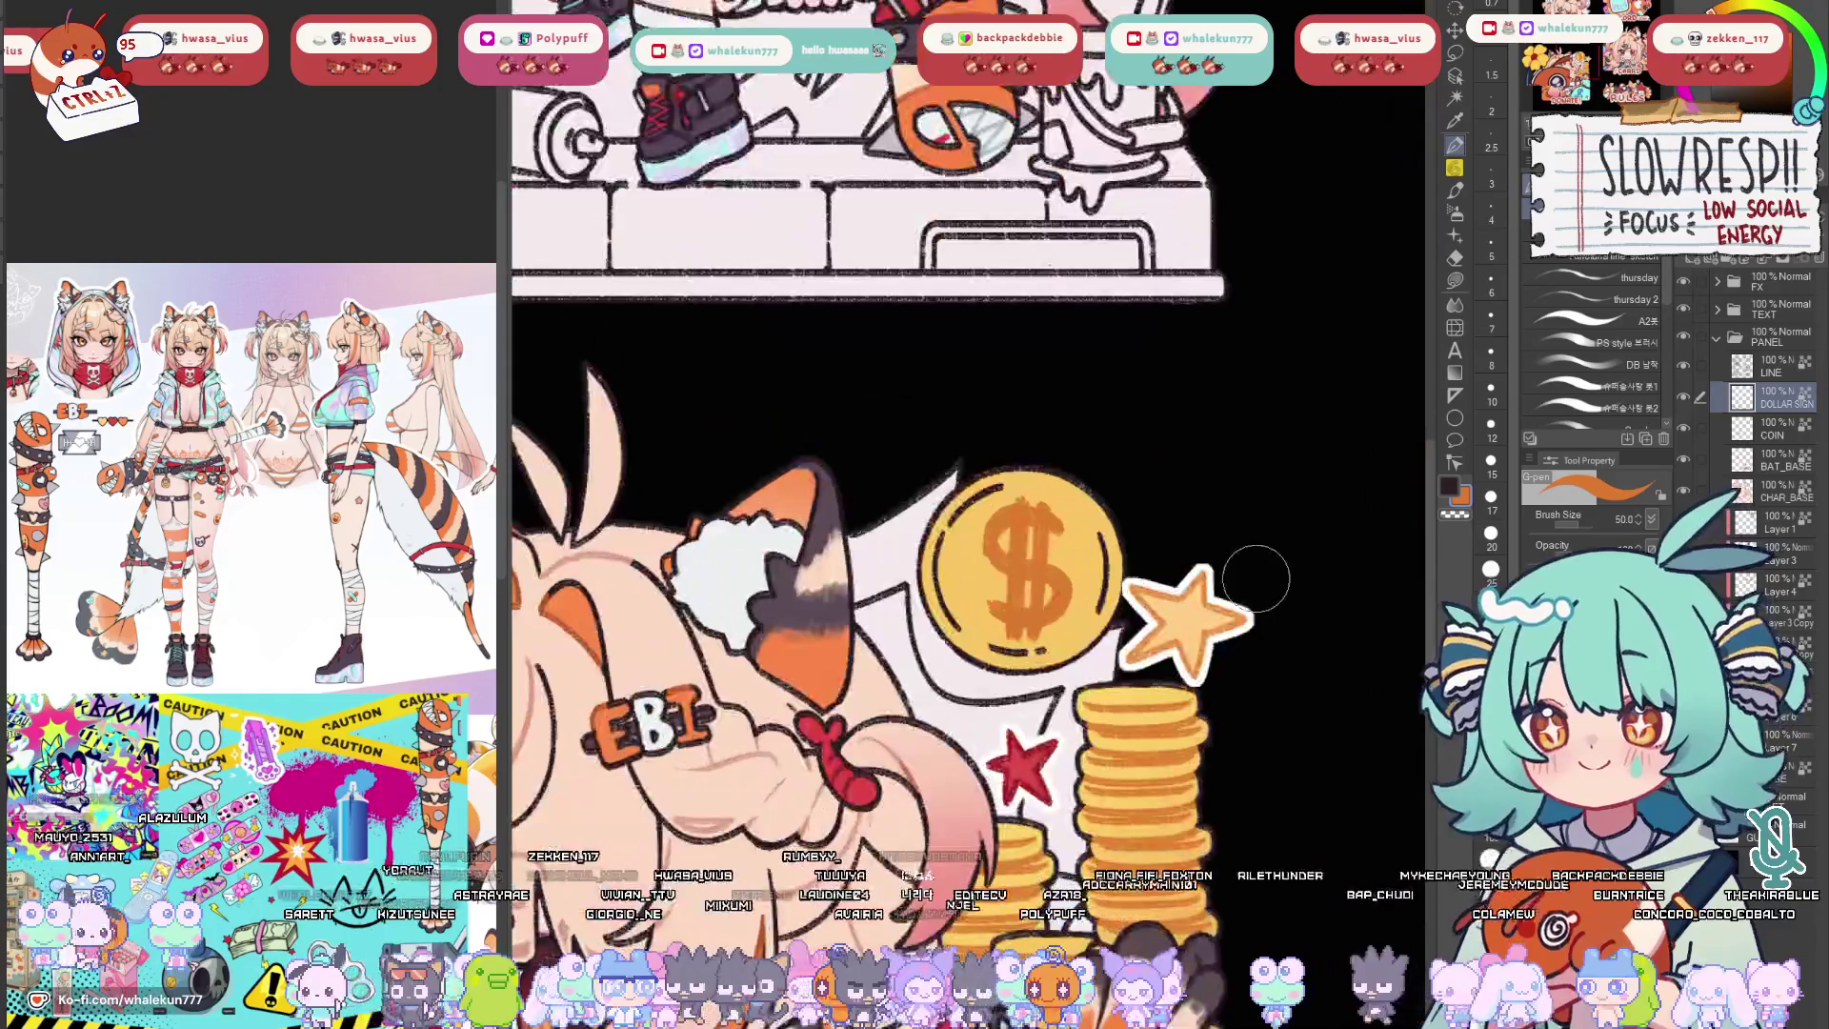
click(1773, 368)
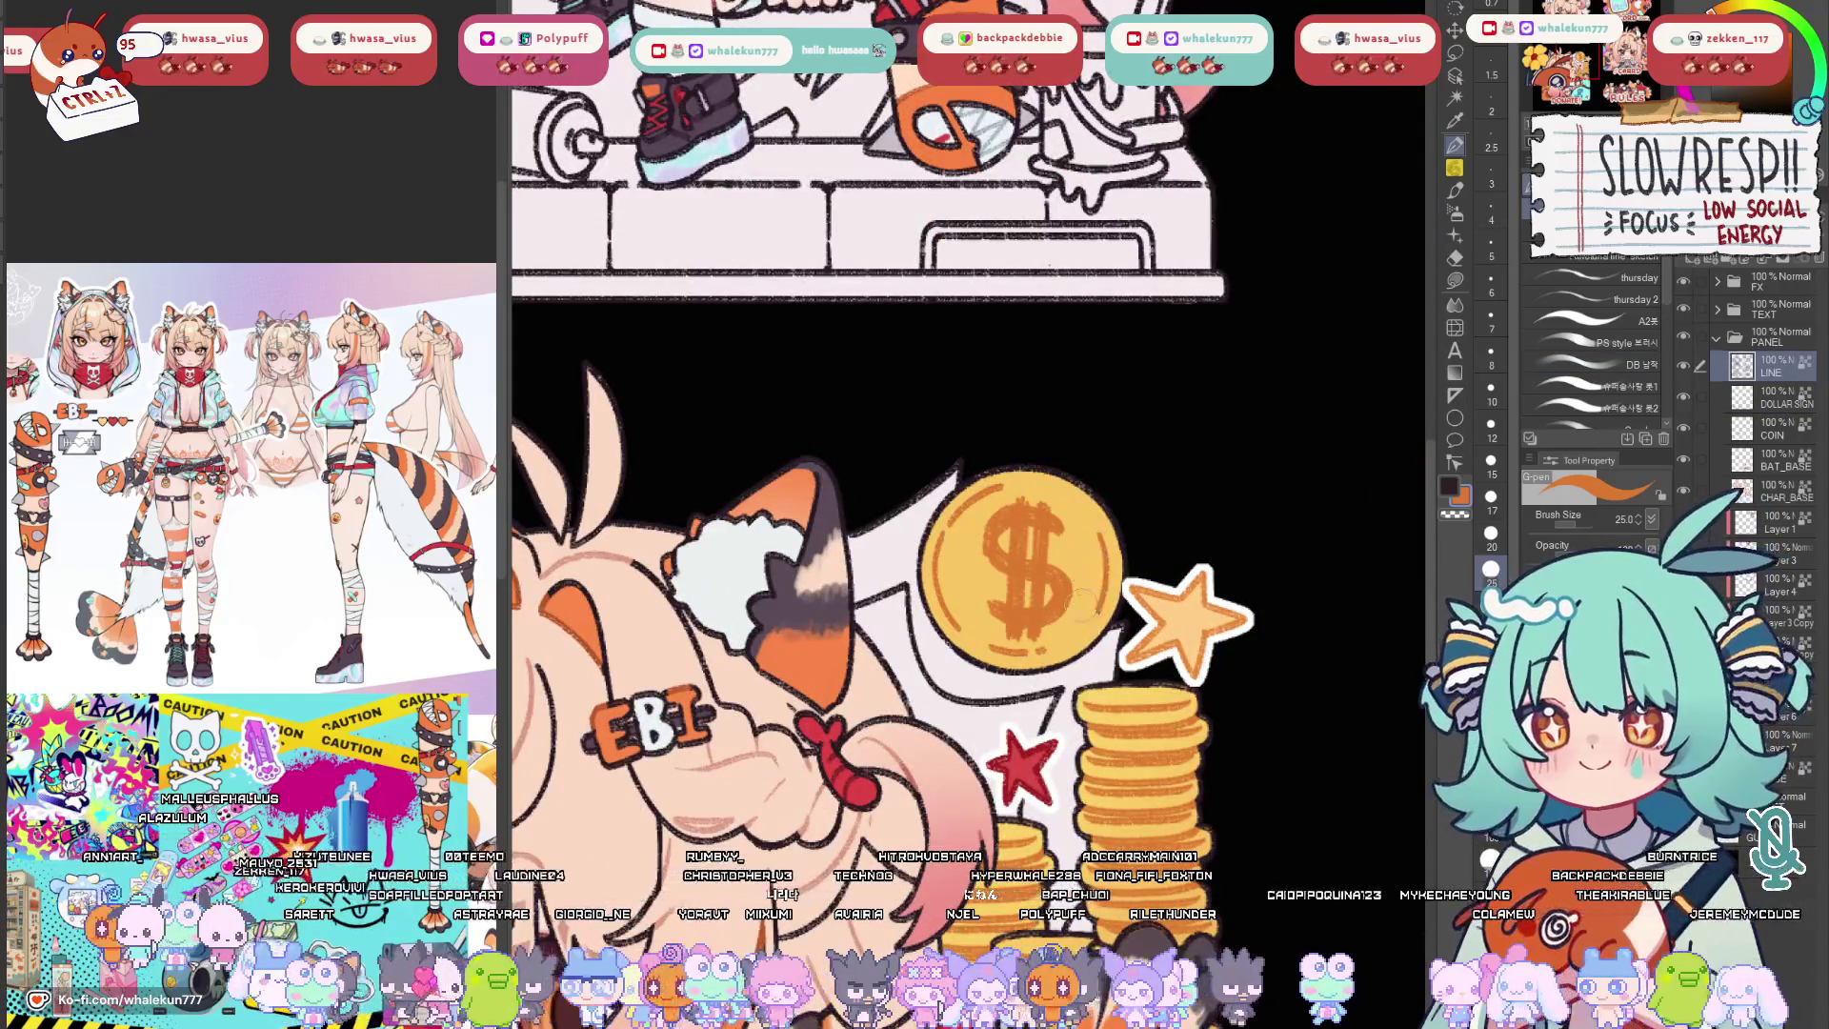
scroll(1093, 590, down, 3)
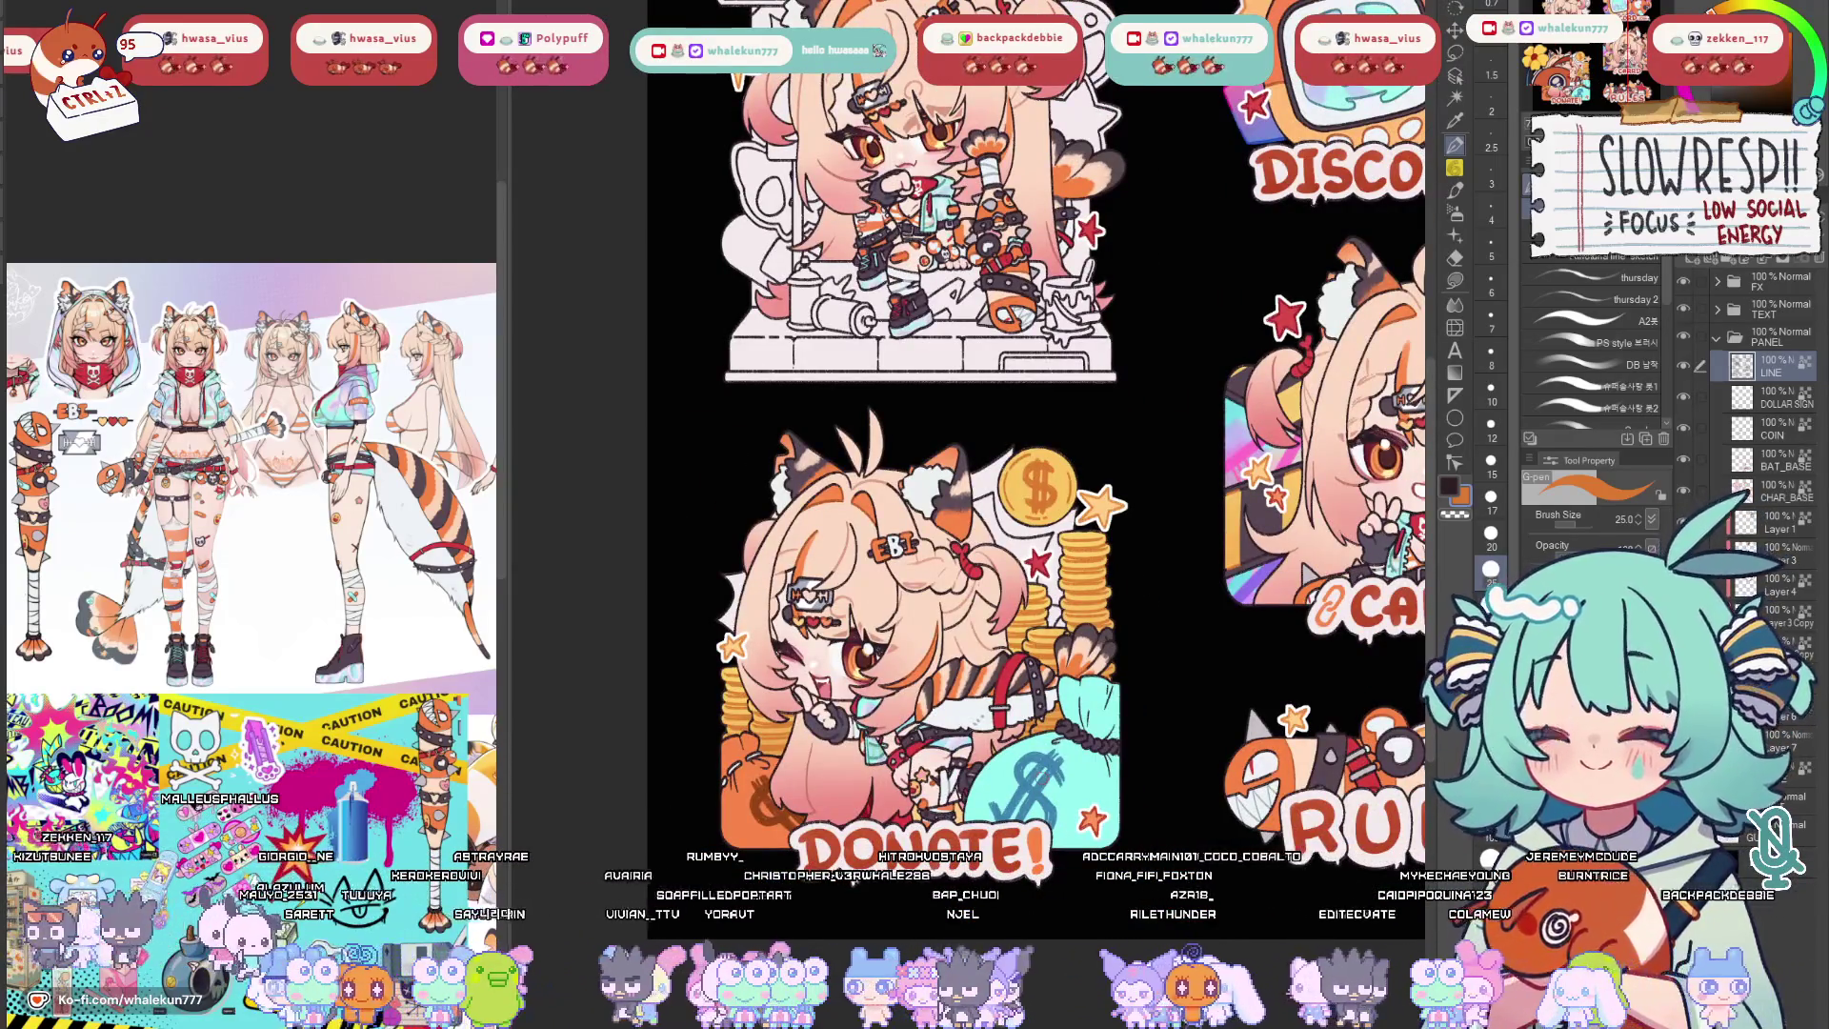
scroll(953, 724, up, 2)
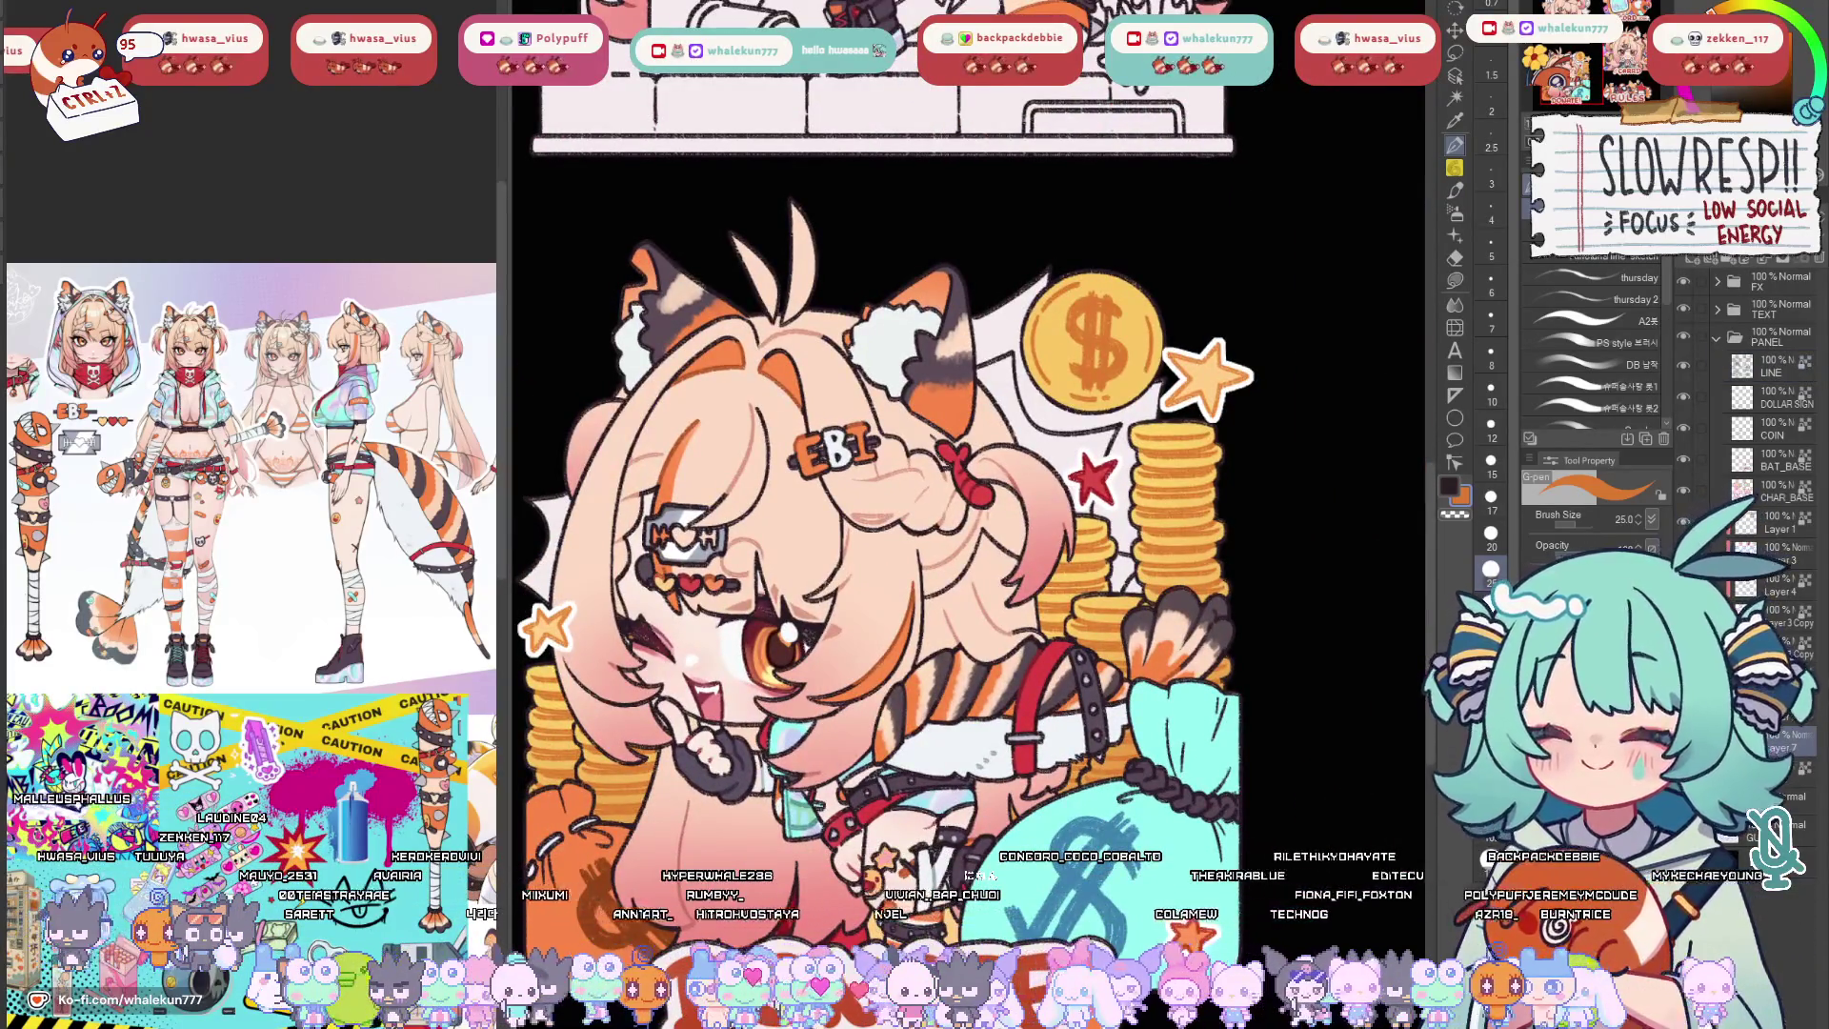
scroll(968, 434, up, 2)
key(g)
scroll(969, 434, down, 1)
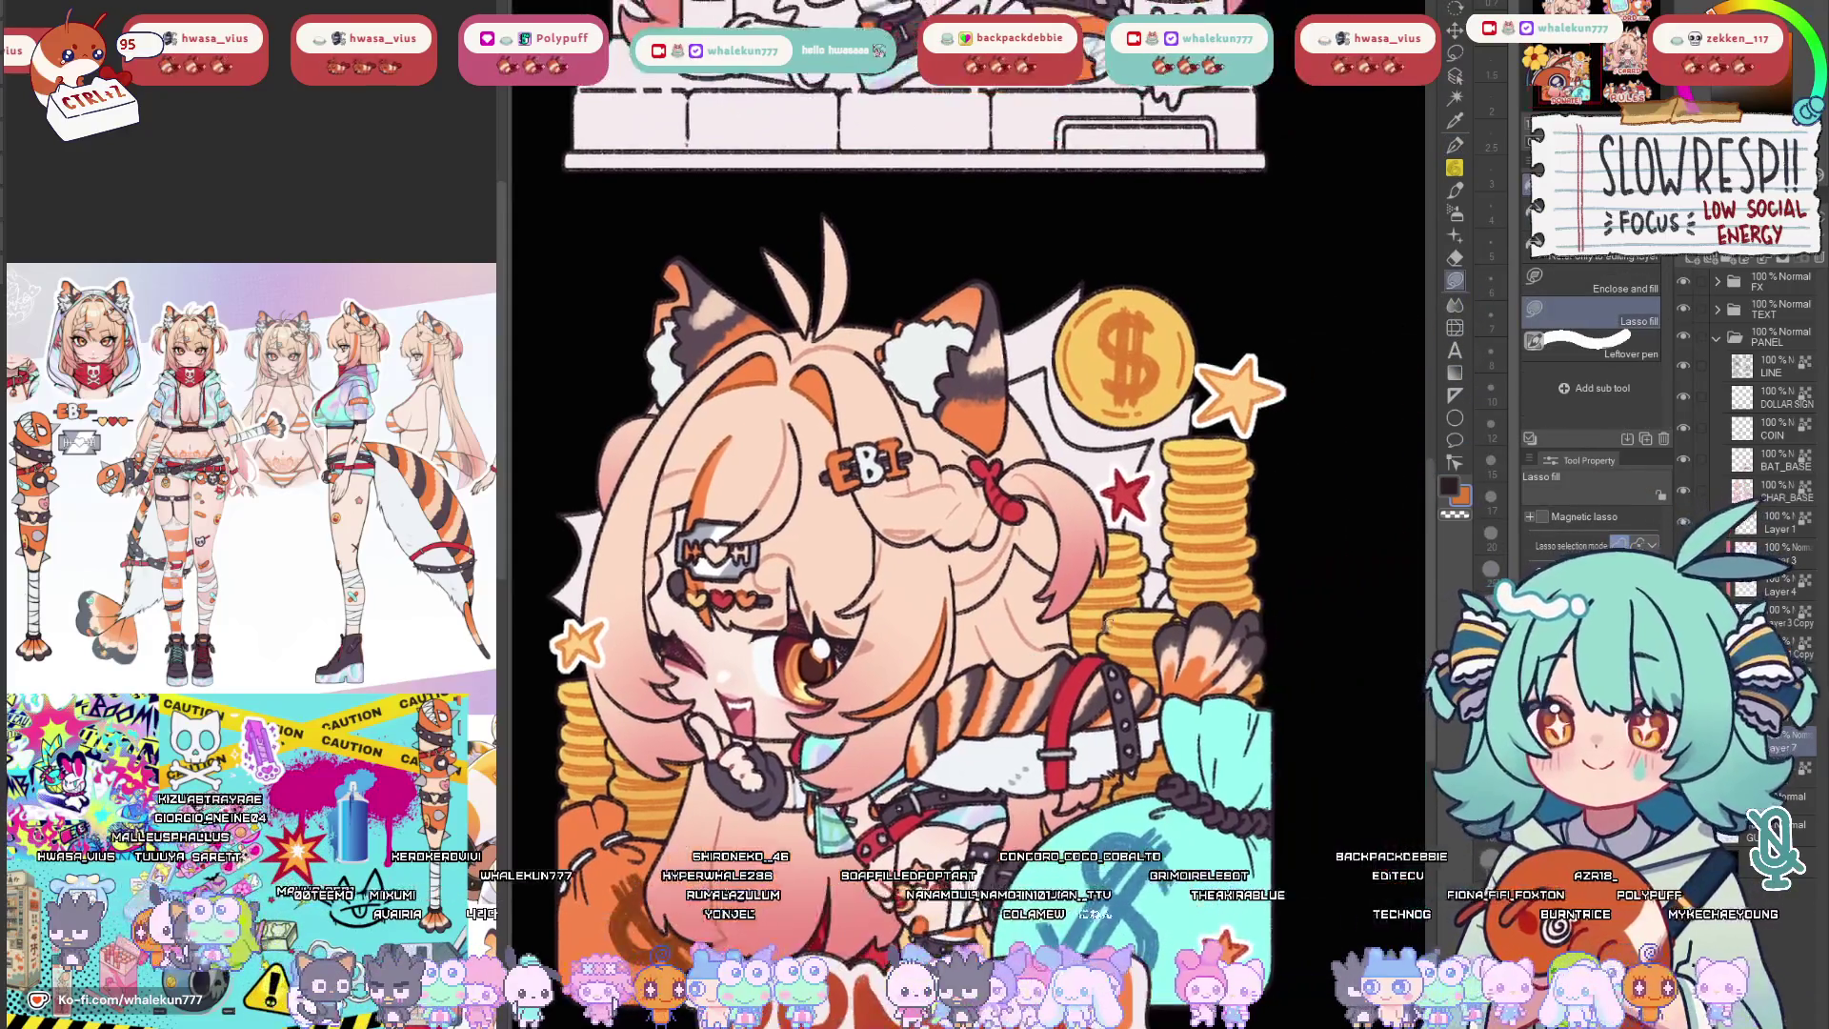
scroll(1115, 663, down, 2)
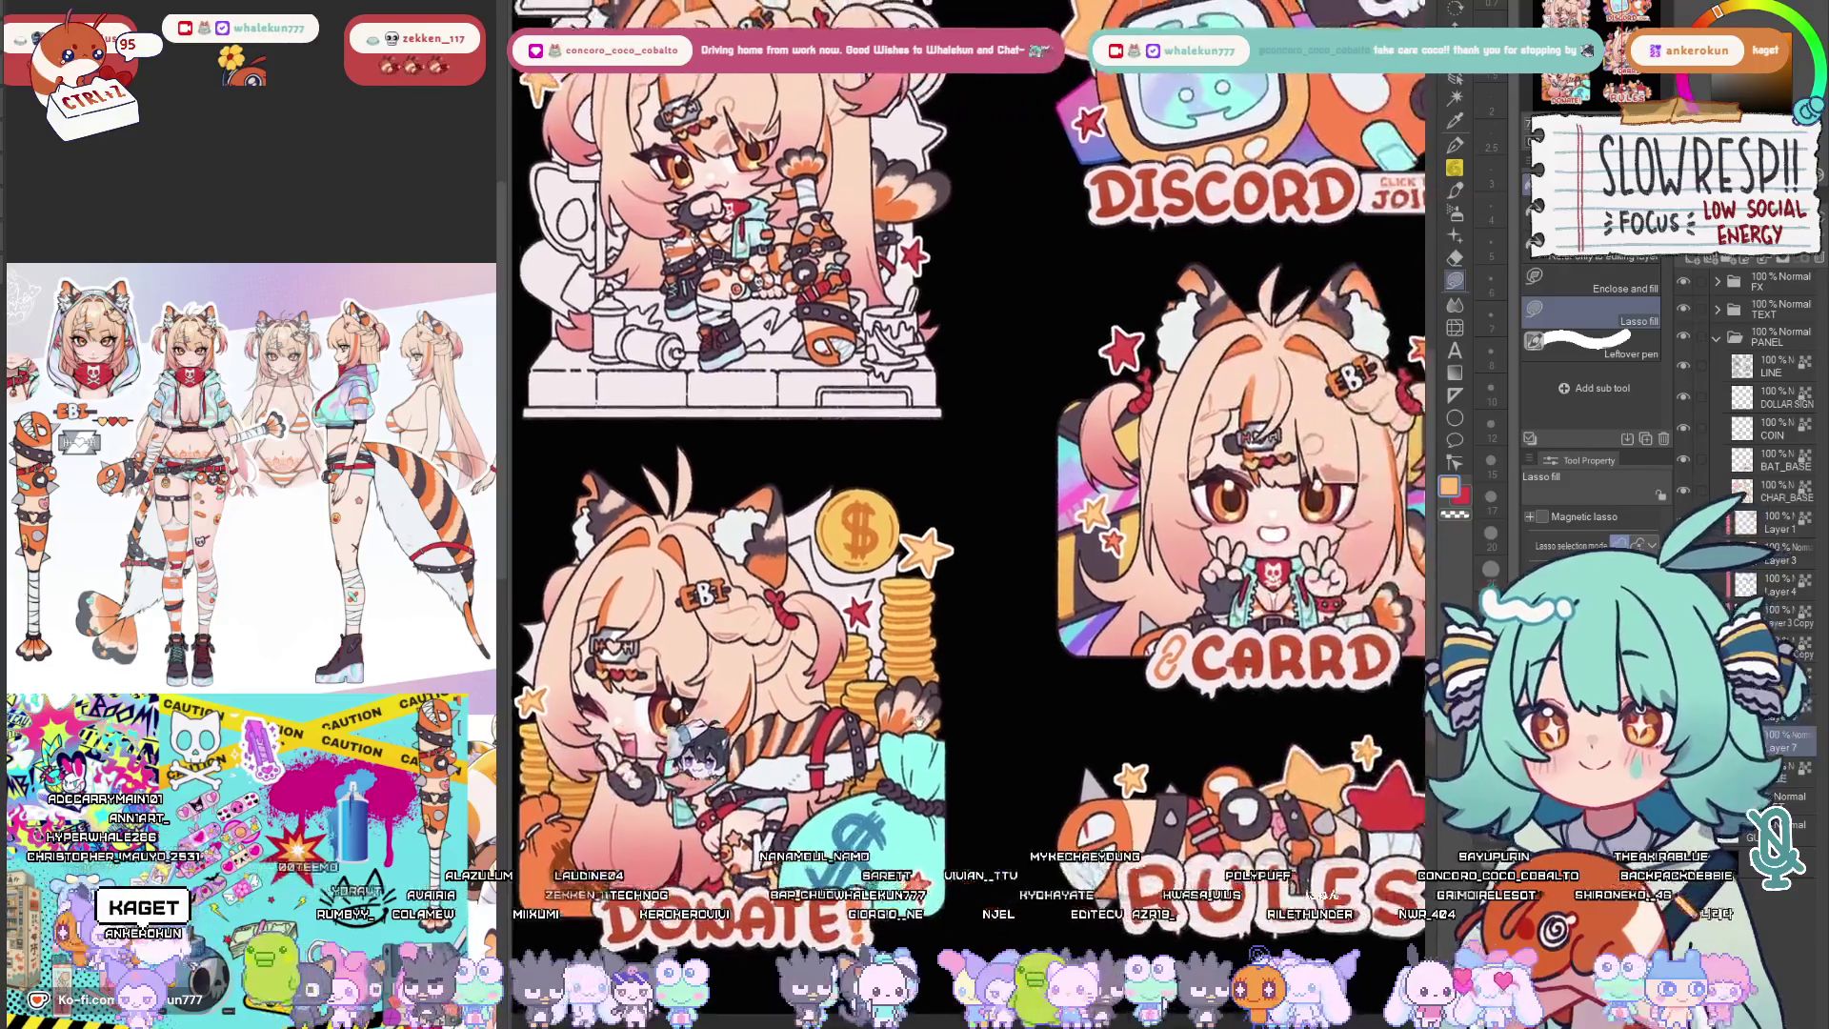
Lasso-fill a pink shape behind the Donate character's head and eyedrop light pink from the hair.
mouse_move(1160, 646)
mouse_down()
mouse_move(1012, 654)
mouse_move(1079, 687)
mouse_up()
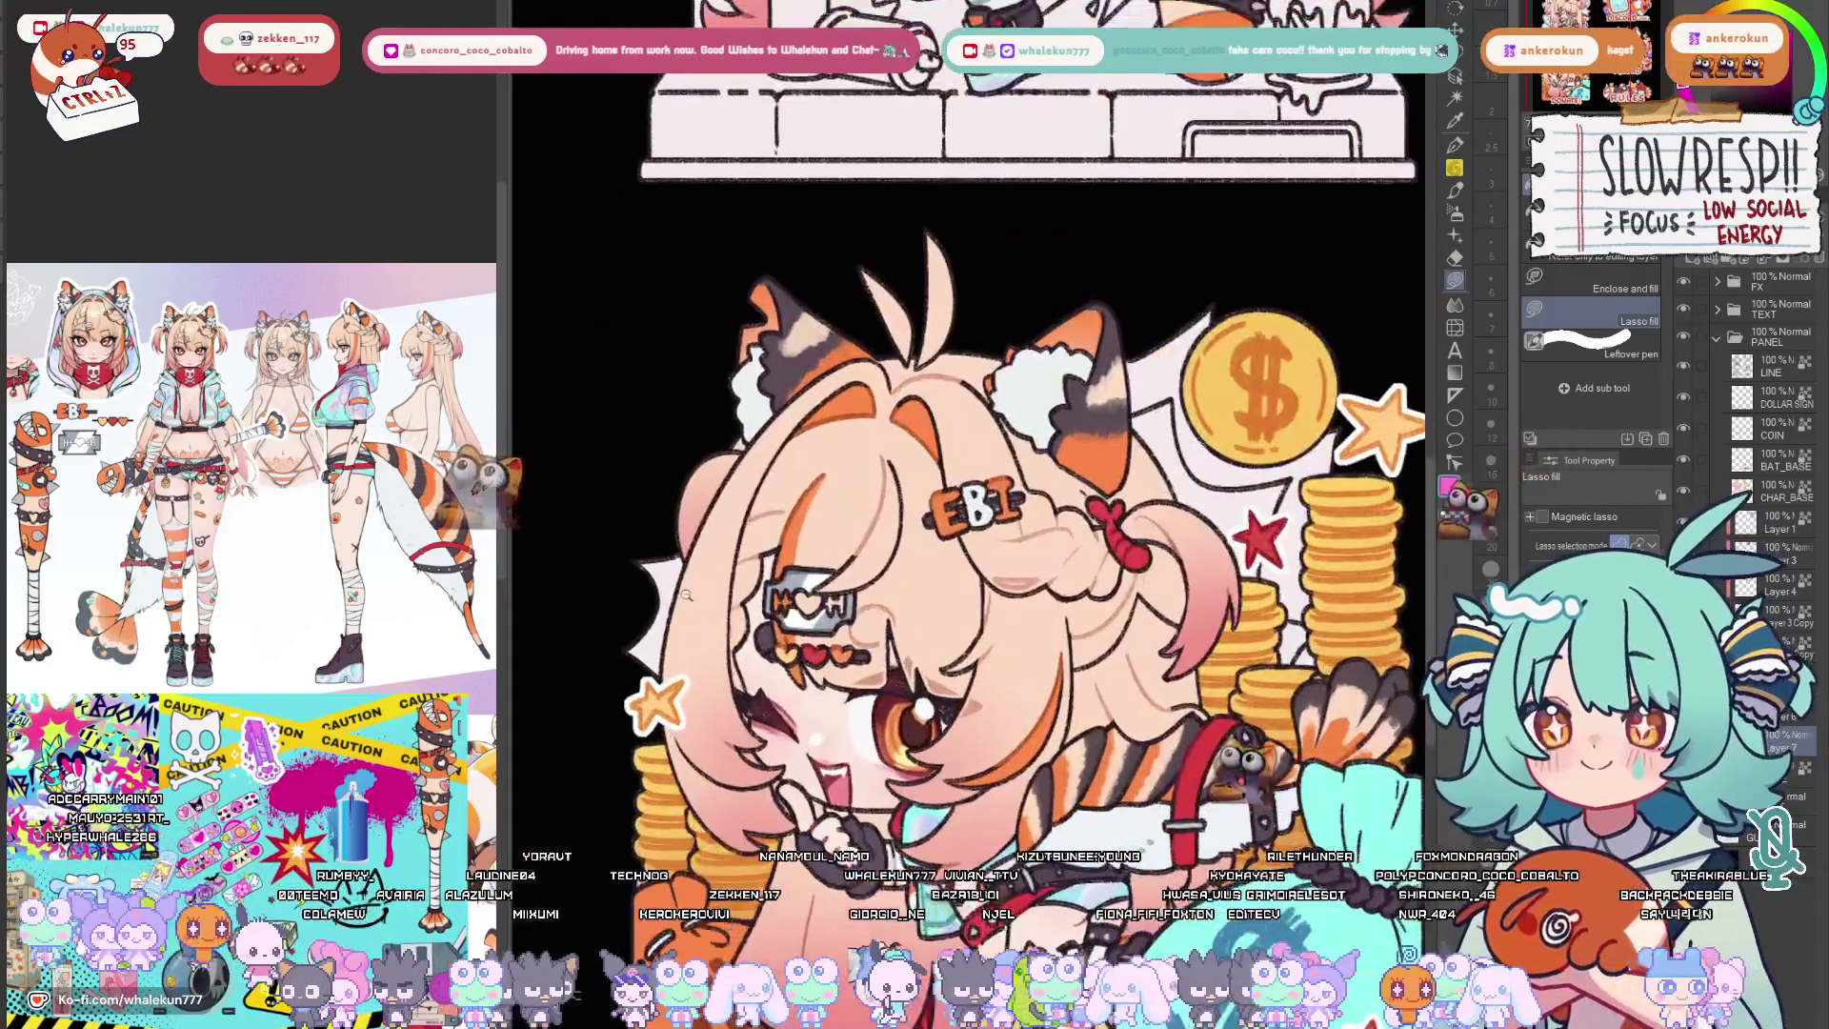
scroll(646, 514, up, 3)
drag(646, 515, 1049, 305)
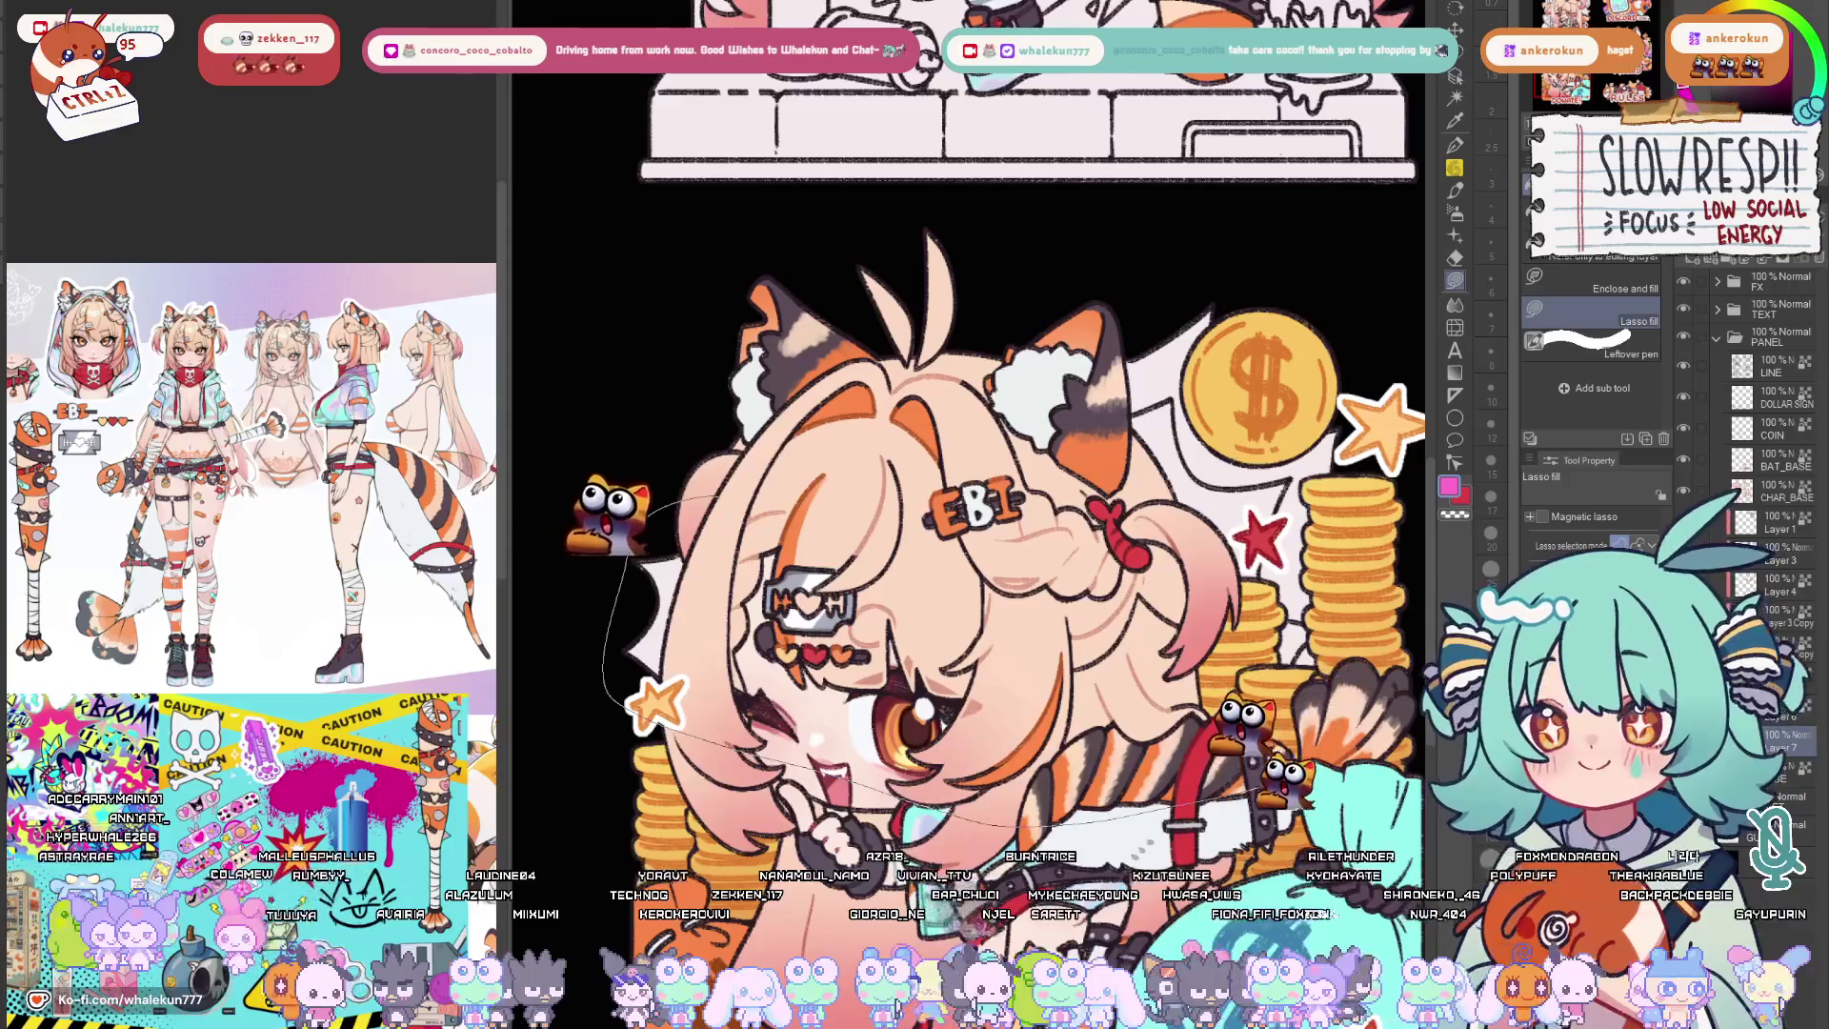
scroll(1048, 305, down, 5)
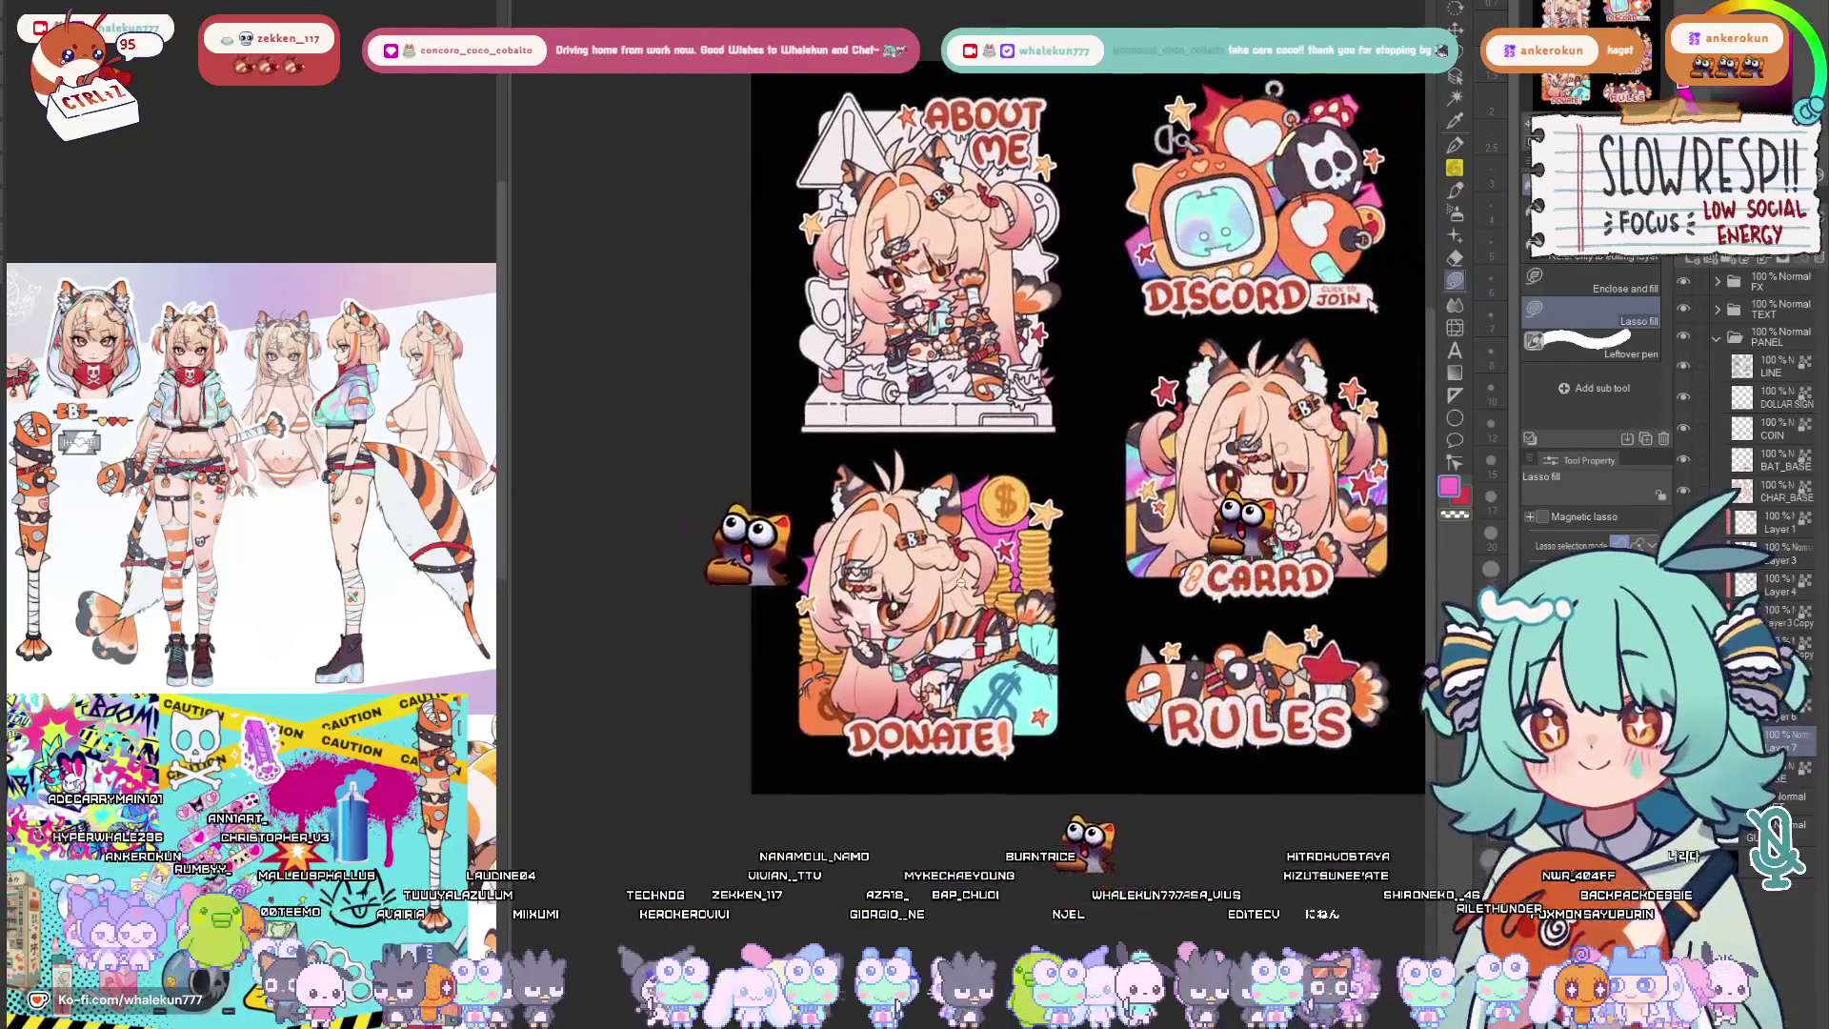
scroll(1240, 550, up, 4)
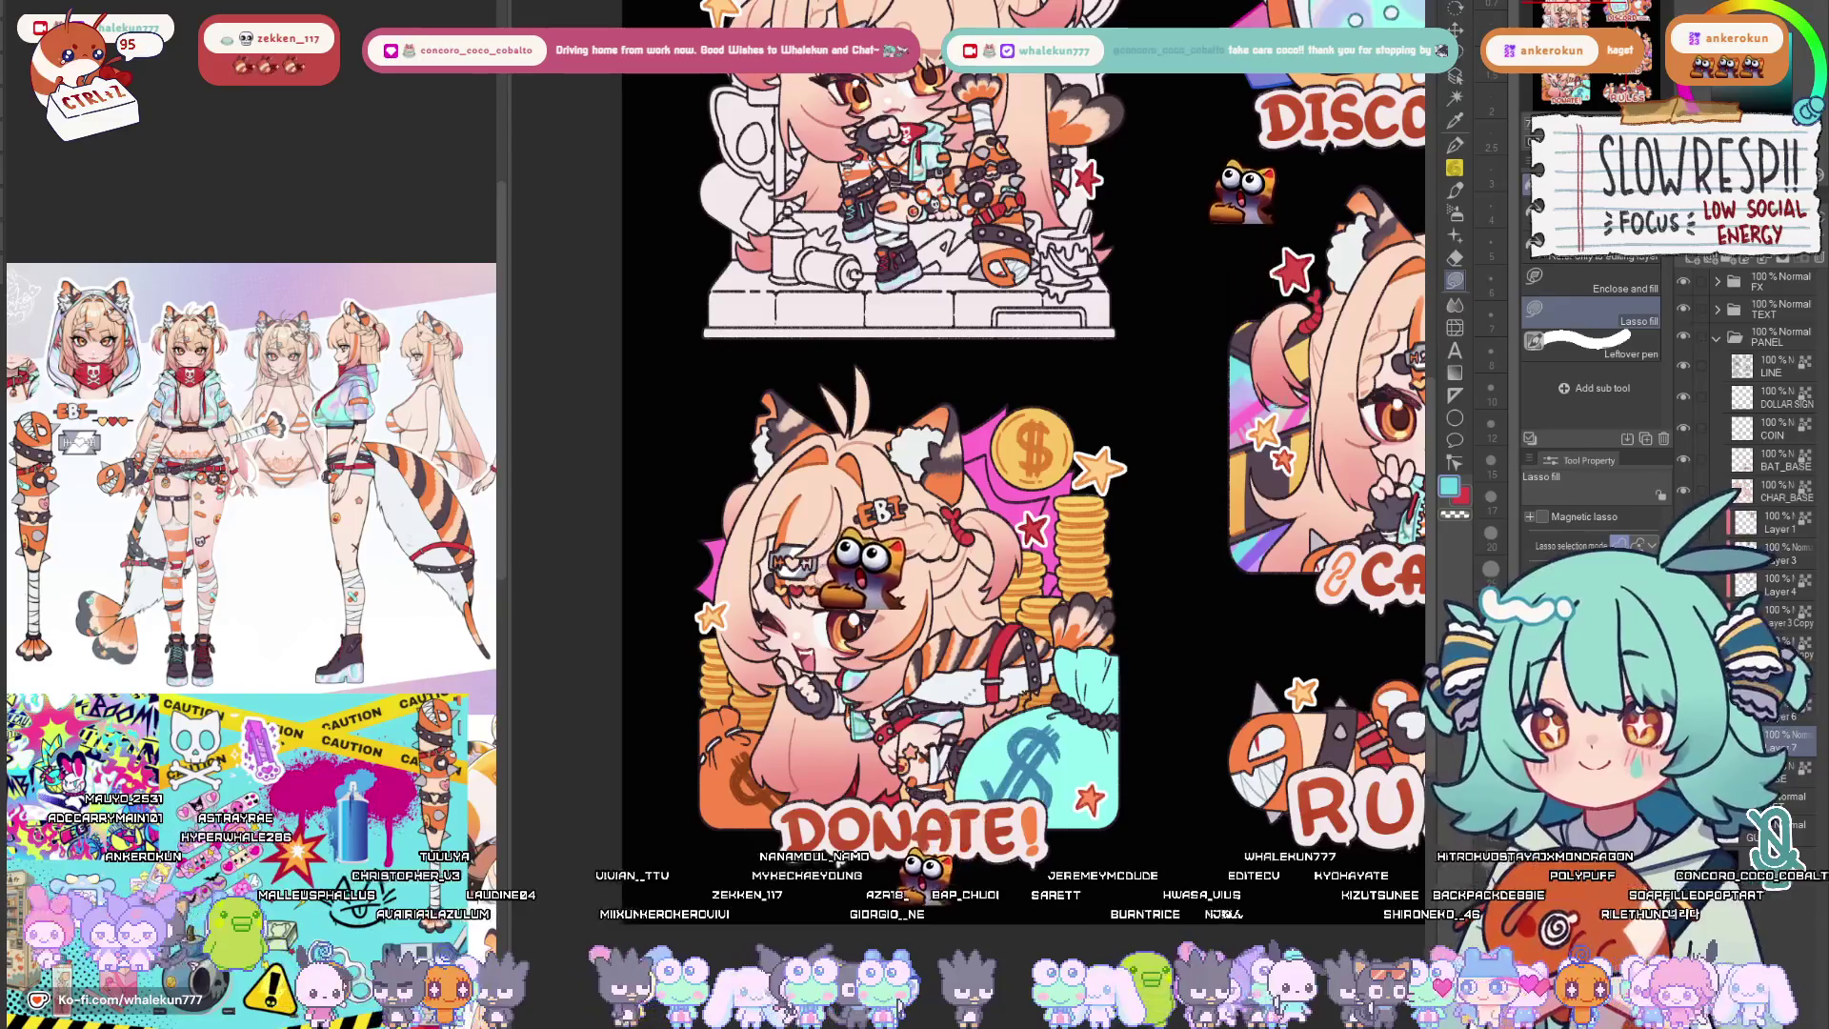
alt+click(1282, 425)
Sample colours from the Discord character and reposition the view for the purple background shape.
alt+click(1264, 429)
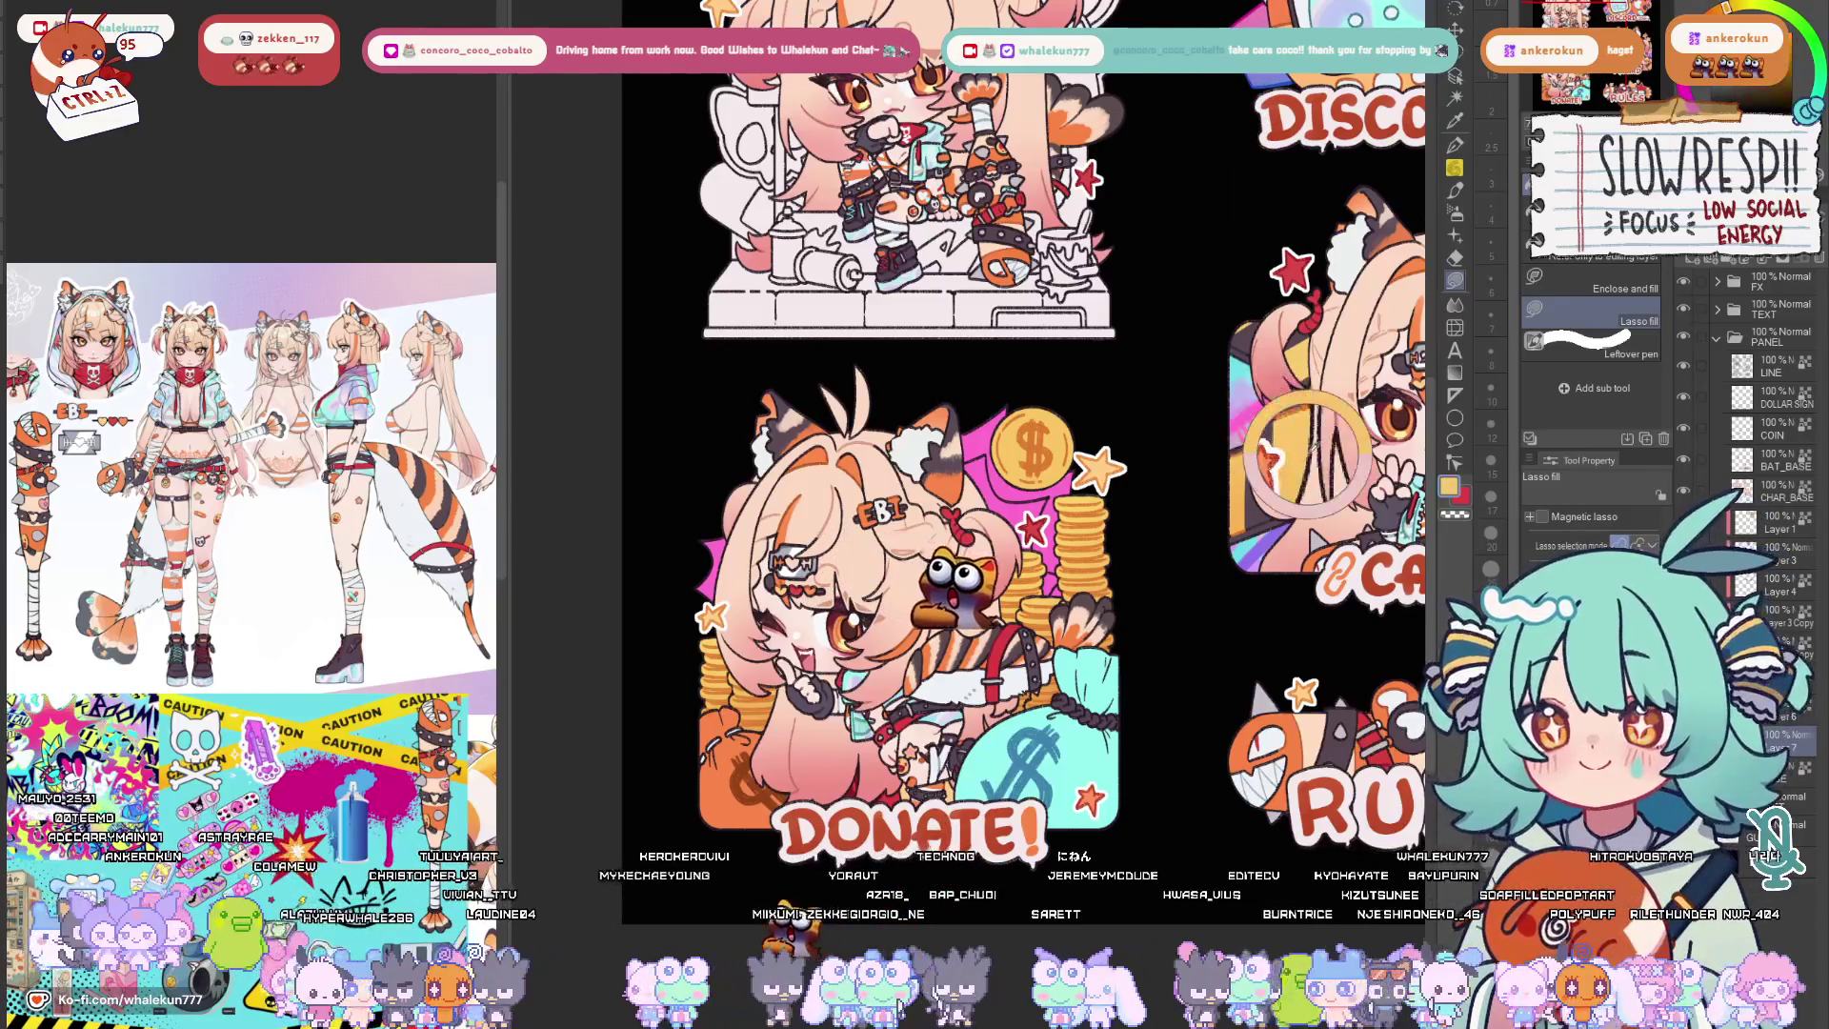
alt+click(1238, 401)
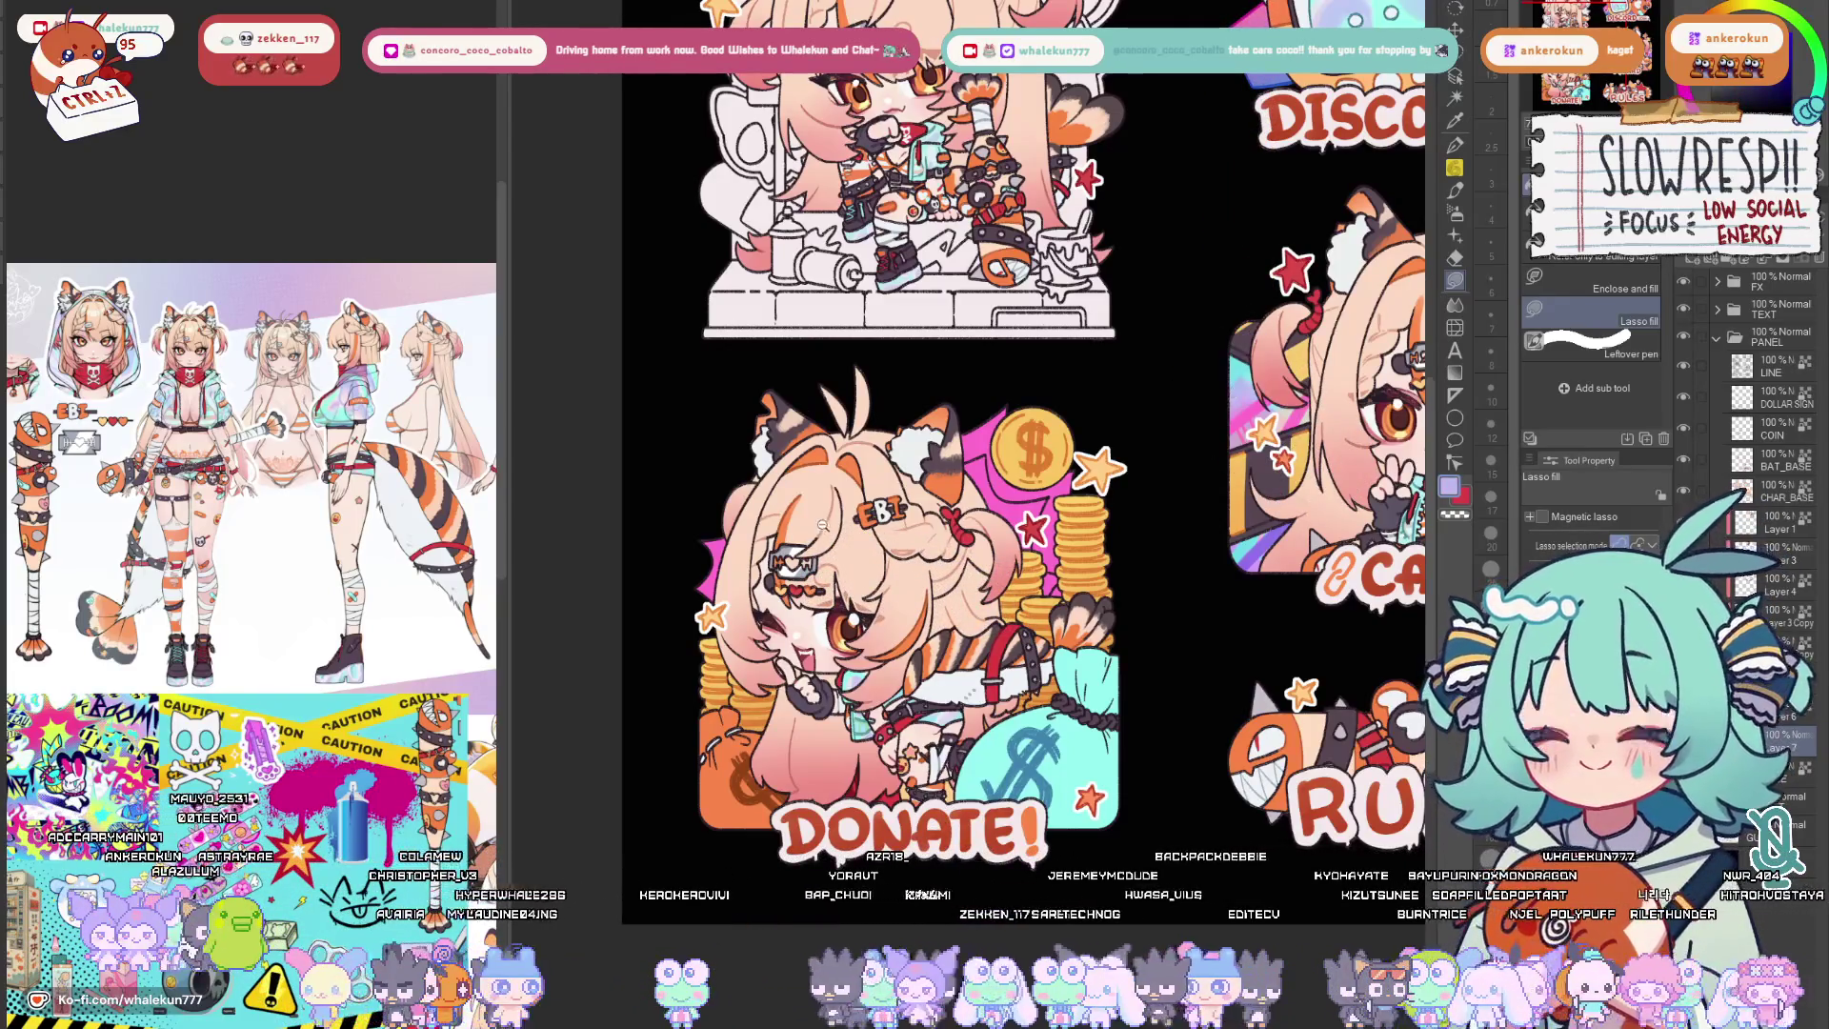
scroll(831, 515, up, 2)
drag(746, 492, 695, 529)
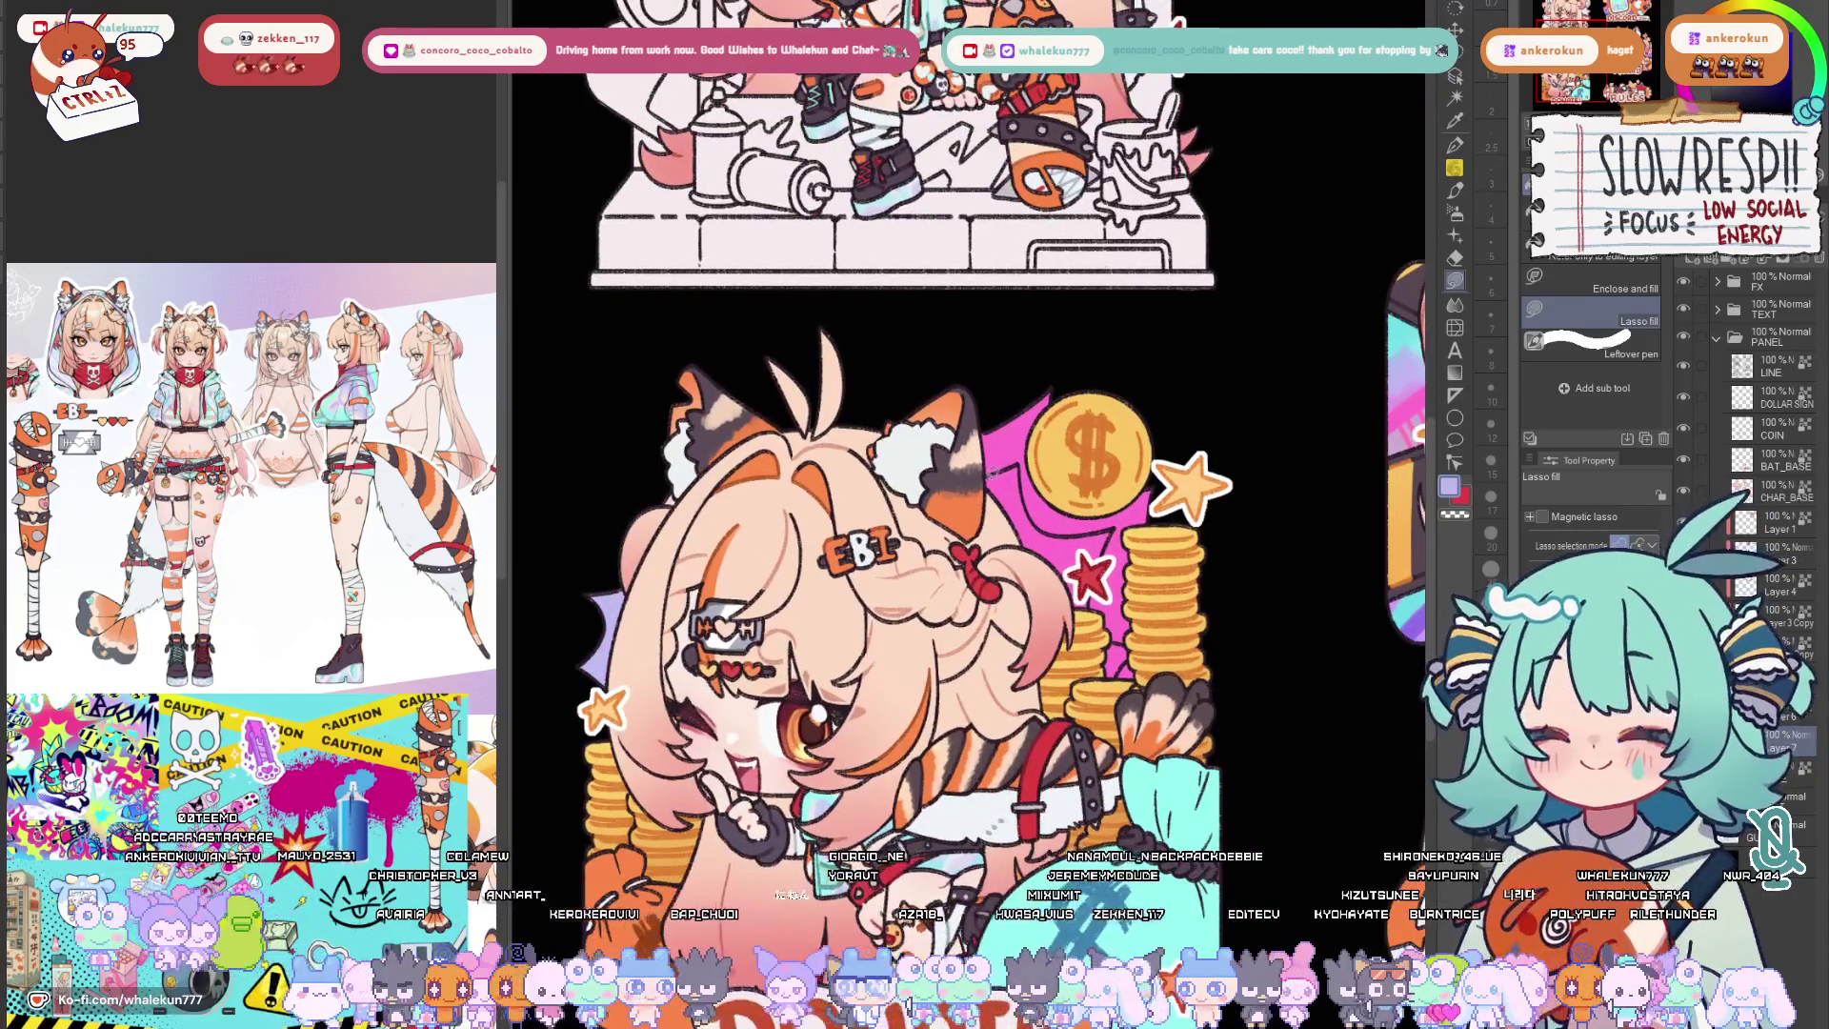
scroll(1081, 473, up, 2)
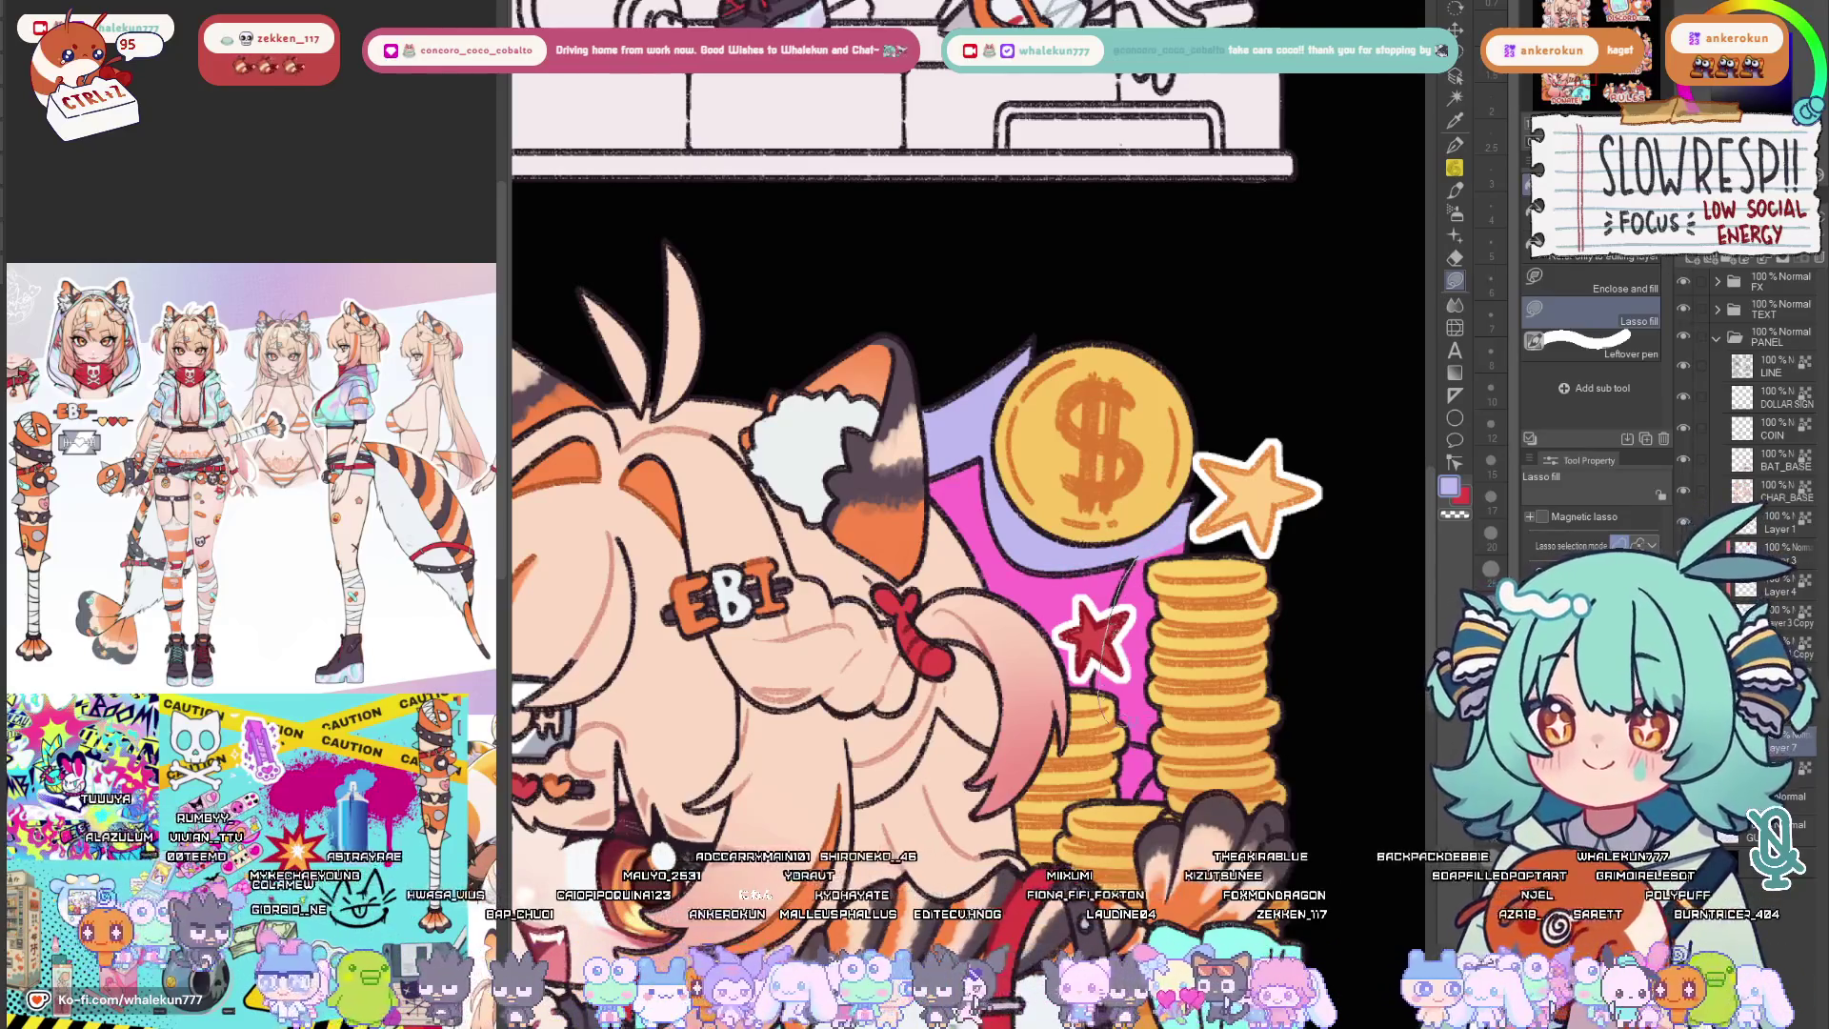
drag(1106, 704, 1067, 648)
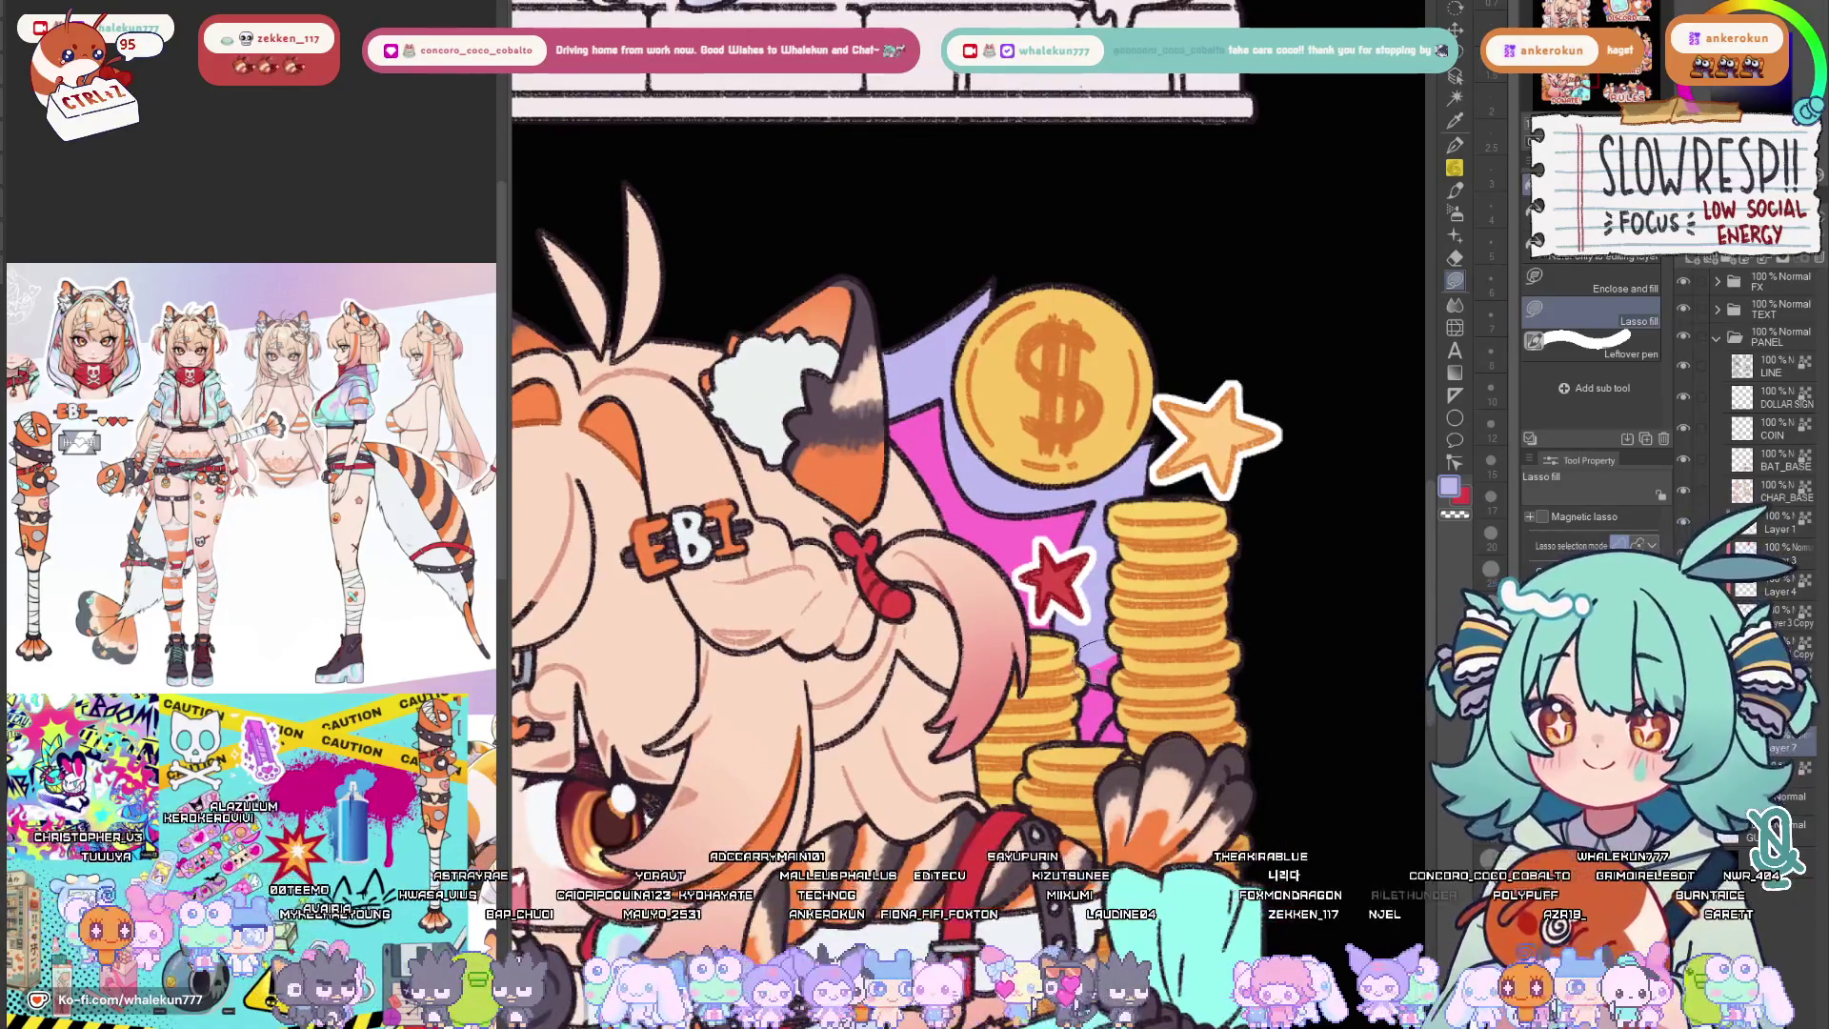
scroll(972, 515, down, 5)
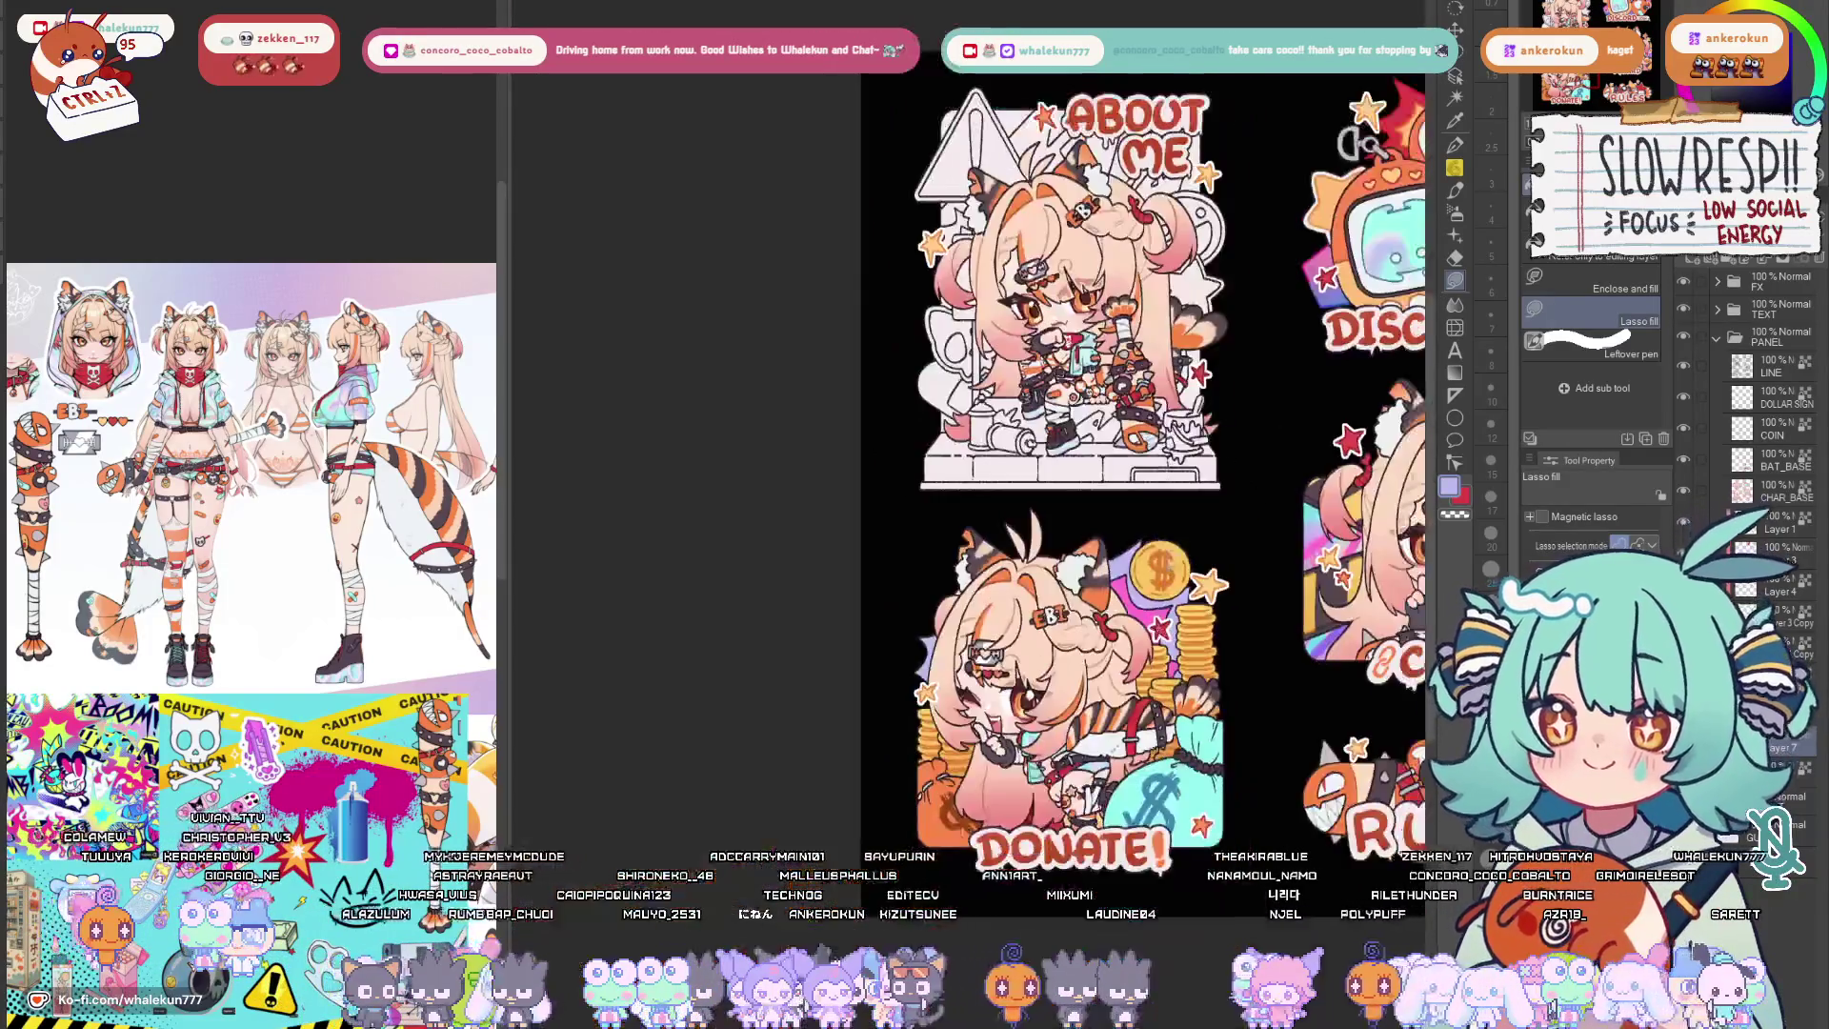
Switch to Lasso fill and trace a cyan shape behind the Donate girl.
key(m)
scroll(1189, 599, up, 3)
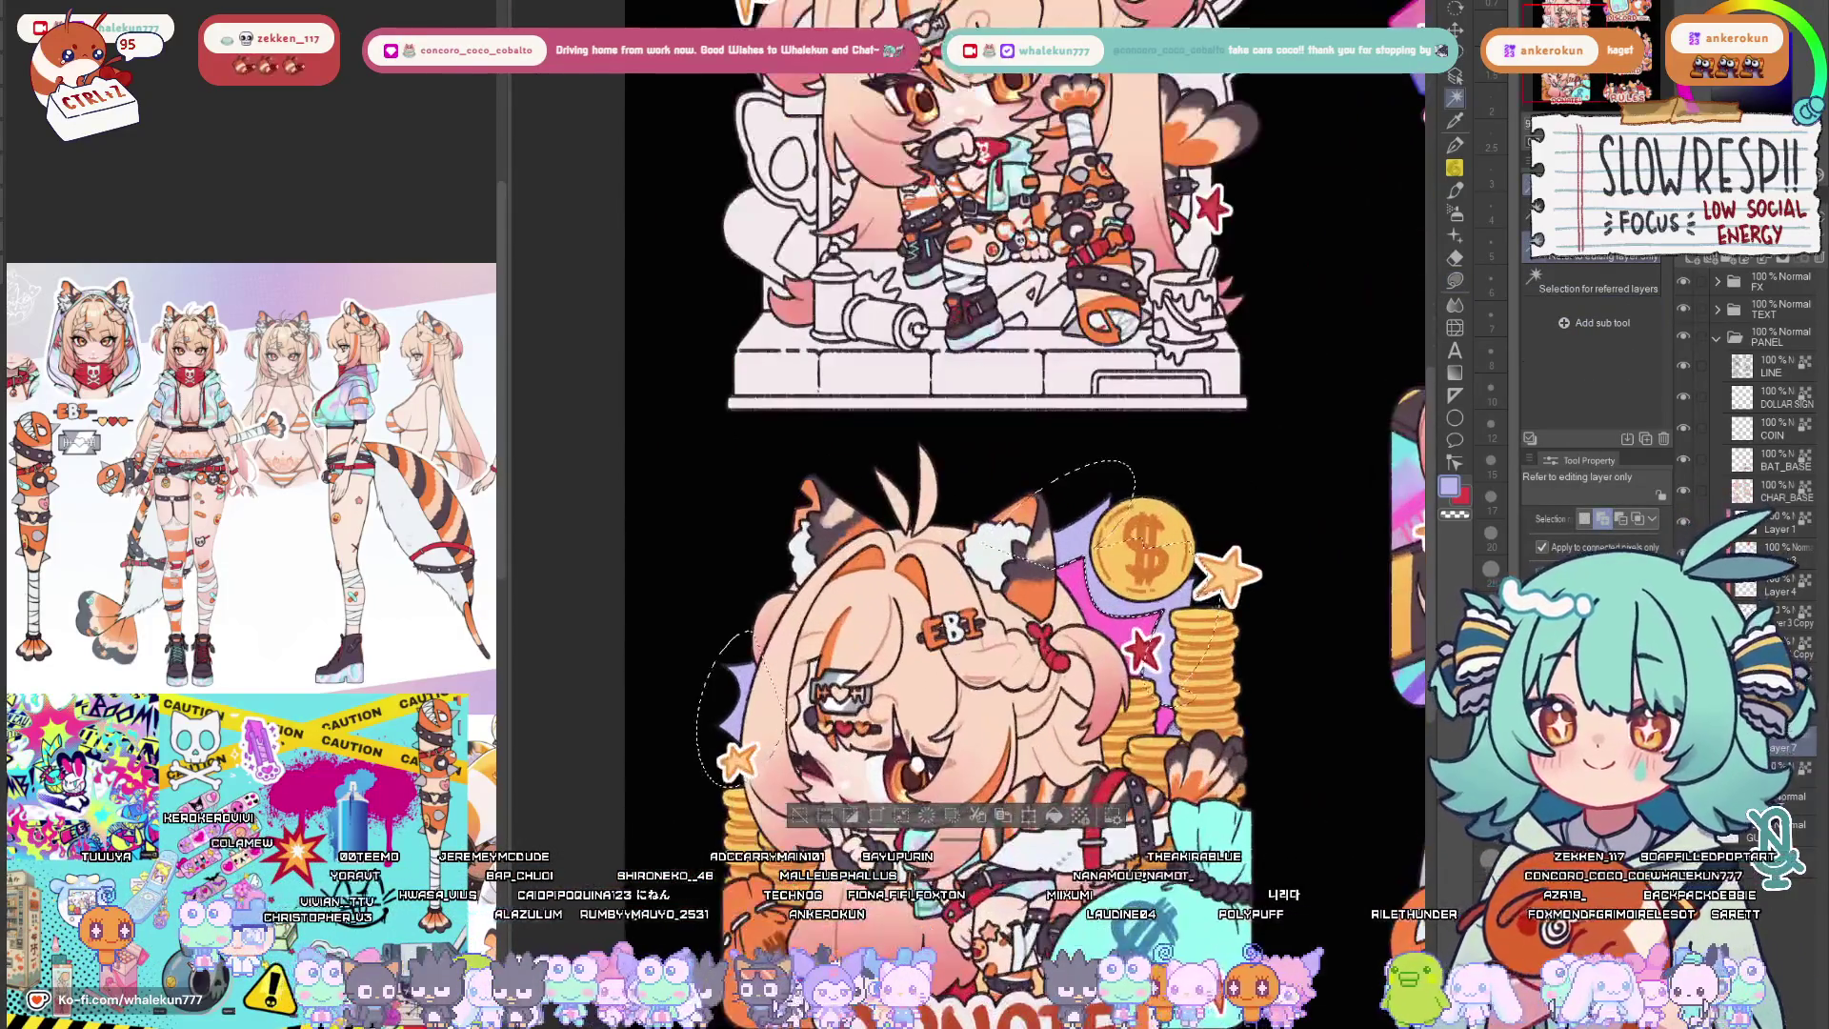
key(g)
drag(1214, 815, 1196, 732)
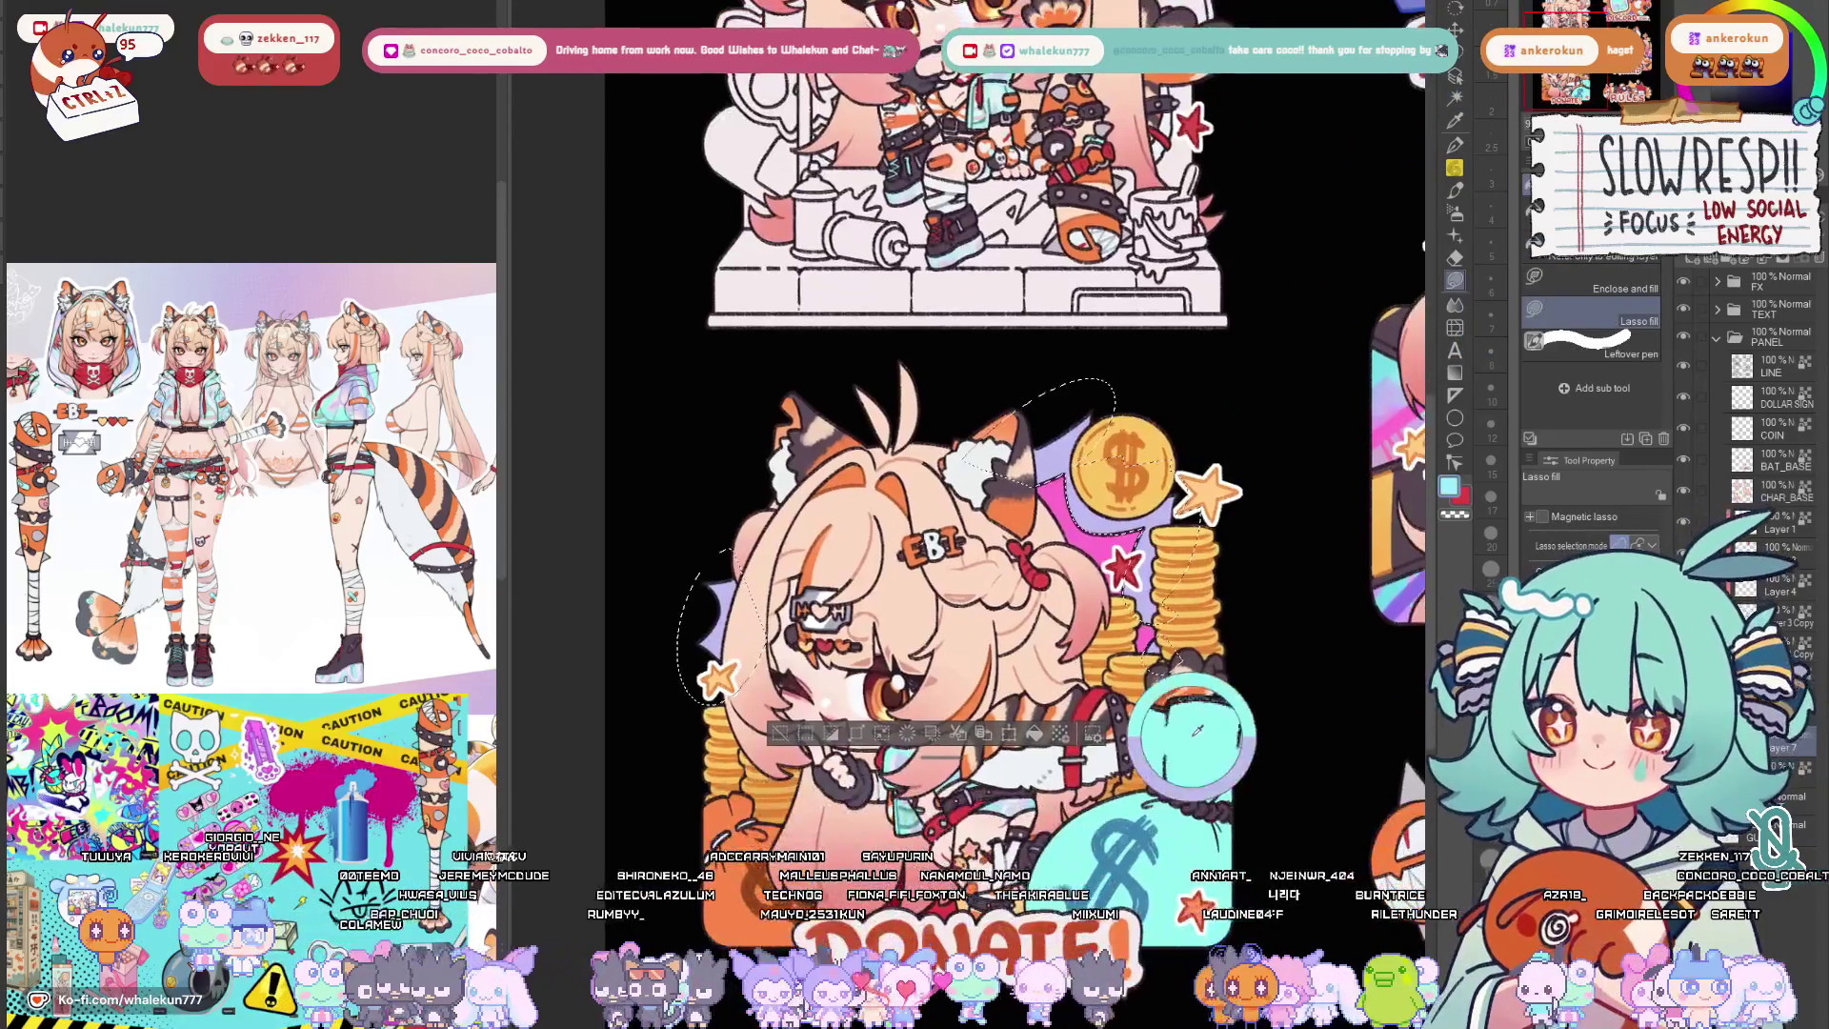
drag(711, 698, 772, 736)
scroll(1000, 515, down, 3)
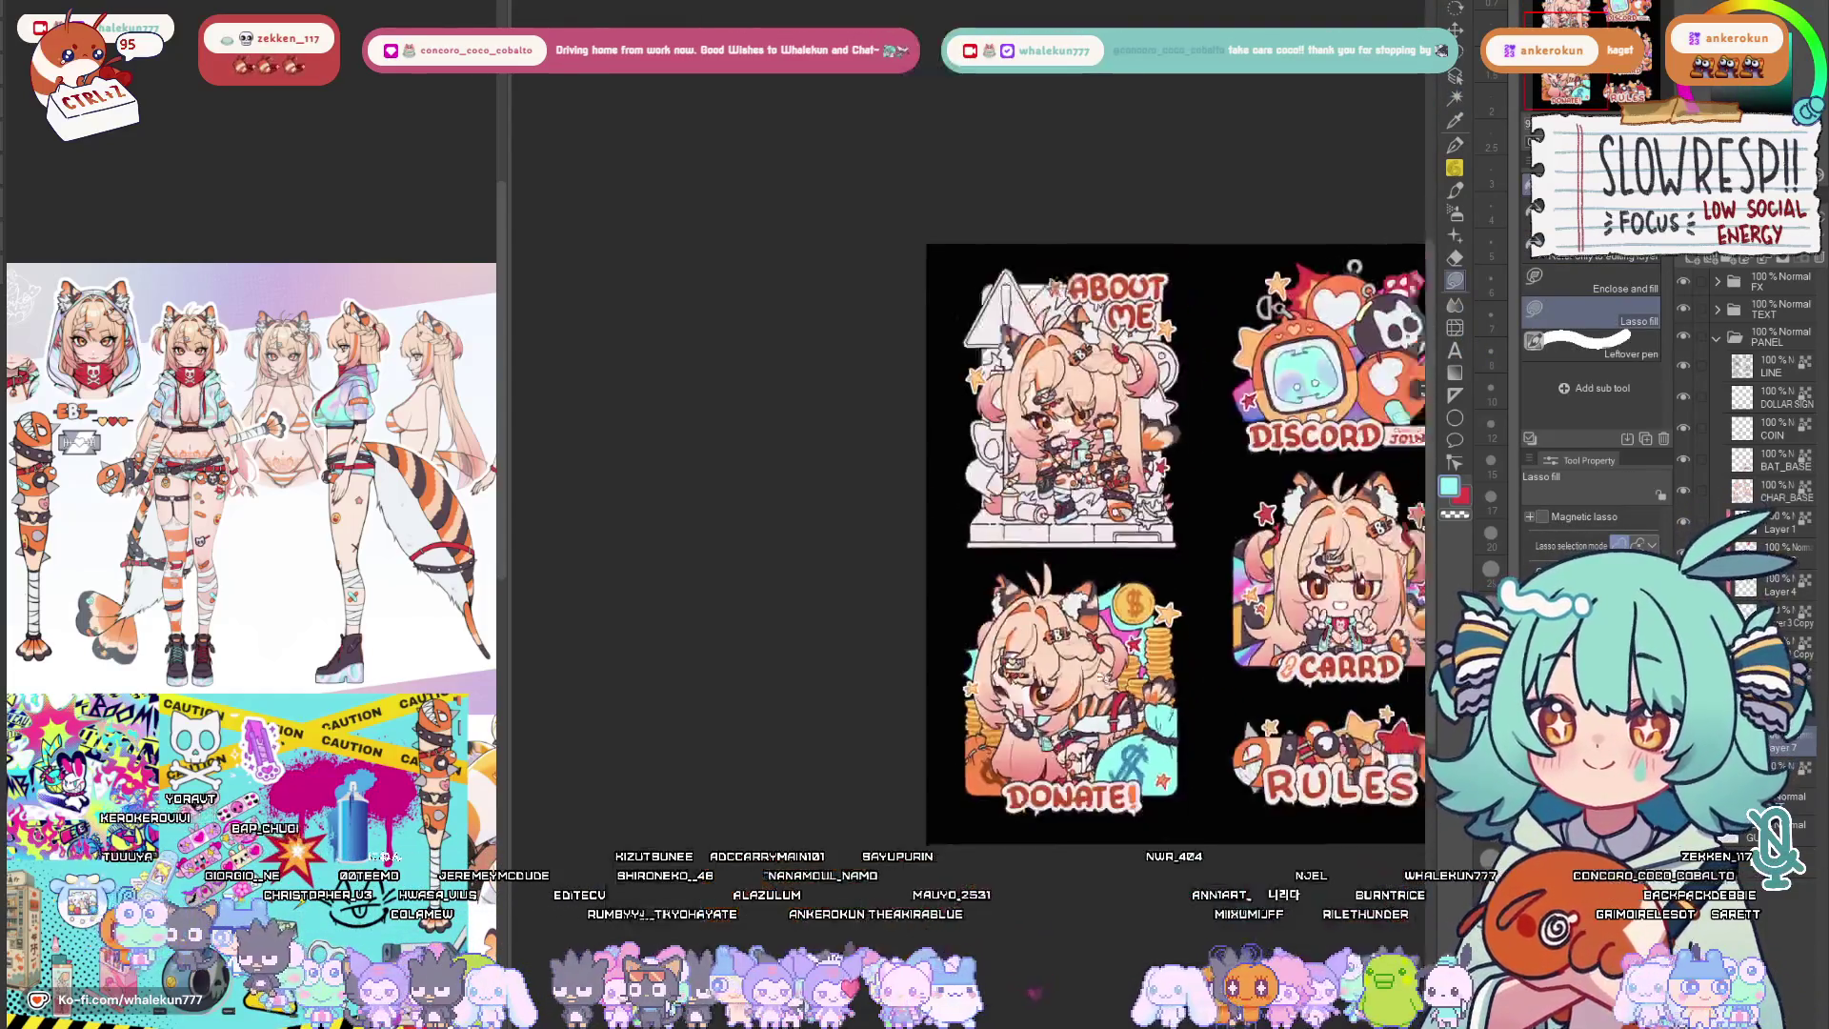
scroll(1000, 515, up, 2)
scroll(1155, 636, up, 2)
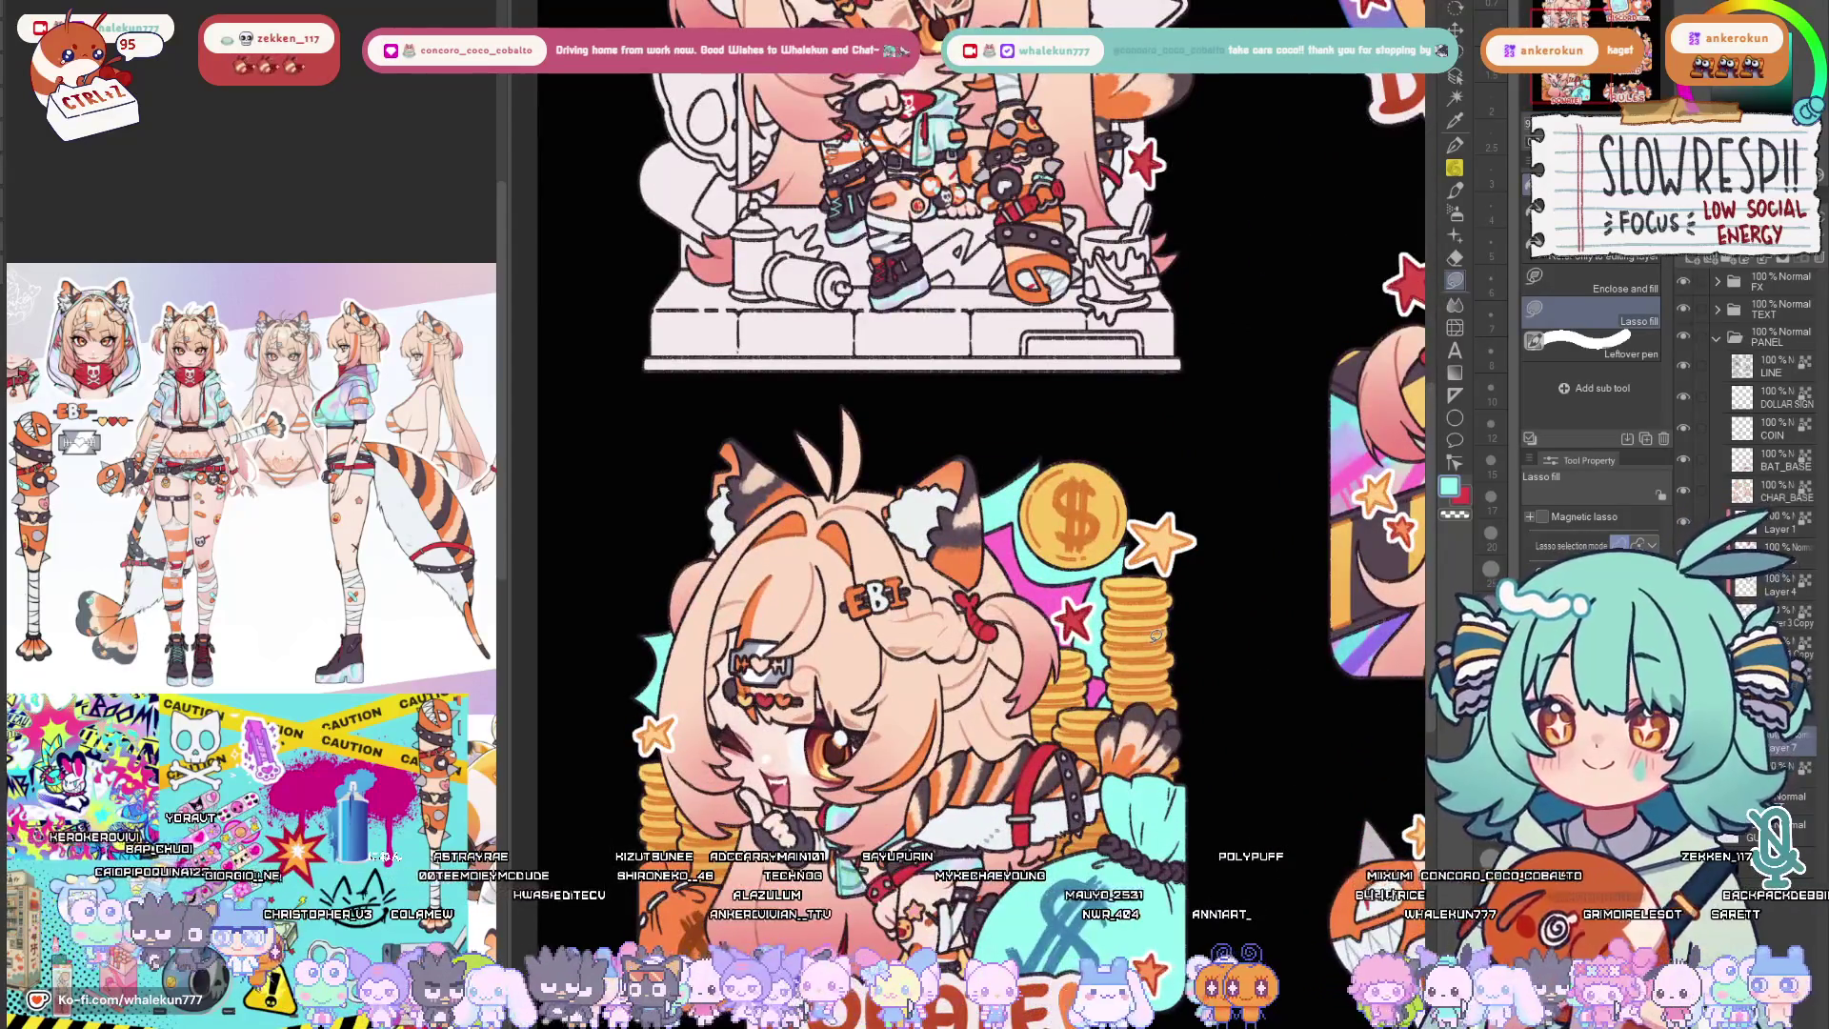
Select around the girl's head, clear it, then extend the auto selection over the head's left side.
drag(1064, 431, 629, 744)
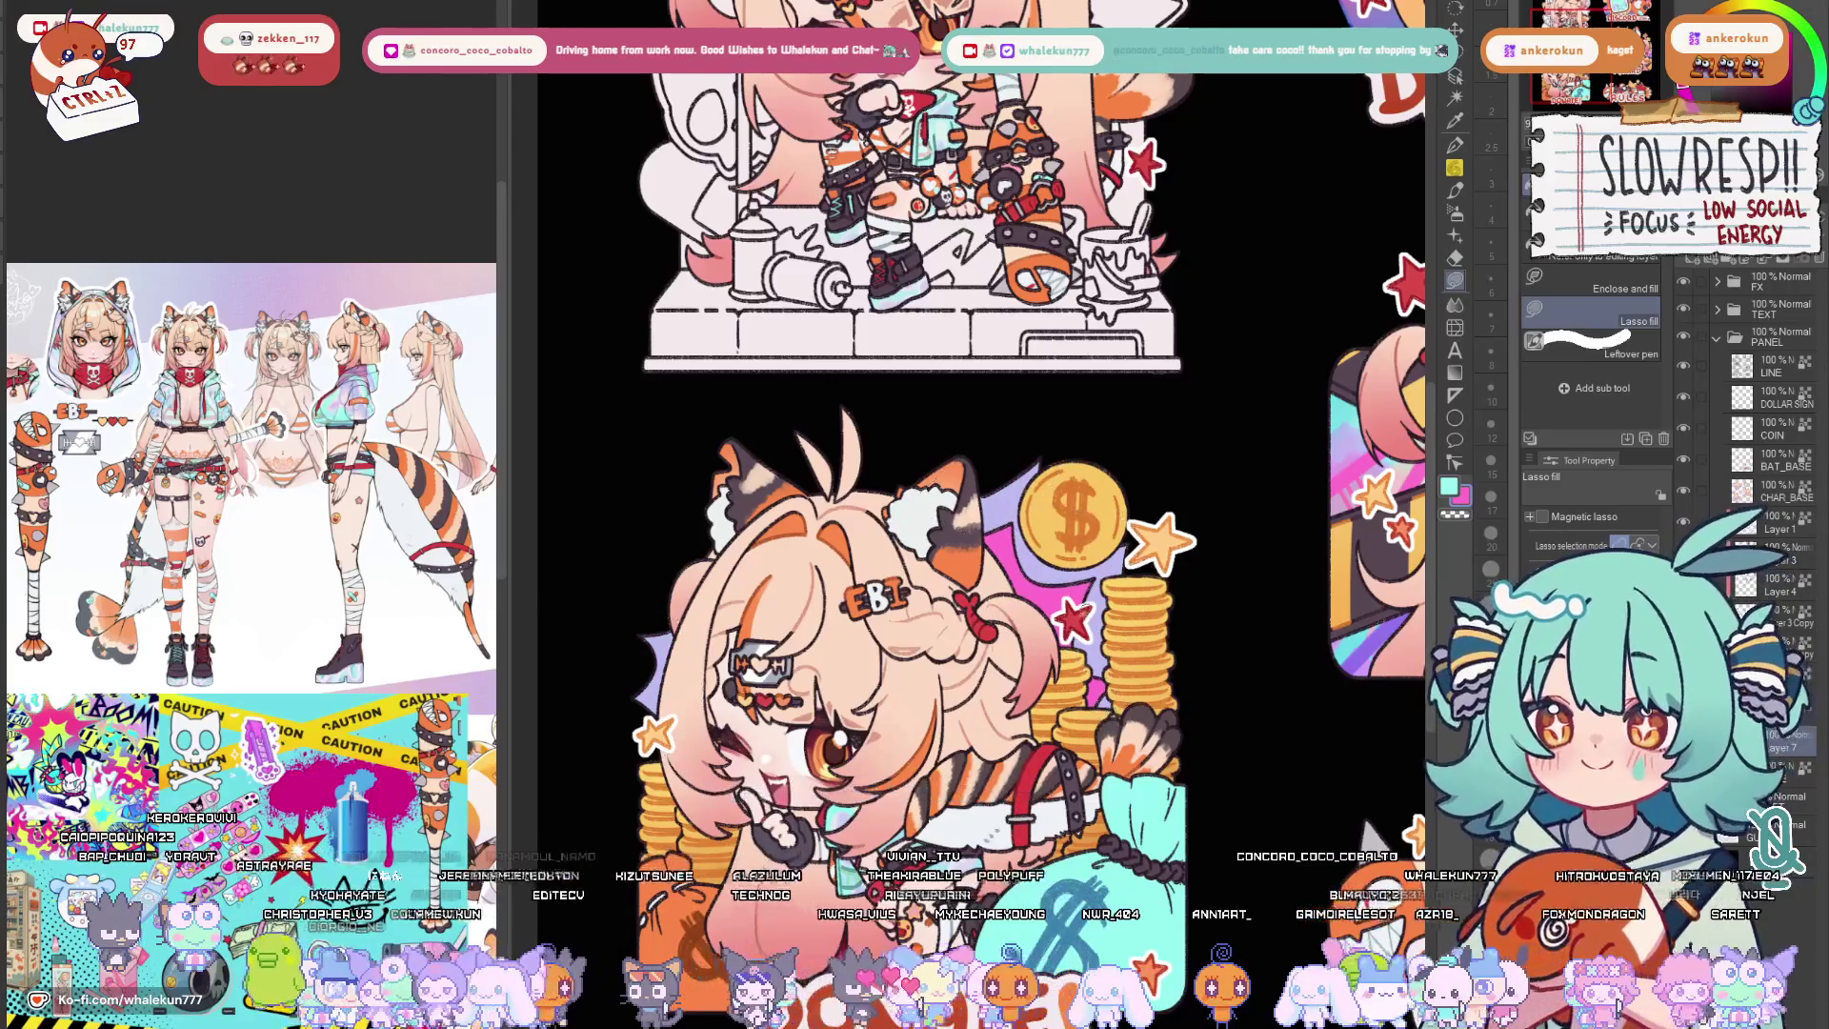
key(w)
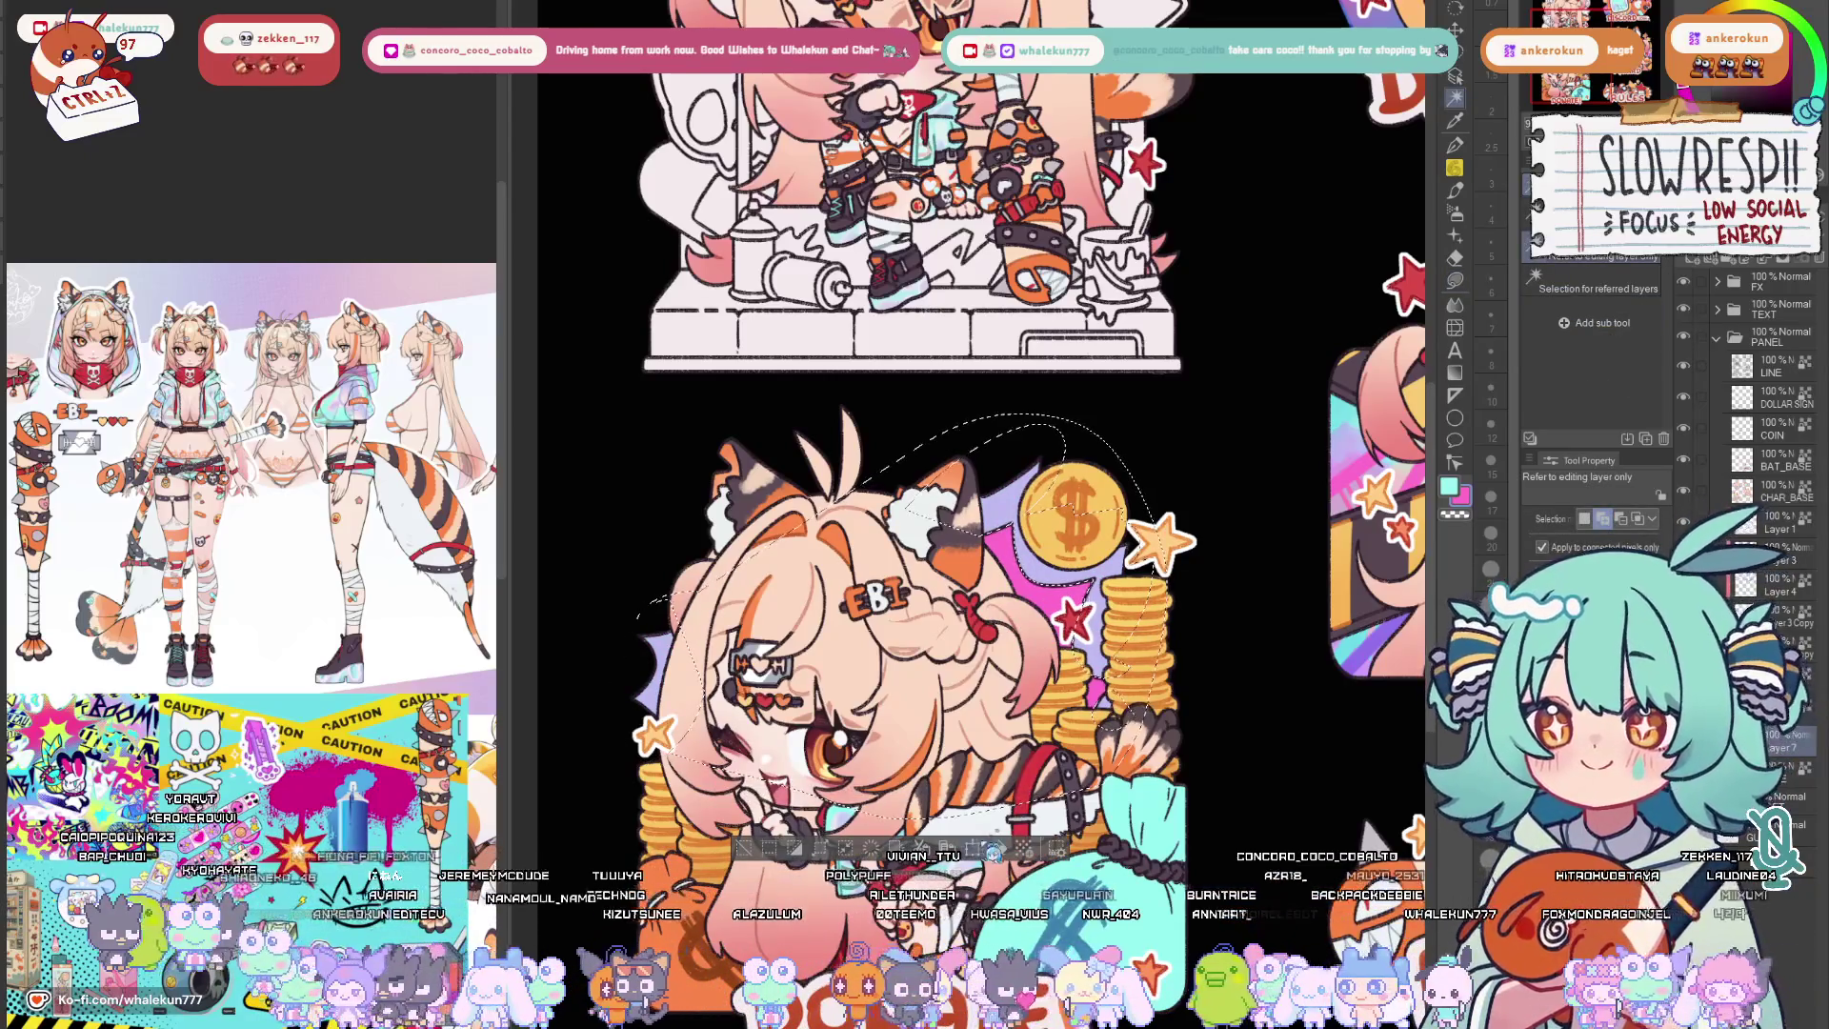
key(ctrl+d)
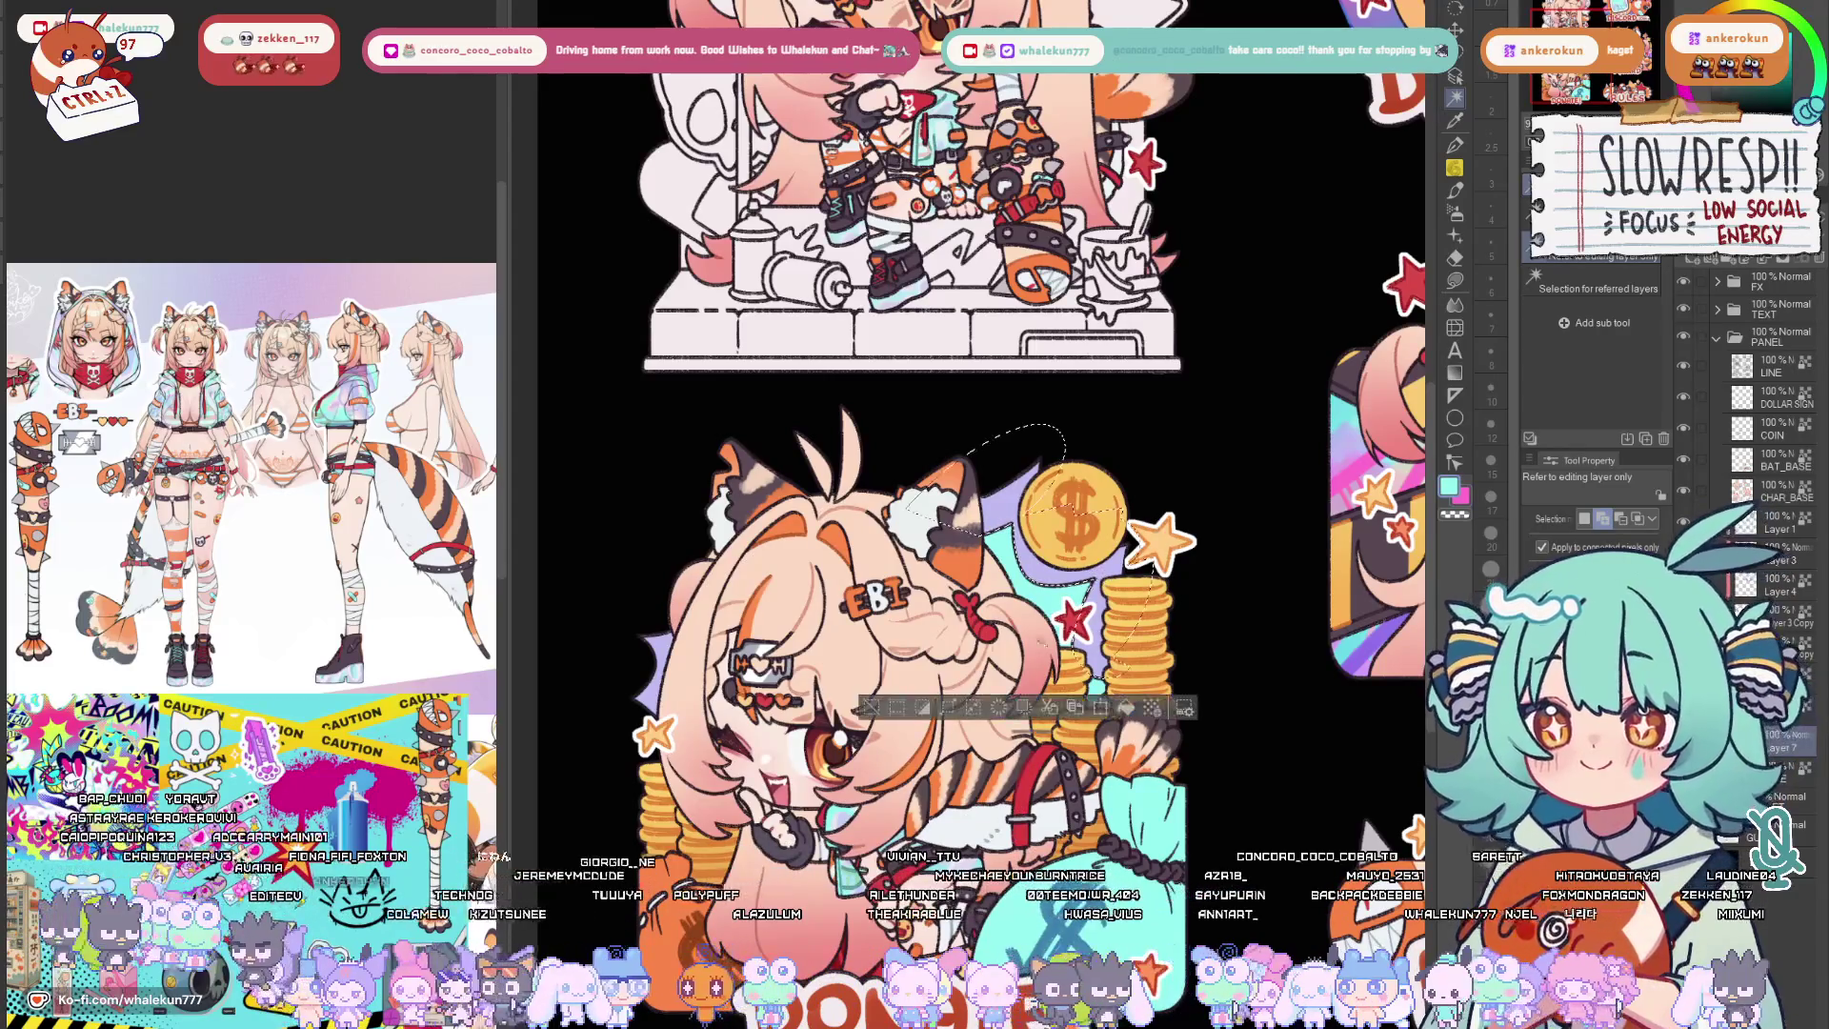
key(ctrl+shift+d)
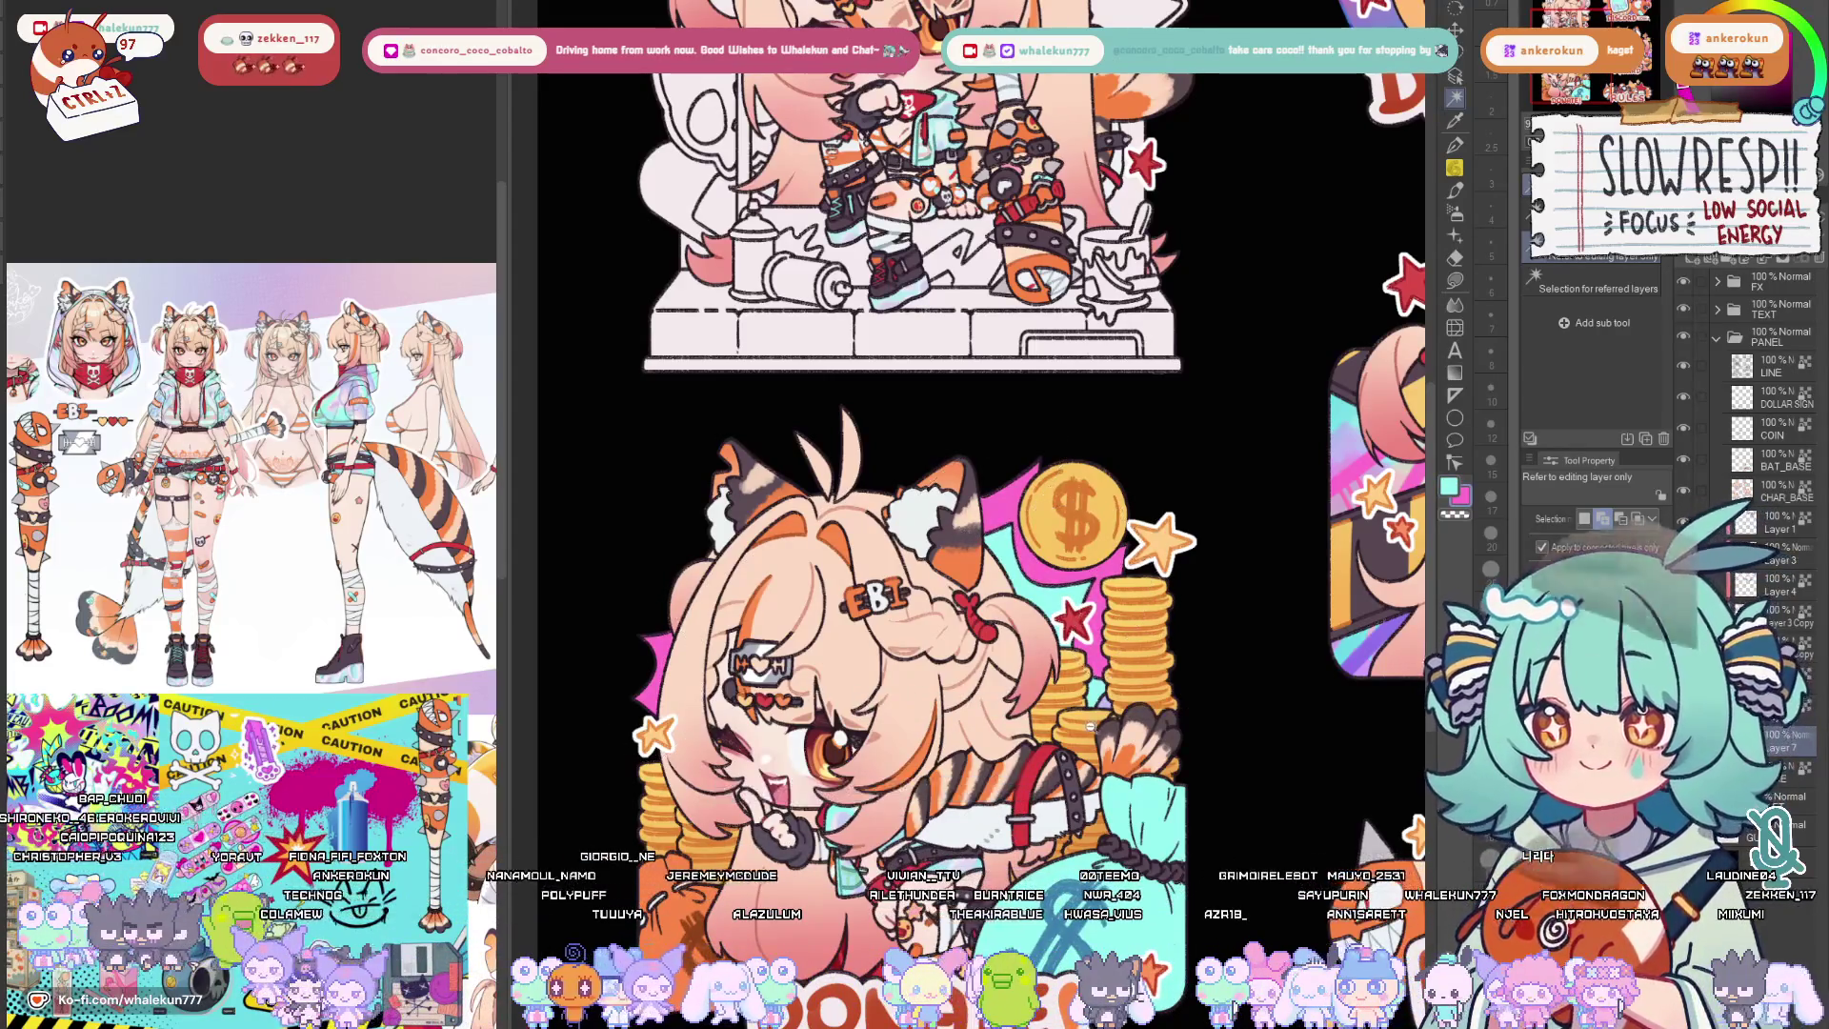
scroll(1086, 726, up, 1)
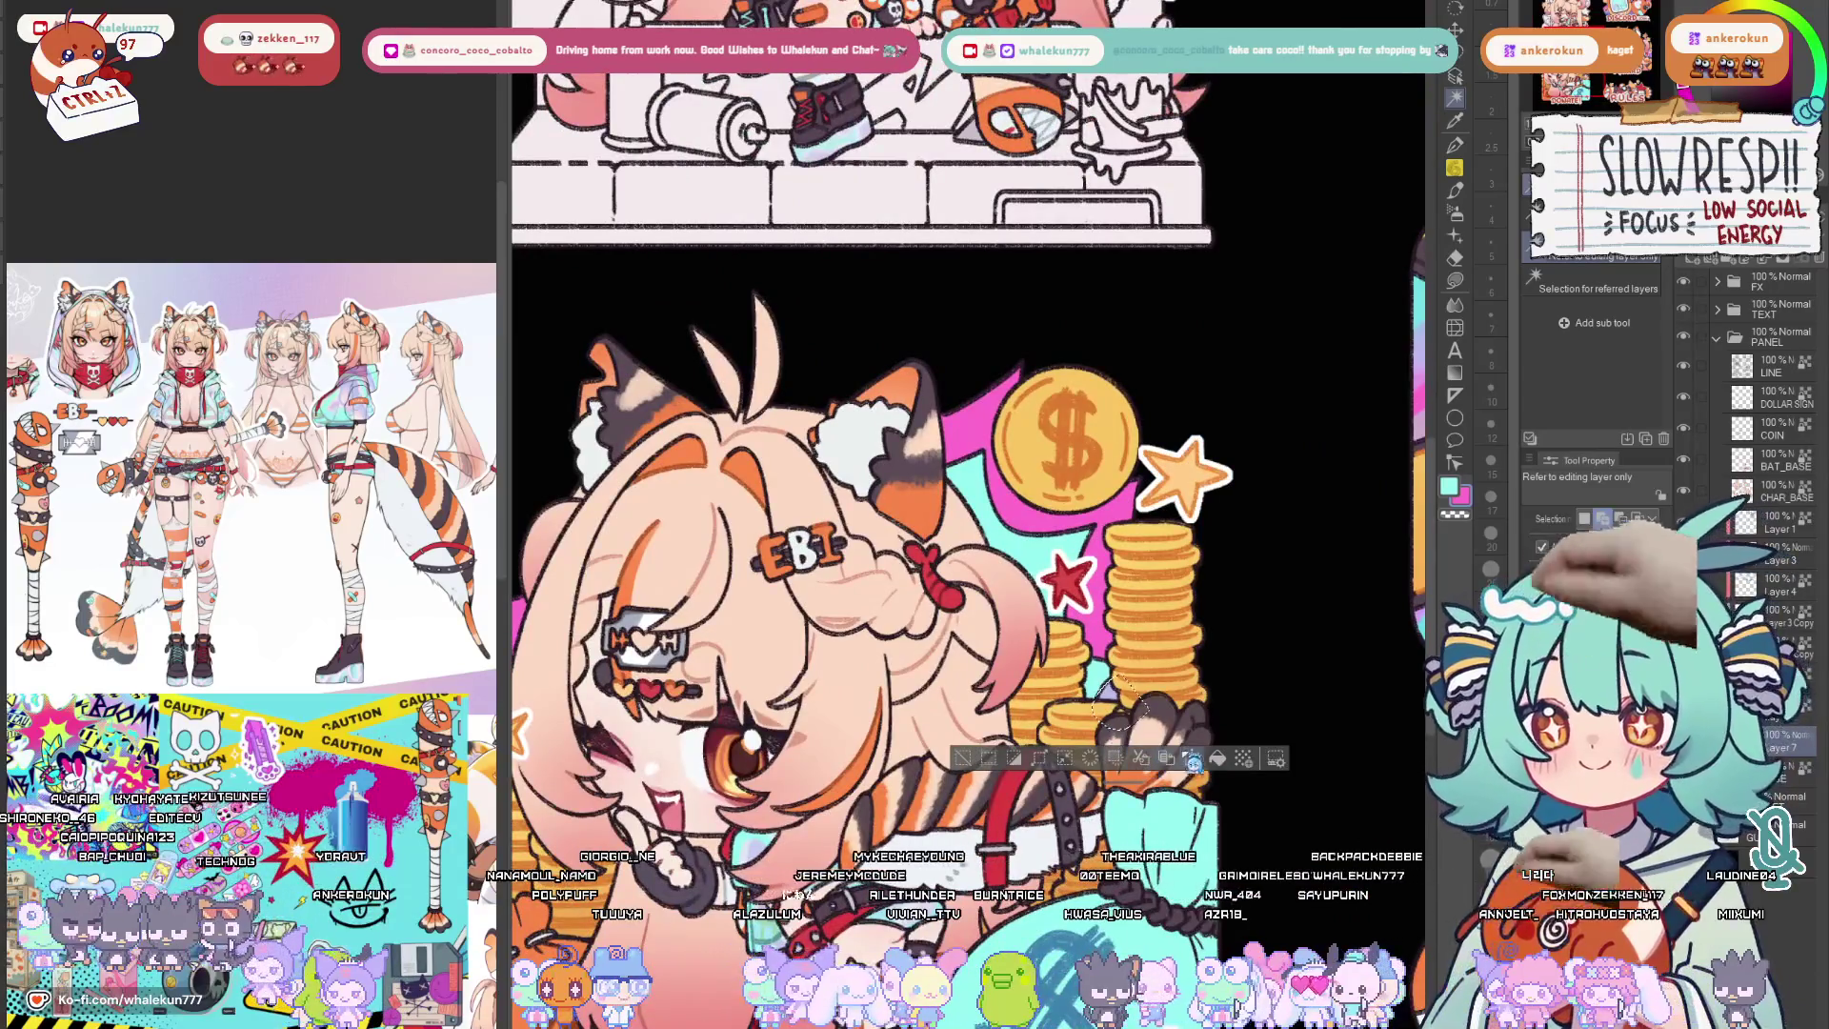
scroll(1117, 709, down, 2)
scroll(1118, 710, down, 1)
scroll(1118, 708, down, 1)
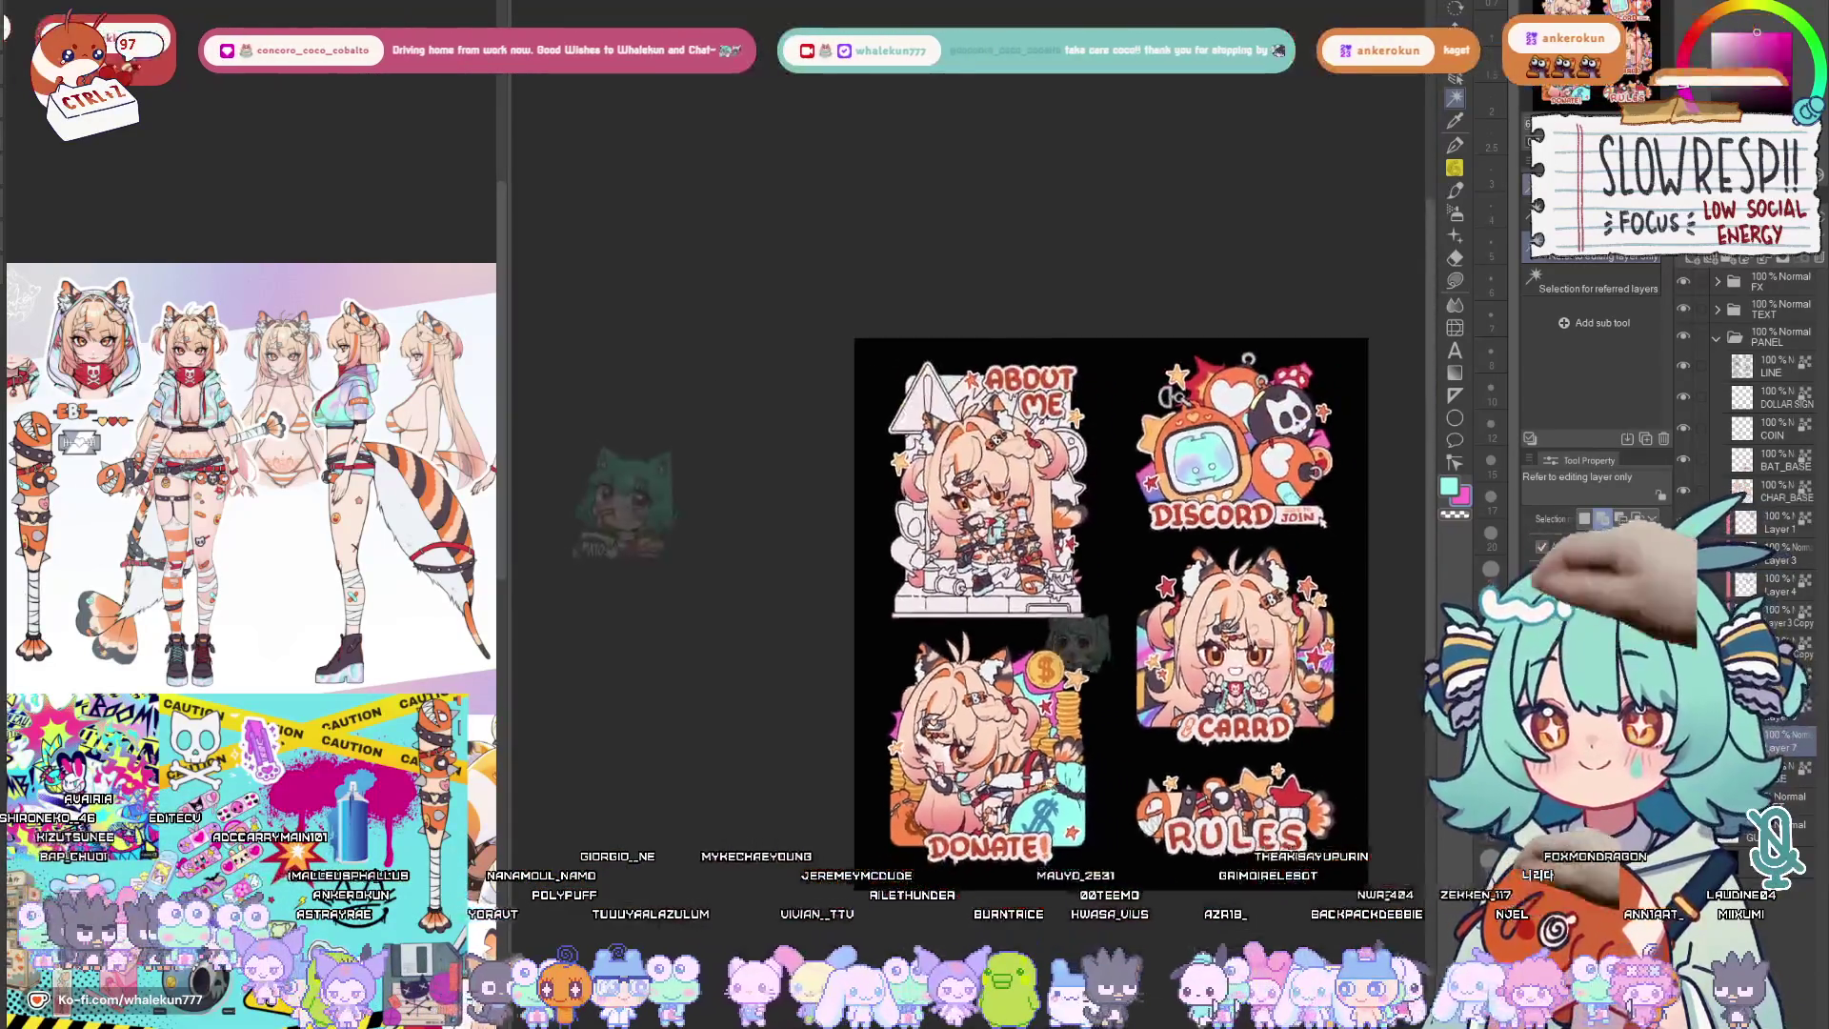
scroll(1087, 772, up, 2)
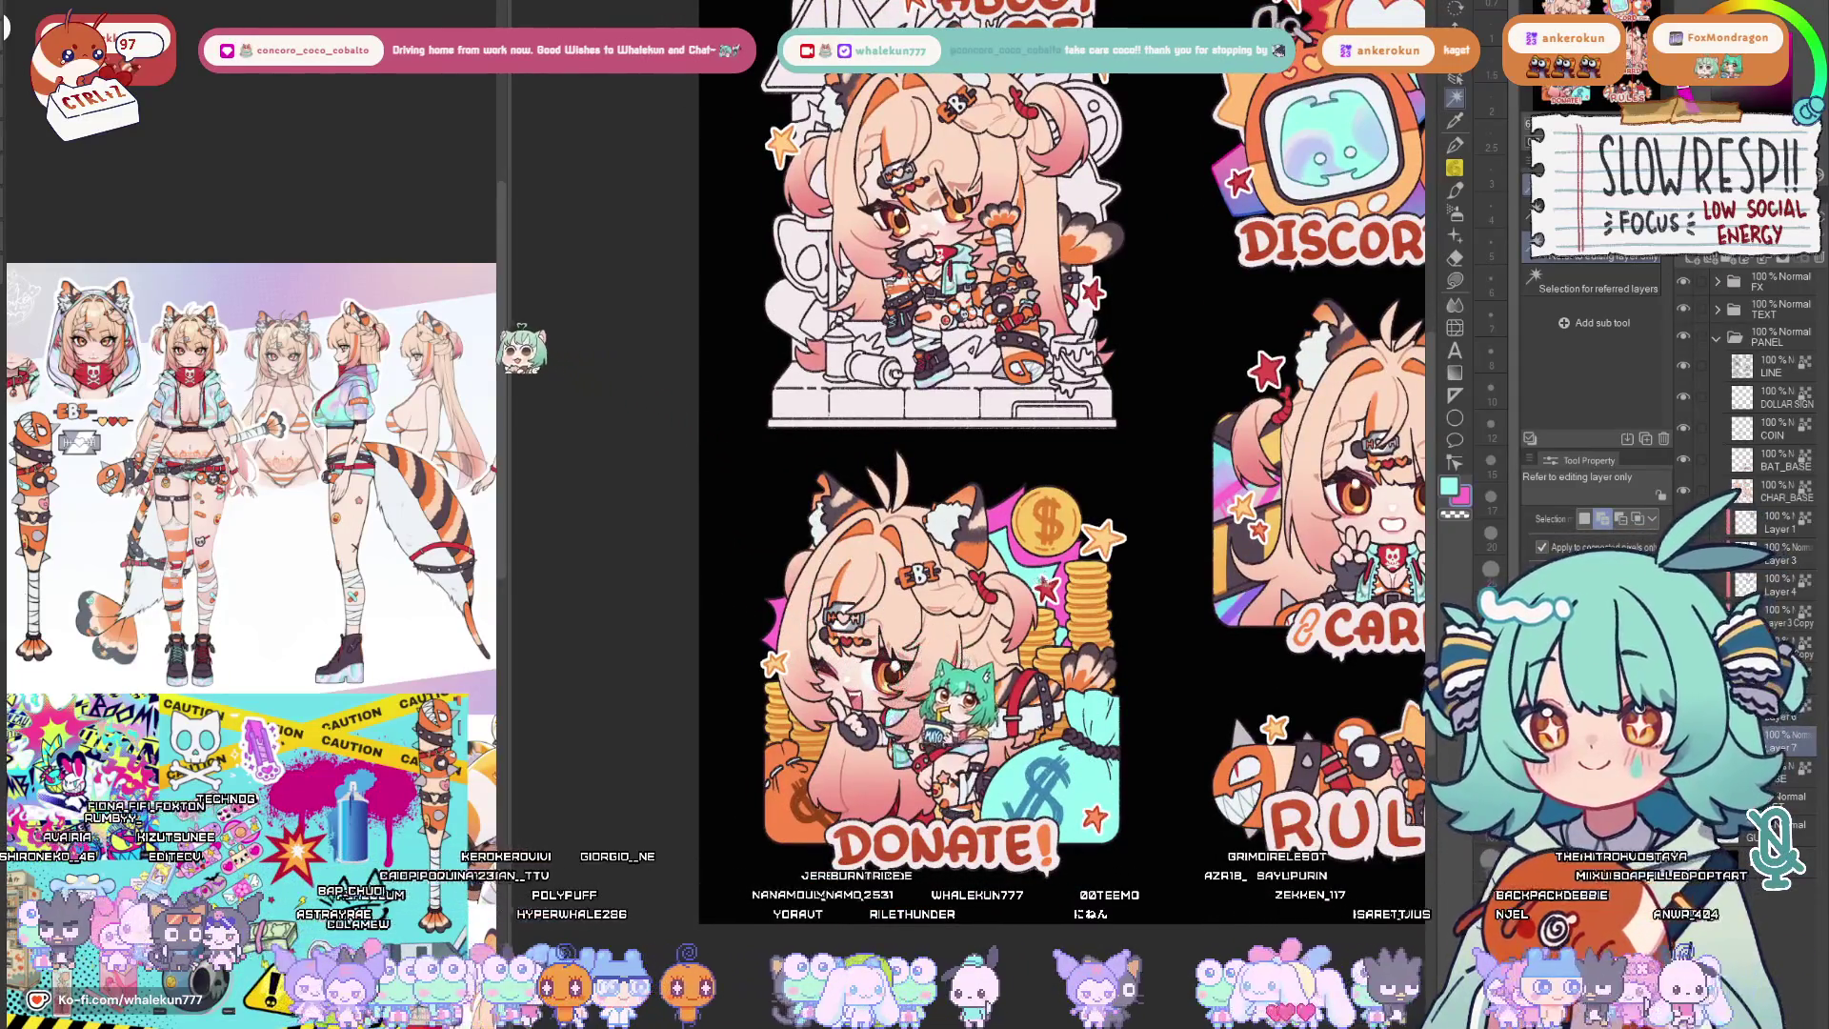
Lasso and auto-select around the Donate girl and fill a purple shape behind her head.
drag(987, 708, 1001, 722)
key(g)
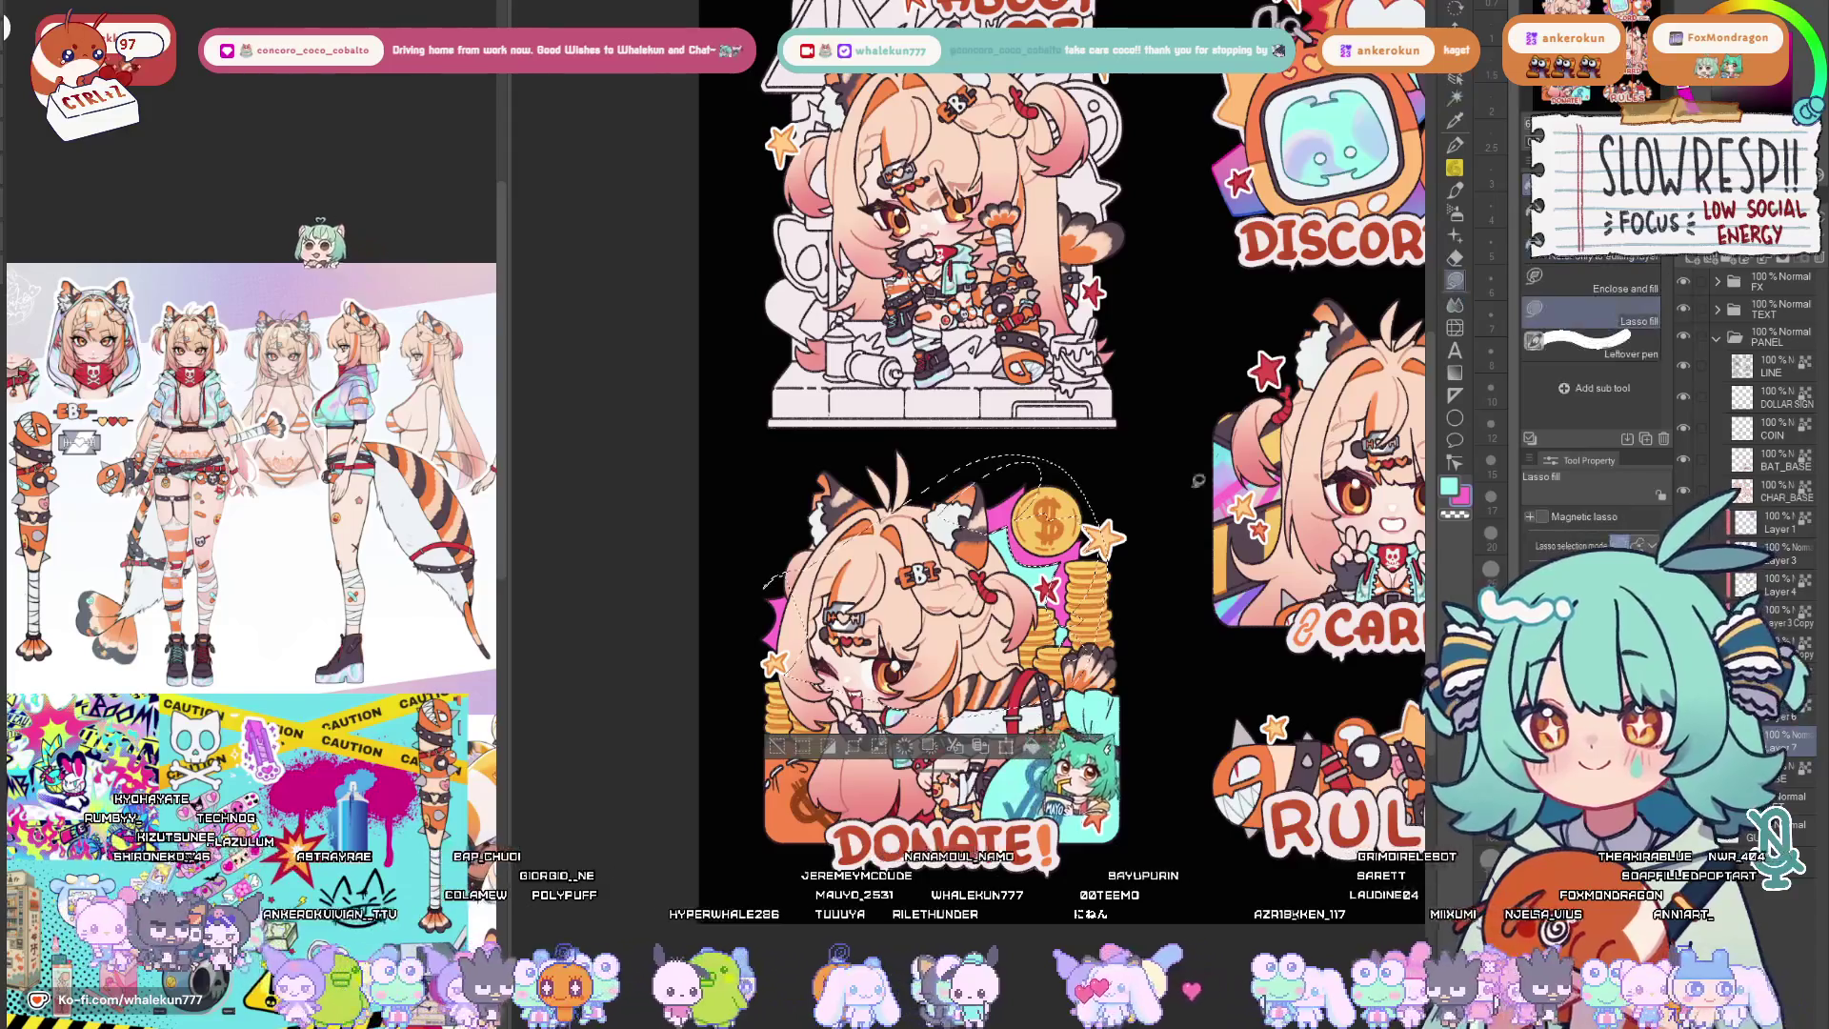
drag(1207, 471, 1064, 553)
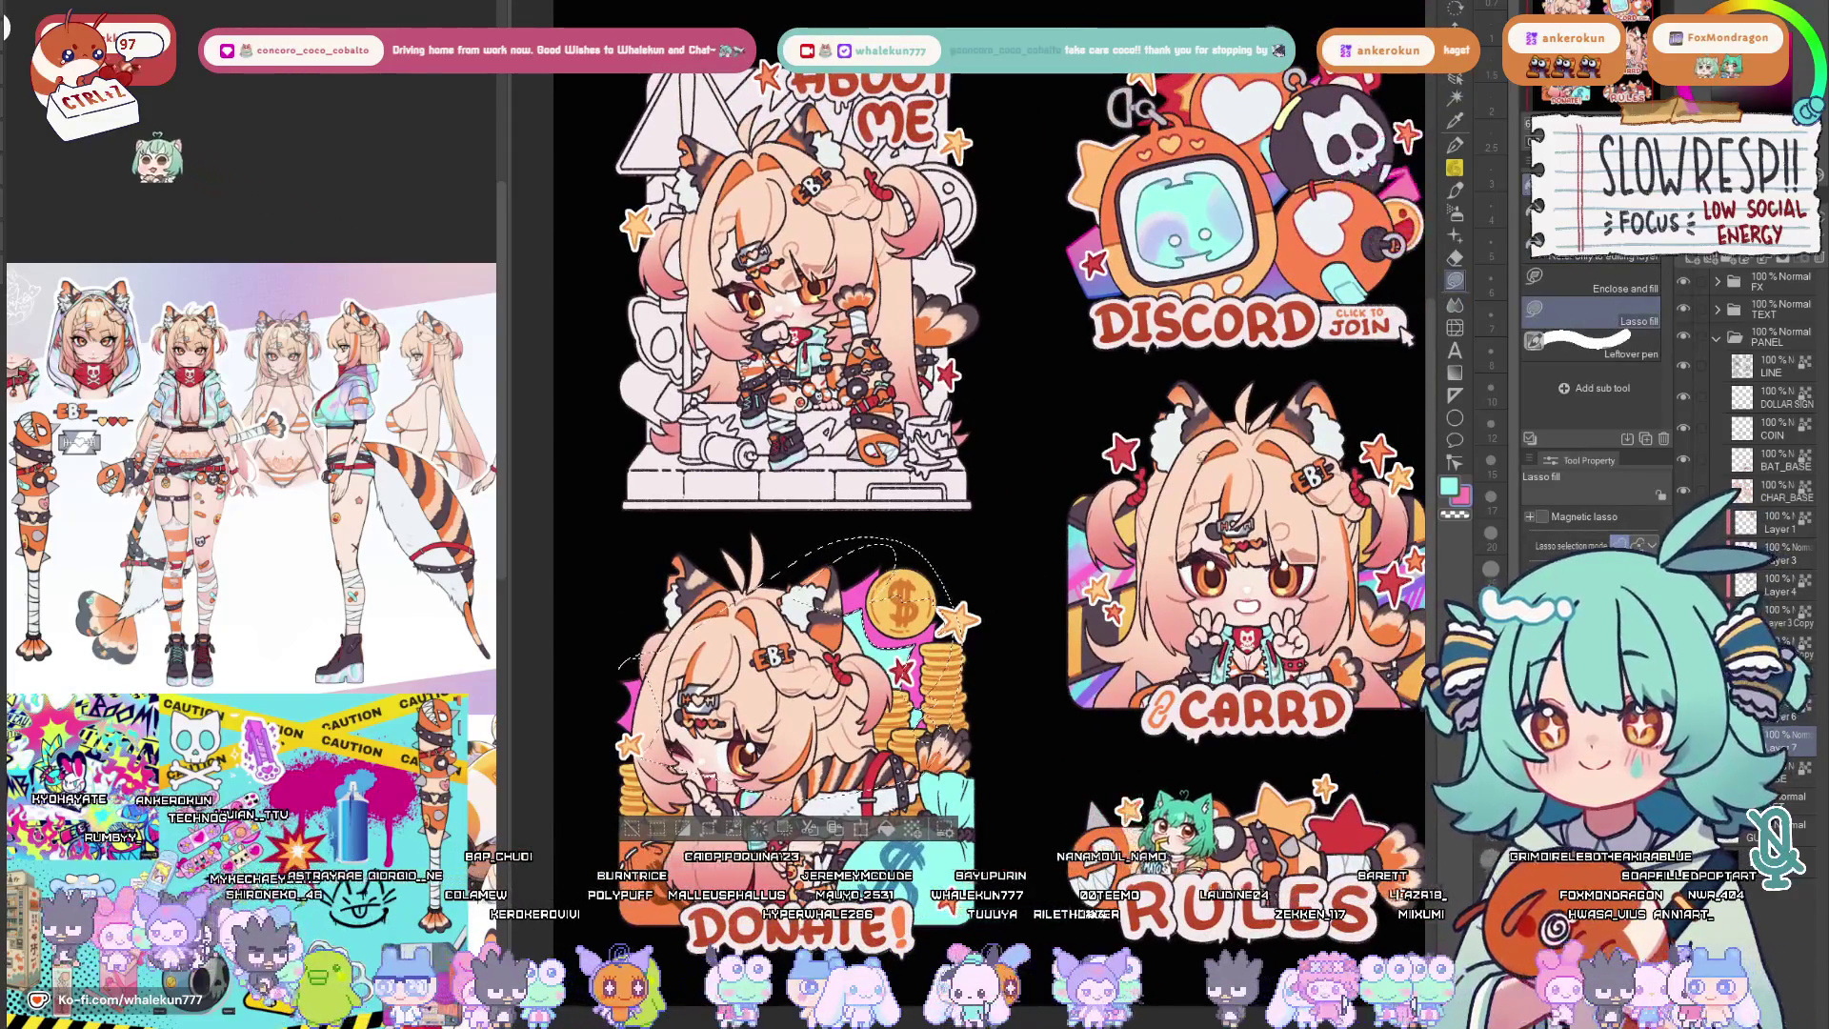
mouse_move(615, 716)
mouse_down()
mouse_move(1007, 754)
mouse_move(623, 664)
mouse_up()
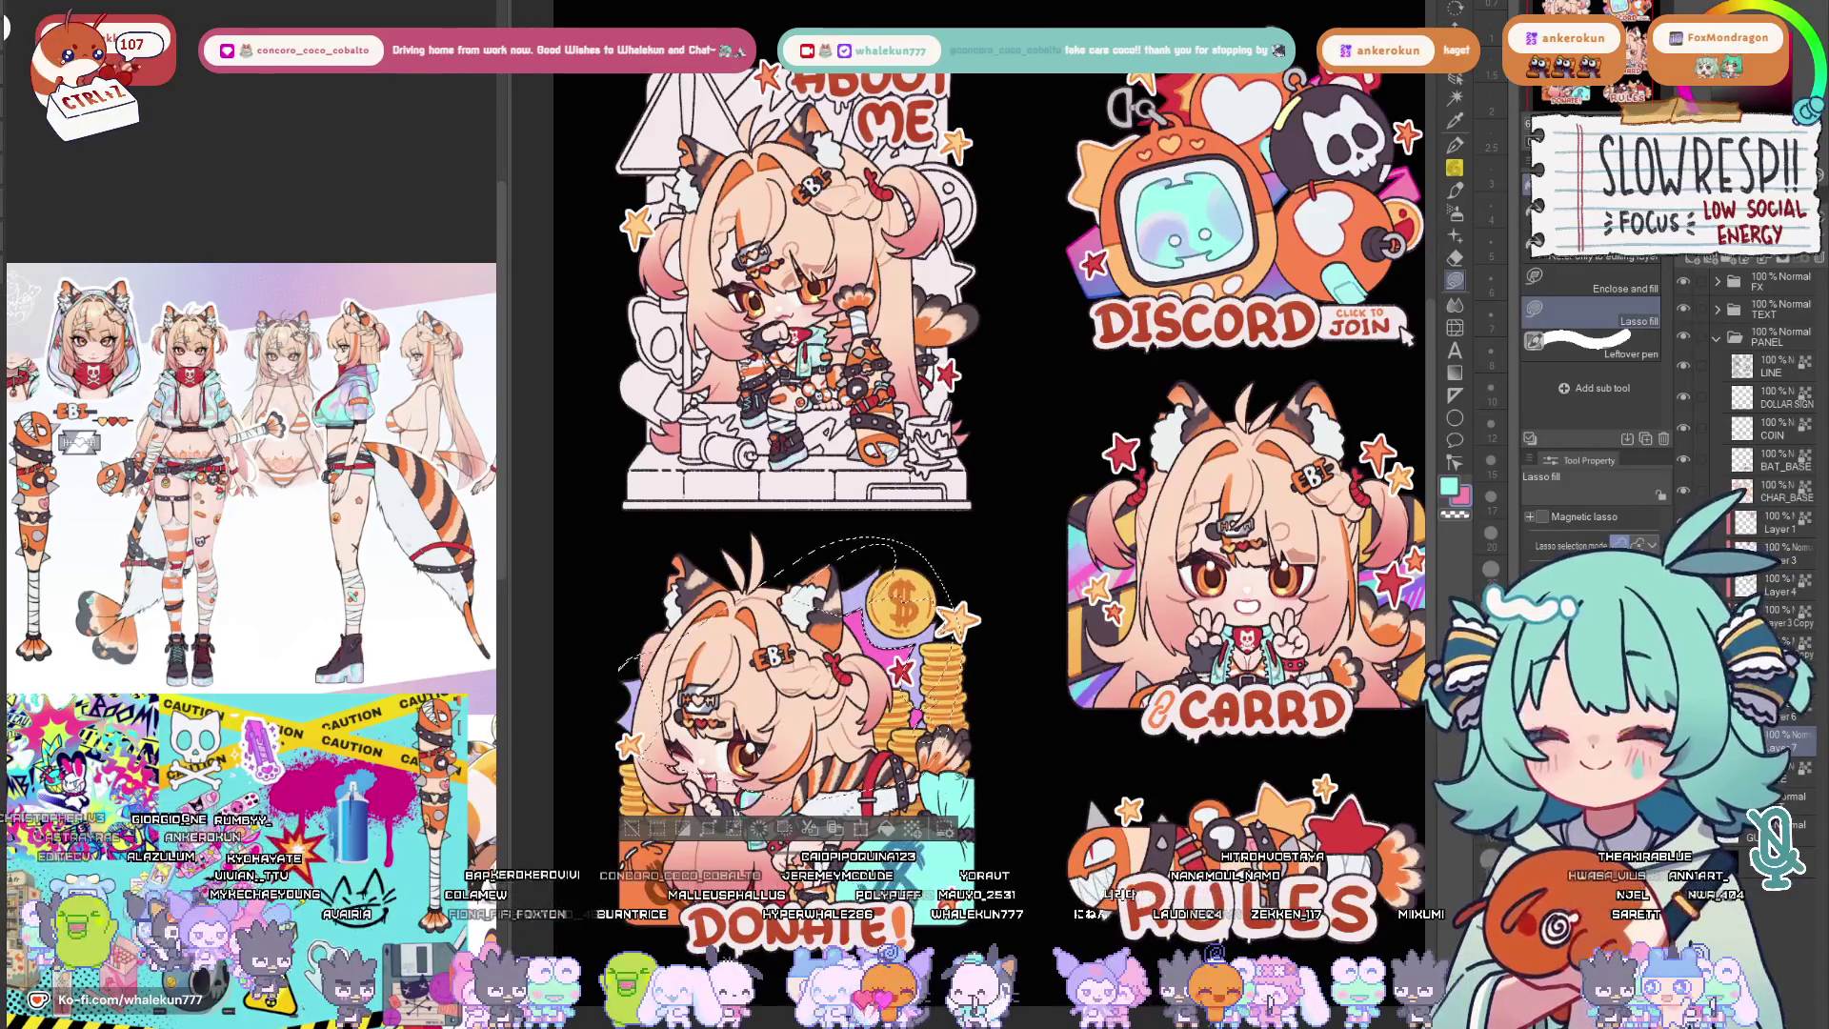
key(ctrl+d)
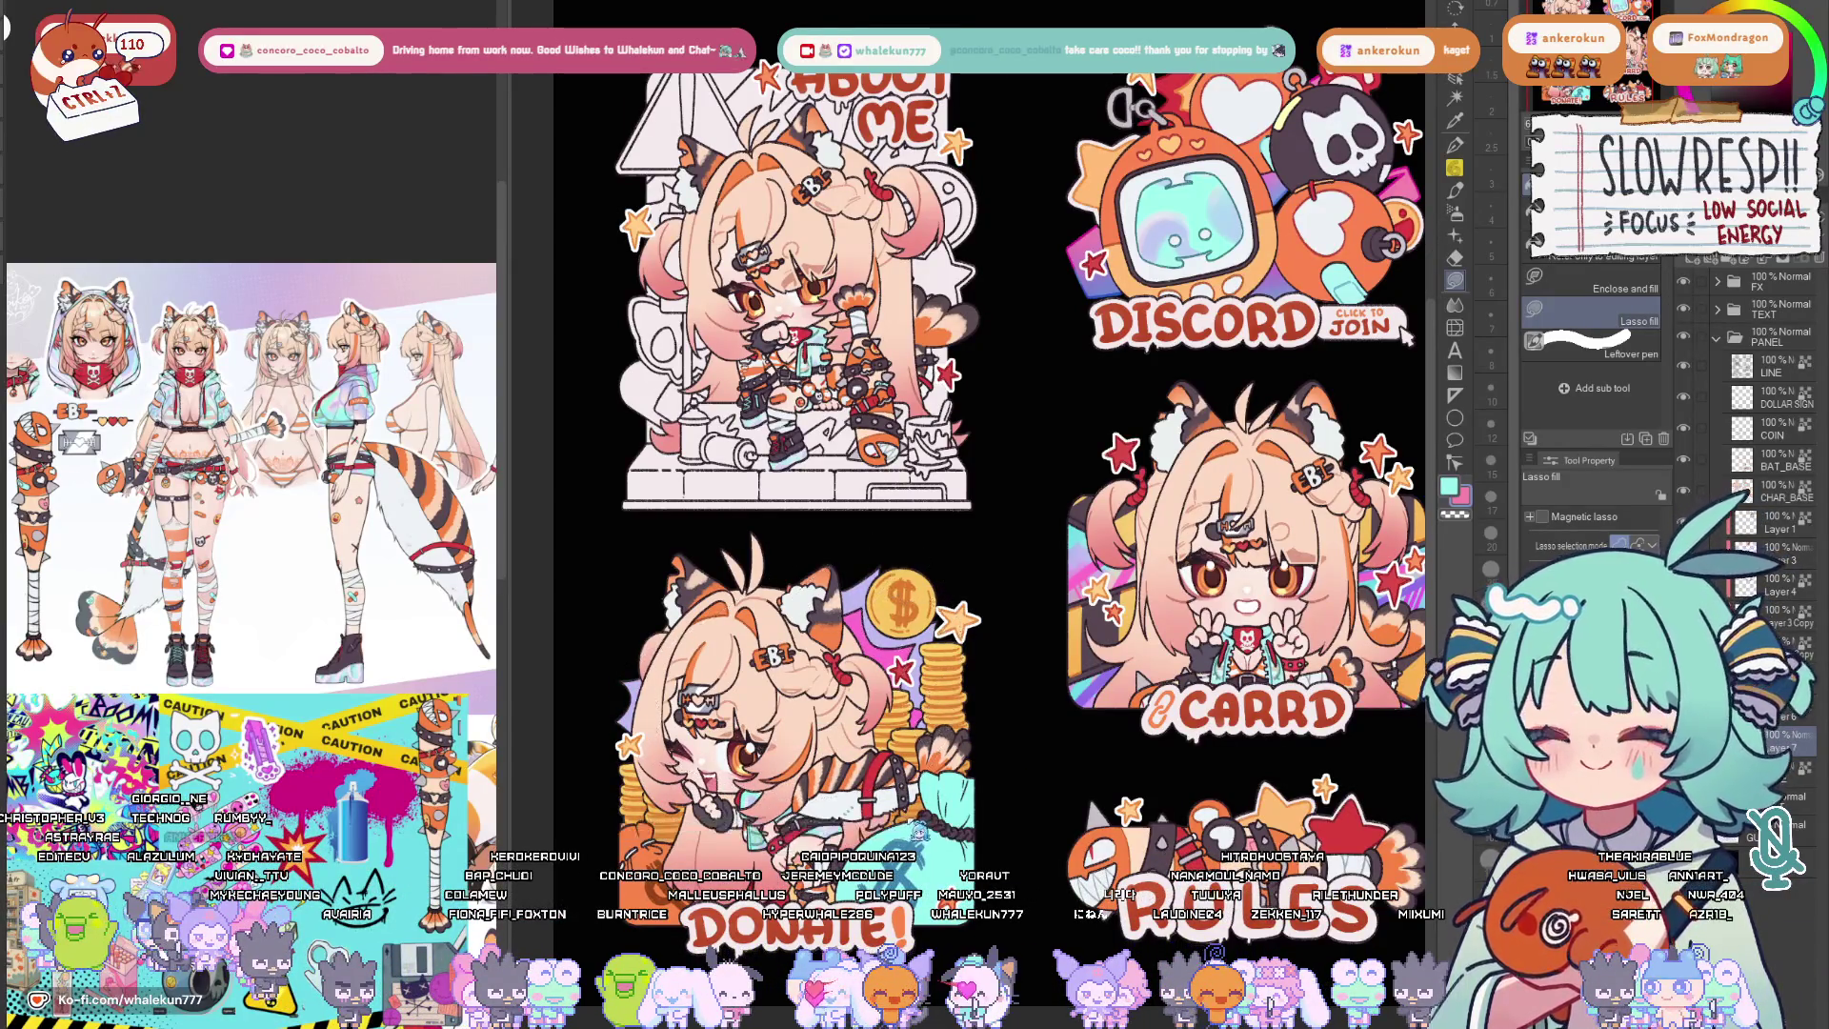
key(w)
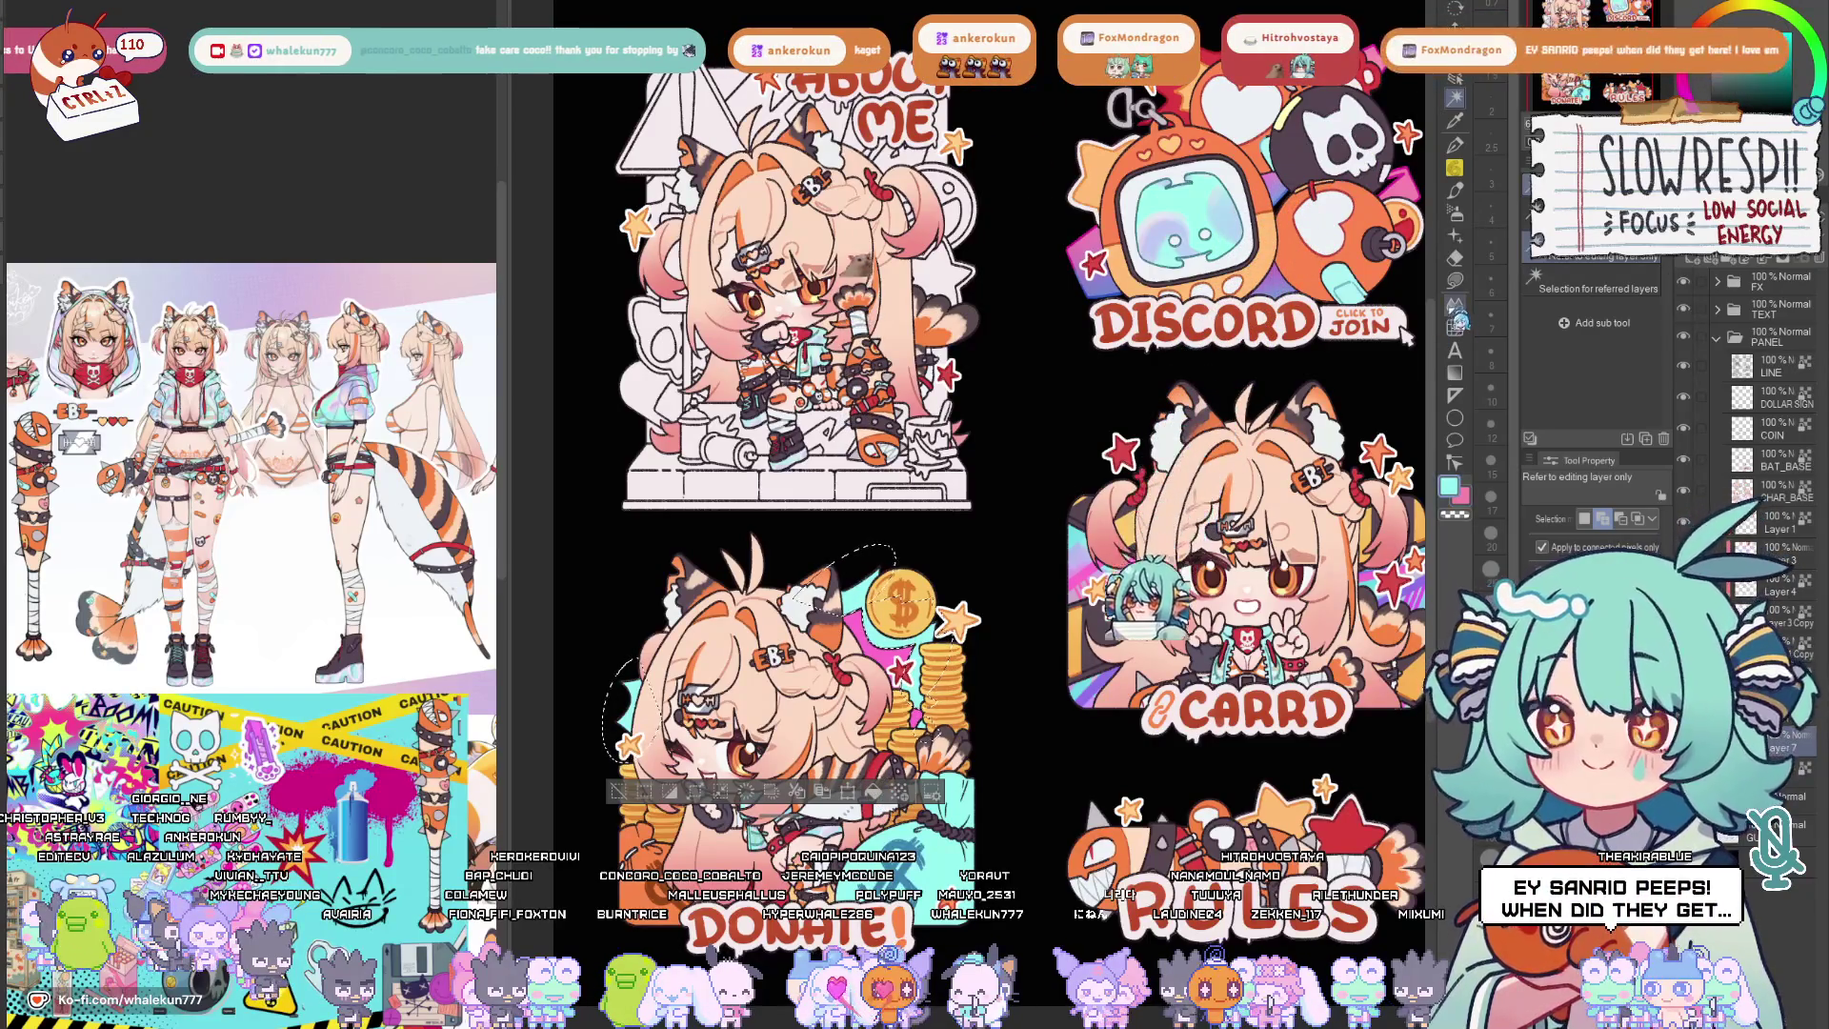
key(g)
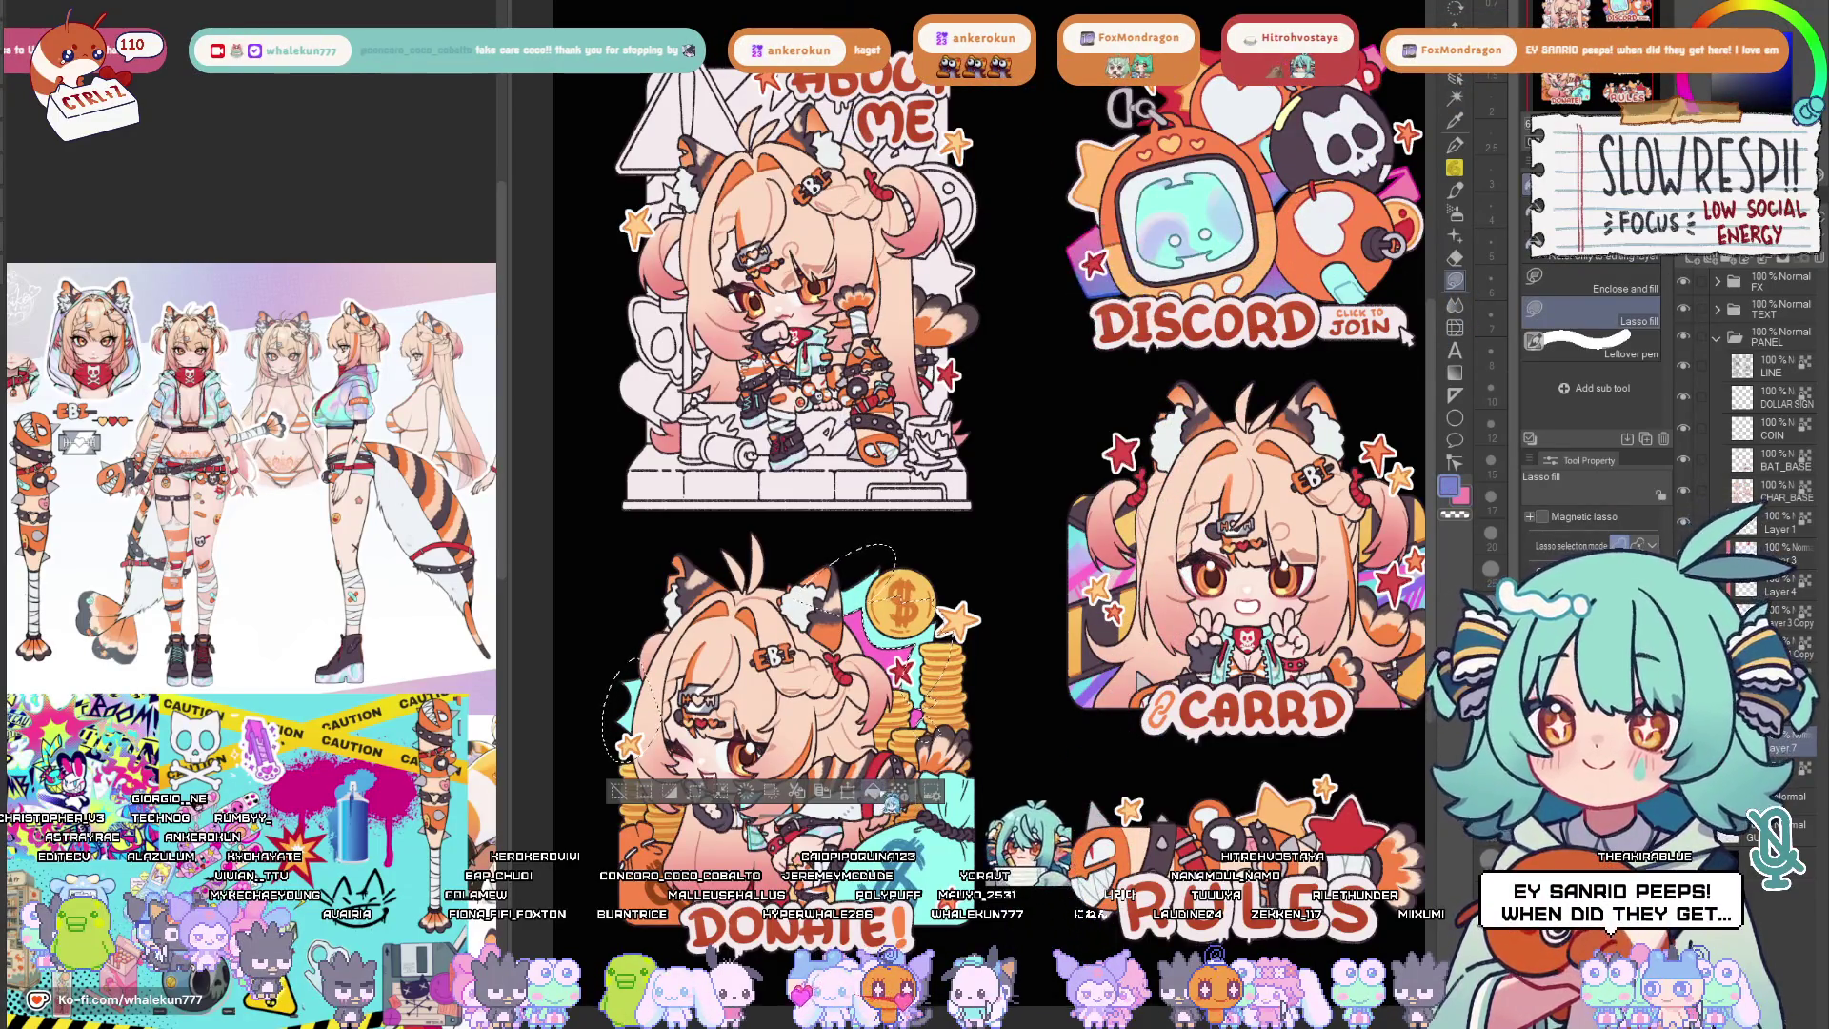
key(ctrl+d)
scroll(987, 487, down, 5)
scroll(986, 486, up, 2)
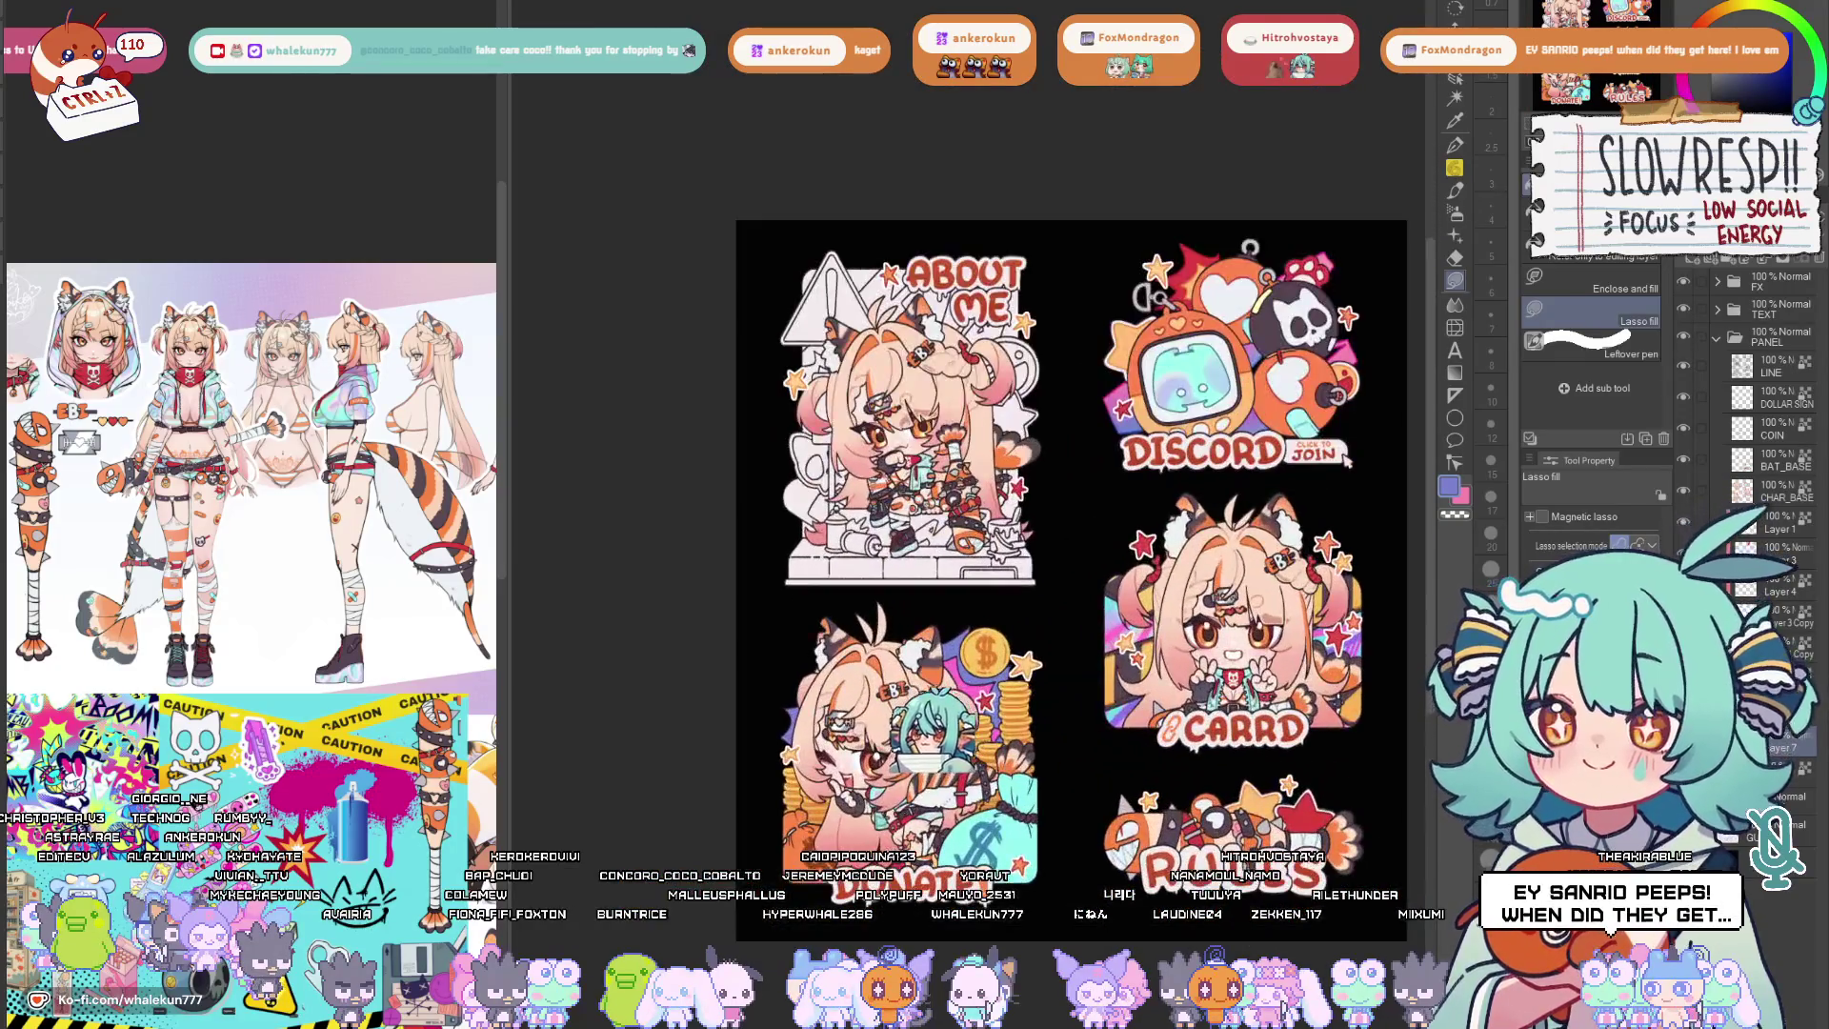
scroll(987, 486, up, 1)
scroll(987, 486, up, 2)
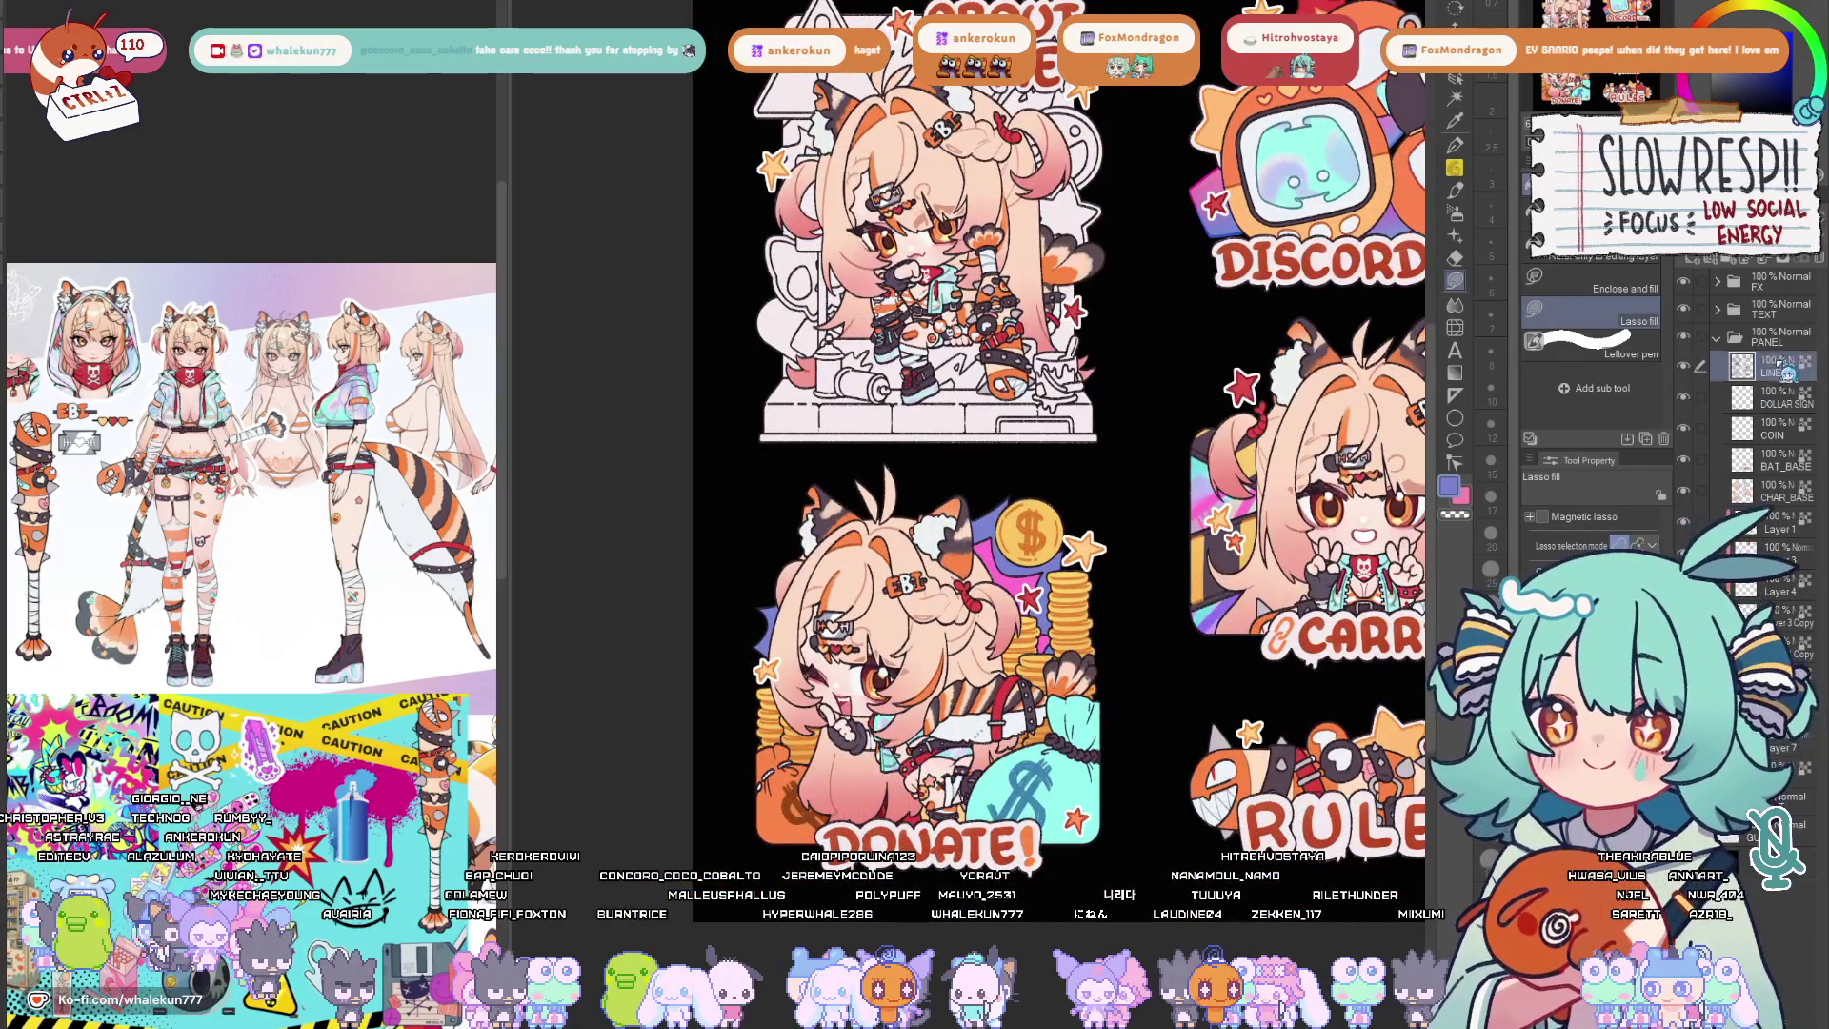
Deselect, switch to the G-pen and settle the brush size at 15, centring on the girl's face.
key(p)
key(ctrl+shift+d)
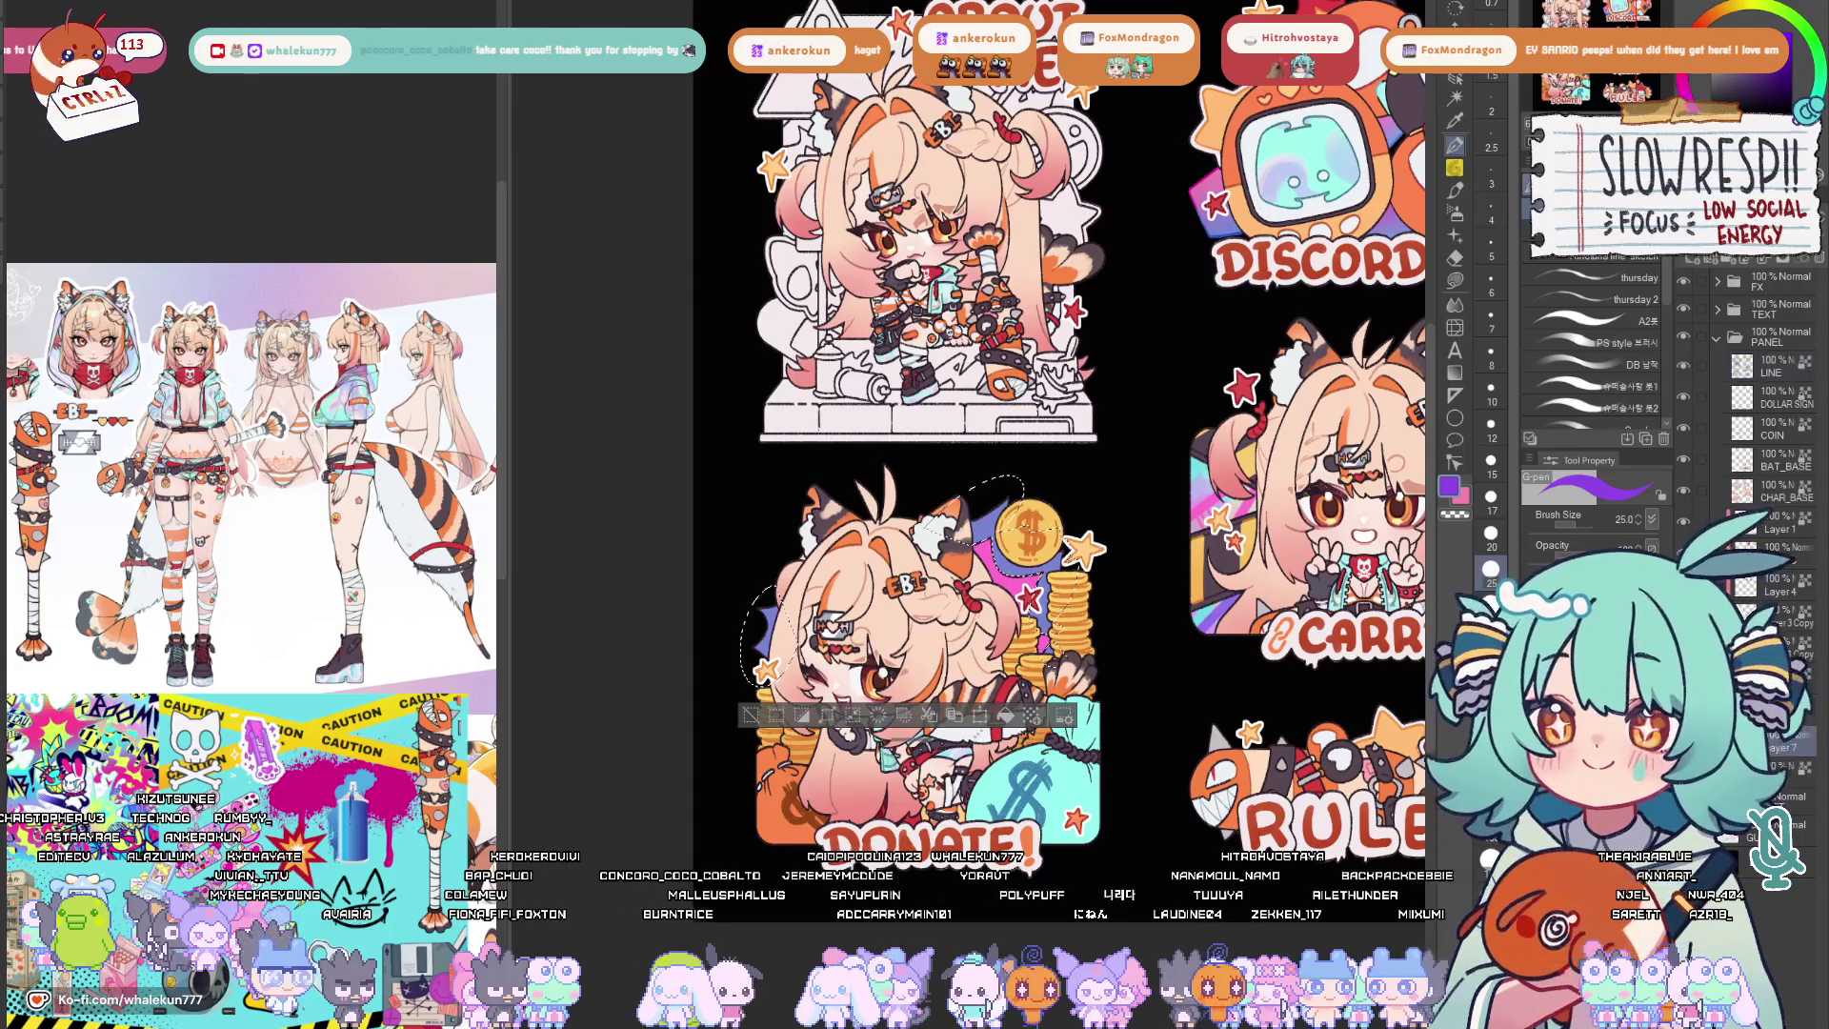
key(ctrl+d)
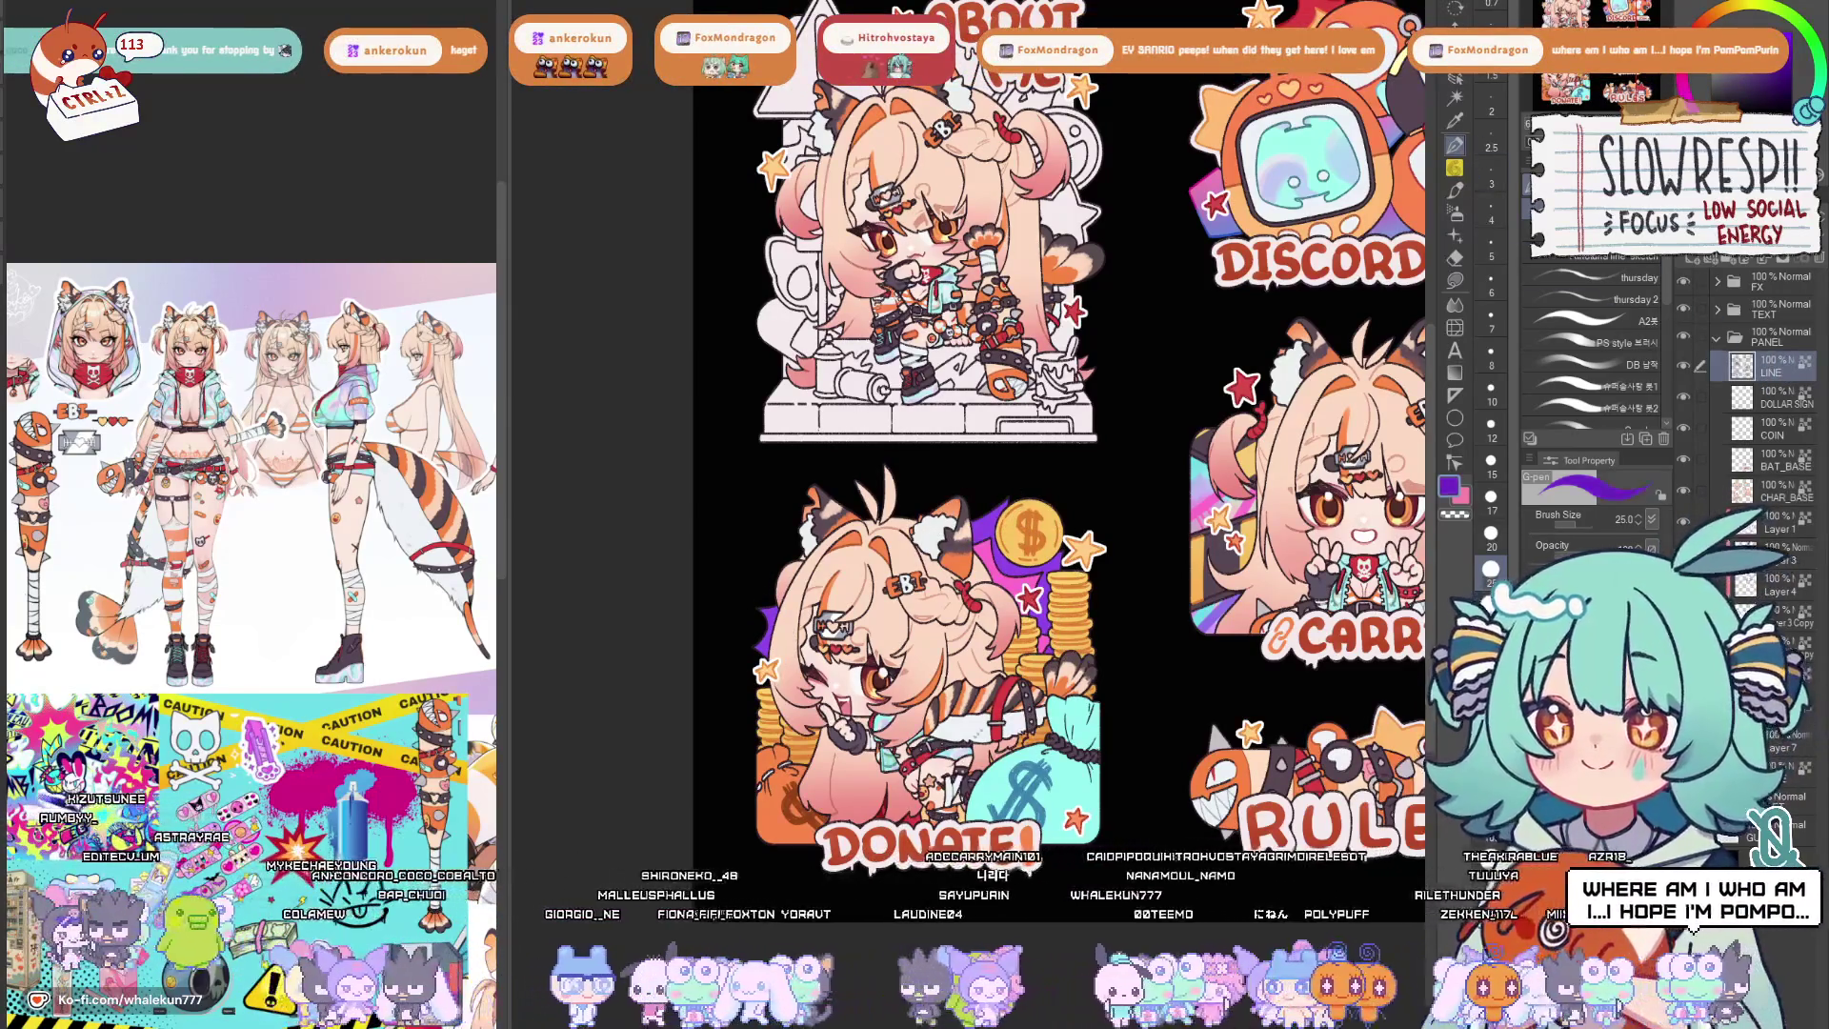
scroll(1025, 564, up, 3)
key(bracketleft)
key(bracketleft)
key(bracketleft)
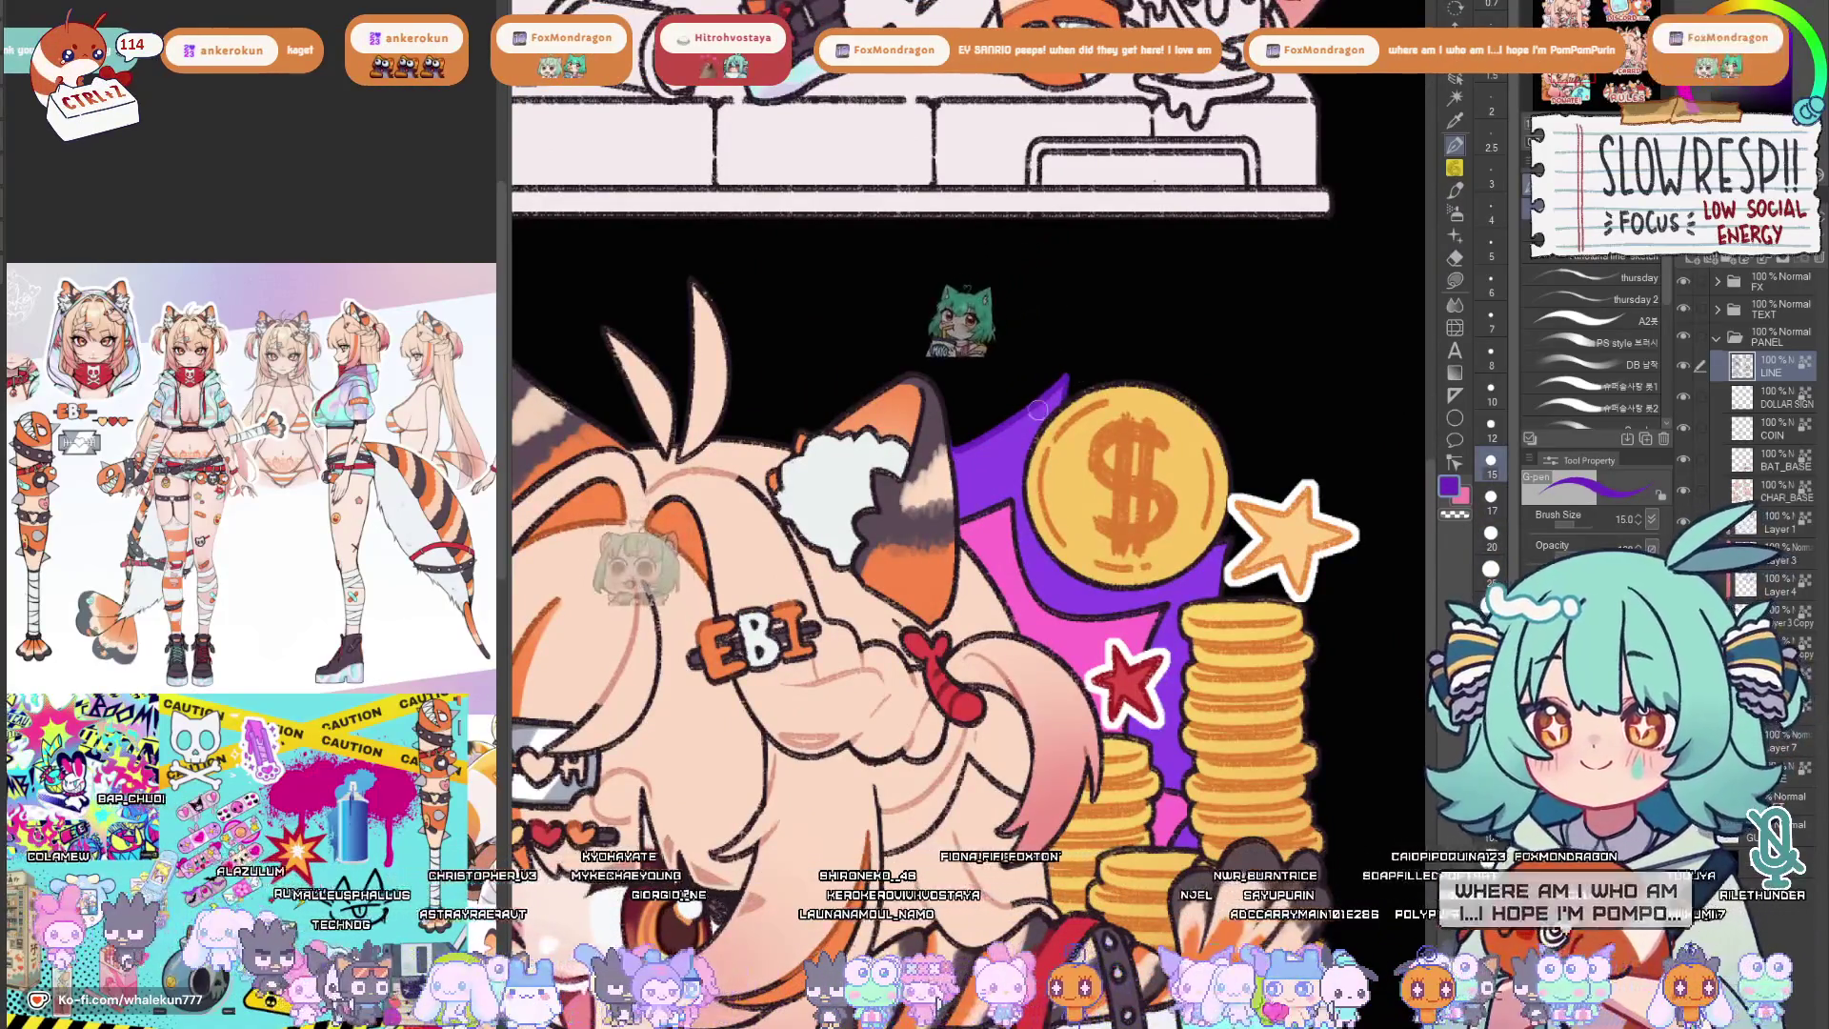
key(bracketleft)
key(bracketleft)
key(bracketleft)
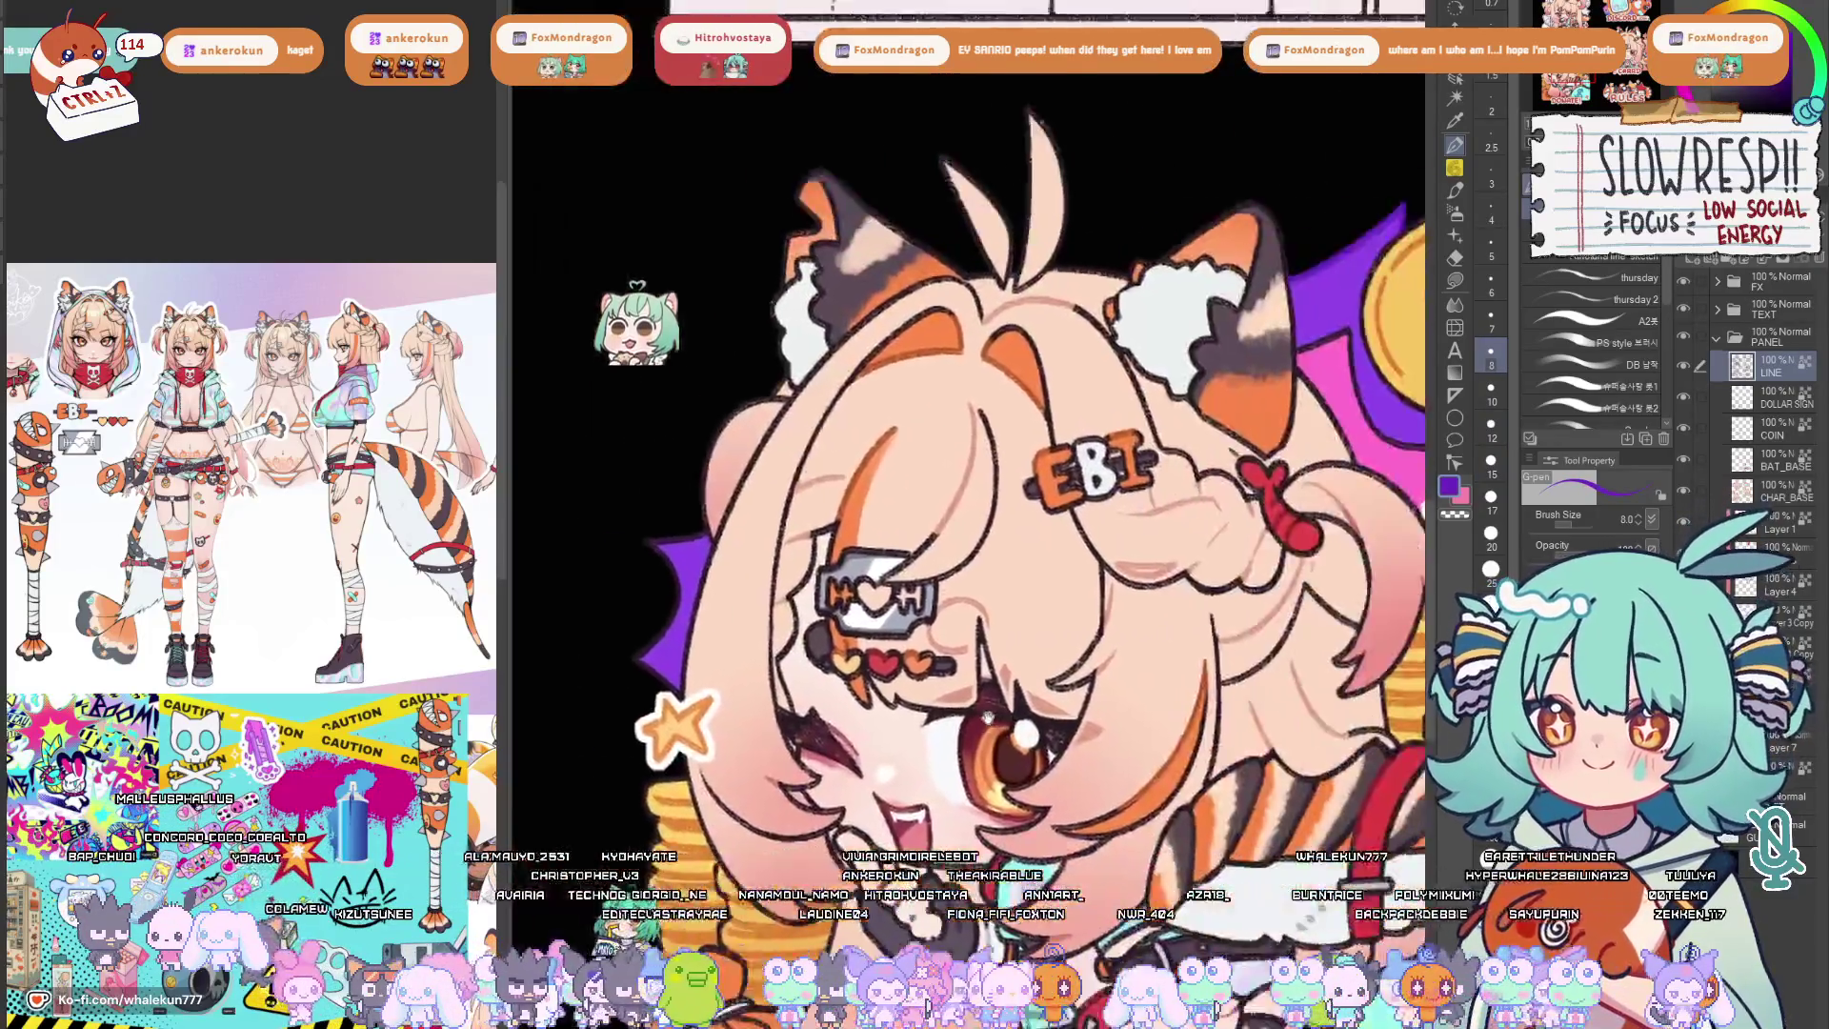
drag(1237, 585, 861, 531)
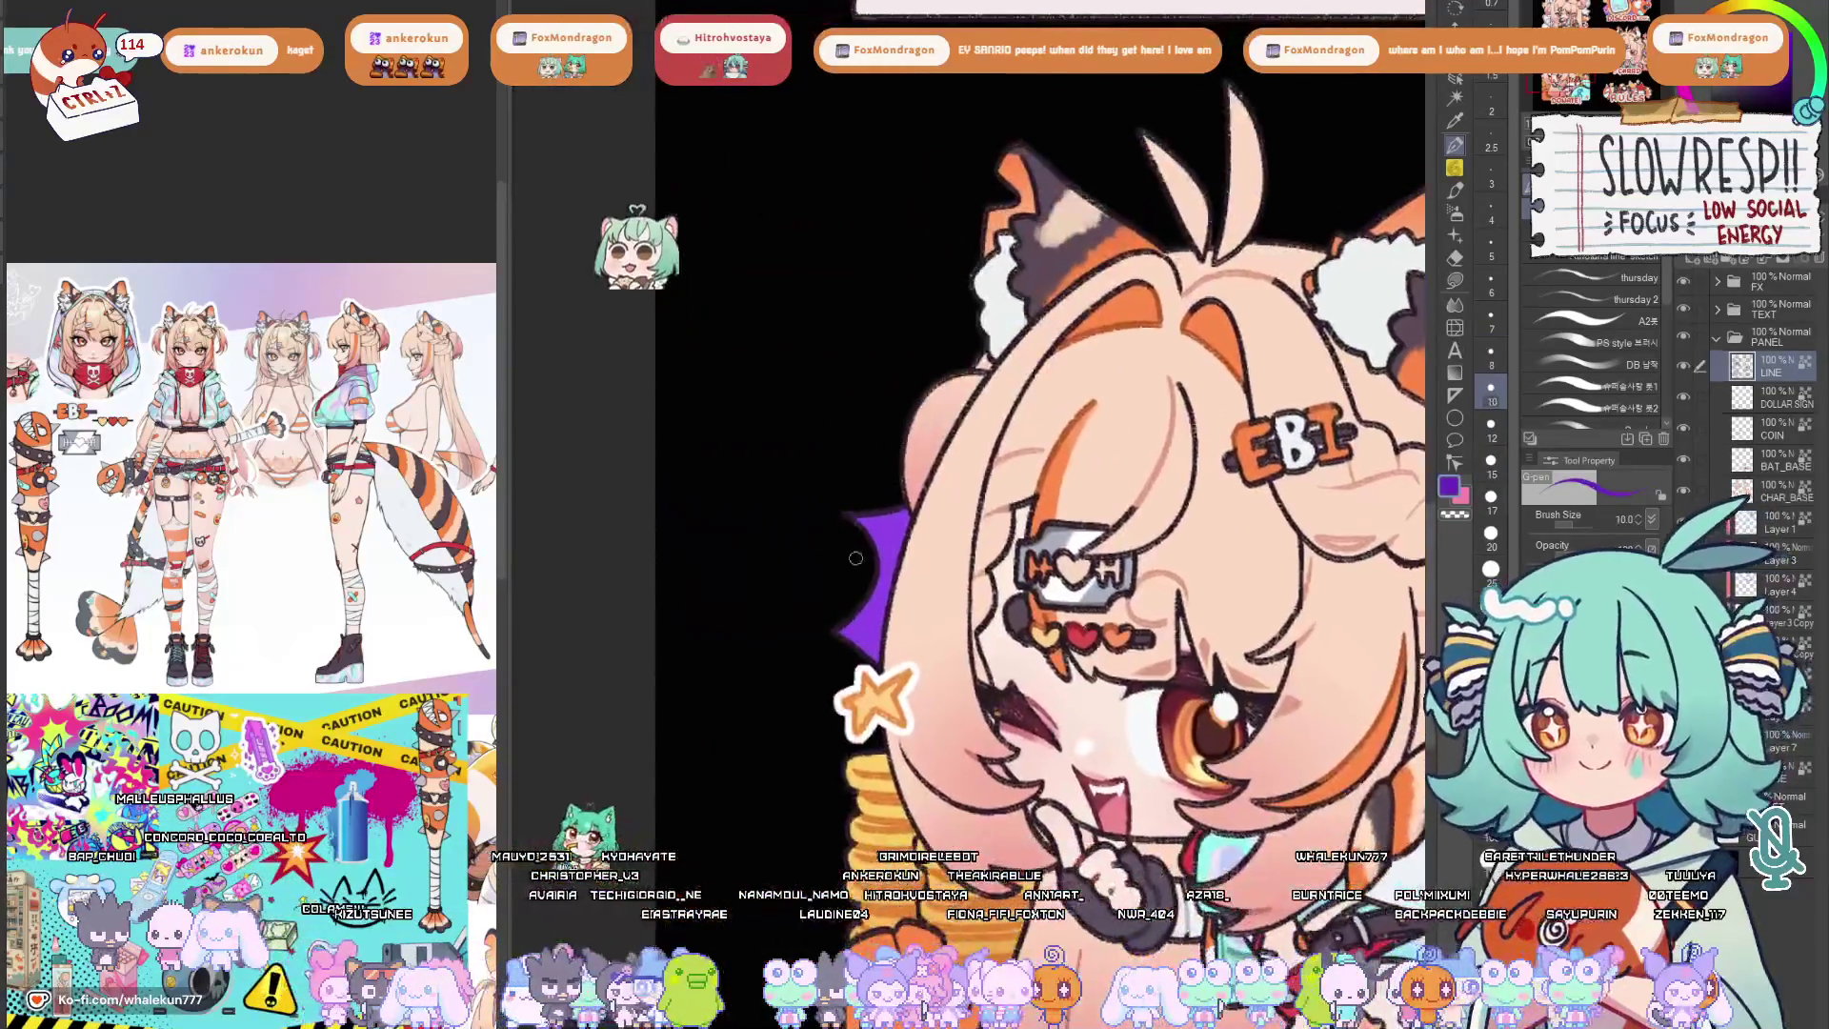
key(bracketright)
key(bracketright)
key(bracketright)
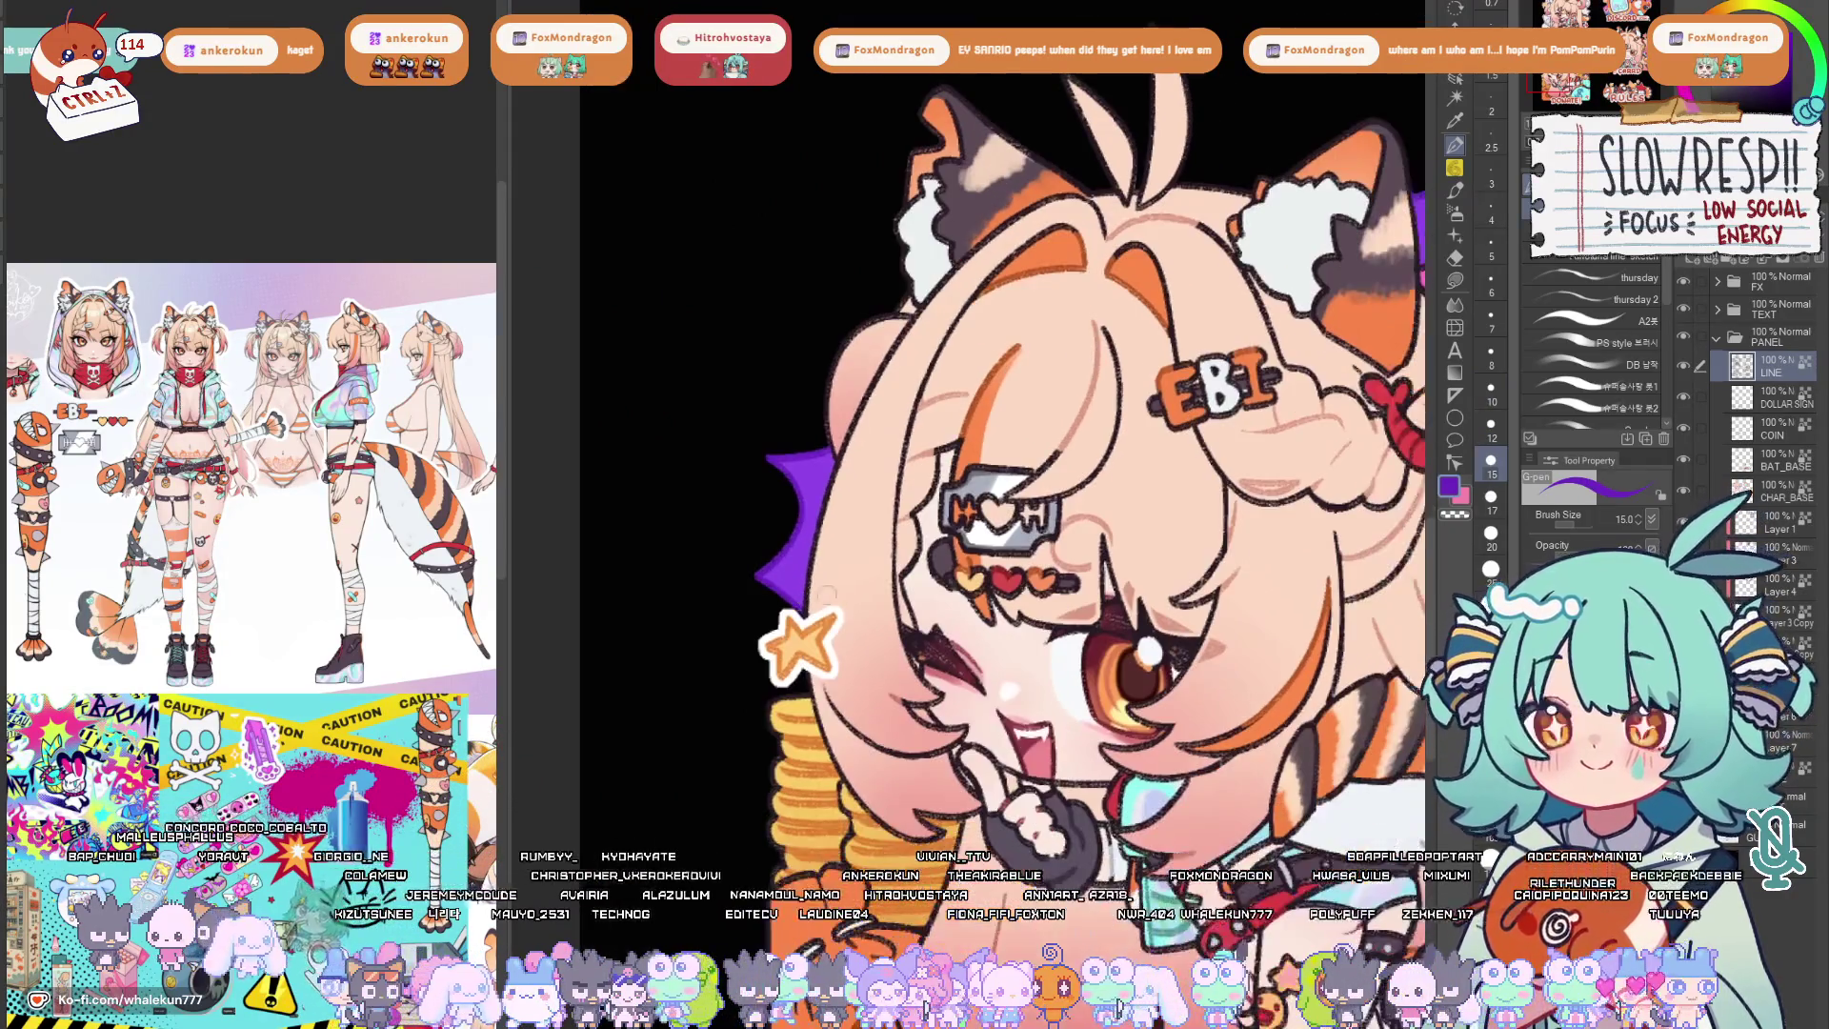
drag(915, 651, 842, 594)
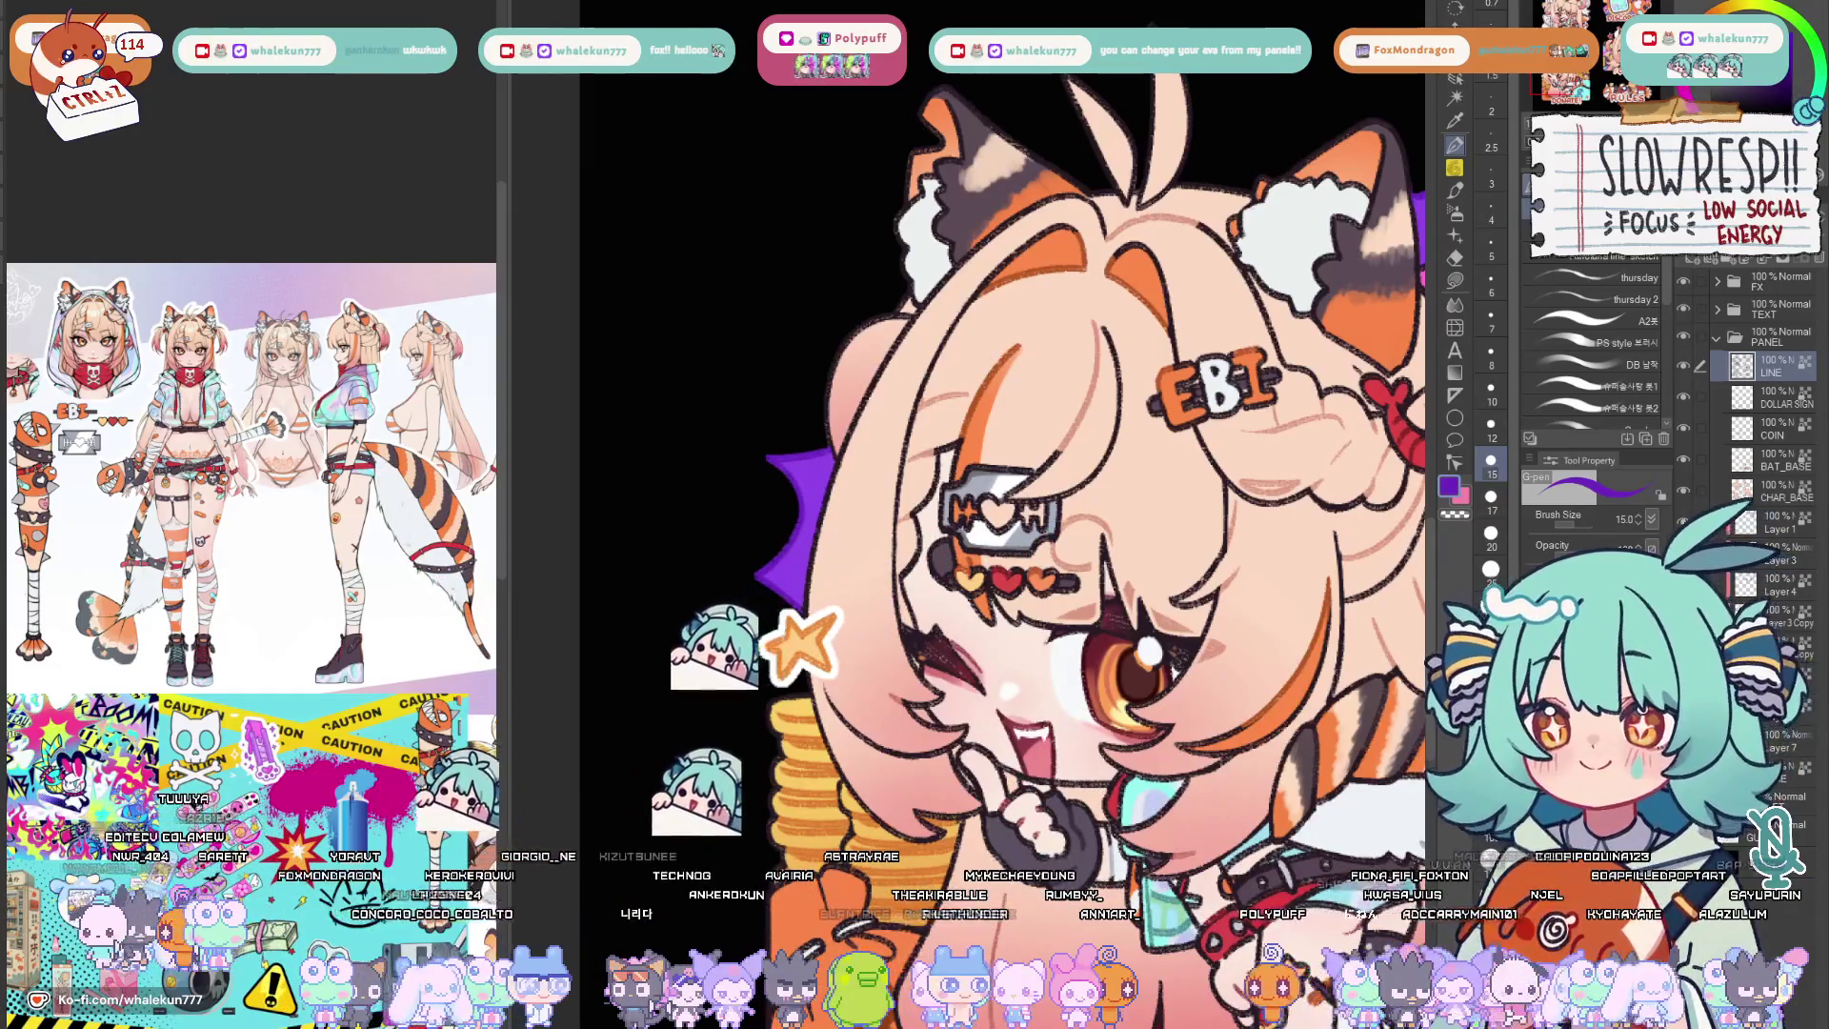
drag(1171, 712, 1056, 655)
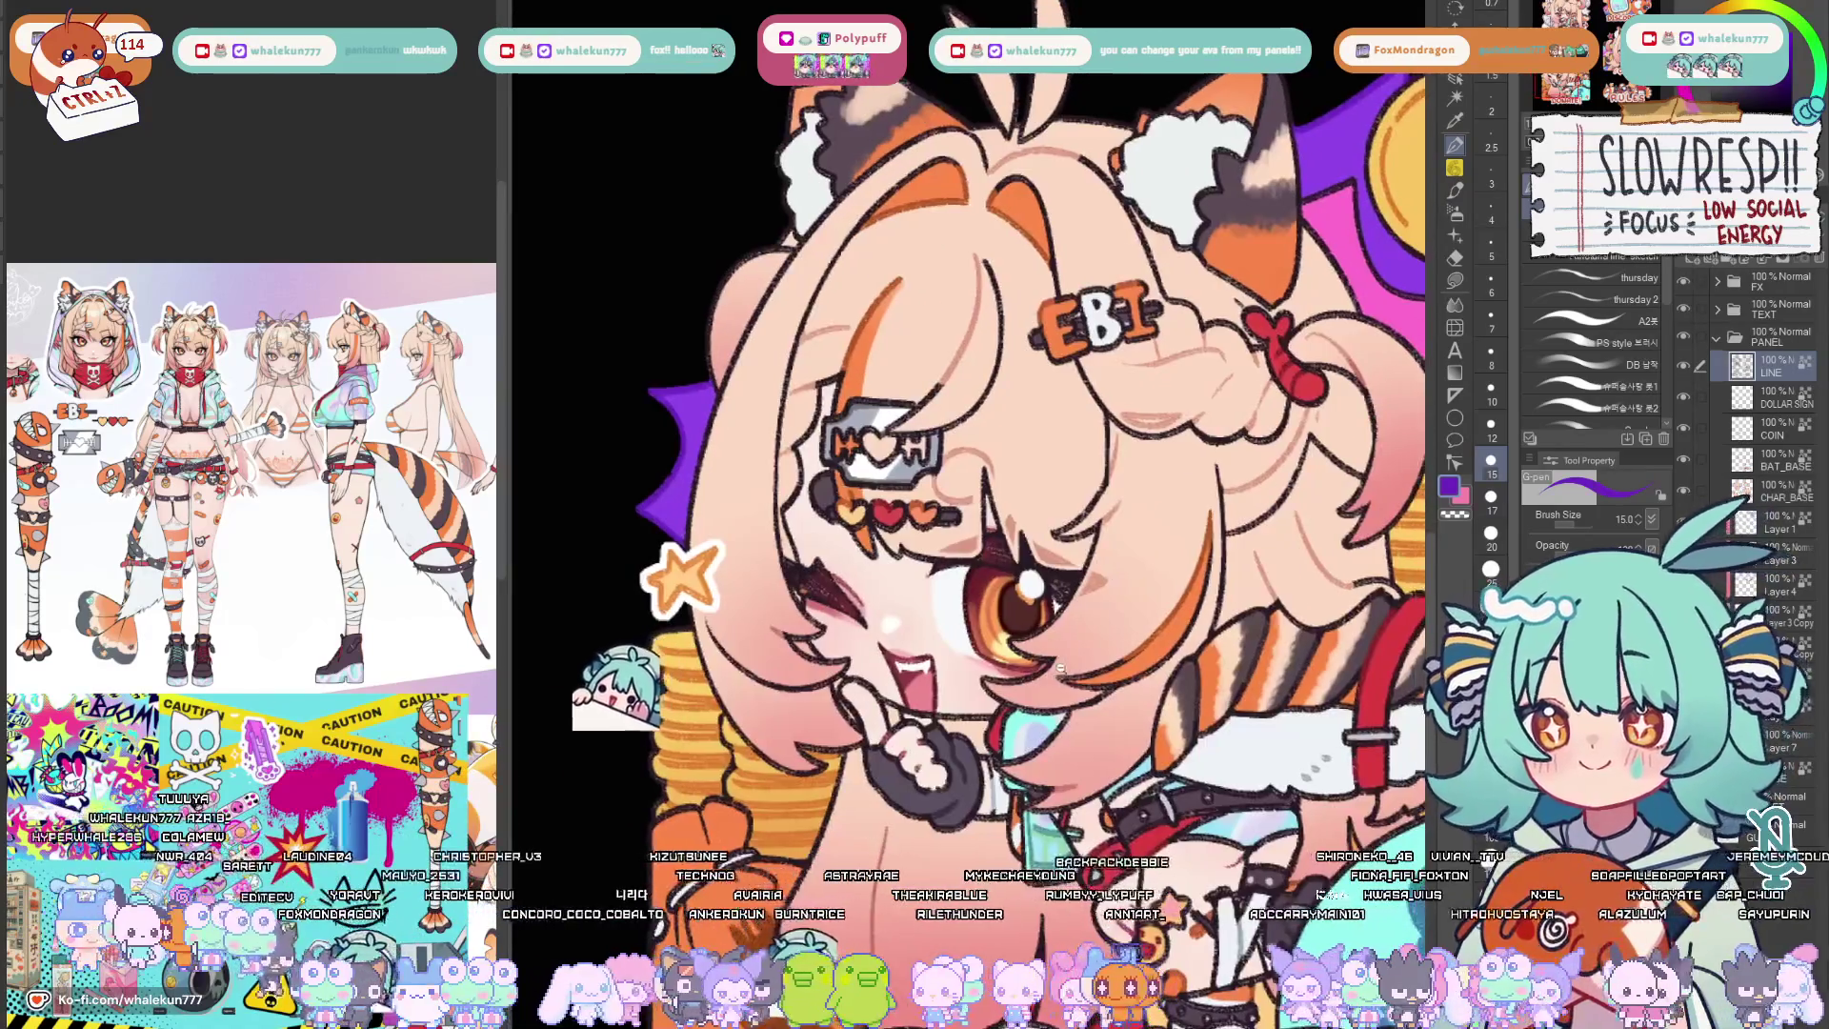
scroll(1055, 654, down, 5)
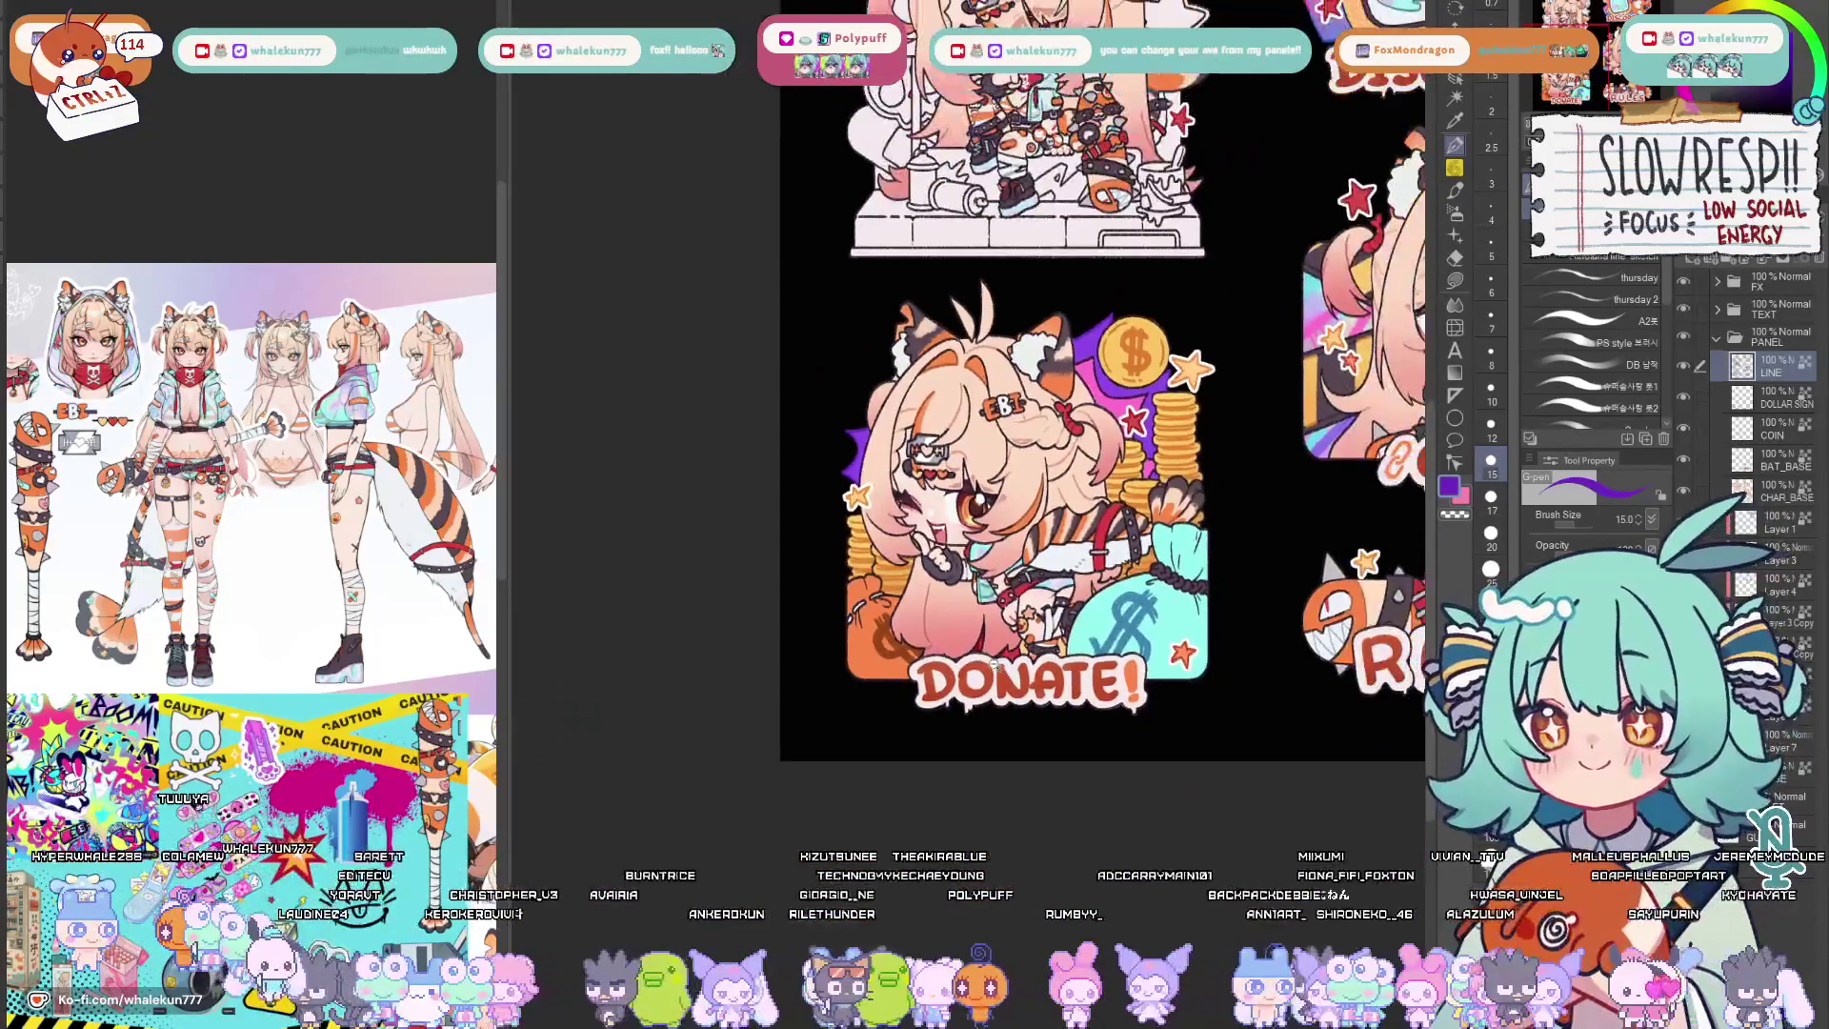
scroll(1021, 642, up, 2)
scroll(1022, 642, up, 2)
scroll(1001, 621, up, 1)
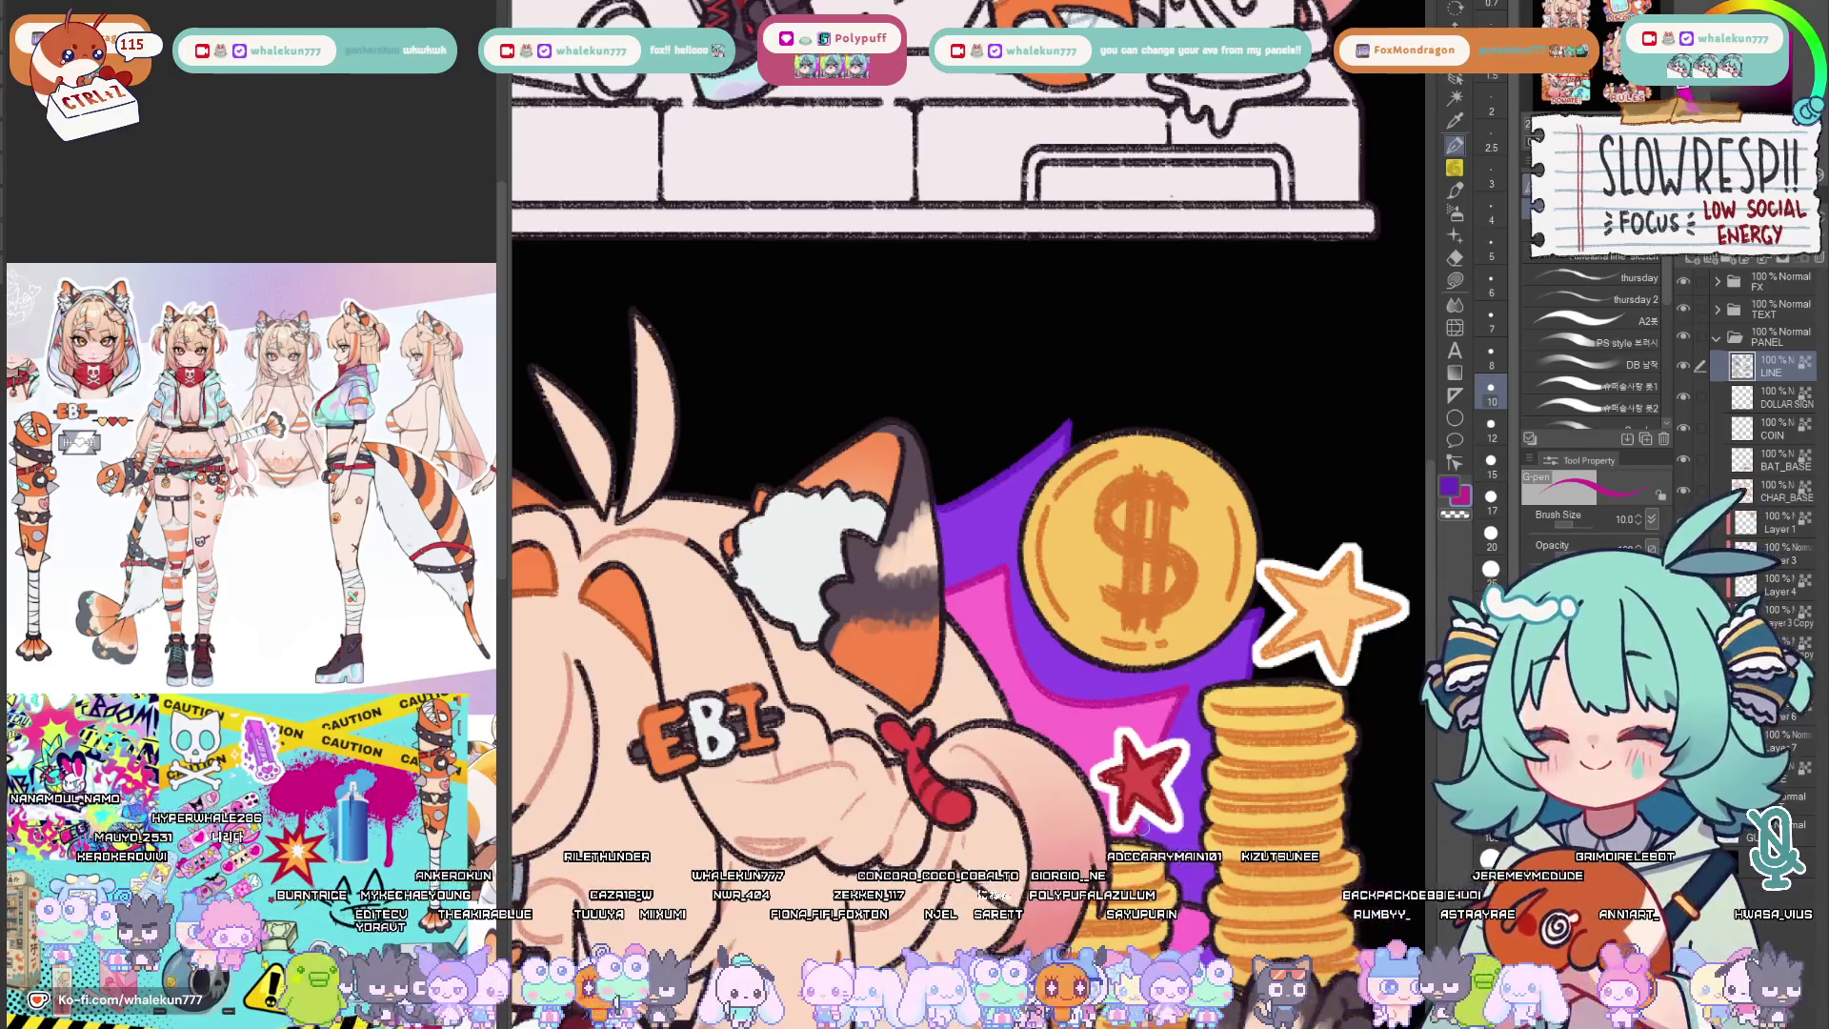
scroll(965, 514, down, 3)
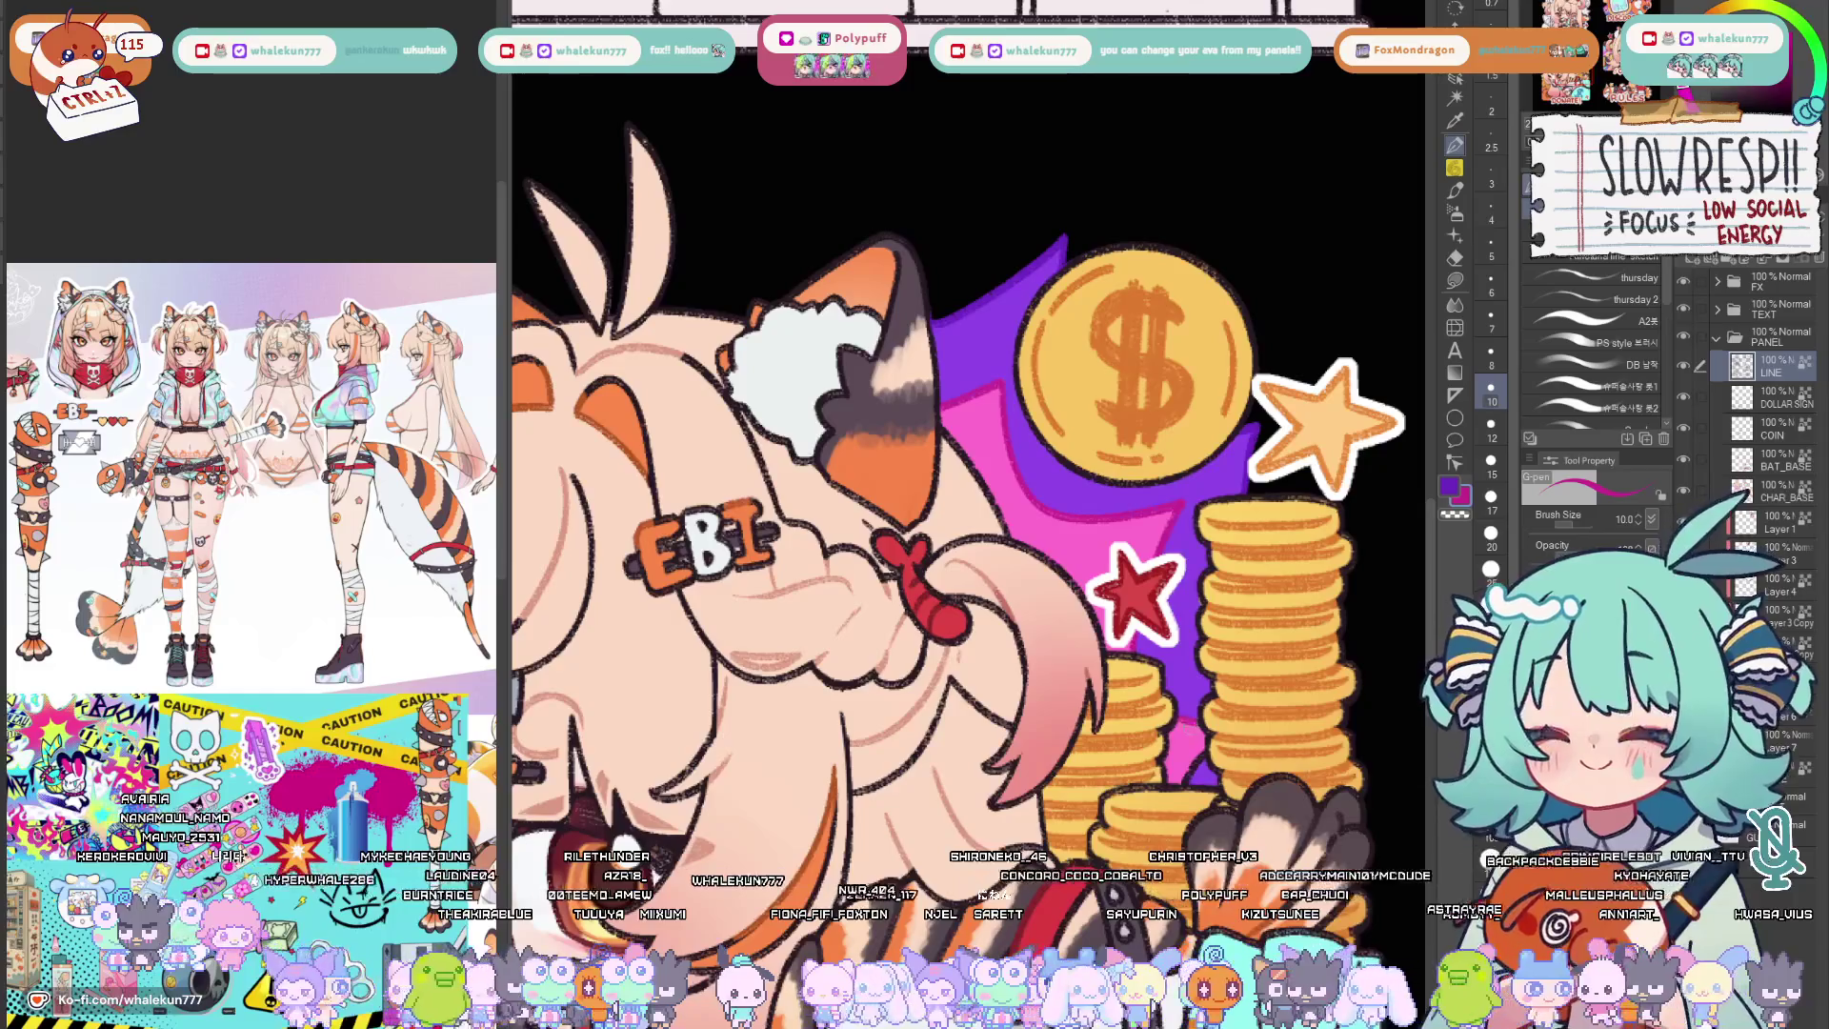
scroll(965, 471, left, 5)
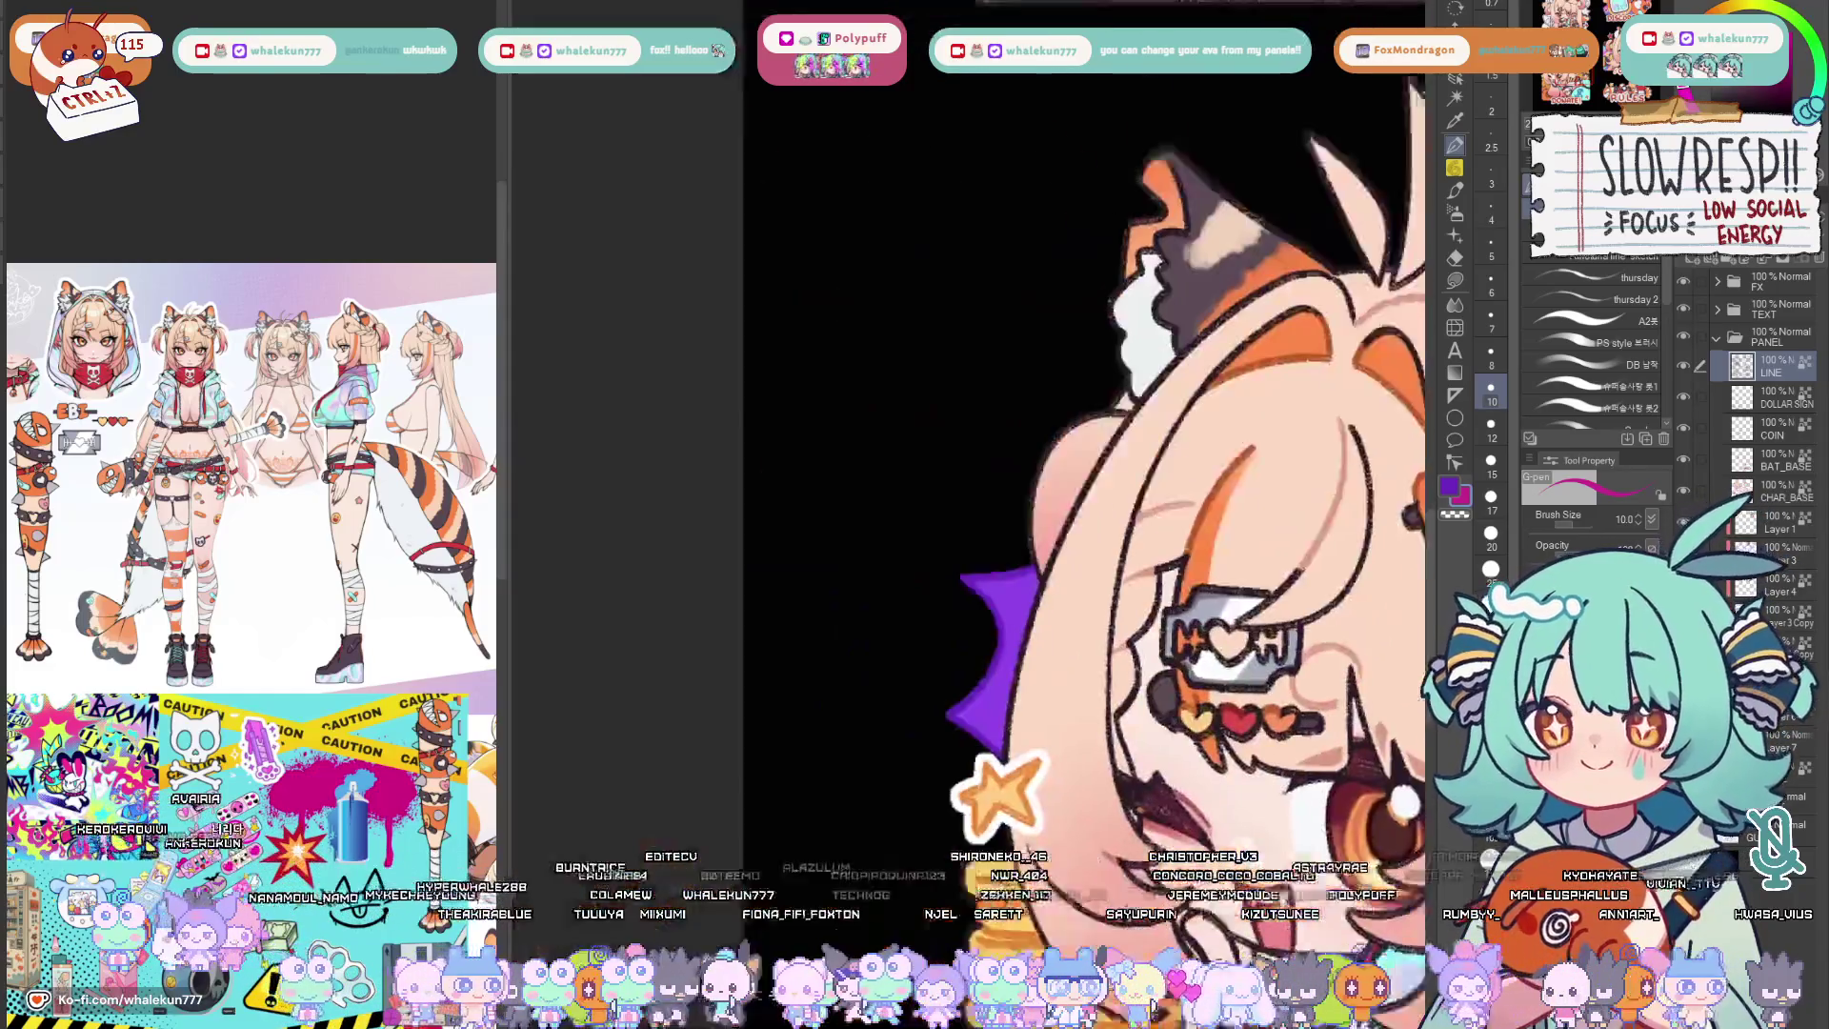
Enlarge the pen and eyedrop the money bag's light cyan as the drawing colour.
key(ctrl+0)
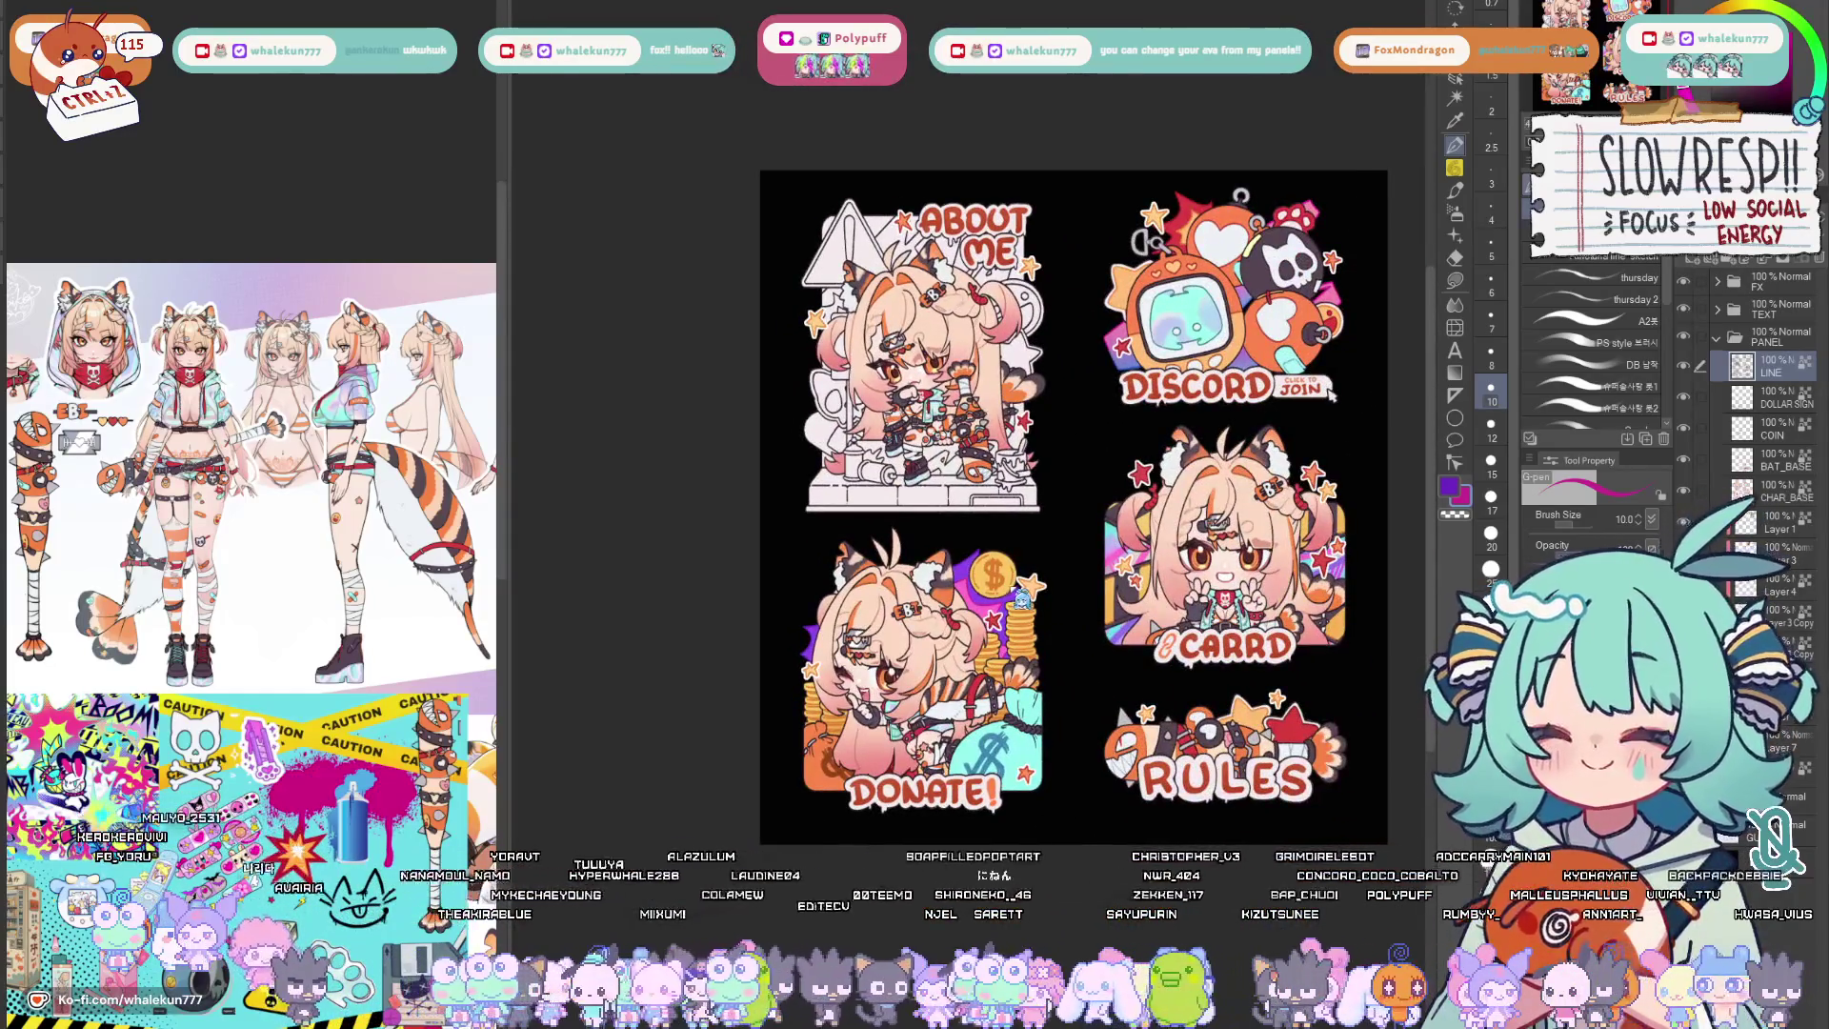
scroll(997, 633, up, 3)
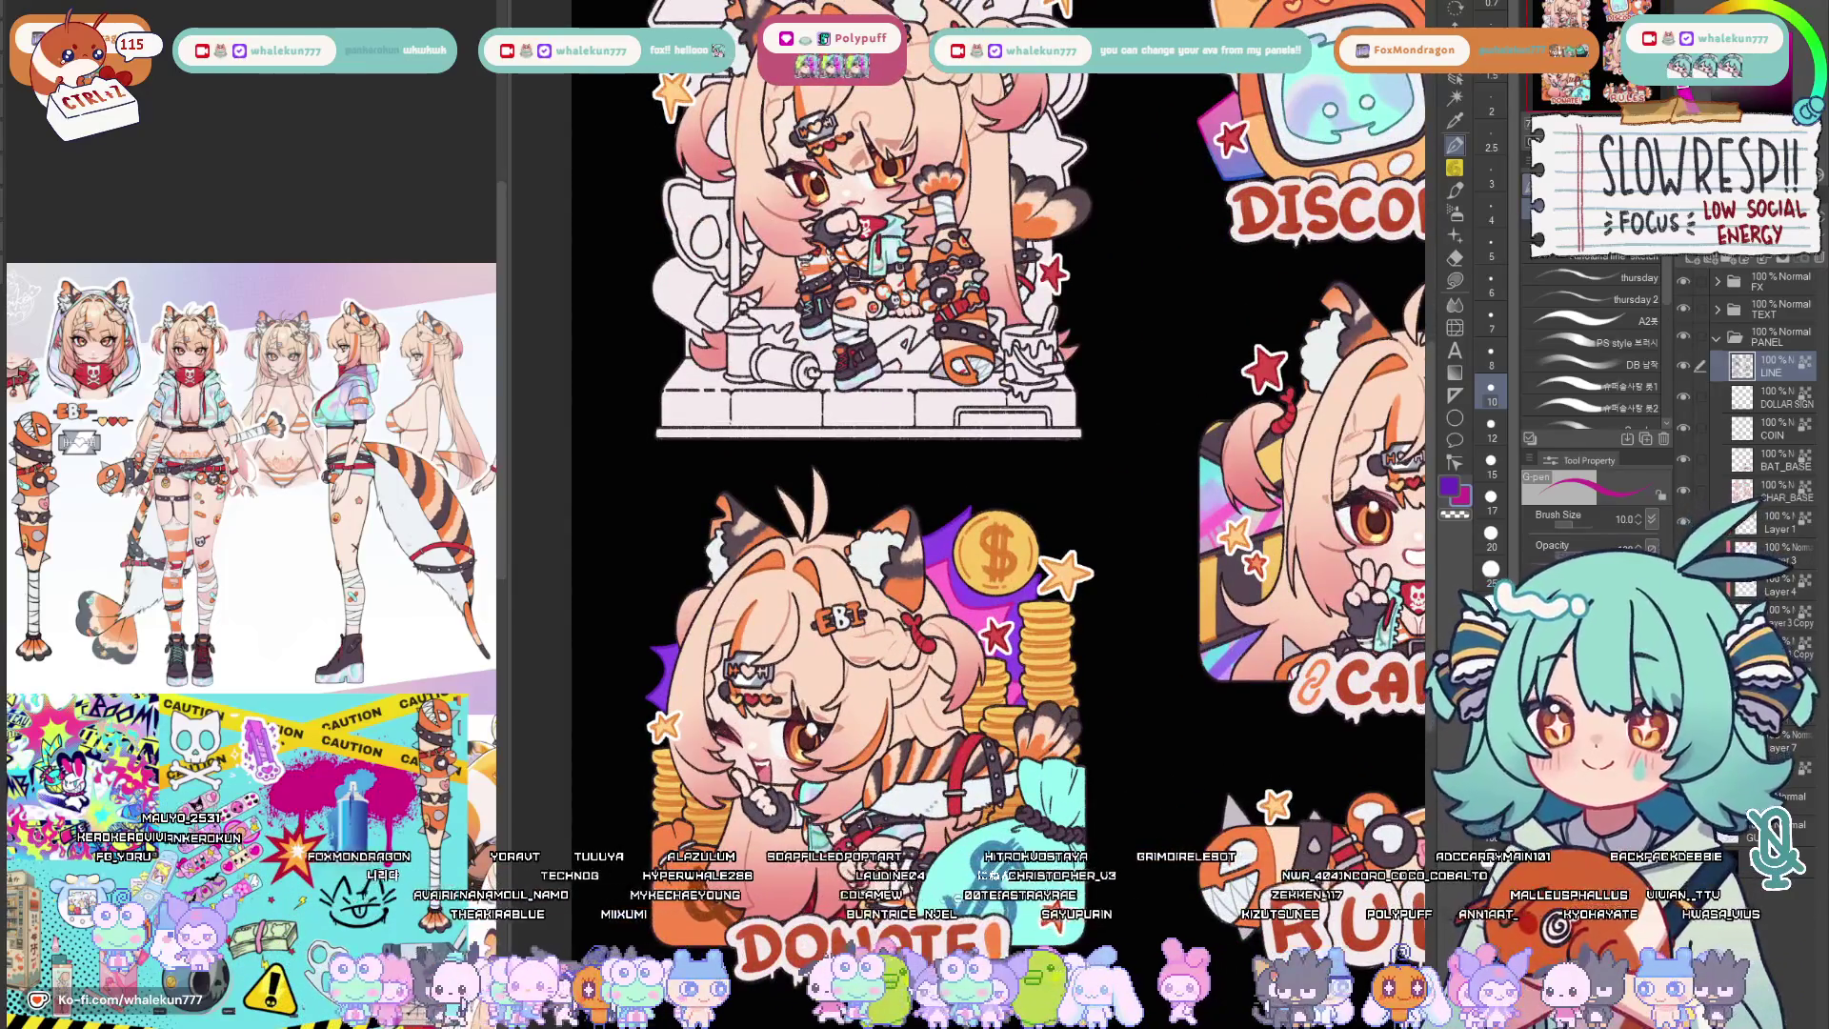
scroll(1001, 858, up, 2)
scroll(1001, 859, up, 2)
scroll(1000, 858, up, 2)
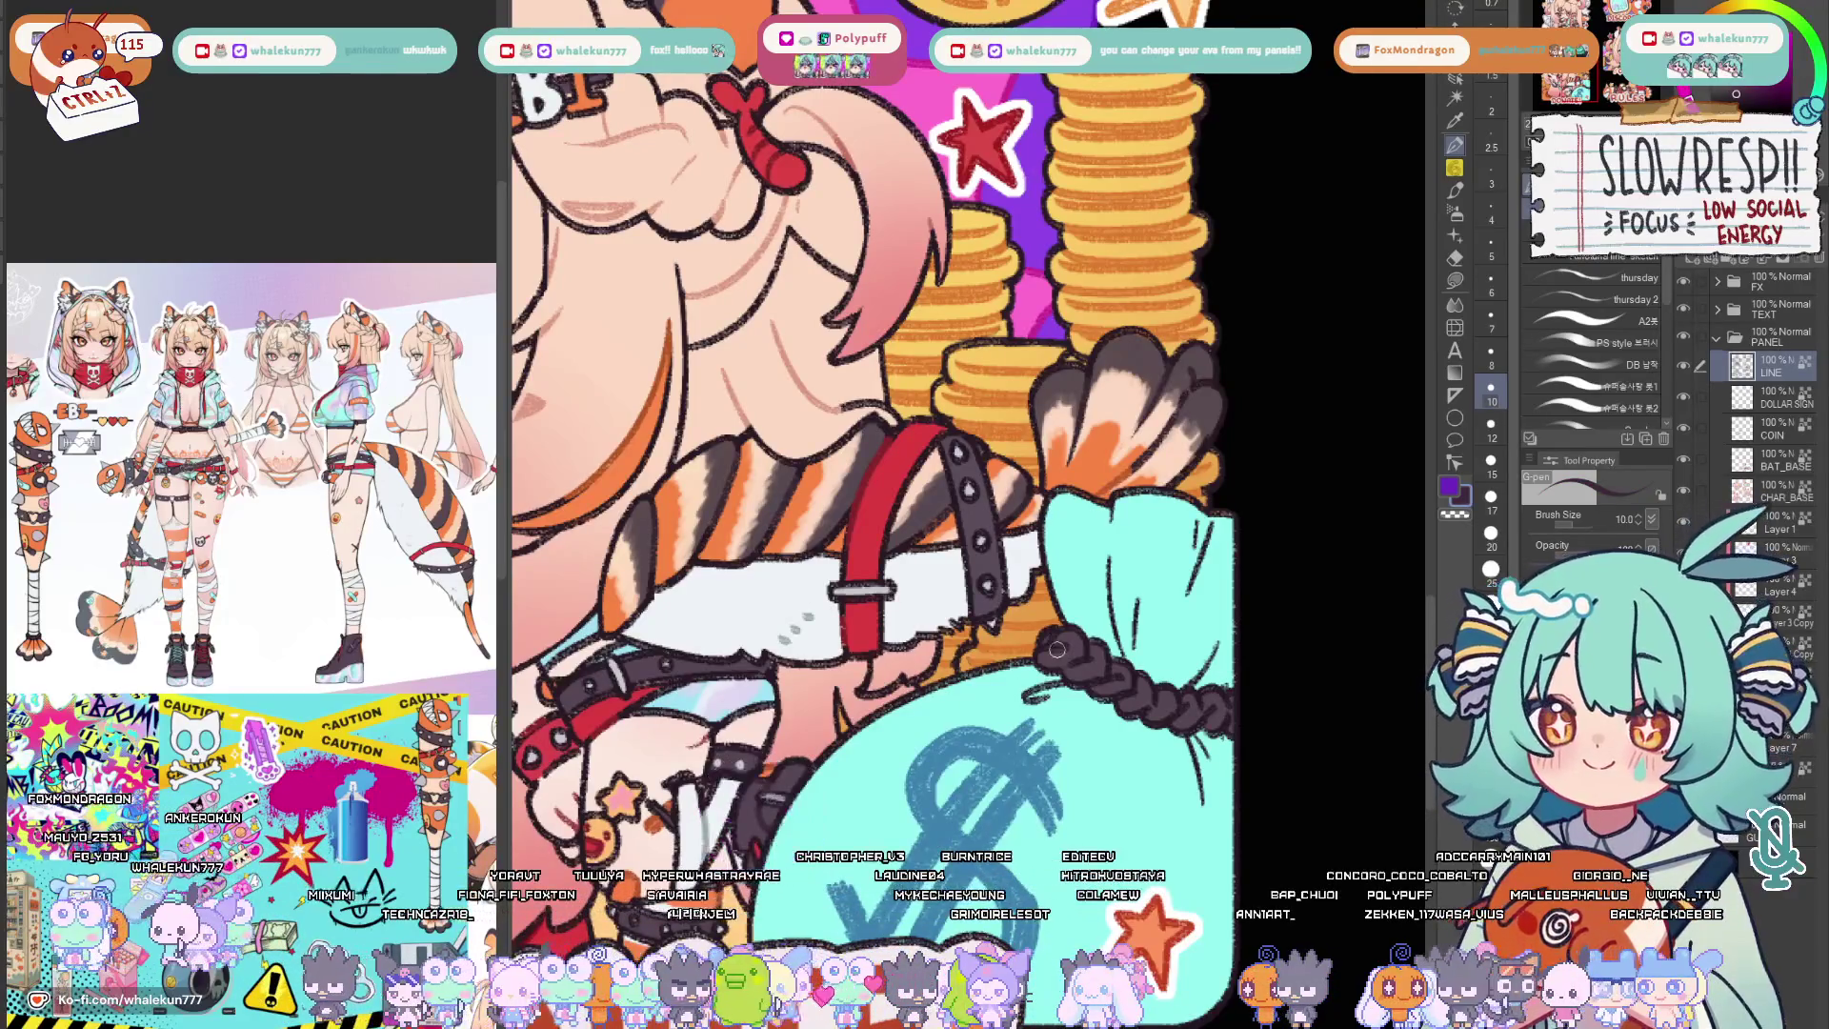
key(bracketright)
key(bracketright)
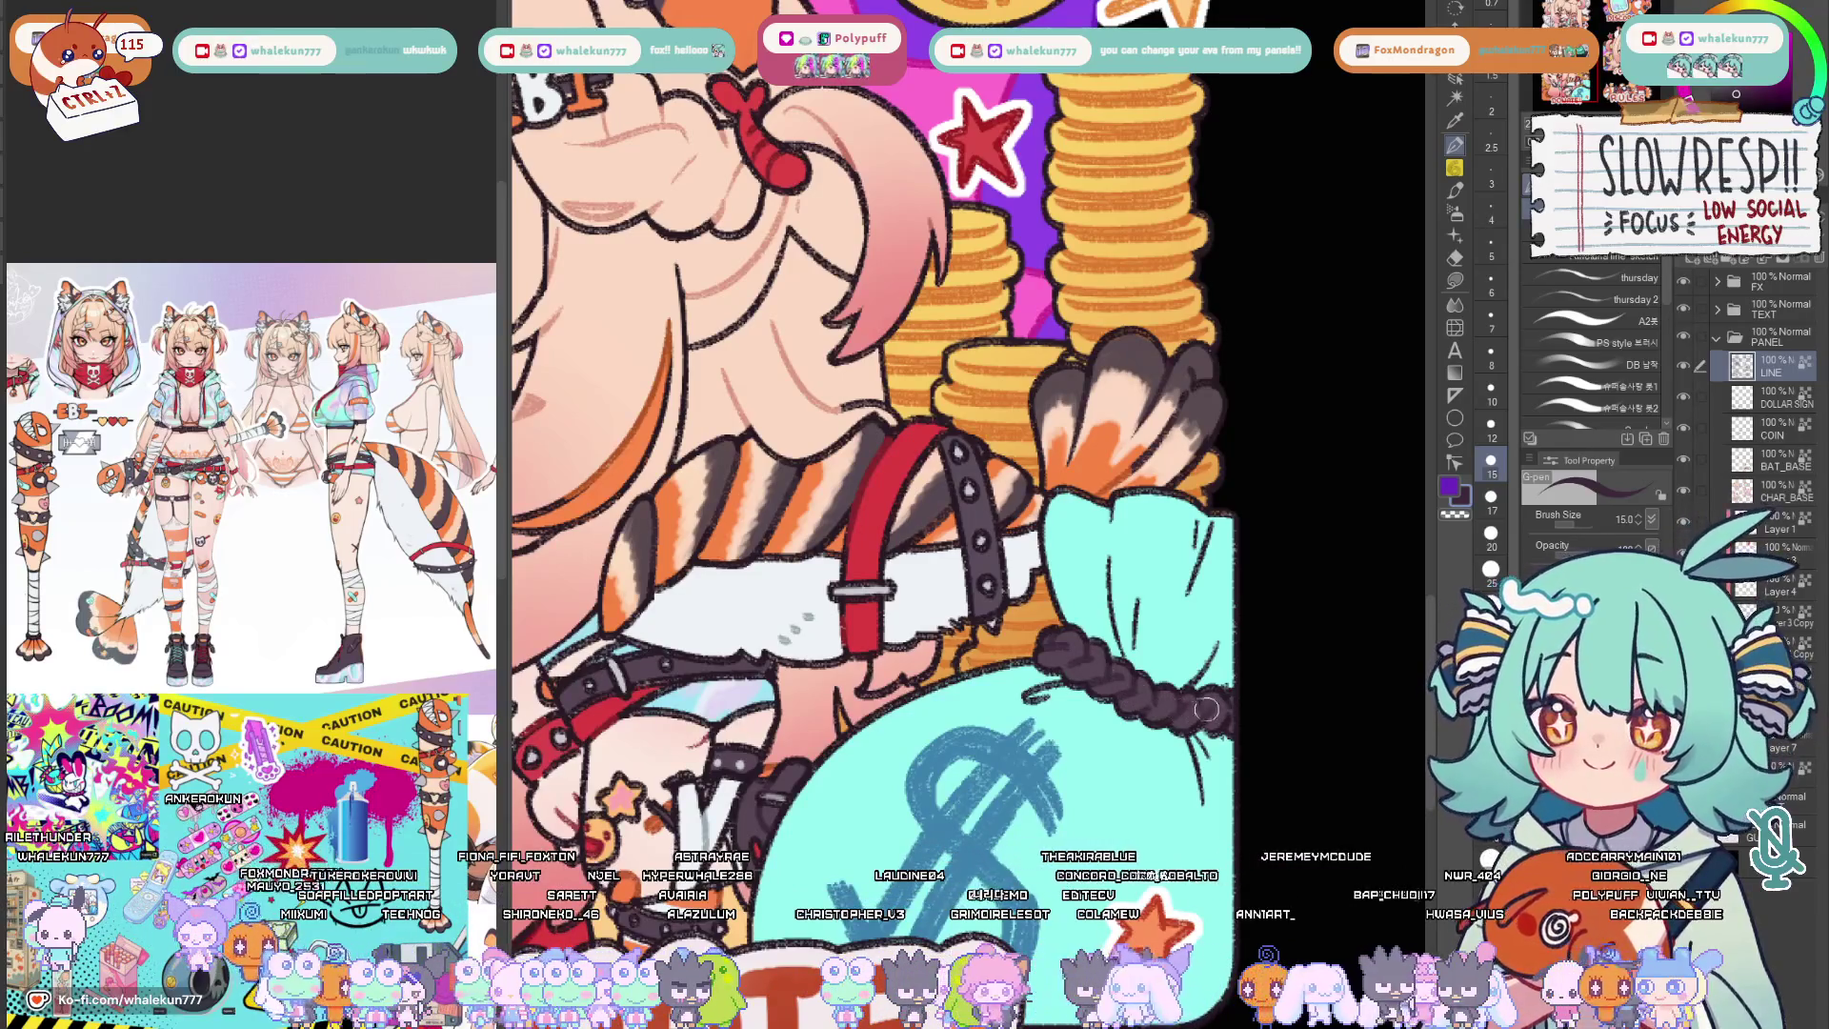
alt+click(1101, 726)
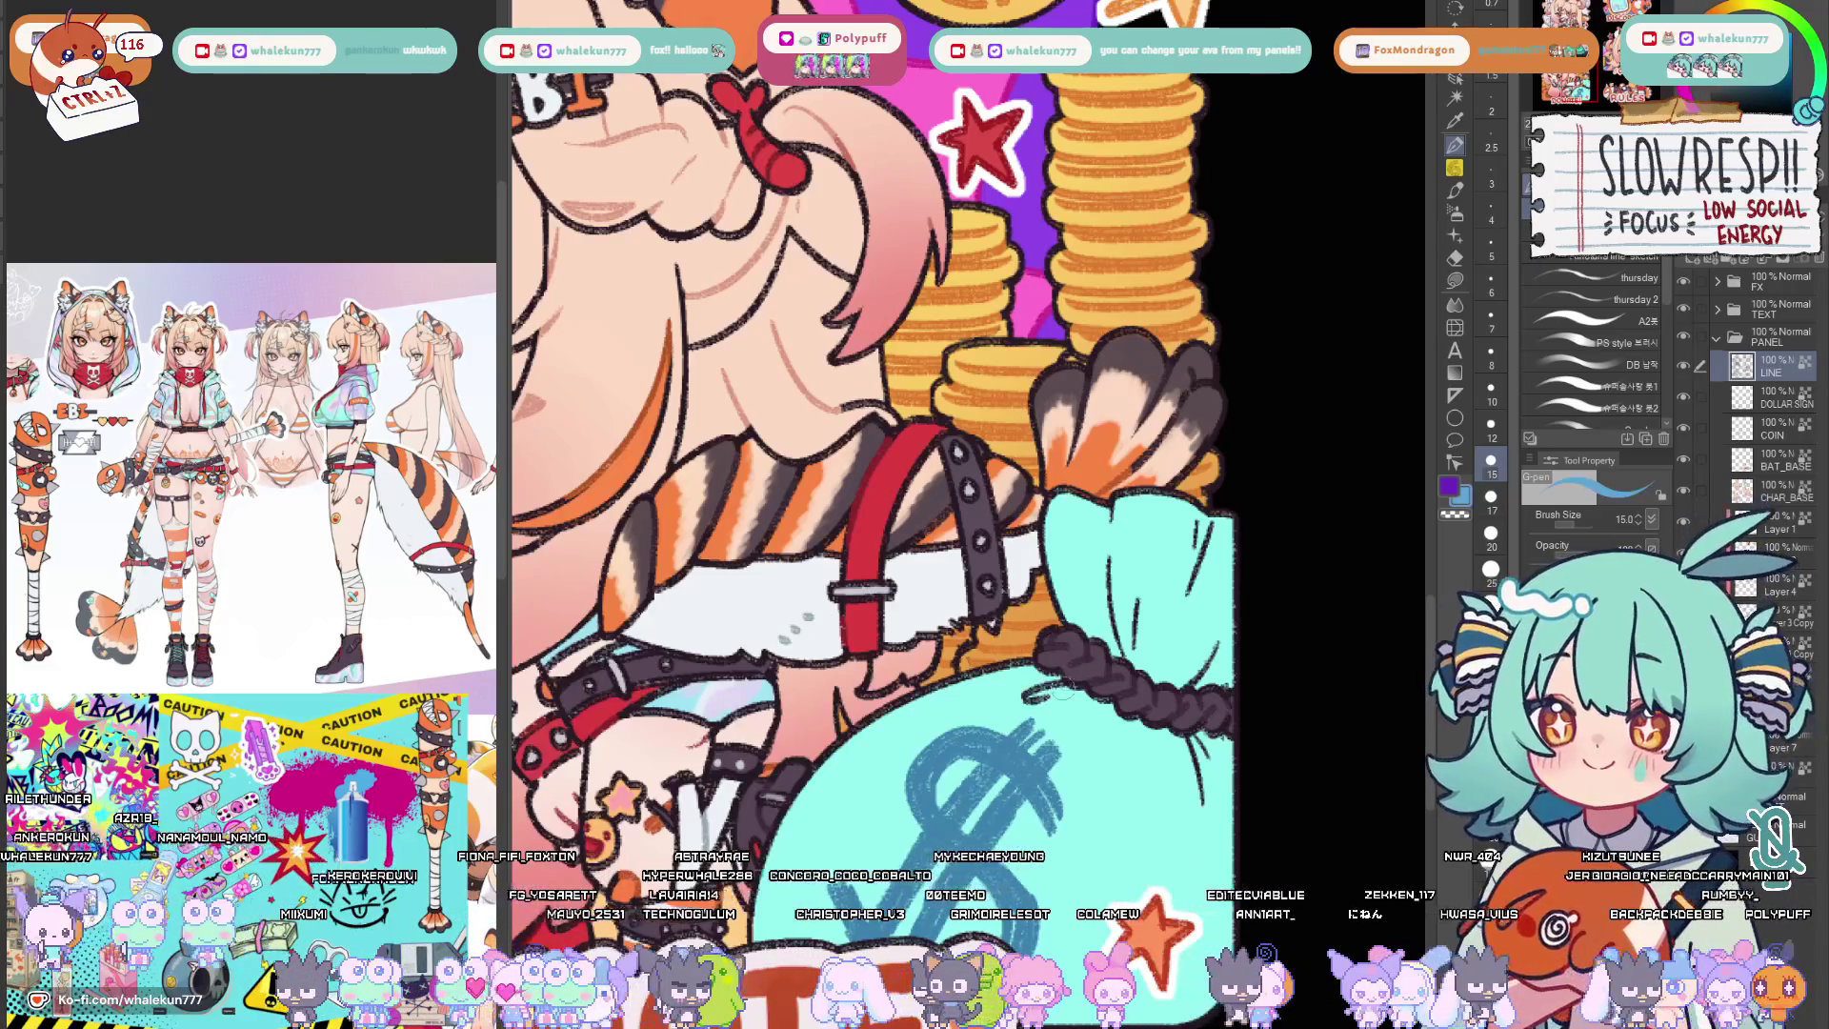
alt+click(1098, 681)
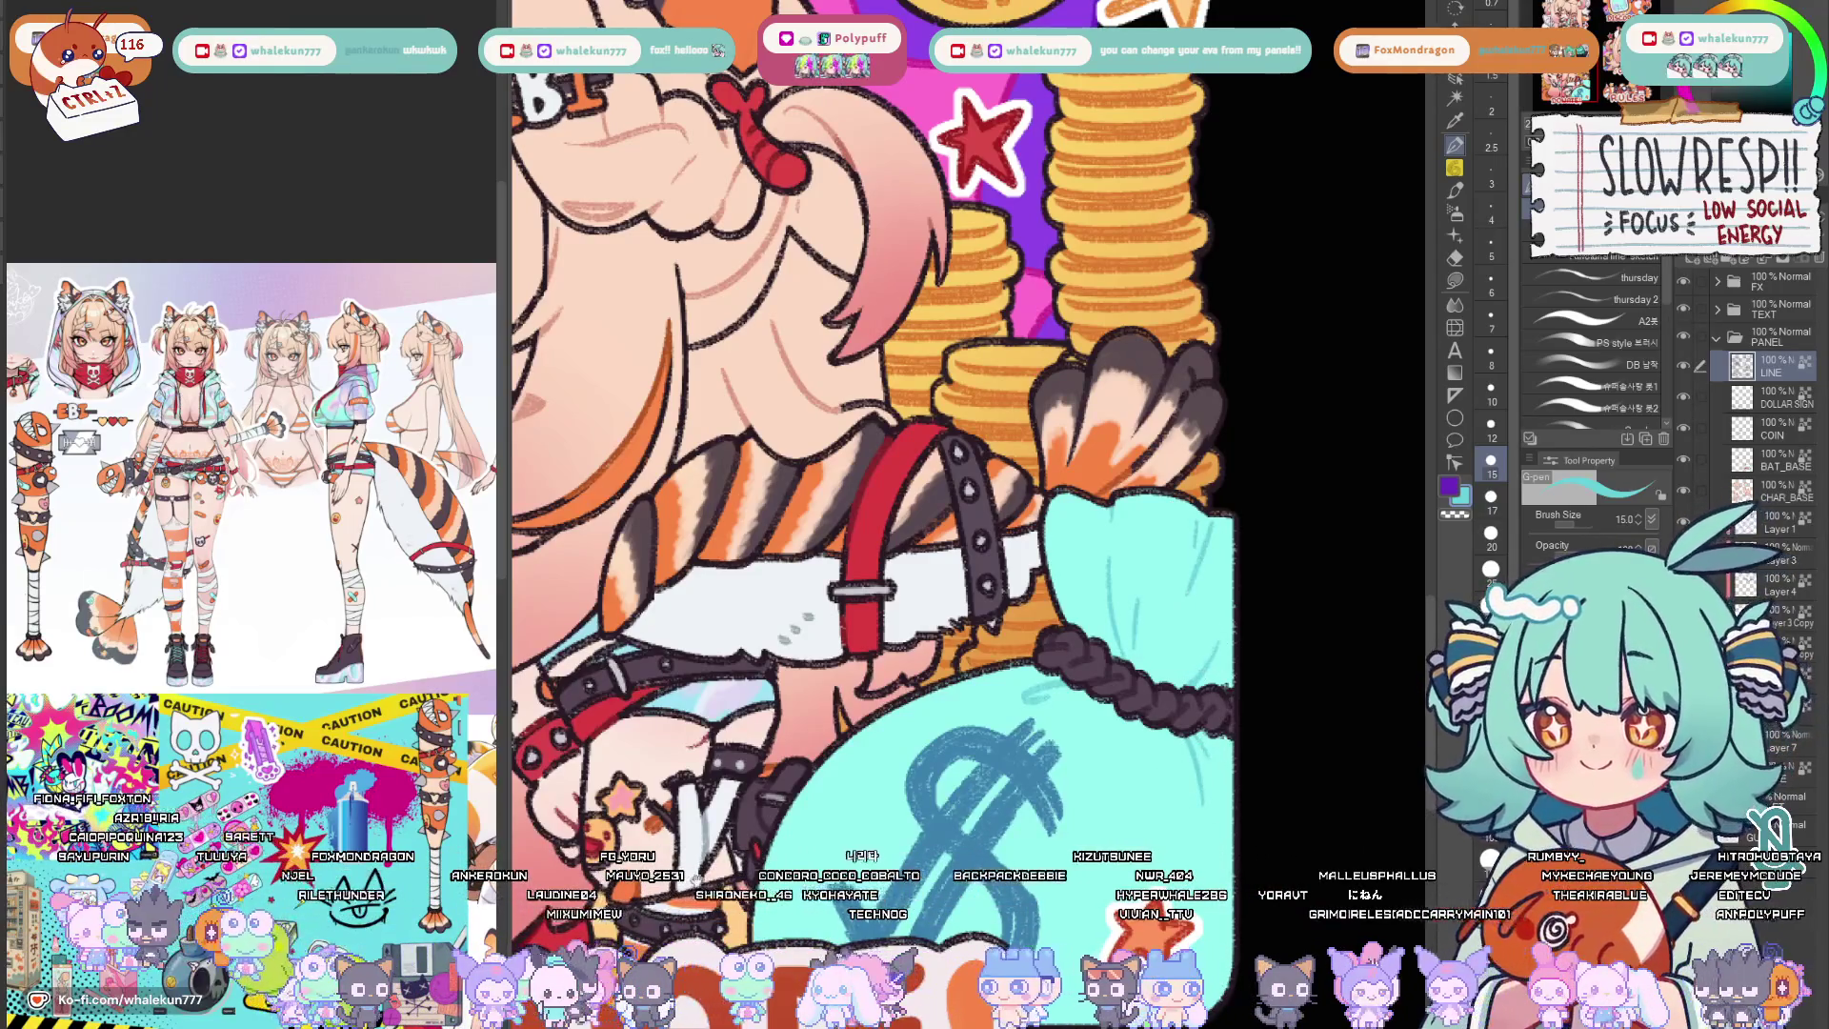
scroll(758, 600, down, 3)
scroll(759, 600, up, 2)
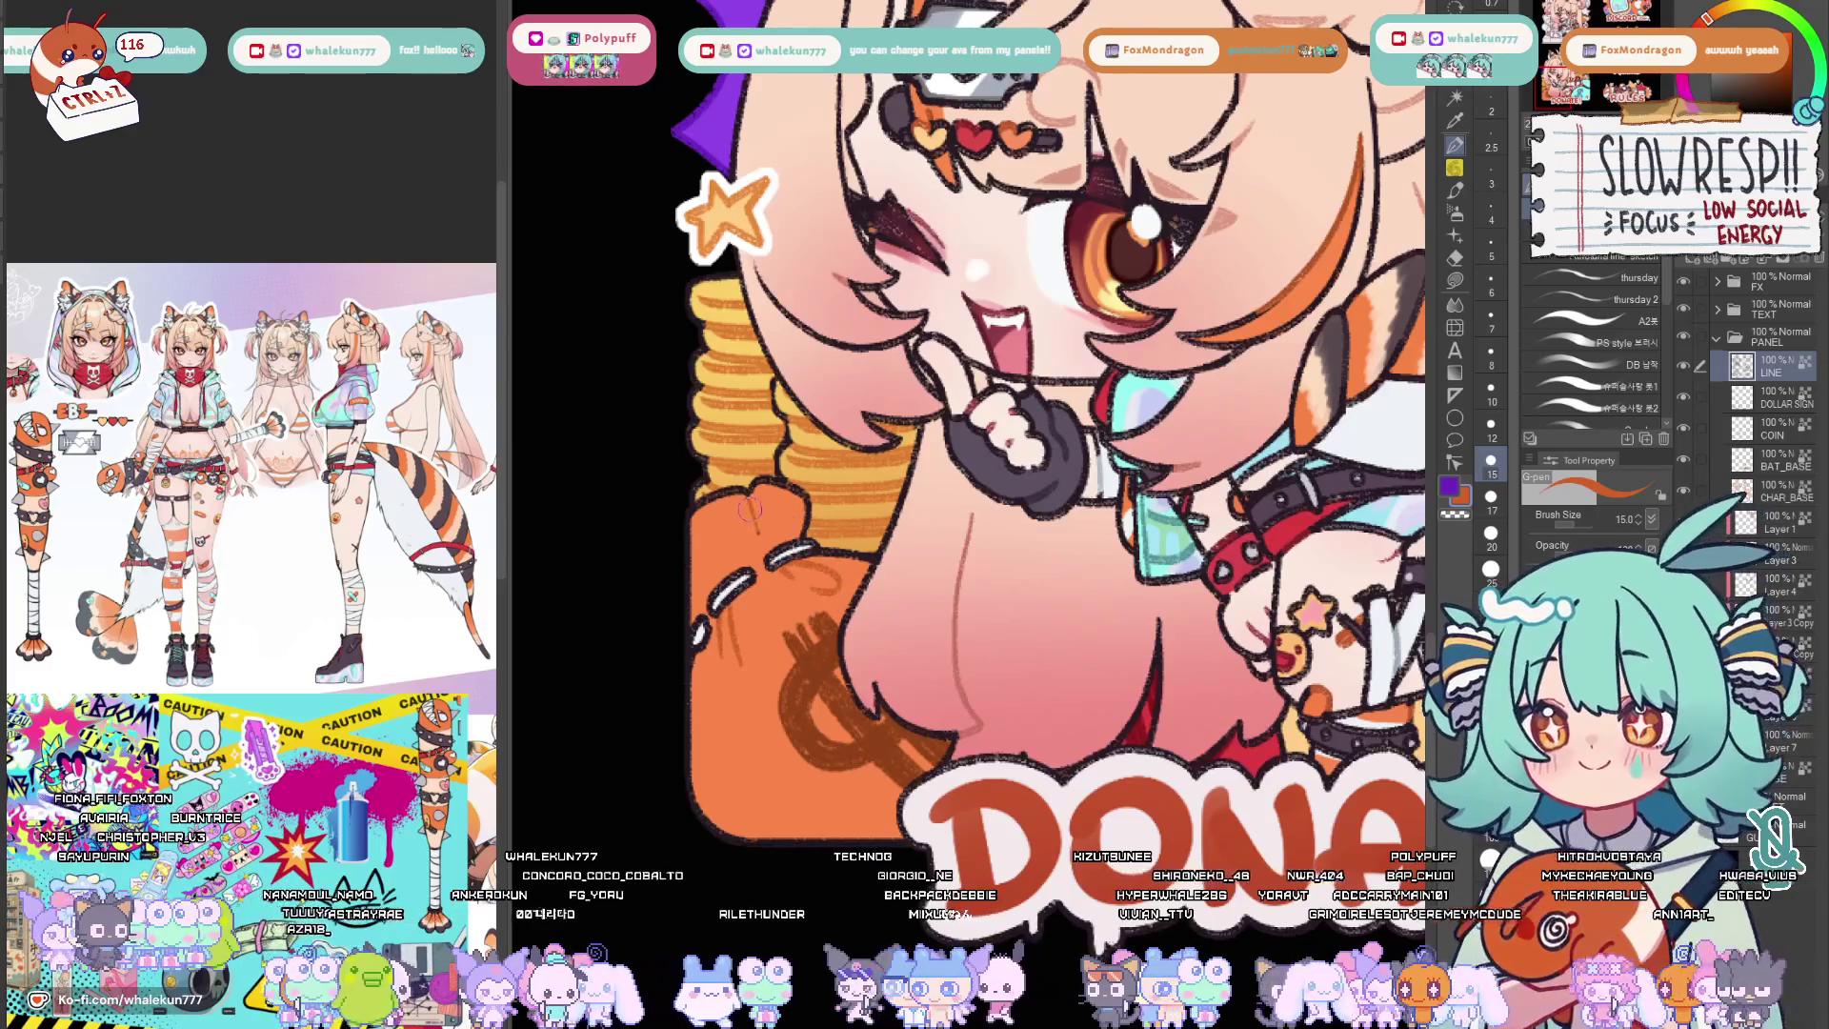
scroll(1334, 360, down, 3)
scroll(1334, 361, up, 1)
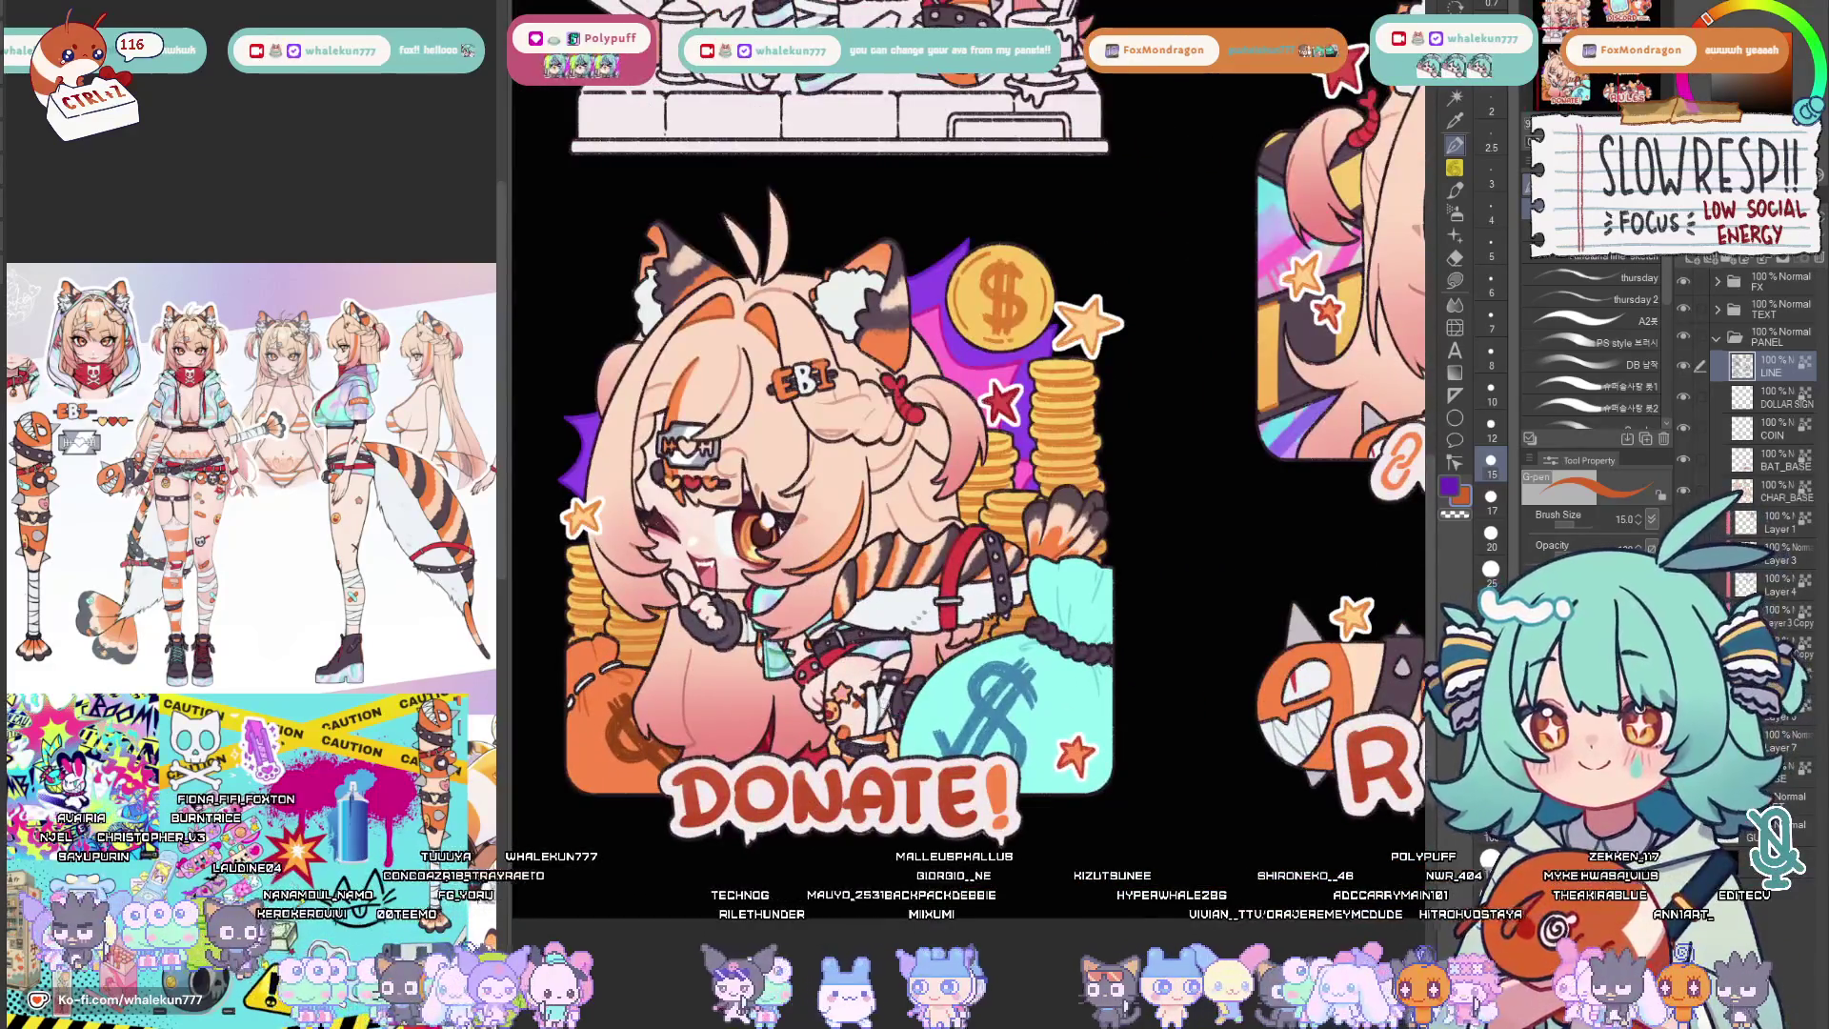
scroll(1333, 361, down, 2)
scroll(1333, 360, up, 1)
scroll(1334, 361, down, 2)
scroll(1334, 360, up, 2)
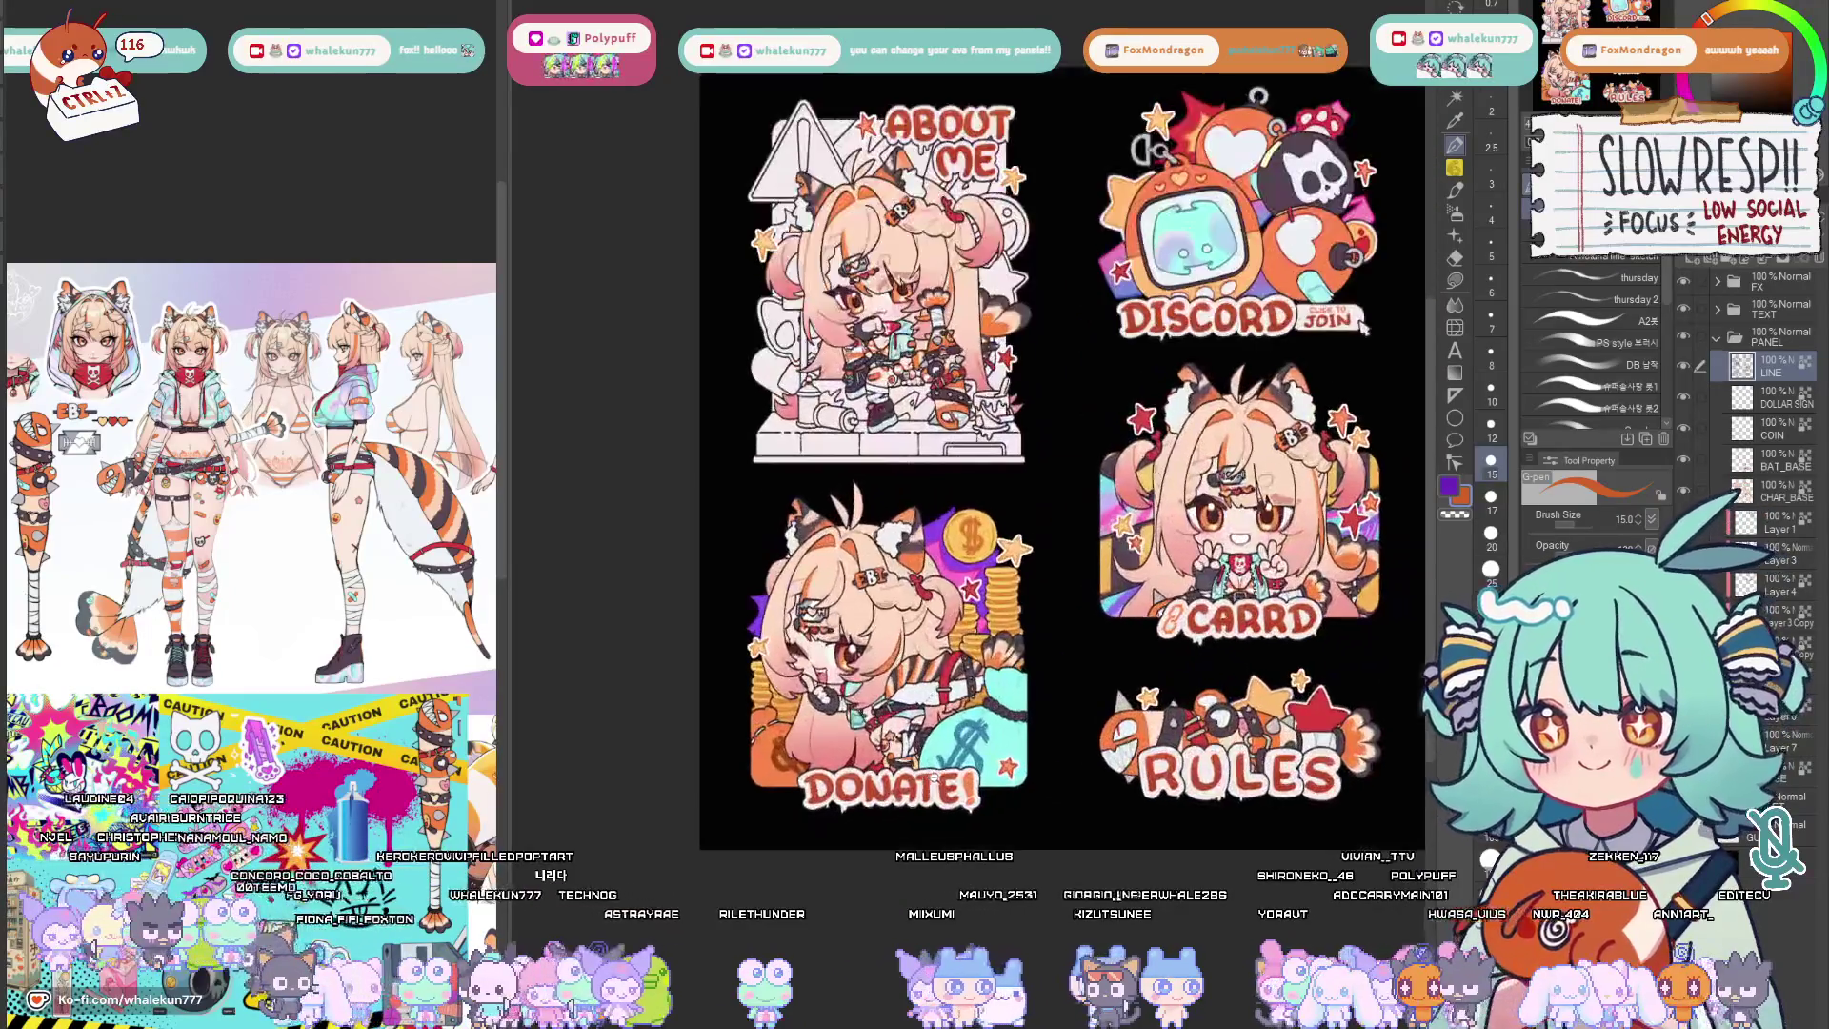
scroll(1363, 378, up, 1)
scroll(1361, 381, up, 1)
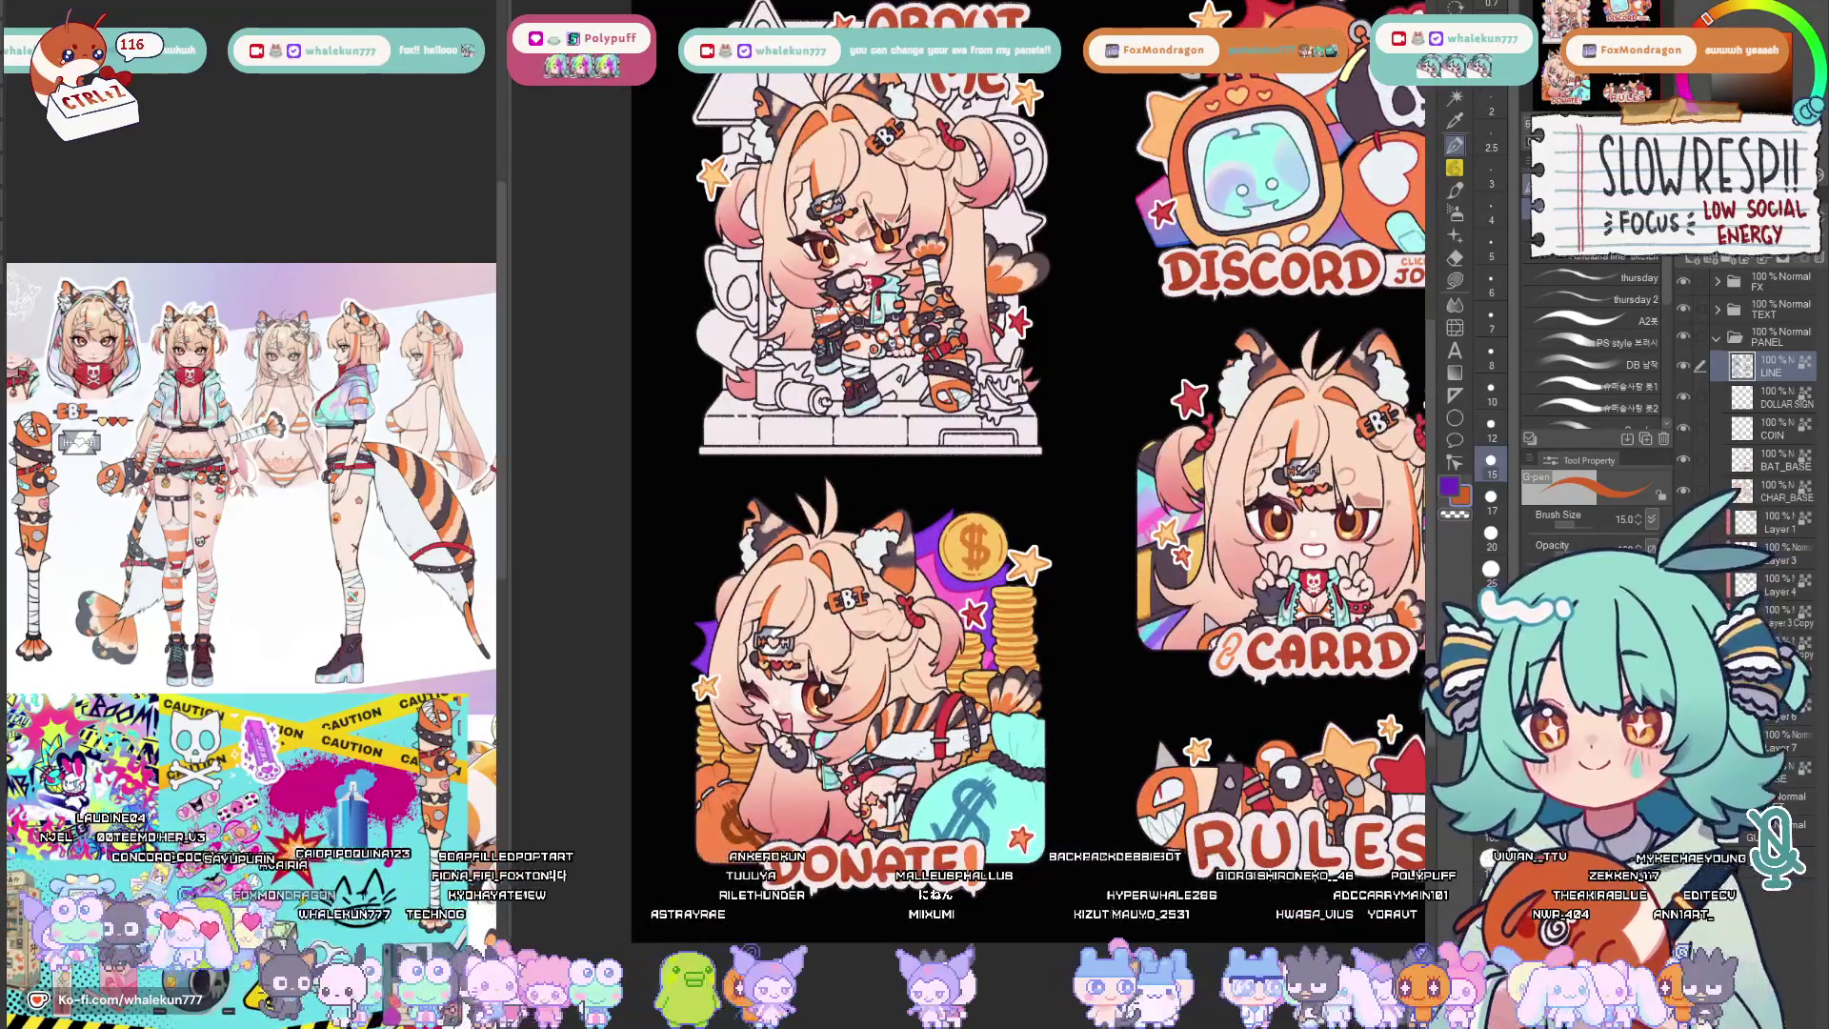
key(w)
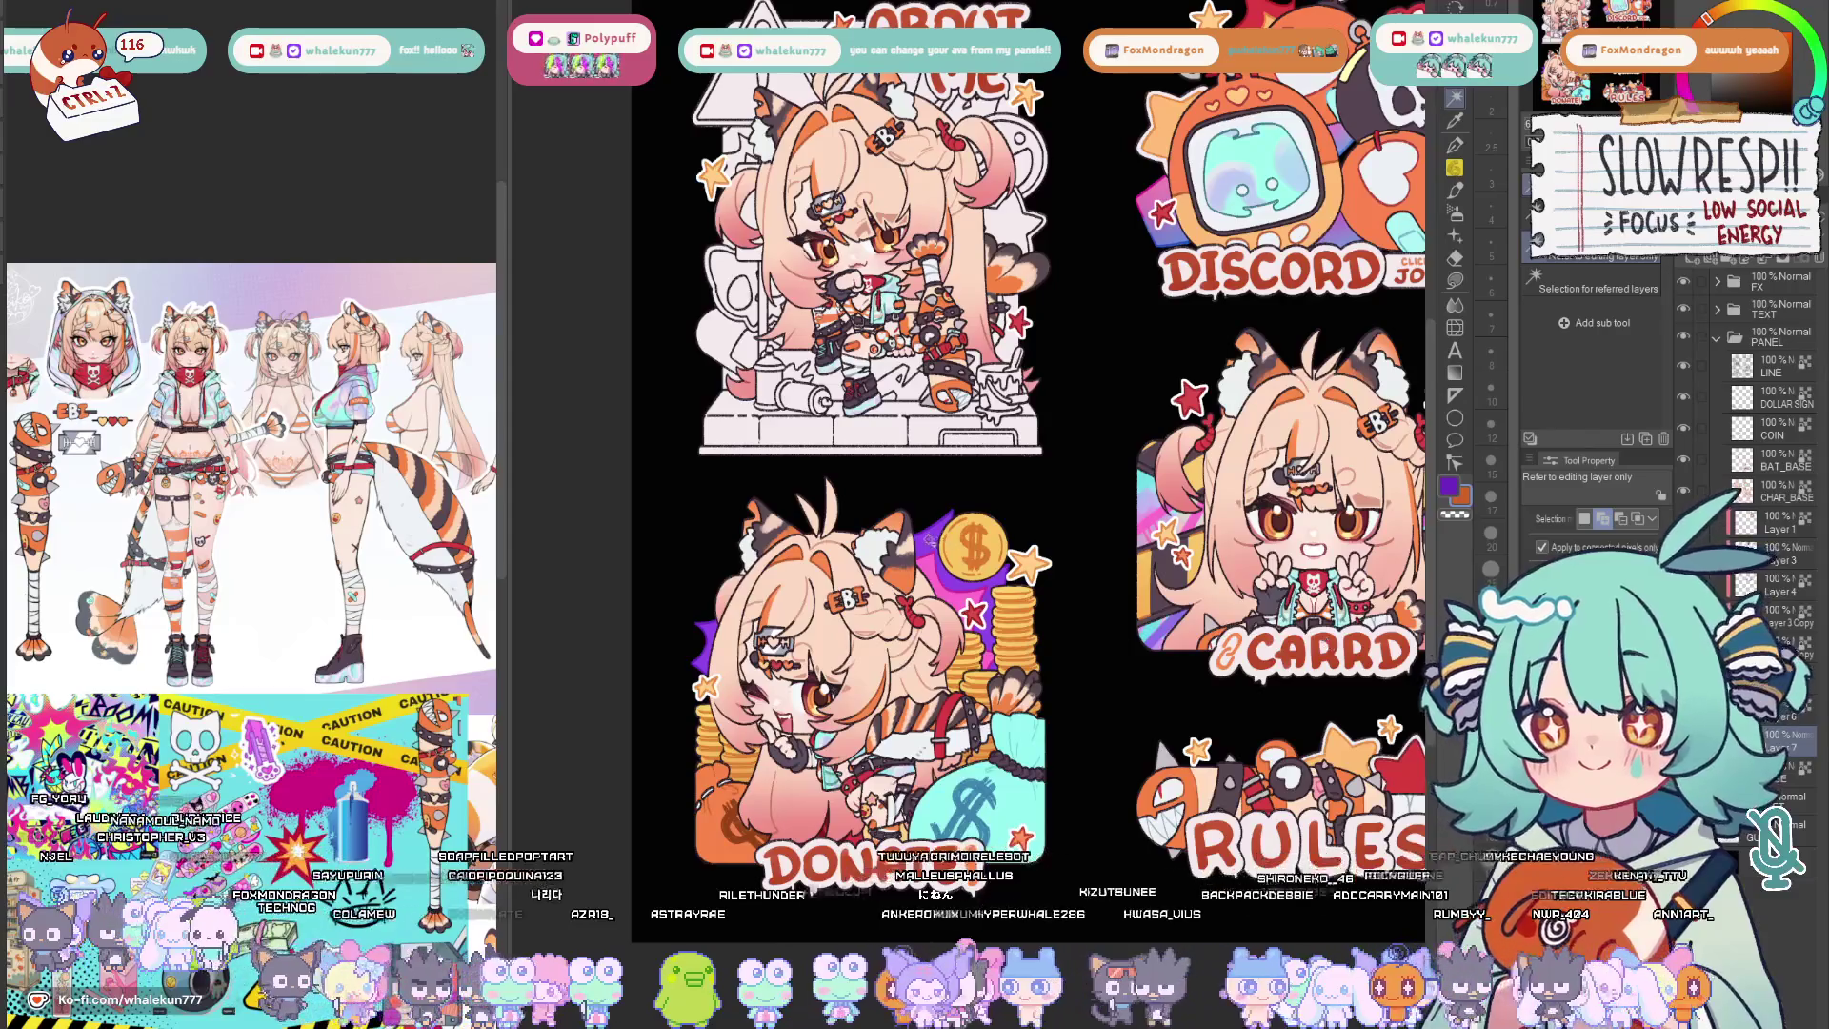
click(779, 622)
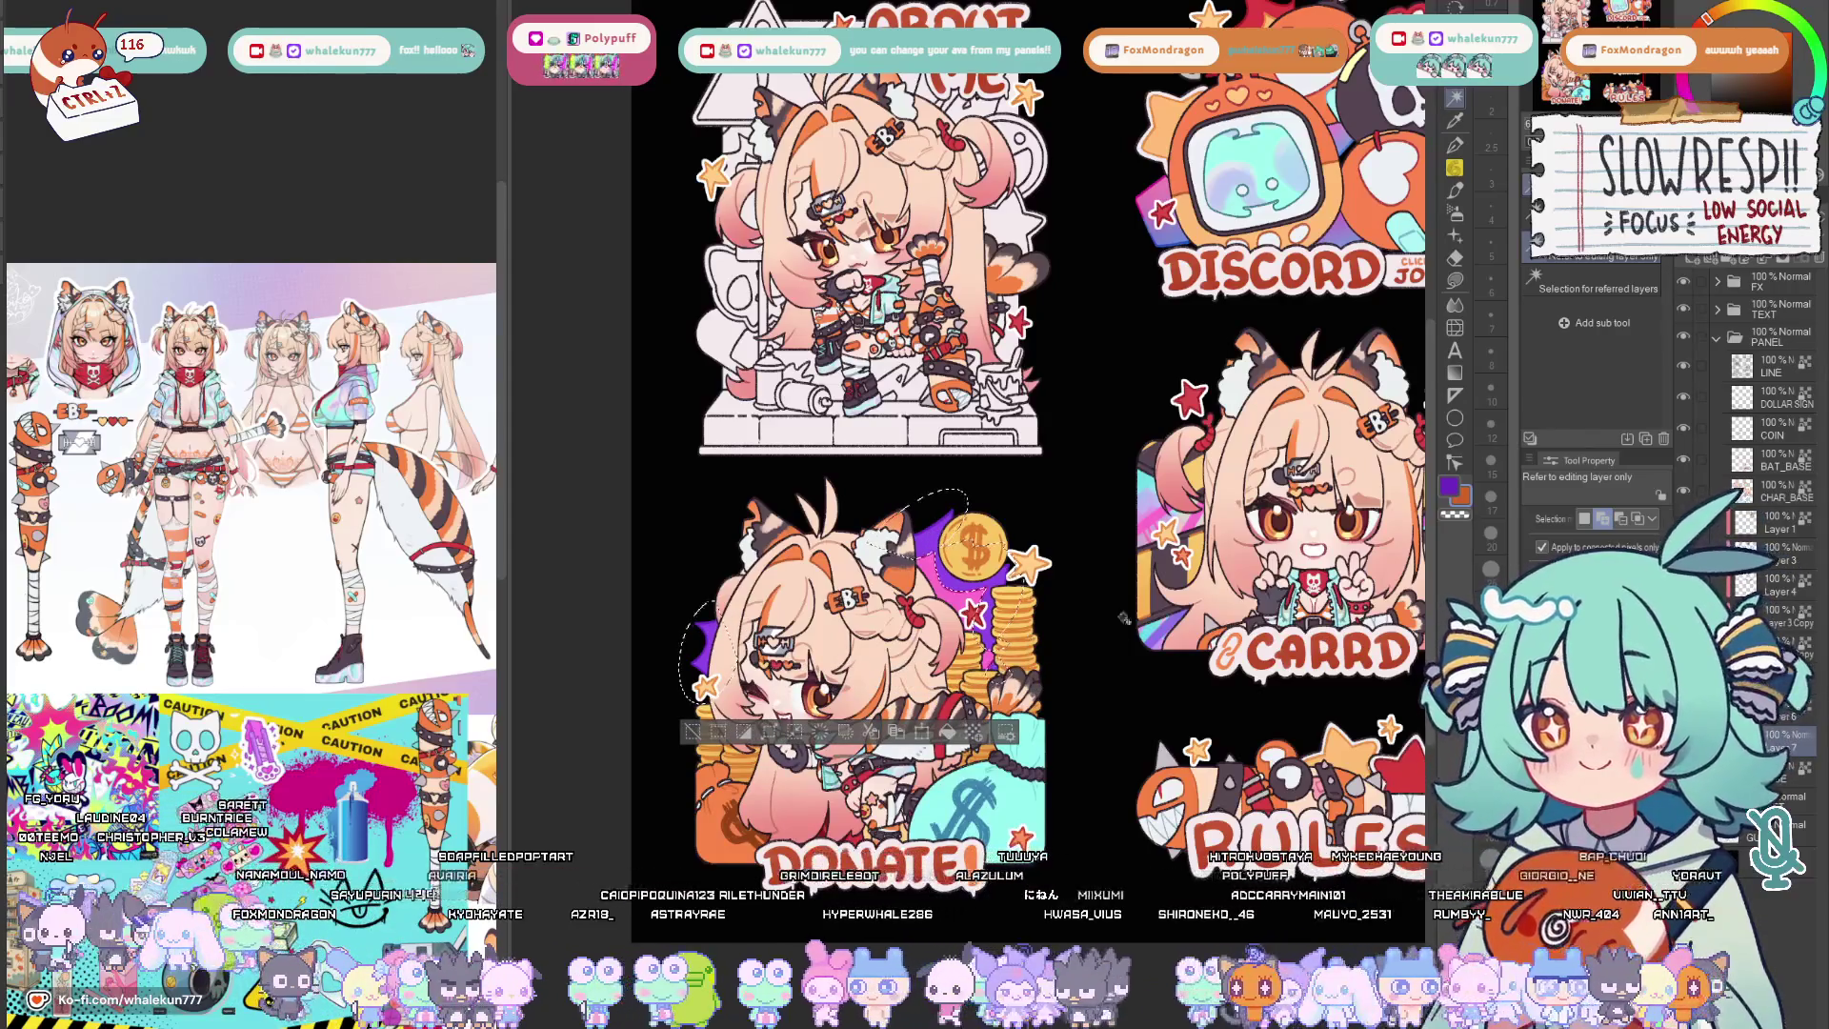
key(g)
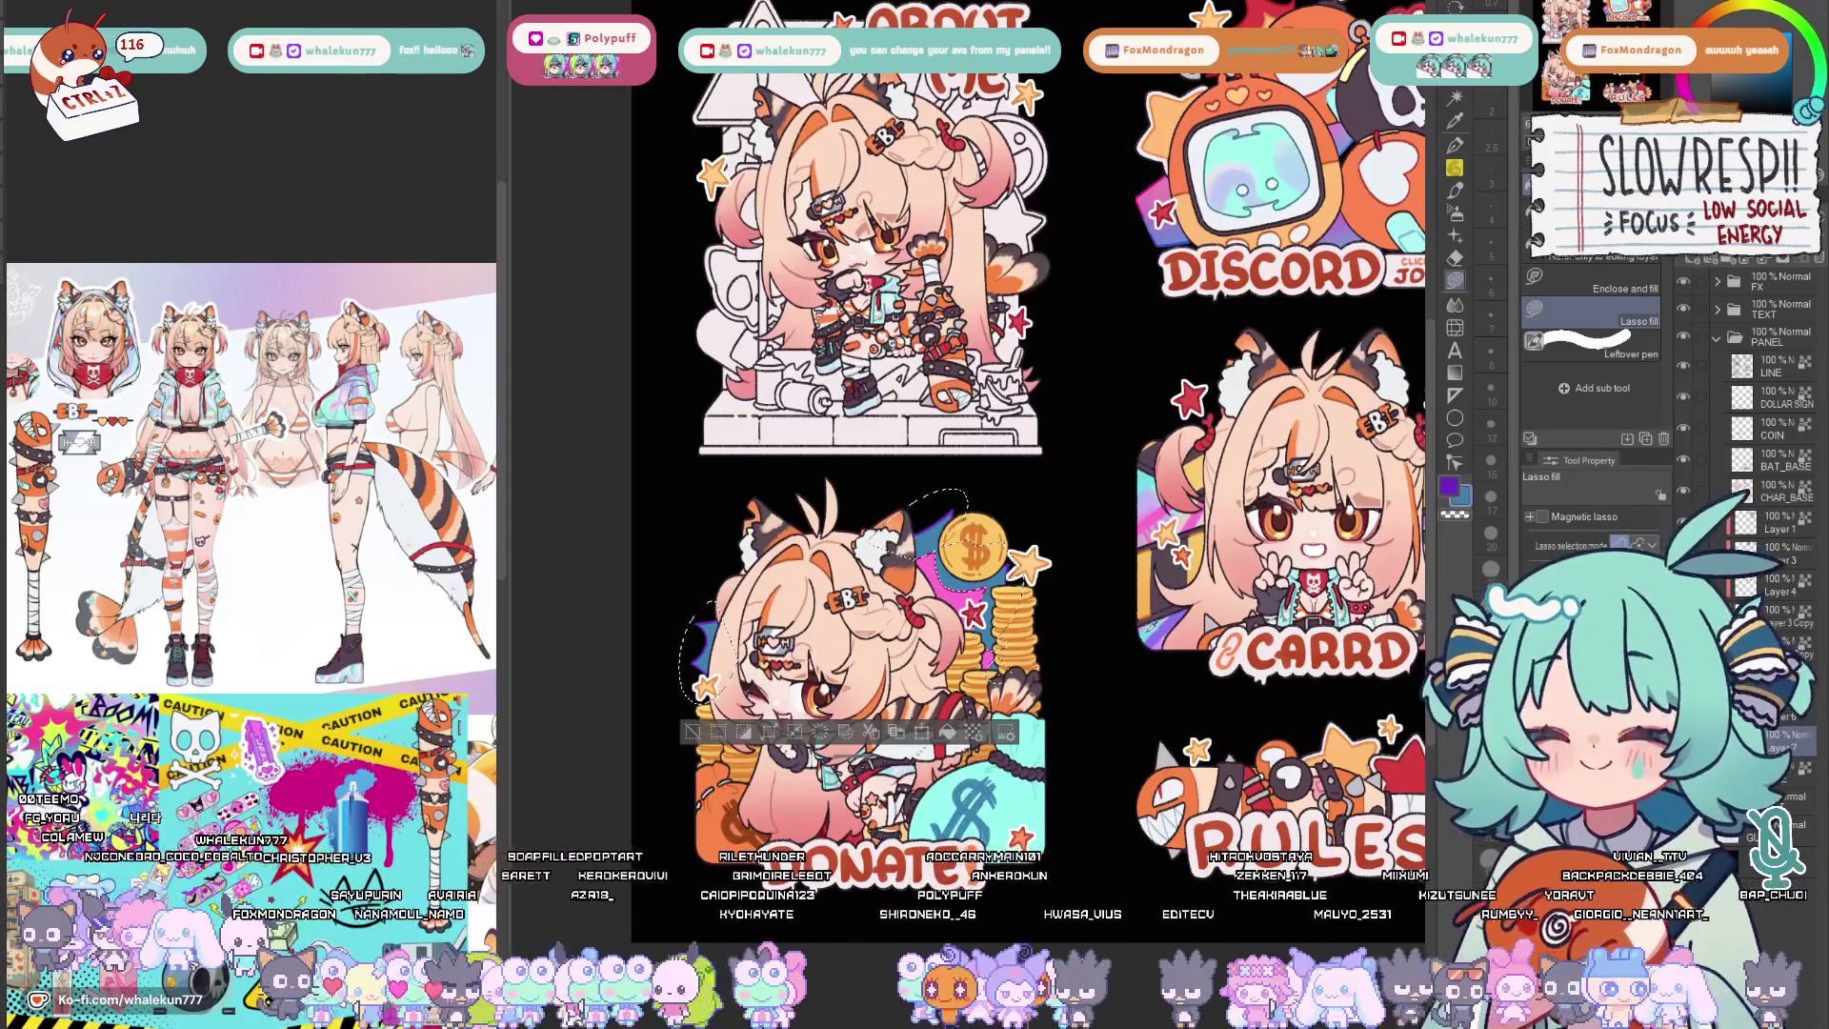
key(ctrl+d)
scroll(907, 735, down, 2)
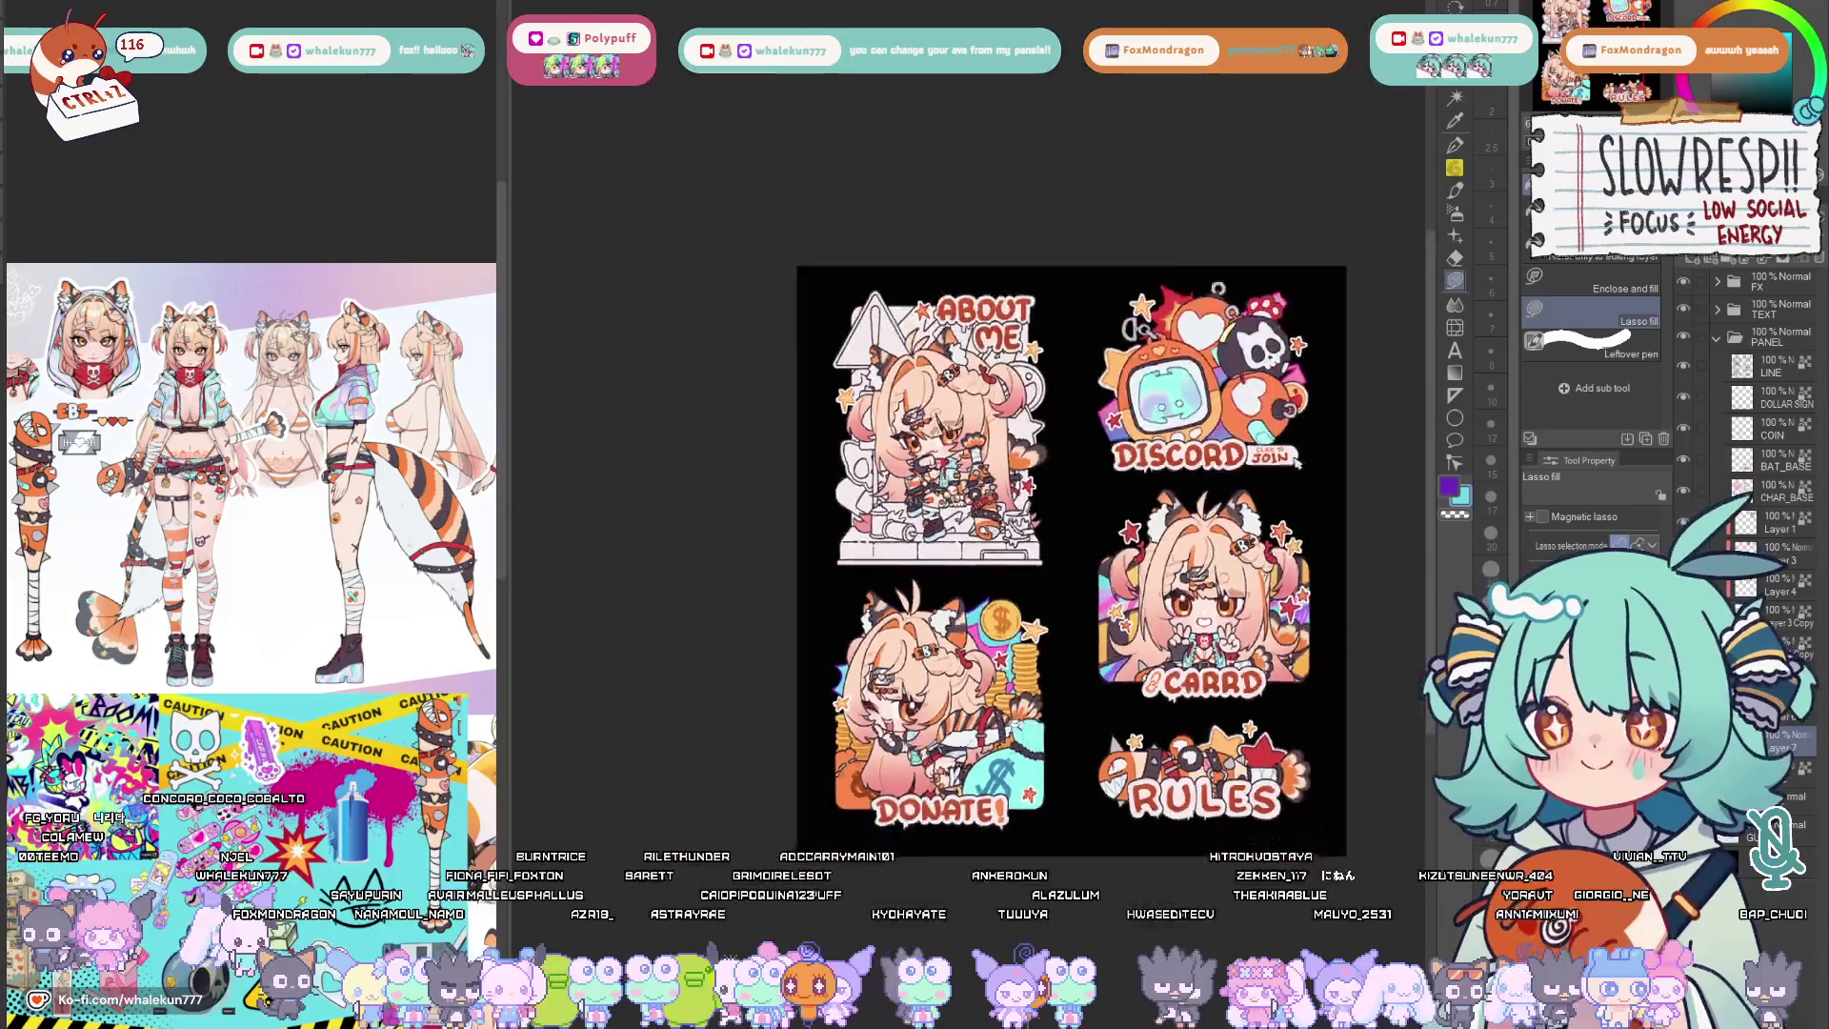
scroll(908, 735, up, 2)
scroll(908, 737, up, 2)
key(p)
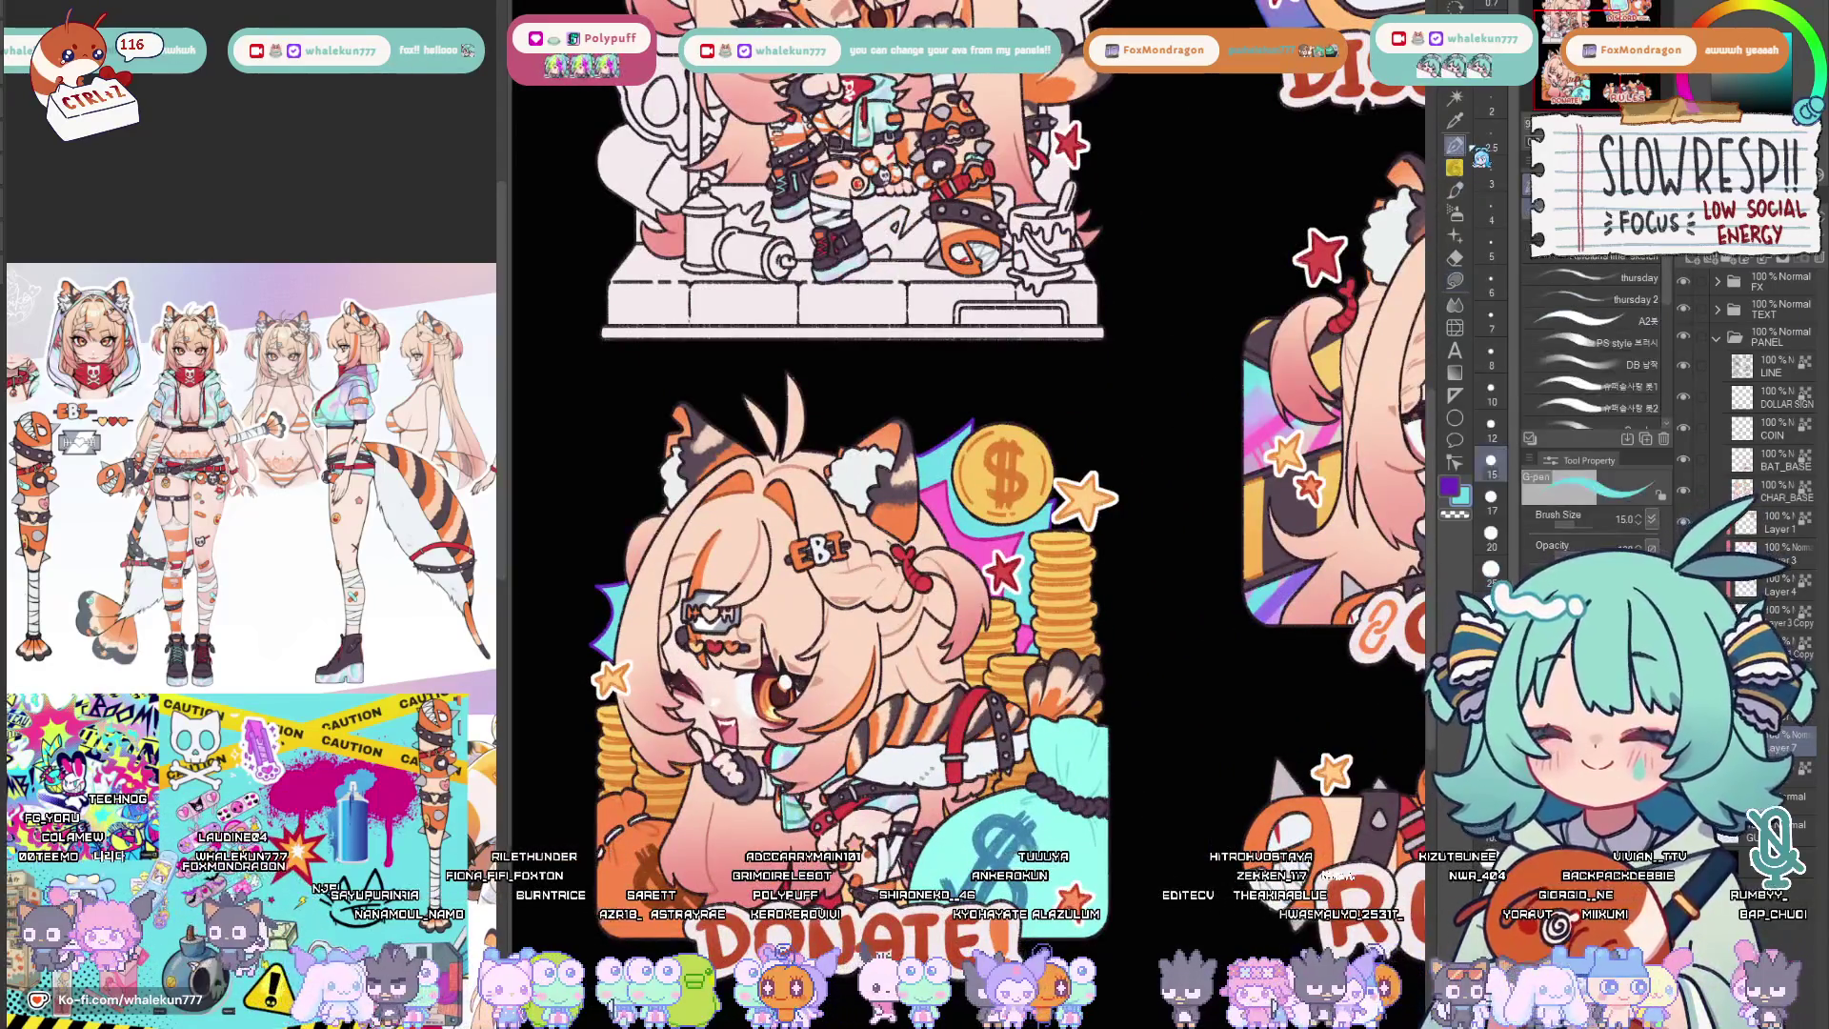
scroll(908, 736, up, 1)
scroll(908, 737, up, 1)
scroll(908, 735, up, 1)
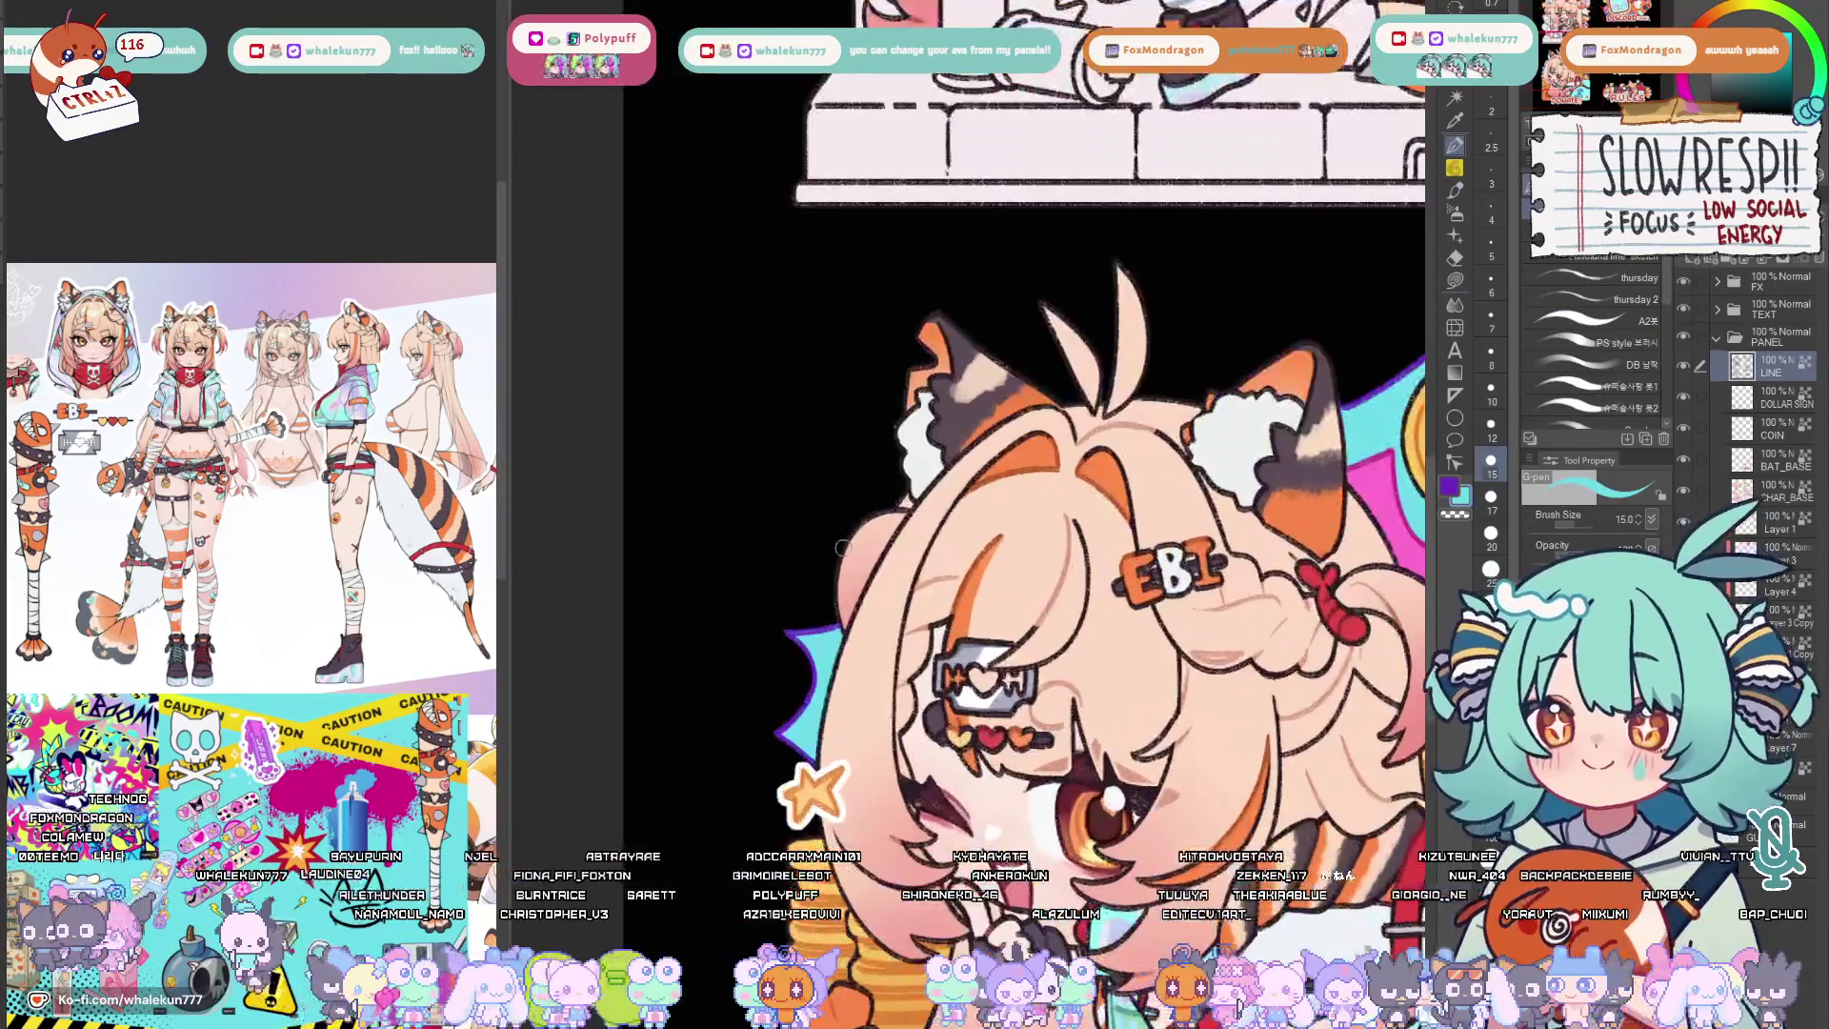
scroll(908, 736, up, 1)
Sample the near-black line colour, then the peach skin tone from the Donate girl.
drag(641, 347, 733, 583)
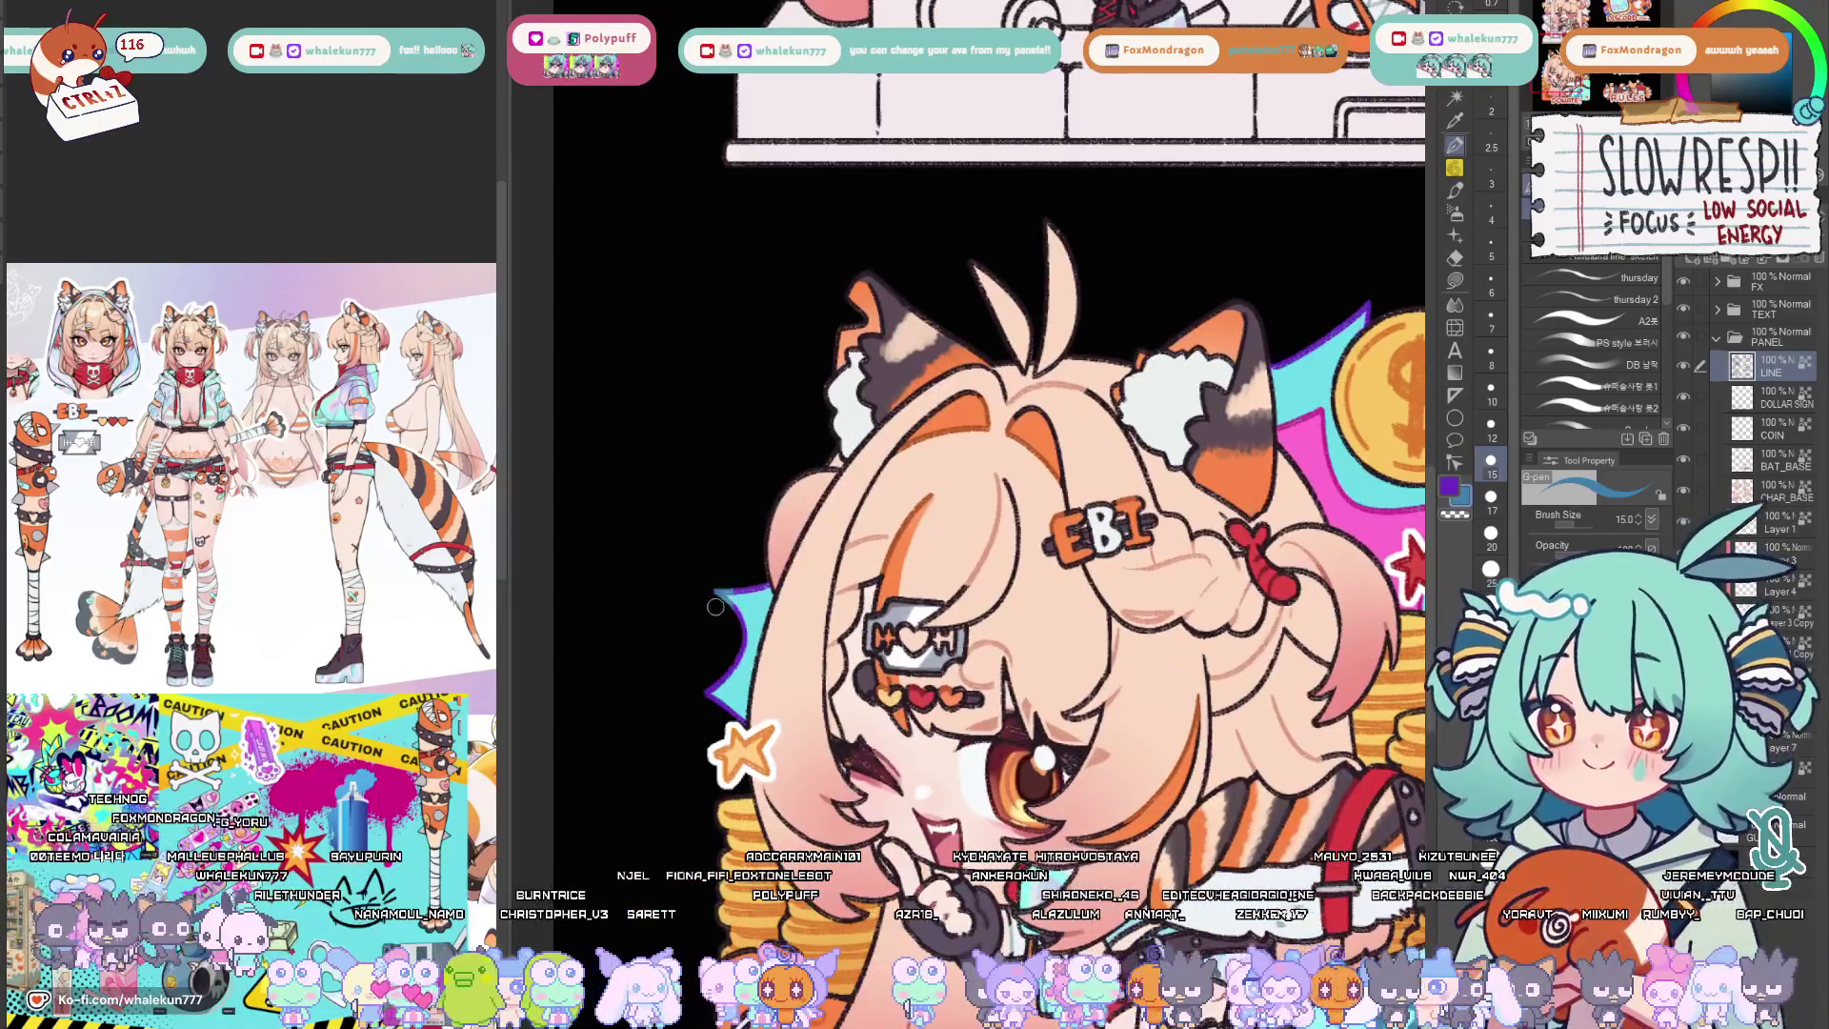
alt+click(767, 568)
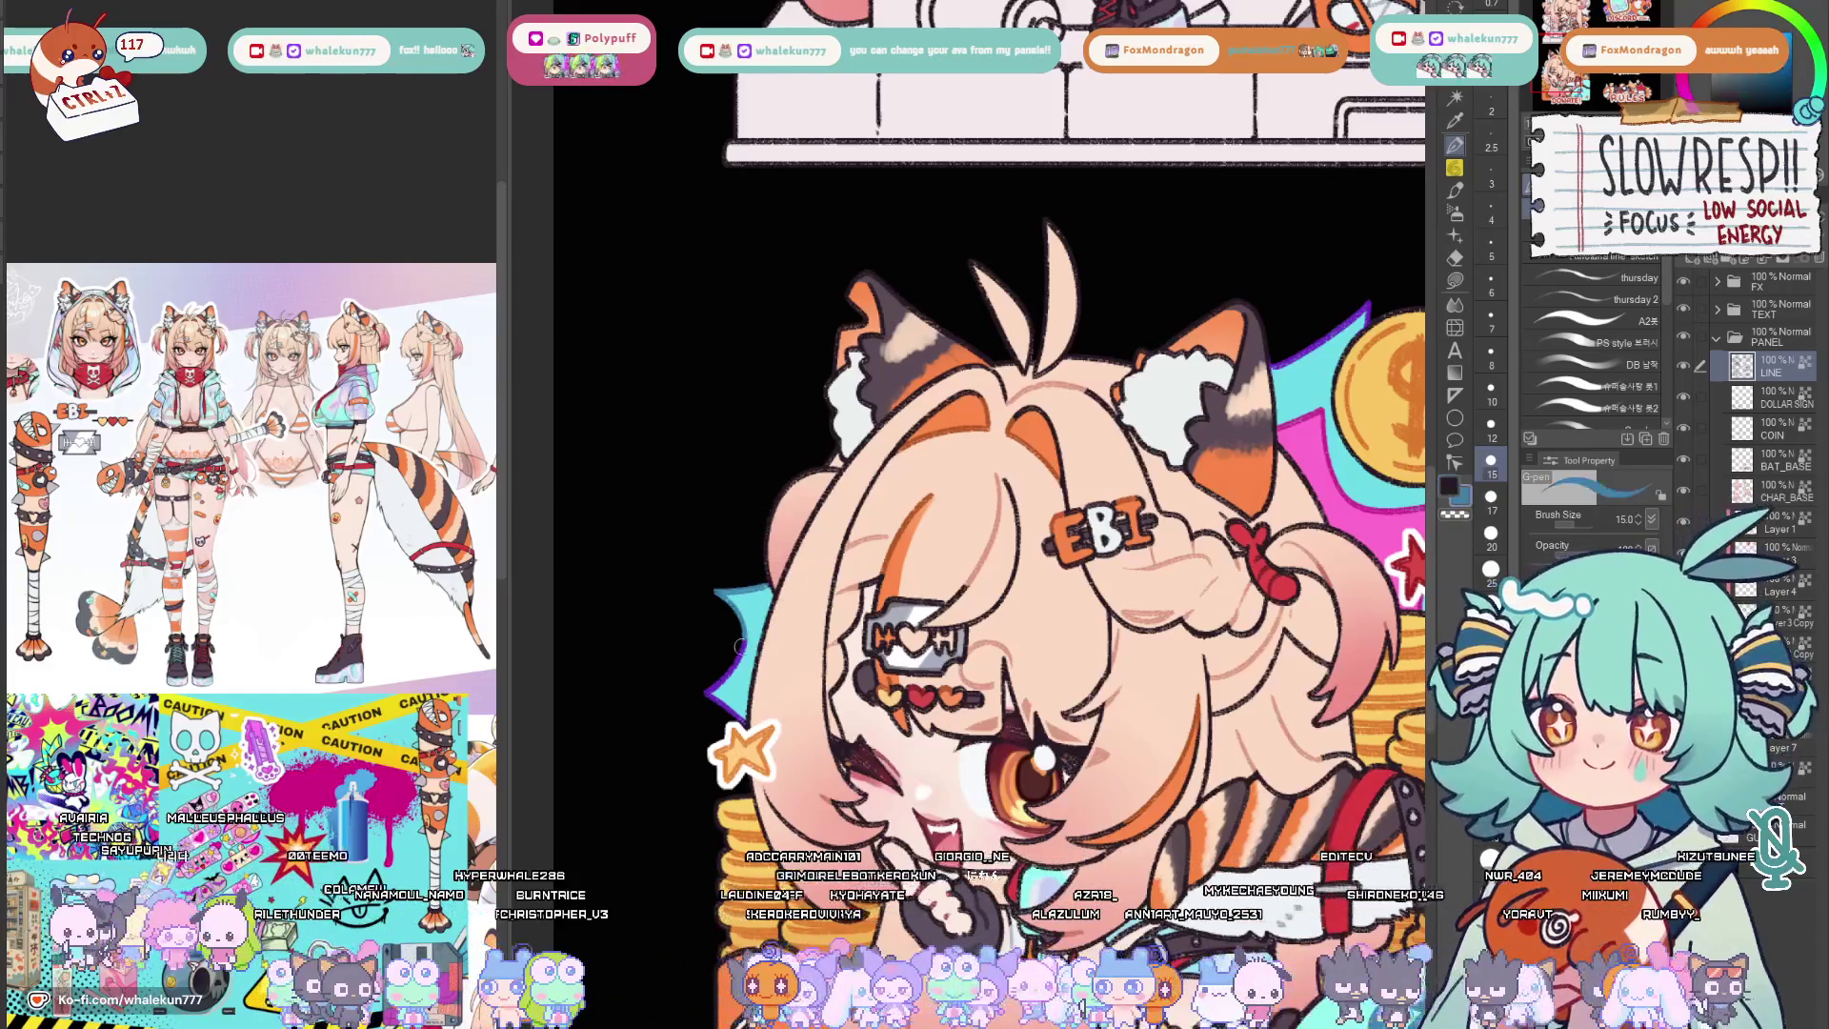
drag(904, 500, 766, 600)
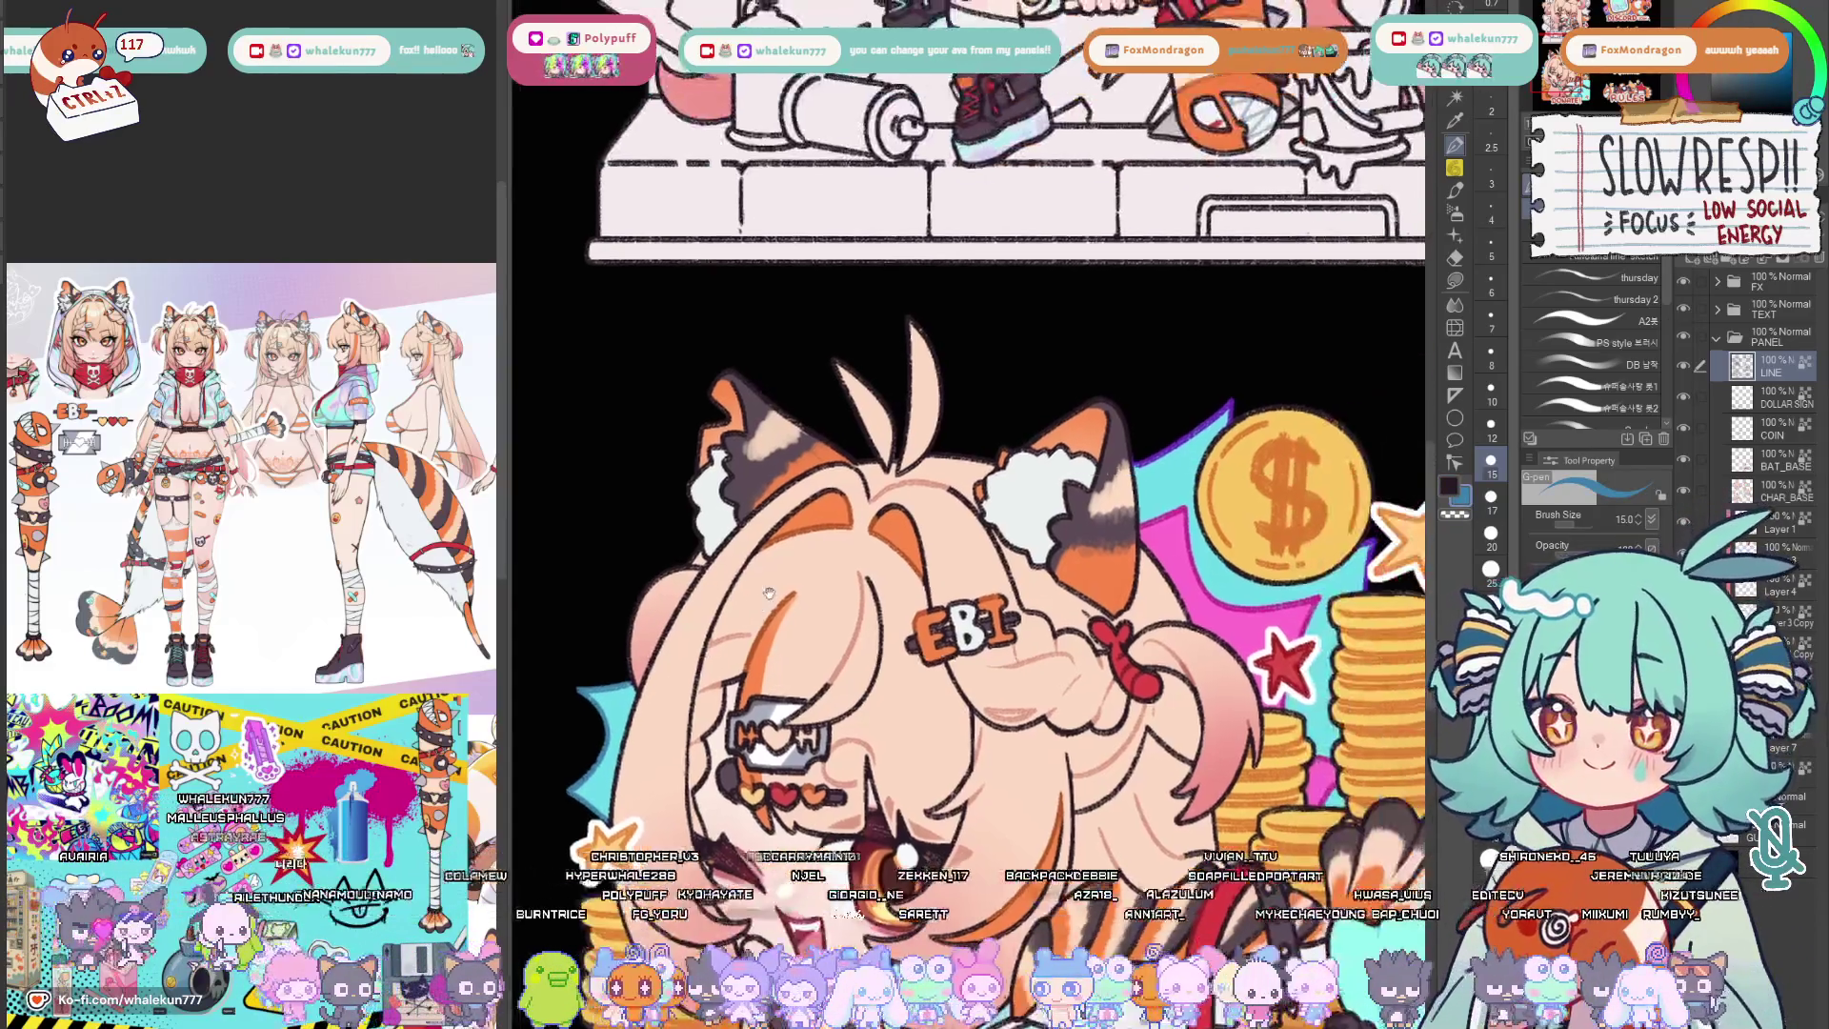
alt+click(708, 643)
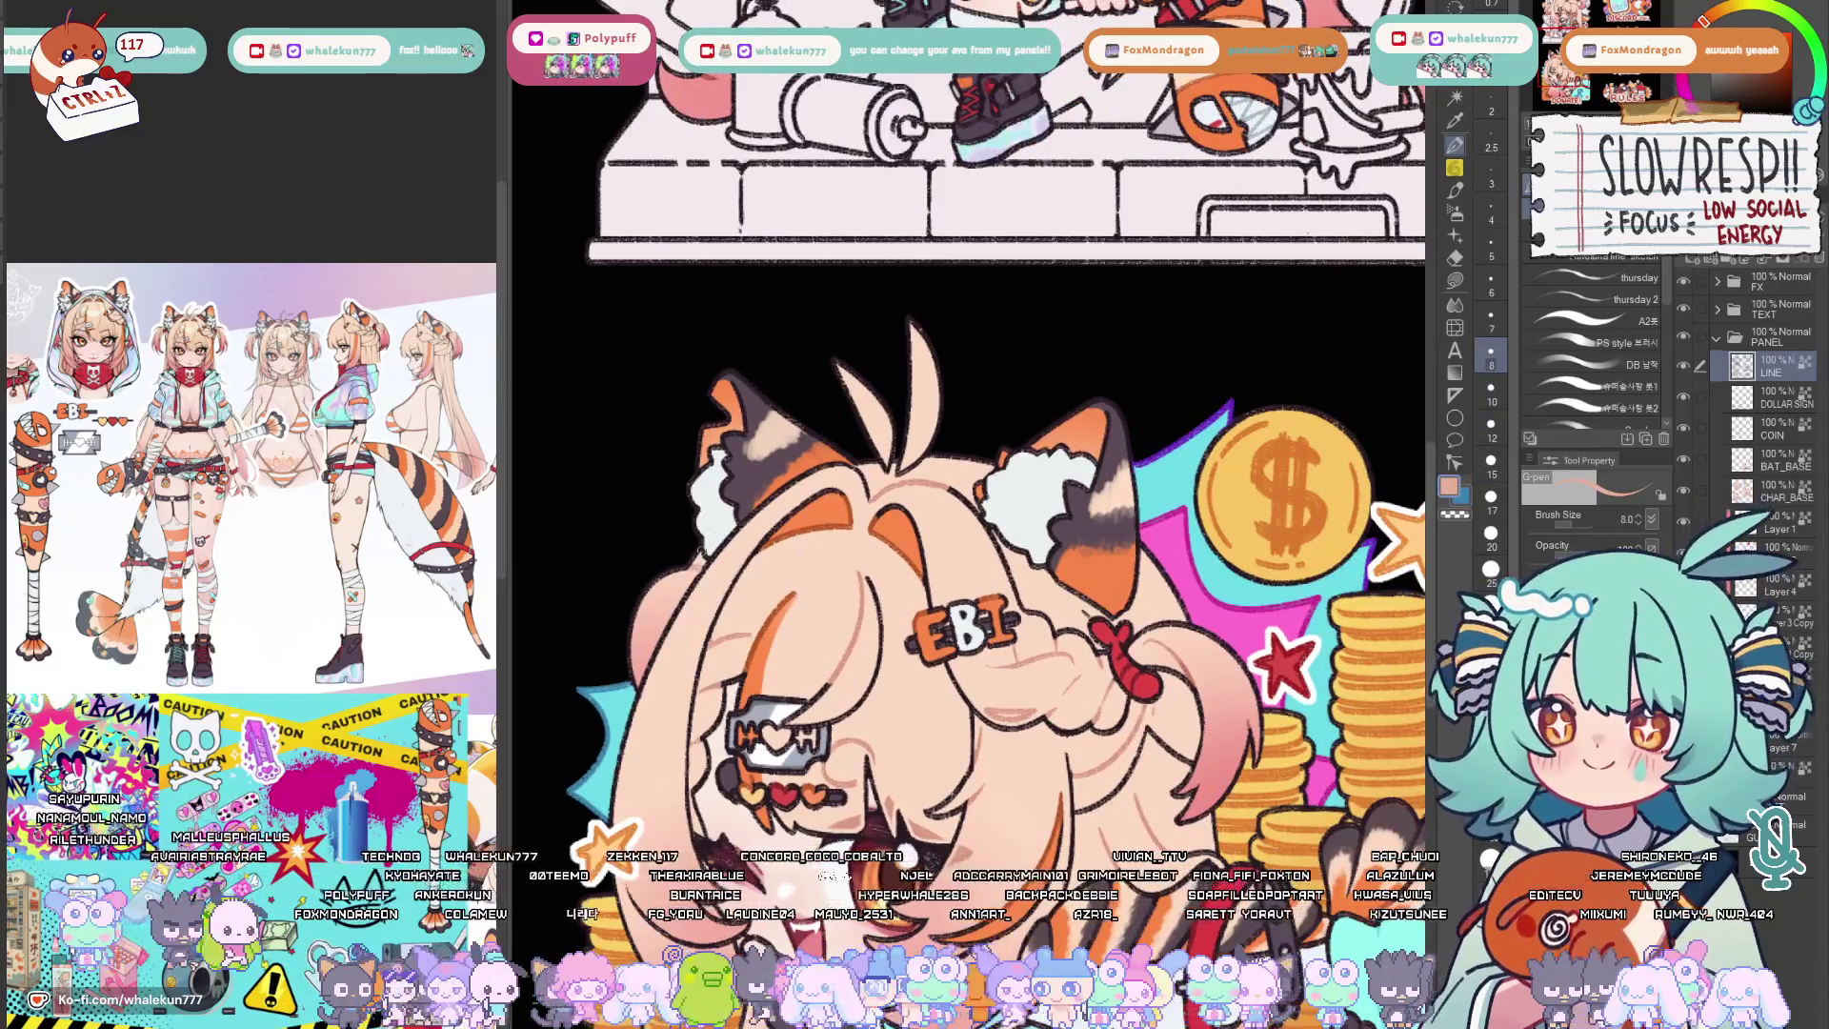
Mirror the canvas view and swap the drawing colour to blue.
key(h)
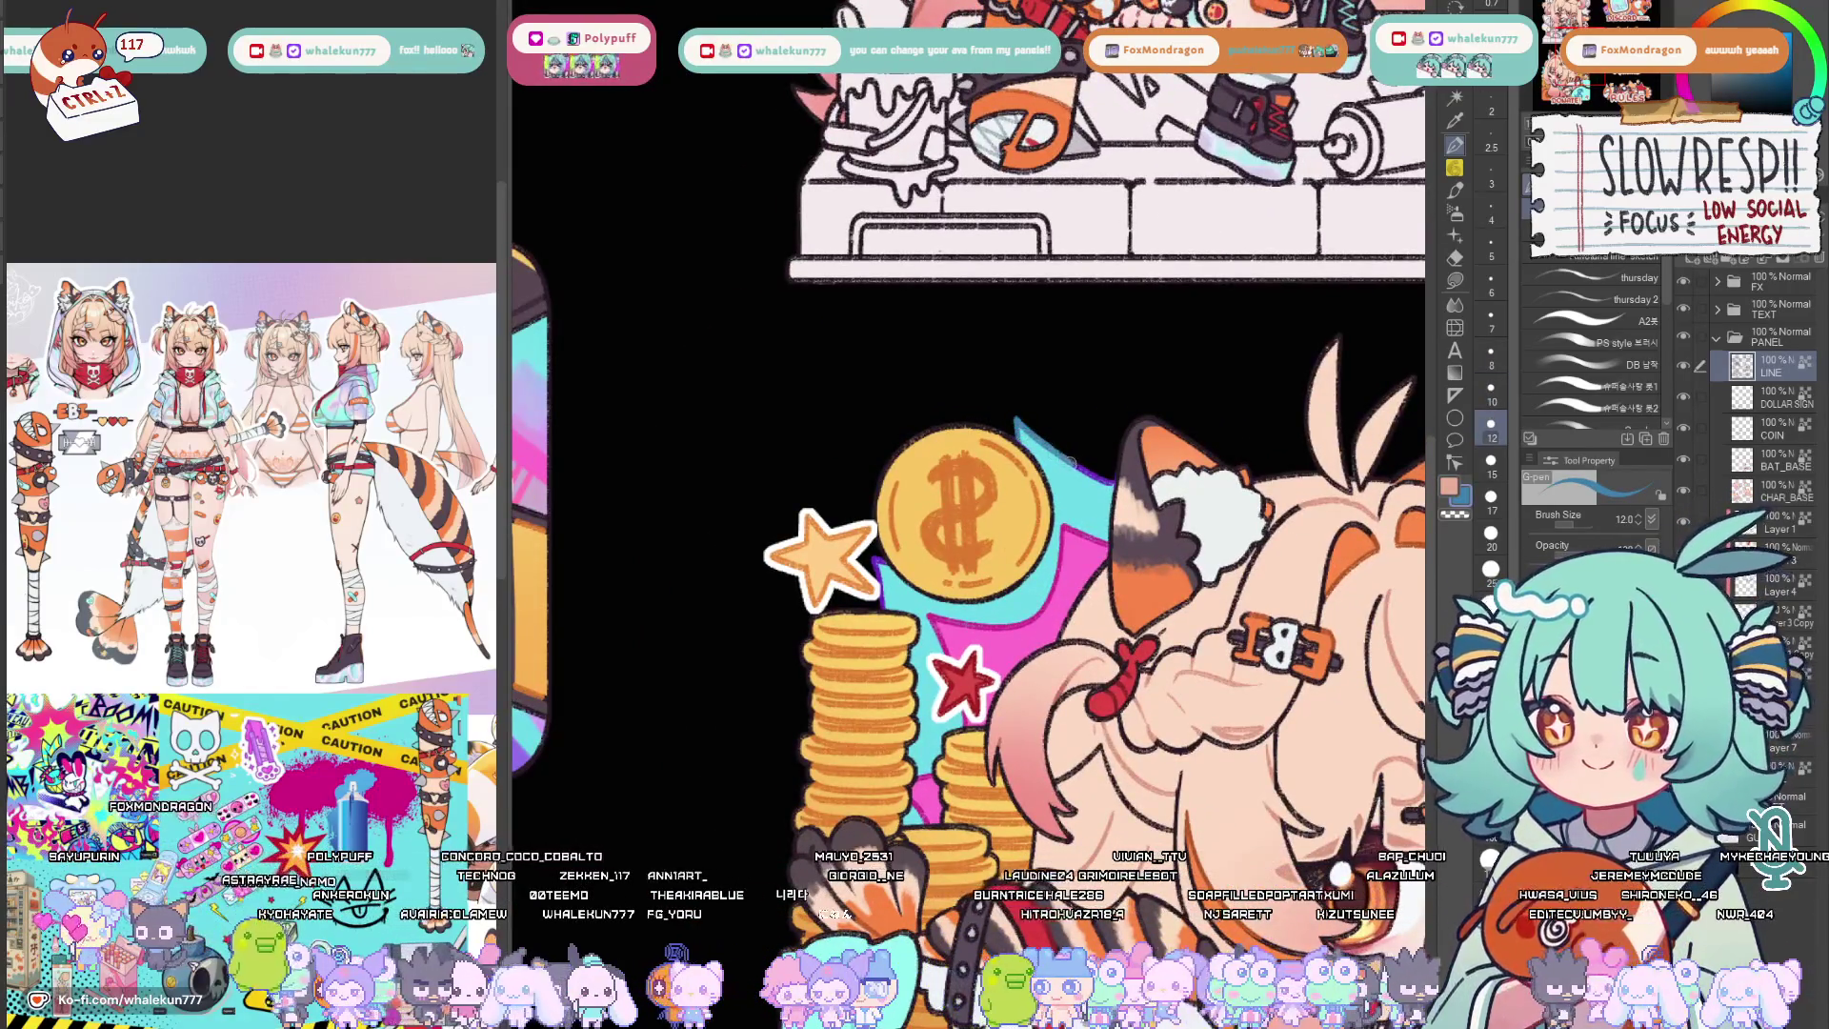
key(x)
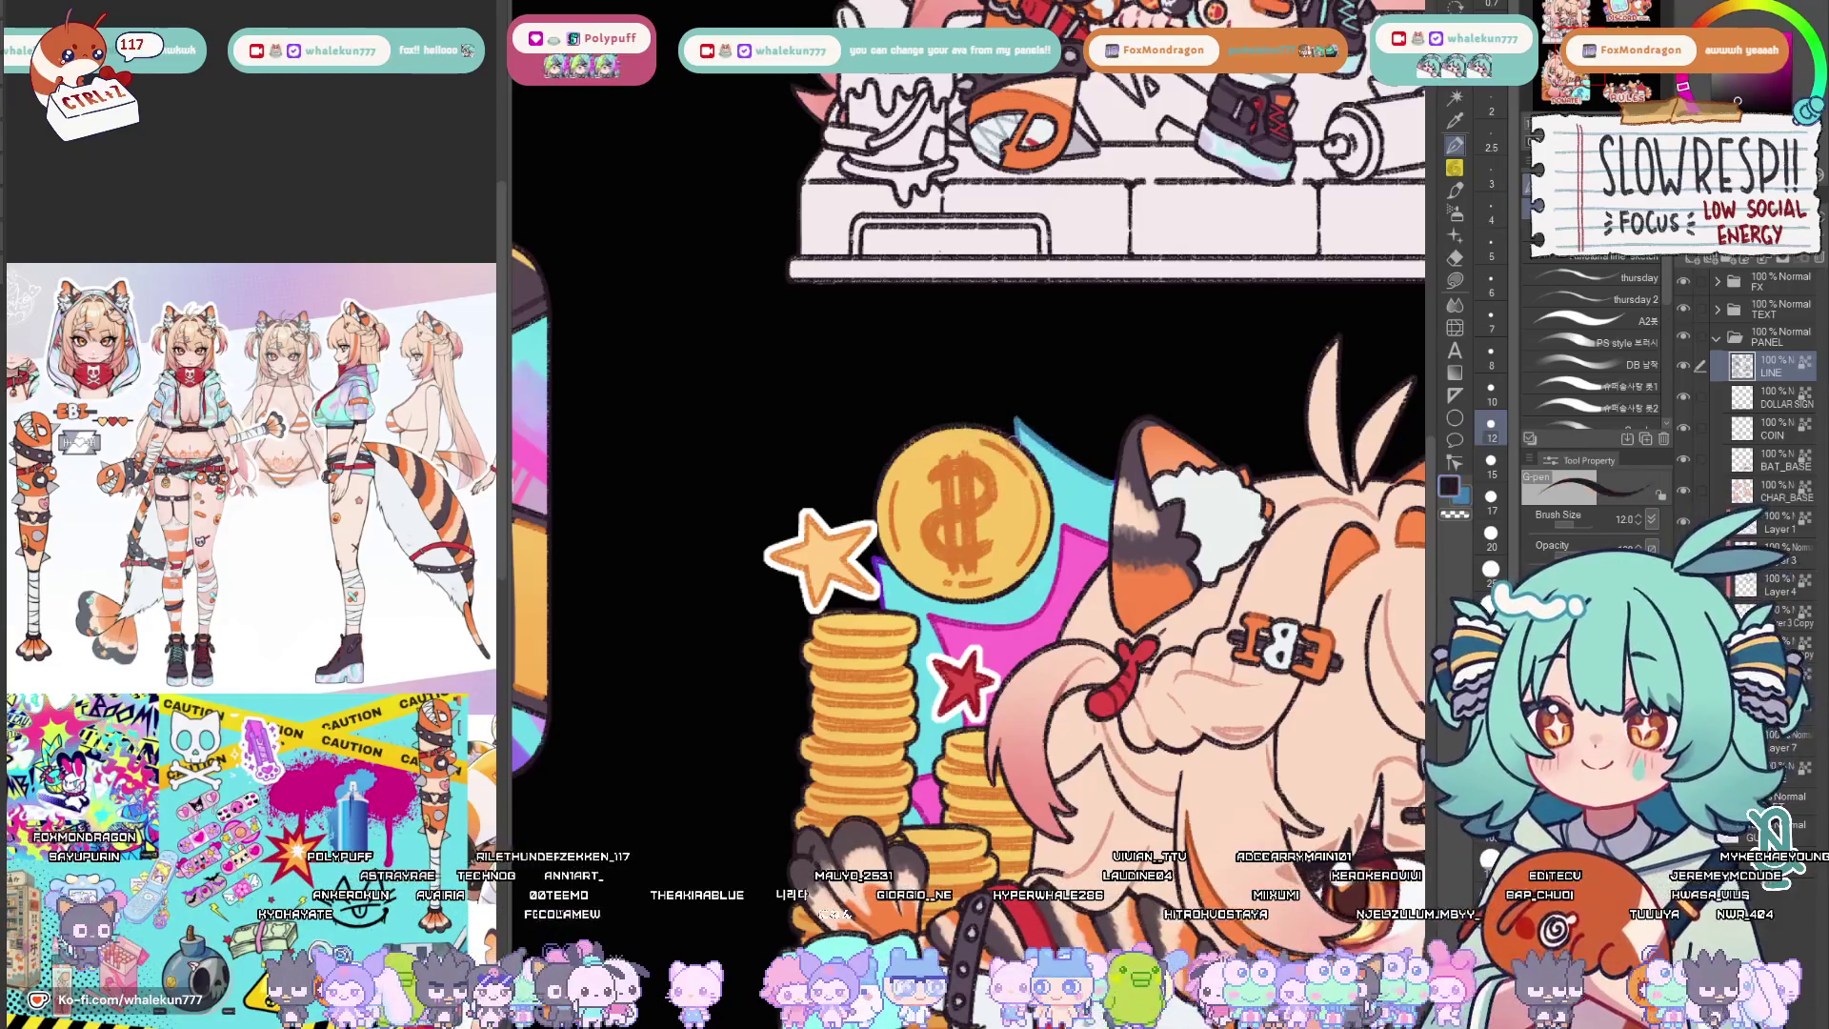
key(x)
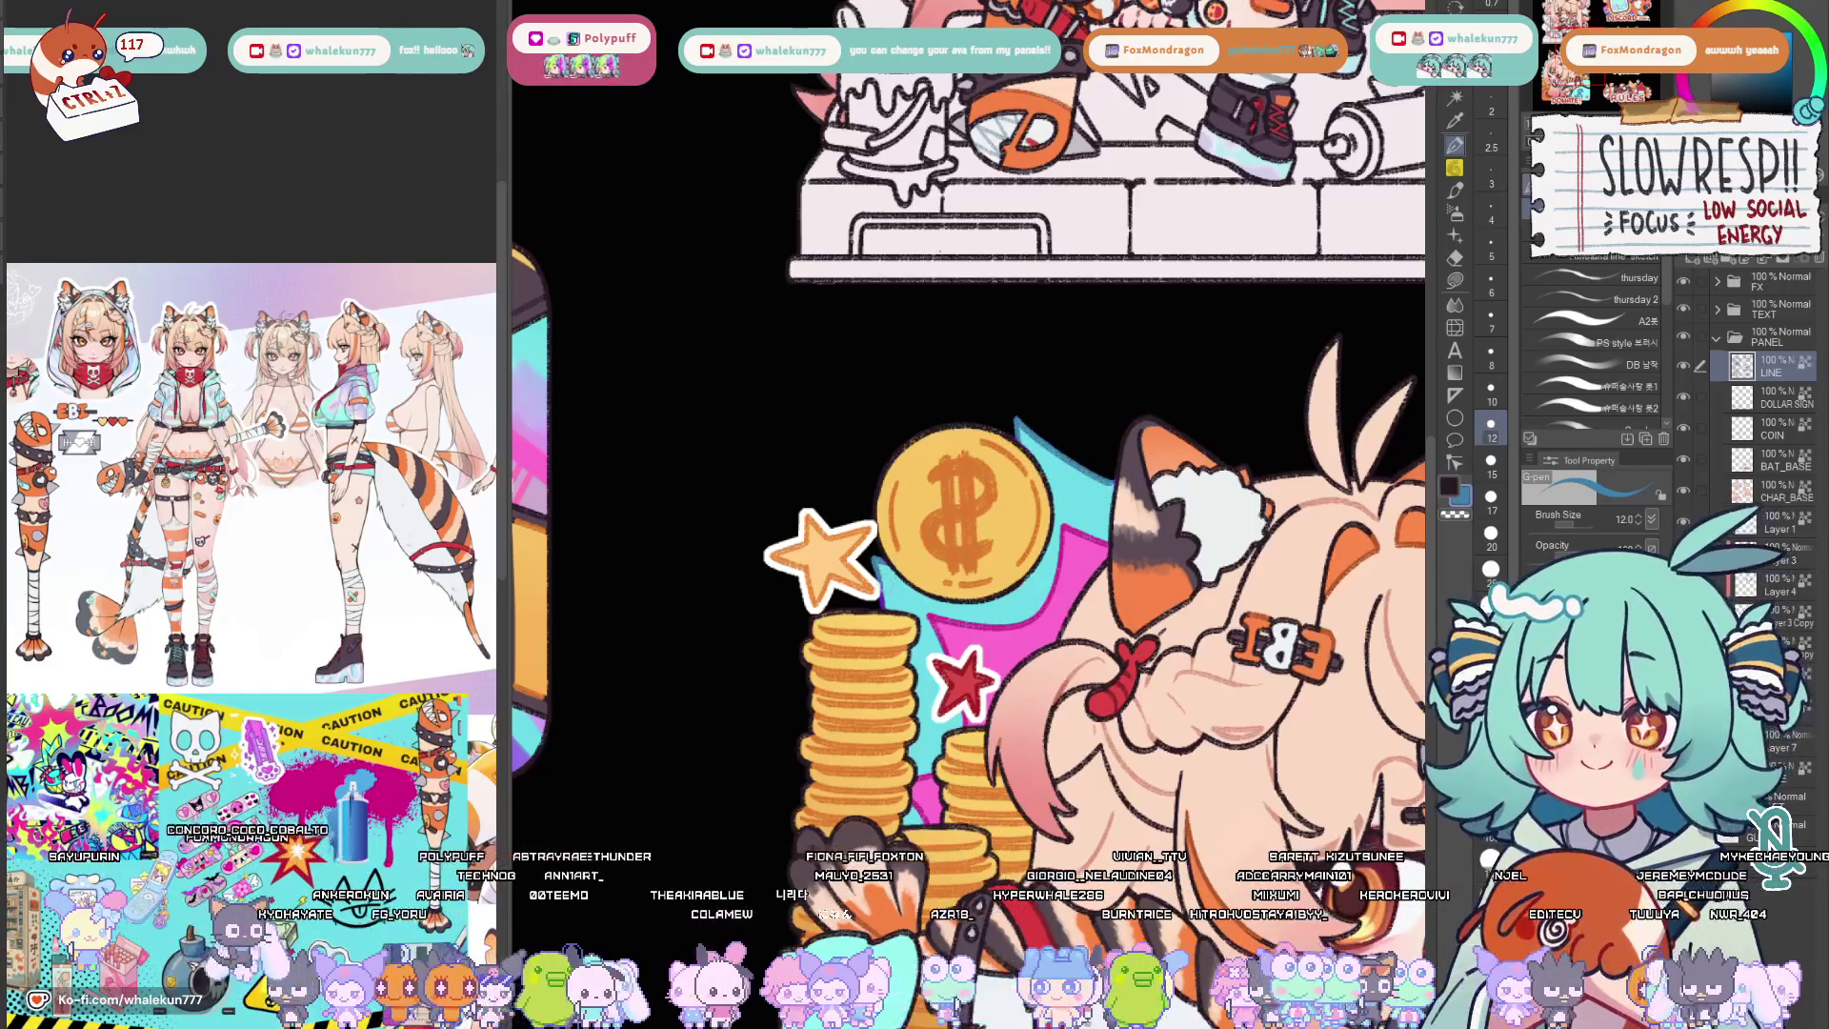
scroll(876, 594, down, 5)
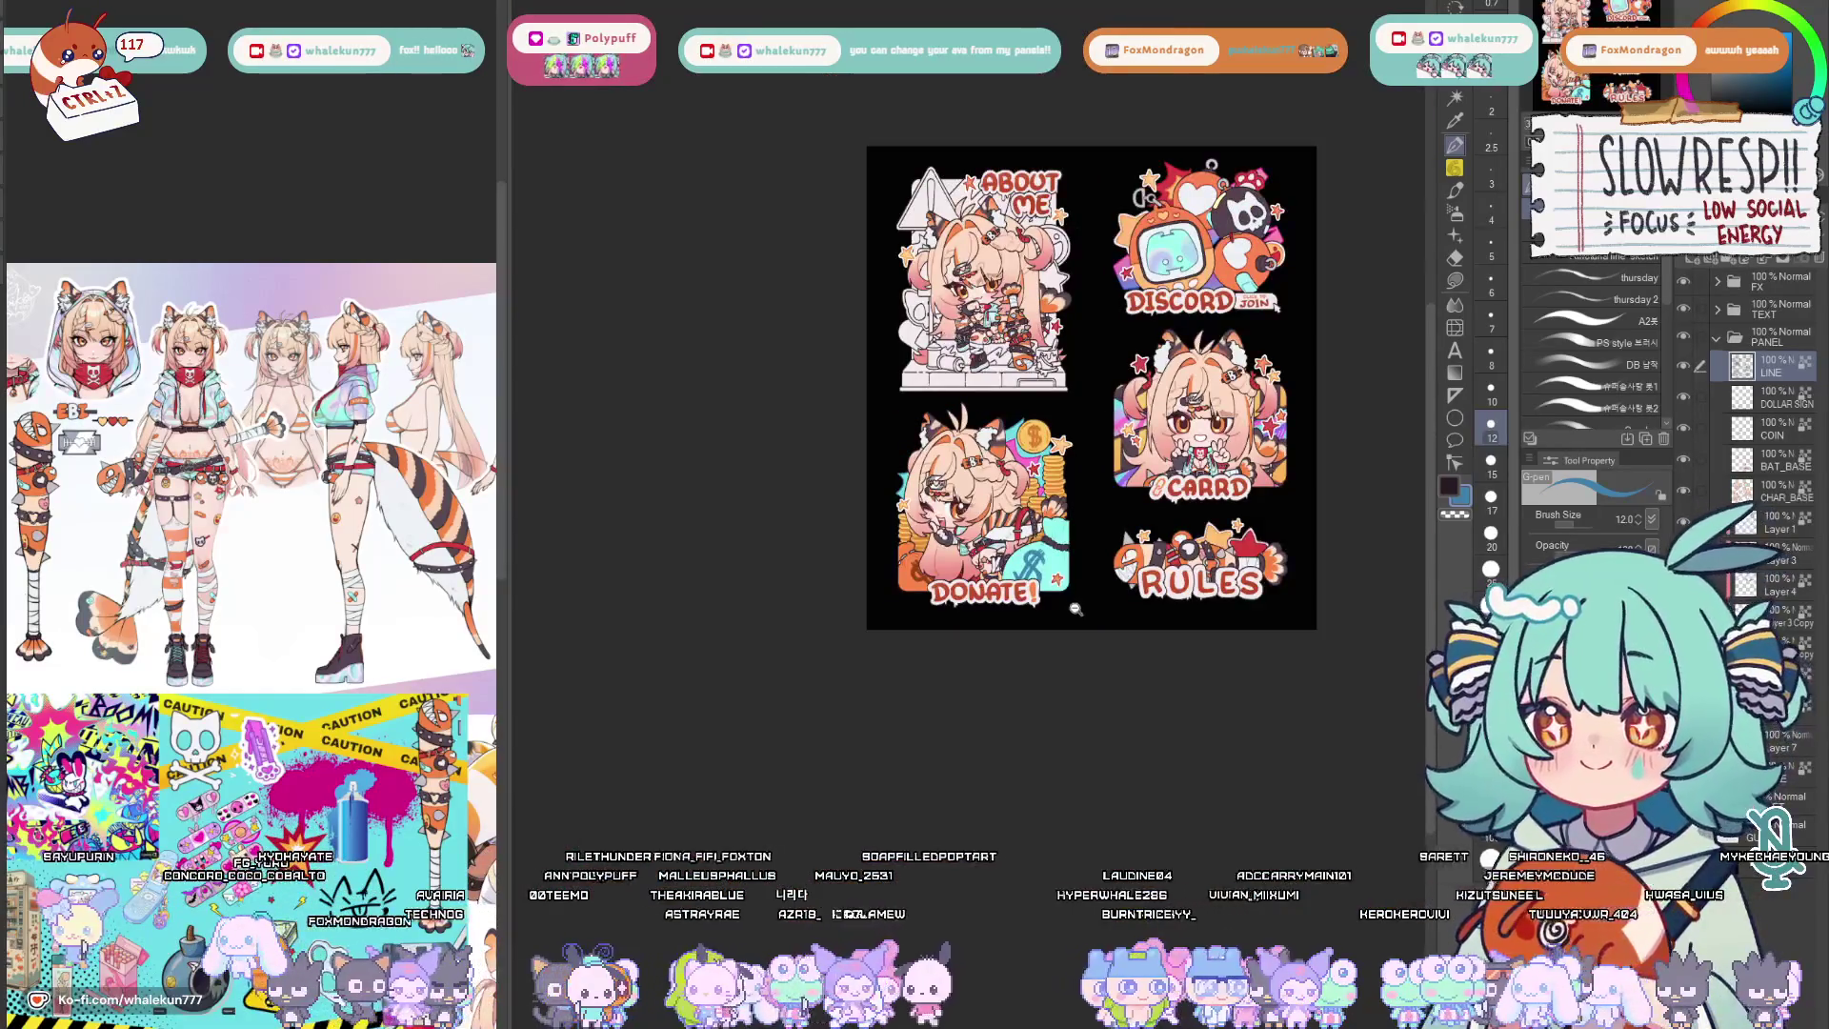
scroll(1070, 754, up, 1)
key(h)
key(h)
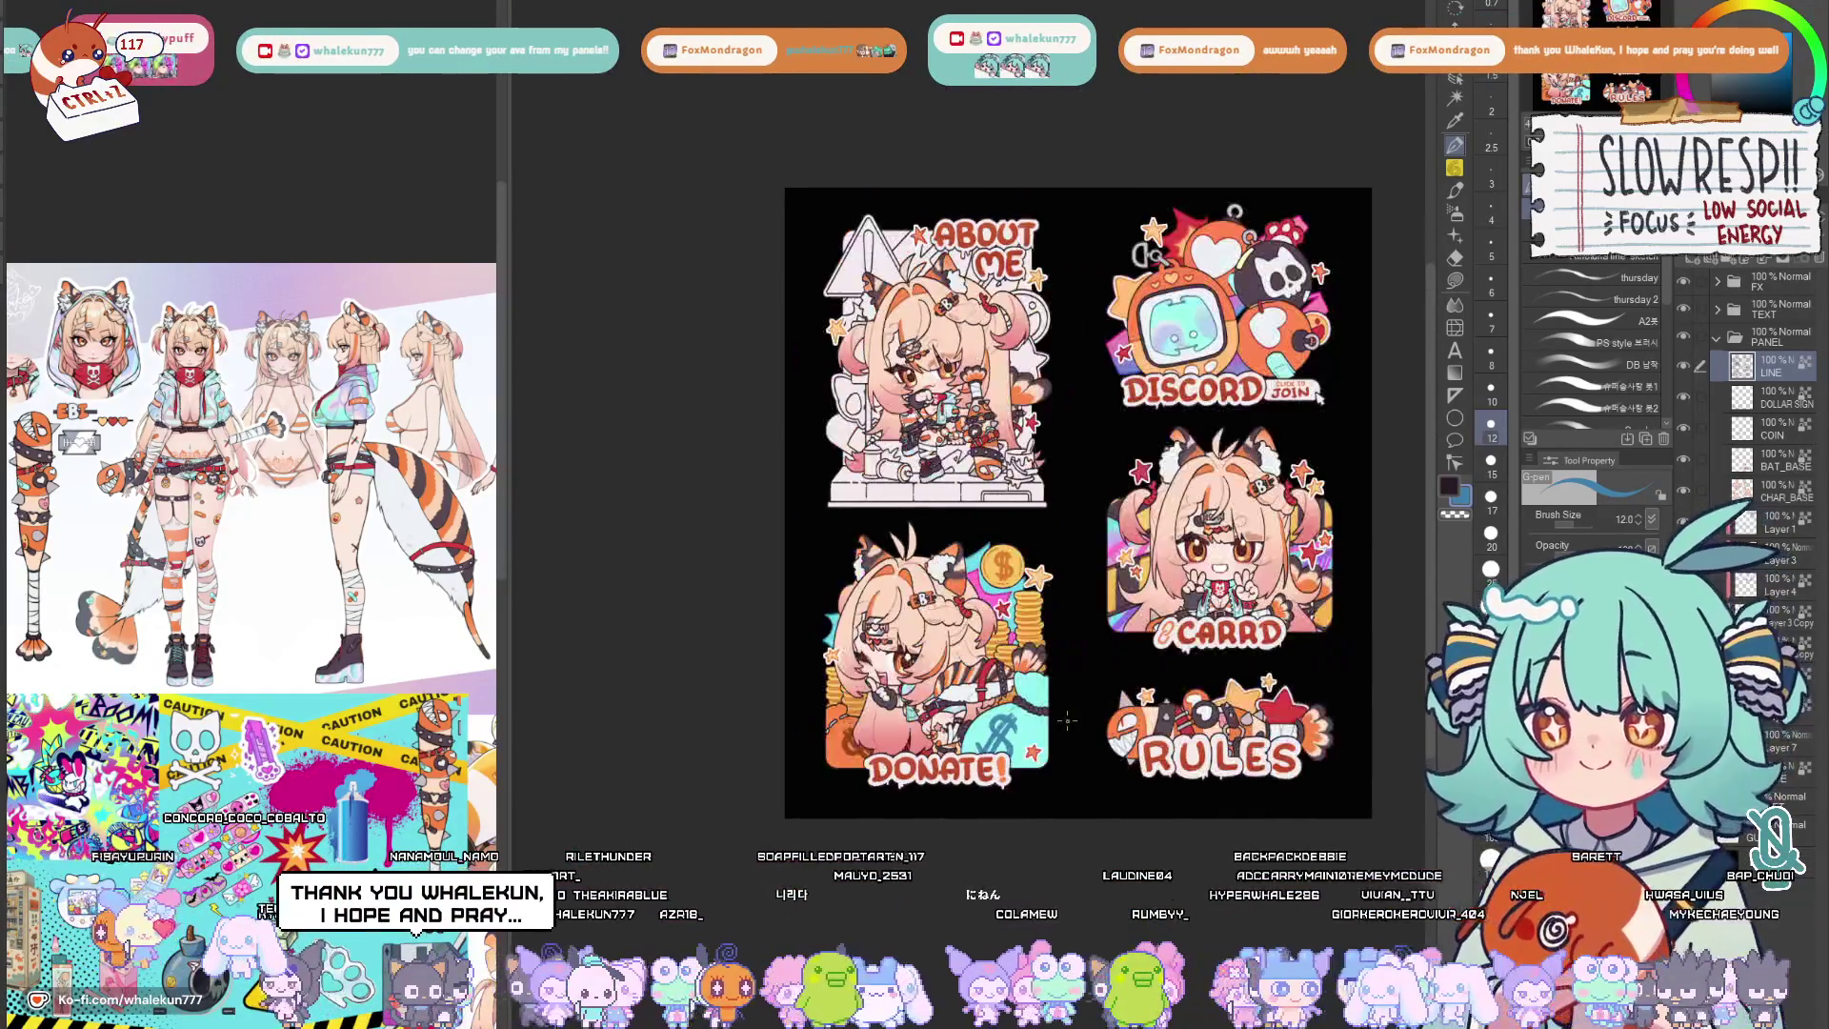
drag(1322, 397, 1291, 483)
key(h)
key(h)
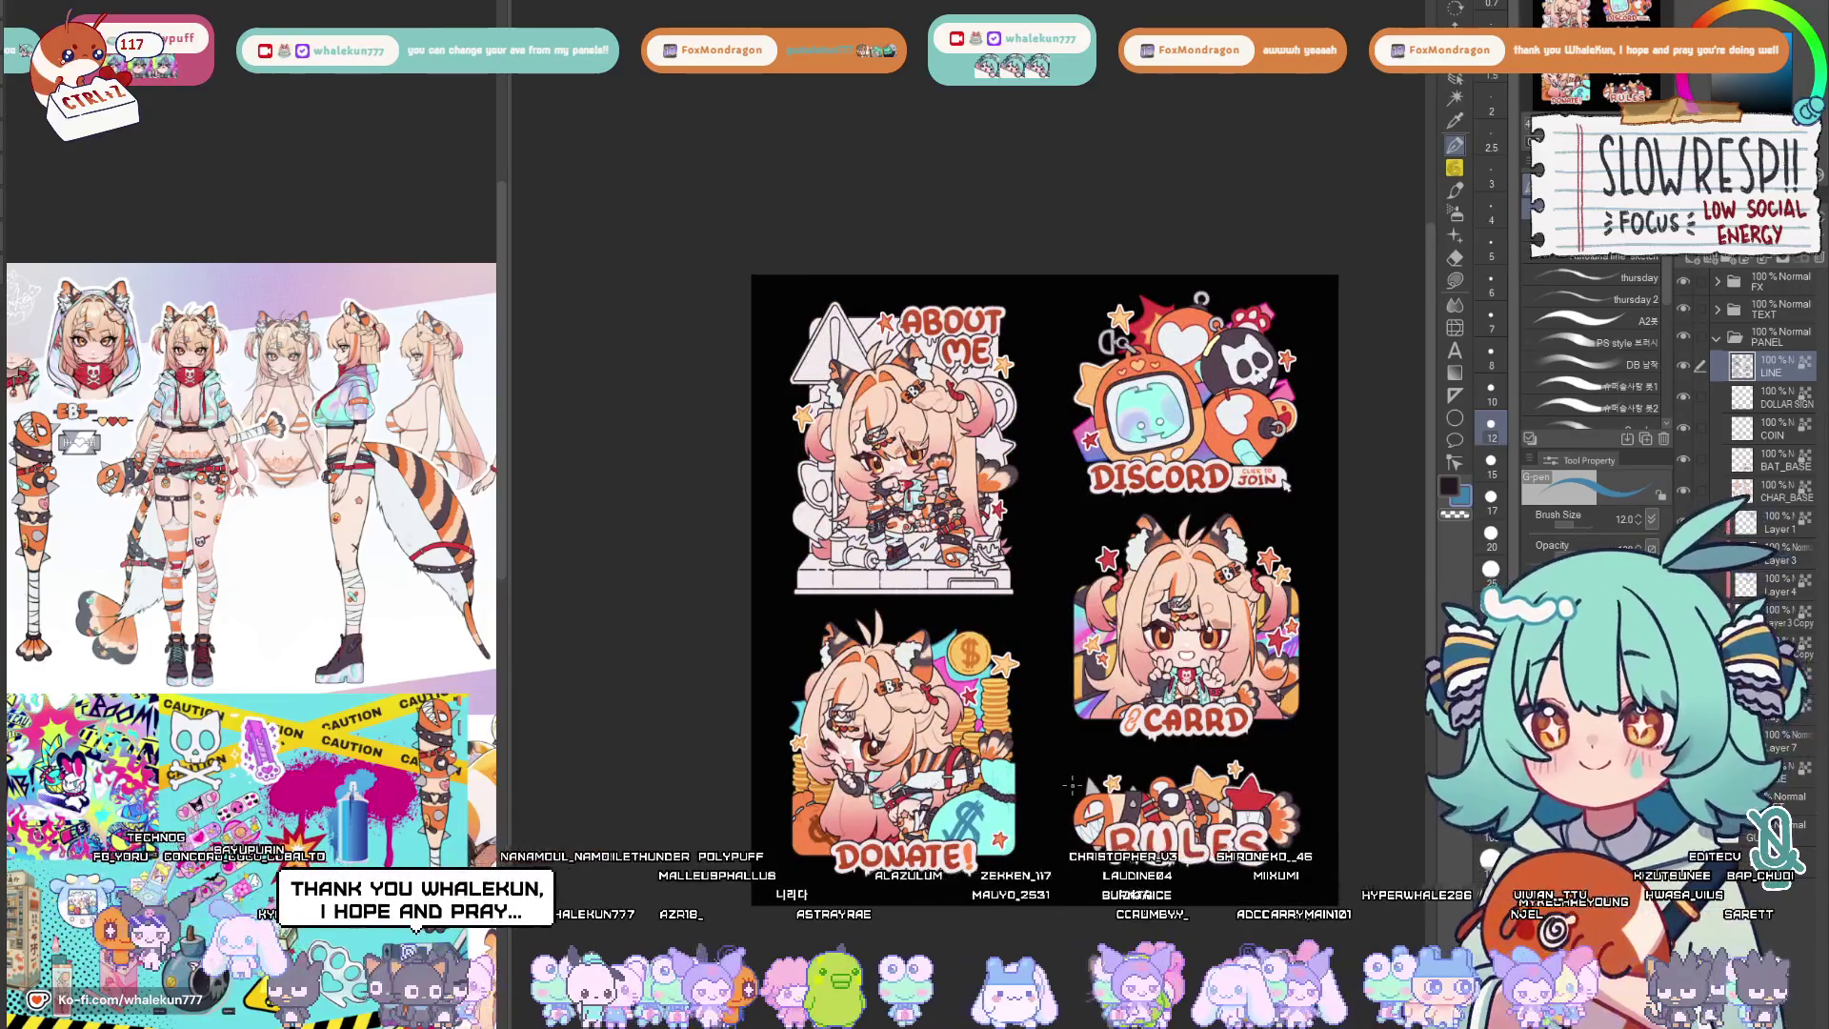
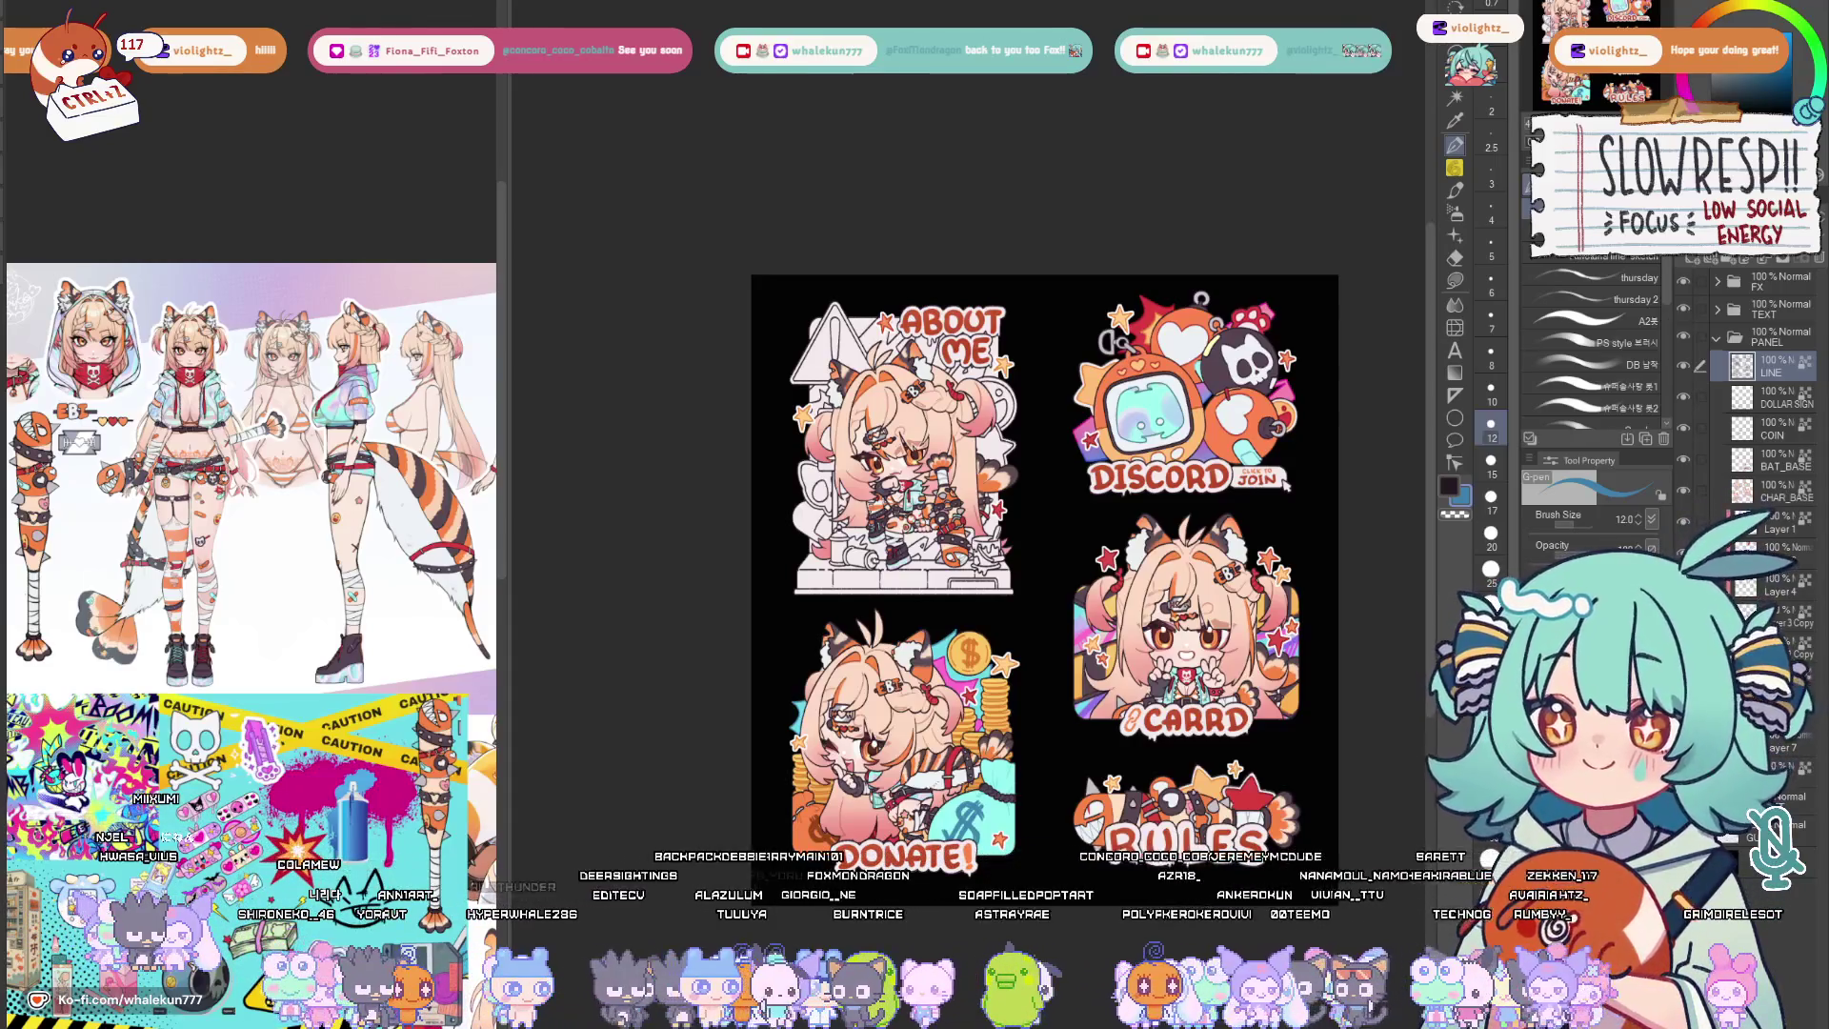
Choose the Lasso fill sub tool and frame the About Me panel's warning triangle, mirroring the view.
click(1458, 286)
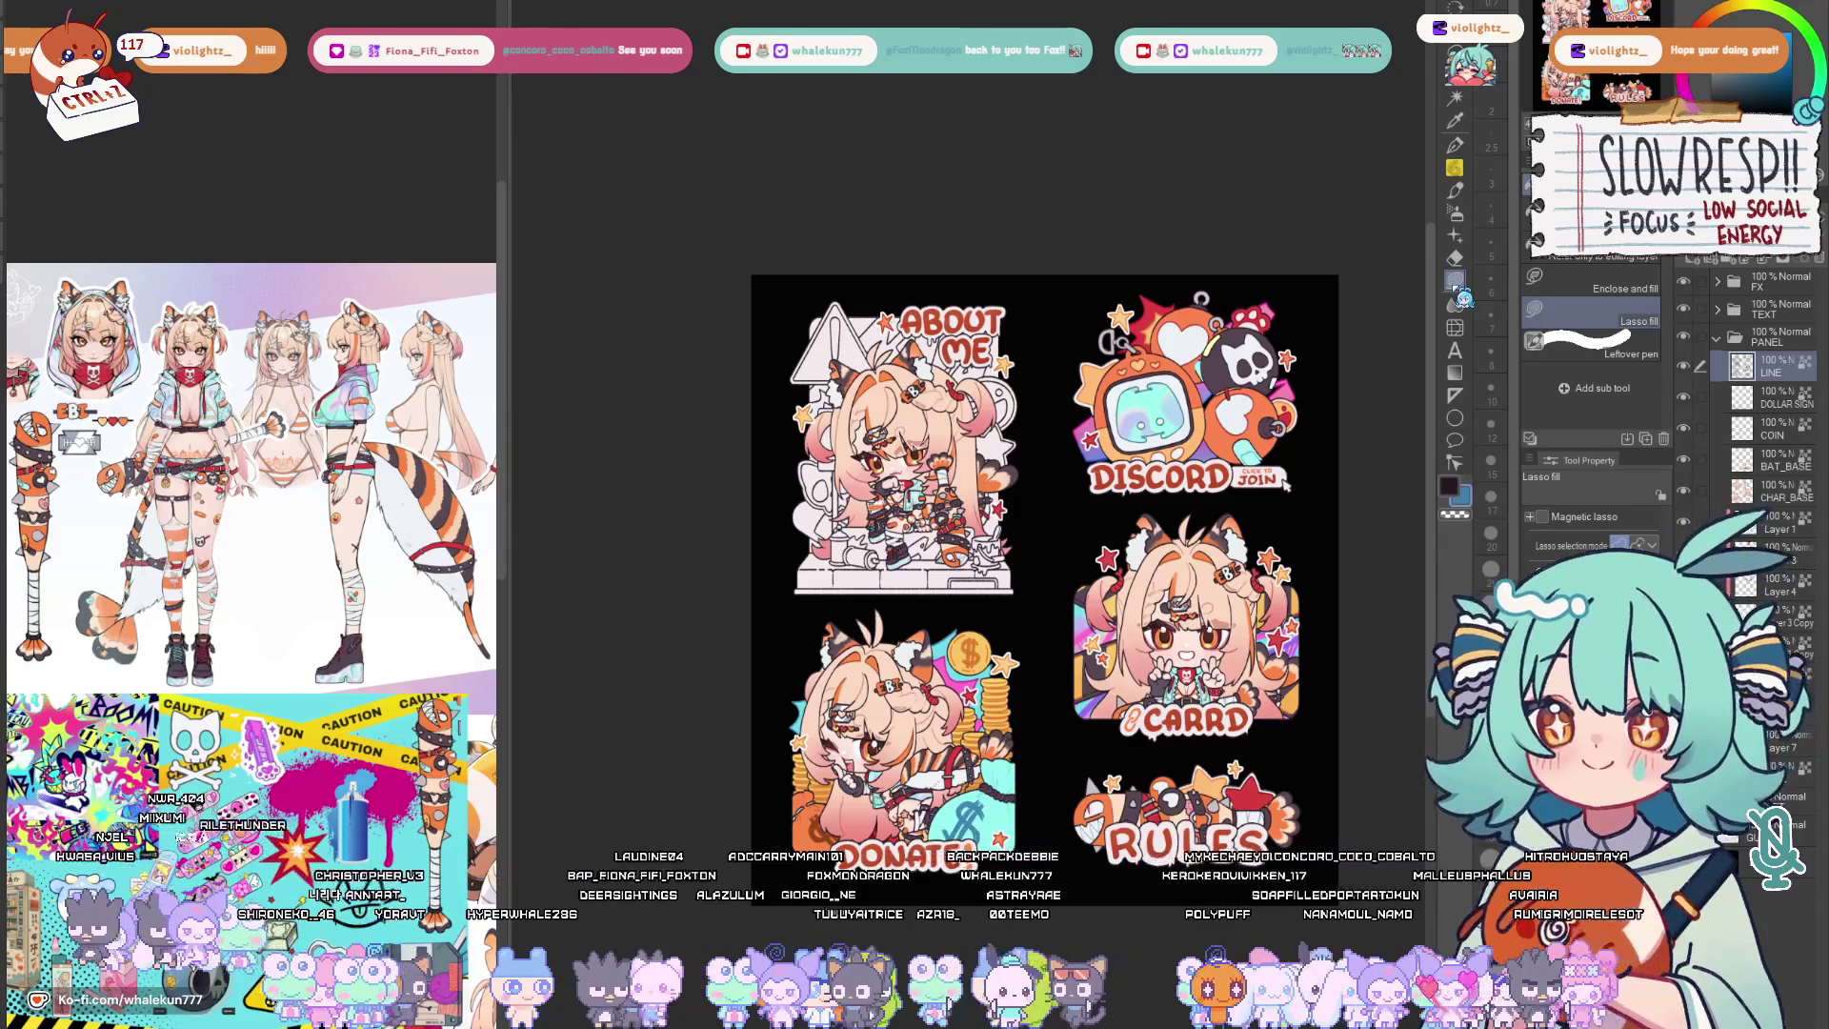
scroll(1194, 437, up, 1)
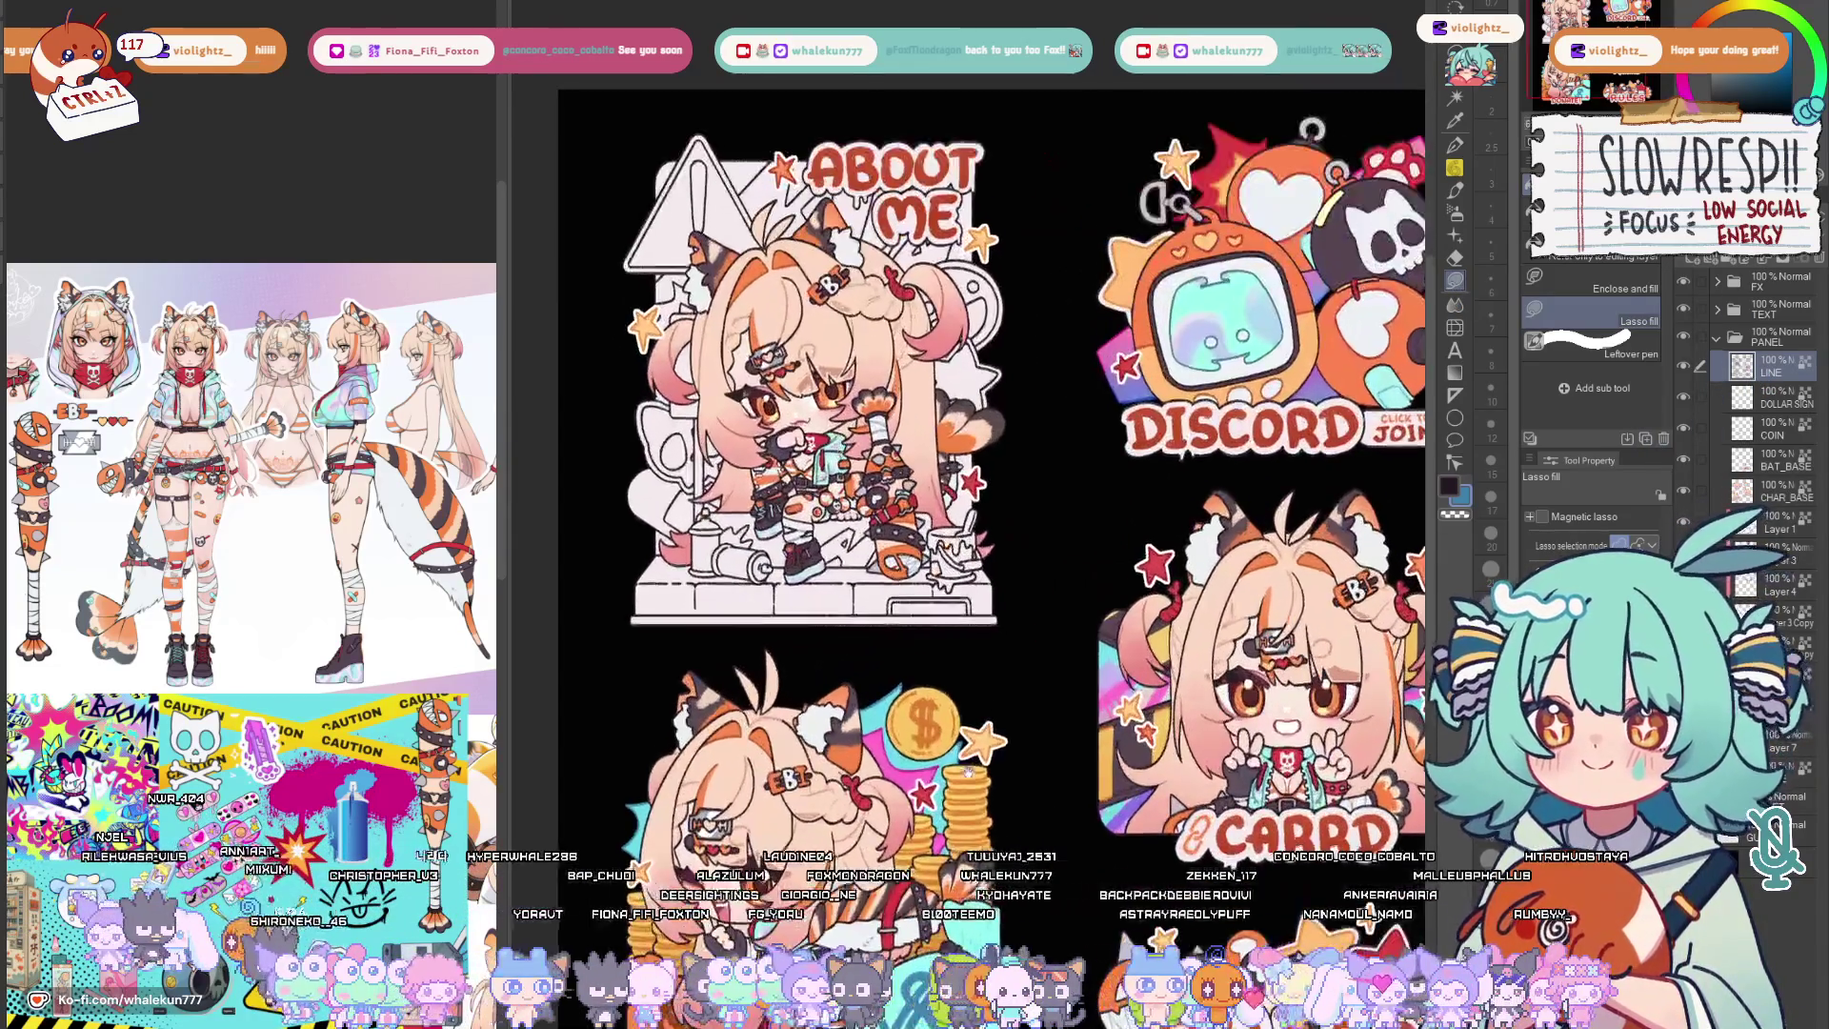
scroll(1195, 437, up, 1)
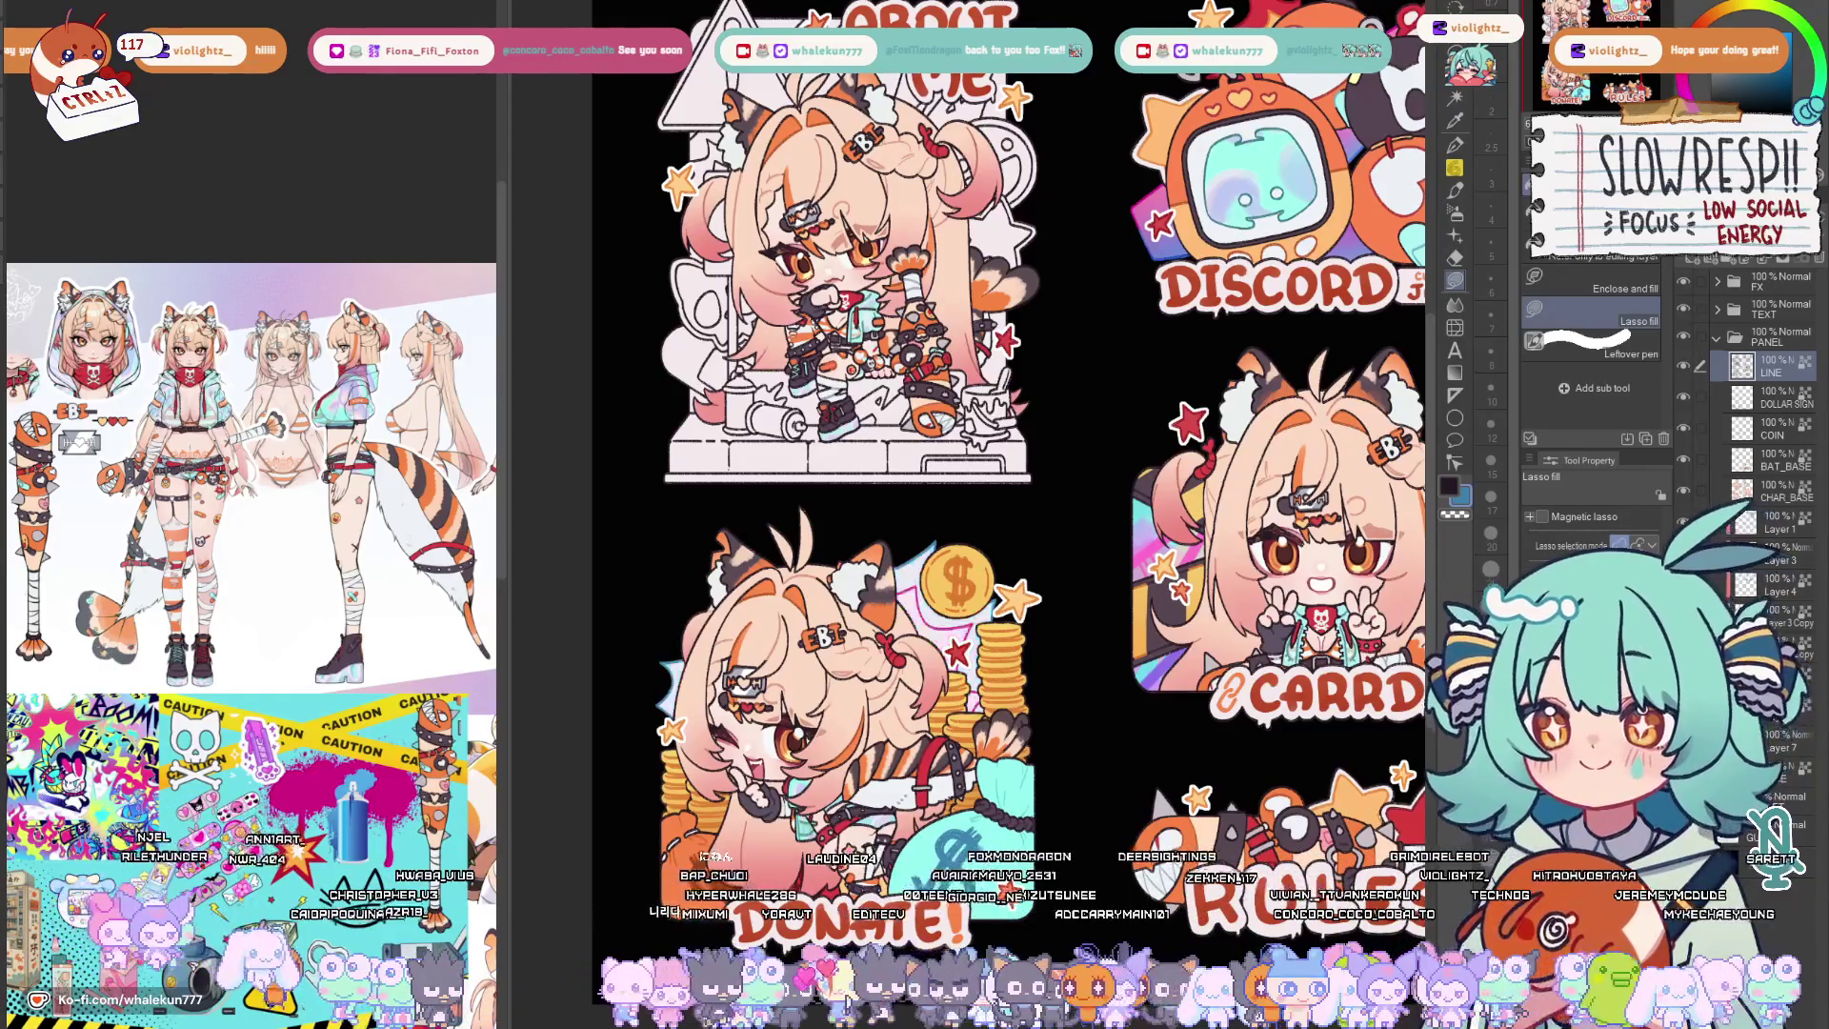
drag(1077, 627, 1080, 844)
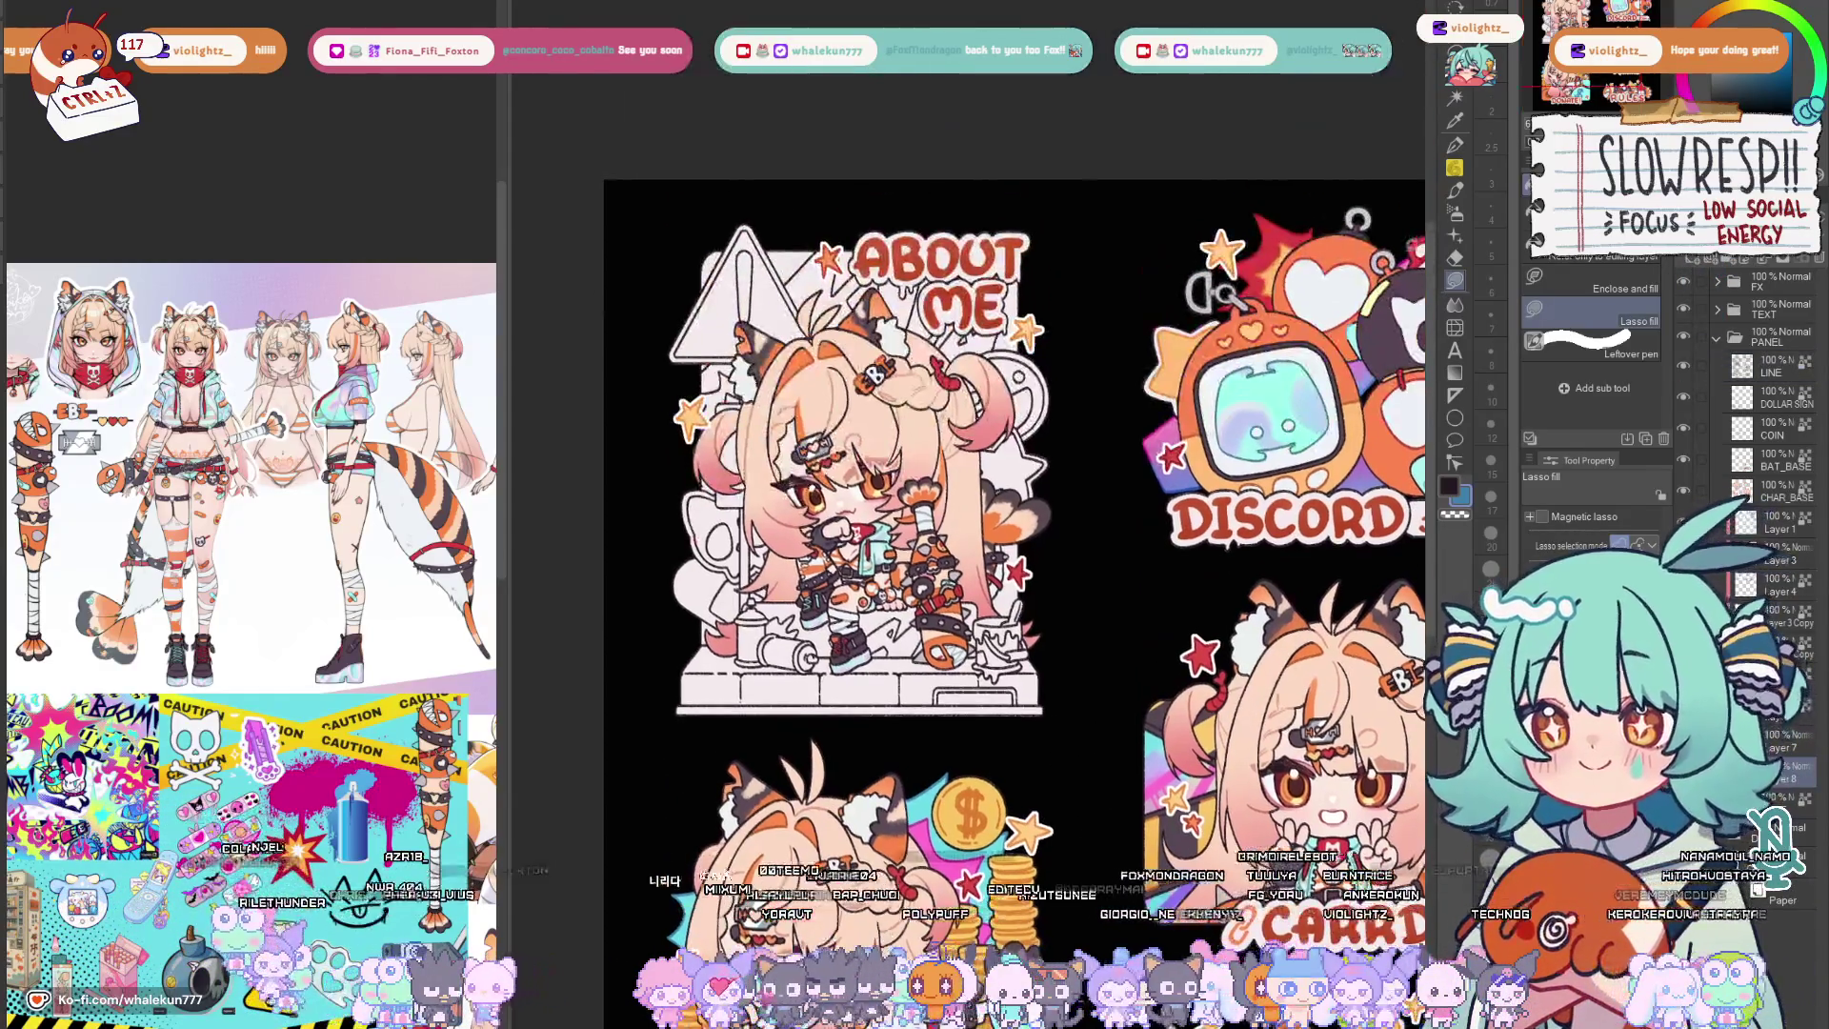
scroll(1159, 575, up, 1)
drag(1158, 574, 1140, 554)
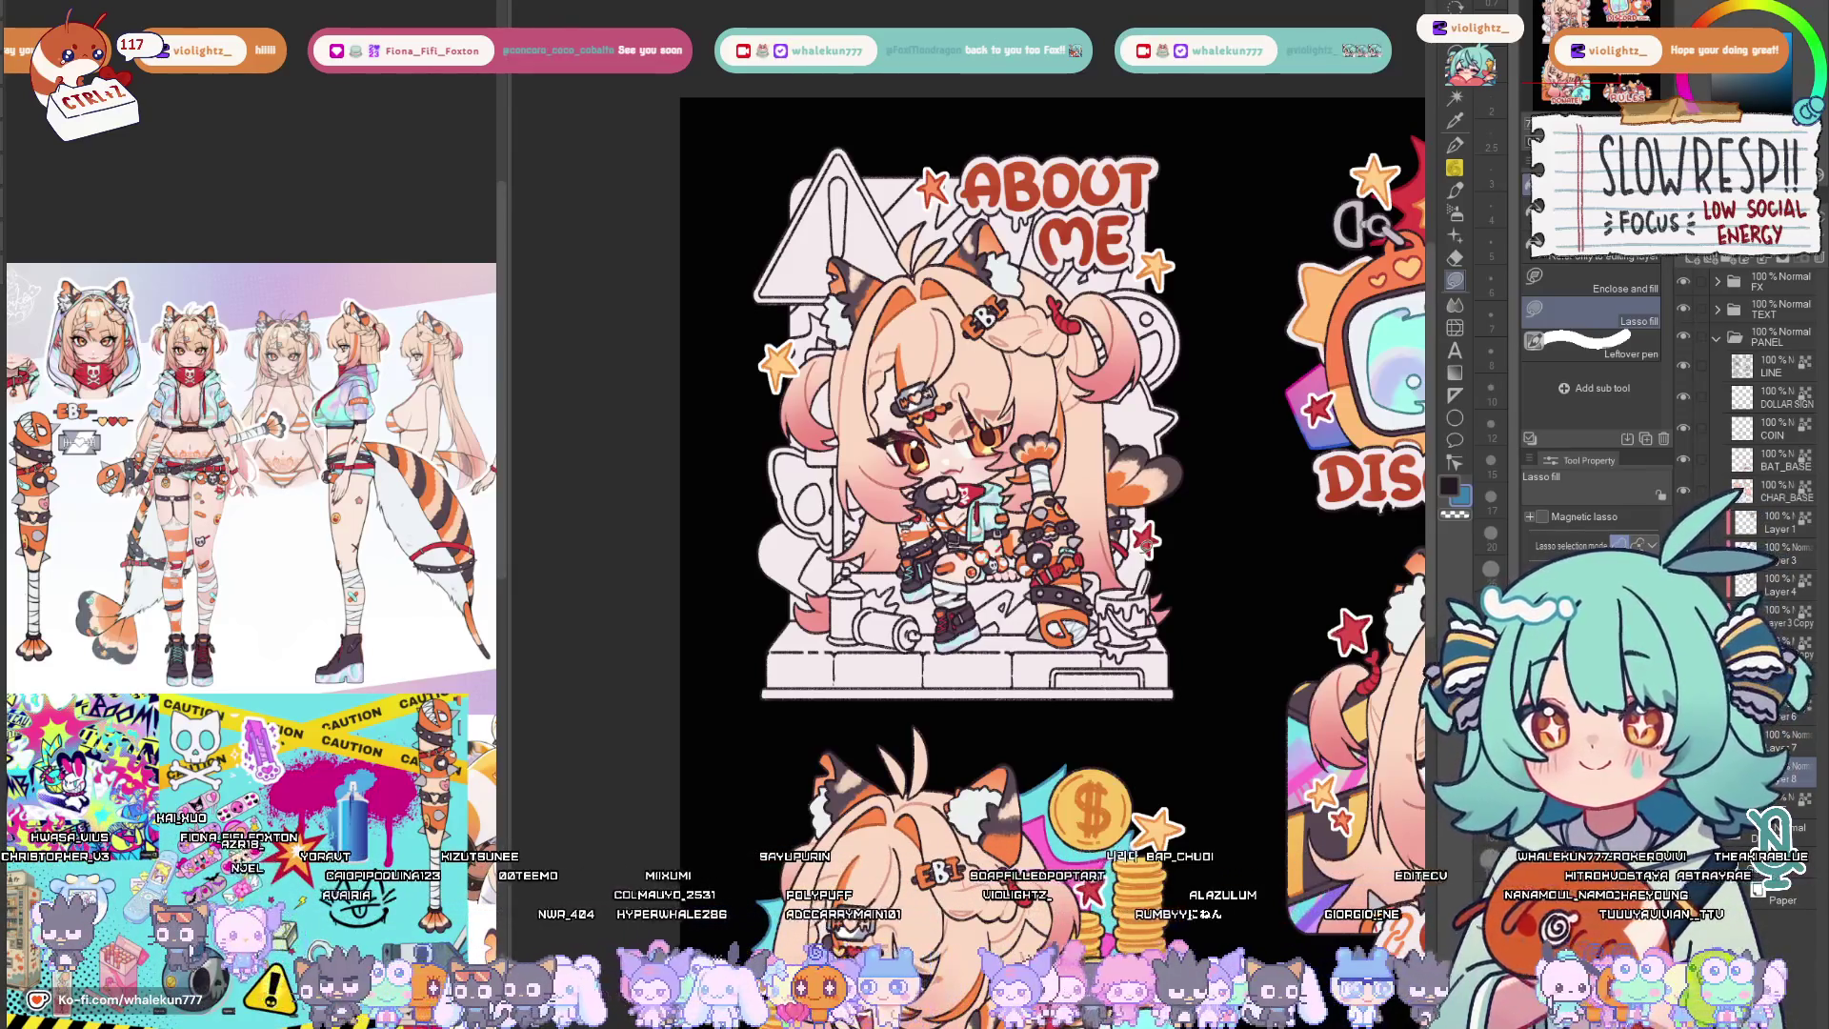
scroll(1051, 557, up, 2)
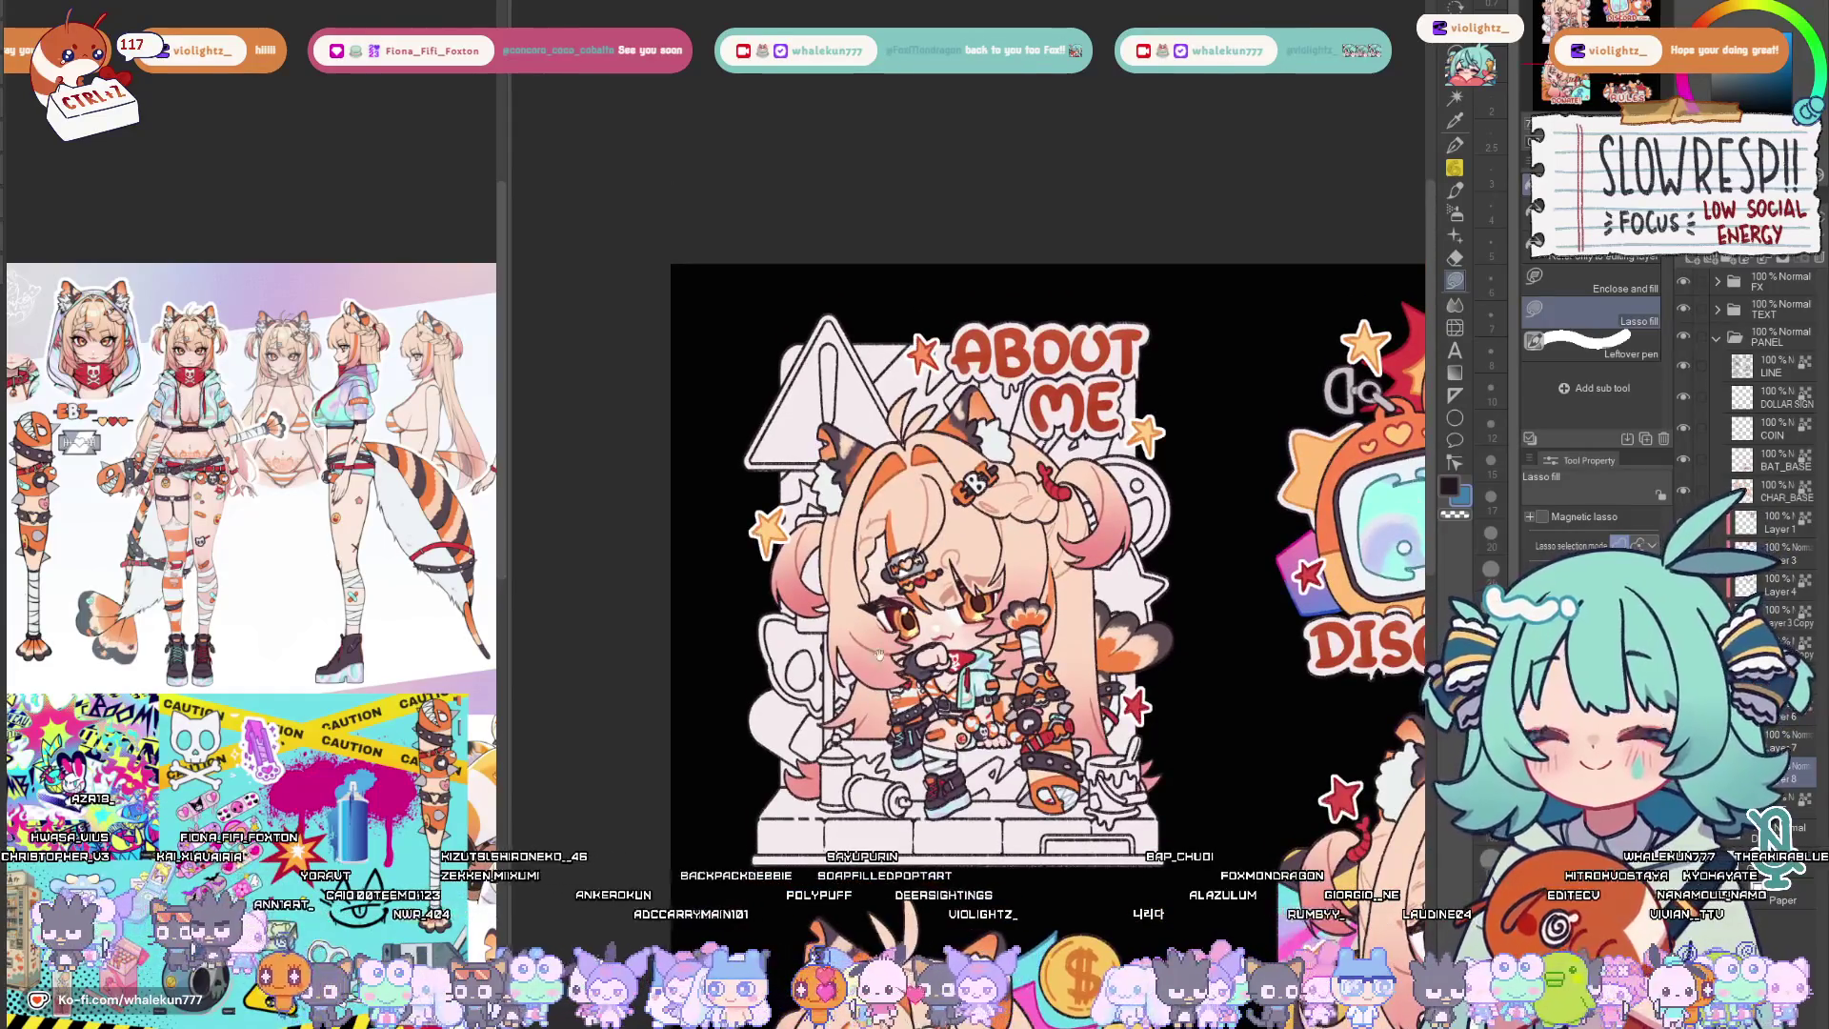
scroll(1111, 626, down, 2)
scroll(1110, 627, down, 1)
scroll(1111, 626, down, 2)
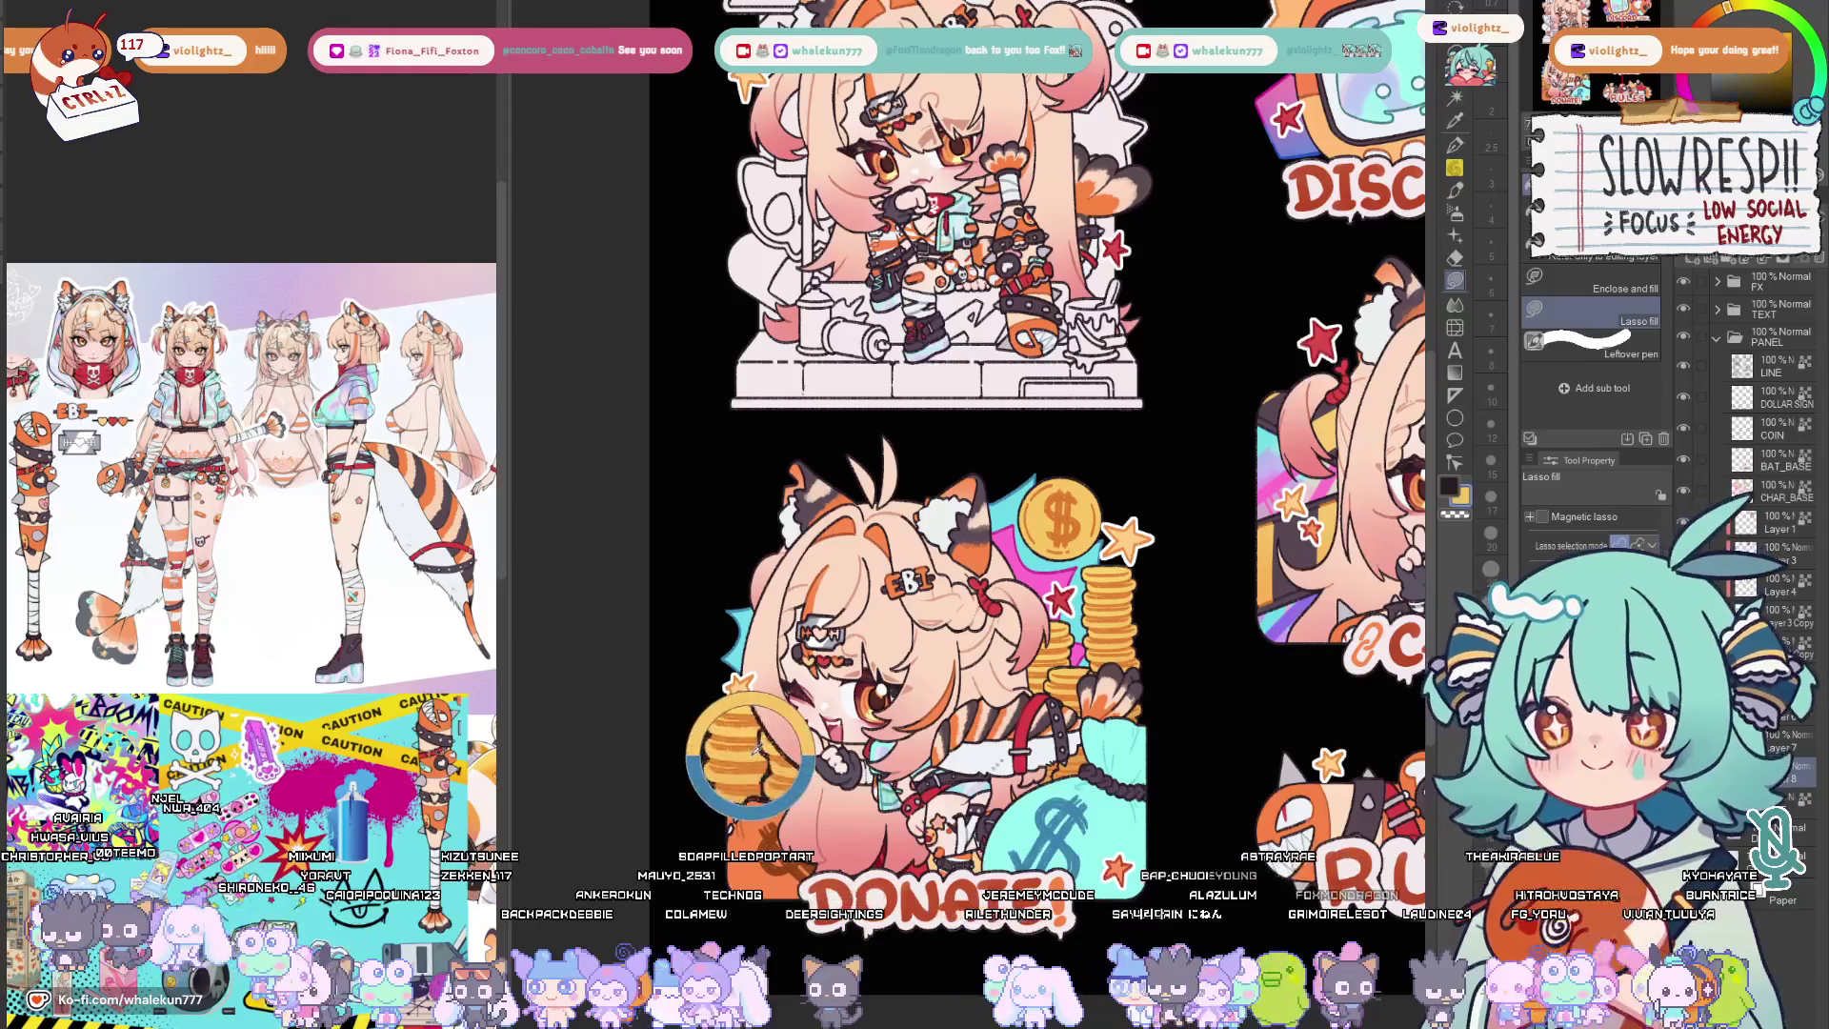
scroll(882, 437, up, 1)
scroll(881, 437, up, 2)
scroll(882, 437, up, 3)
scroll(834, 549, down, 3)
scroll(834, 549, up, 2)
key(h)
key(h)
scroll(835, 550, down, 1)
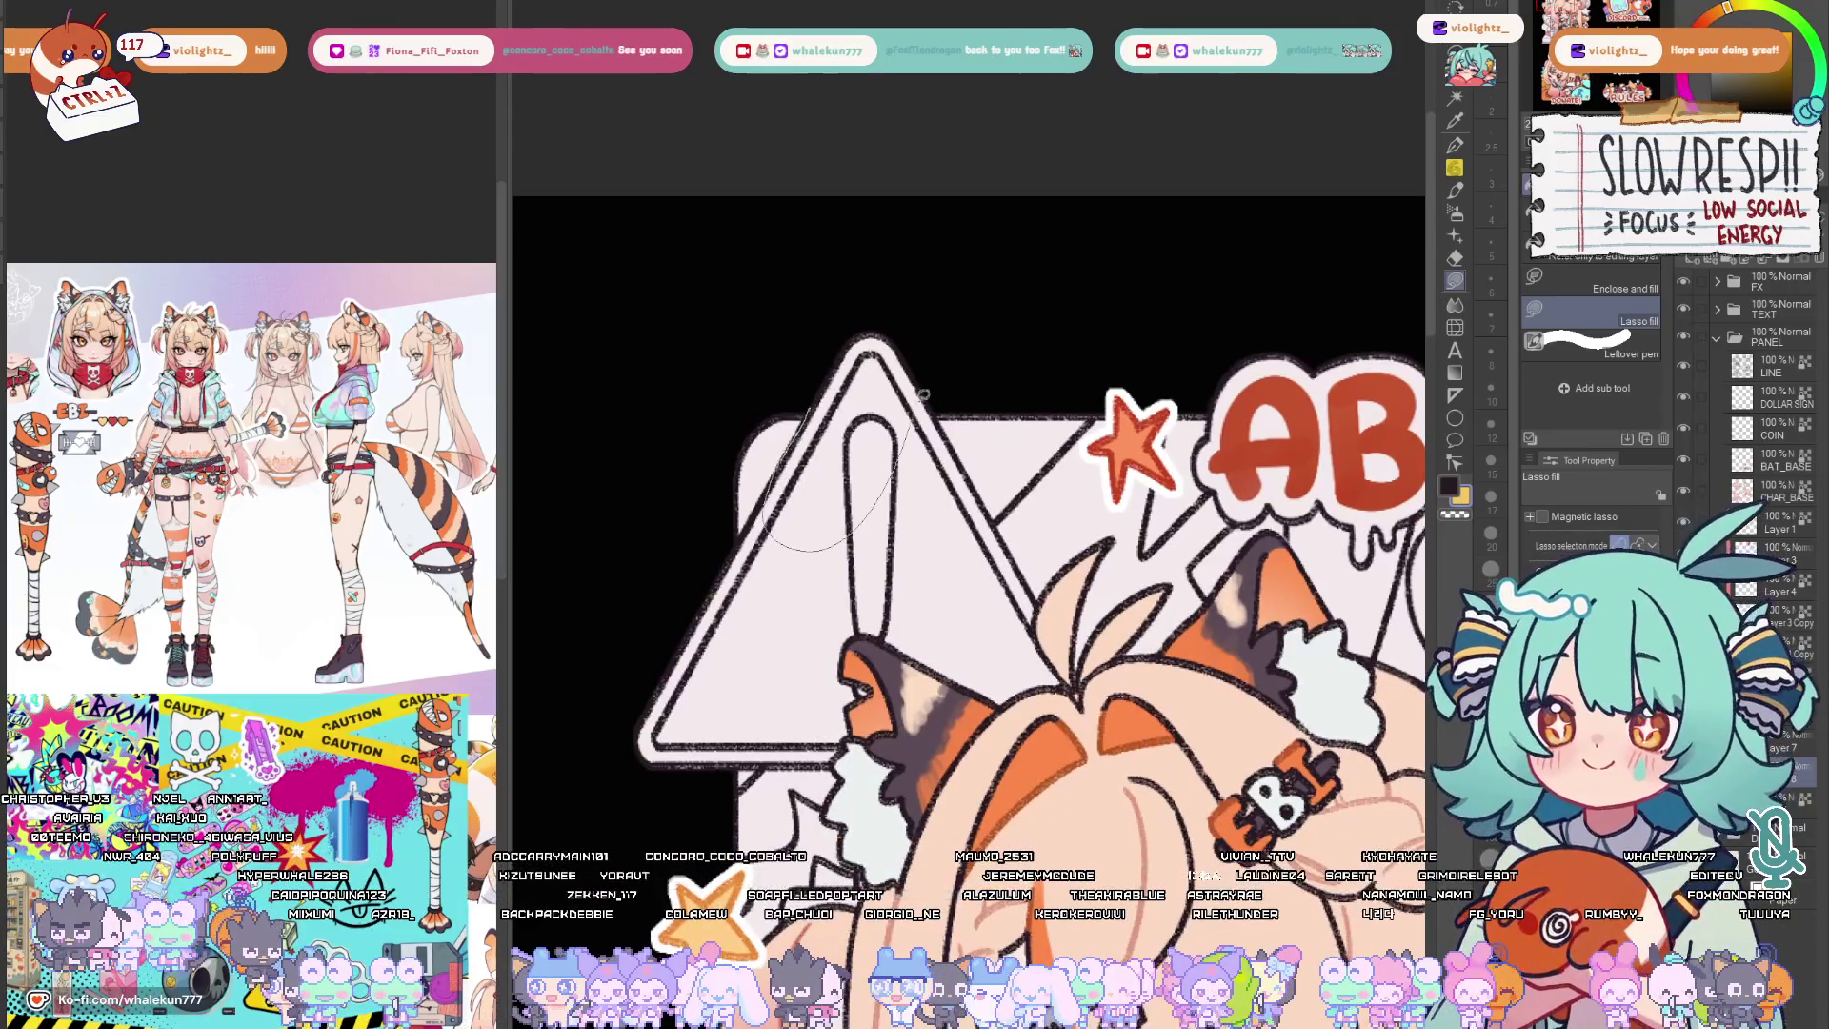
Lasso-fill the warning triangle yellow in several passes, flipping the canvas to reach each side.
drag(857, 358, 801, 529)
scroll(882, 549, down, 1)
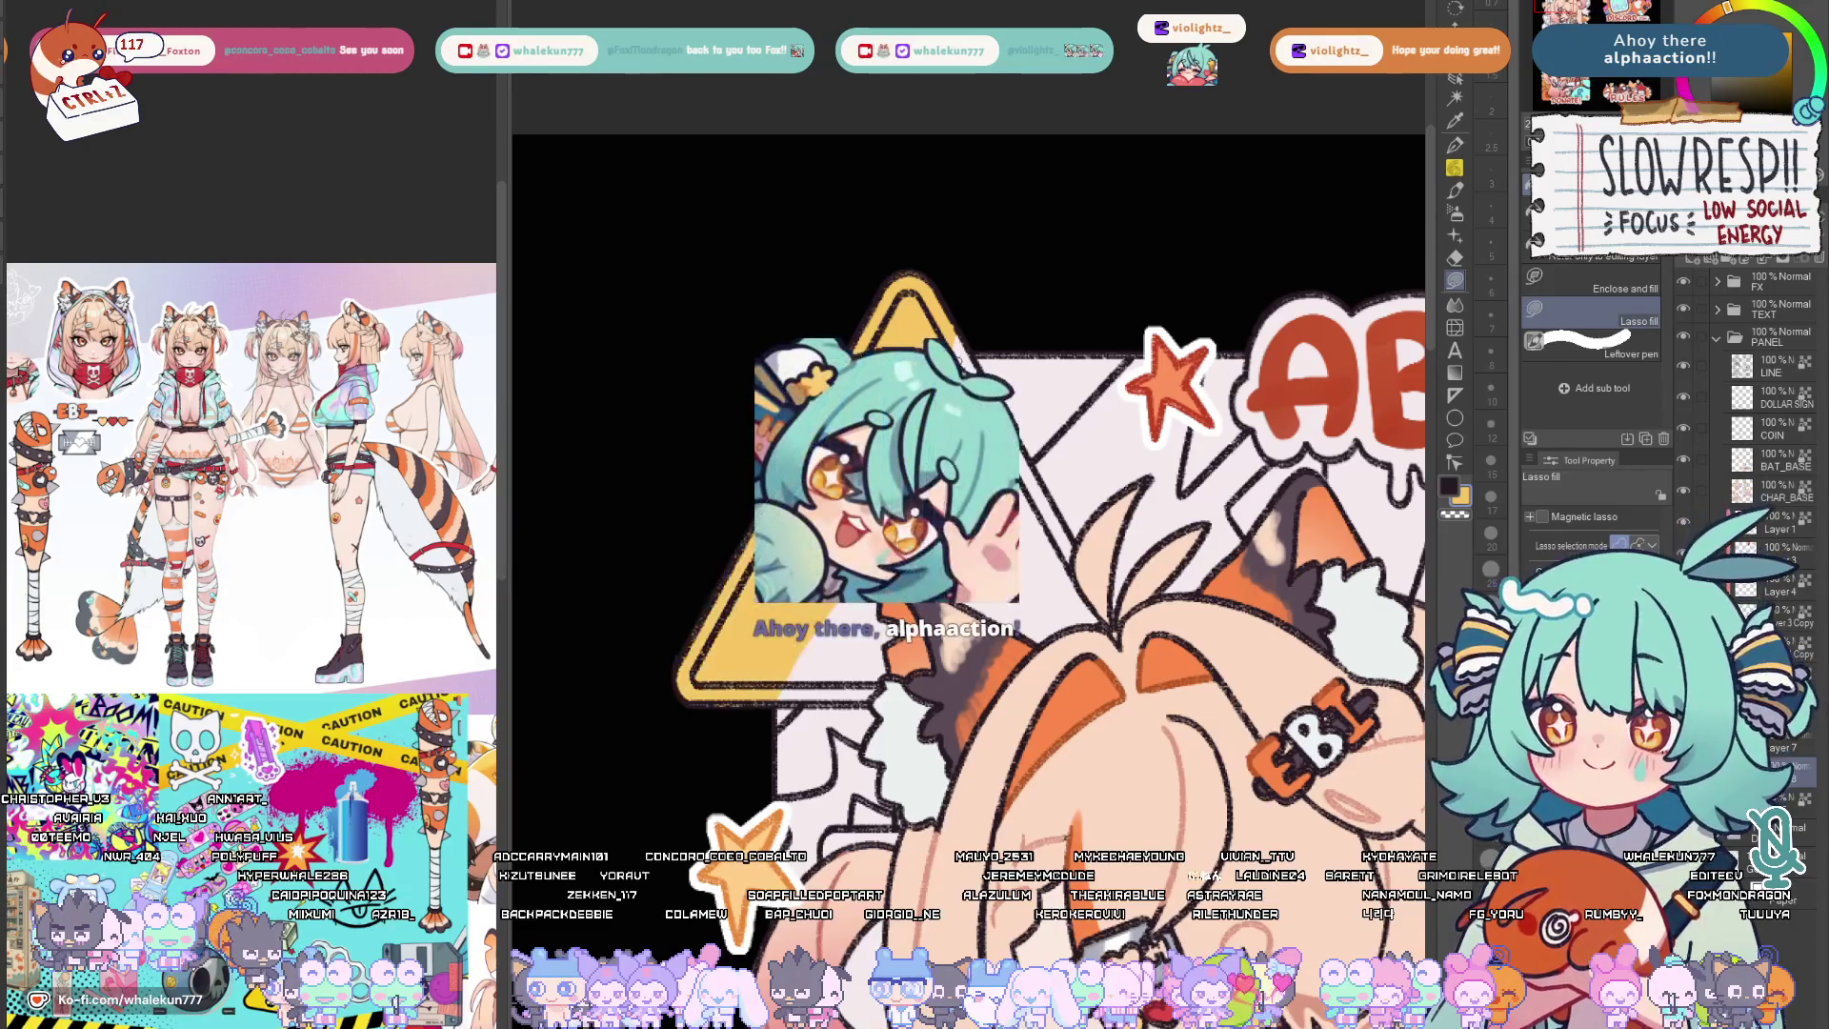
key(h)
key(h)
drag(1080, 690, 1115, 655)
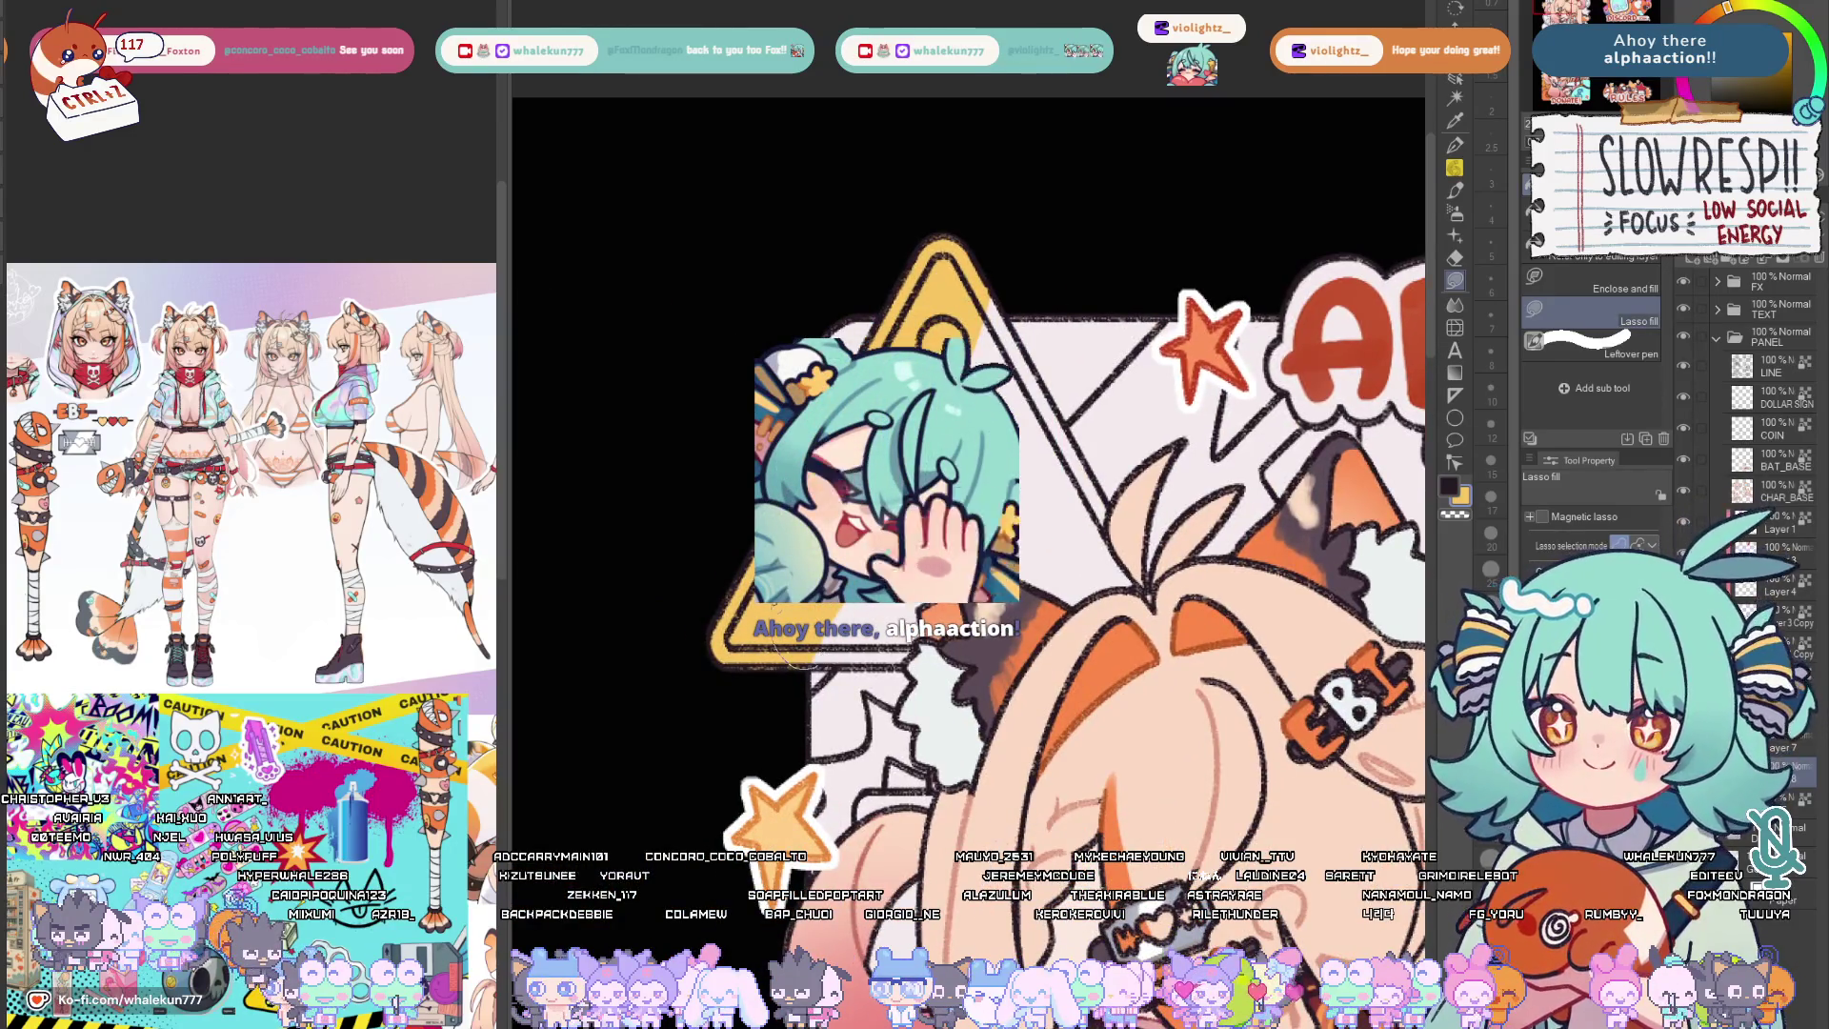
drag(1018, 490, 904, 663)
scroll(968, 571, up, 1)
key(h)
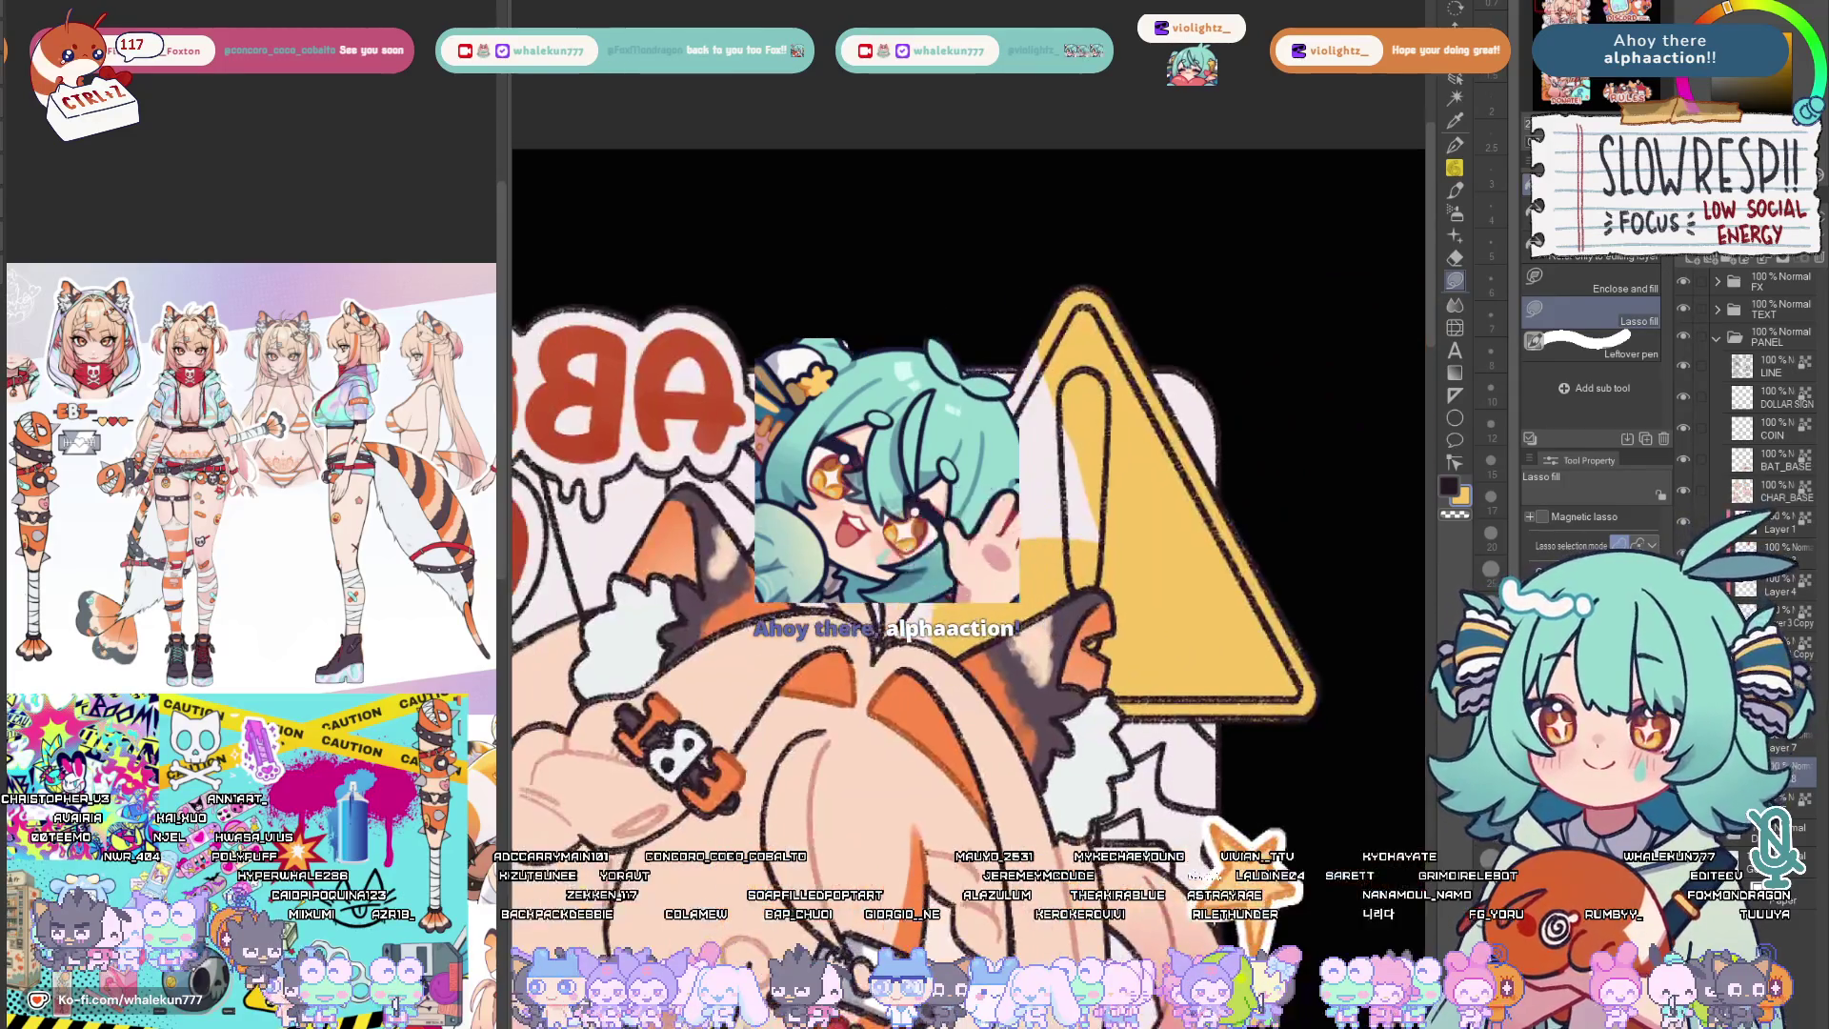
drag(929, 544, 1091, 458)
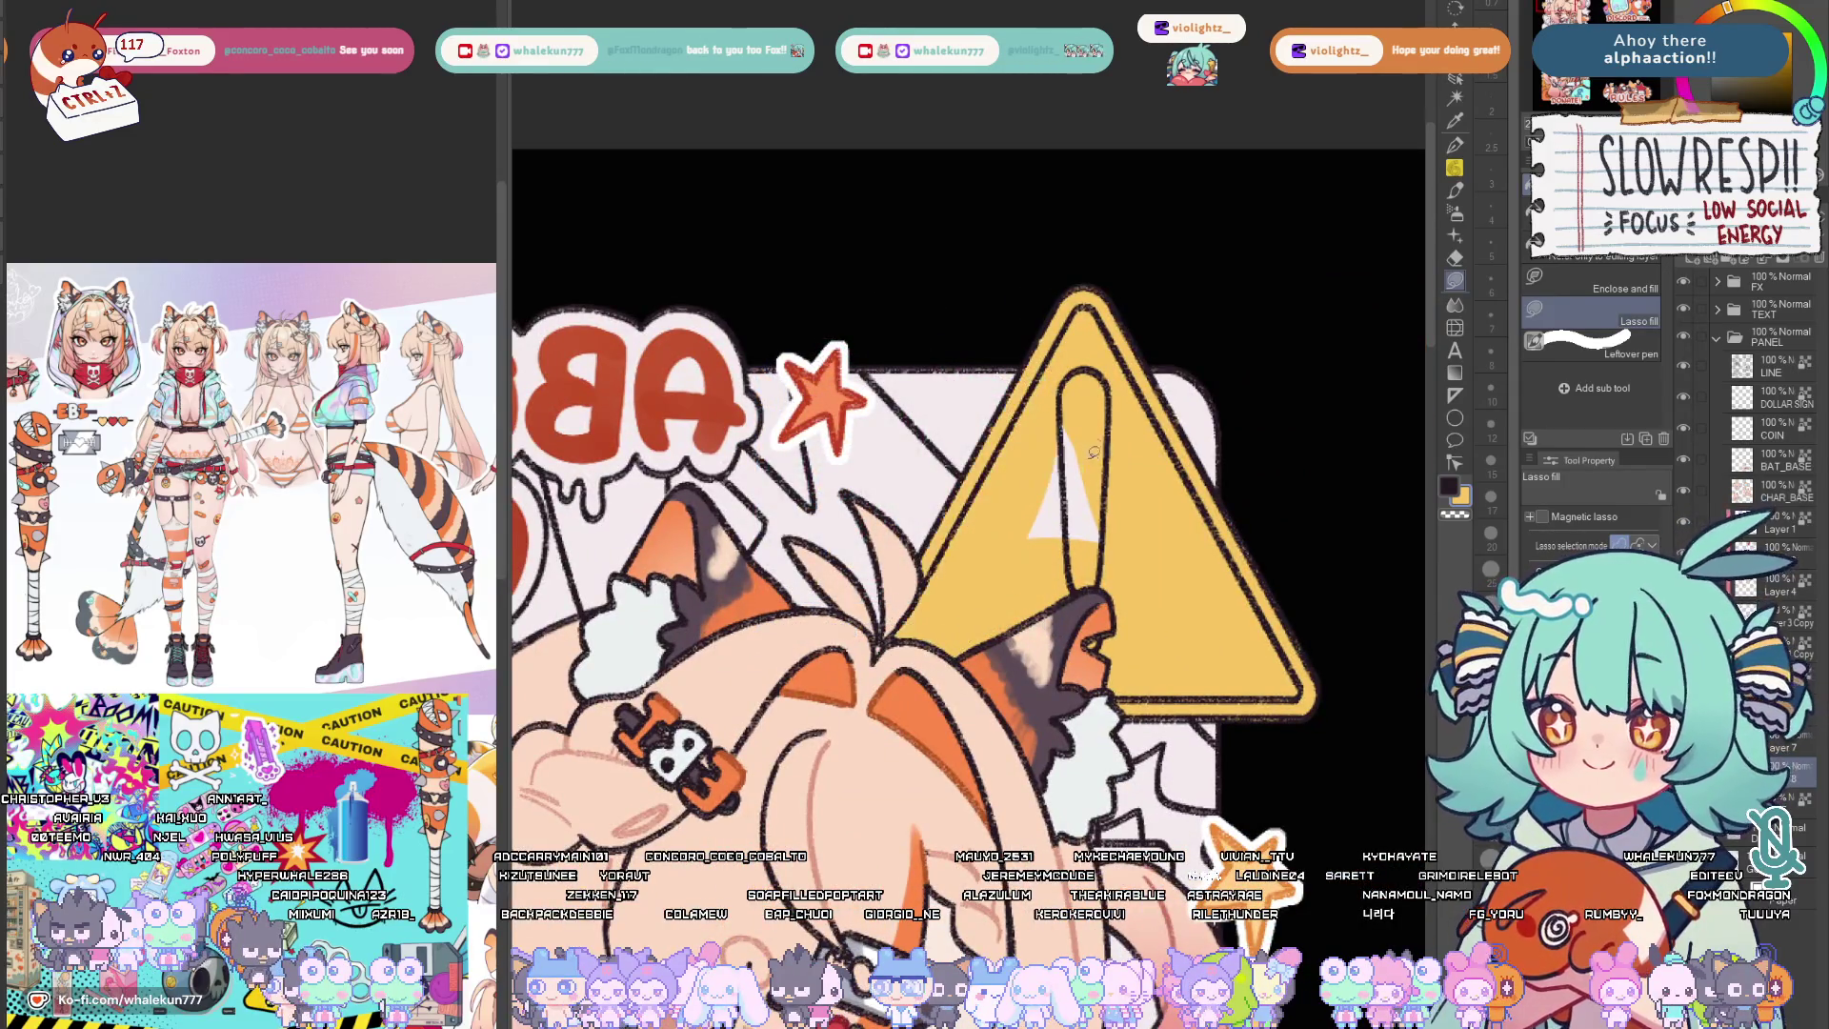
key(h)
scroll(1147, 443, down, 2)
scroll(887, 558, down, 2)
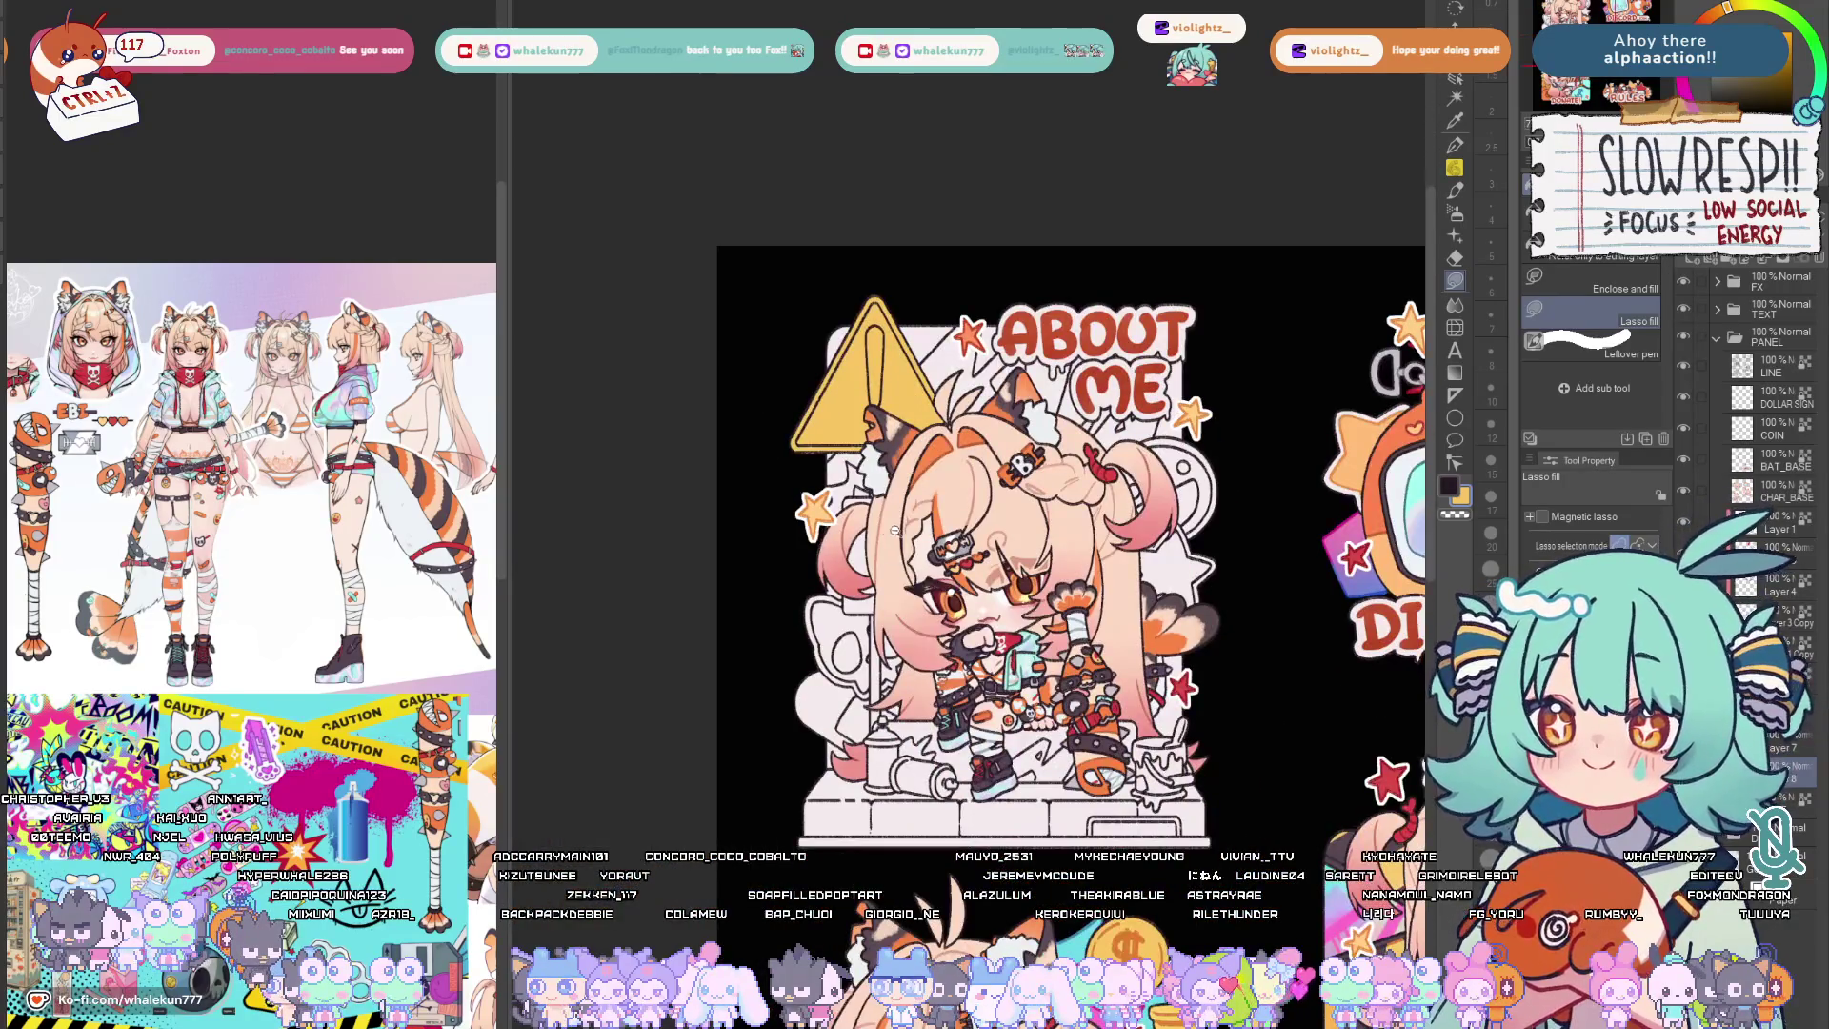
scroll(887, 528, up, 3)
Lasso-fill the exclamation mark's dot and stem dark grey.
drag(929, 630, 950, 887)
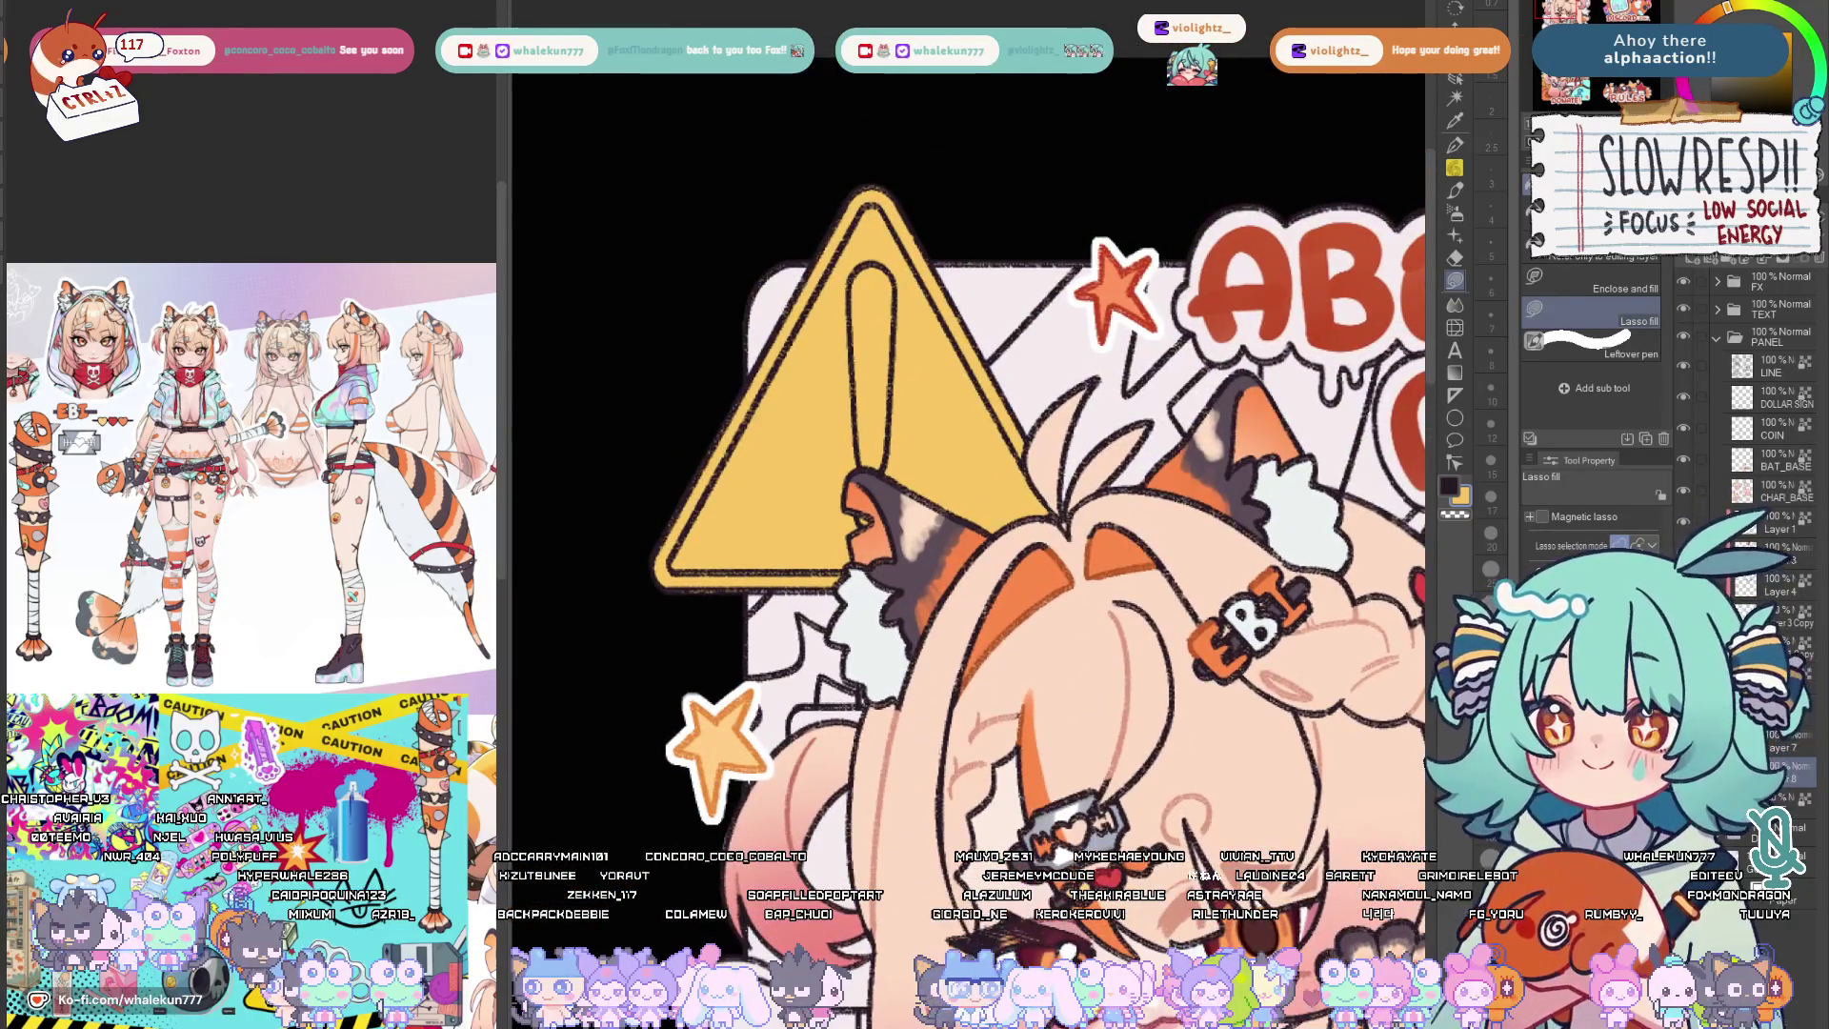
scroll(1184, 678, down, 3)
drag(1185, 973, 1185, 430)
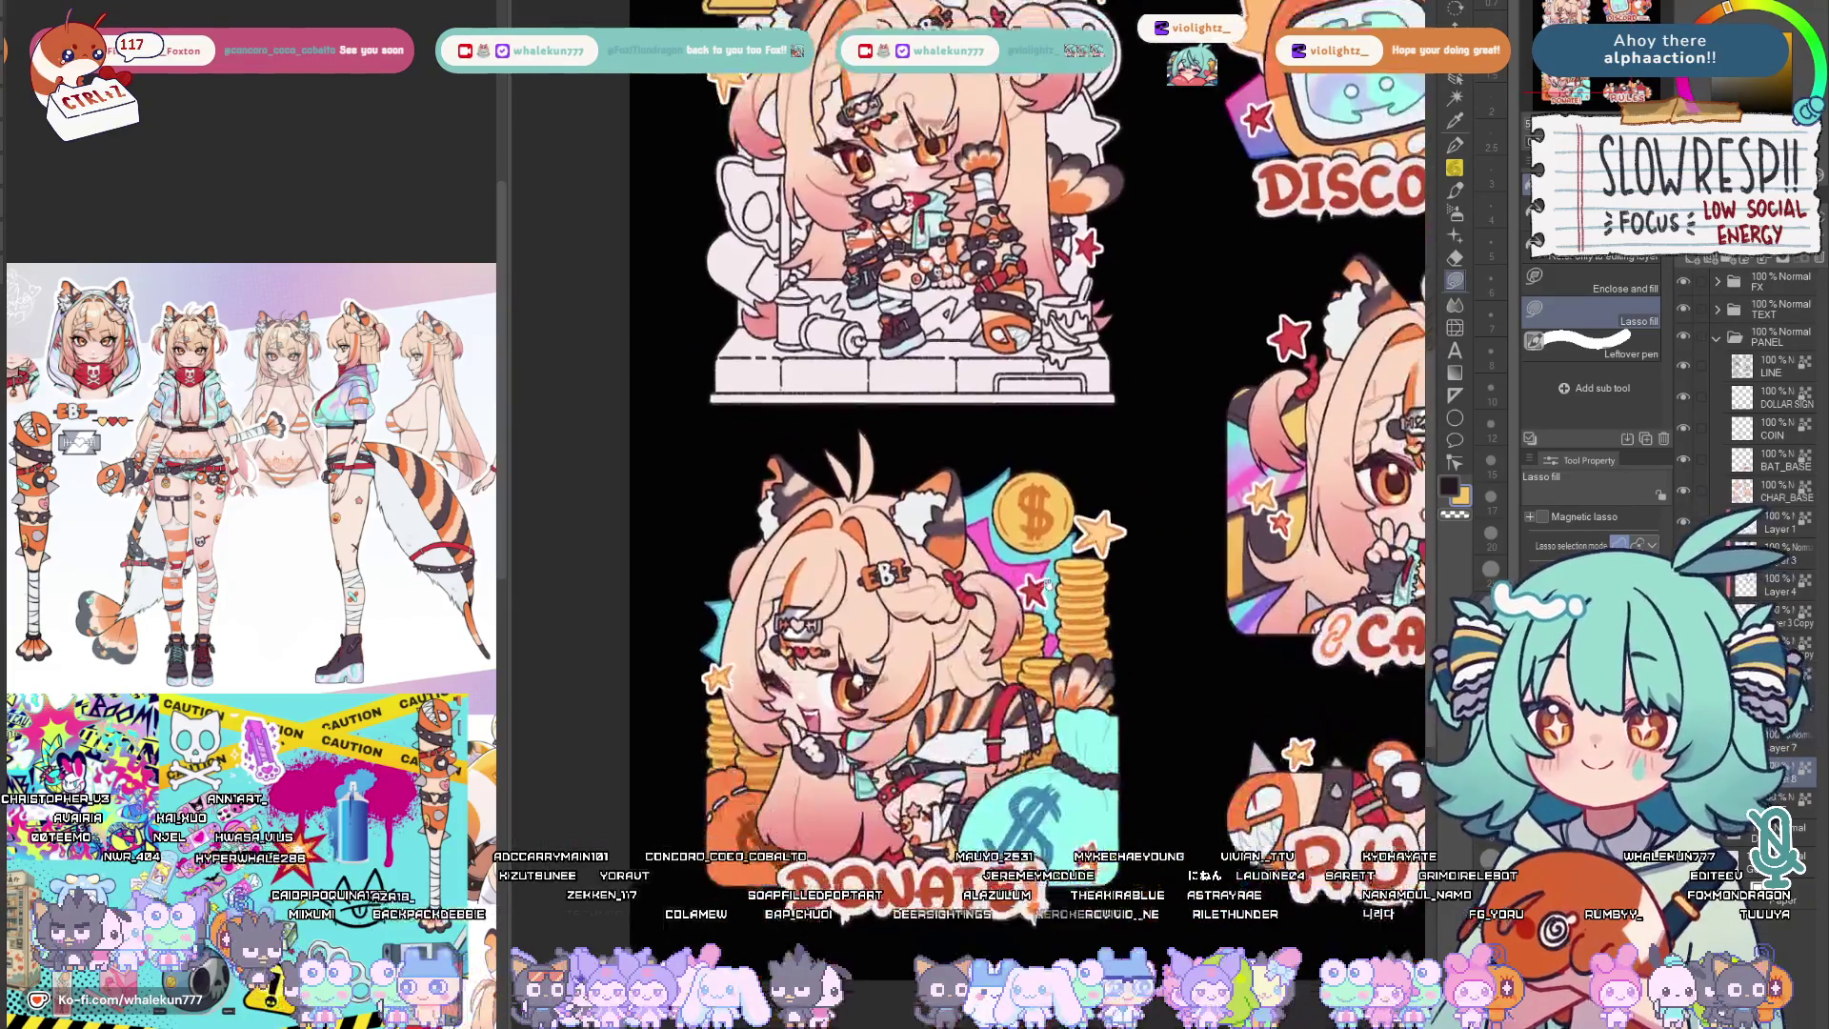
scroll(1184, 677, up, 3)
scroll(875, 503, down, 3)
scroll(876, 503, up, 3)
scroll(875, 500, up, 1)
scroll(924, 550, up, 1)
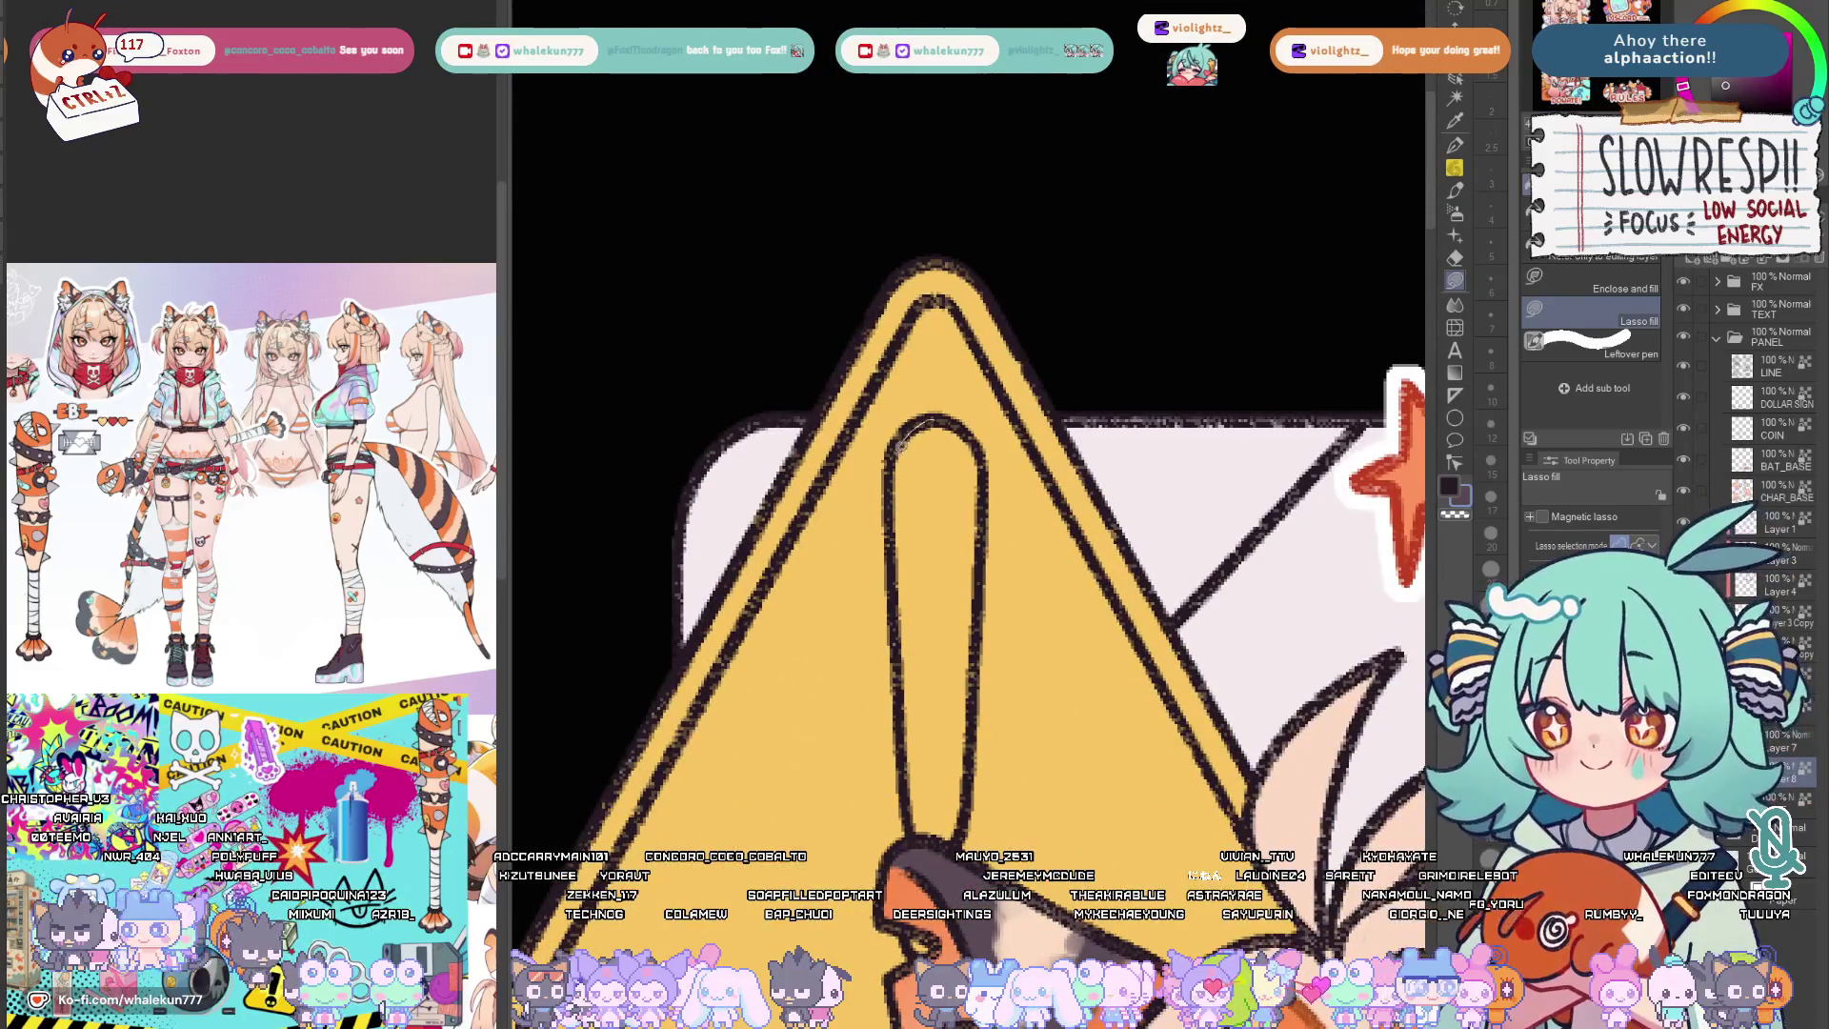
drag(979, 472, 943, 417)
mouse_move(983, 593)
mouse_down()
mouse_move(923, 601)
mouse_move(1006, 501)
mouse_move(959, 454)
mouse_move(953, 641)
mouse_move(966, 486)
mouse_up()
drag(962, 741, 988, 627)
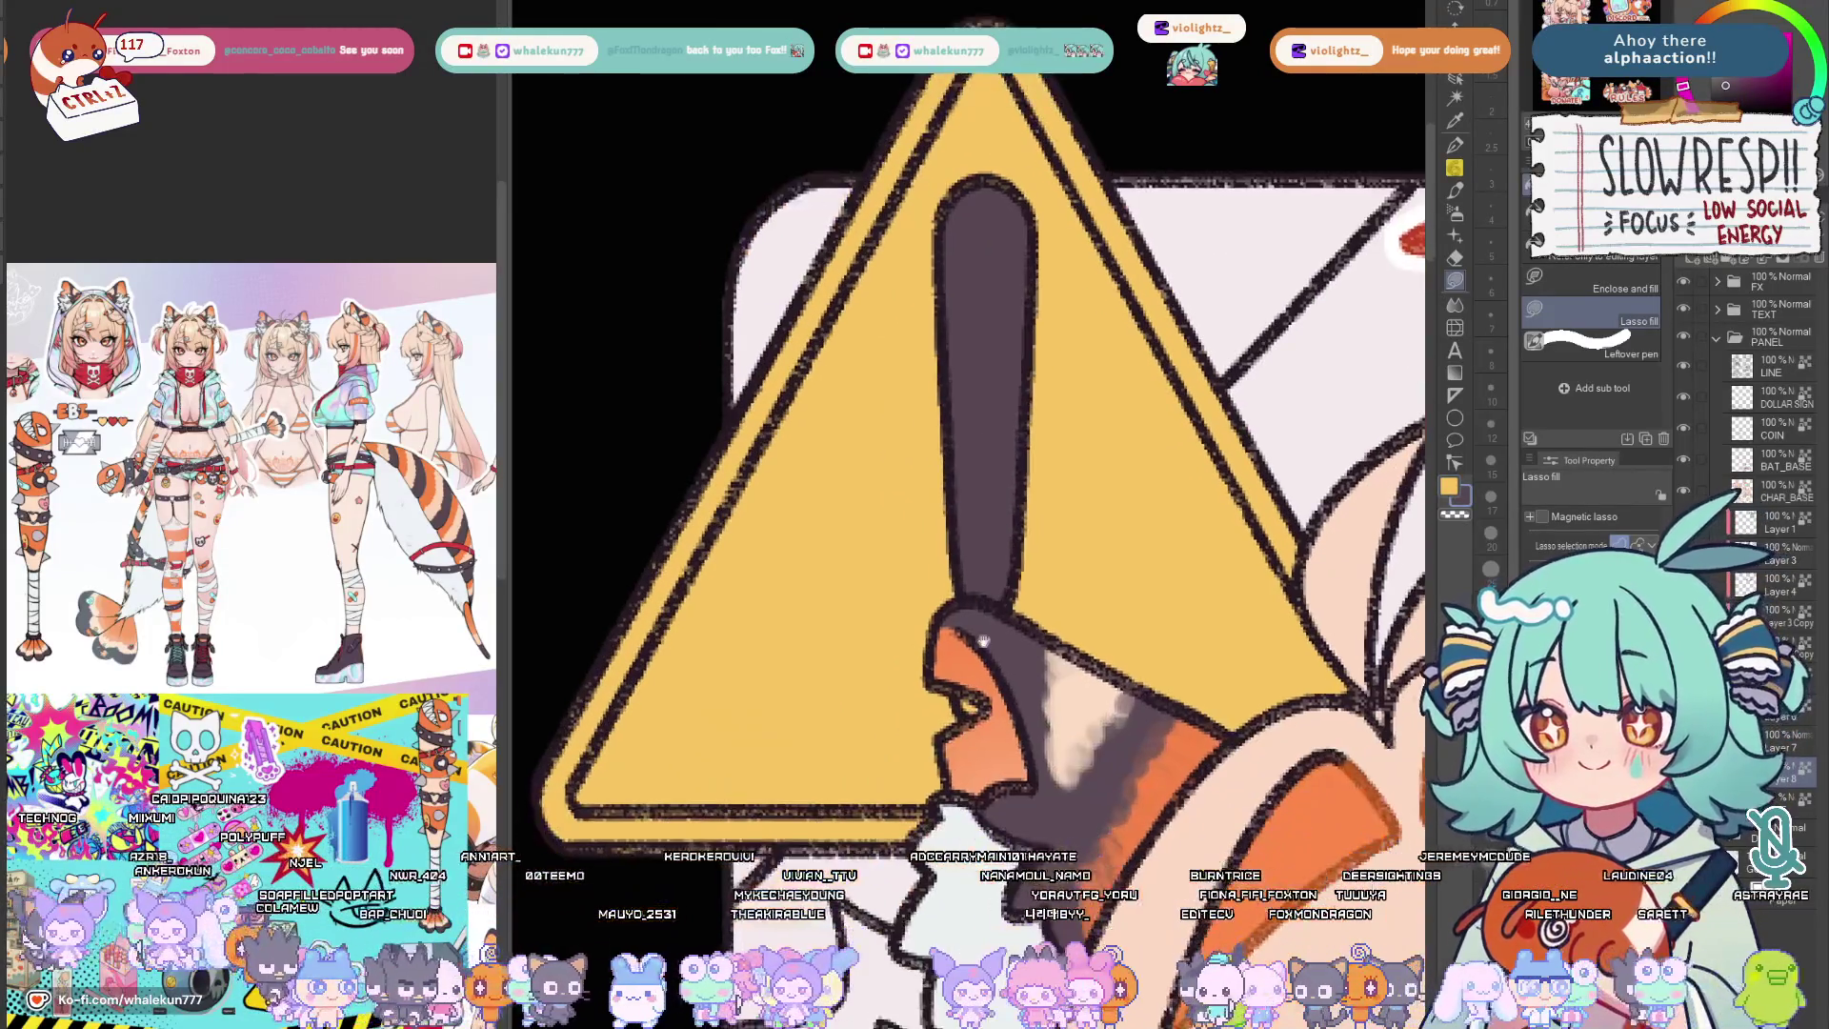
scroll(987, 625, down, 3)
scroll(1011, 580, up, 1)
scroll(1010, 580, up, 1)
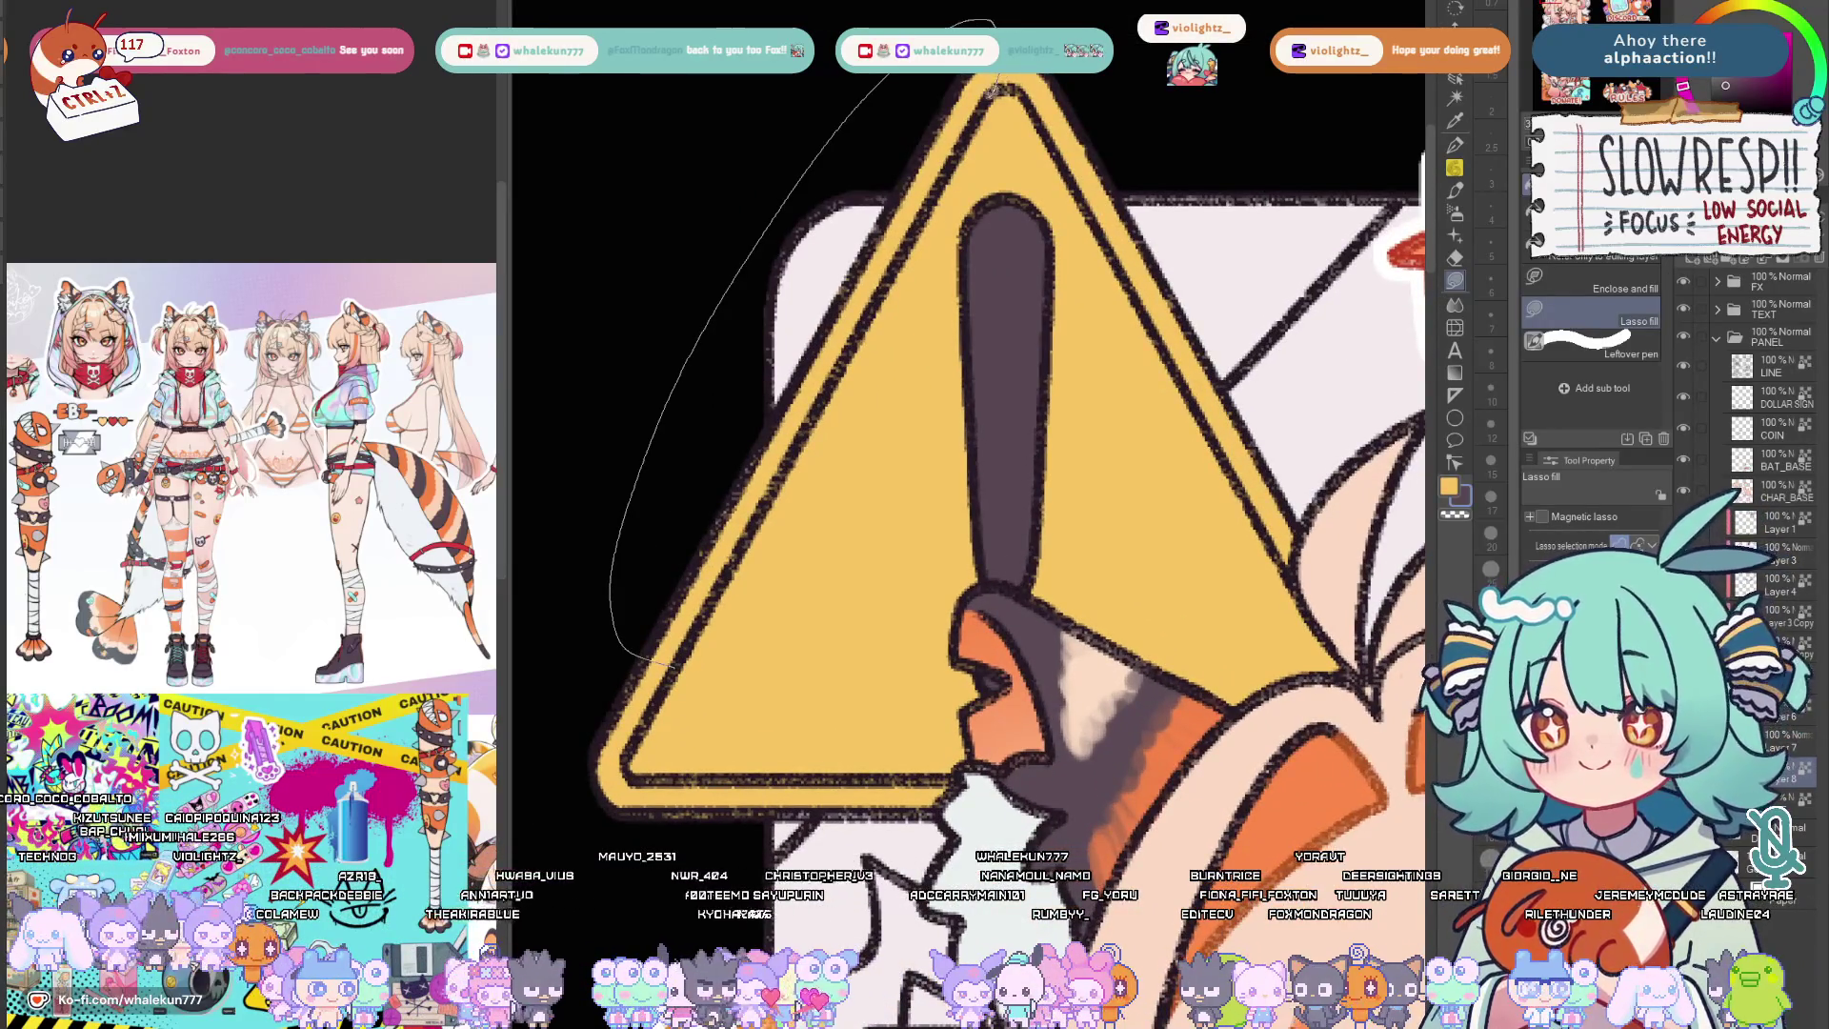
scroll(1005, 89, down, 2)
scroll(946, 247, down, 1)
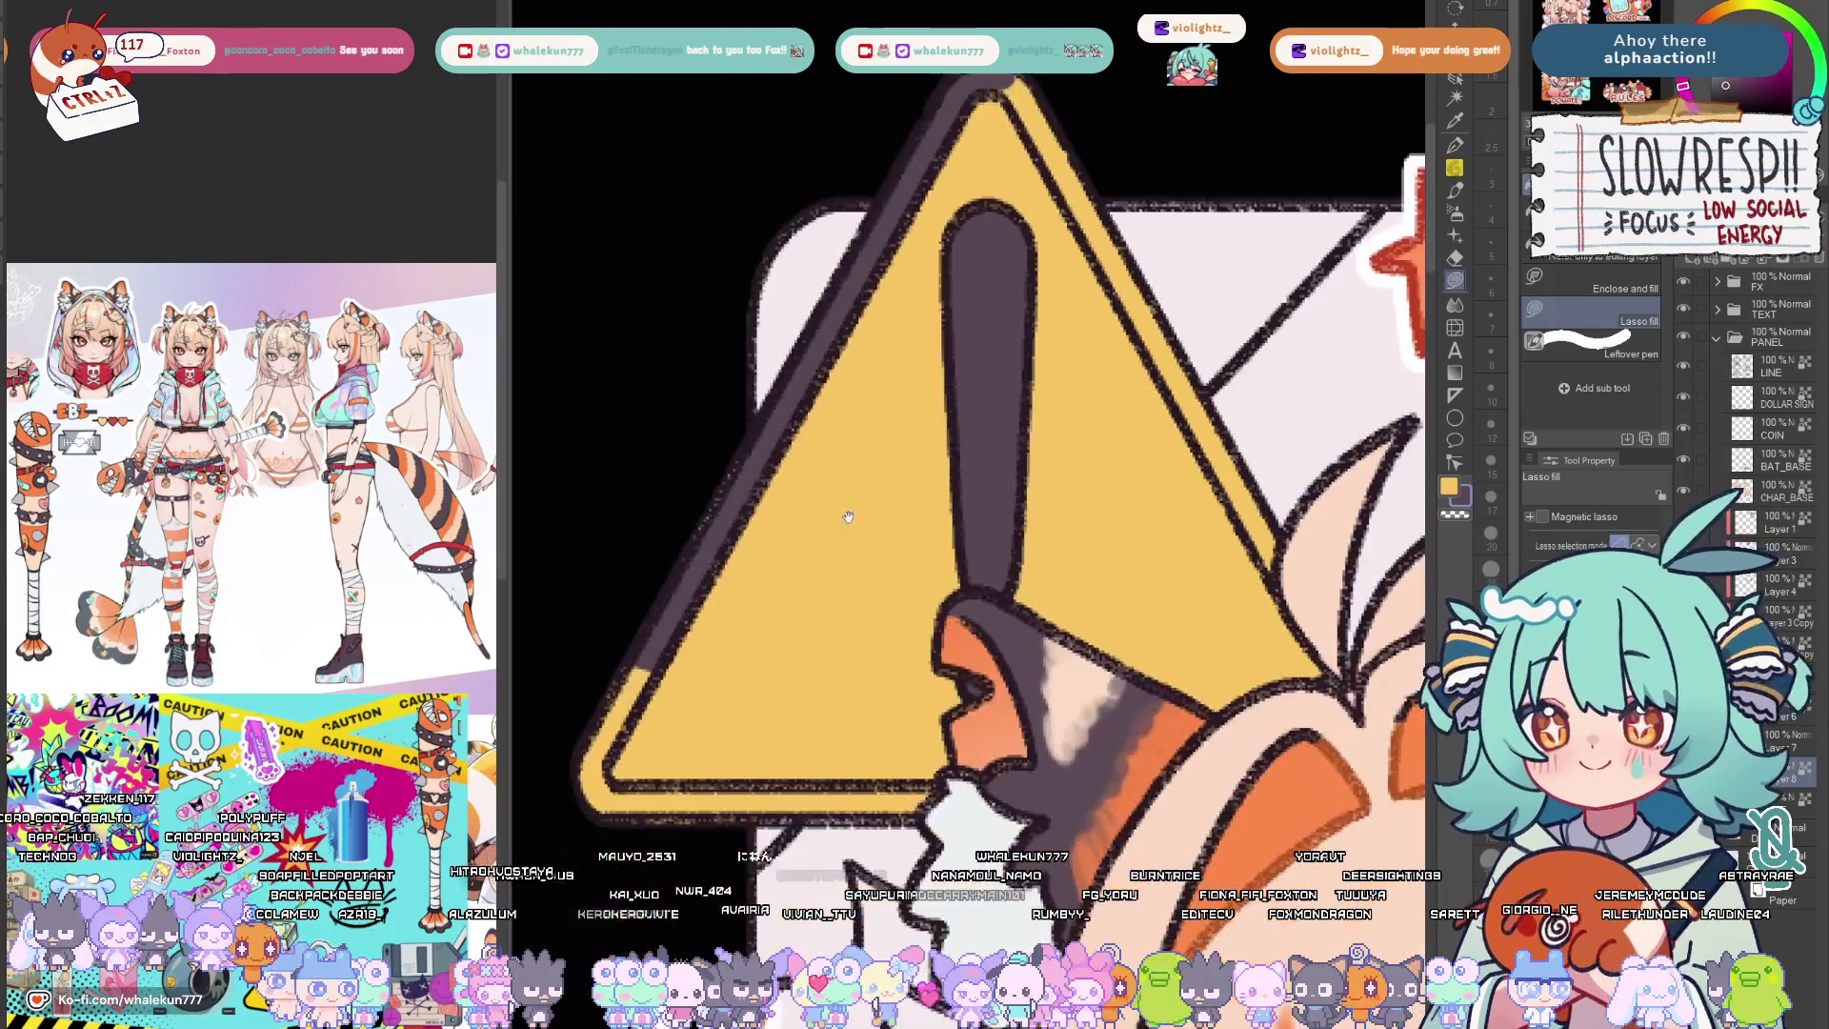
scroll(1143, 215, down, 2)
scroll(1333, 168, down, 1)
scroll(1334, 168, down, 1)
scroll(920, 696, up, 1)
scroll(945, 615, up, 2)
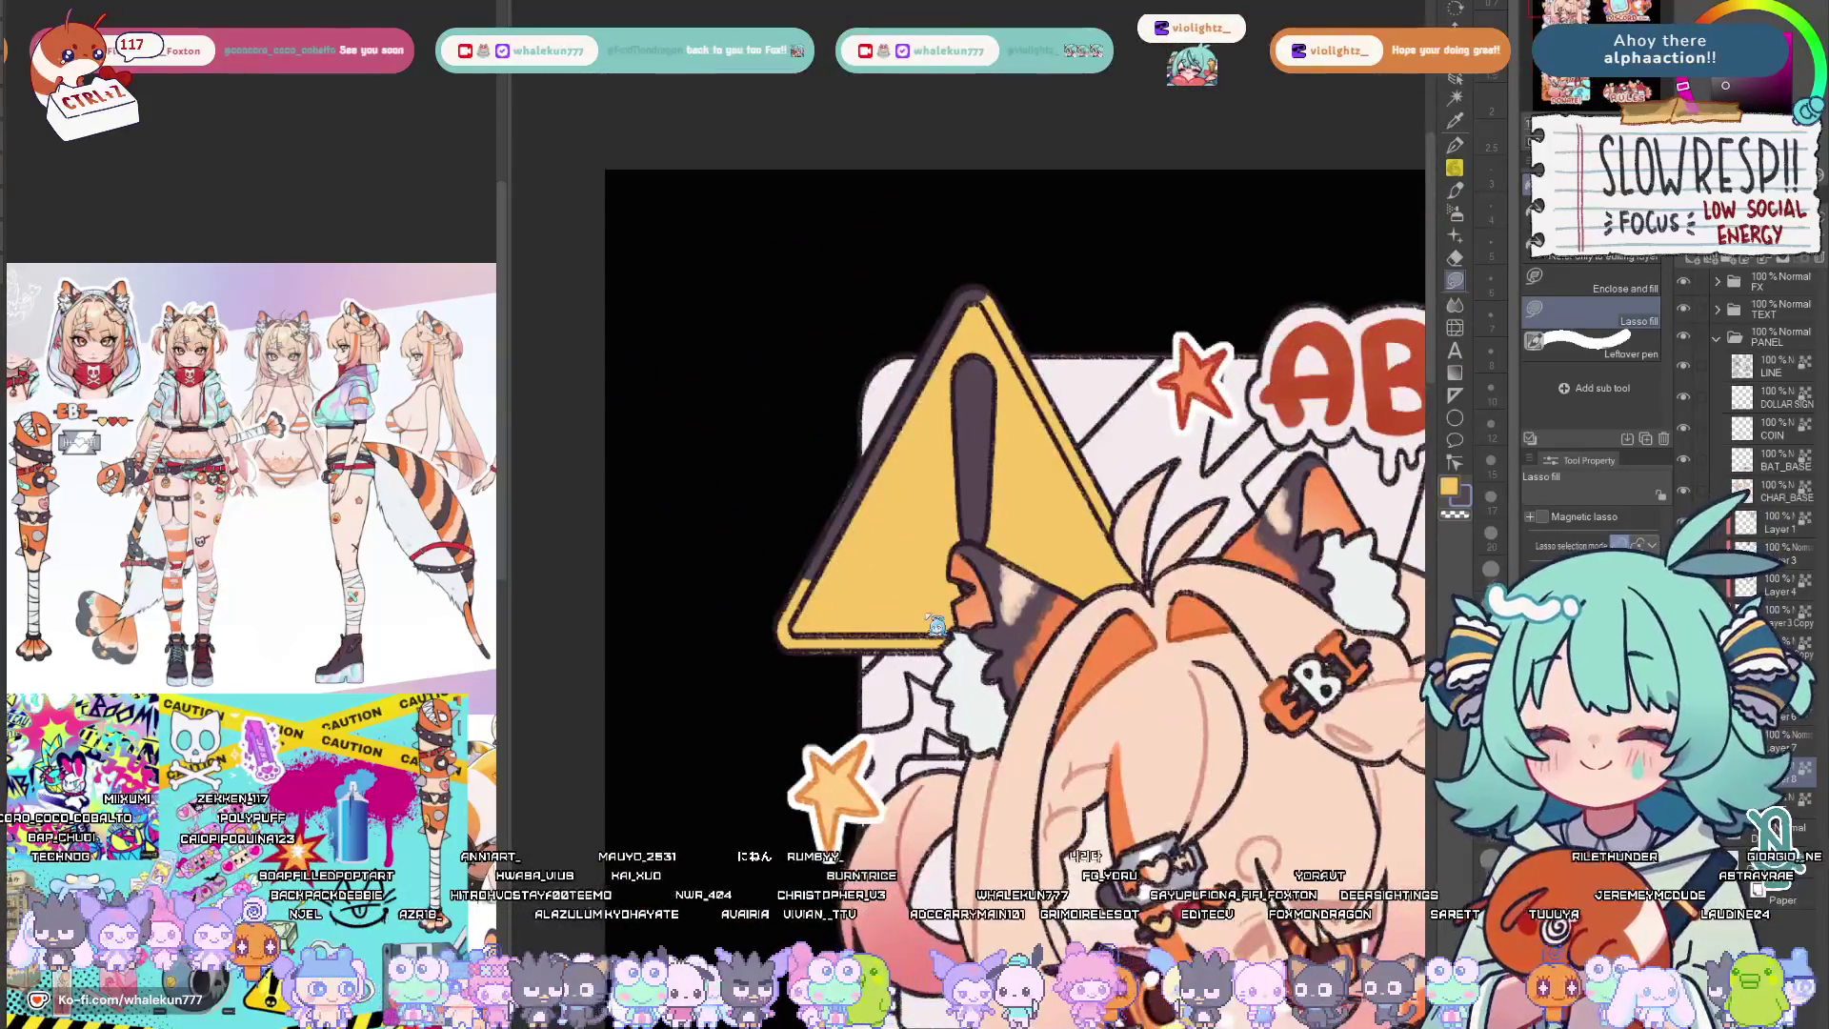
scroll(967, 634, down, 2)
scroll(969, 633, down, 2)
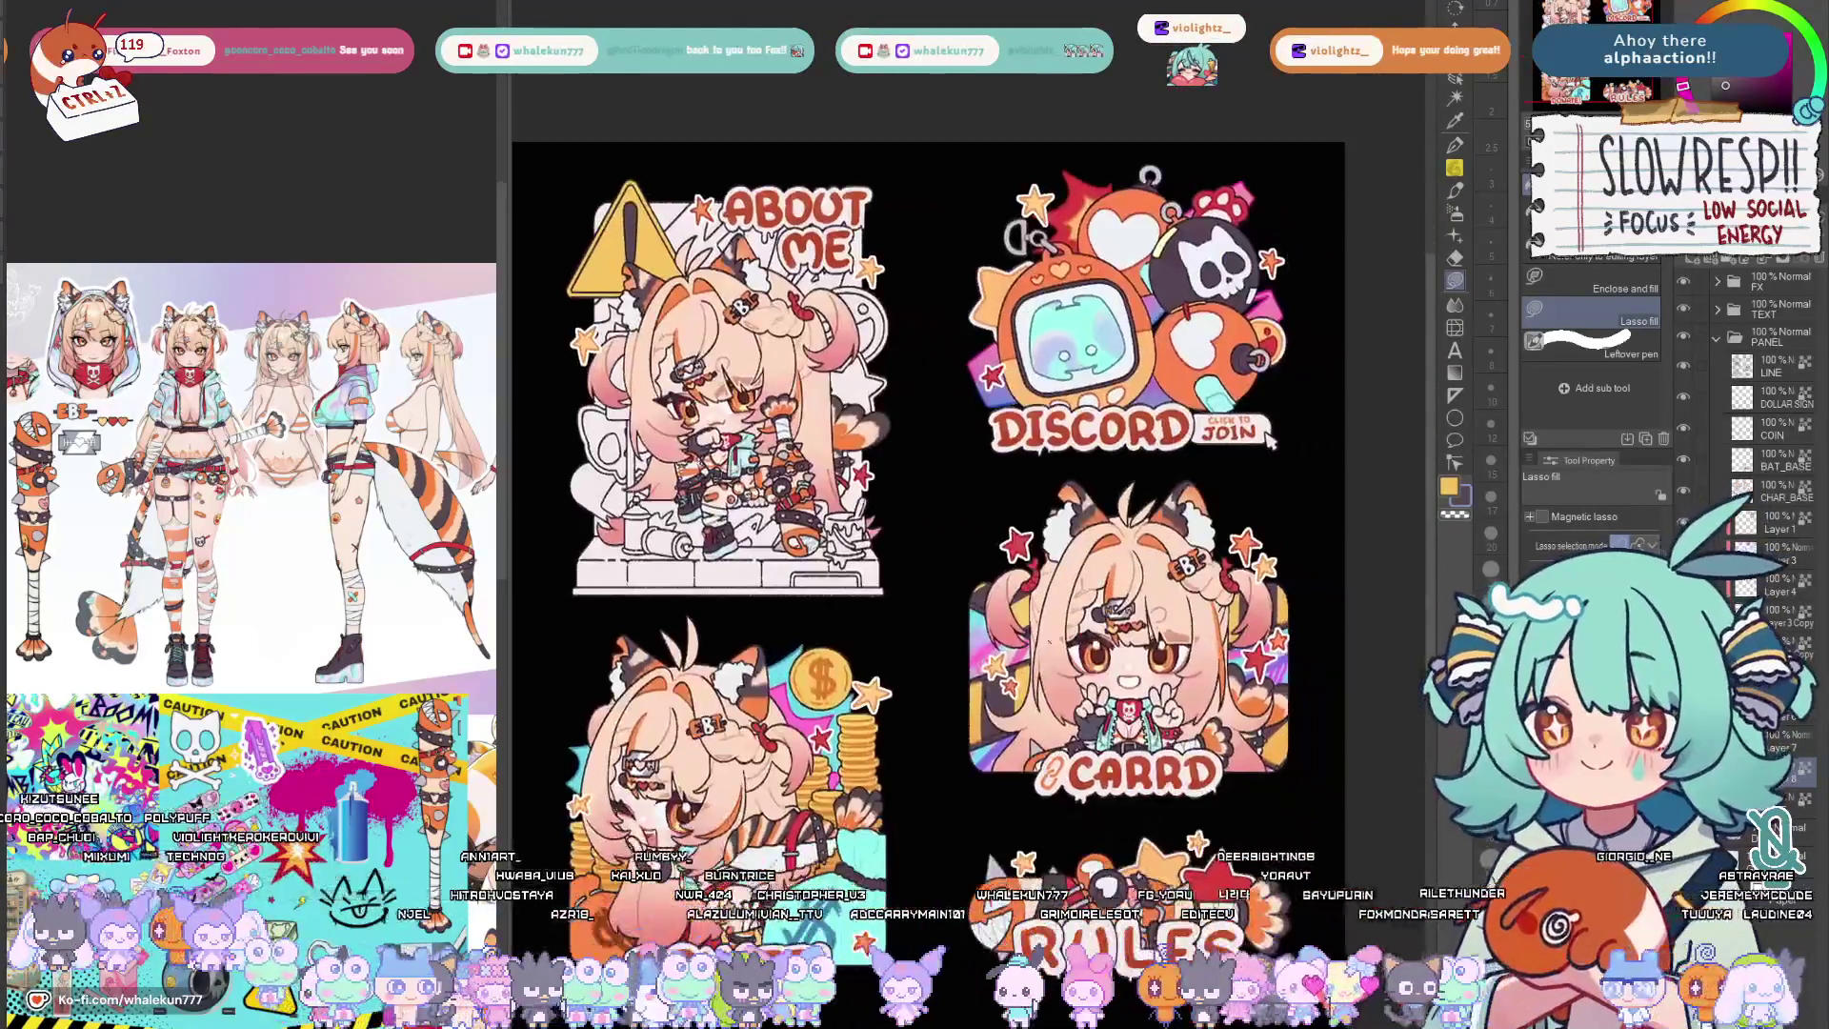
scroll(969, 632, up, 4)
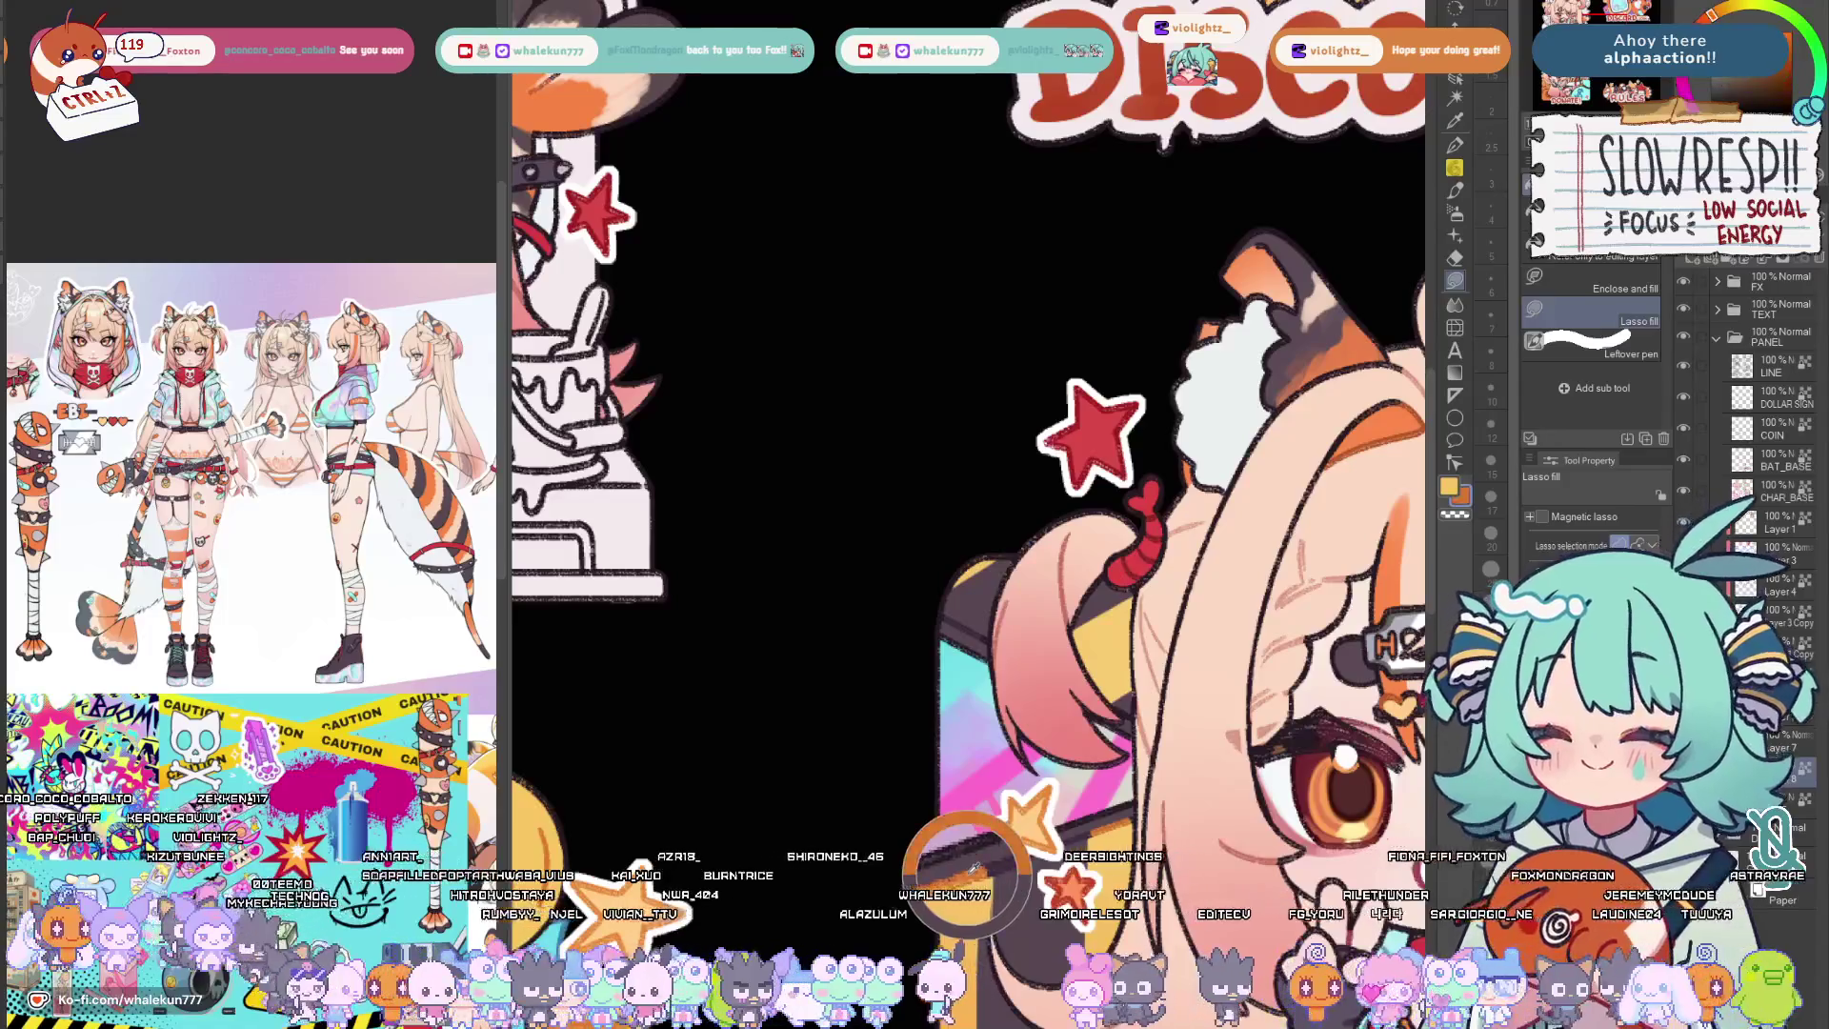
scroll(945, 805, down, 2)
scroll(944, 803, down, 1)
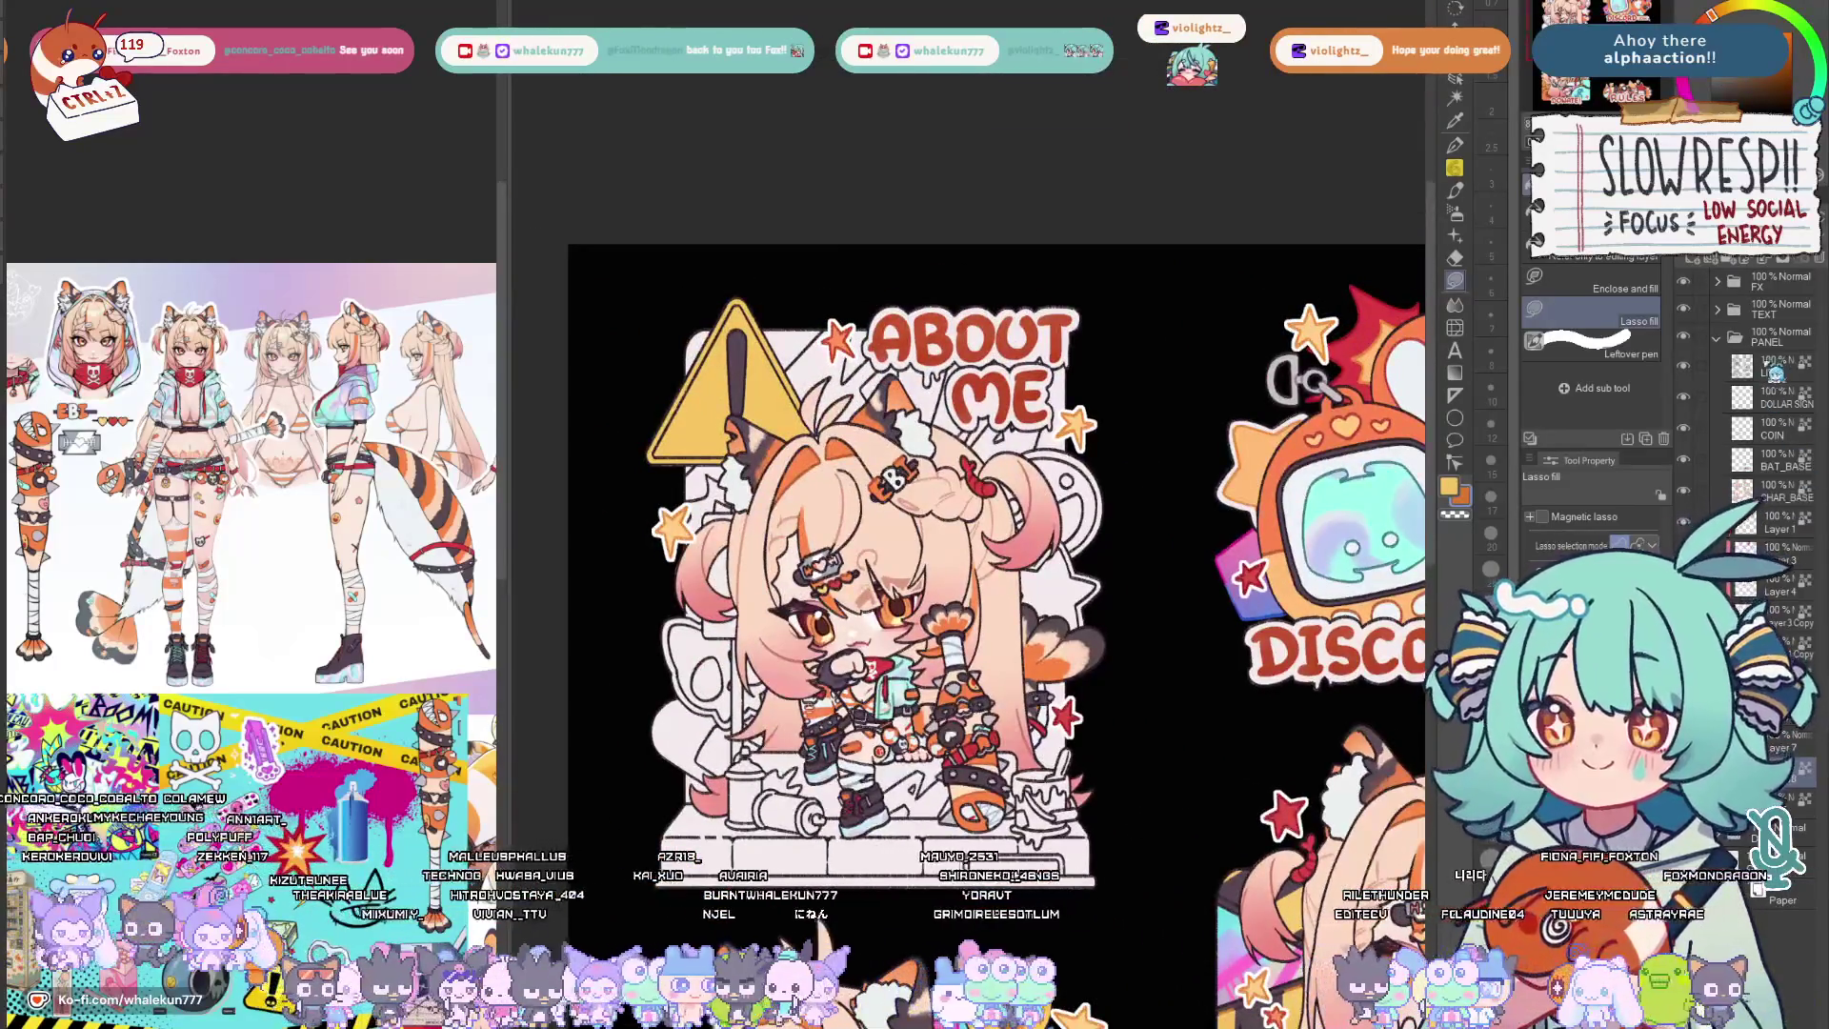
key(p)
scroll(772, 446, up, 3)
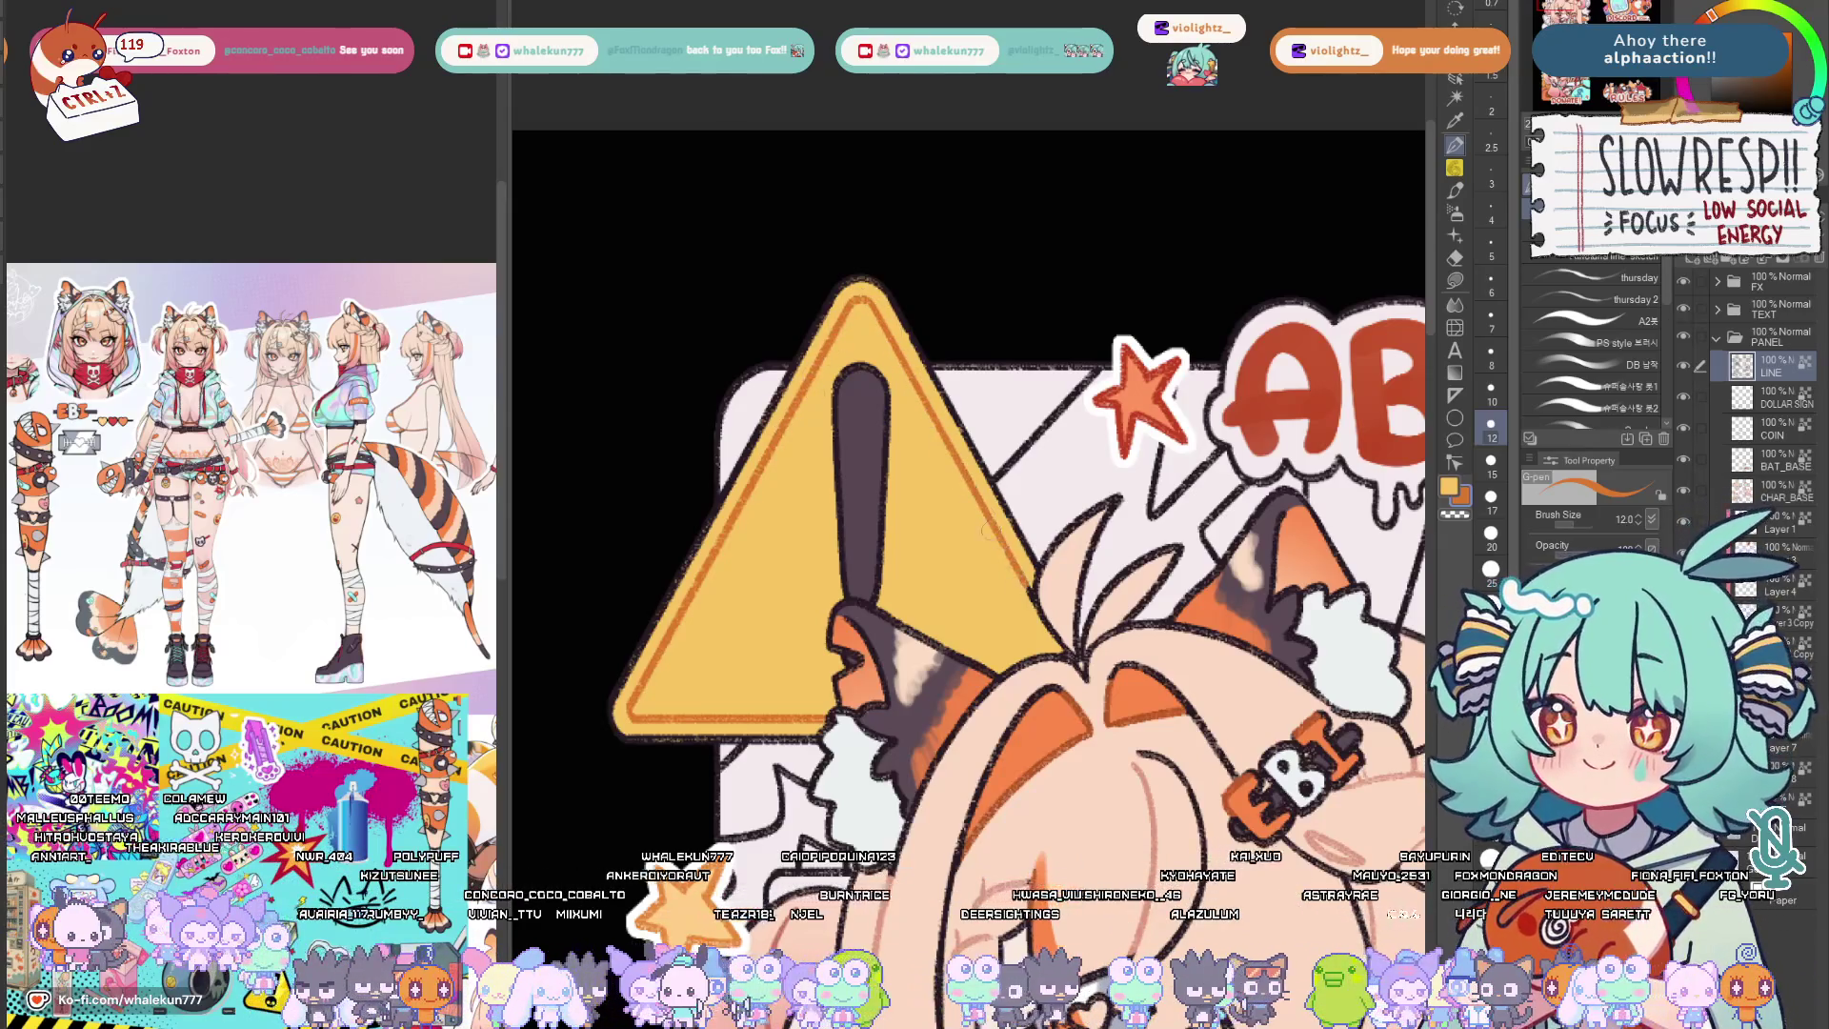
key(ctrl+0)
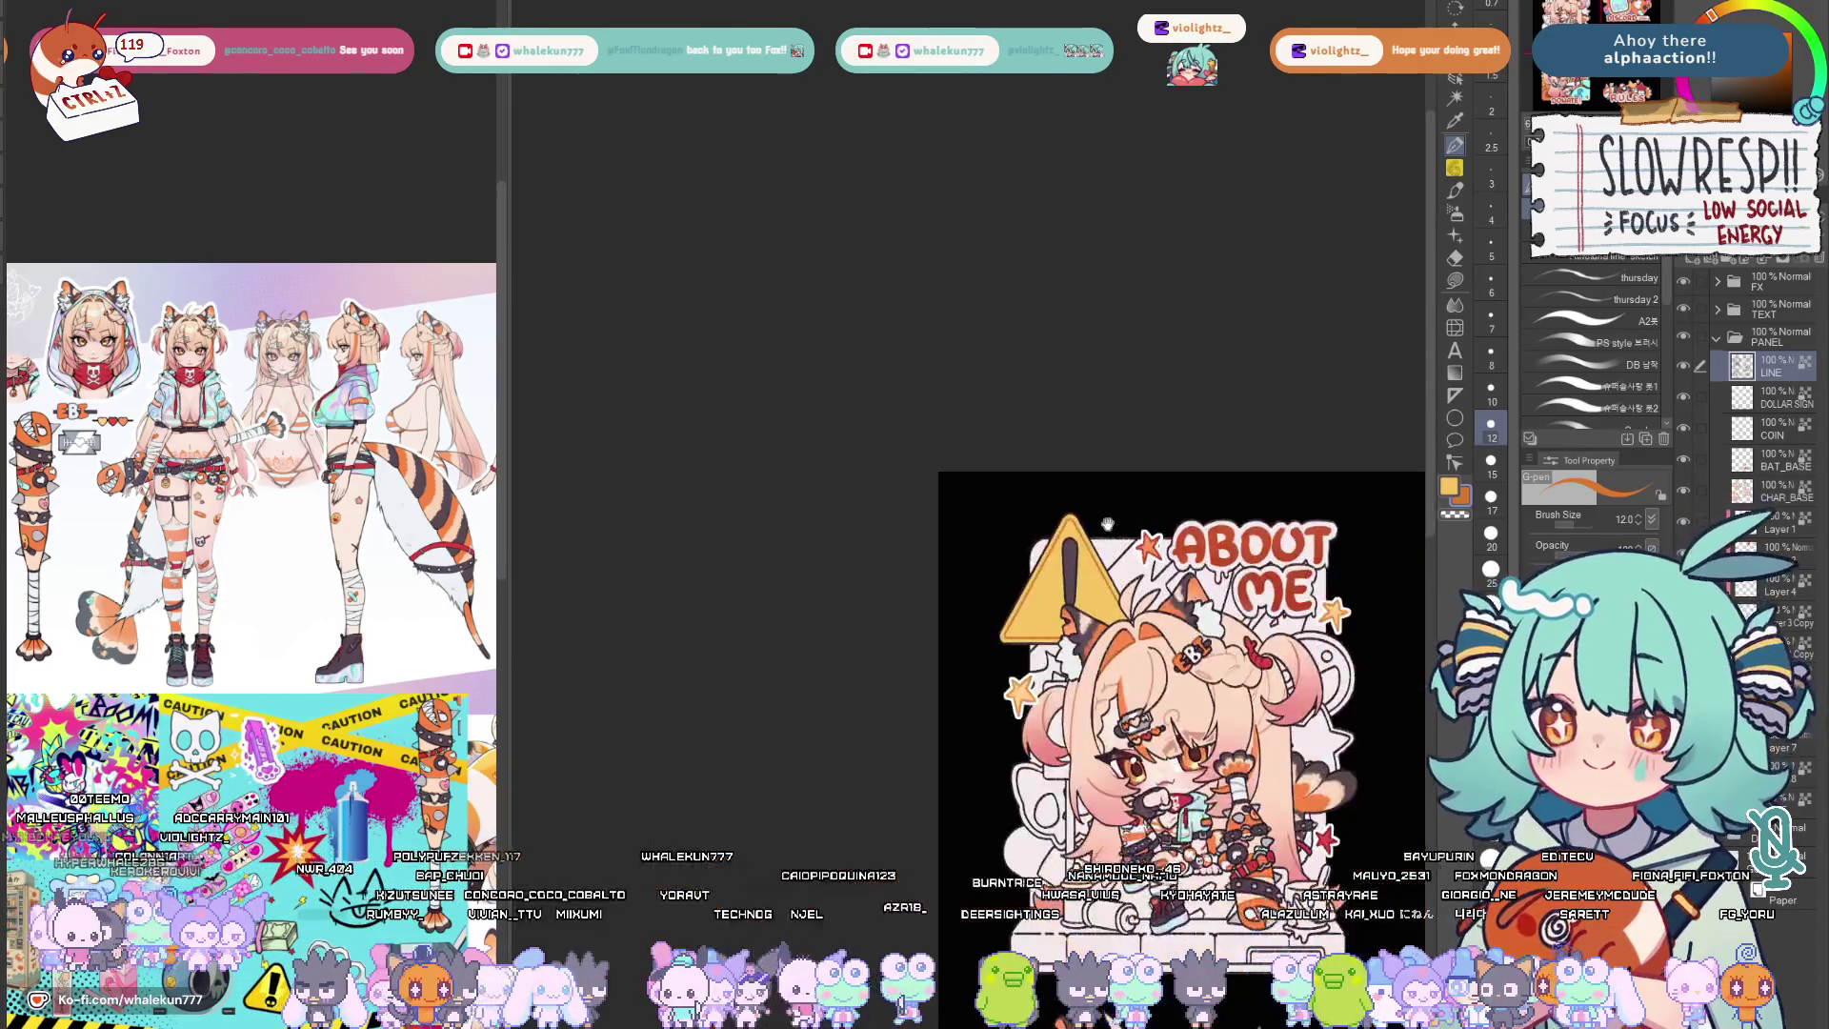
scroll(1148, 620, up, 2)
scroll(1148, 621, up, 1)
scroll(1148, 620, up, 1)
key(g)
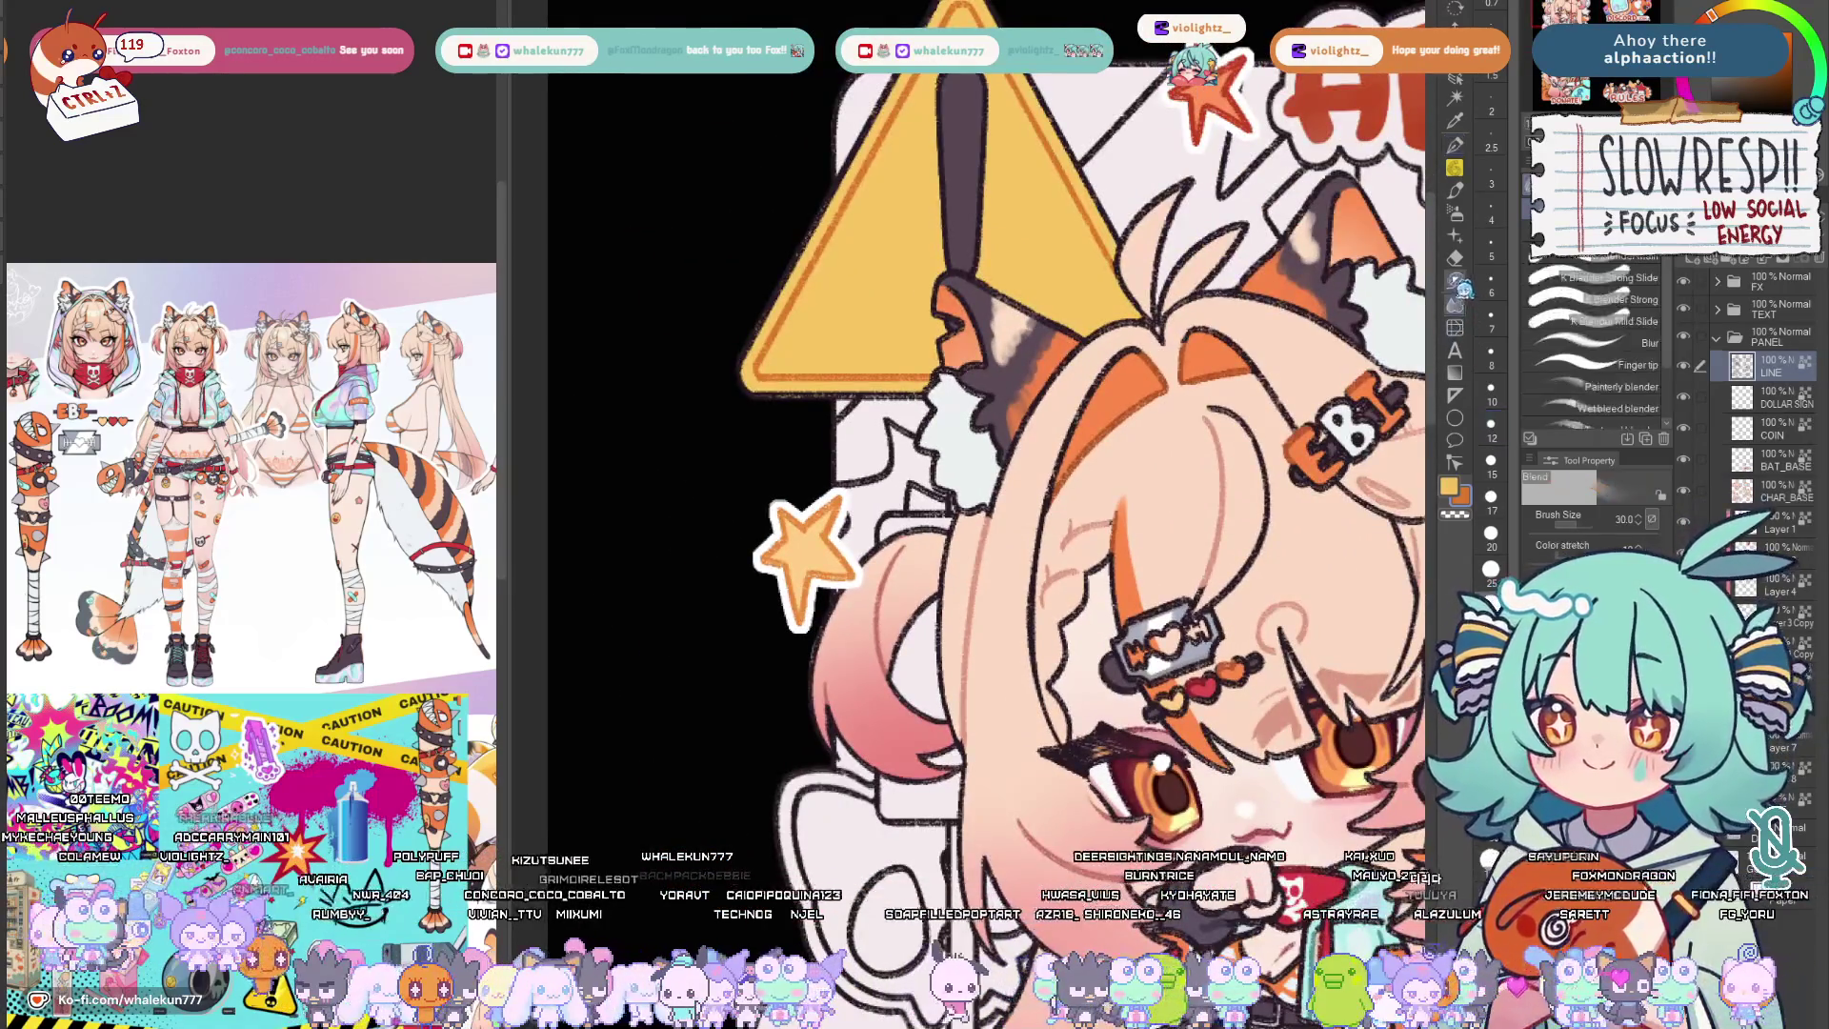
mouse_move(1000, 644)
mouse_down()
mouse_move(815, 577)
mouse_move(779, 352)
mouse_move(917, 517)
mouse_up()
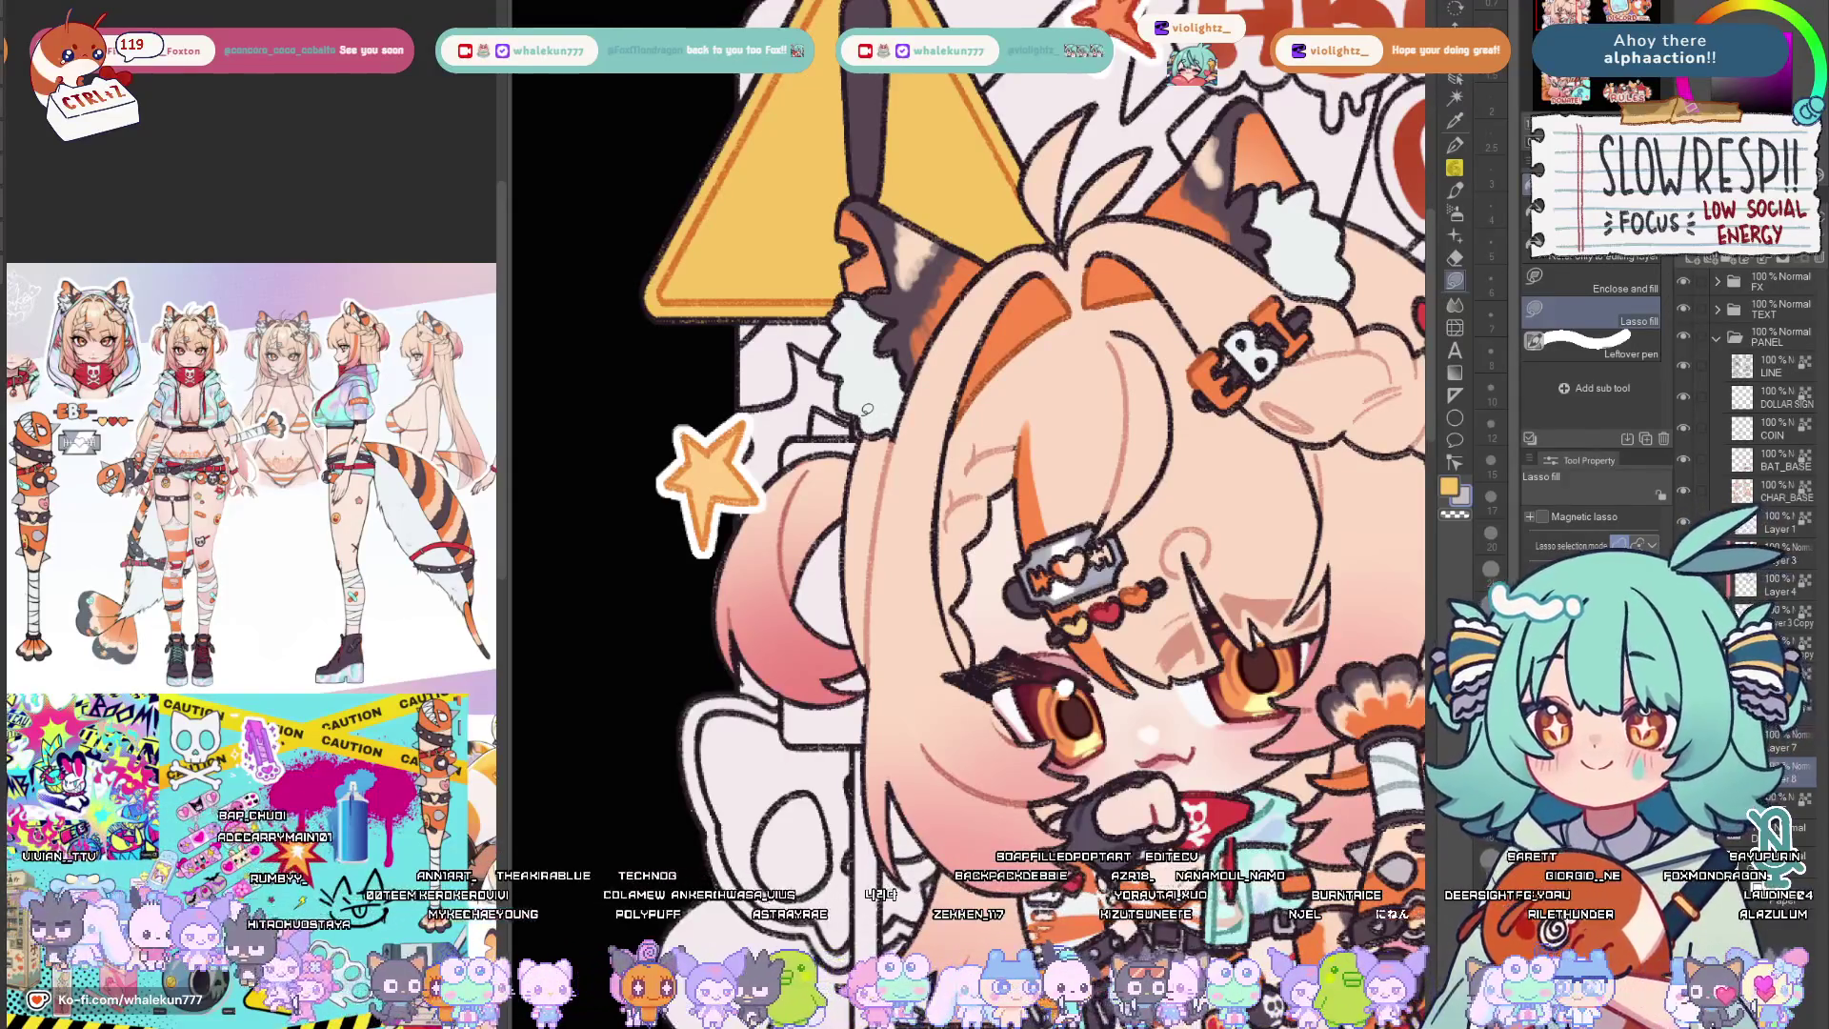
drag(914, 643, 957, 271)
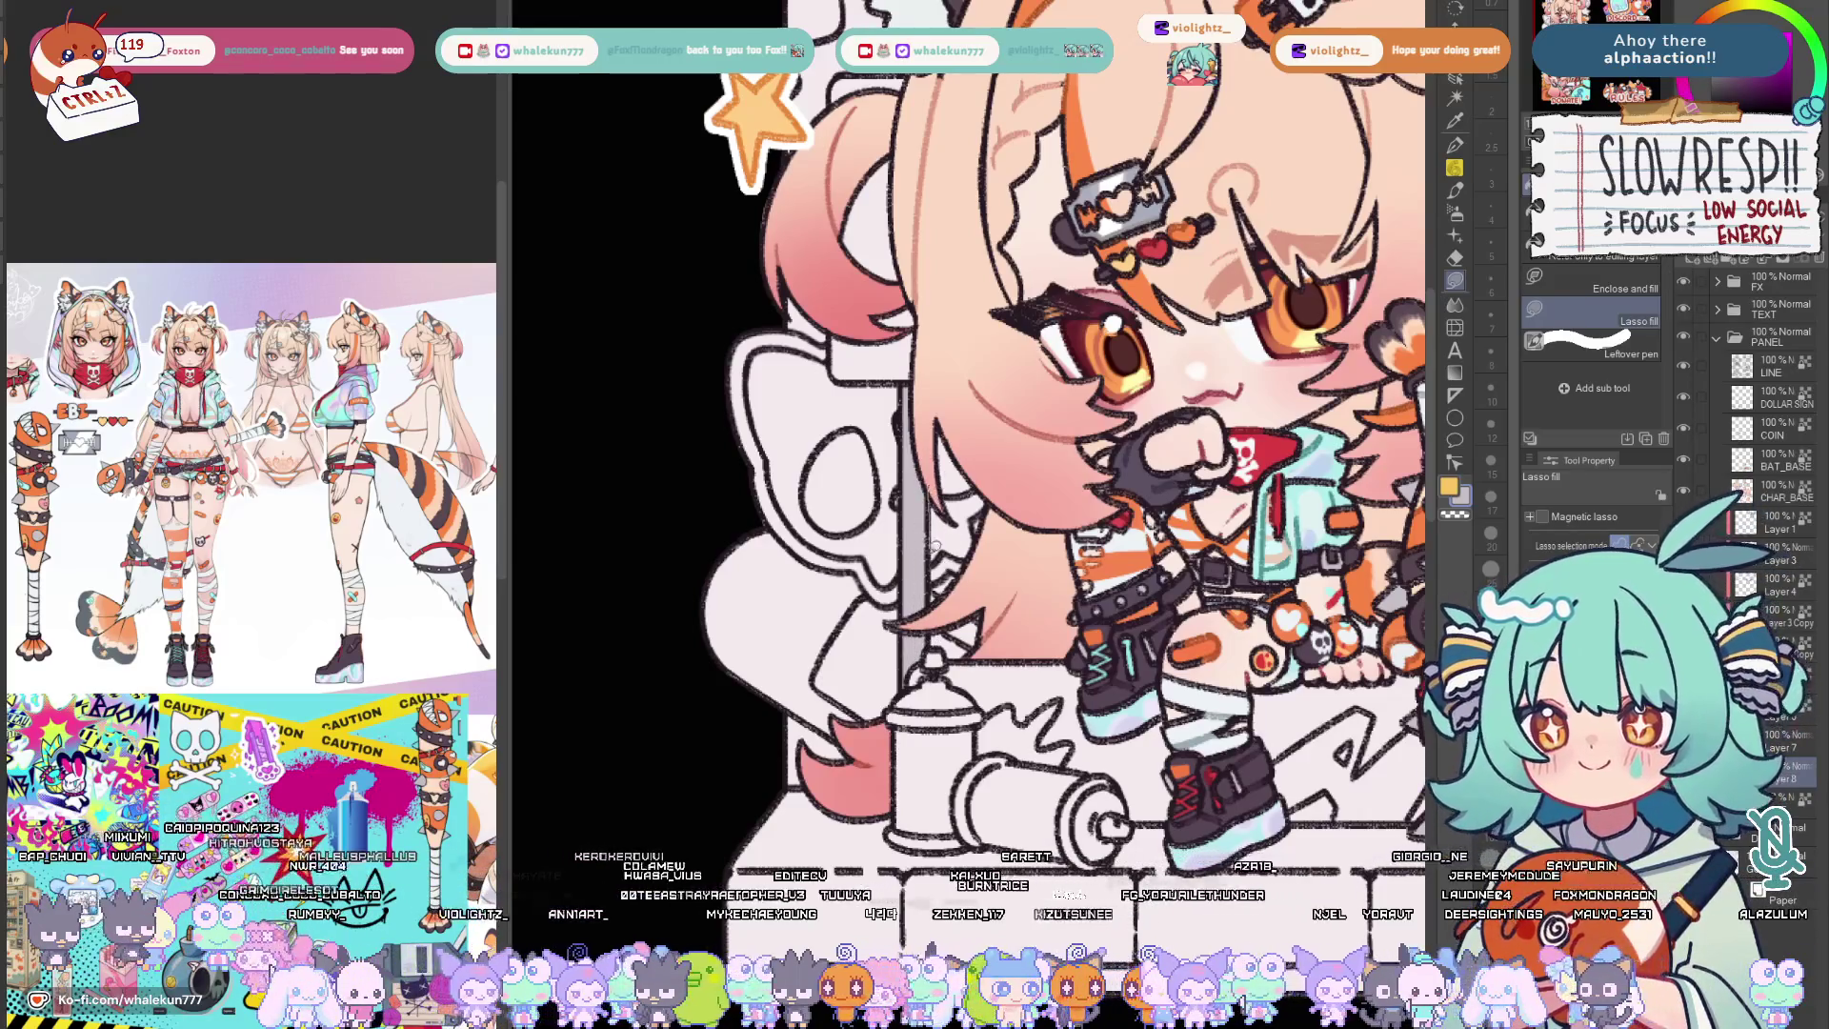
drag(962, 395, 944, 553)
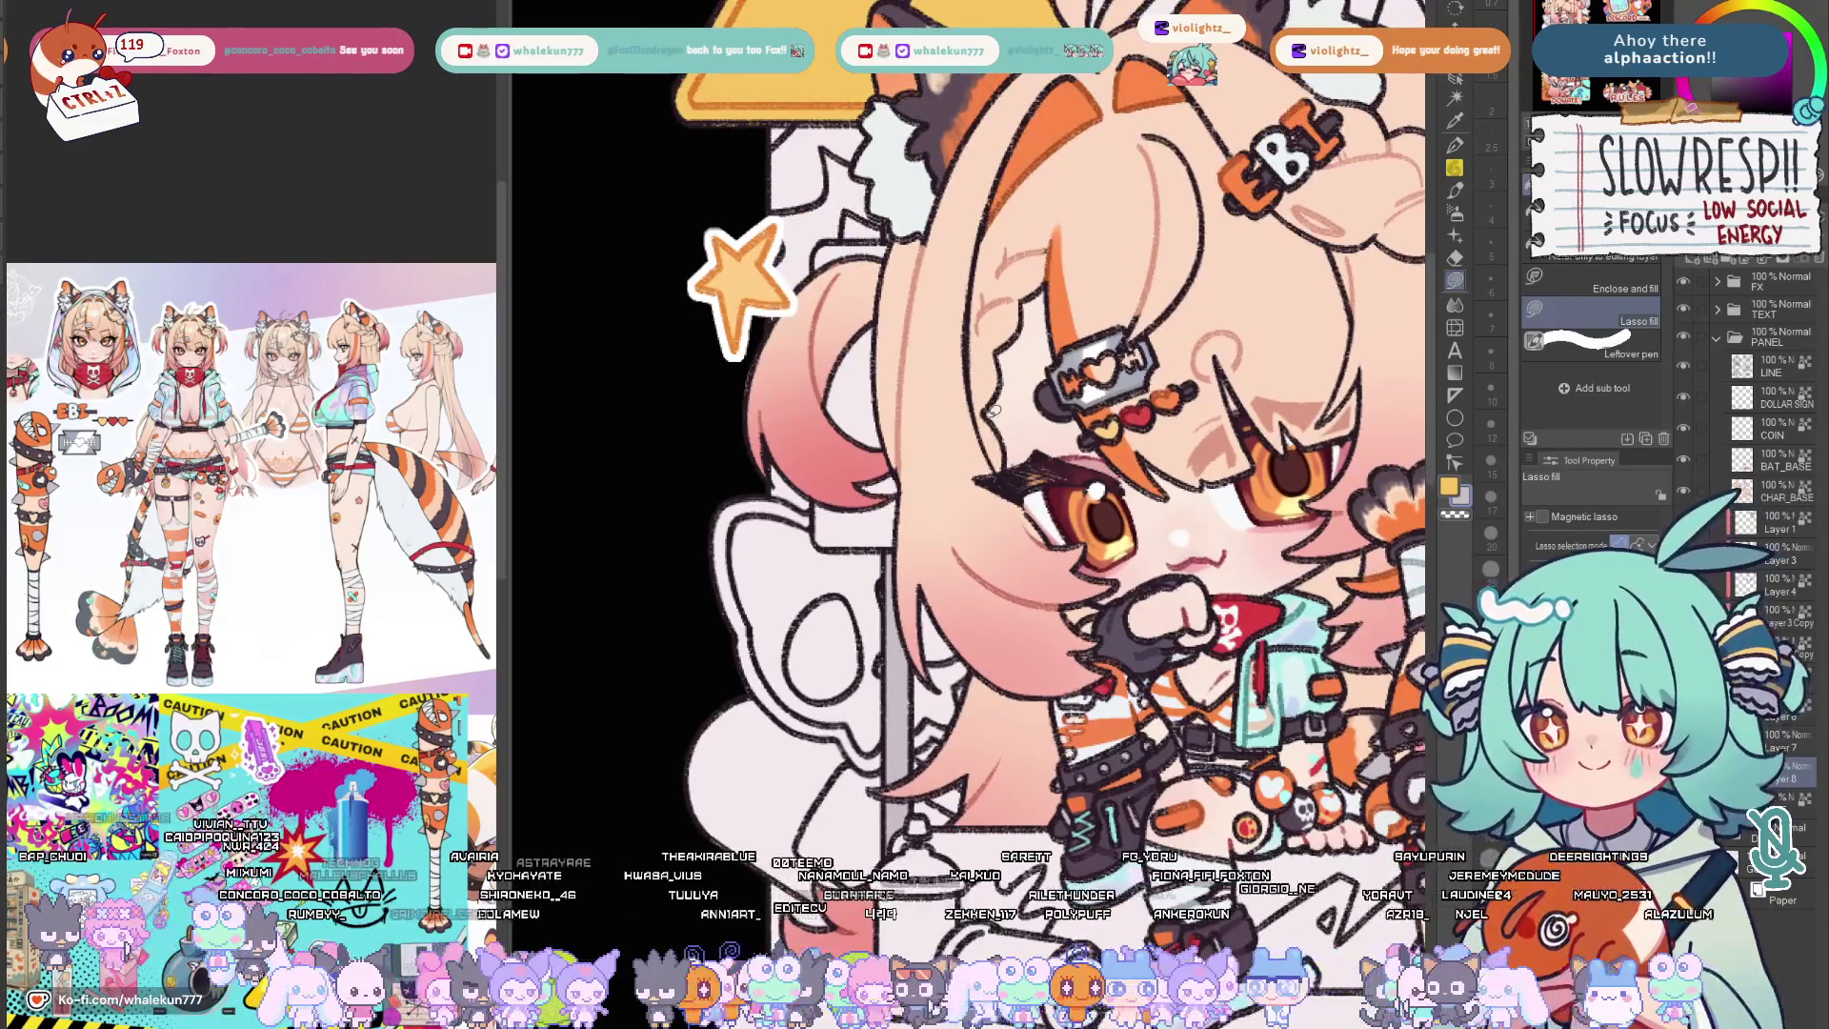
scroll(987, 413, down, 1)
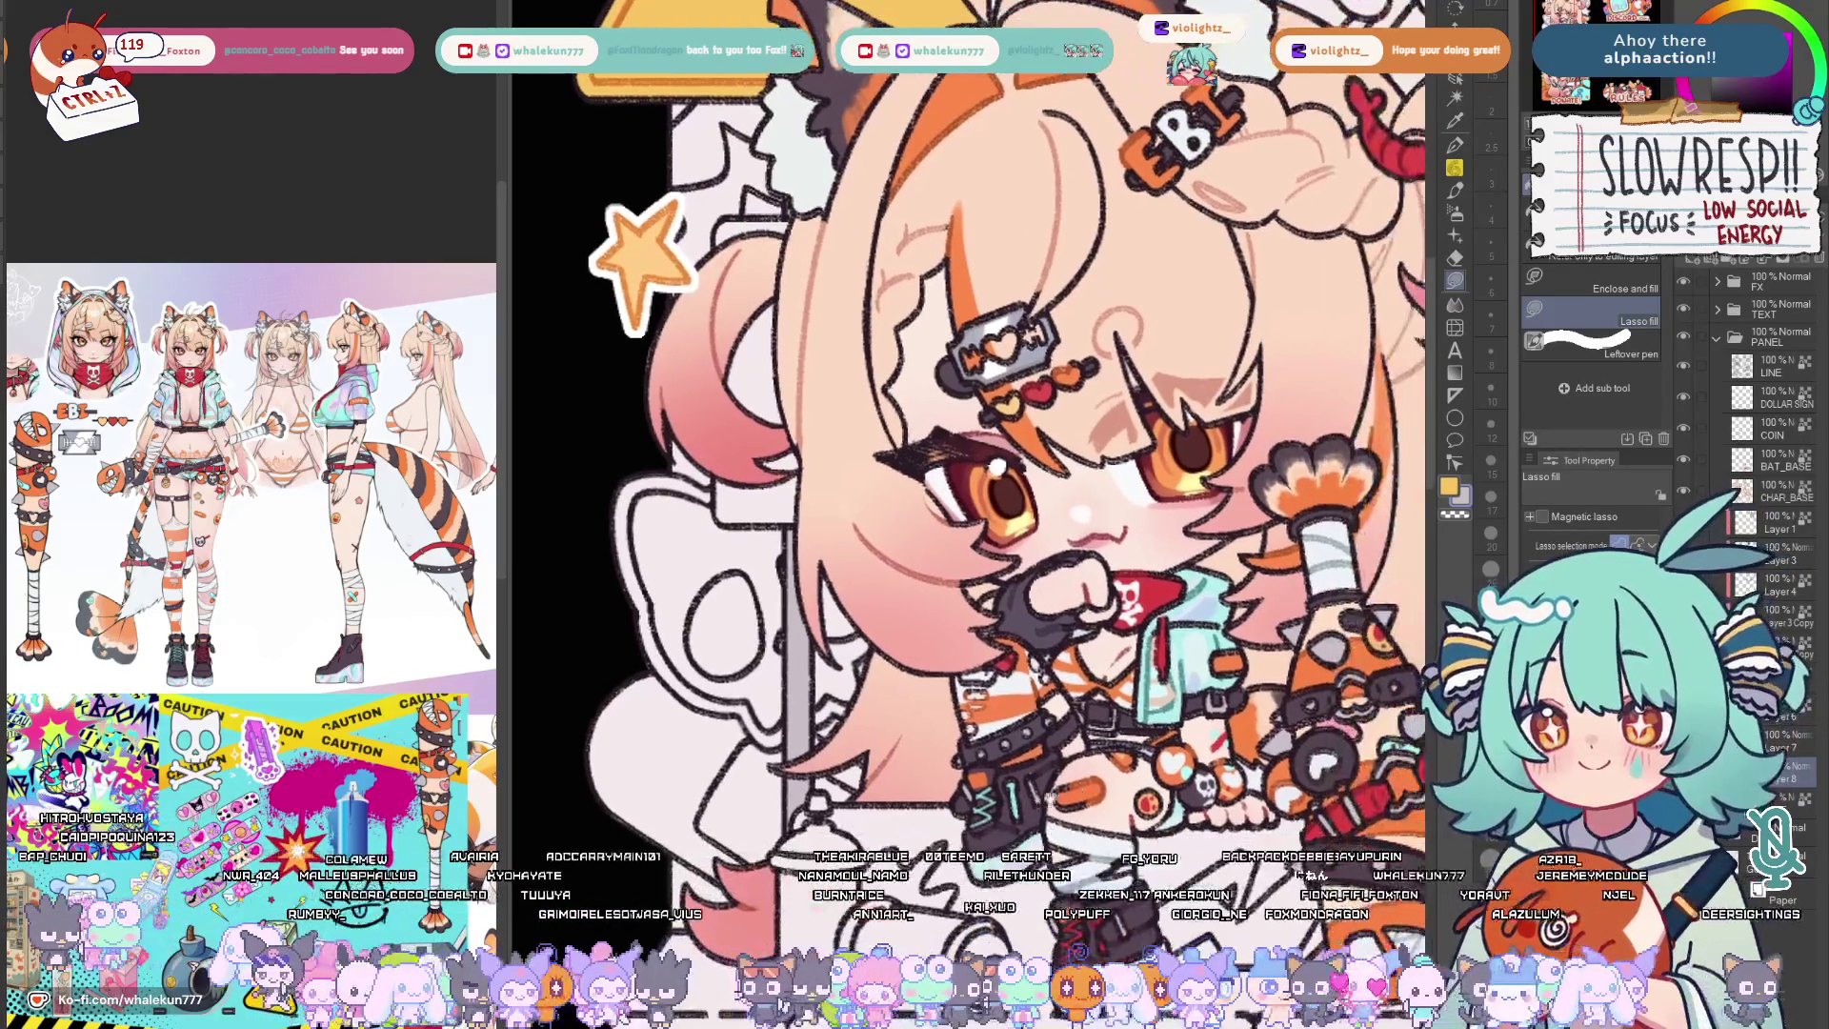
scroll(987, 710, up, 1)
scroll(988, 712, down, 2)
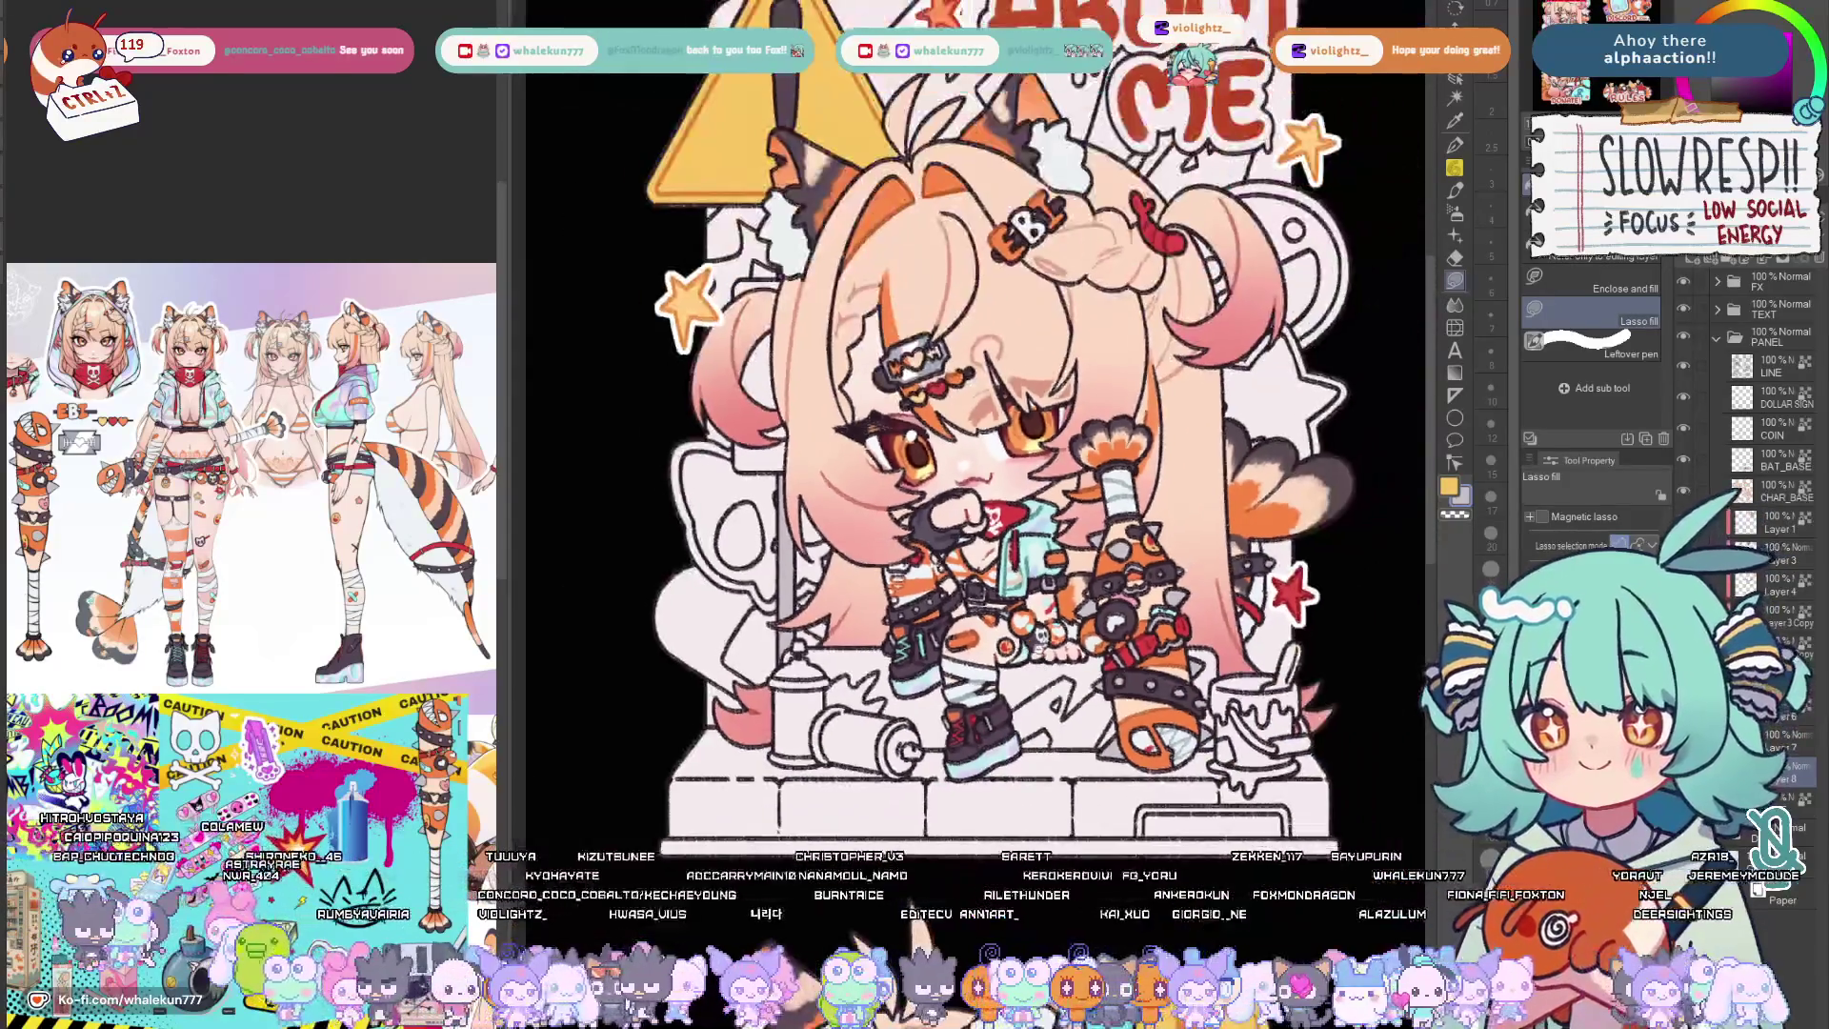
scroll(967, 573, up, 1)
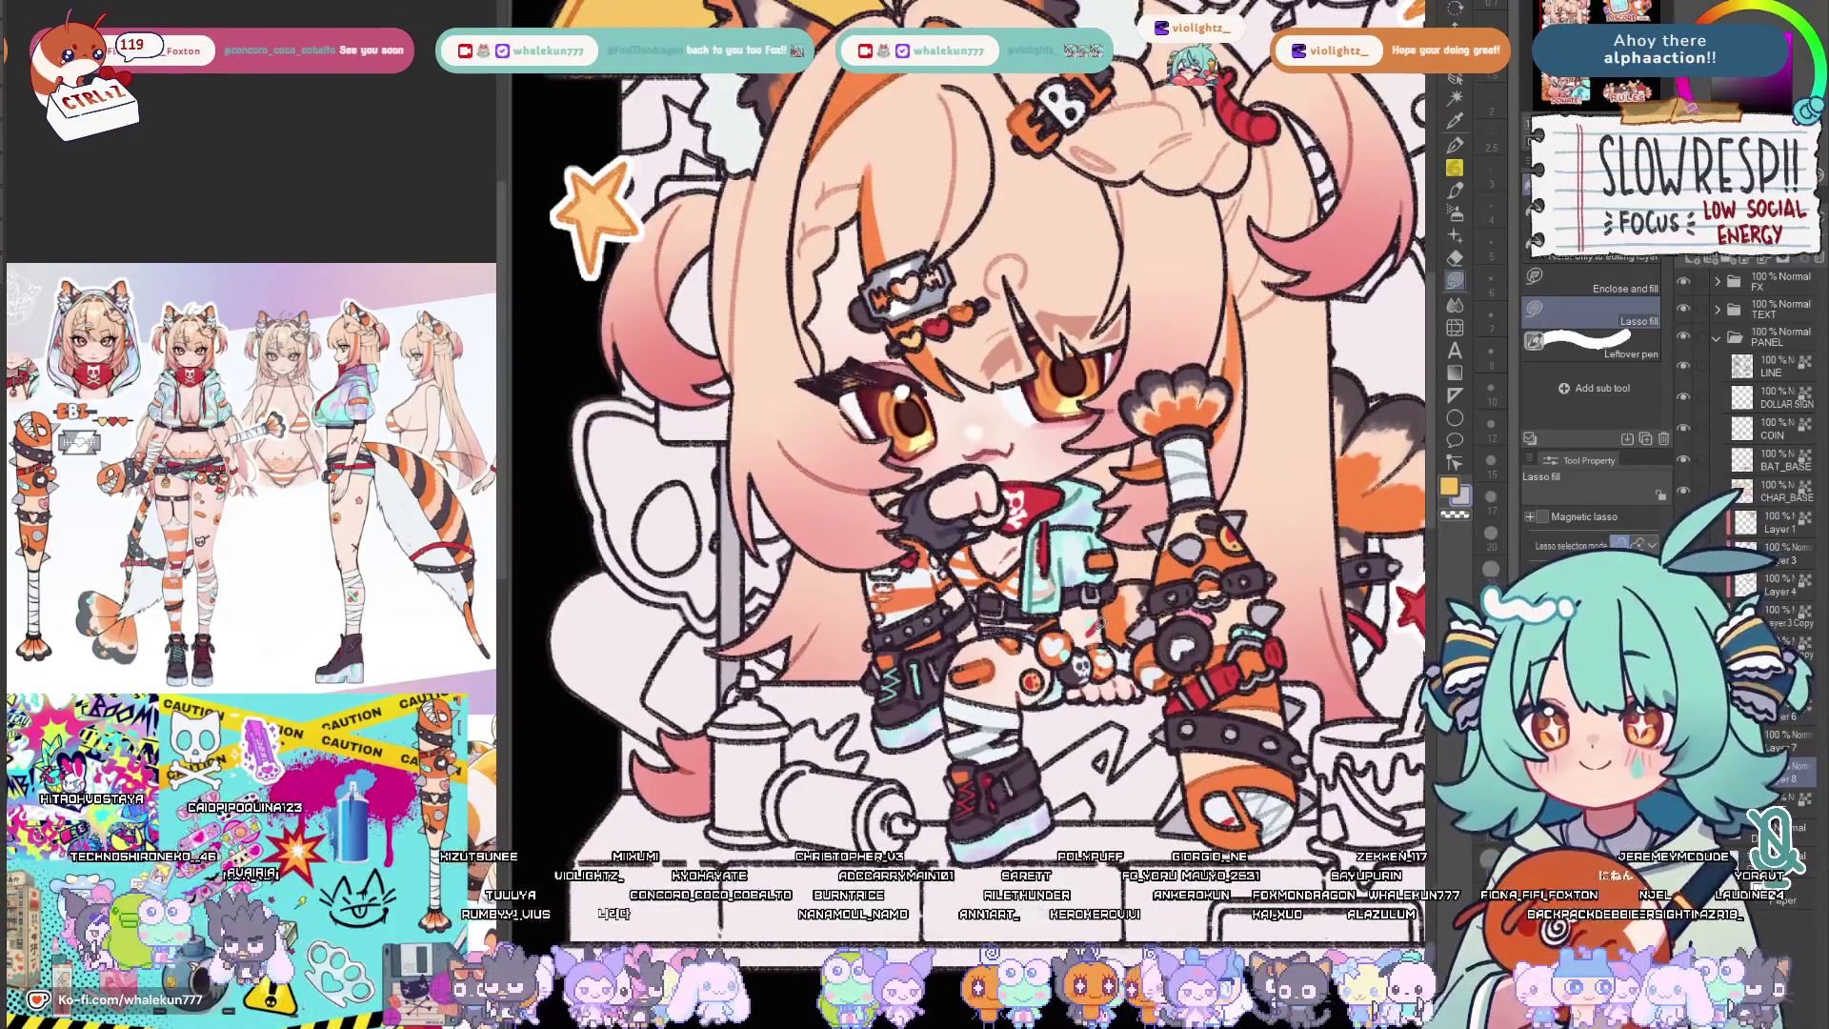
scroll(1078, 735, down, 3)
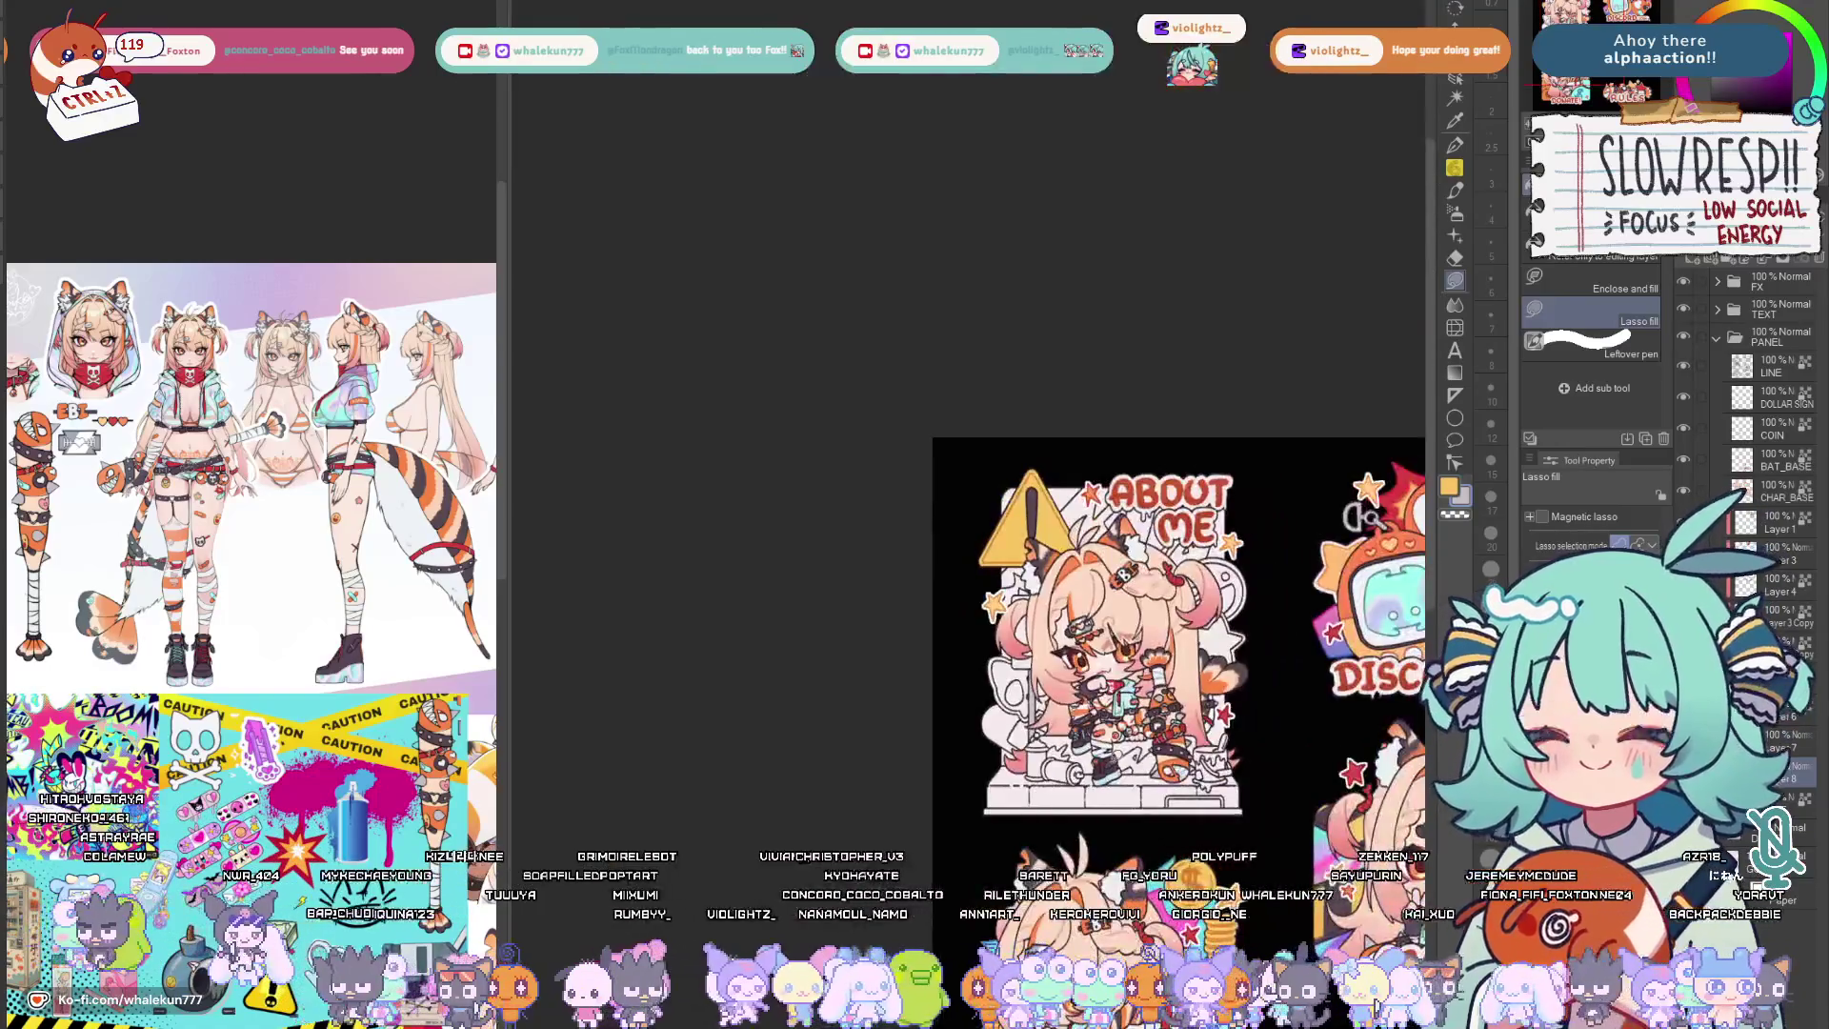
scroll(1172, 601, down, 2)
scroll(1173, 600, down, 2)
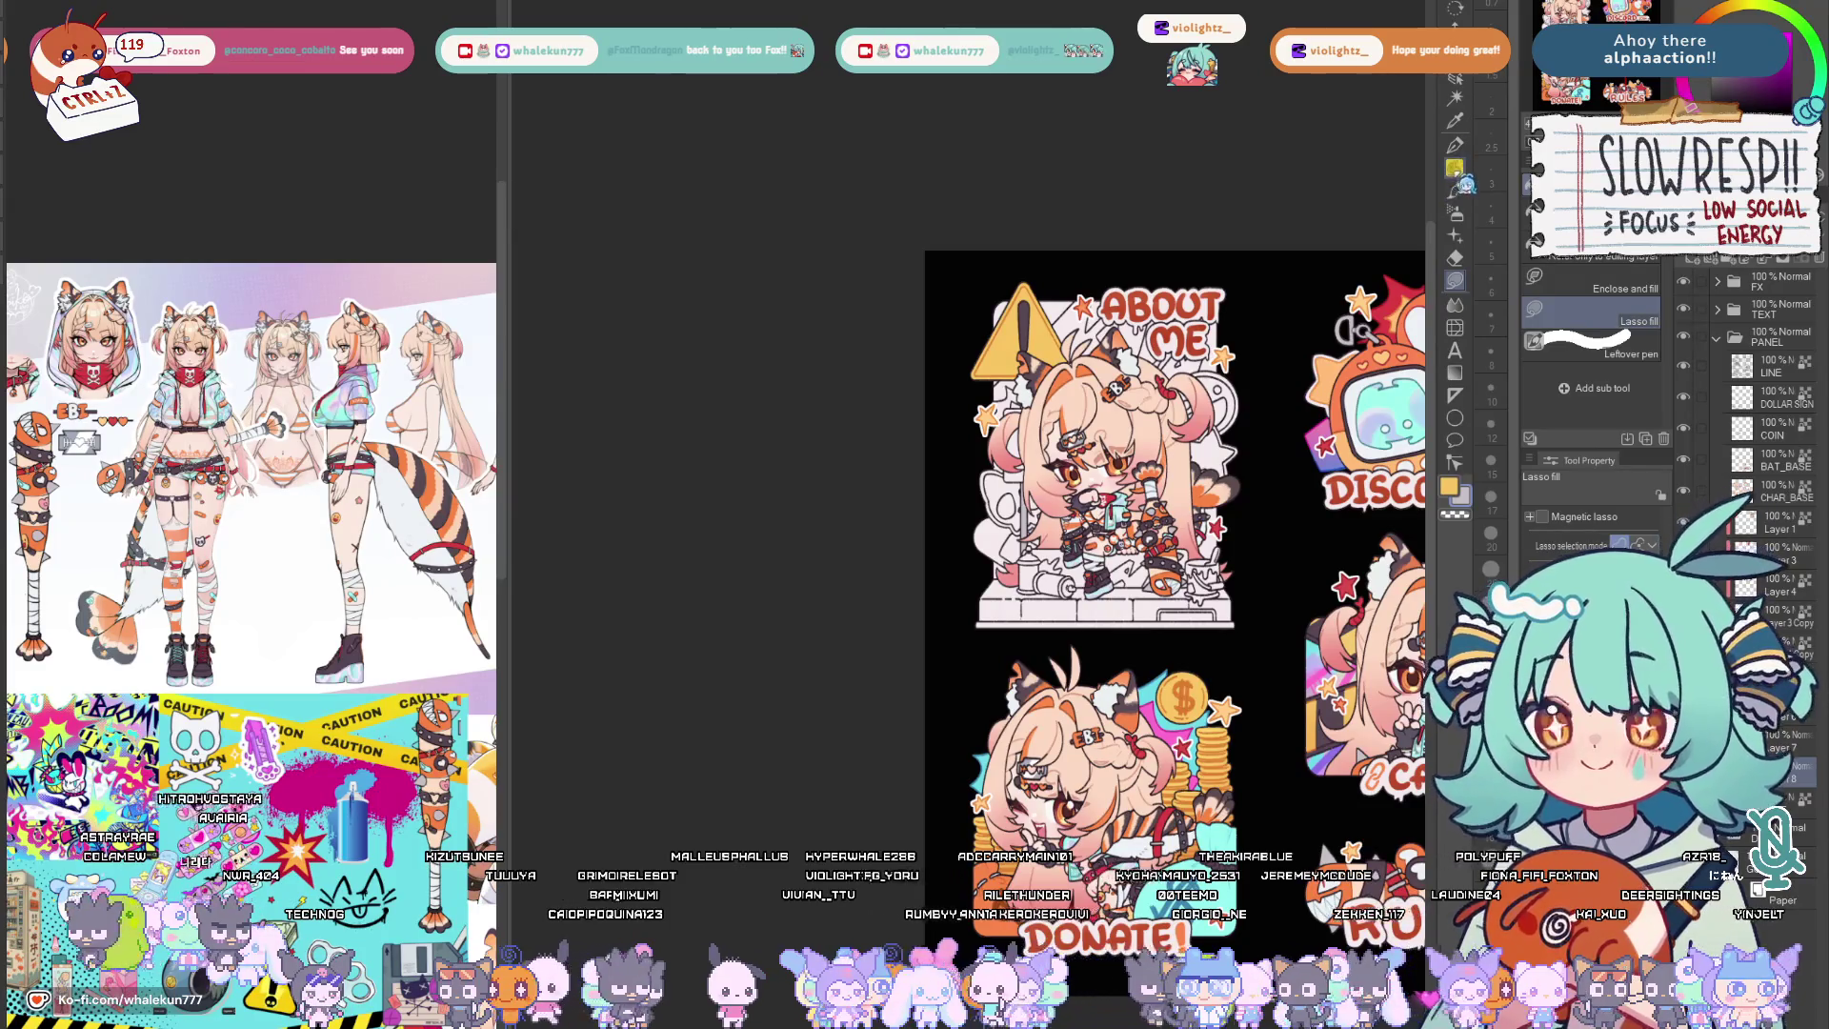
scroll(1352, 329, up, 1)
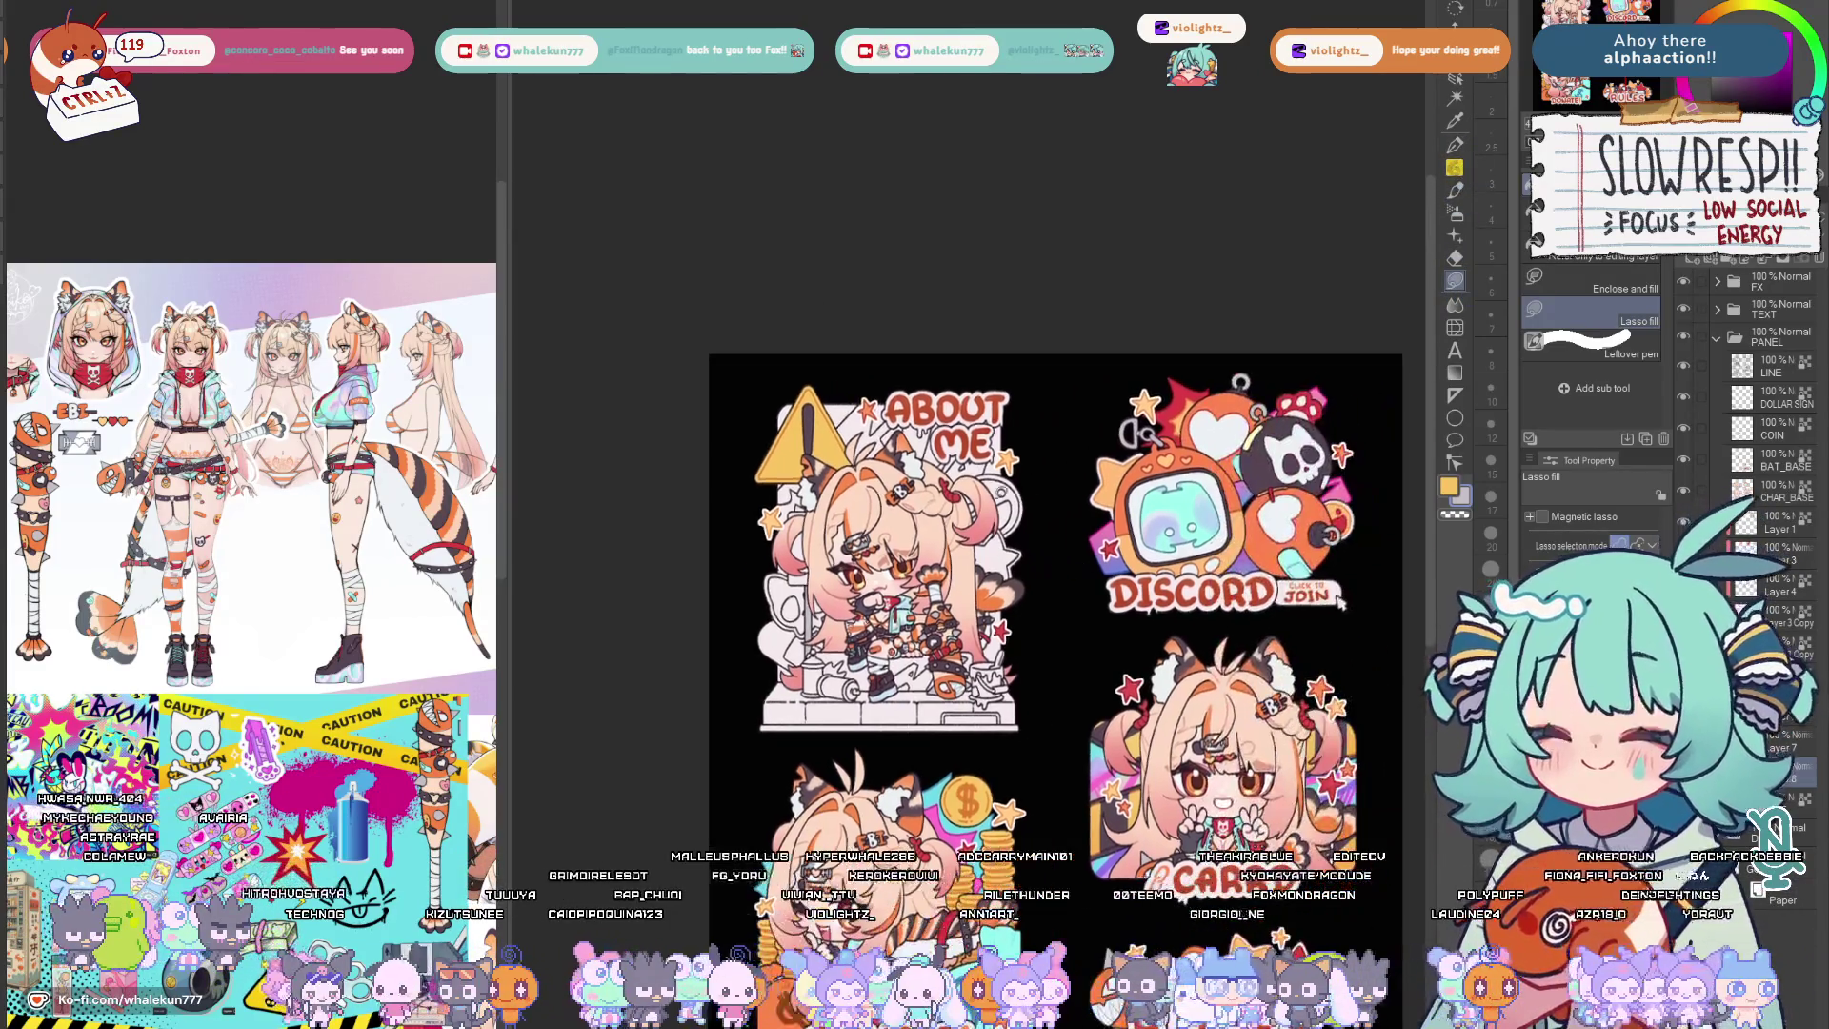
scroll(1336, 372, up, 2)
scroll(1016, 455, up, 1)
scroll(1044, 479, up, 1)
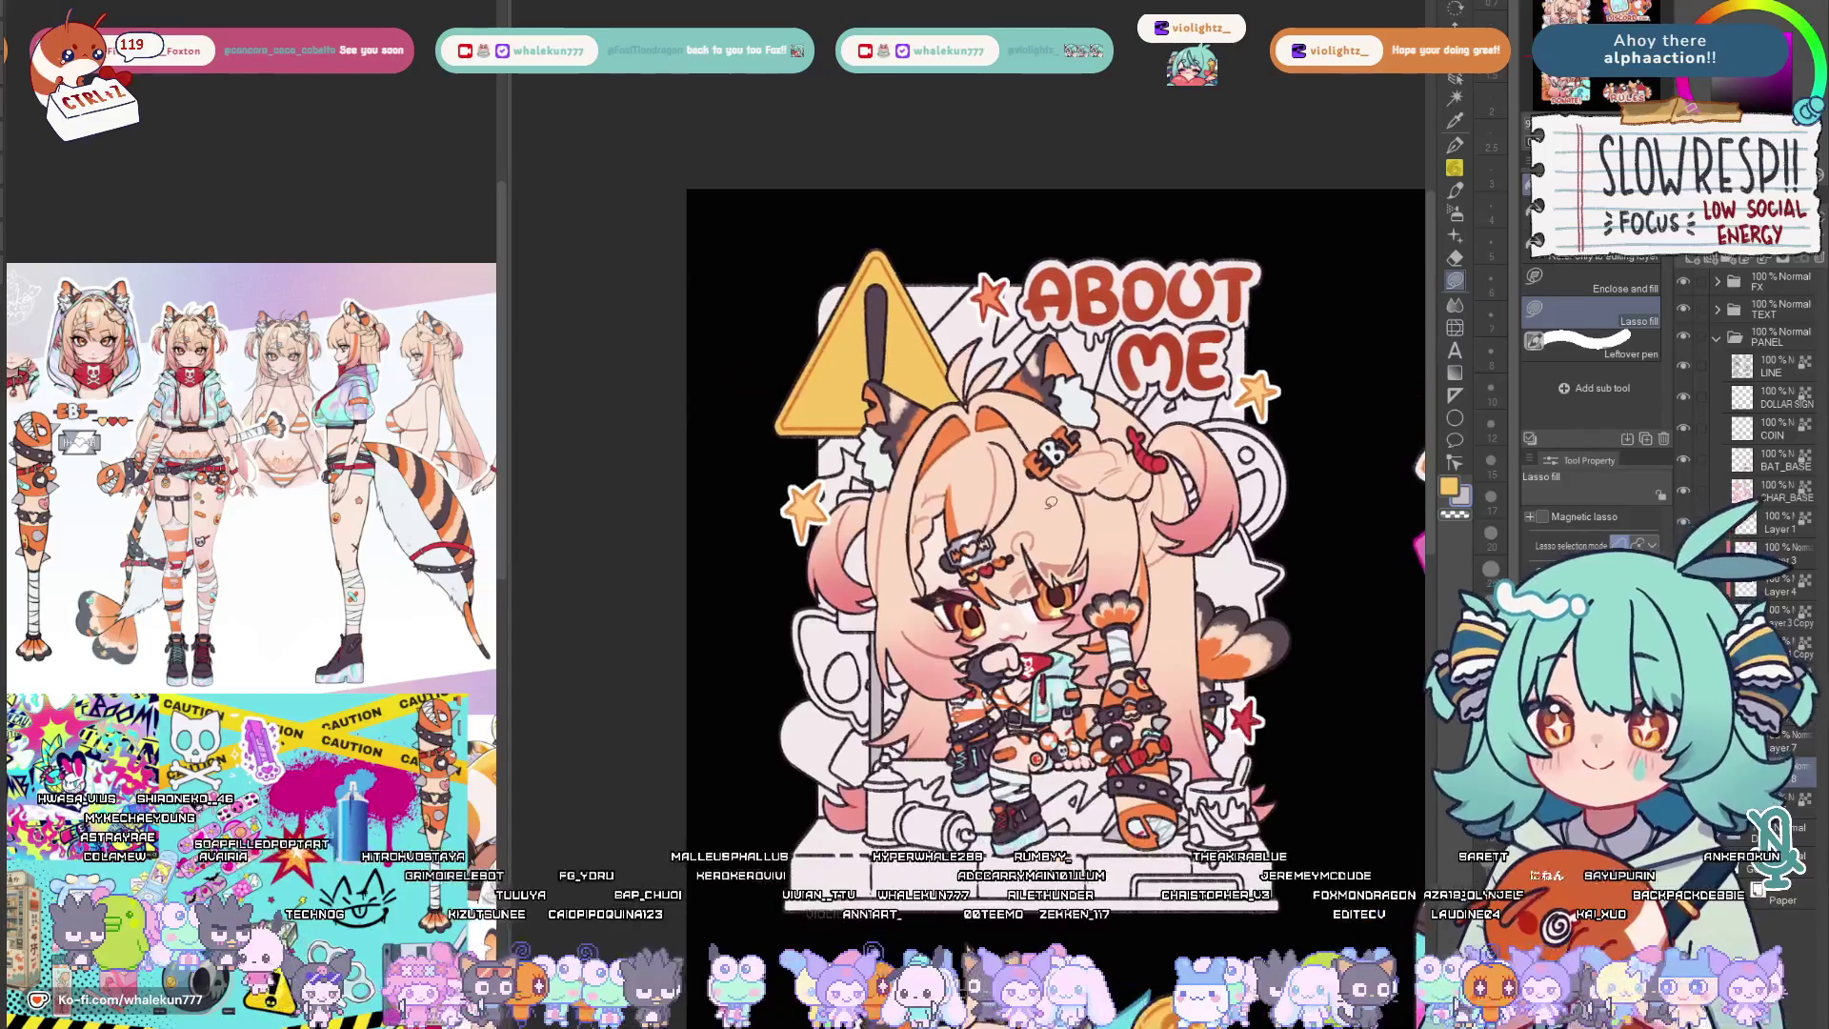
scroll(1086, 514, up, 1)
scroll(1133, 556, up, 2)
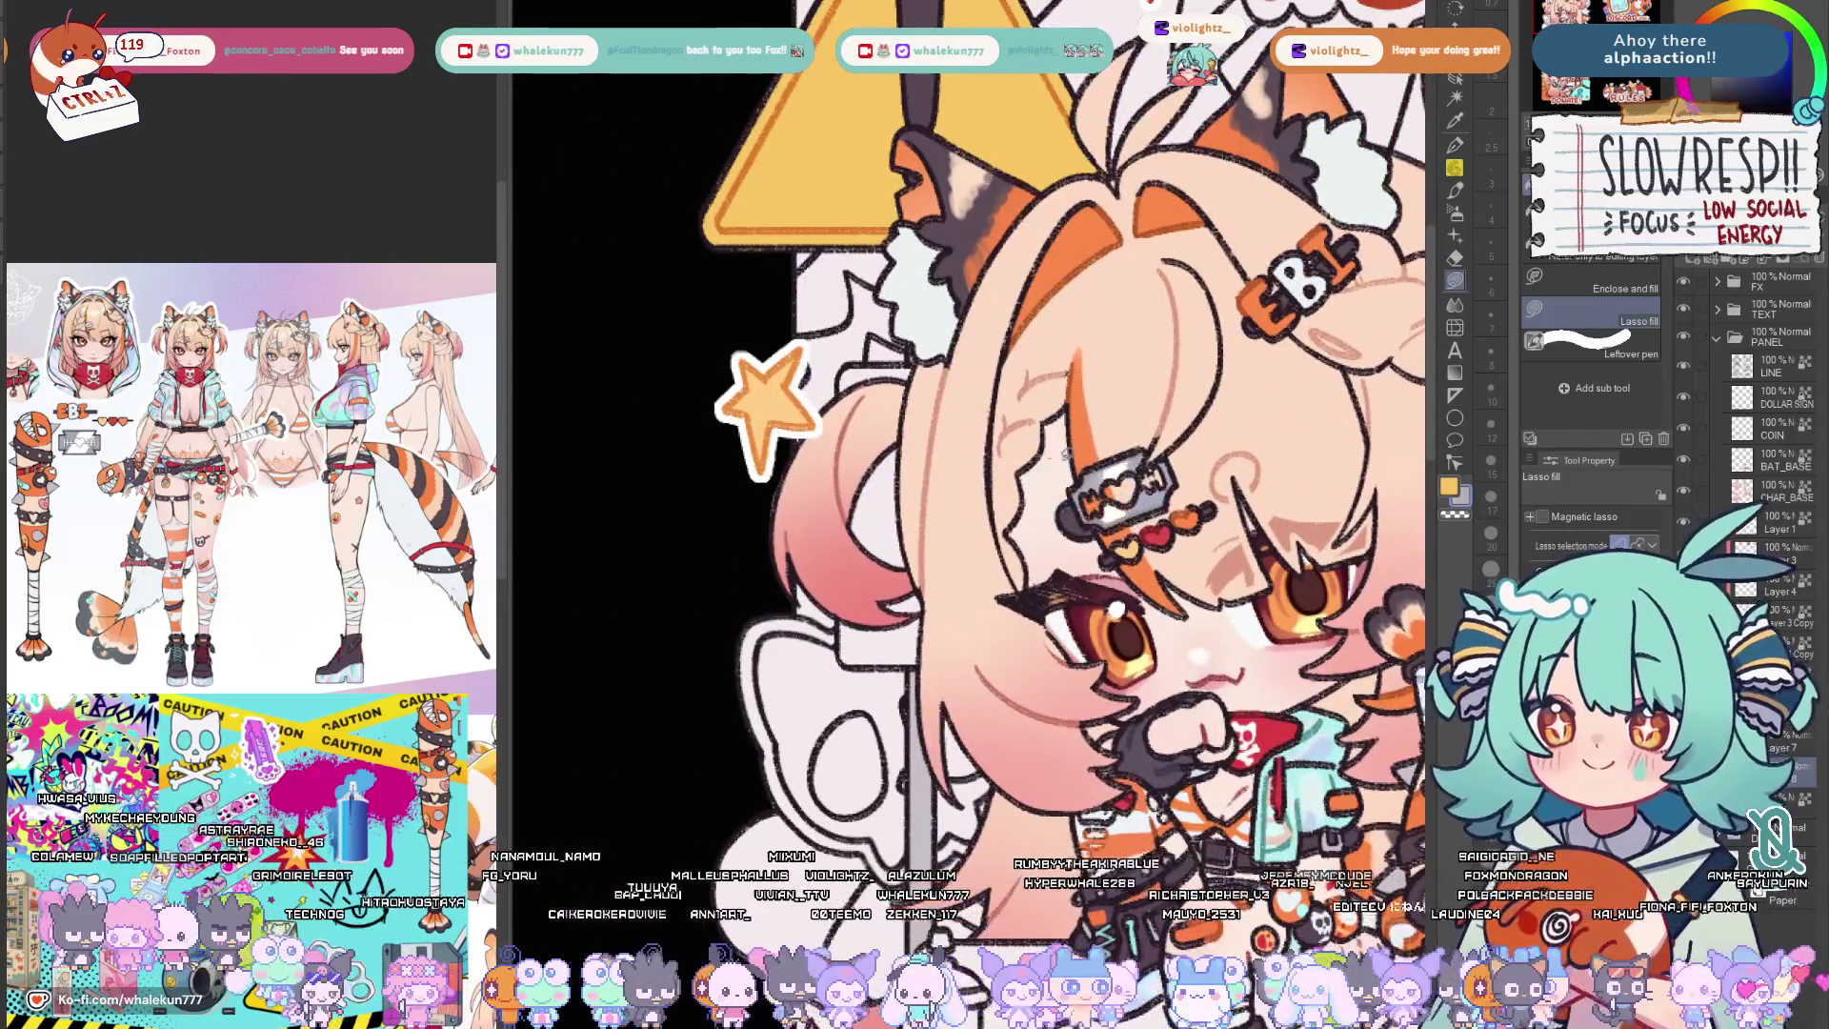
scroll(891, 388, up, 2)
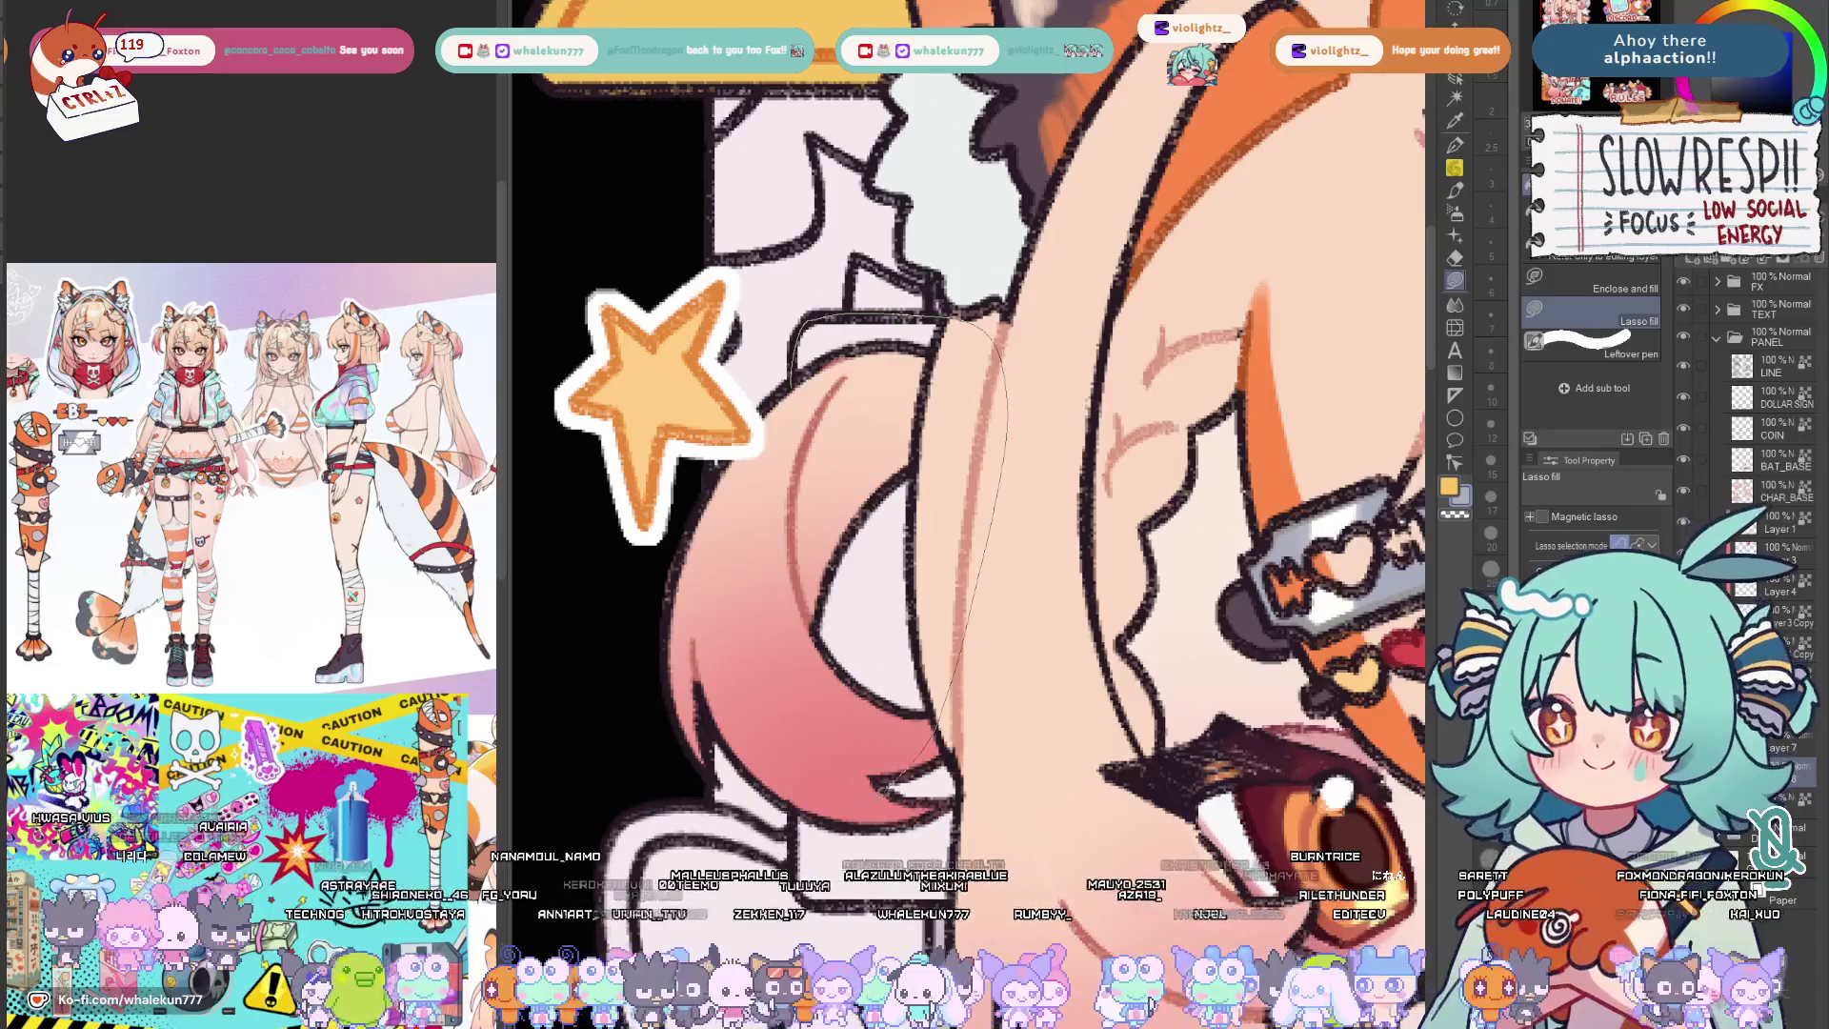
Lasso-fill the white area behind the left pigtail grey, then recentre the About Me panel to review.
drag(1001, 573, 915, 715)
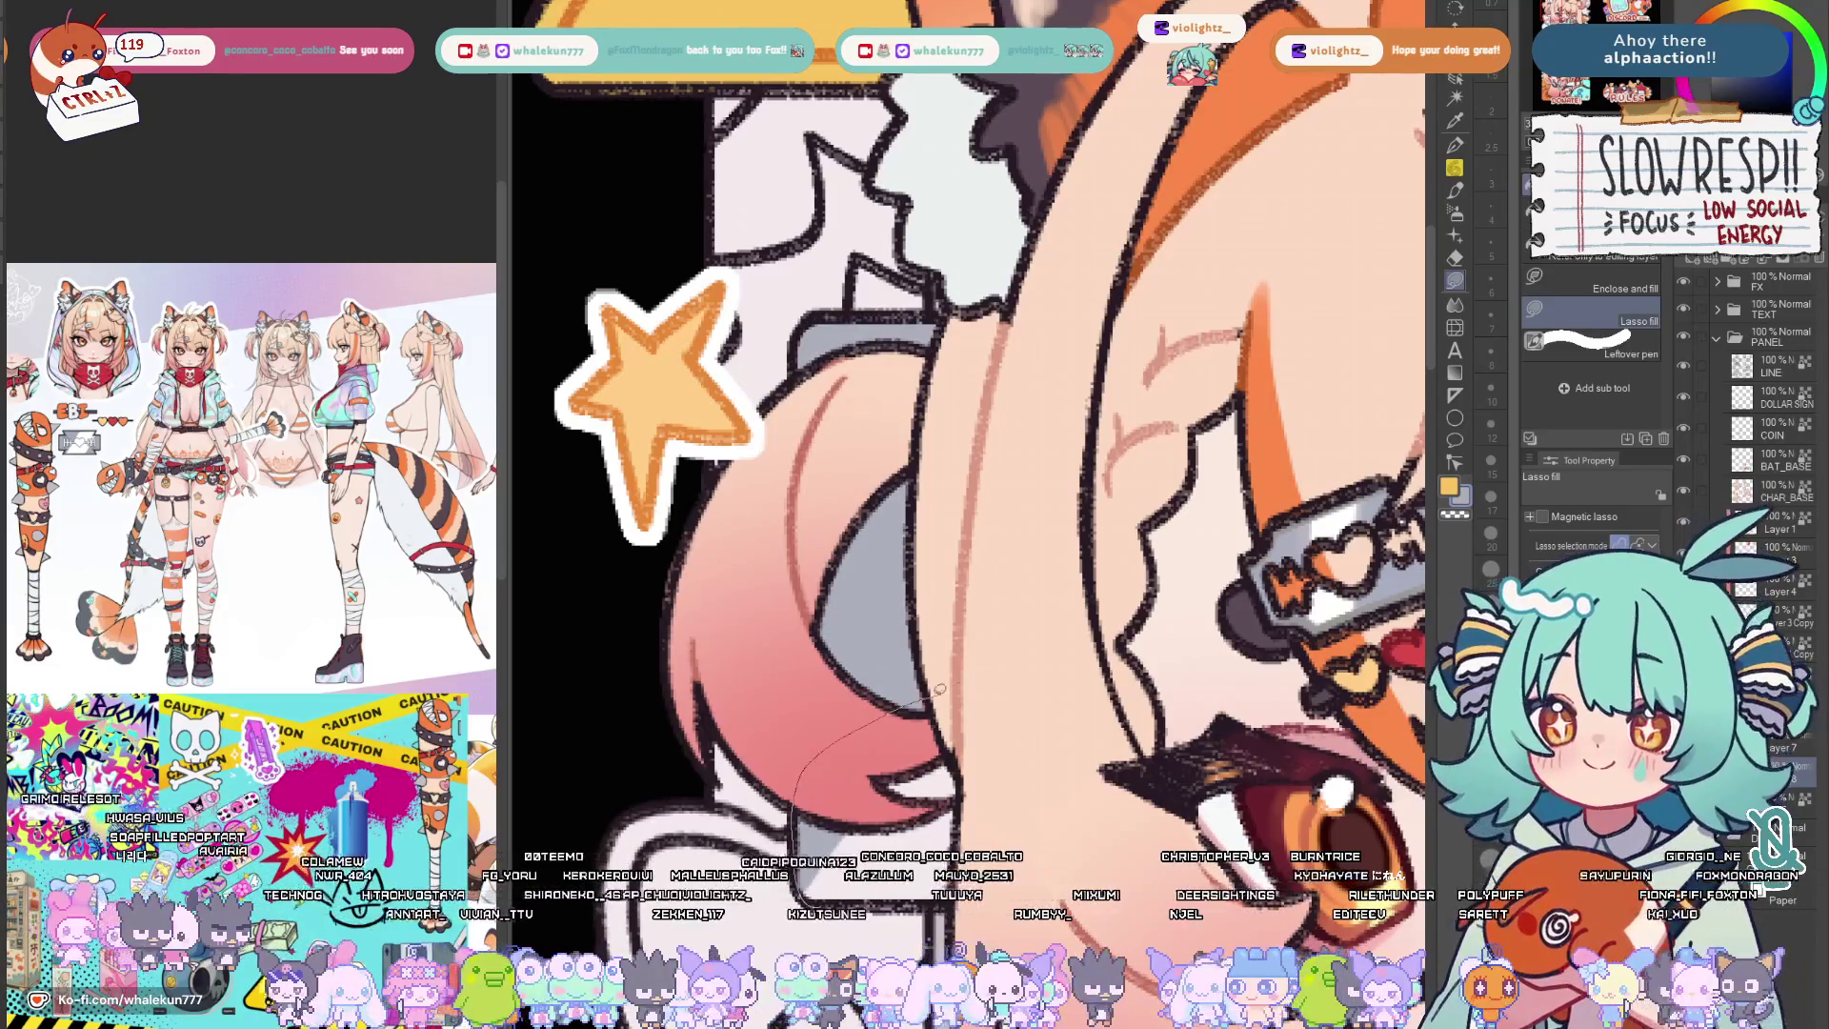
scroll(972, 472, down, 3)
key(m)
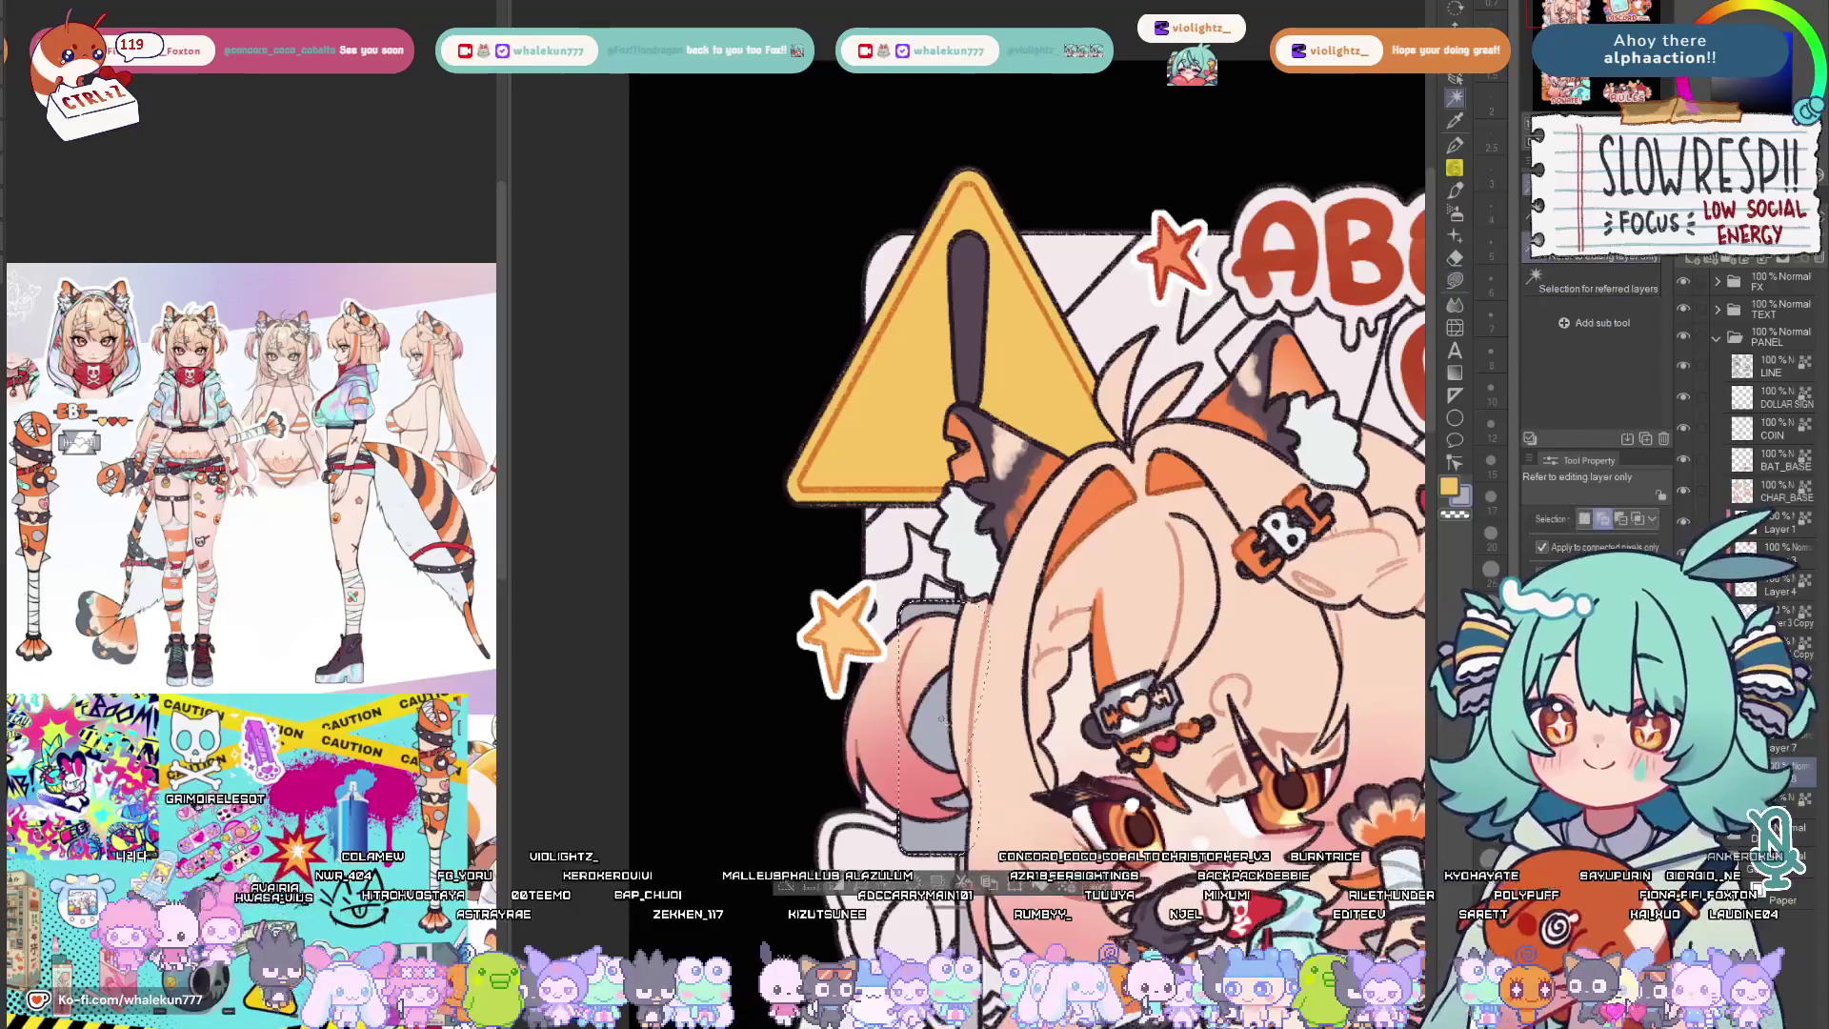
scroll(972, 471, down, 2)
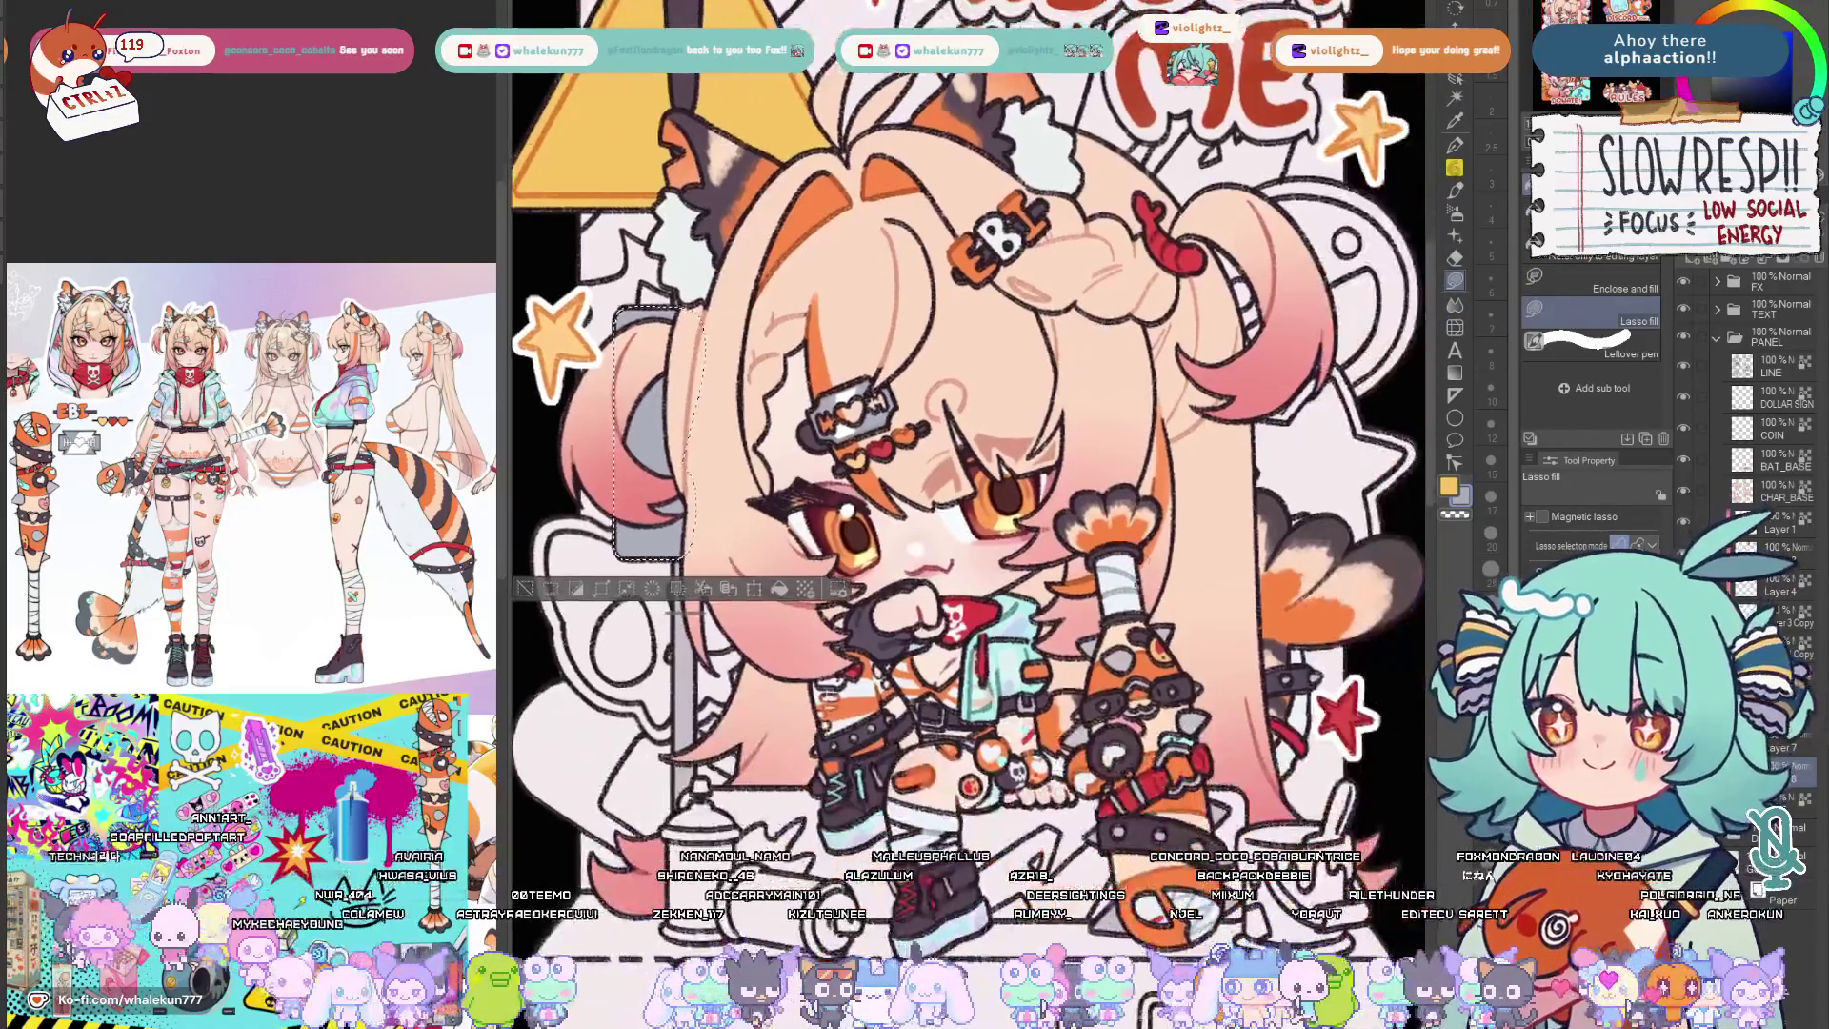
scroll(971, 472, down, 2)
scroll(1067, 499, up, 2)
scroll(1067, 498, down, 1)
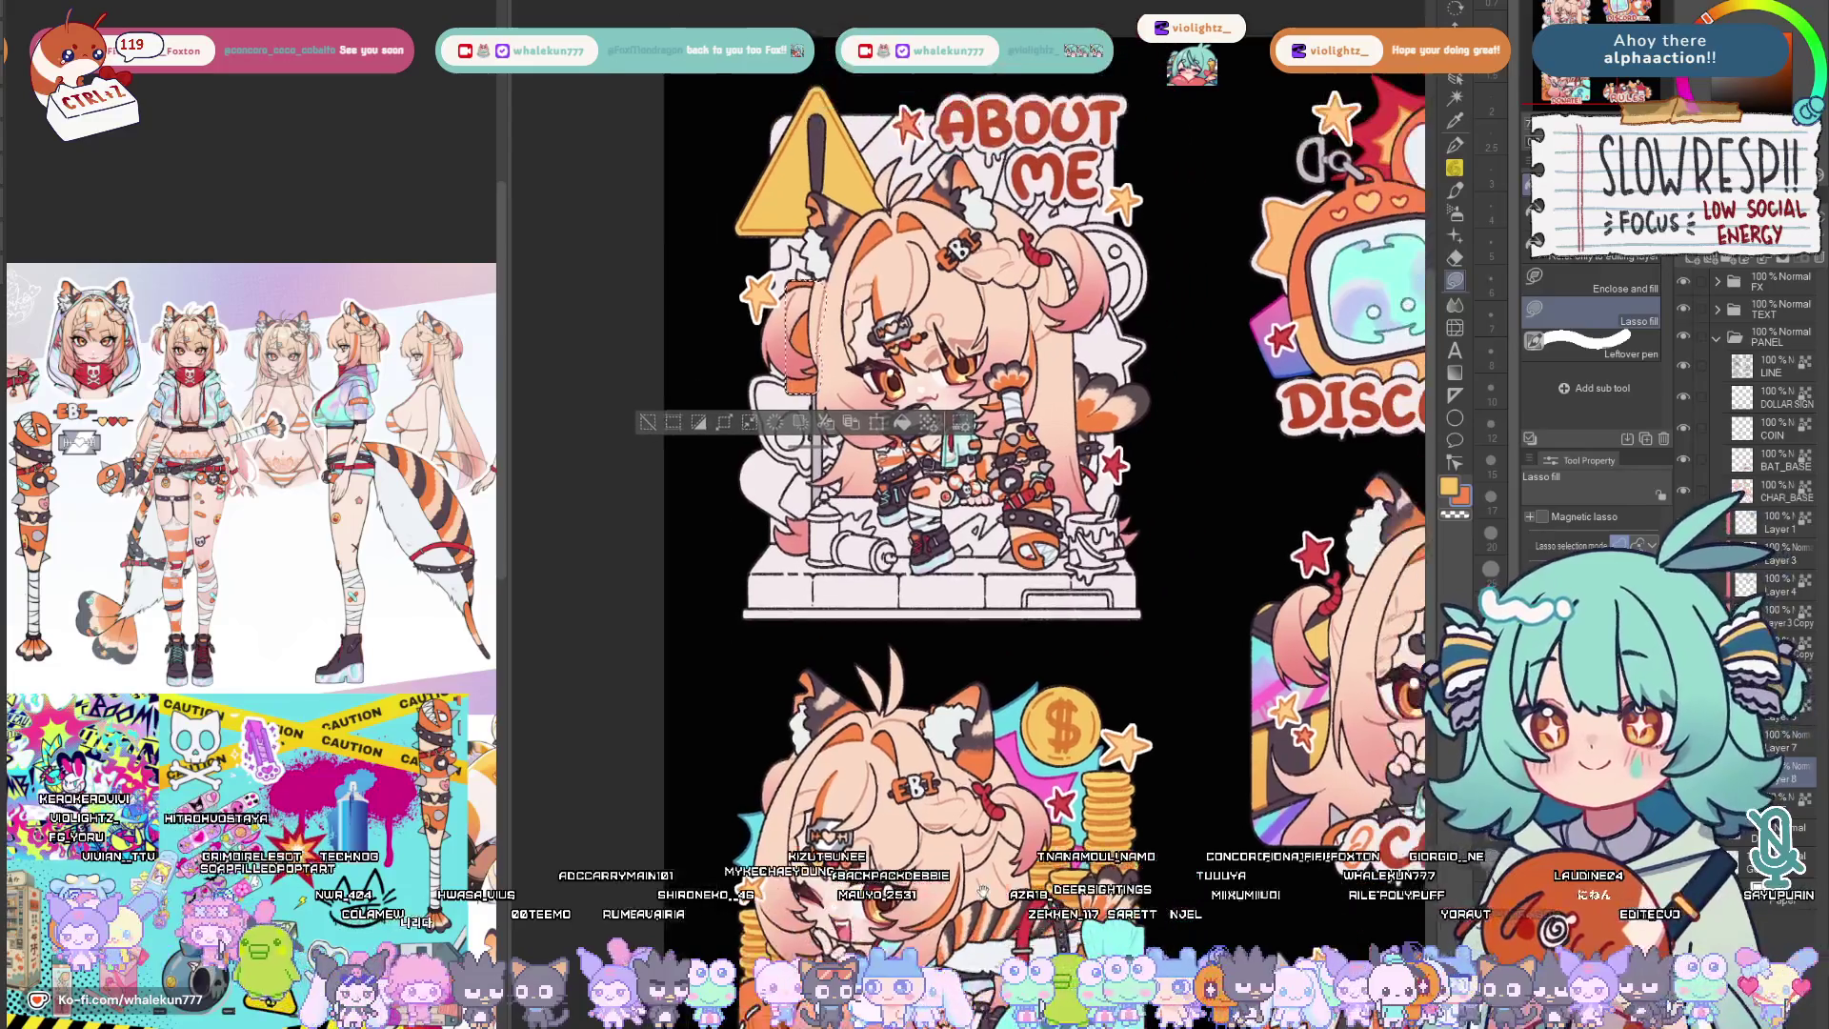
drag(1000, 357, 850, 535)
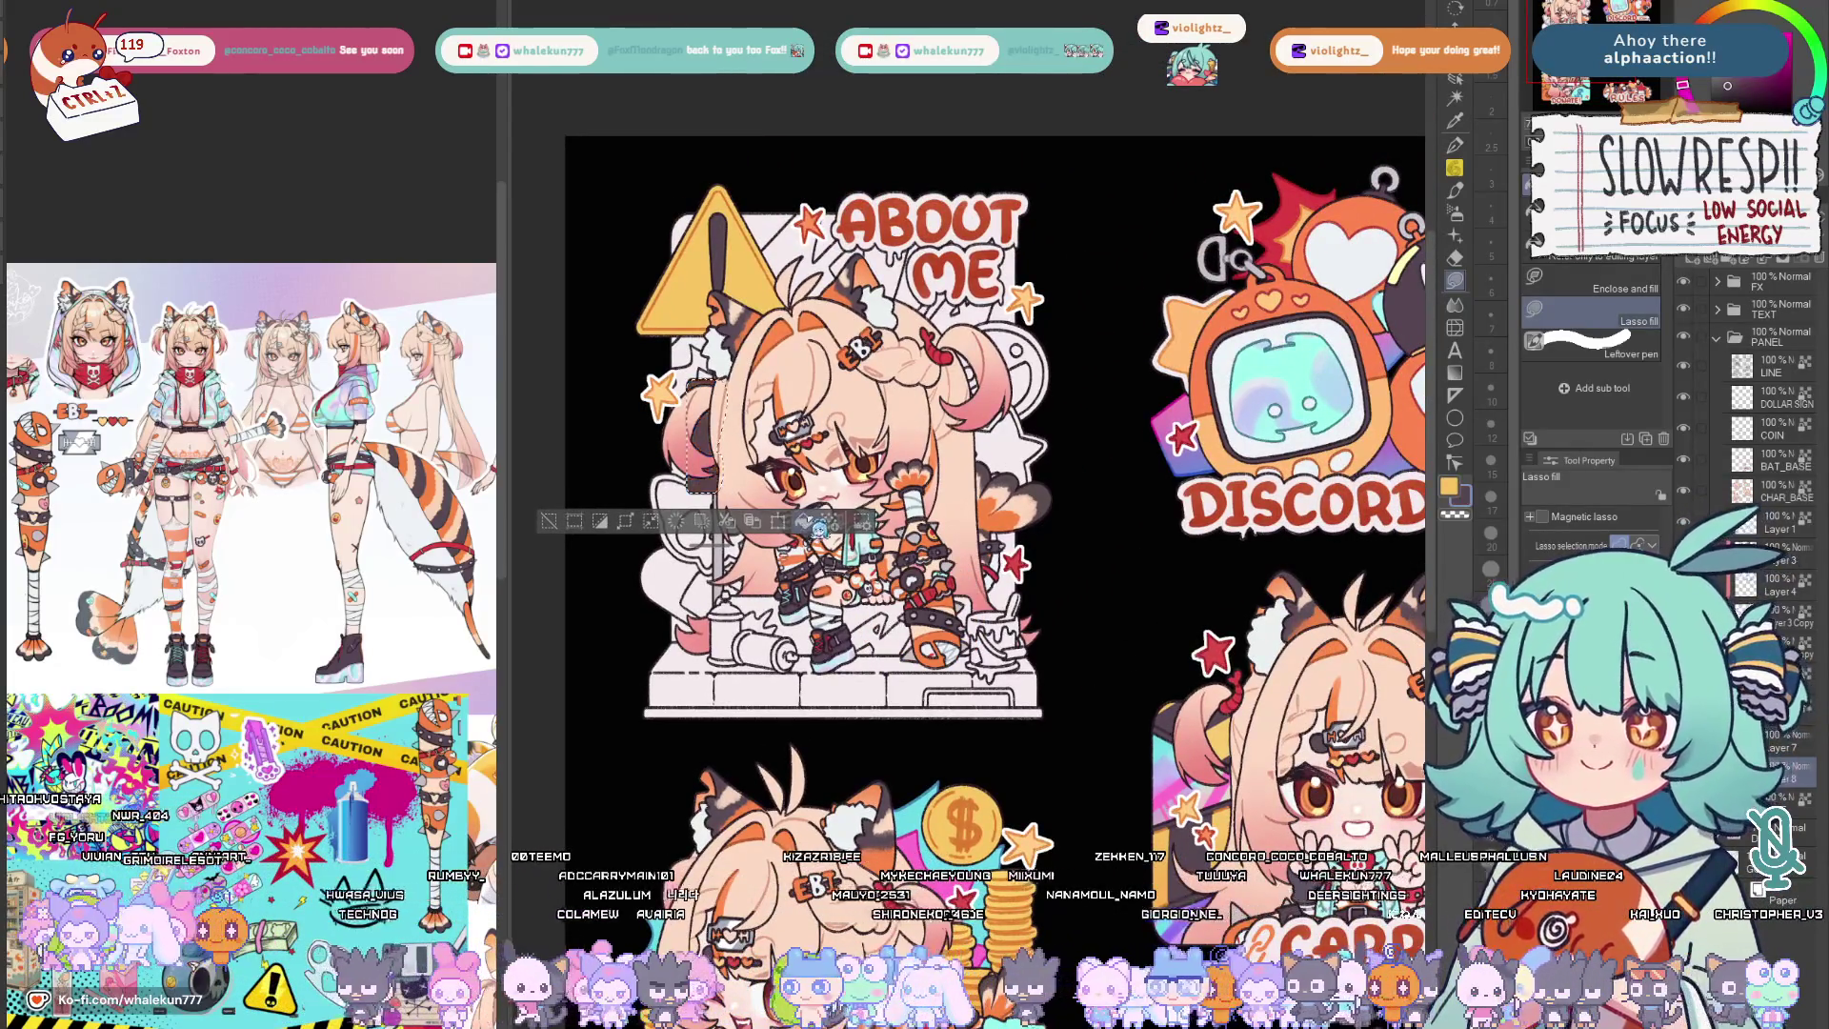
drag(1001, 429, 1038, 511)
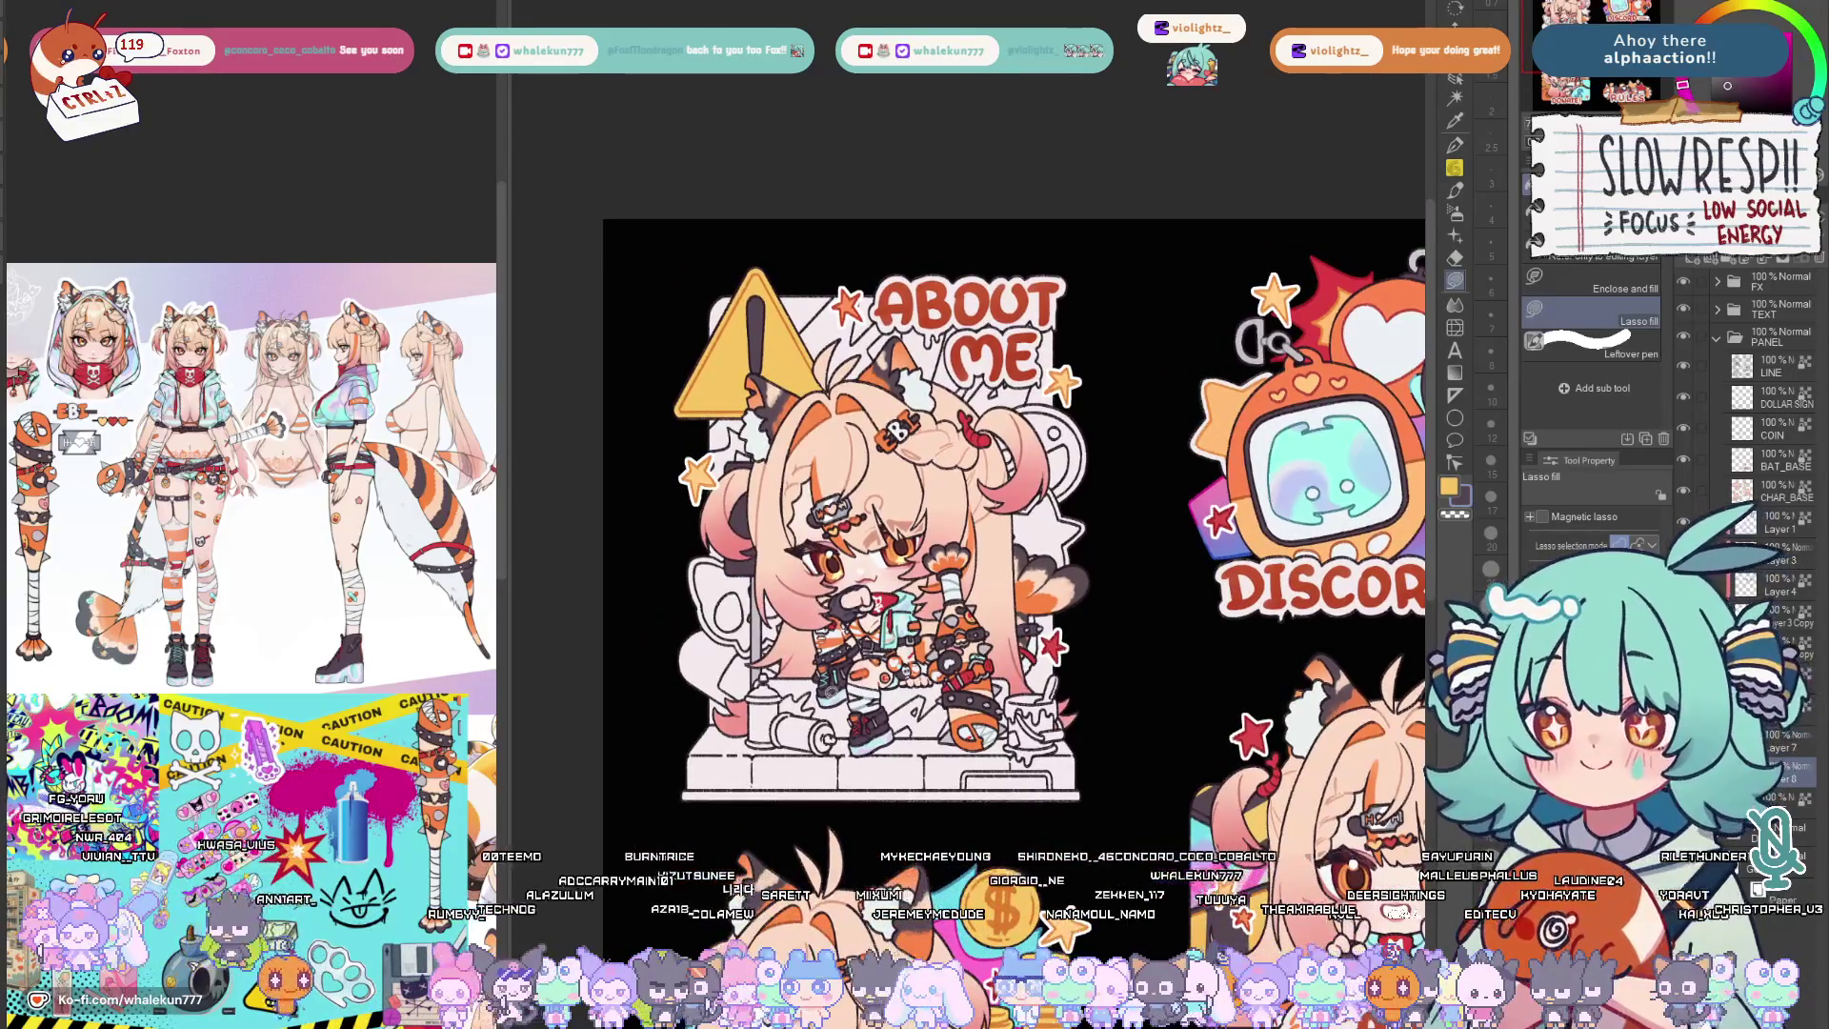
drag(1109, 696, 1179, 709)
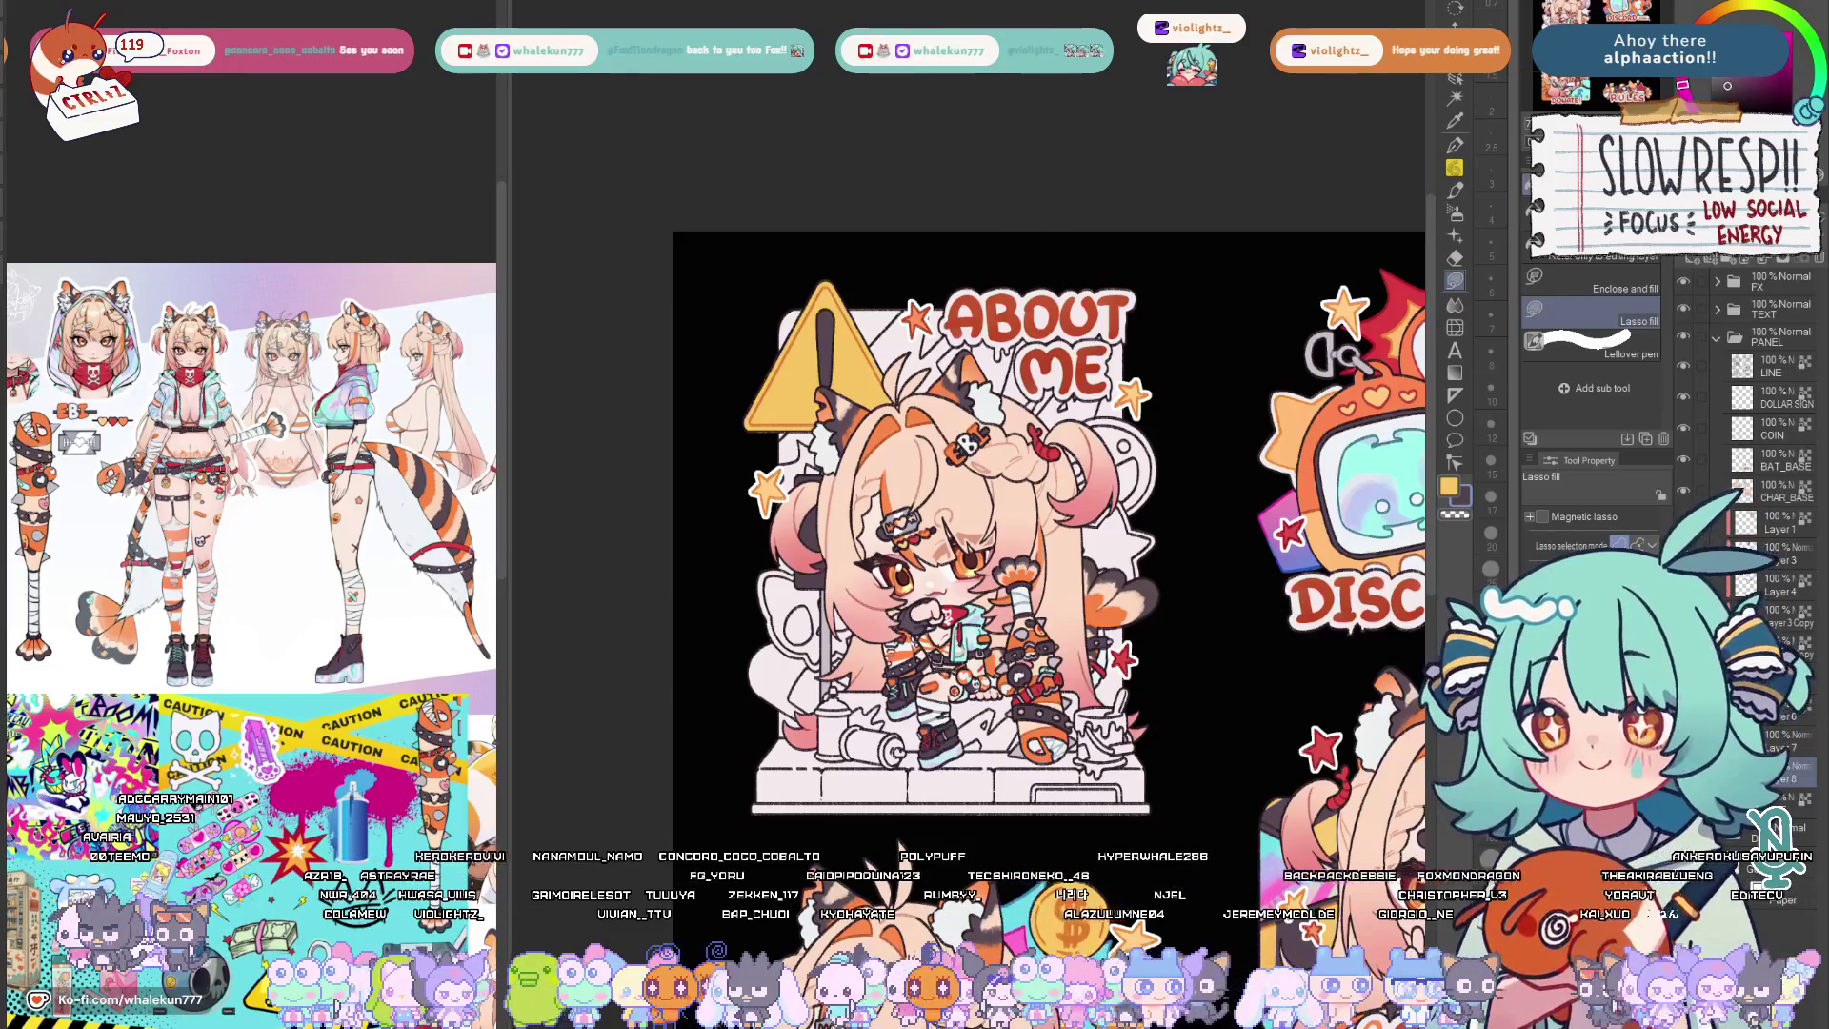
click(1458, 224)
scroll(1149, 490, down, 3)
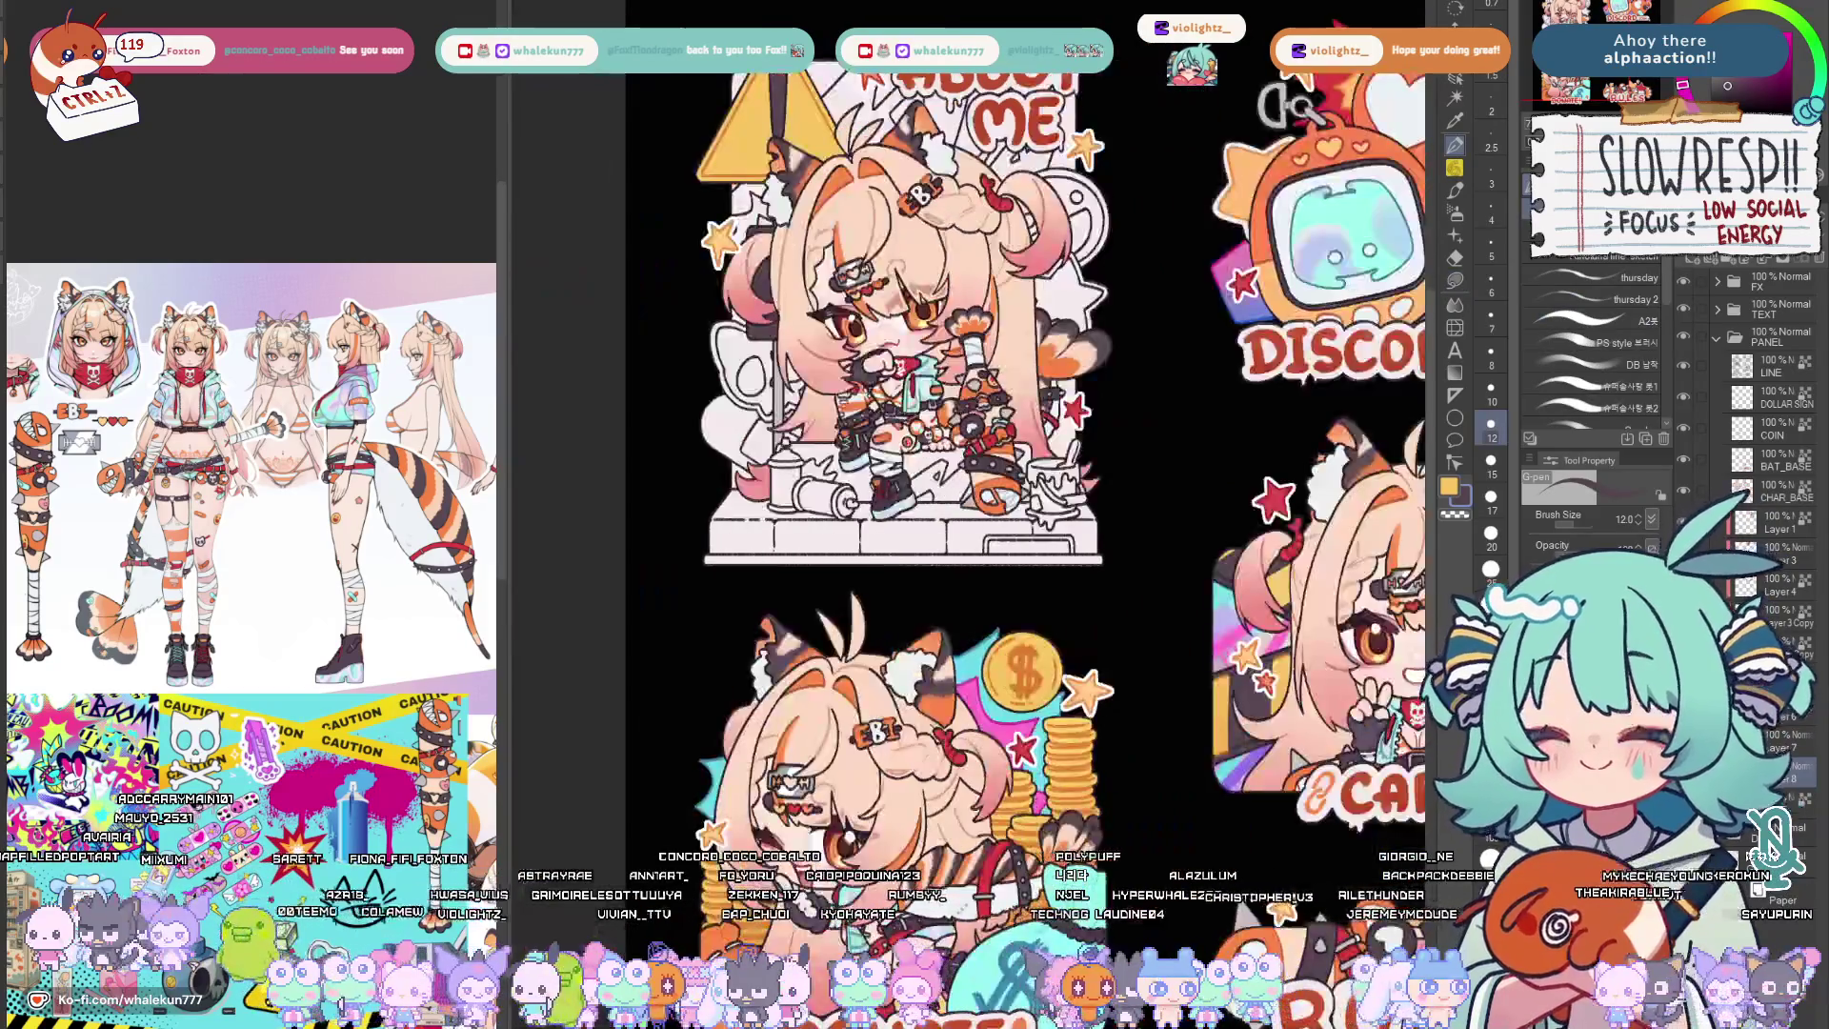
key(g)
scroll(1155, 572, up, 3)
key(h)
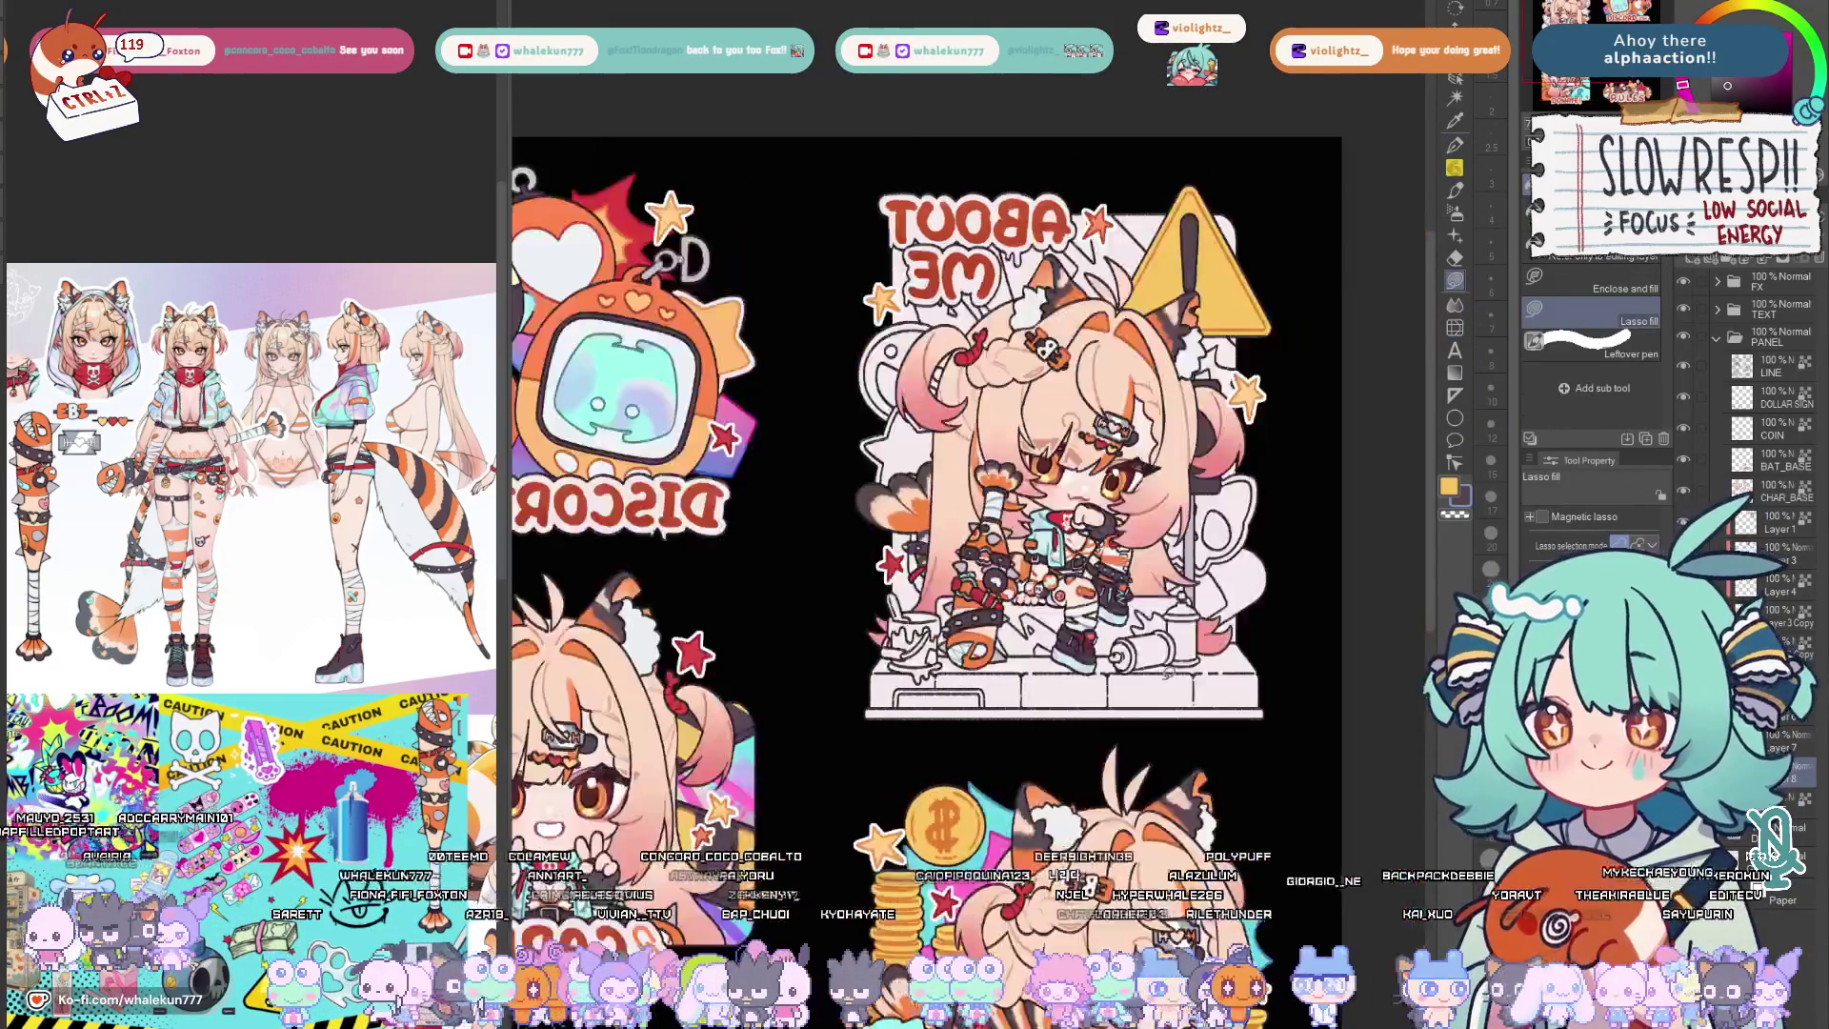
key(h)
scroll(1159, 679, up, 3)
scroll(1160, 679, down, 1)
scroll(938, 716, up, 1)
scroll(938, 717, down, 2)
scroll(938, 716, down, 2)
scroll(938, 717, down, 2)
scroll(937, 717, down, 2)
scroll(938, 718, down, 2)
scroll(1092, 599, right, 3)
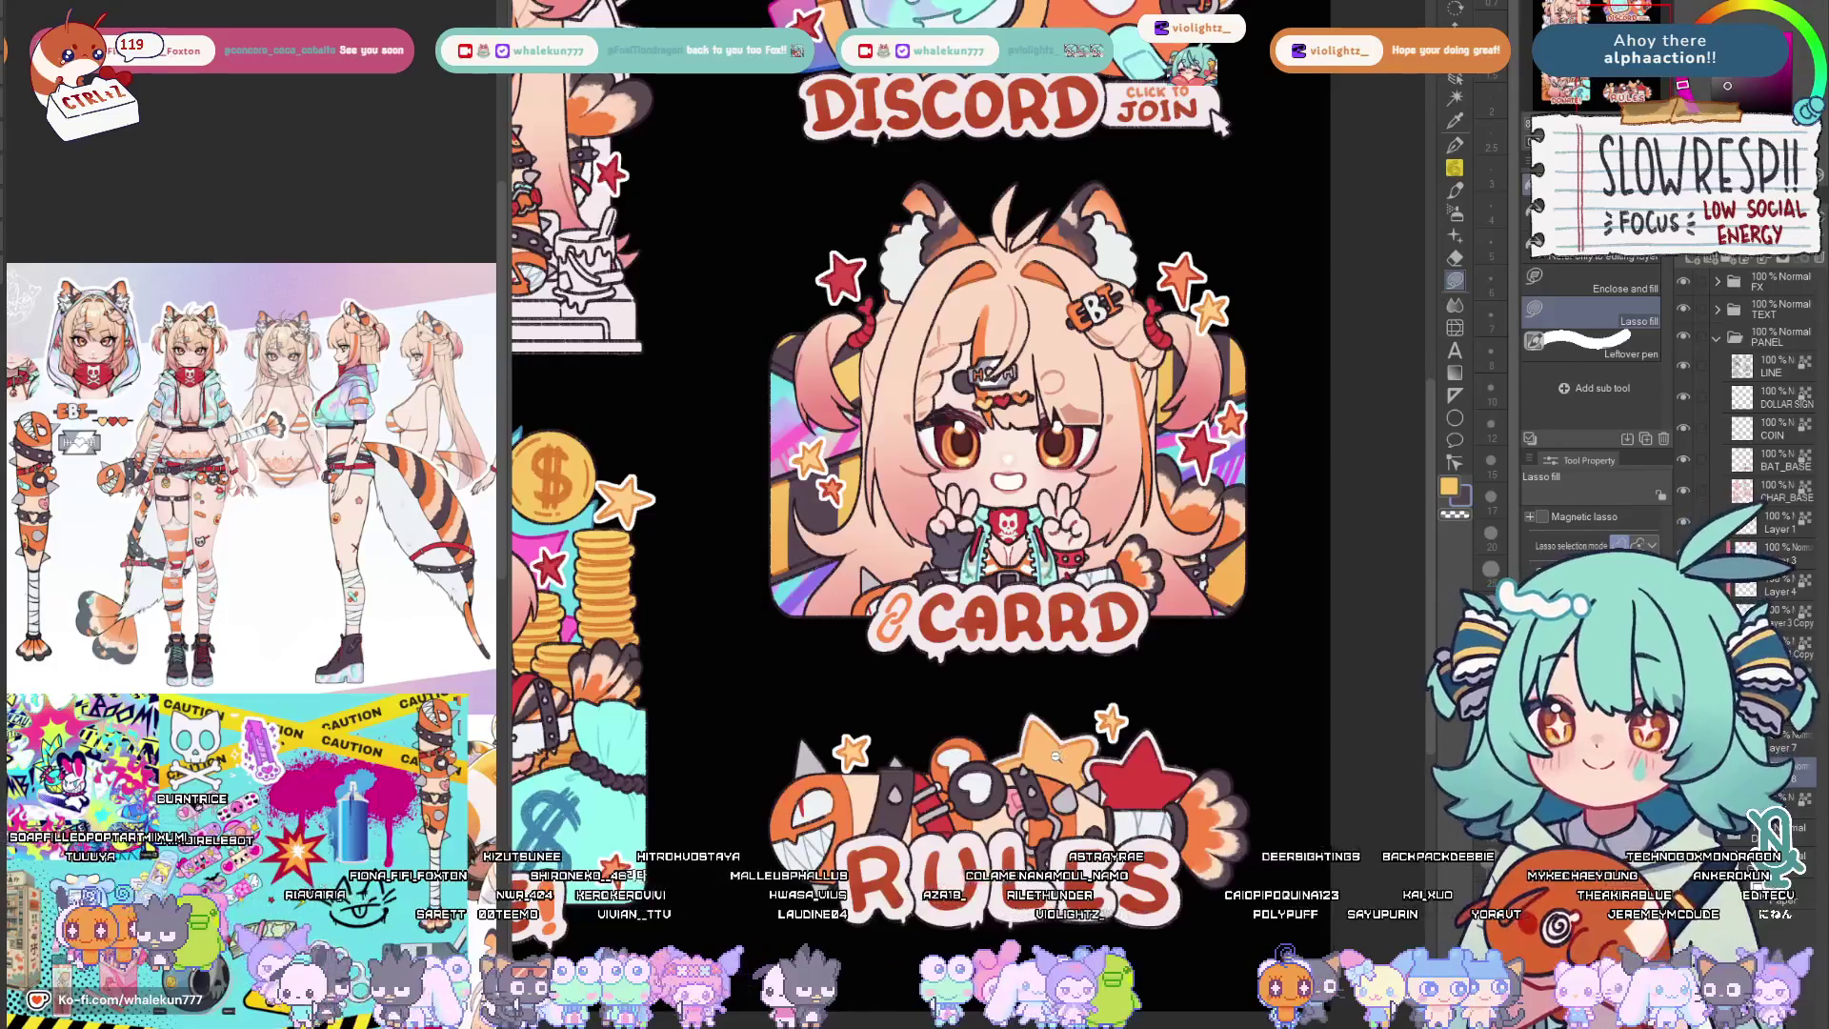
scroll(1217, 123, up, 1)
scroll(1217, 123, down, 1)
scroll(1194, 129, up, 3)
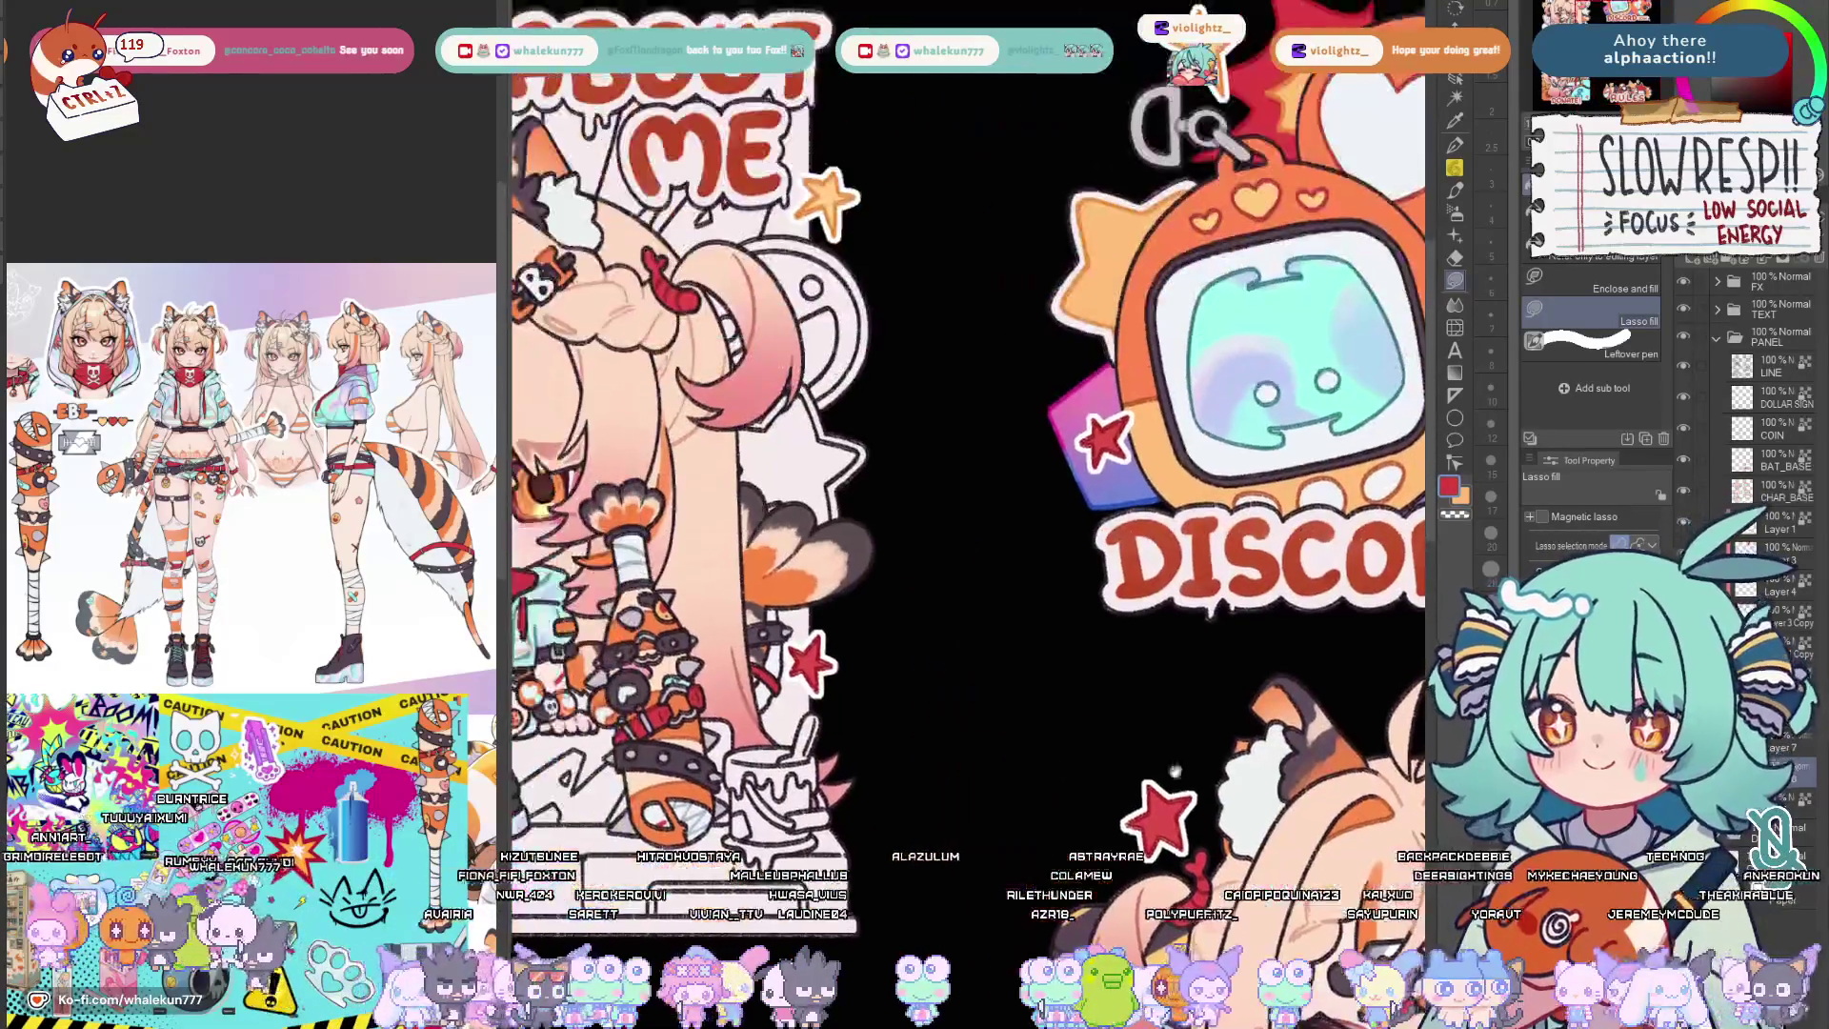
scroll(950, 736, down, 1)
scroll(765, 823, left, 3)
scroll(765, 822, right, 5)
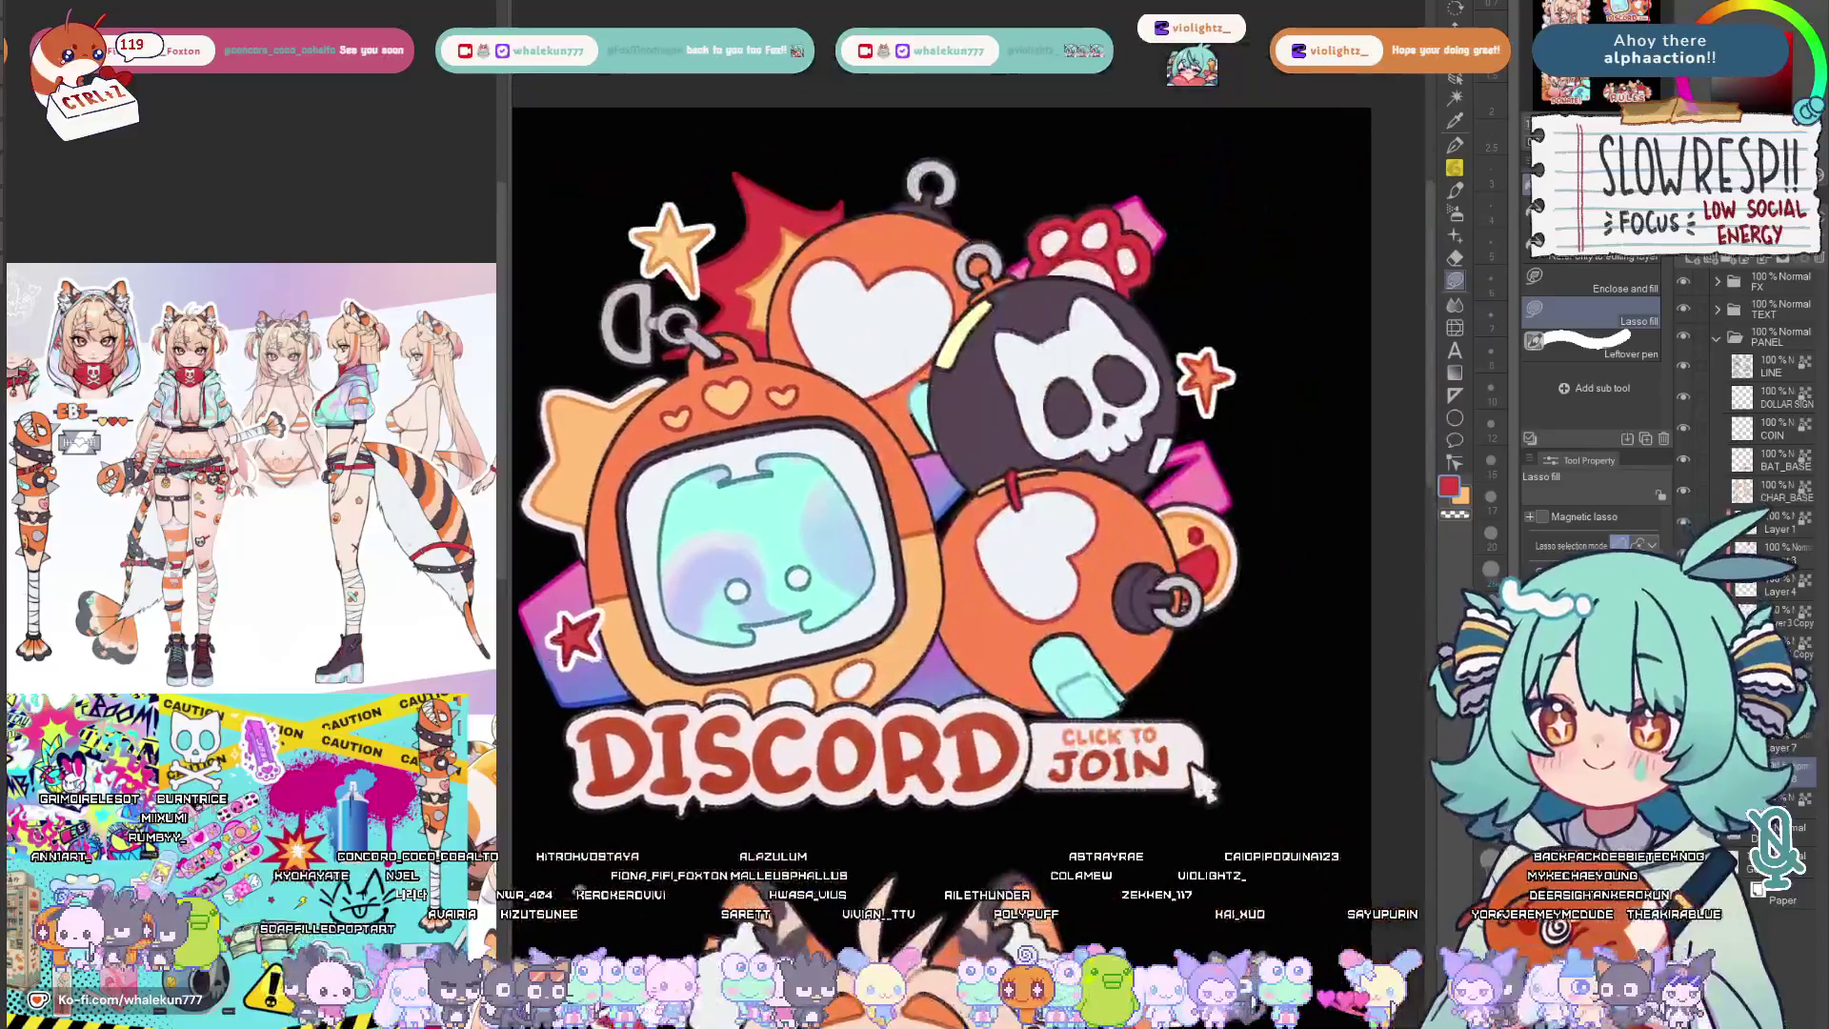
scroll(924, 650, down, 1)
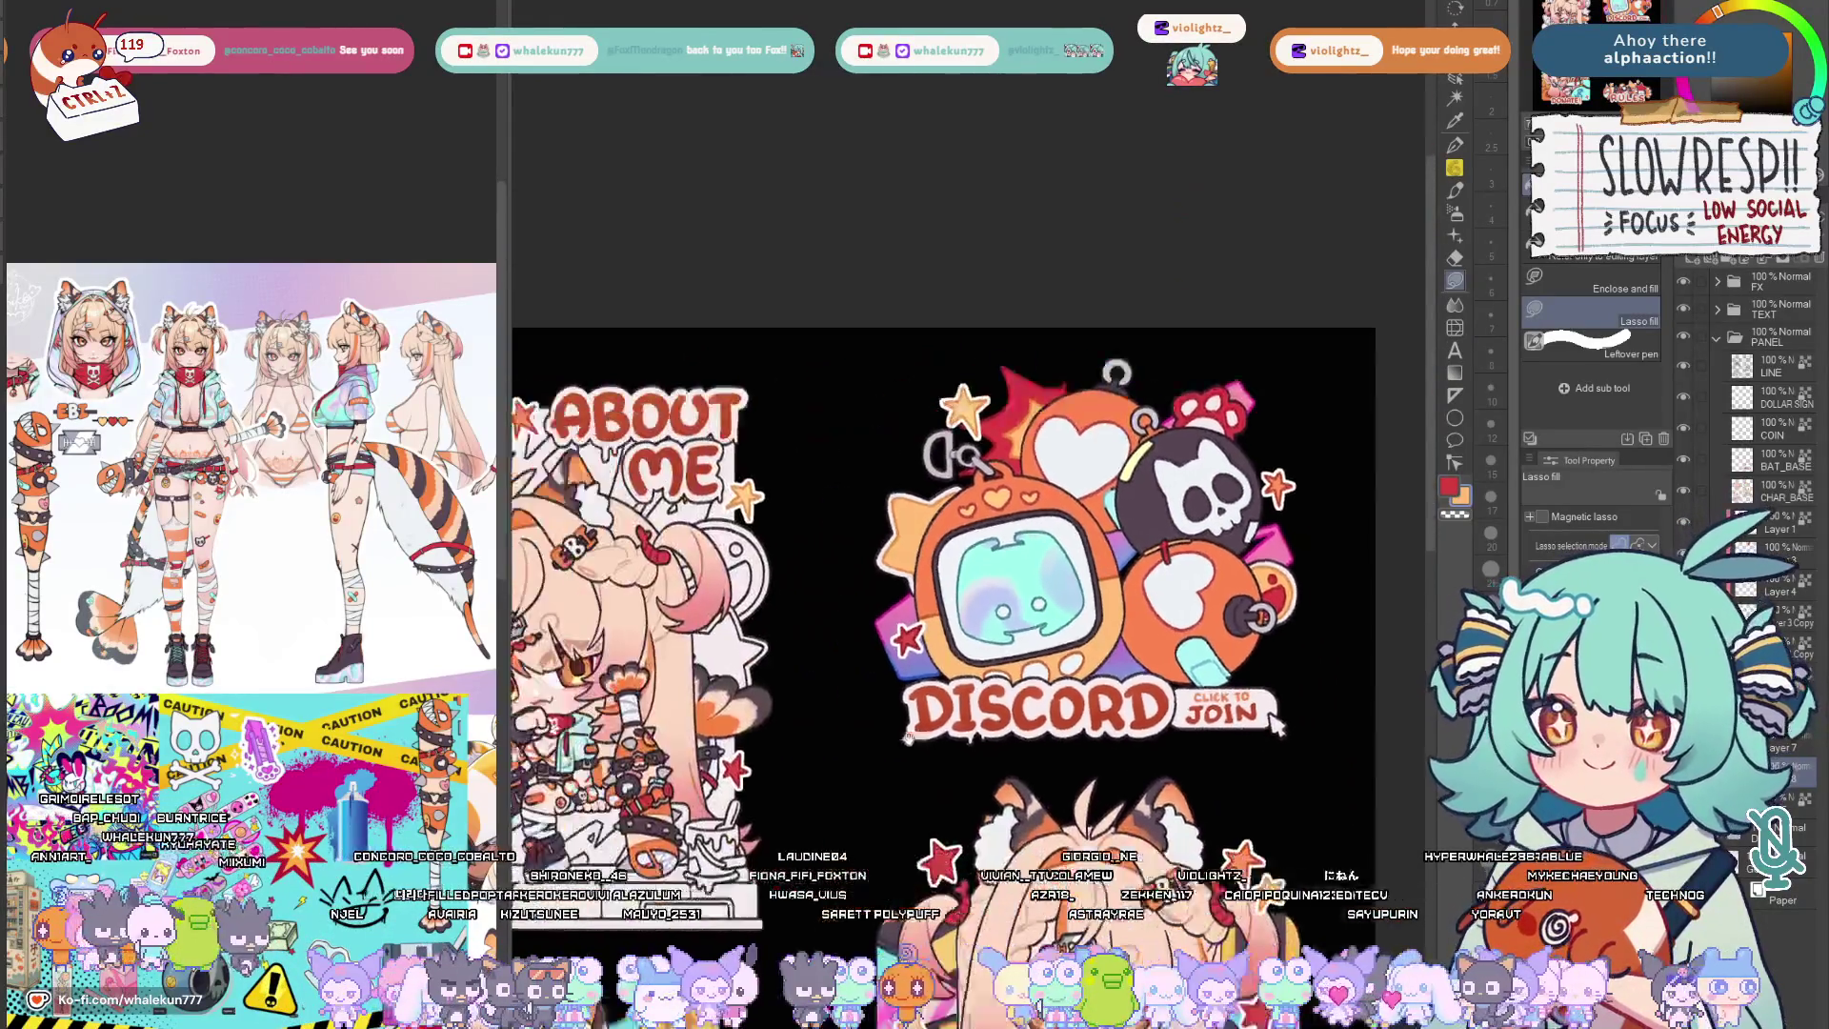
scroll(900, 572, up, 2)
scroll(886, 529, up, 2)
scroll(871, 498, up, 1)
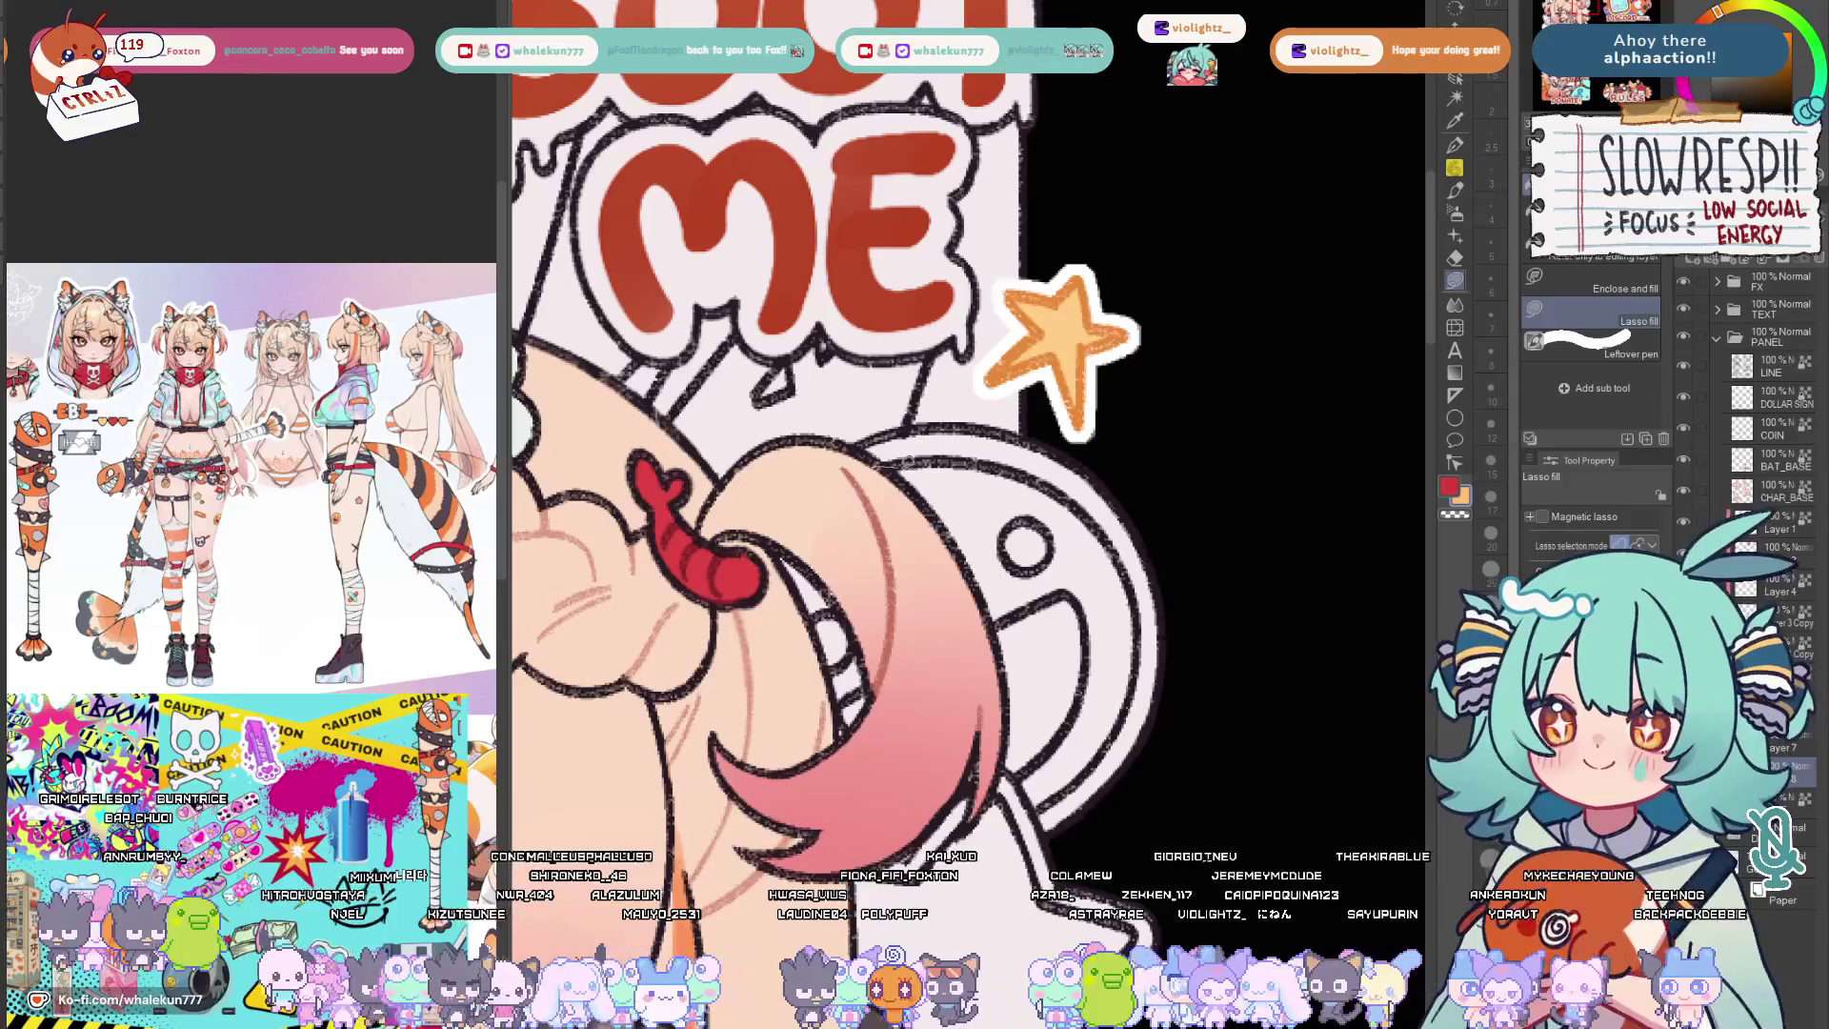
Fill the round shape beside the right pigtail orange, erase its stray lower edge and fill the mouth red.
mouse_move(1073, 568)
mouse_down()
mouse_move(929, 700)
mouse_move(892, 661)
mouse_up()
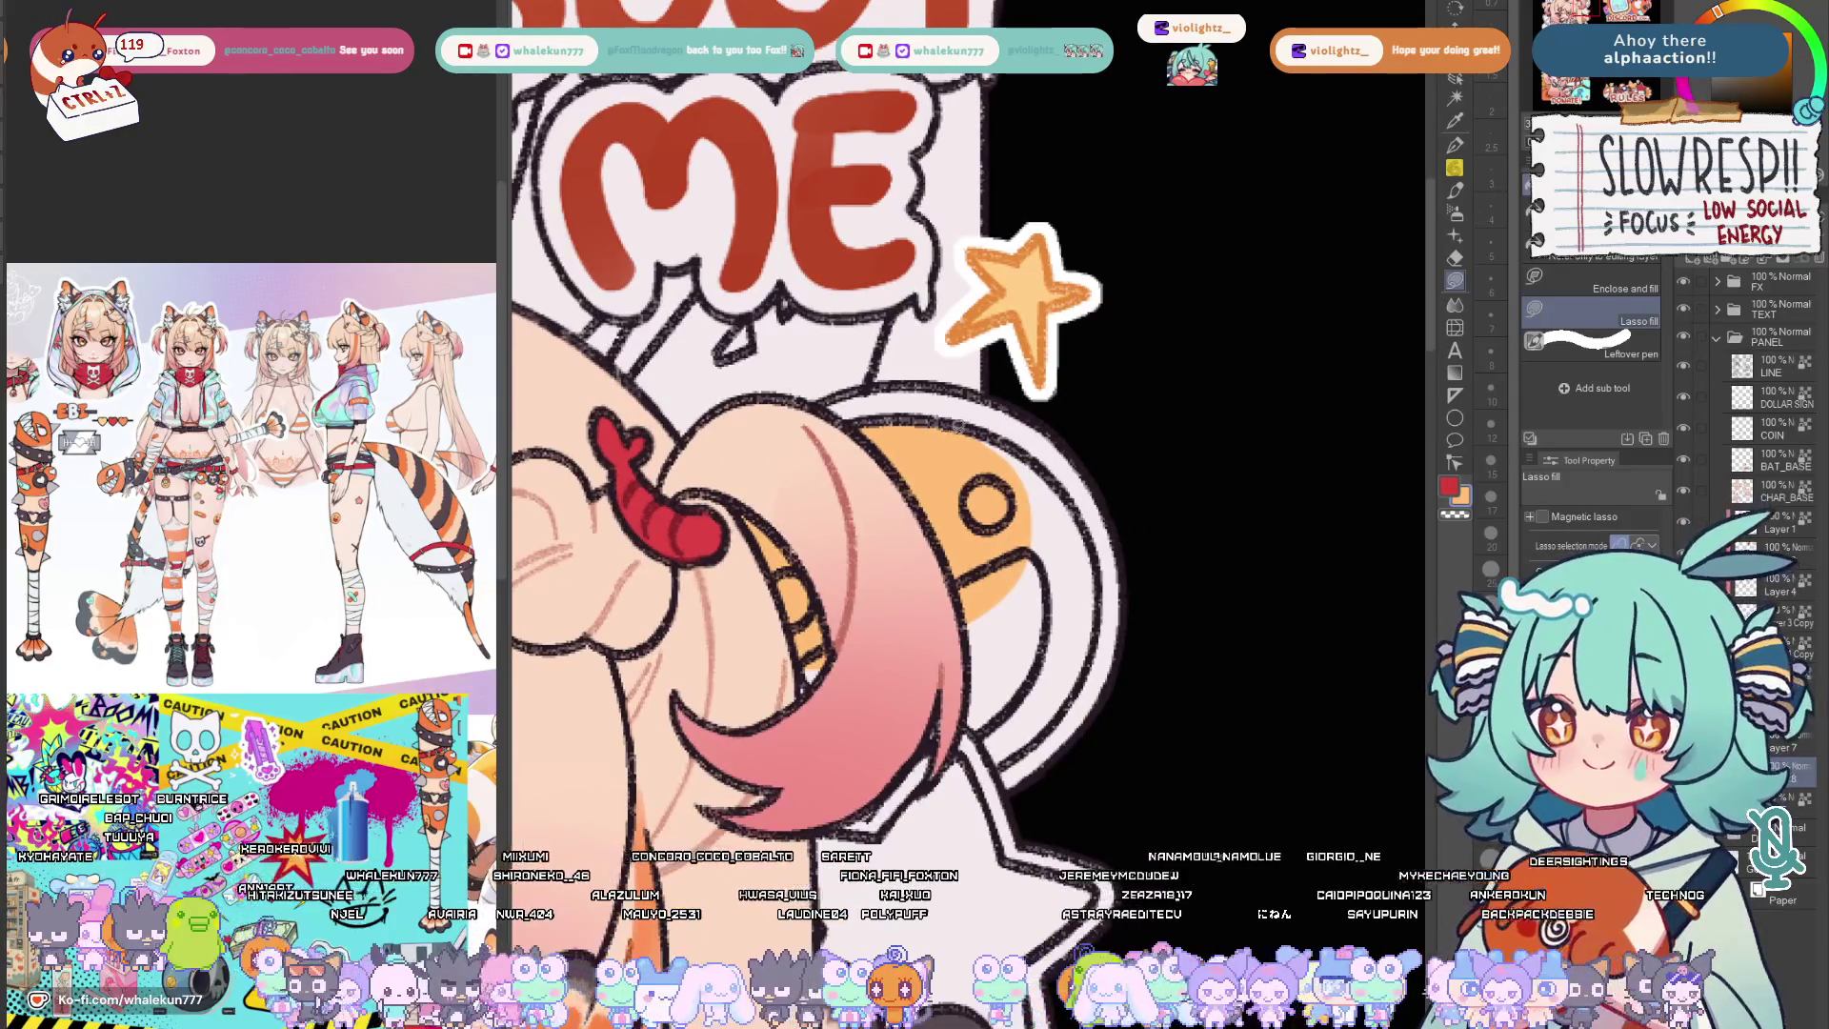
drag(1109, 586, 1043, 460)
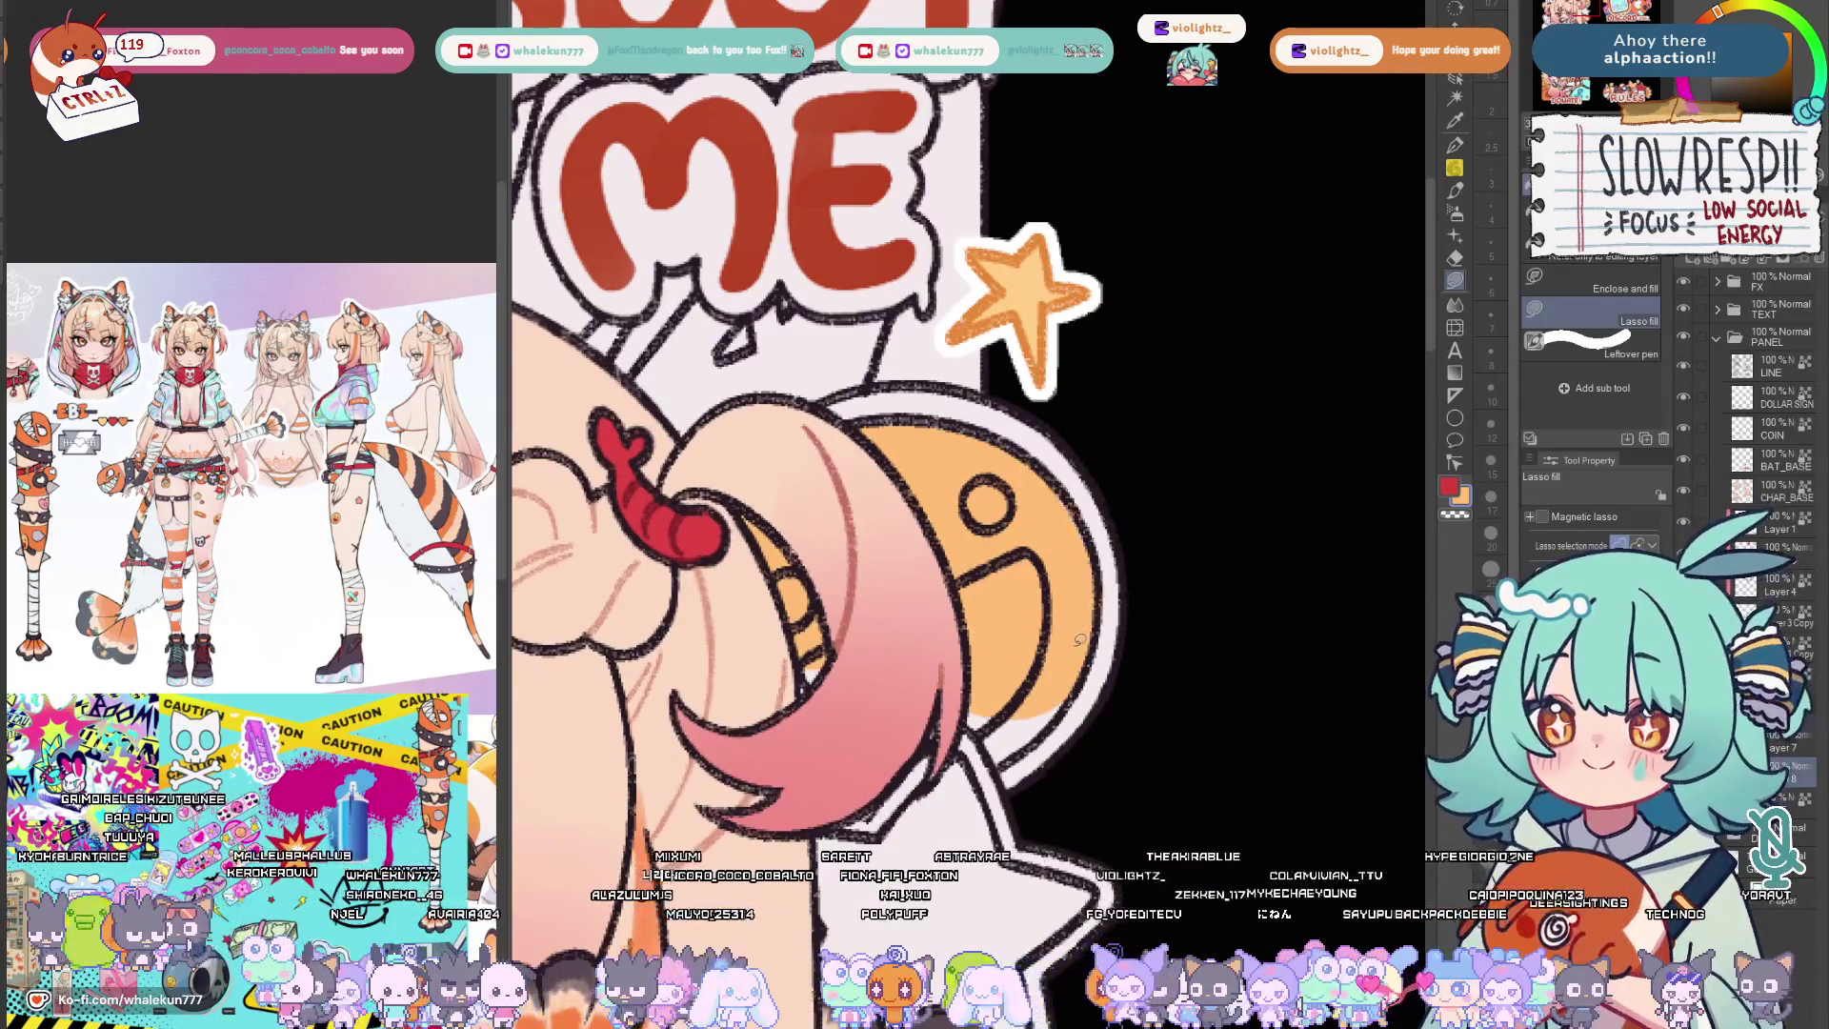
key(h)
key(h)
drag(954, 545, 976, 459)
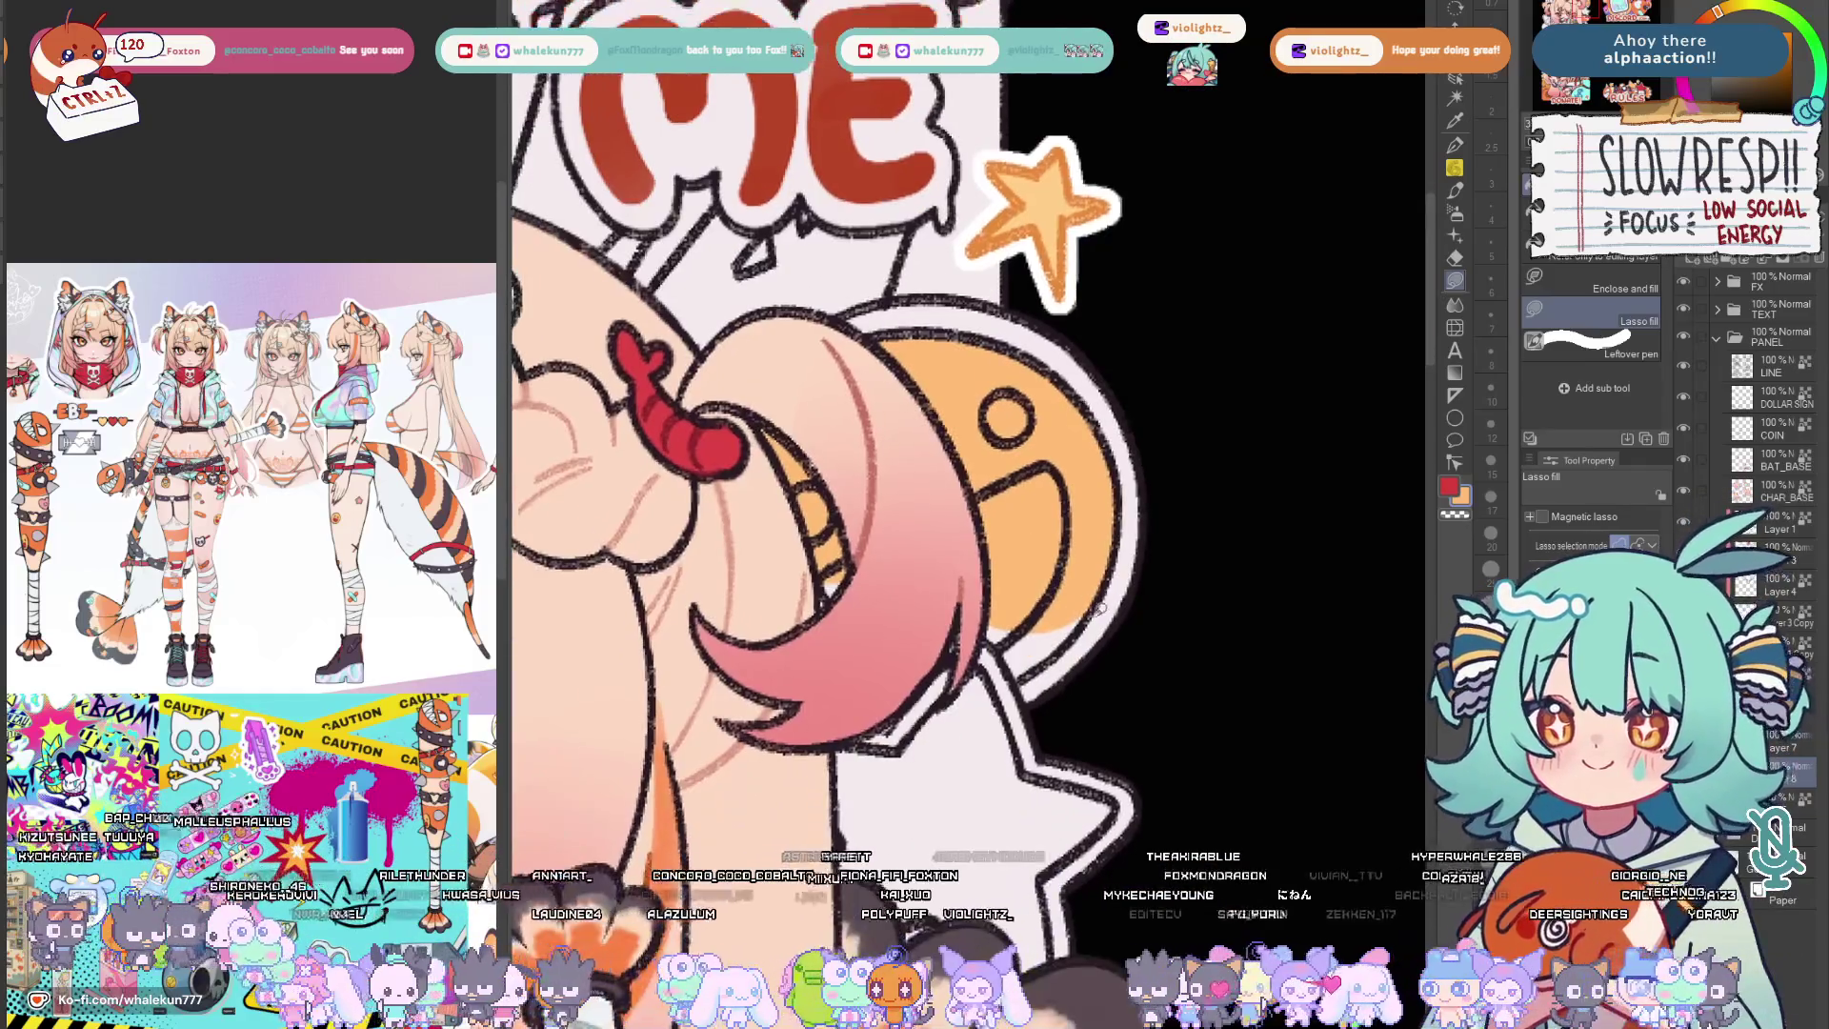
drag(1058, 612, 992, 607)
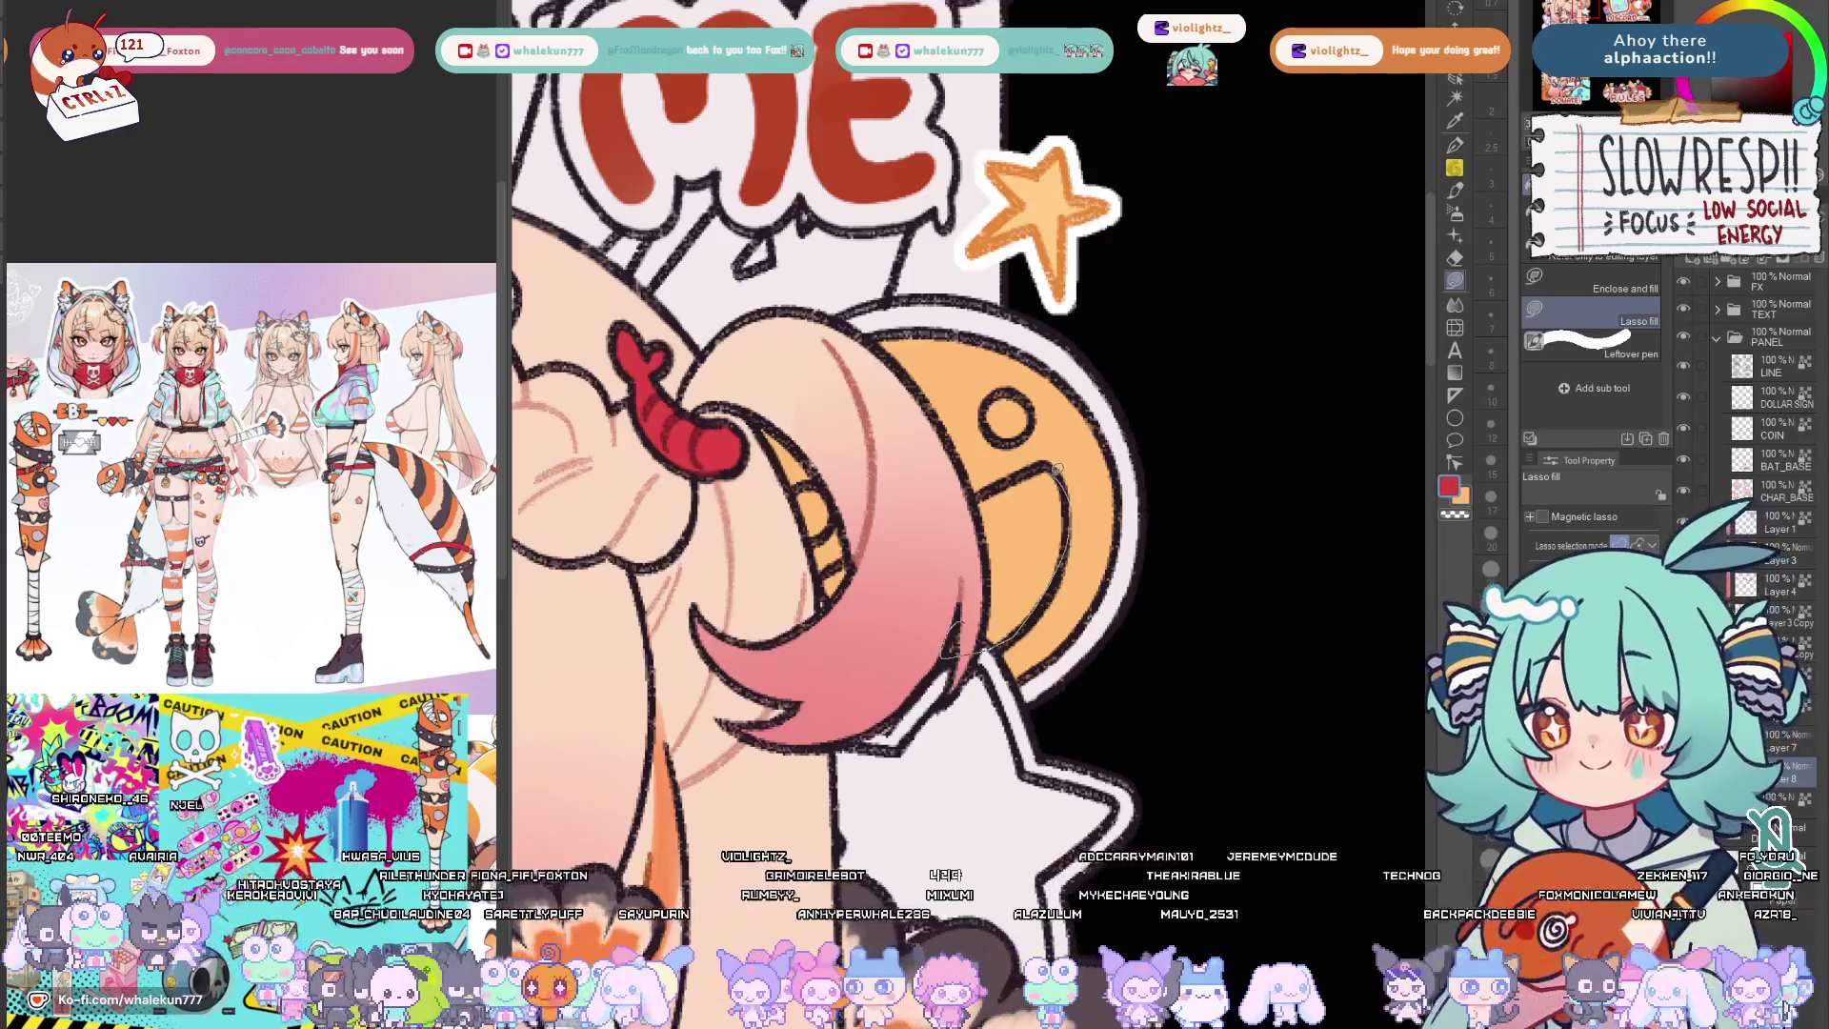
drag(1059, 466, 1065, 457)
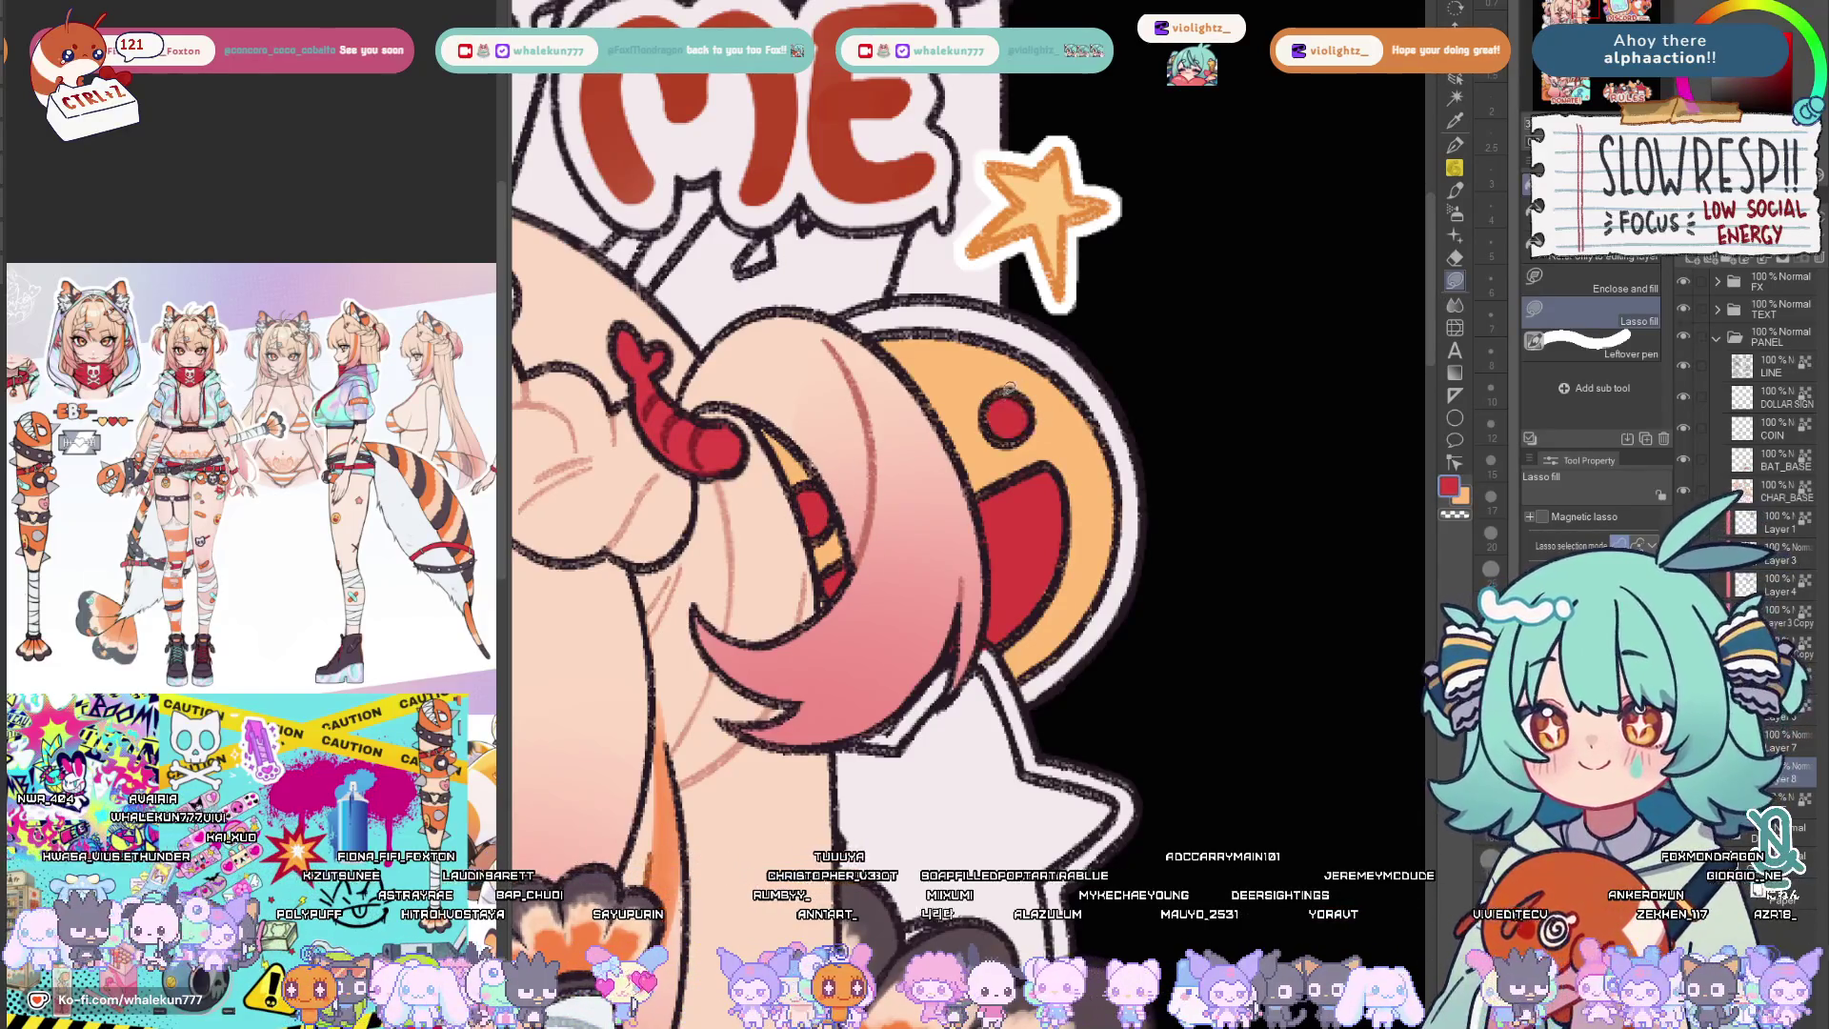
scroll(1011, 387, down, 5)
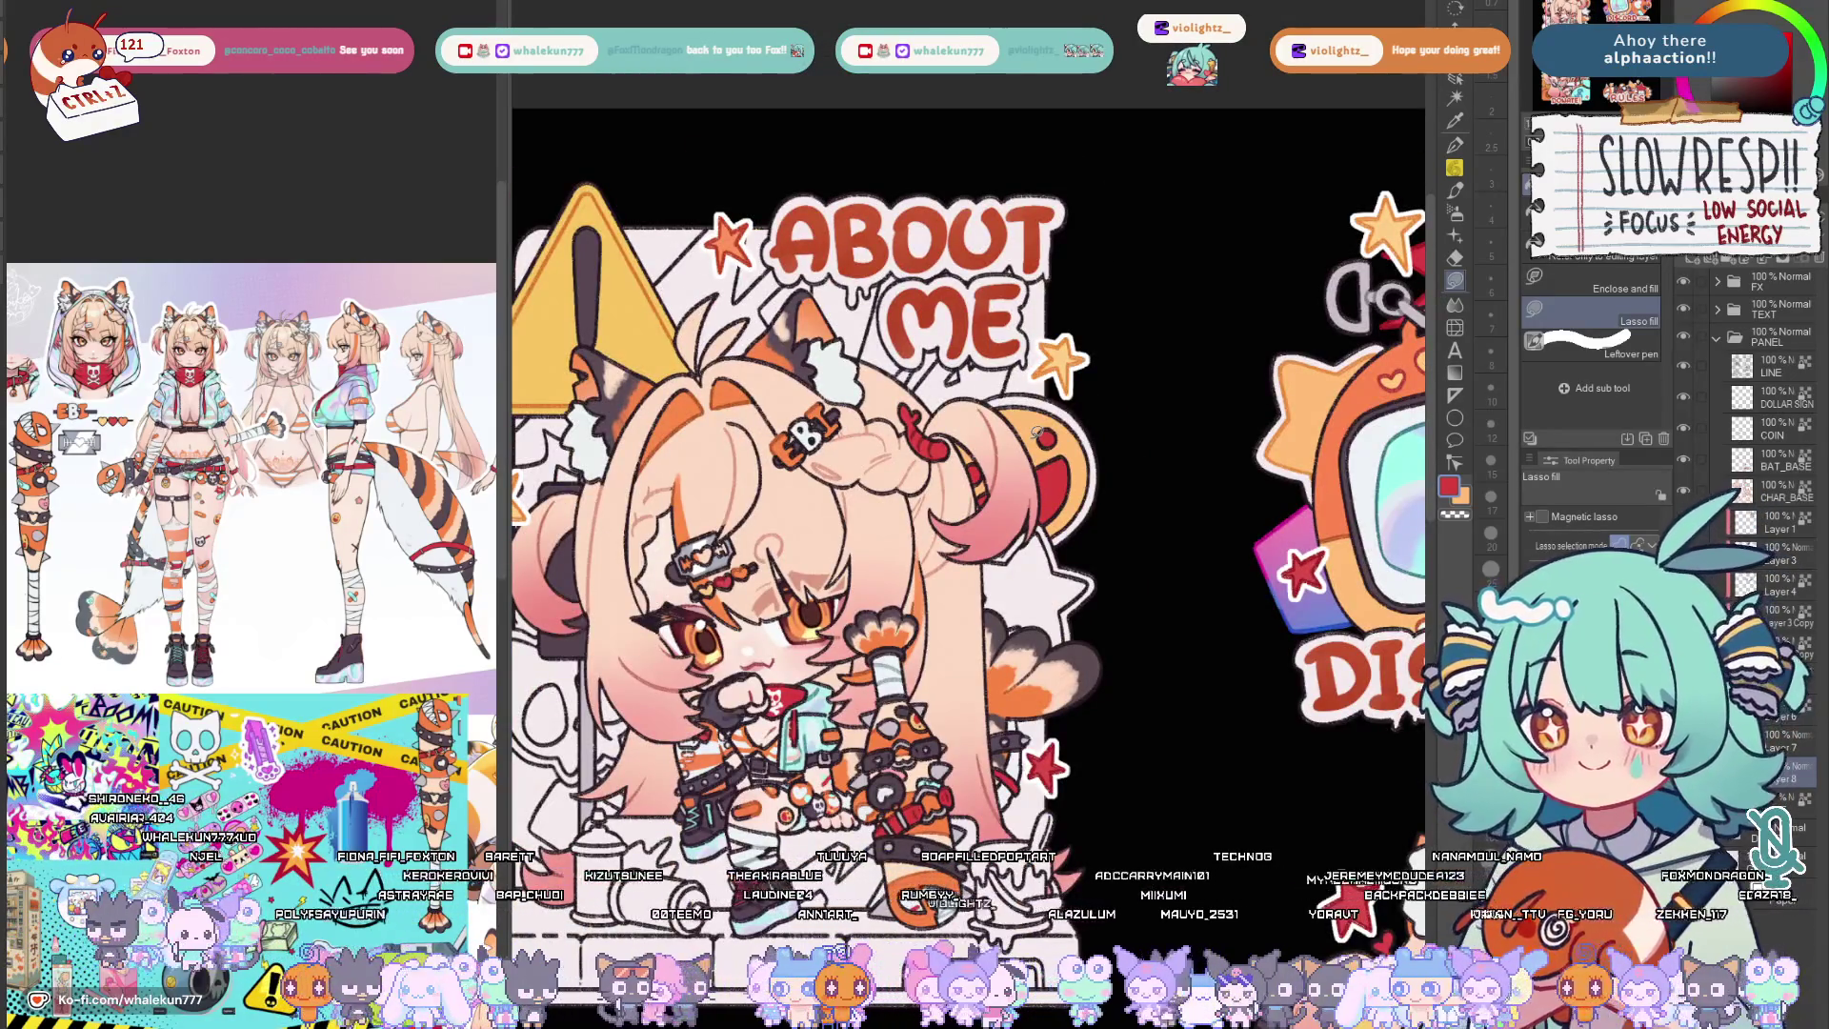
scroll(1039, 433, up, 4)
scroll(1075, 599, up, 1)
Paint dark red inside the smiley's mouth and eye on the LINE layer with a size-15 brush.
mouse_move(1075, 598)
mouse_down()
mouse_move(1004, 565)
mouse_move(990, 587)
mouse_up()
key(b)
click(1772, 366)
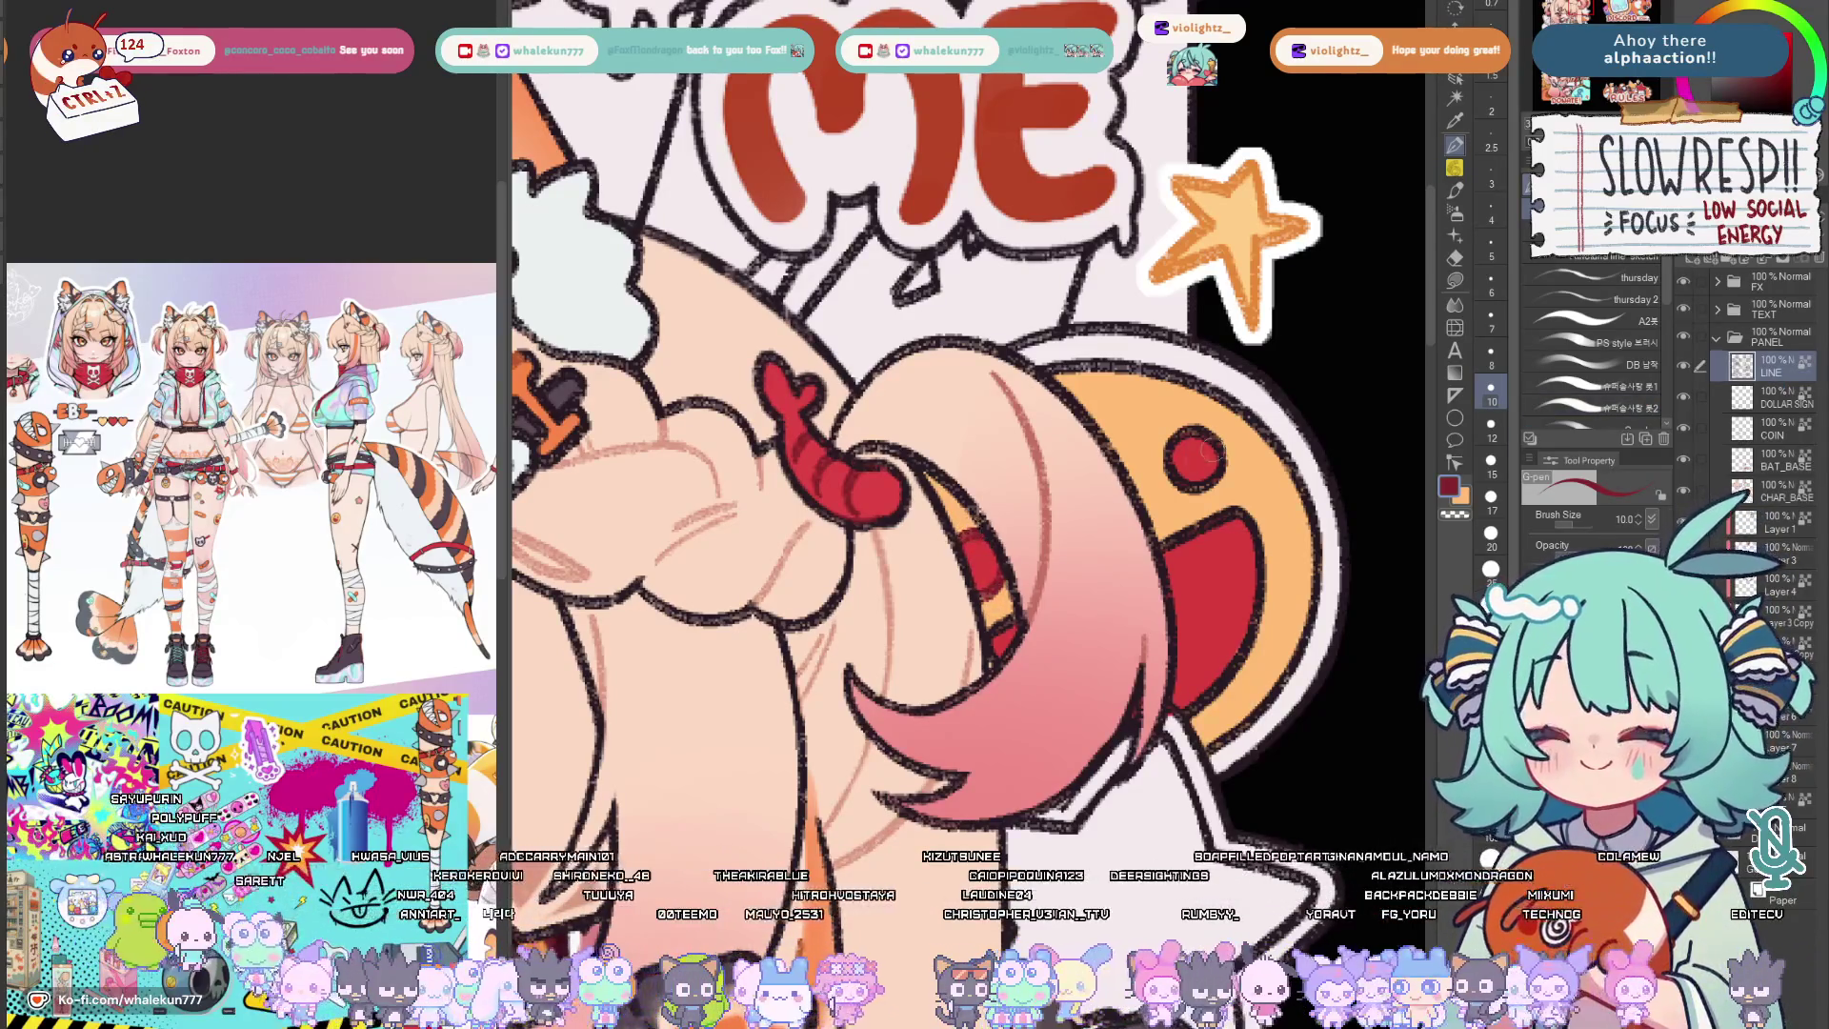
click(1491, 460)
drag(1184, 446, 1202, 470)
Shrink the brush and switch to transparent colour to erase around the star's edges.
key(bracketleft)
key(bracketleft)
key(bracketleft)
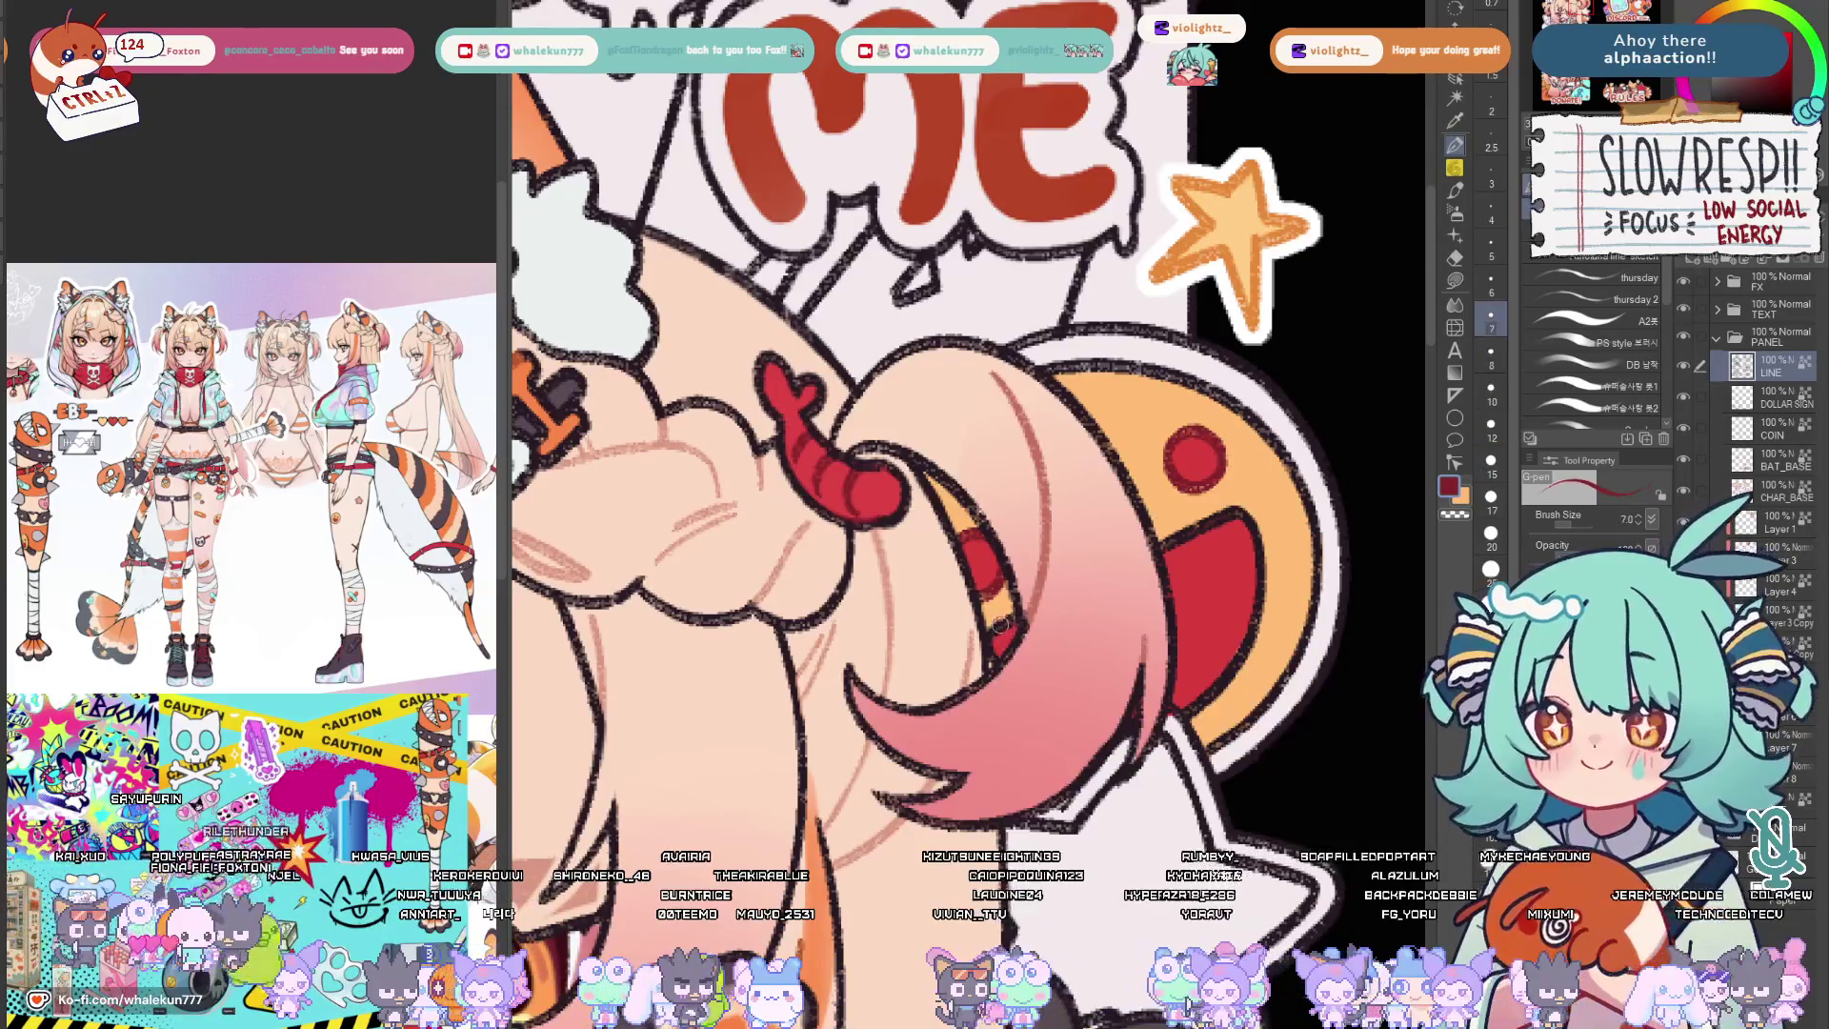
key(bracketleft)
key(bracketleft)
key(bracketright)
key(bracketright)
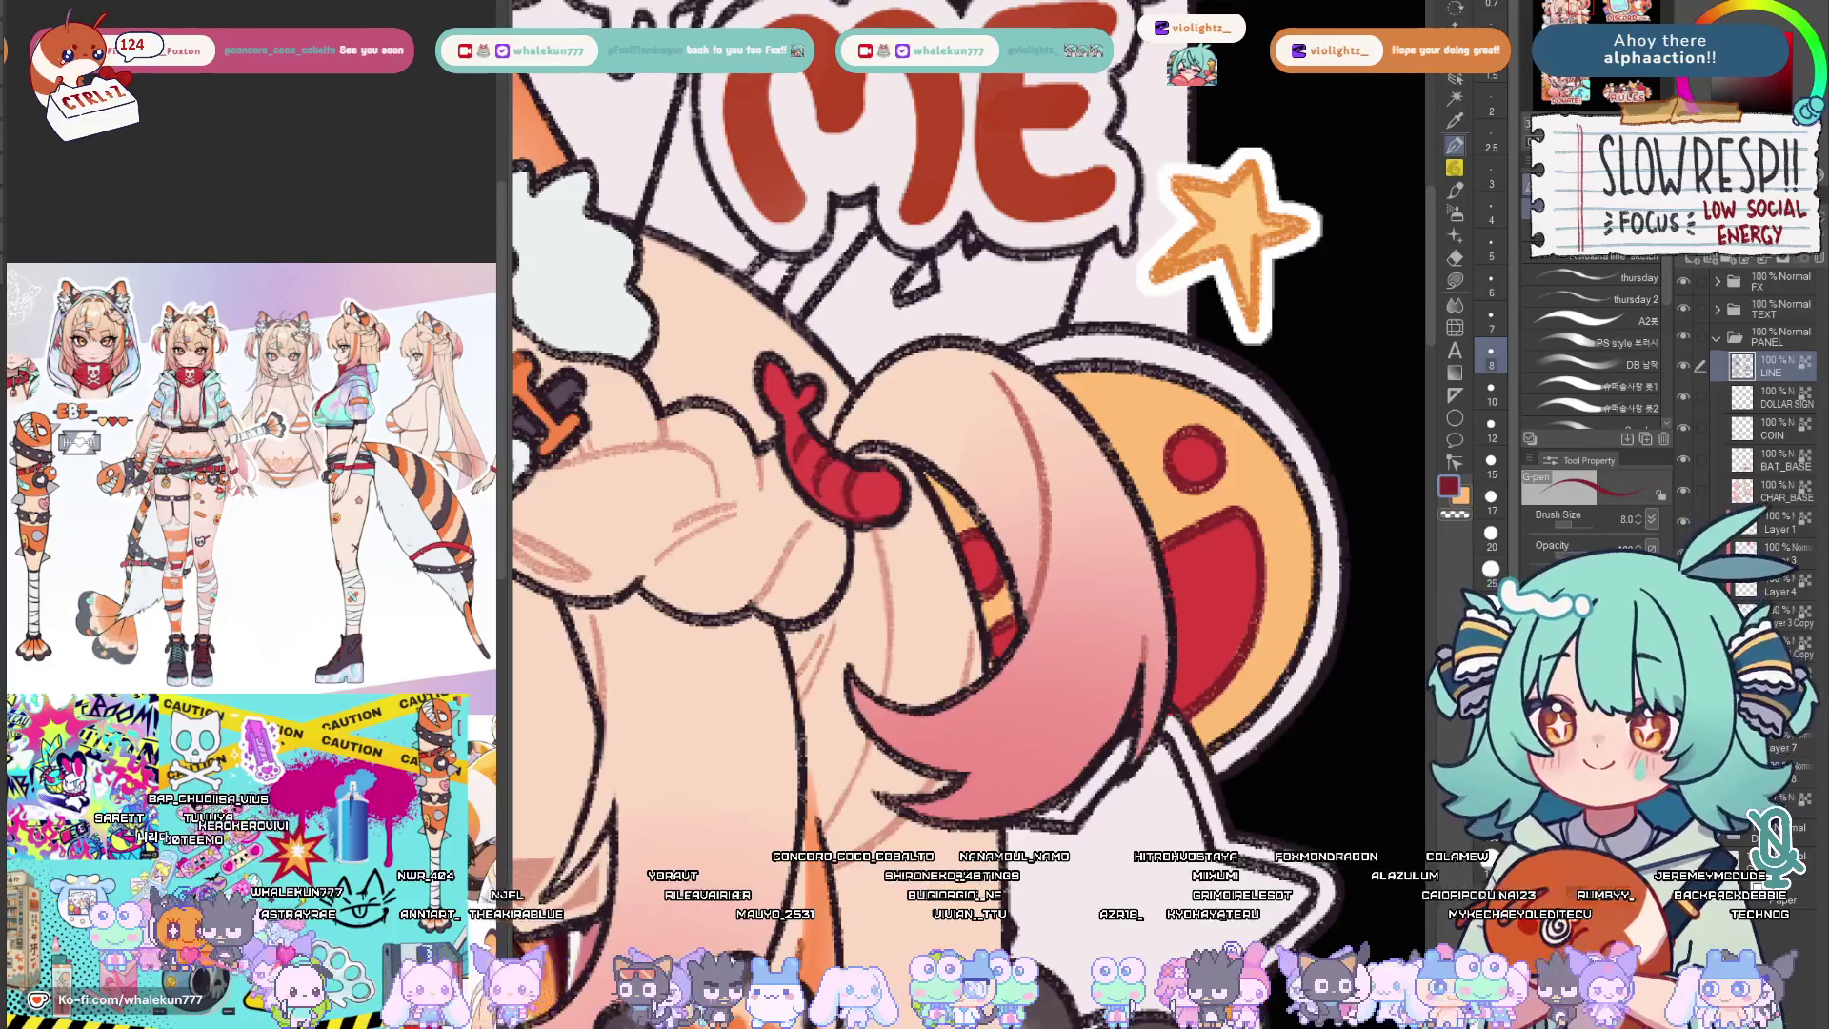
key(c)
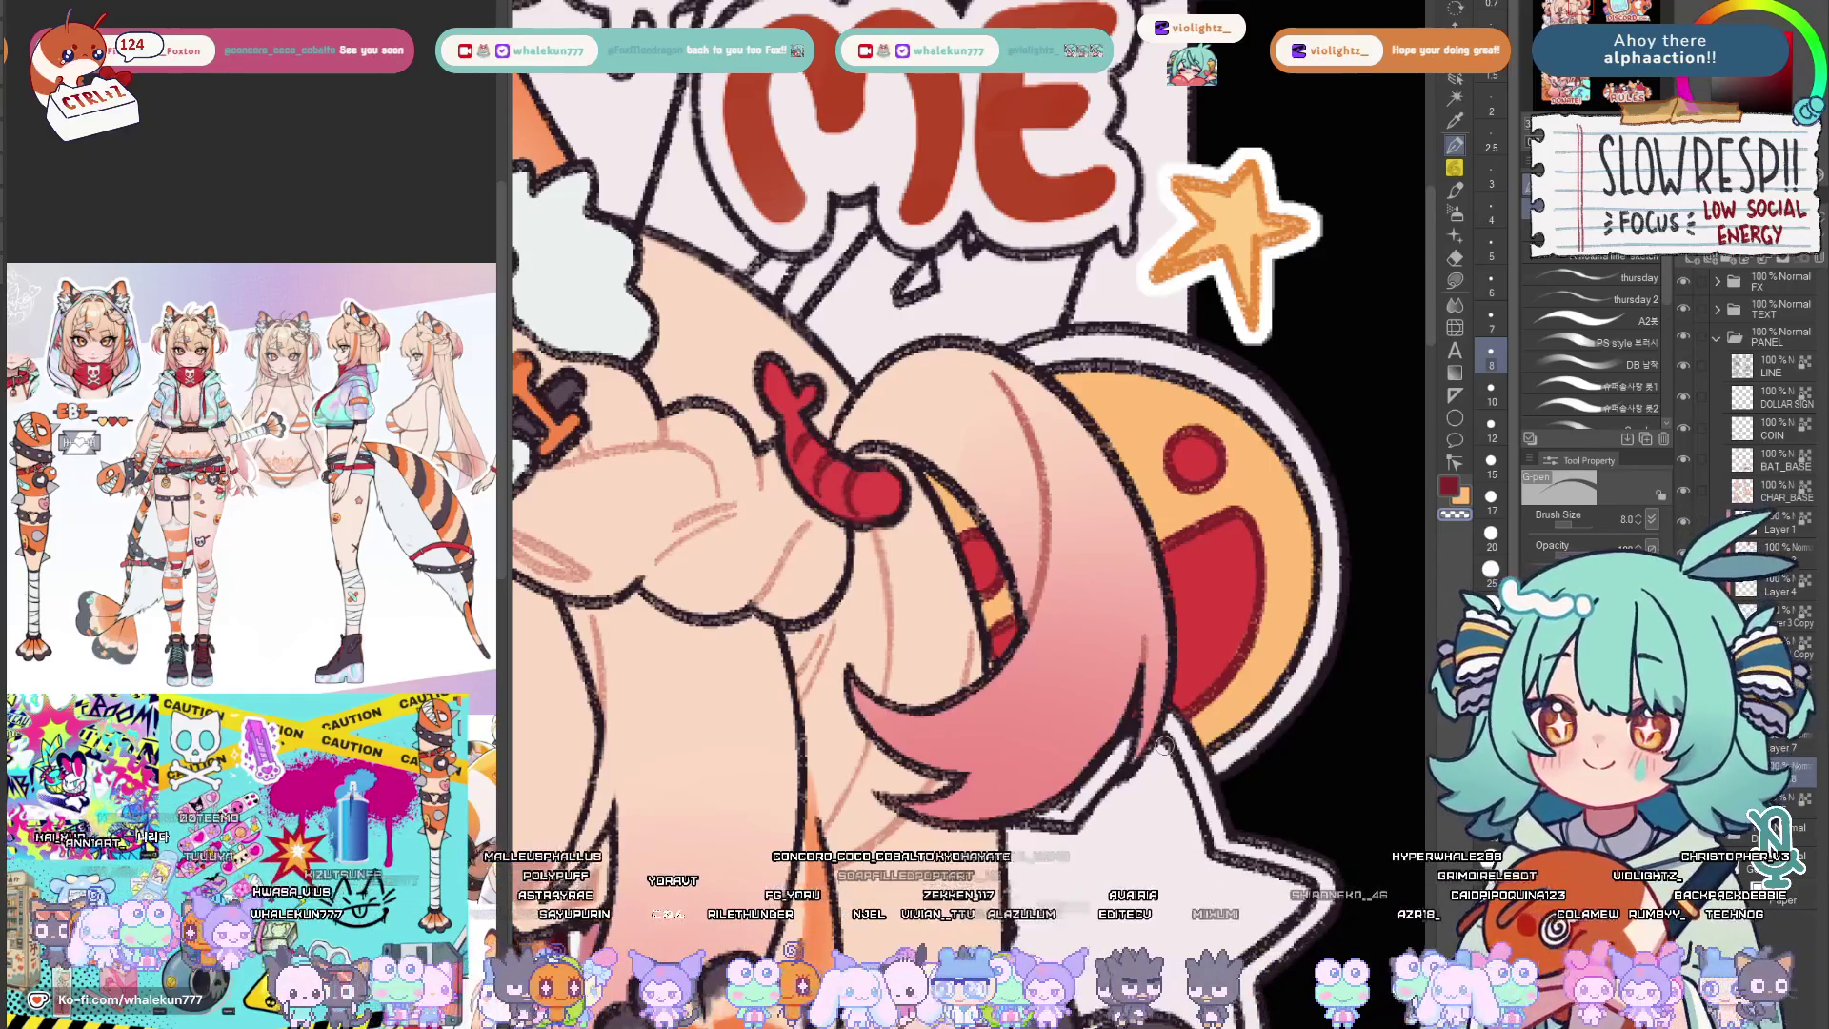
scroll(1162, 743, down, 2)
key(g)
scroll(1241, 457, down, 2)
scroll(1242, 457, down, 2)
scroll(1242, 458, down, 2)
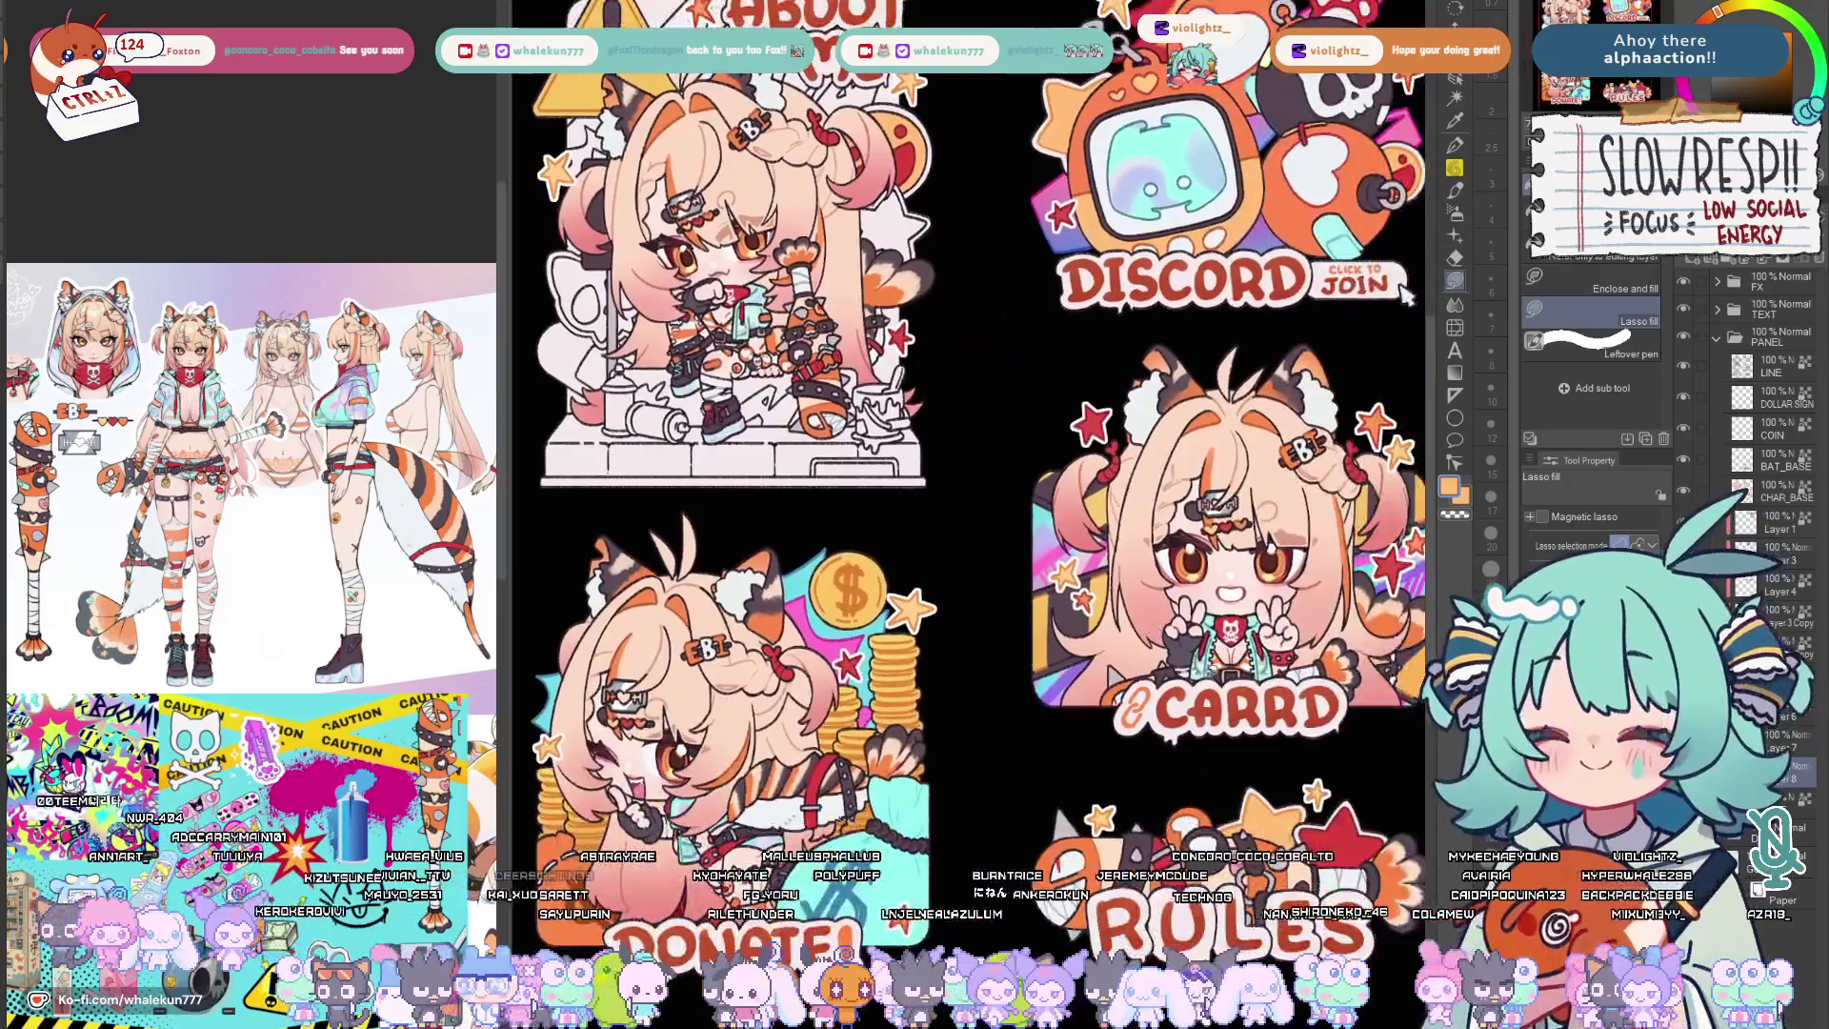
Lasso-fill the star behind the pink hair tuft bright pink and darken the area beneath it.
drag(1623, 522, 1408, 293)
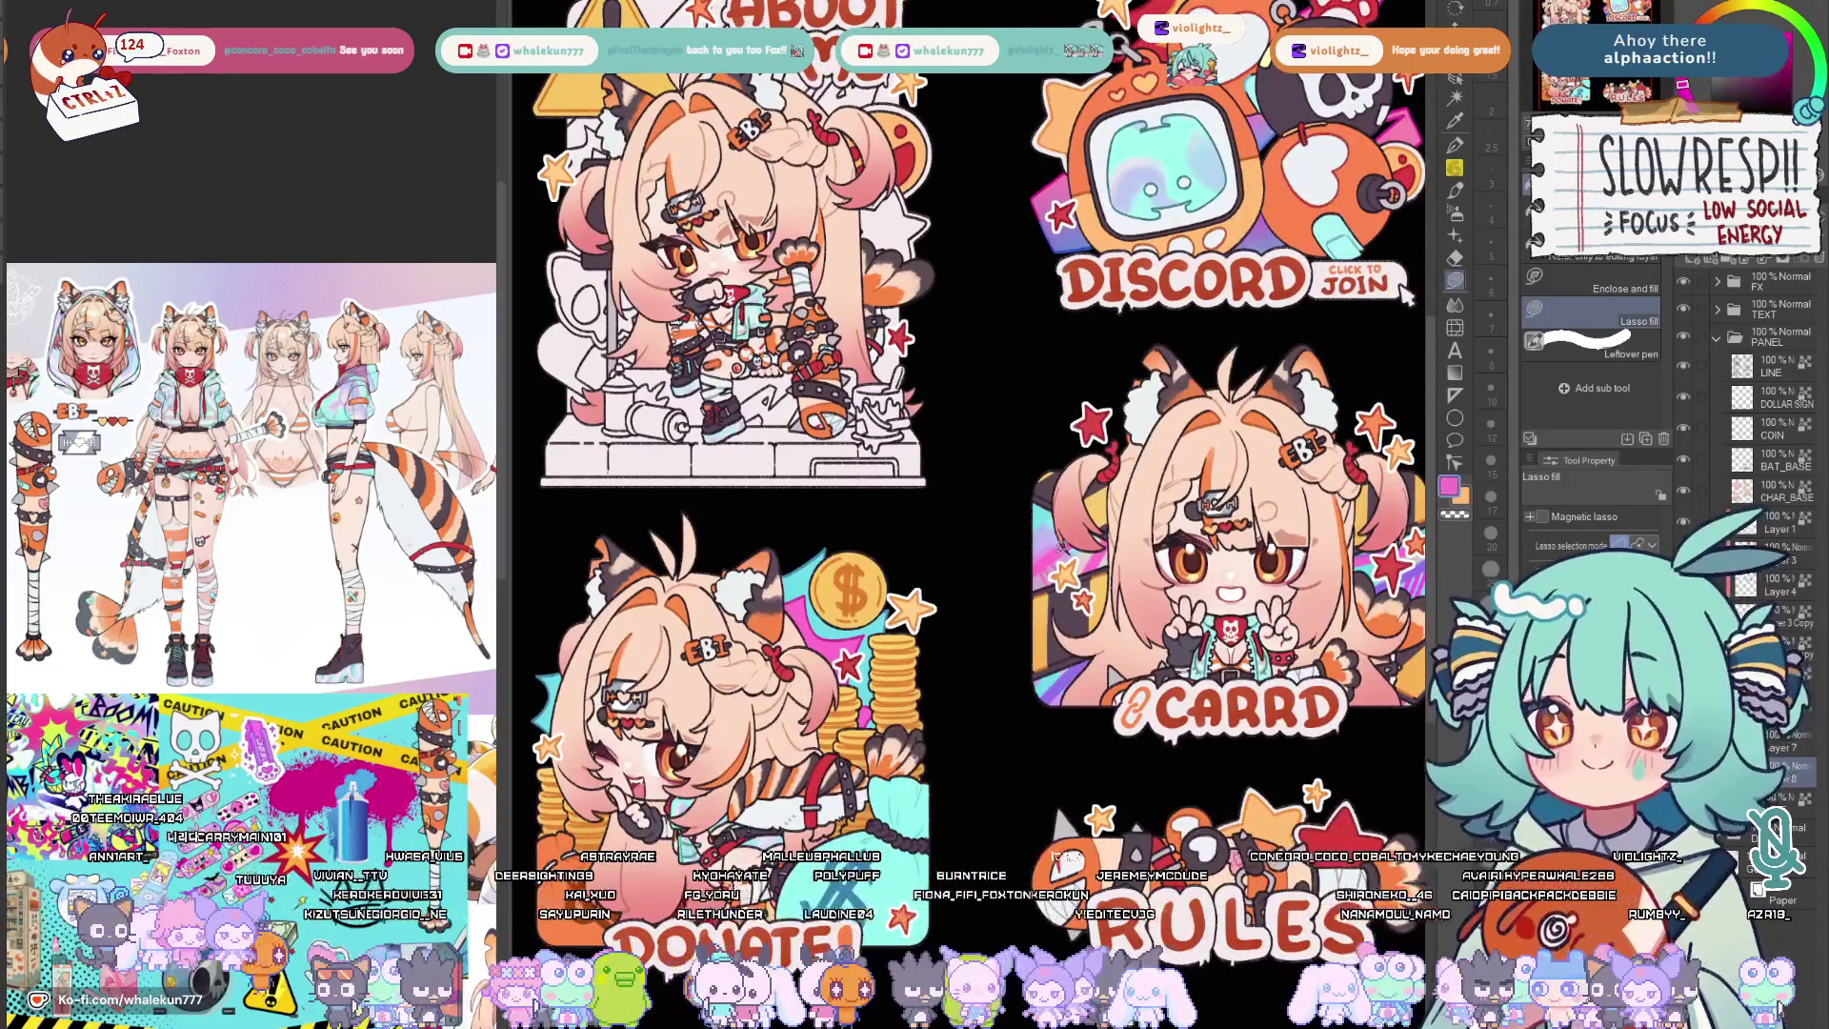
drag(940, 374, 1032, 639)
scroll(958, 751, down, 2)
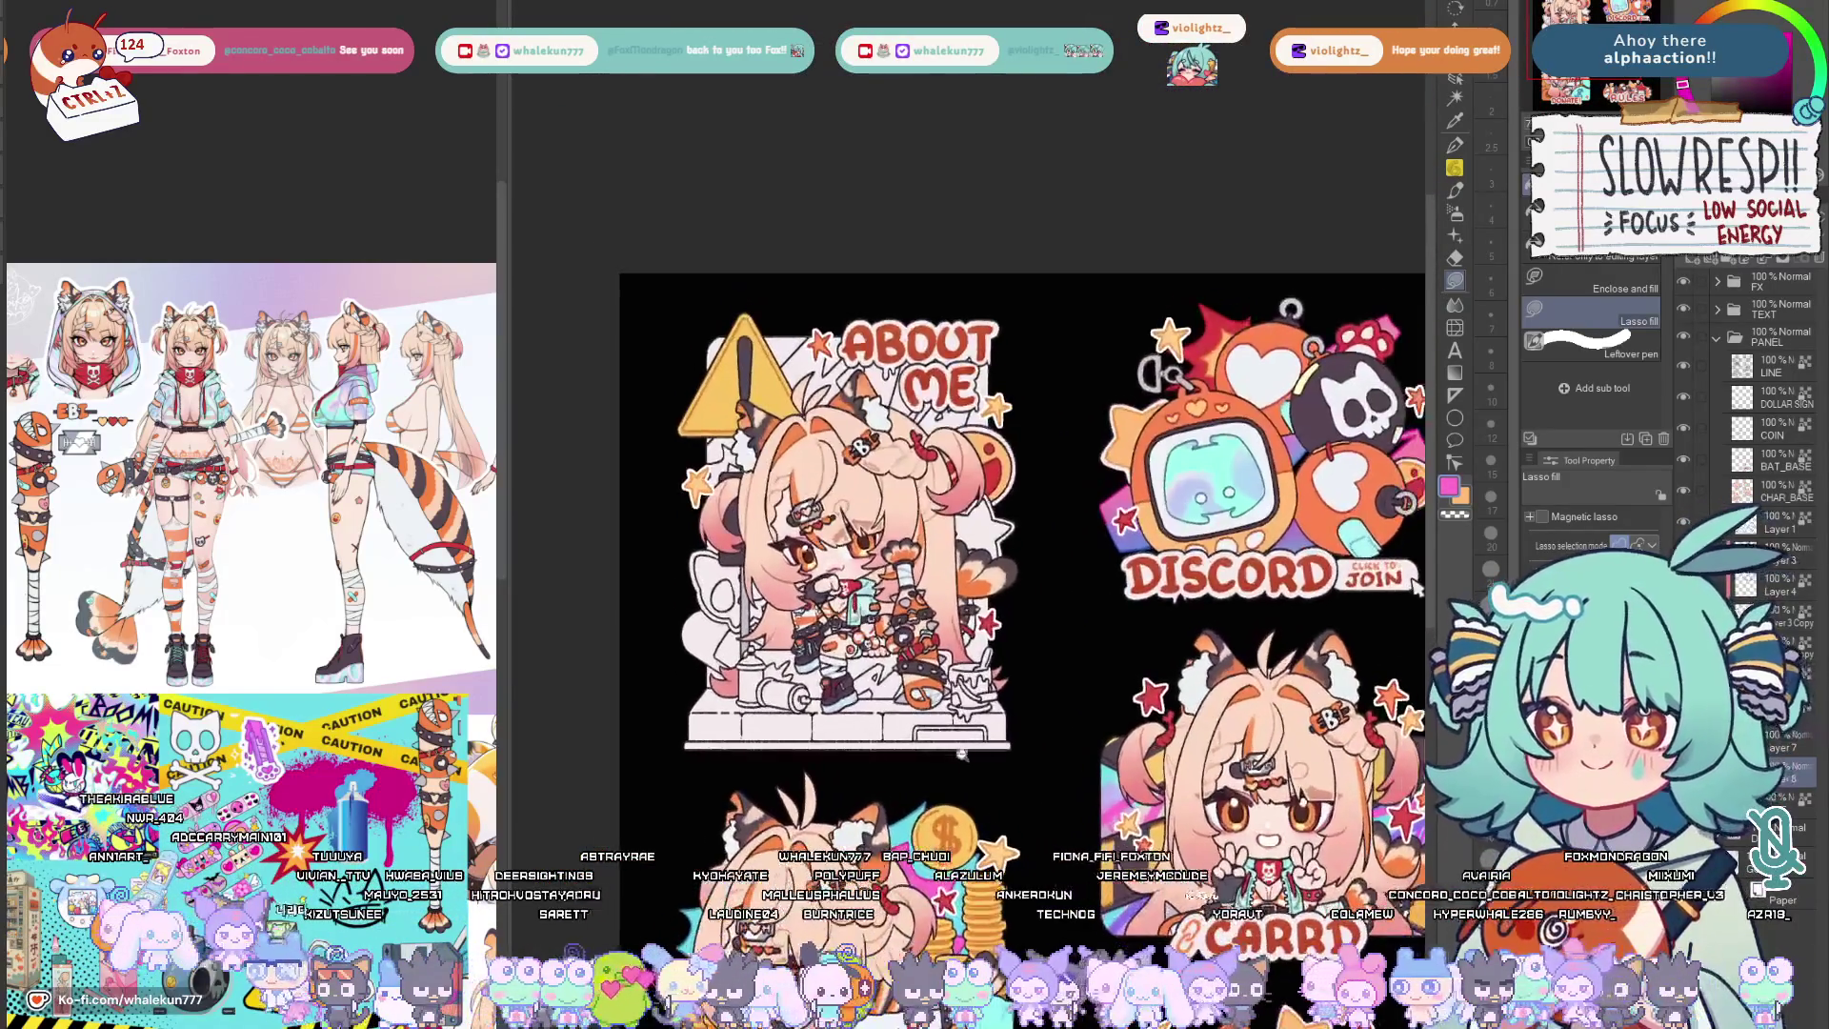
scroll(939, 564, up, 3)
scroll(978, 544, up, 3)
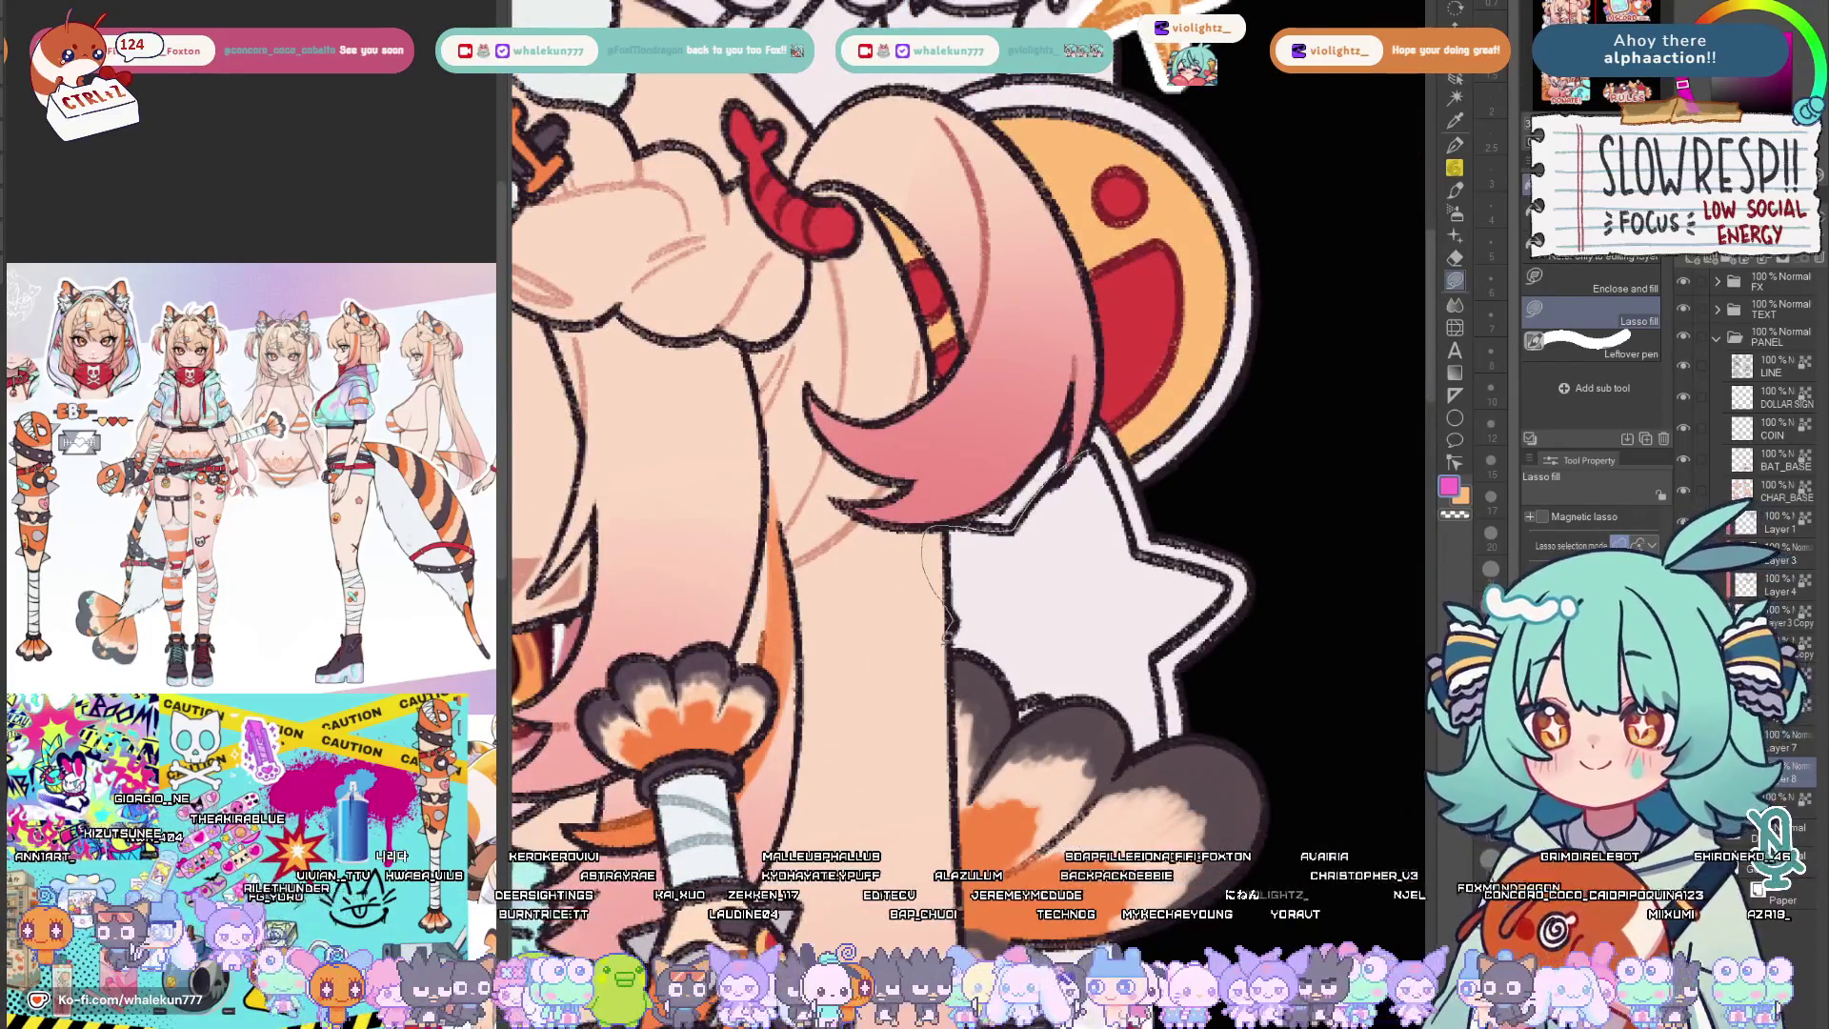
drag(949, 630, 1114, 448)
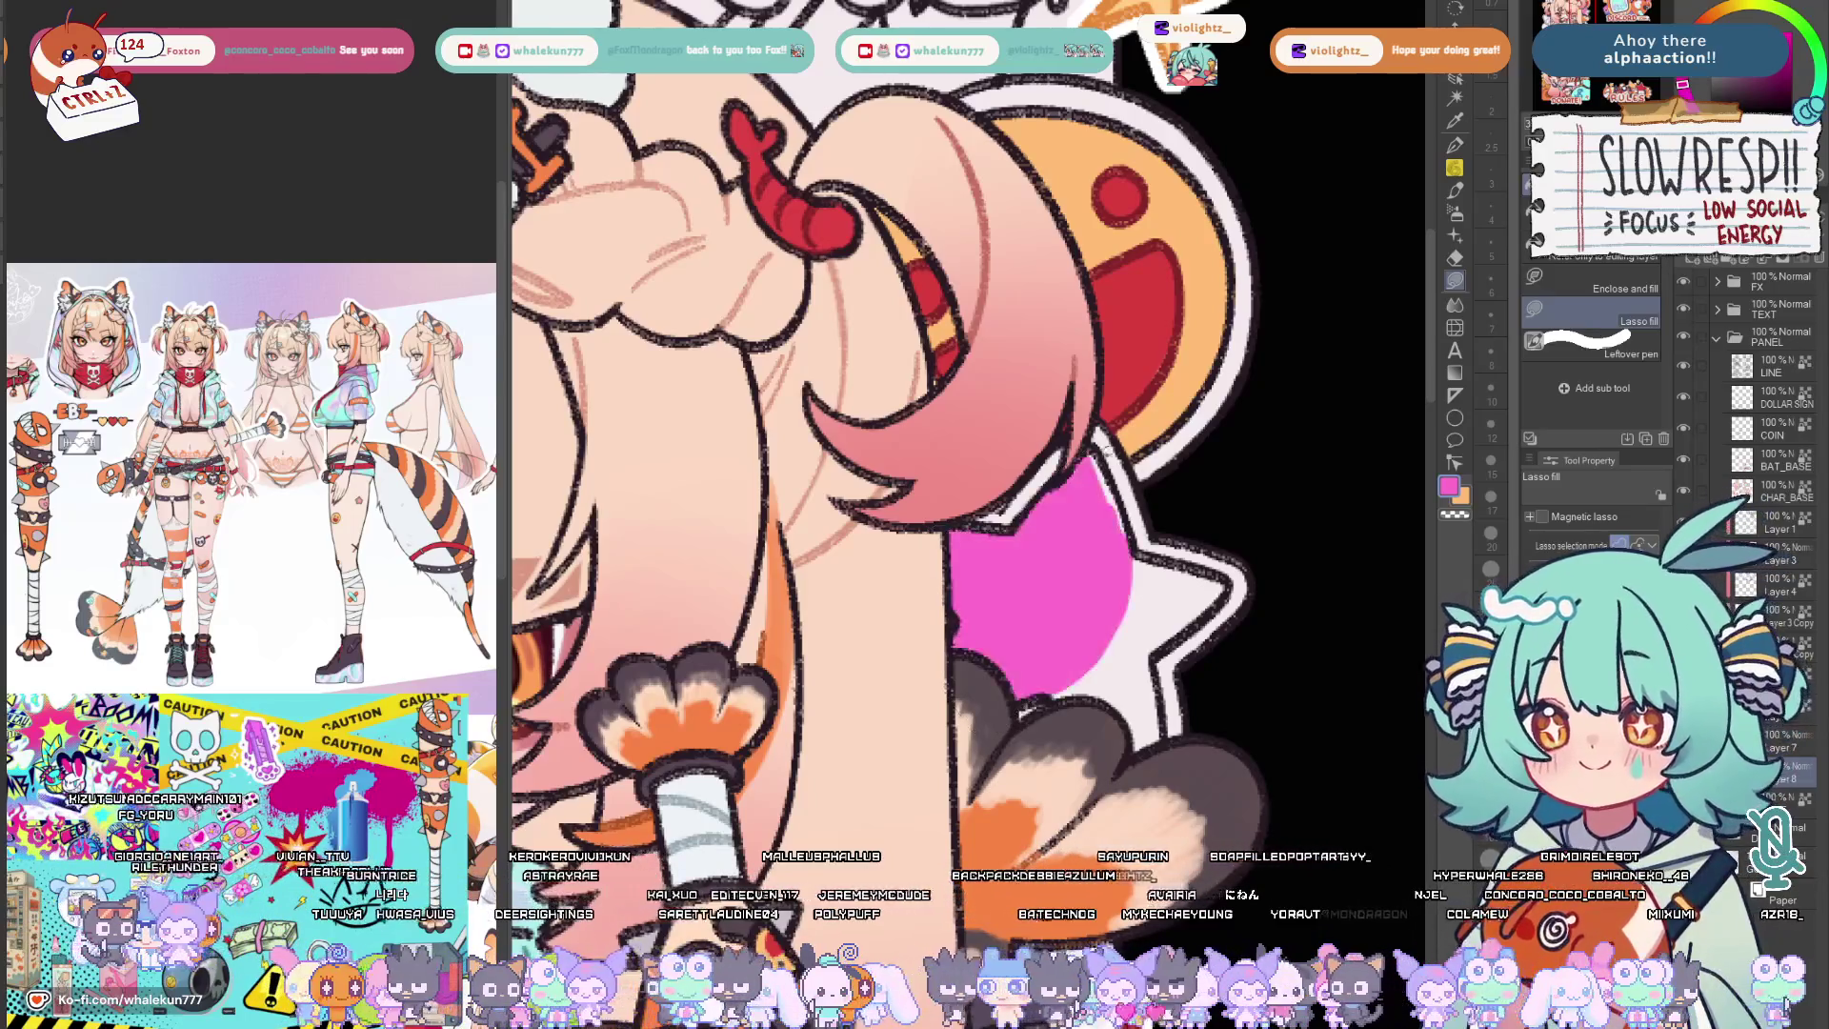
key(h)
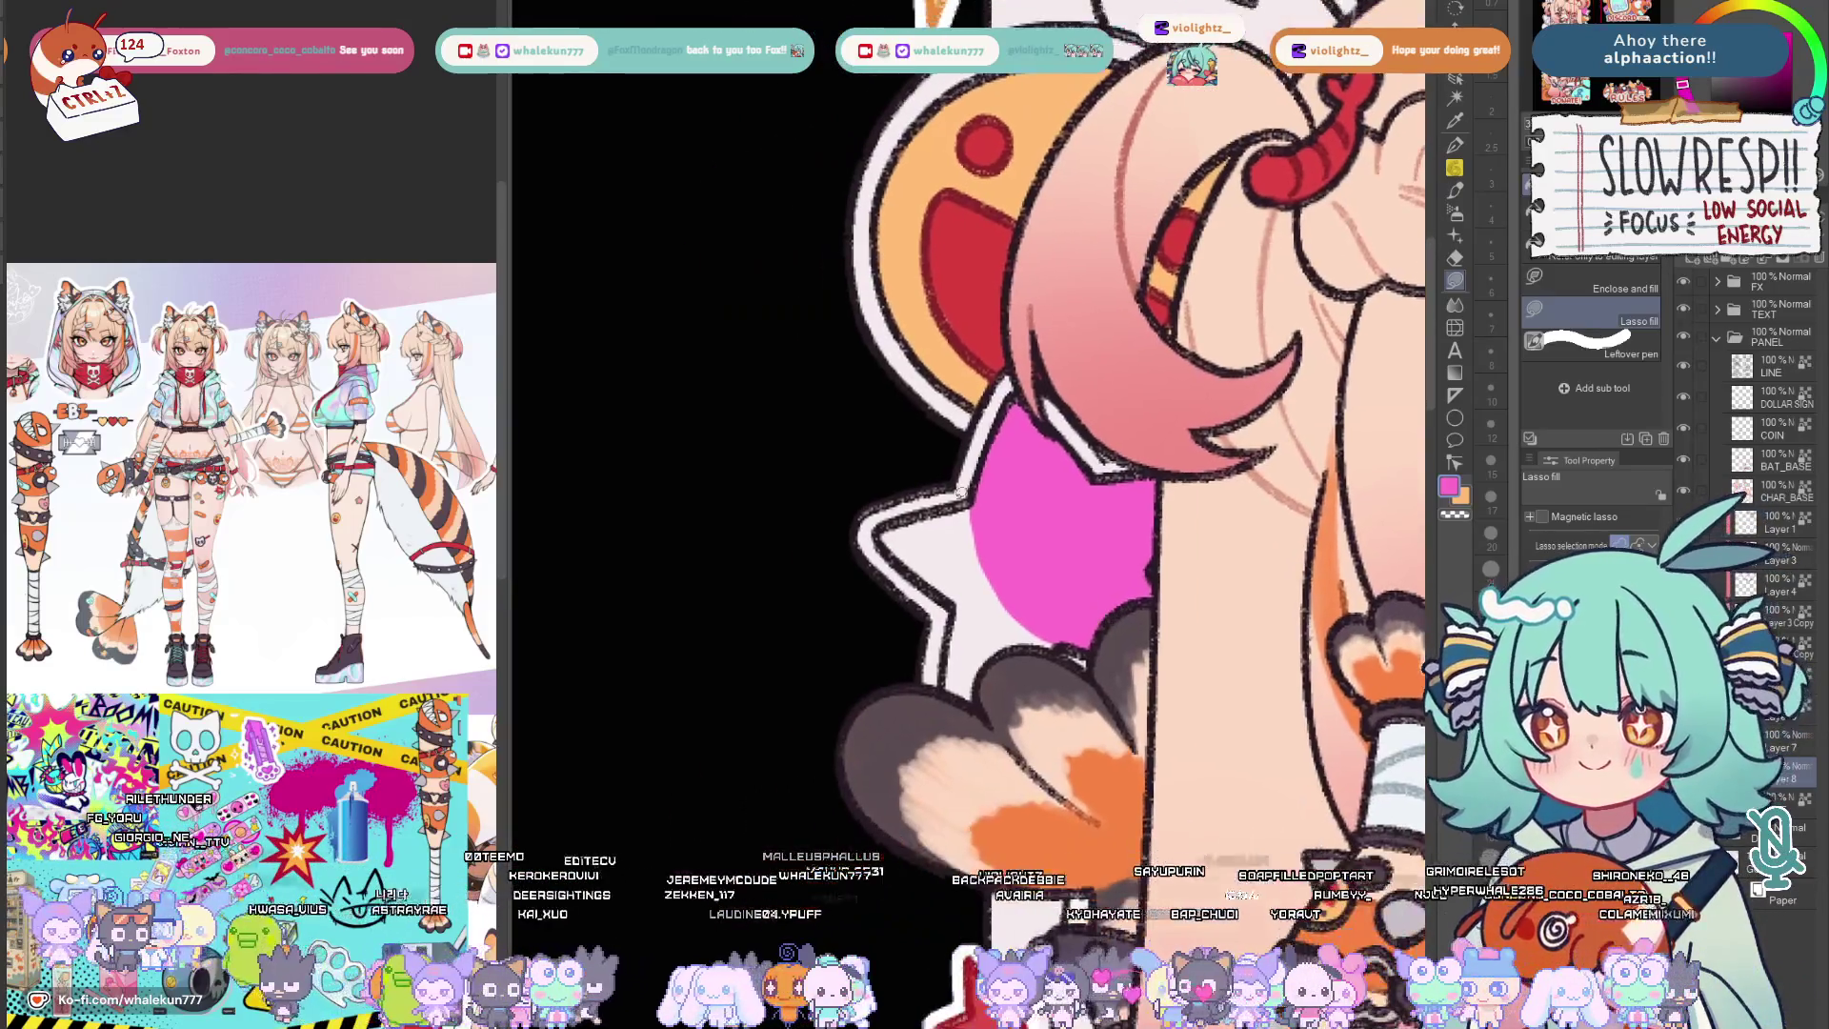
click(947, 585)
key(h)
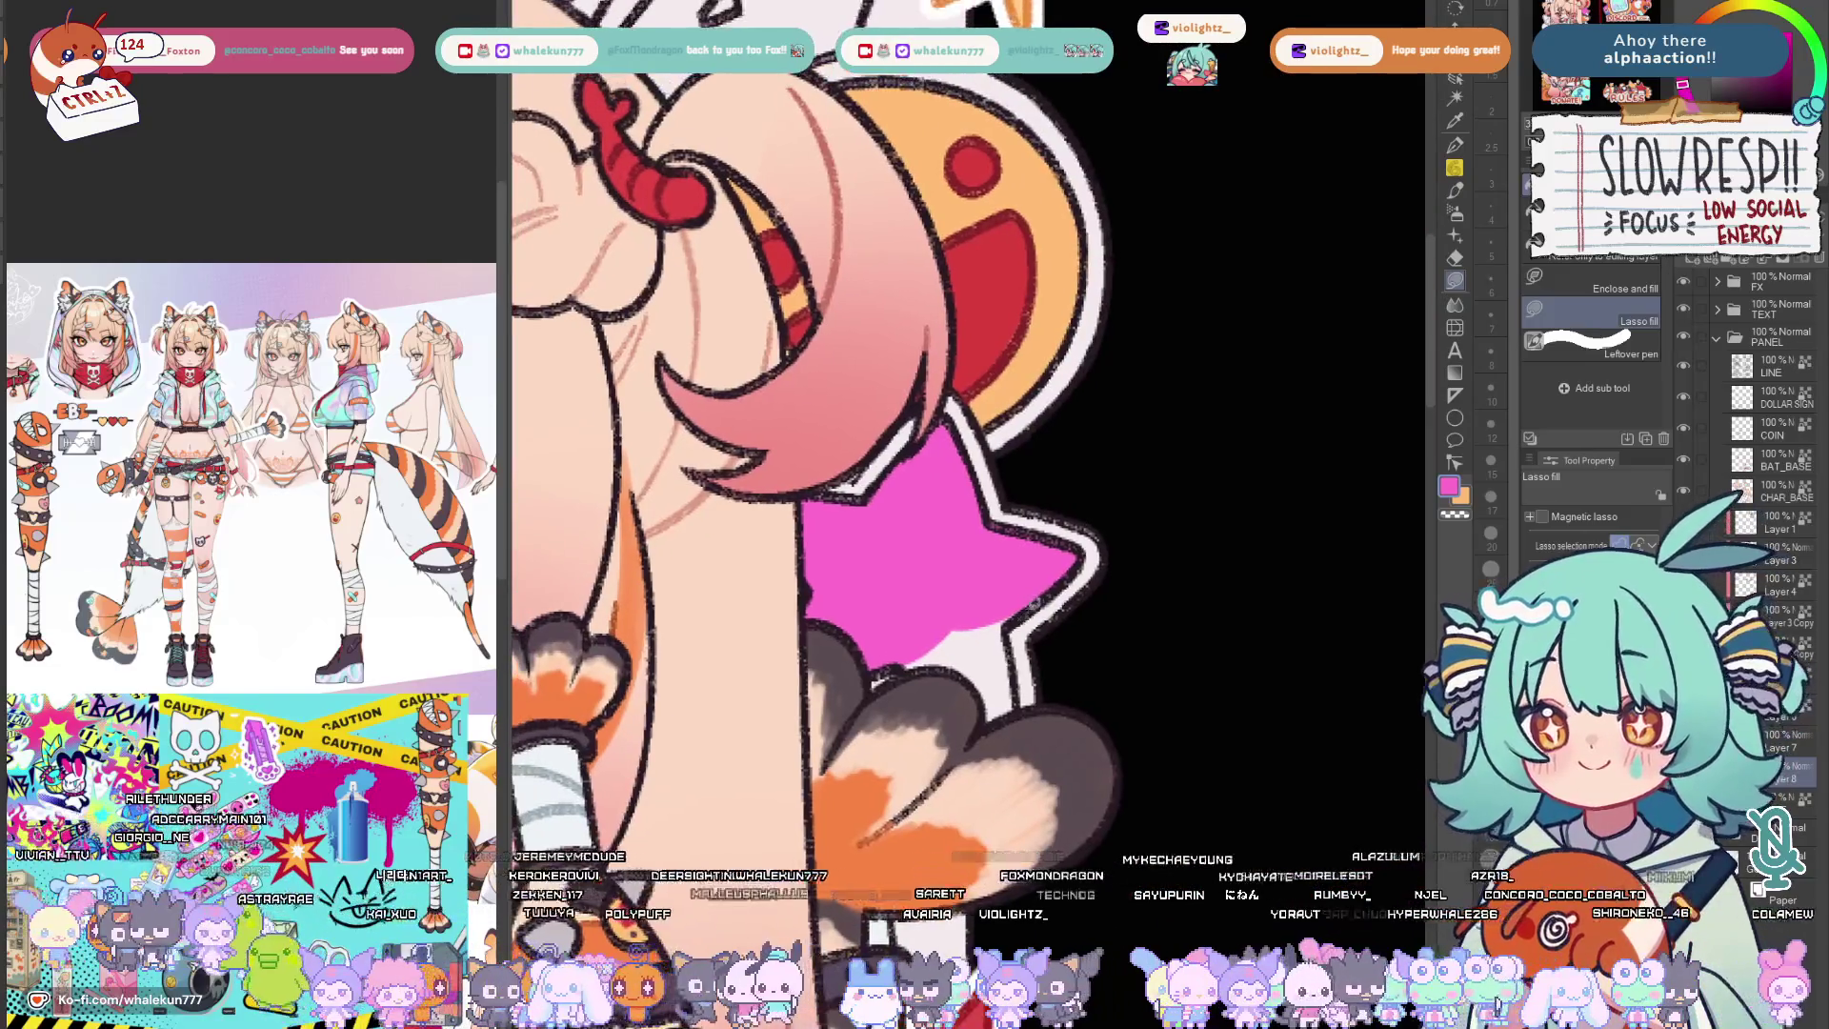
drag(899, 638, 900, 642)
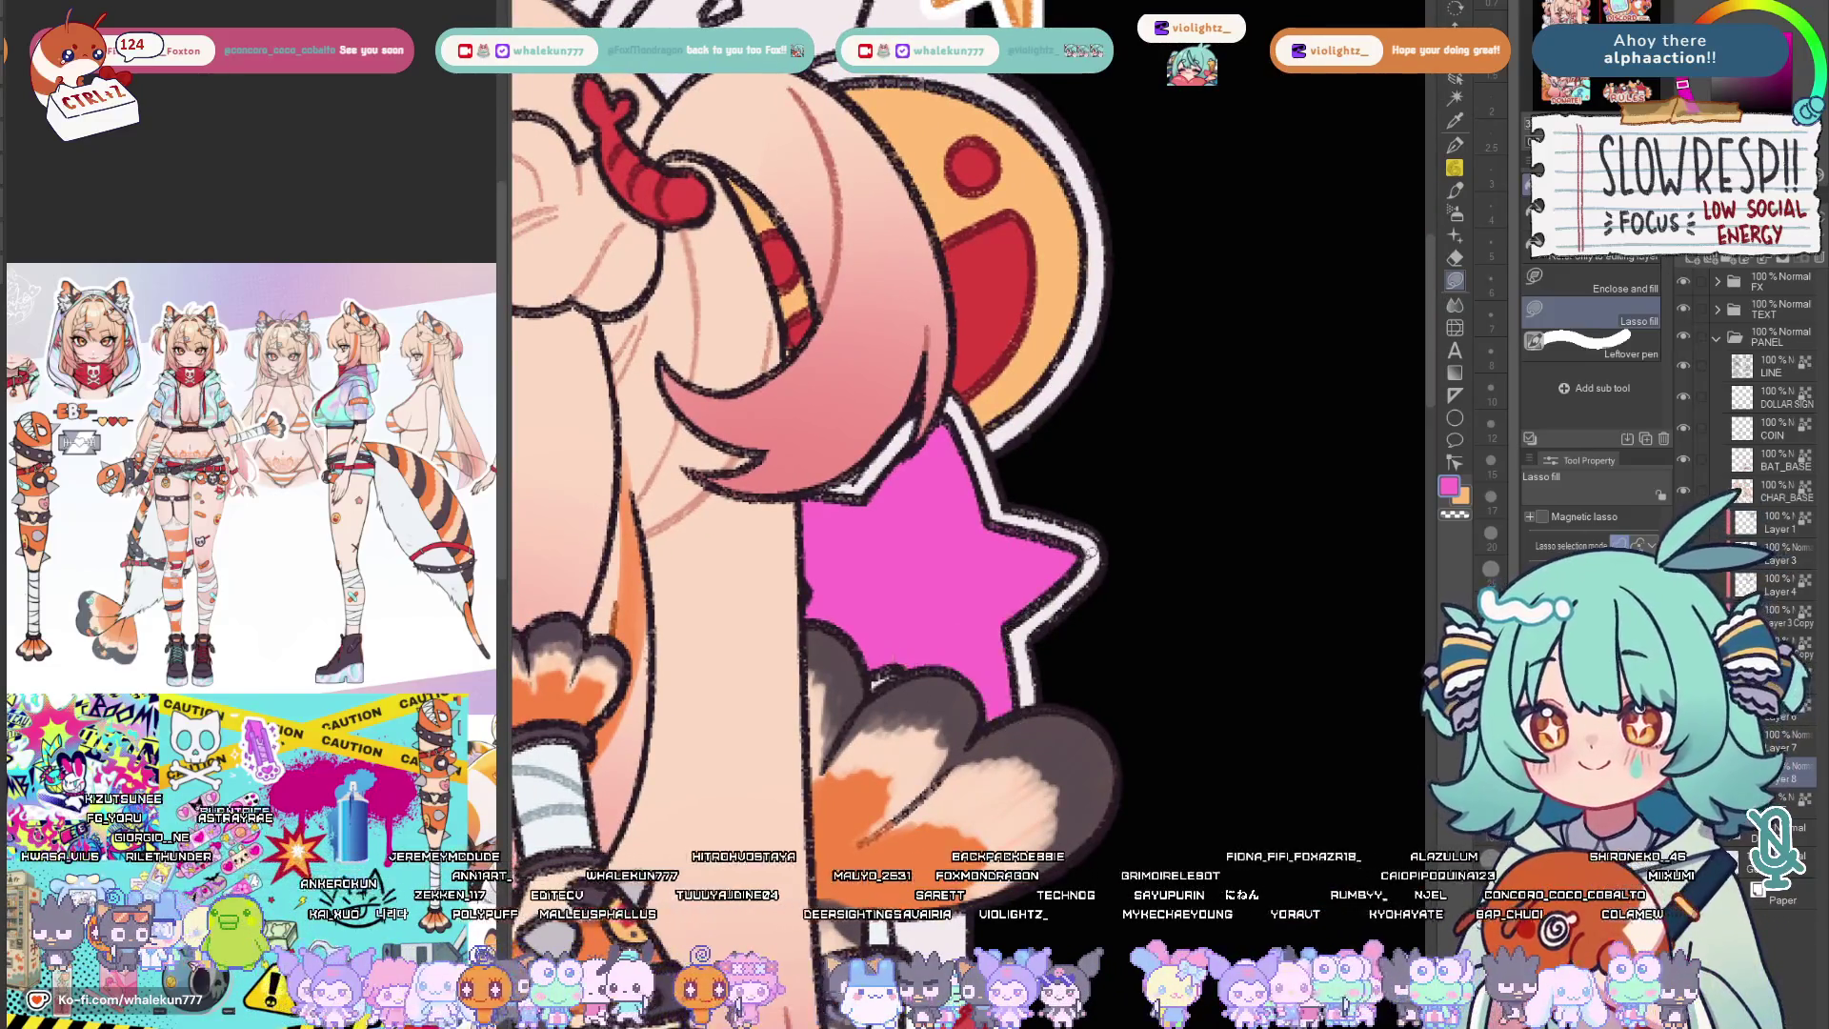
scroll(1031, 506, down, 3)
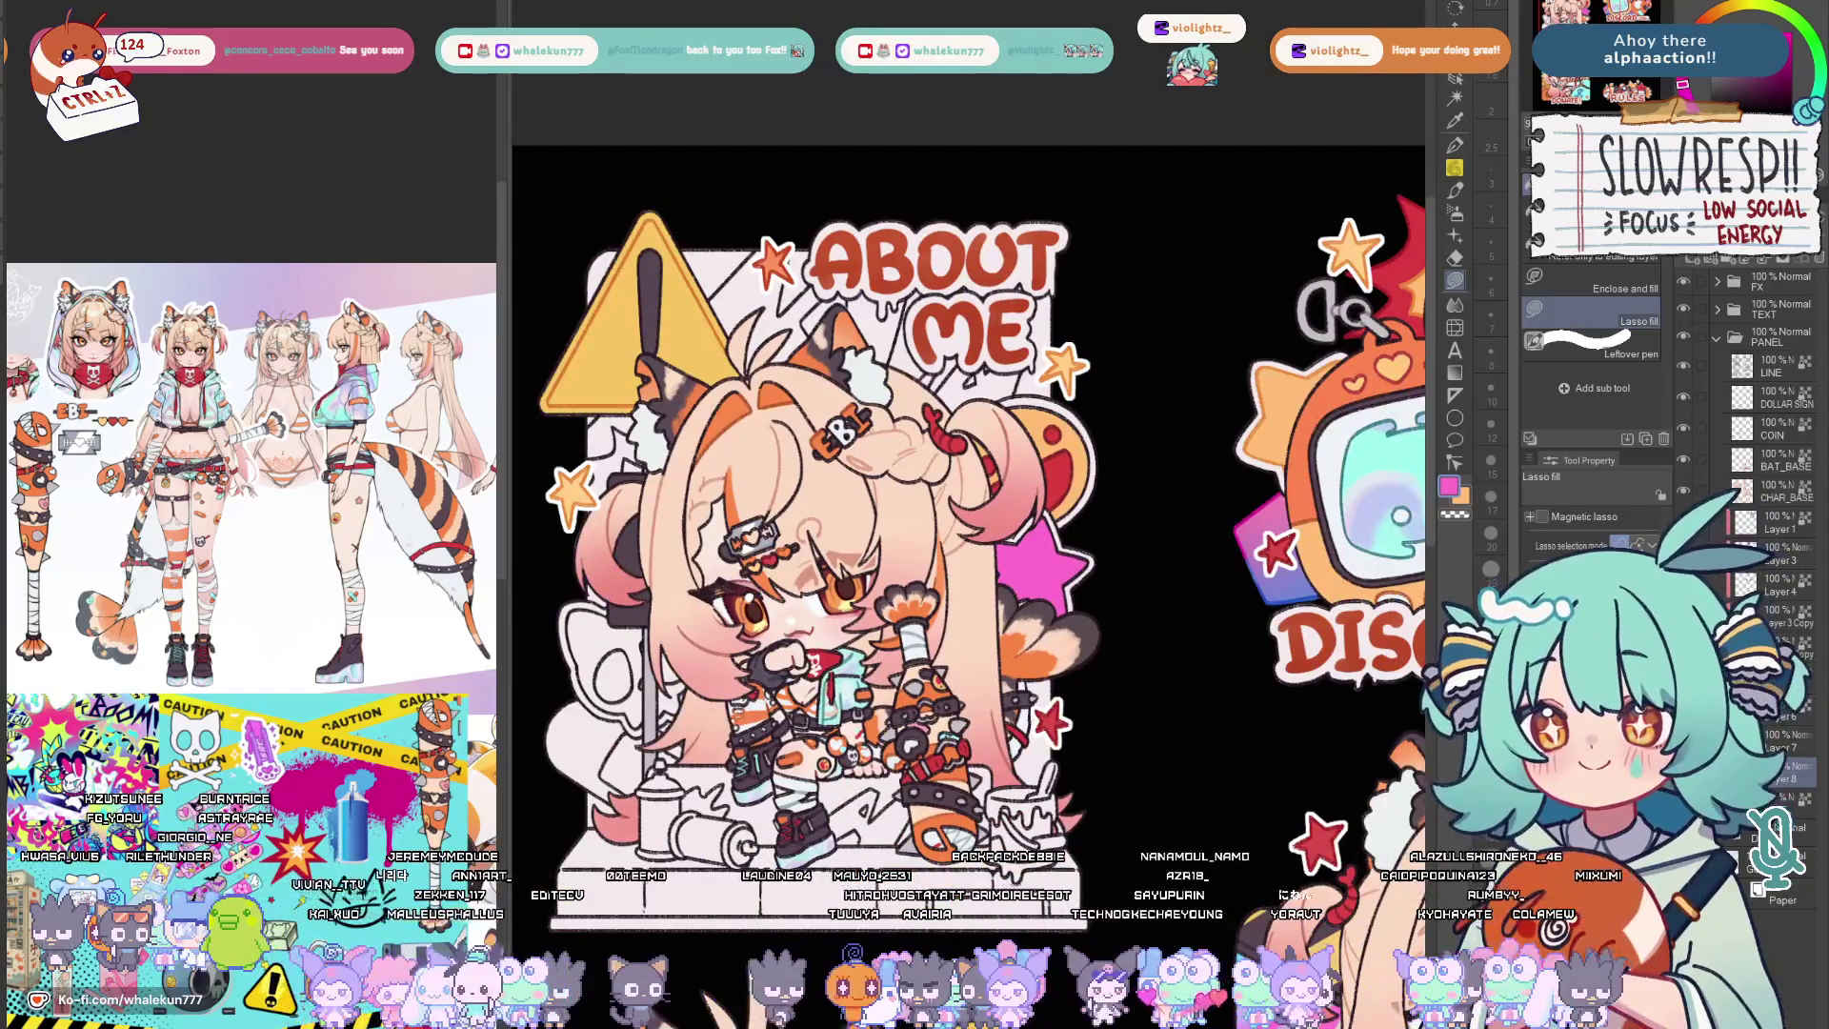
scroll(973, 514, up, 1)
scroll(972, 514, down, 1)
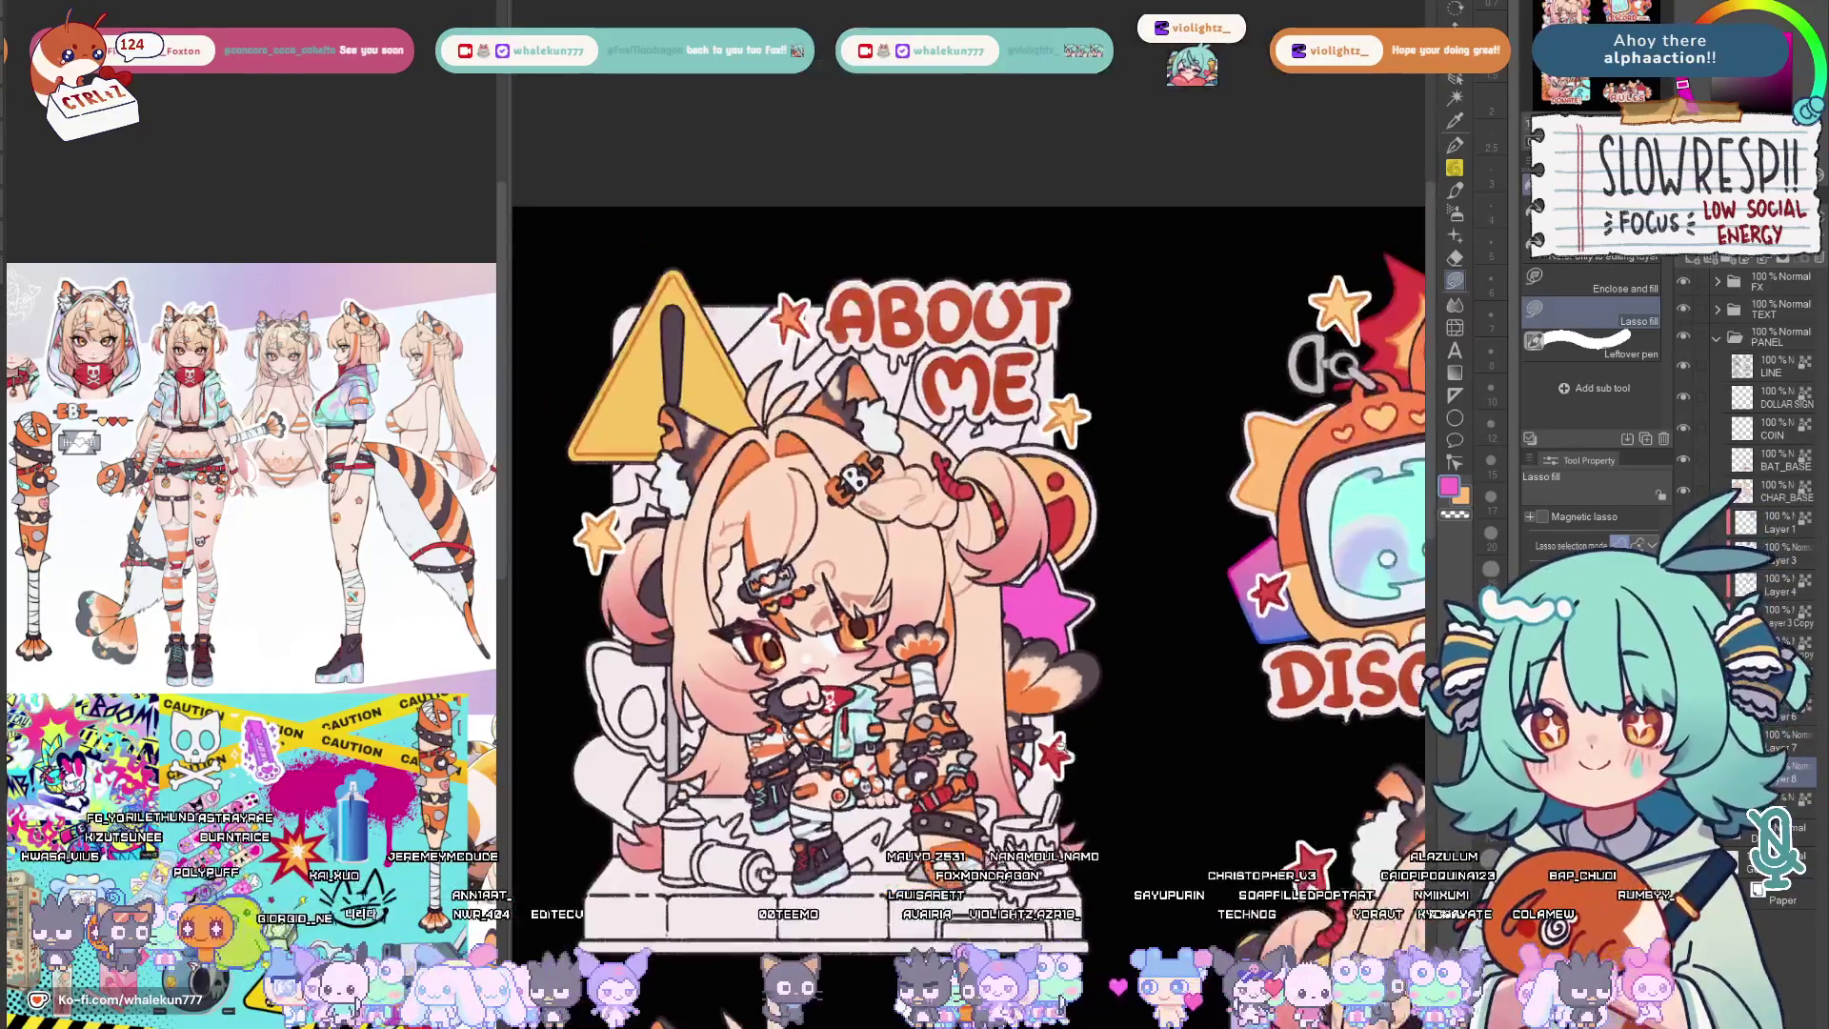
scroll(972, 514, down, 1)
scroll(972, 515, up, 3)
scroll(972, 515, down, 2)
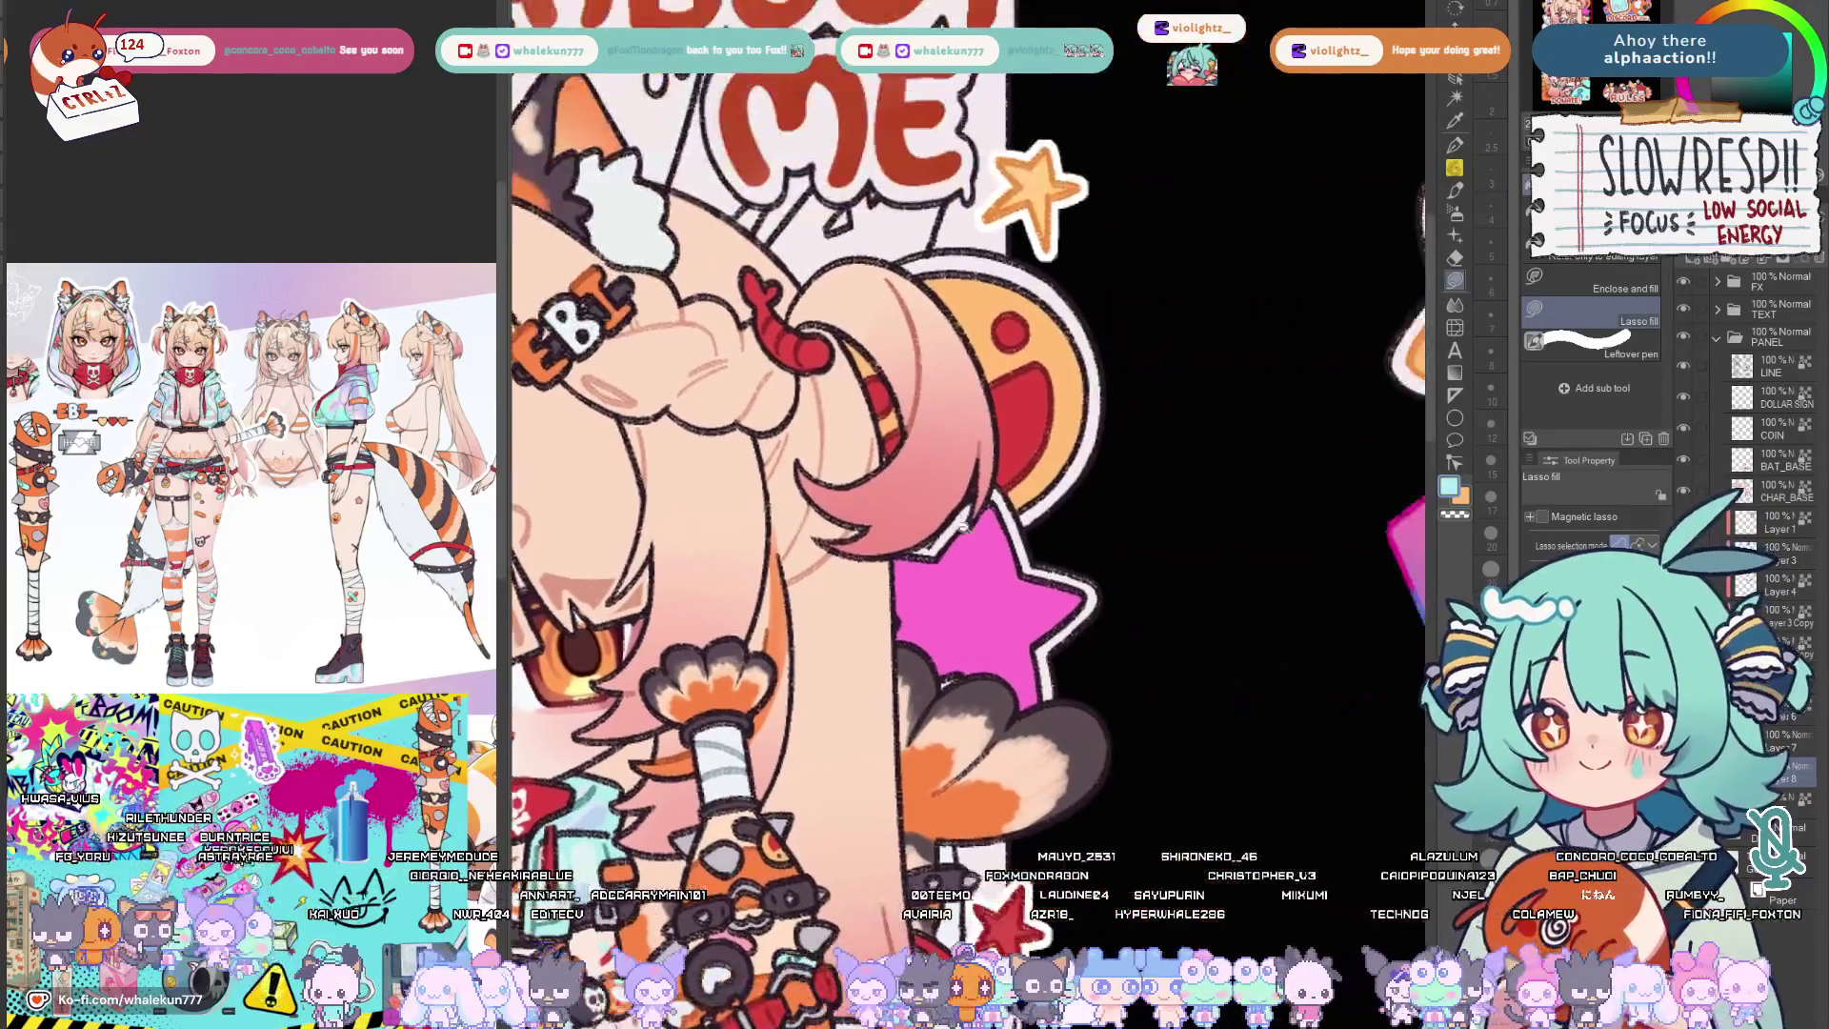
scroll(972, 514, up, 3)
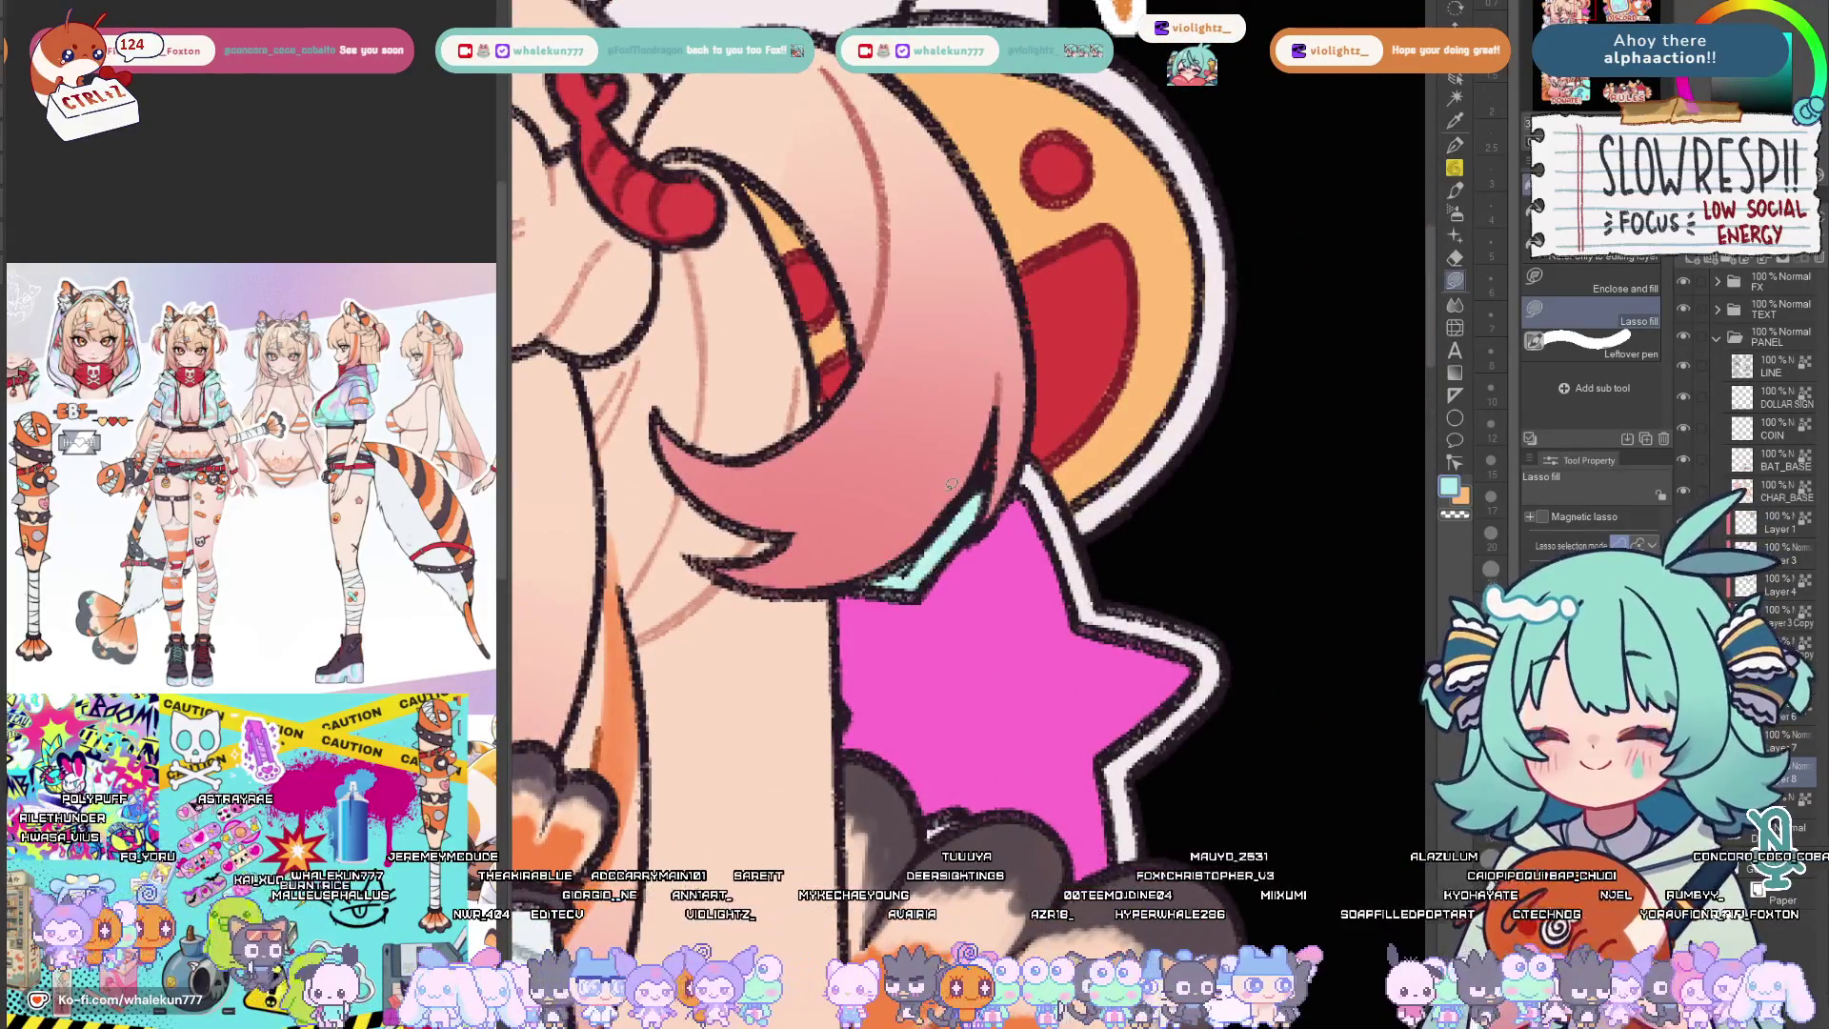
scroll(951, 482, down, 1)
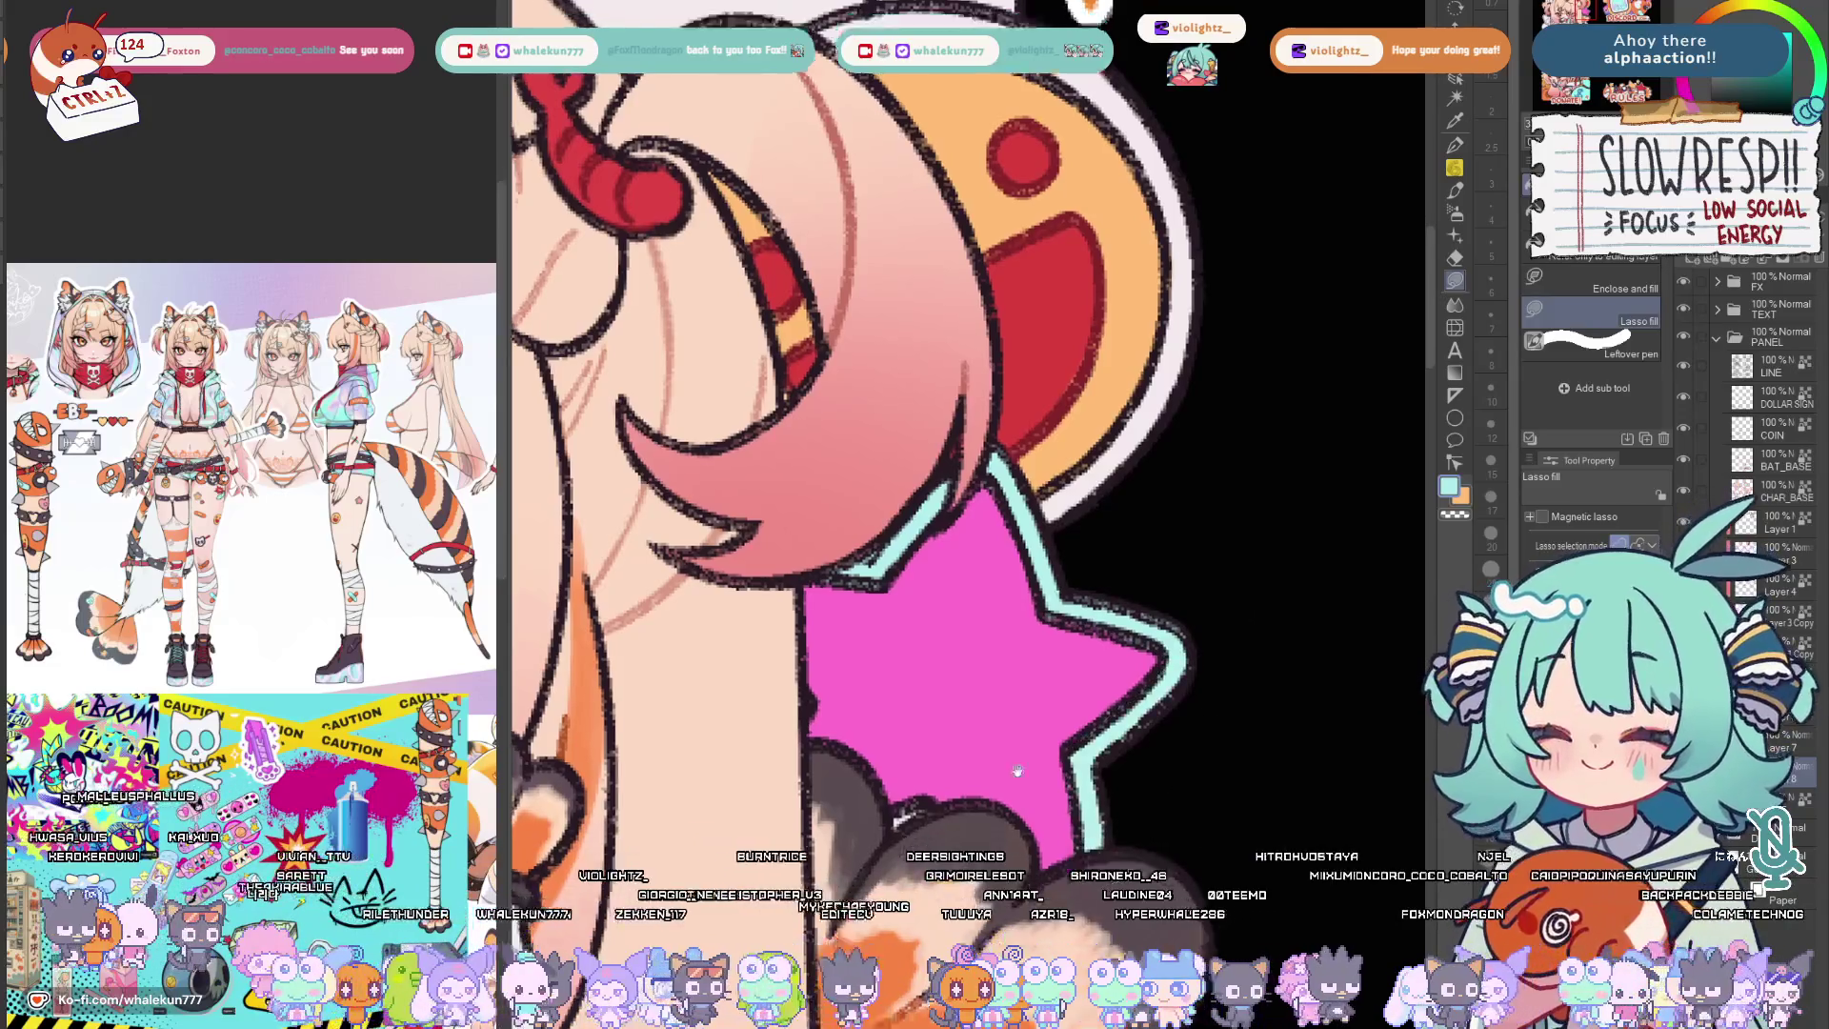
Switch to the G-pen, eyedrop the star's magenta and adjust the brush size for its outline.
drag(869, 832, 983, 668)
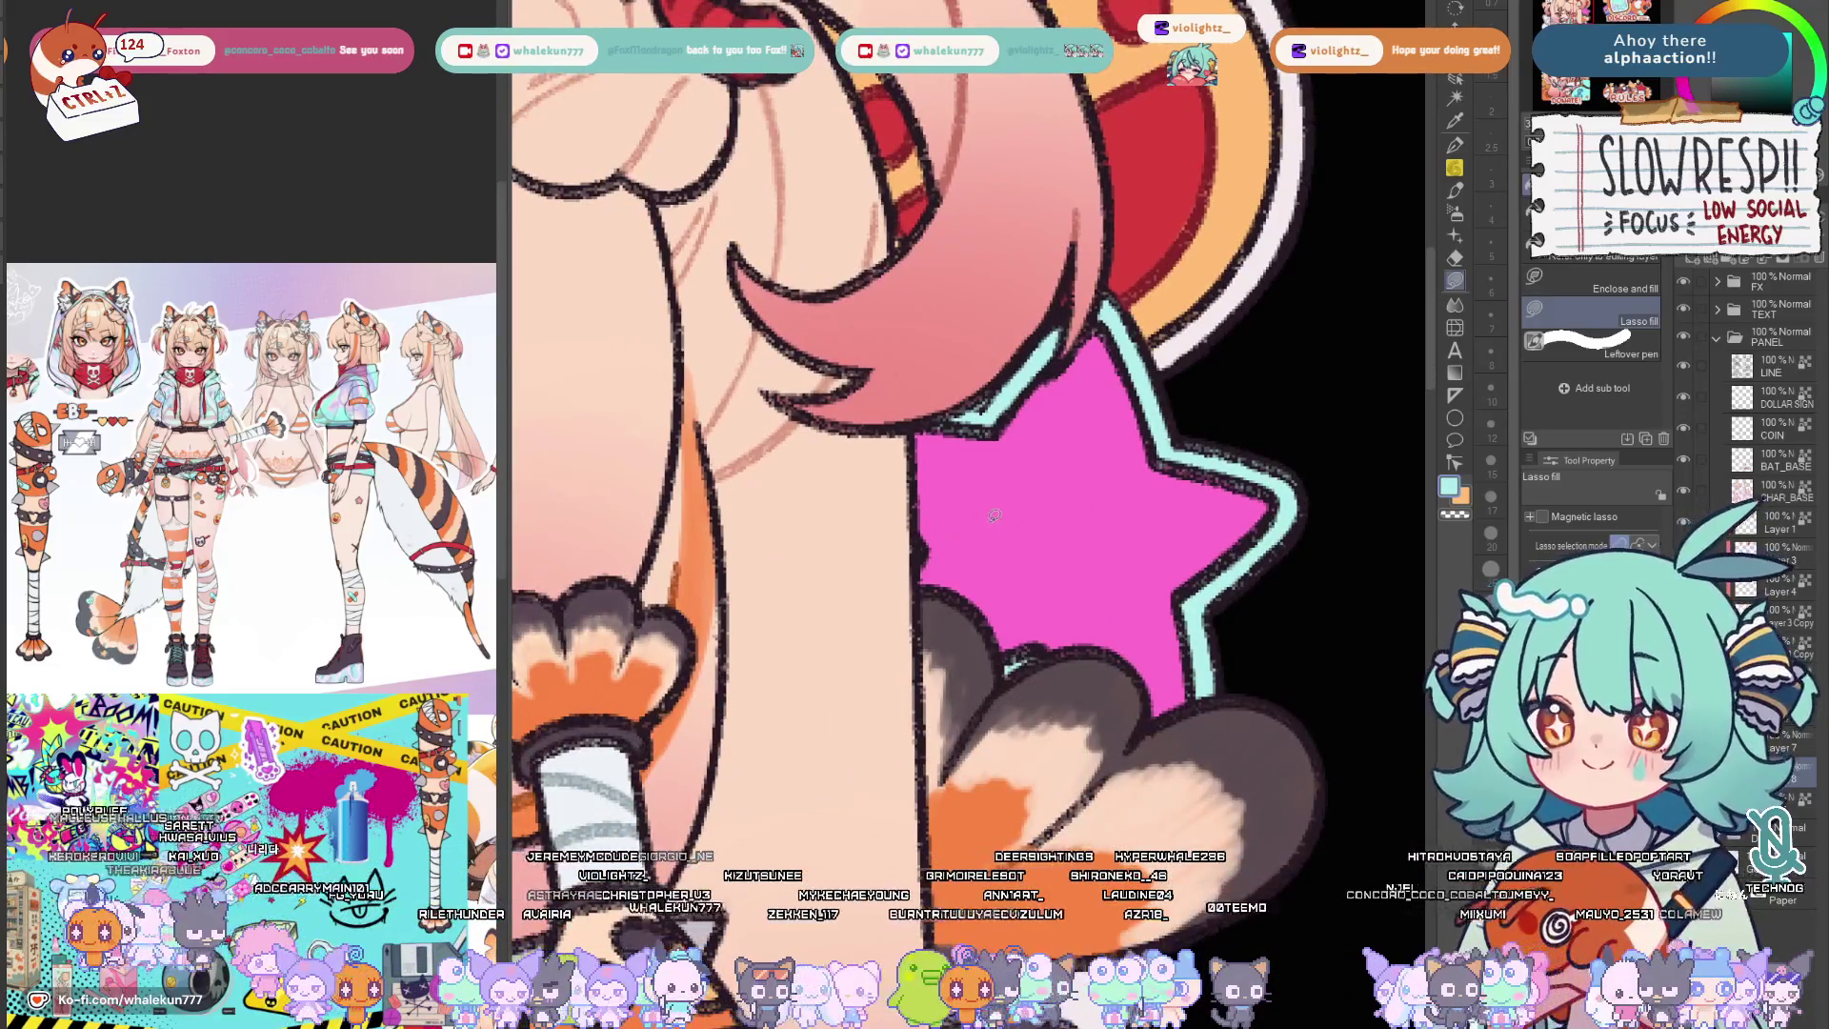
scroll(958, 474, down, 3)
key(b)
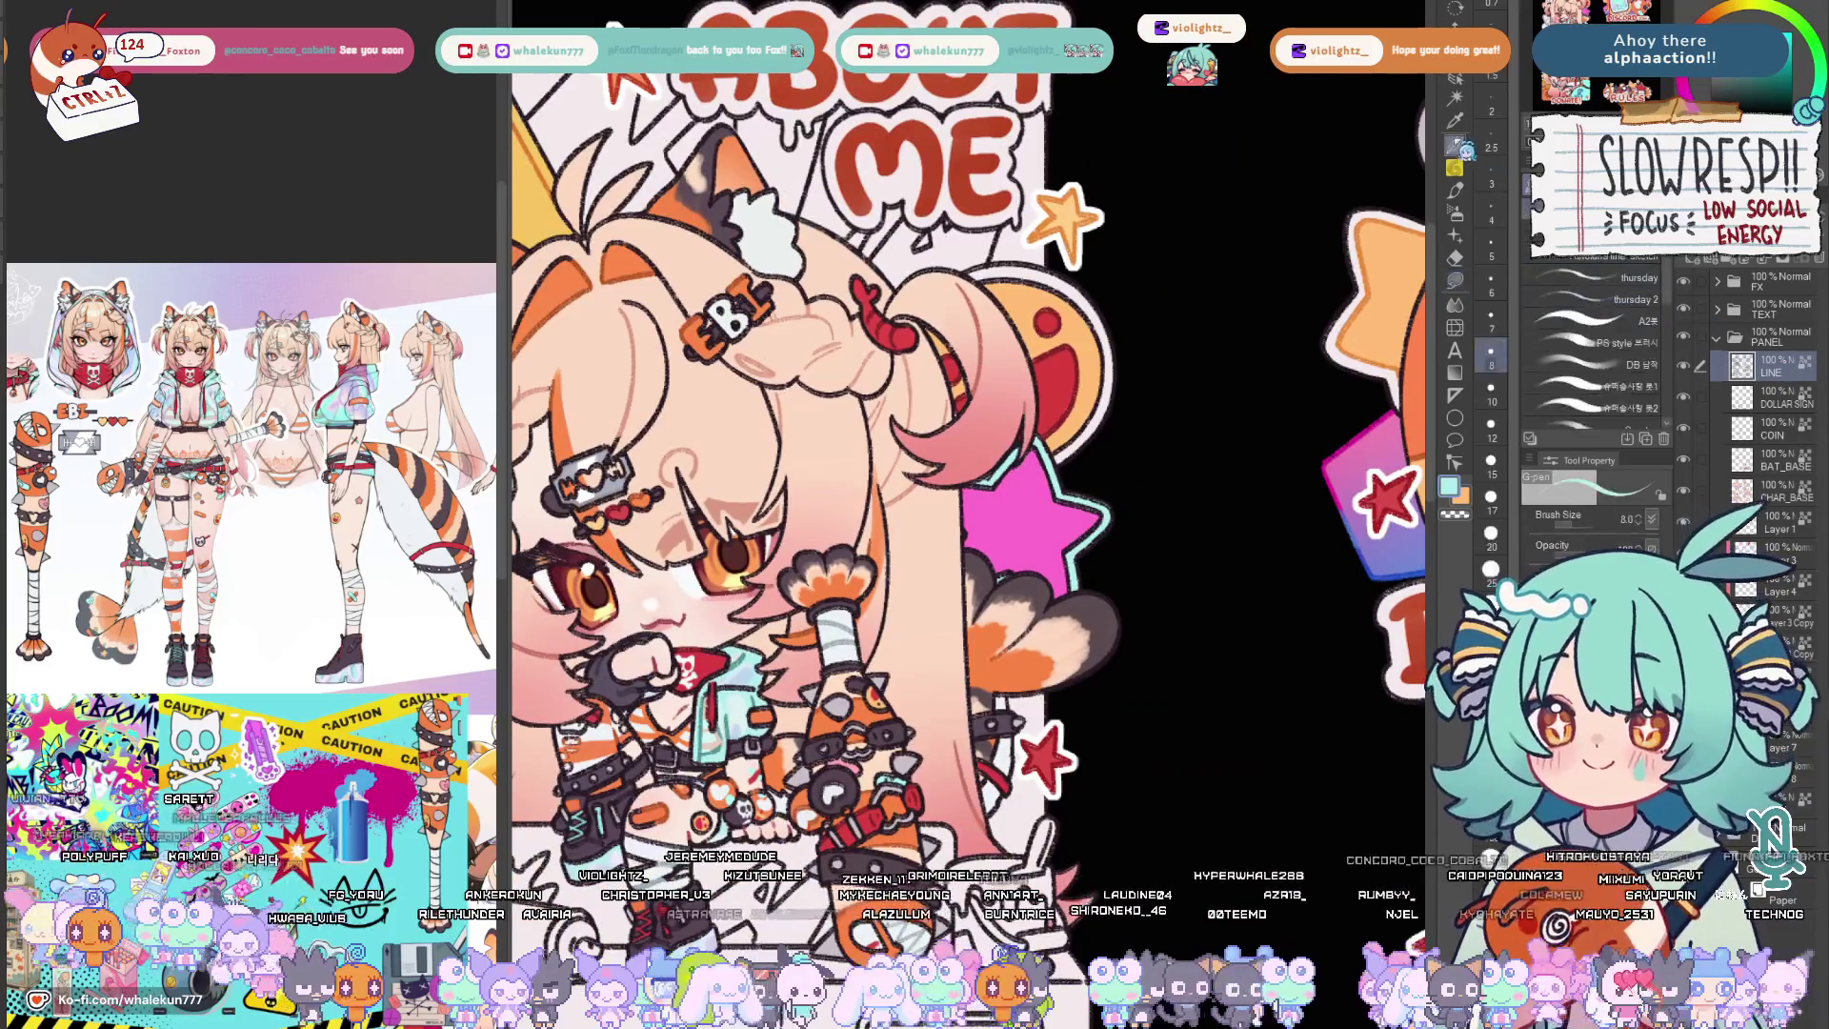
scroll(965, 468, up, 2)
scroll(1026, 508, up, 1)
alt+click(1026, 509)
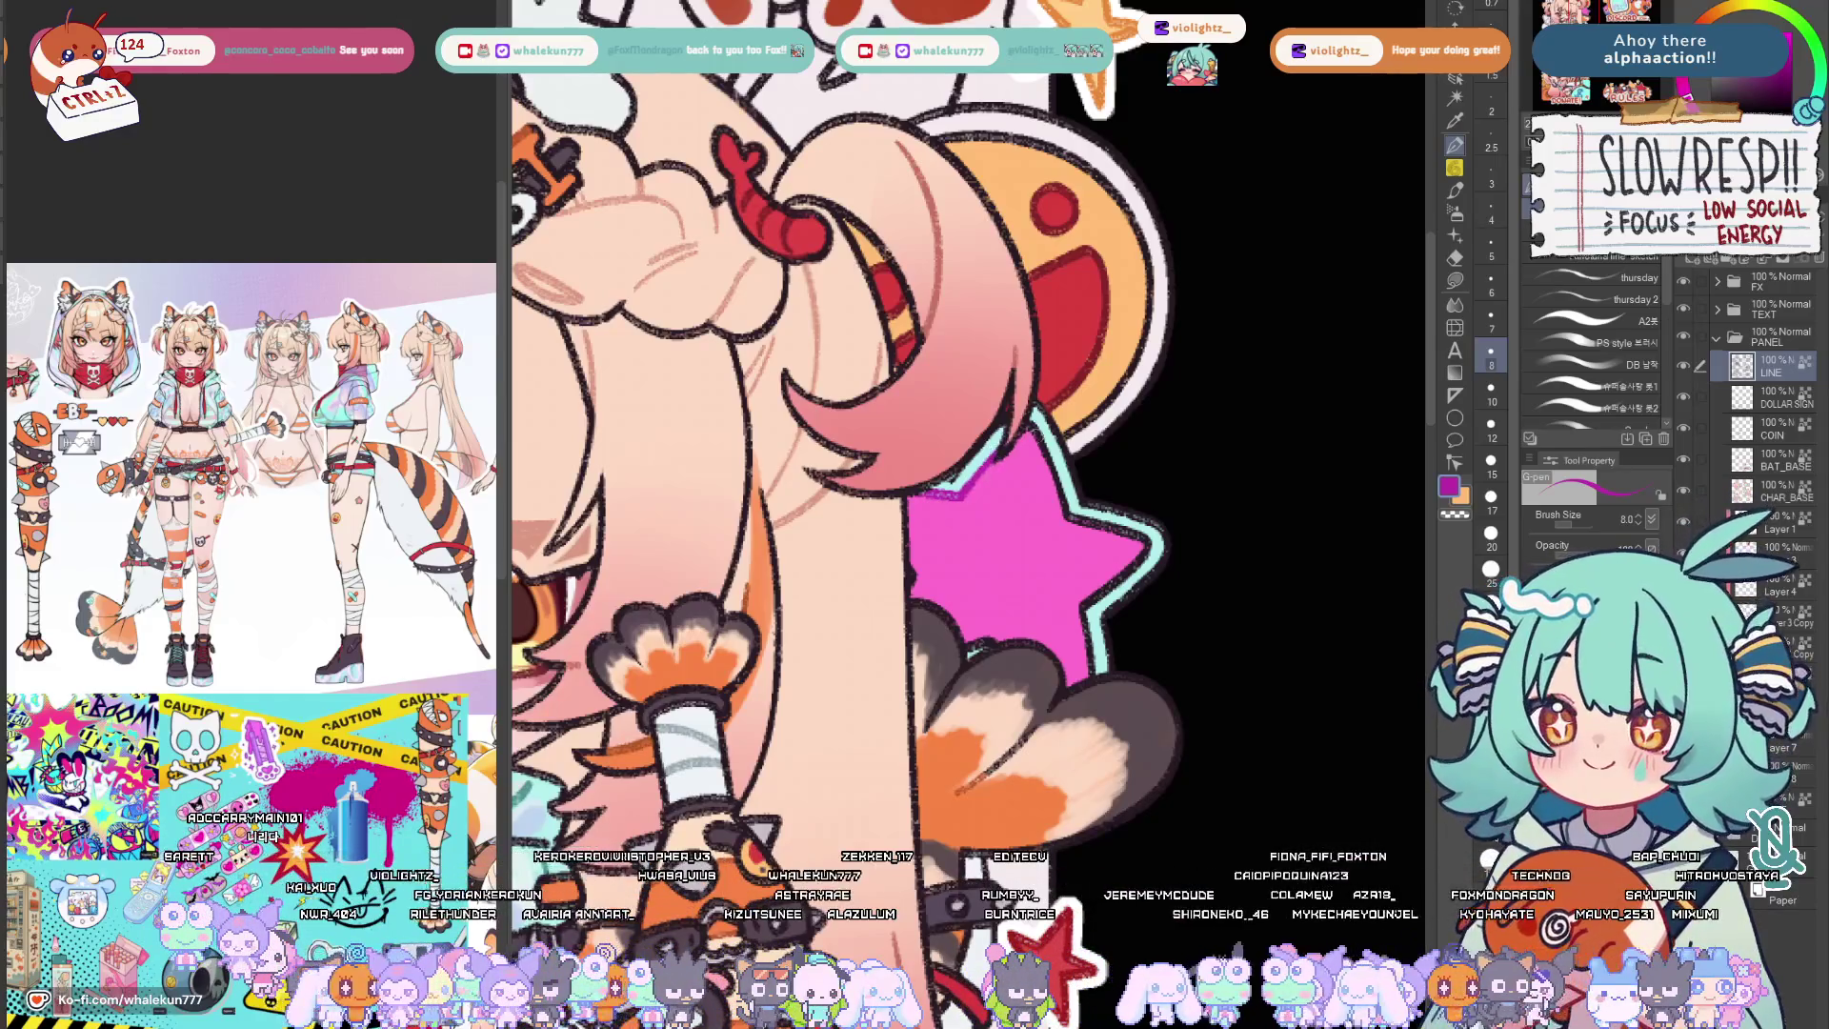
key(bracketright)
key(bracketright)
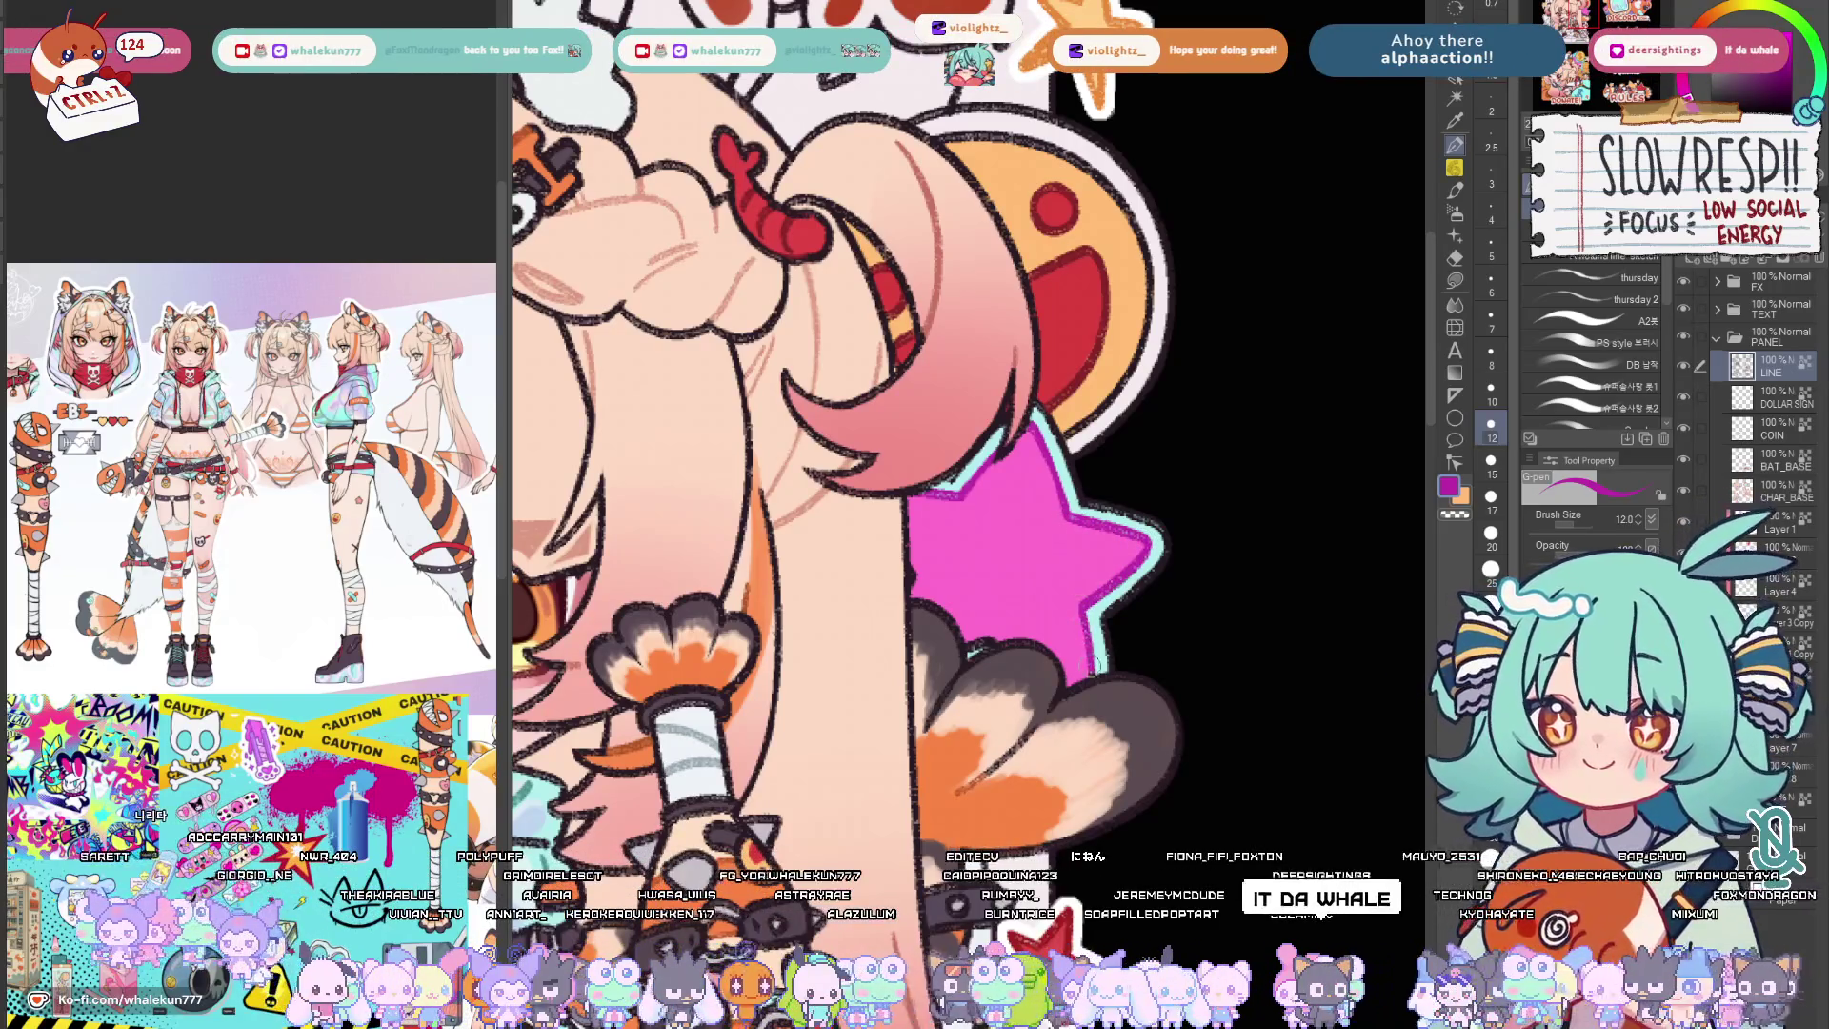
key(bracketleft)
key(bracketleft)
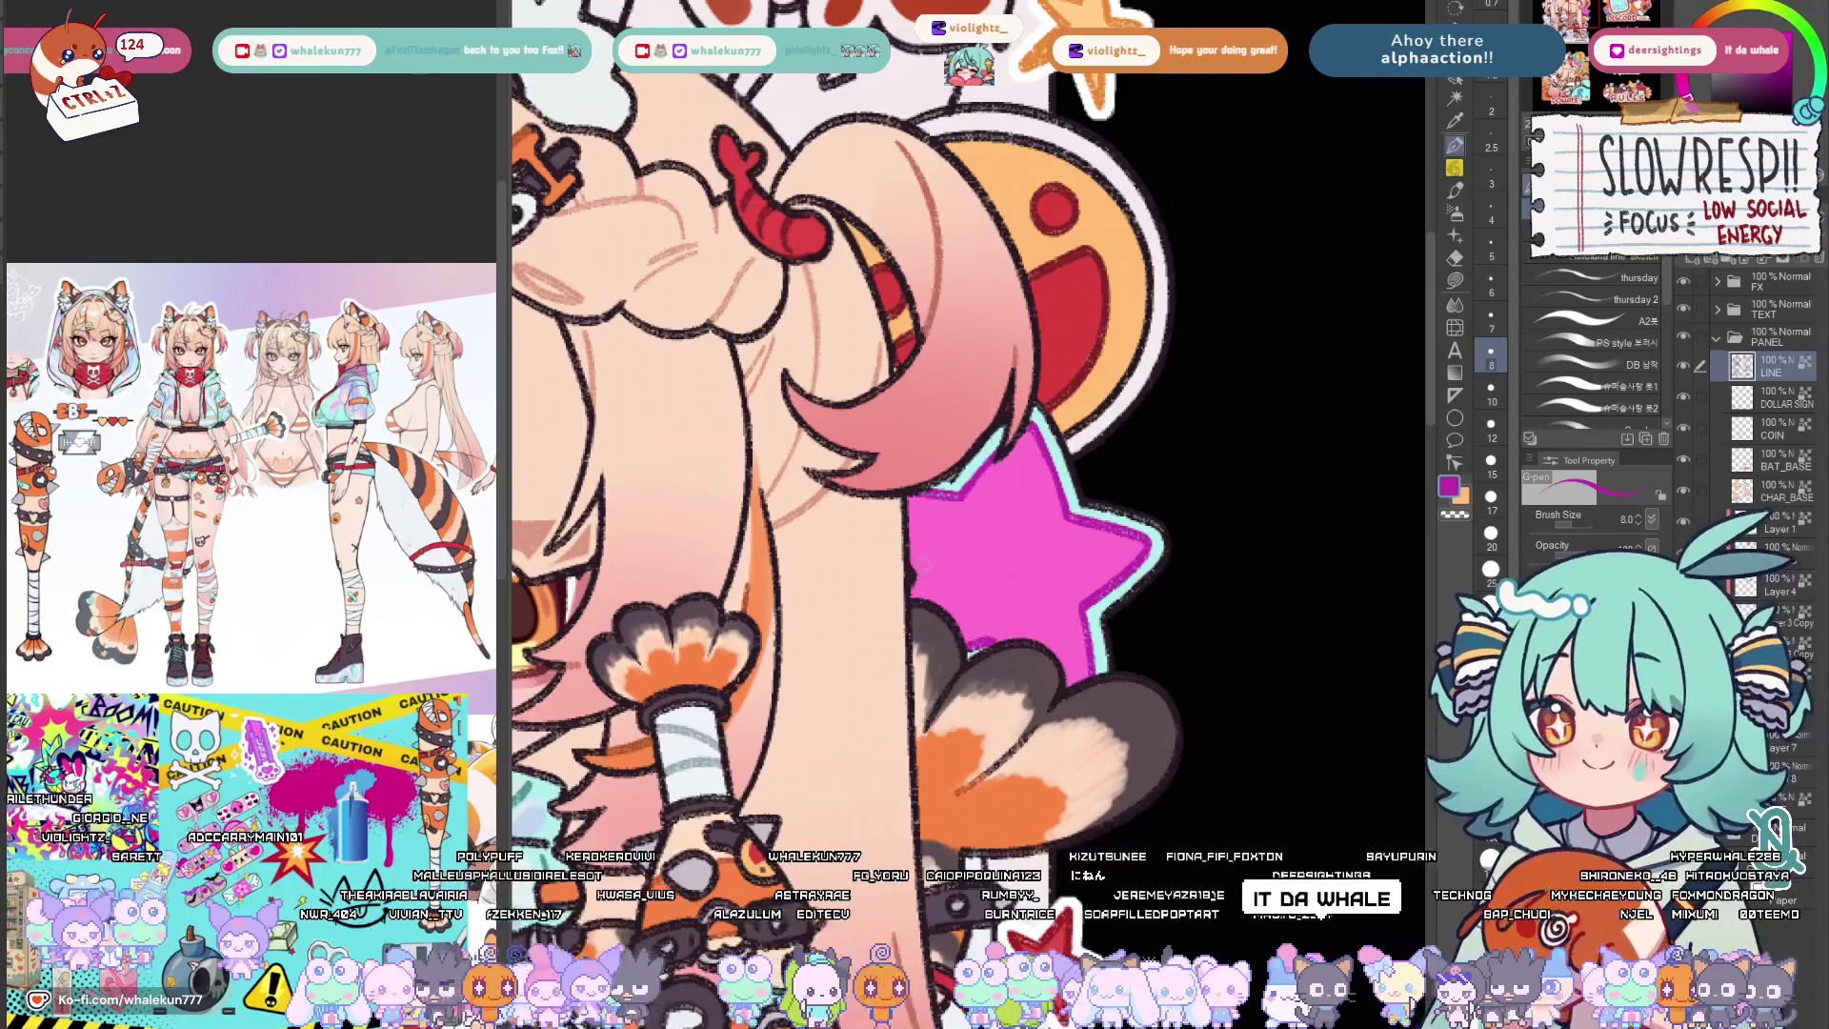
scroll(969, 472, down, 3)
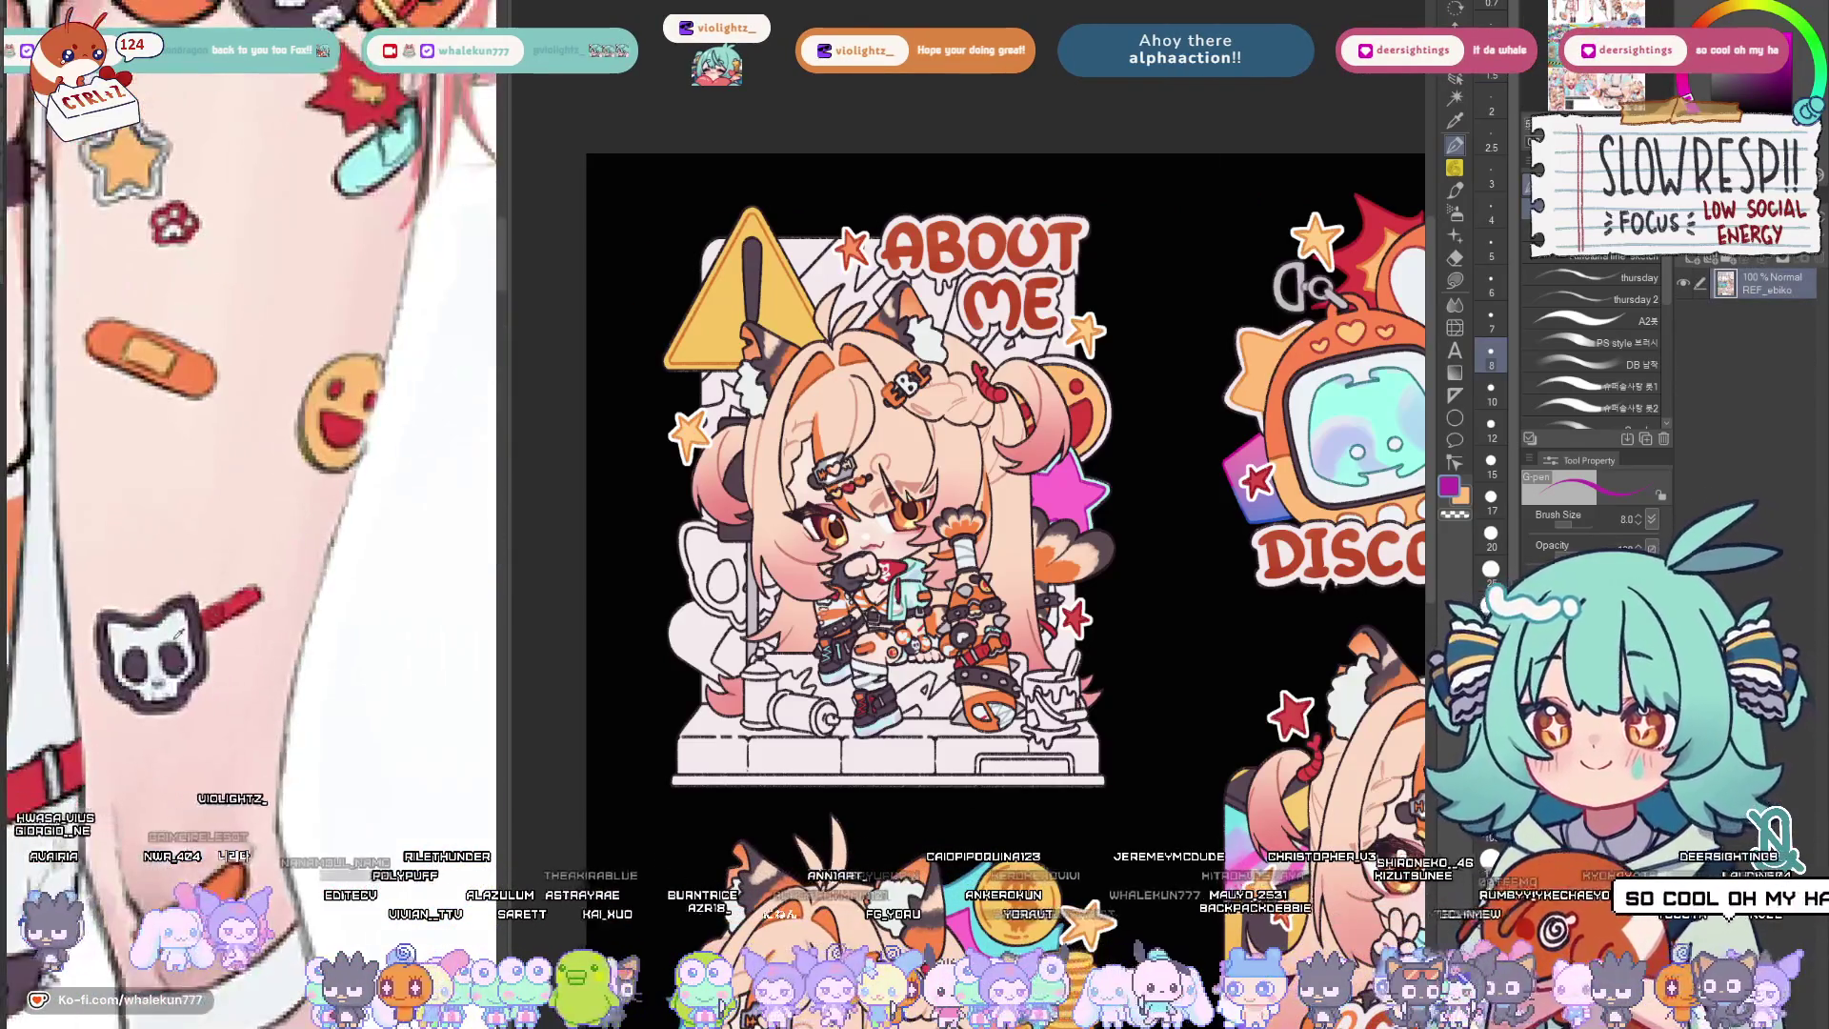
drag(1012, 575, 1111, 568)
click(1490, 296)
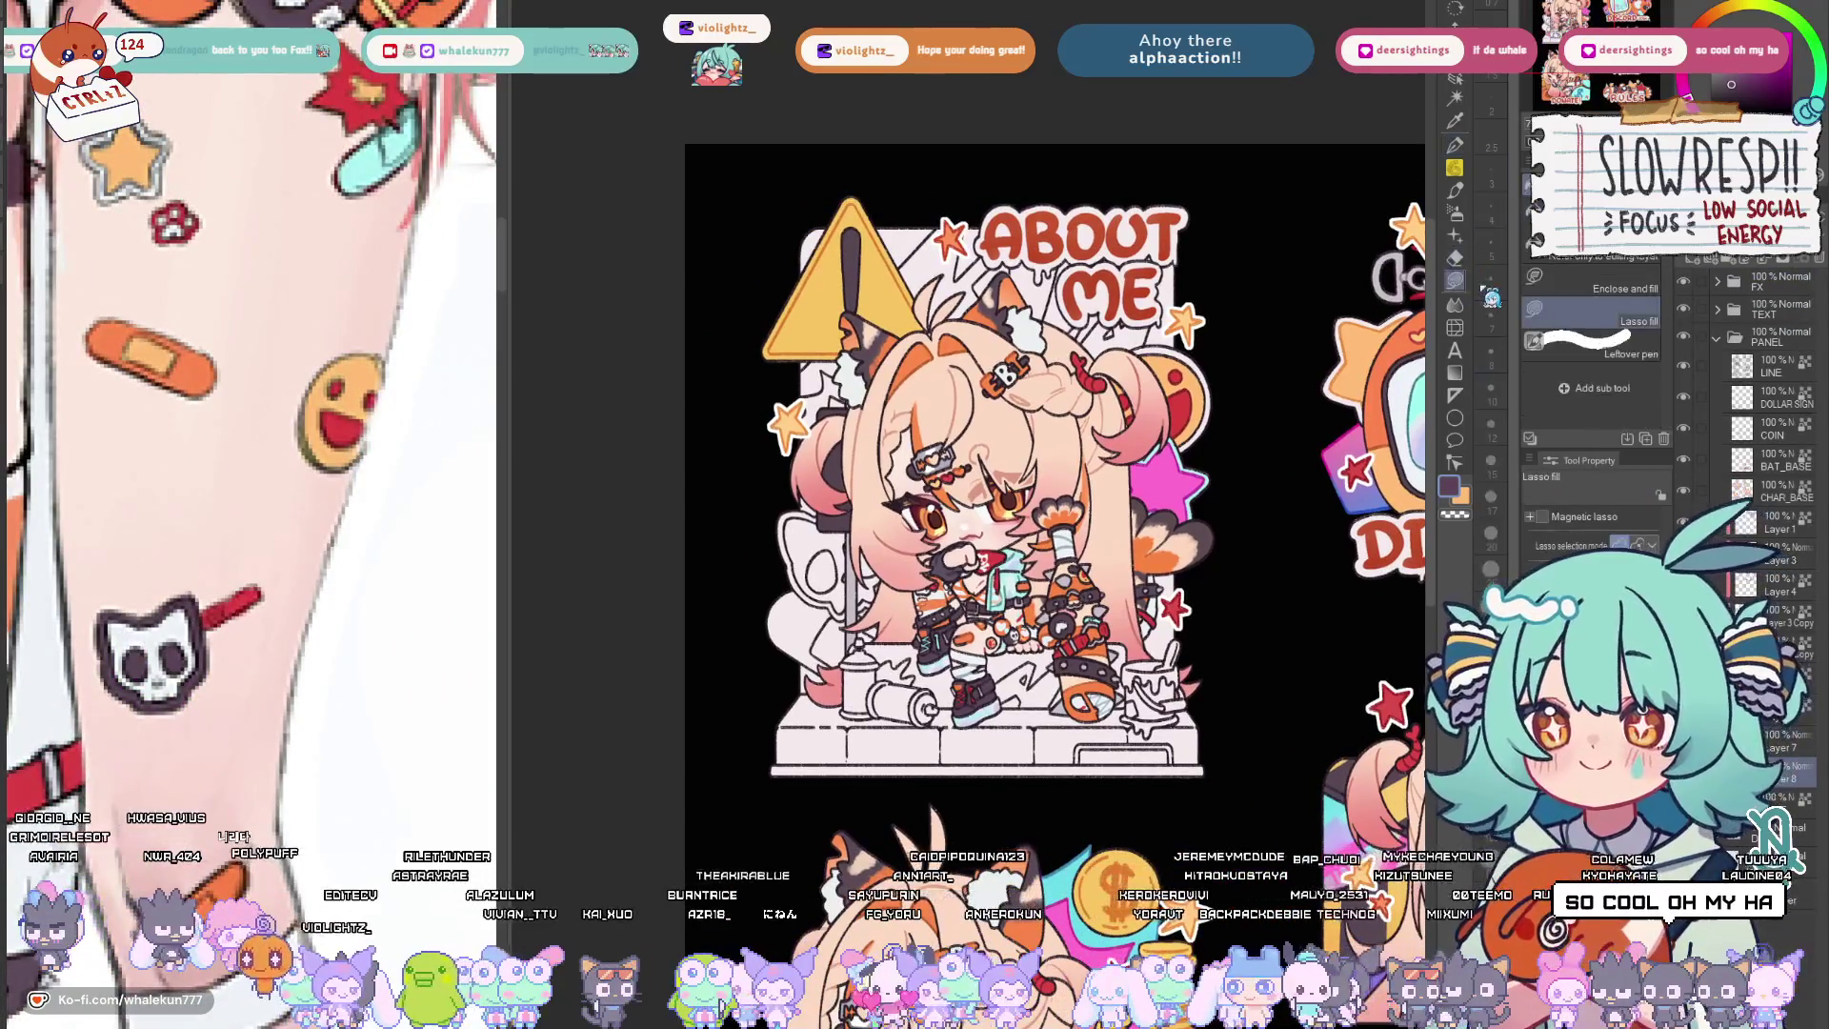
scroll(822, 529, up, 2)
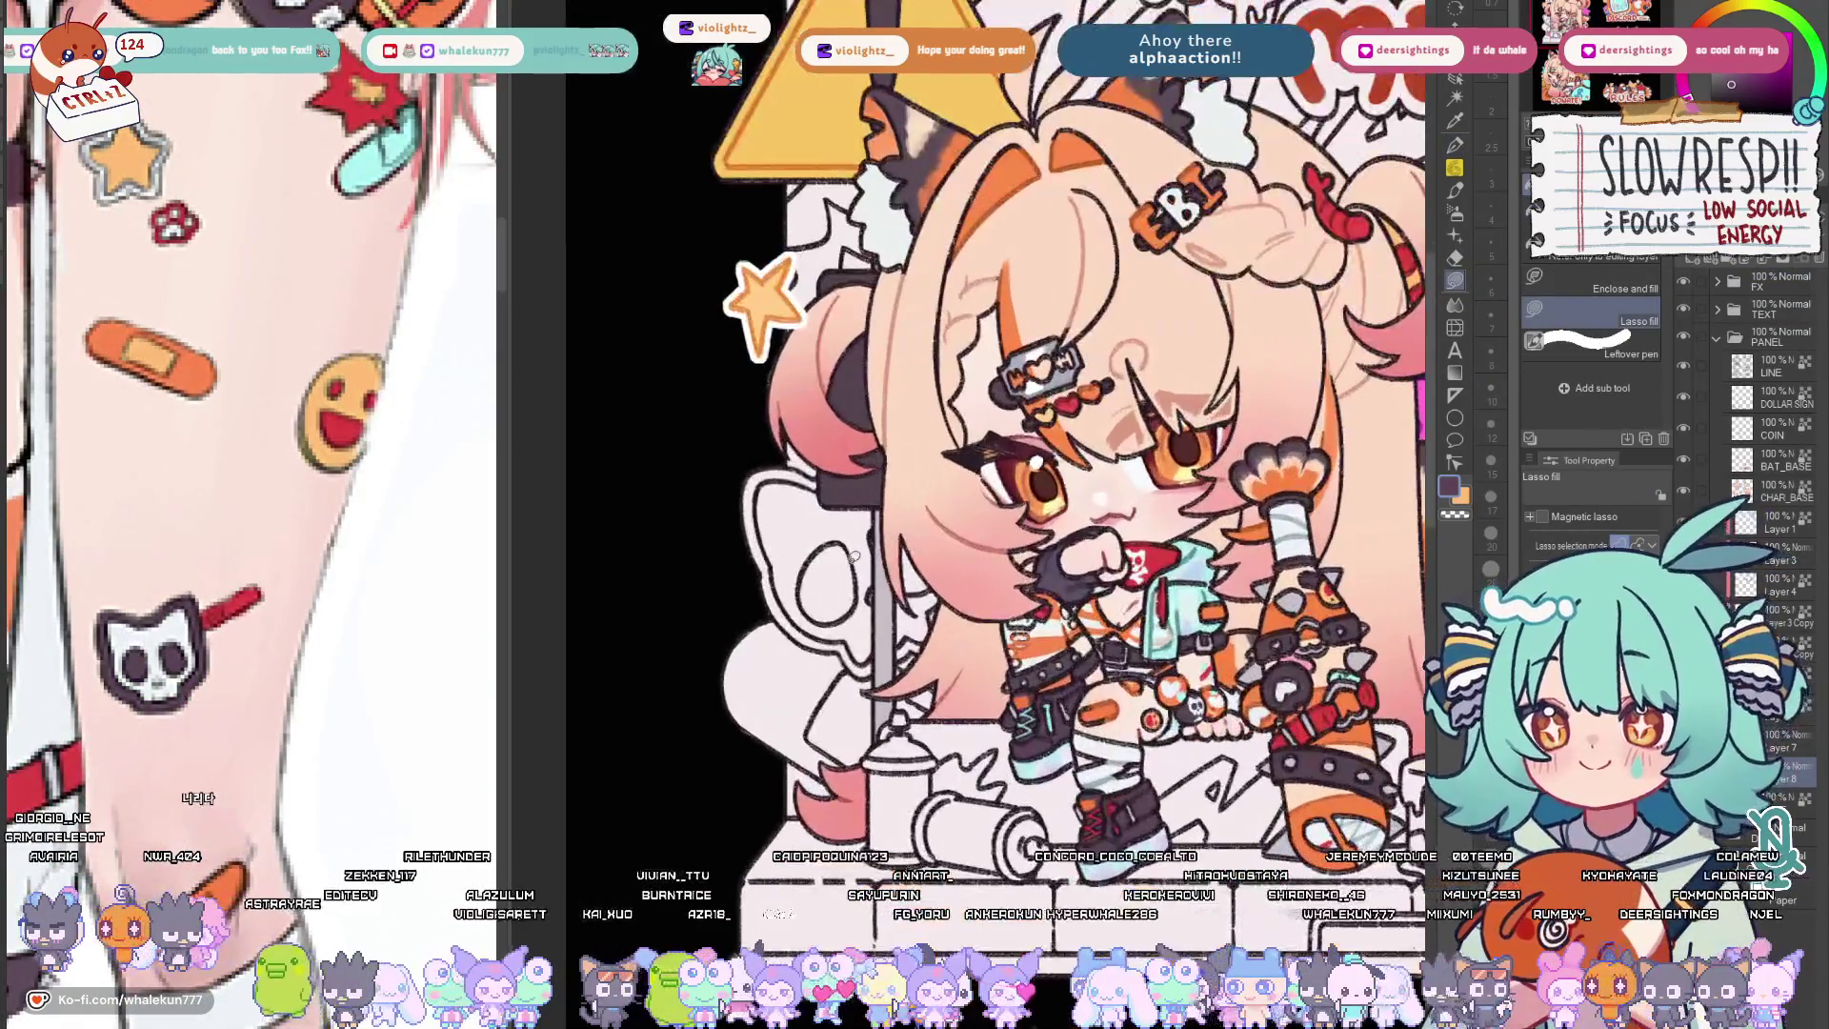
scroll(847, 562, up, 2)
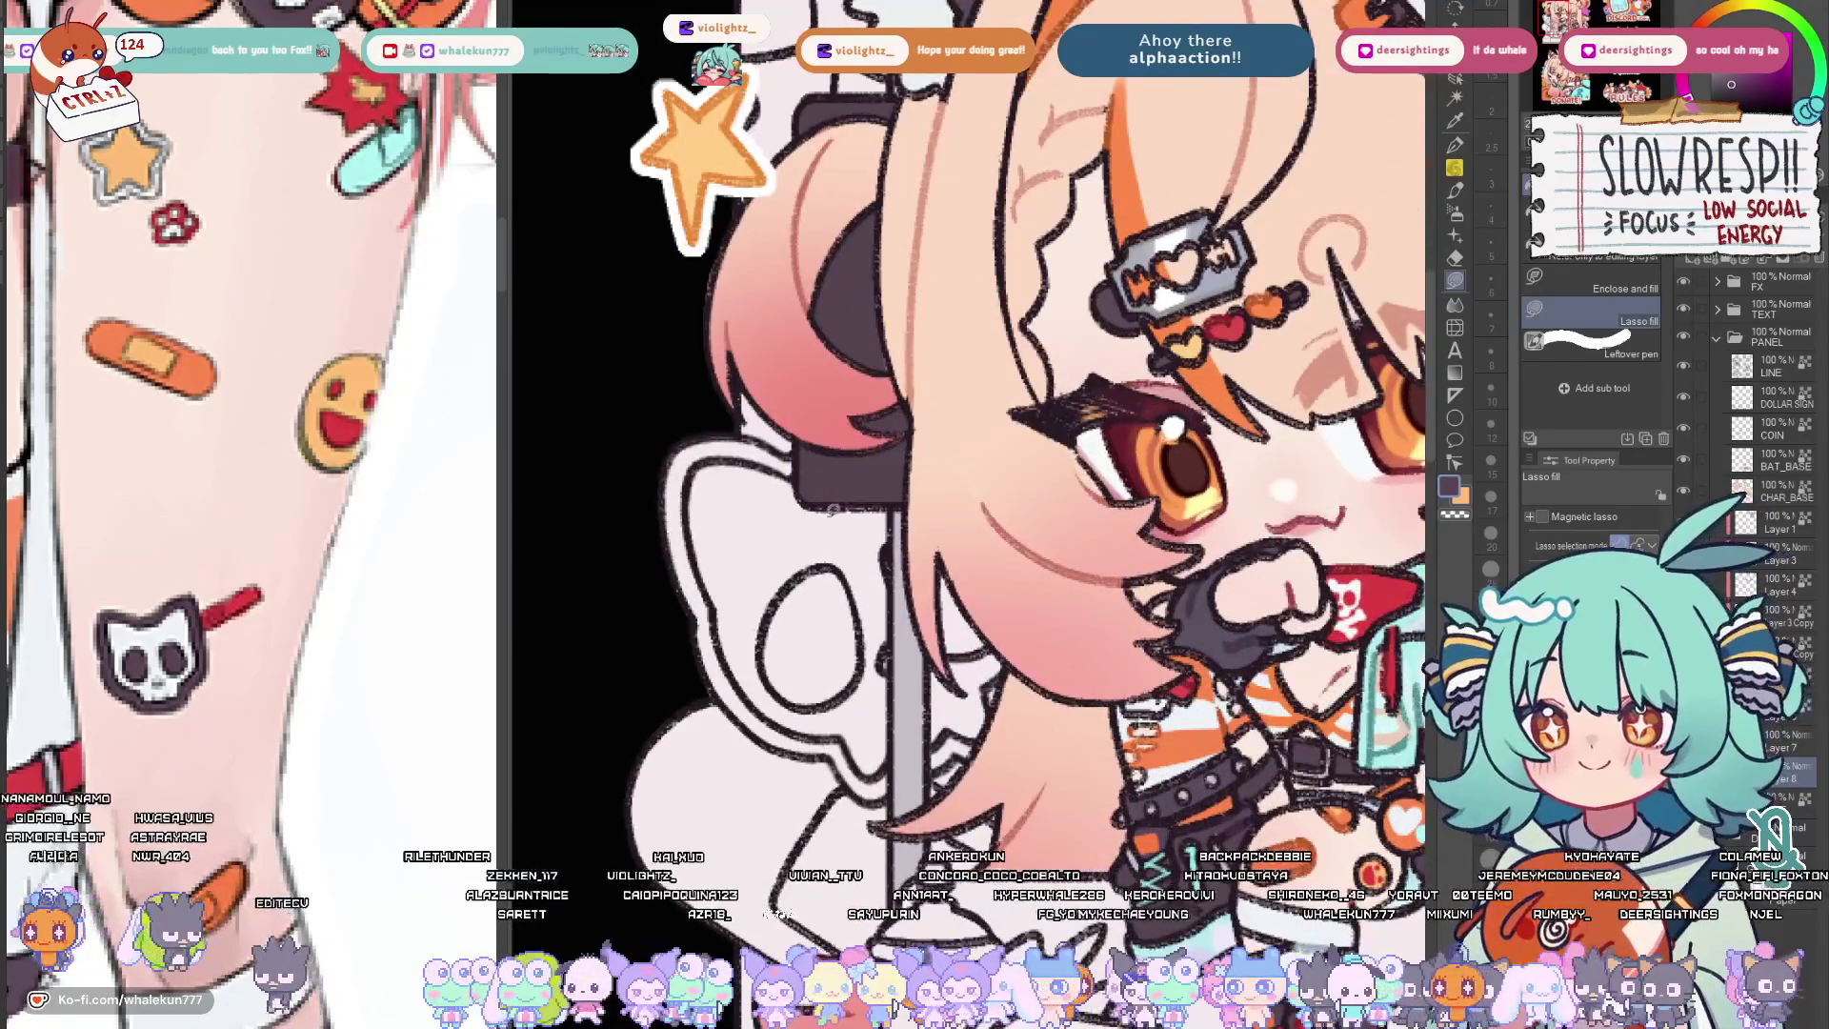
scroll(821, 517, down, 4)
scroll(822, 518, up, 1)
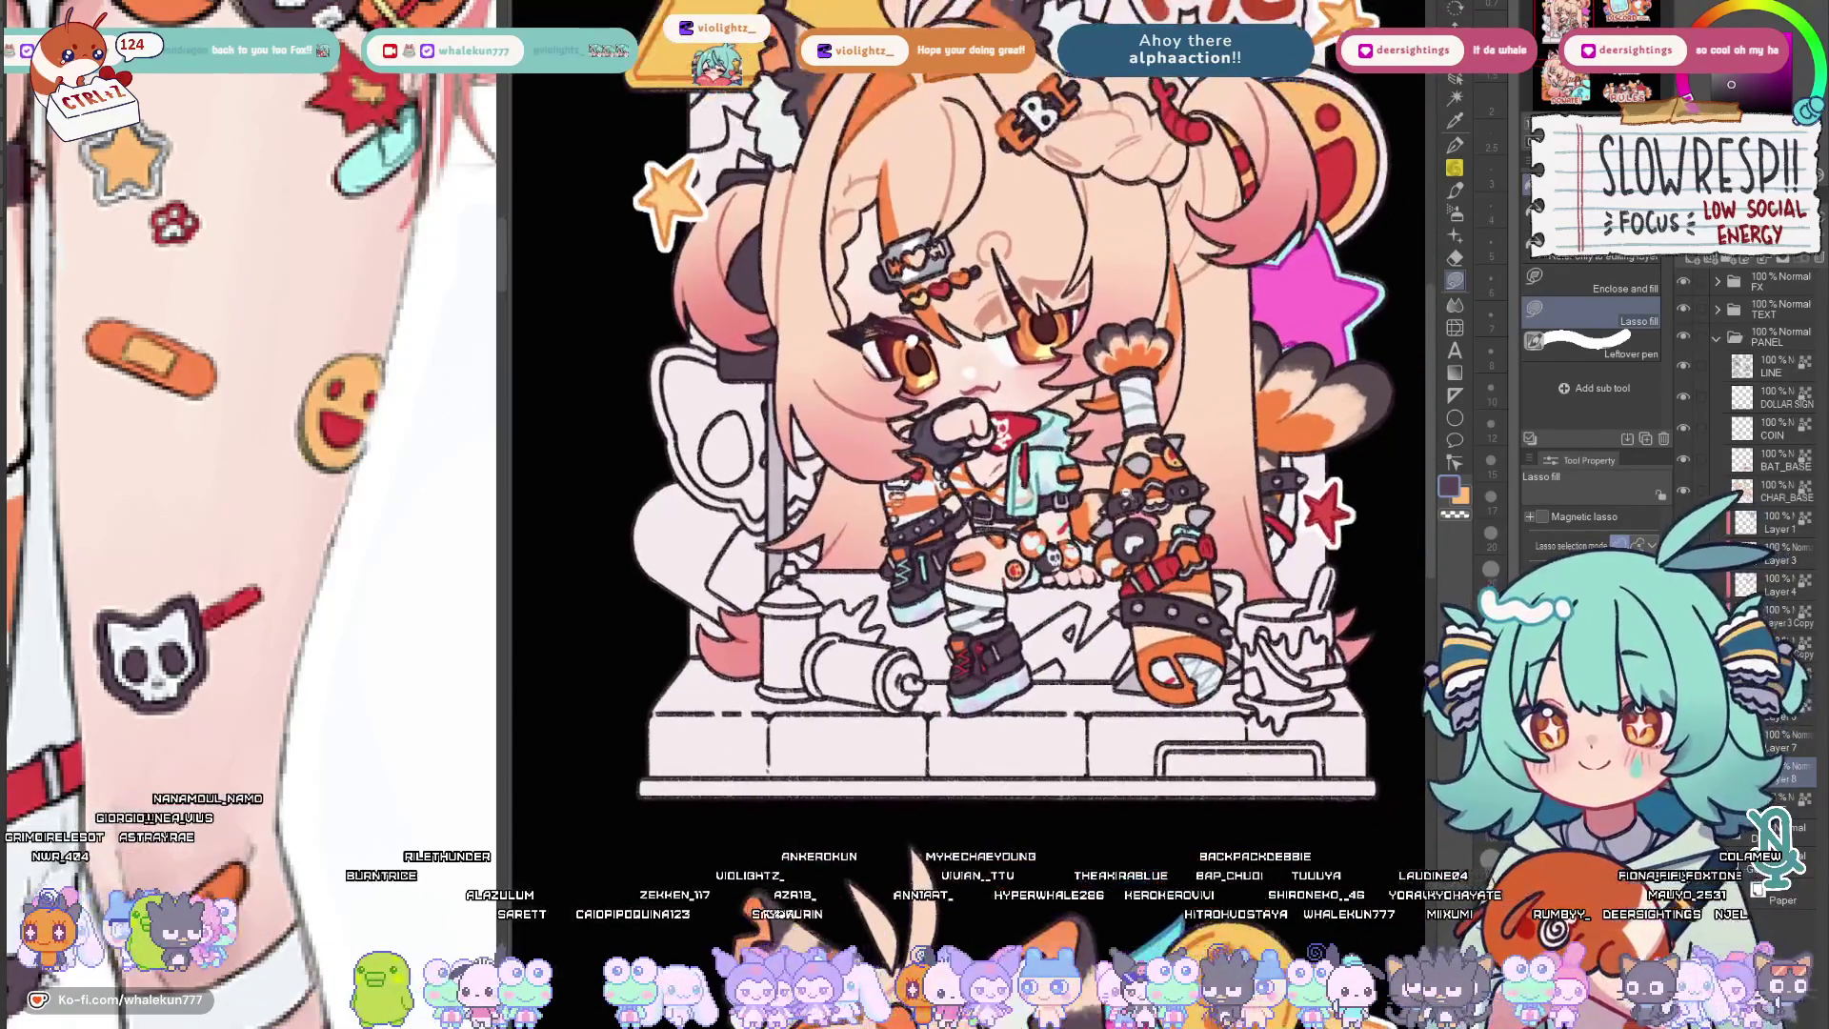
scroll(822, 517, down, 1)
drag(1051, 386, 1026, 424)
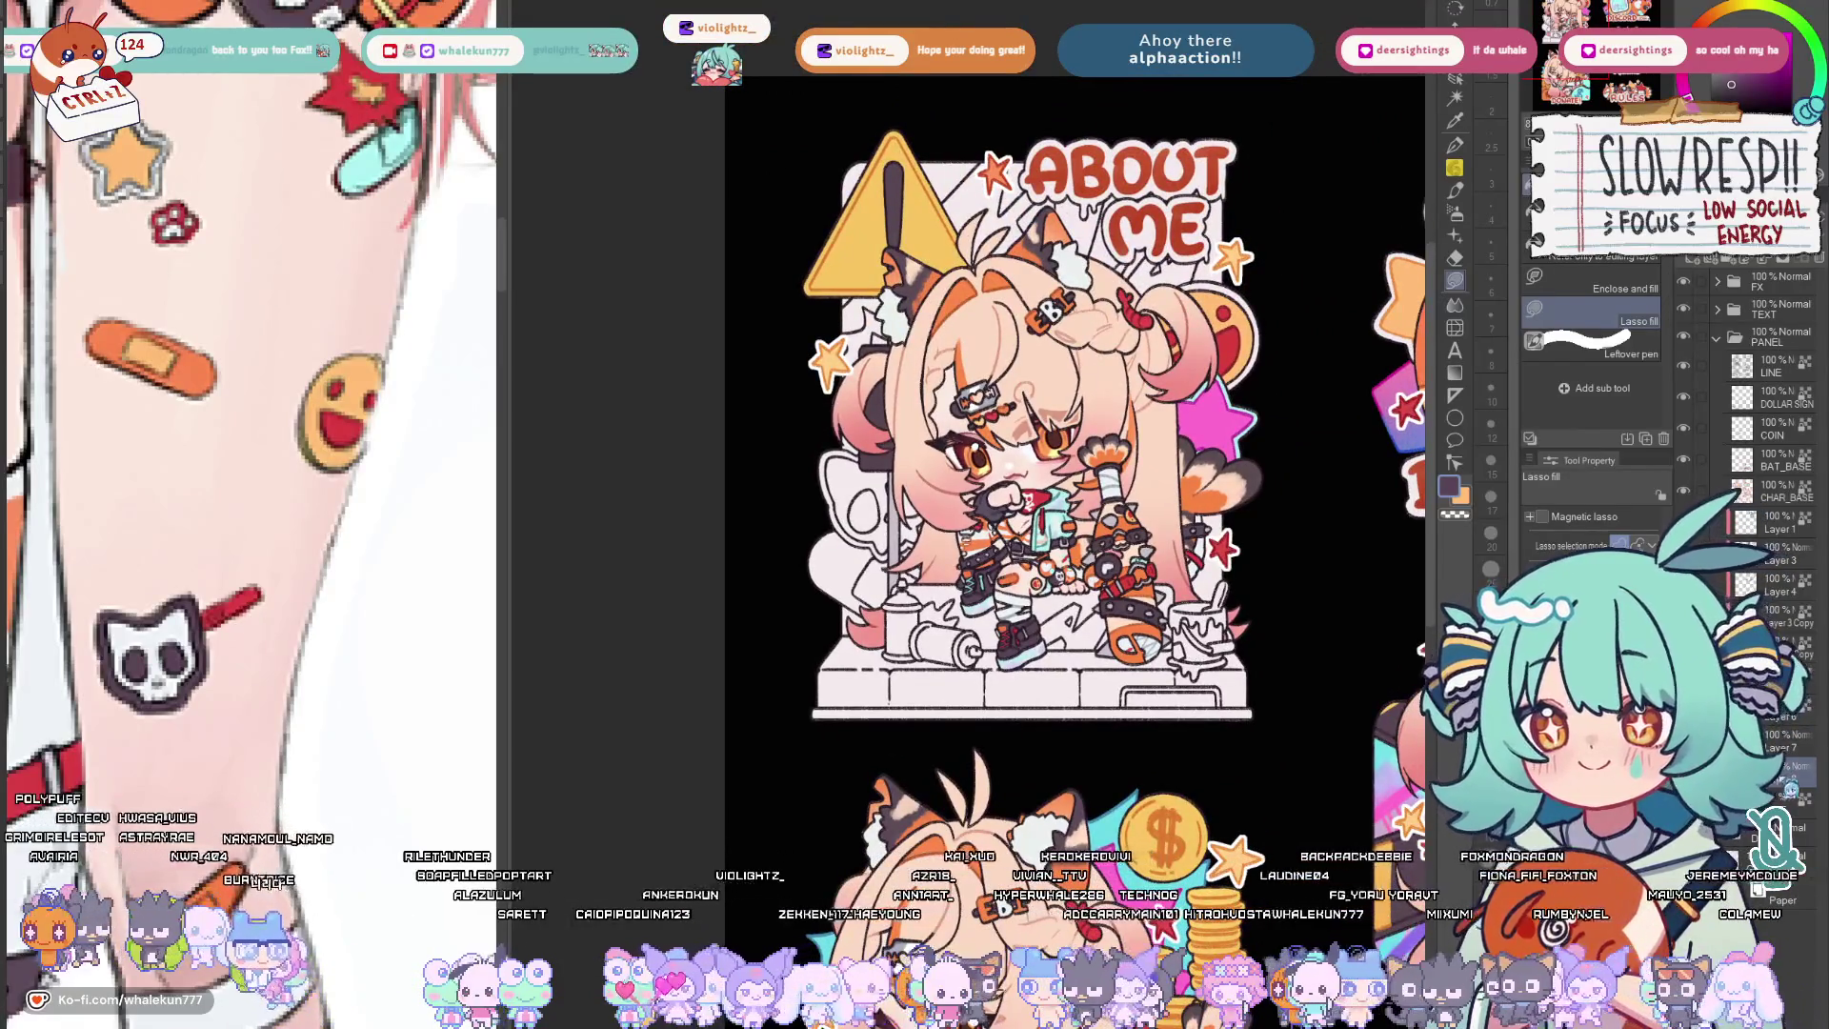
key(w)
click(876, 430)
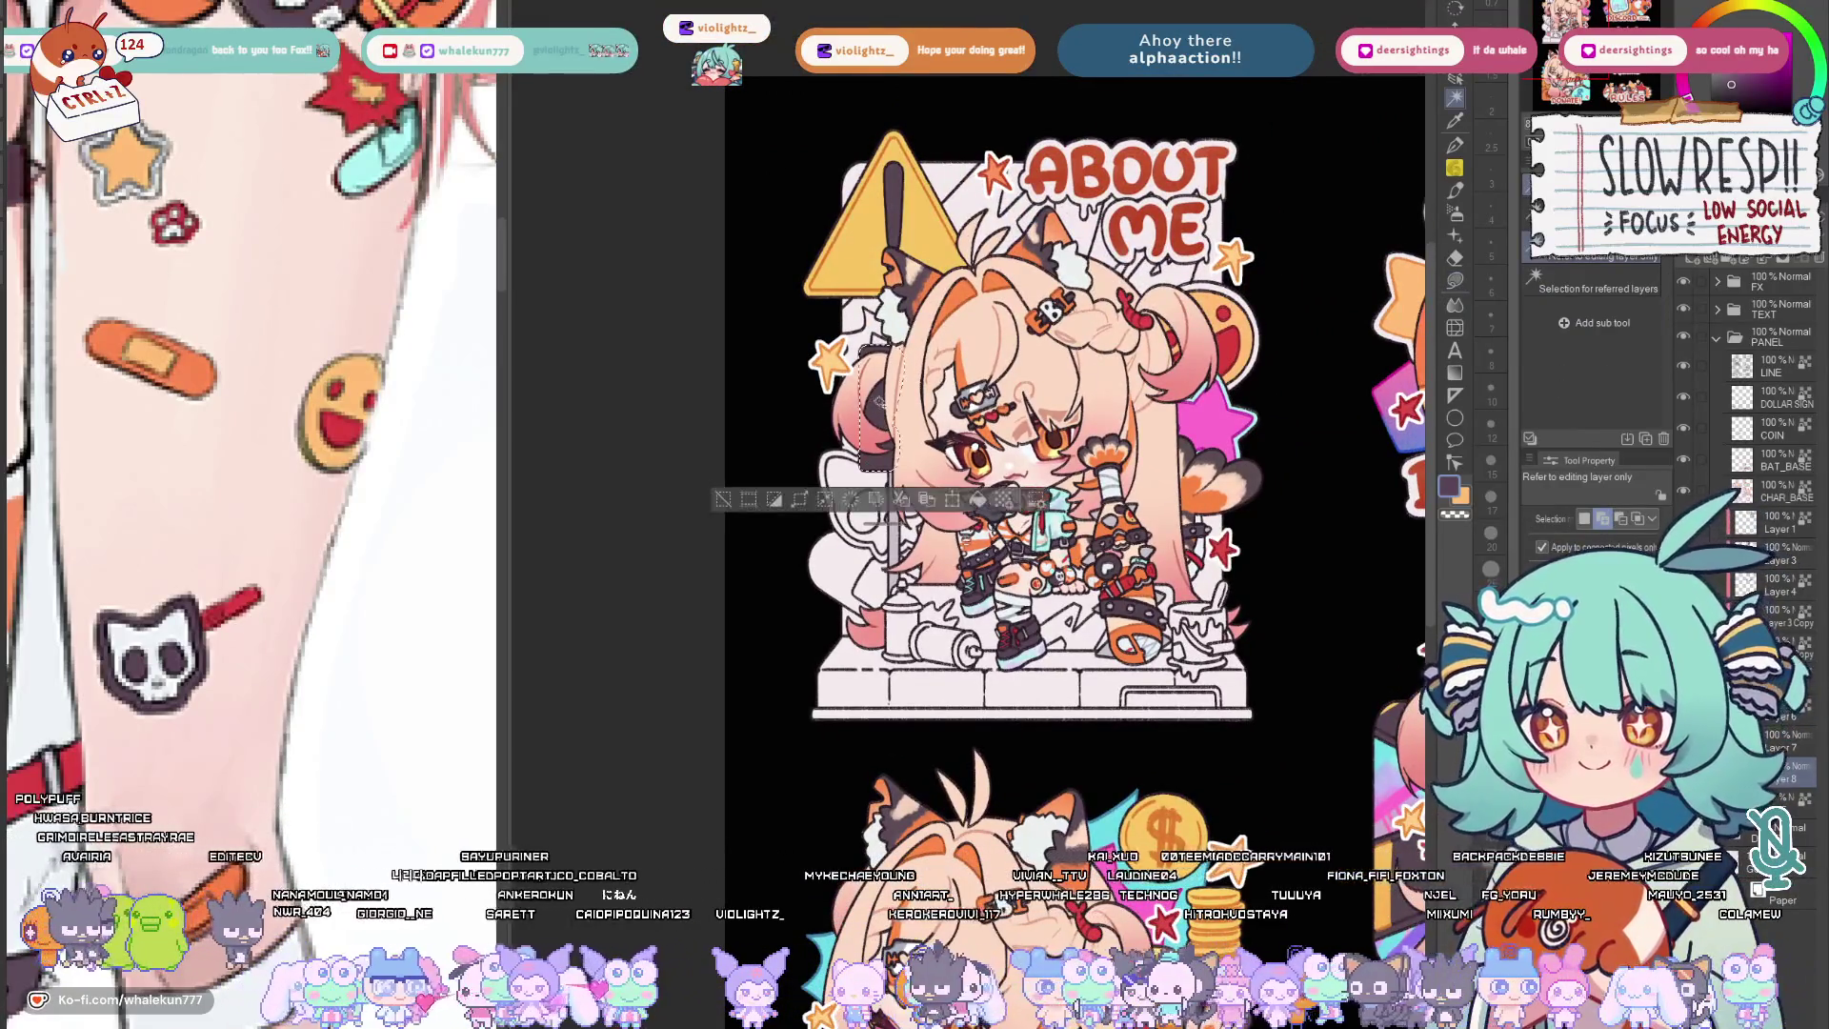
key(m)
scroll(1018, 405, up, 2)
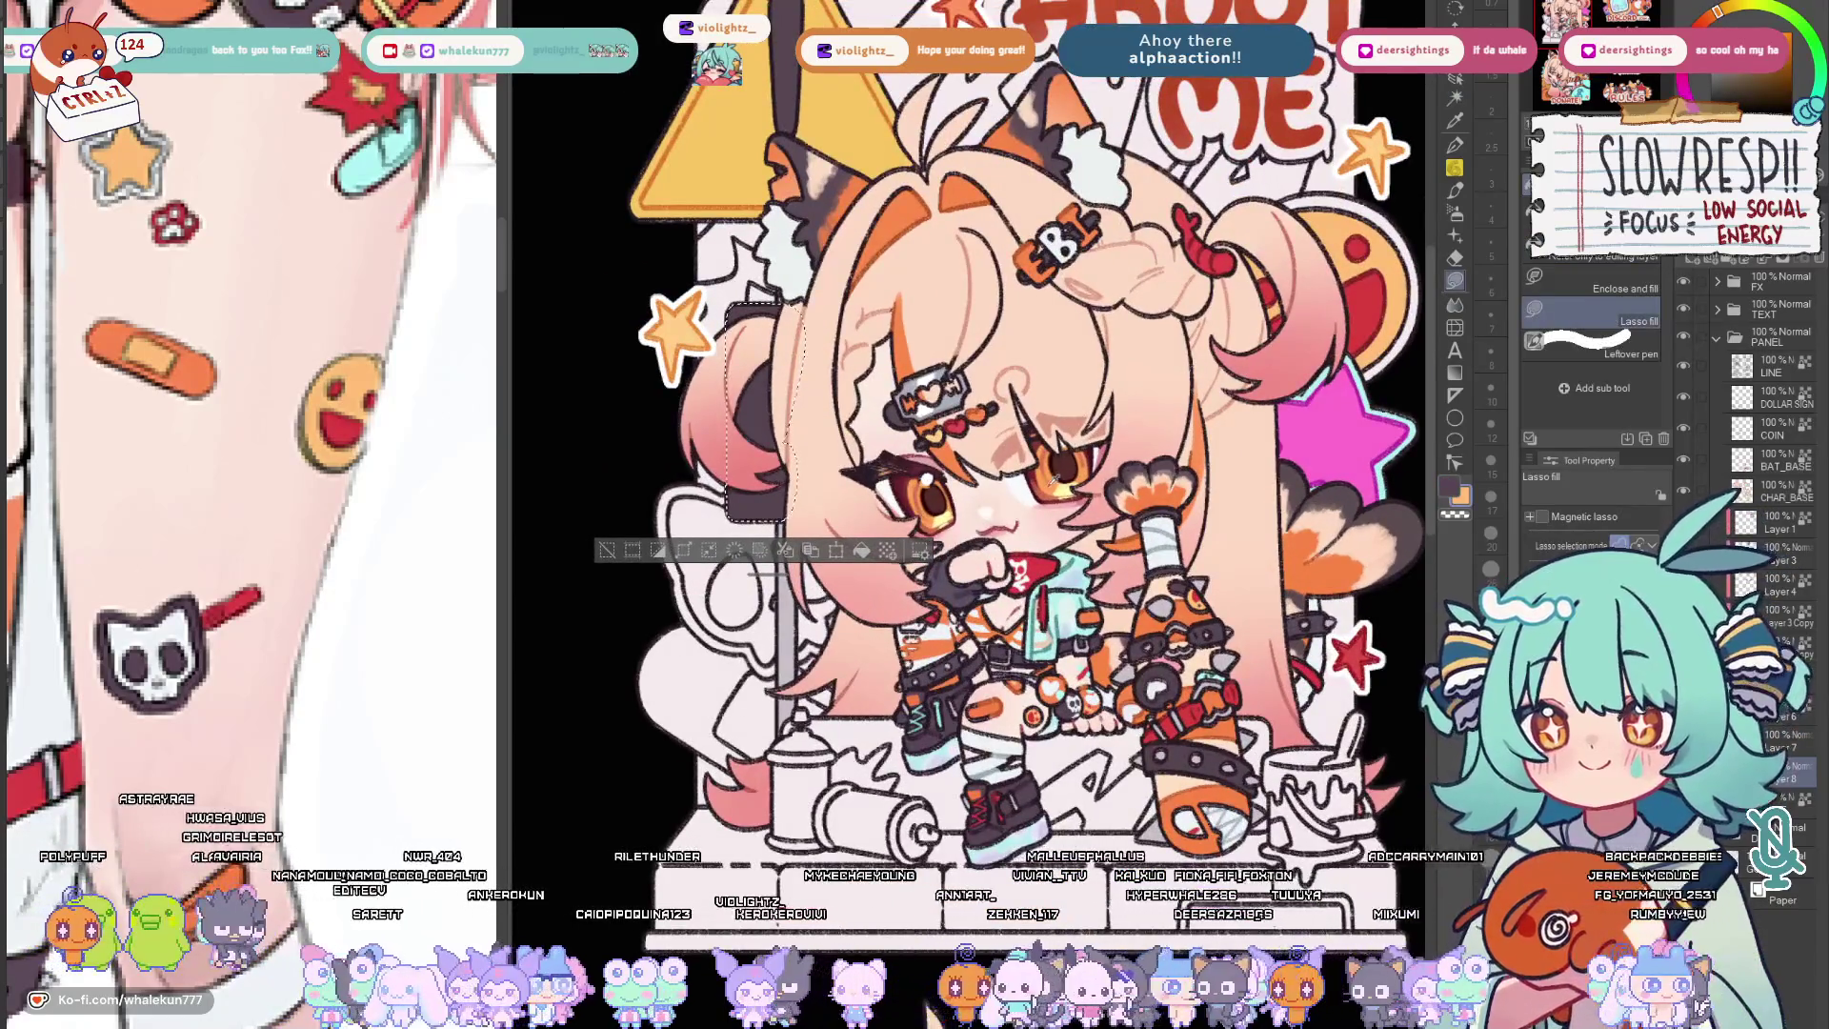
drag(757, 366, 755, 518)
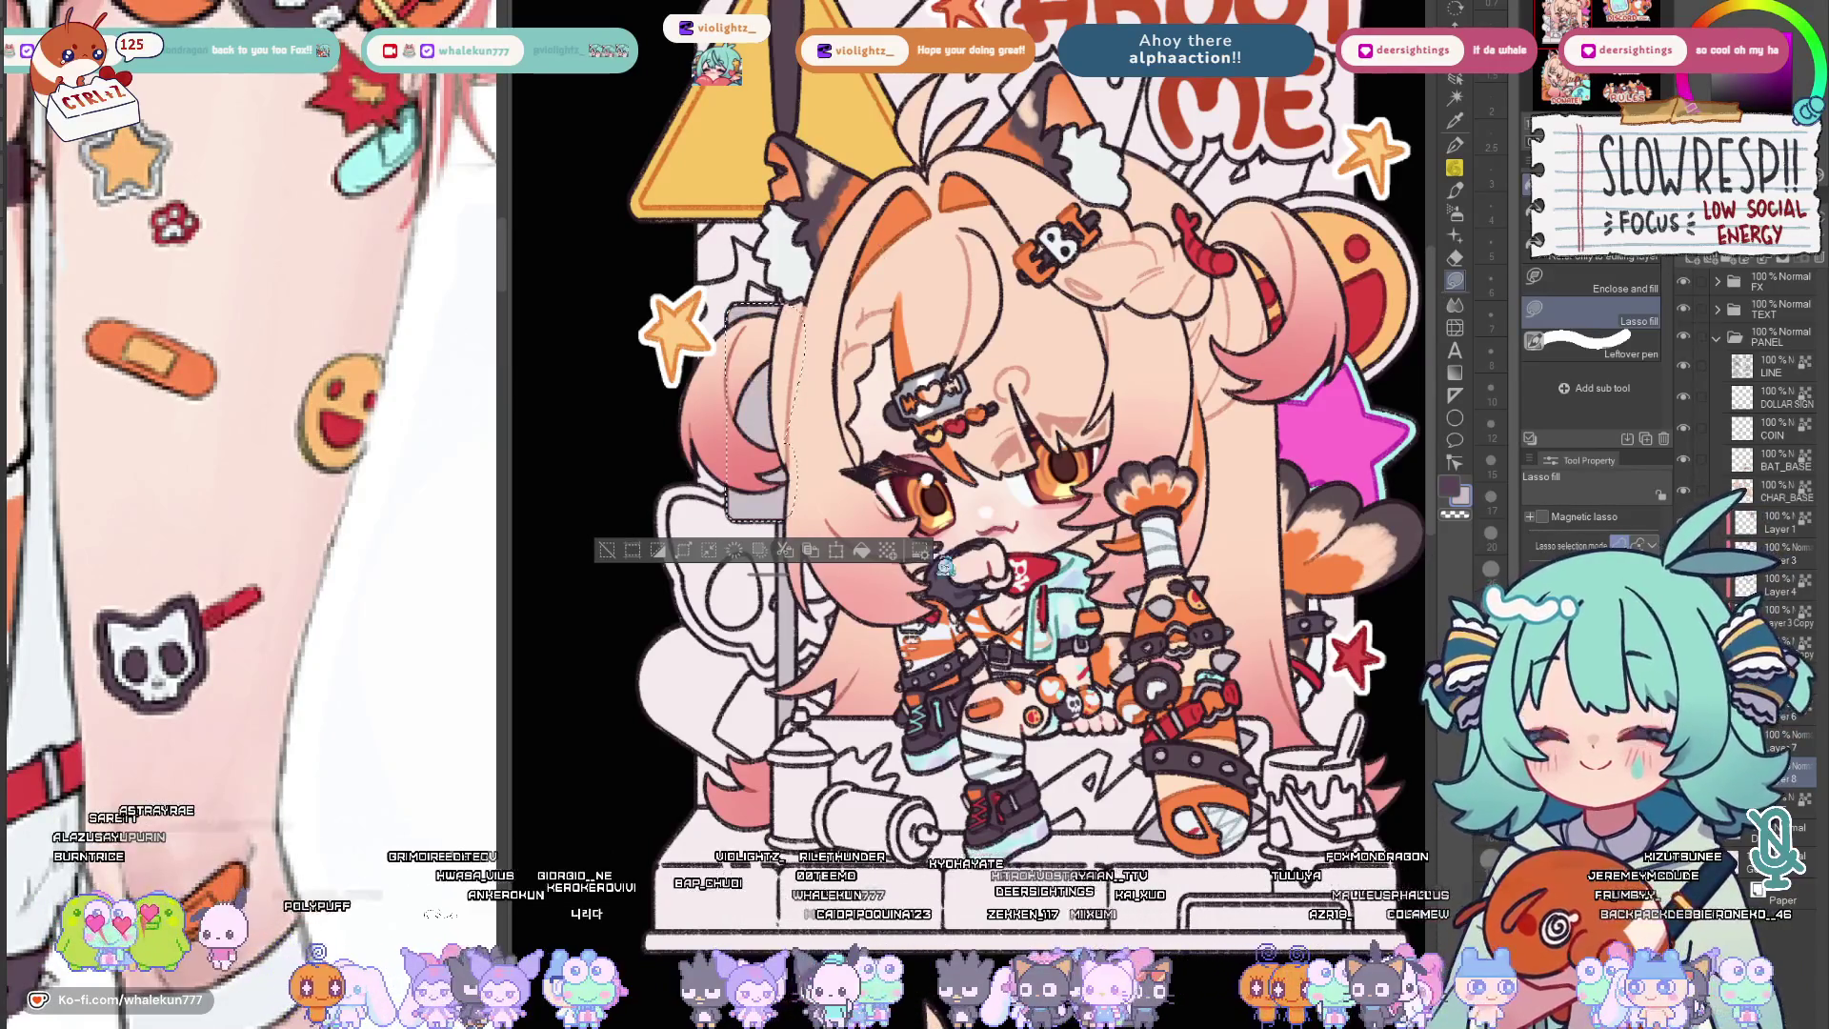
key(ctrl+d)
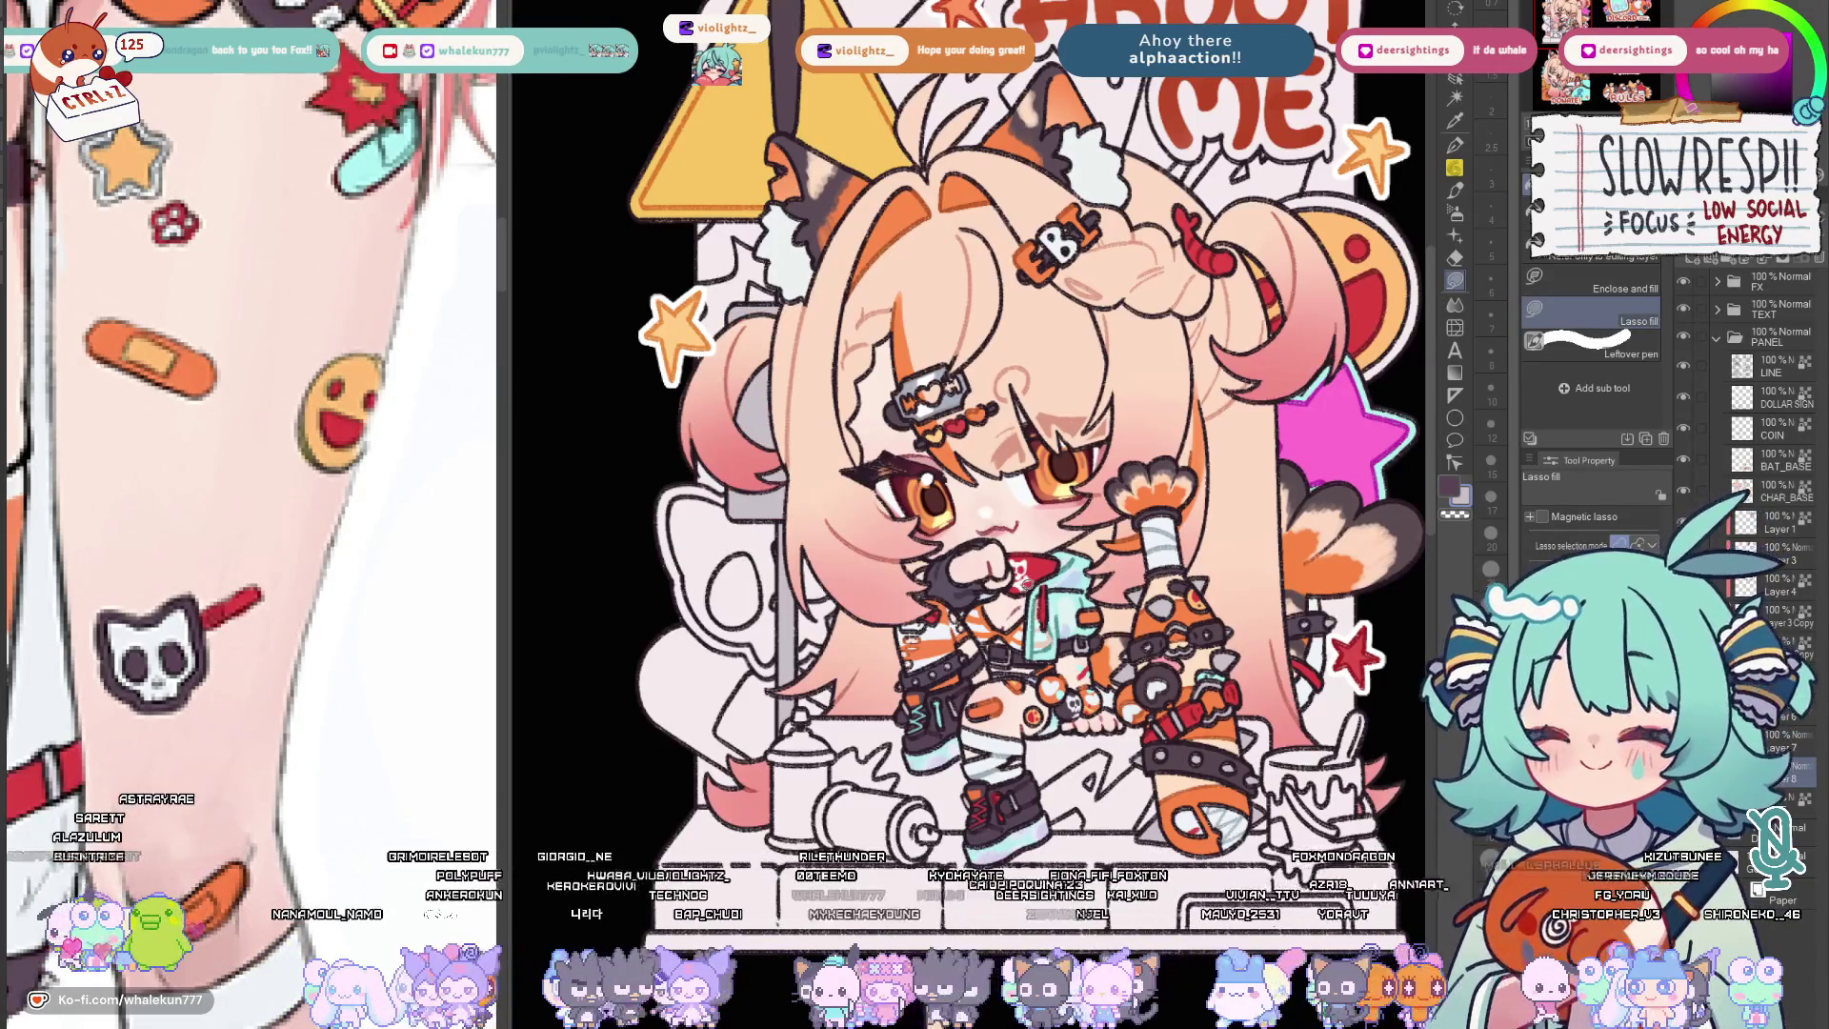
key(ctrl+z)
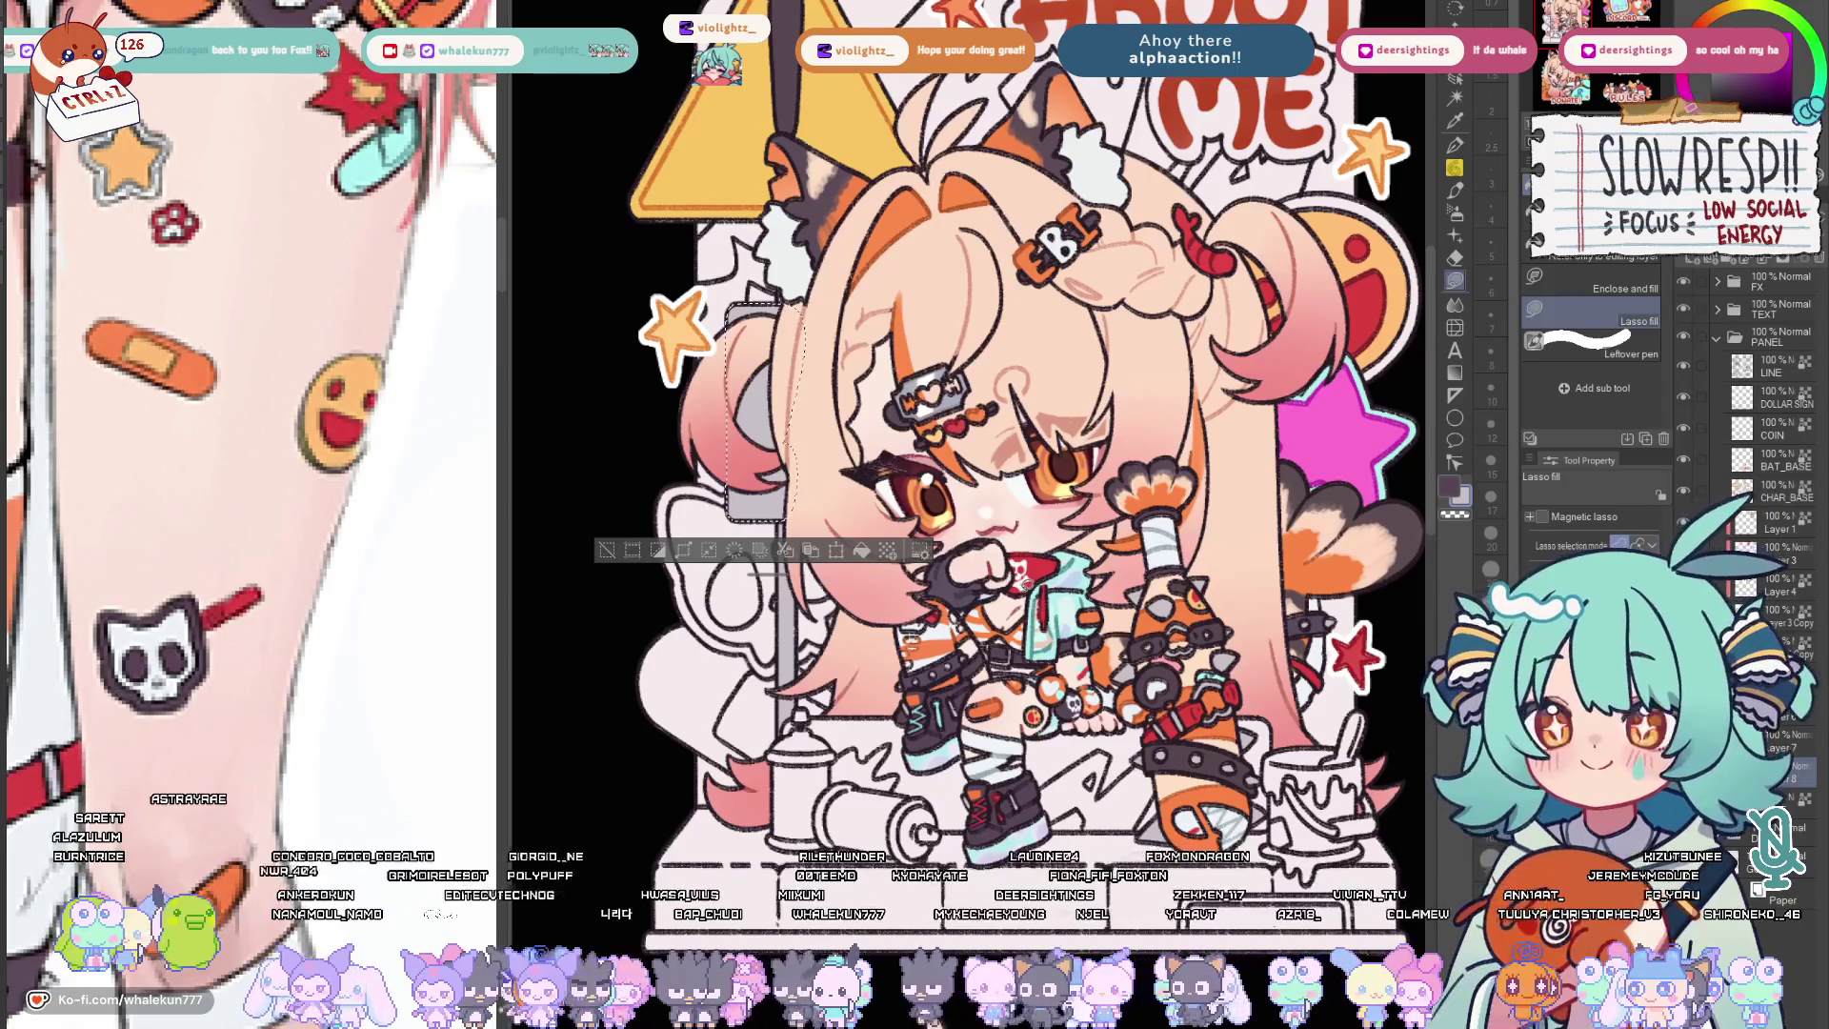
scroll(971, 430, down, 1)
scroll(973, 428, down, 1)
scroll(973, 430, down, 1)
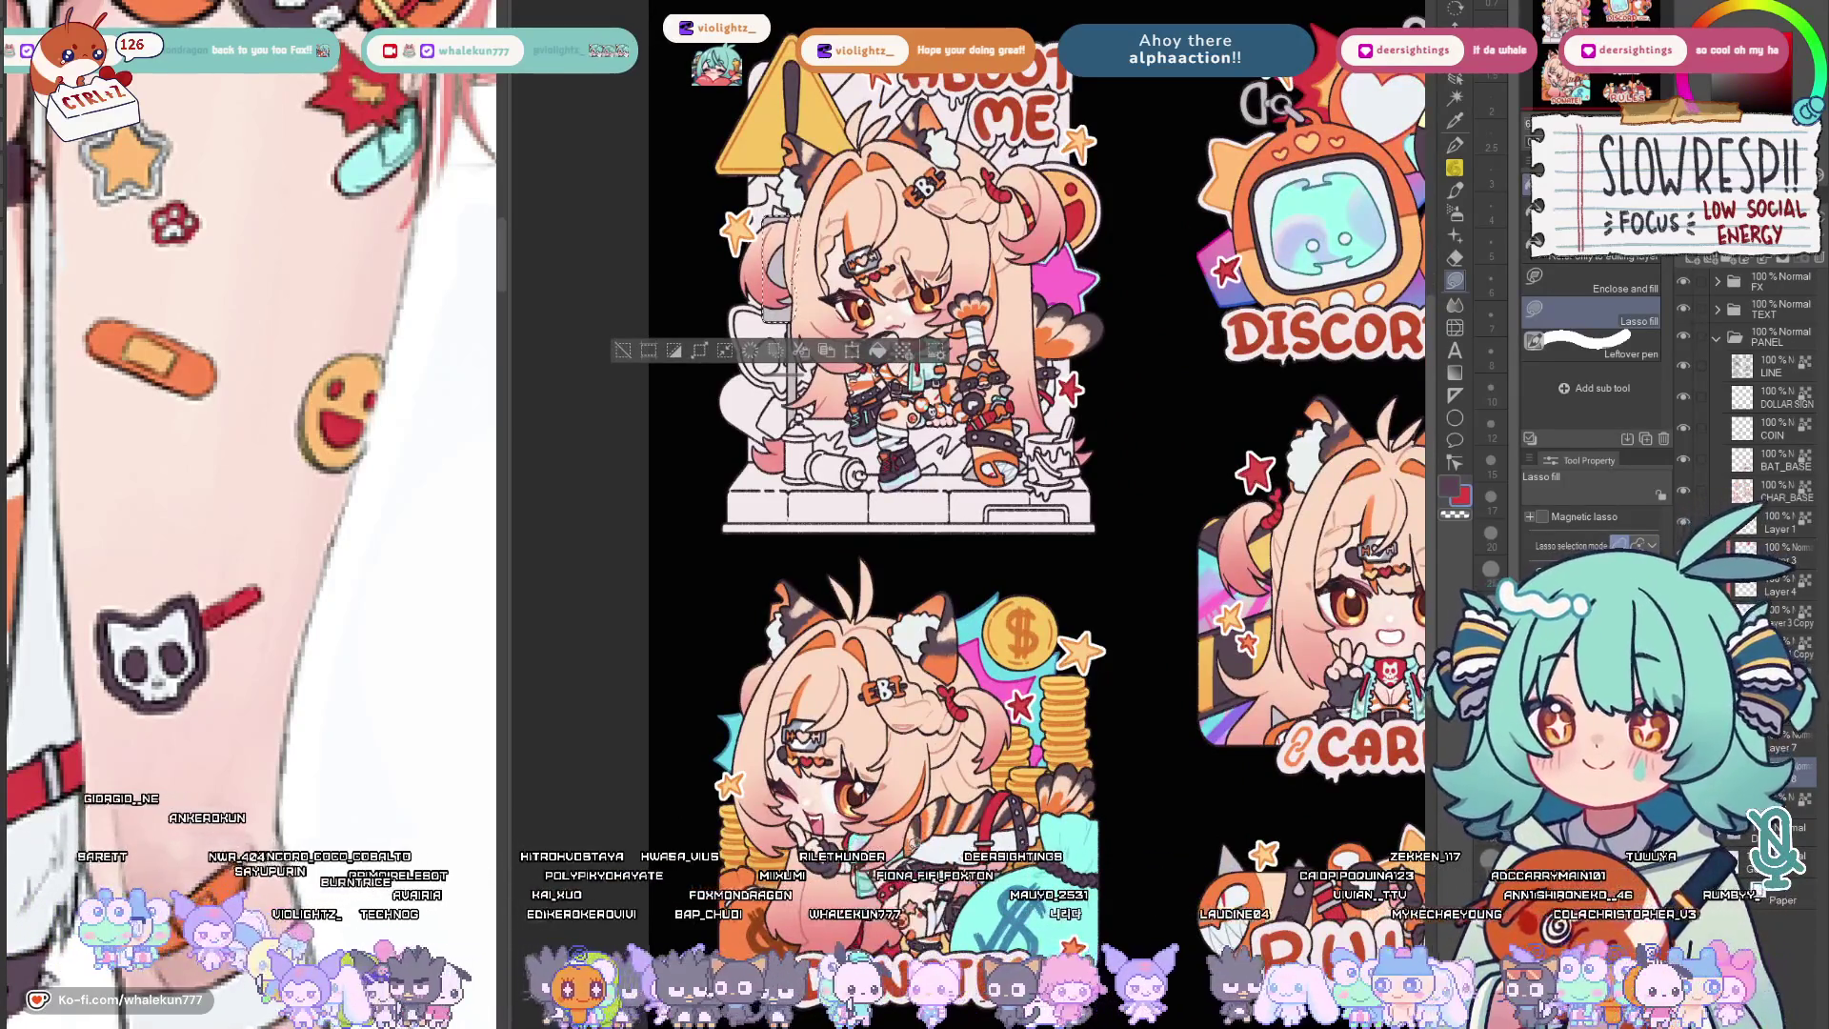
scroll(972, 429, up, 1)
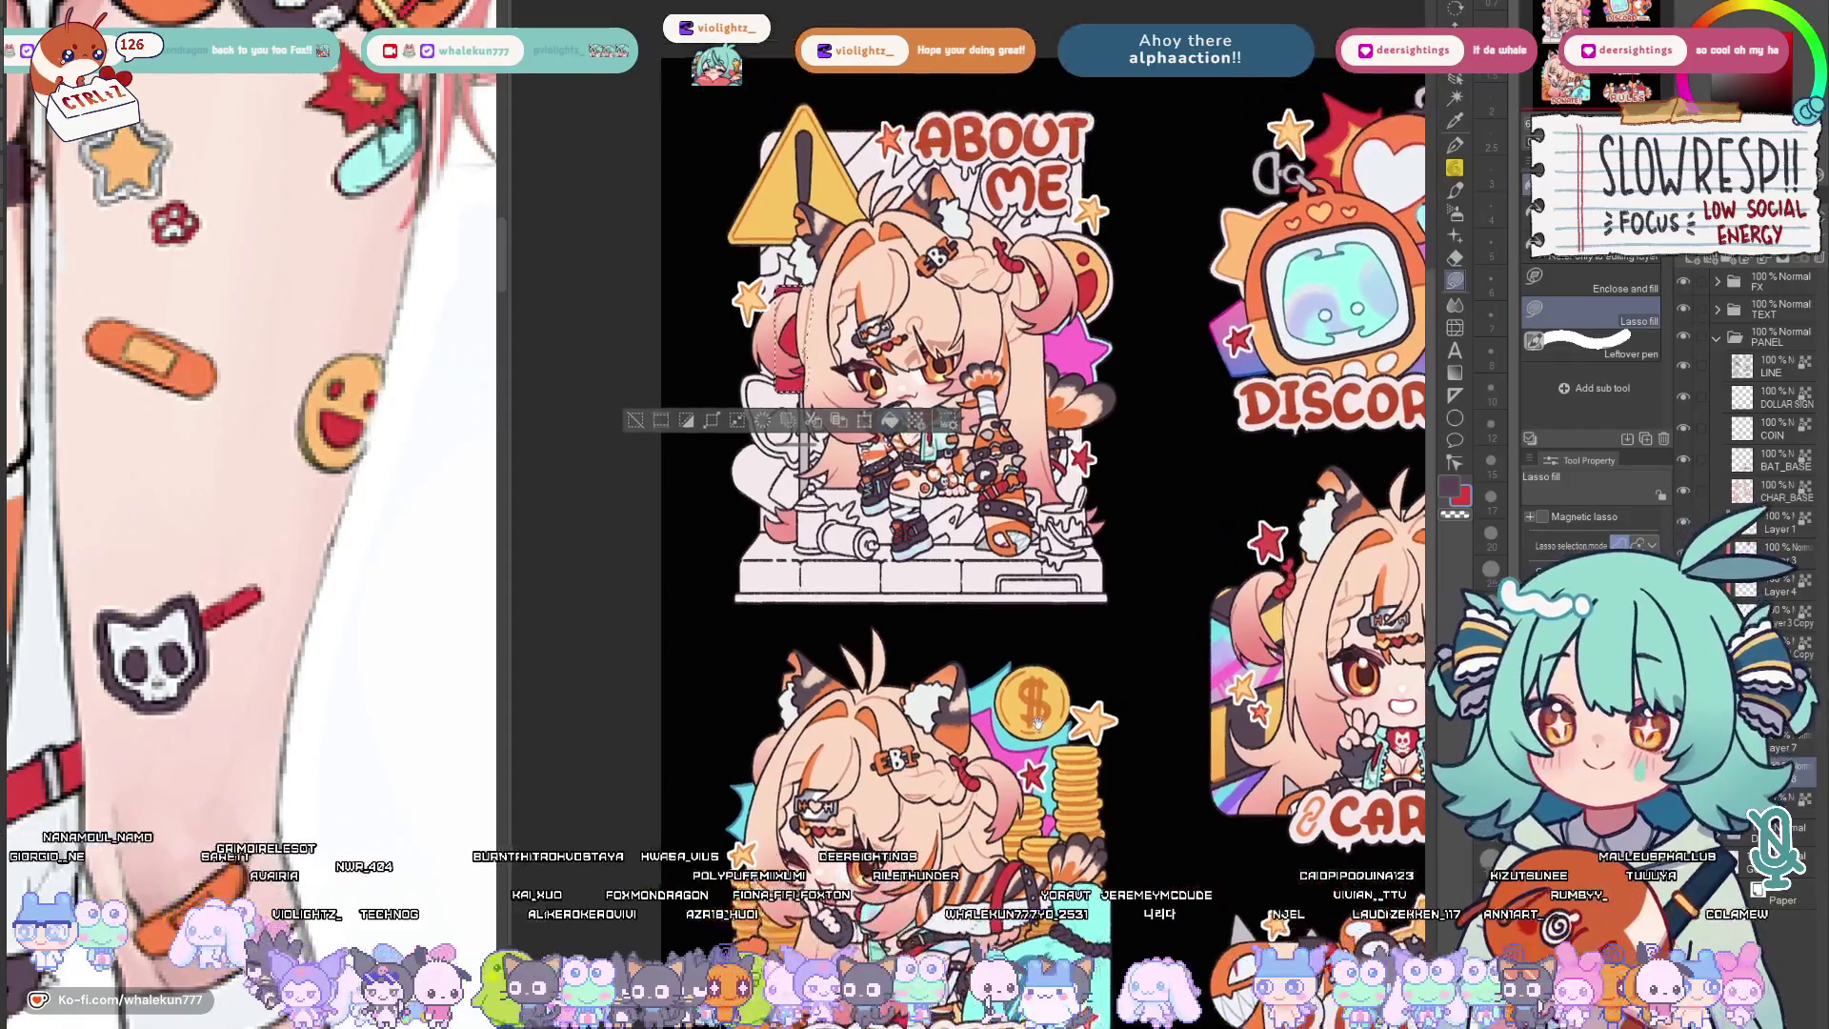
drag(1001, 429, 836, 487)
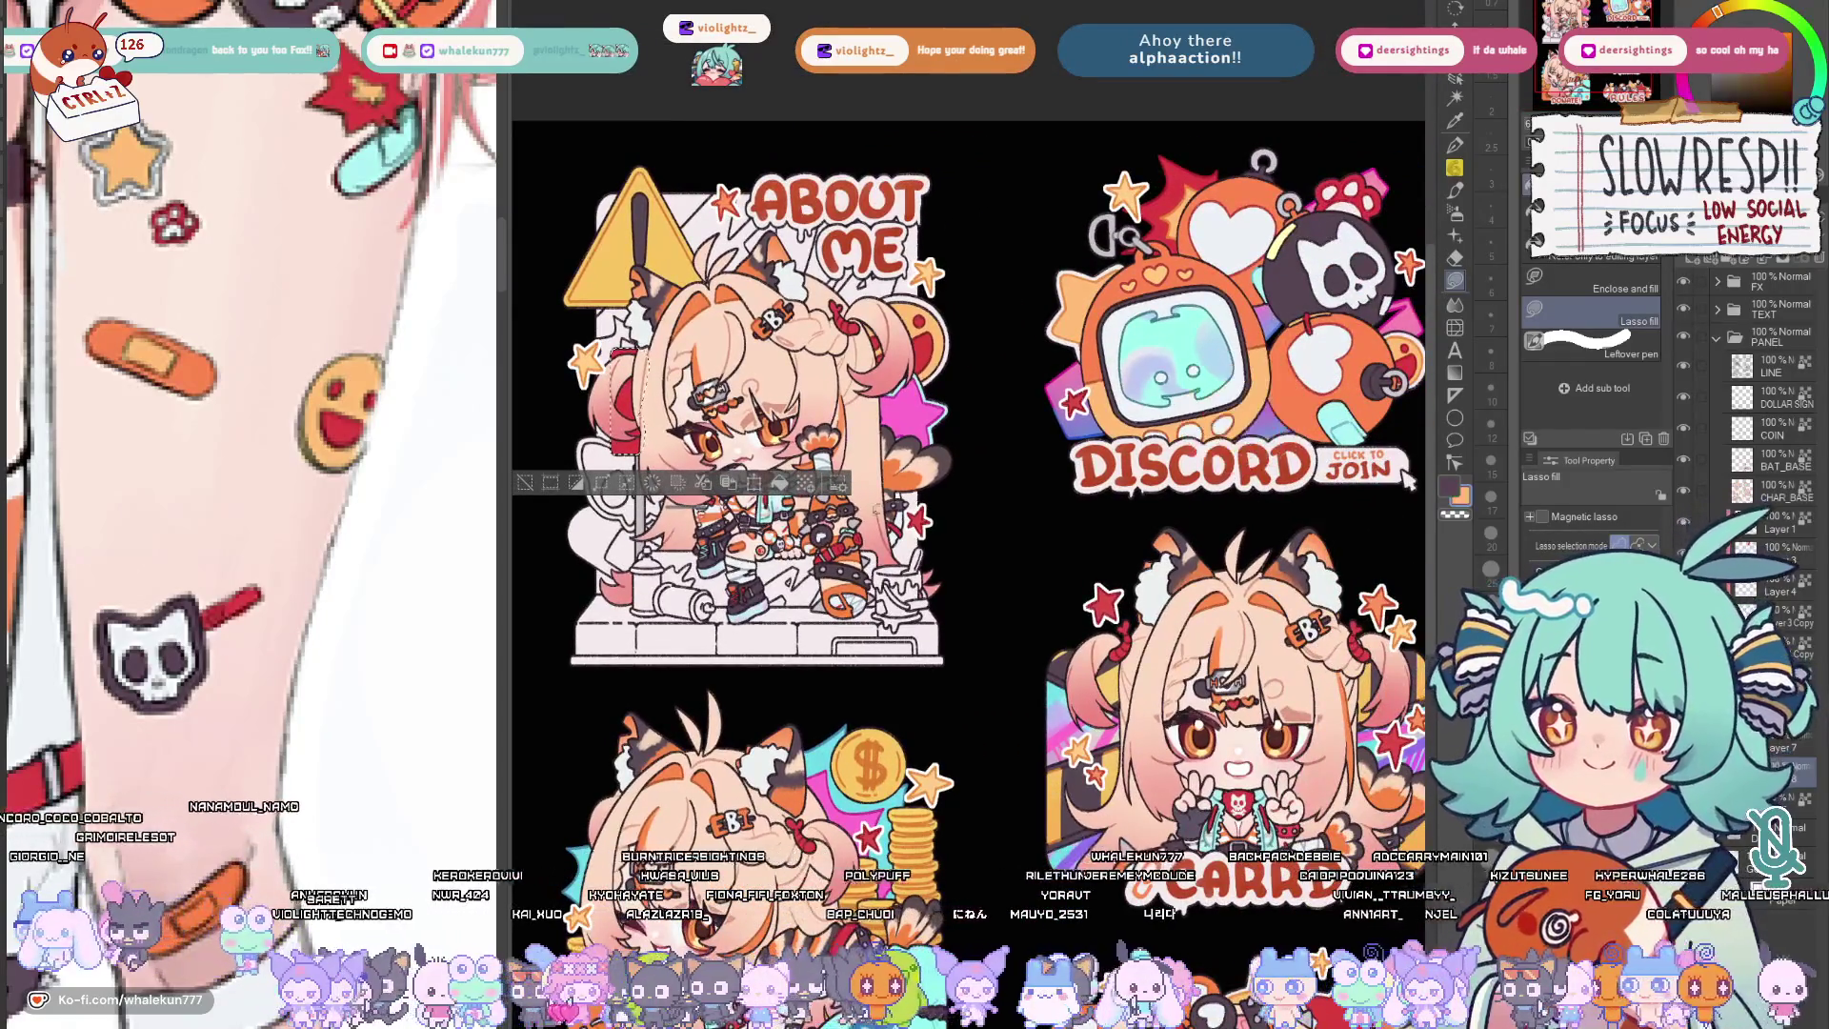
drag(1408, 483, 1402, 571)
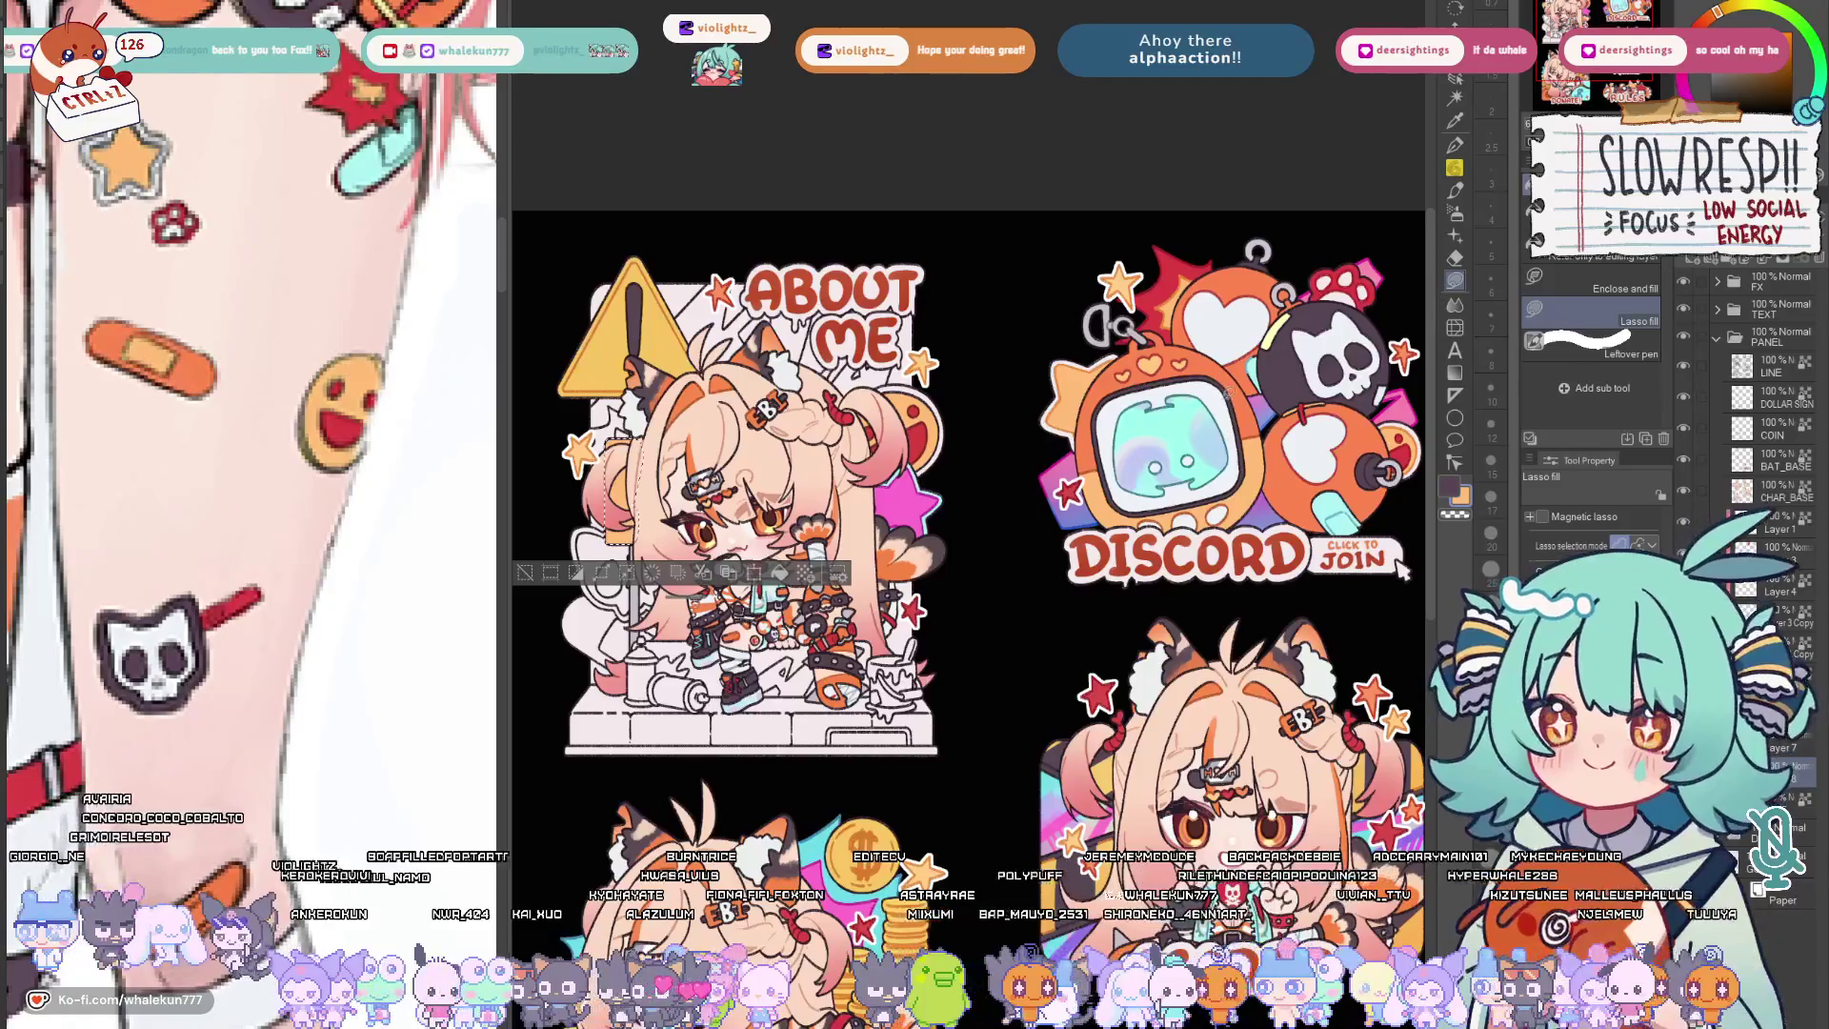
drag(1196, 442, 1299, 431)
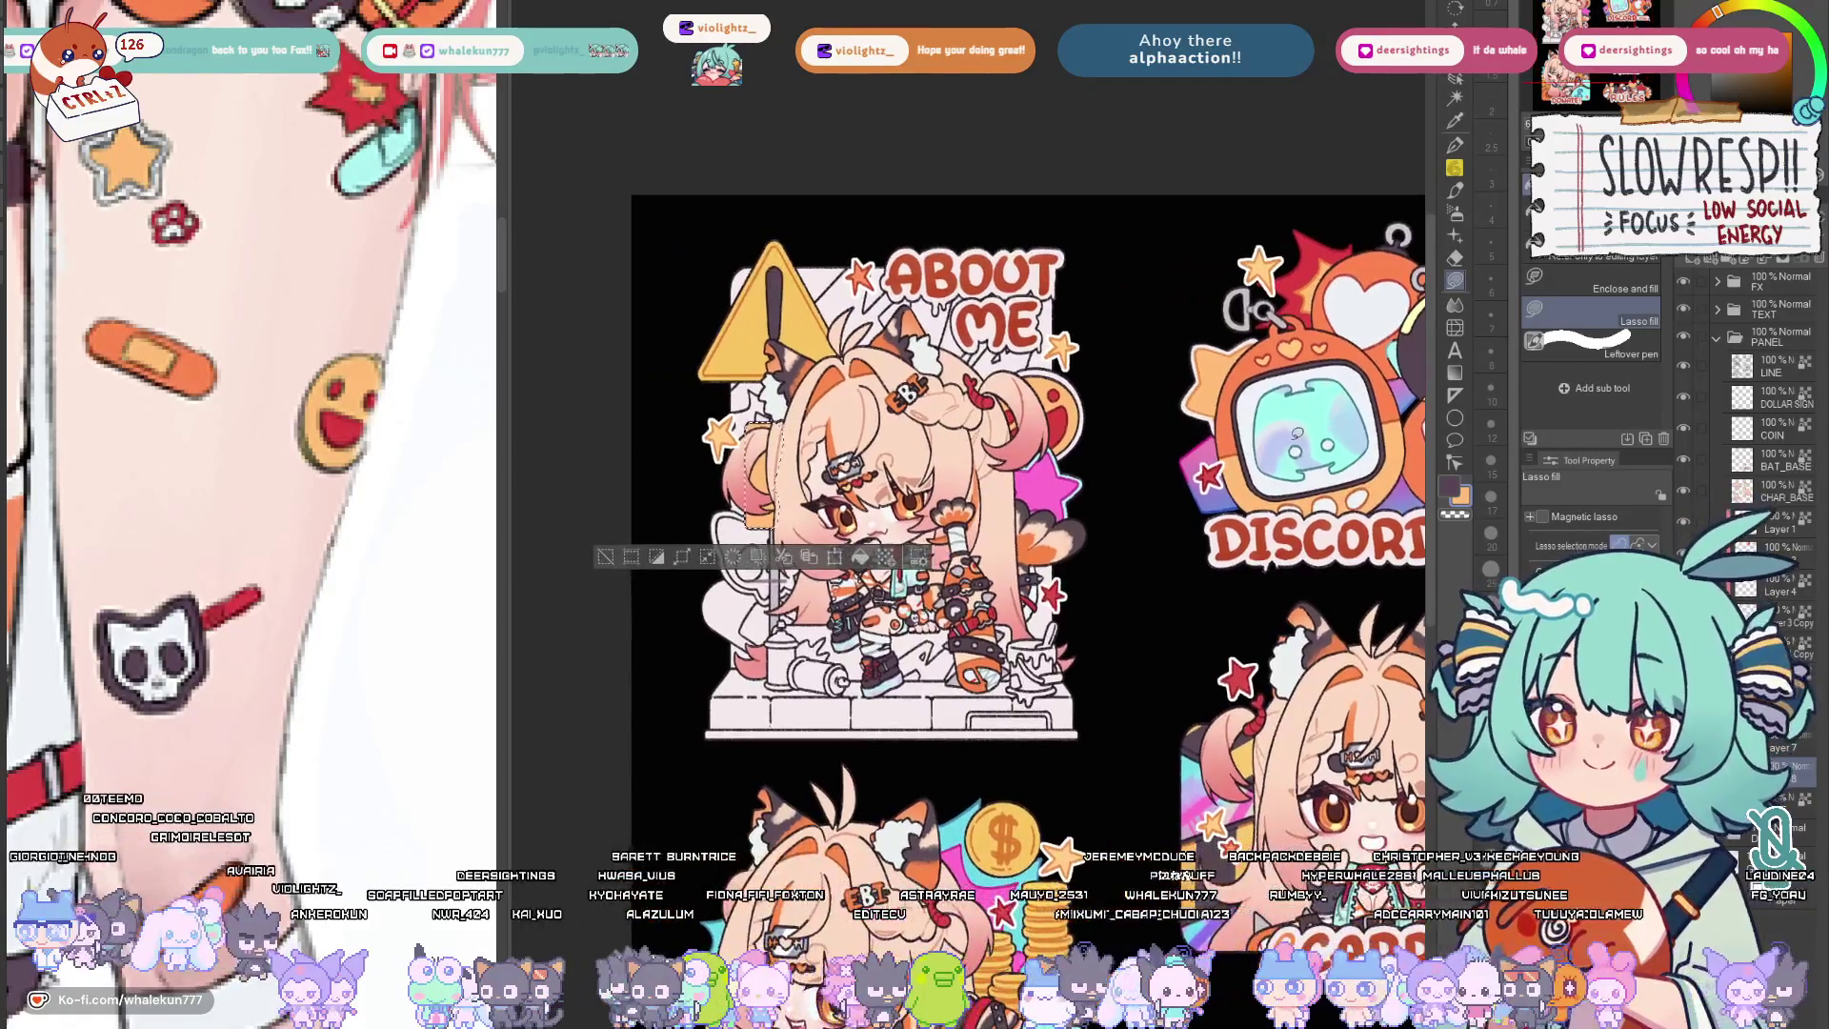
key(p)
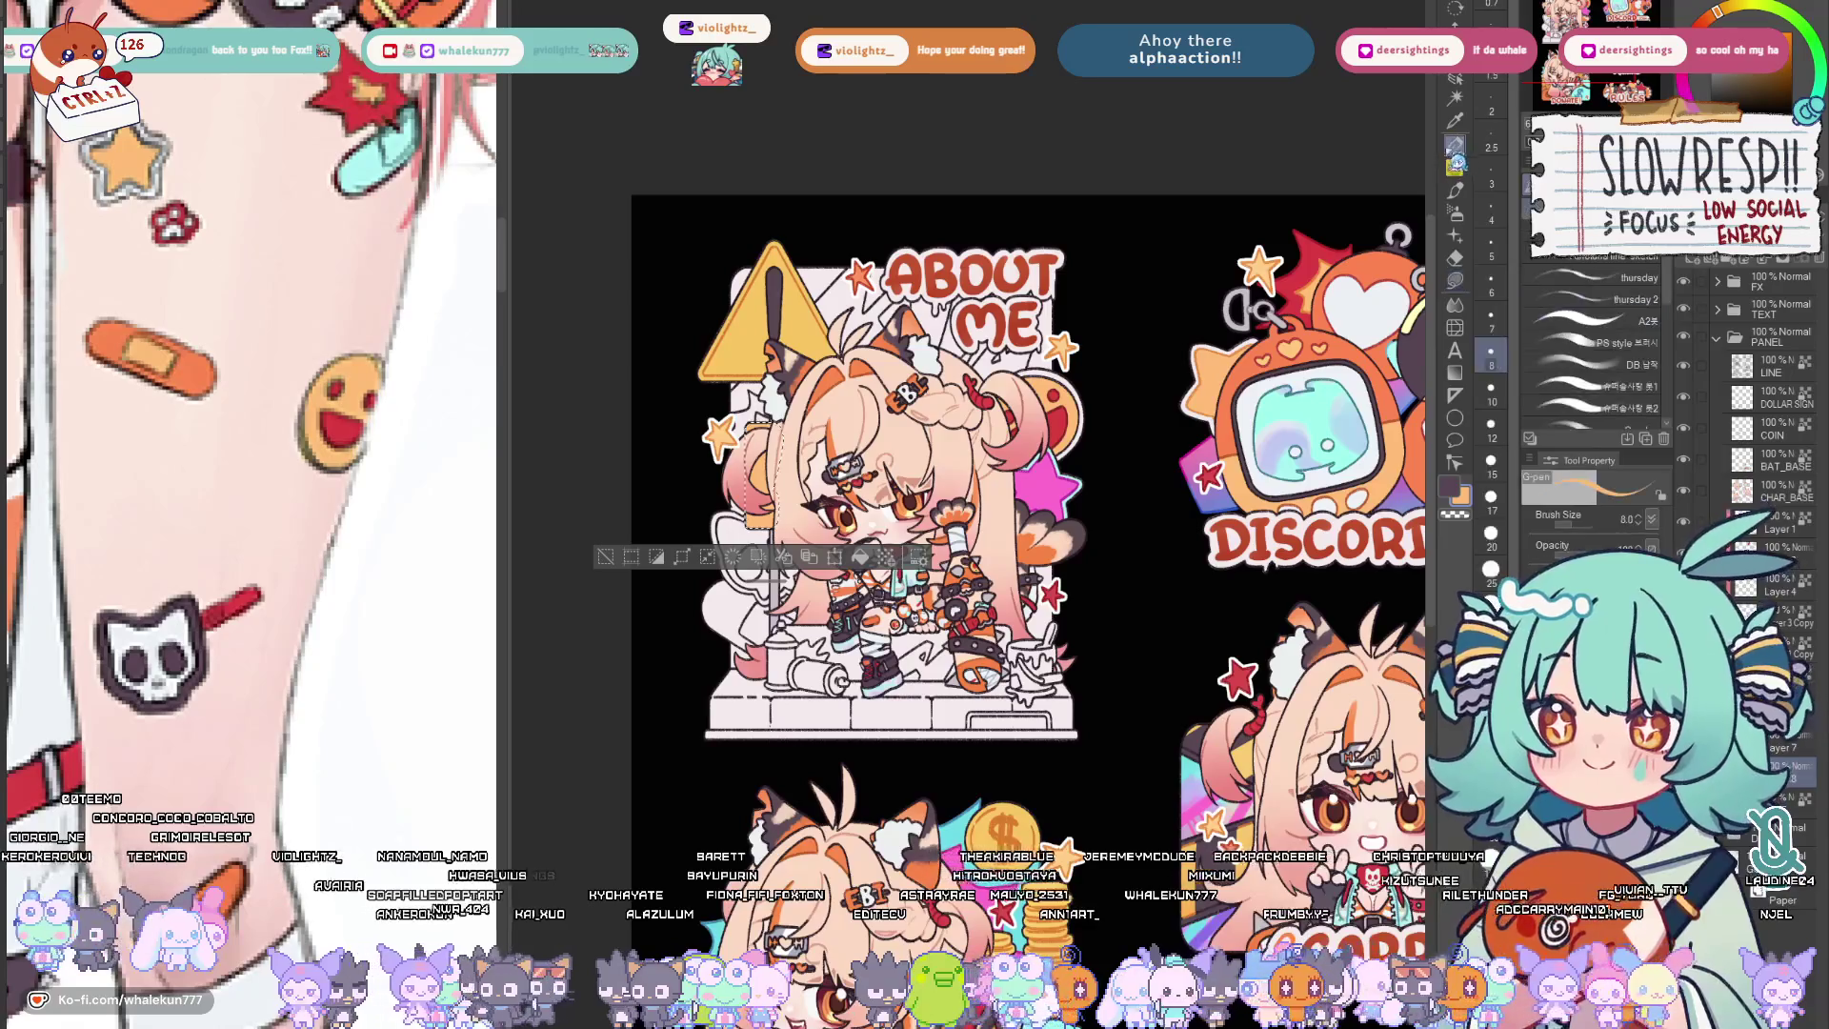
key(g)
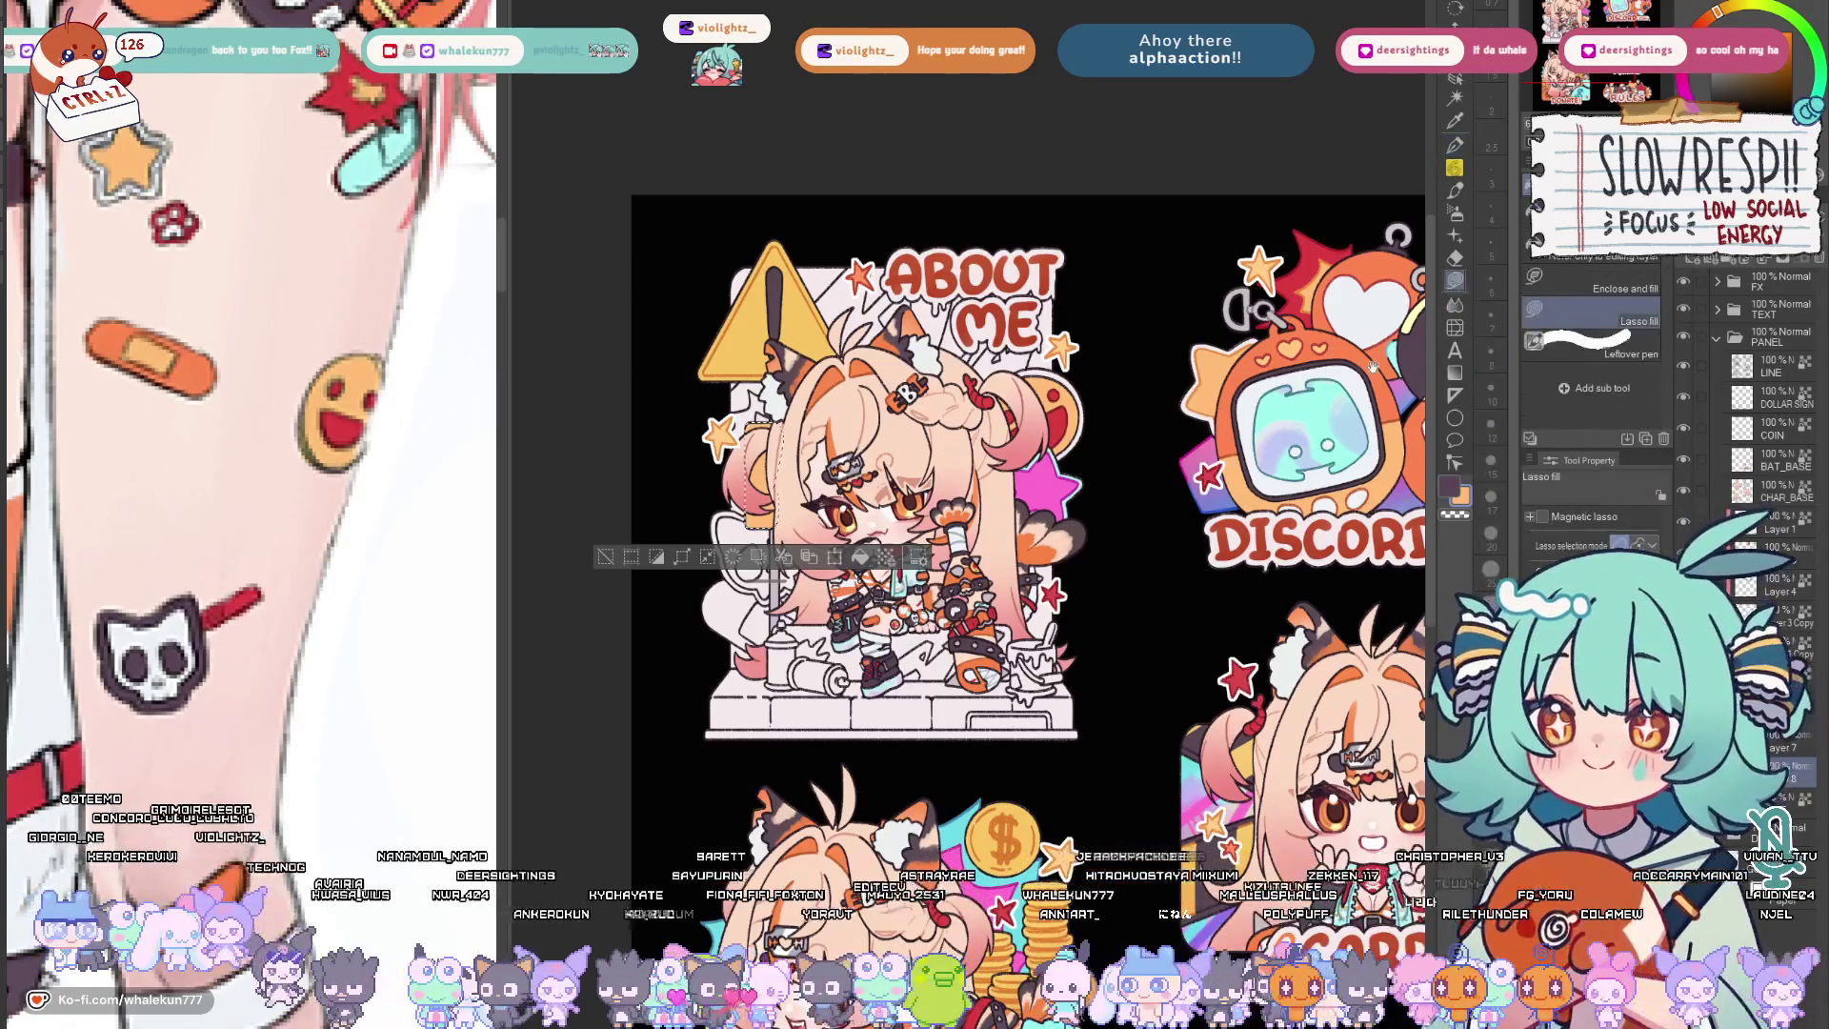
drag(1085, 684, 1209, 668)
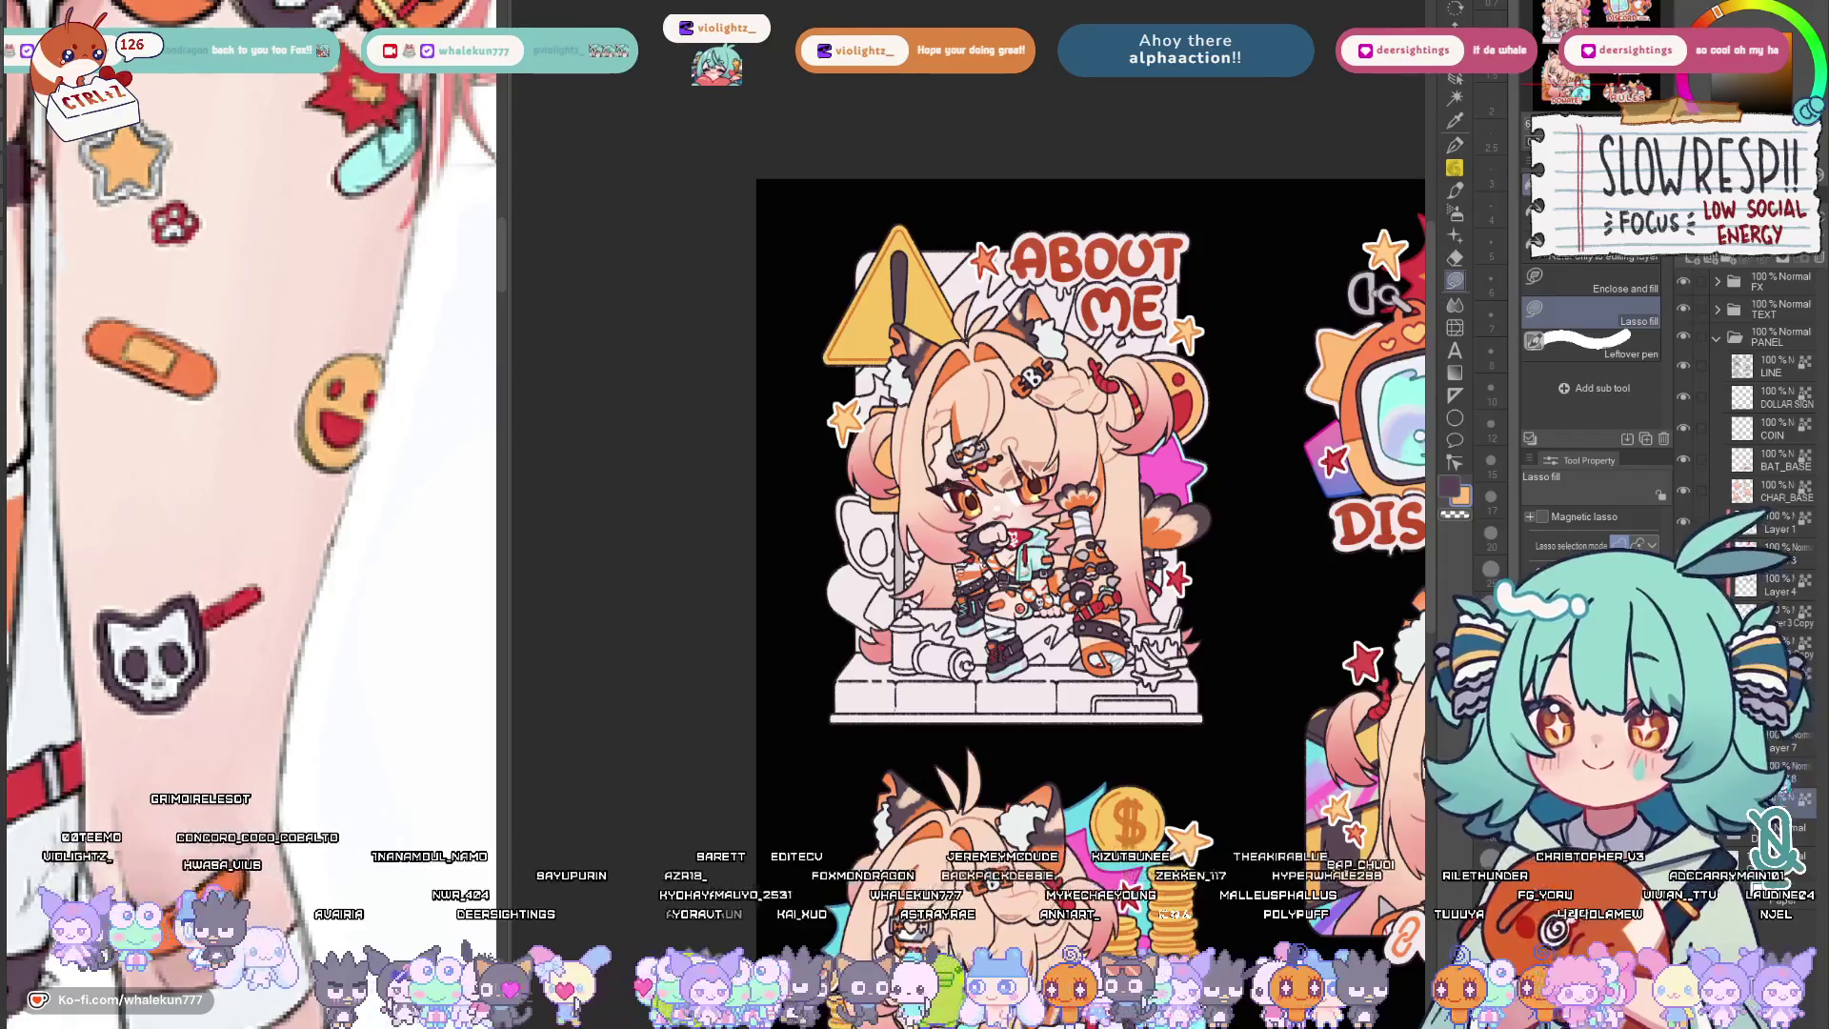
scroll(972, 641, up, 3)
scroll(972, 642, up, 2)
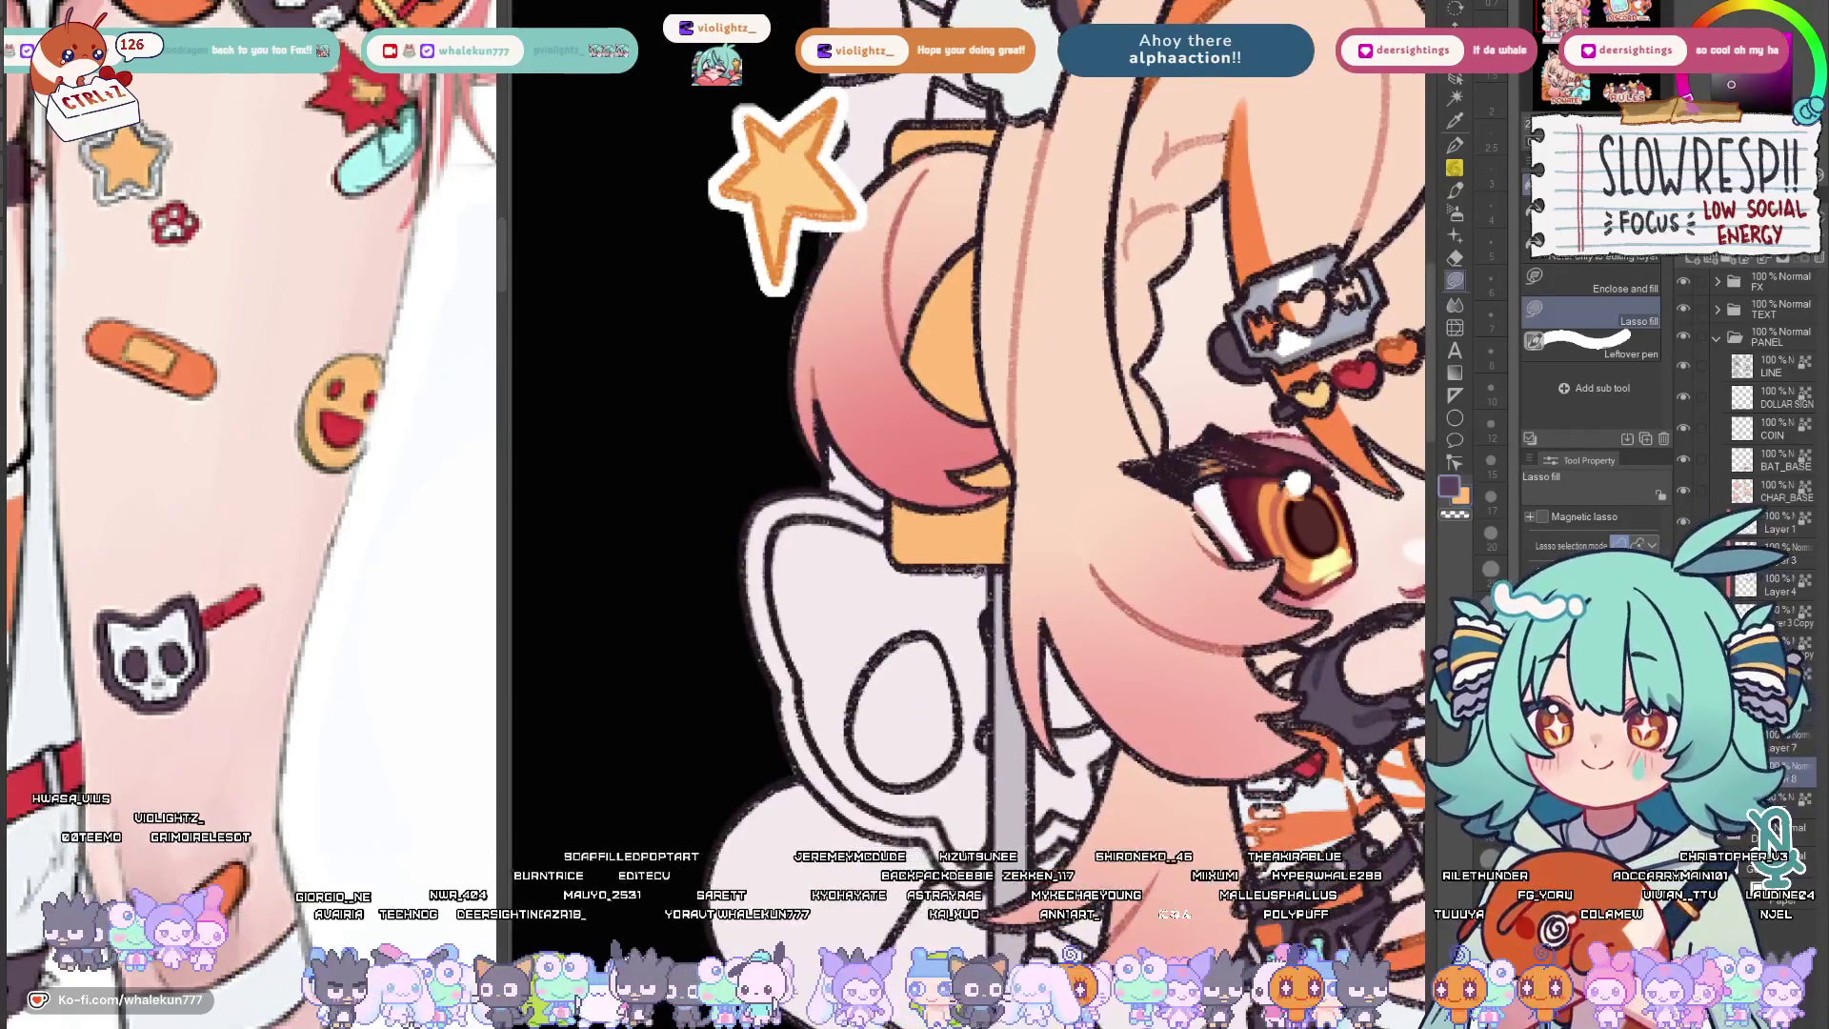
Lasso-fill dark grey regions around the skull's ear and upper part.
drag(887, 538, 809, 658)
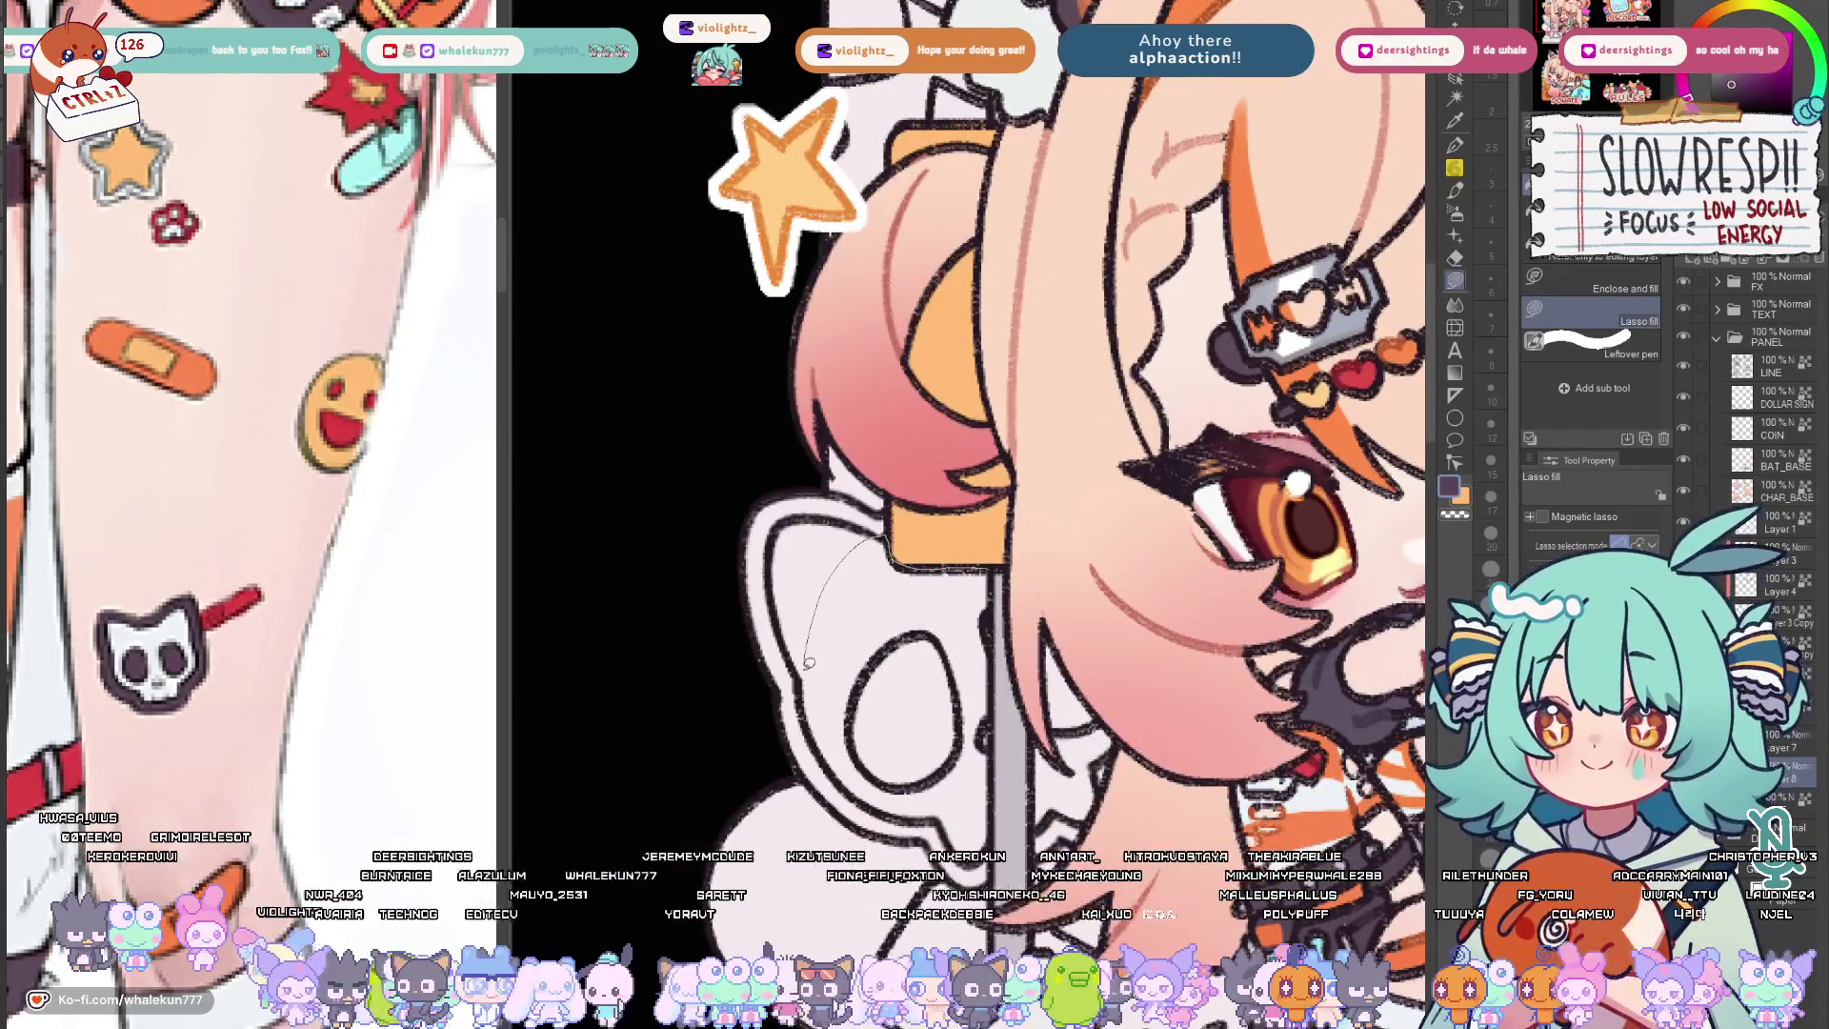
mouse_move(834, 747)
mouse_down()
mouse_move(941, 625)
mouse_move(943, 551)
mouse_up()
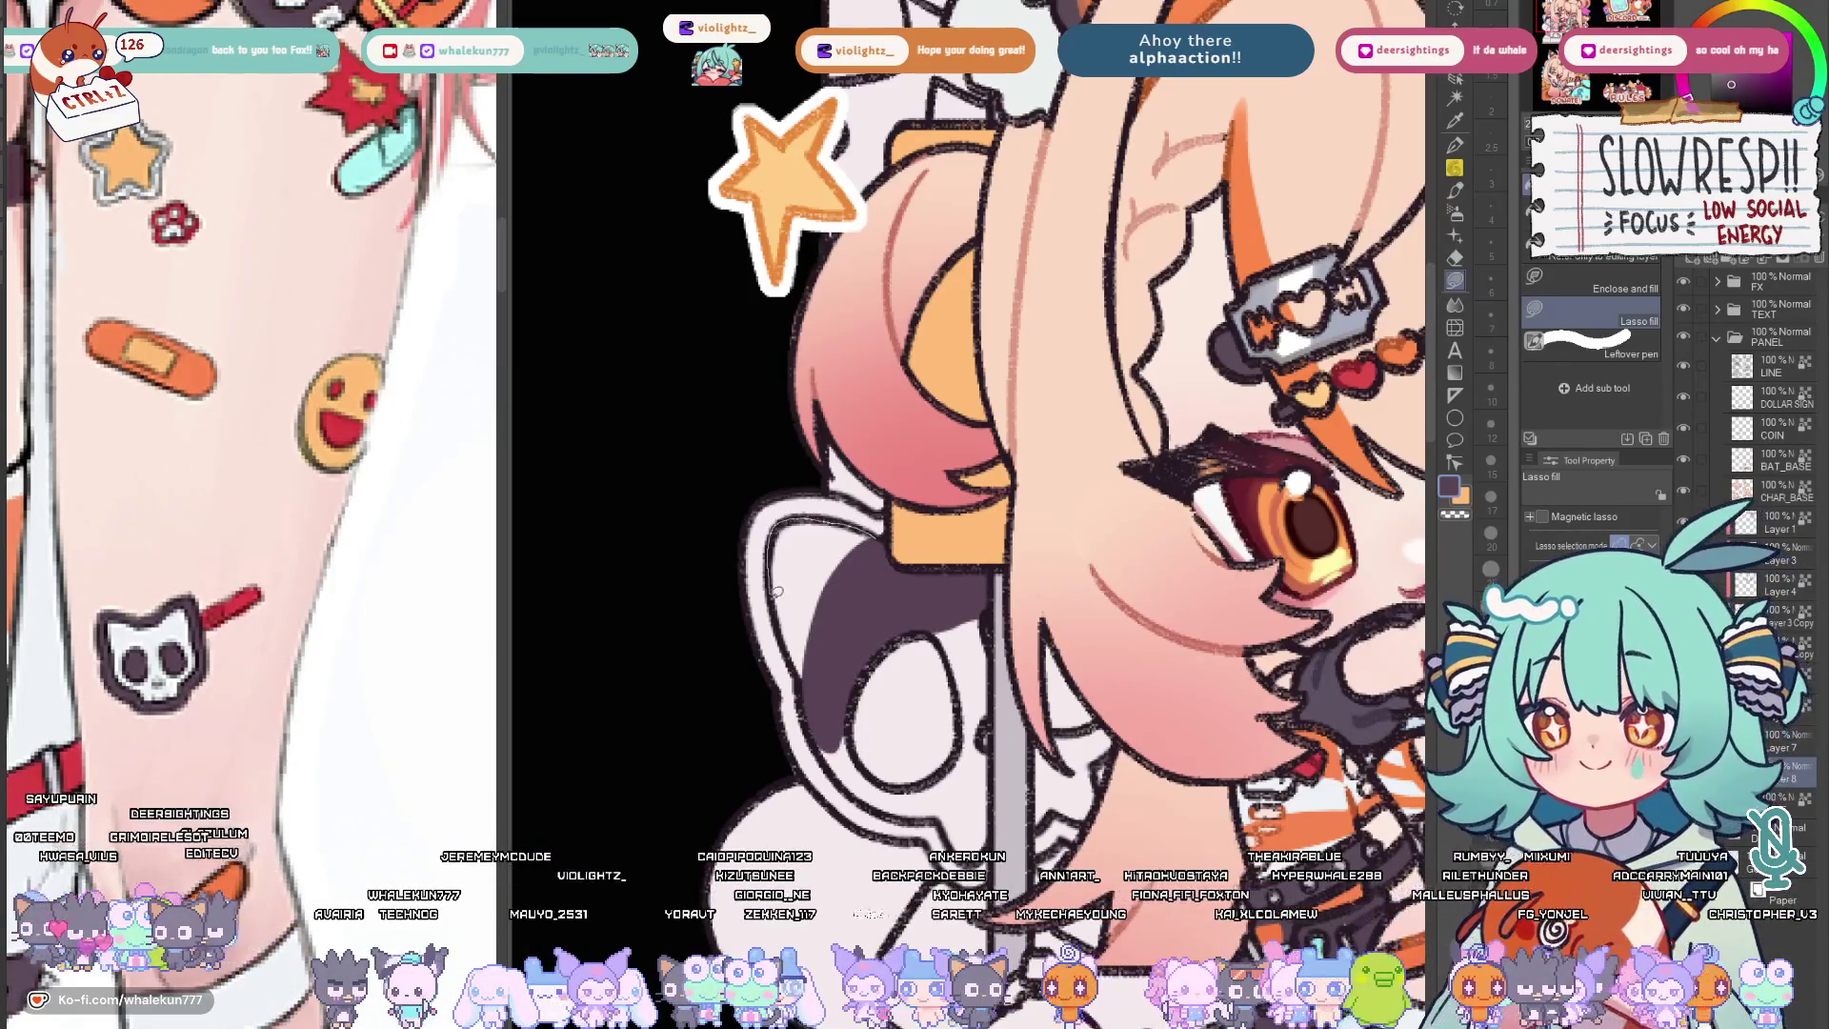
drag(775, 583, 758, 502)
mouse_move(935, 540)
mouse_down()
mouse_move(906, 526)
mouse_move(915, 546)
mouse_up()
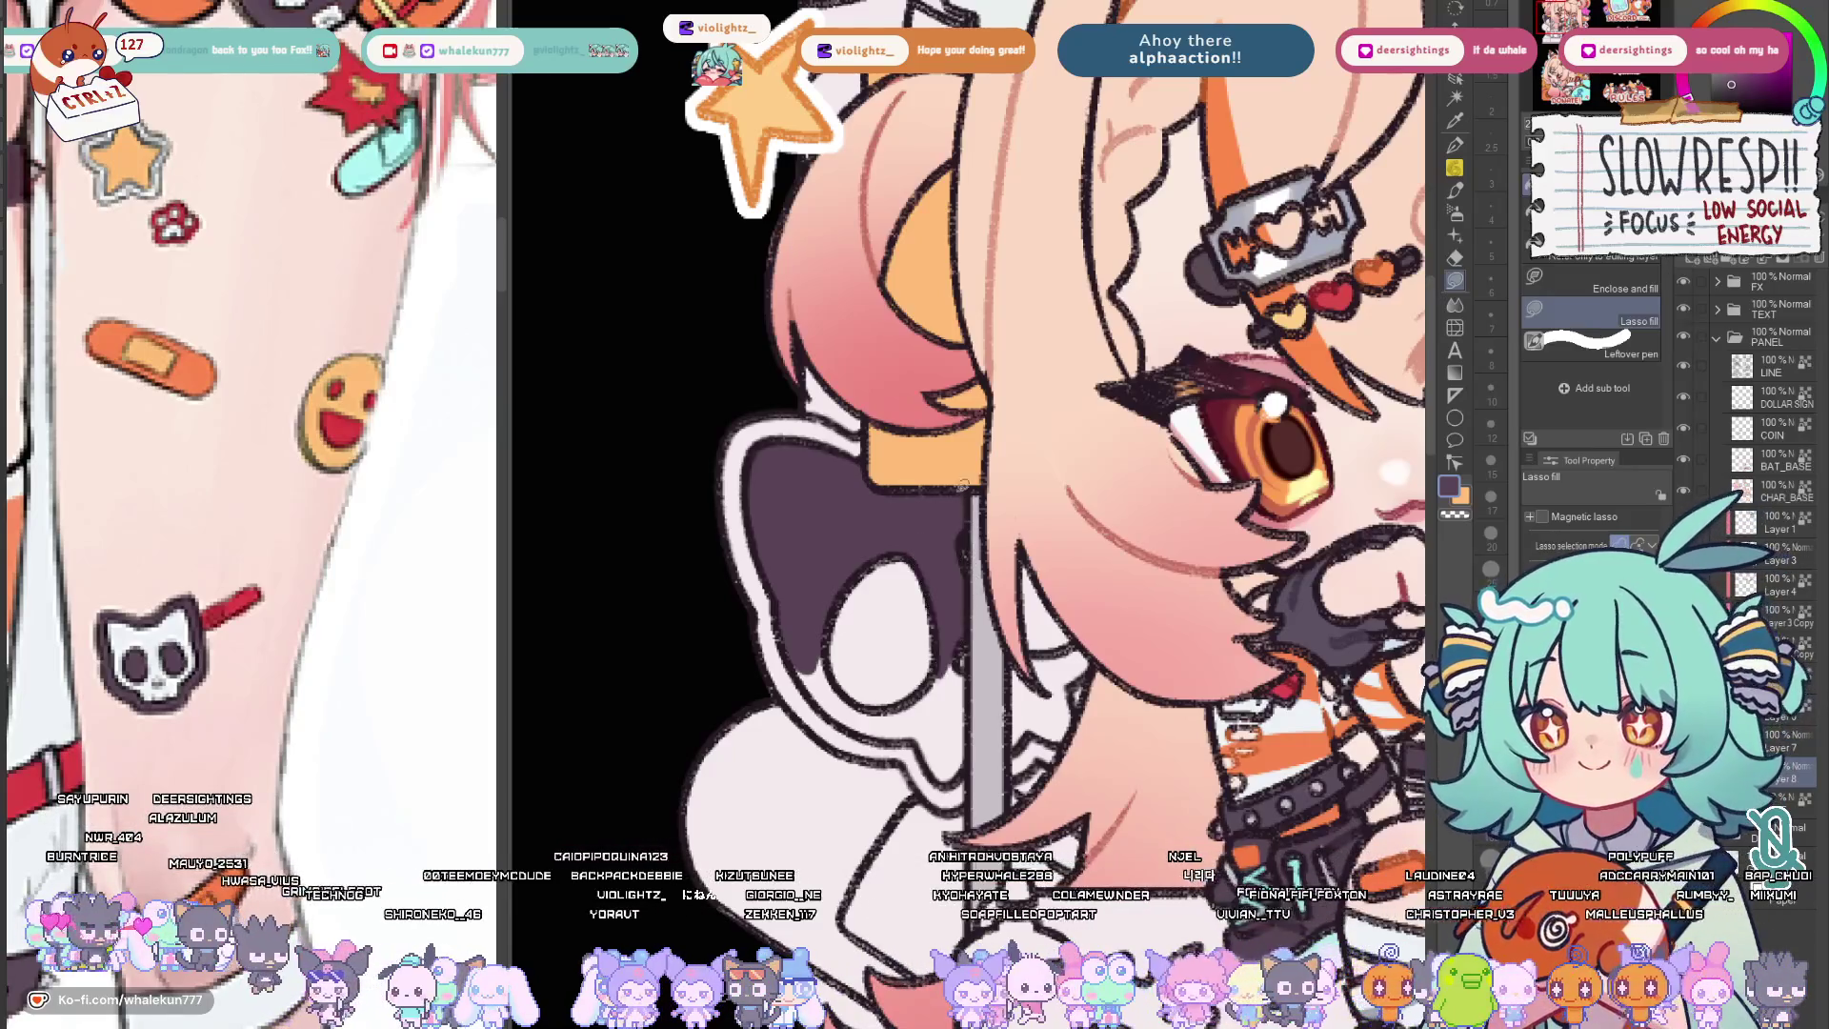
scroll(969, 598, down, 2)
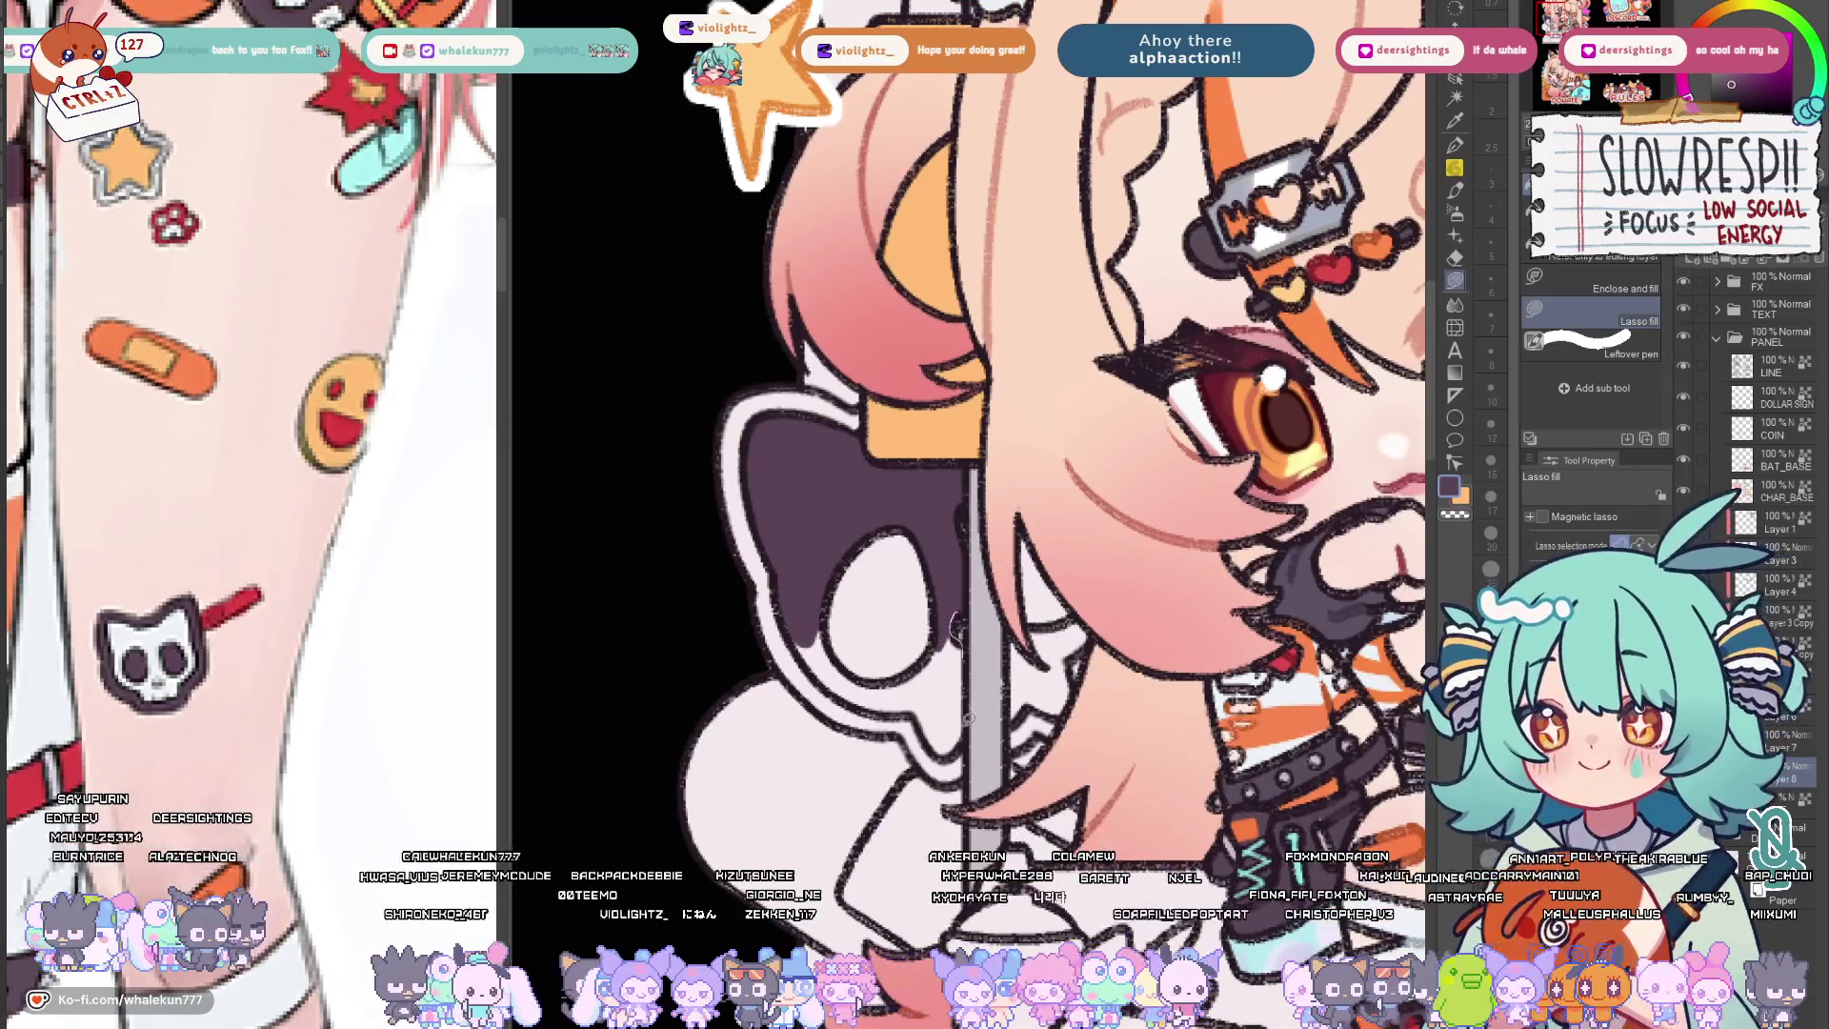
drag(955, 625, 969, 722)
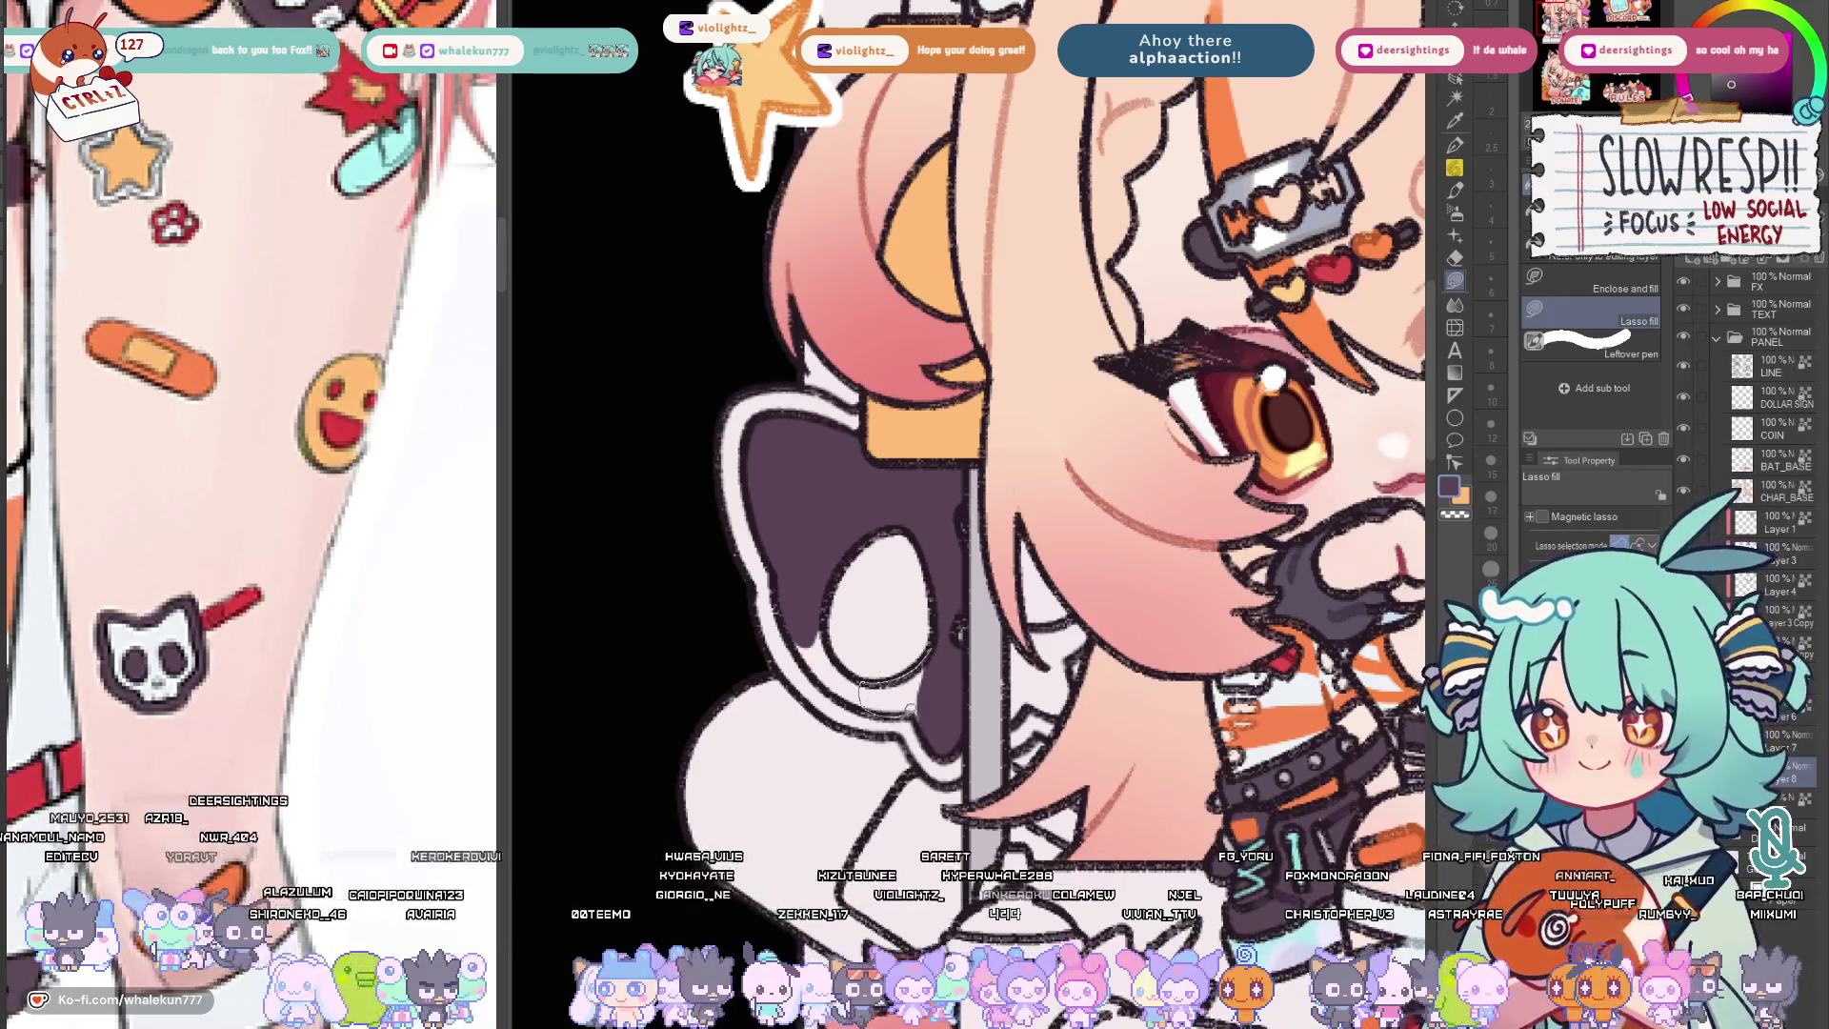
drag(866, 684, 929, 715)
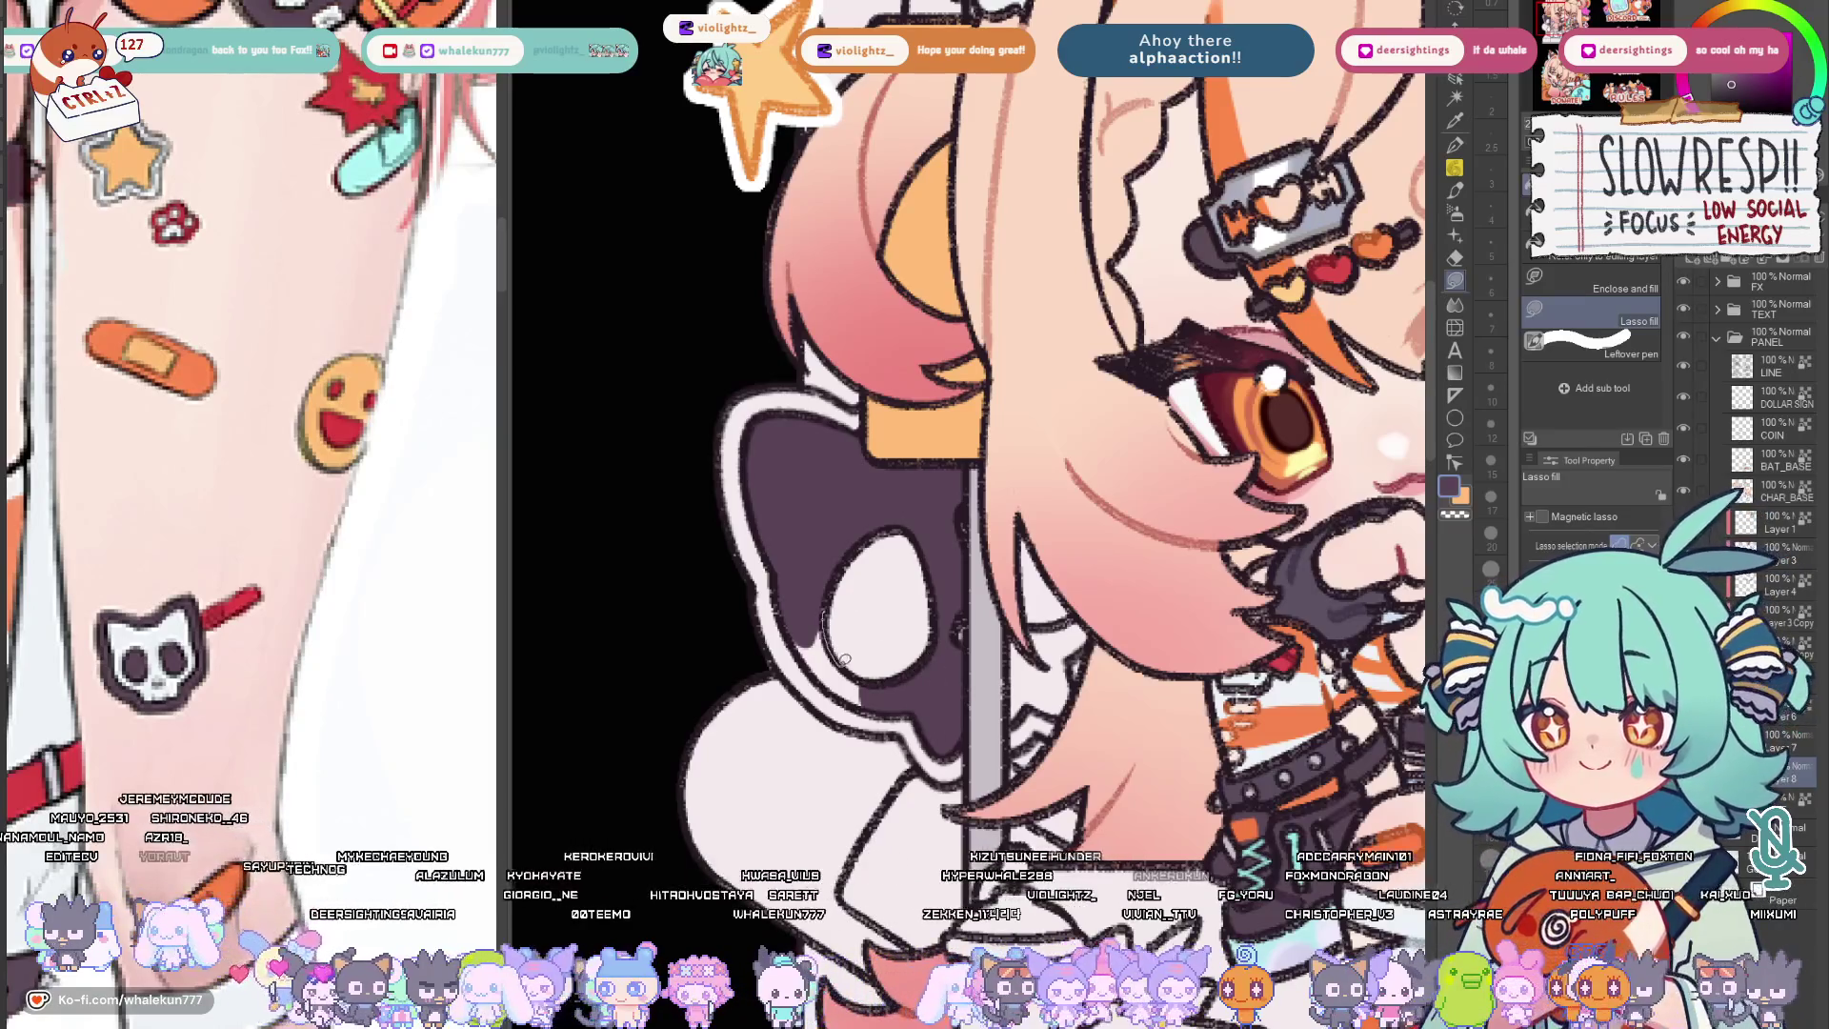
Fill the skull's lower left and right regions dark grey, auto-select the dark shape, then deselect.
drag(864, 694, 826, 553)
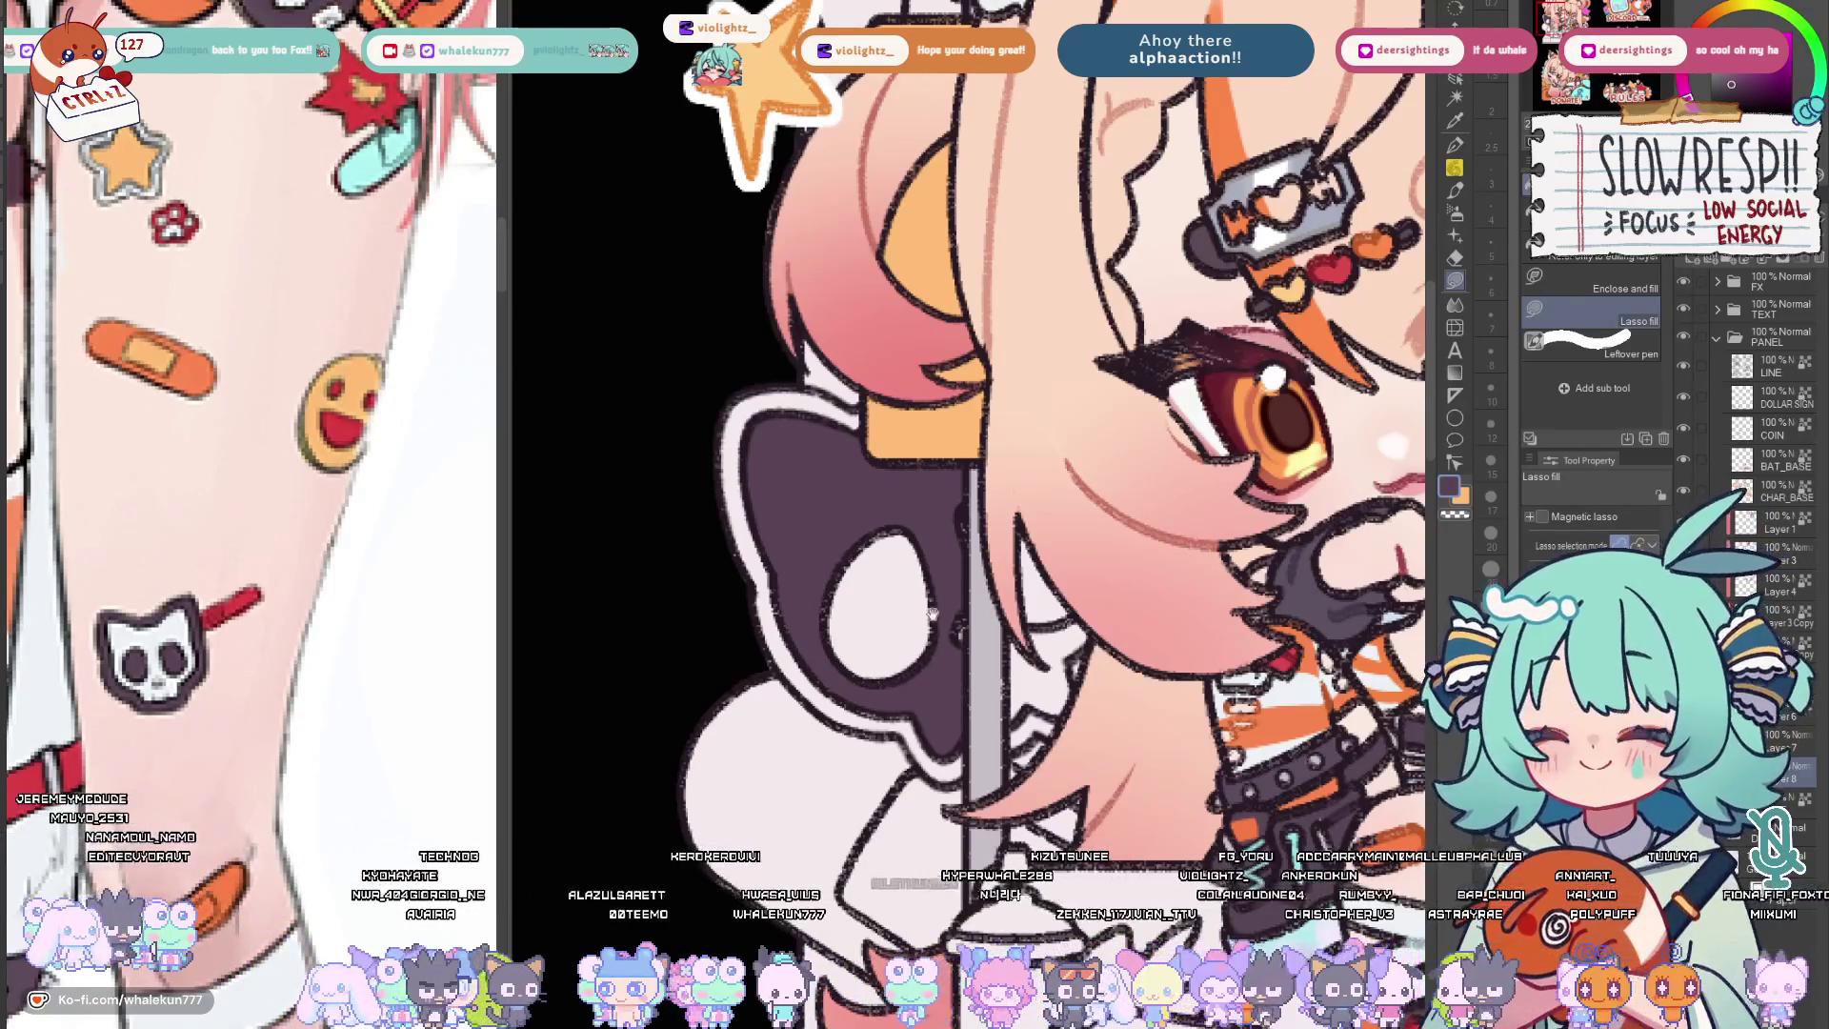
drag(1000, 500, 907, 462)
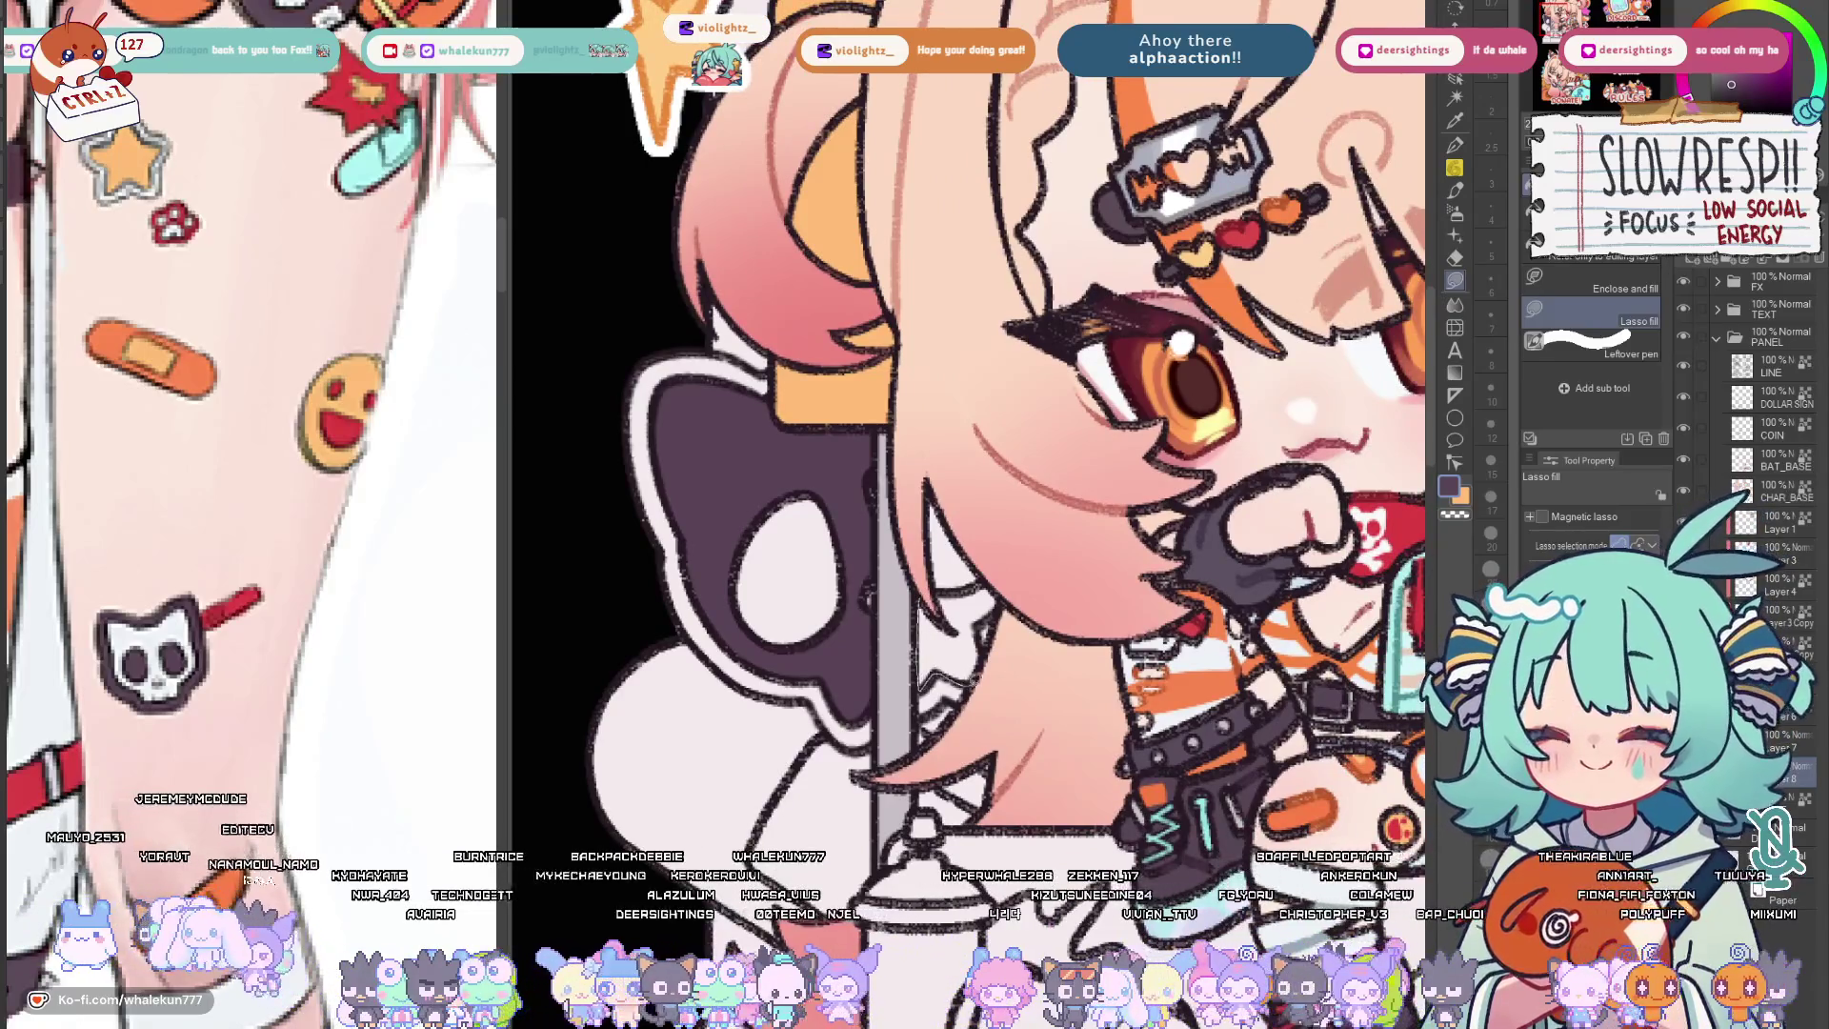
drag(921, 686, 975, 618)
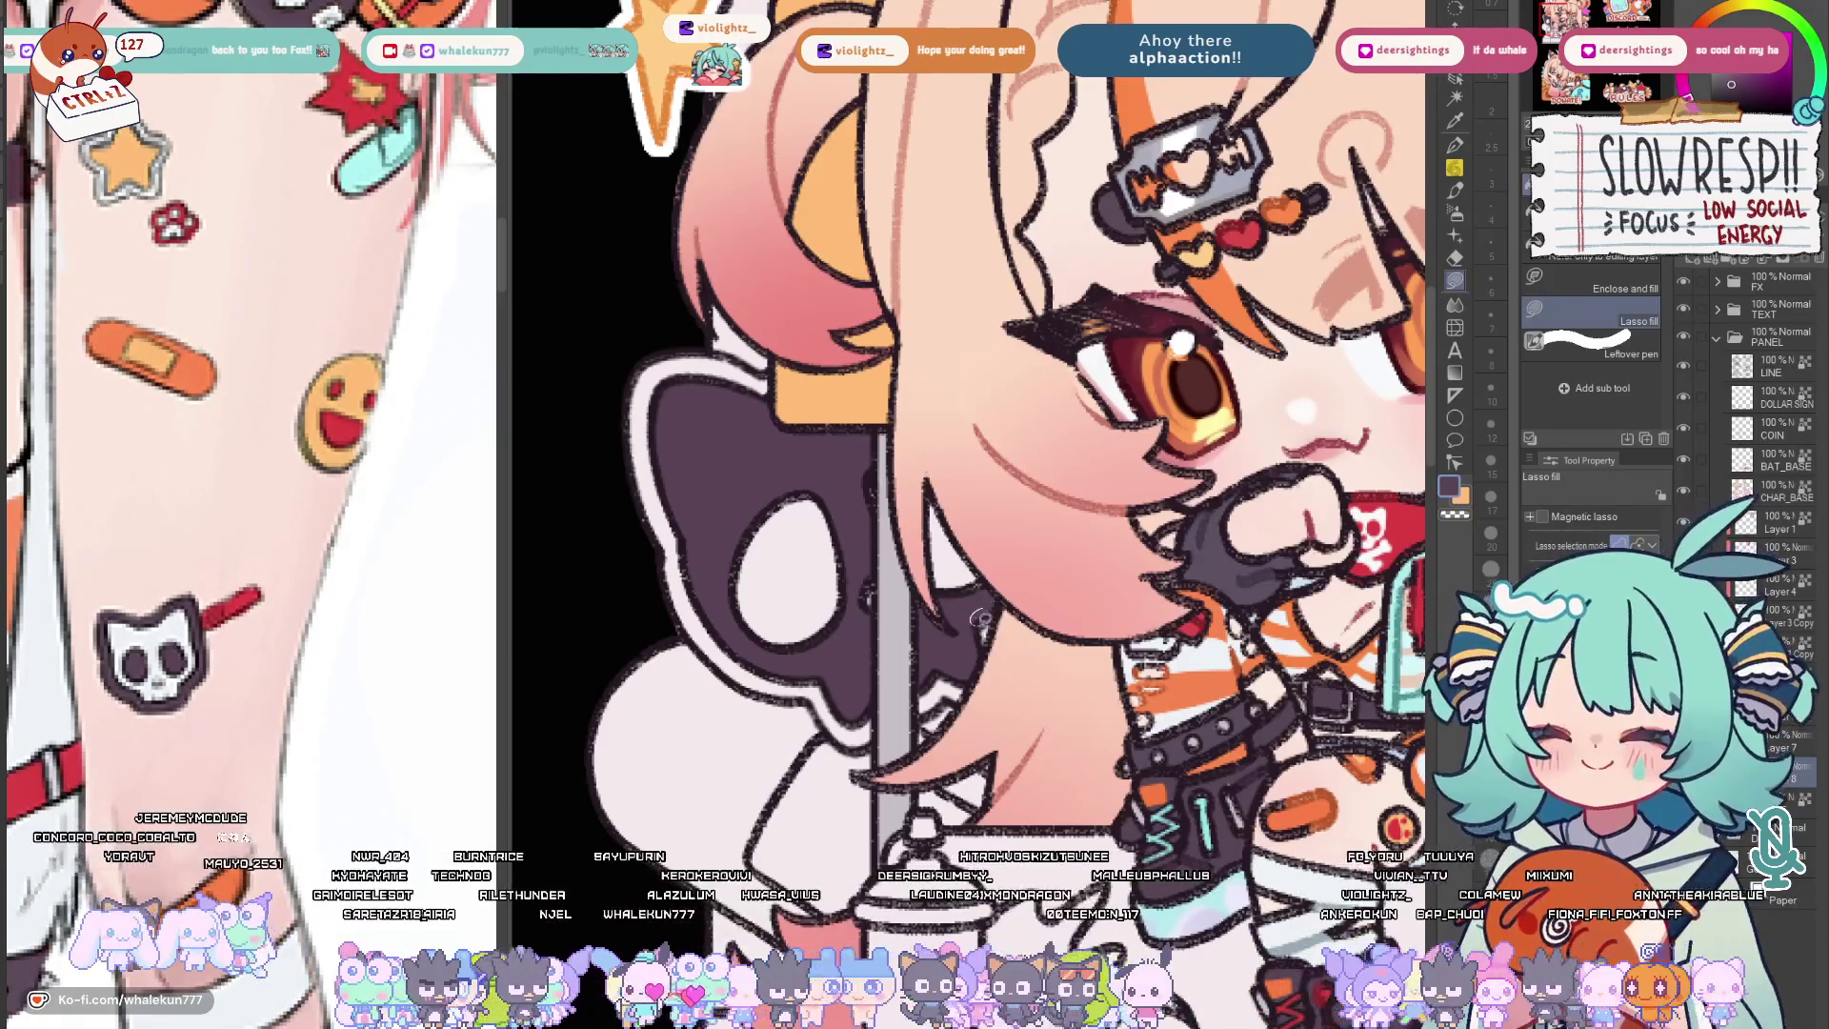
key(w)
click(848, 625)
key(g)
scroll(849, 620, down, 3)
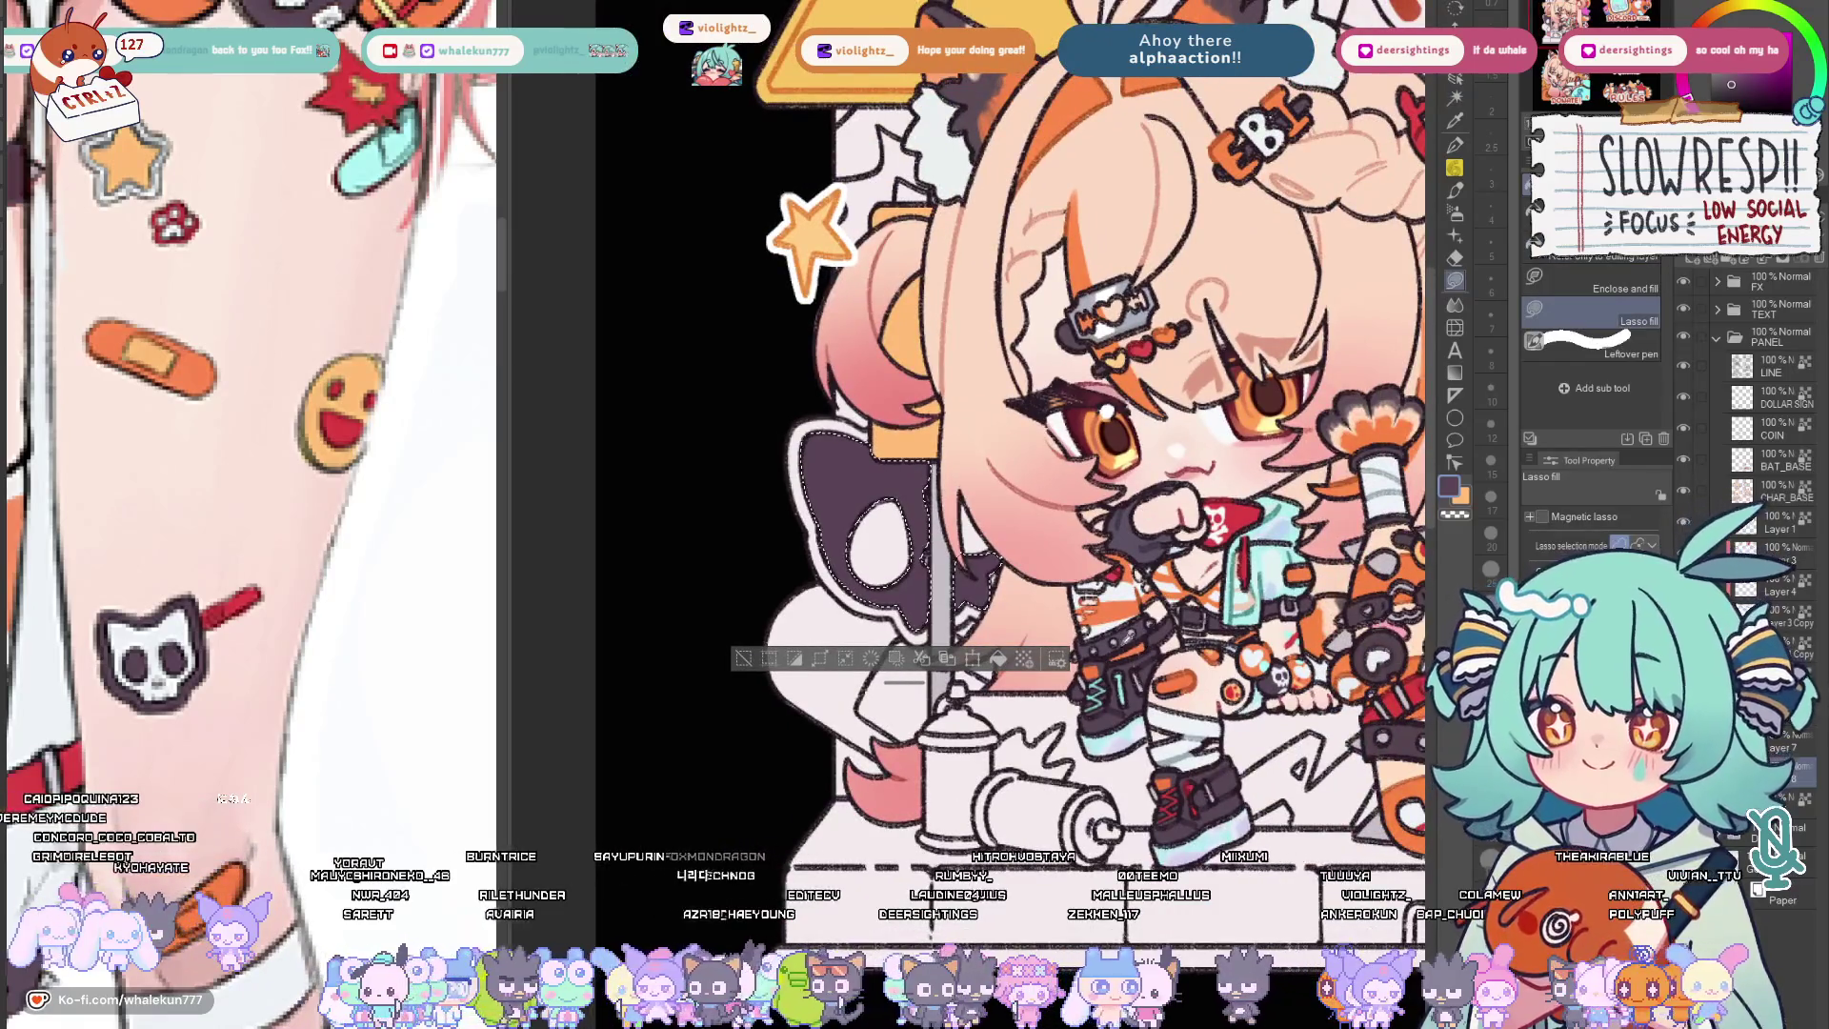
key(ctrl+d)
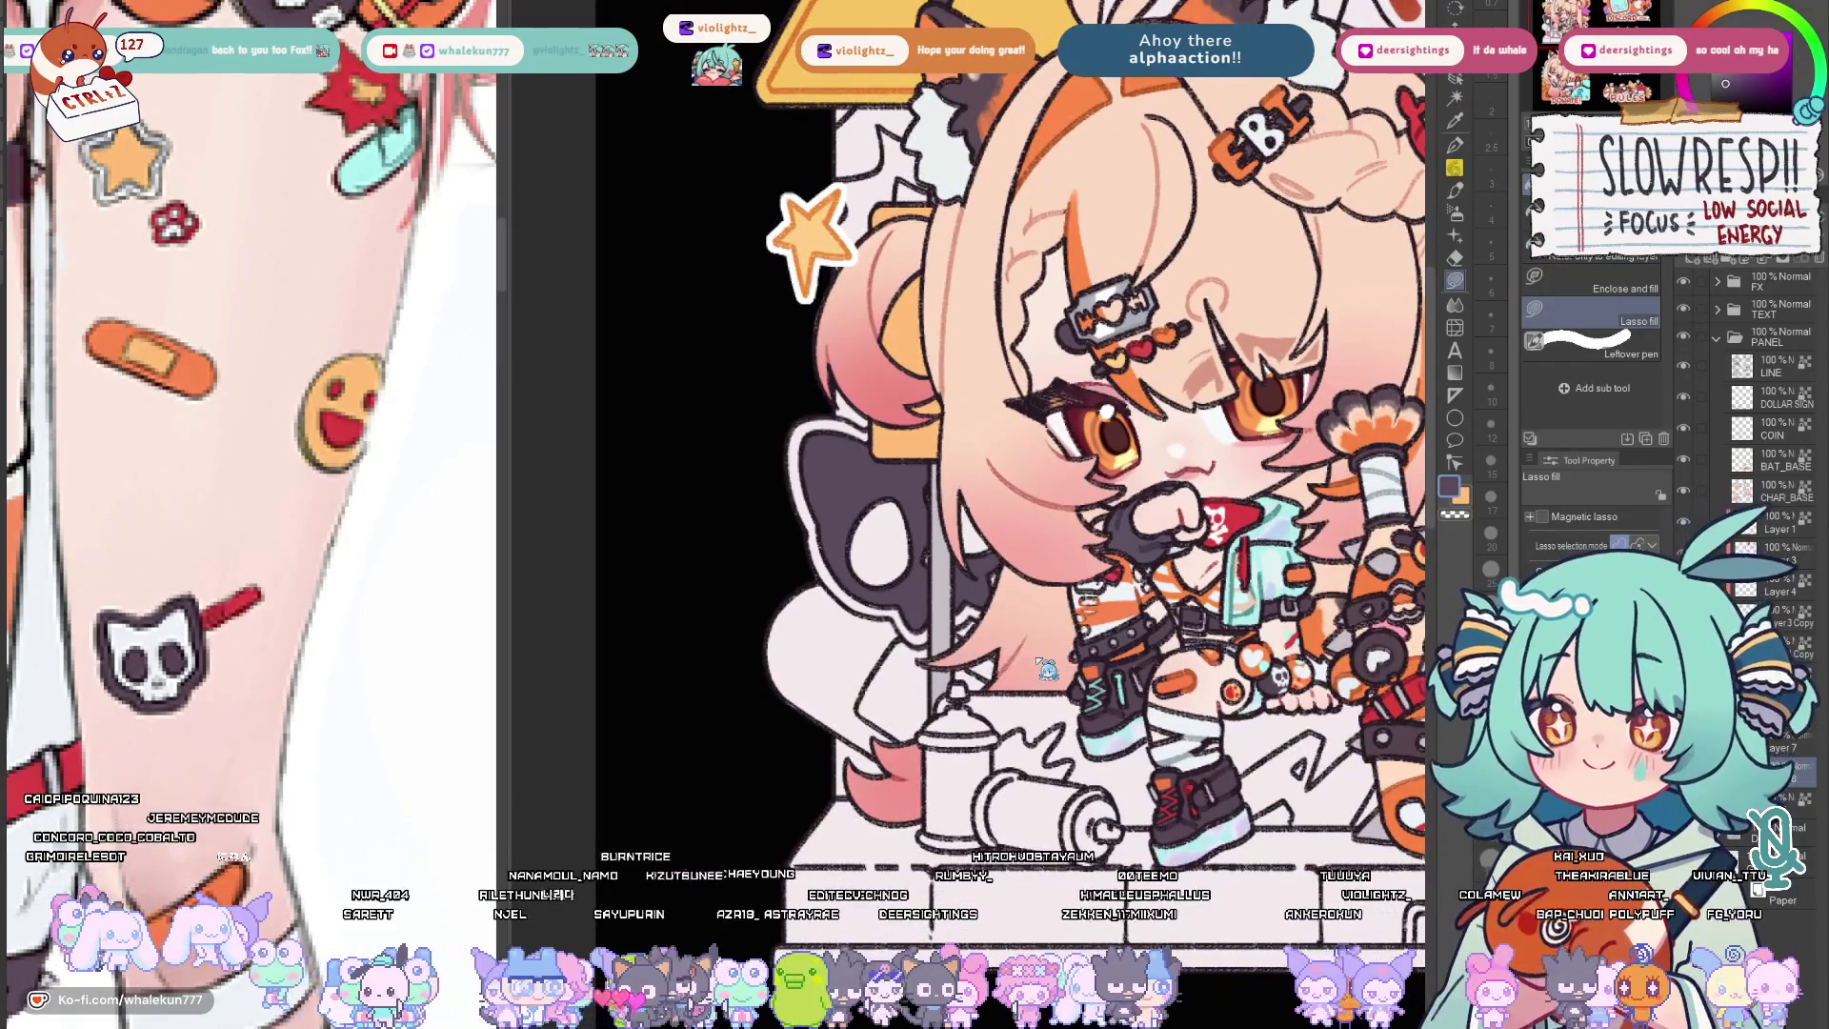
scroll(1029, 638, down, 5)
scroll(1030, 638, up, 5)
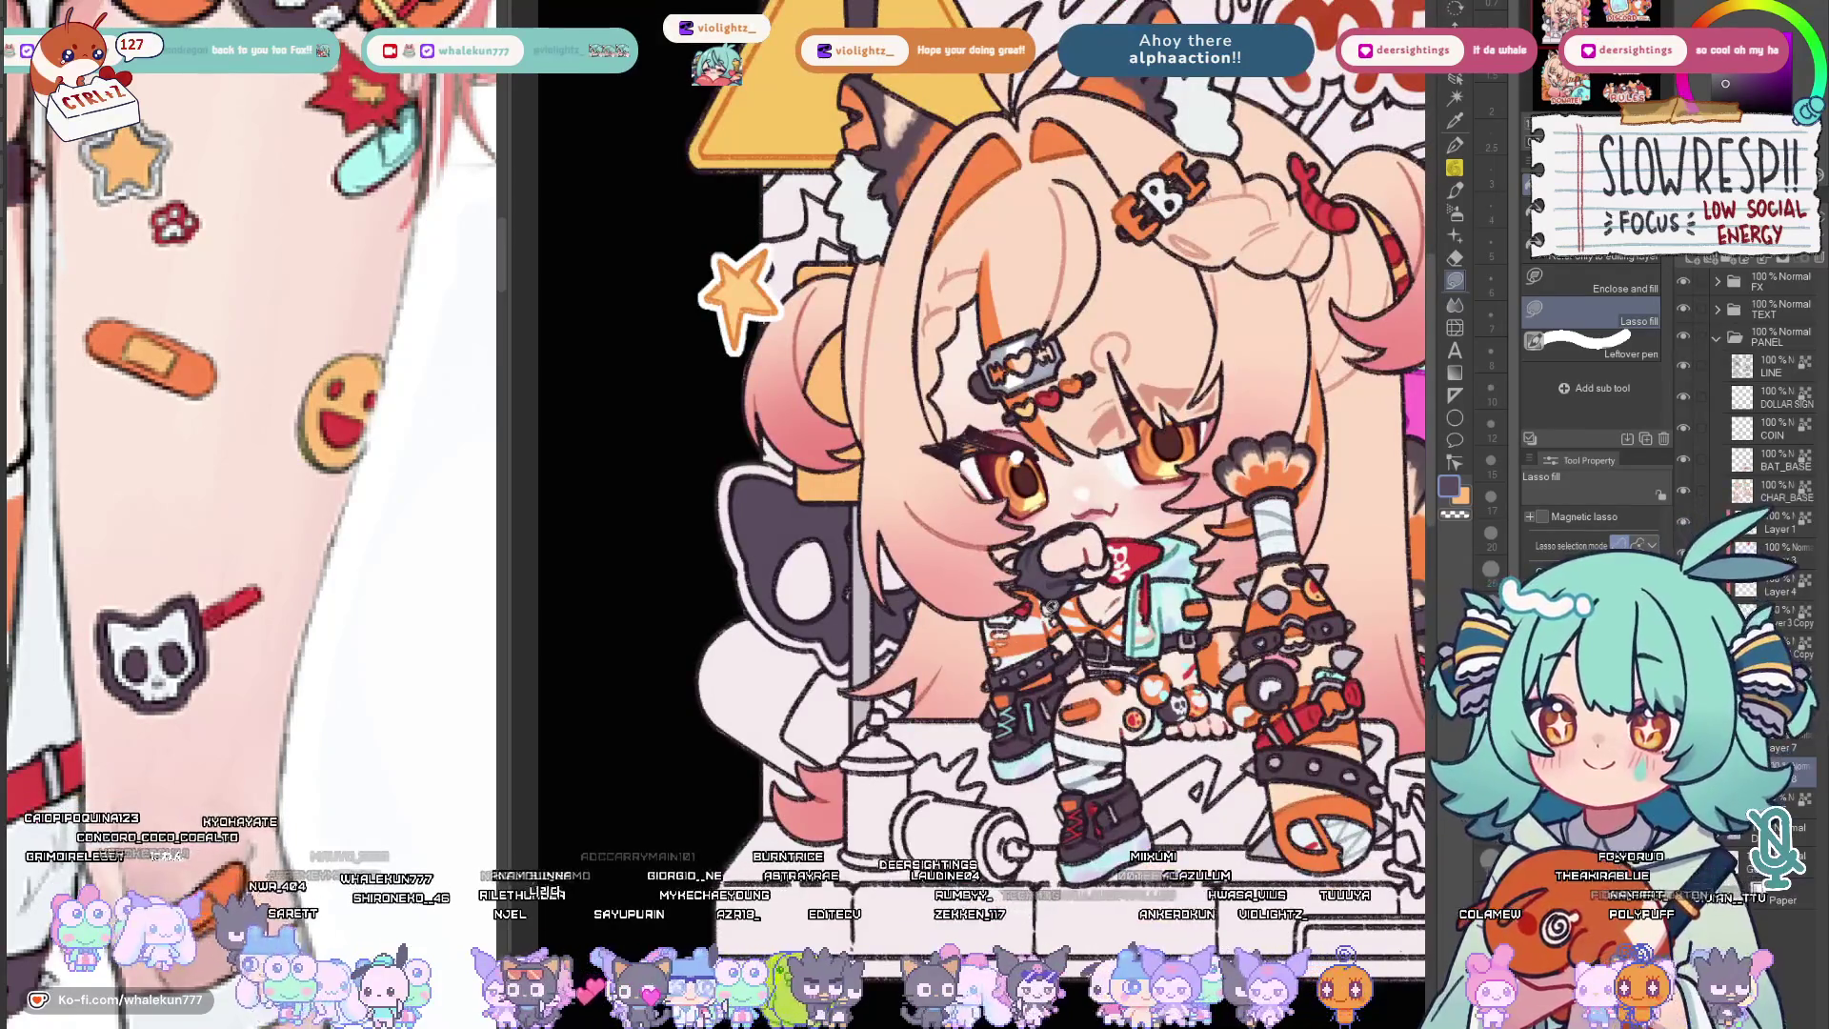
scroll(984, 730, up, 2)
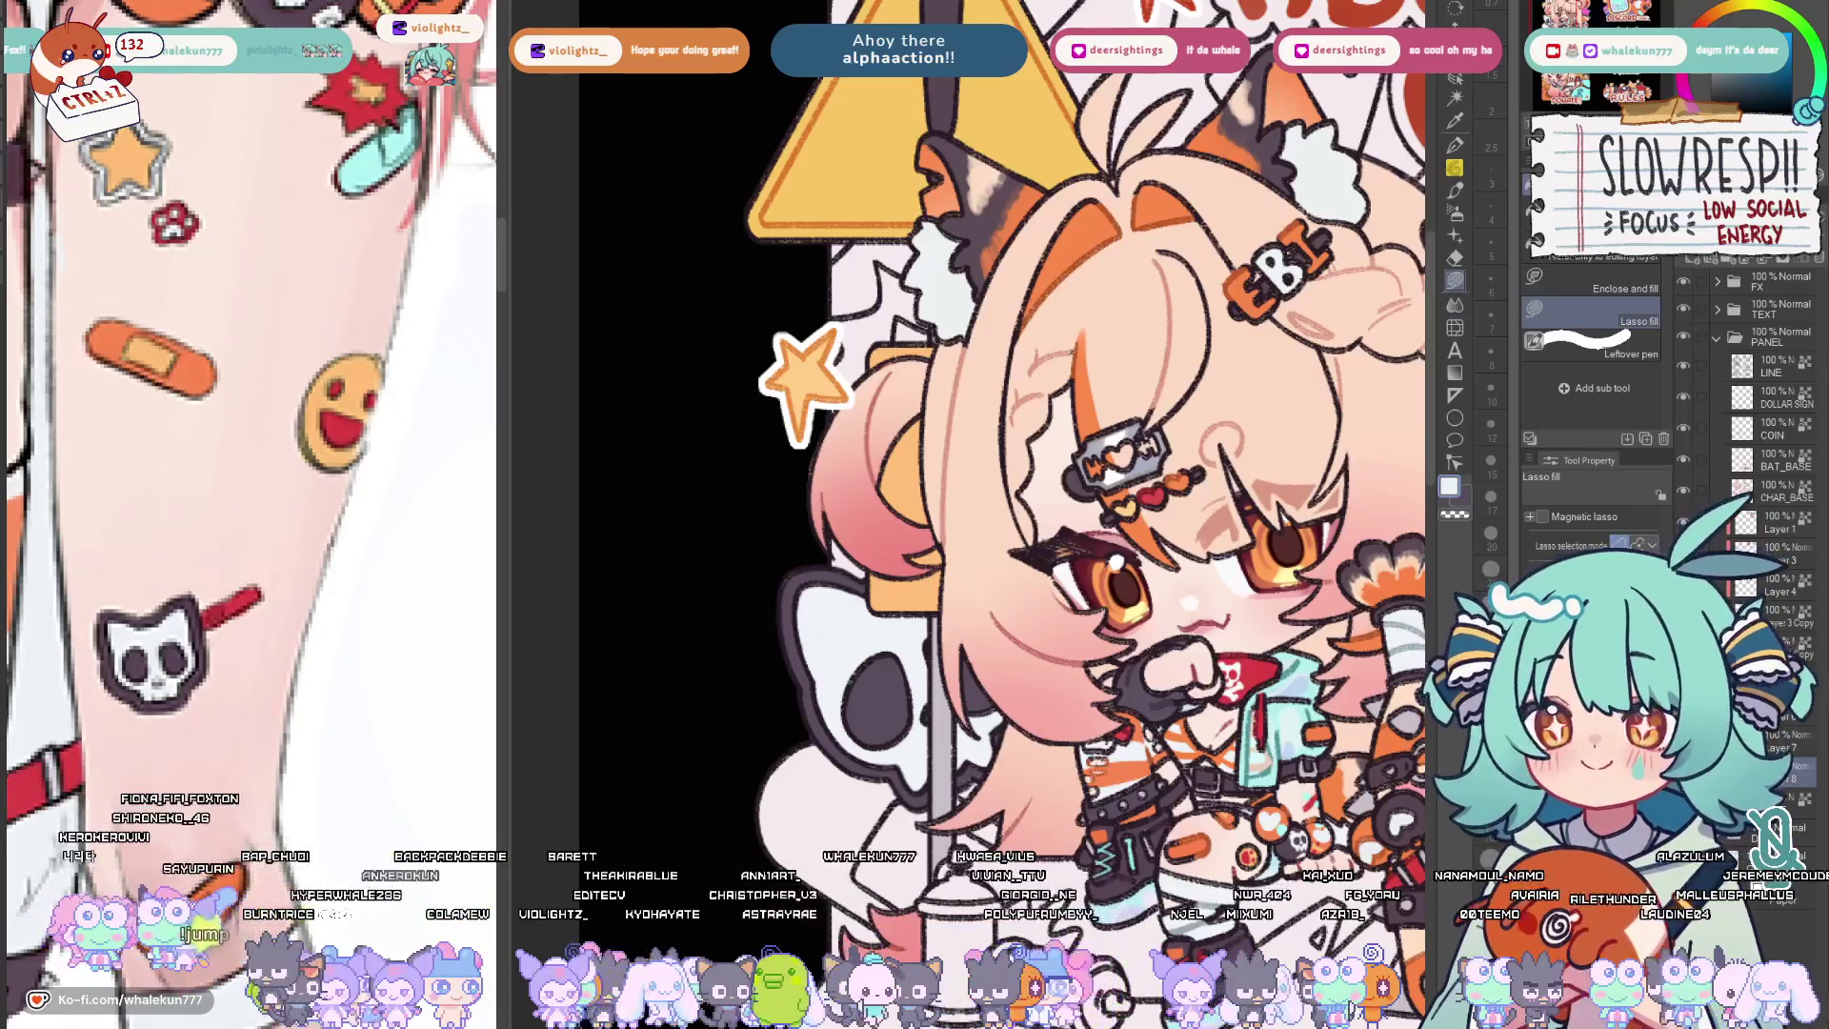
drag(994, 629, 989, 578)
scroll(971, 457, down, 2)
scroll(972, 458, down, 2)
scroll(972, 458, down, 2)
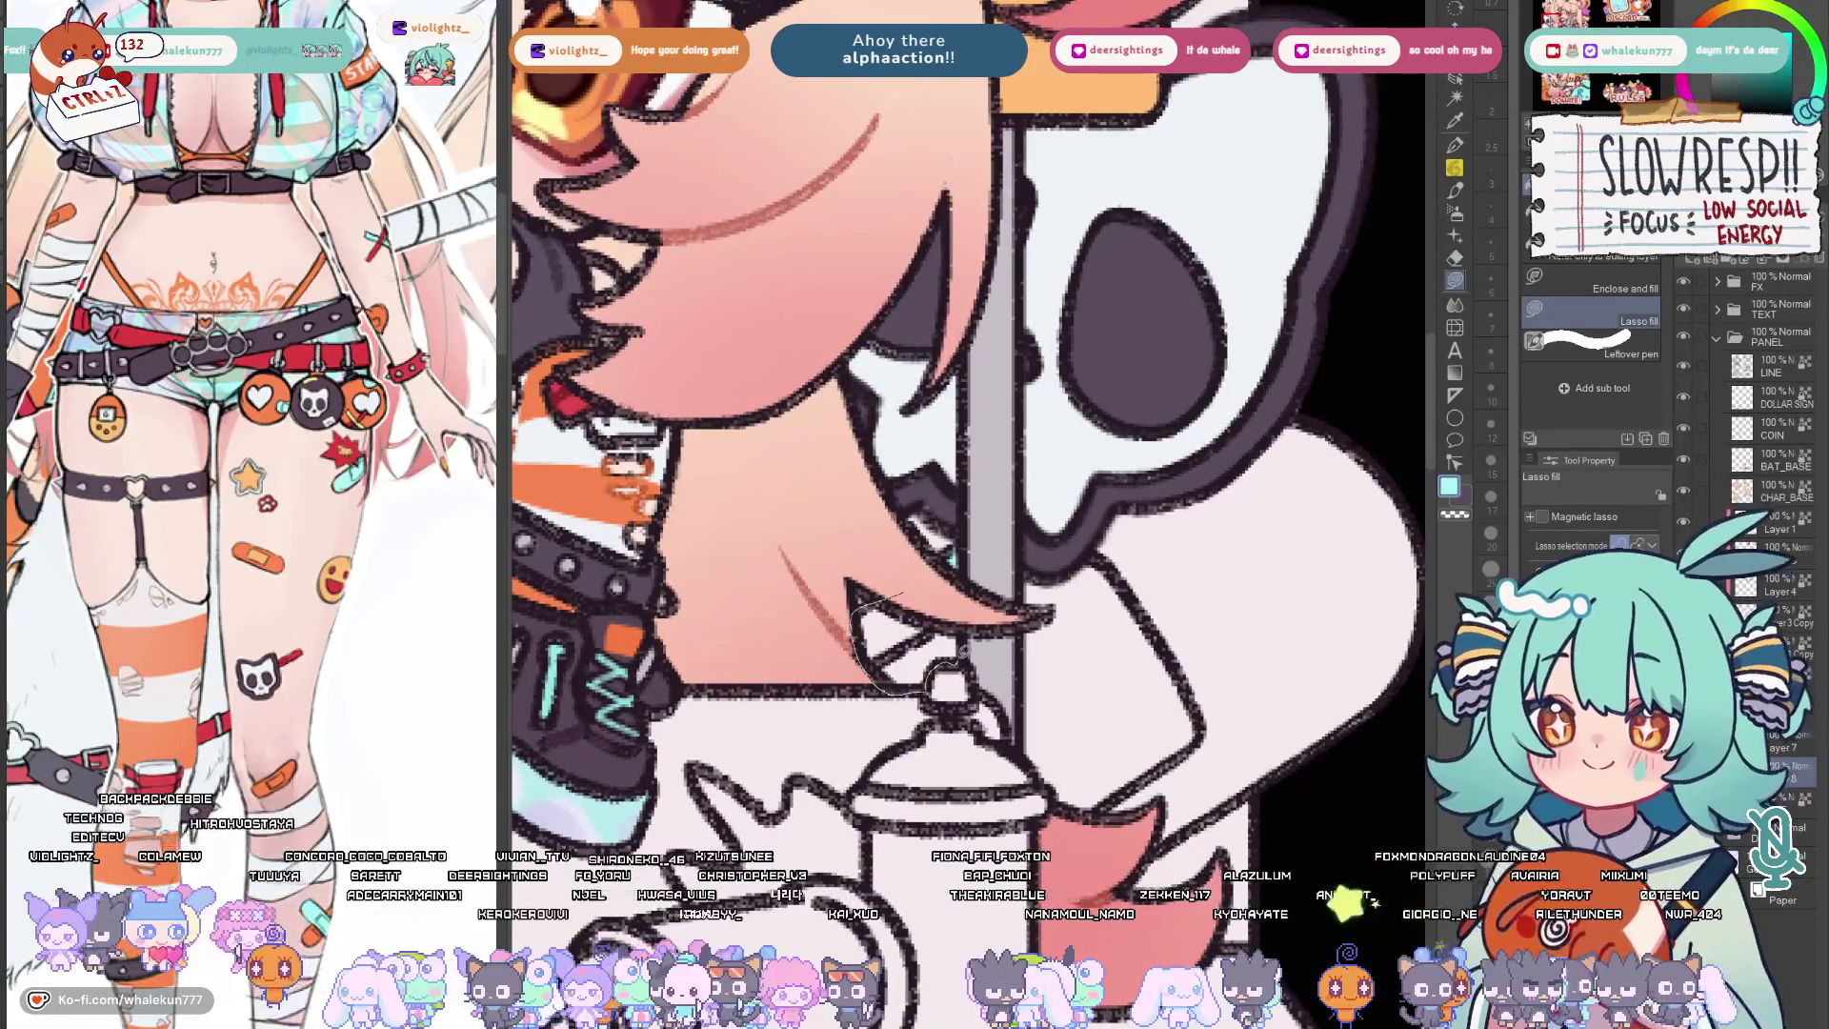
Lasso-fill cyan regions on the skull backdrop while flipping the view, then switch to the brush.
key(h)
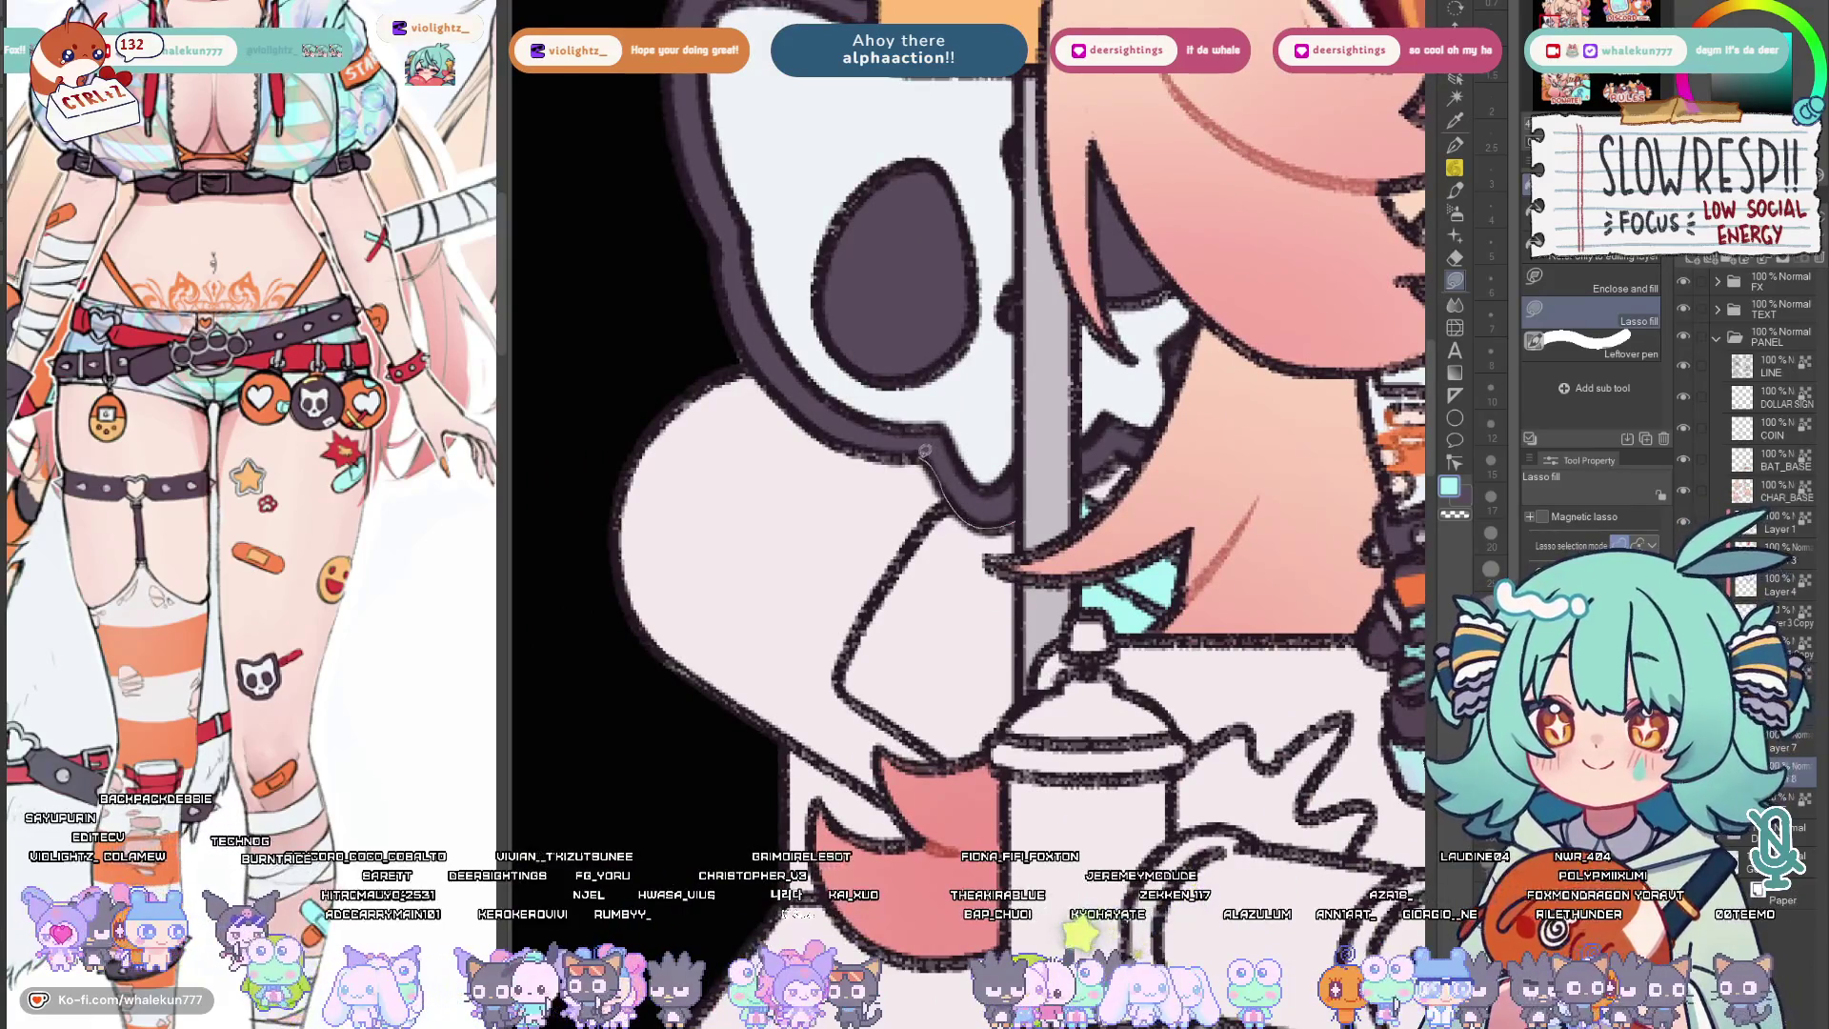
drag(1017, 670, 1012, 672)
key(h)
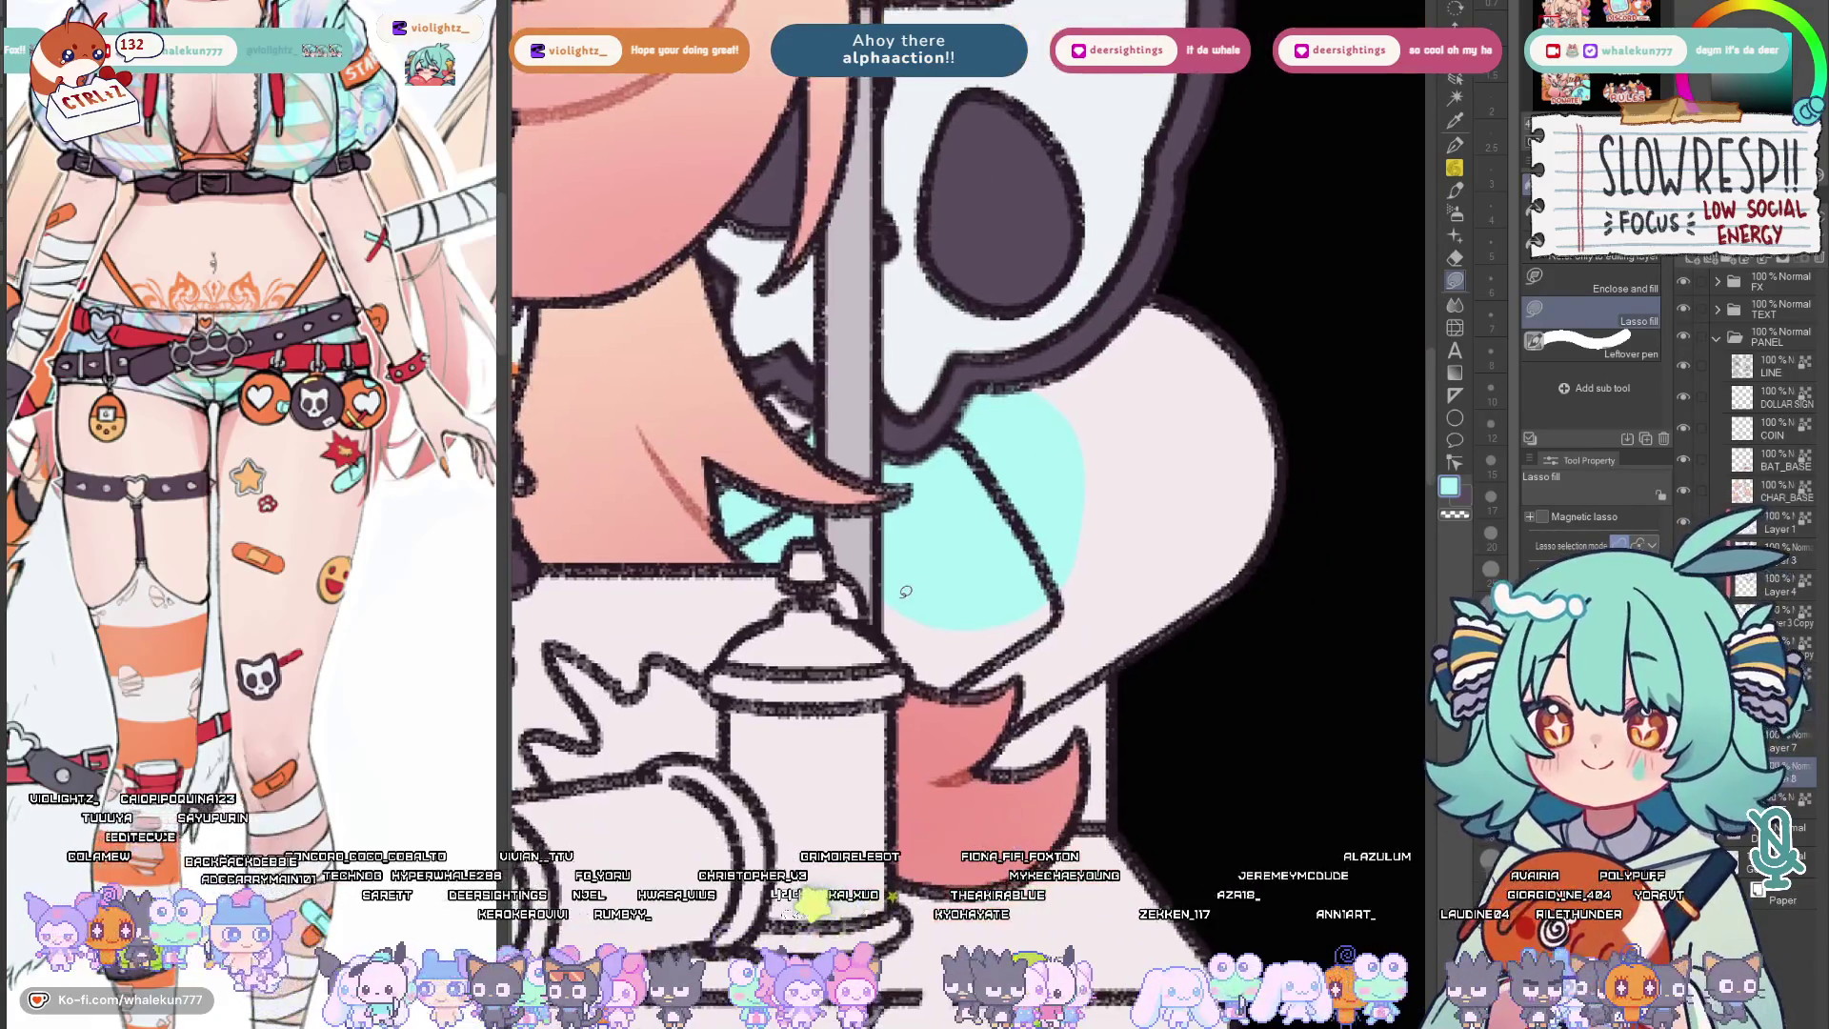
drag(876, 608, 1092, 650)
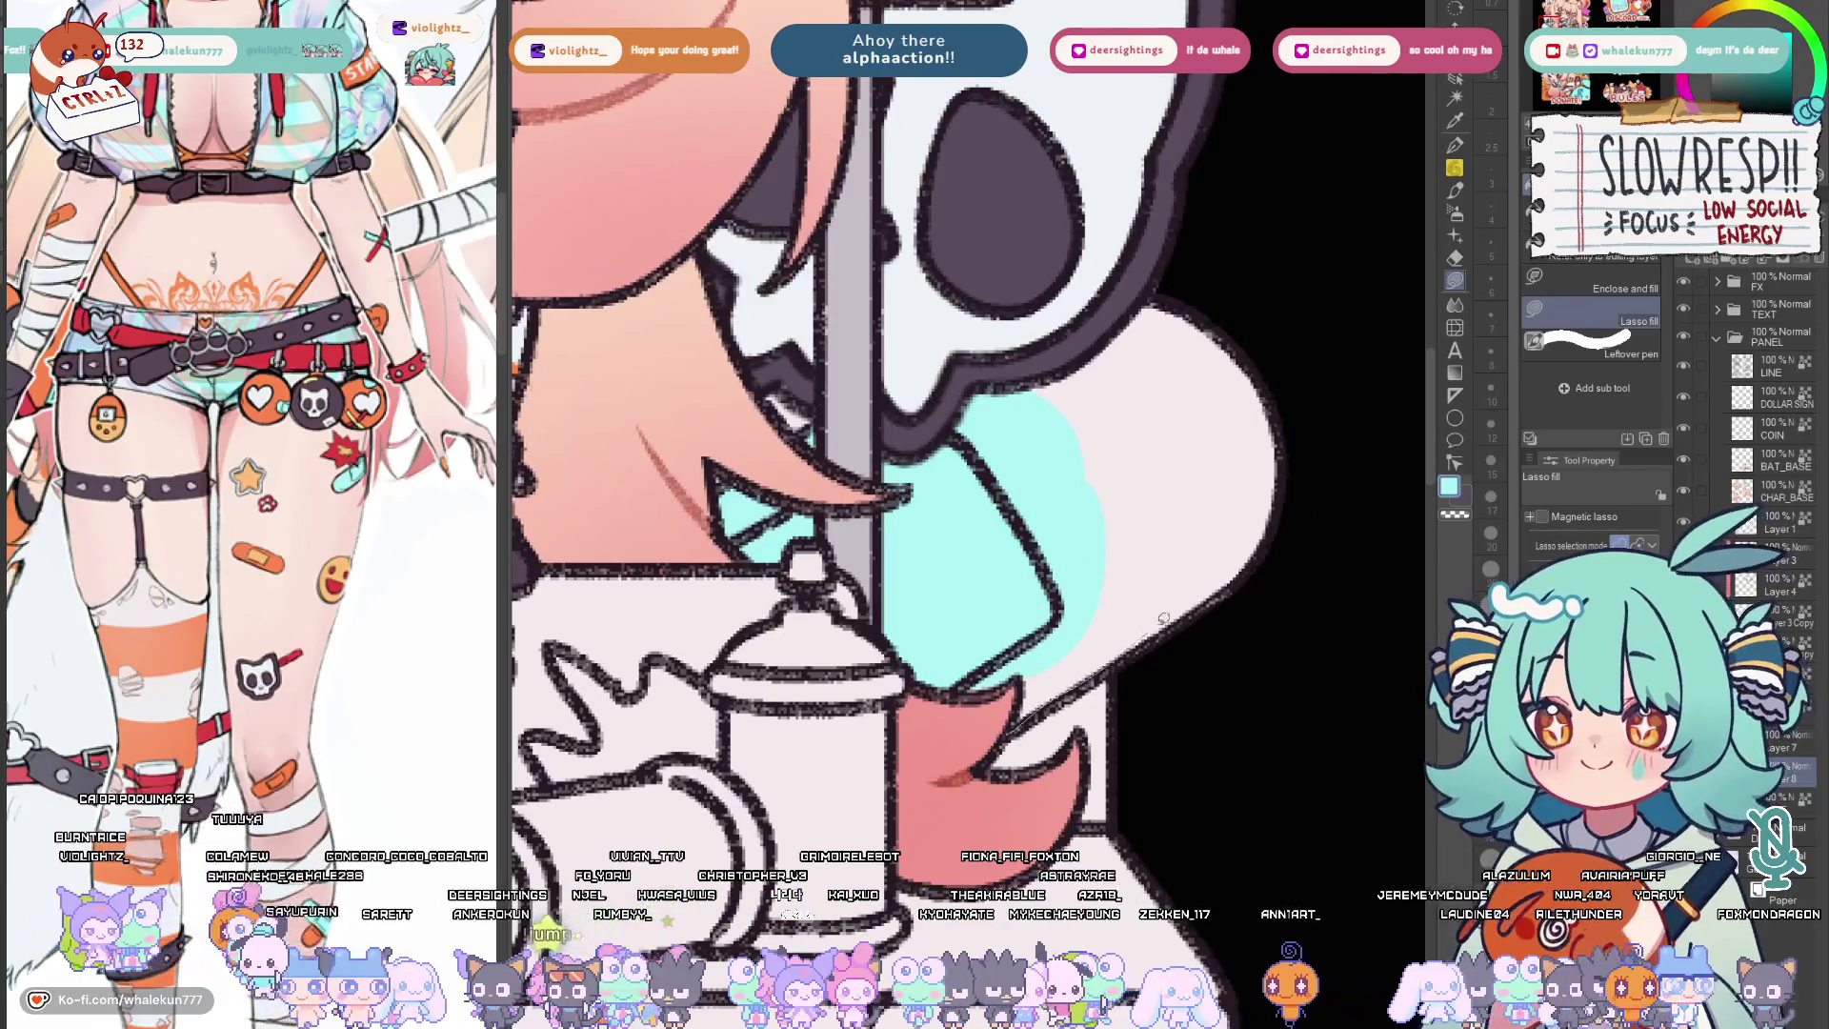
key(h)
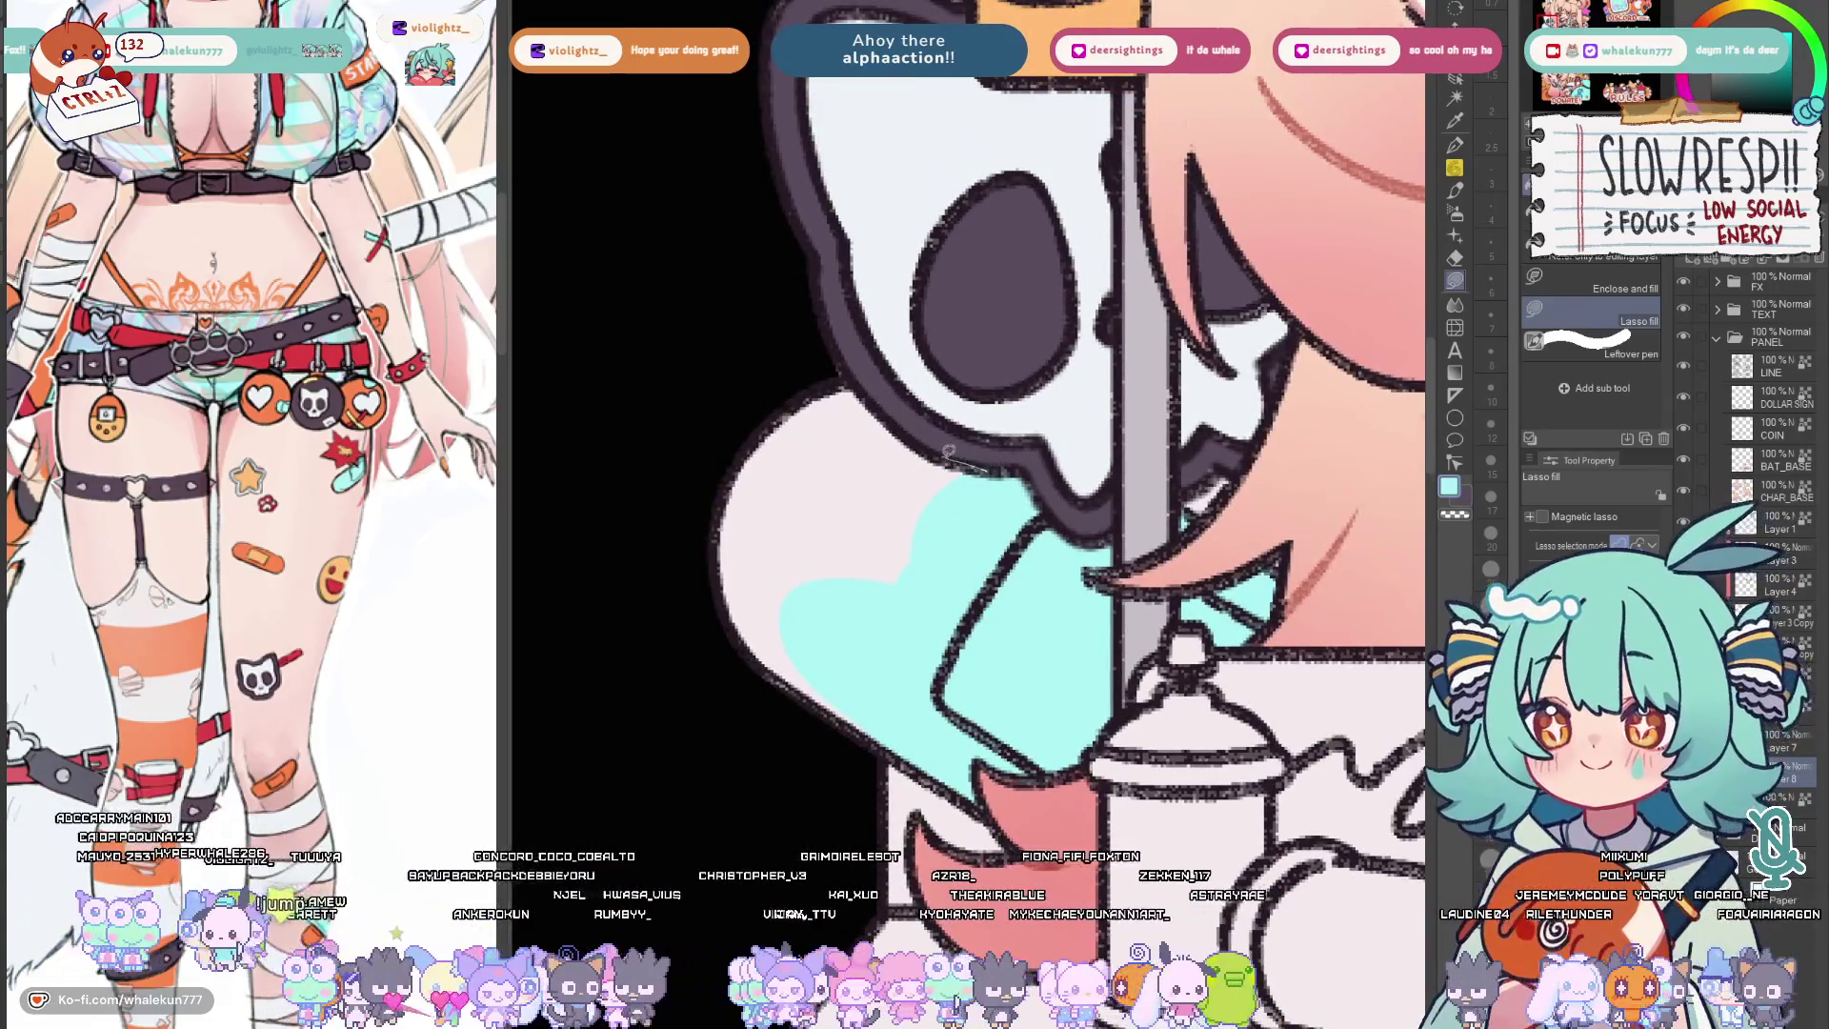
drag(851, 381, 852, 380)
key(h)
mouse_move(1065, 716)
mouse_down()
mouse_move(1193, 636)
mouse_move(1157, 624)
mouse_up()
scroll(1237, 583, down, 2)
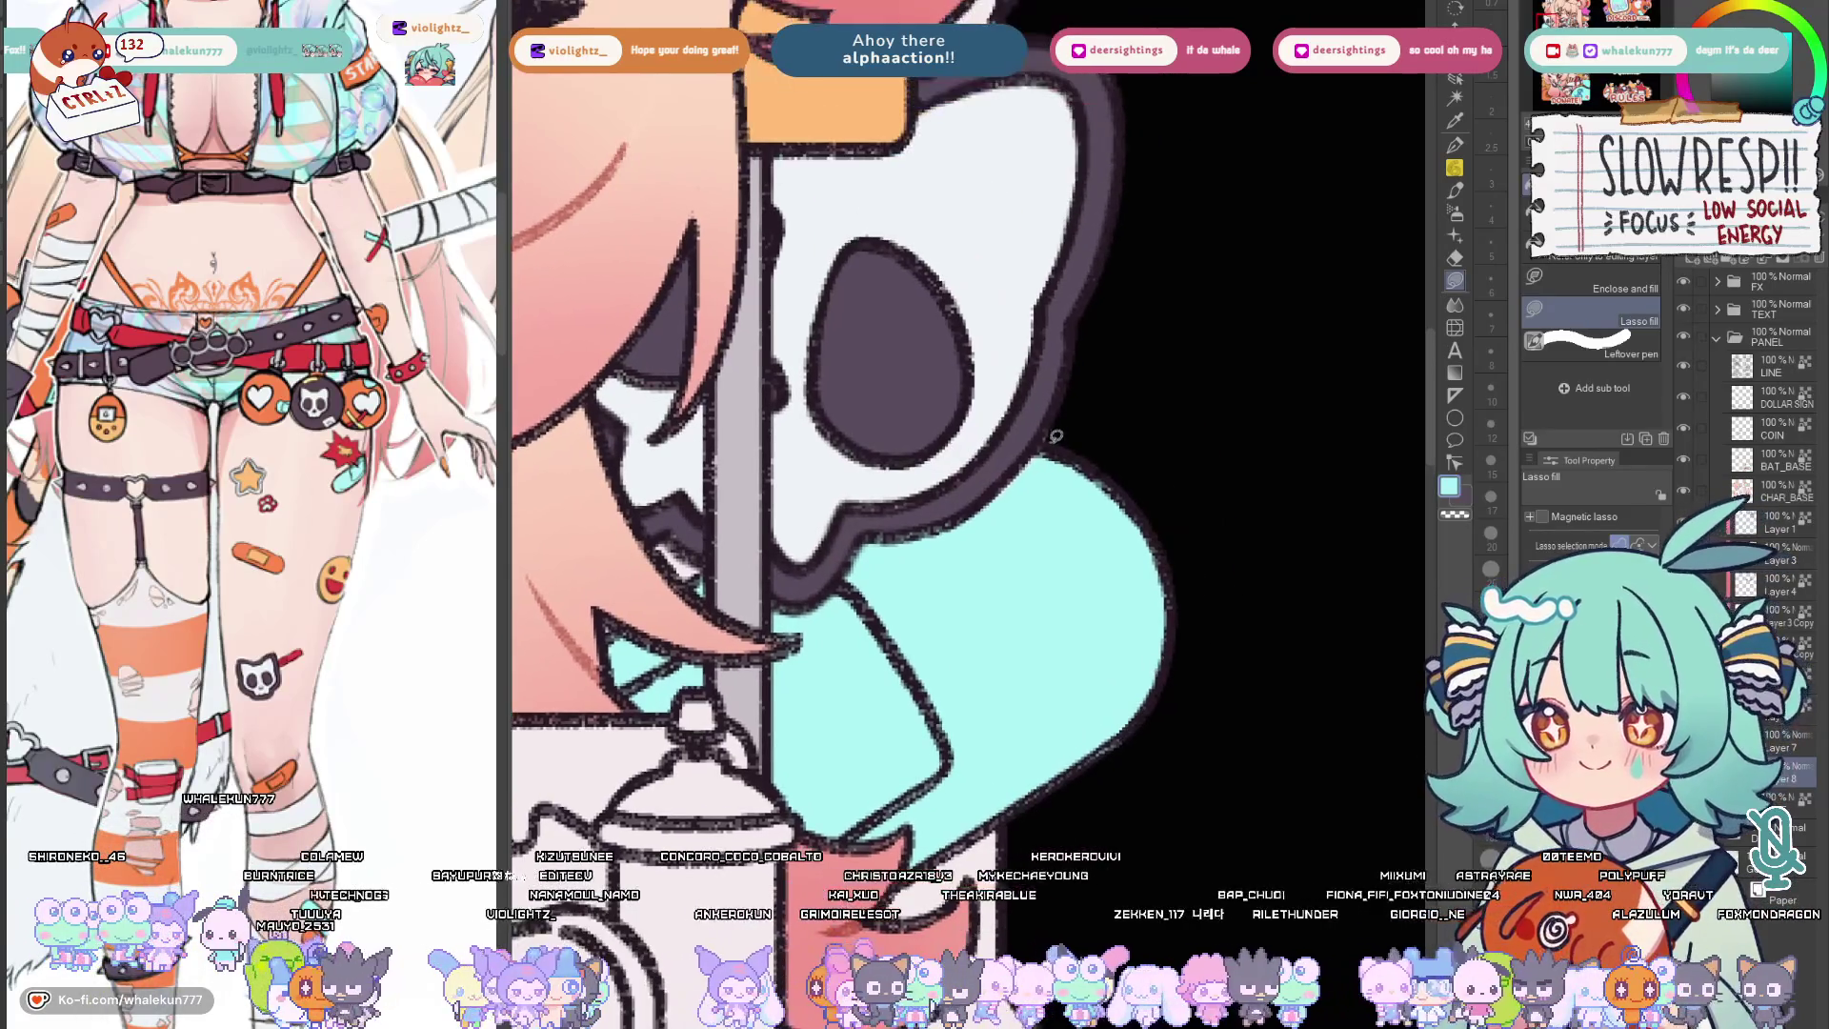
key(h)
scroll(1007, 528, down, 1)
scroll(1006, 528, down, 3)
scroll(886, 602, up, 4)
scroll(769, 658, up, 1)
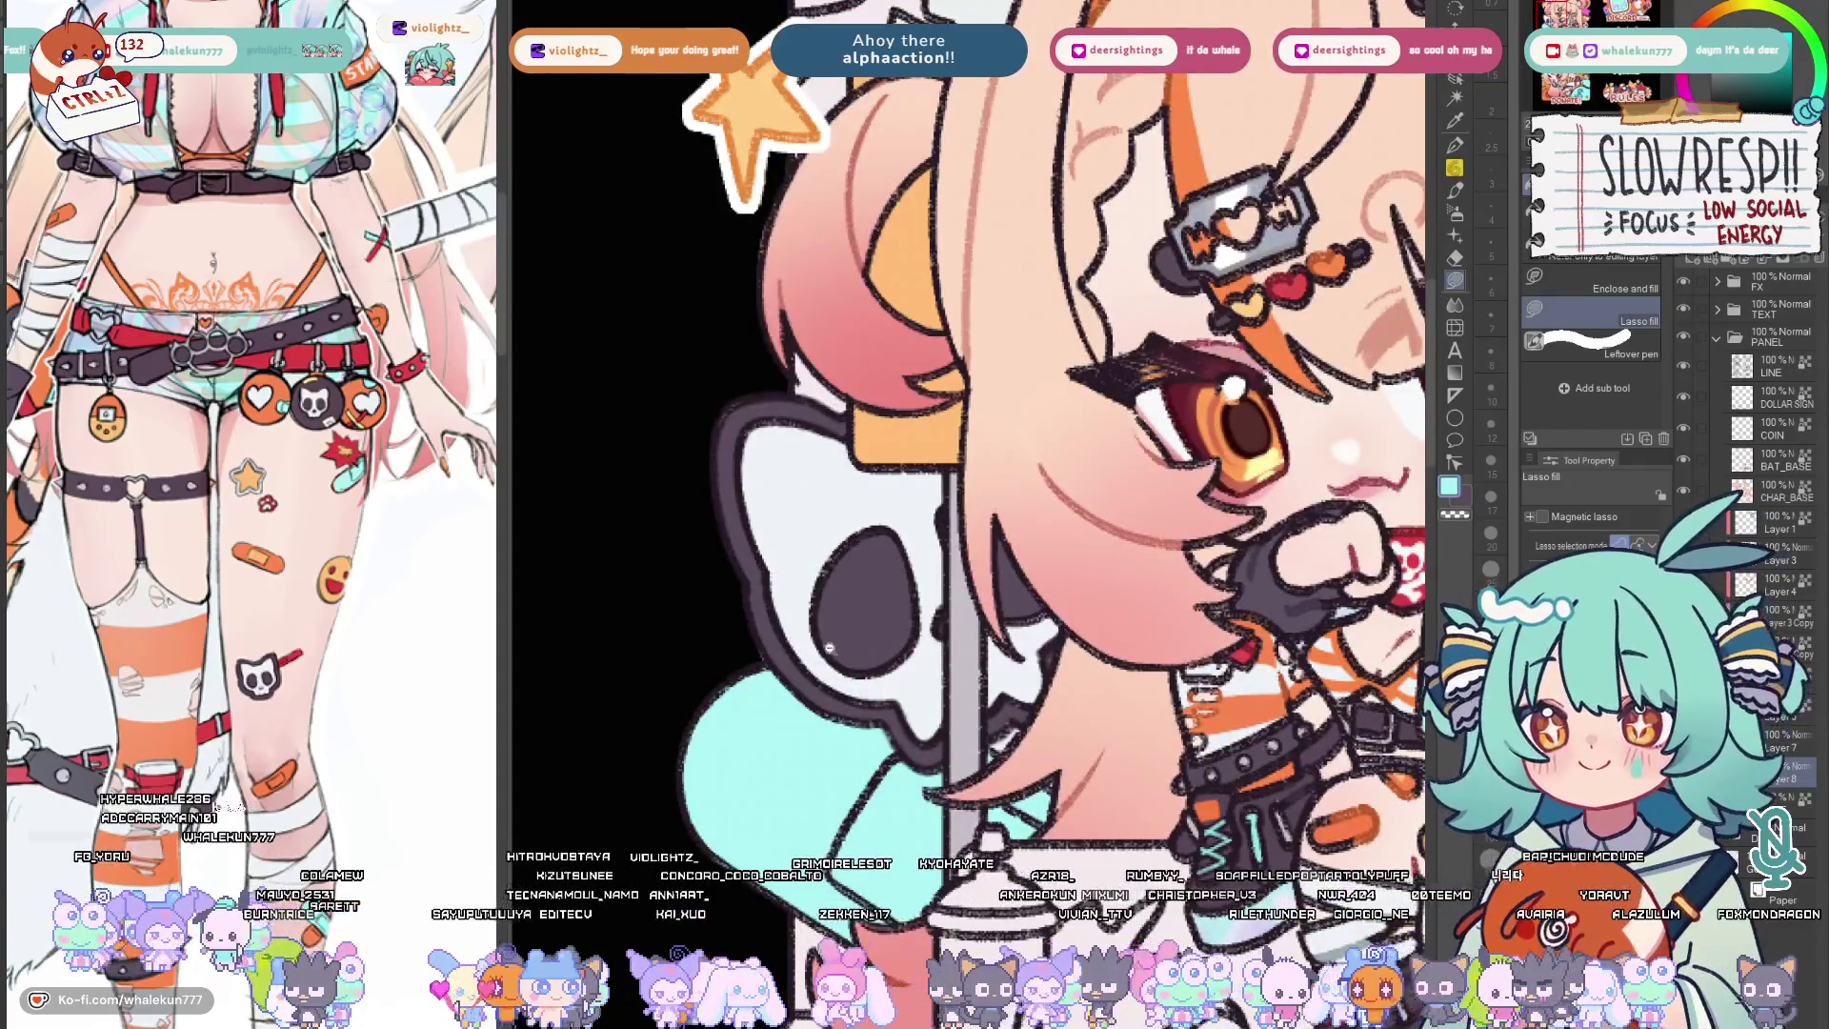
scroll(769, 658, down, 5)
scroll(761, 622, up, 2)
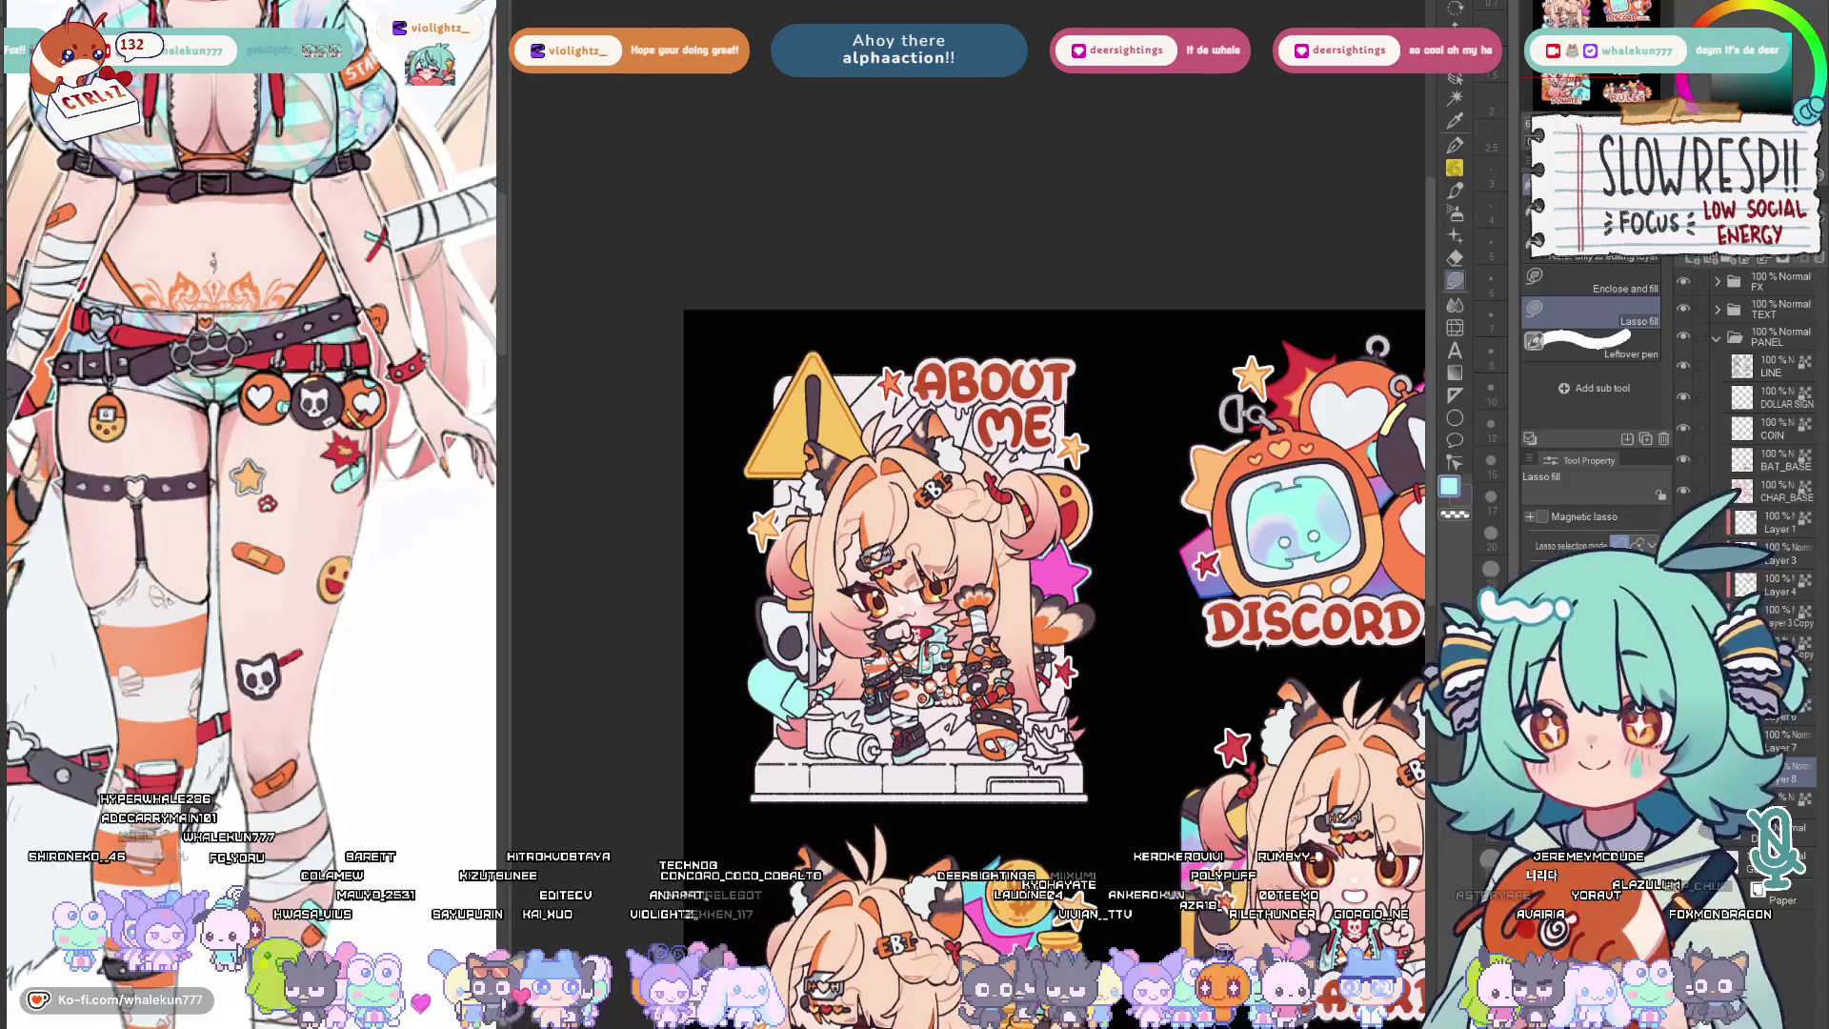
key(b)
scroll(756, 630, up, 2)
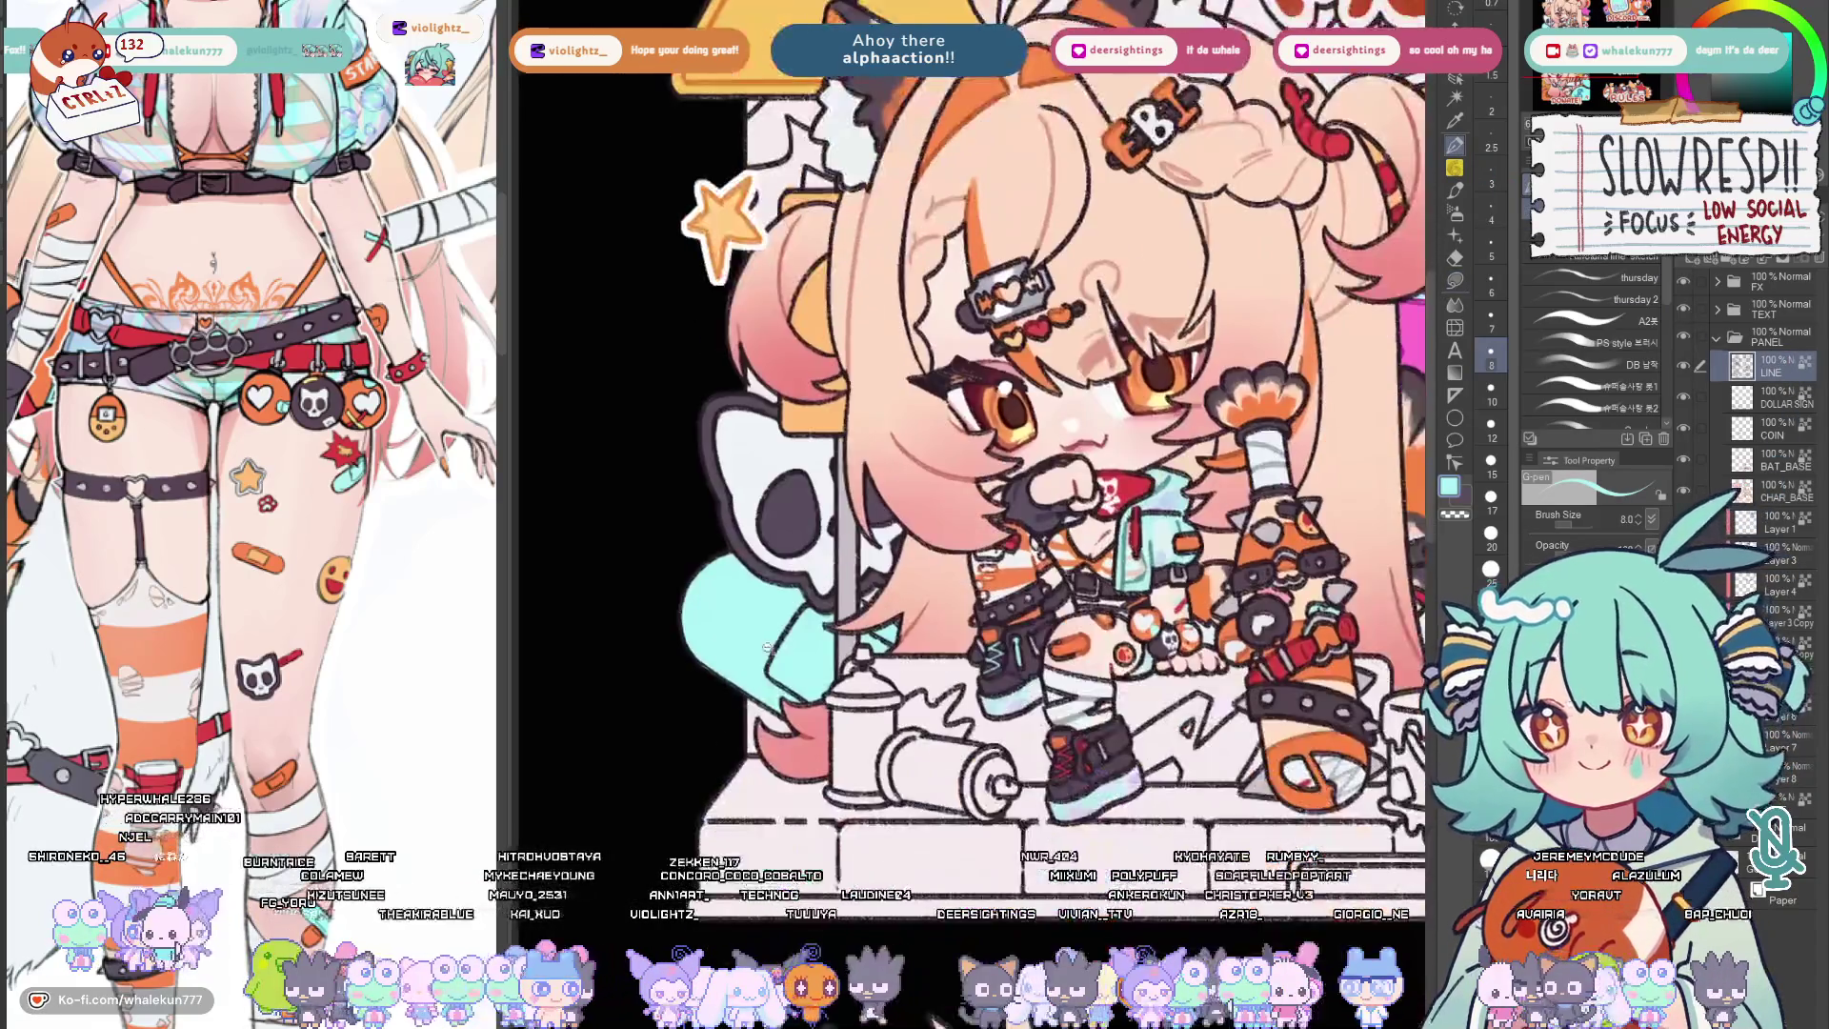
scroll(756, 629, up, 2)
Undo the stray stroke, paint cyan along the blue shape's left edge at size 8, restore size 12 and fit the sheet.
drag(755, 630, 598, 639)
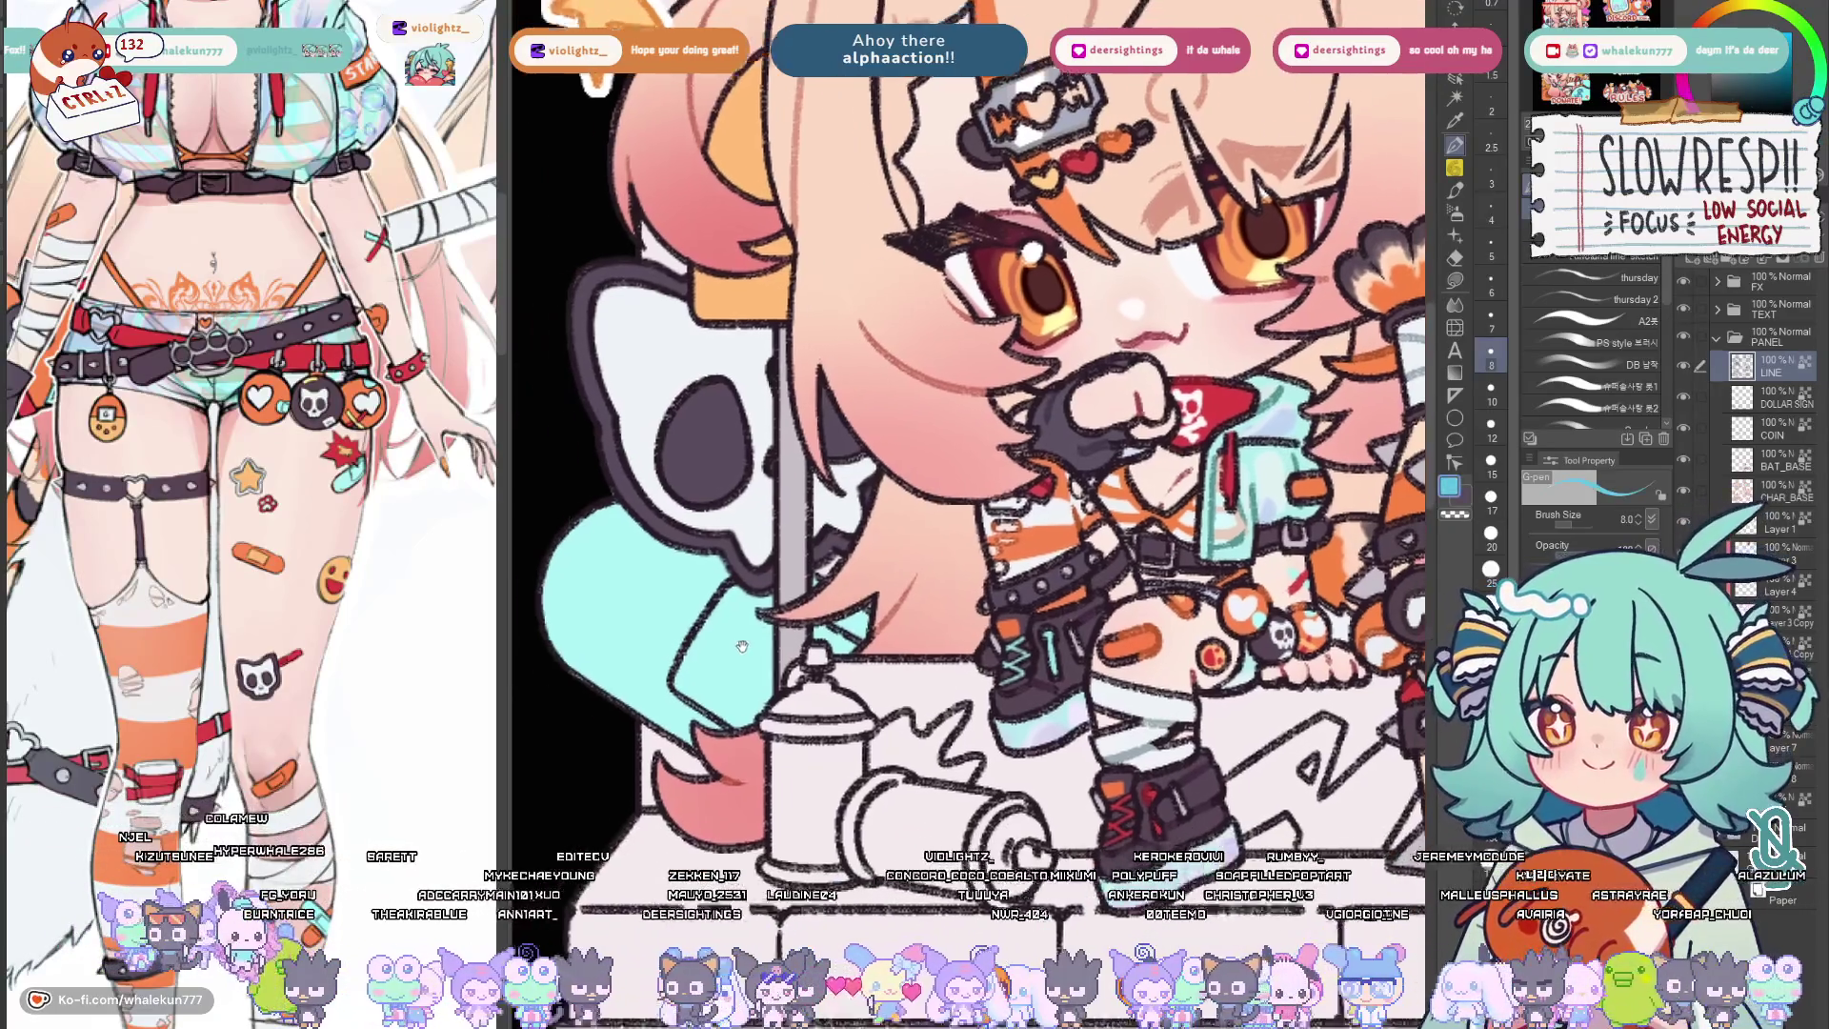
drag(754, 628, 832, 597)
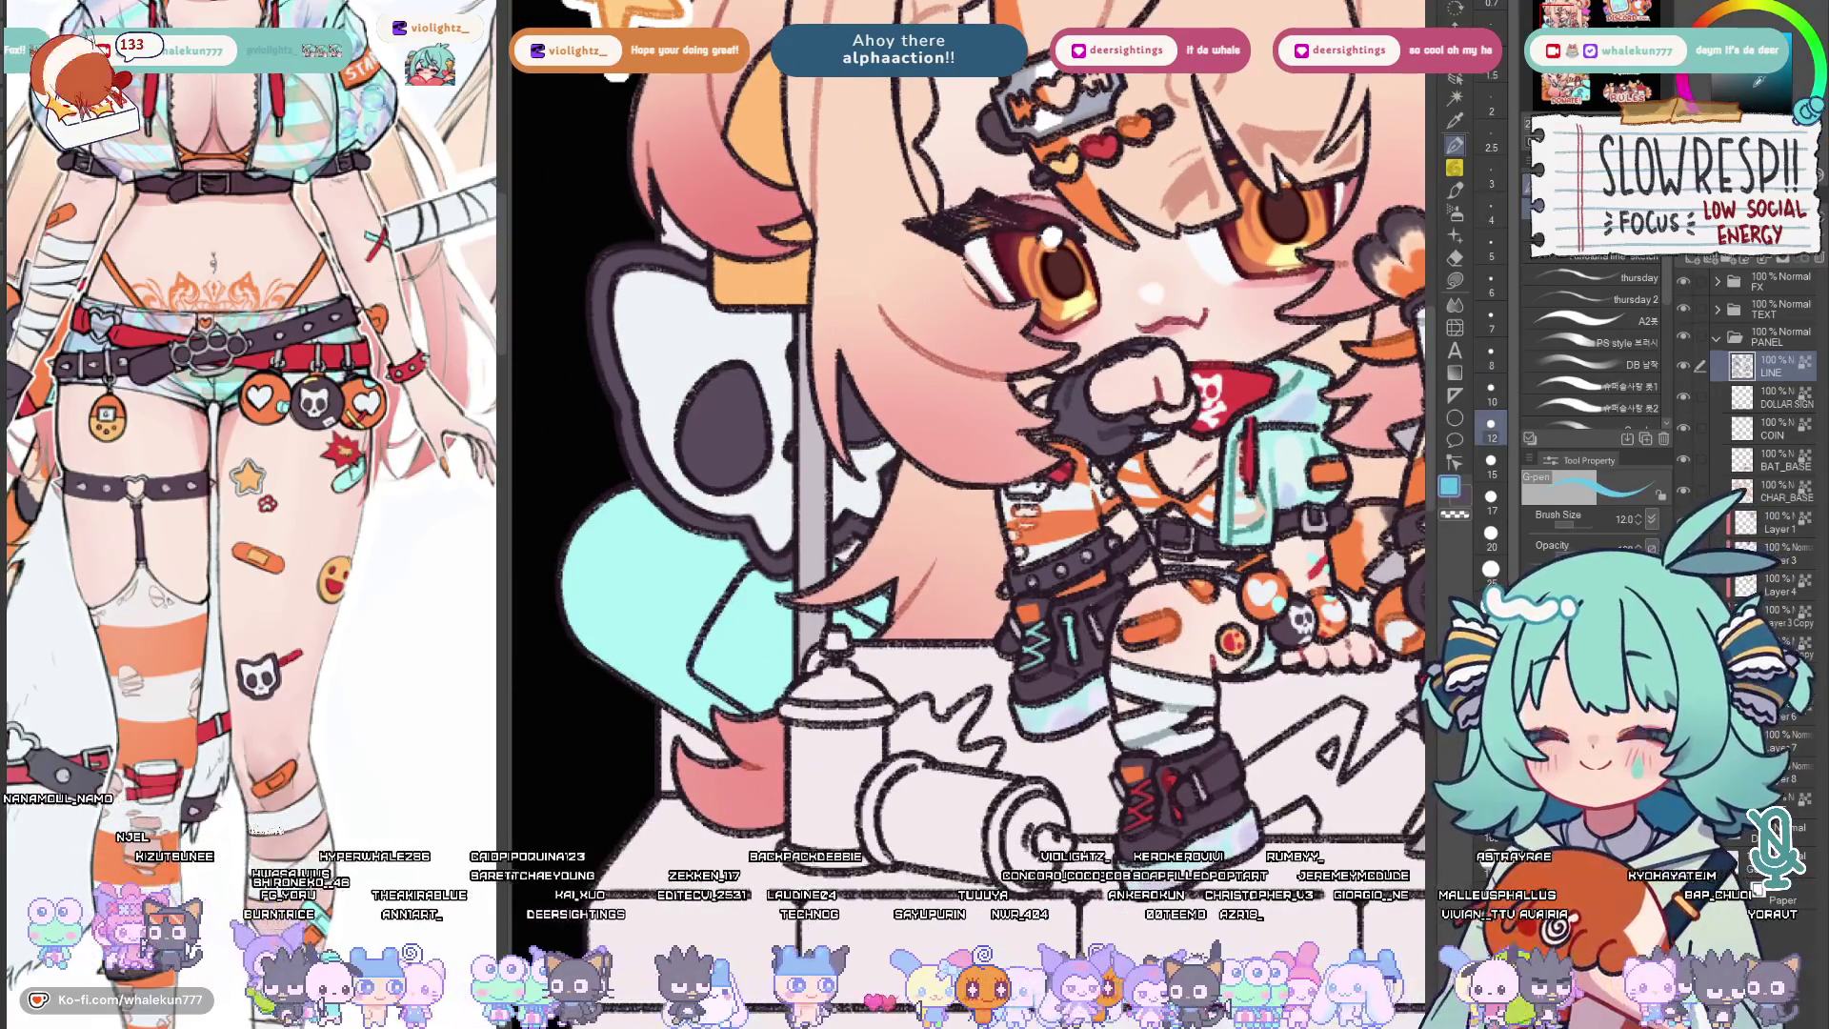
key(ctrl+z)
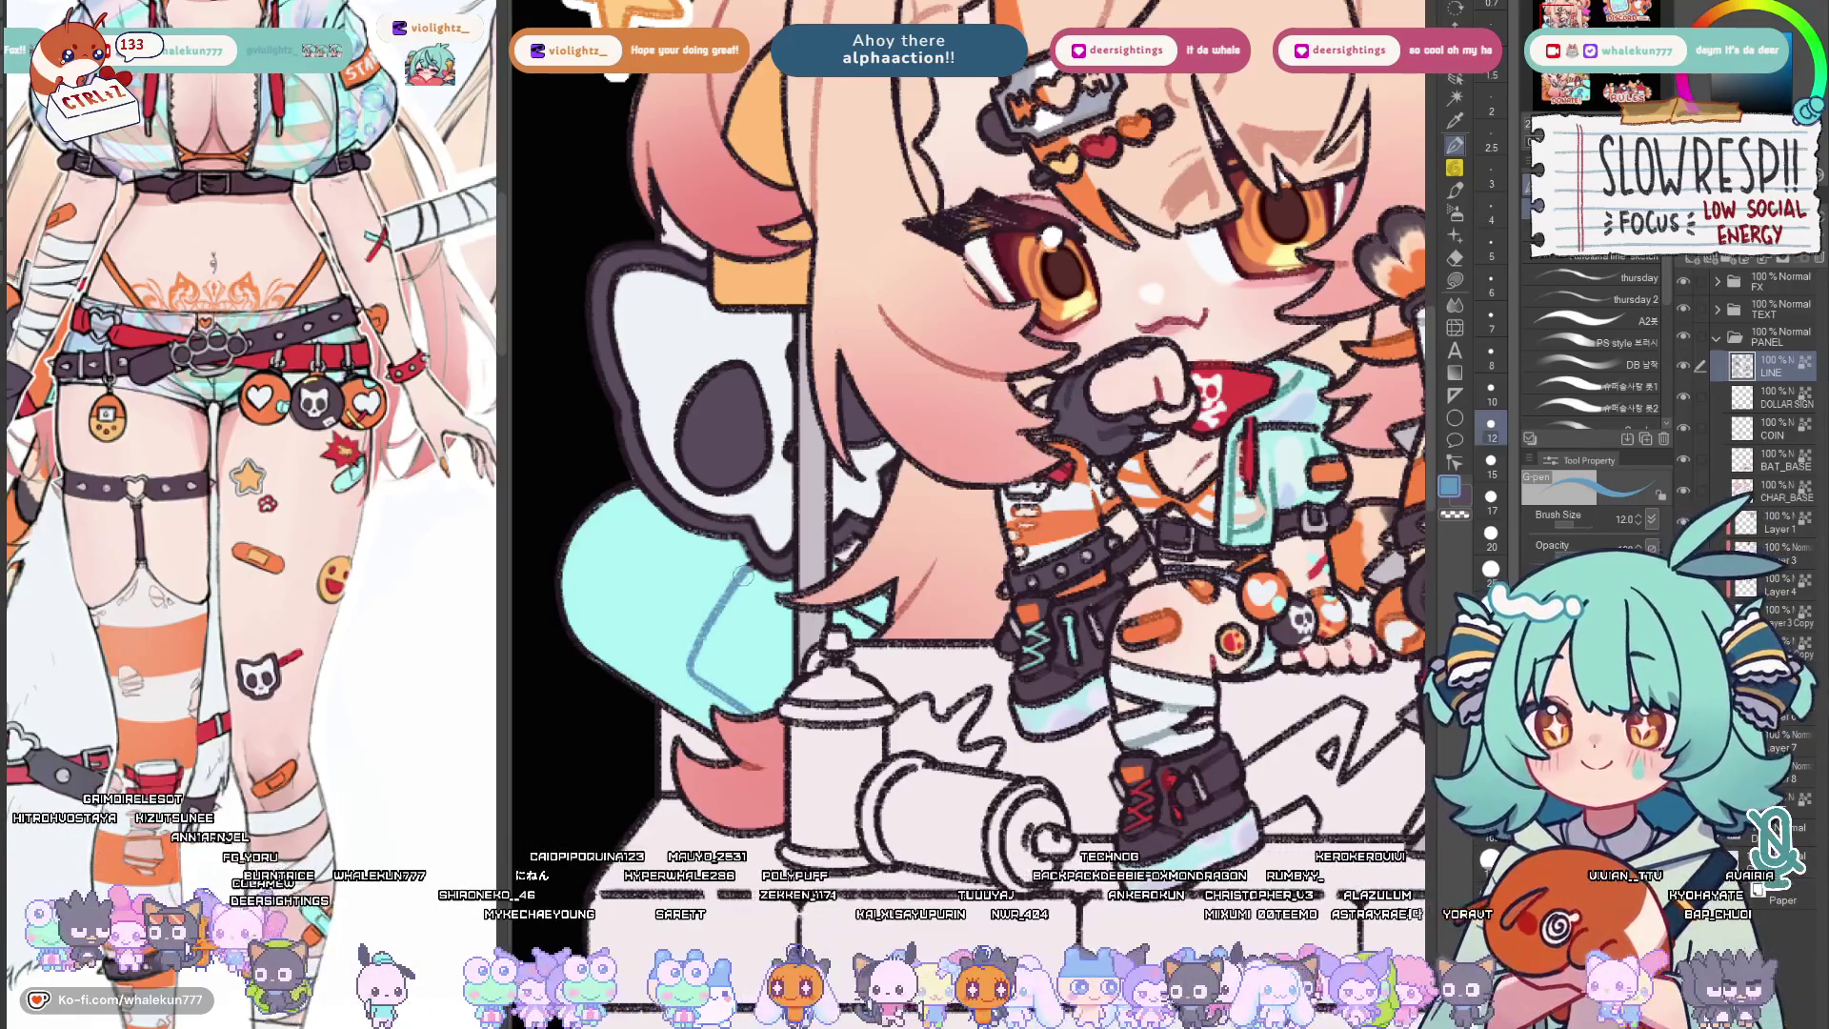
key(bracketleft)
key(bracketleft)
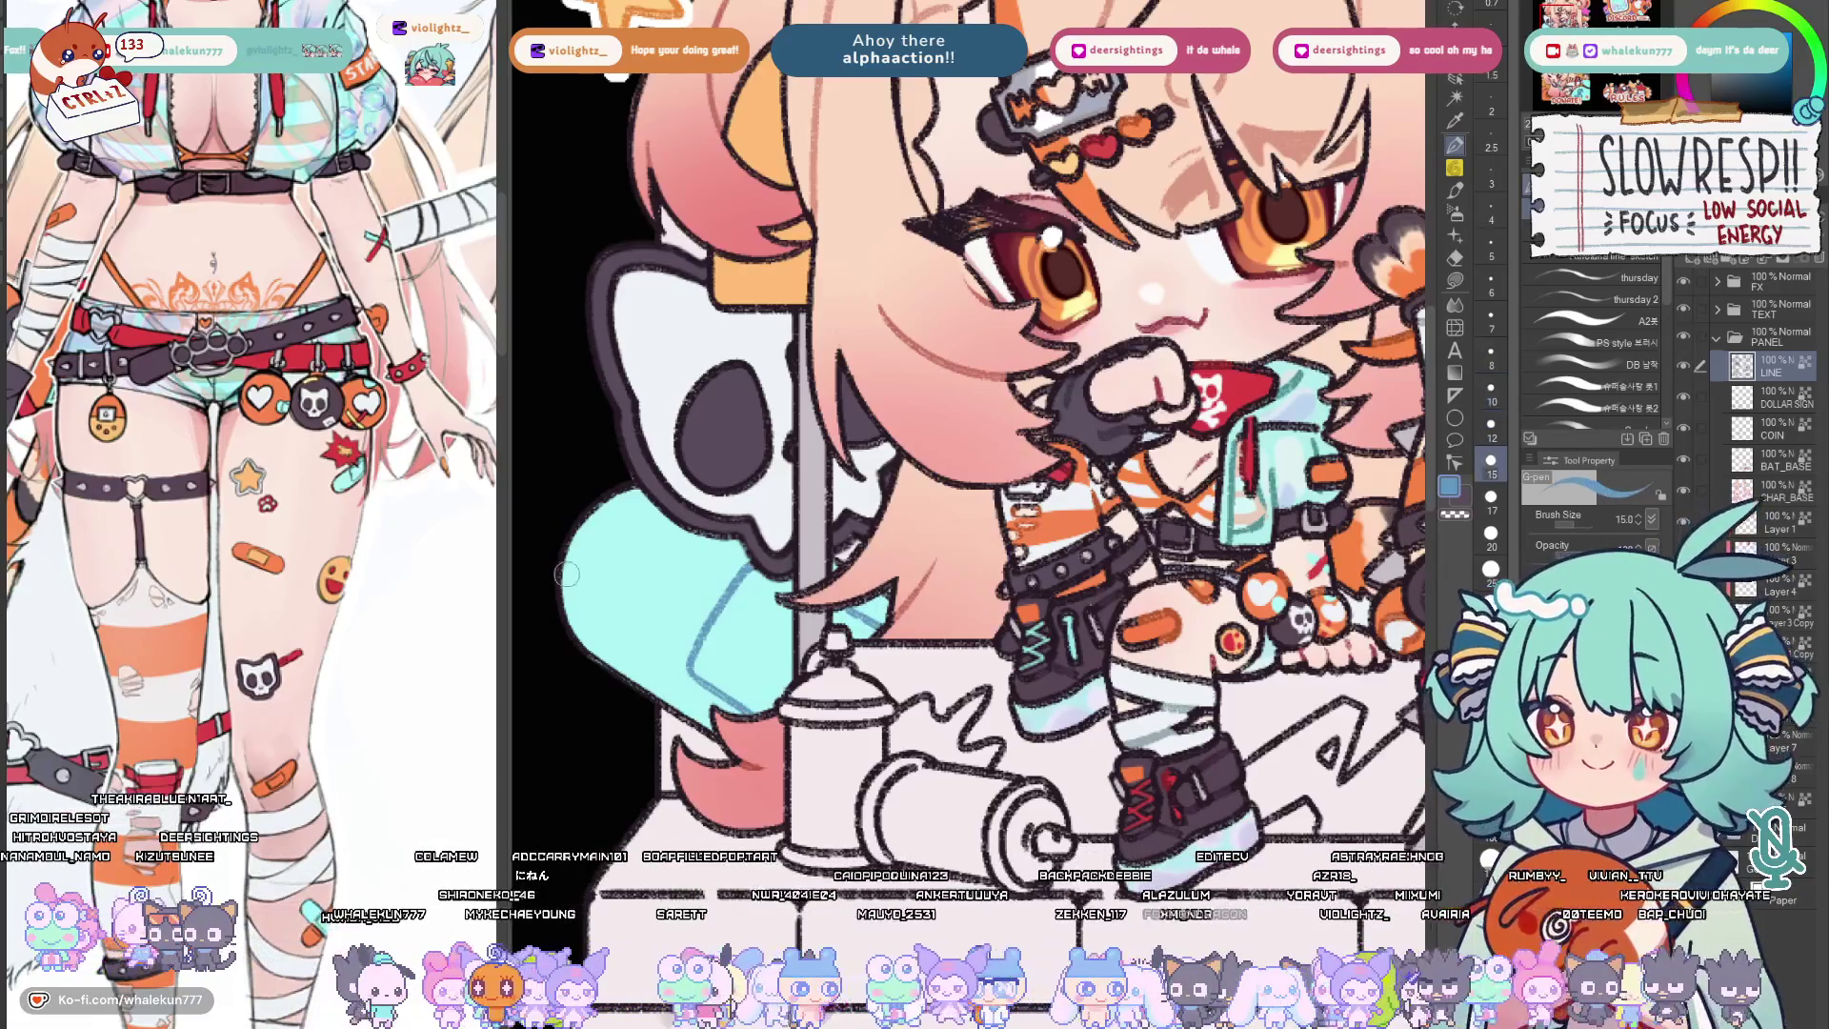
drag(565, 572, 598, 650)
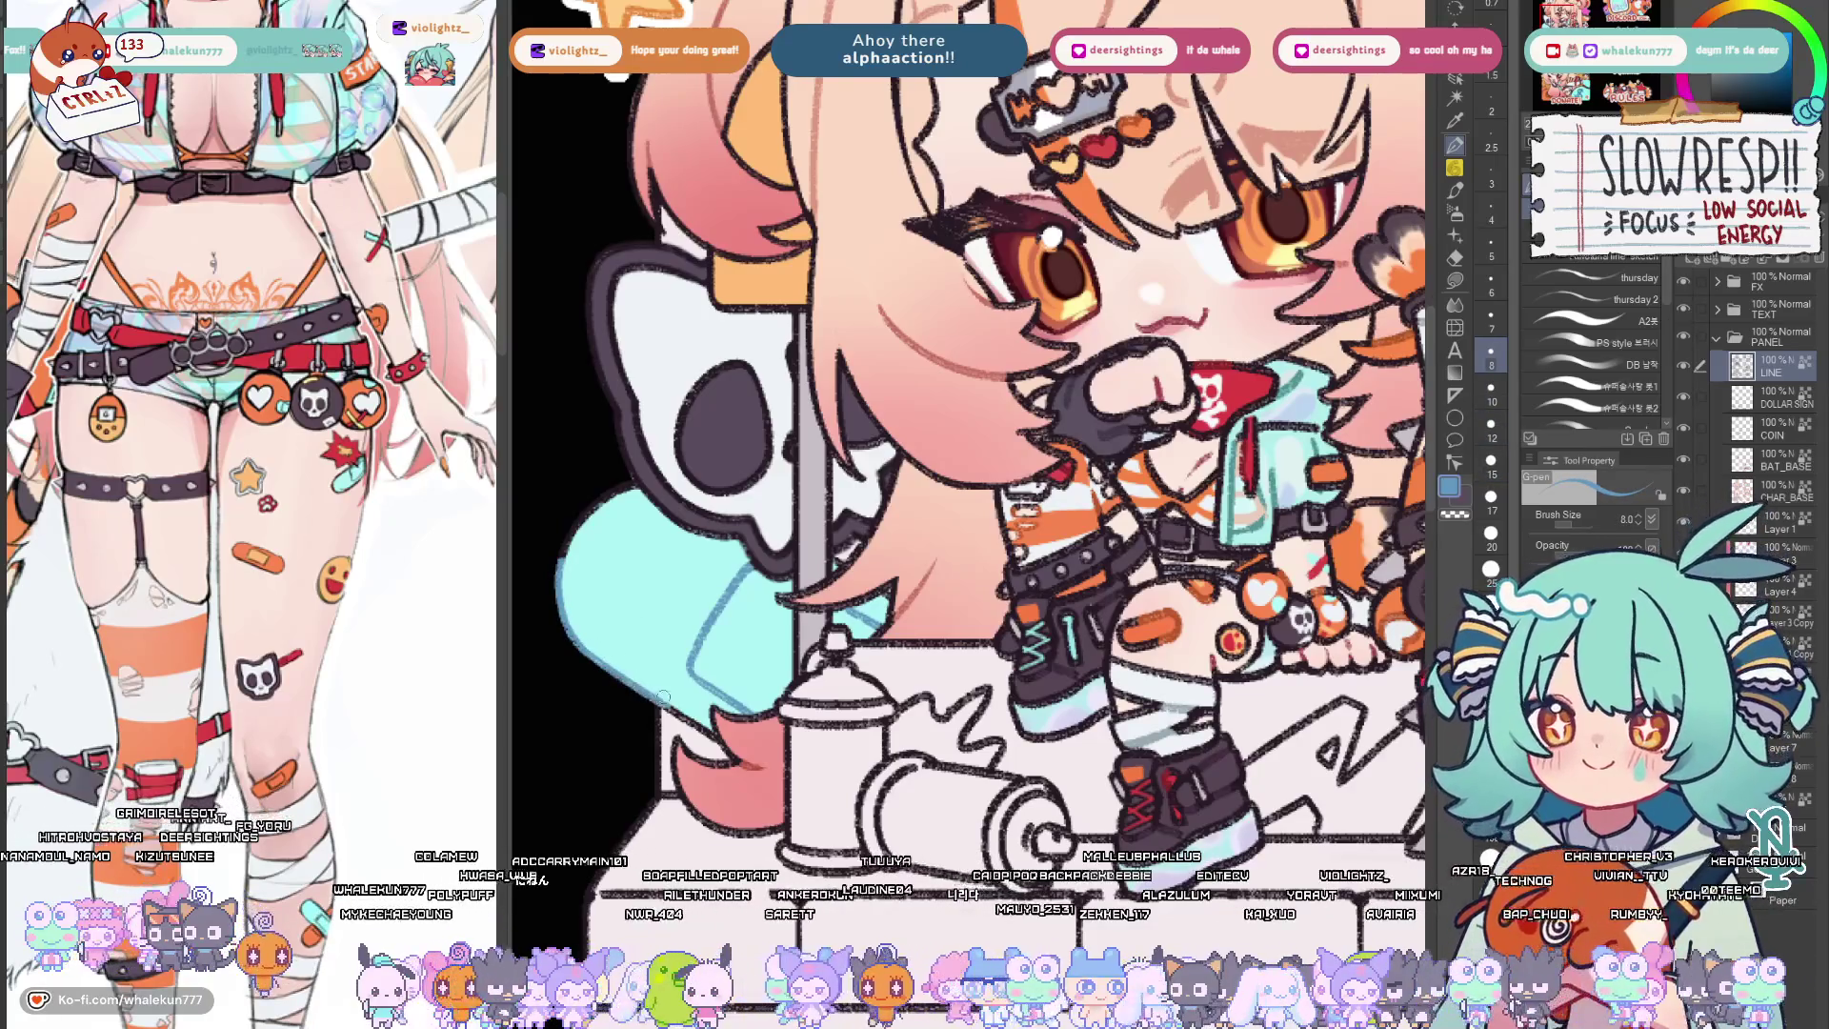
key(bracketright)
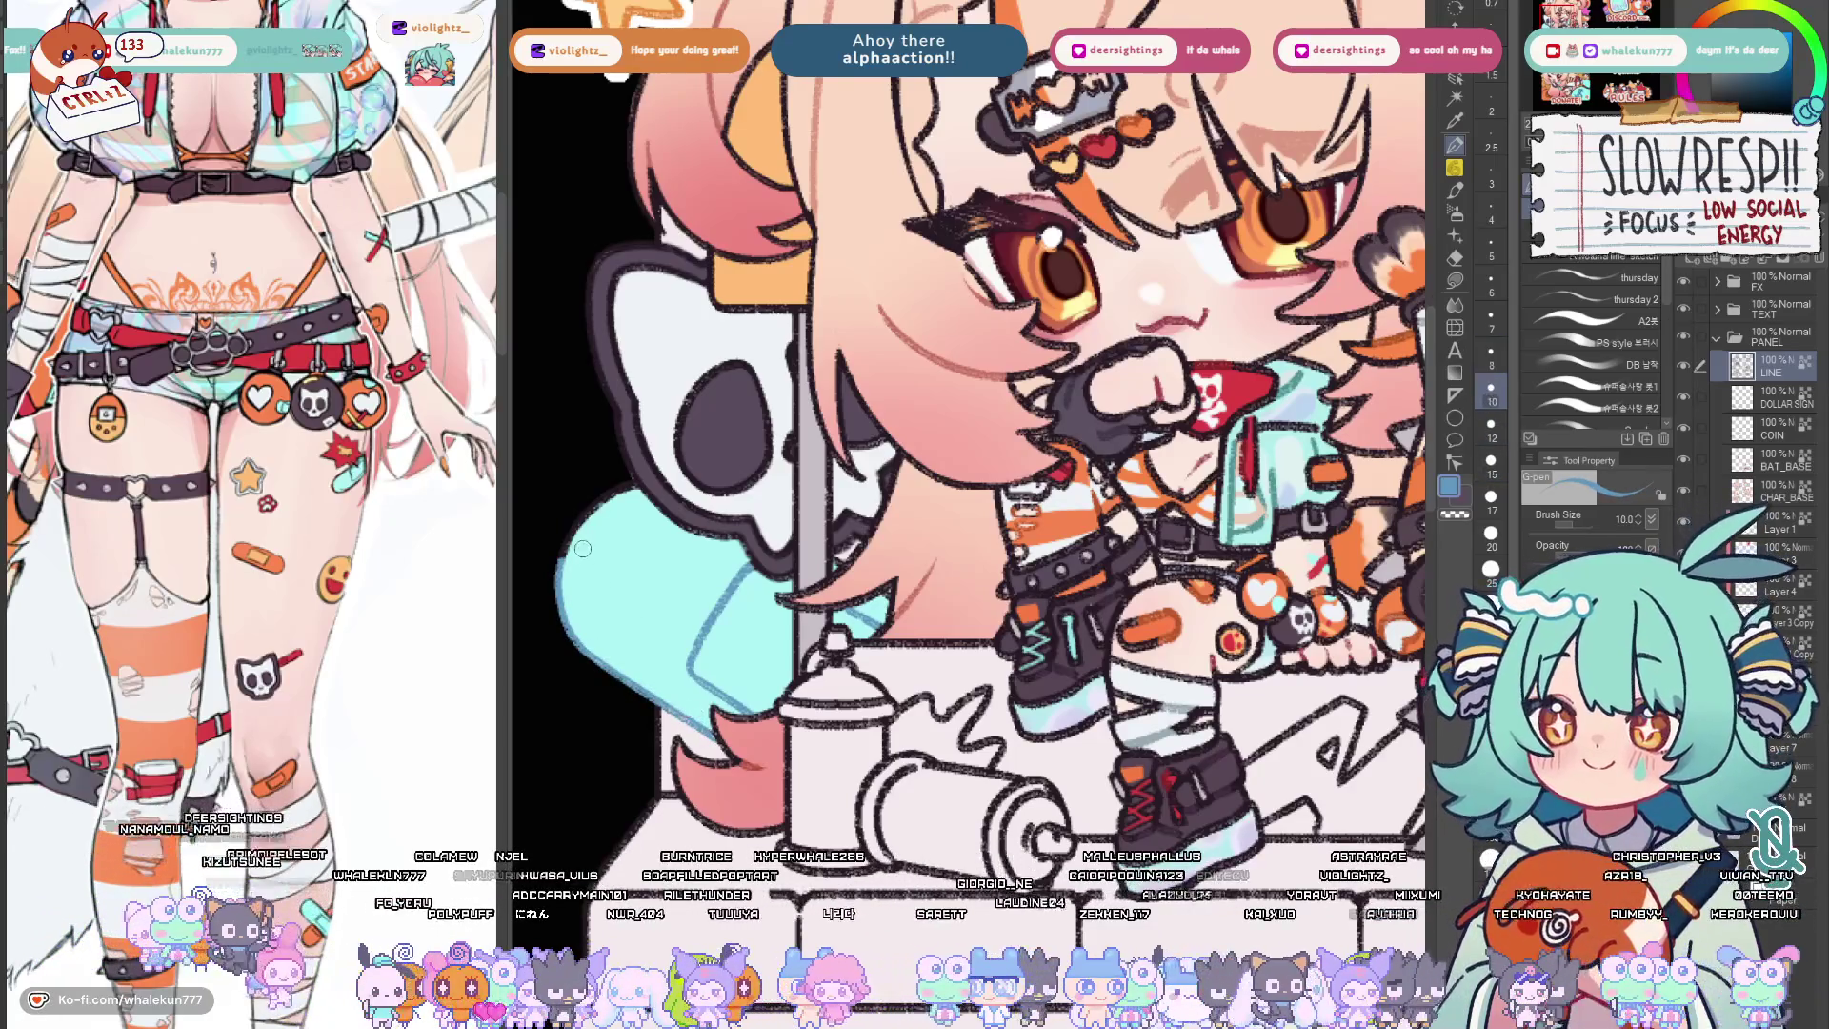
key(bracketright)
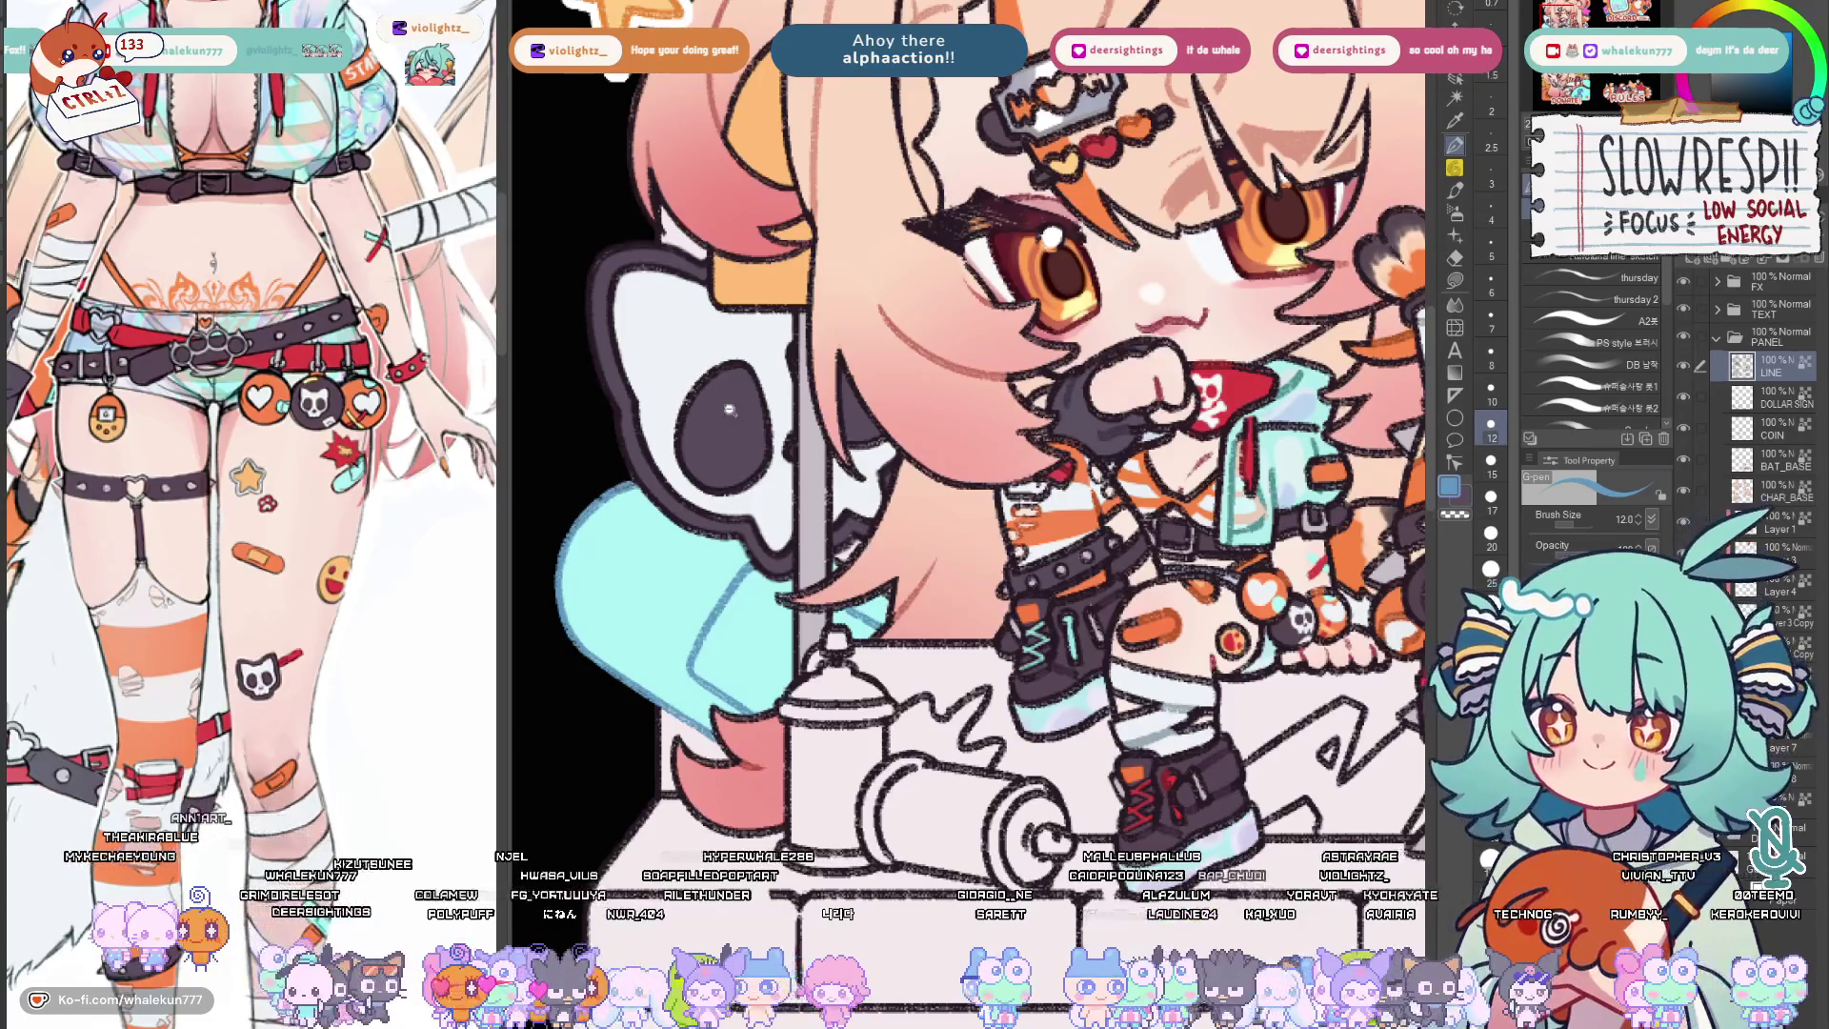
key(ctrl+0)
scroll(943, 643, up, 3)
scroll(972, 614, up, 3)
scroll(999, 585, up, 2)
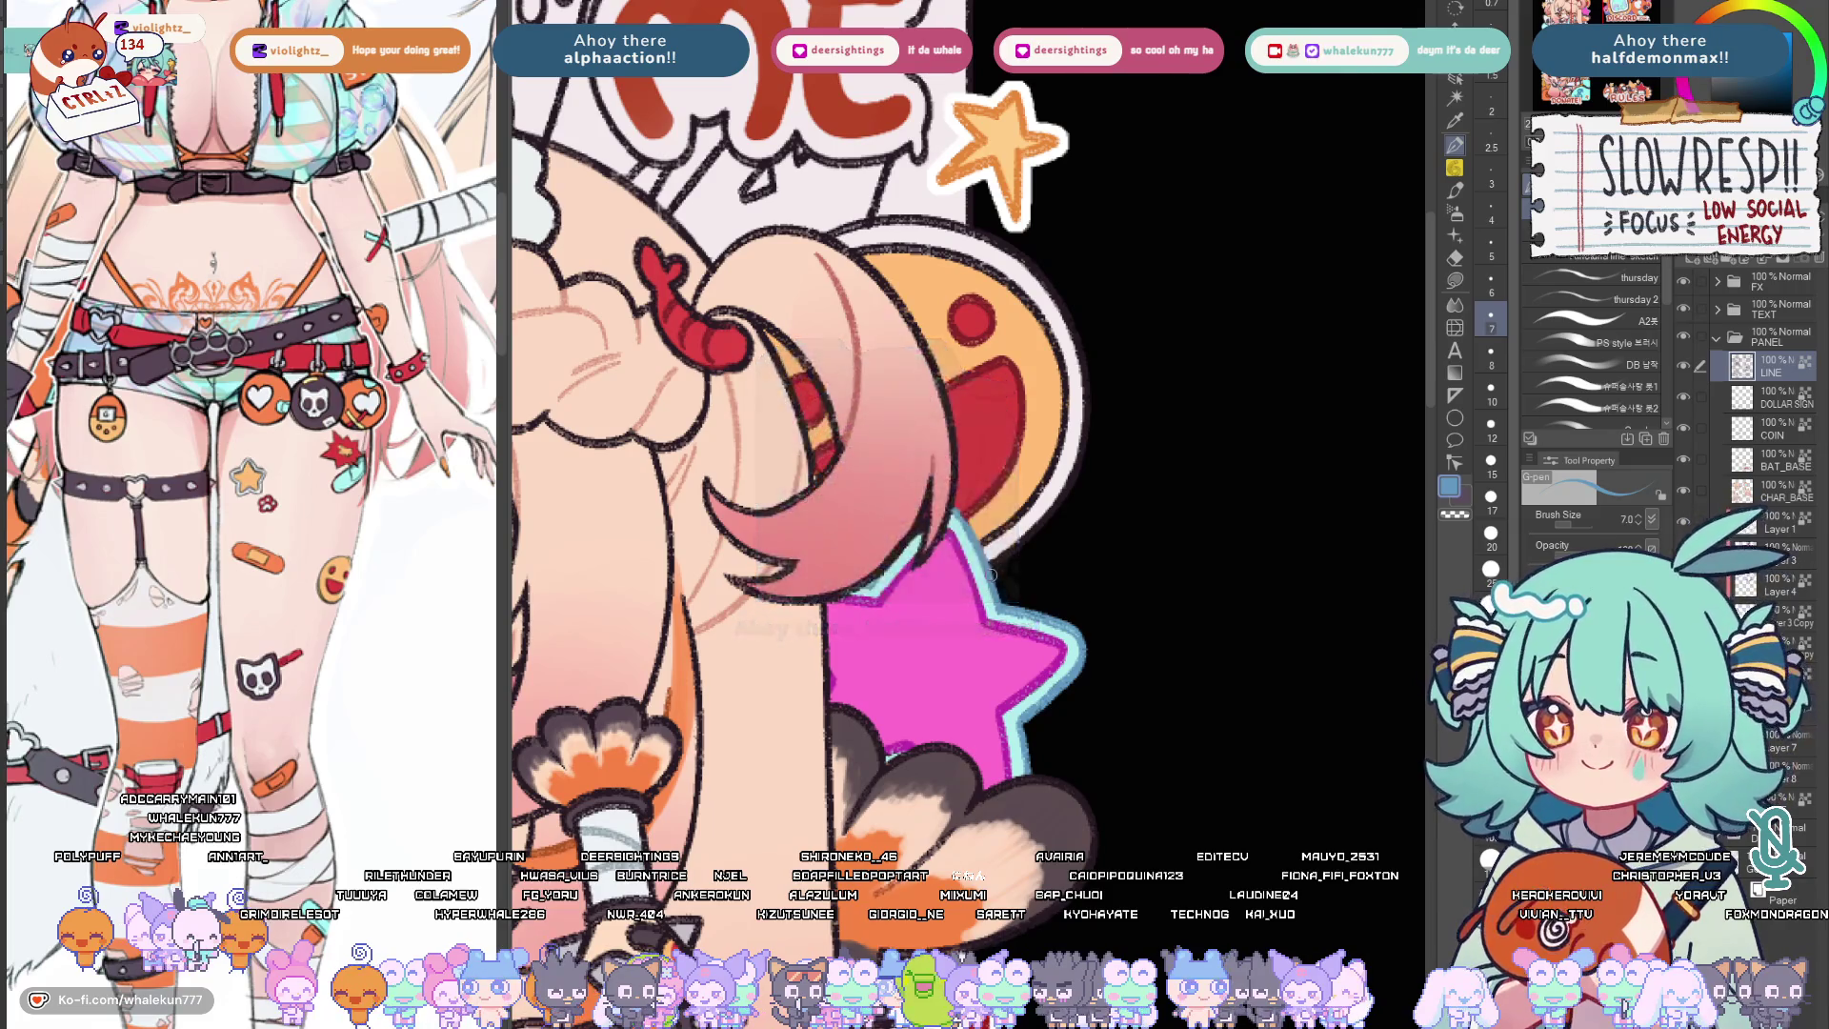
scroll(1066, 588, down, 5)
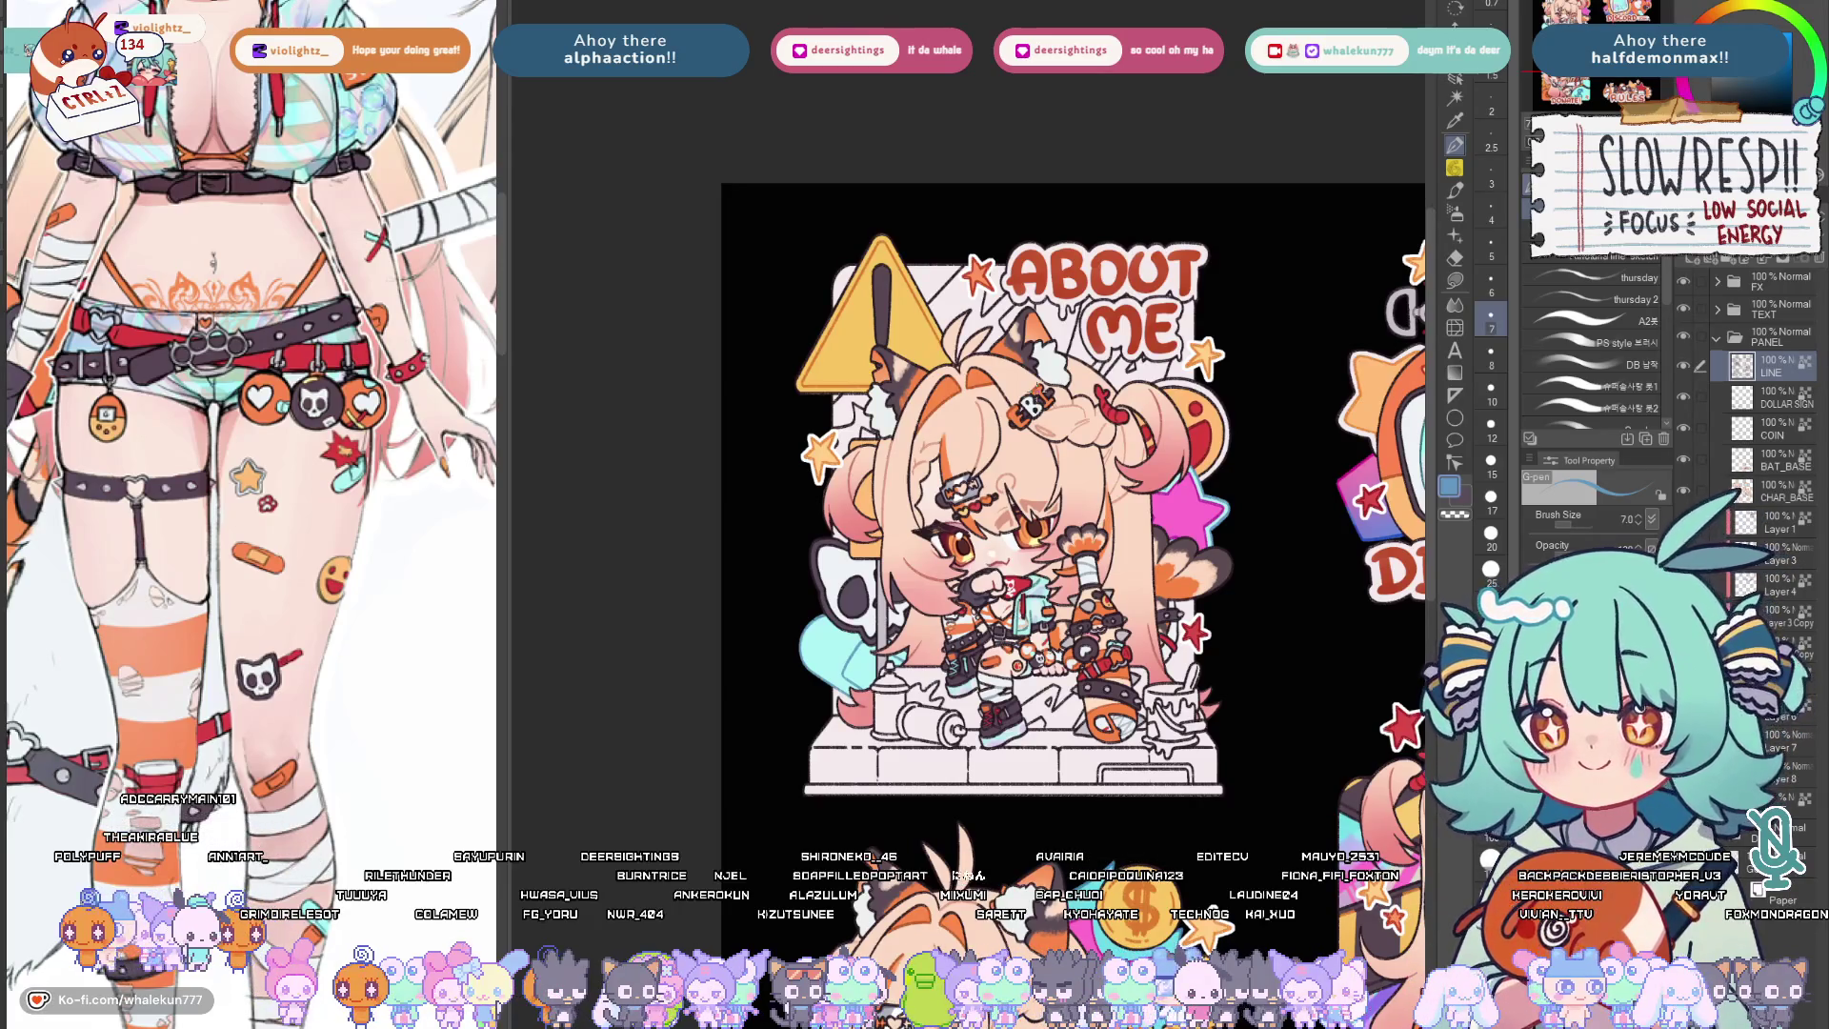
scroll(929, 771, up, 2)
scroll(930, 772, up, 2)
scroll(929, 773, up, 2)
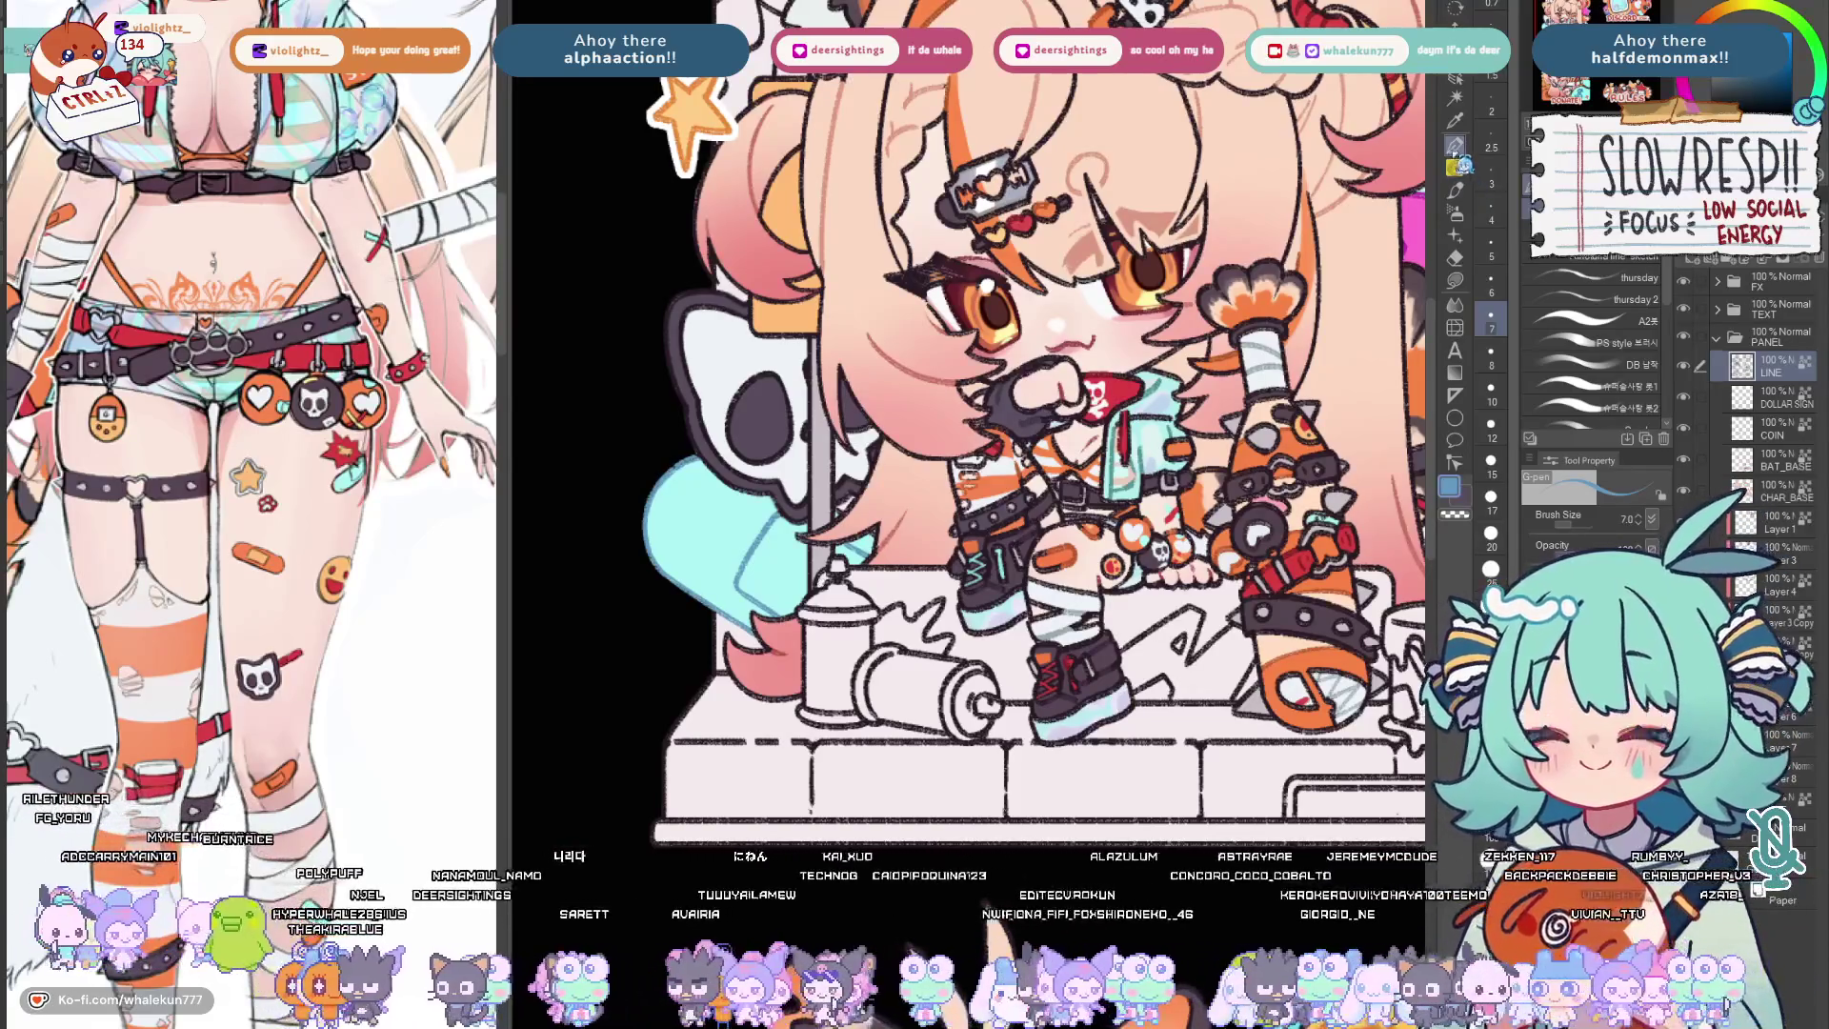
Trace a thick dark outline around the skull's eye socket with an enlarged G-pen.
drag(1000, 501, 934, 451)
scroll(903, 486, up, 3)
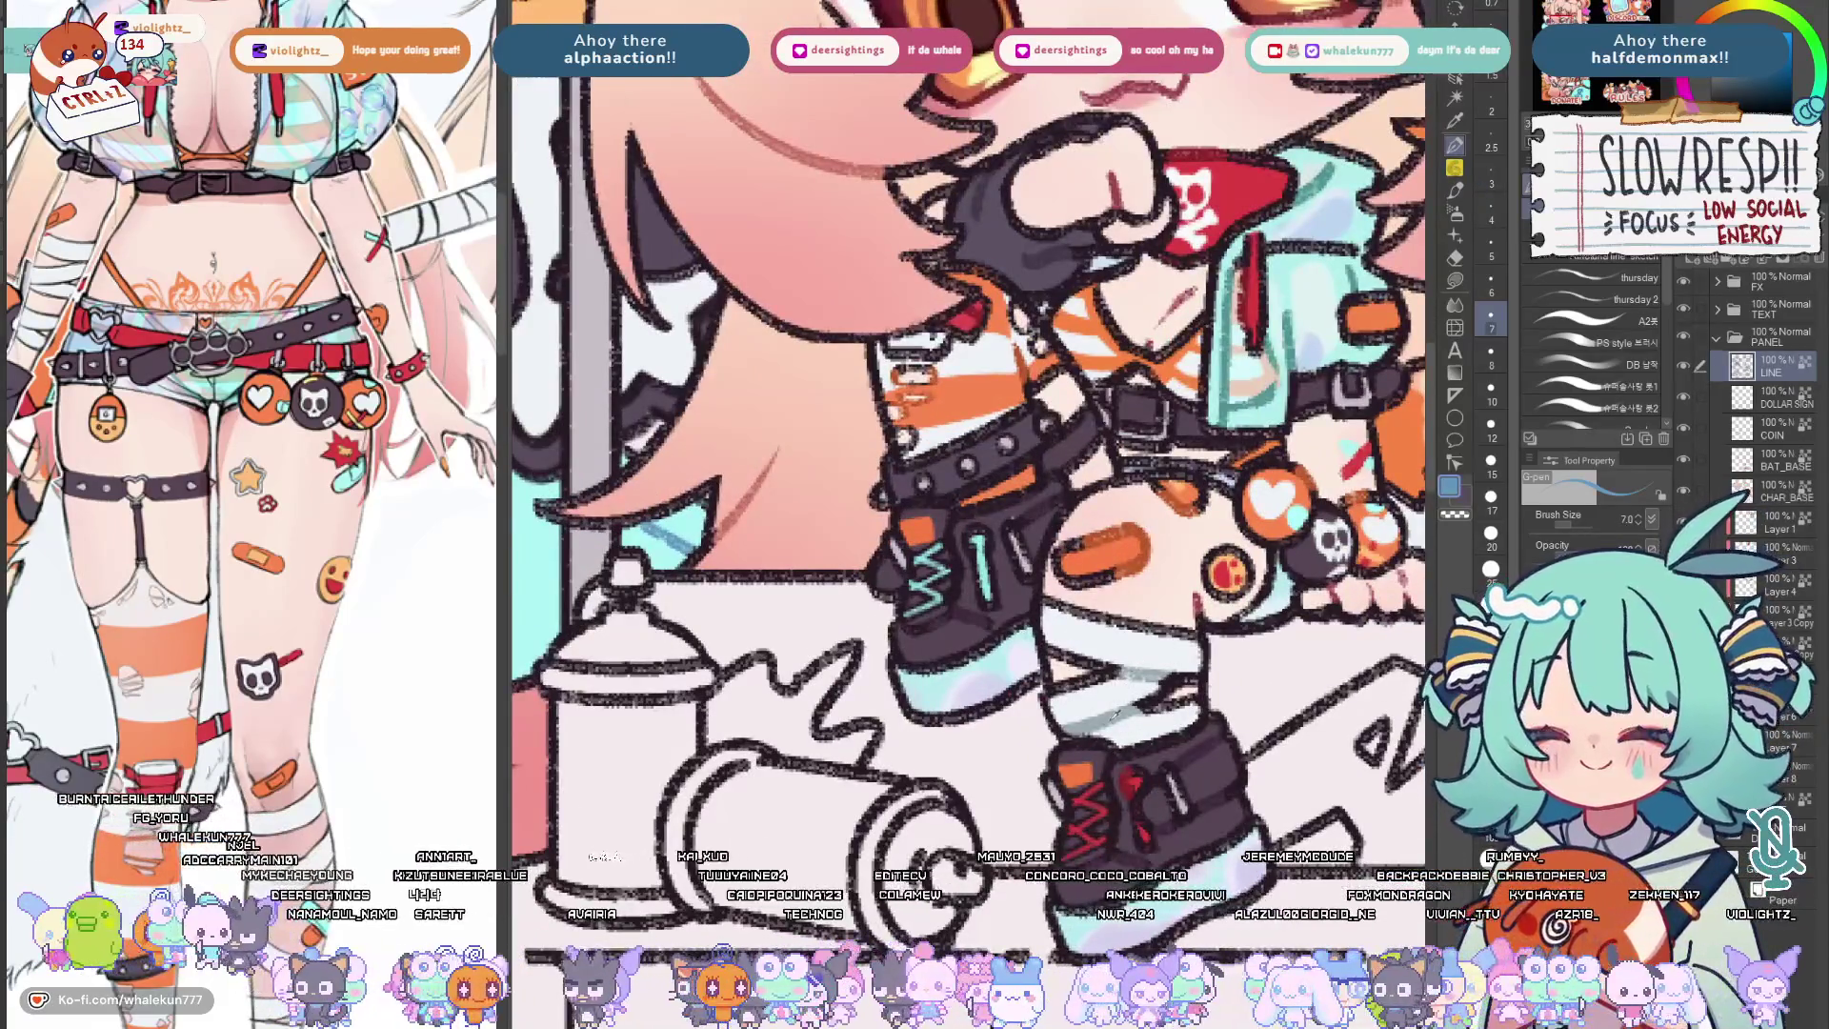
mouse_move(504, 306)
mouse_down()
mouse_move(931, 593)
mouse_move(944, 565)
mouse_up()
key(bracketright)
key(bracketright)
key(bracketright)
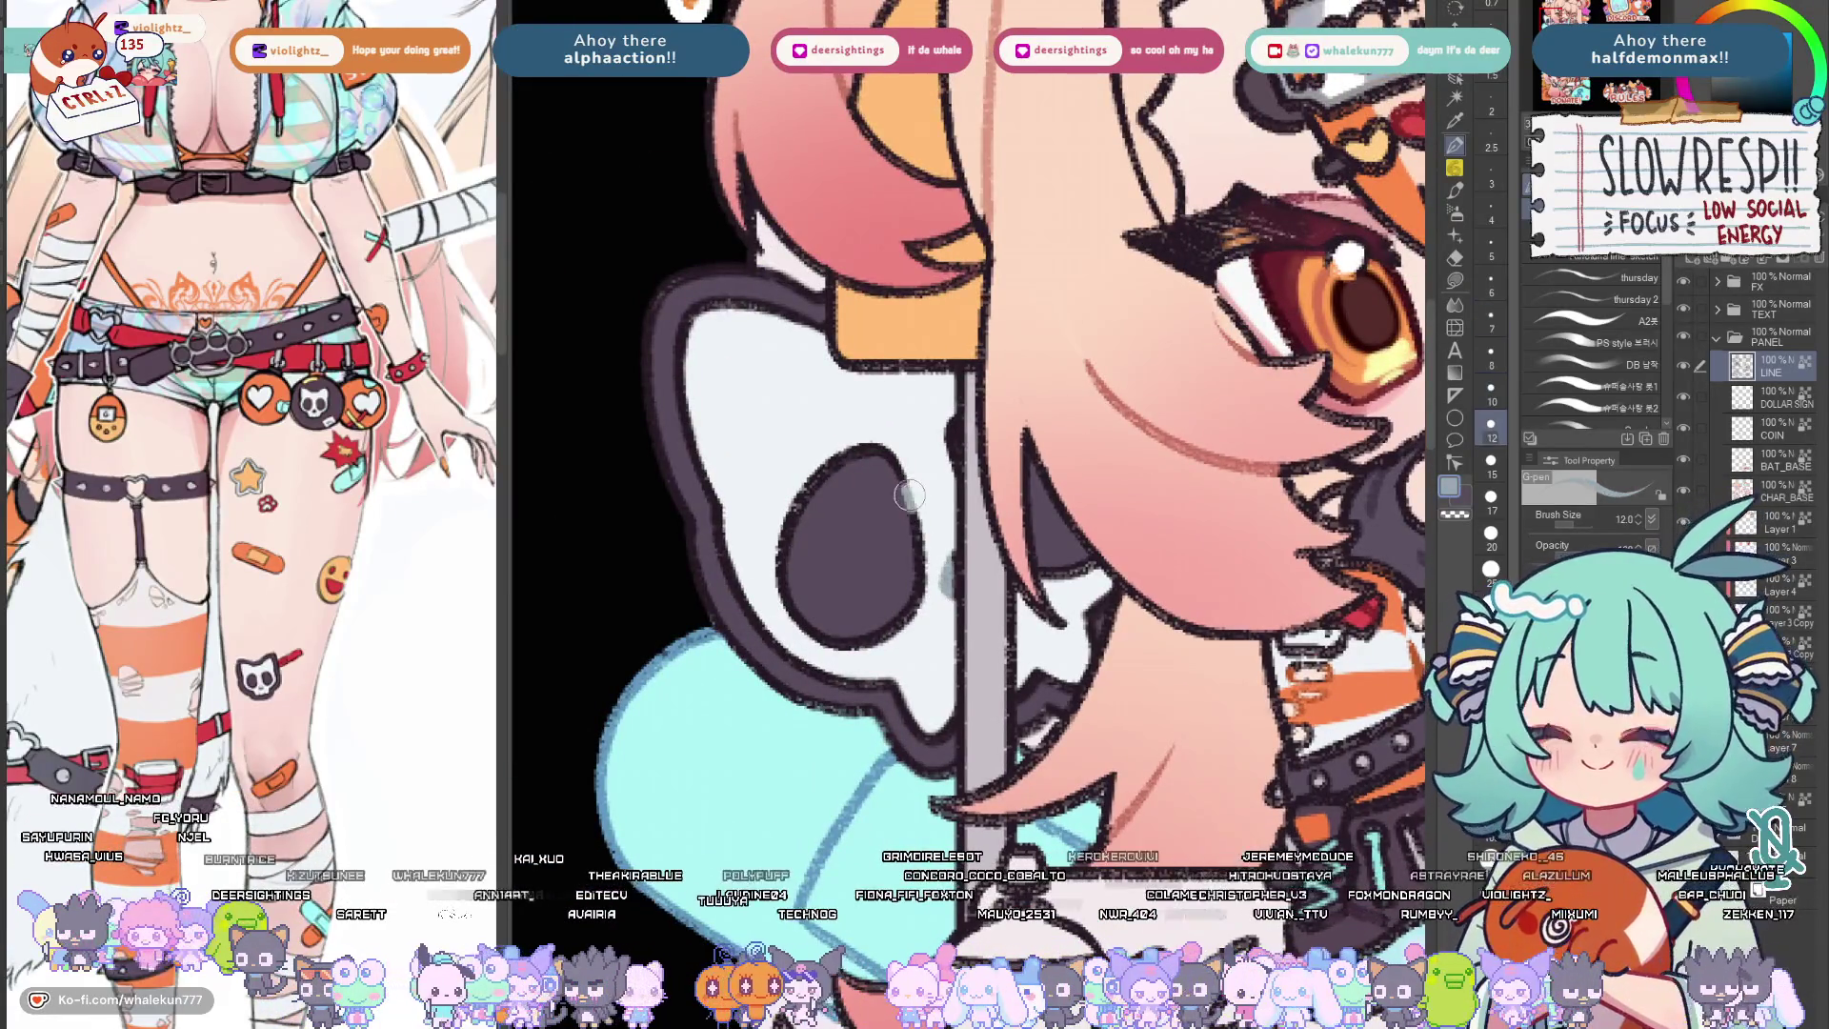
drag(916, 455, 776, 540)
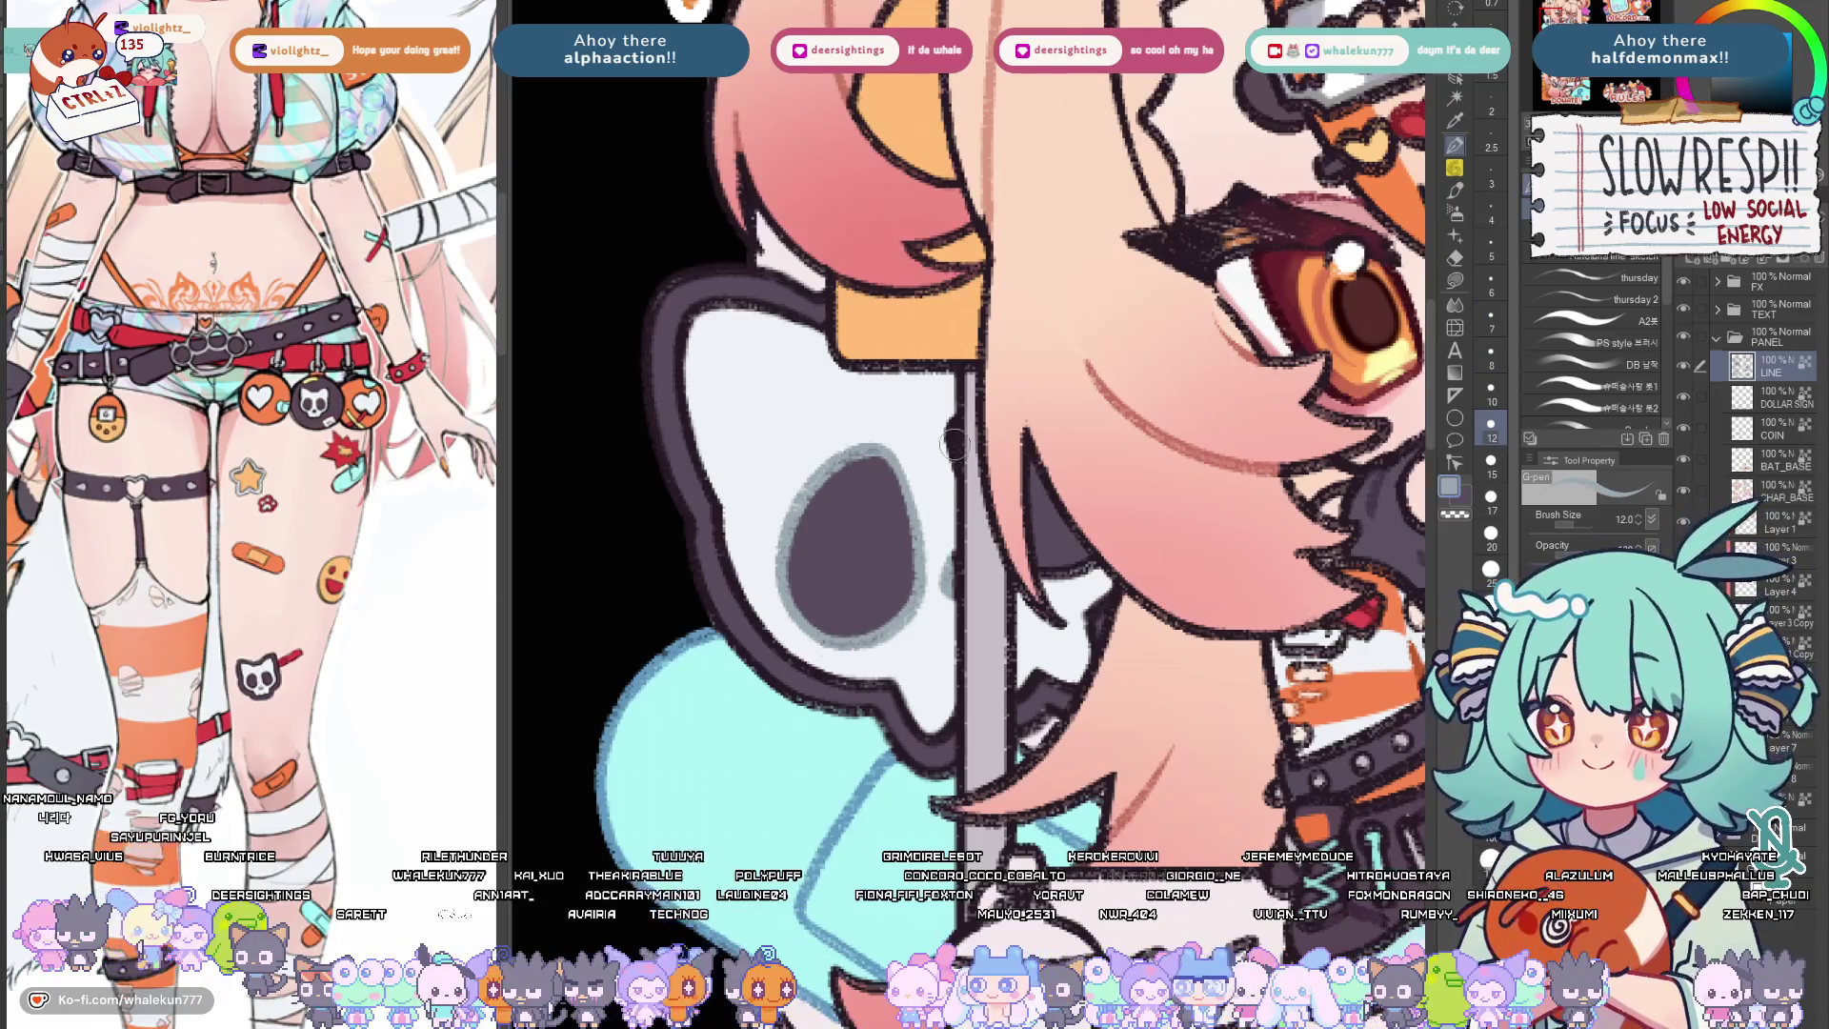
drag(954, 446, 943, 561)
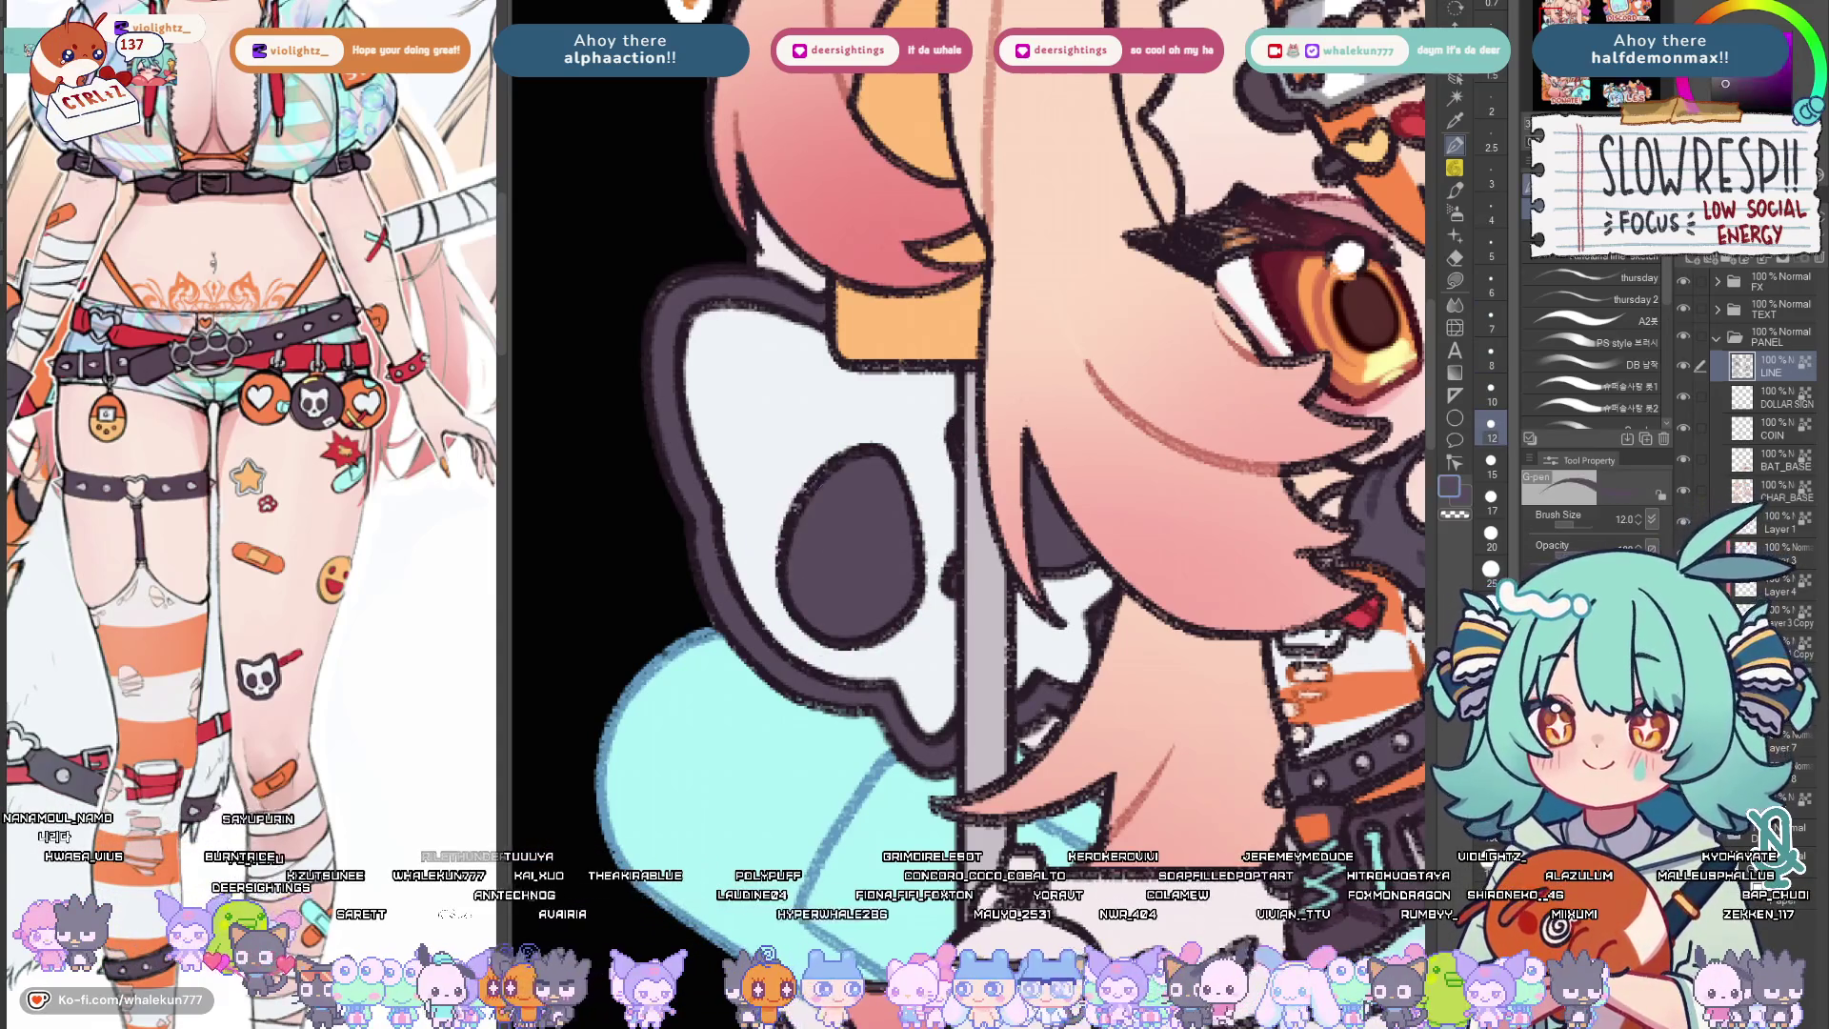
drag(884, 455, 785, 534)
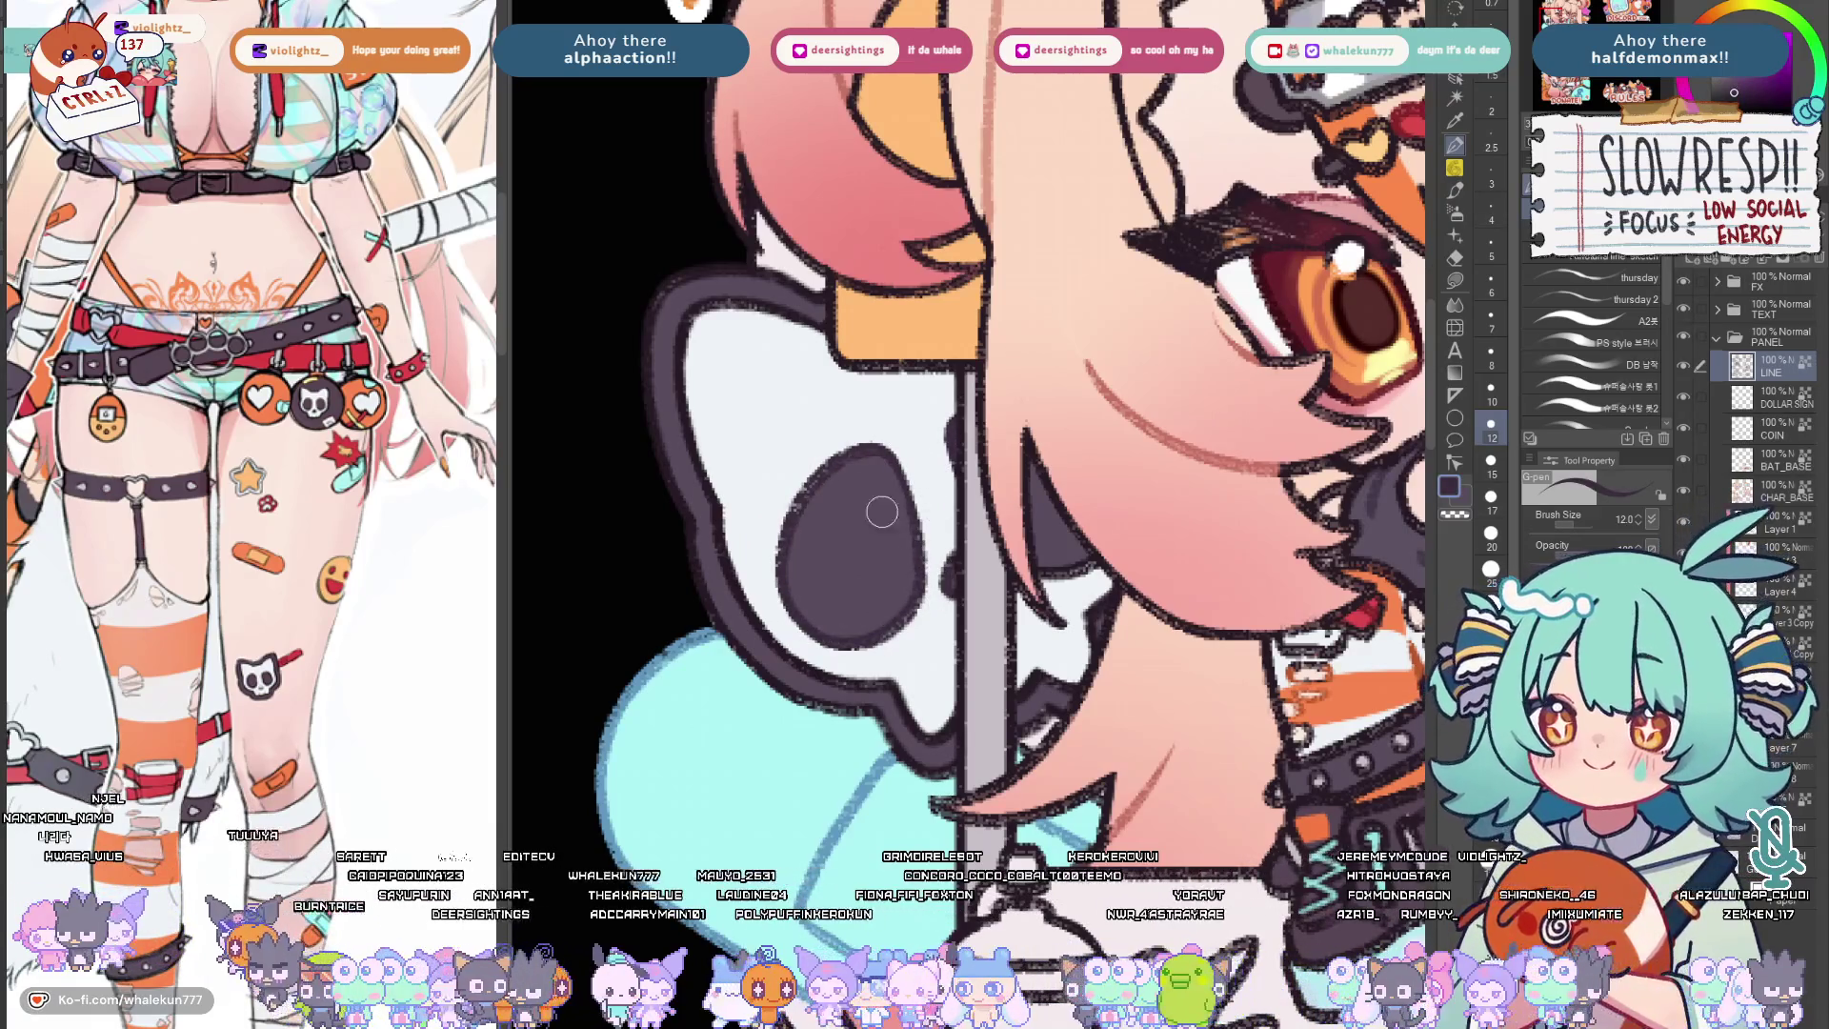
scroll(839, 491, down, 5)
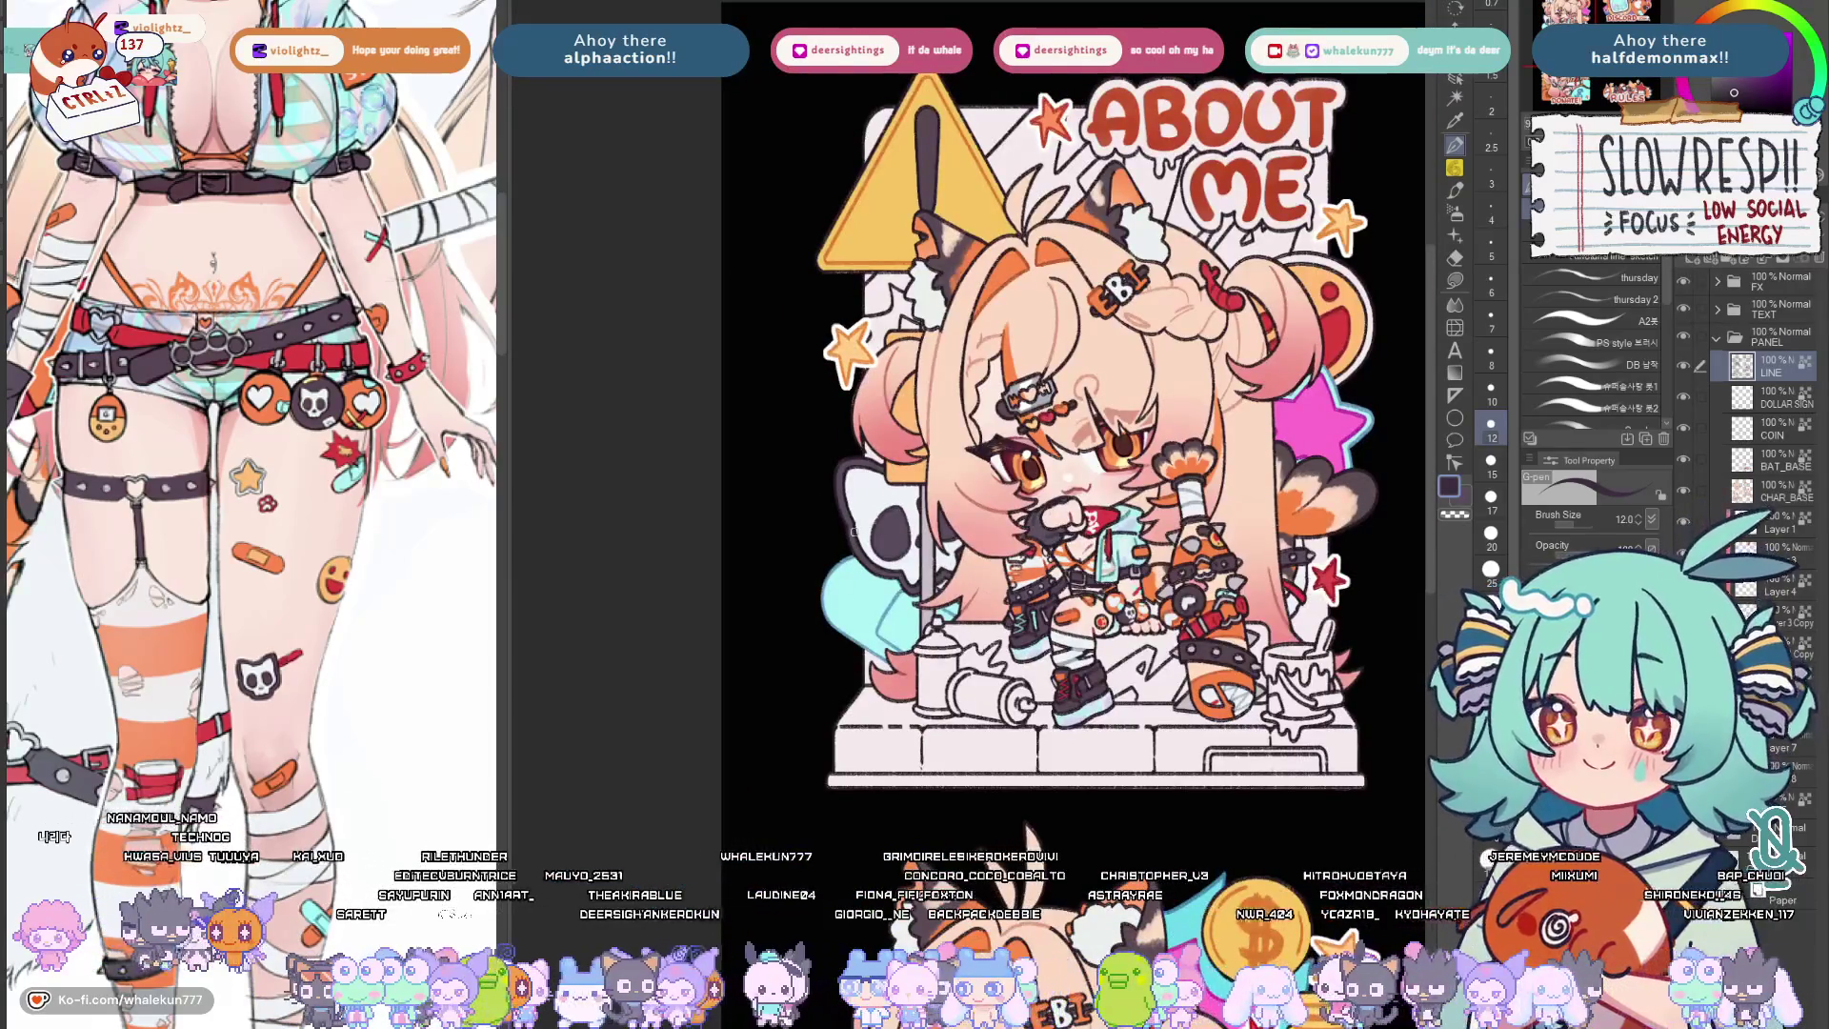
Lasso-fill a red shape behind the character's ear at the left of her hair.
drag(852, 534, 796, 490)
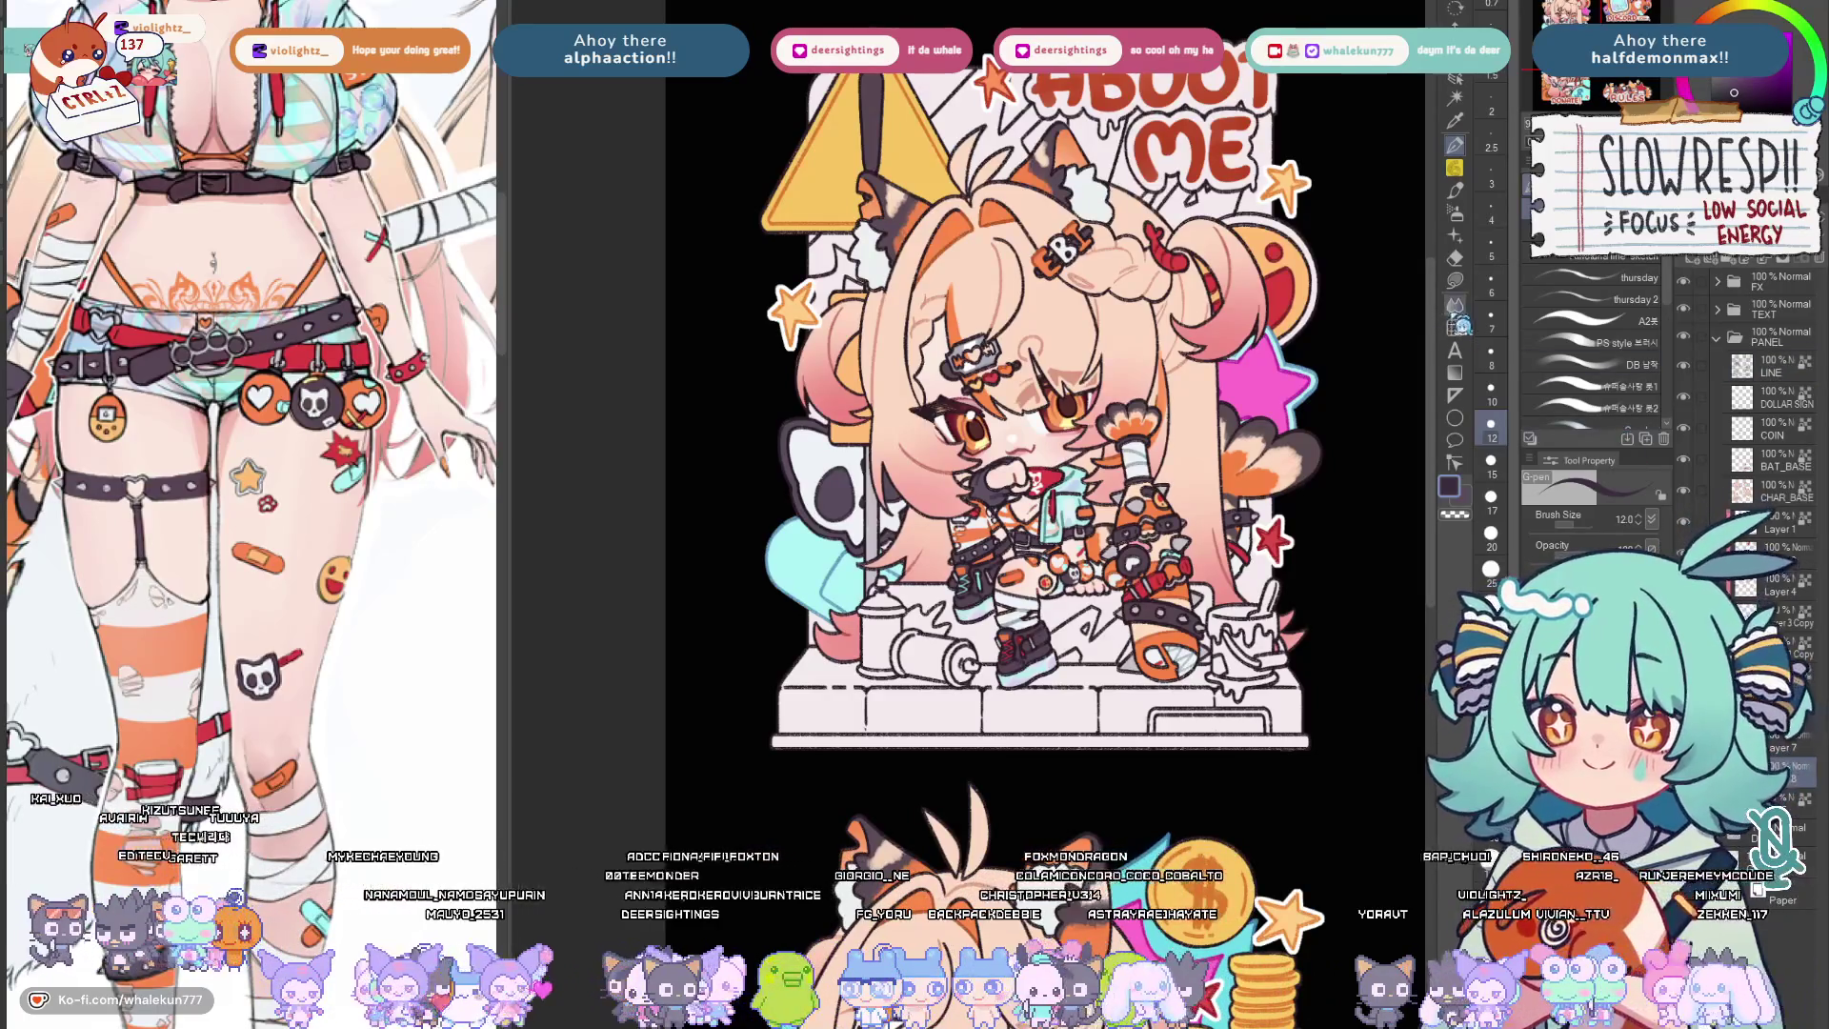
key(g)
scroll(969, 786, up, 3)
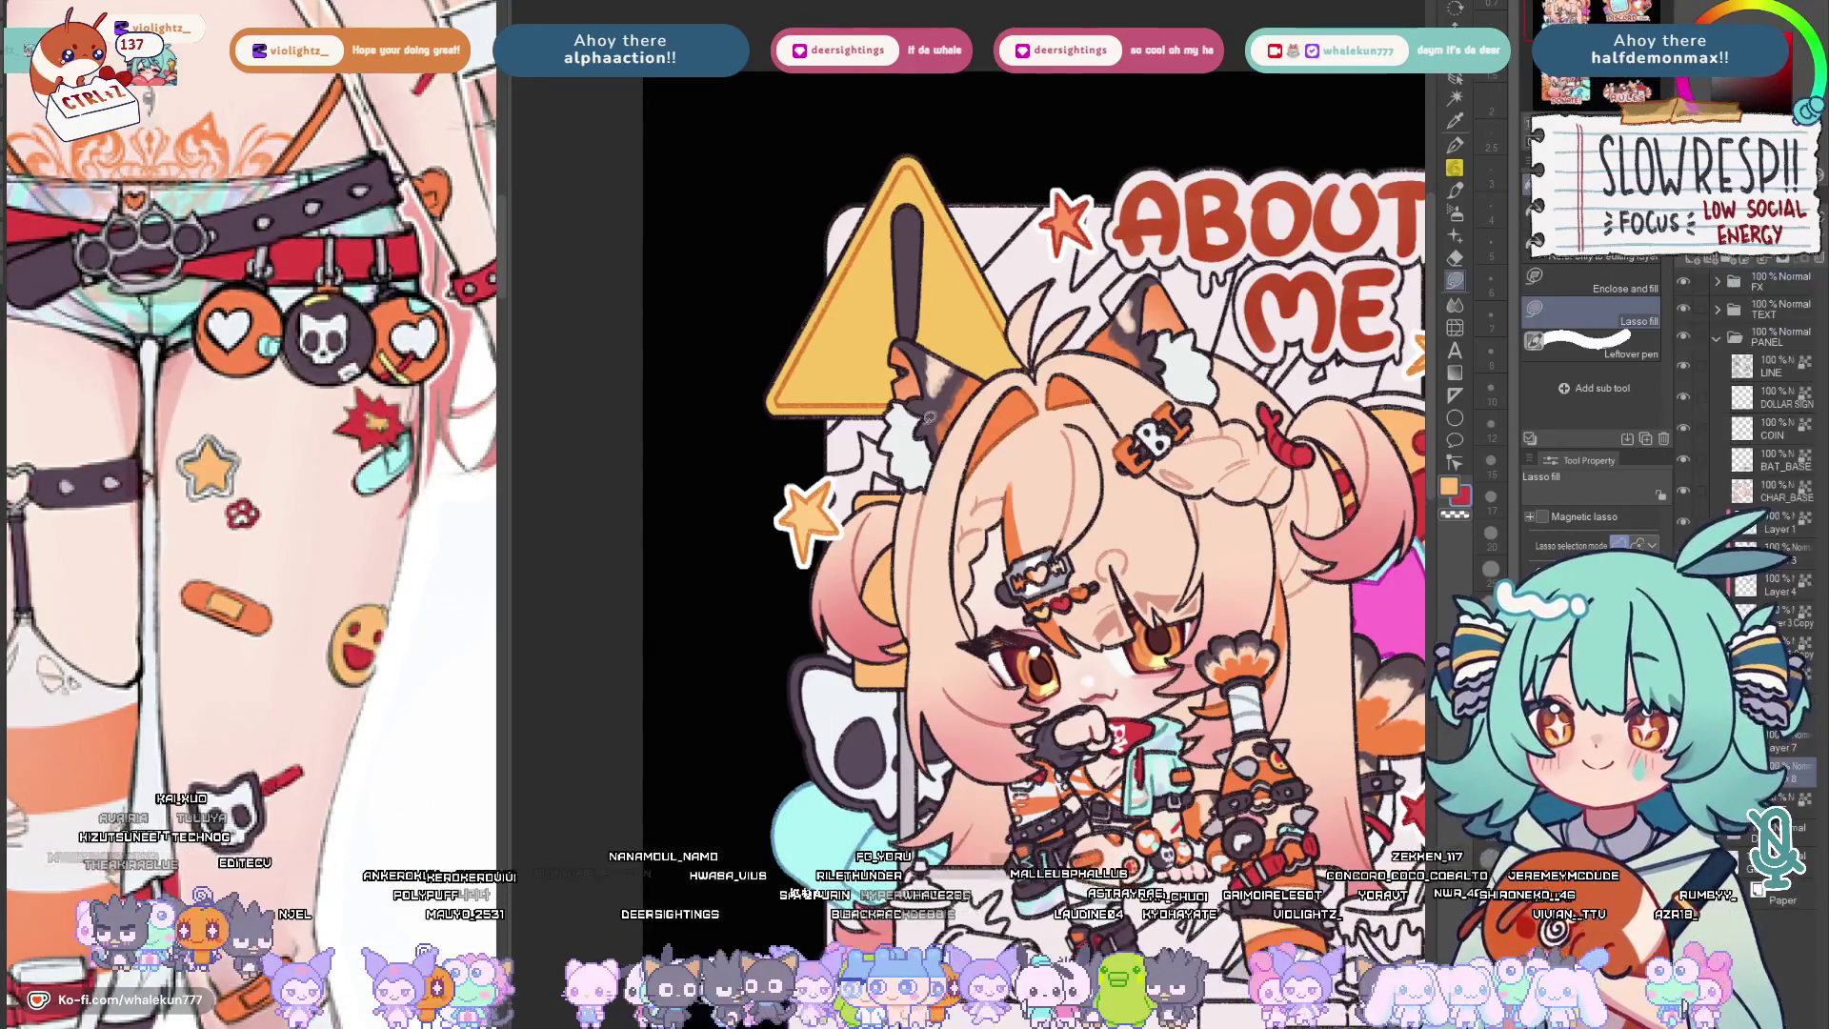
scroll(870, 422, up, 2)
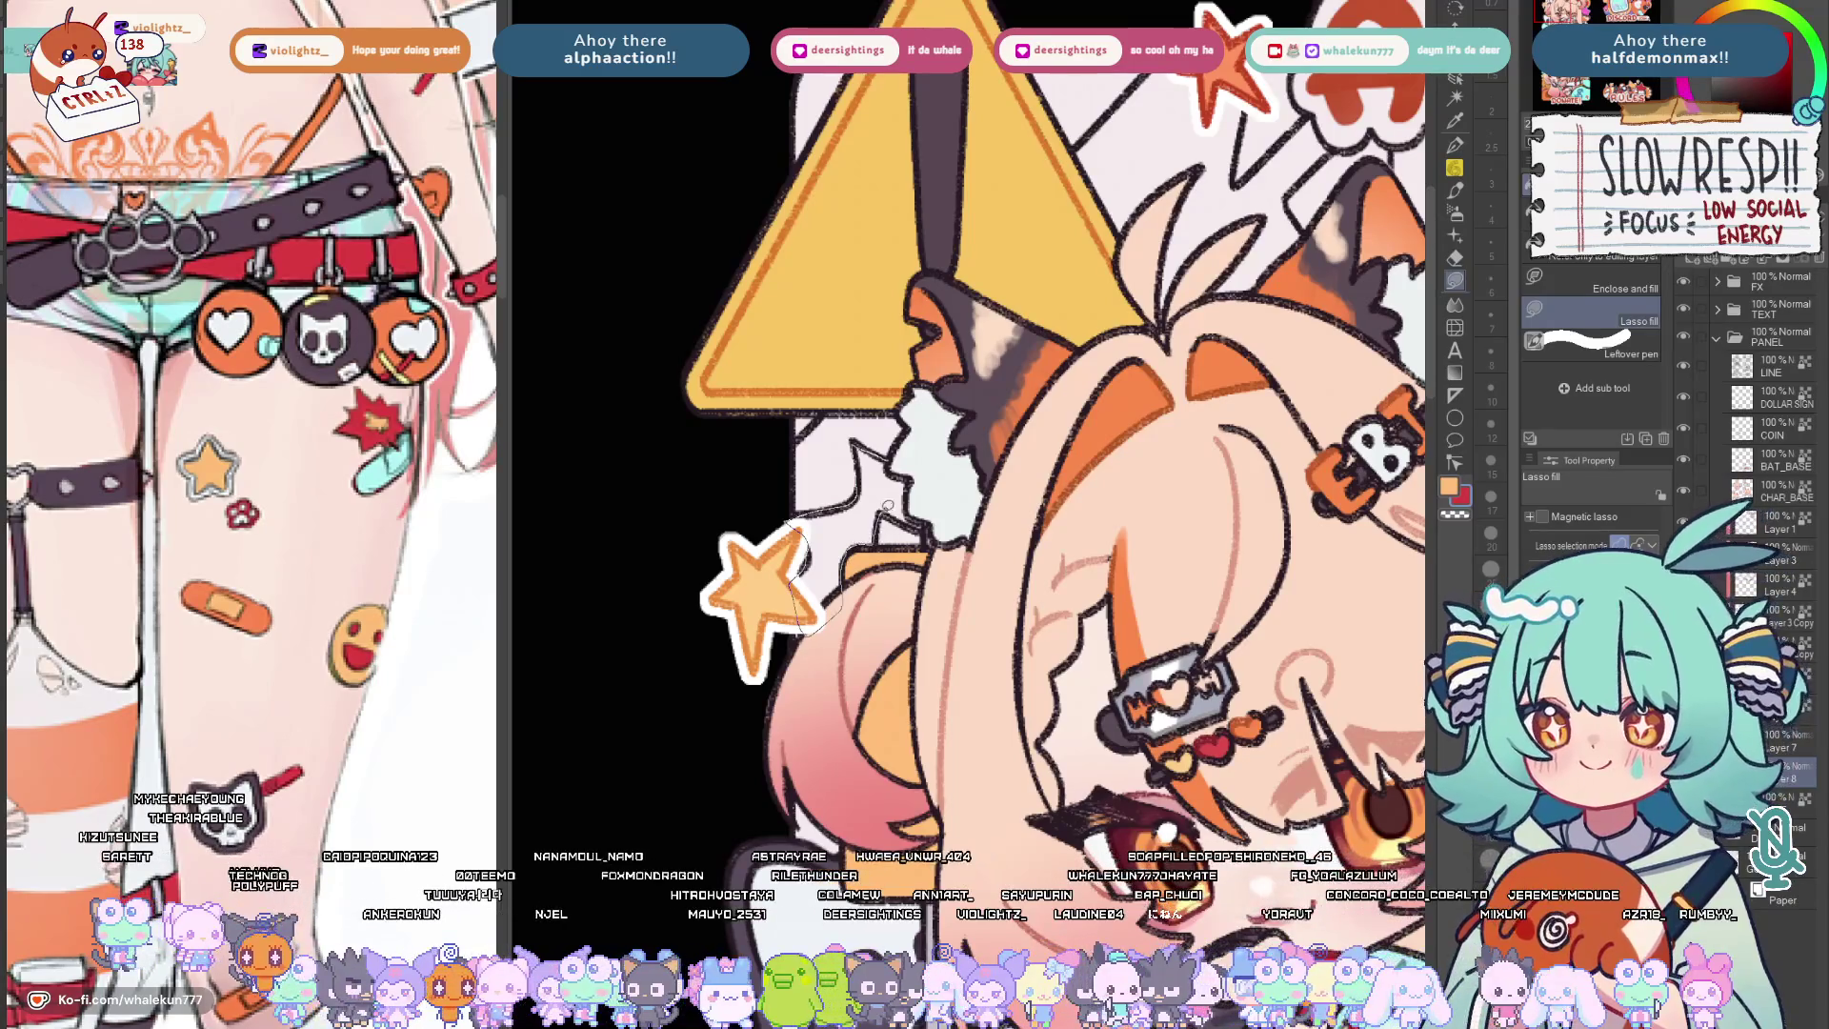
drag(832, 616, 948, 517)
scroll(948, 515, down, 3)
scroll(947, 515, down, 2)
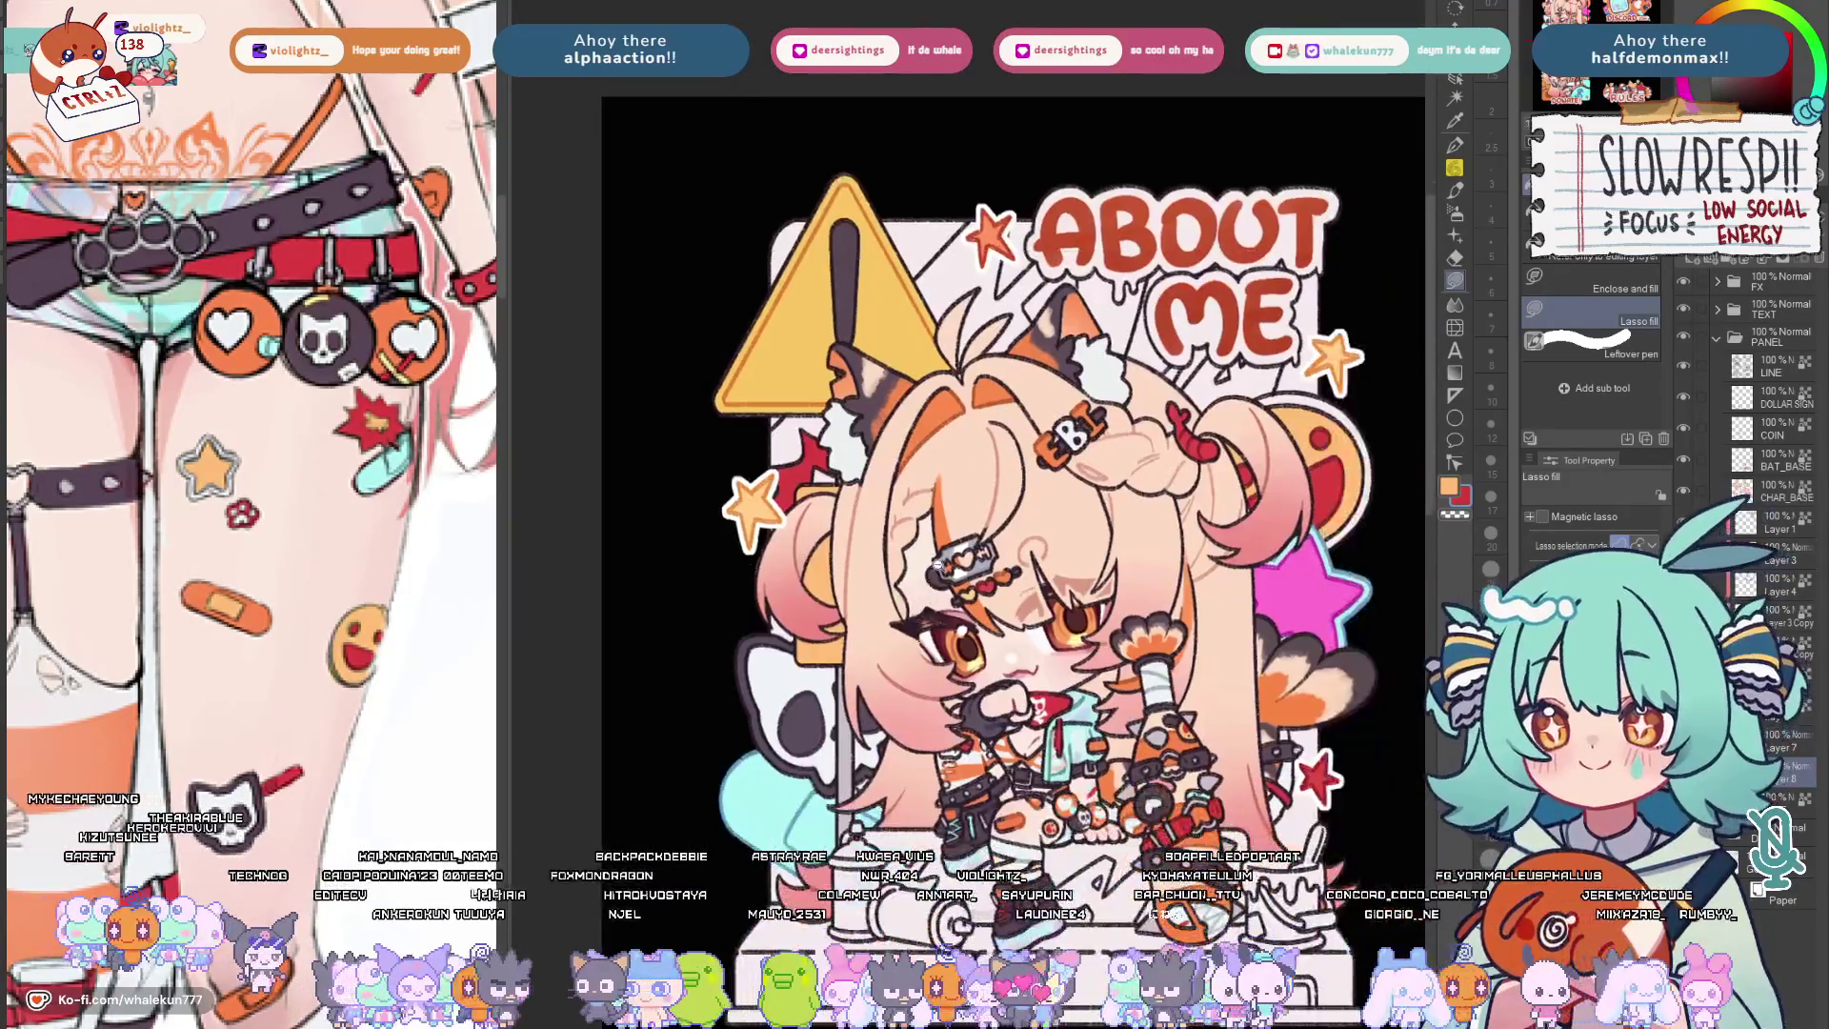
scroll(948, 516, down, 2)
Return to Lasso fill and mirror the canvas to check the full character.
key(m)
drag(772, 473, 804, 550)
key(g)
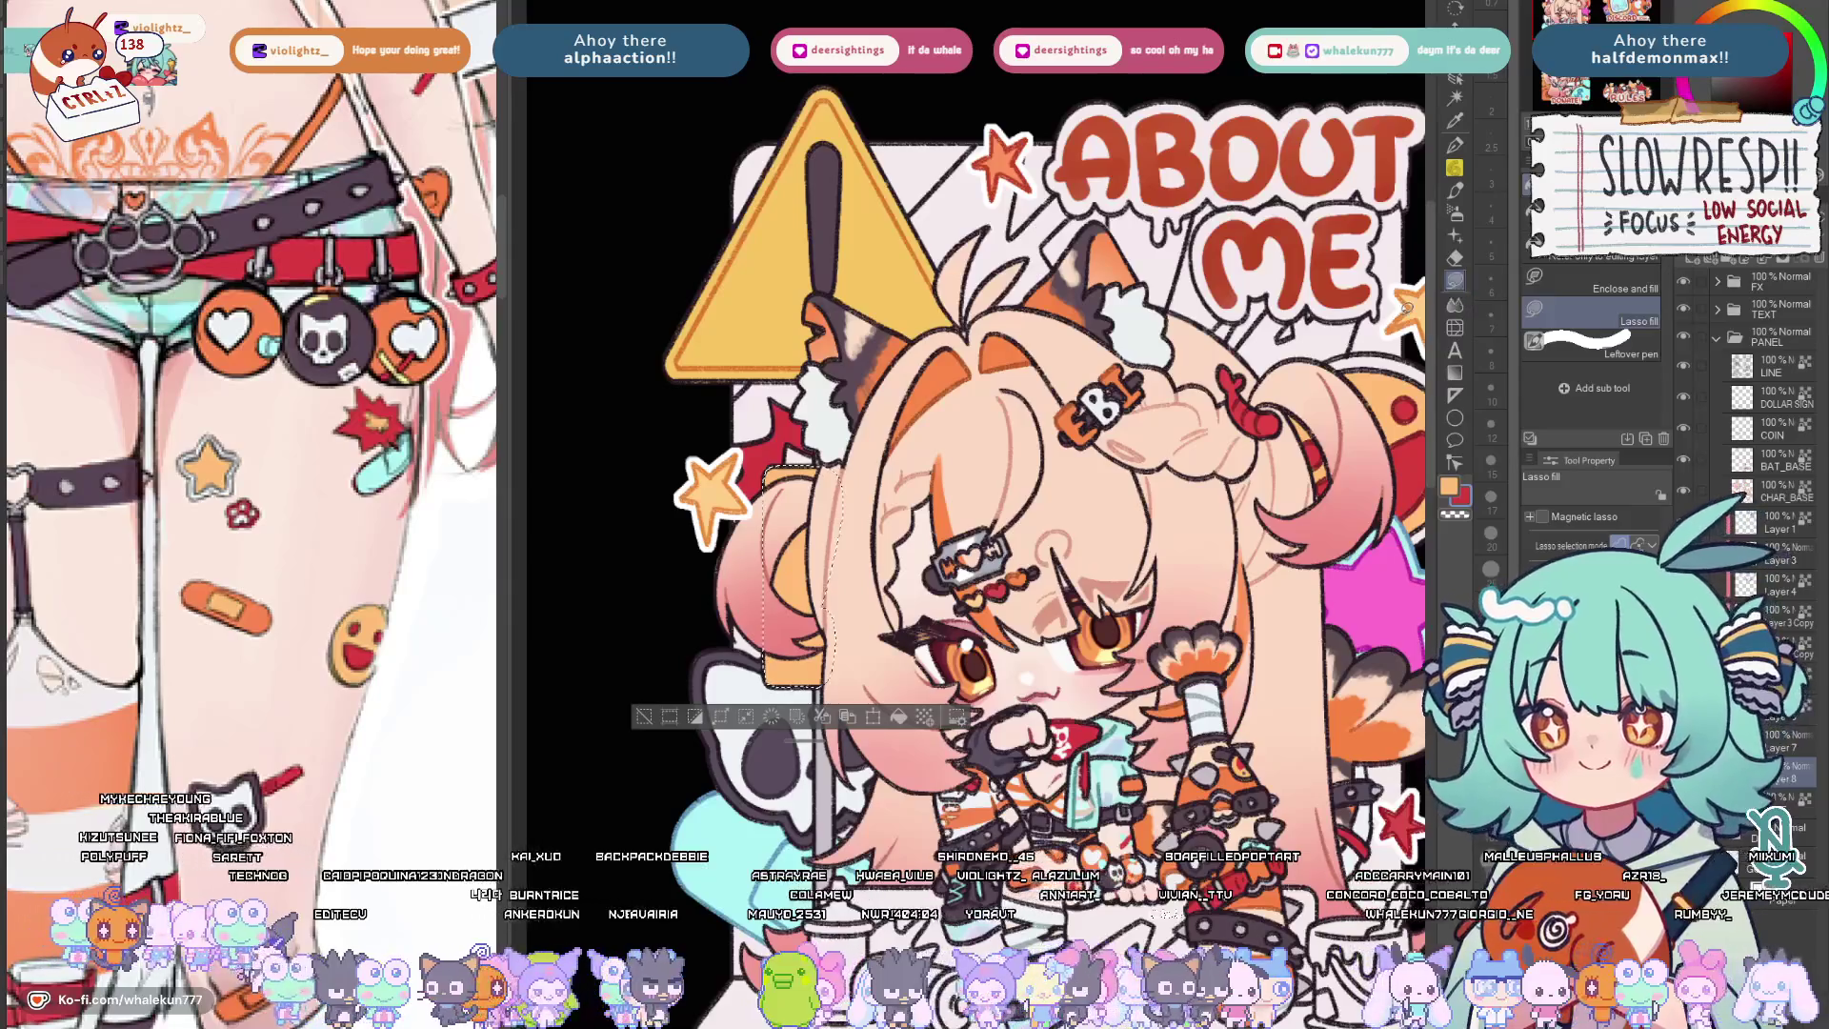
drag(892, 528, 857, 357)
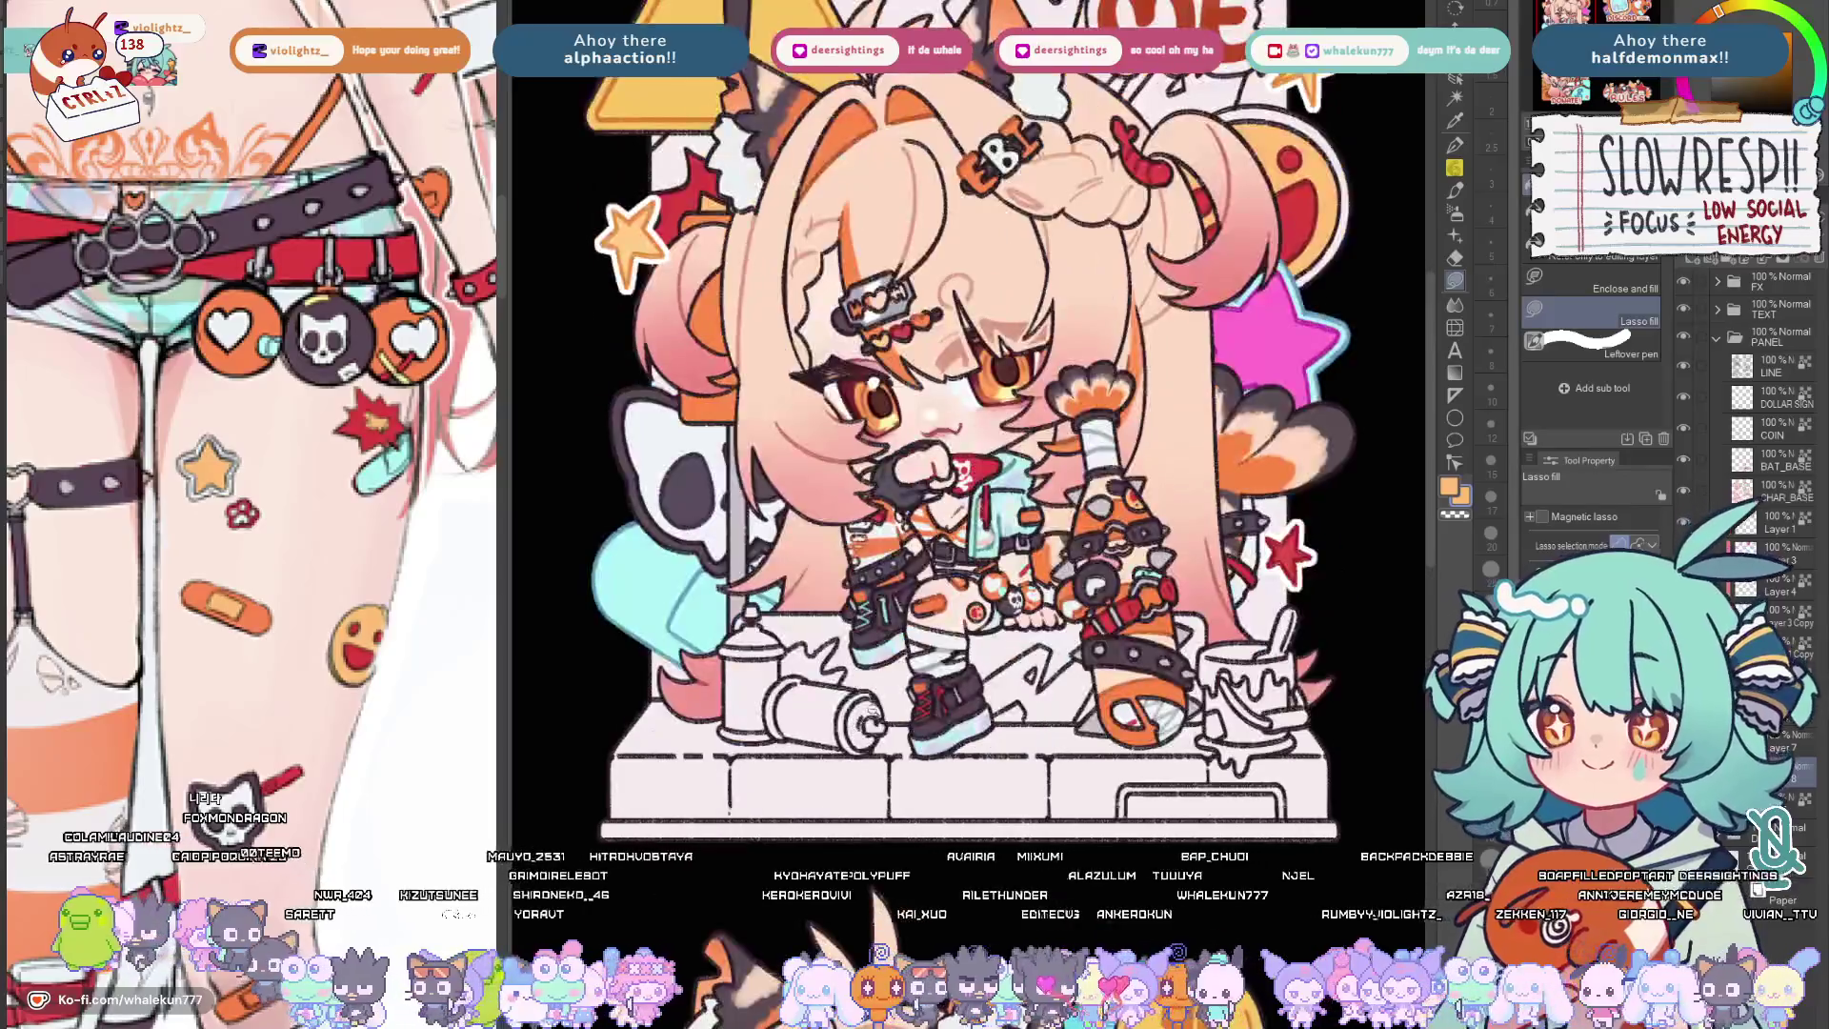
scroll(850, 710, down, 2)
scroll(850, 709, down, 1)
key(h)
key(h)
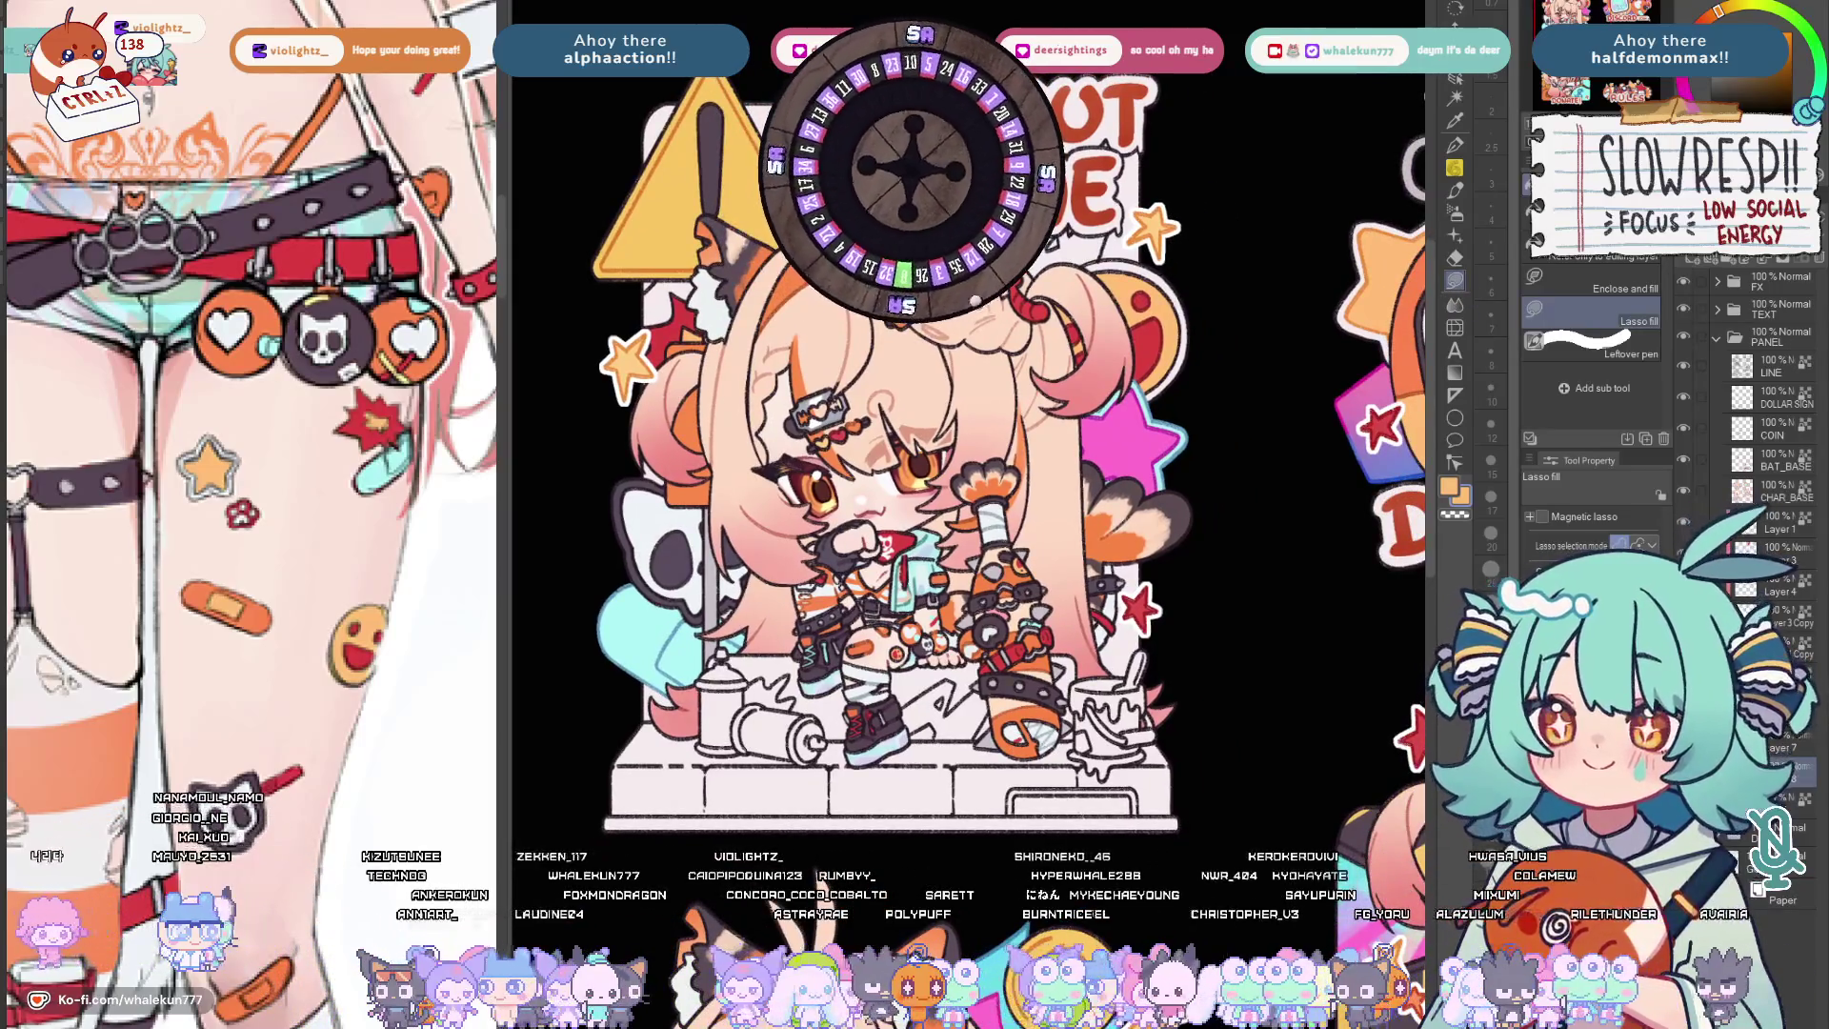
scroll(1005, 643, down, 2)
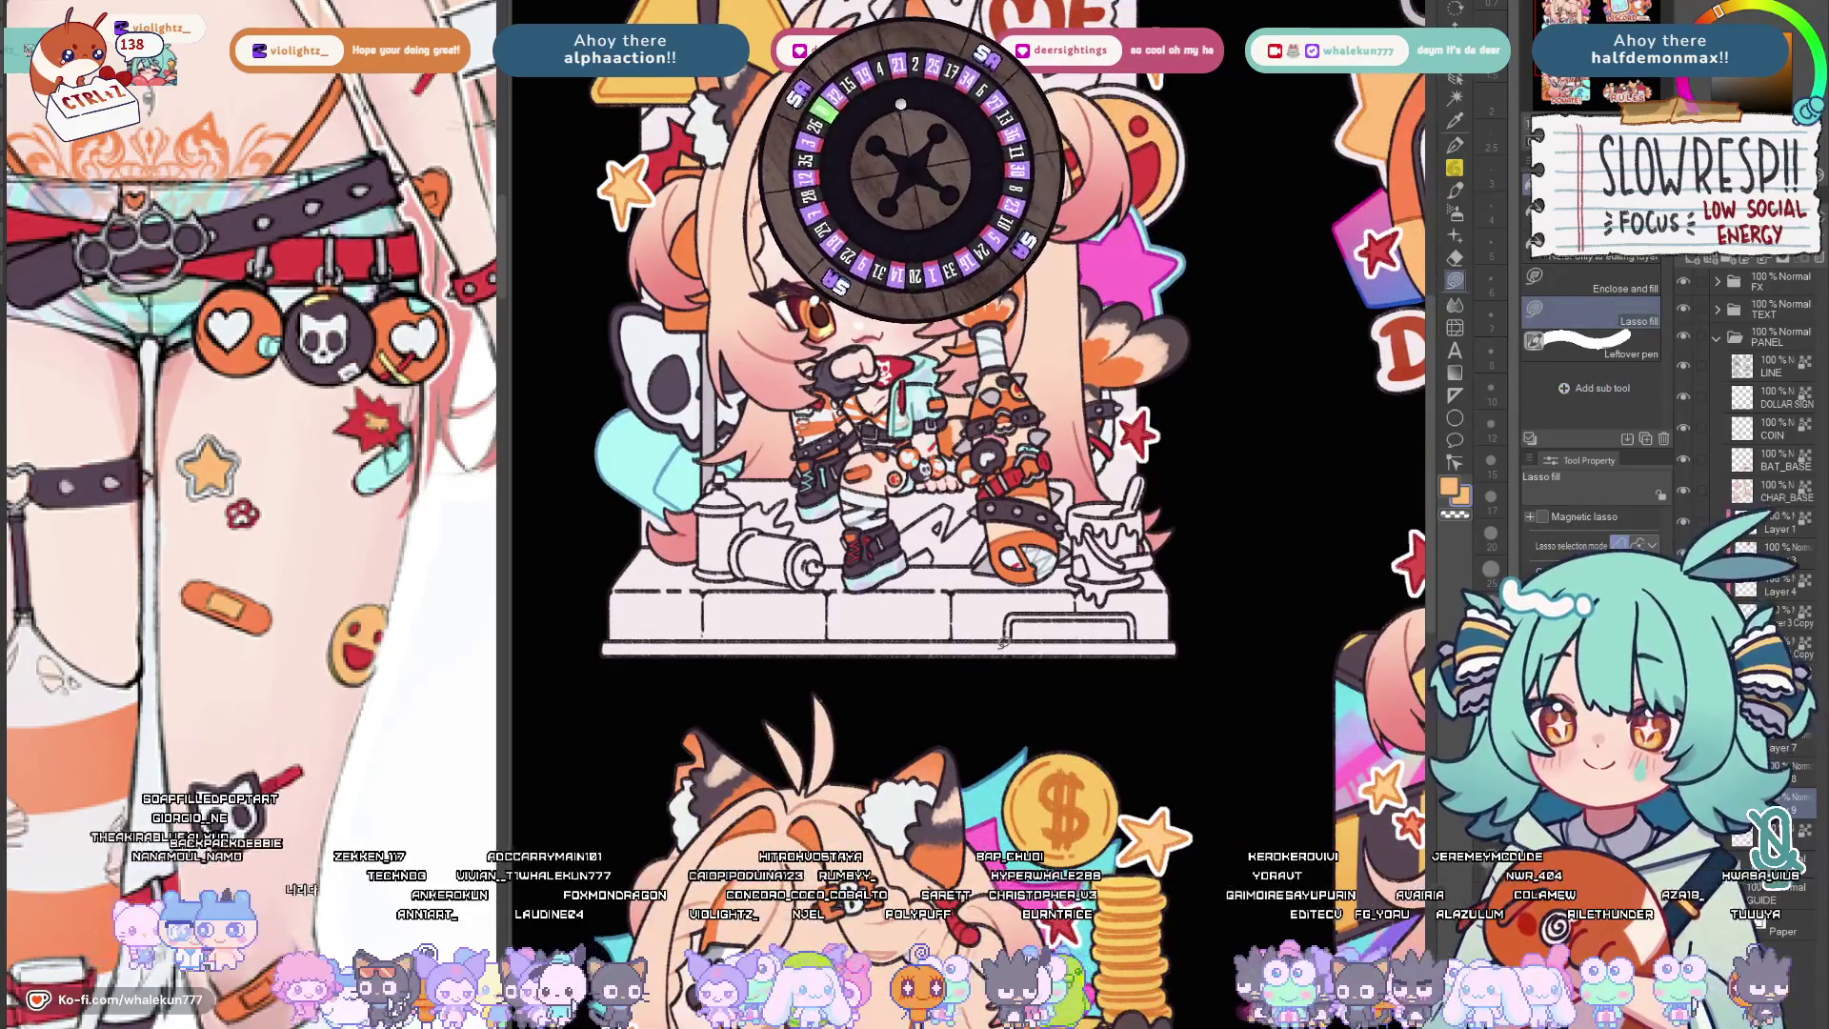
scroll(915, 428, up, 2)
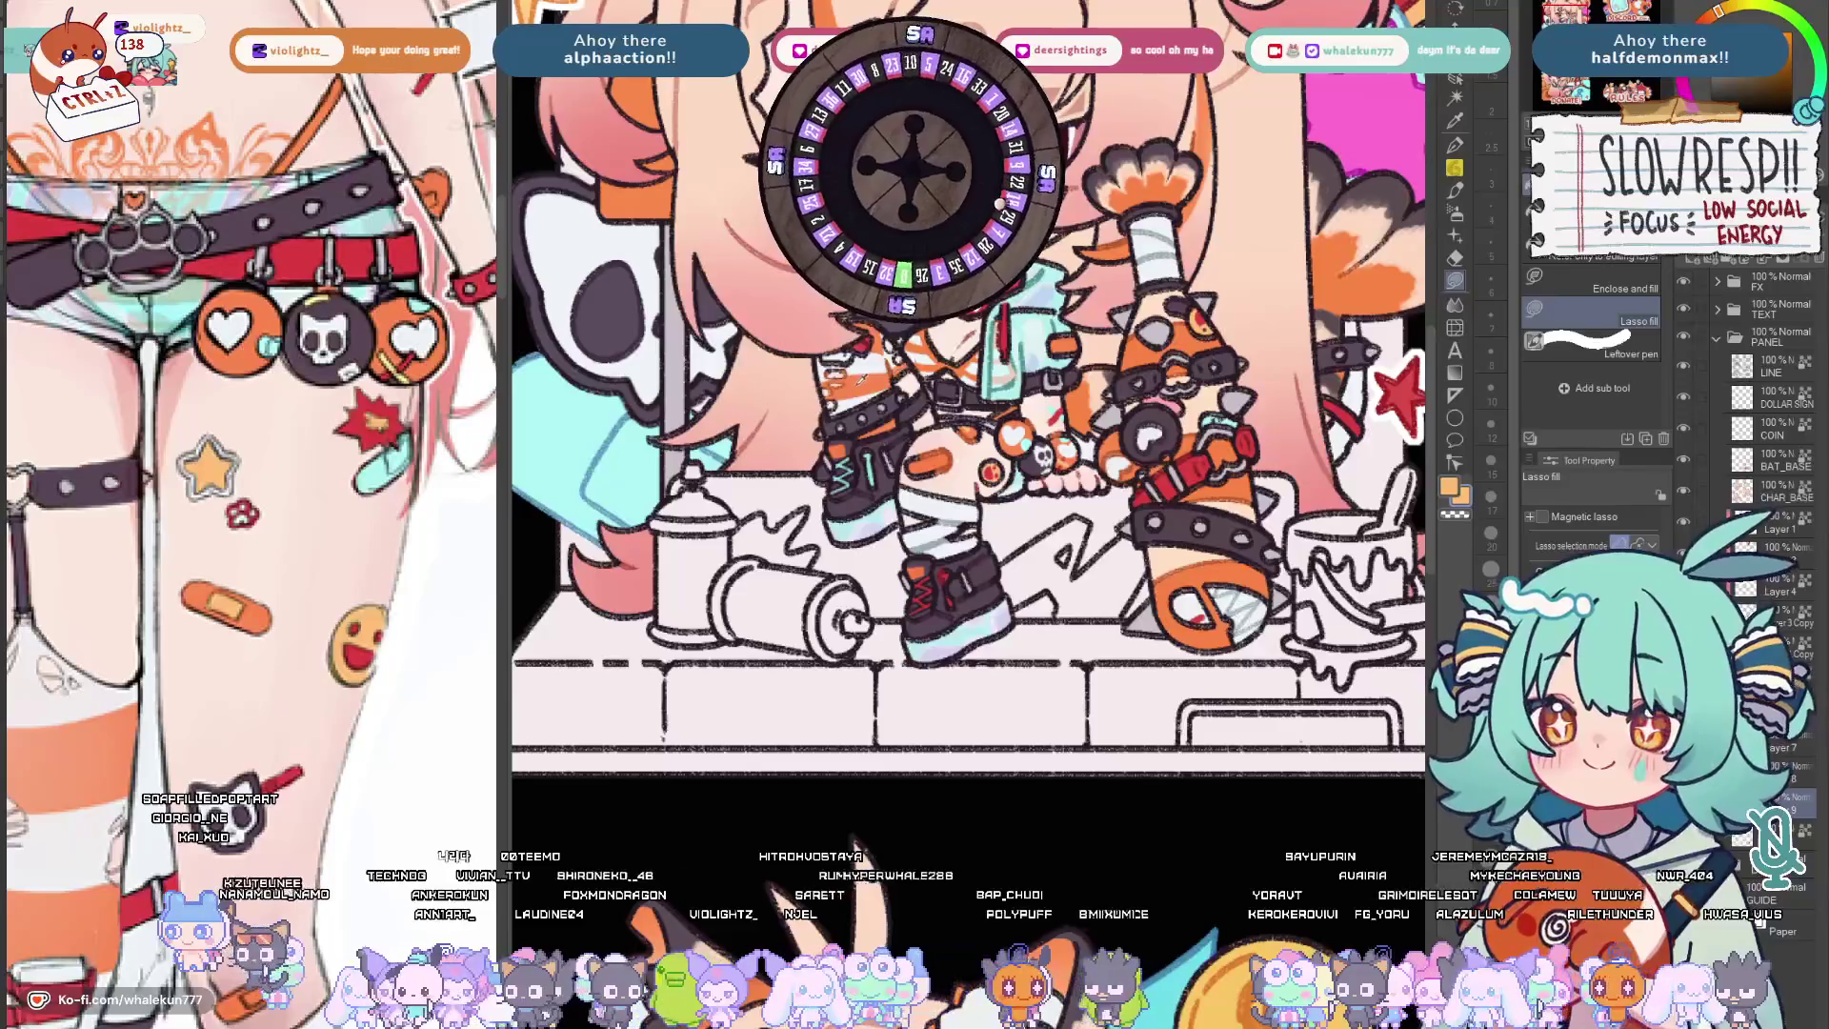
scroll(850, 524, up, 2)
scroll(851, 524, up, 1)
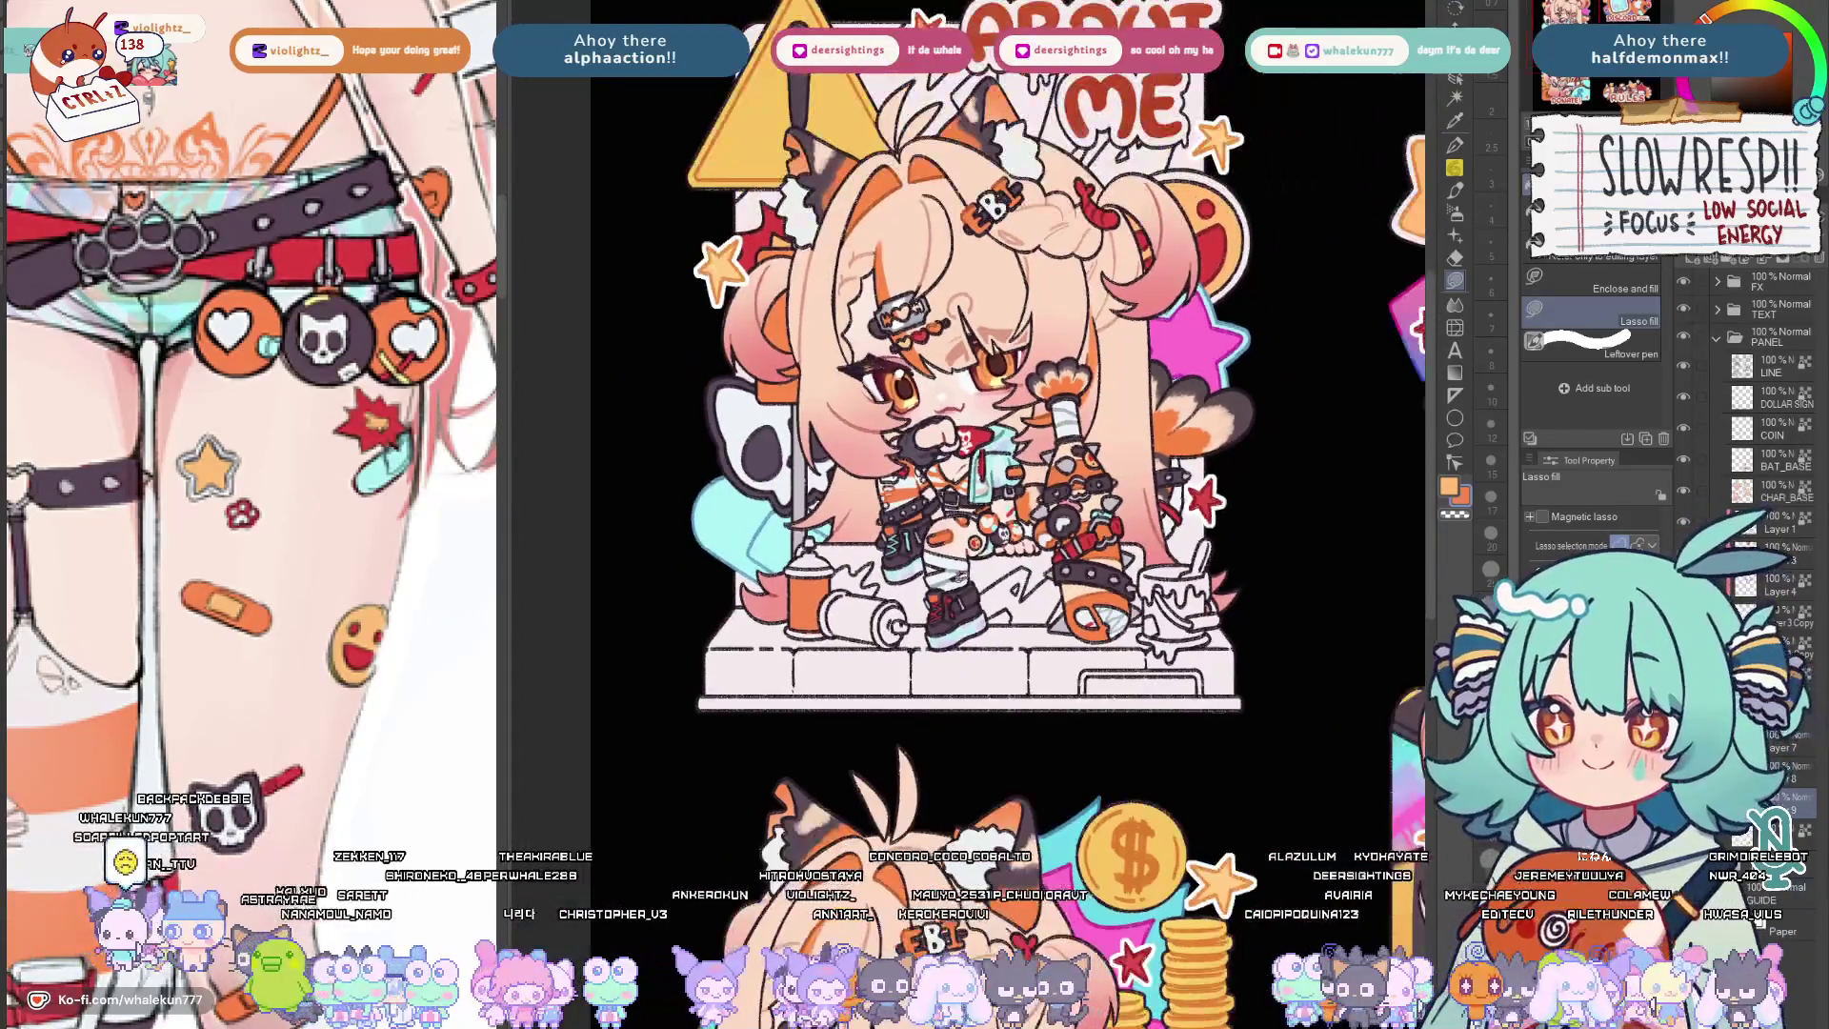
scroll(898, 751, up, 2)
scroll(898, 751, up, 1)
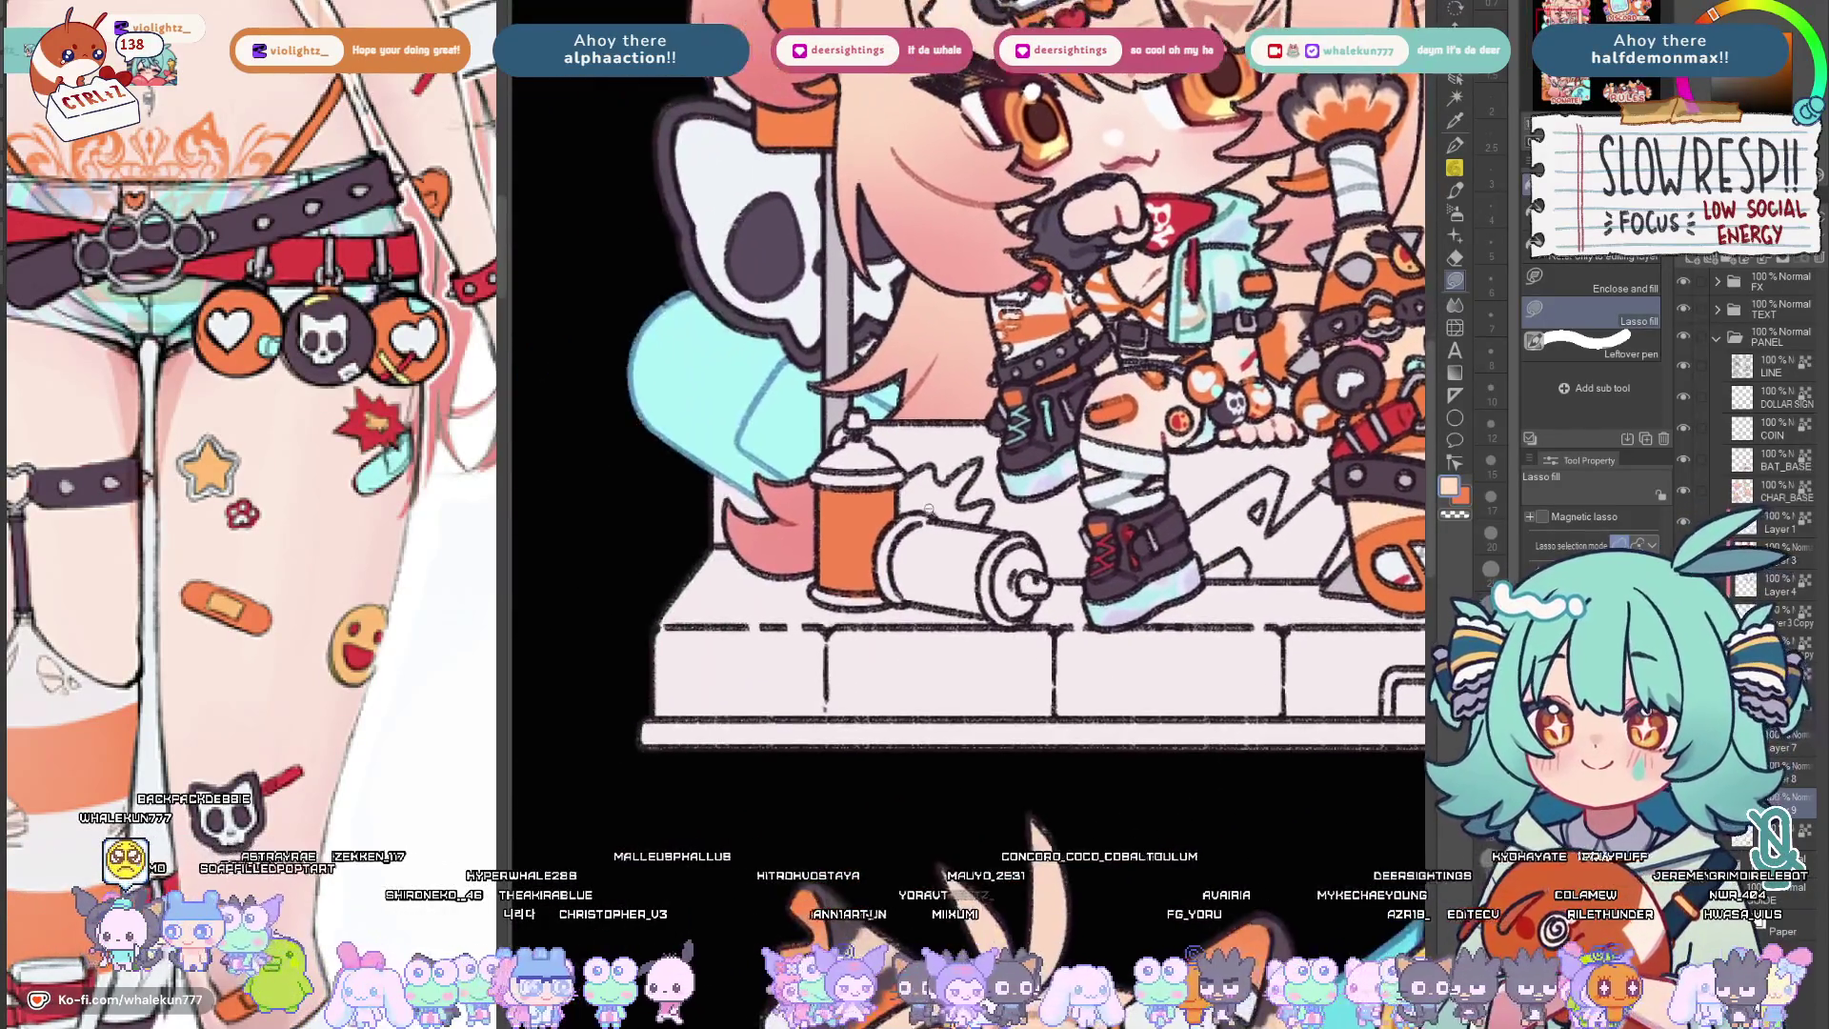
scroll(898, 751, up, 1)
Fill the fallen spray can's body beside her feet with red.
drag(915, 543, 1087, 787)
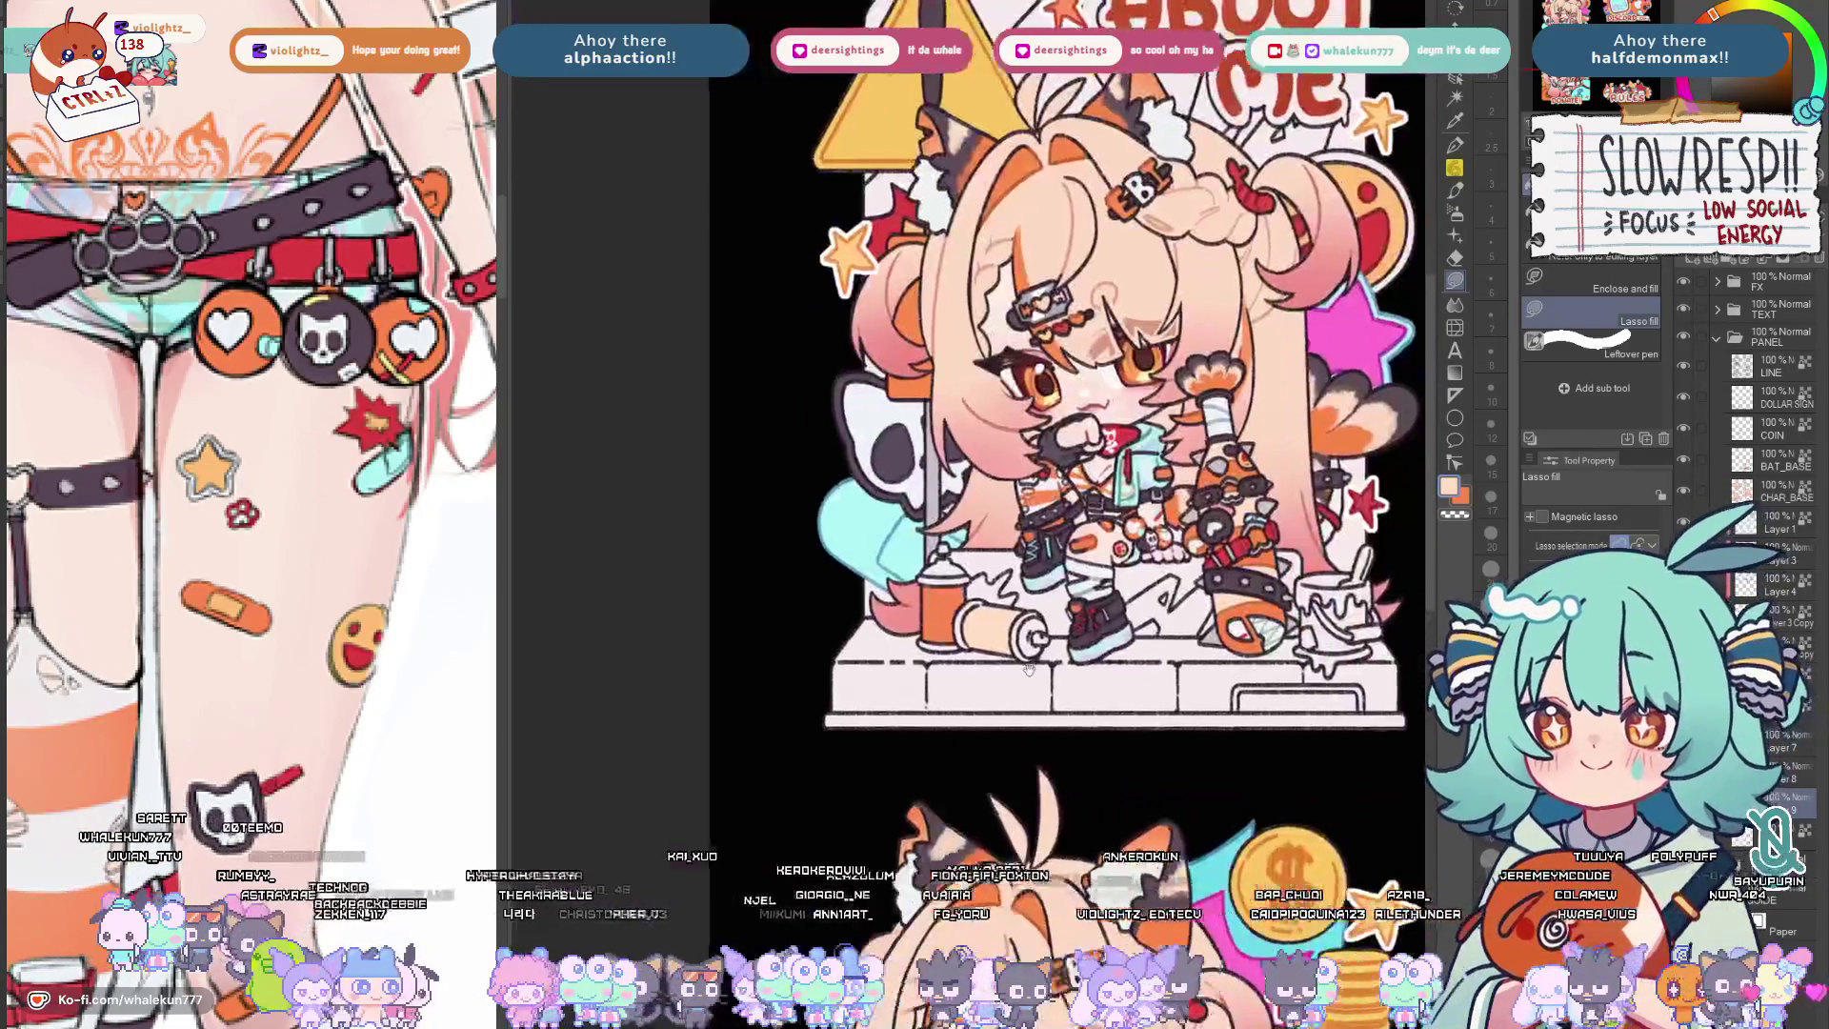
scroll(972, 429, up, 3)
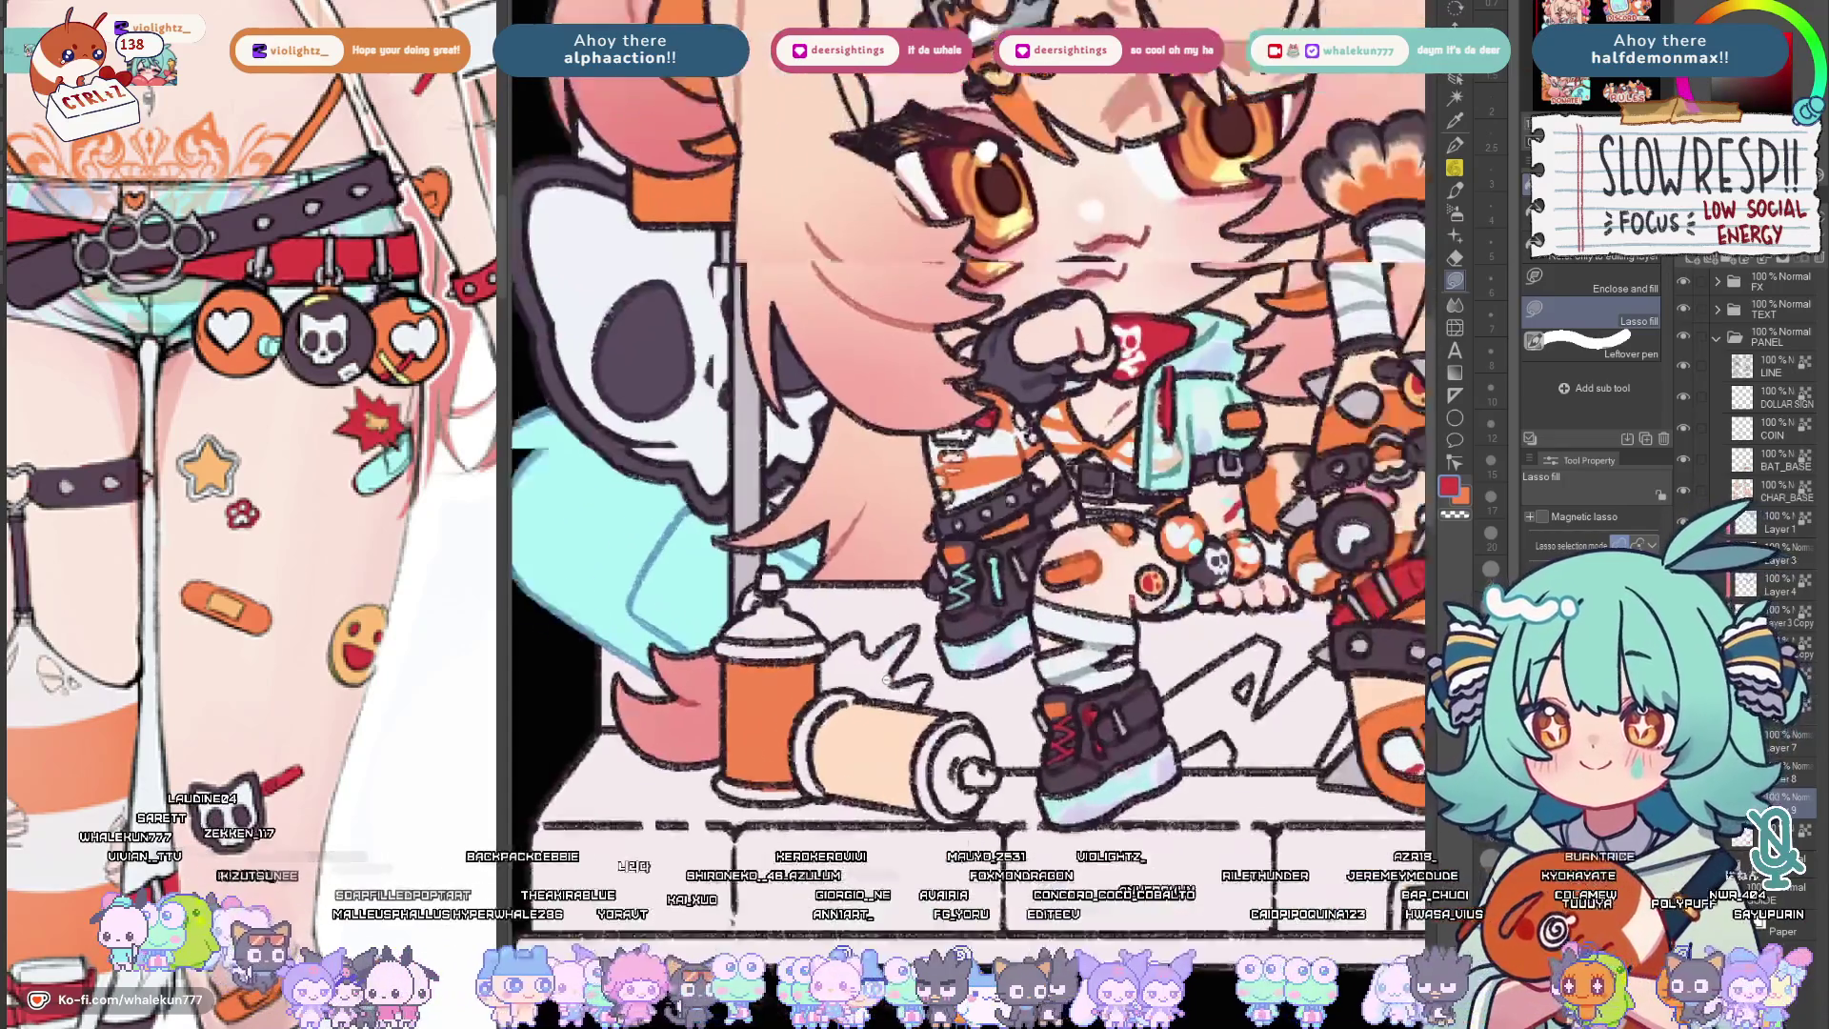
key(g)
click(886, 700)
drag(1030, 698, 1031, 621)
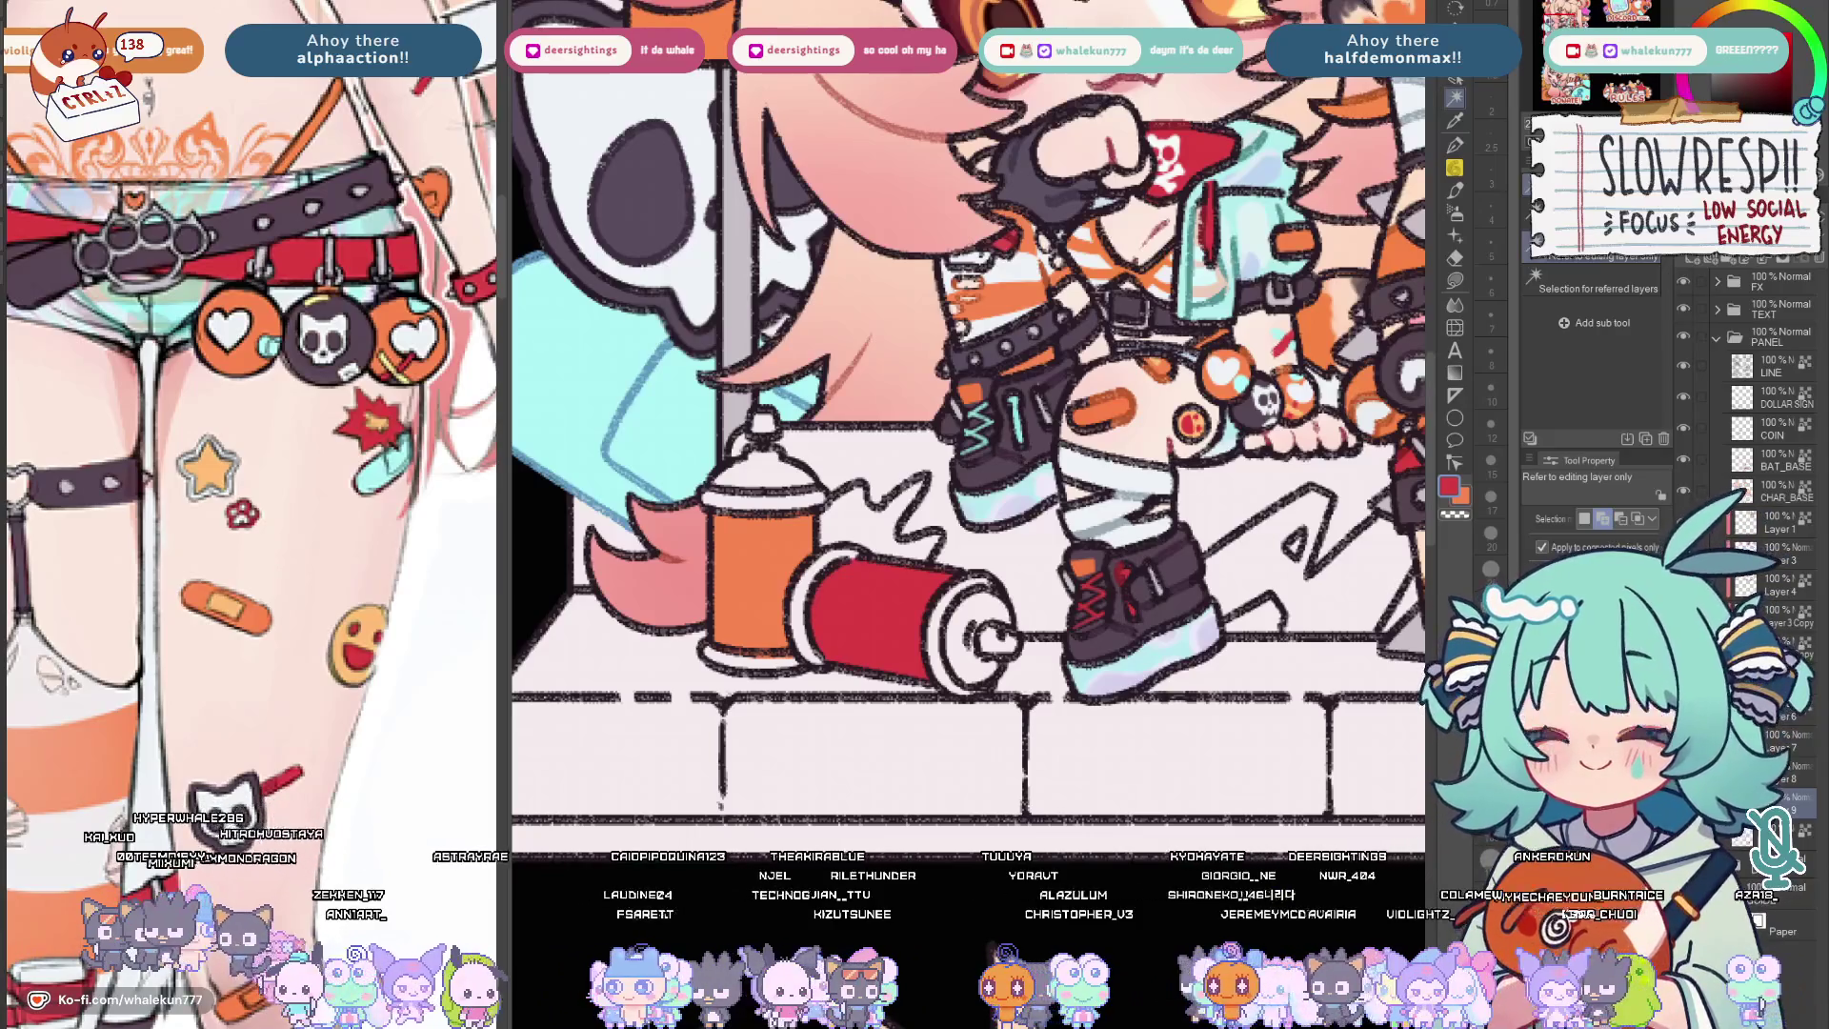
key(g)
drag(1038, 568, 1001, 622)
scroll(825, 384, up, 1)
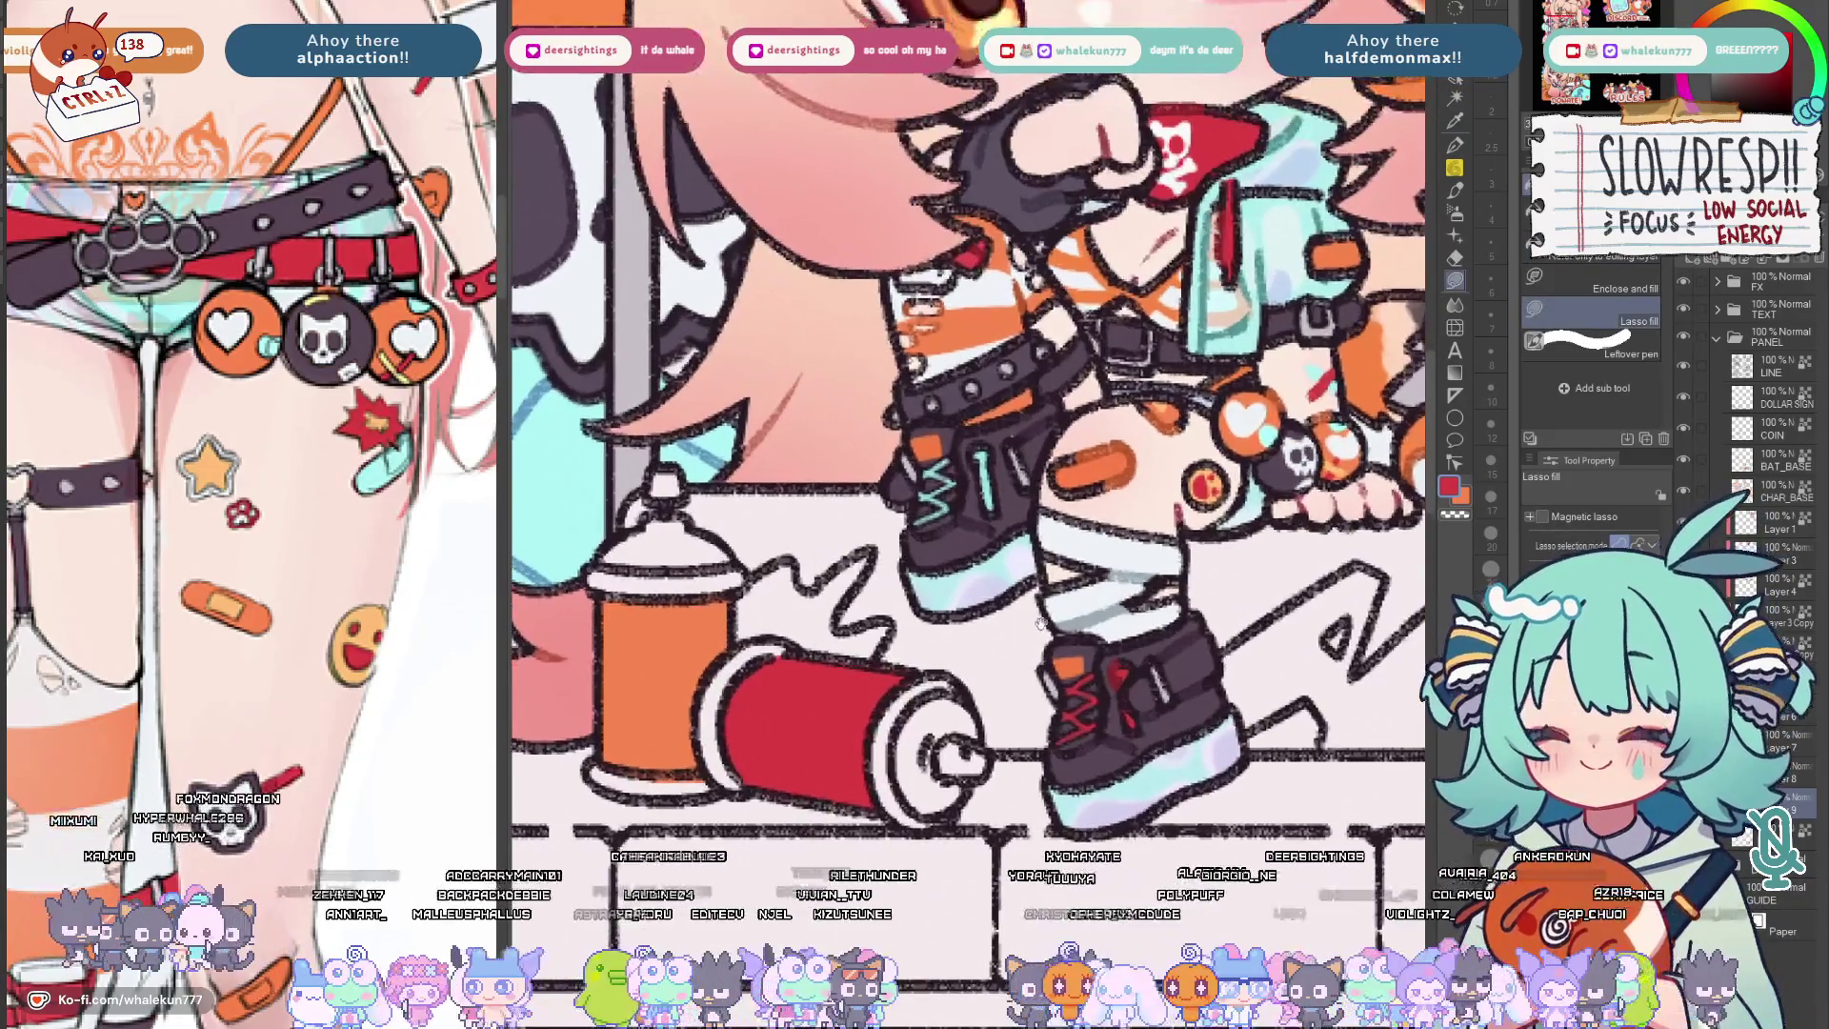
scroll(824, 383, up, 1)
scroll(1291, 473, up, 1)
scroll(1291, 472, up, 1)
scroll(1061, 585, up, 1)
scroll(1060, 585, up, 1)
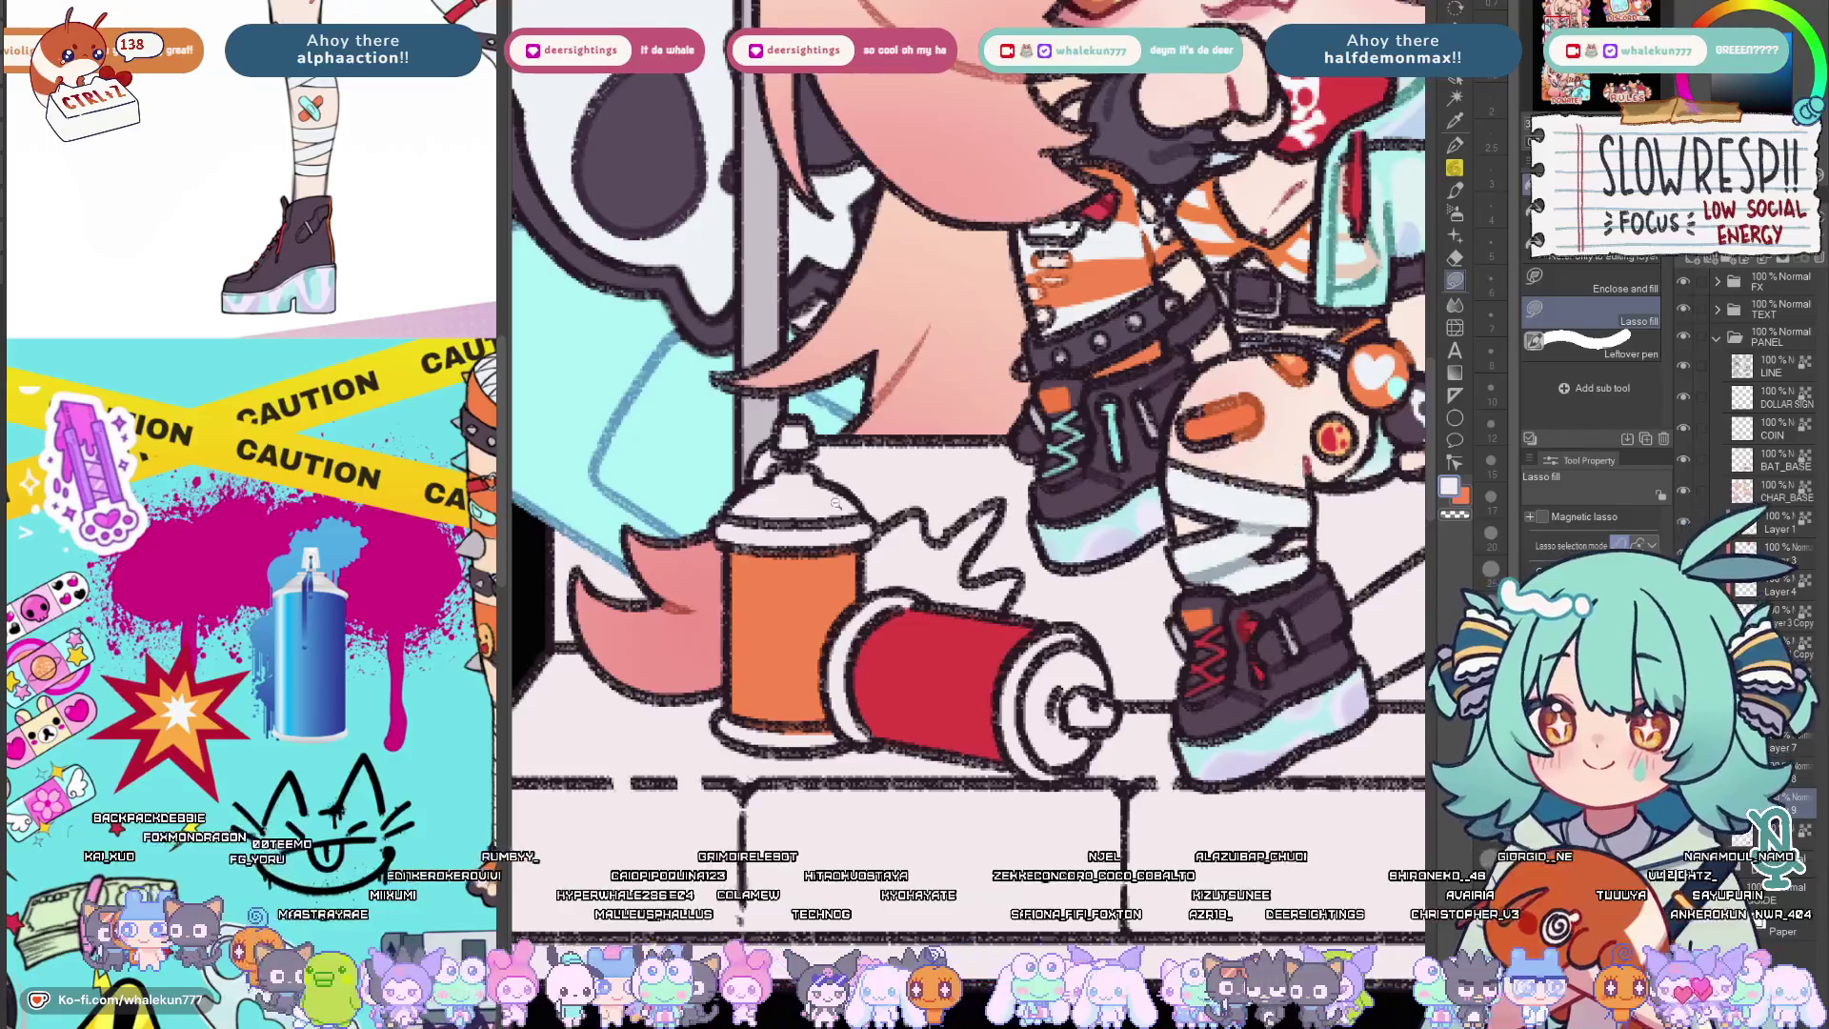
scroll(796, 510, up, 1)
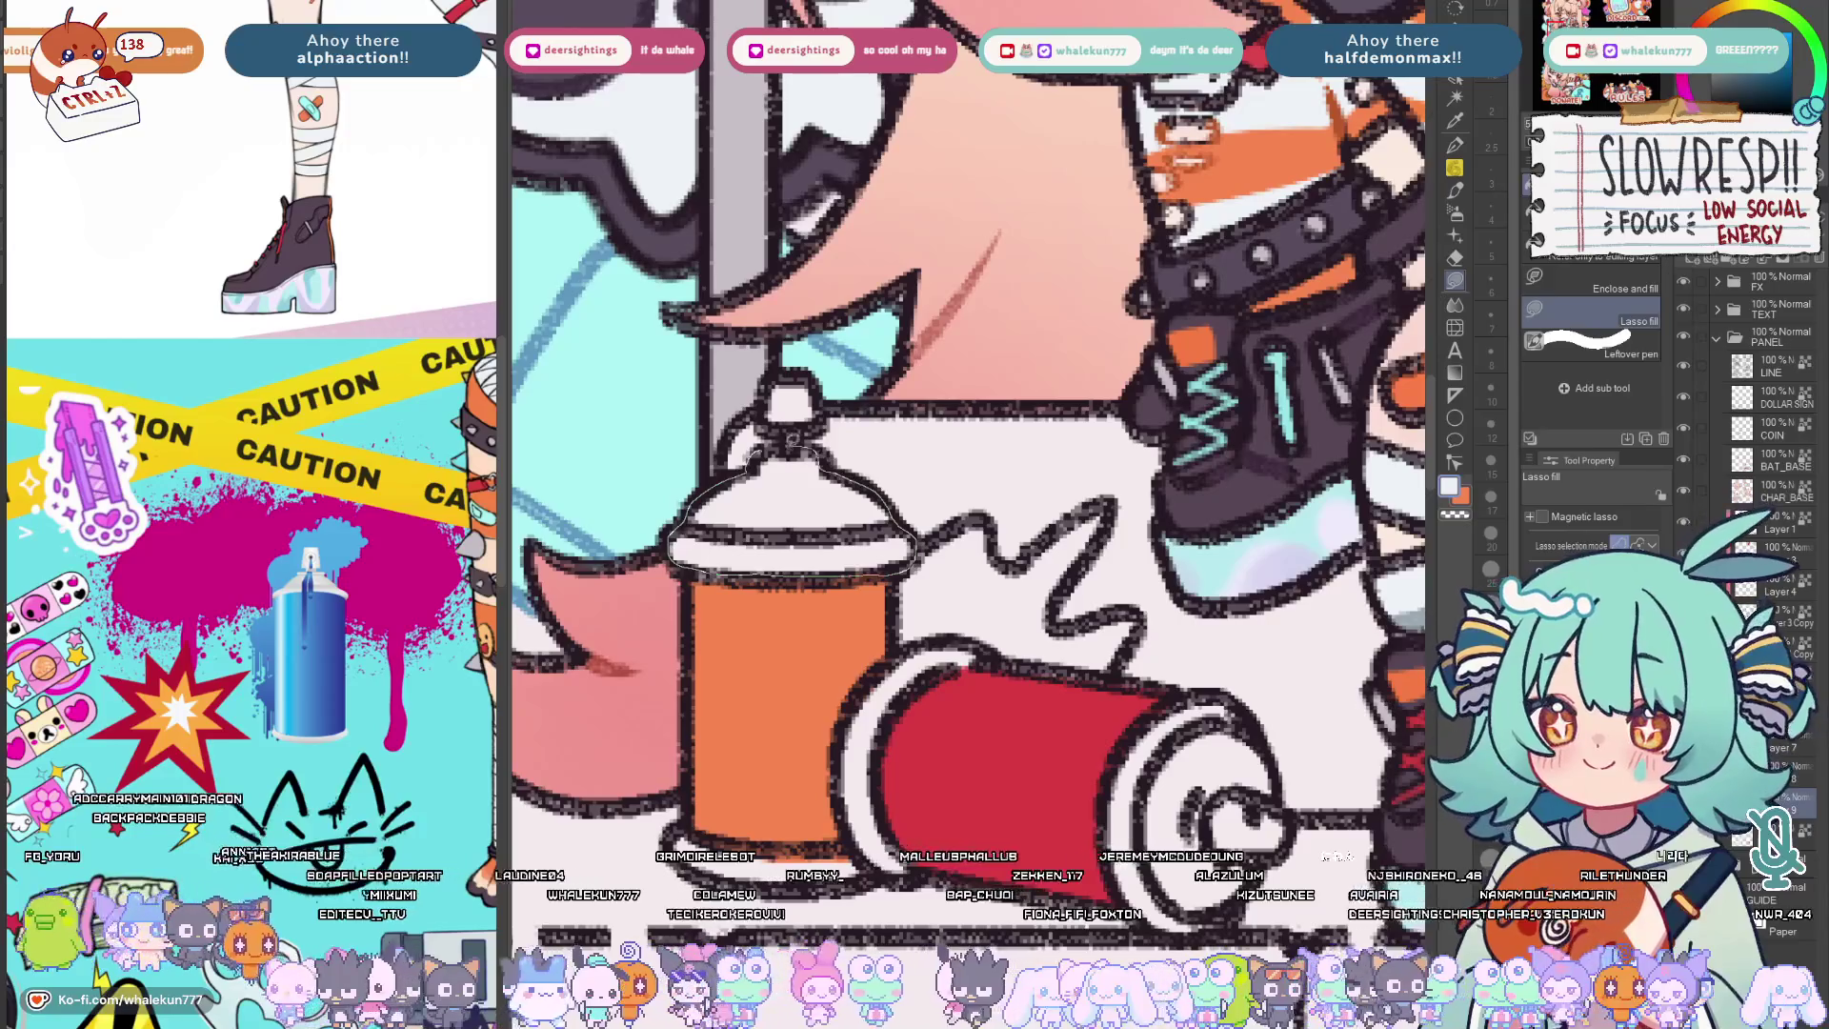
scroll(968, 472, down, 2)
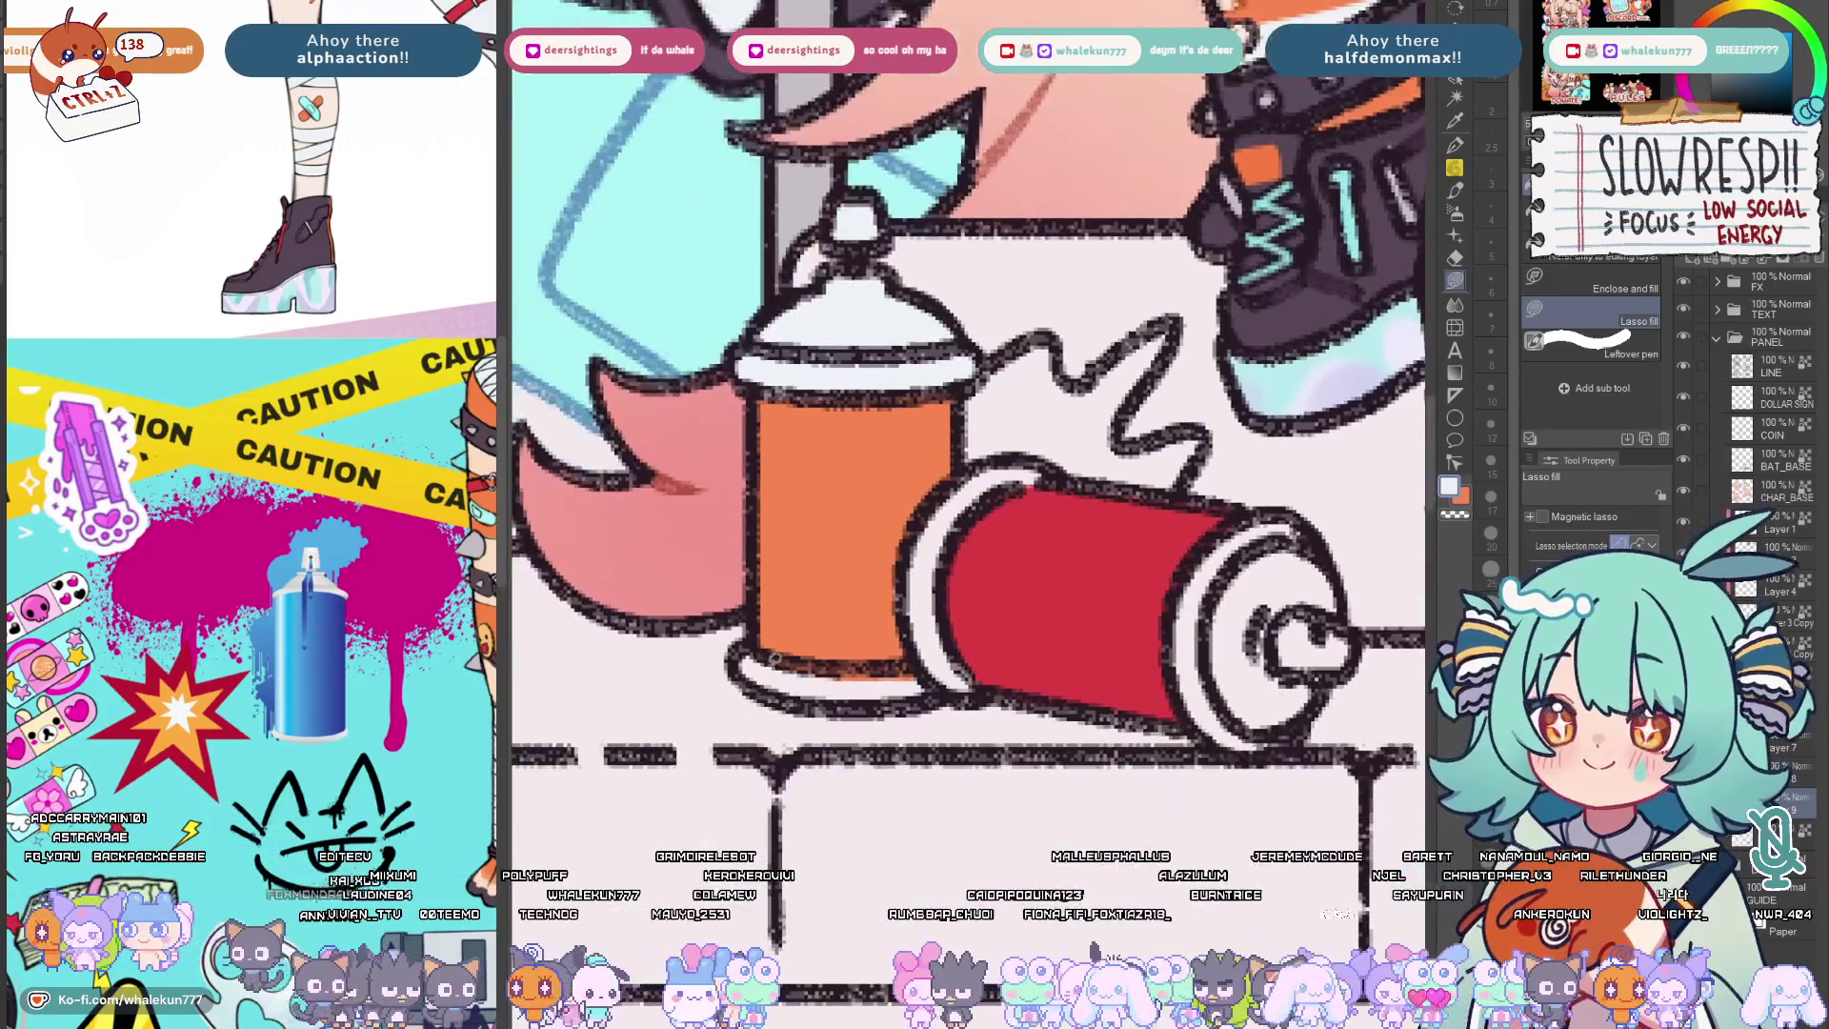
scroll(935, 657, right, 1)
scroll(956, 492, right, 1)
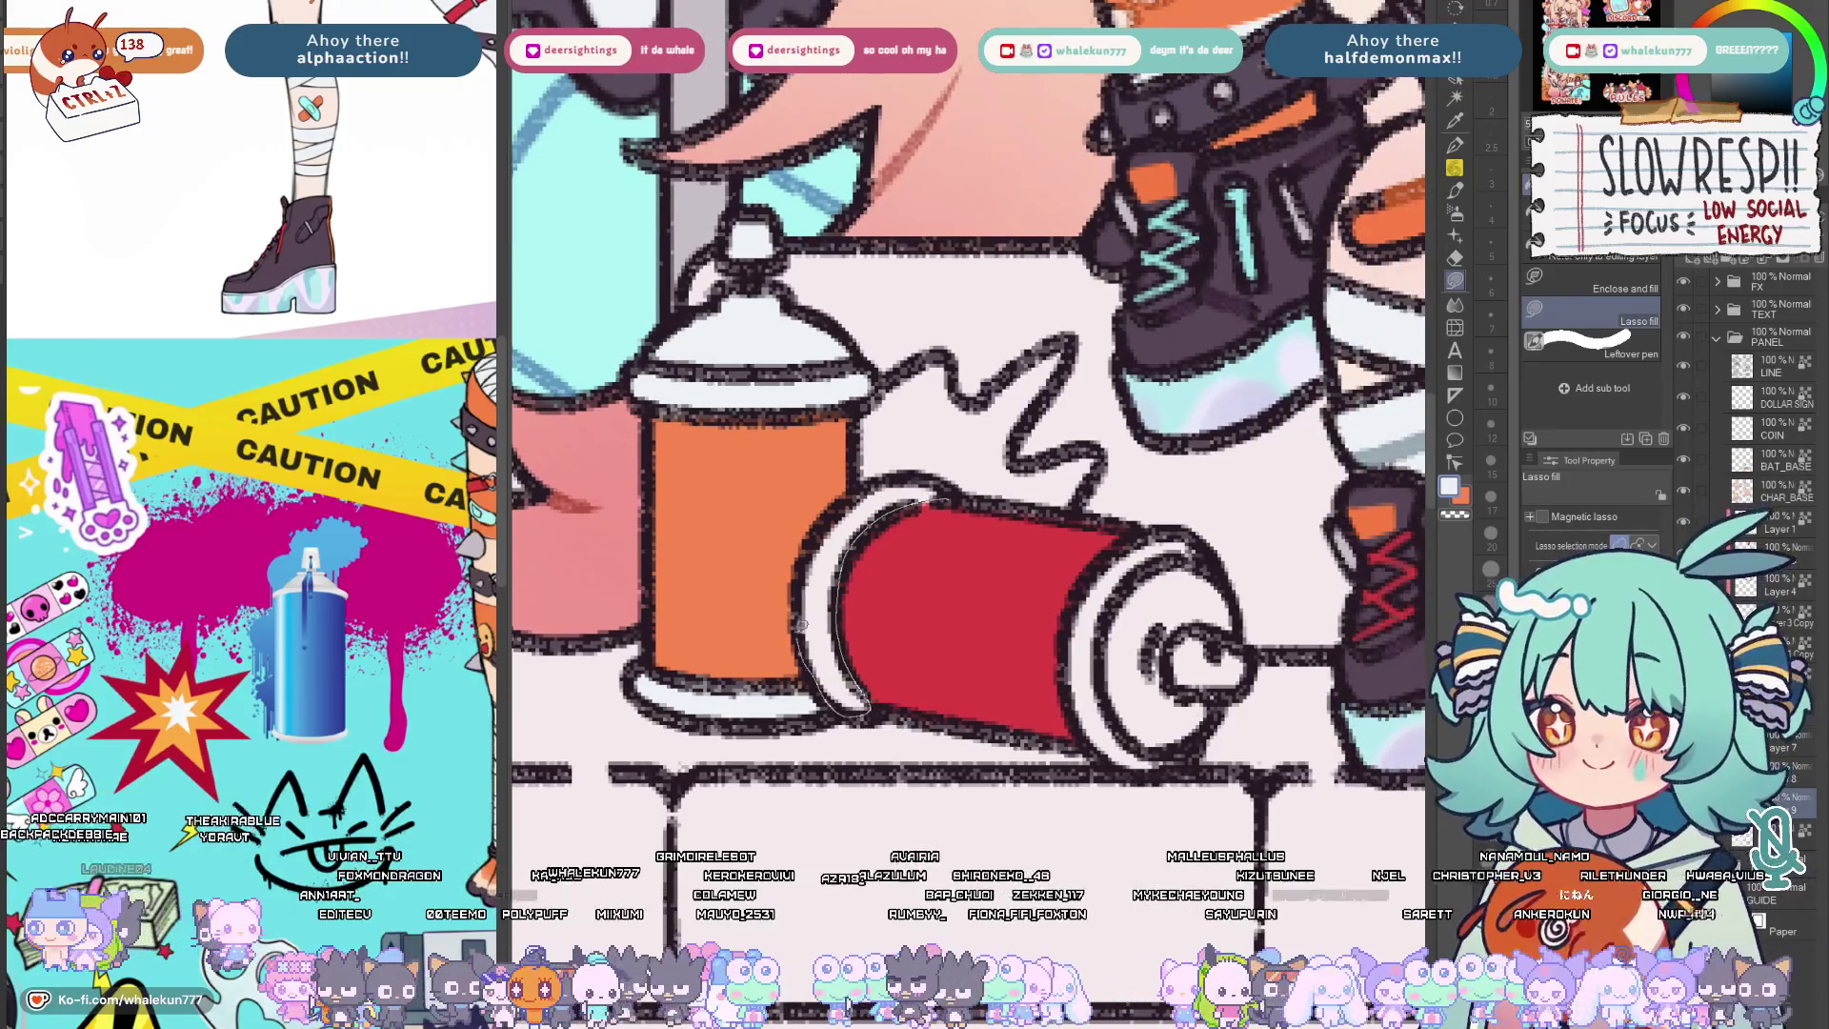
scroll(1047, 495, right, 1)
scroll(1046, 497, right, 1)
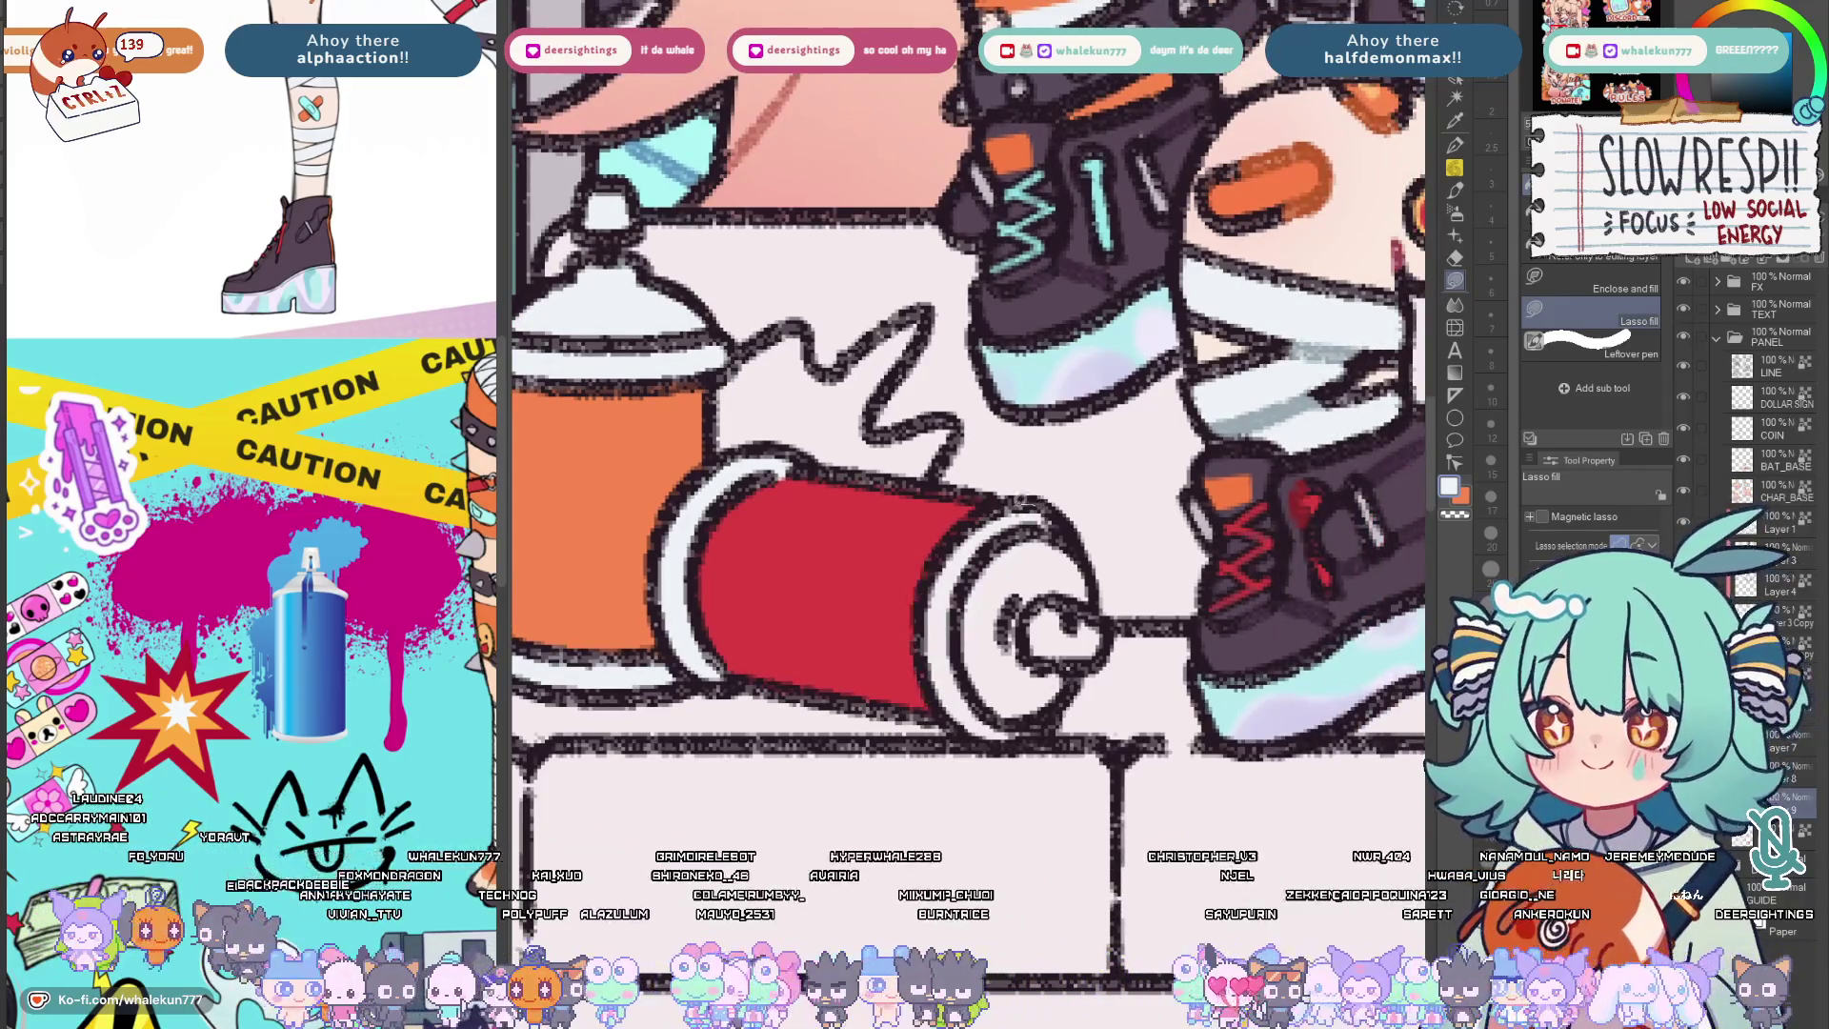
mouse_move(1000, 508)
mouse_down()
mouse_move(1093, 671)
mouse_move(1000, 515)
mouse_up()
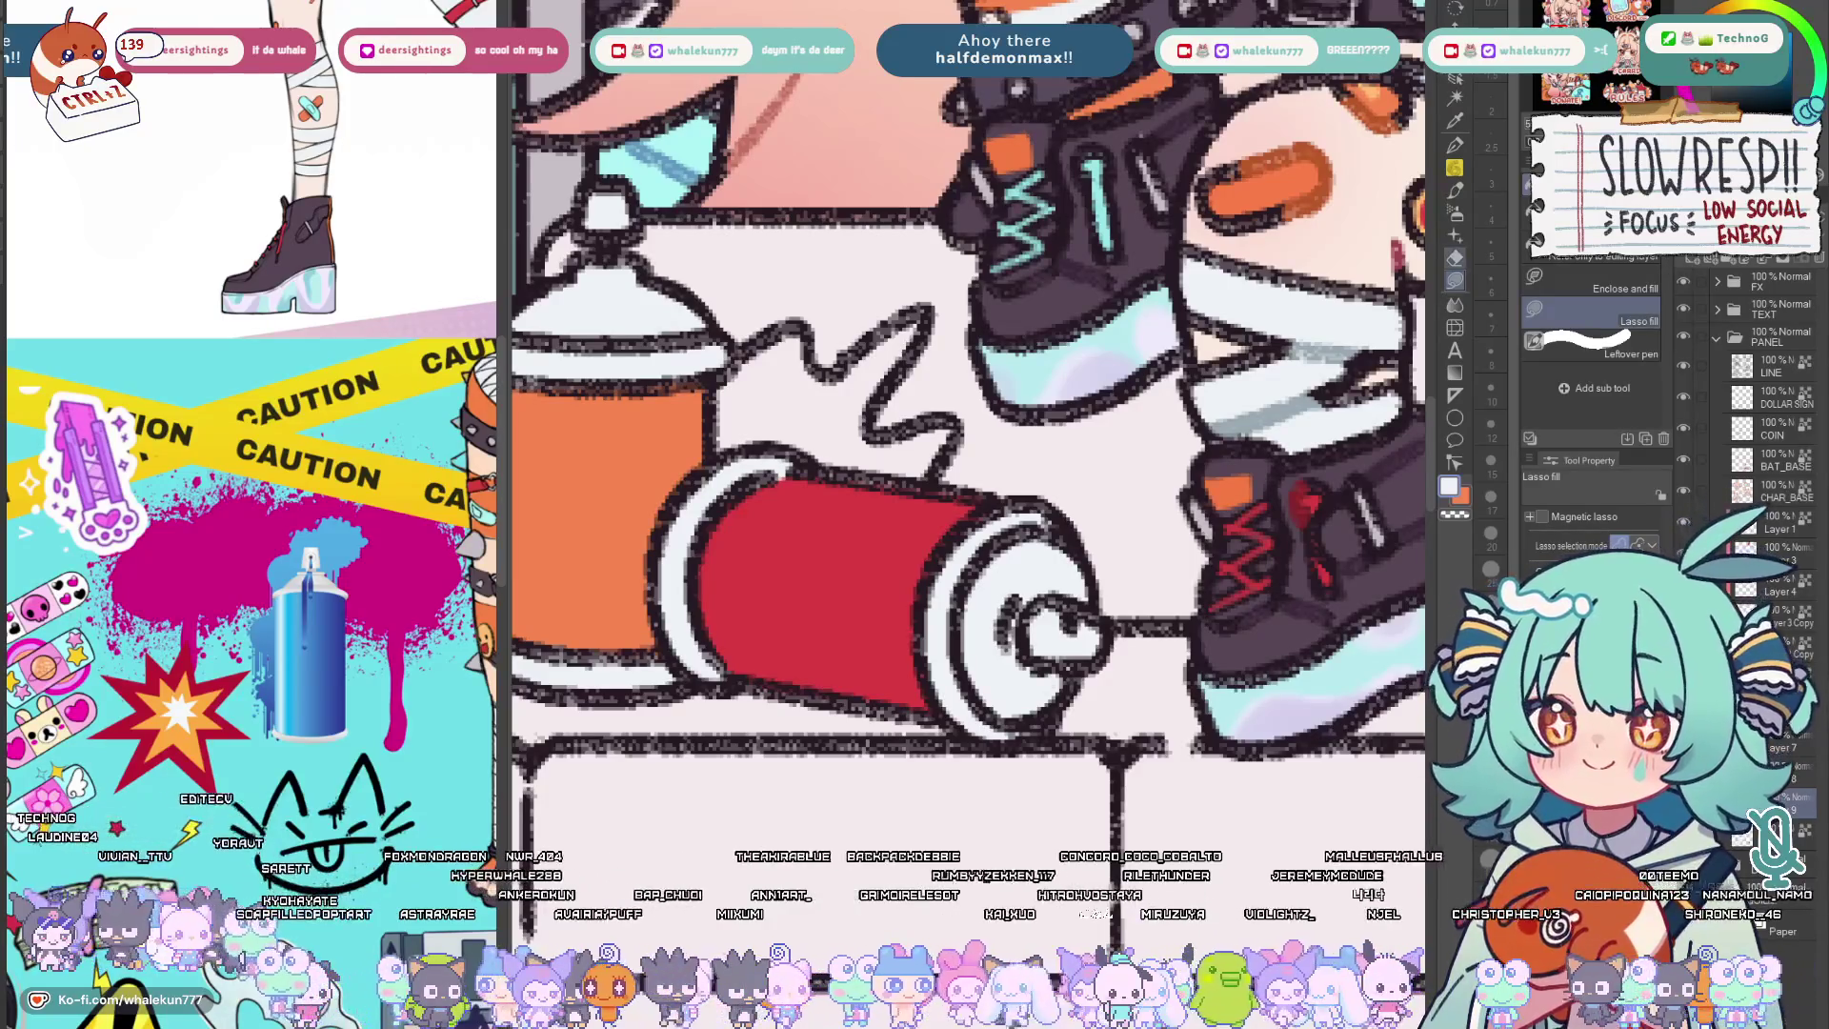
scroll(1188, 542, down, 3)
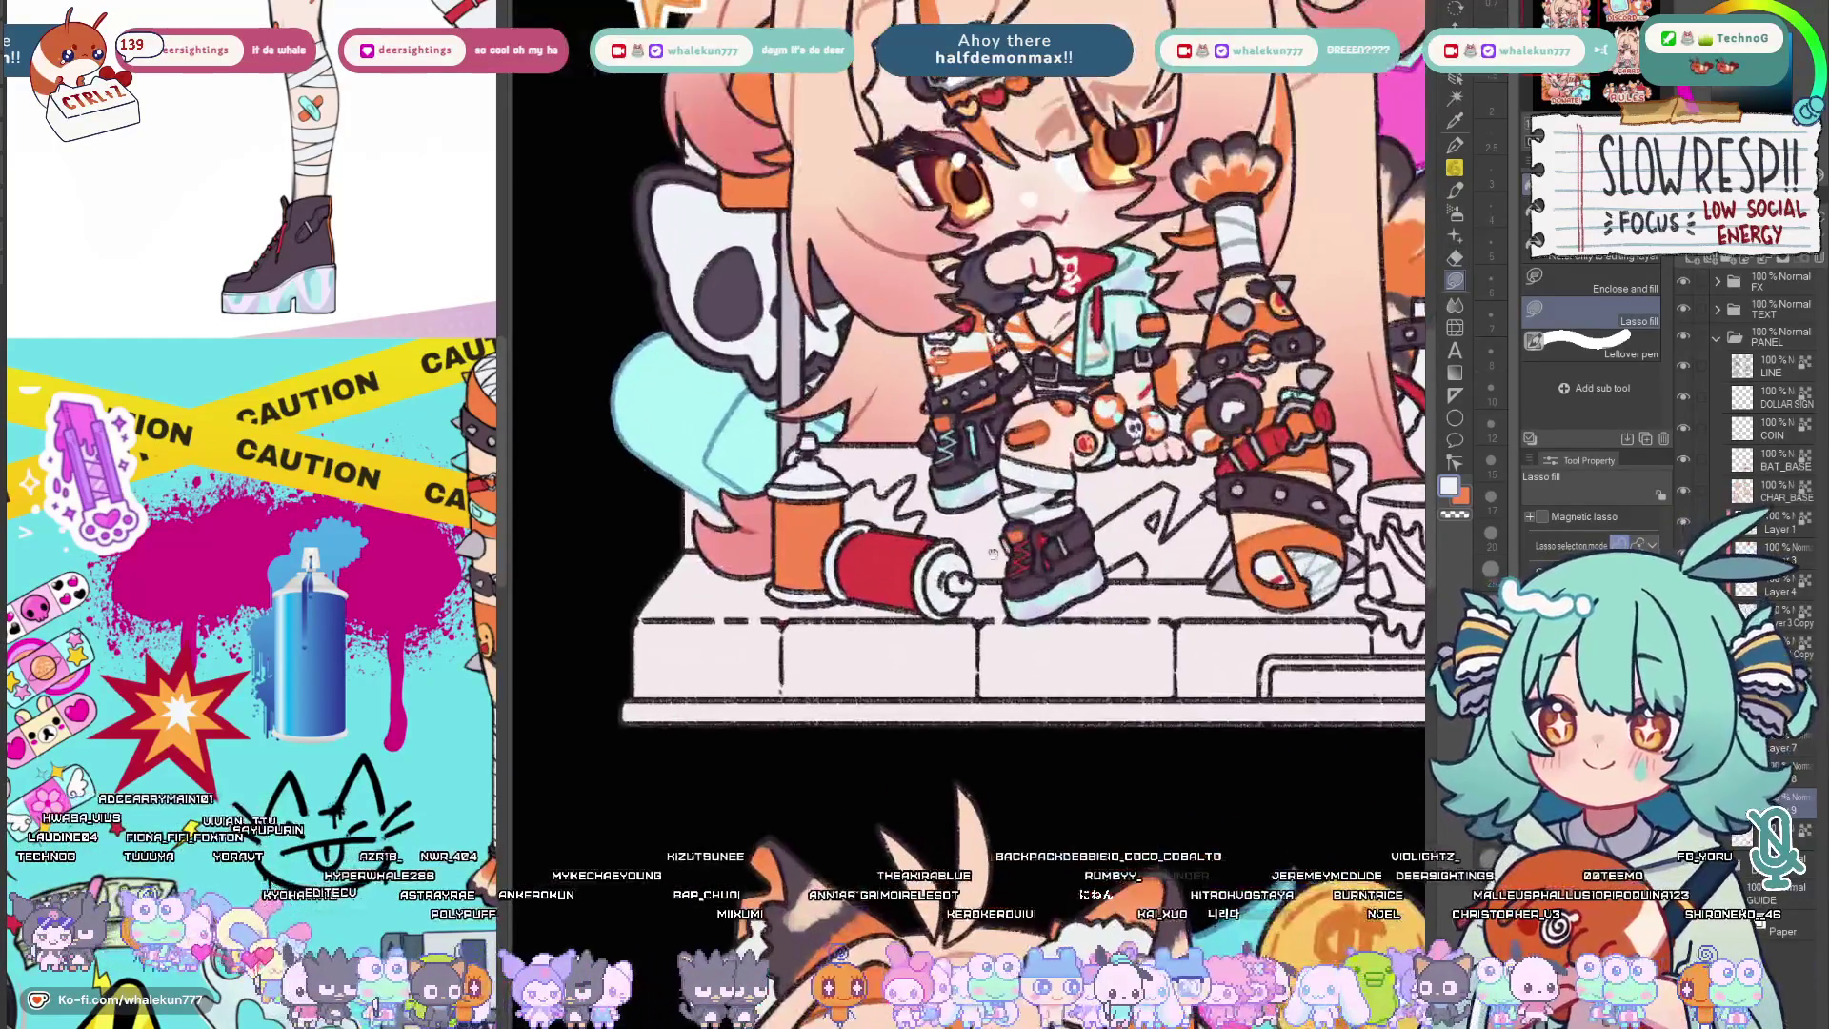
scroll(999, 544, up, 2)
scroll(1030, 601, up, 1)
scroll(1072, 673, up, 1)
scroll(1133, 774, up, 1)
scroll(1132, 773, down, 1)
scroll(1086, 757, up, 1)
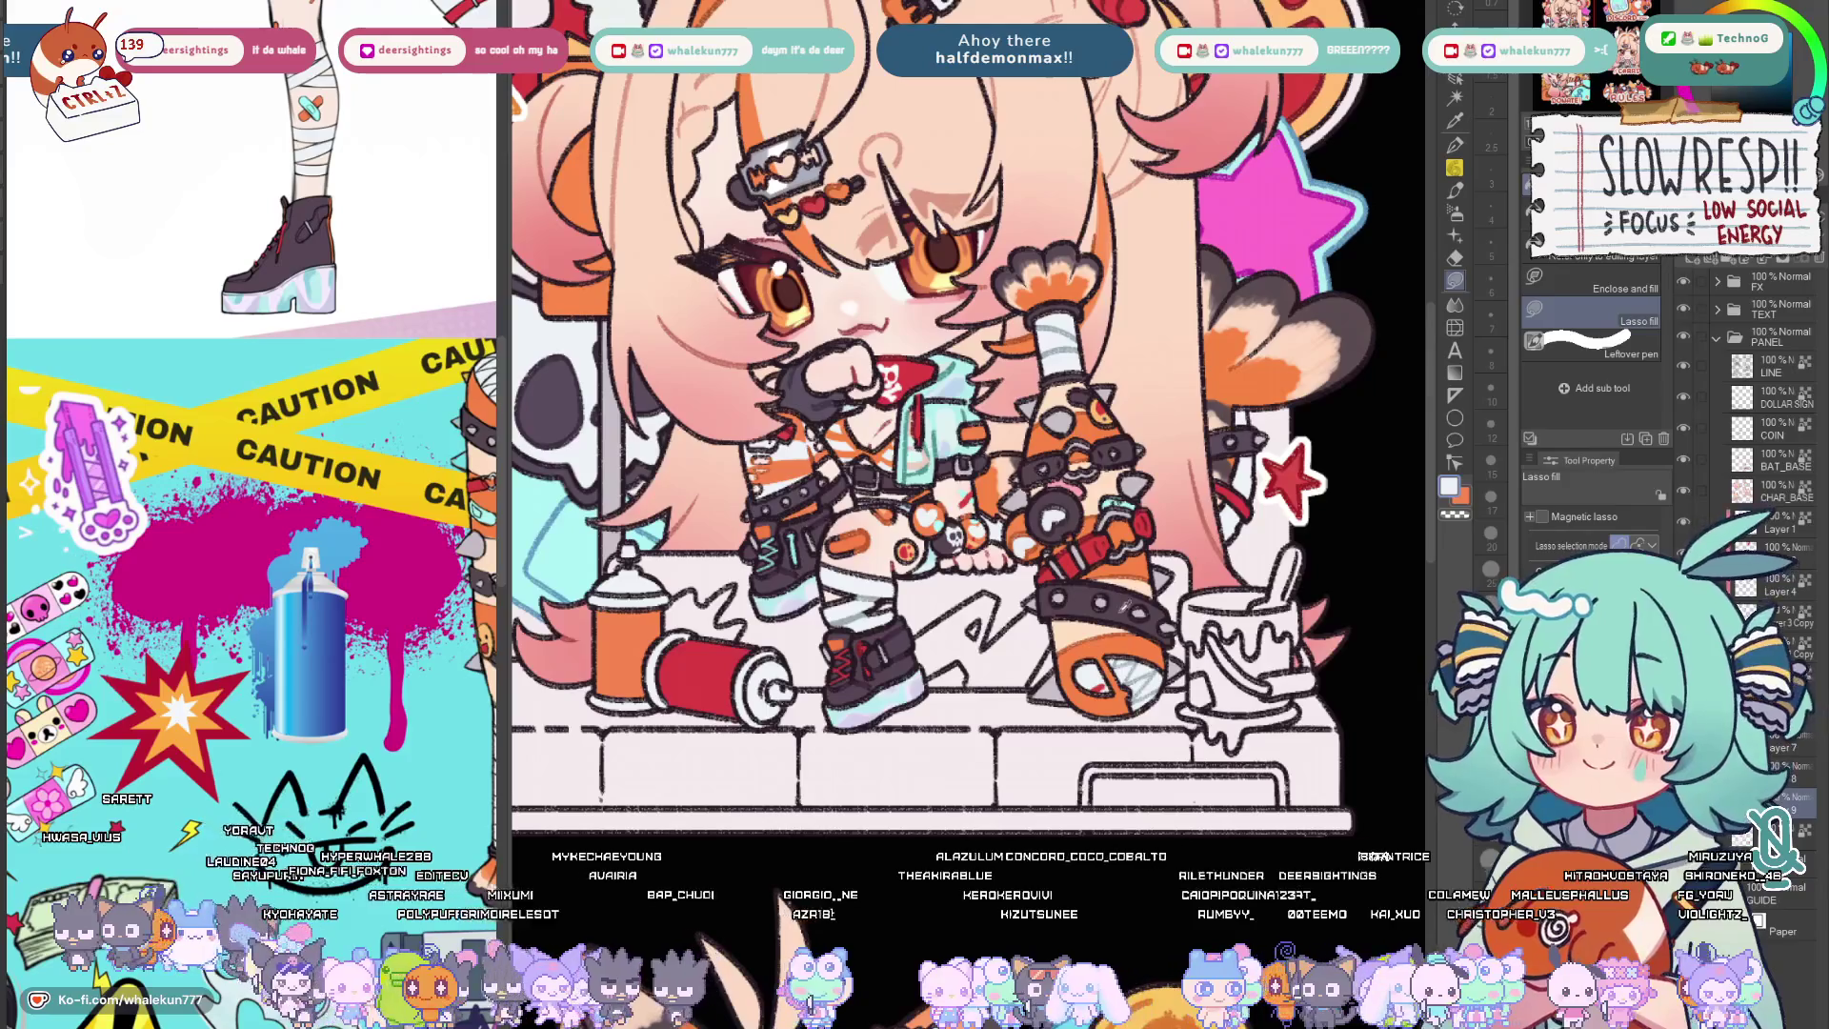
scroll(930, 500, up, 2)
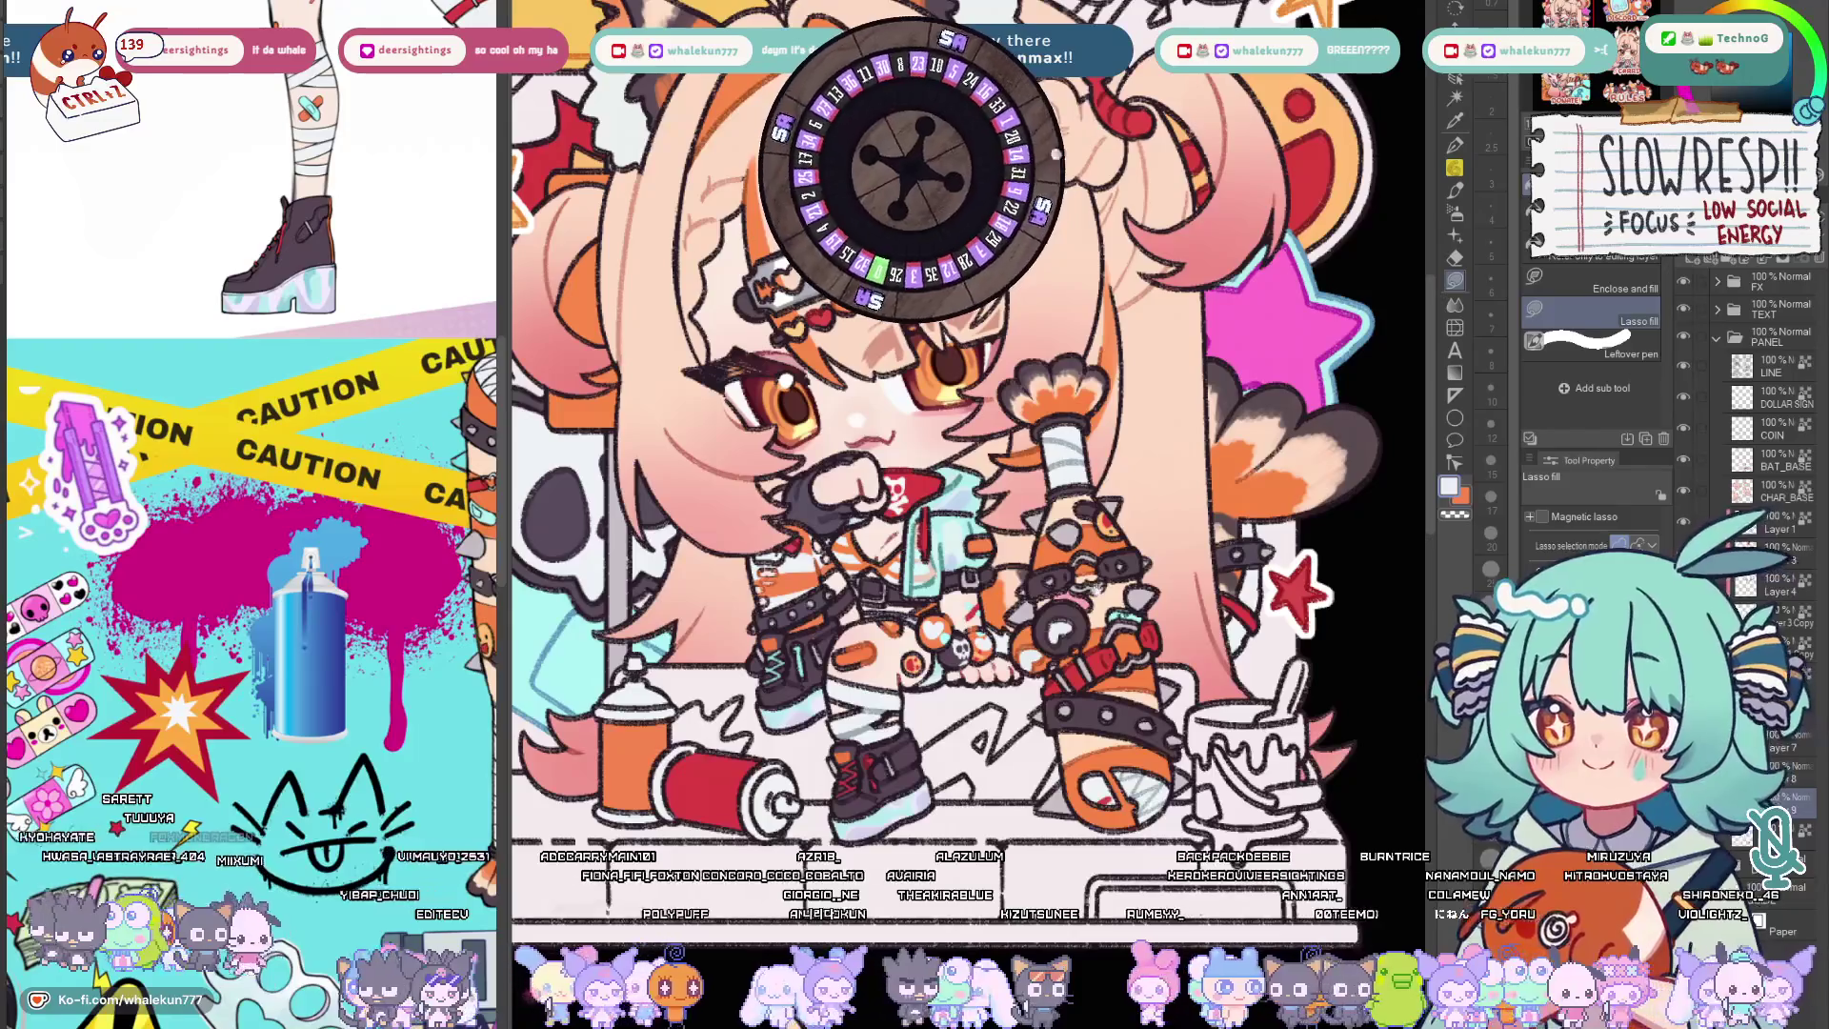
scroll(929, 500, down, 2)
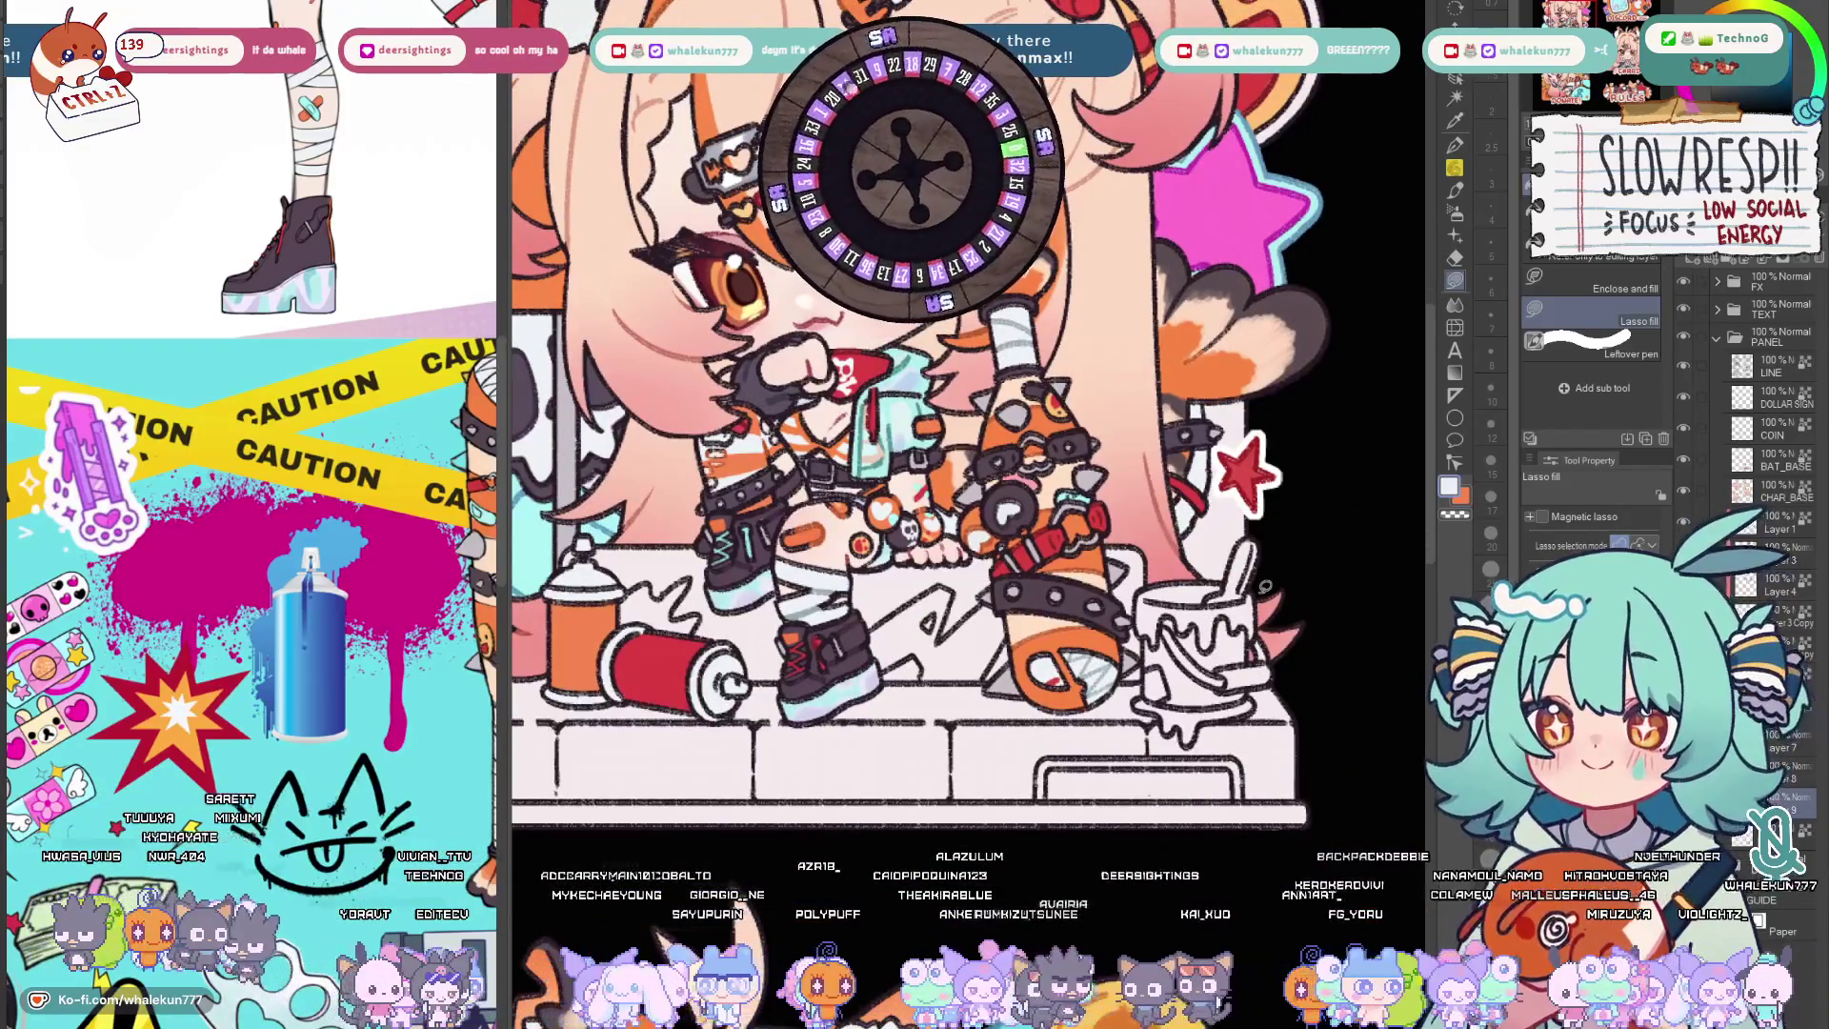
scroll(916, 430, down, 2)
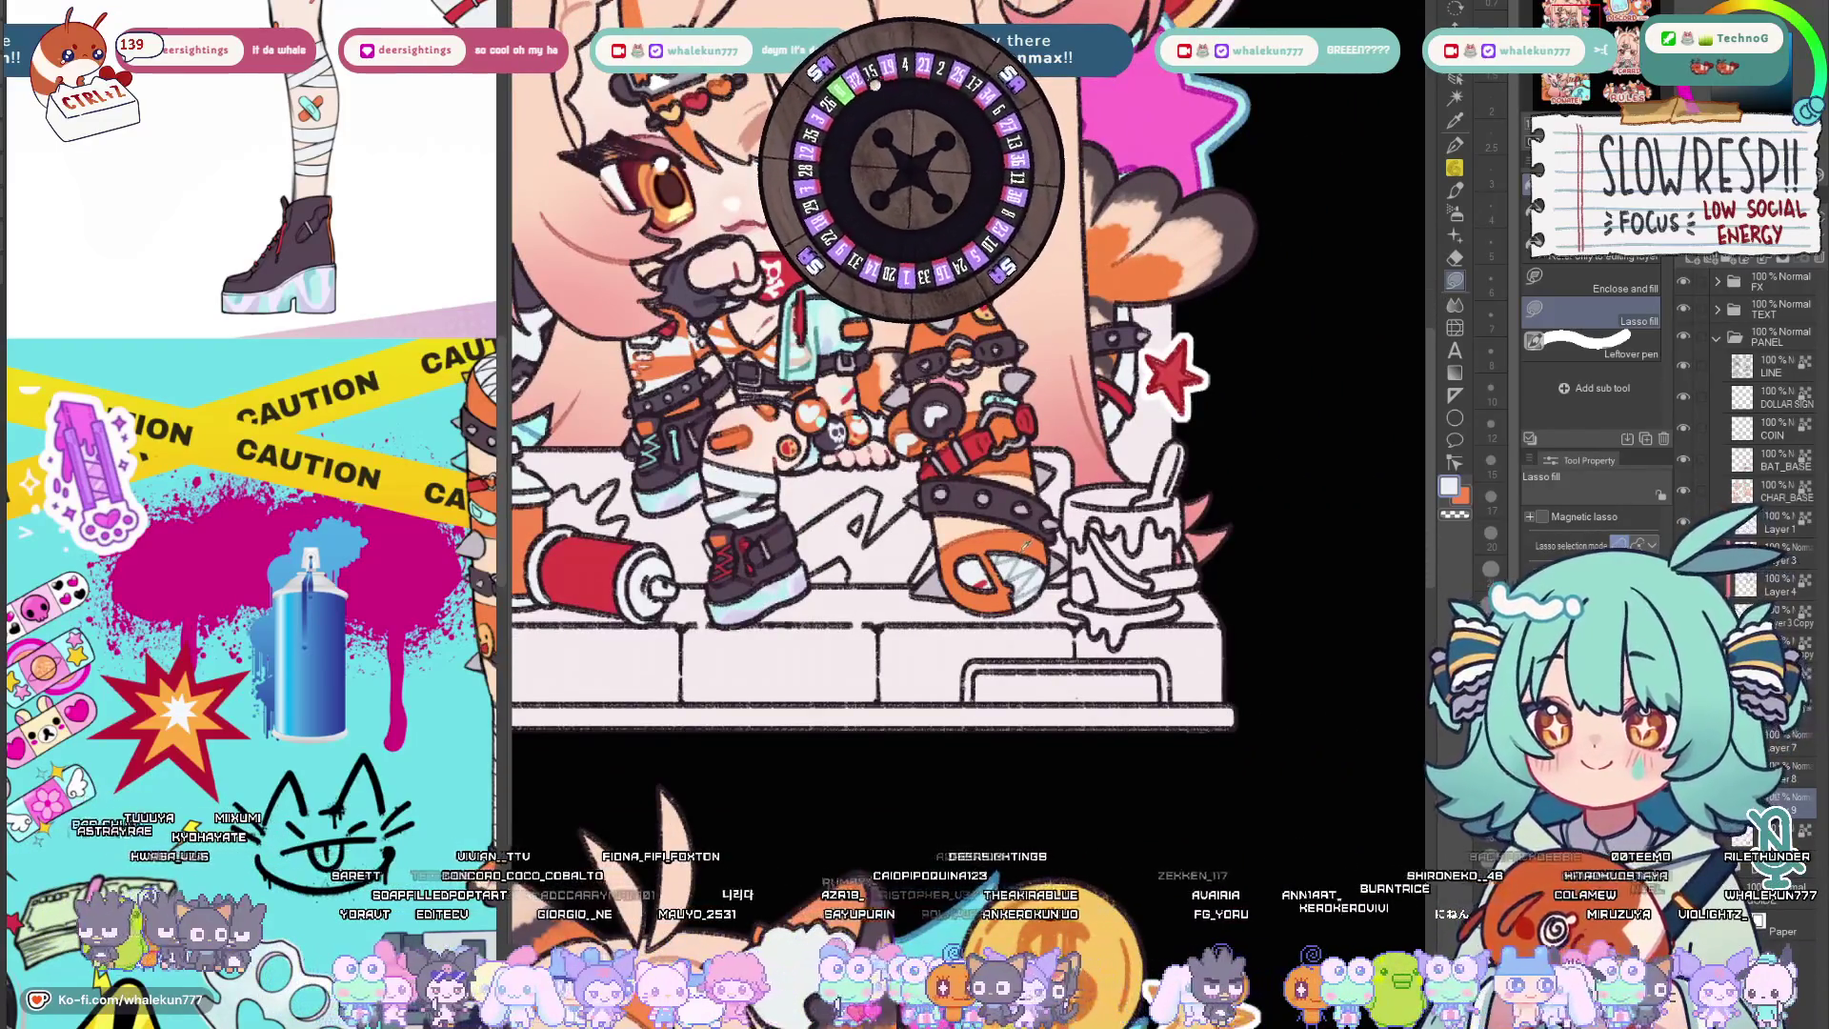
Eyedrop a cyan from the artwork as the main painting colour.
alt+click(1012, 401)
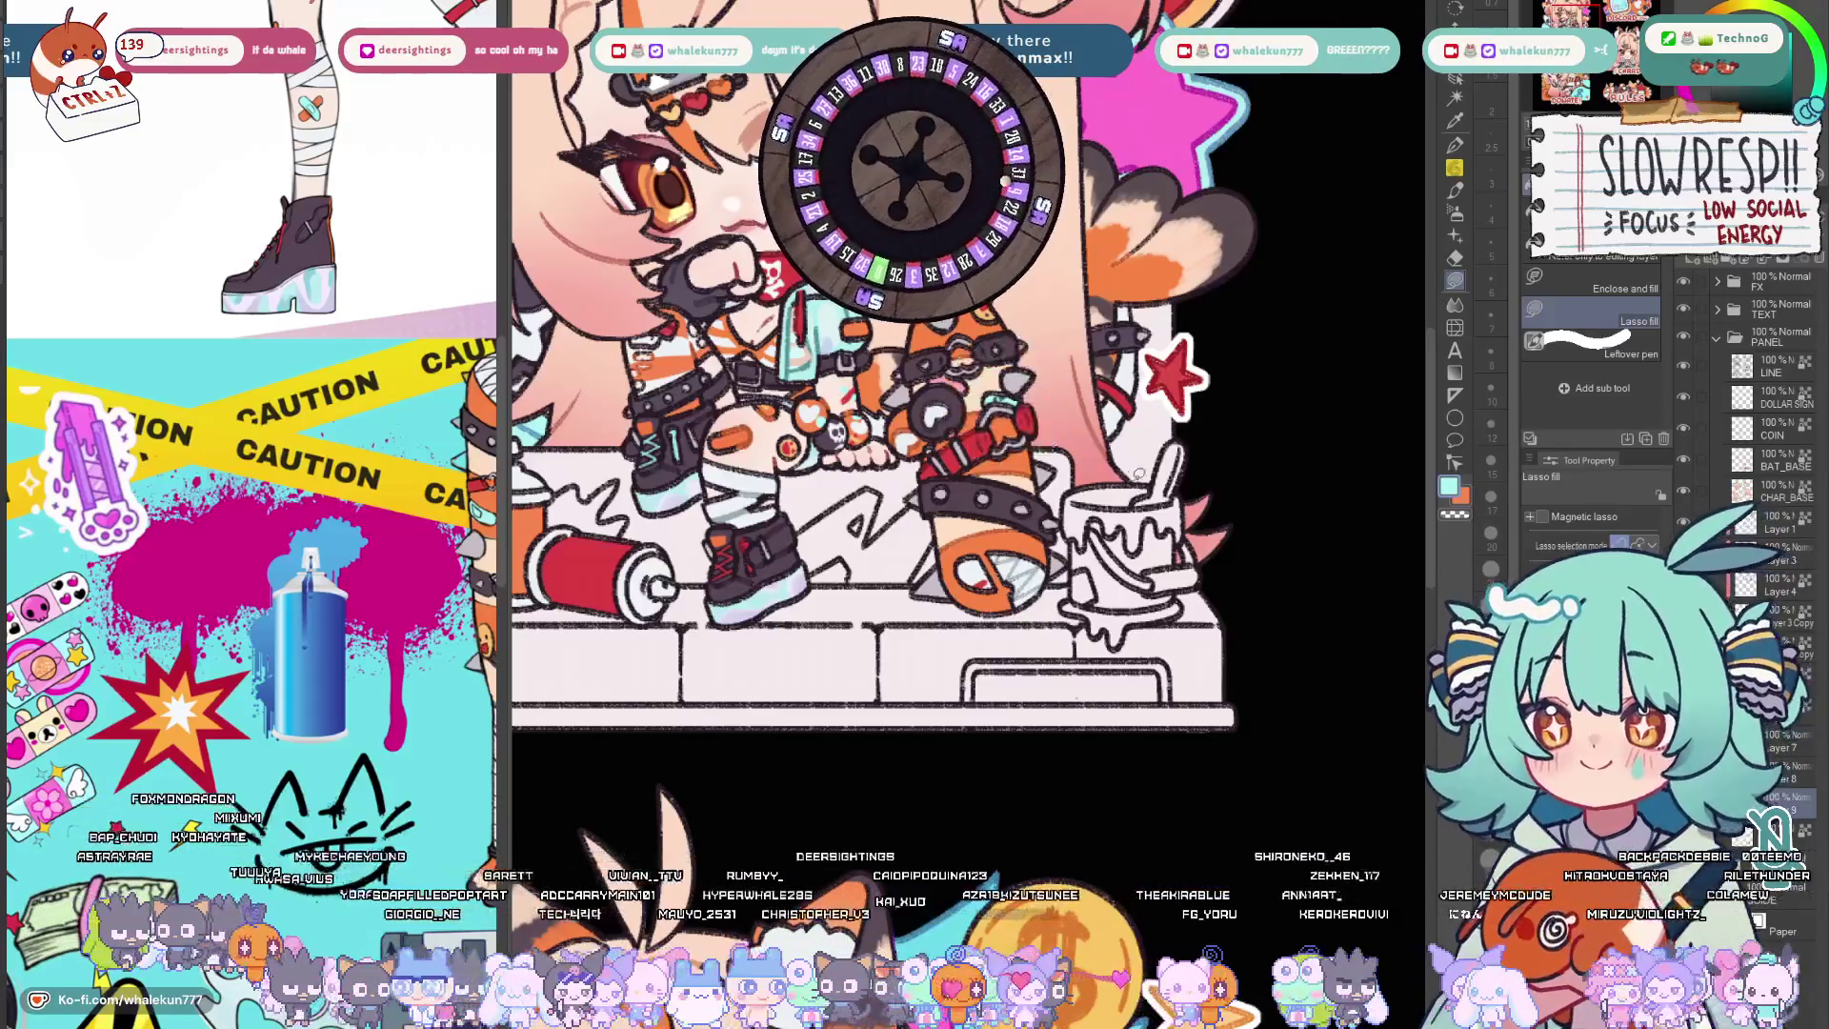
scroll(1110, 474, up, 2)
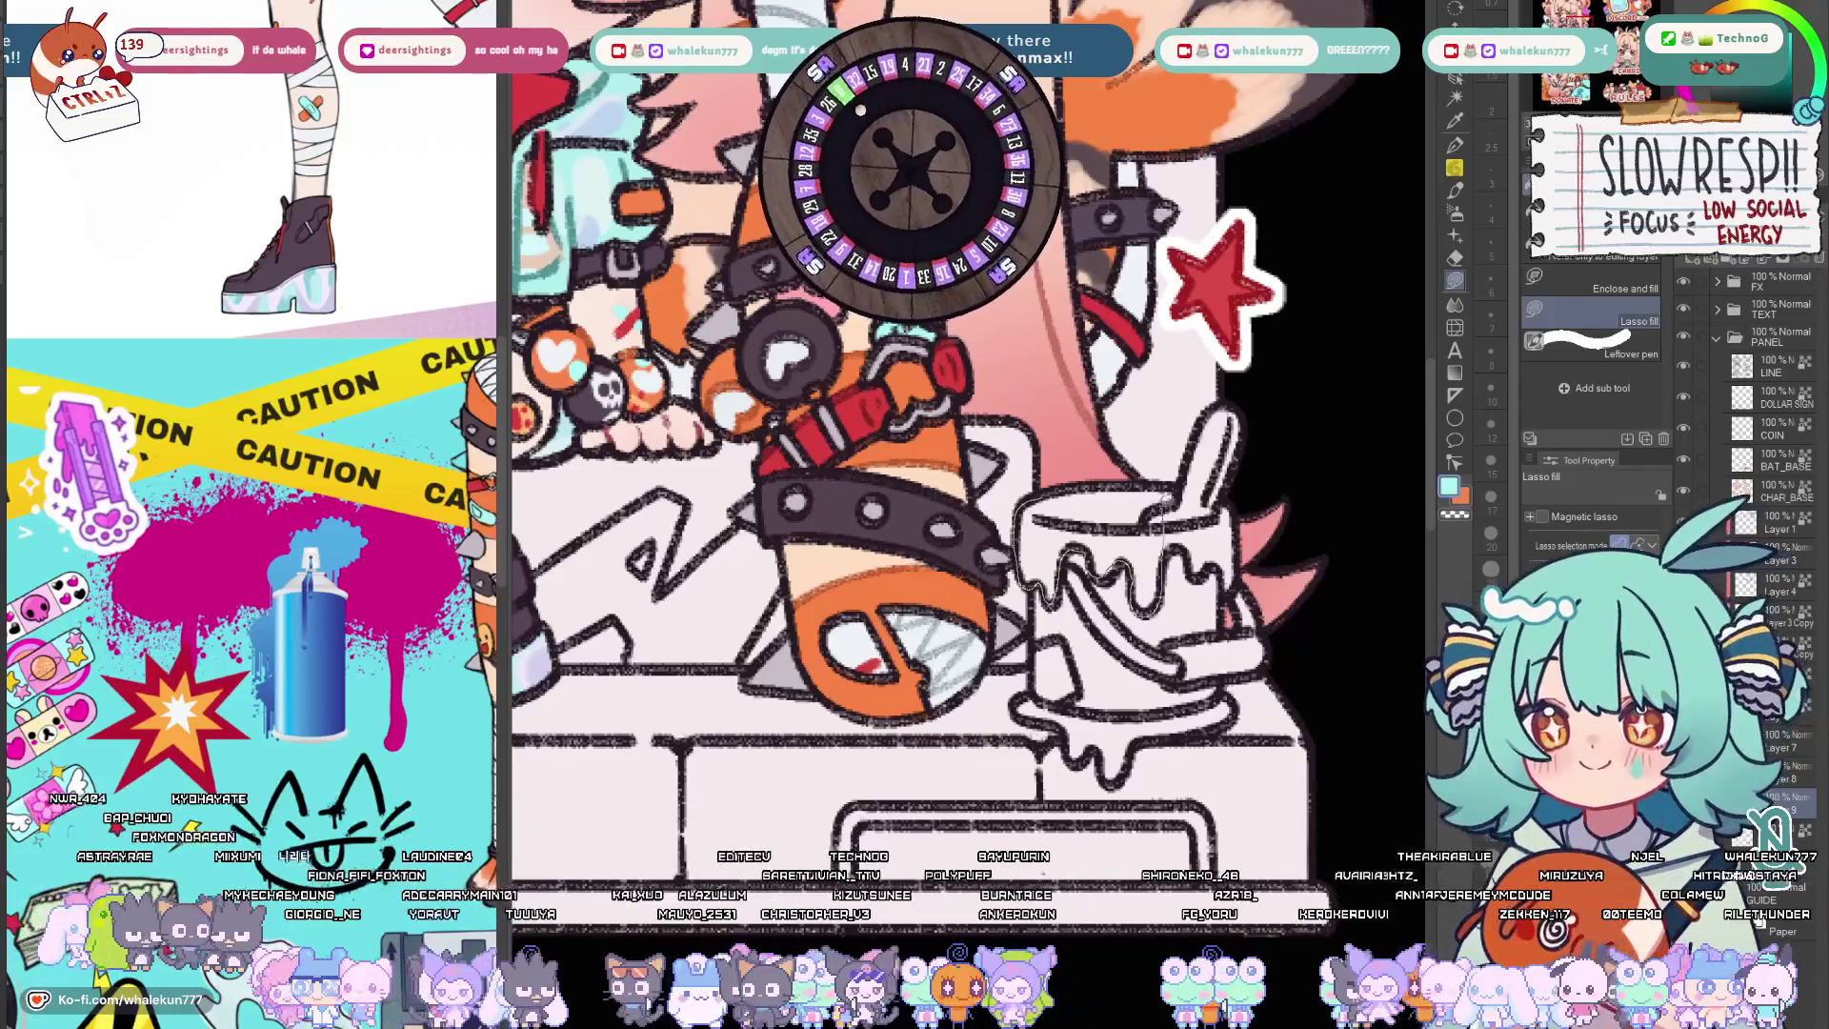
Lasso-fill the paint cup's top and drips cyan and the bucket body grey.
drag(1030, 508, 1229, 515)
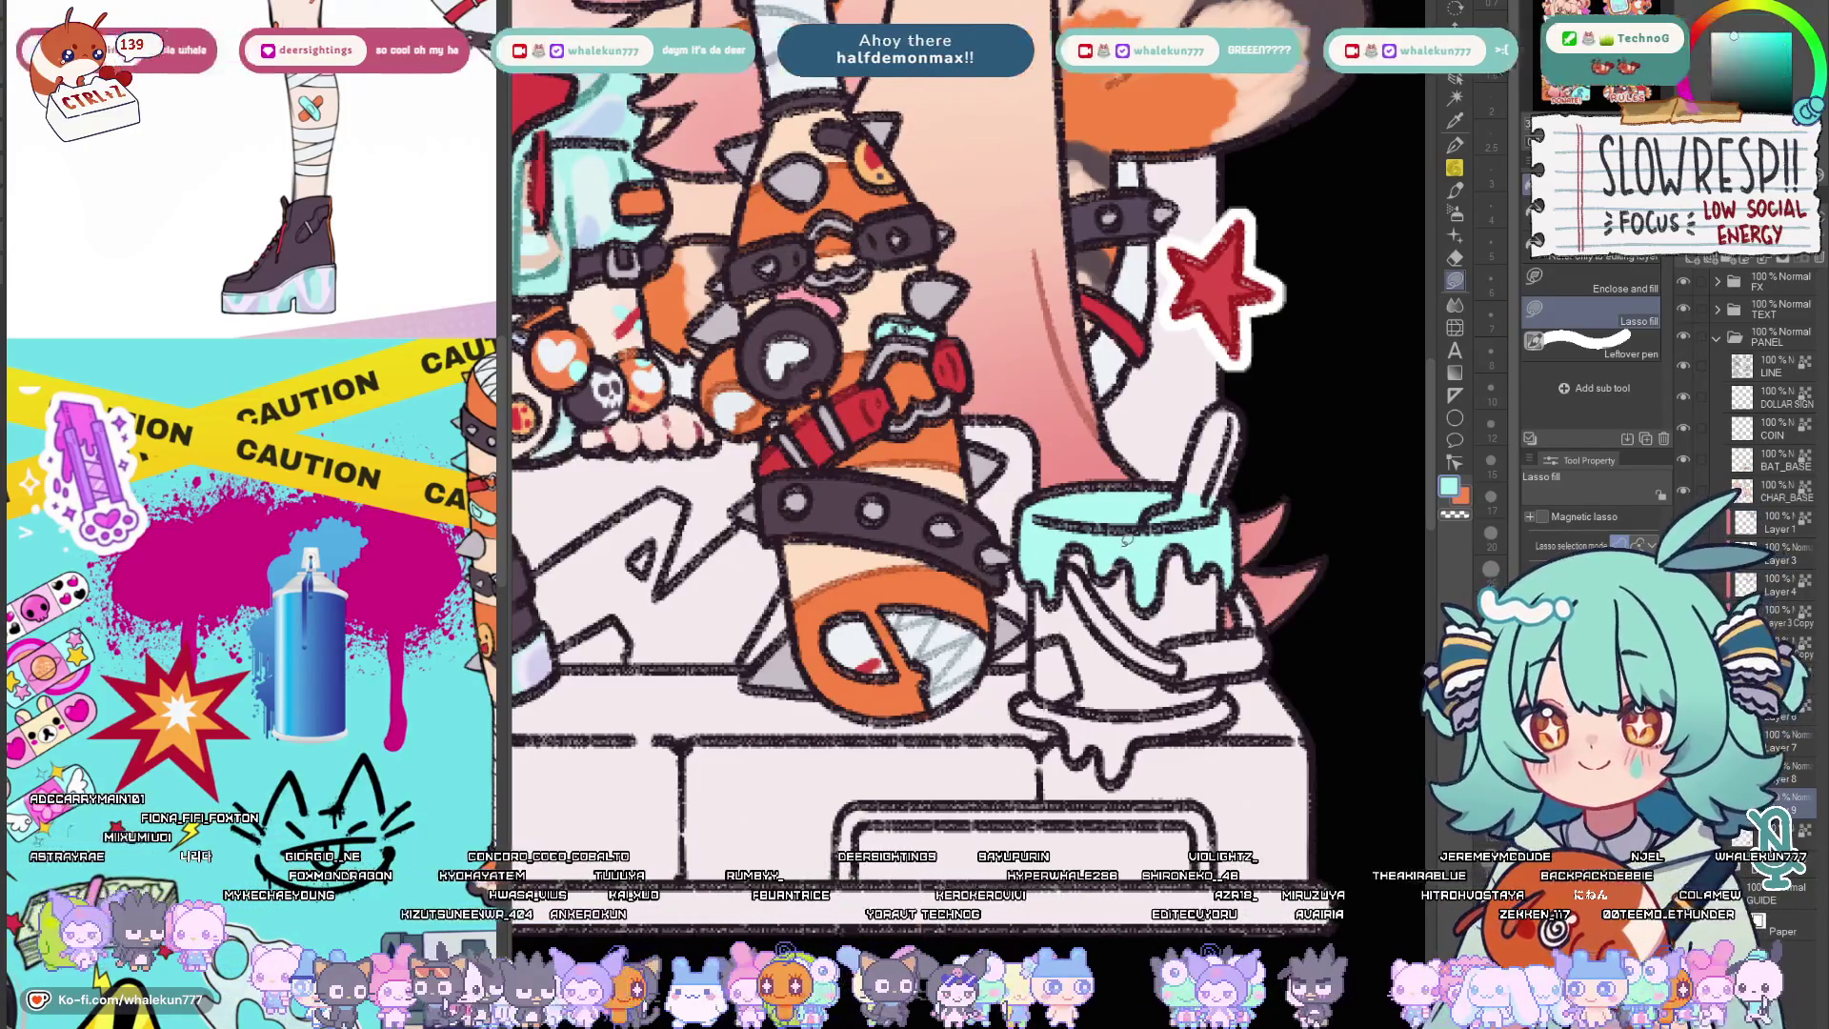
drag(1133, 664, 1111, 593)
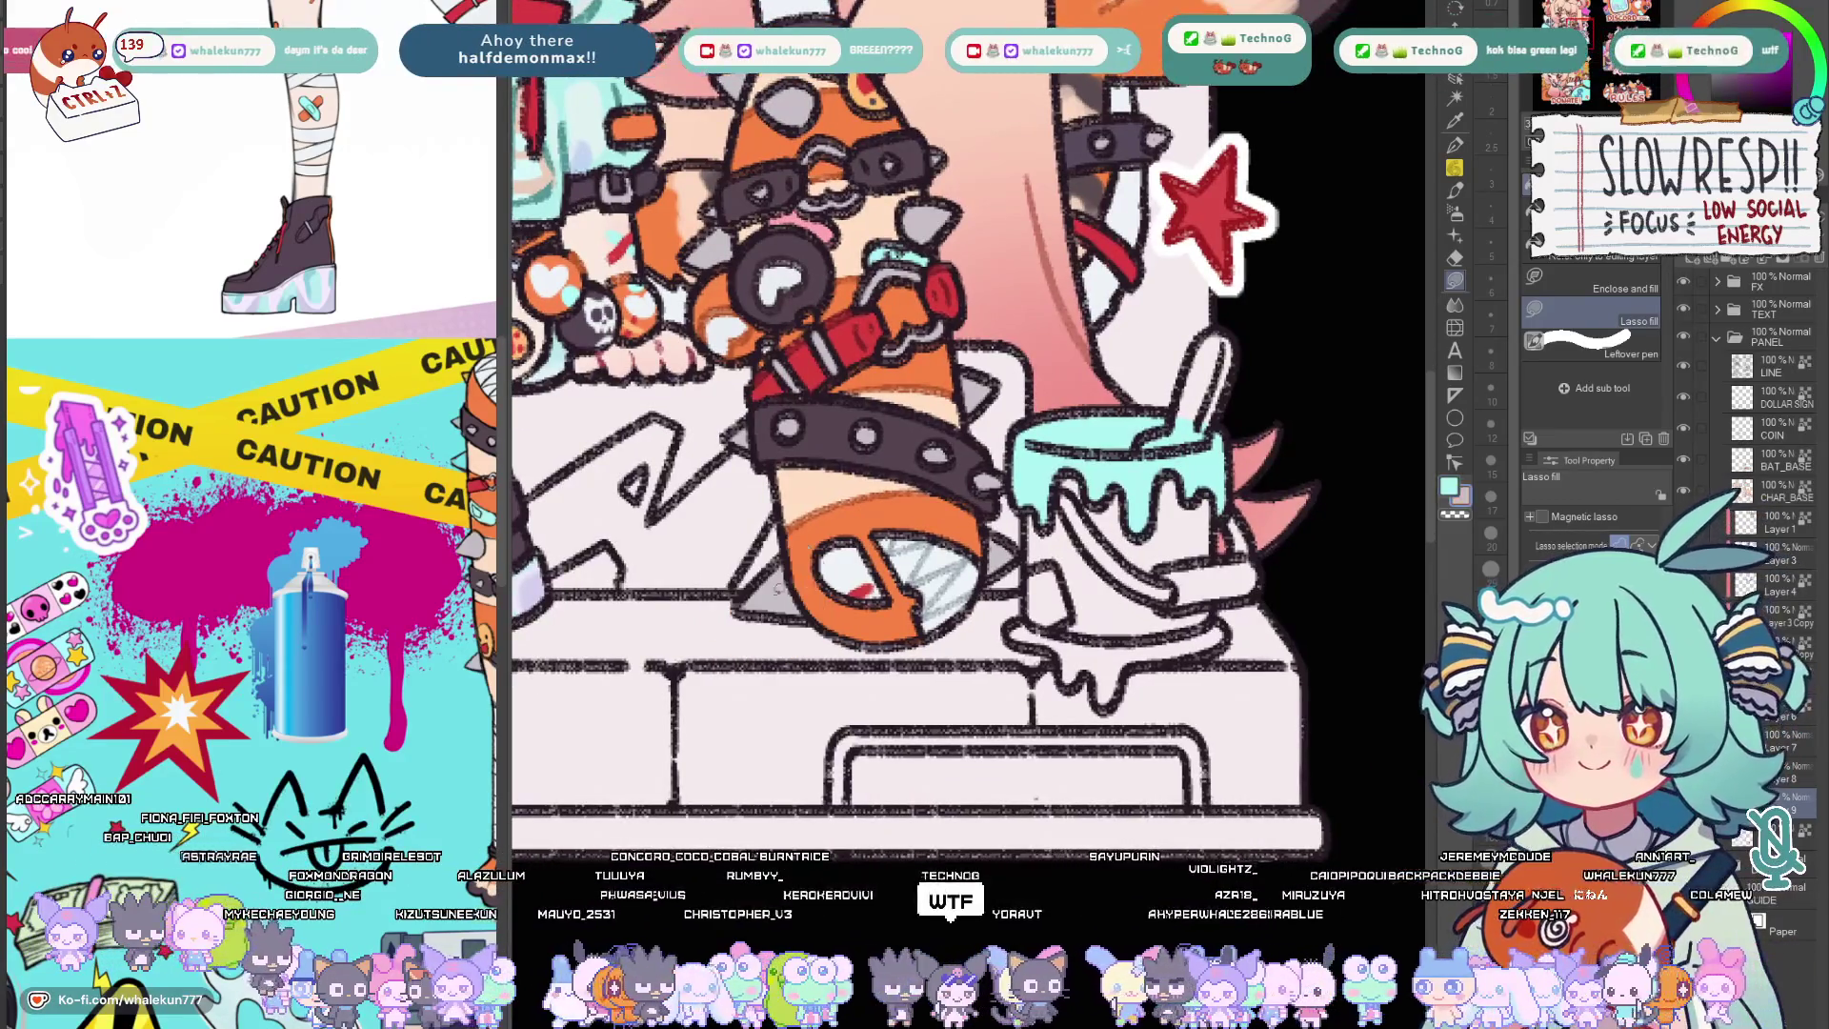
drag(1167, 532, 1019, 459)
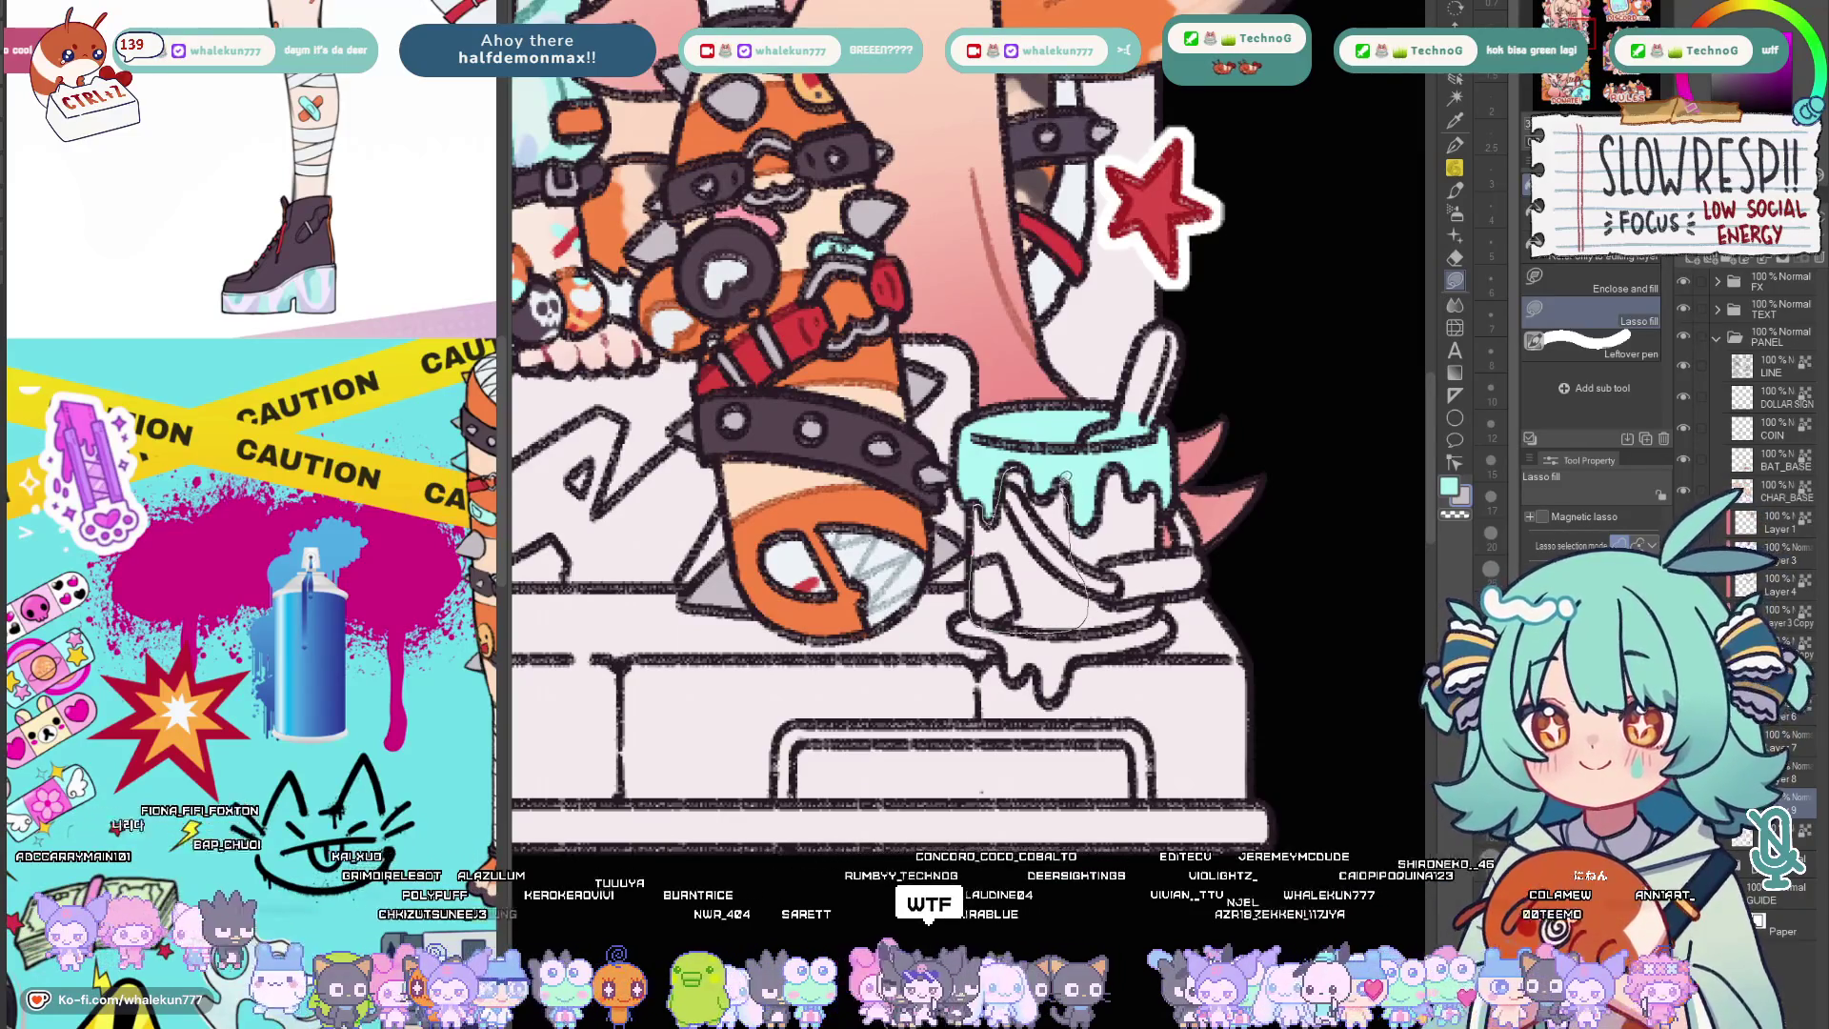
drag(972, 479, 986, 615)
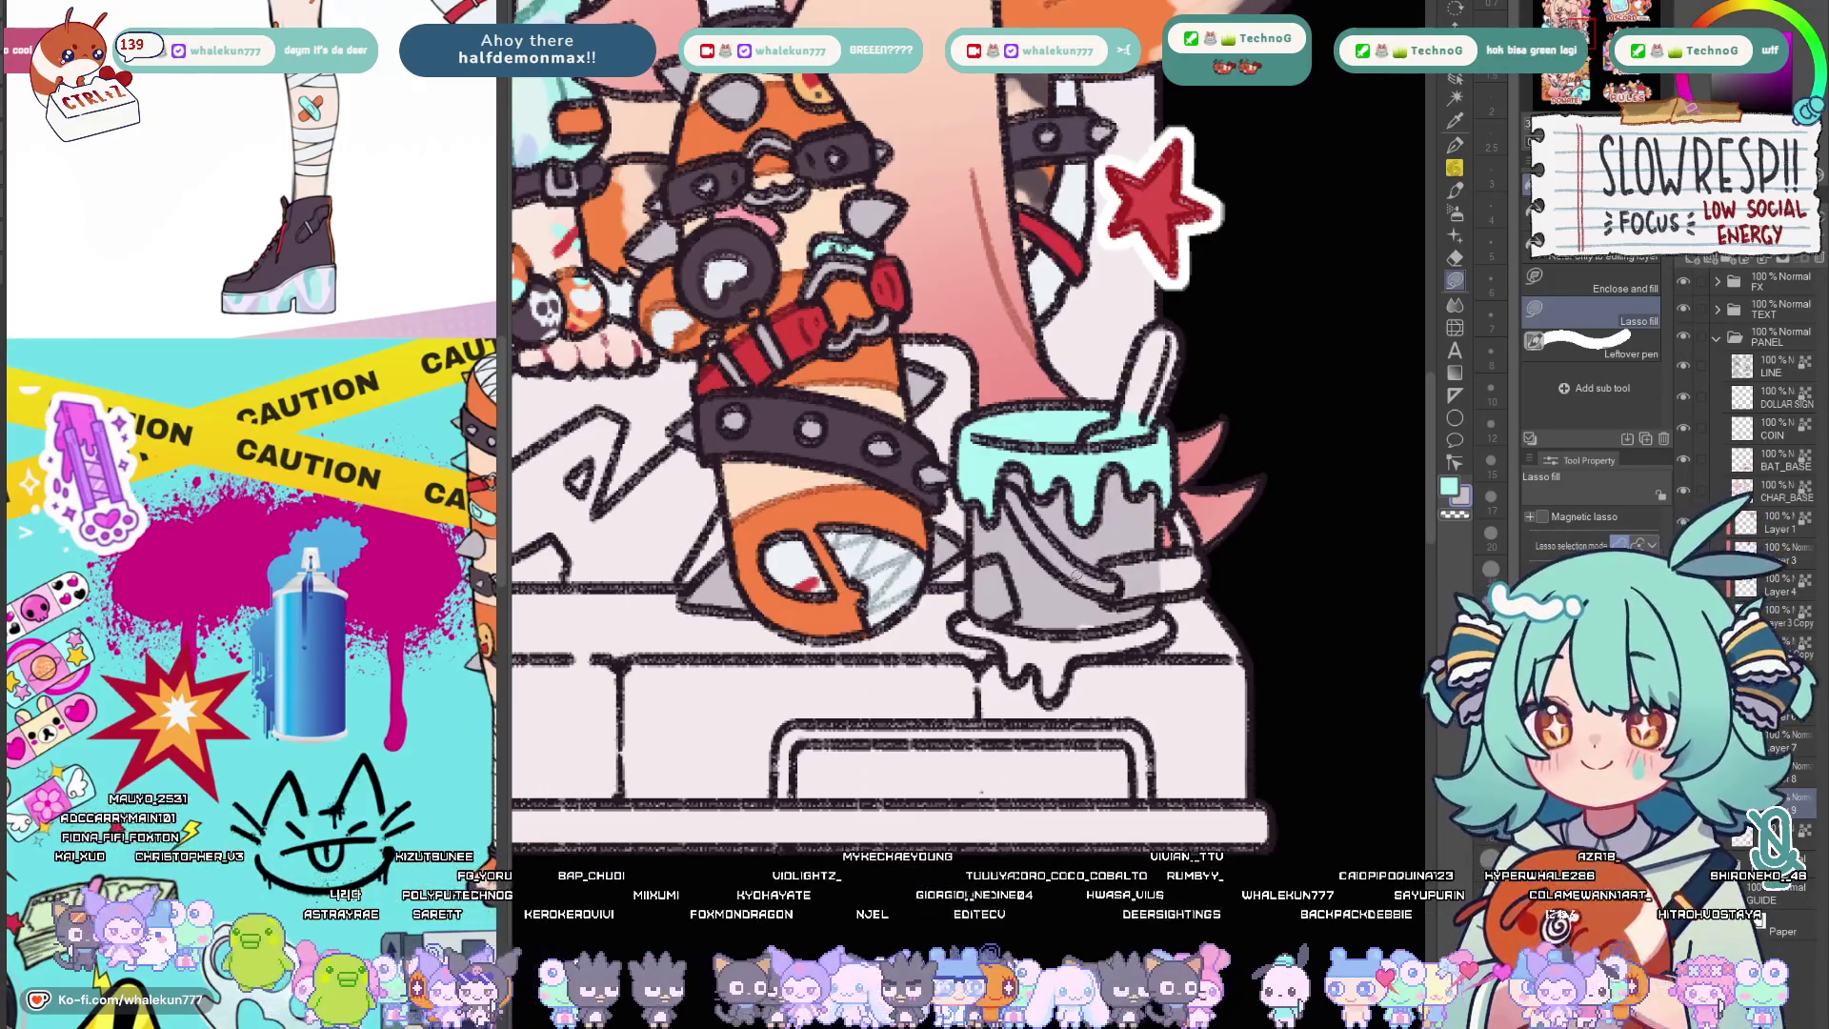
scroll(886, 429, down, 3)
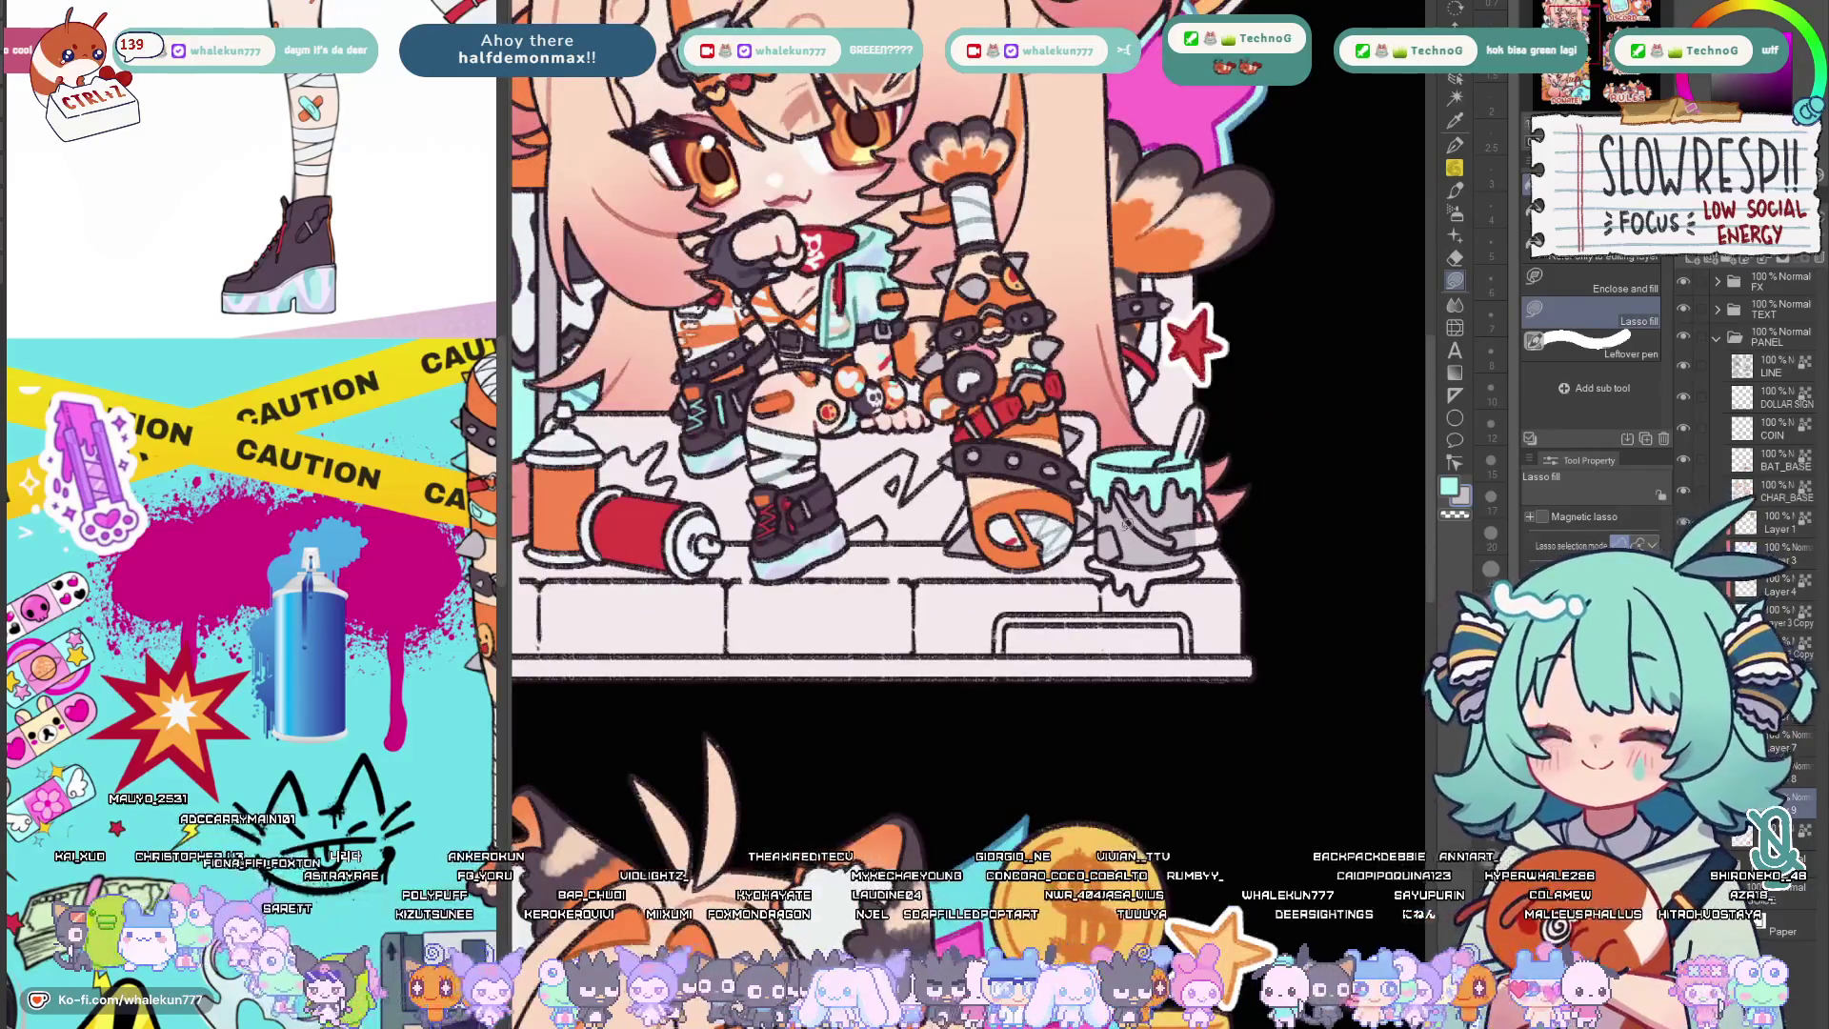
Return to Lasso fill and reframe the view over the bucket and box.
key(w)
key(g)
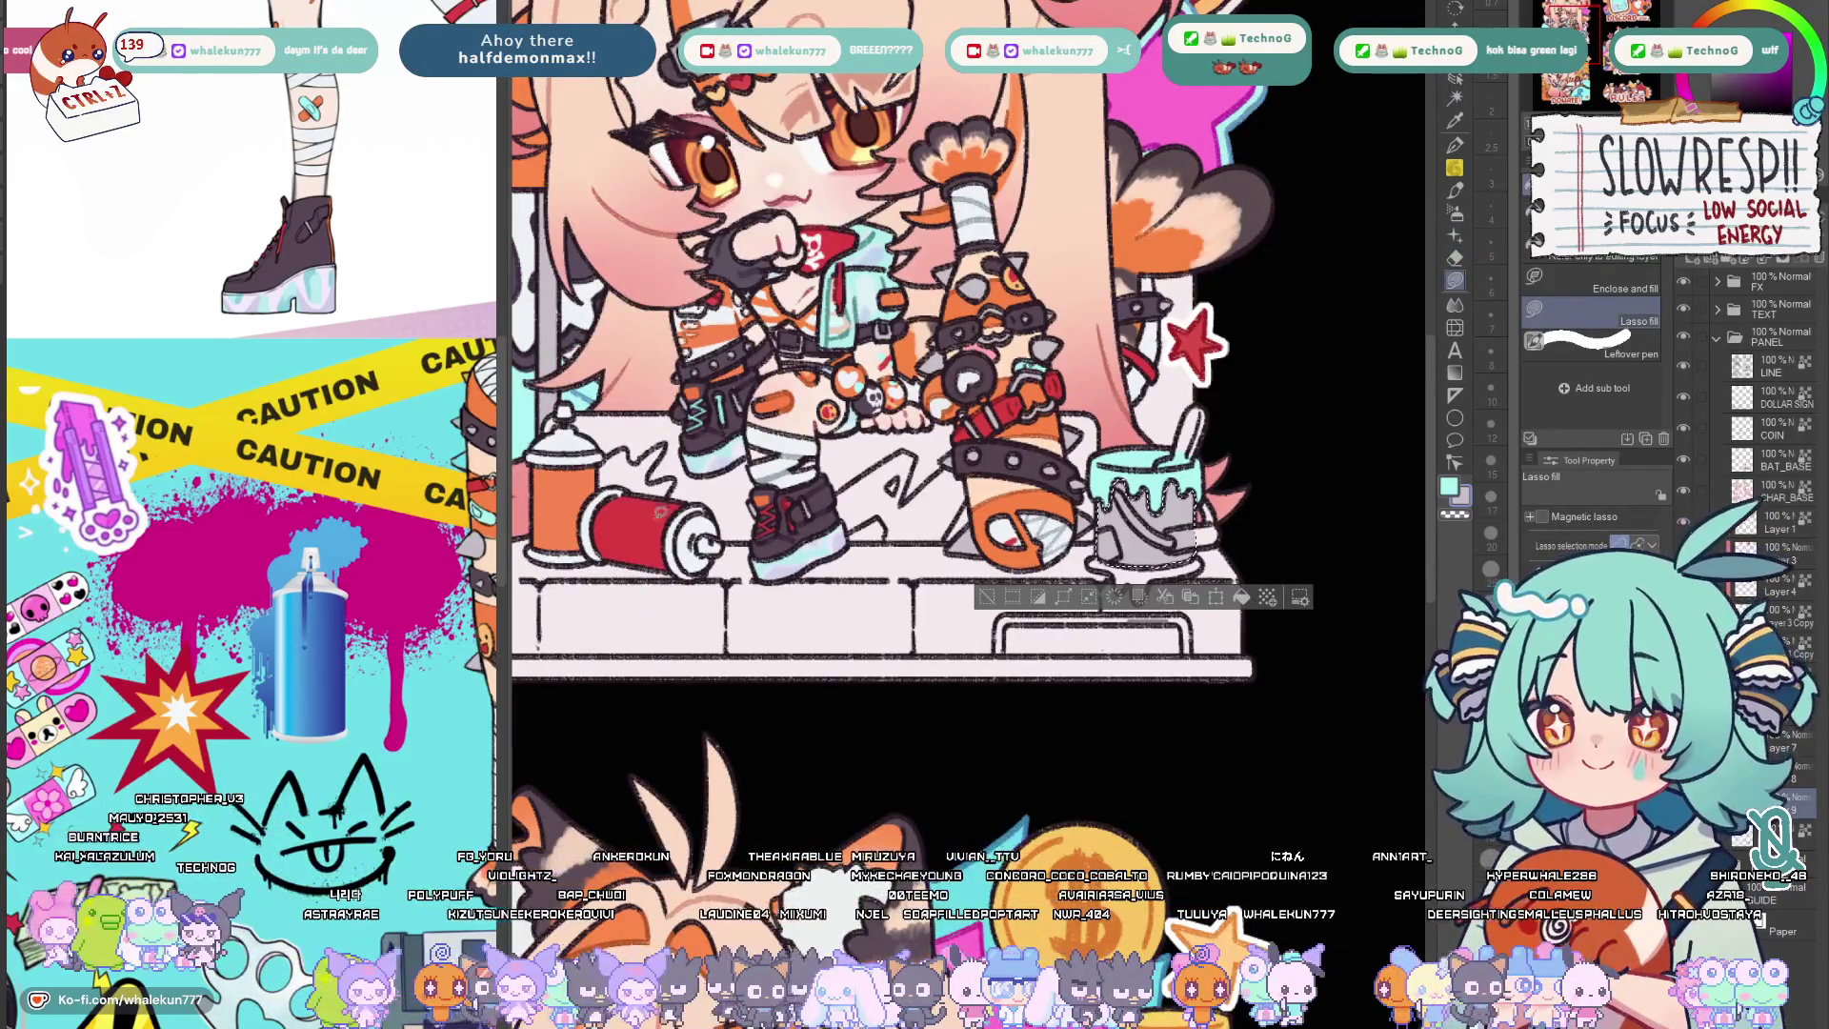
scroll(1215, 550, up, 3)
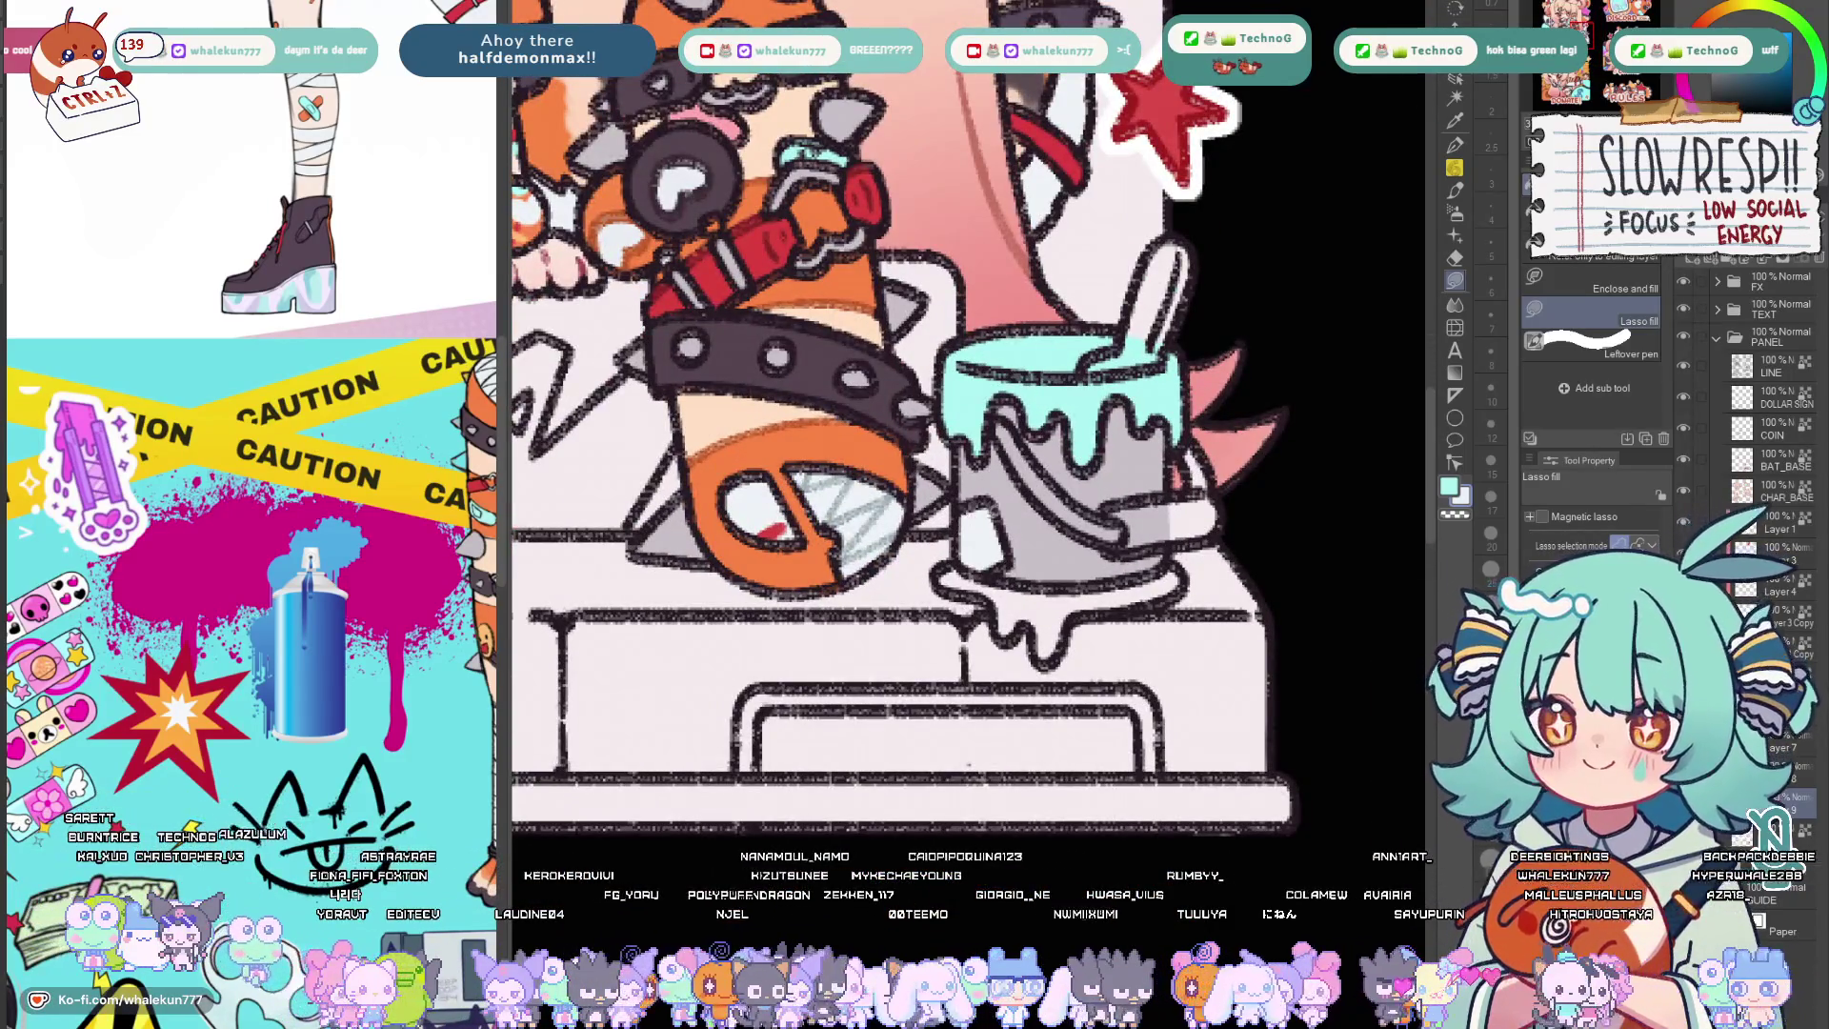
drag(998, 560, 912, 632)
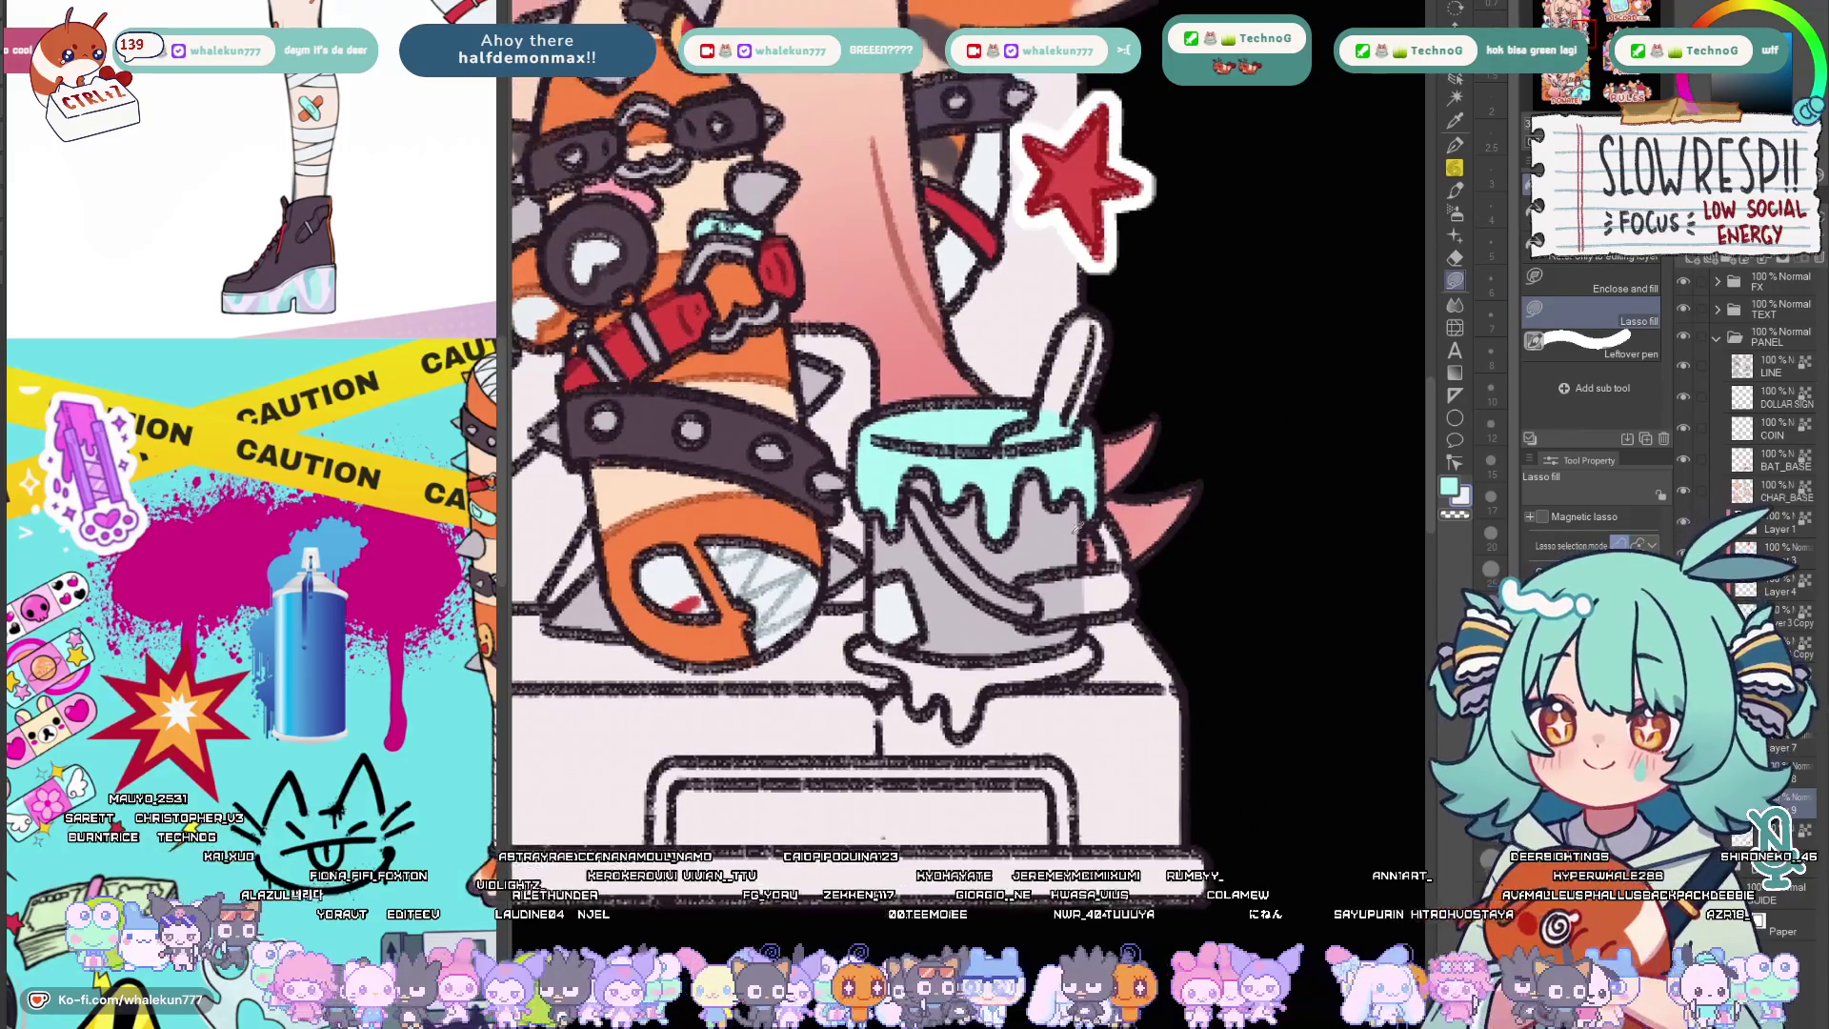
drag(748, 390, 702, 390)
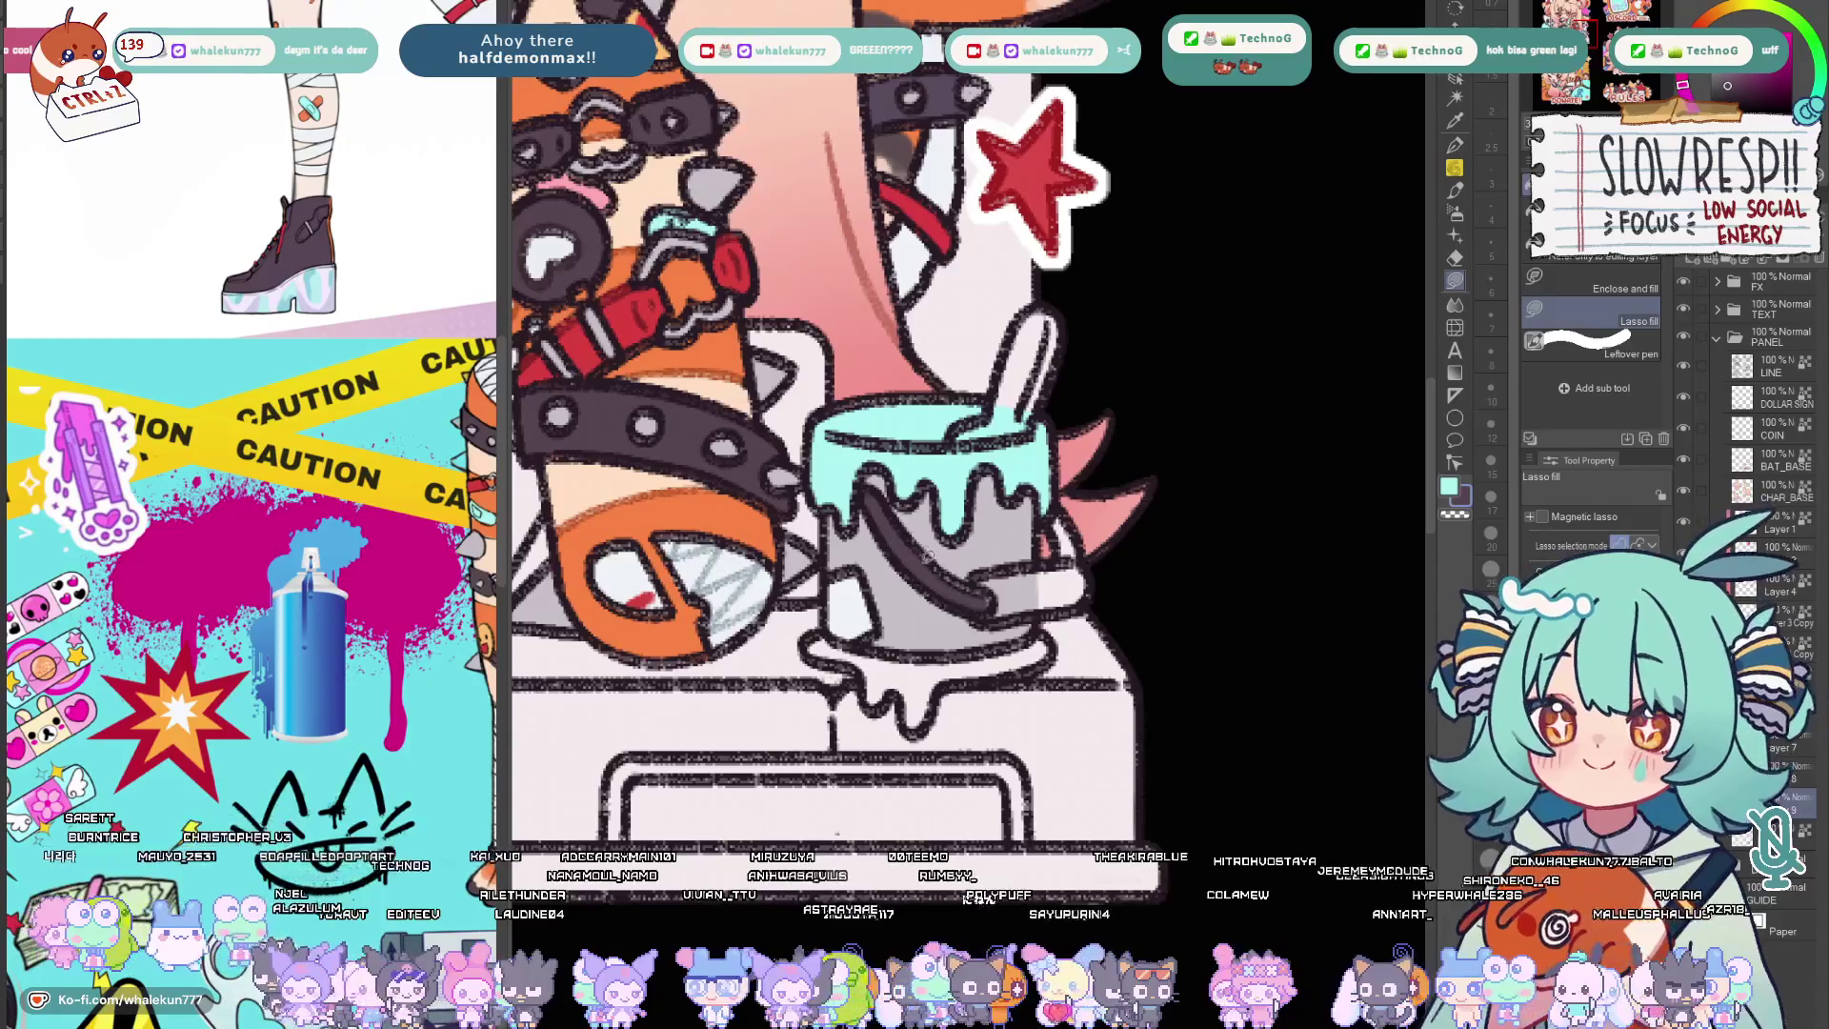
drag(946, 589, 1003, 675)
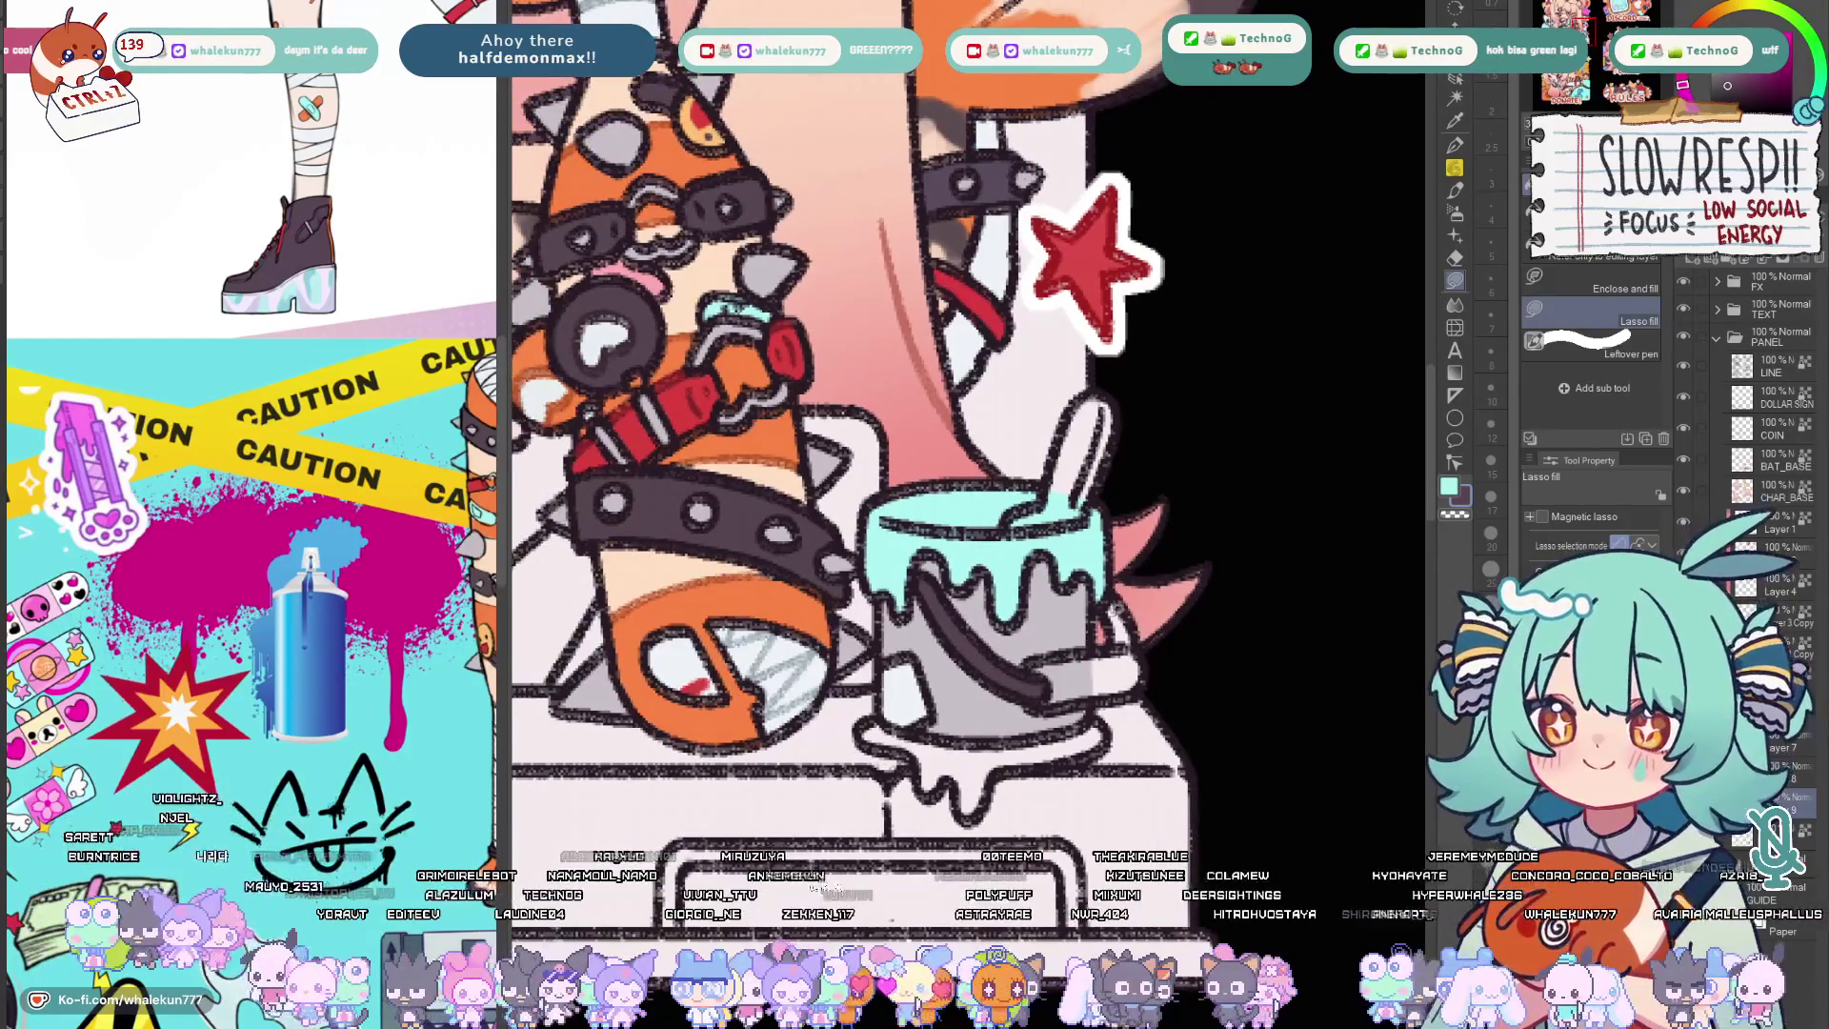
scroll(851, 430, down, 3)
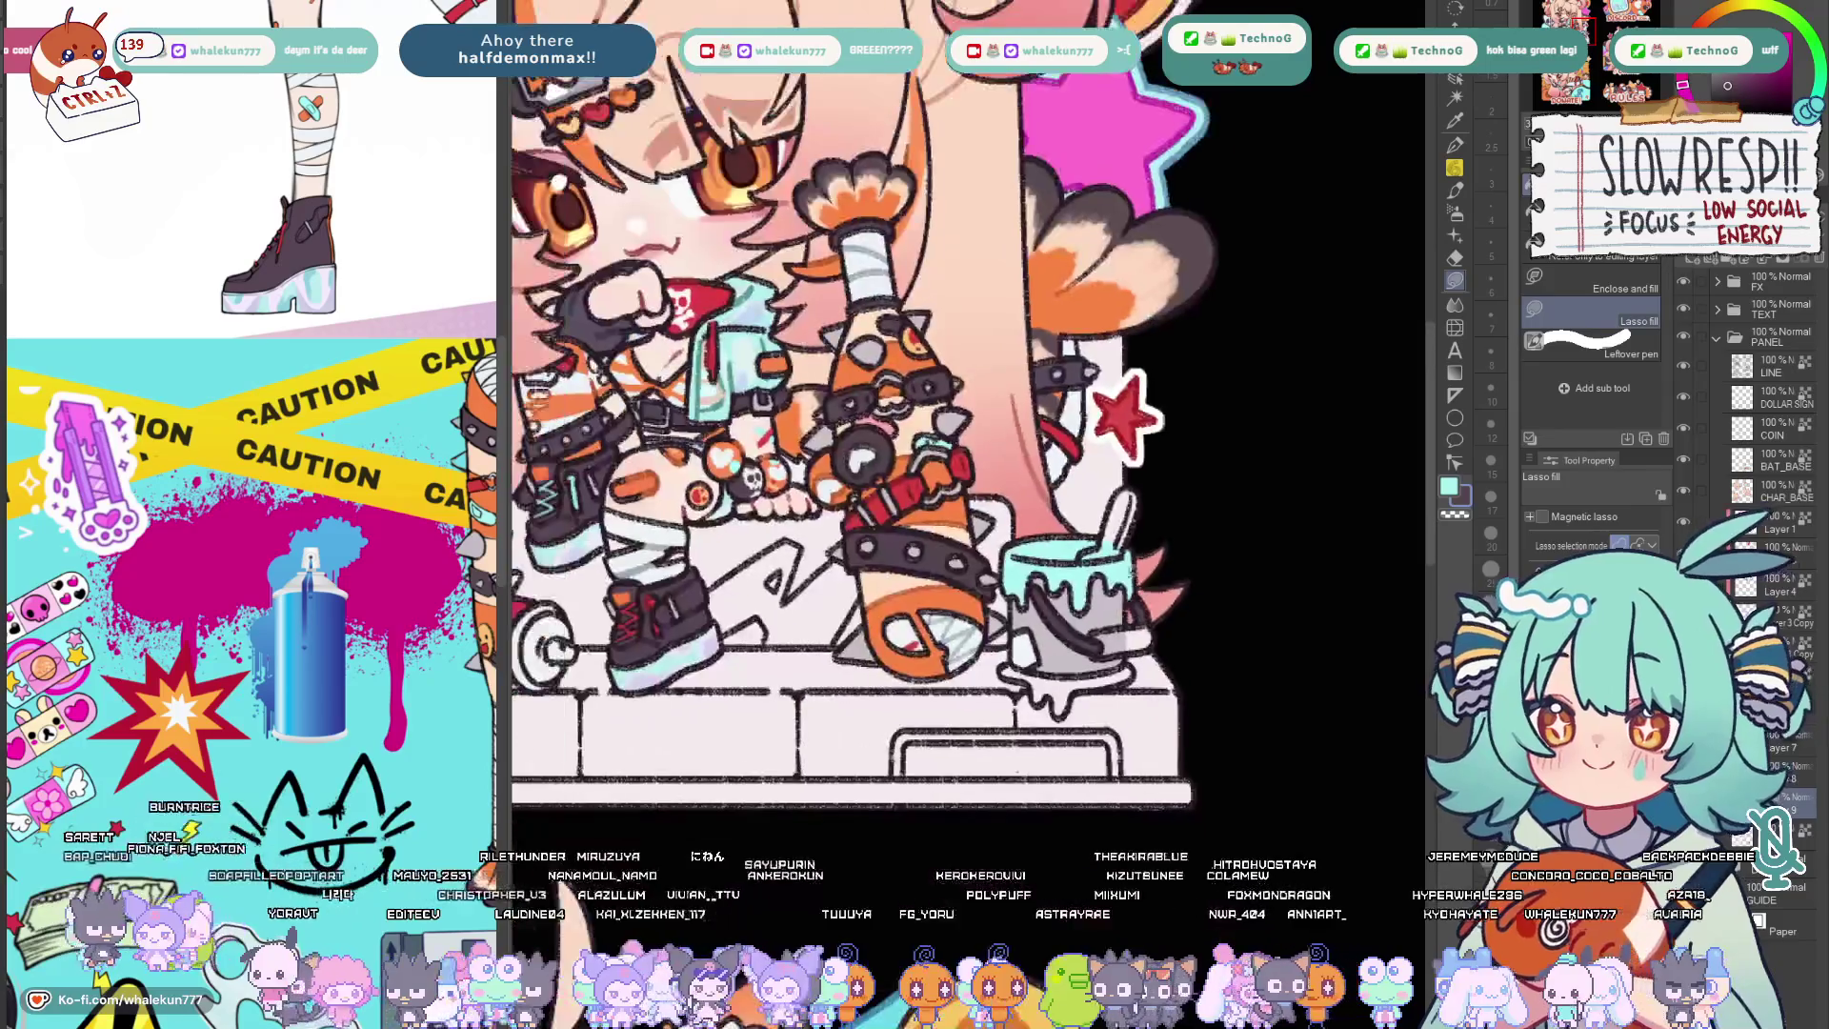
Lasso-fill the bucket top teal, redoing the fill once.
key(w)
key(g)
scroll(868, 626, down, 1)
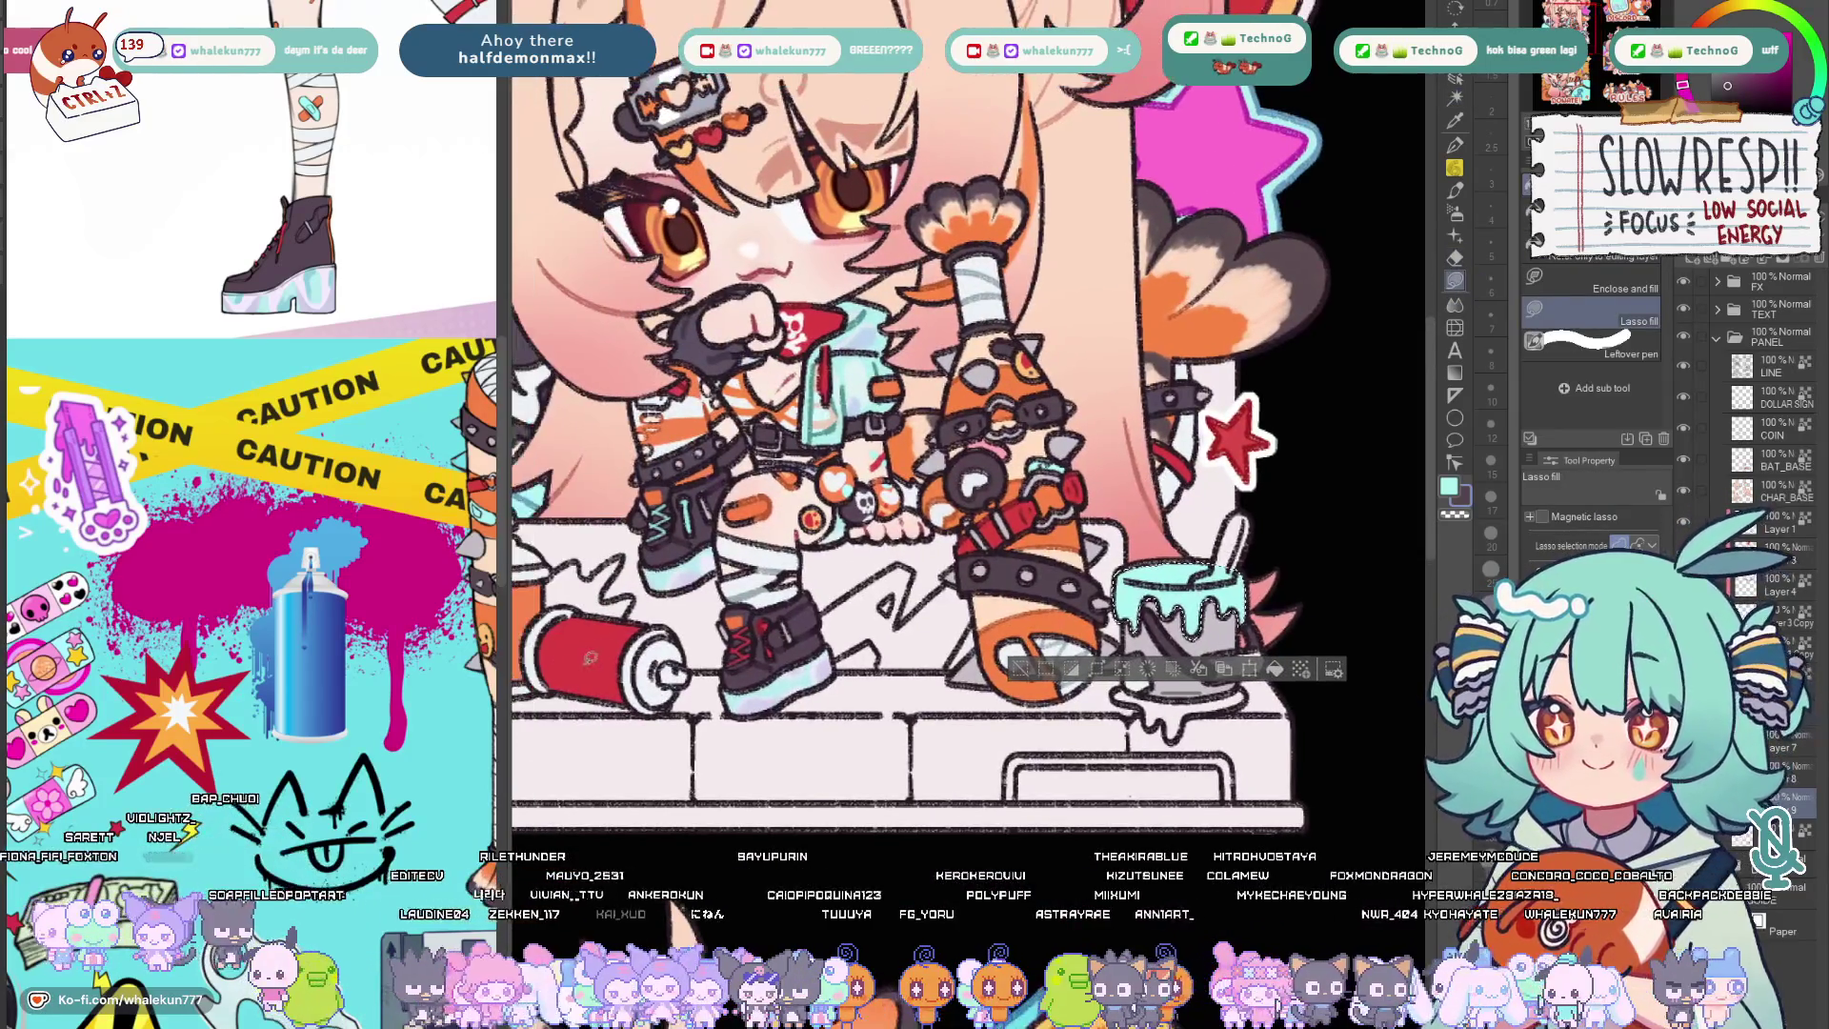
scroll(868, 626, down, 1)
scroll(867, 627, down, 1)
scroll(867, 625, up, 2)
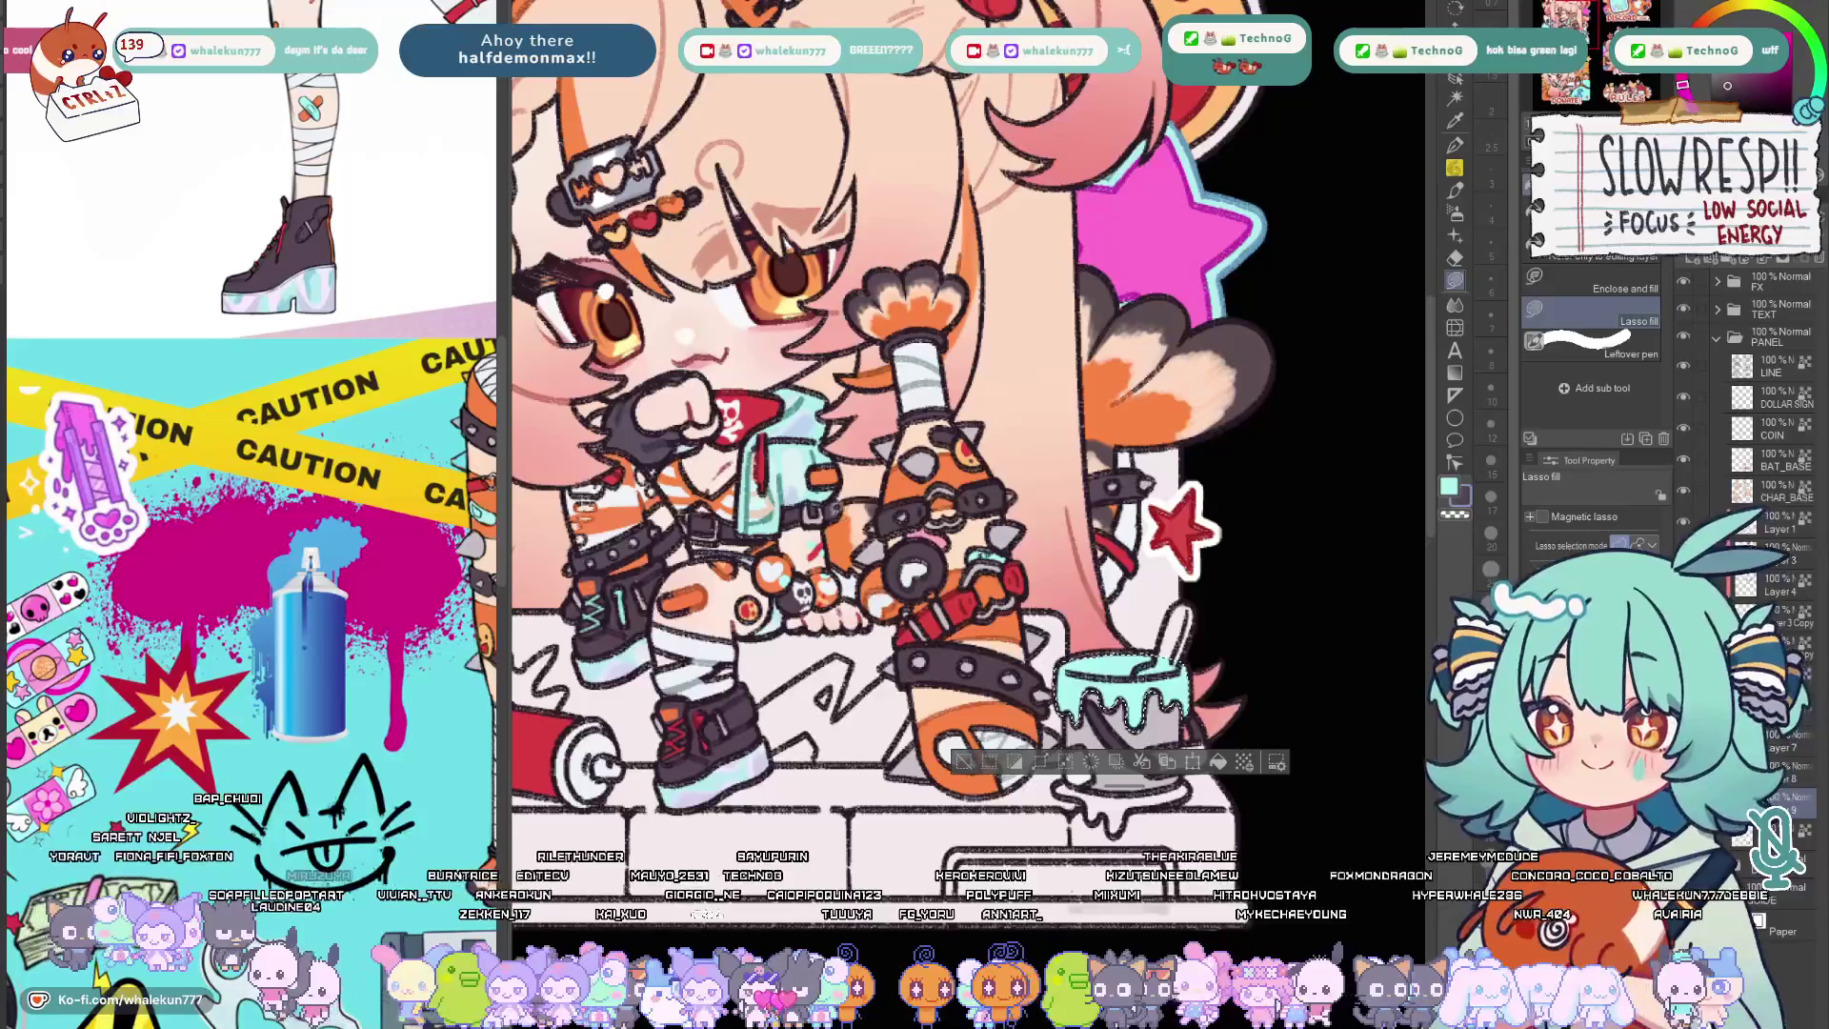
scroll(857, 615, down, 1)
scroll(857, 615, down, 1)
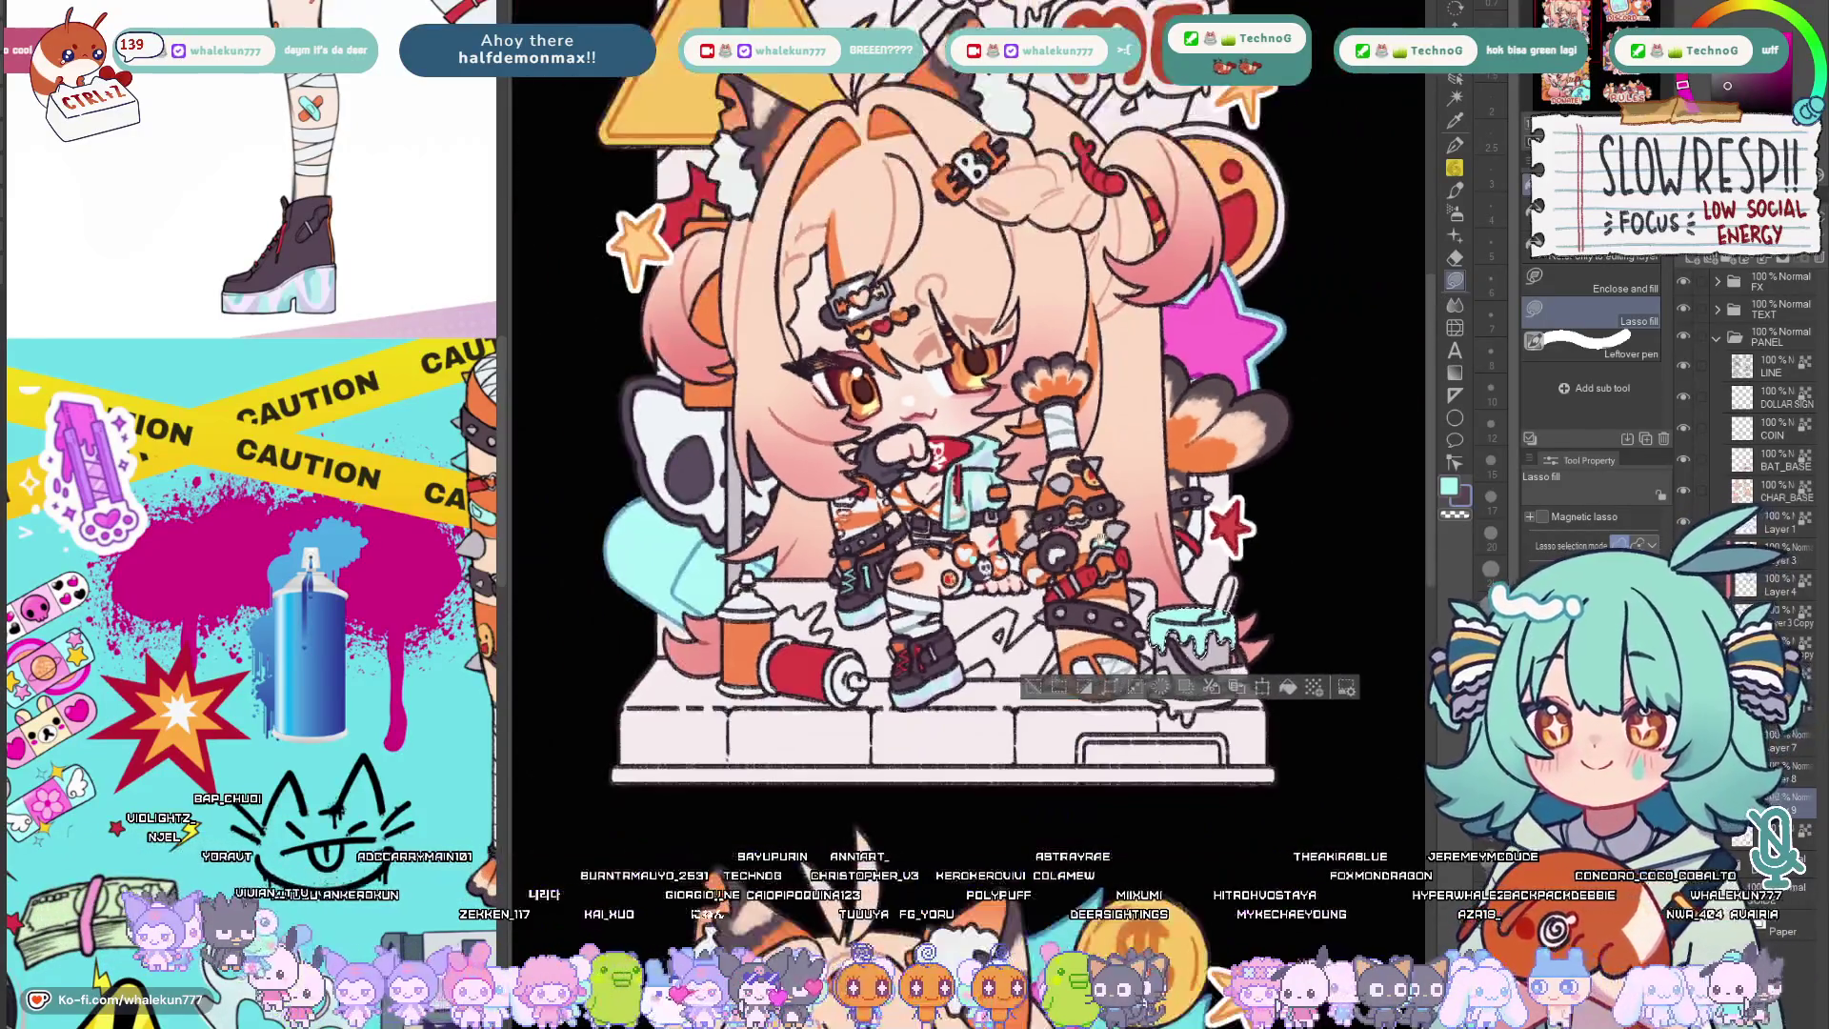
scroll(859, 615, down, 1)
scroll(1158, 625, down, 1)
drag(1027, 666, 1032, 670)
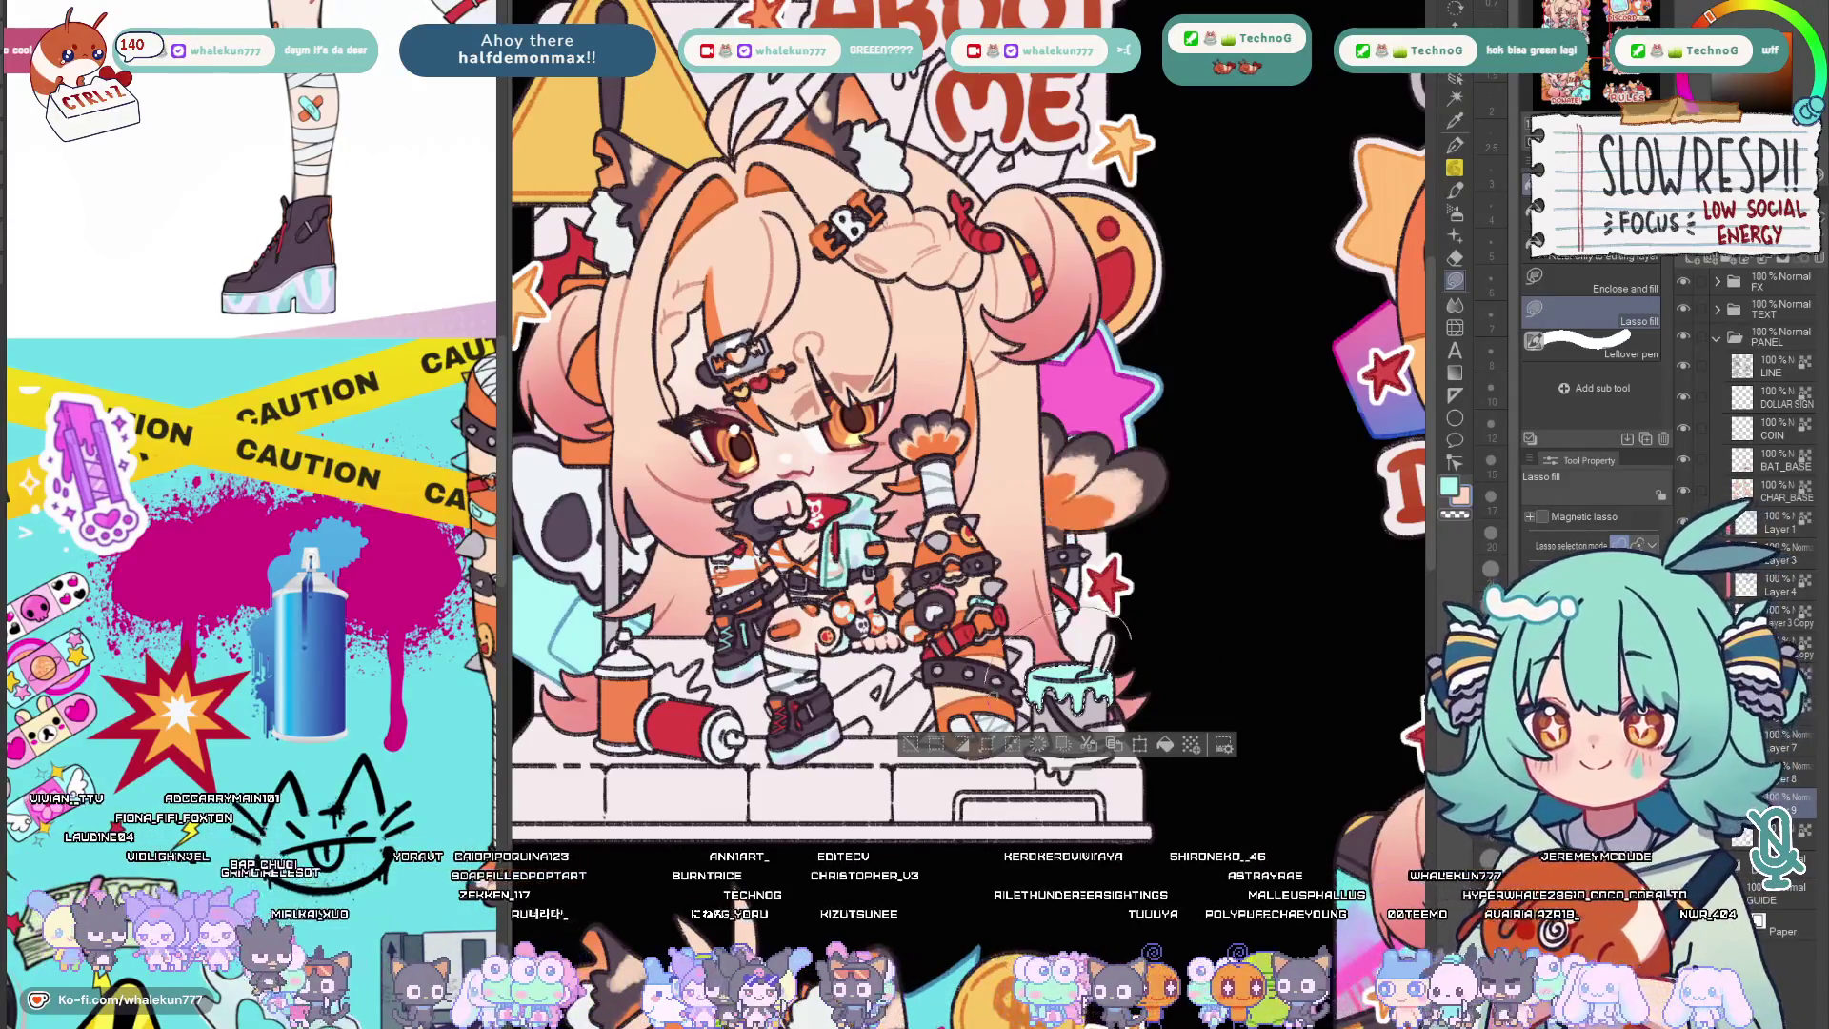
key(ctrl+y)
scroll(858, 429, up, 1)
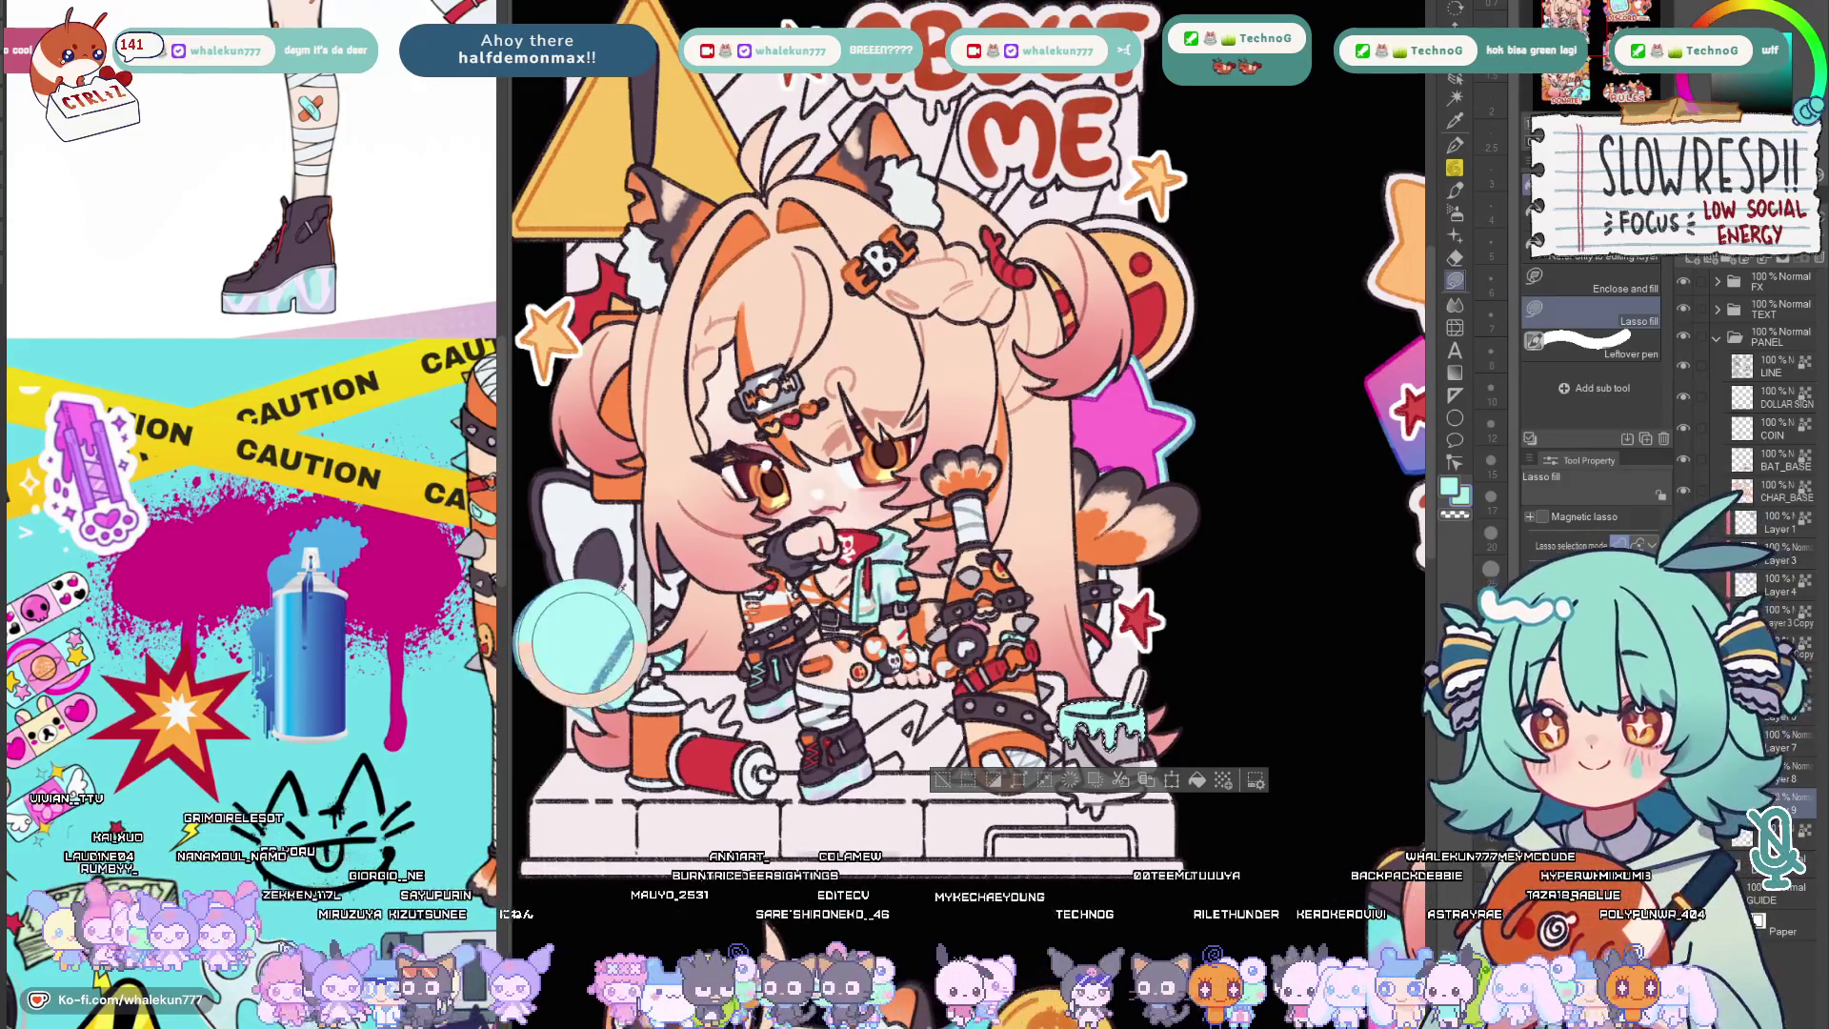
scroll(886, 473, down, 1)
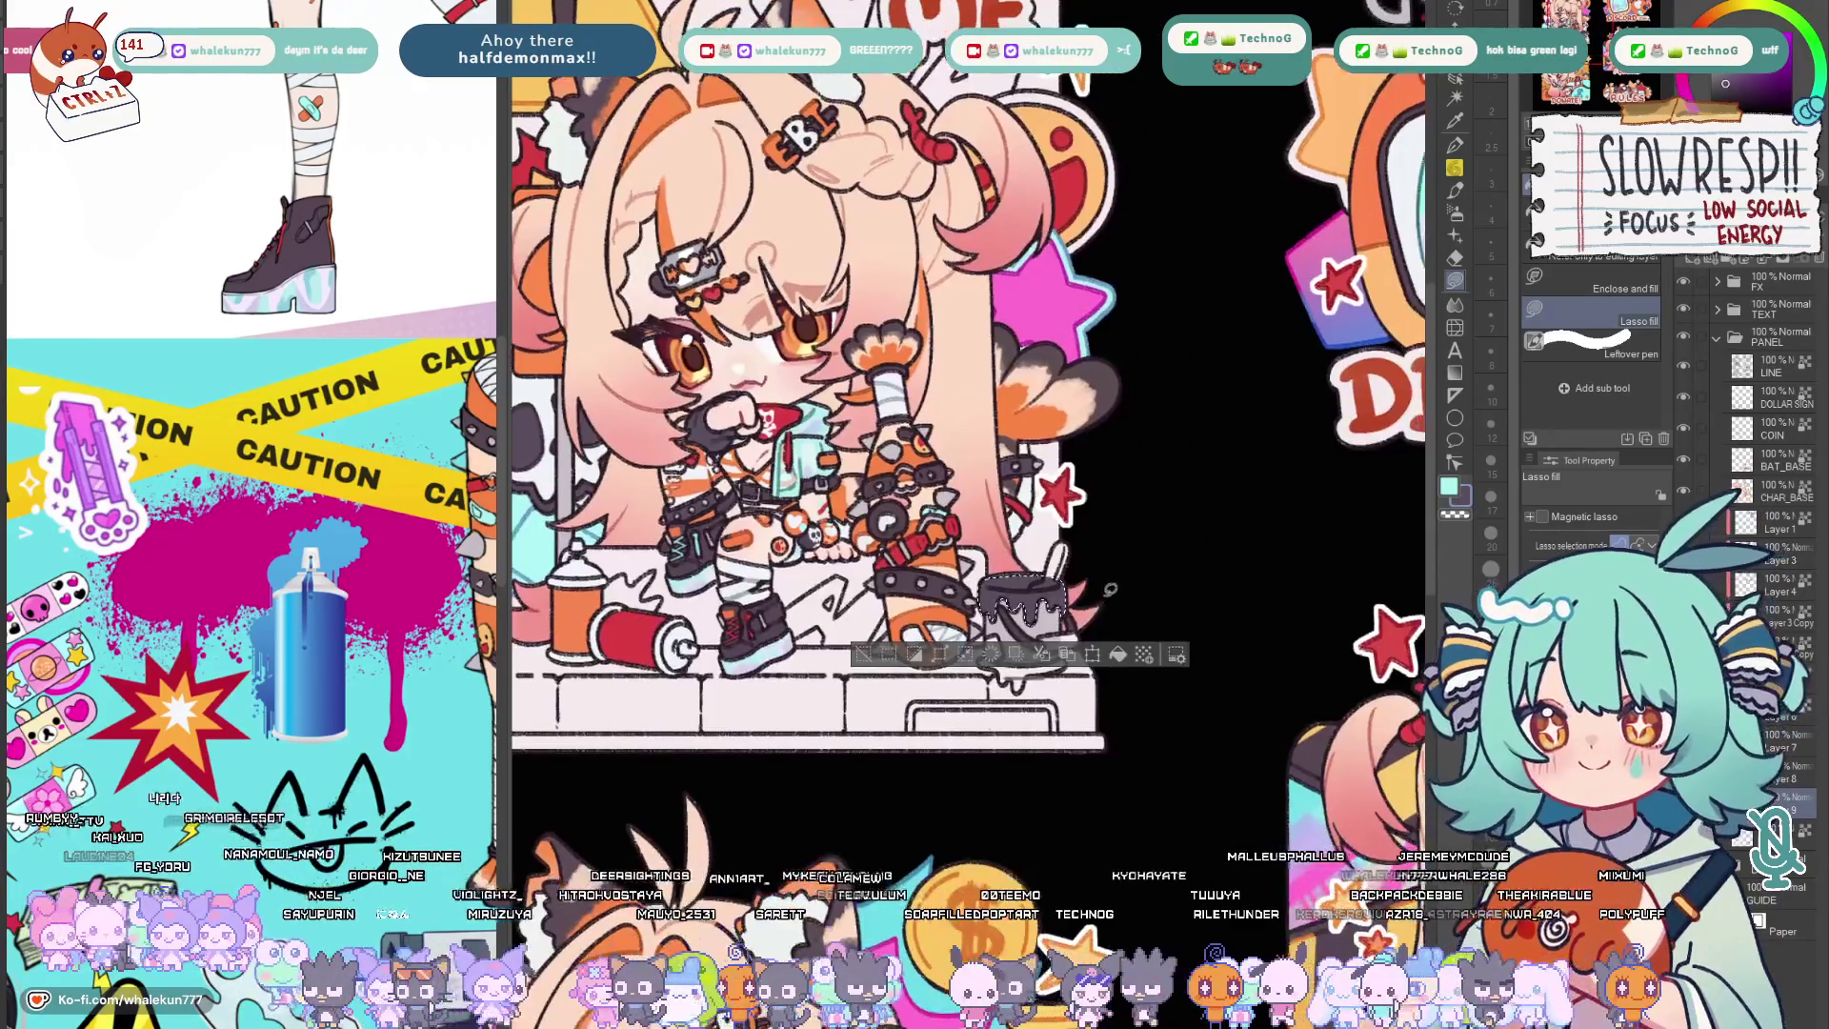
scroll(855, 338, up, 5)
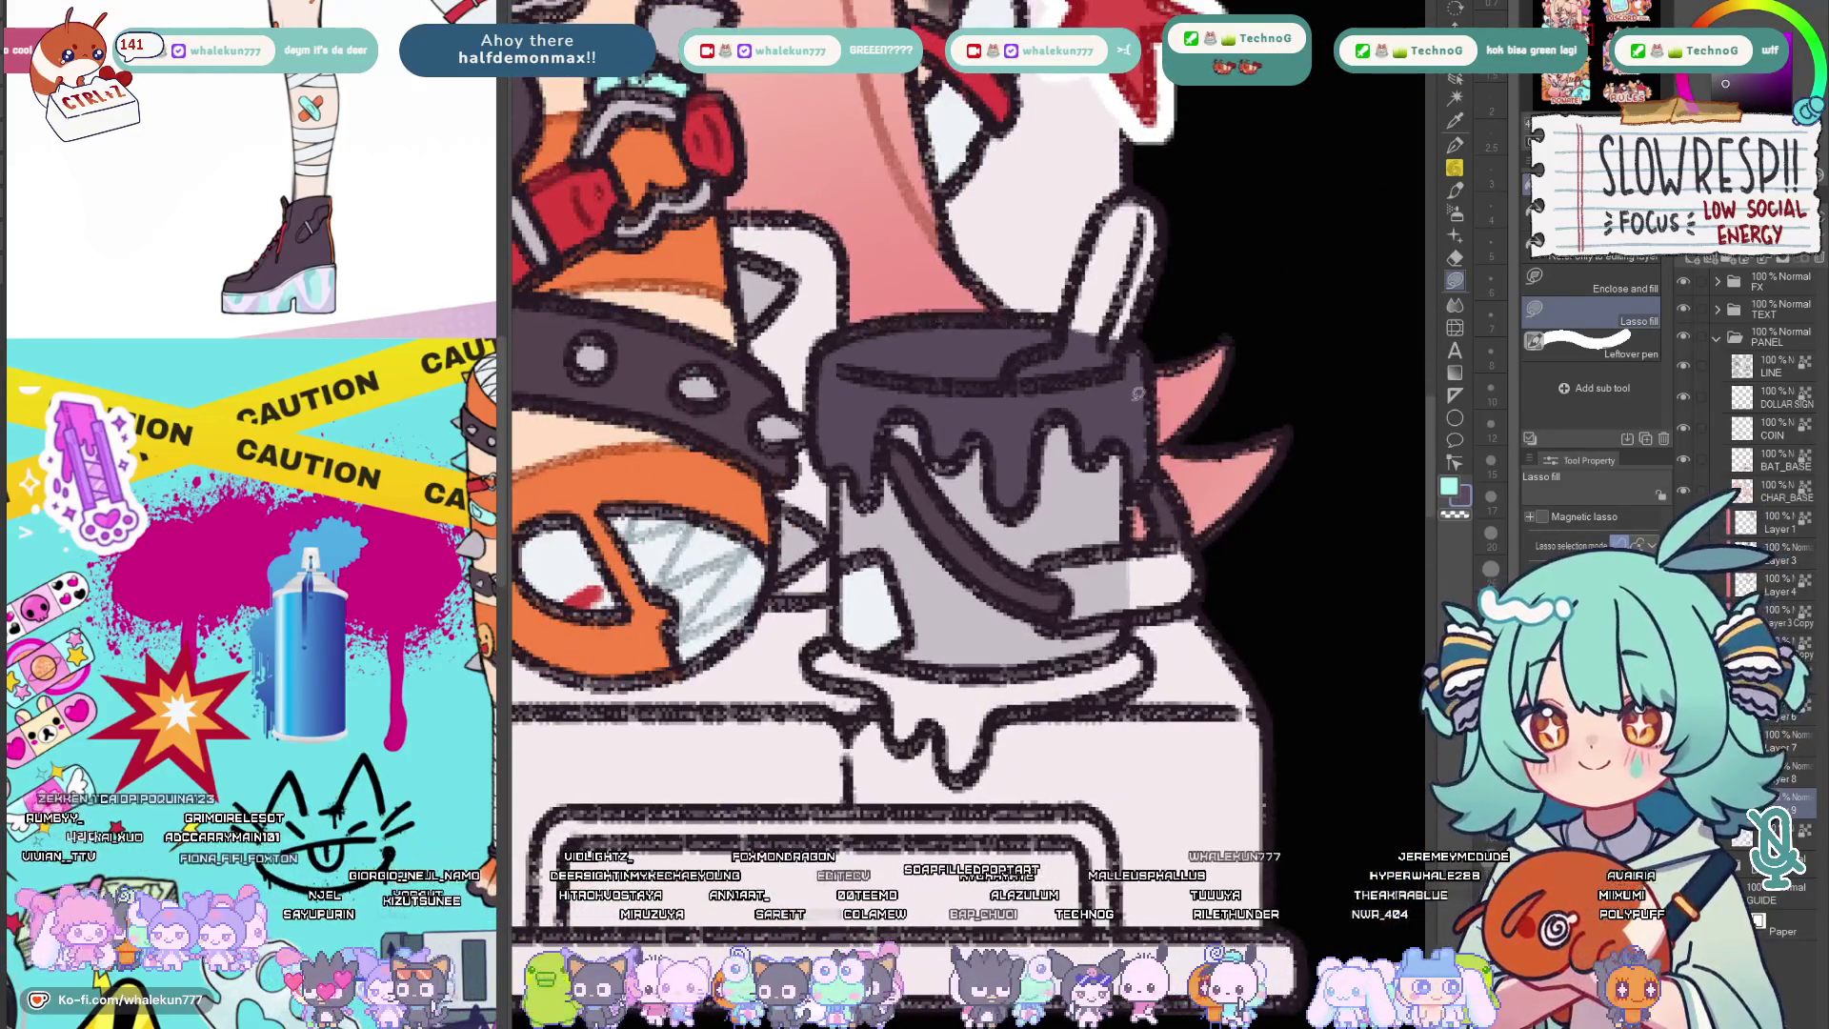
scroll(1212, 423, up, 2)
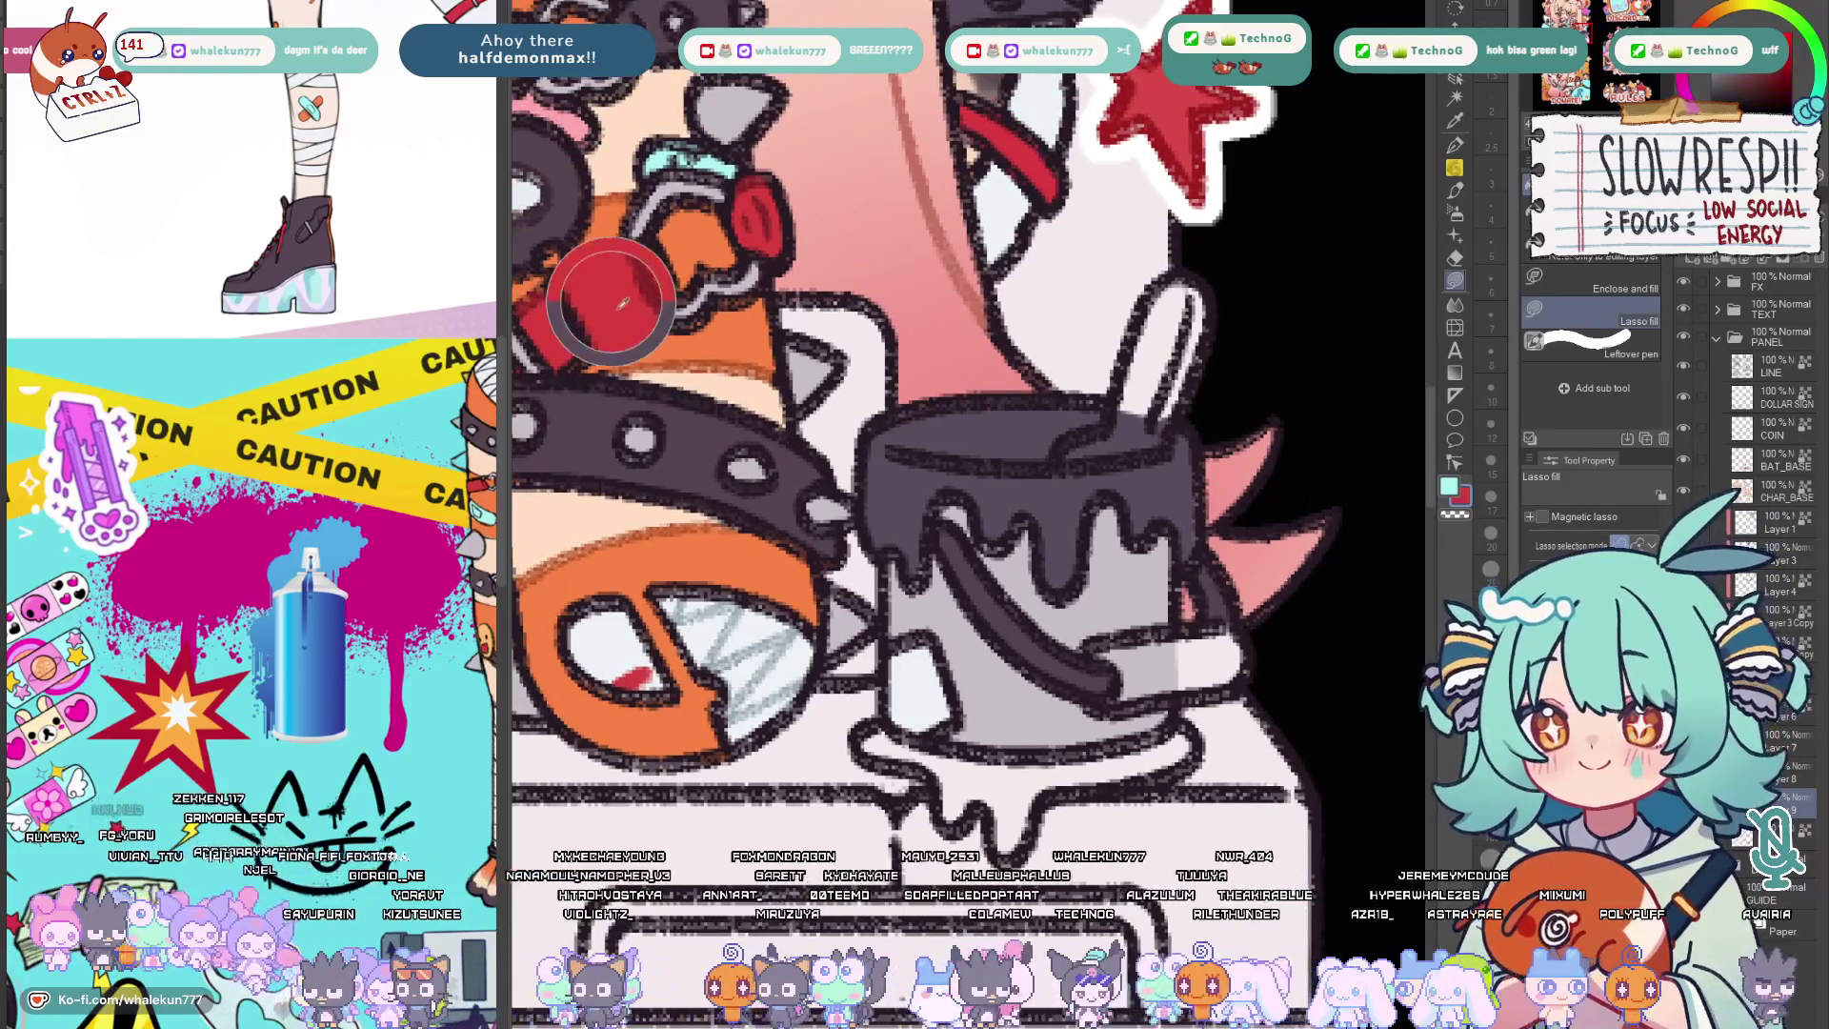
scroll(991, 414, down, 2)
Fill the bucket's white patch grey, its roller handle red and the puddle beneath dark.
drag(1058, 589, 1064, 651)
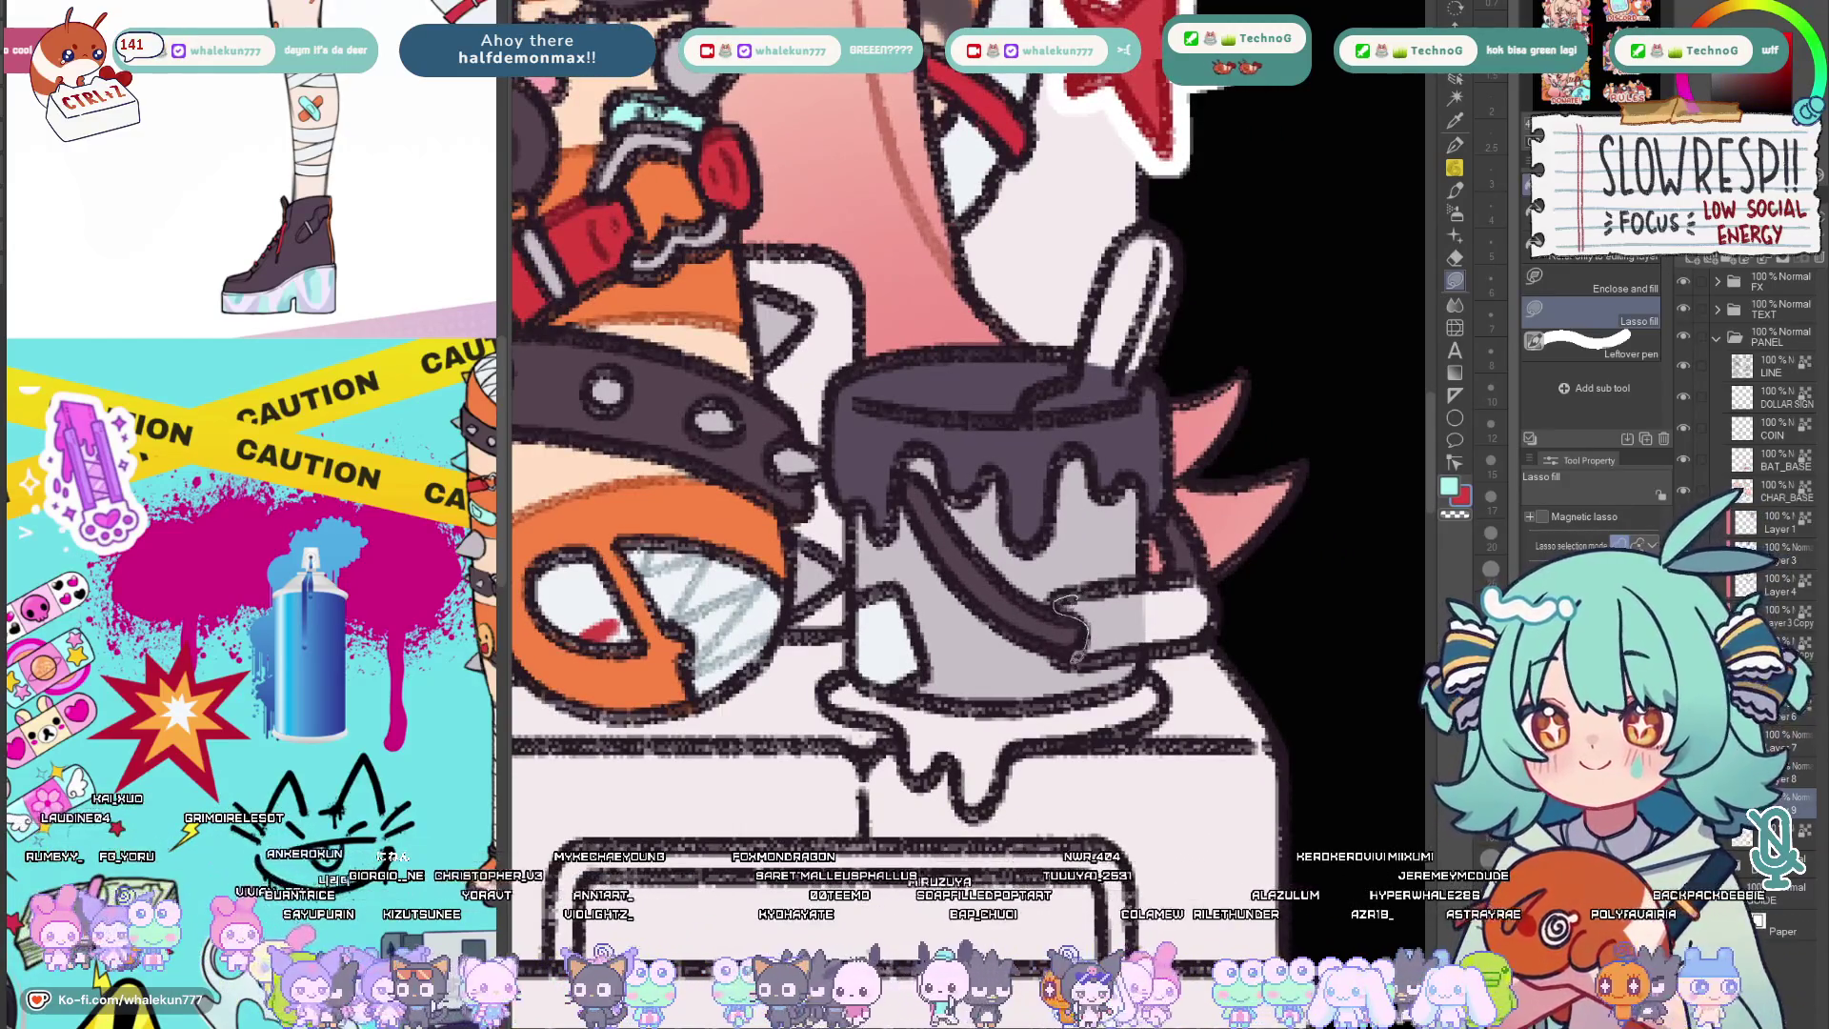
drag(1219, 621, 1192, 618)
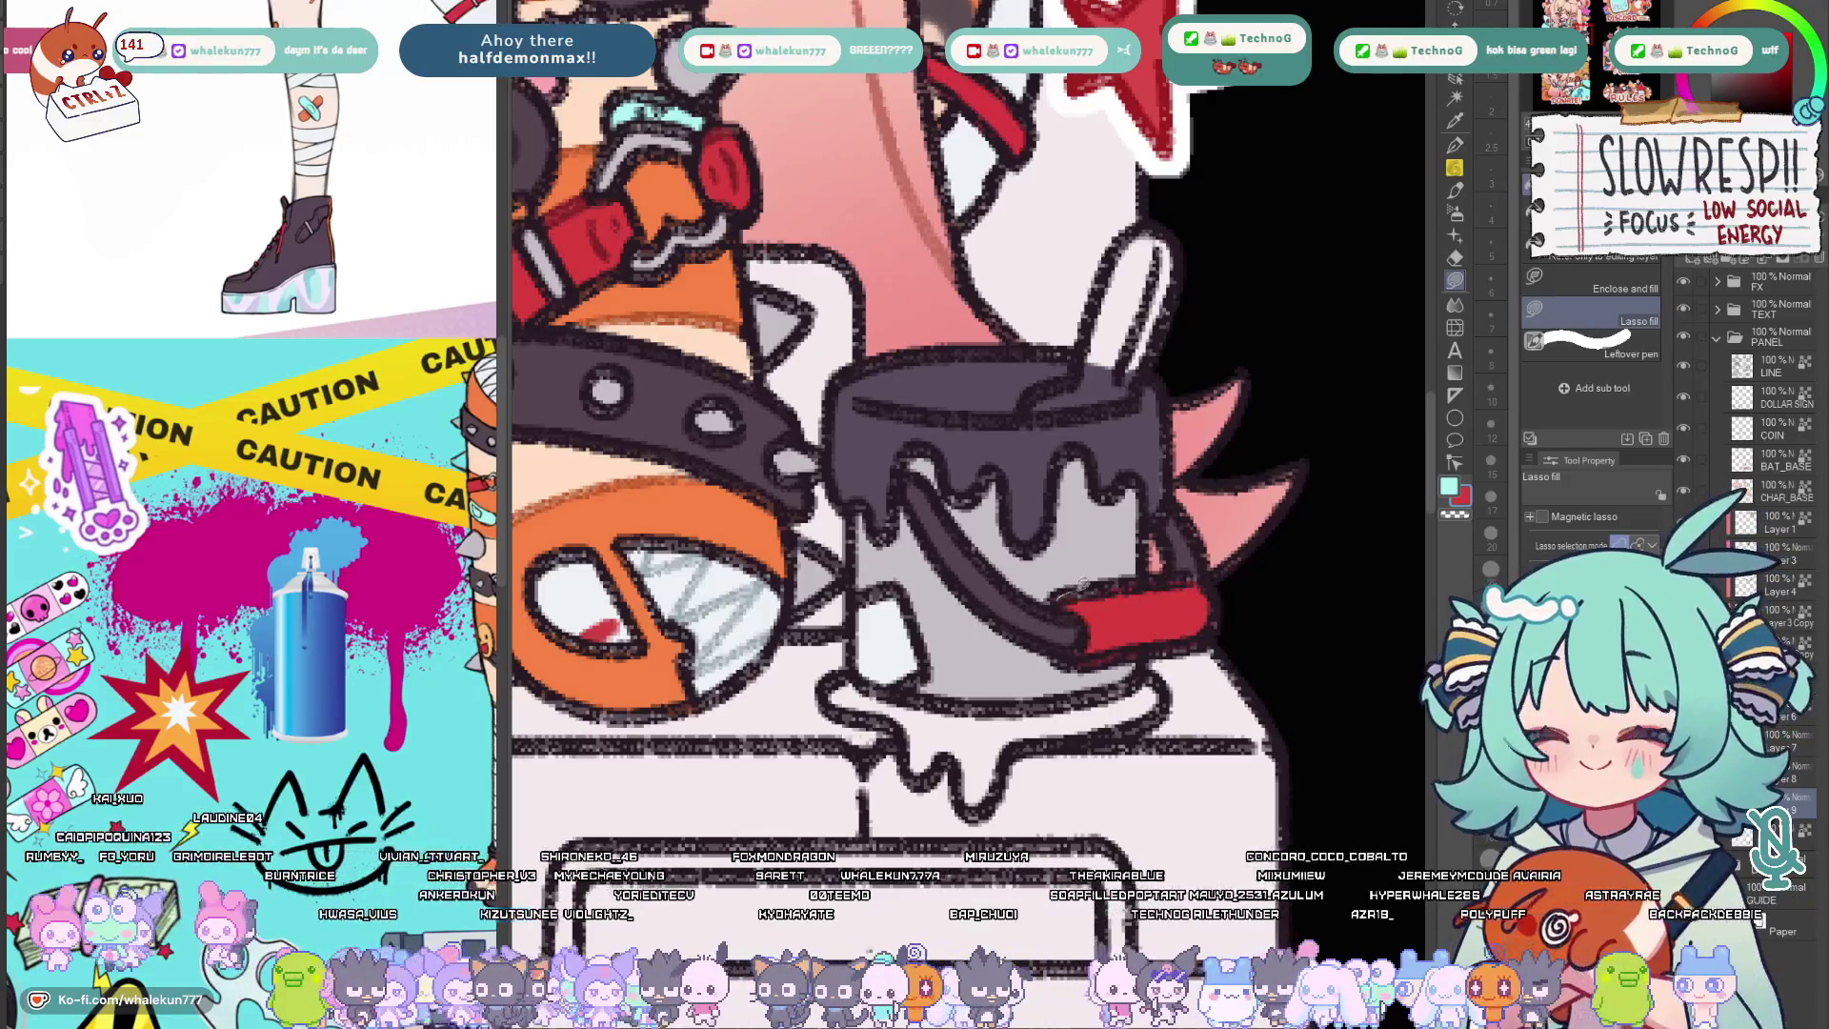
scroll(1187, 617, up, 1)
scroll(1165, 623, up, 1)
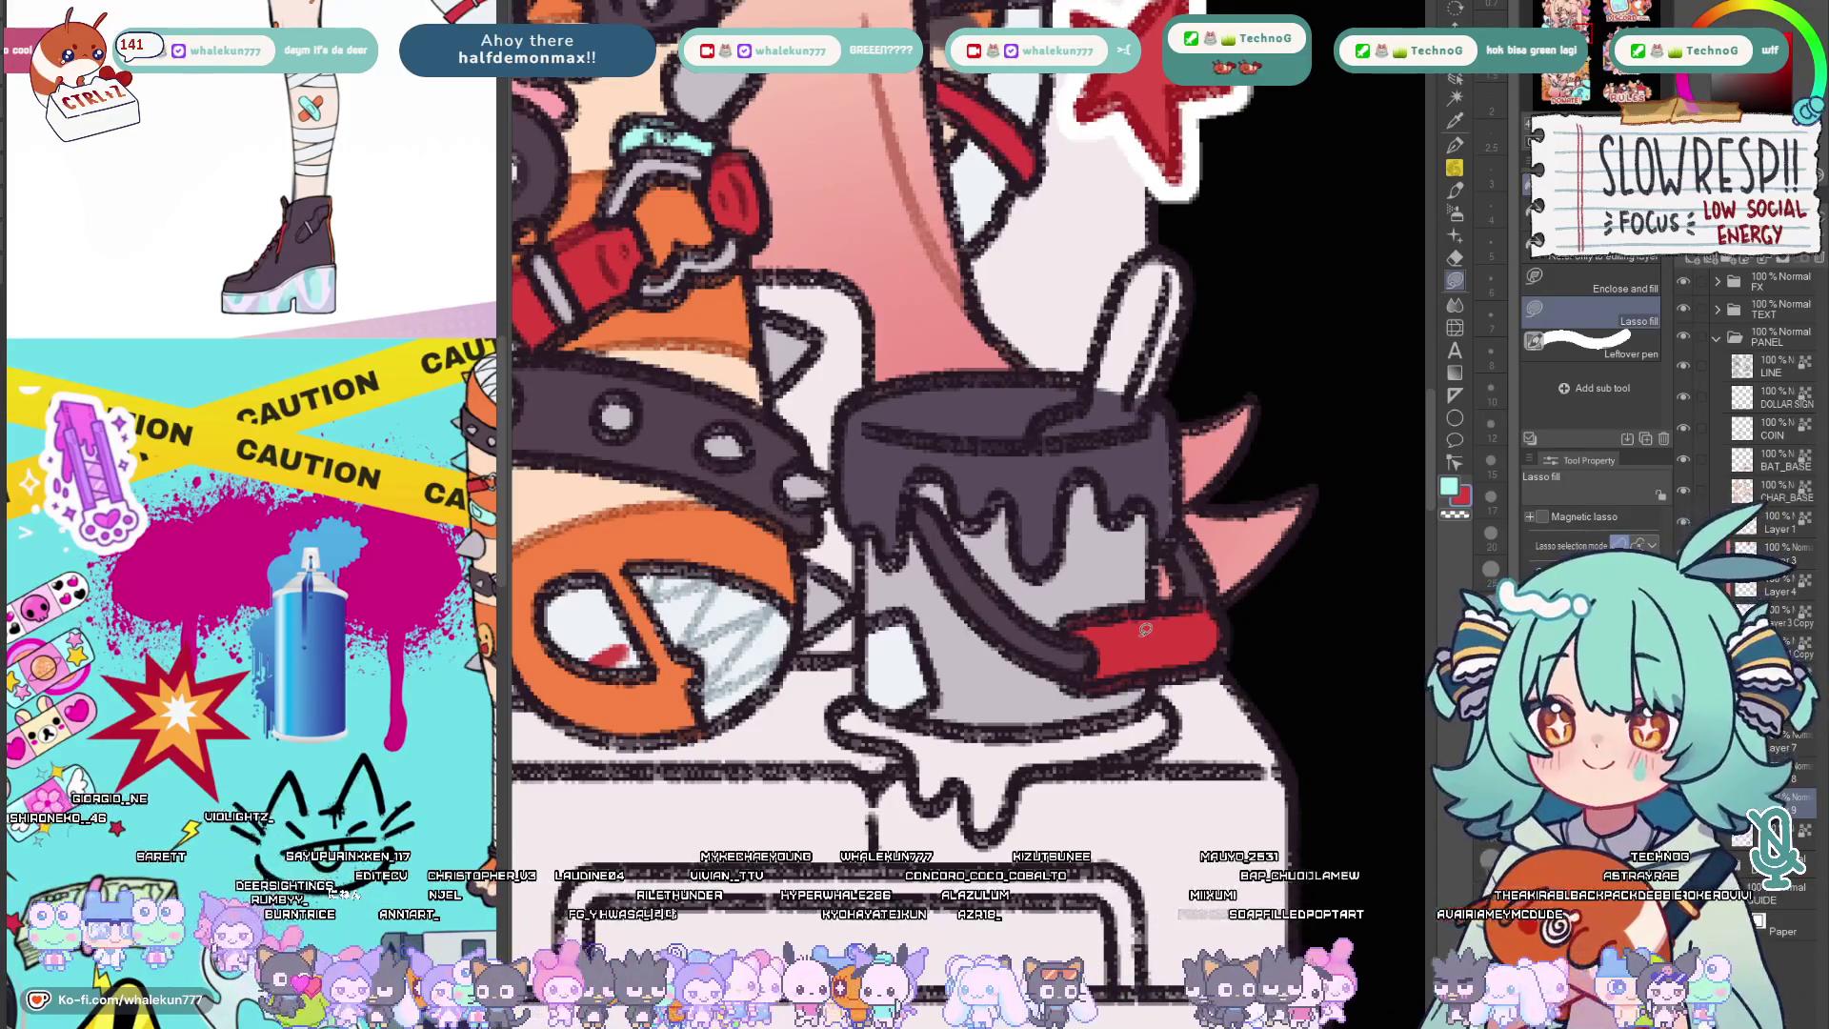
scroll(1145, 629, down, 2)
scroll(1100, 673, down, 2)
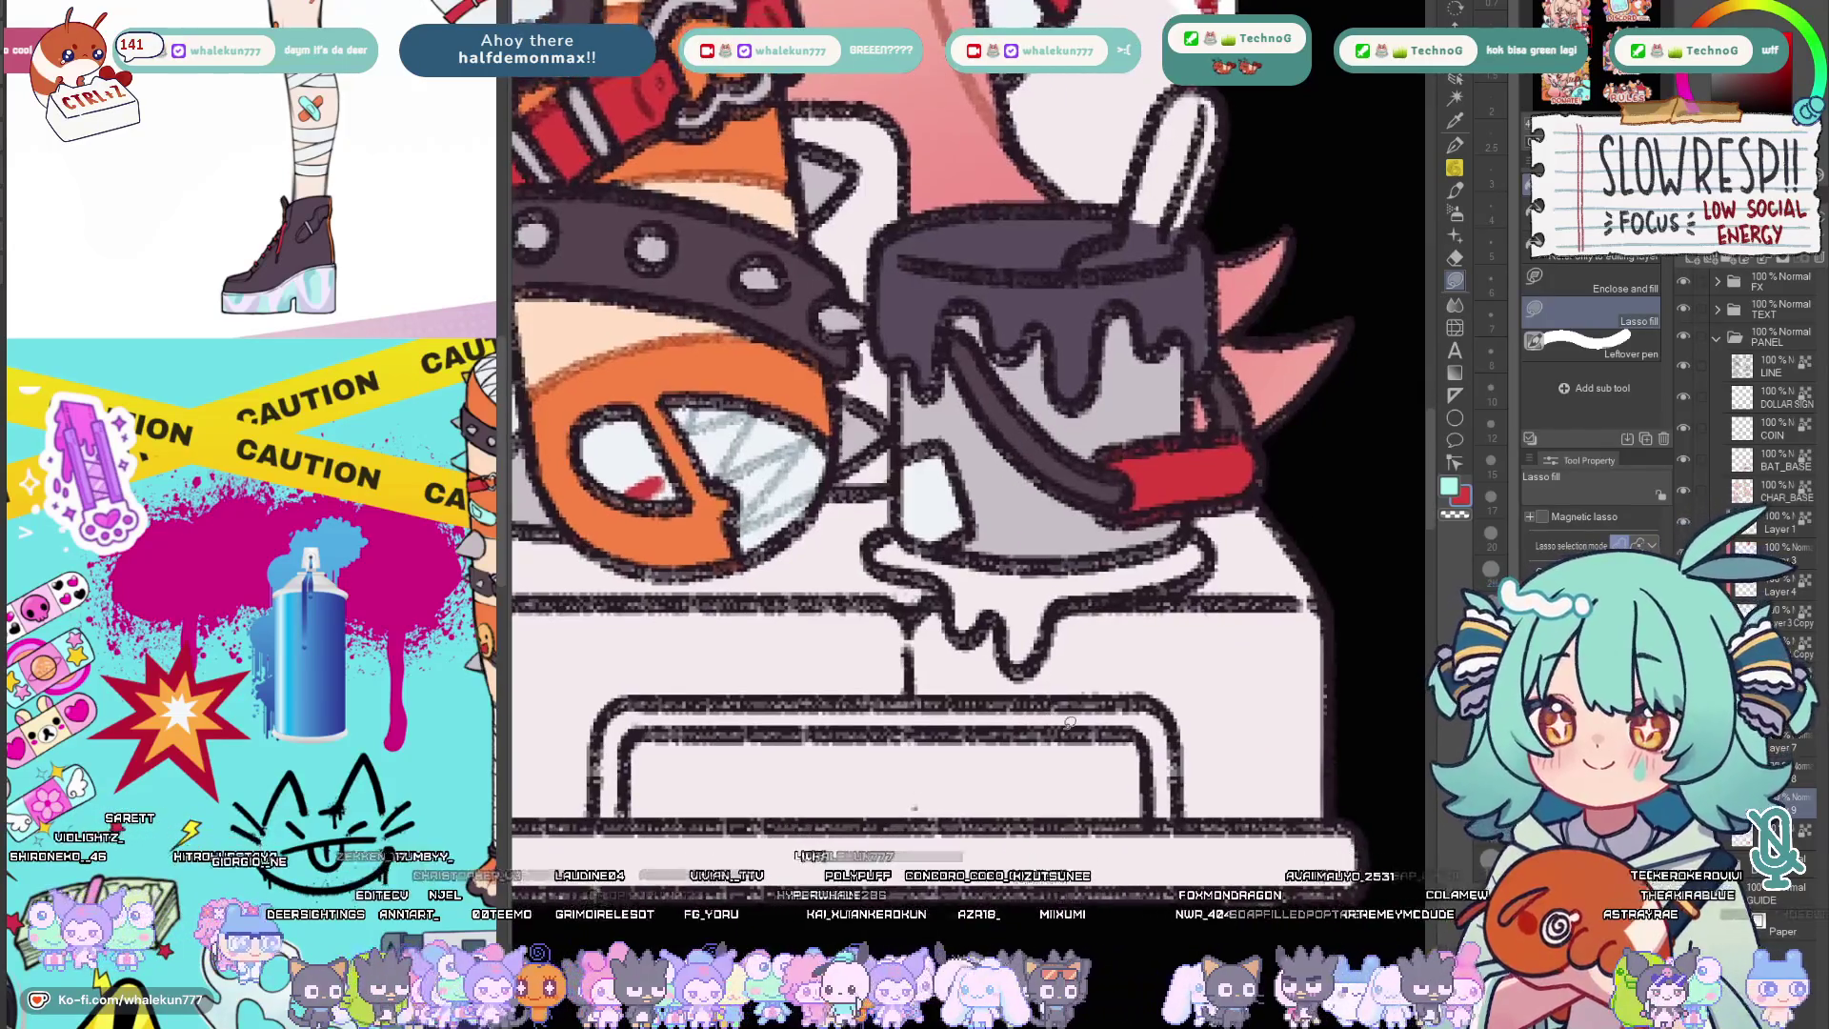
scroll(1064, 731, up, 3)
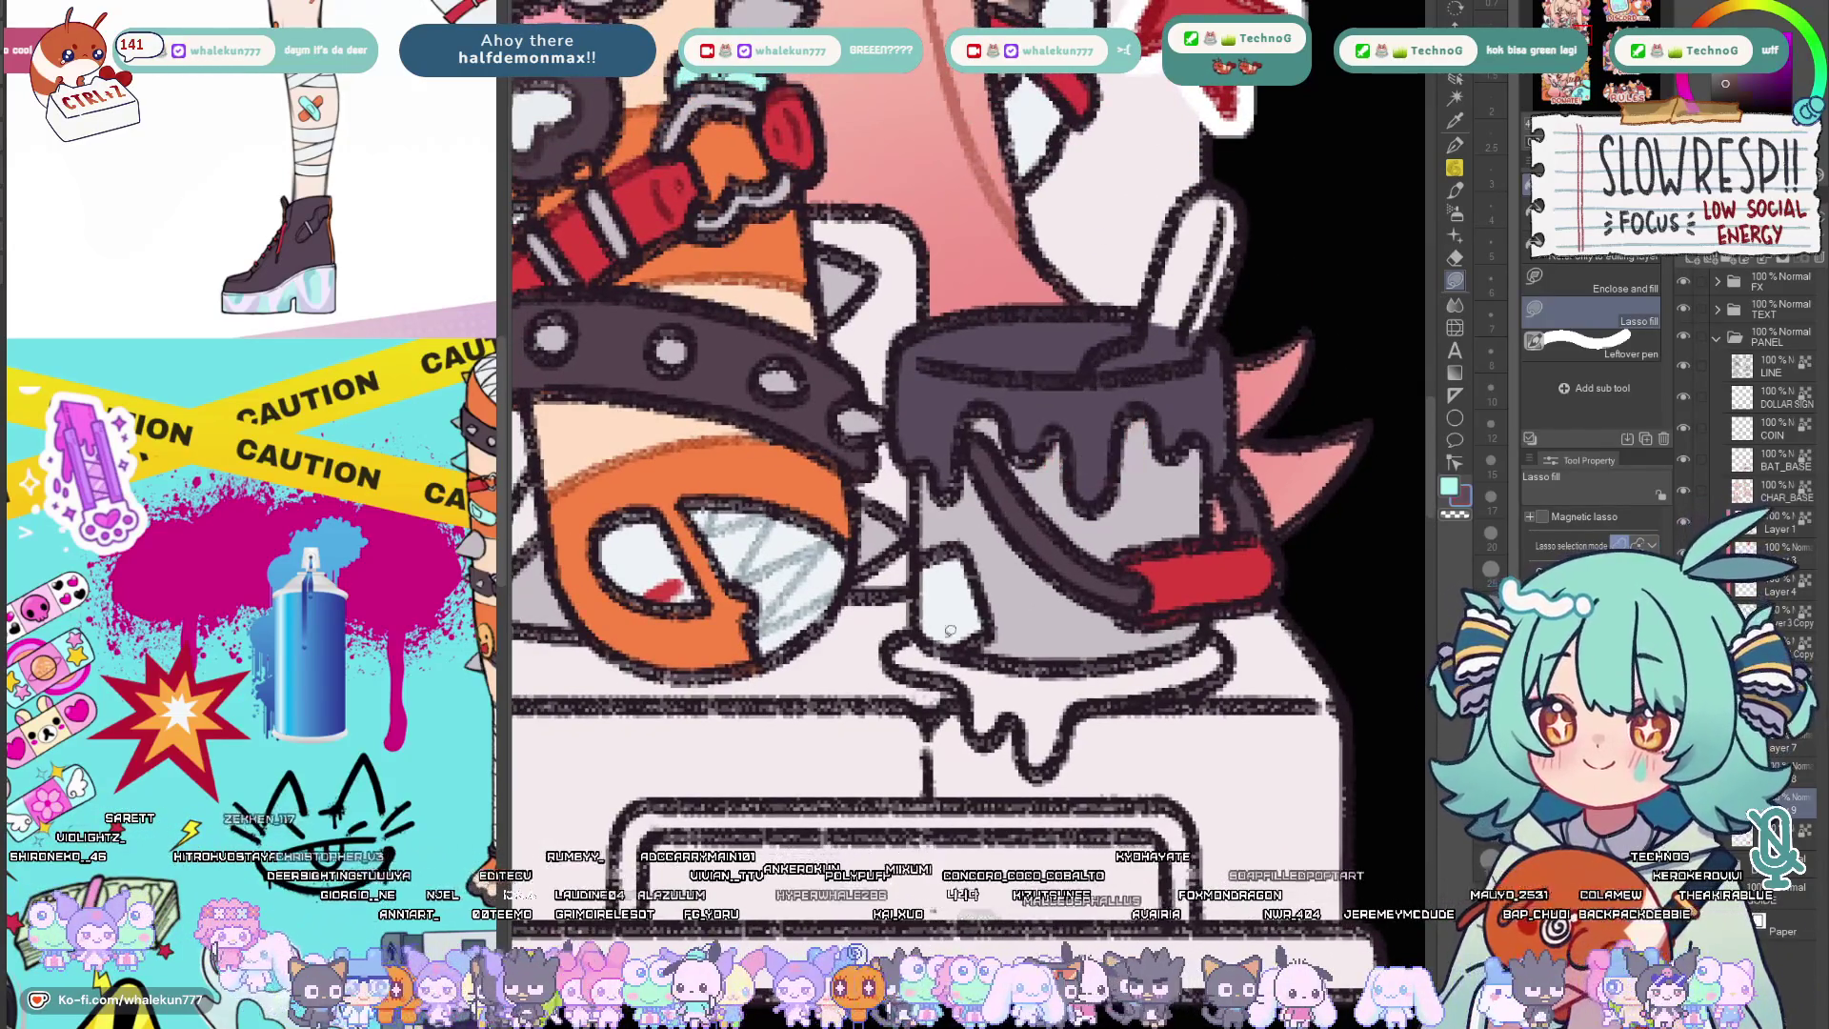
mouse_move(890, 637)
mouse_down()
mouse_move(995, 664)
mouse_move(893, 644)
mouse_move(1017, 735)
mouse_up()
drag(1058, 656, 972, 651)
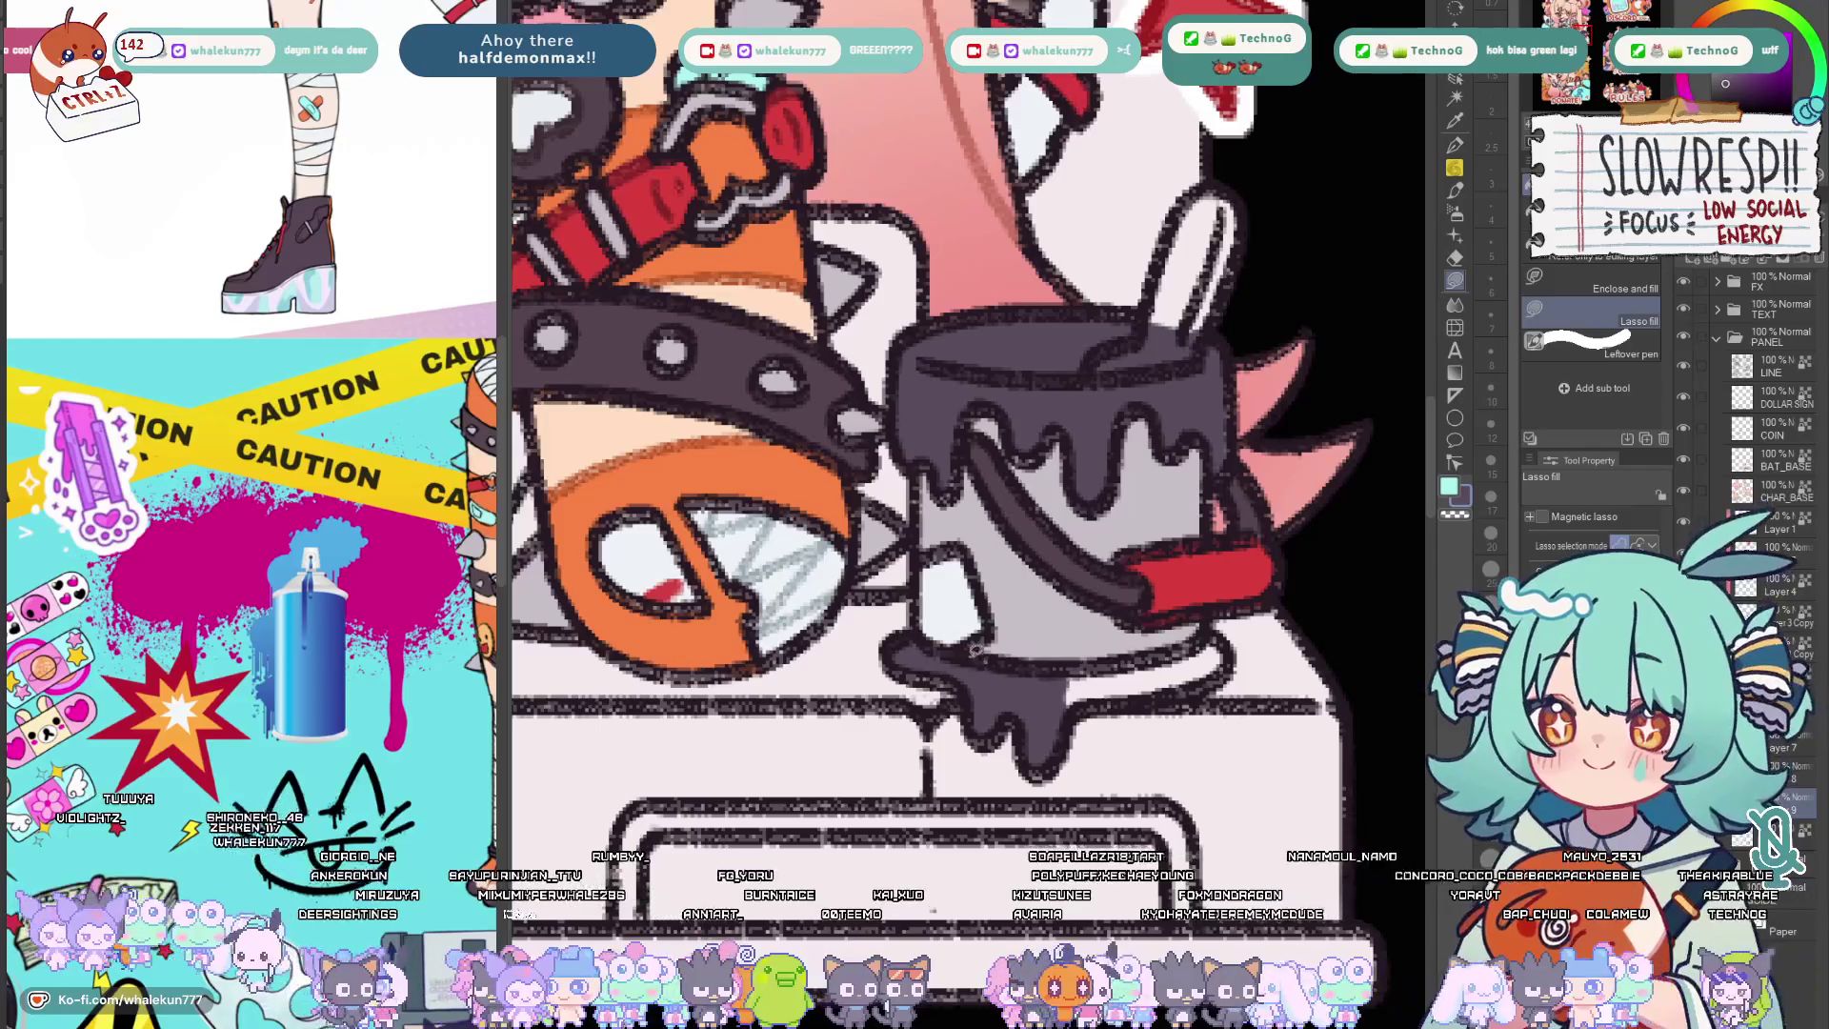
drag(1214, 671, 1051, 708)
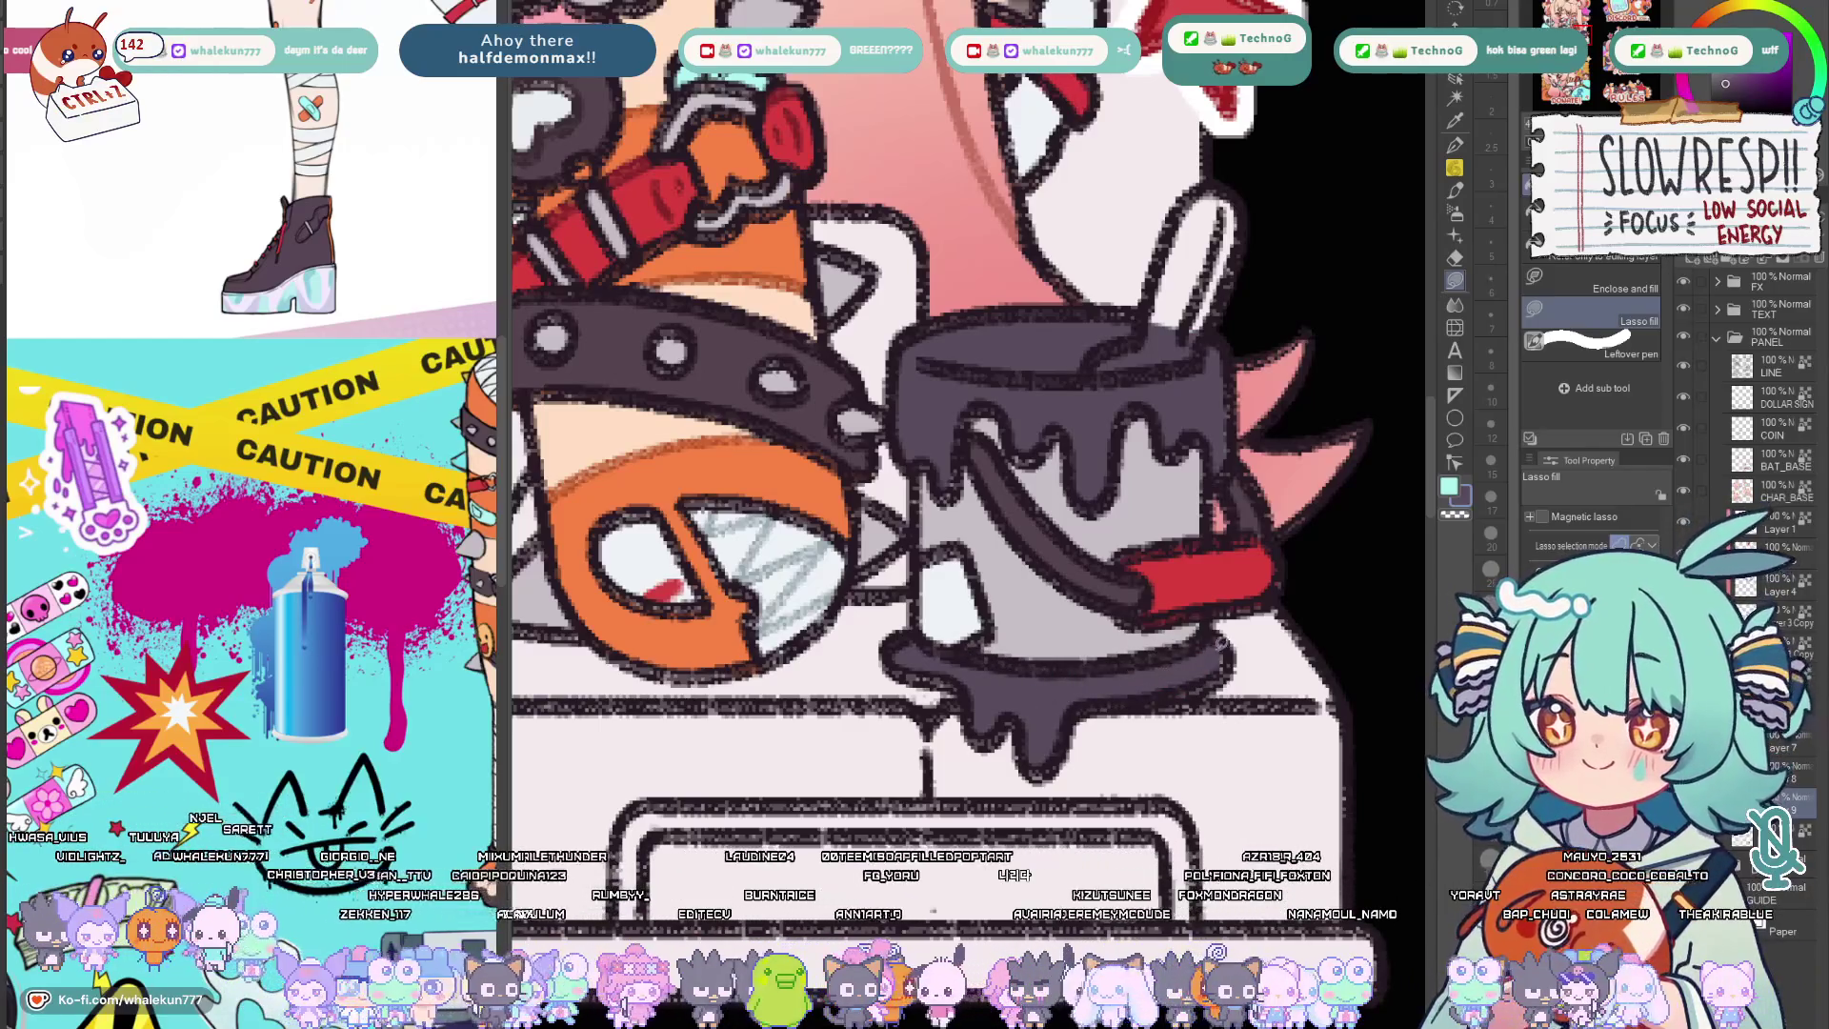
key(ctrl+minus)
key(ctrl+minus)
key(ctrl+minus)
key(ctrl+minus)
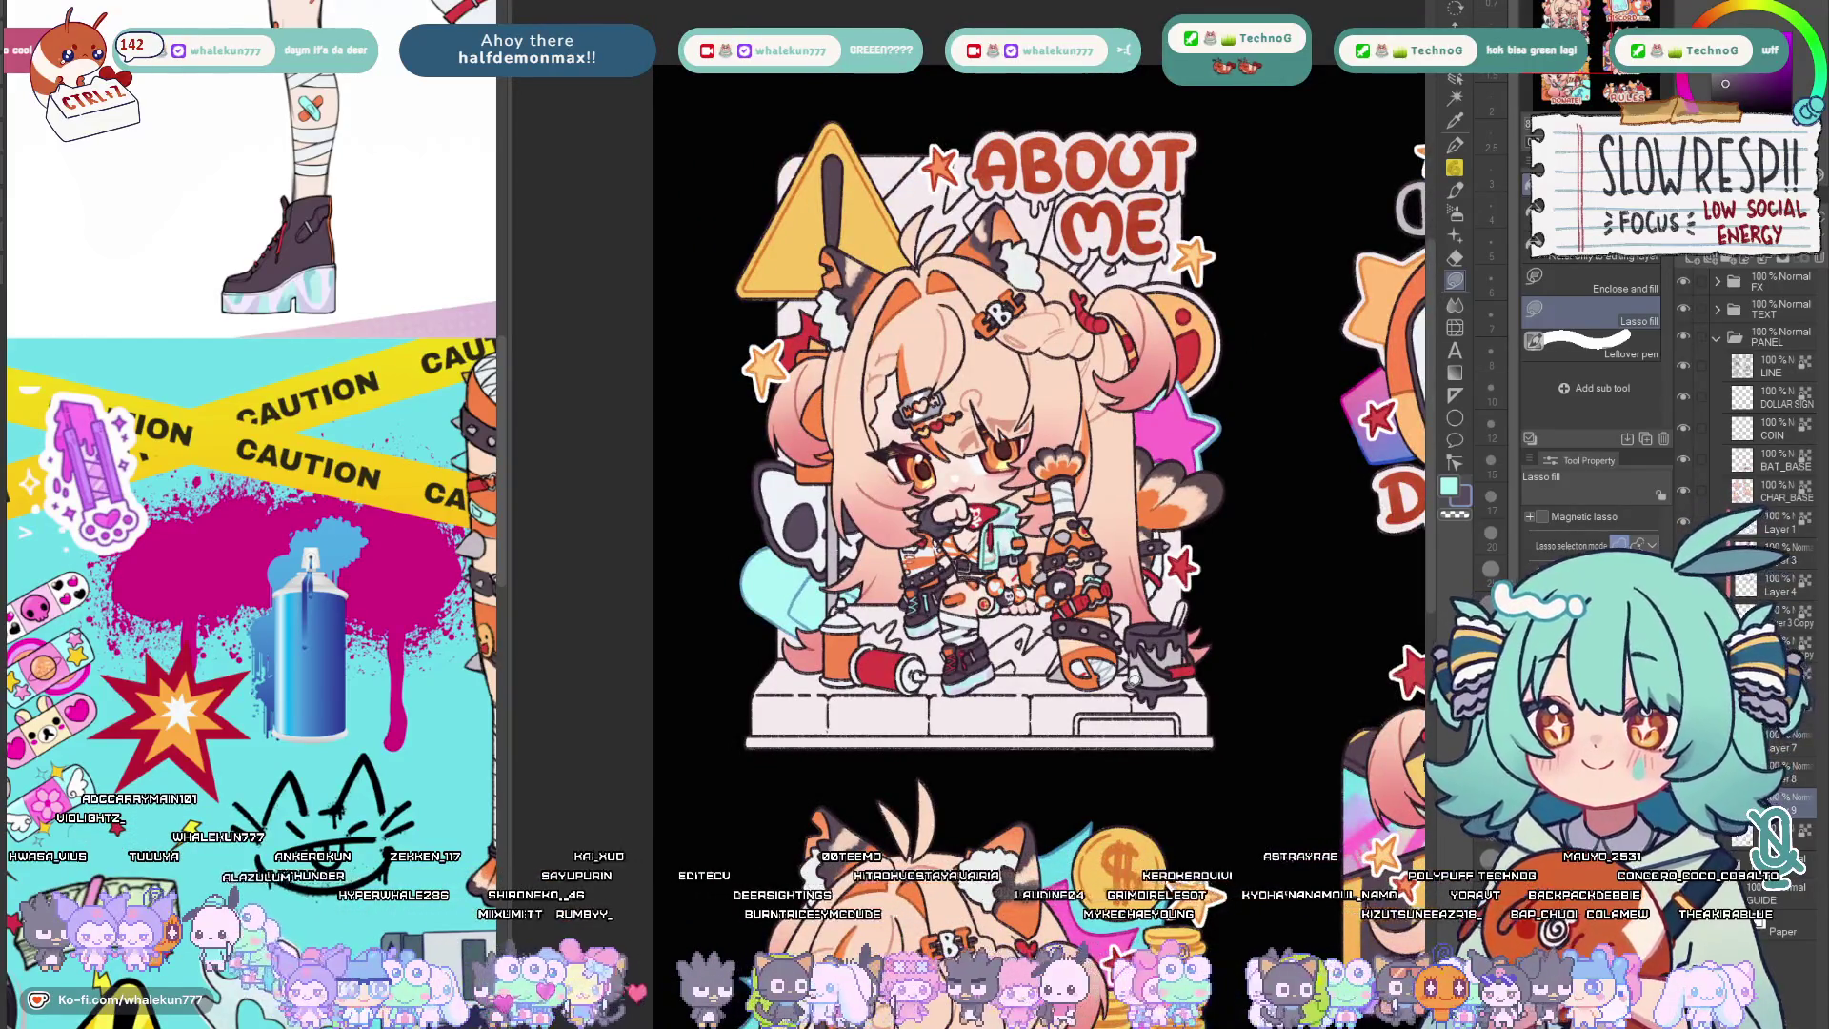
Zoom onto the bucket and lasso-fill the brush handle sticking out of it red.
key(ctrl+plus)
key(ctrl+plus)
key(ctrl+plus)
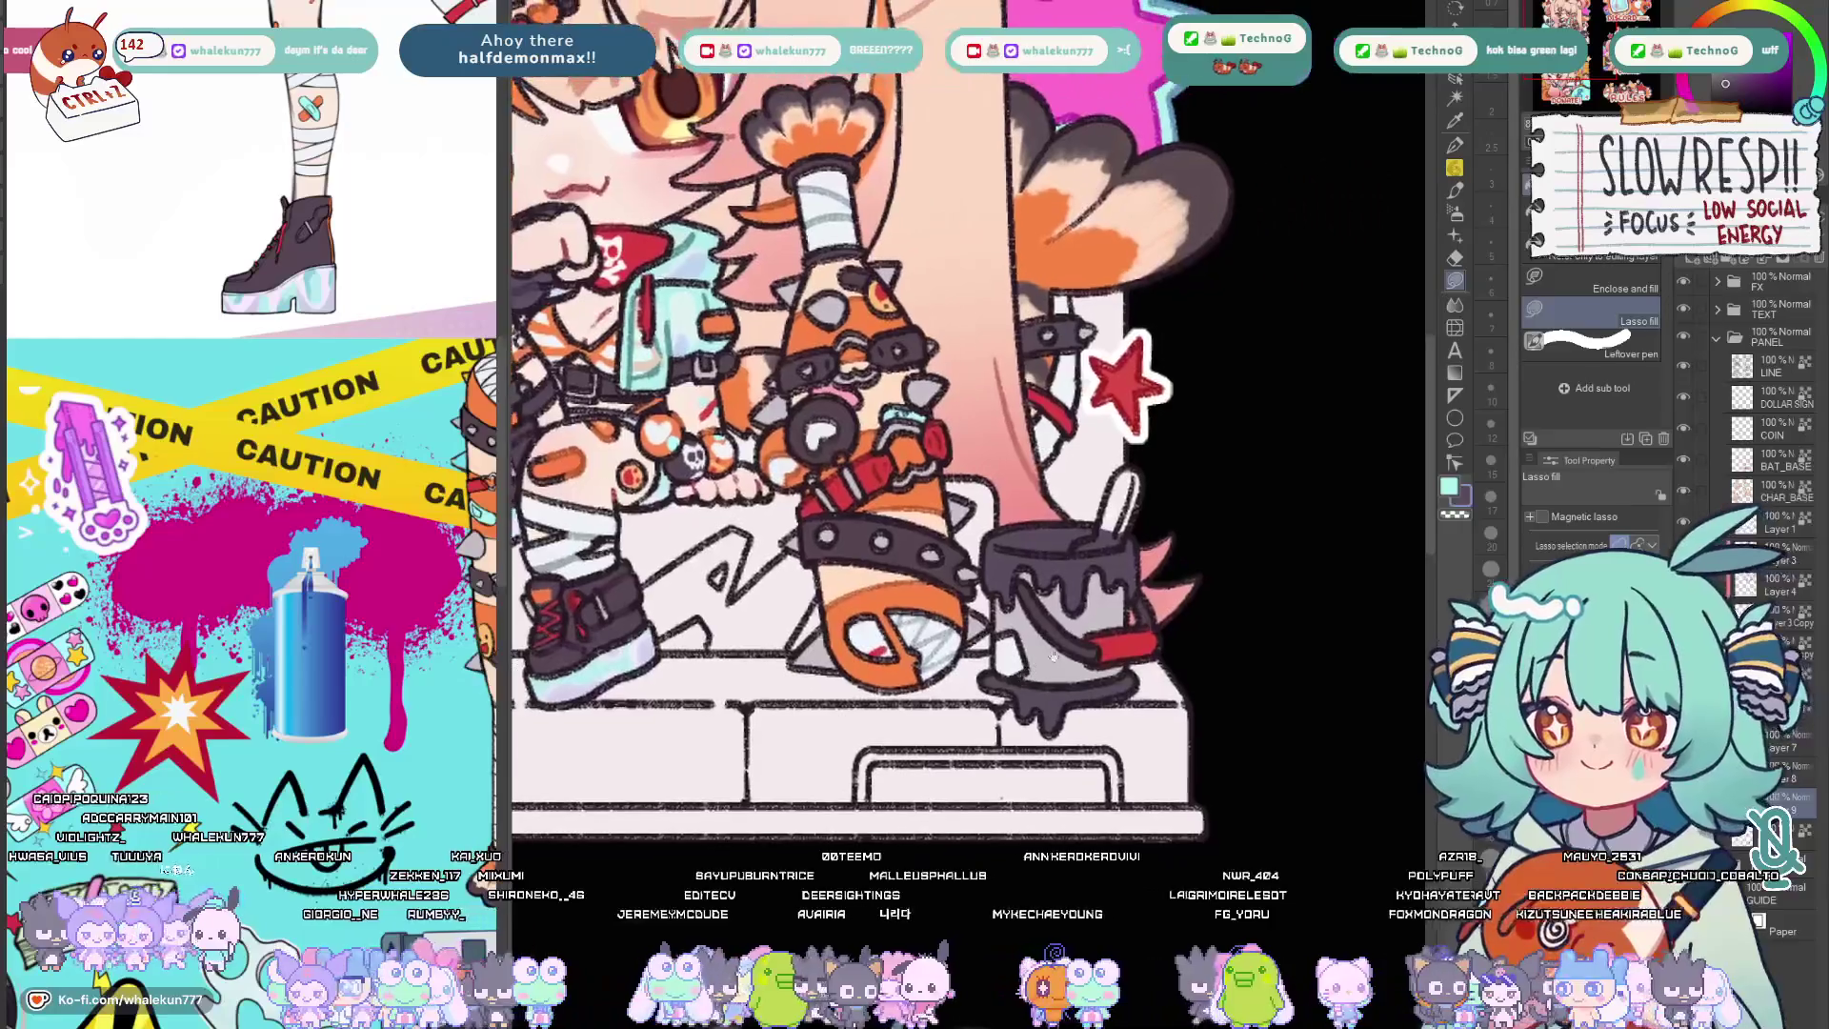
key(ctrl+plus)
key(ctrl+plus)
key(ctrl+plus)
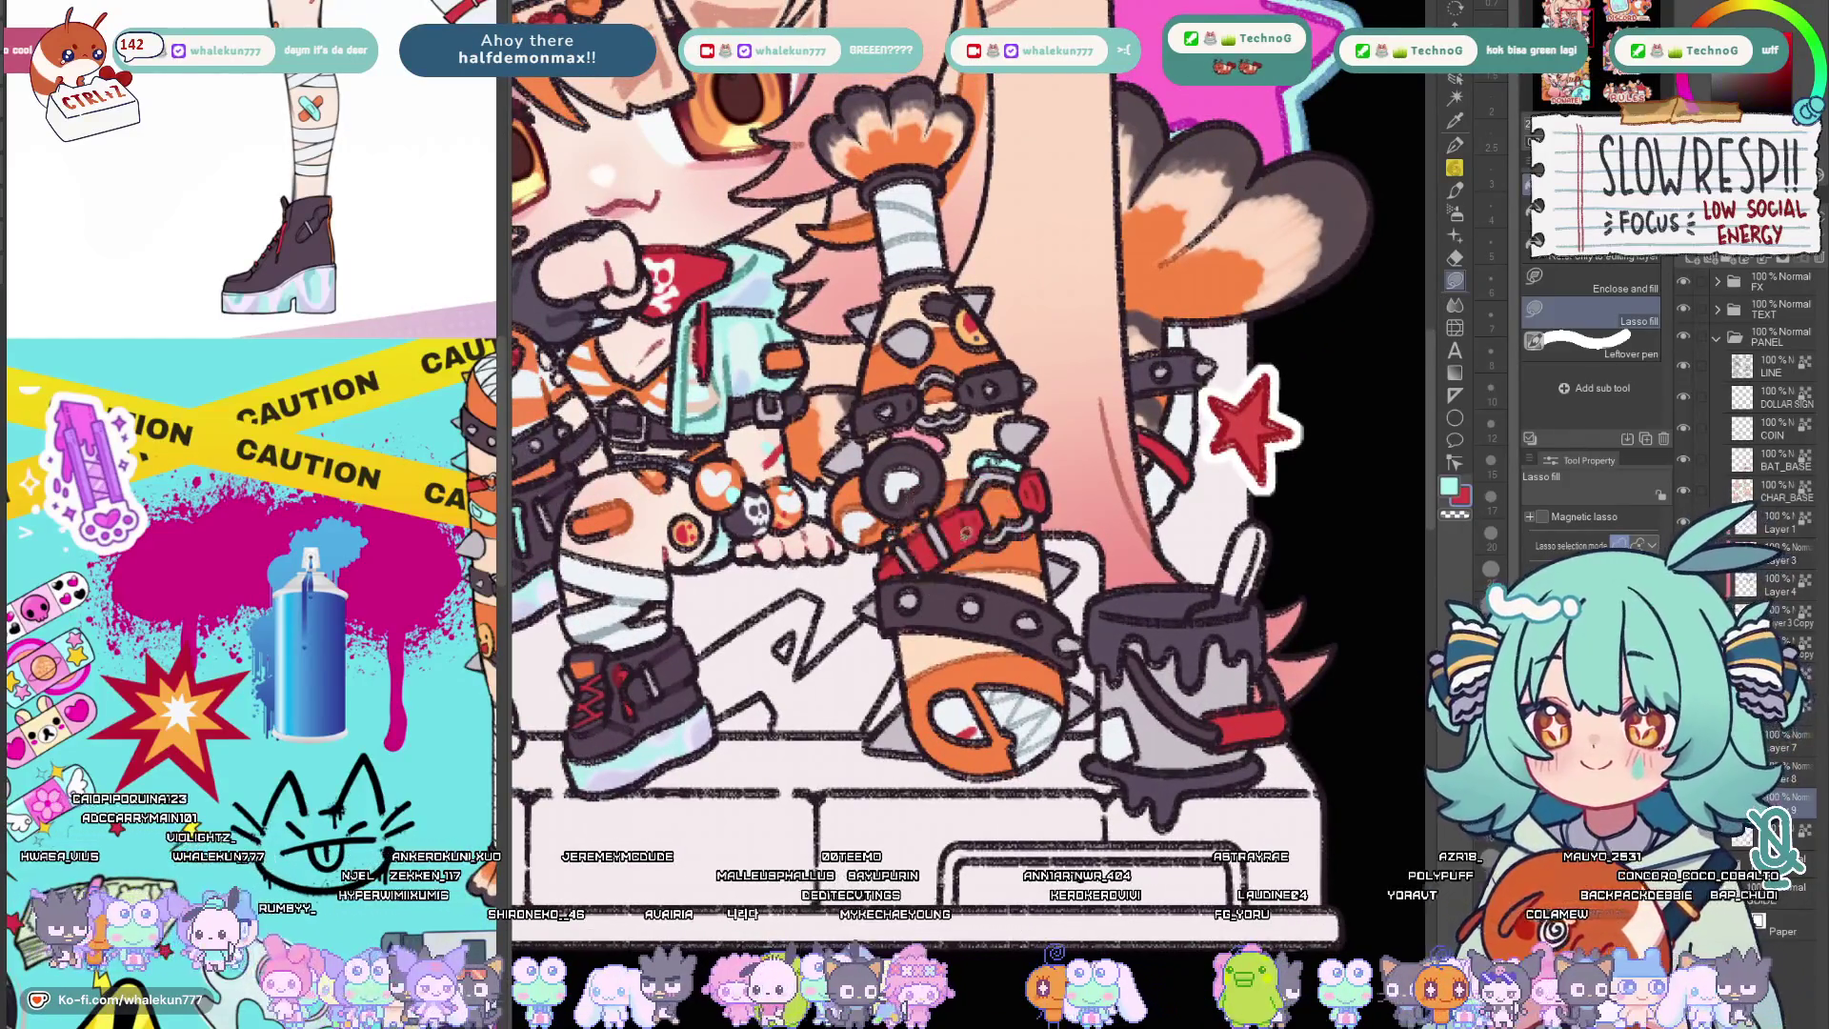
drag(1100, 633, 1065, 661)
drag(922, 572, 879, 564)
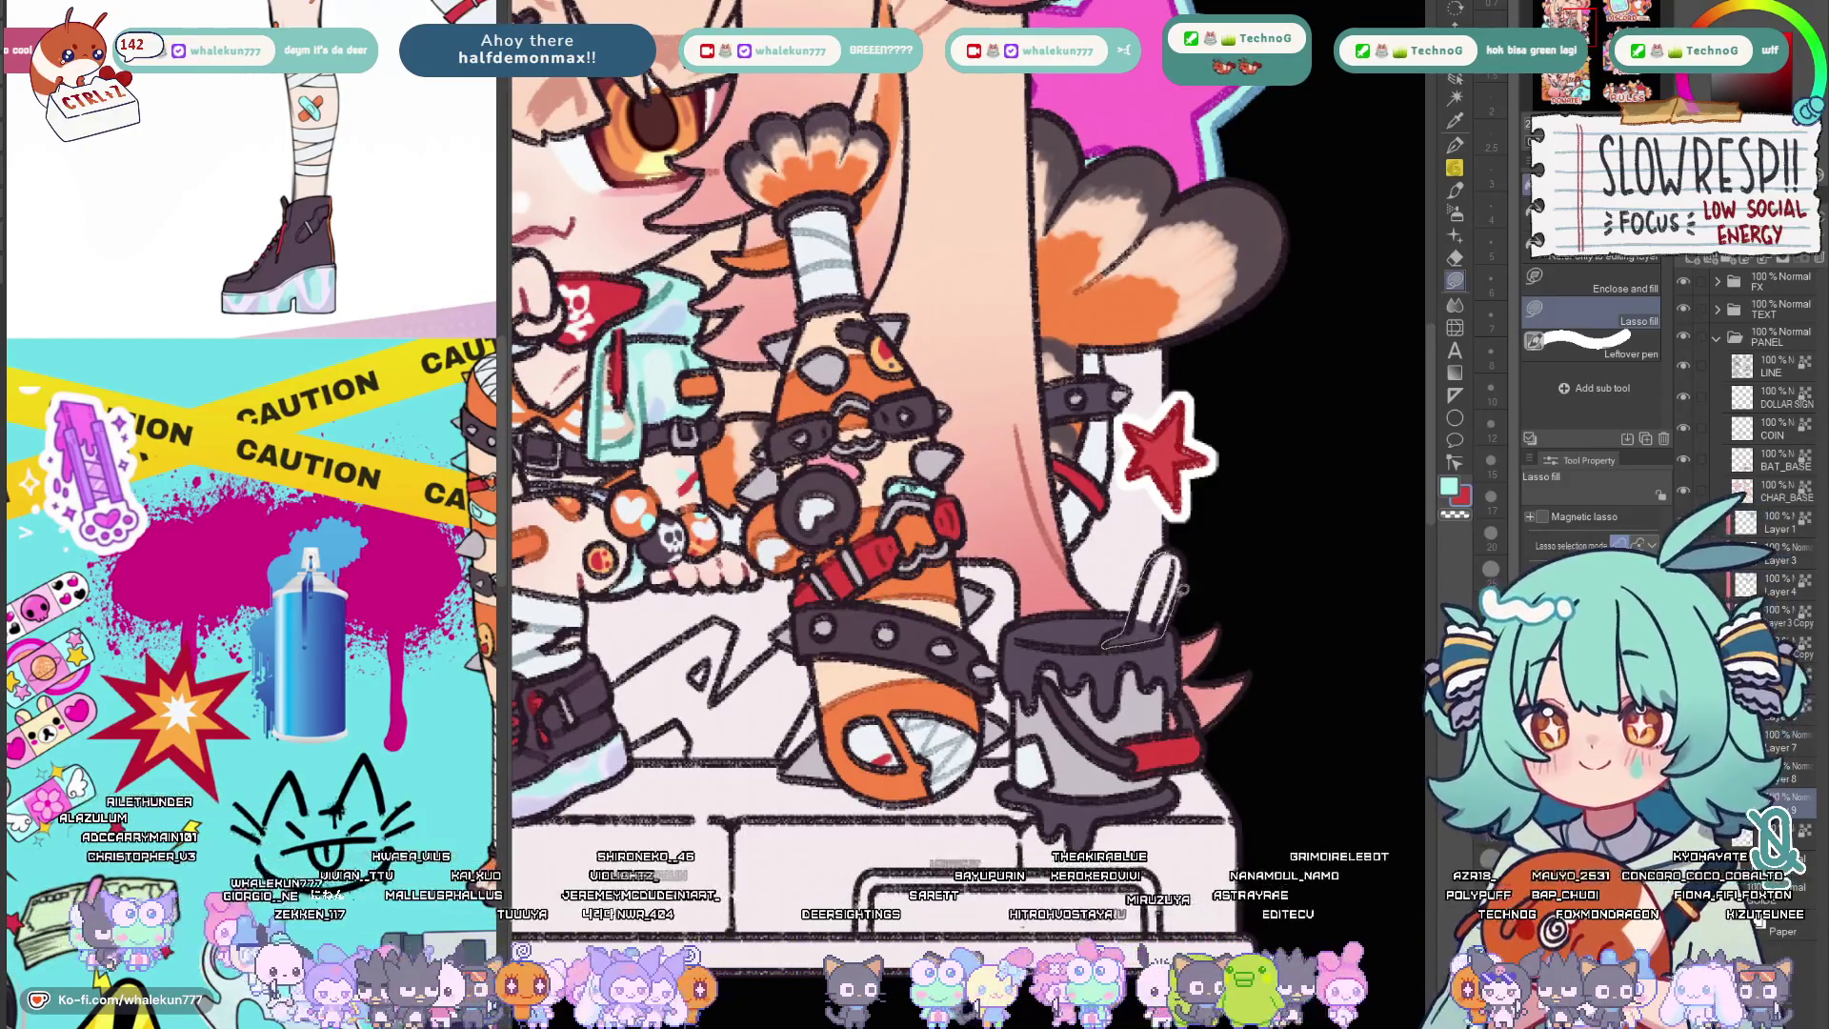
drag(1176, 551, 1190, 559)
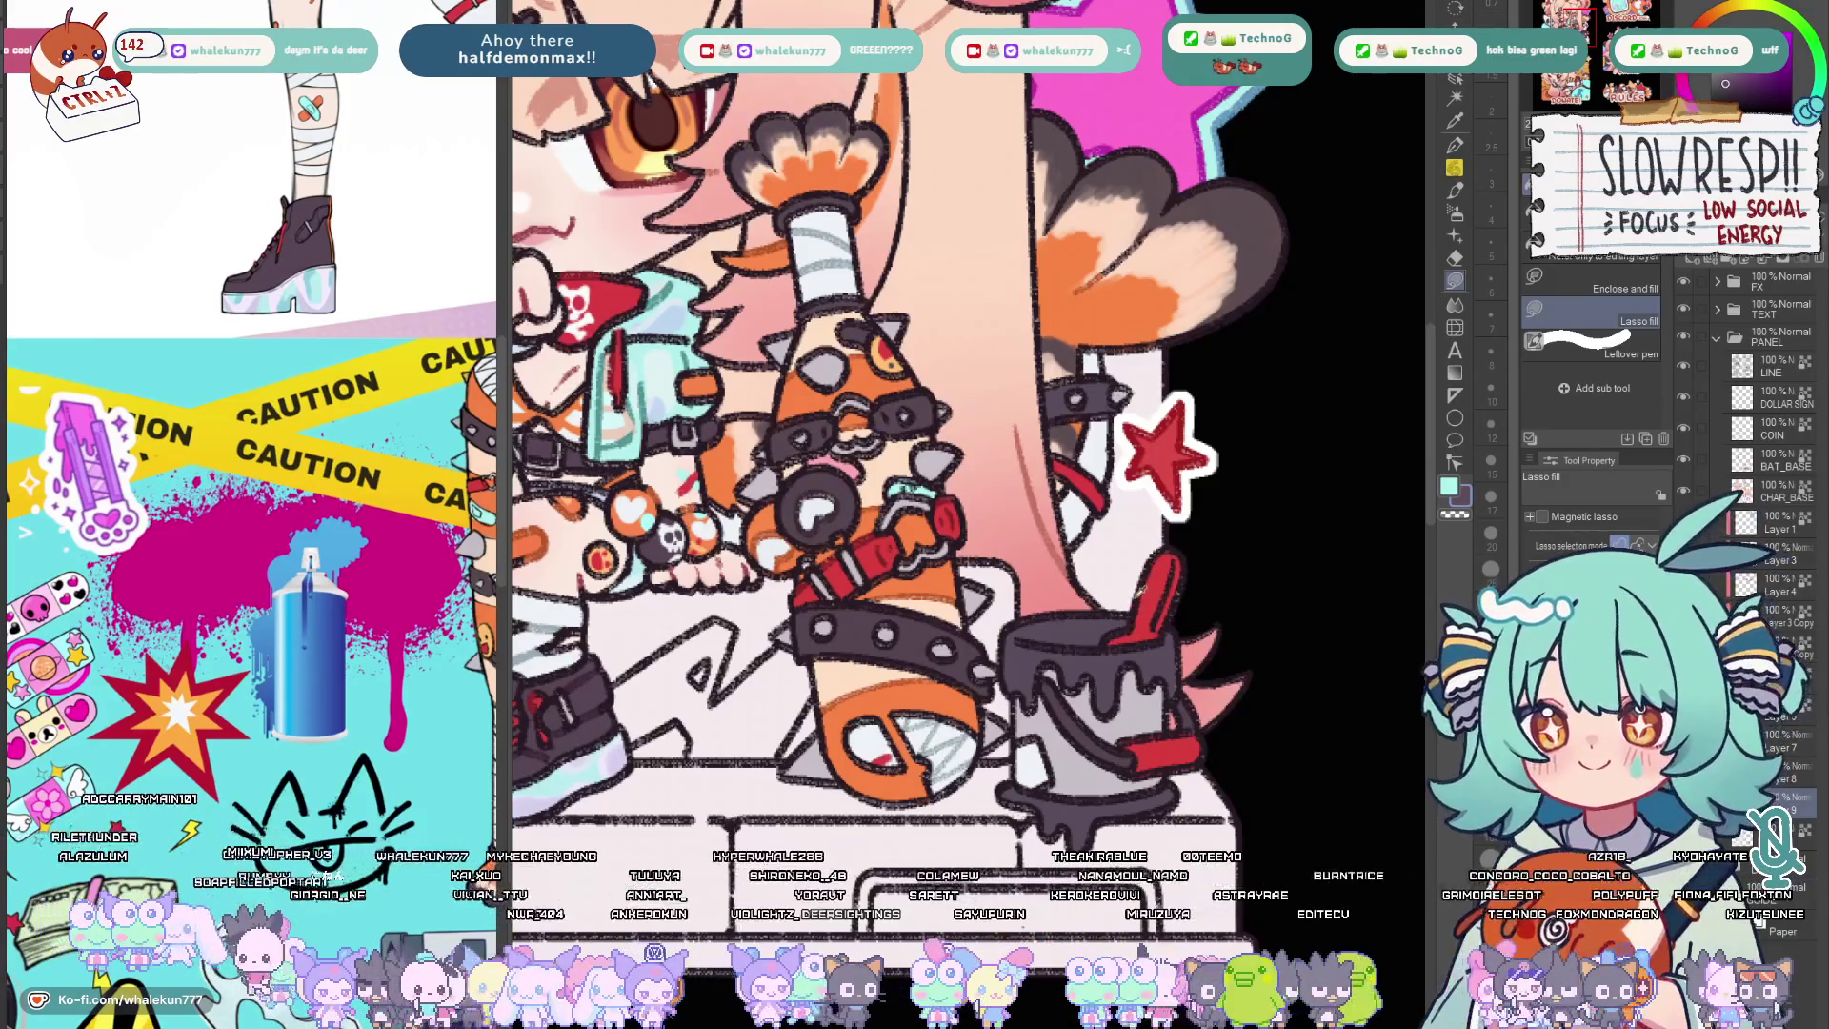
scroll(1181, 551, down, 5)
scroll(1040, 728, up, 1)
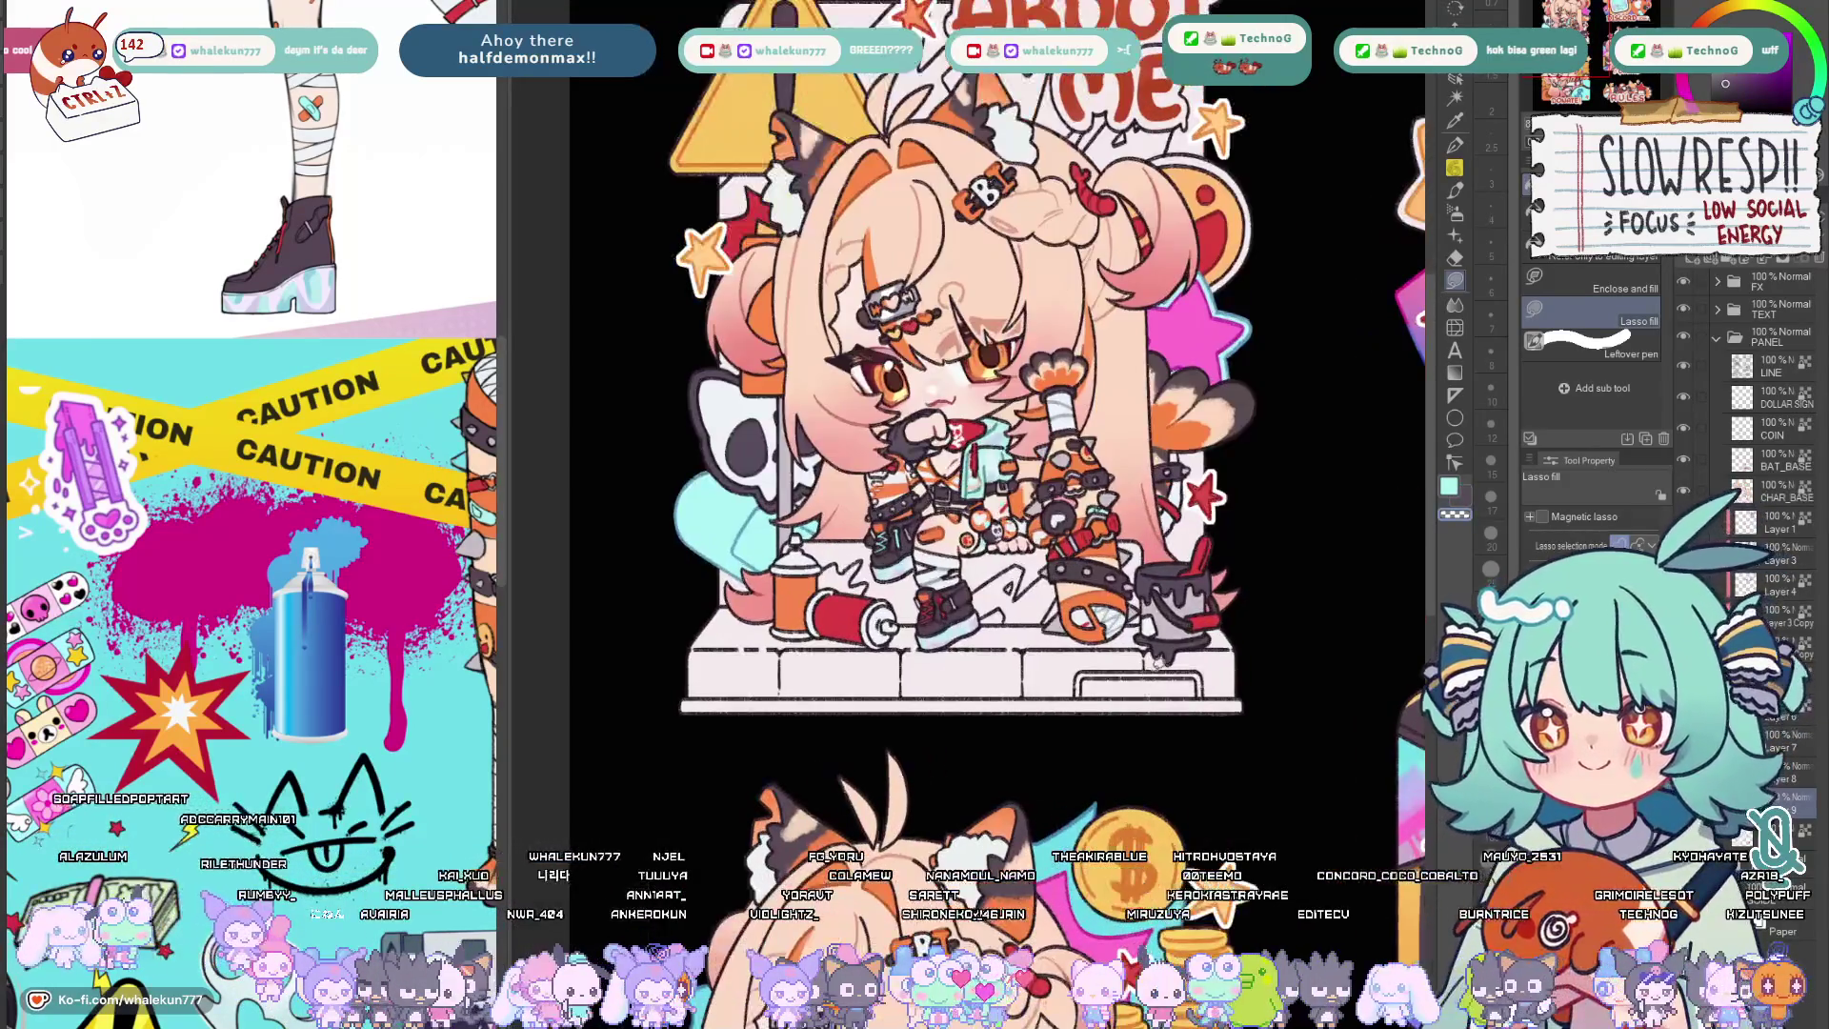
scroll(1042, 729, up, 1)
scroll(835, 571, up, 1)
scroll(915, 544, up, 2)
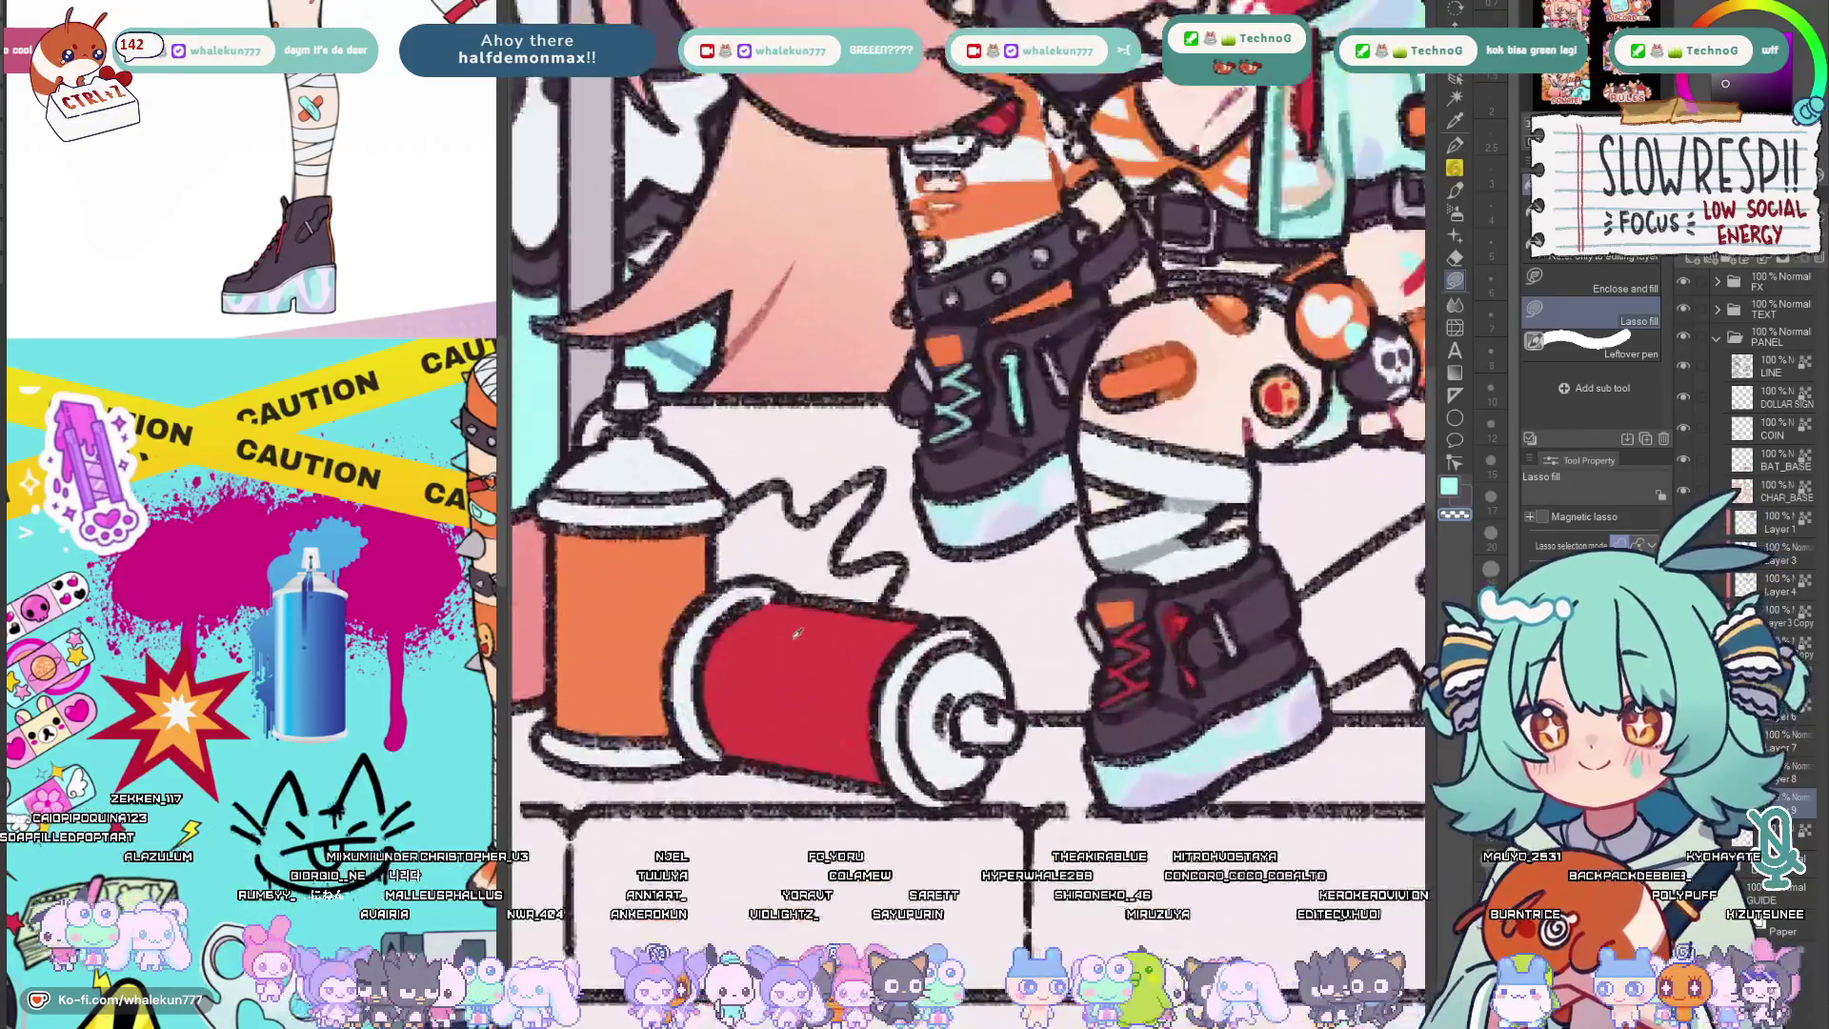
Pan over the legs and spray cans and mirror the canvas to check the drawing.
drag(996, 495, 968, 674)
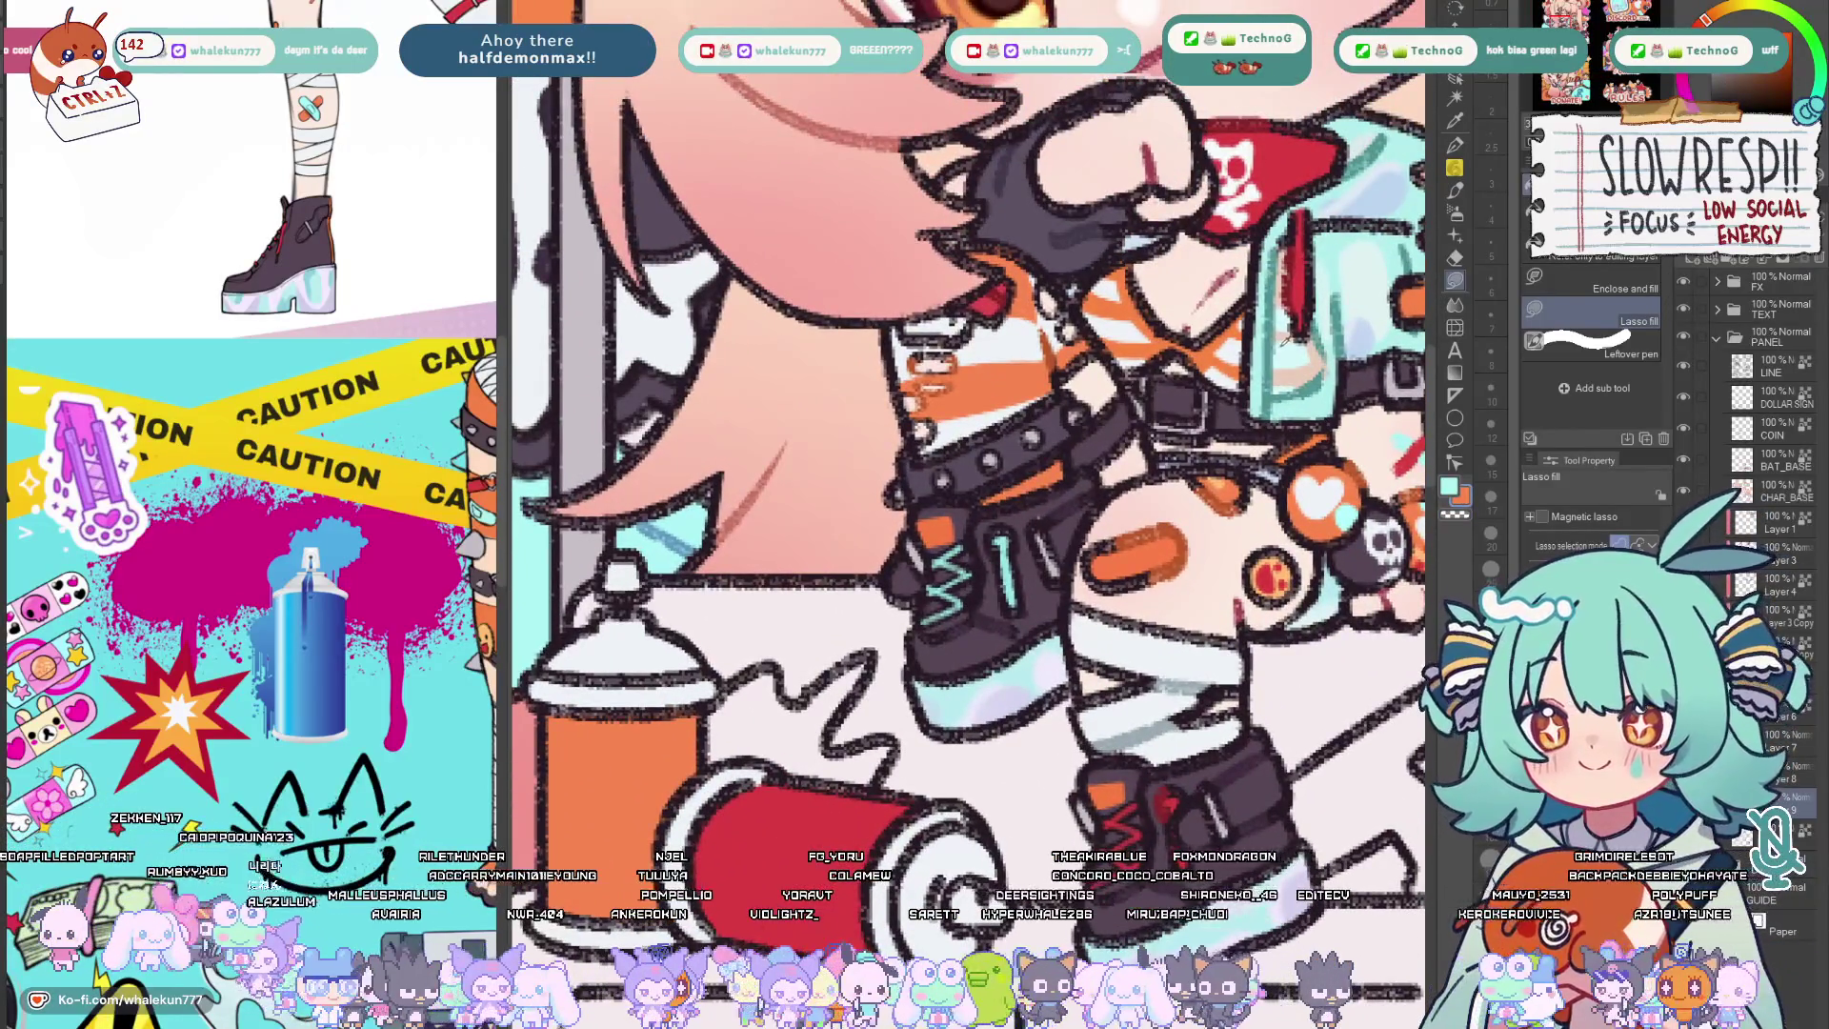
drag(1034, 188, 976, 545)
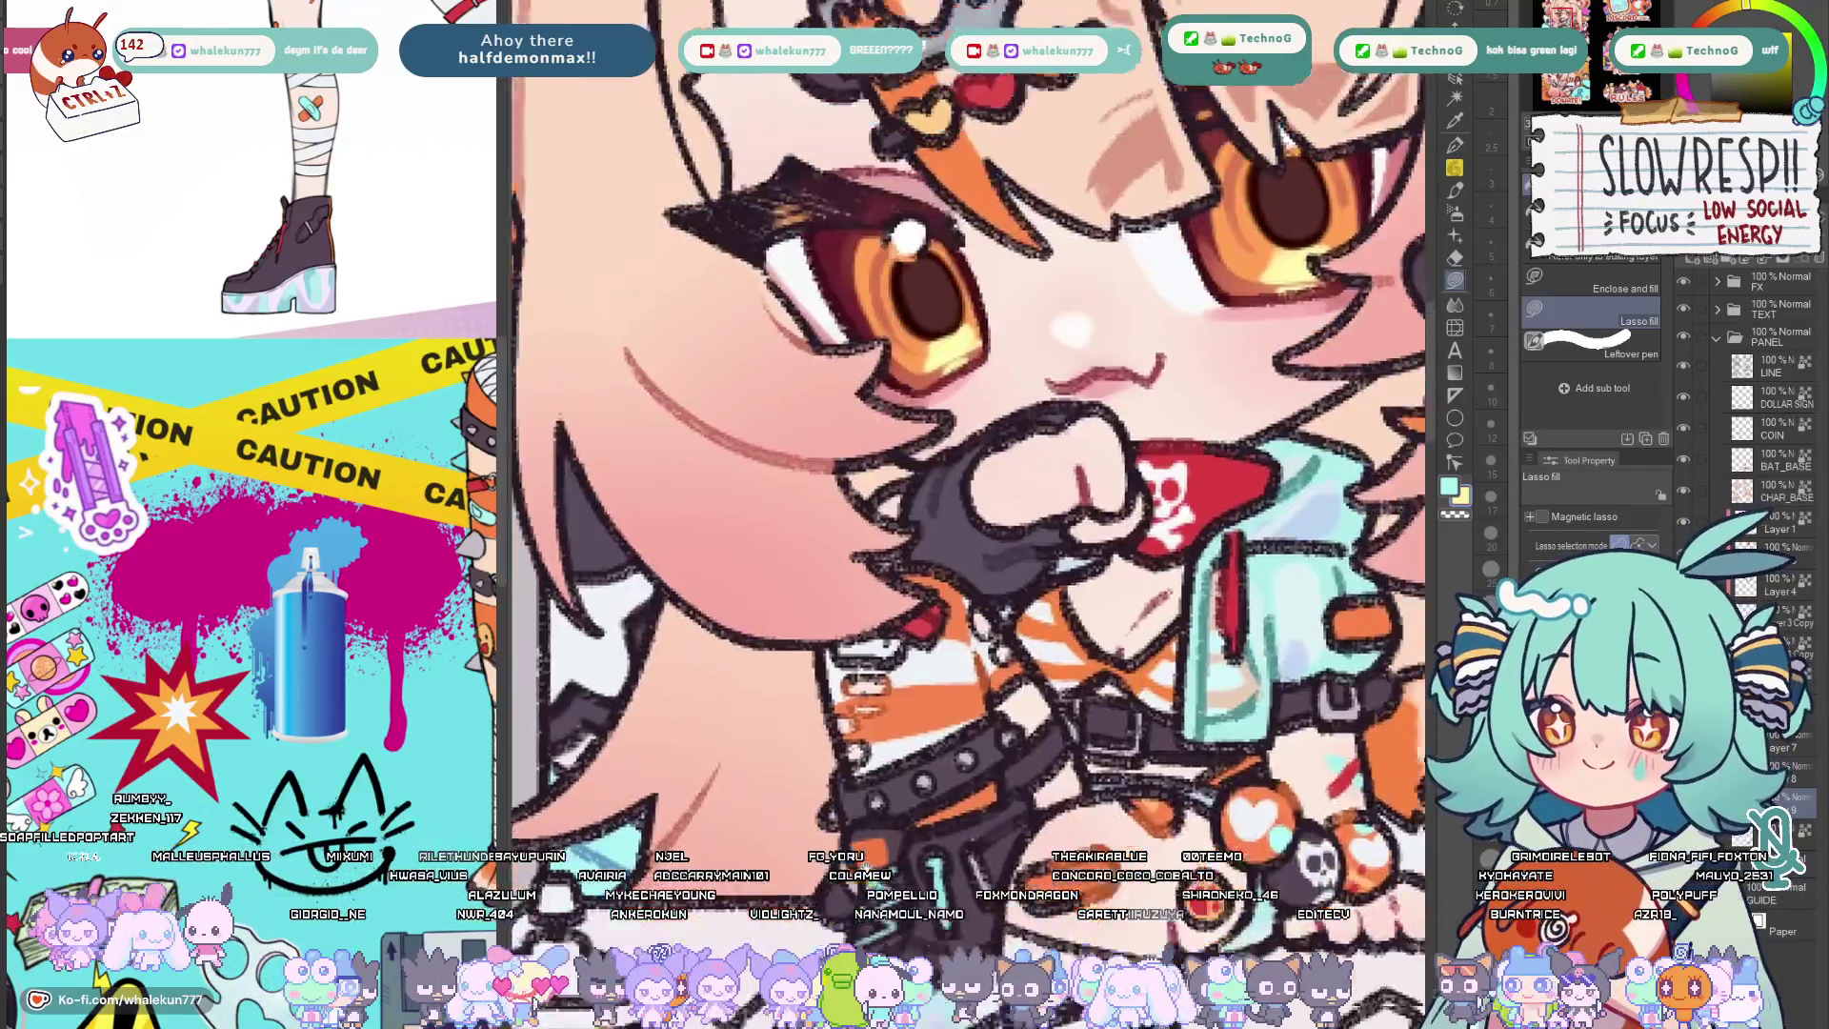
drag(971, 644, 1187, 186)
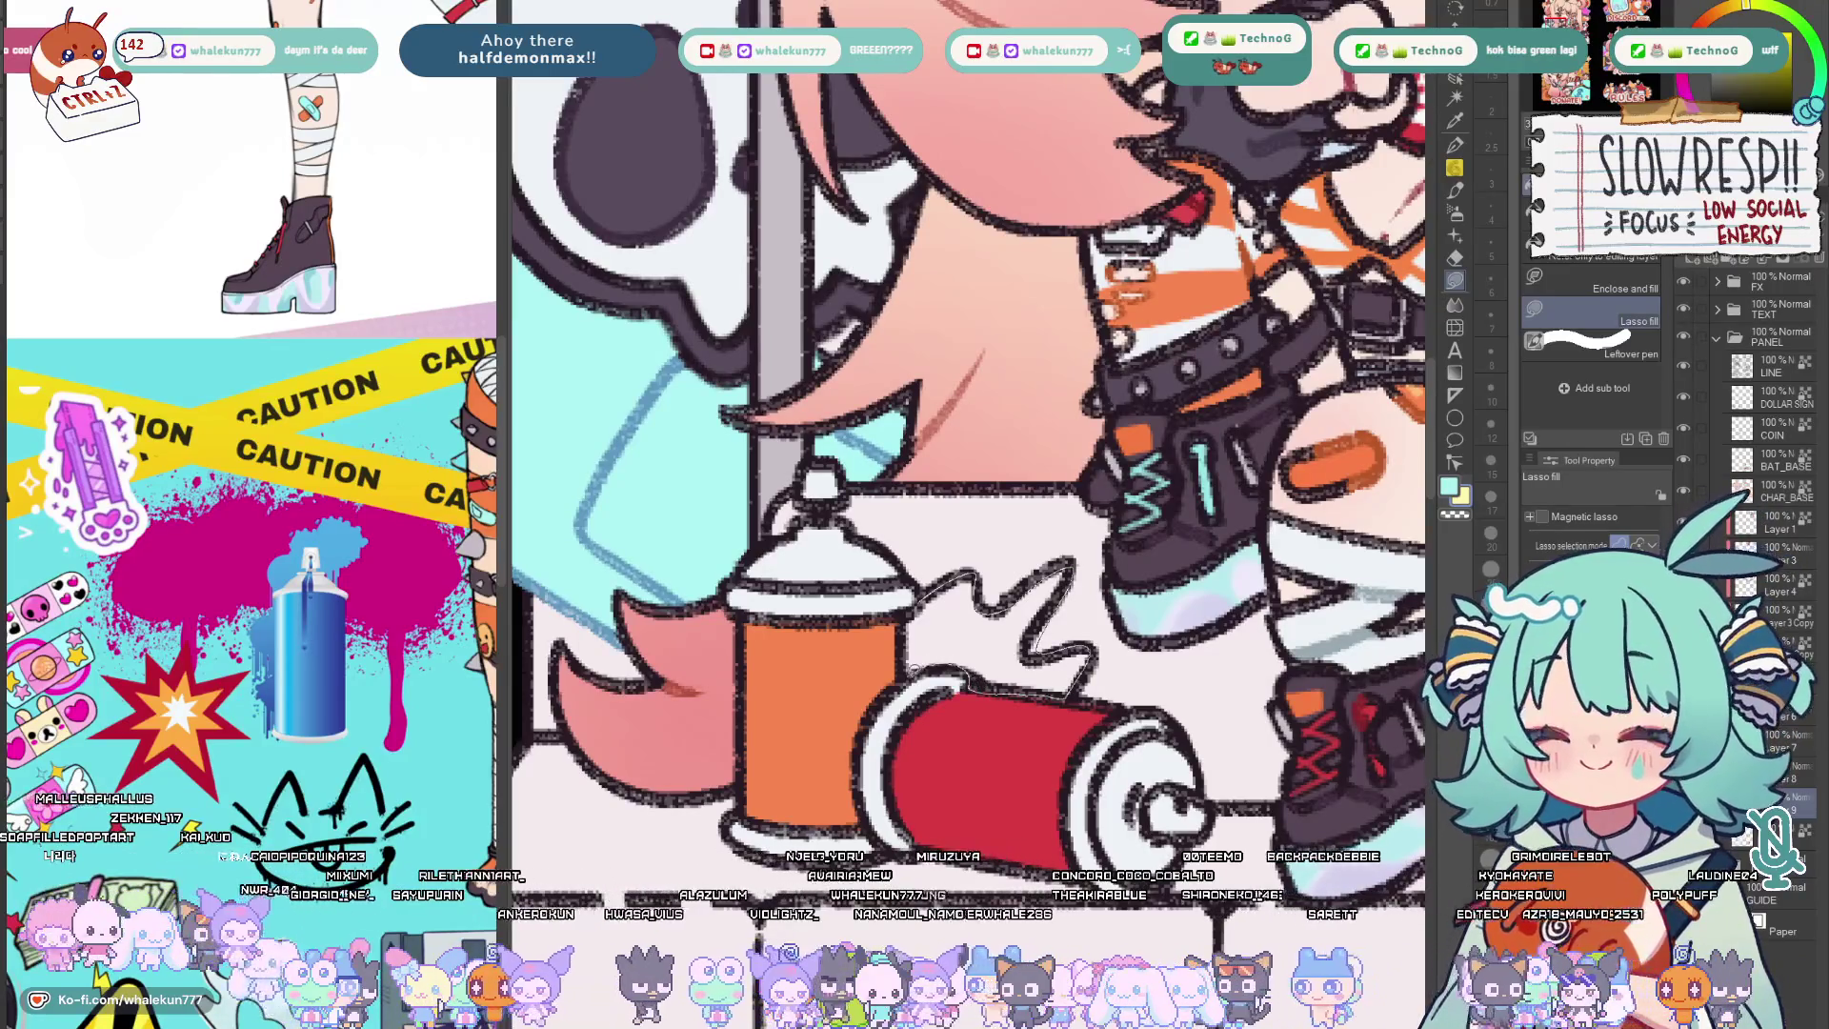
scroll(972, 515, down, 5)
scroll(972, 515, up, 2)
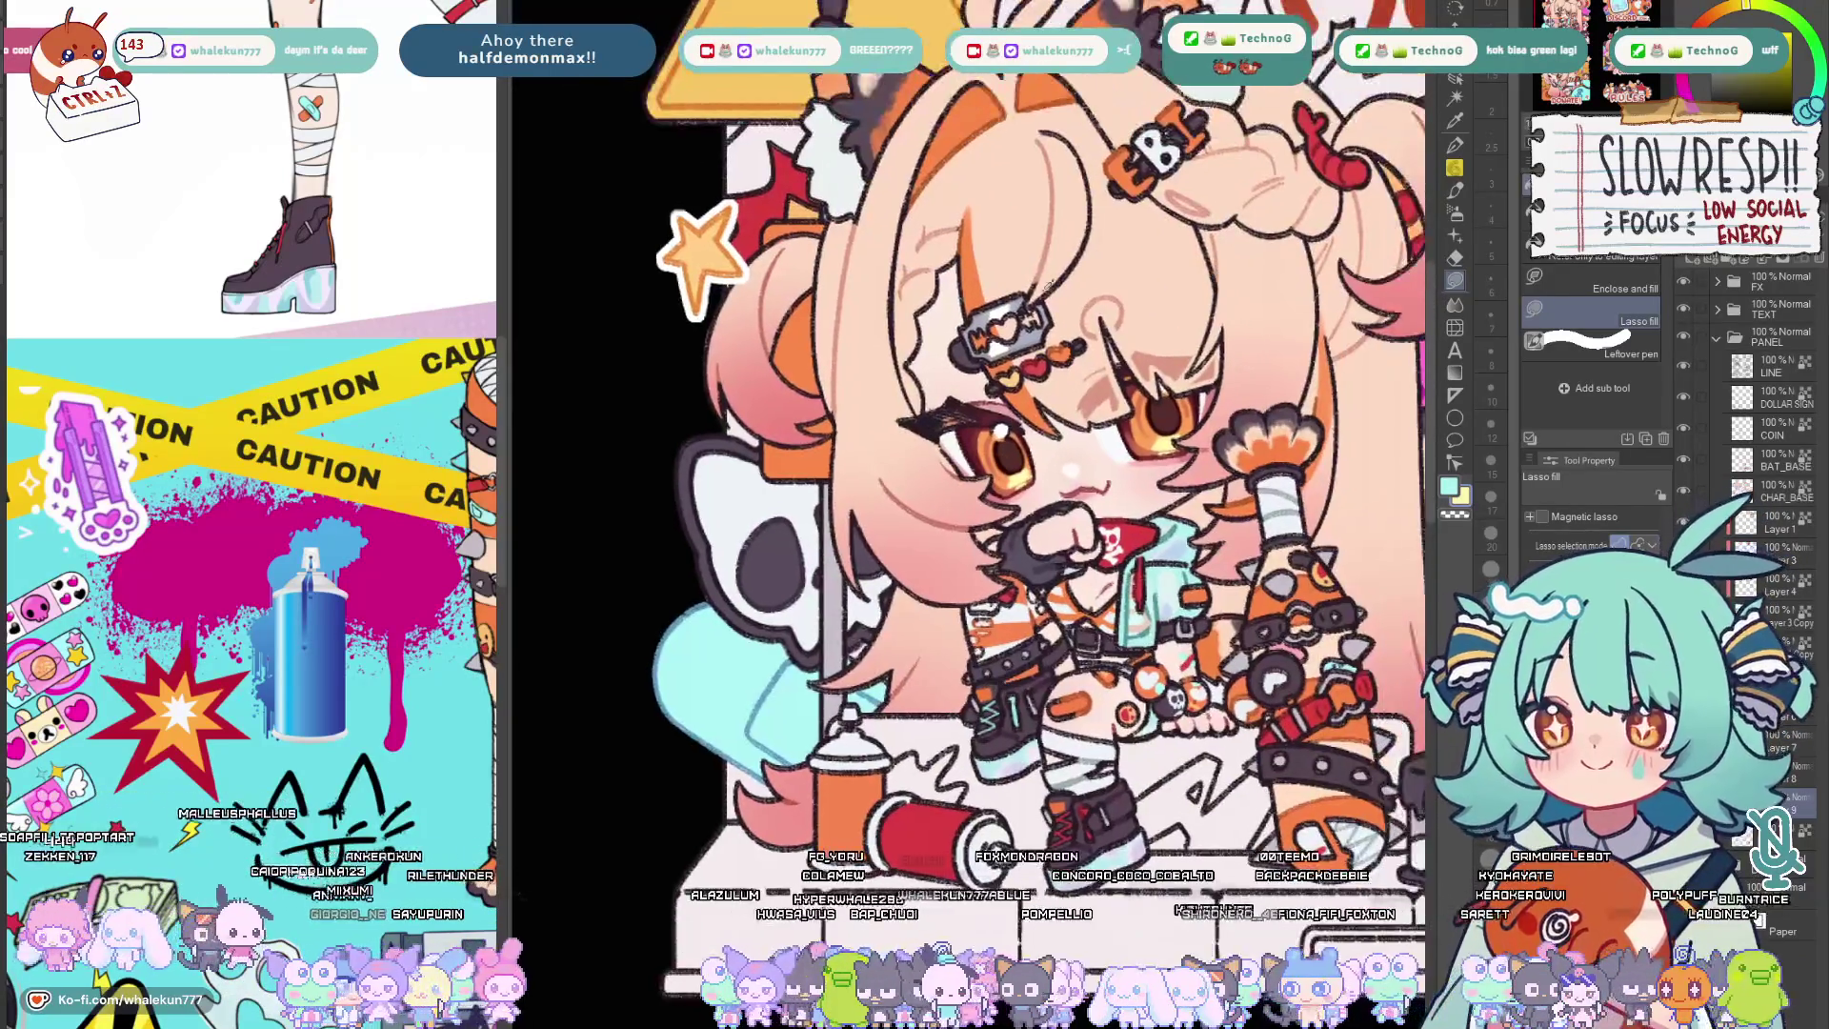
scroll(915, 715, down, 1)
scroll(916, 715, up, 4)
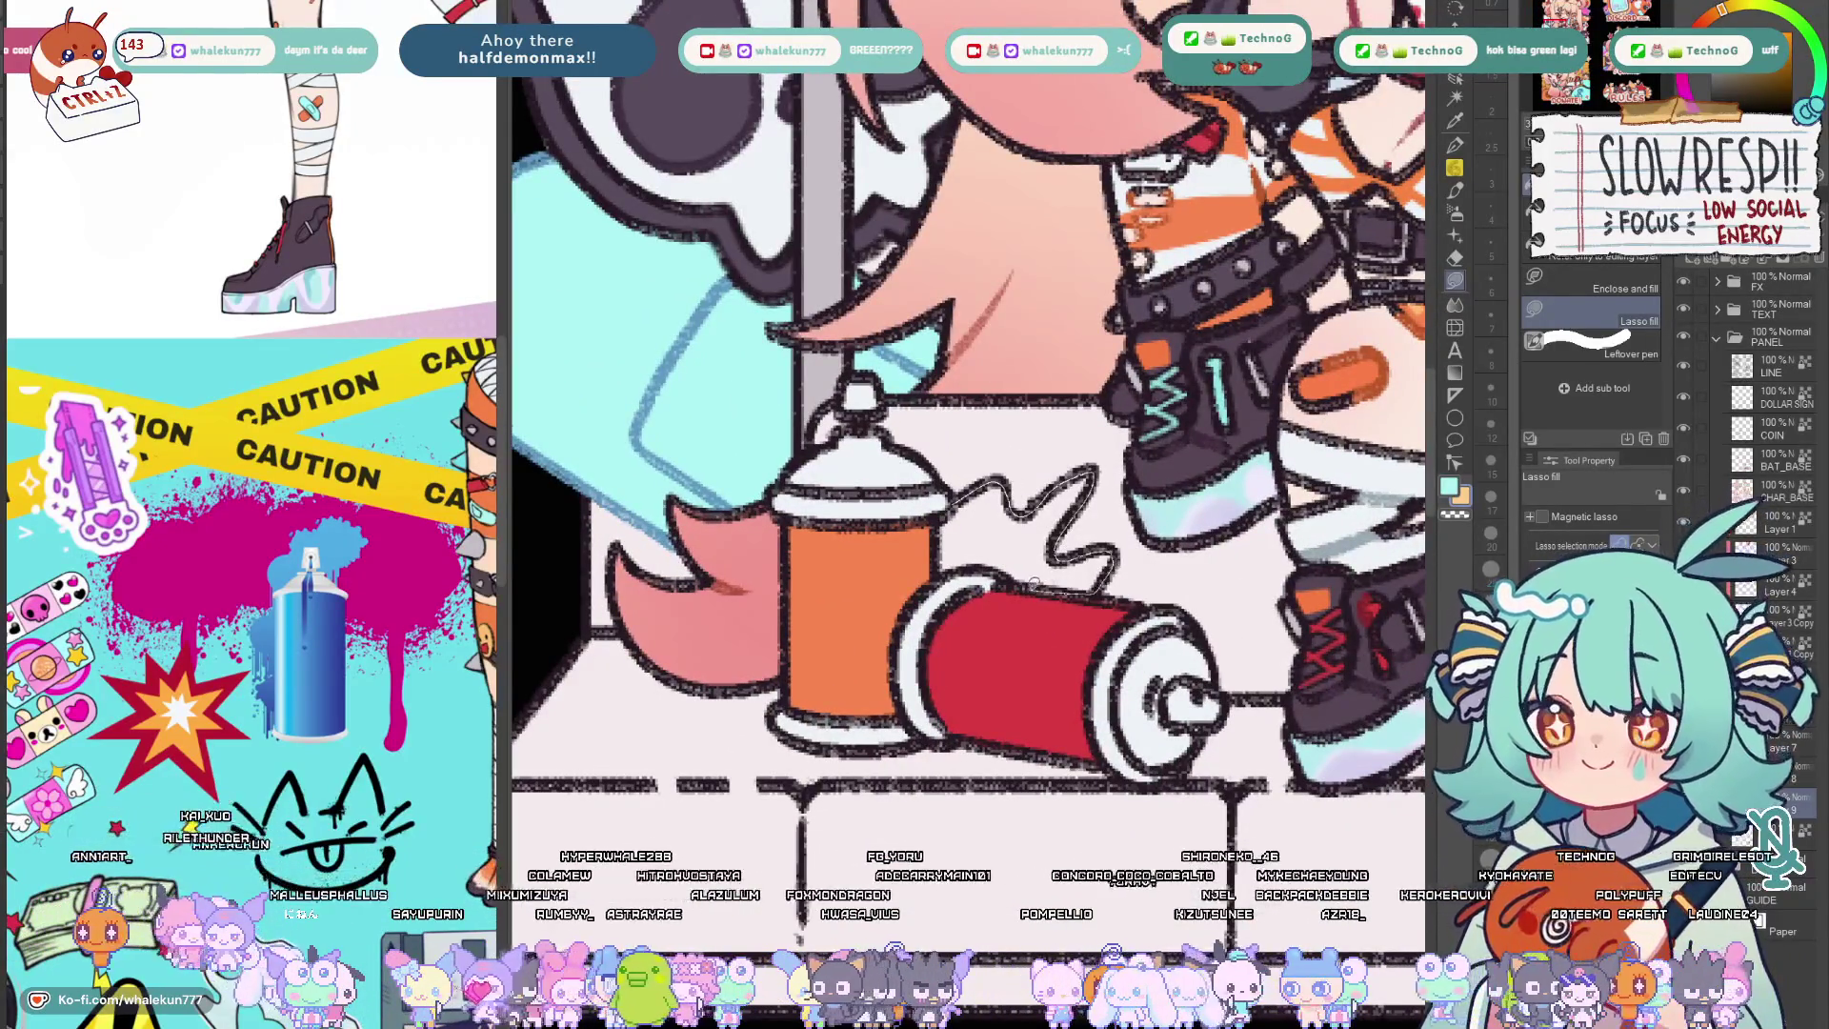
scroll(971, 430, down, 4)
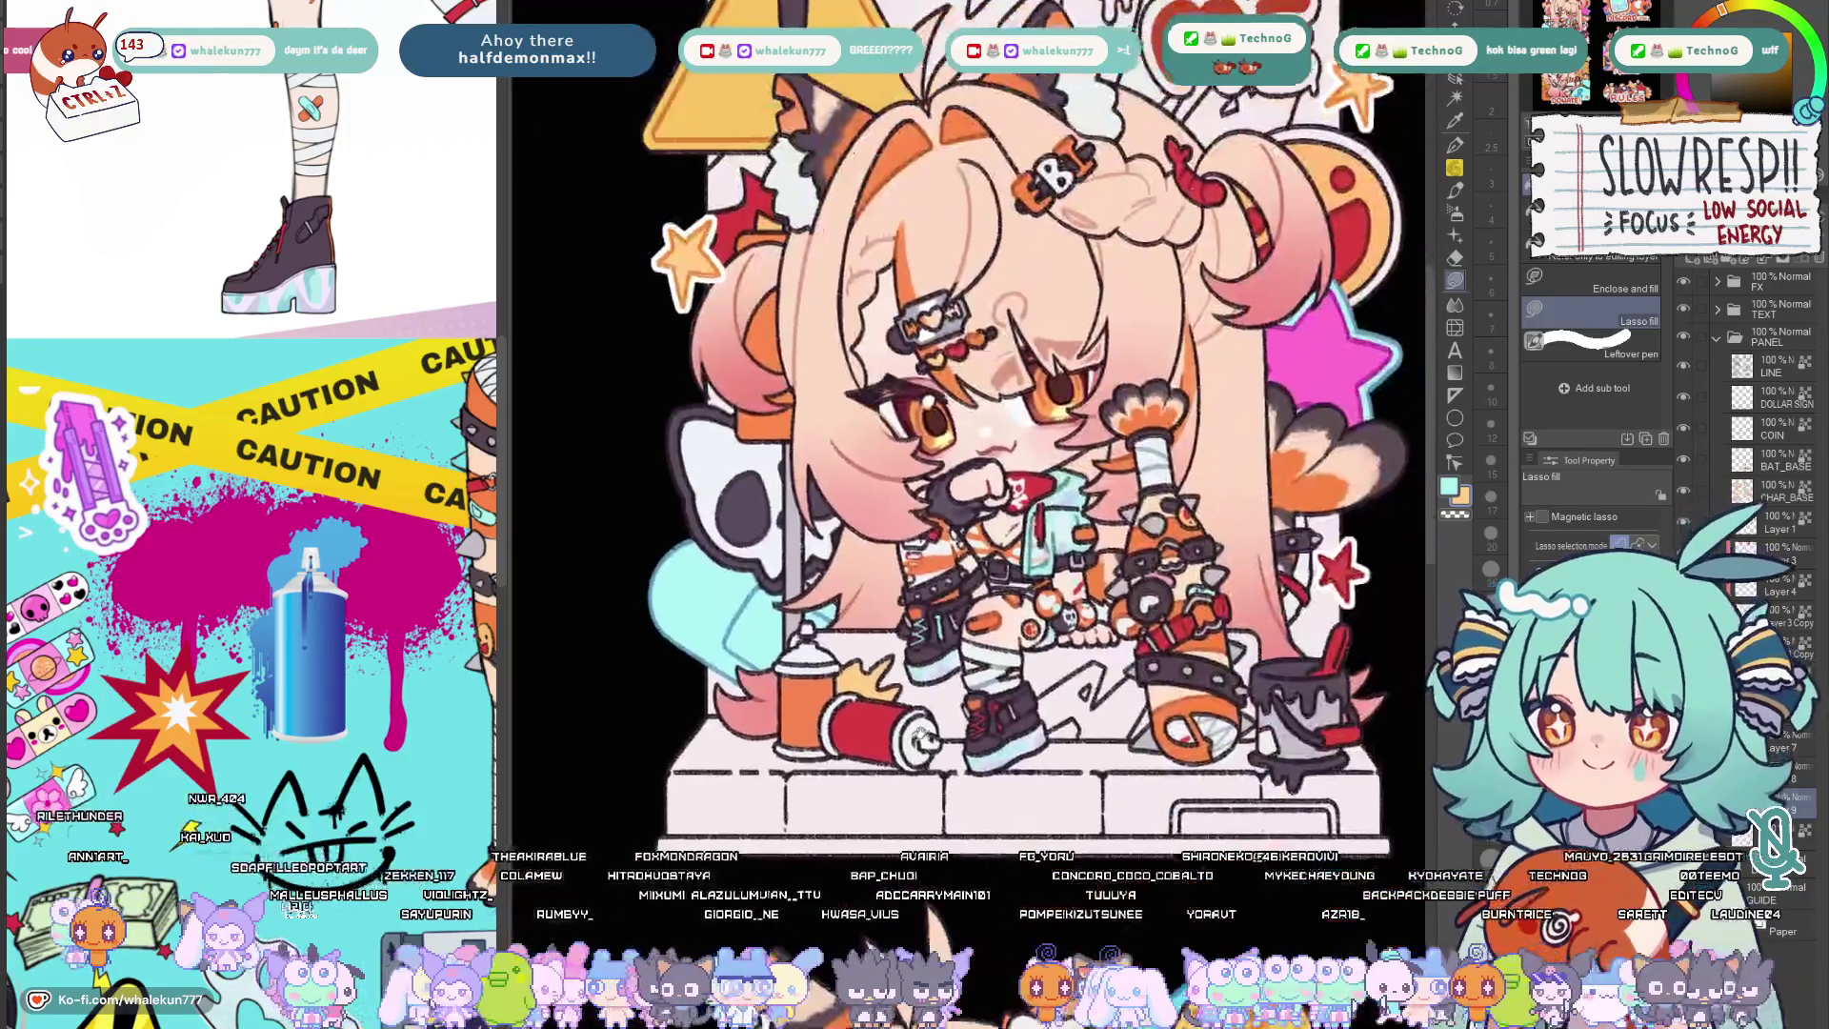
scroll(972, 428, up, 2)
key(h)
scroll(972, 429, up, 1)
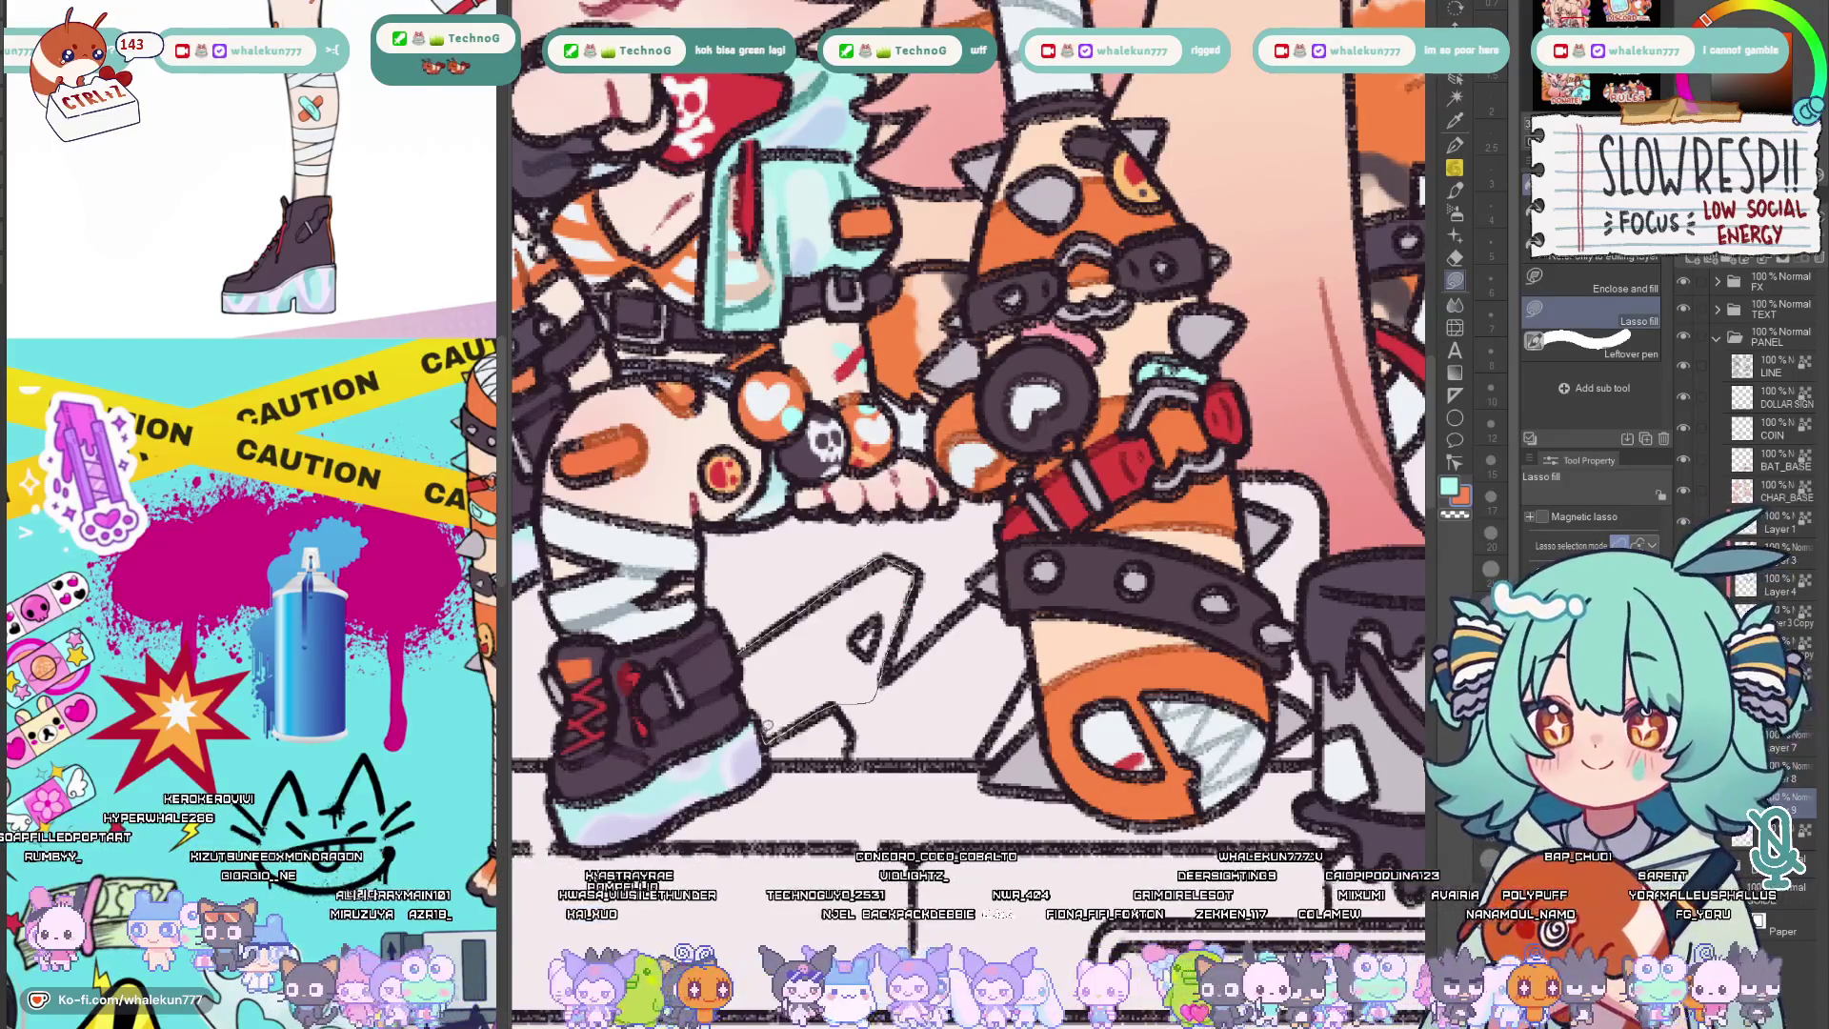
drag(859, 572, 757, 715)
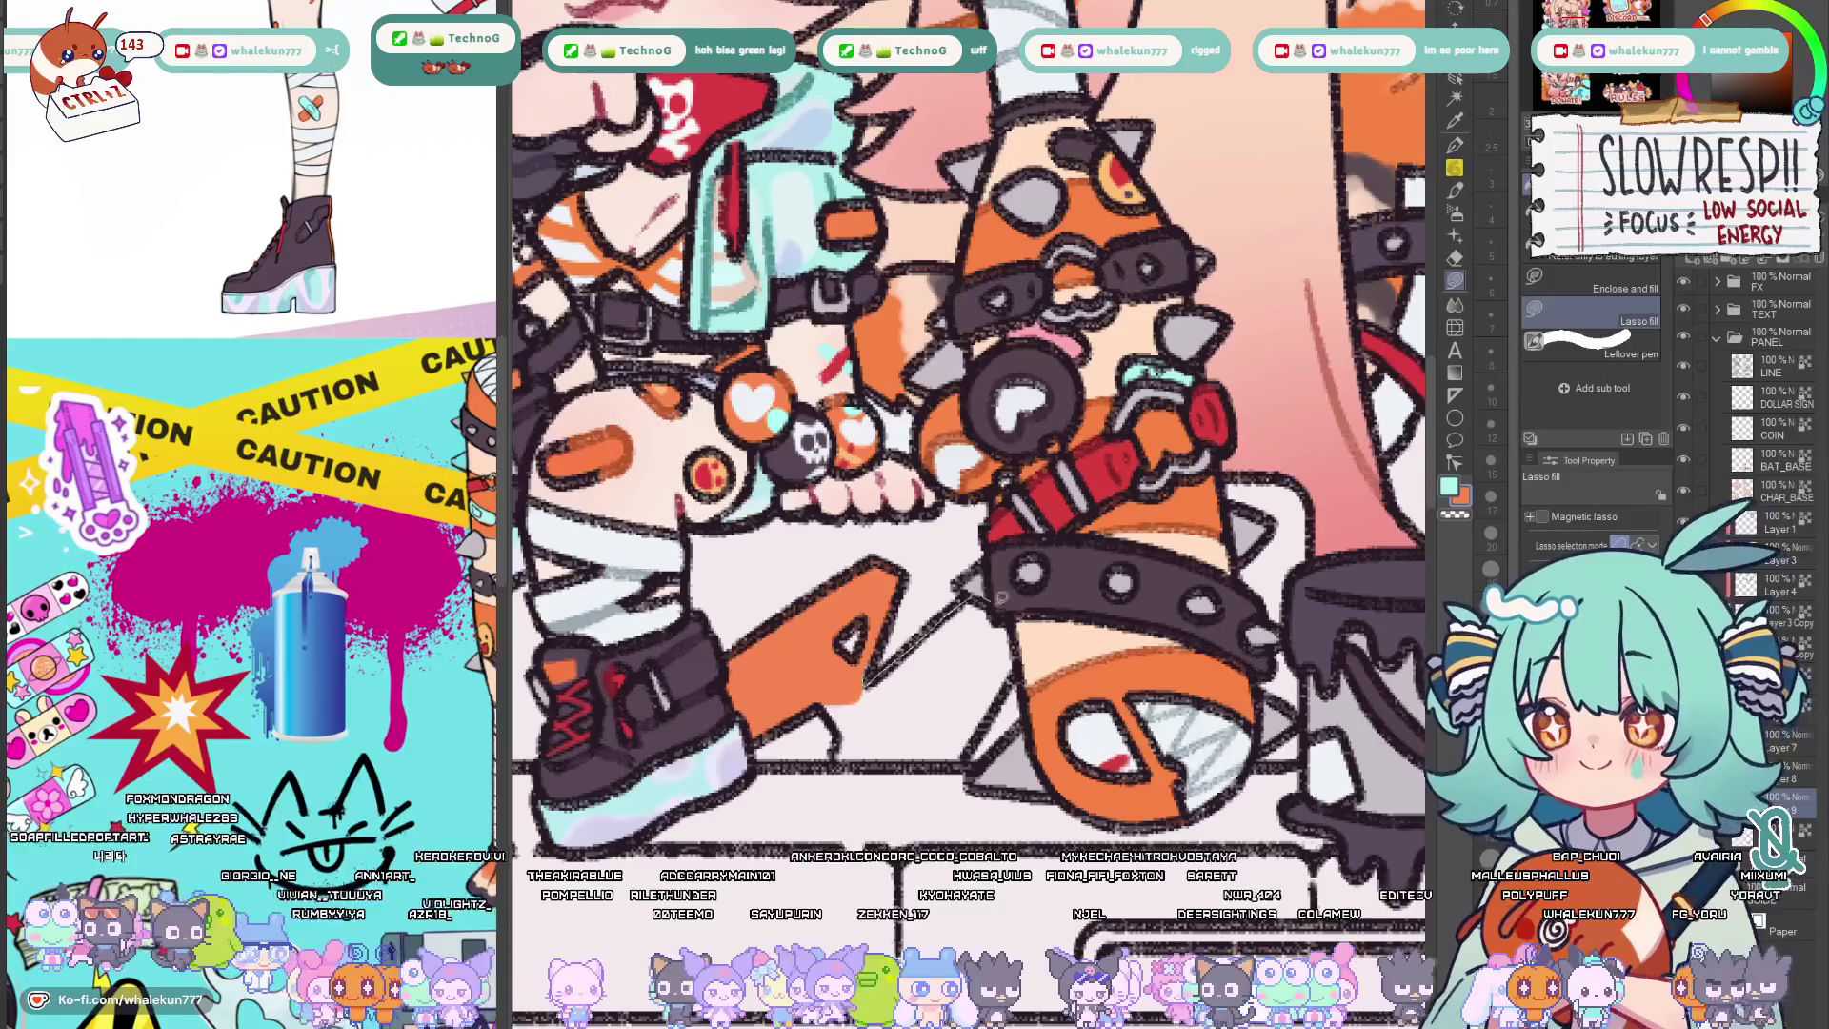
drag(822, 695, 829, 716)
key(ctrl+0)
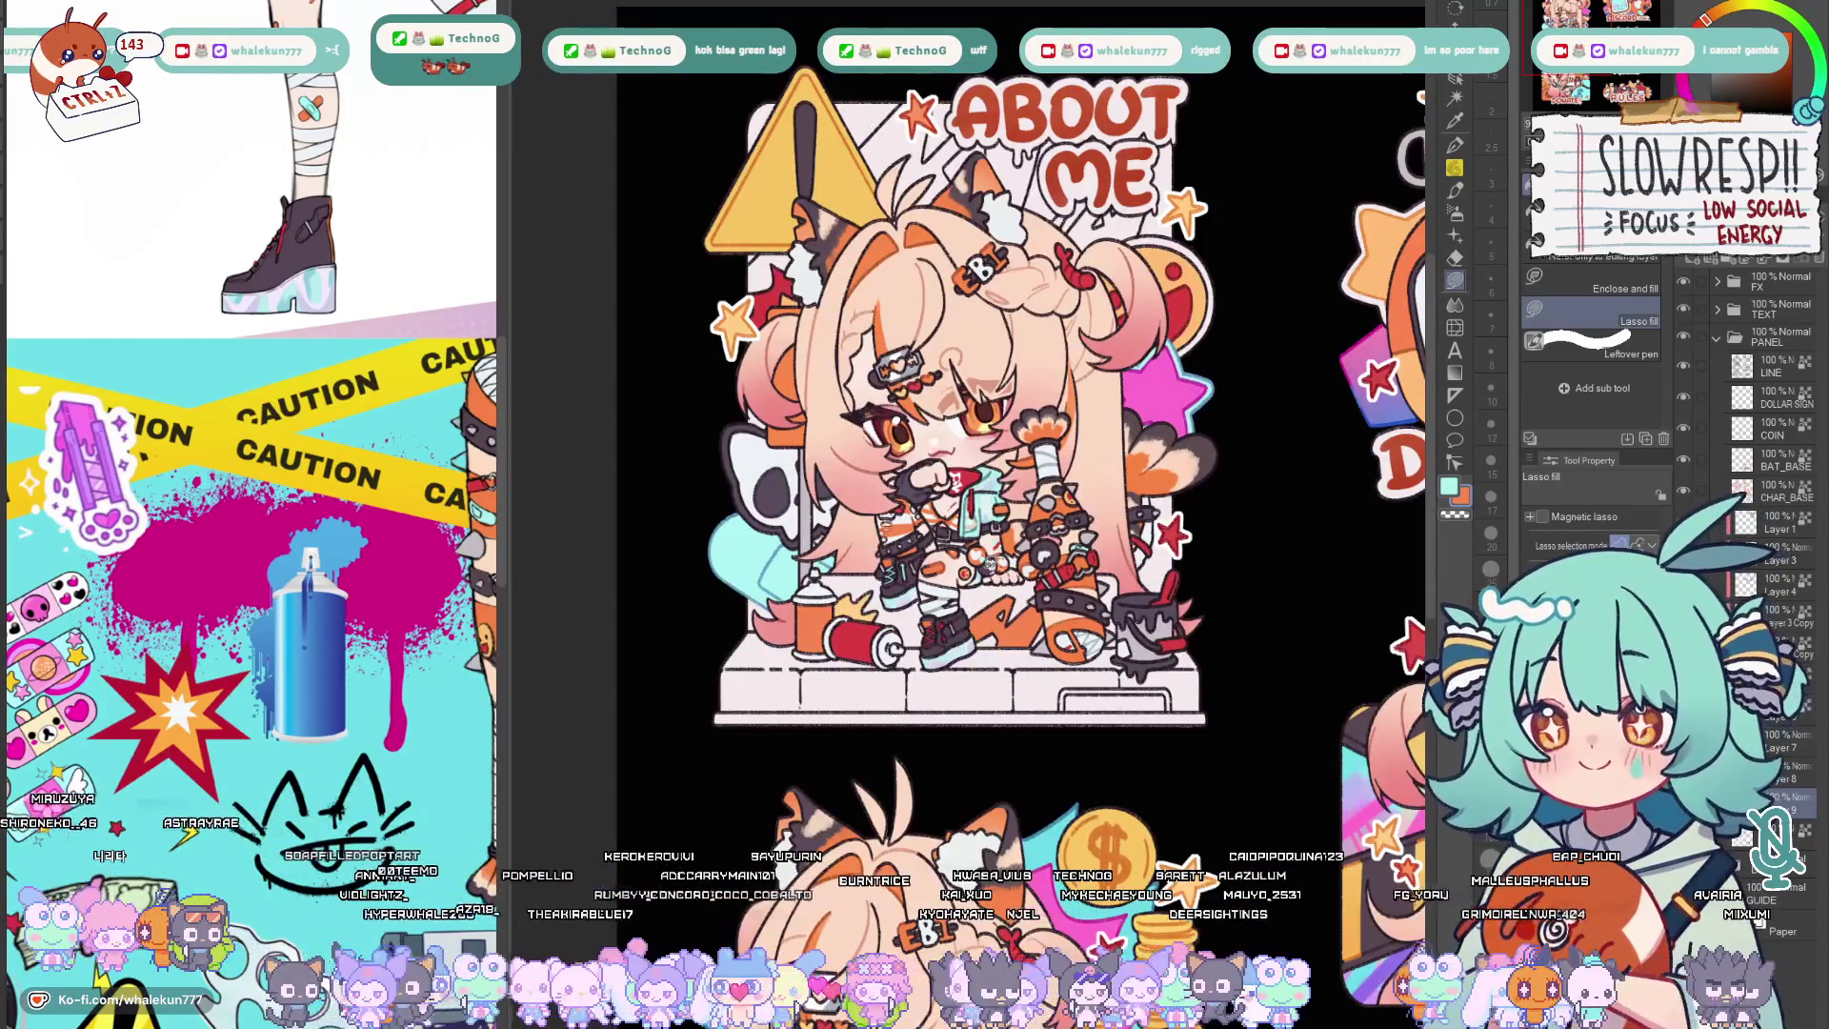
key(ctrl+plus)
key(w)
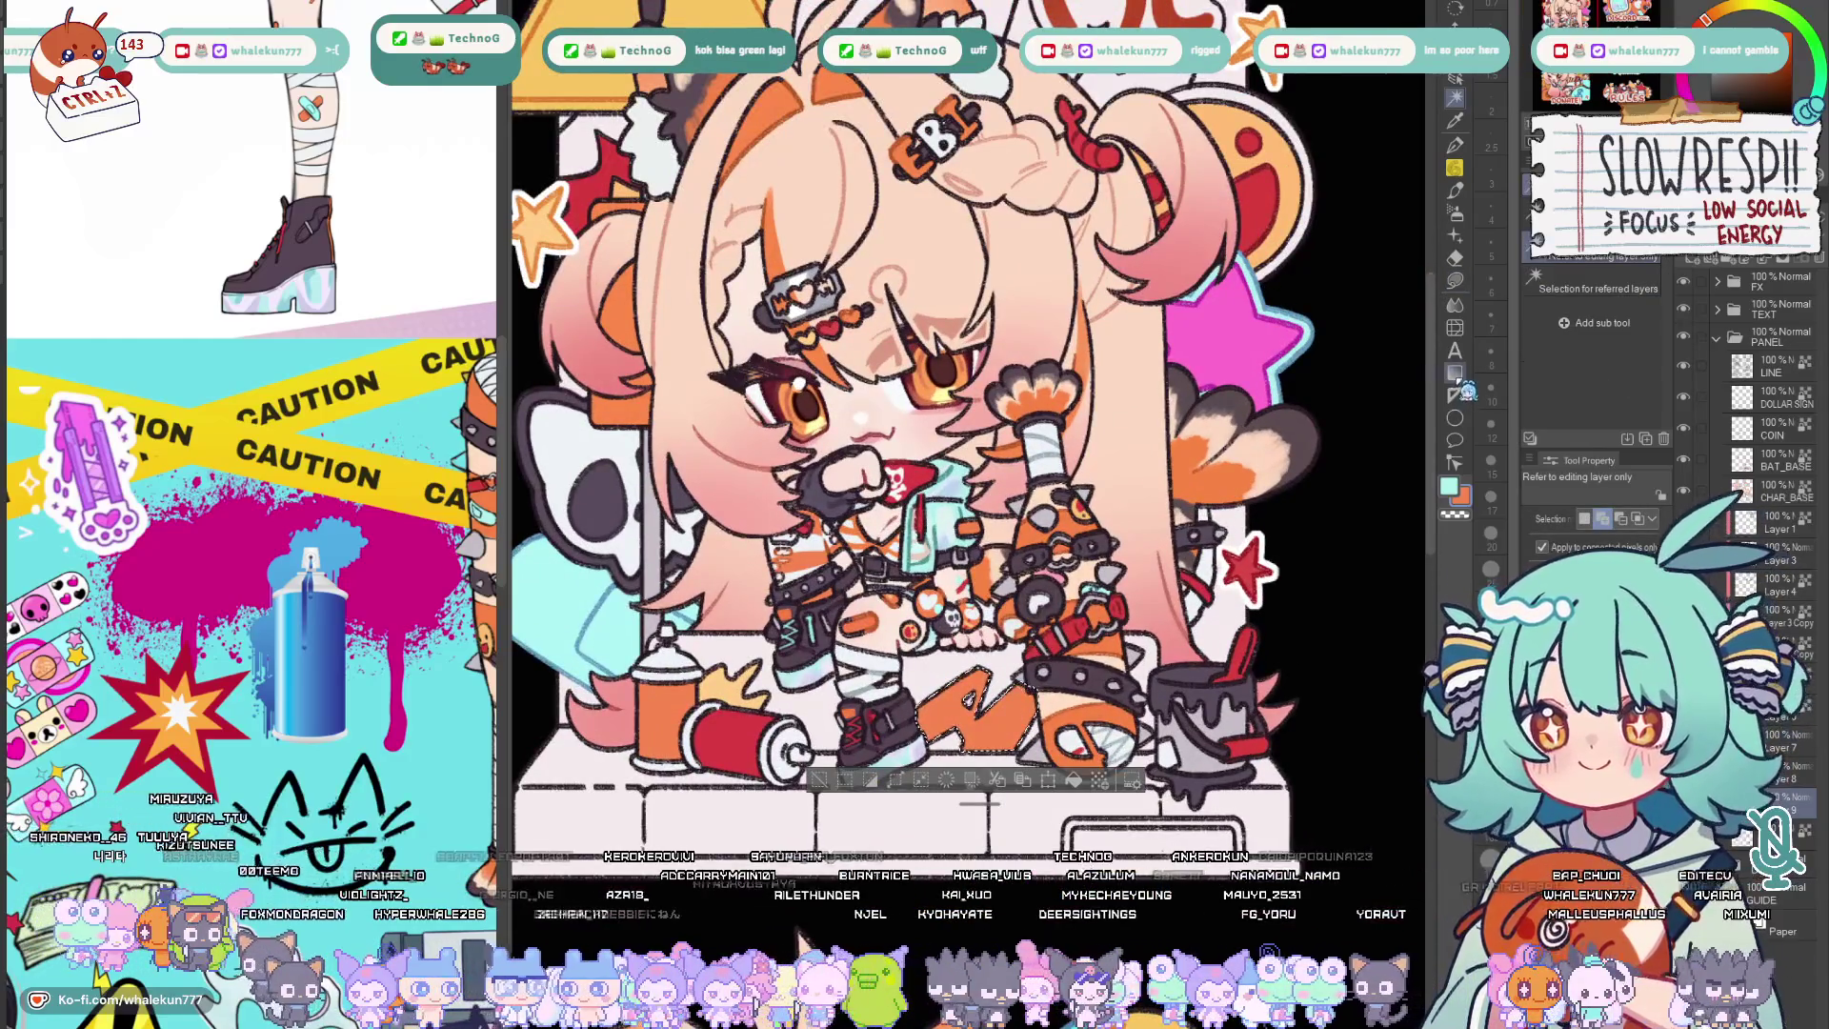
key(g)
key(ctrl+minus)
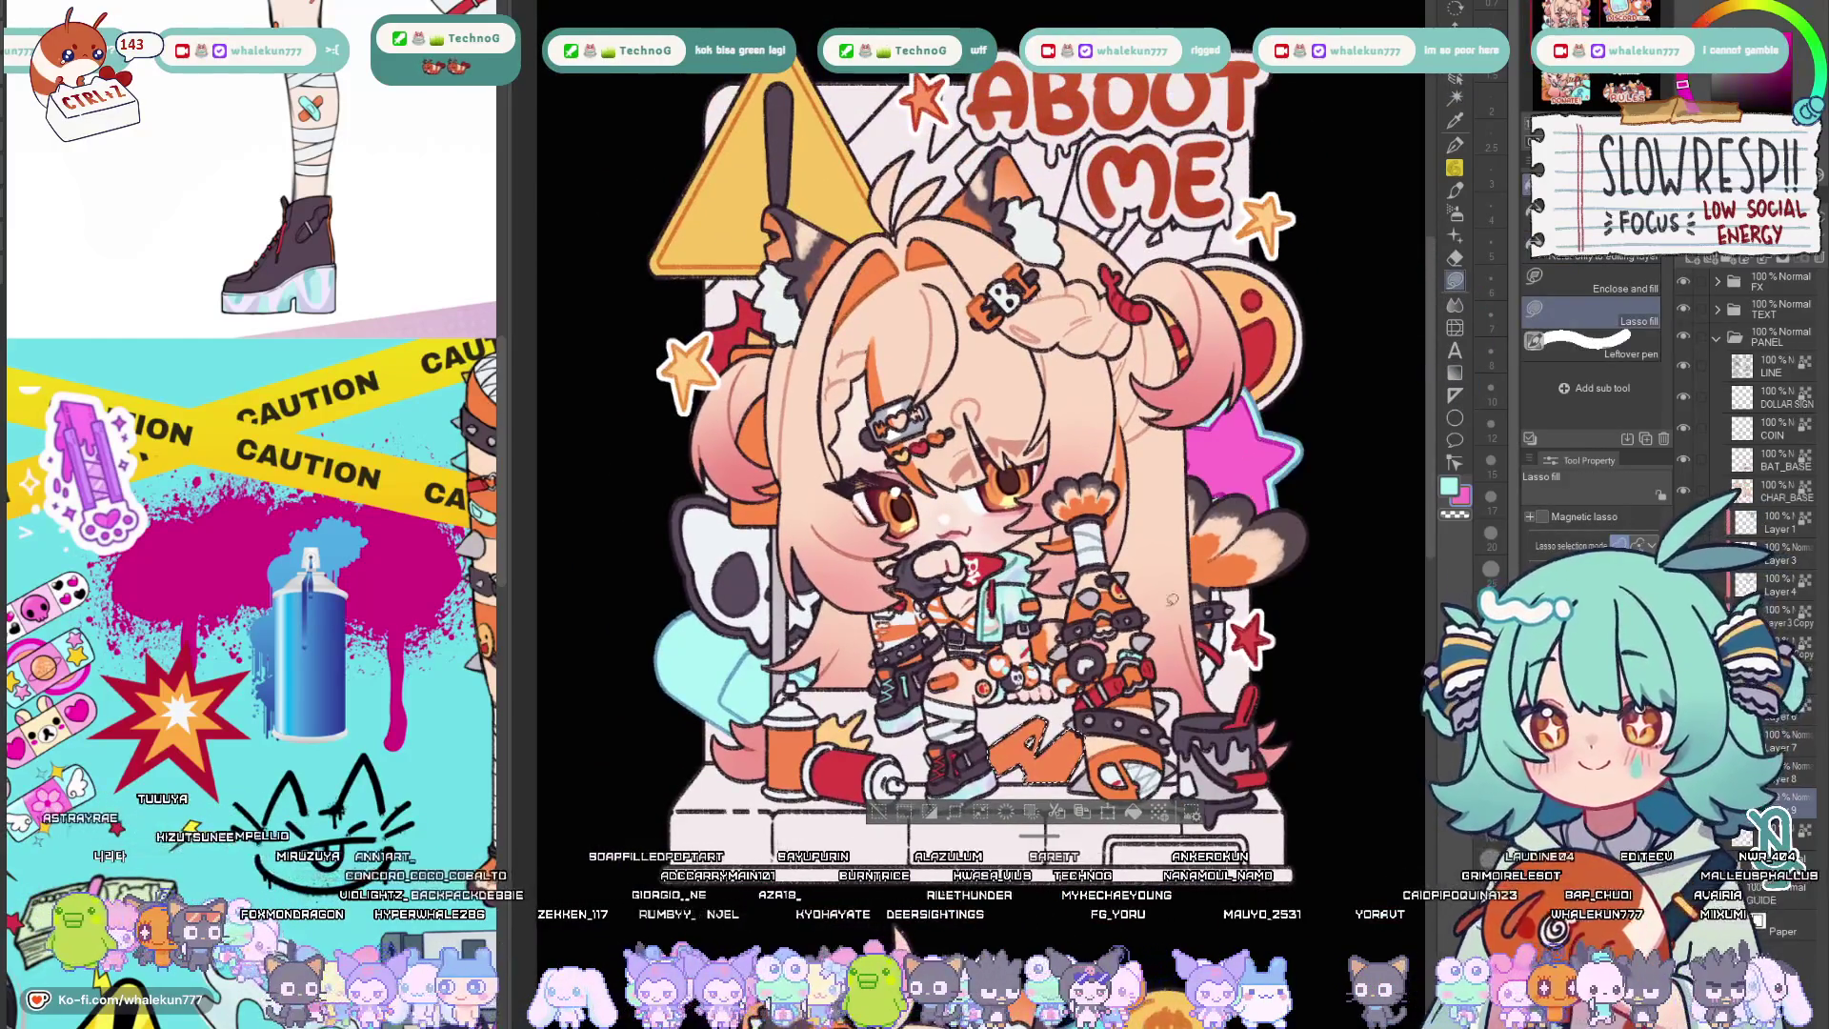
key(ctrl+minus)
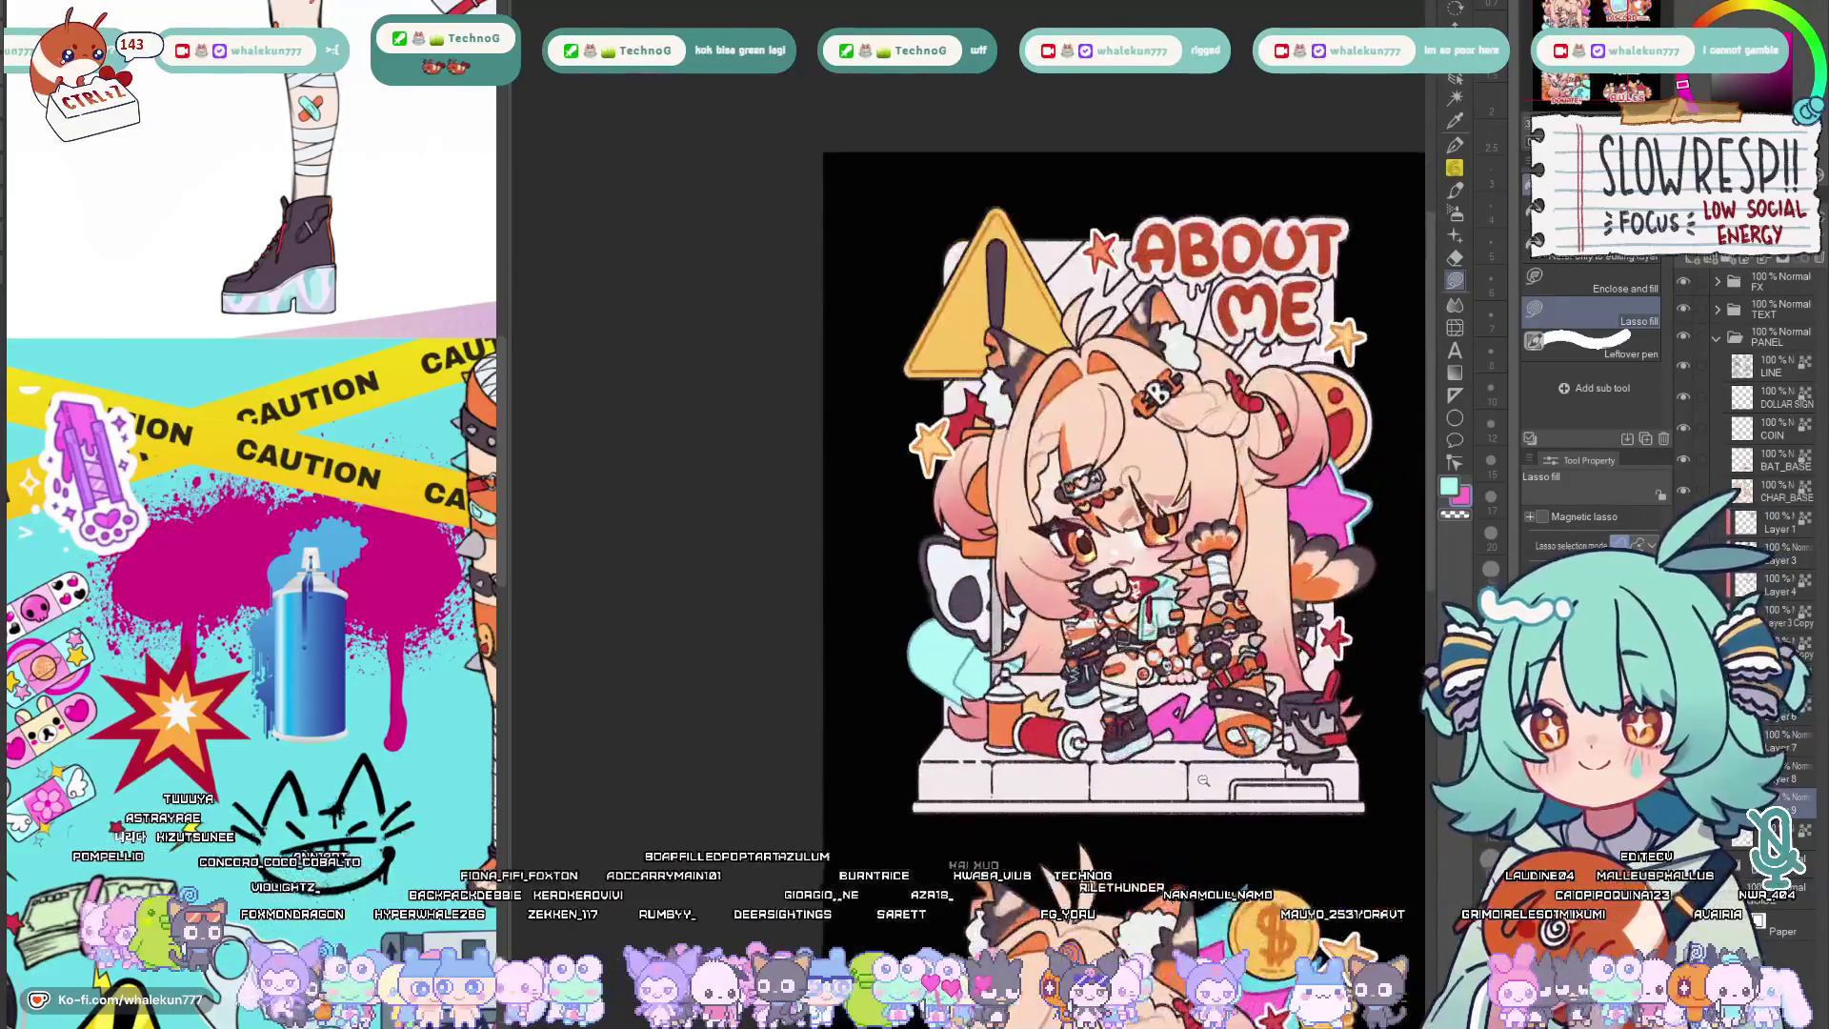
key(ctrl+plus)
key(ctrl+plus)
key(ctrl+minus)
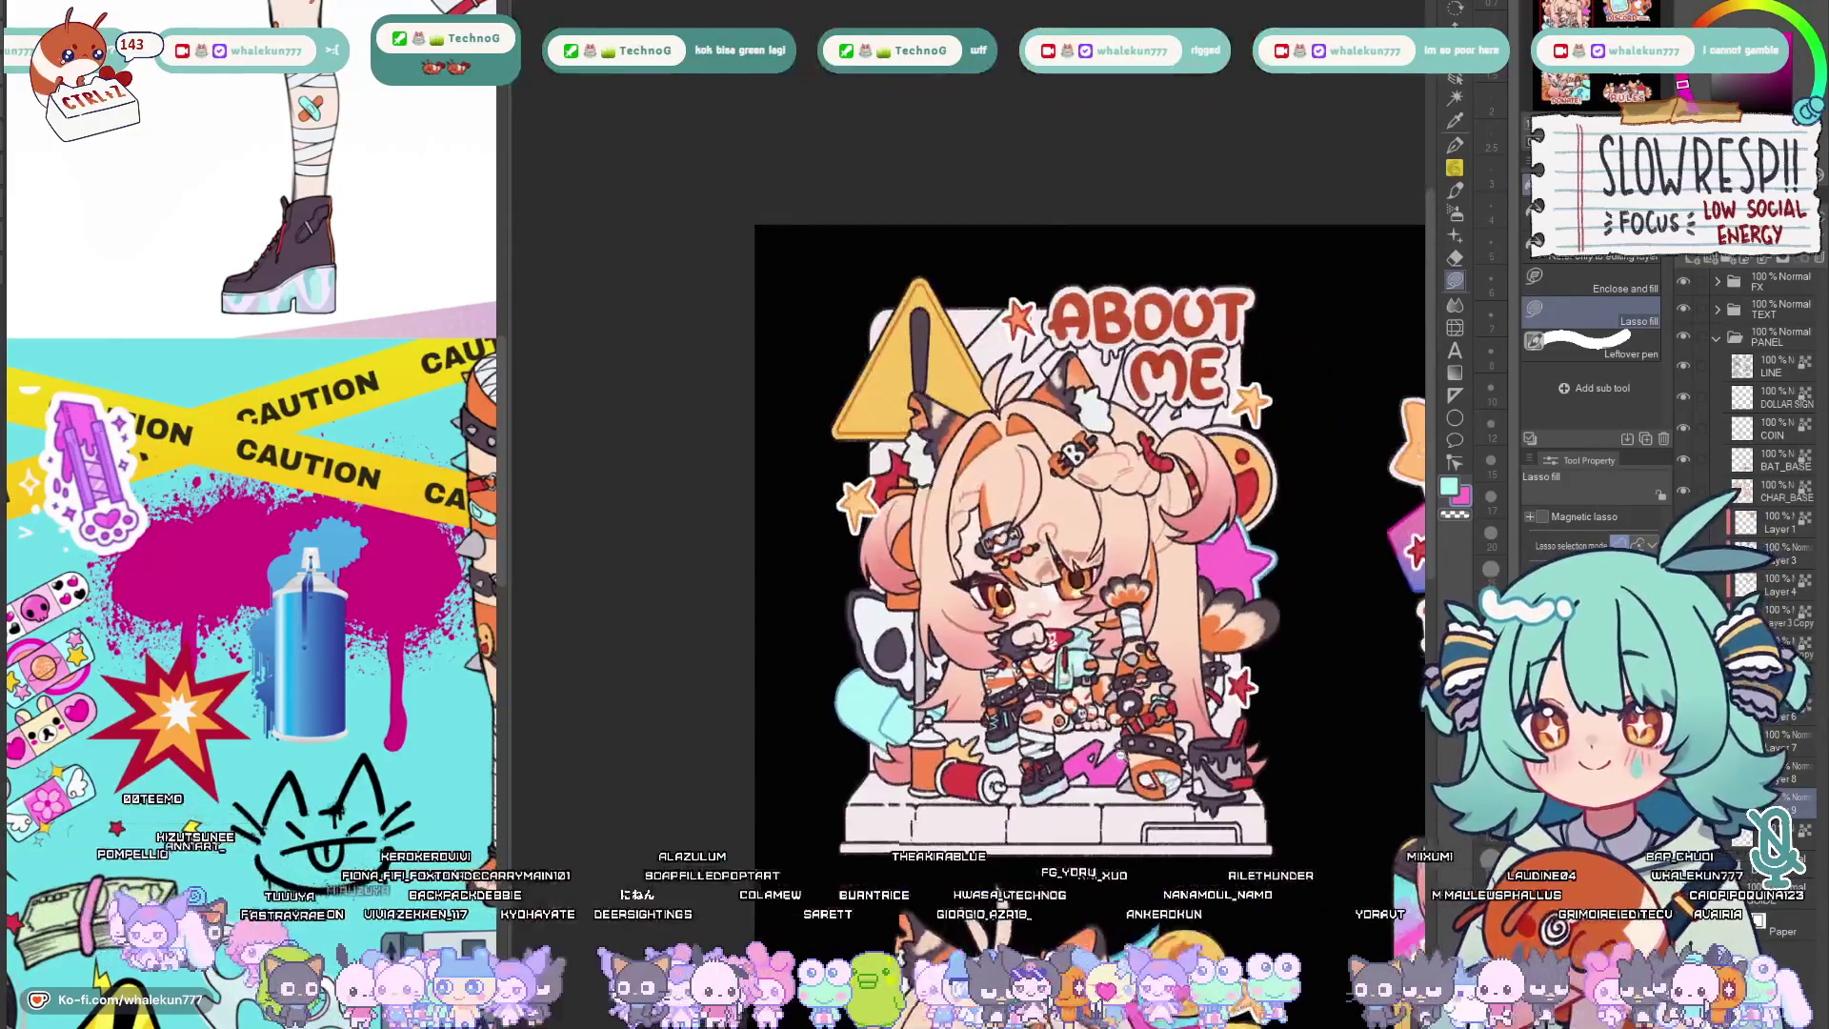
key(ctrl+plus)
key(ctrl+minus)
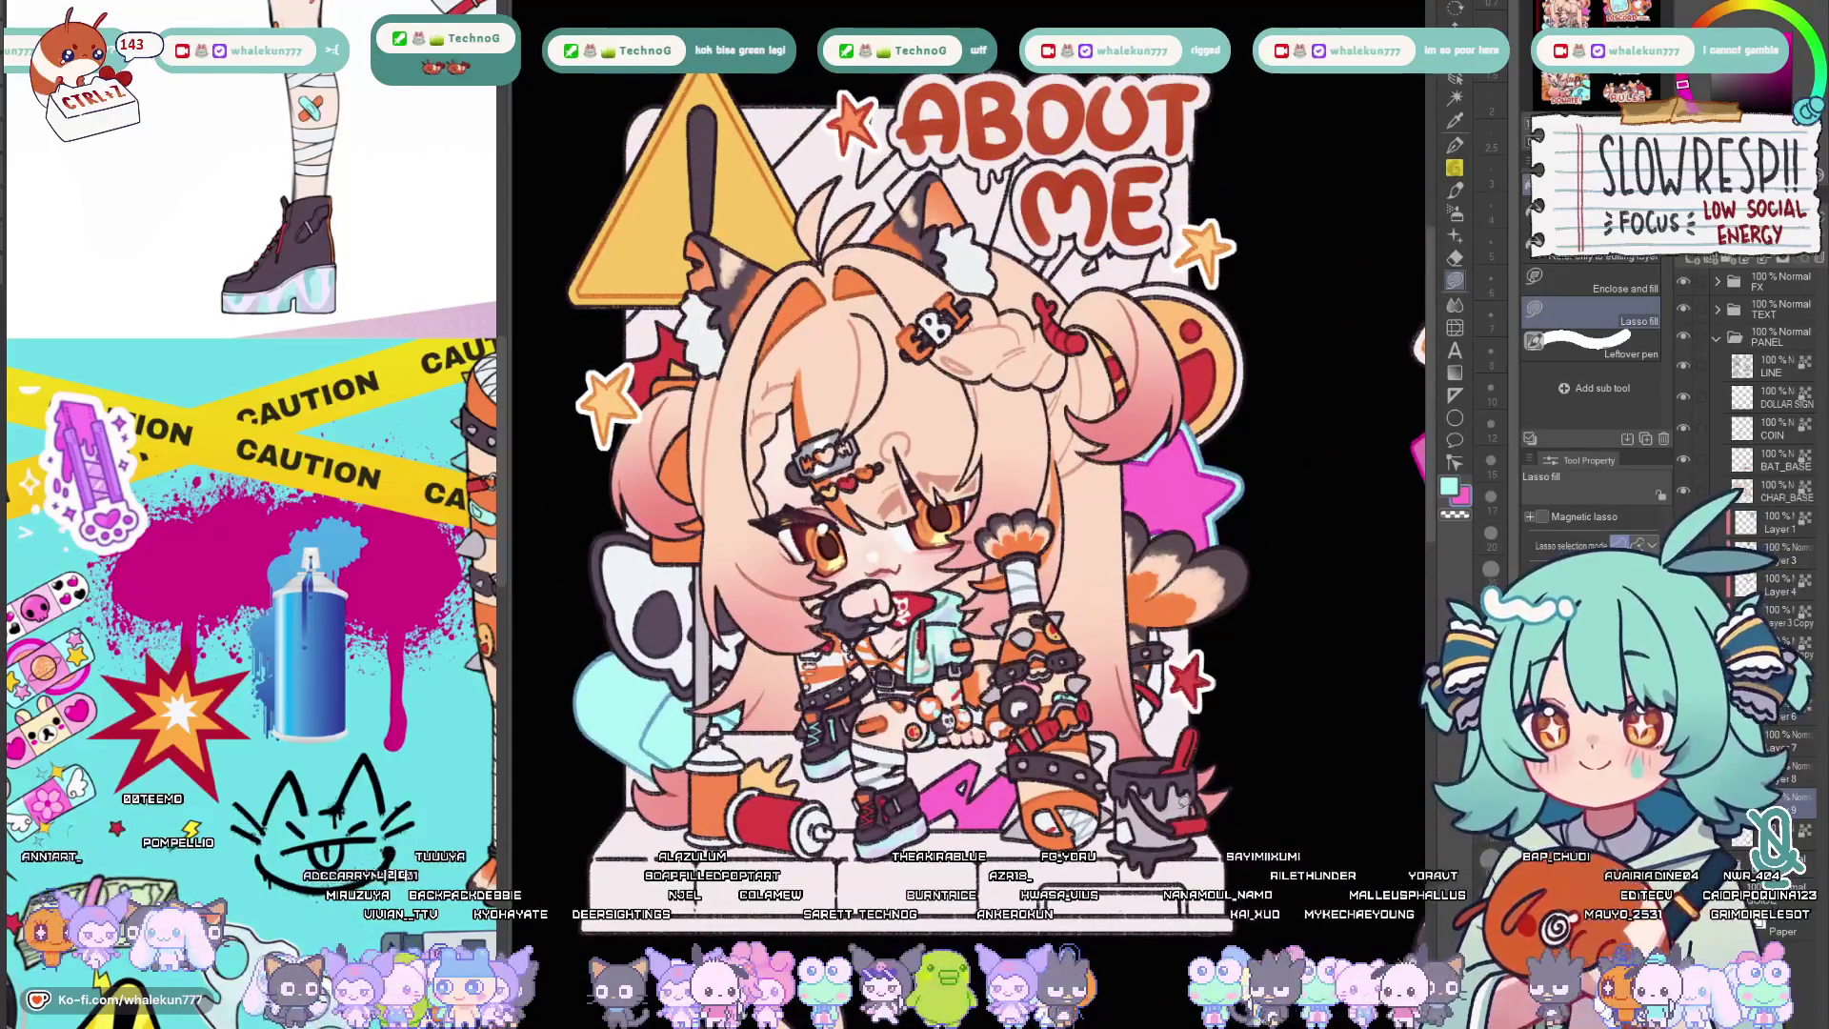
key(ctrl+minus)
key(ctrl+plus)
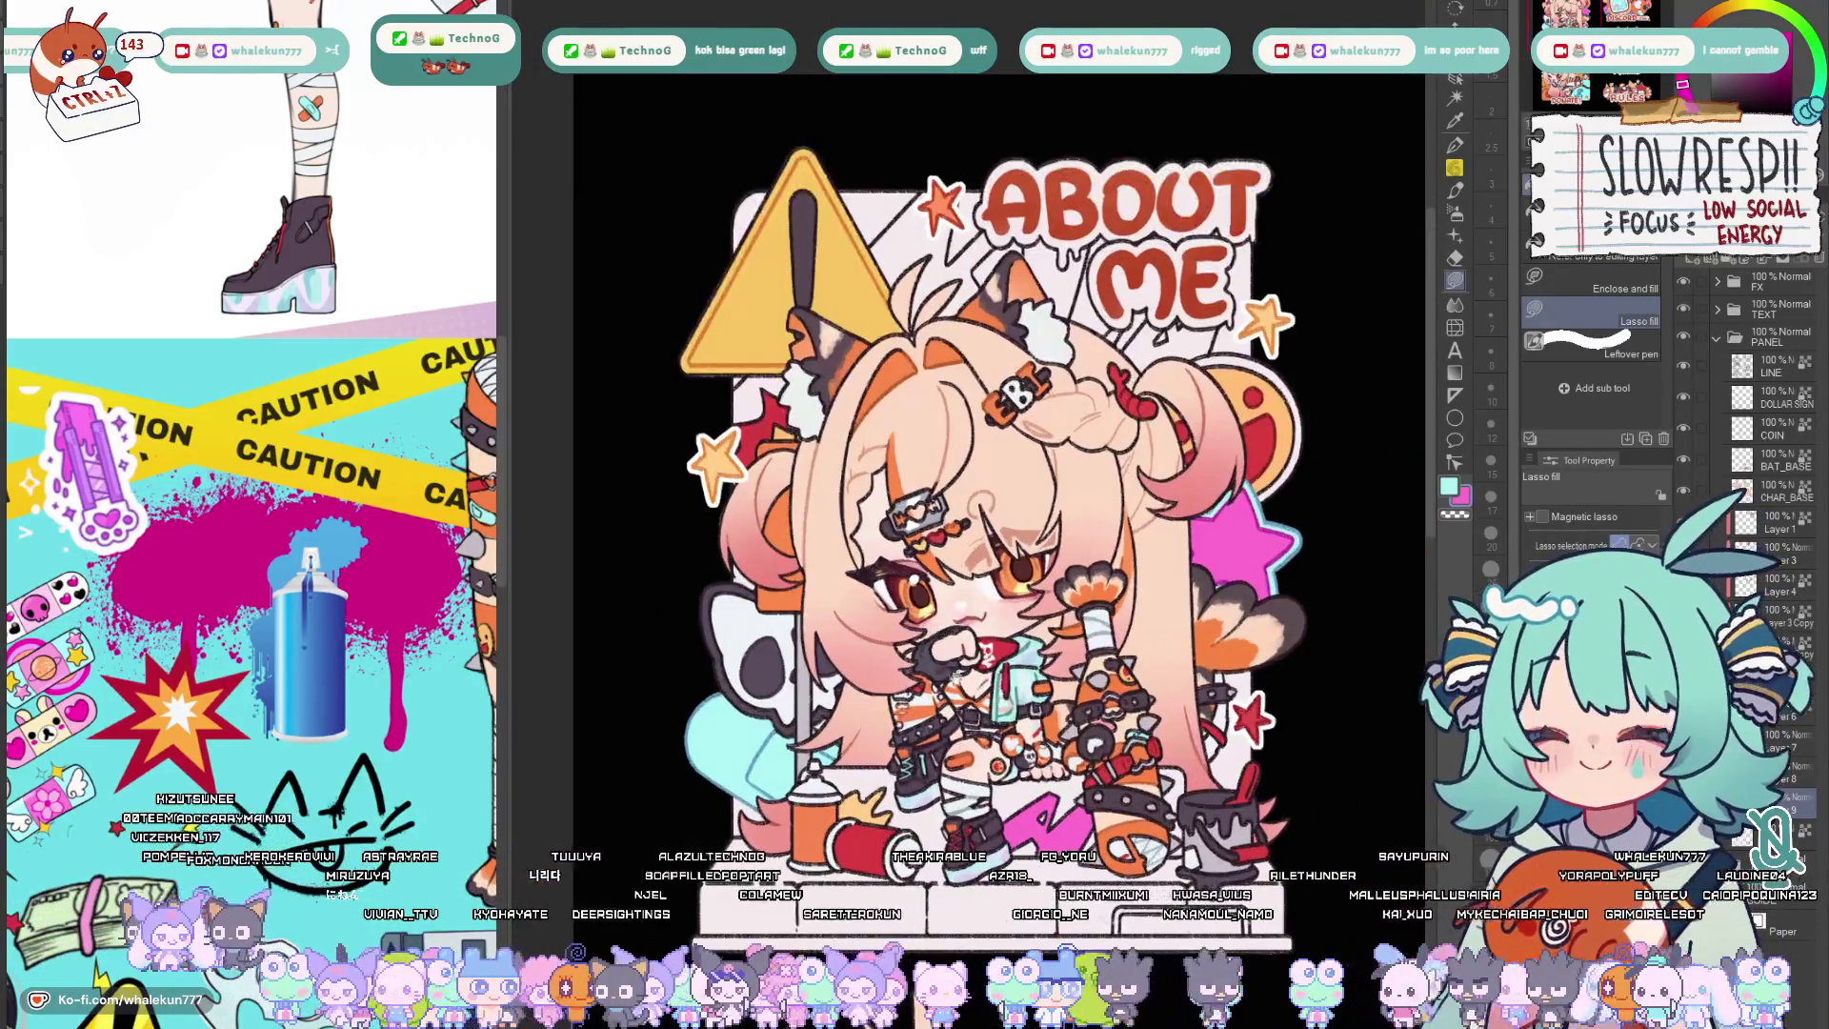
scroll(948, 748, down, 2)
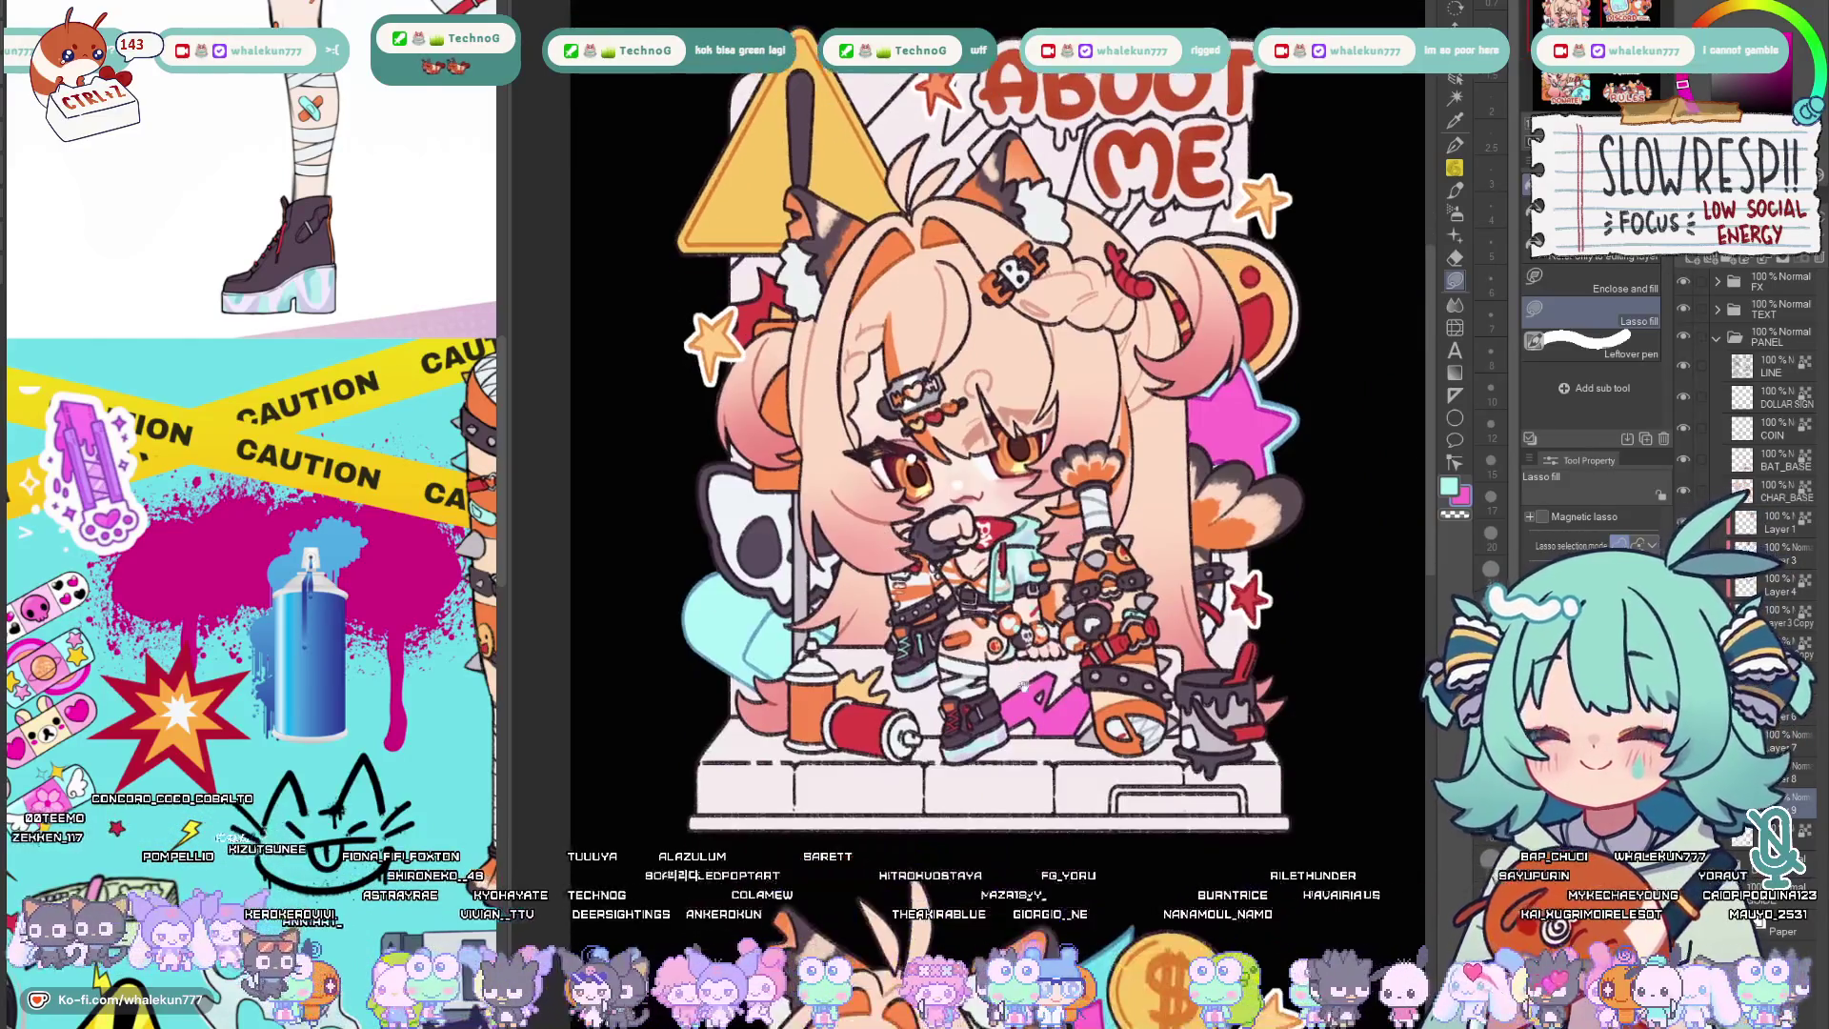
scroll(986, 486, up, 2)
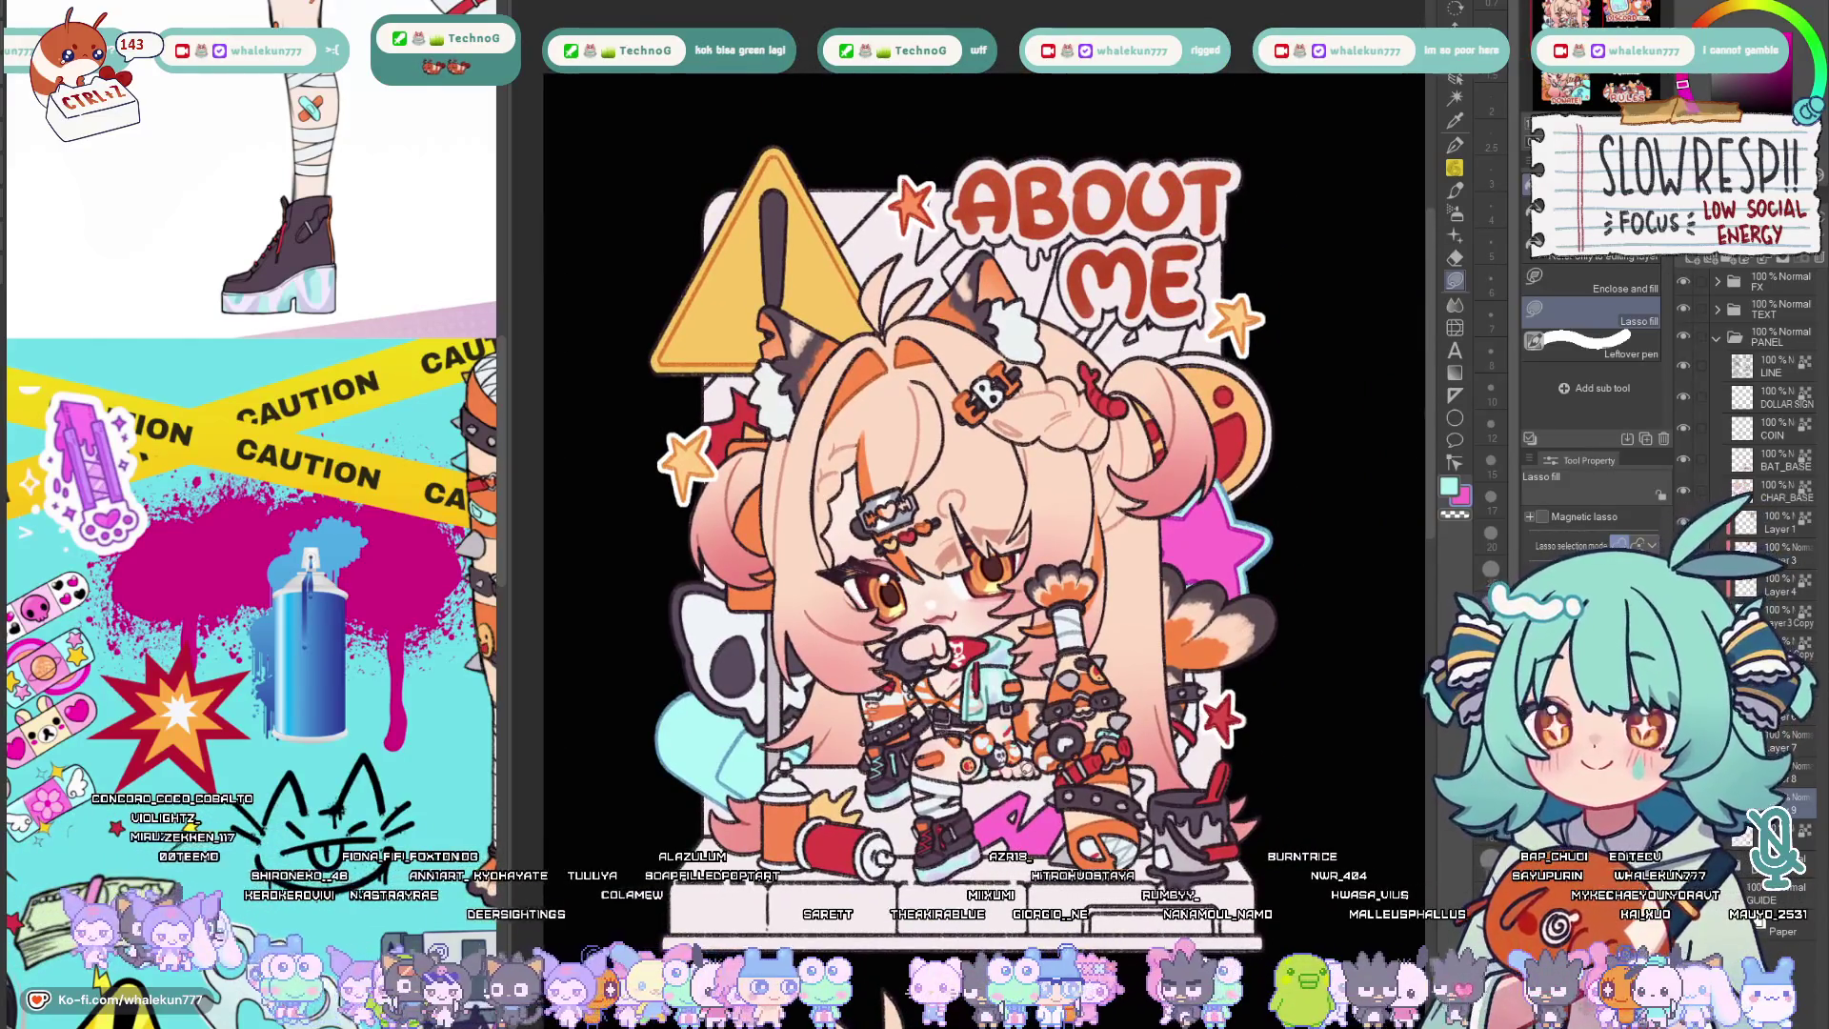
scroll(986, 486, down, 1)
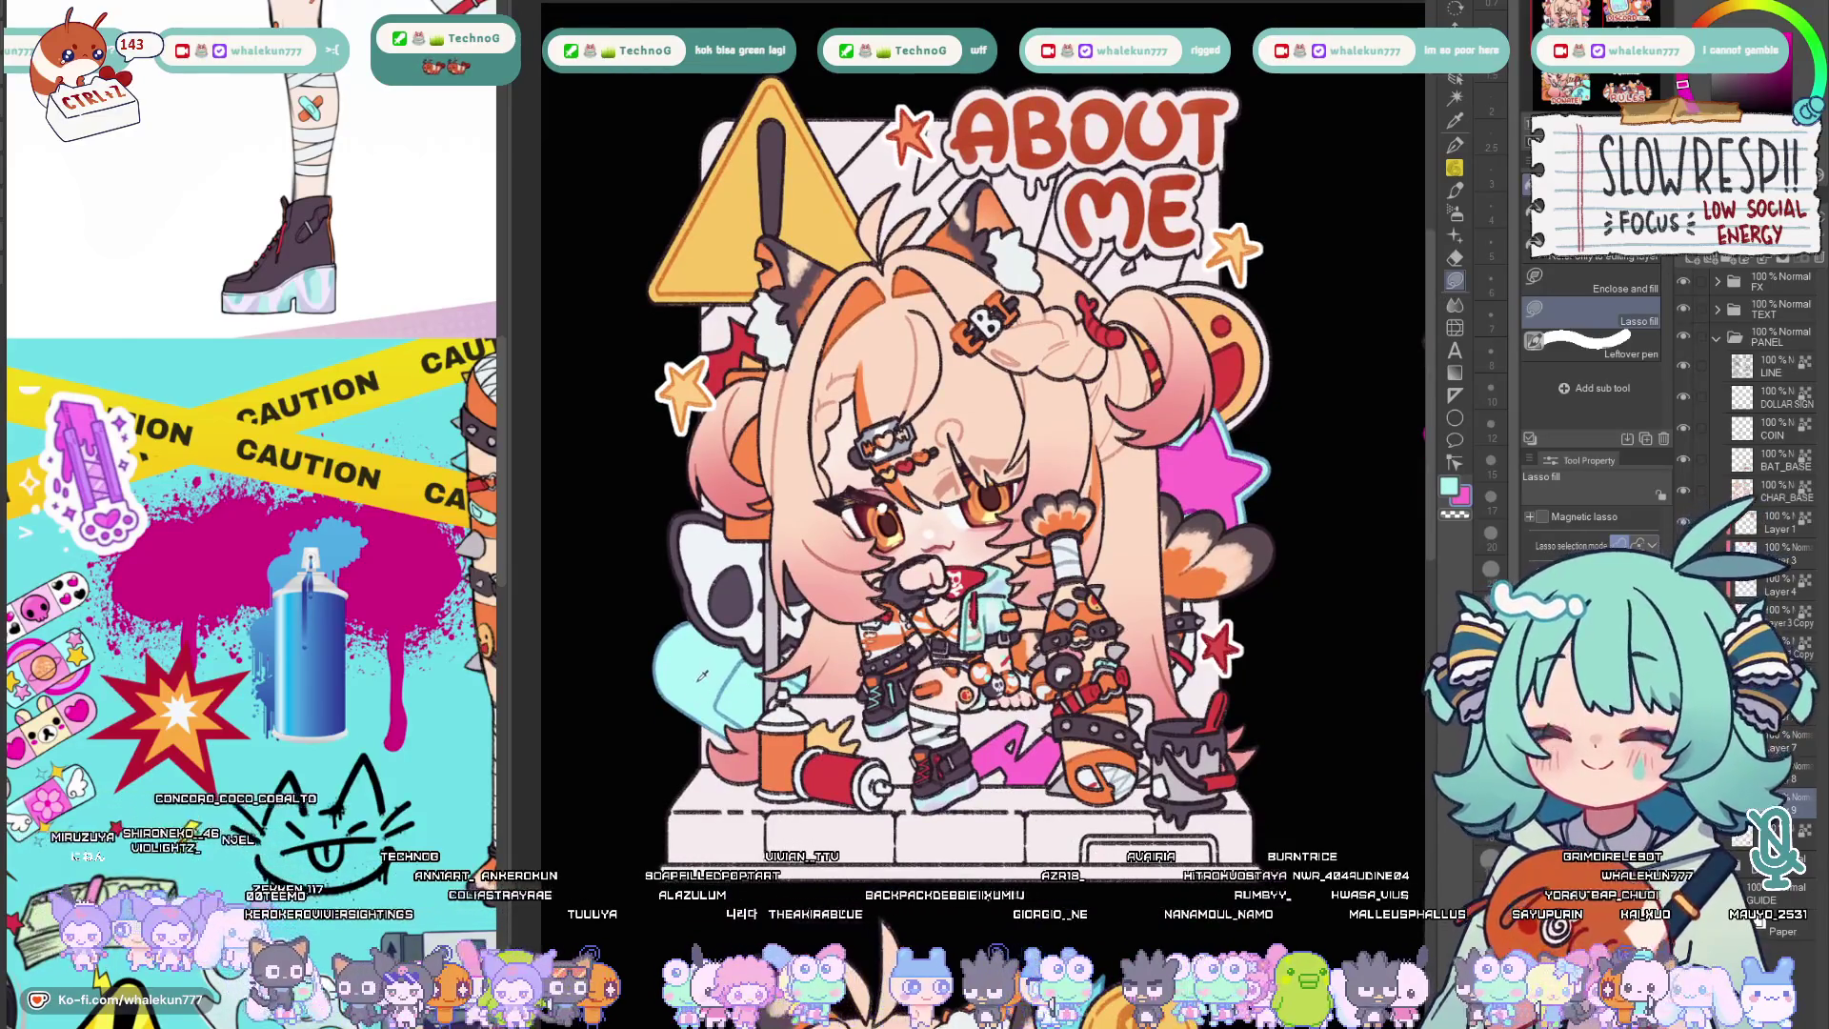
scroll(972, 486, up, 2)
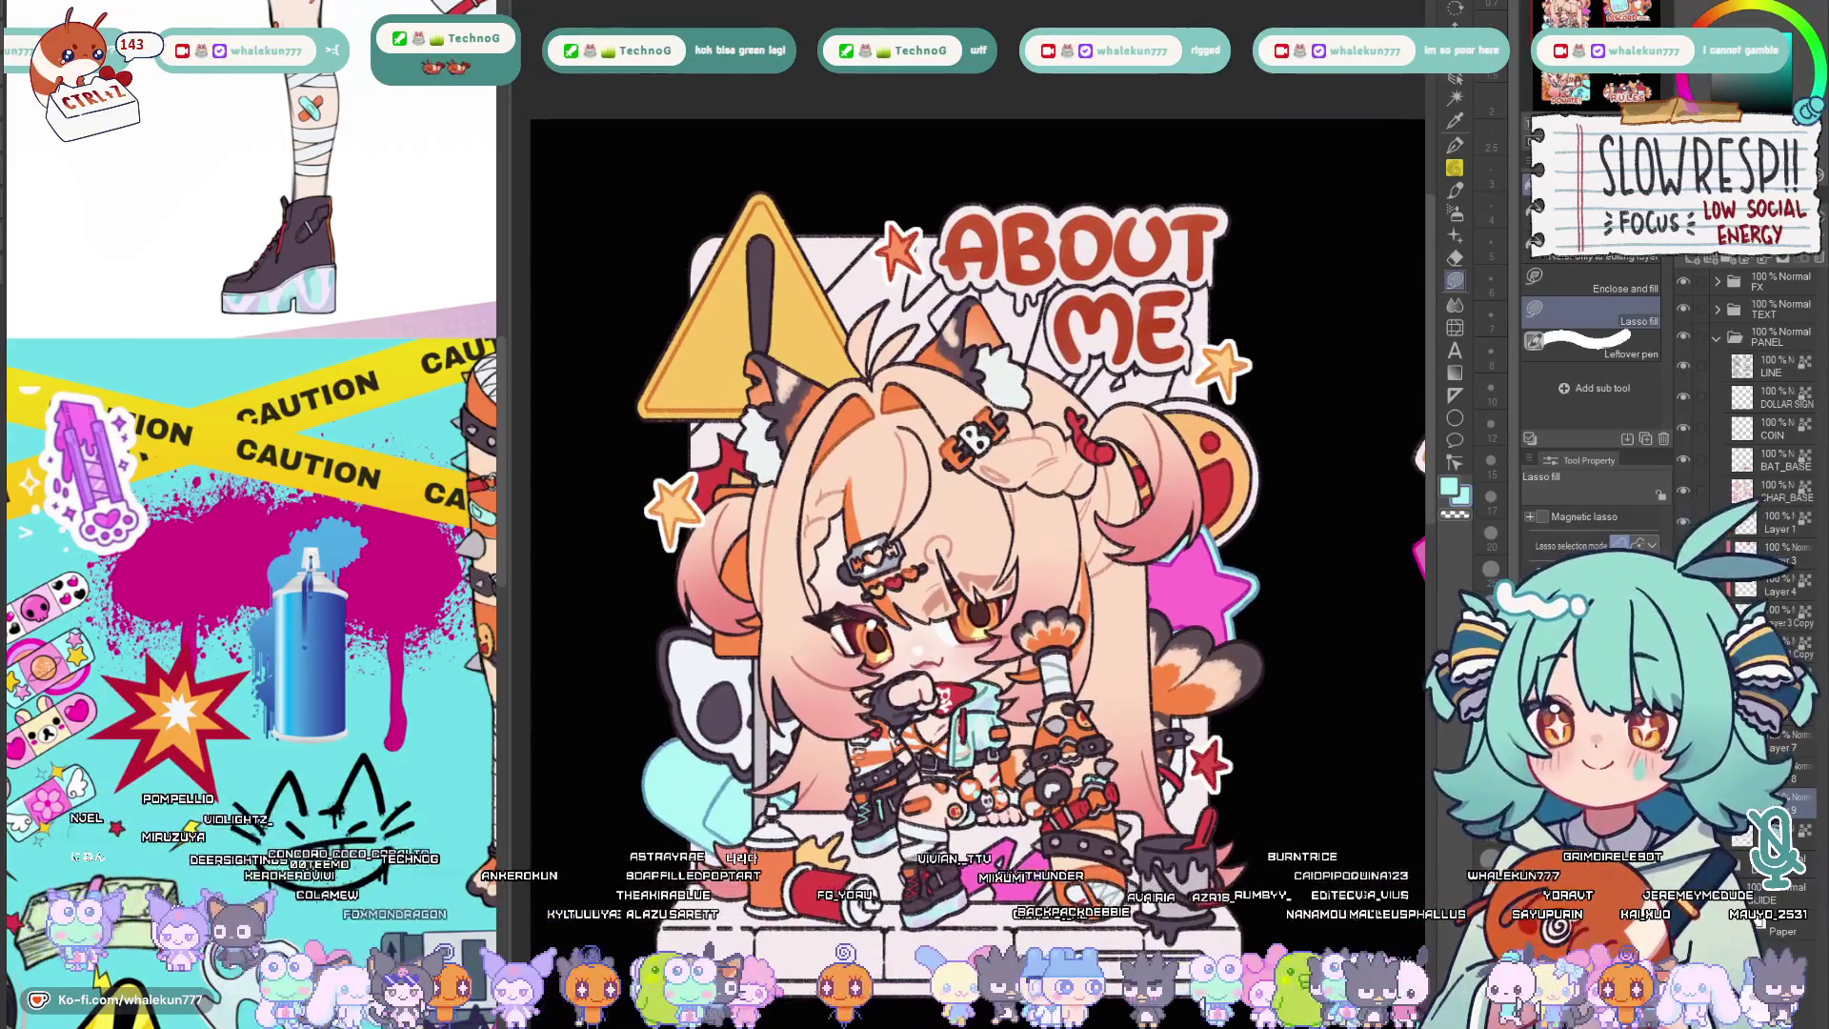
scroll(1420, 455, down, 3)
scroll(1317, 257, down, 2)
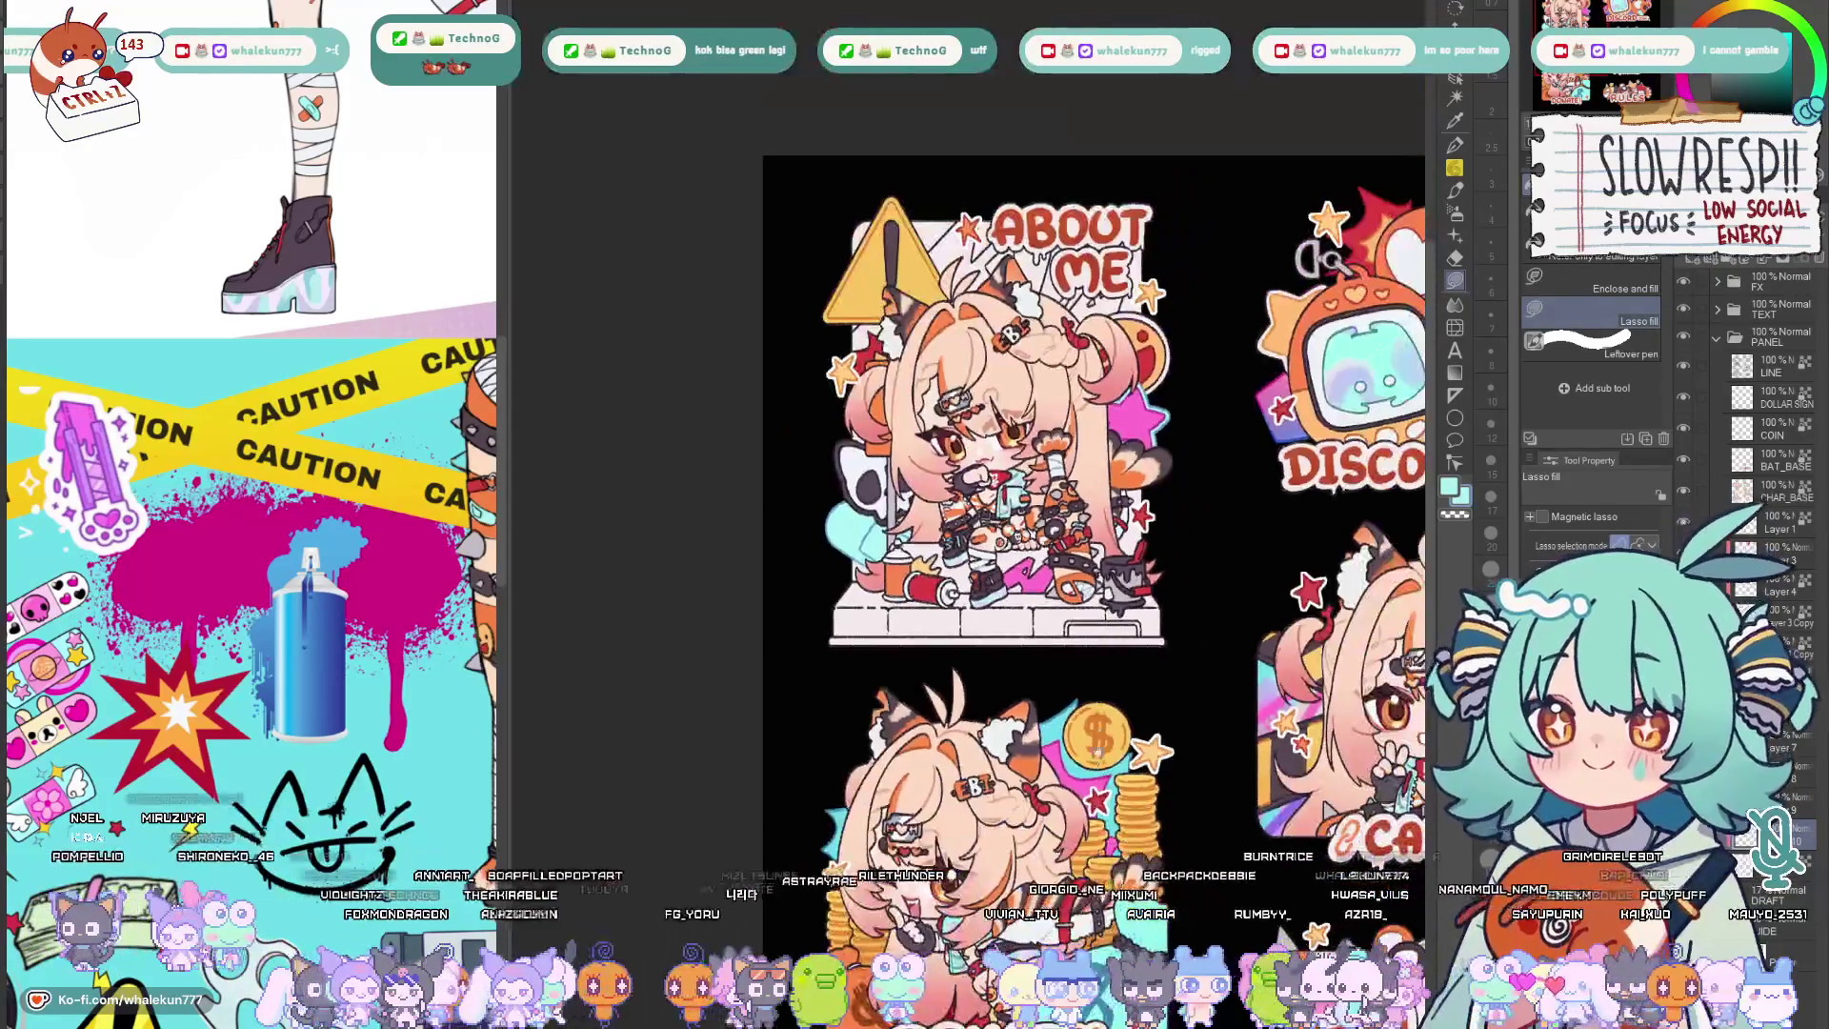
scroll(986, 572, down, 2)
scroll(929, 601, up, 2)
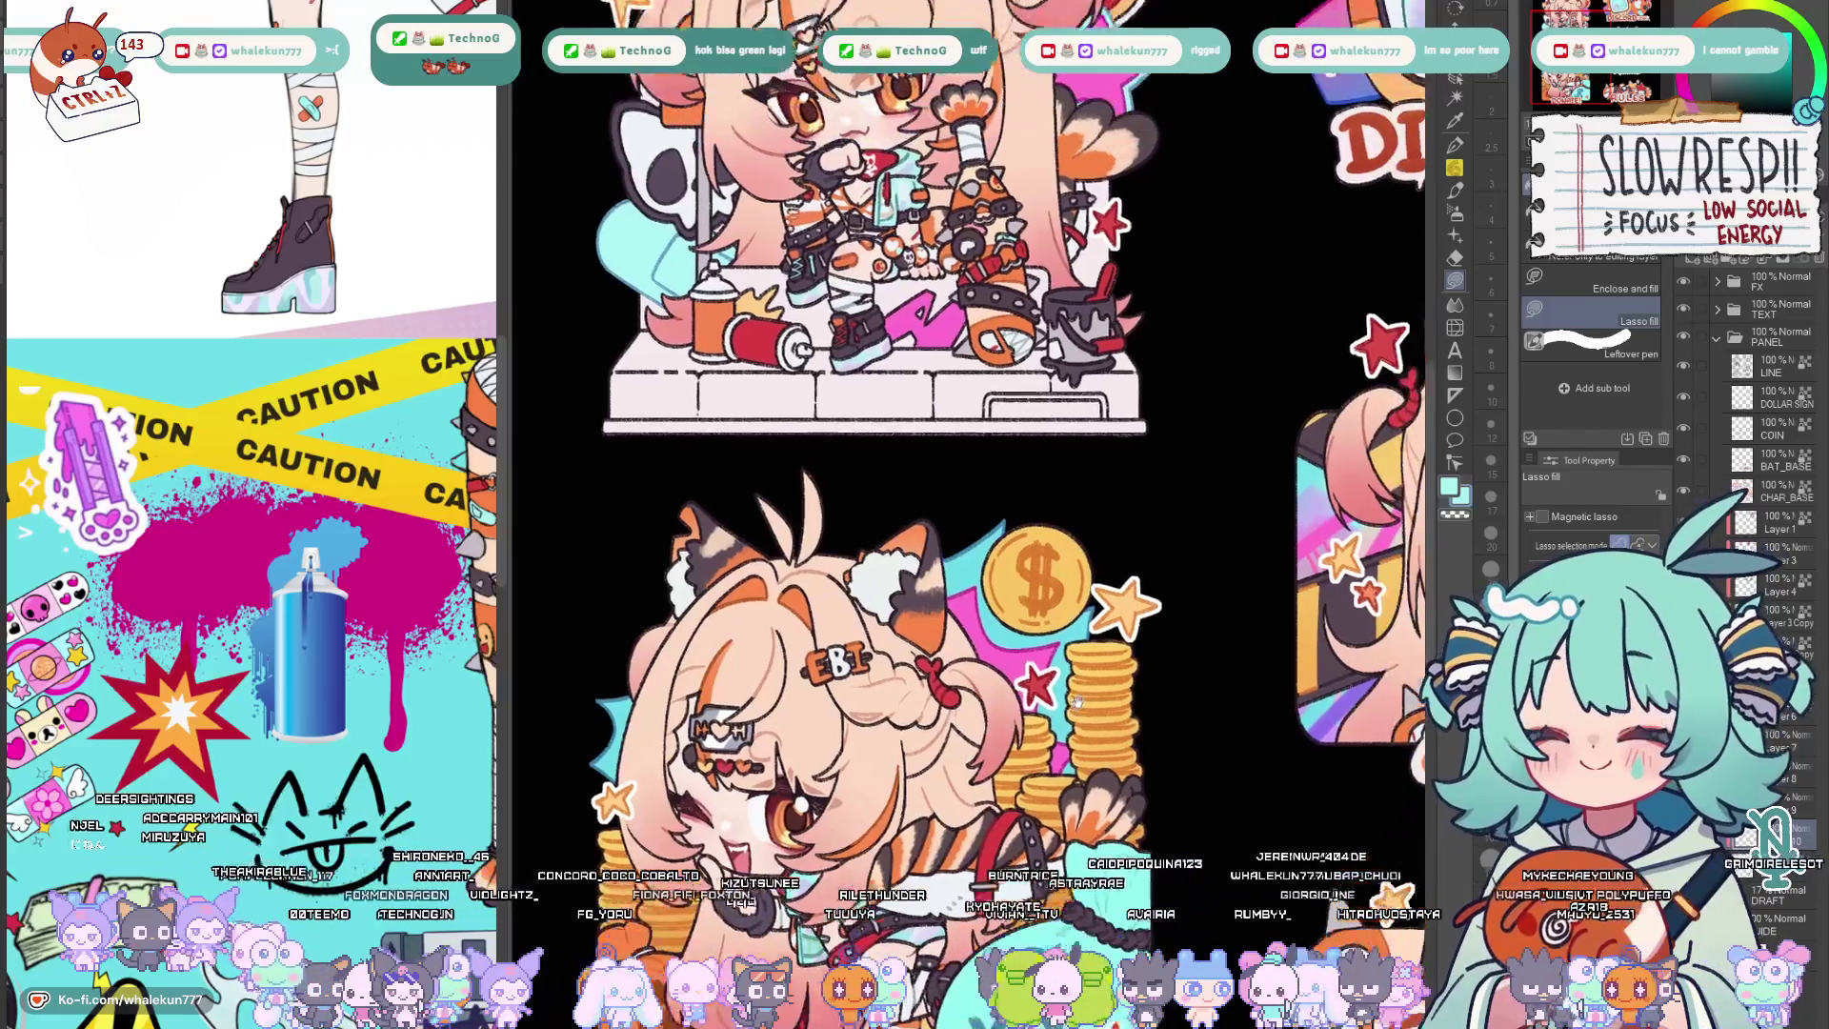
drag(1364, 450, 1114, 602)
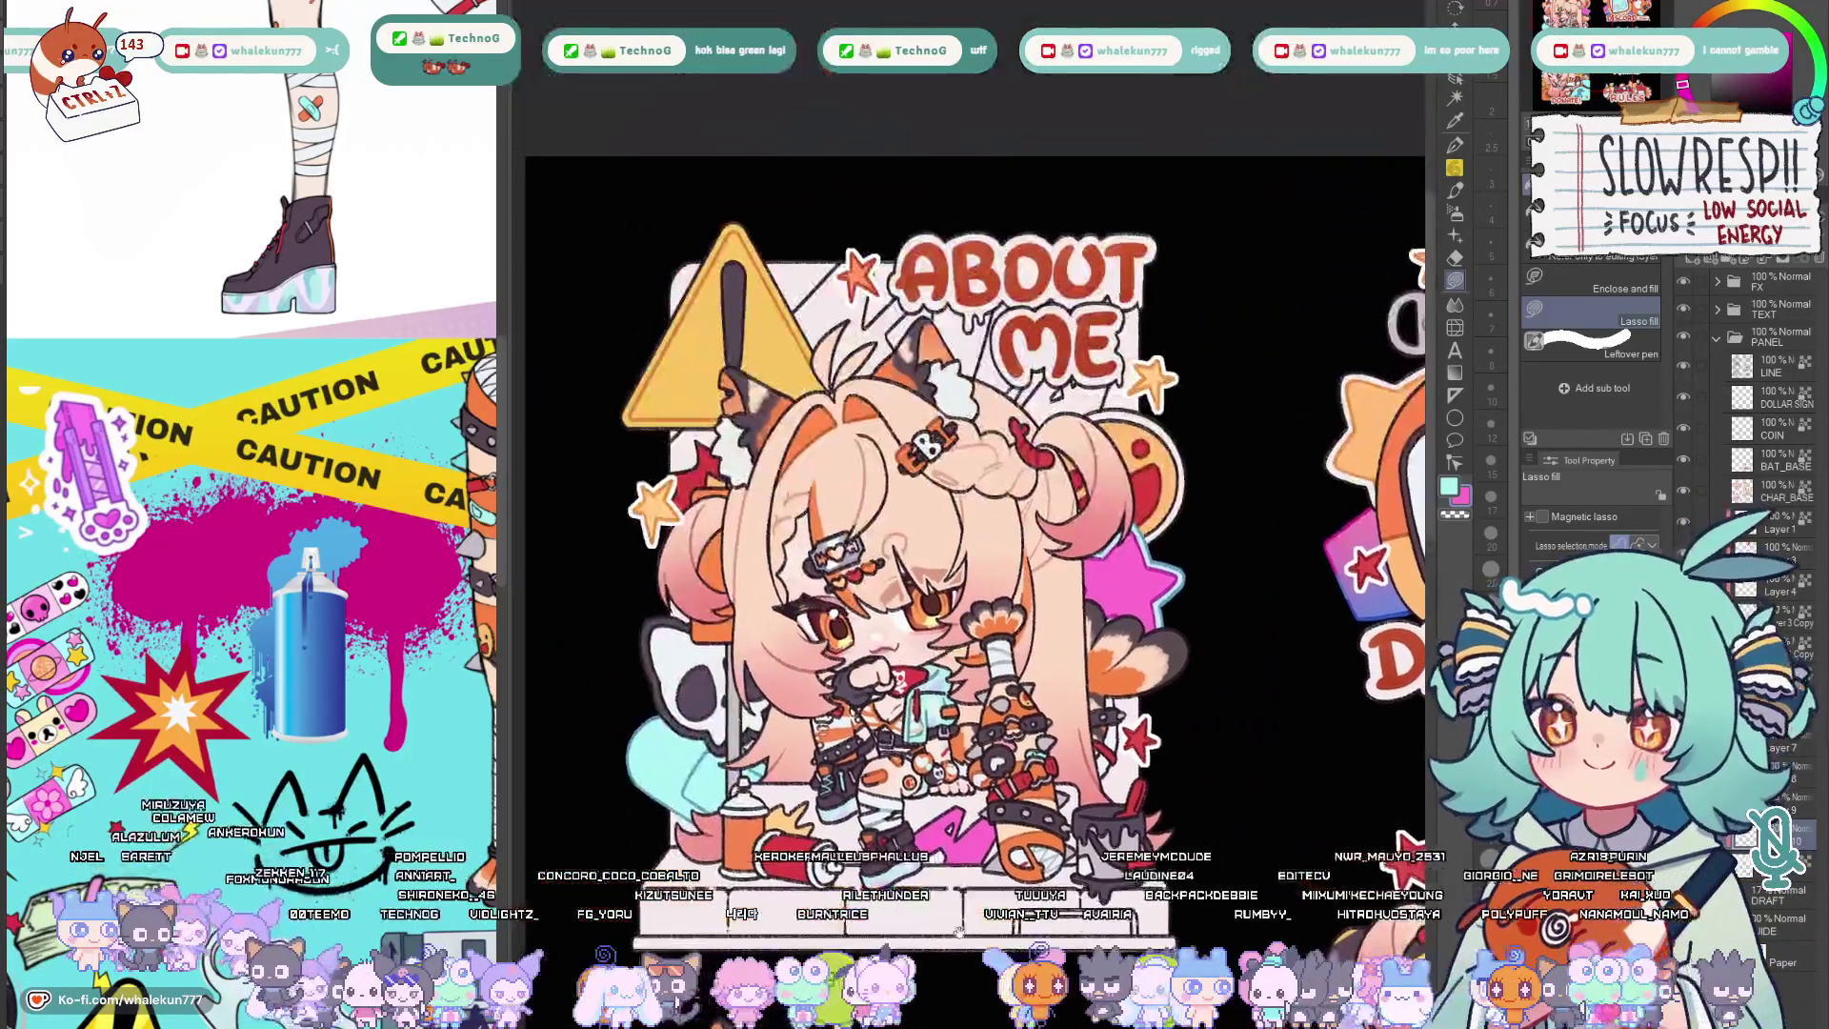
scroll(1110, 602, up, 3)
scroll(972, 430, up, 2)
key(h)
key(h)
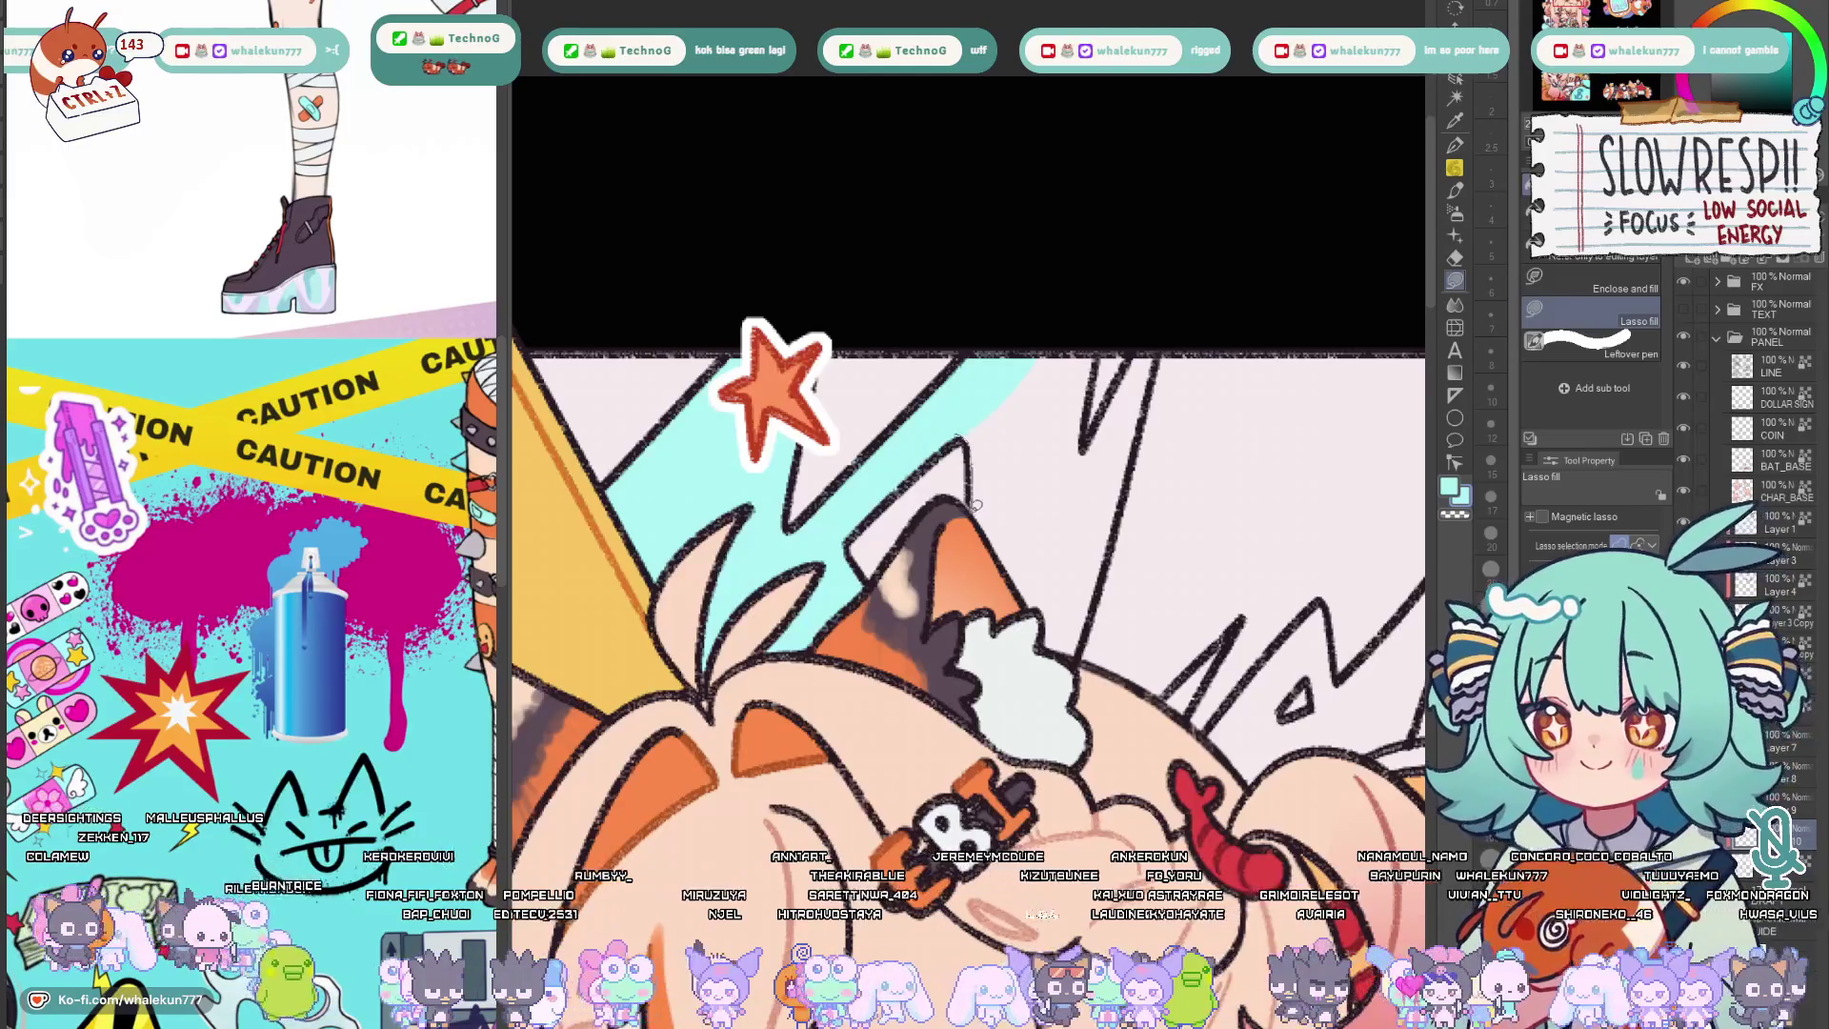
Lasso-fill the remaining white gaps between the lightning lines light blue.
mouse_move(1079, 487)
mouse_down()
mouse_move(1088, 626)
mouse_move(1192, 306)
mouse_up()
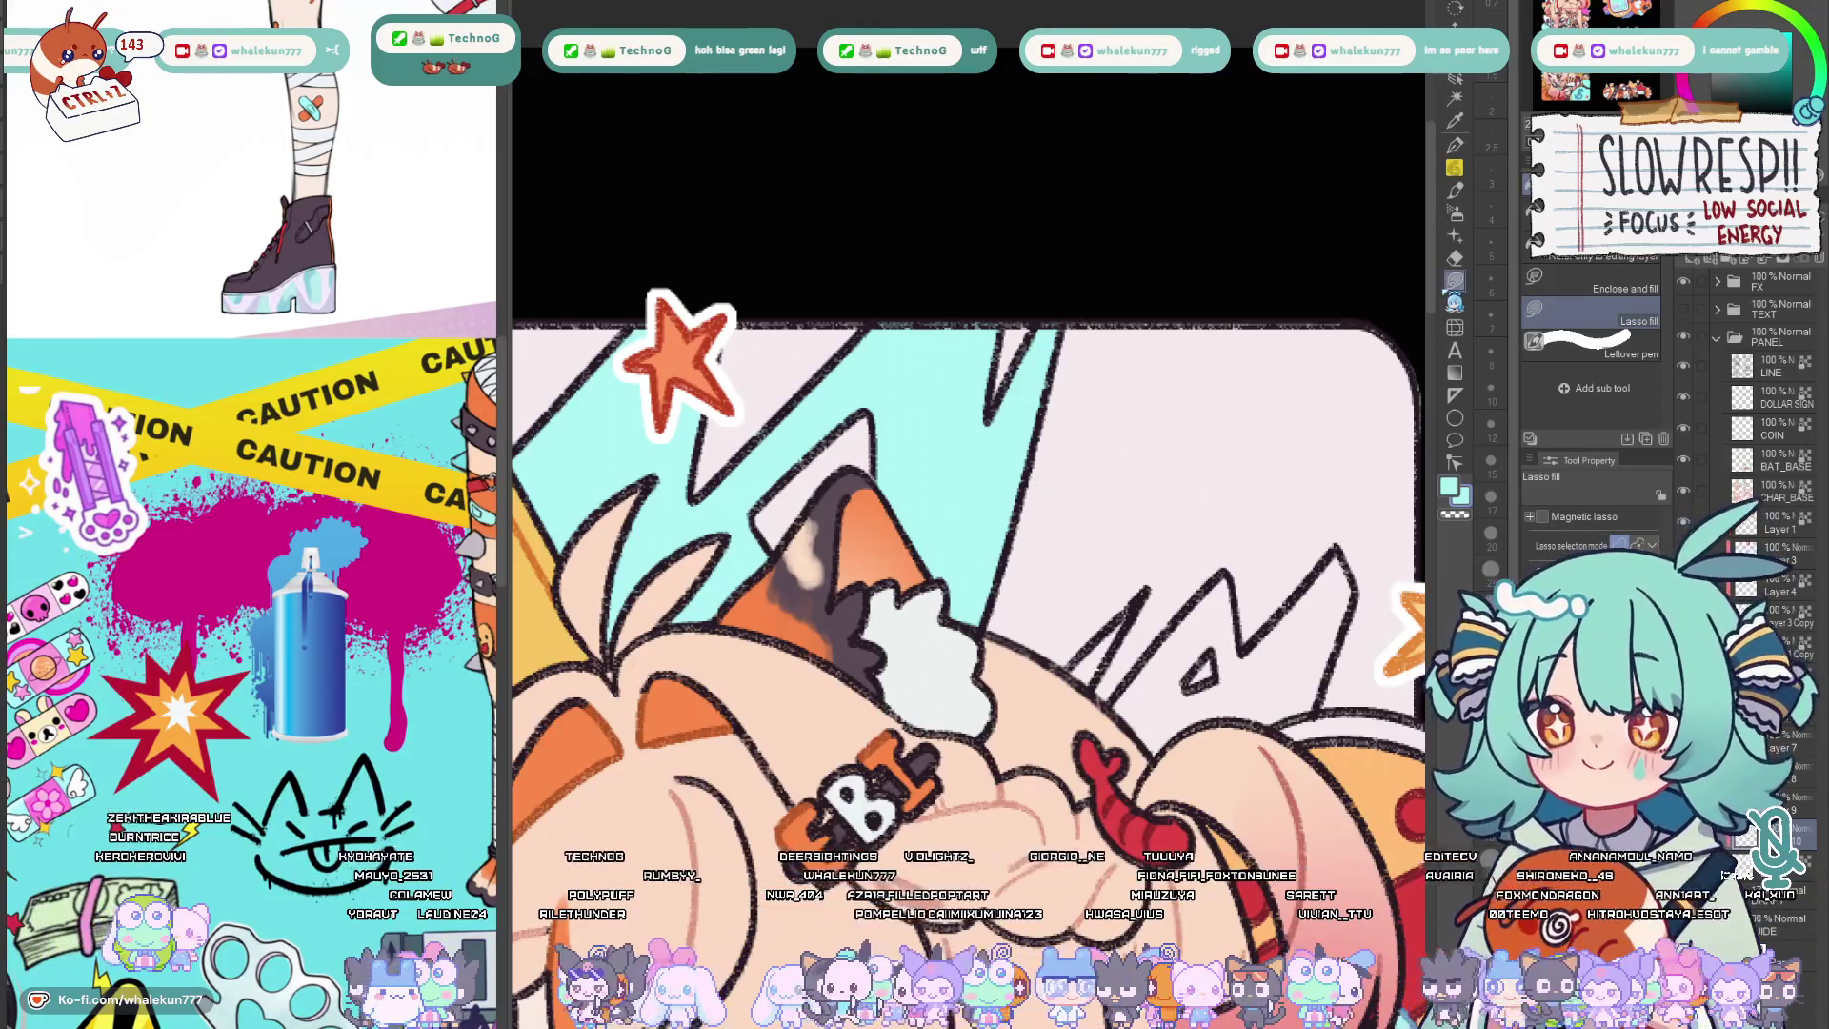
drag(1042, 481, 982, 457)
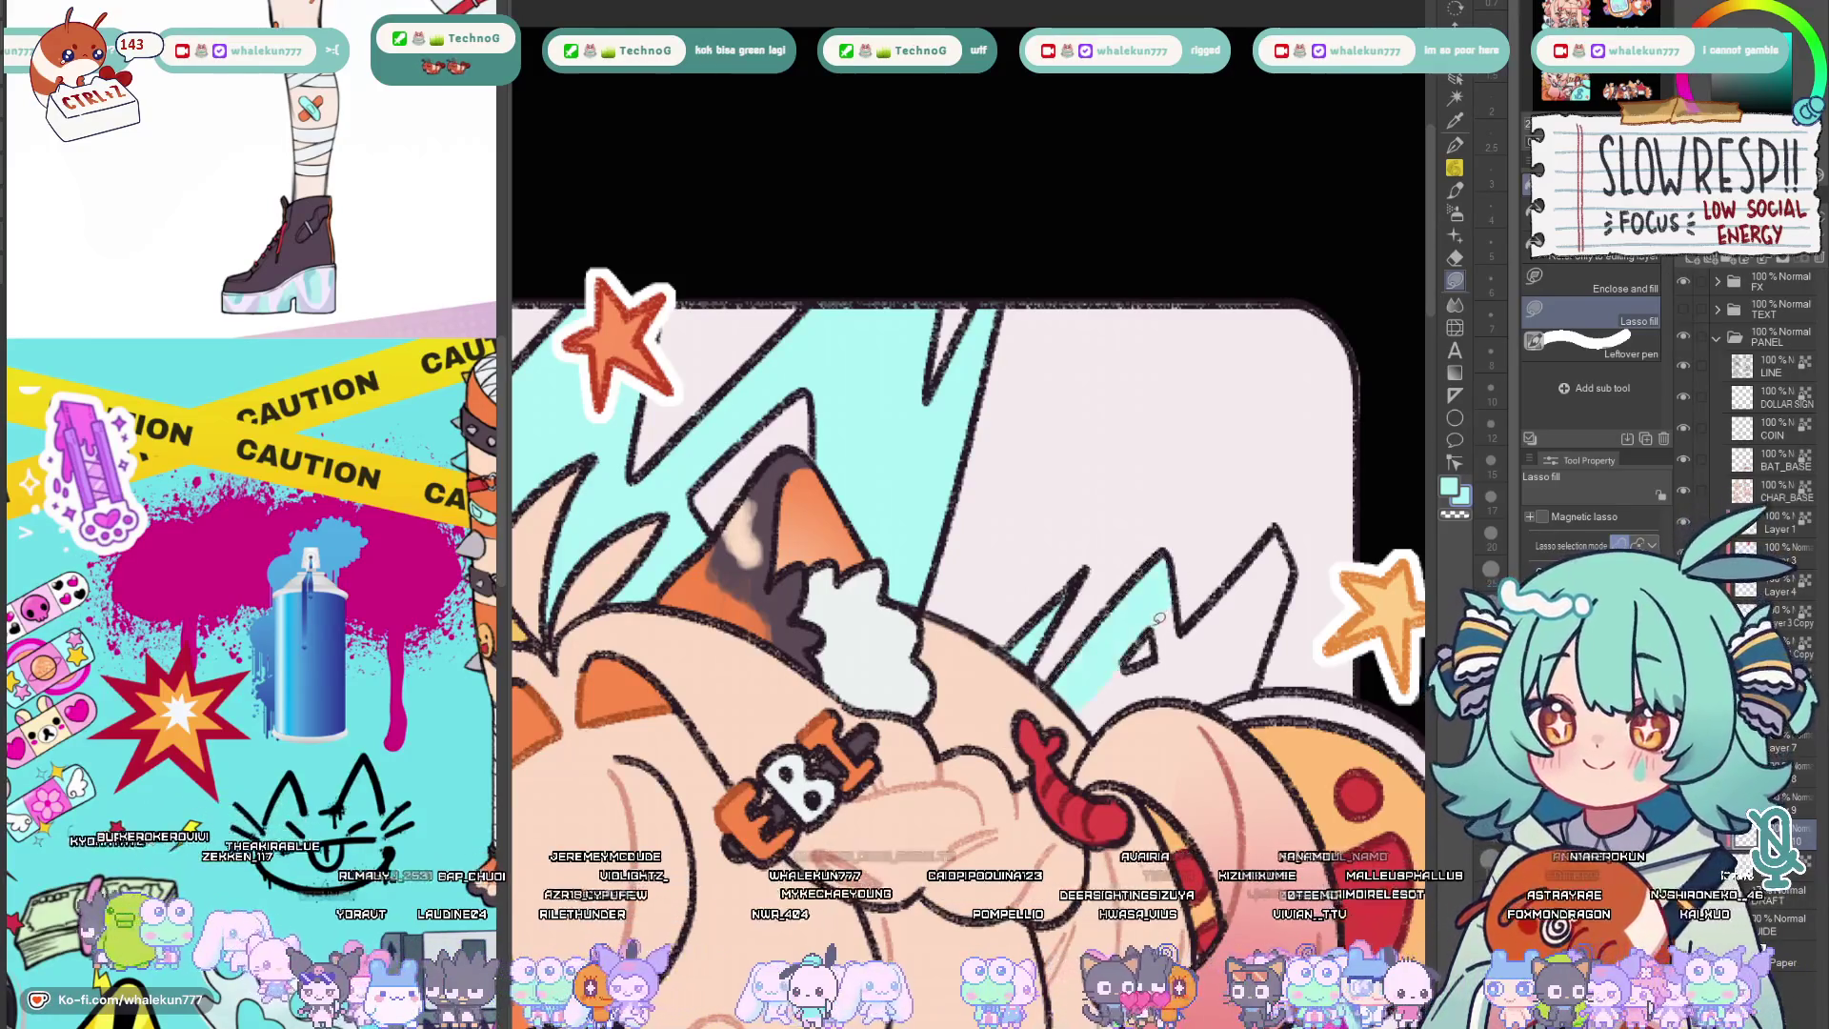
drag(1178, 569, 1143, 651)
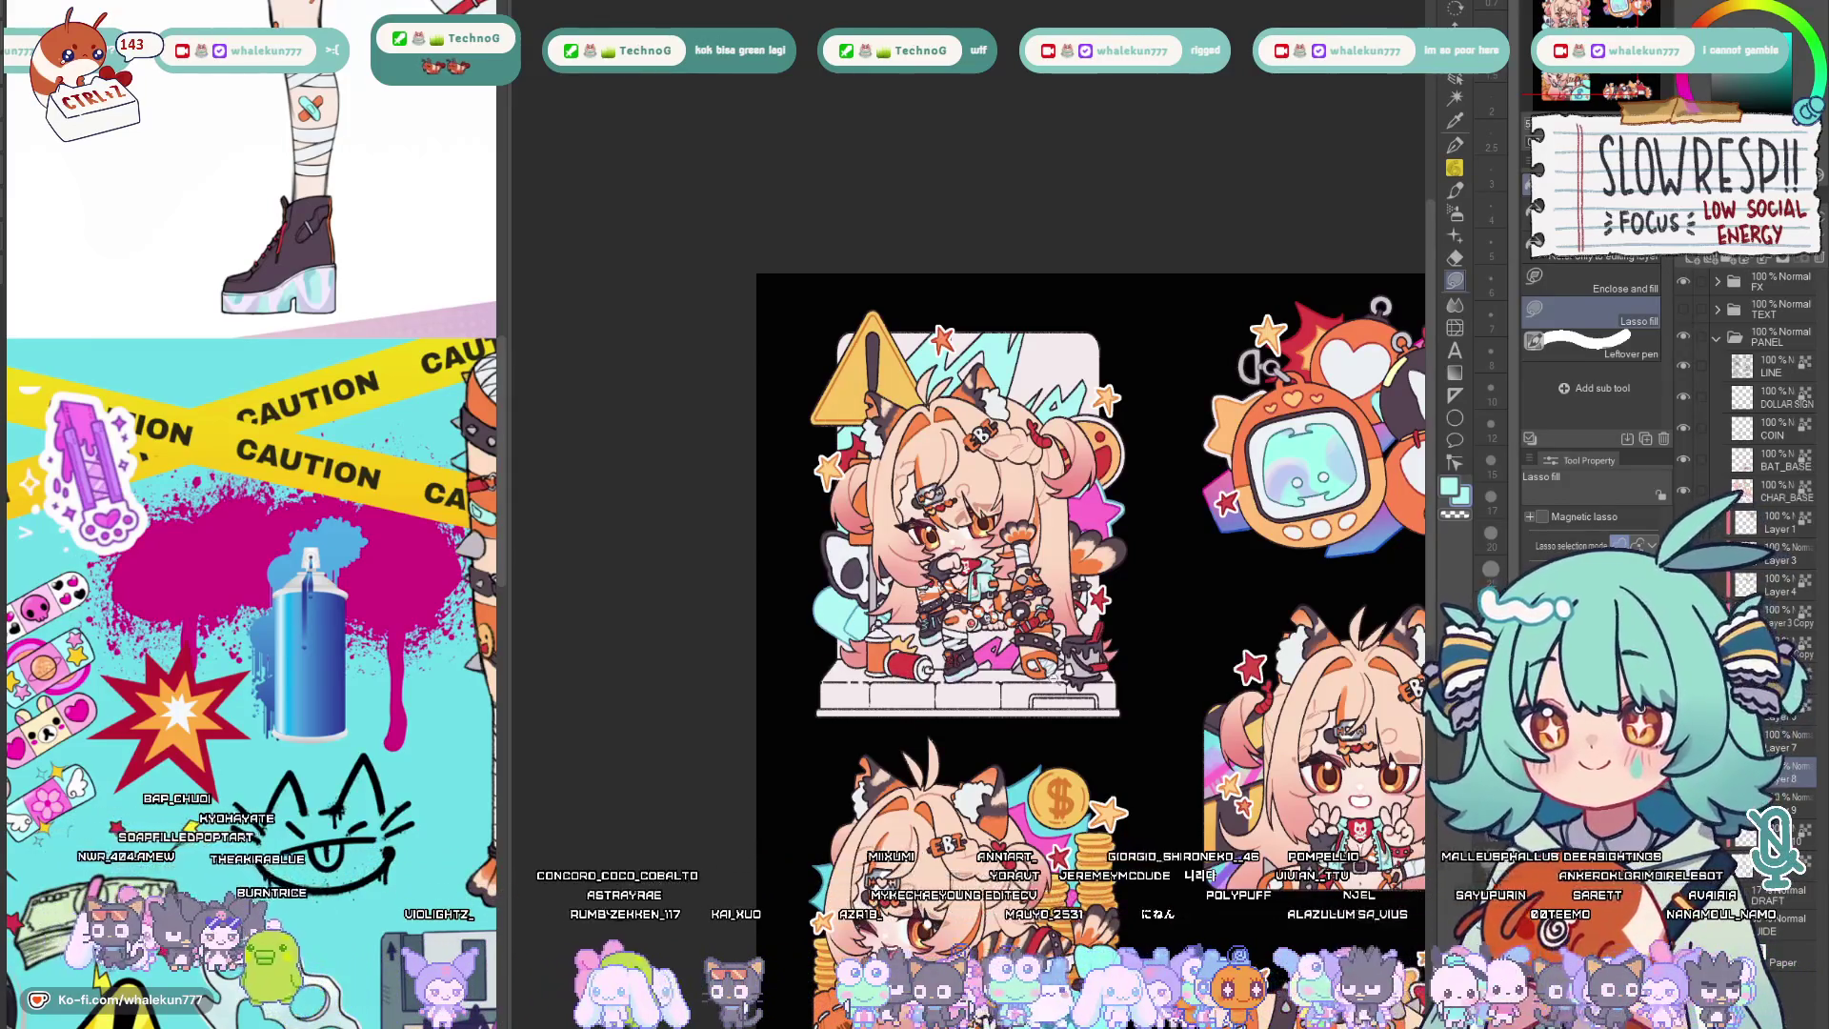
scroll(1015, 428, up, 5)
Target the light-blue fill layer and return to Lasso fill on the character panel.
key(w)
click(793, 628)
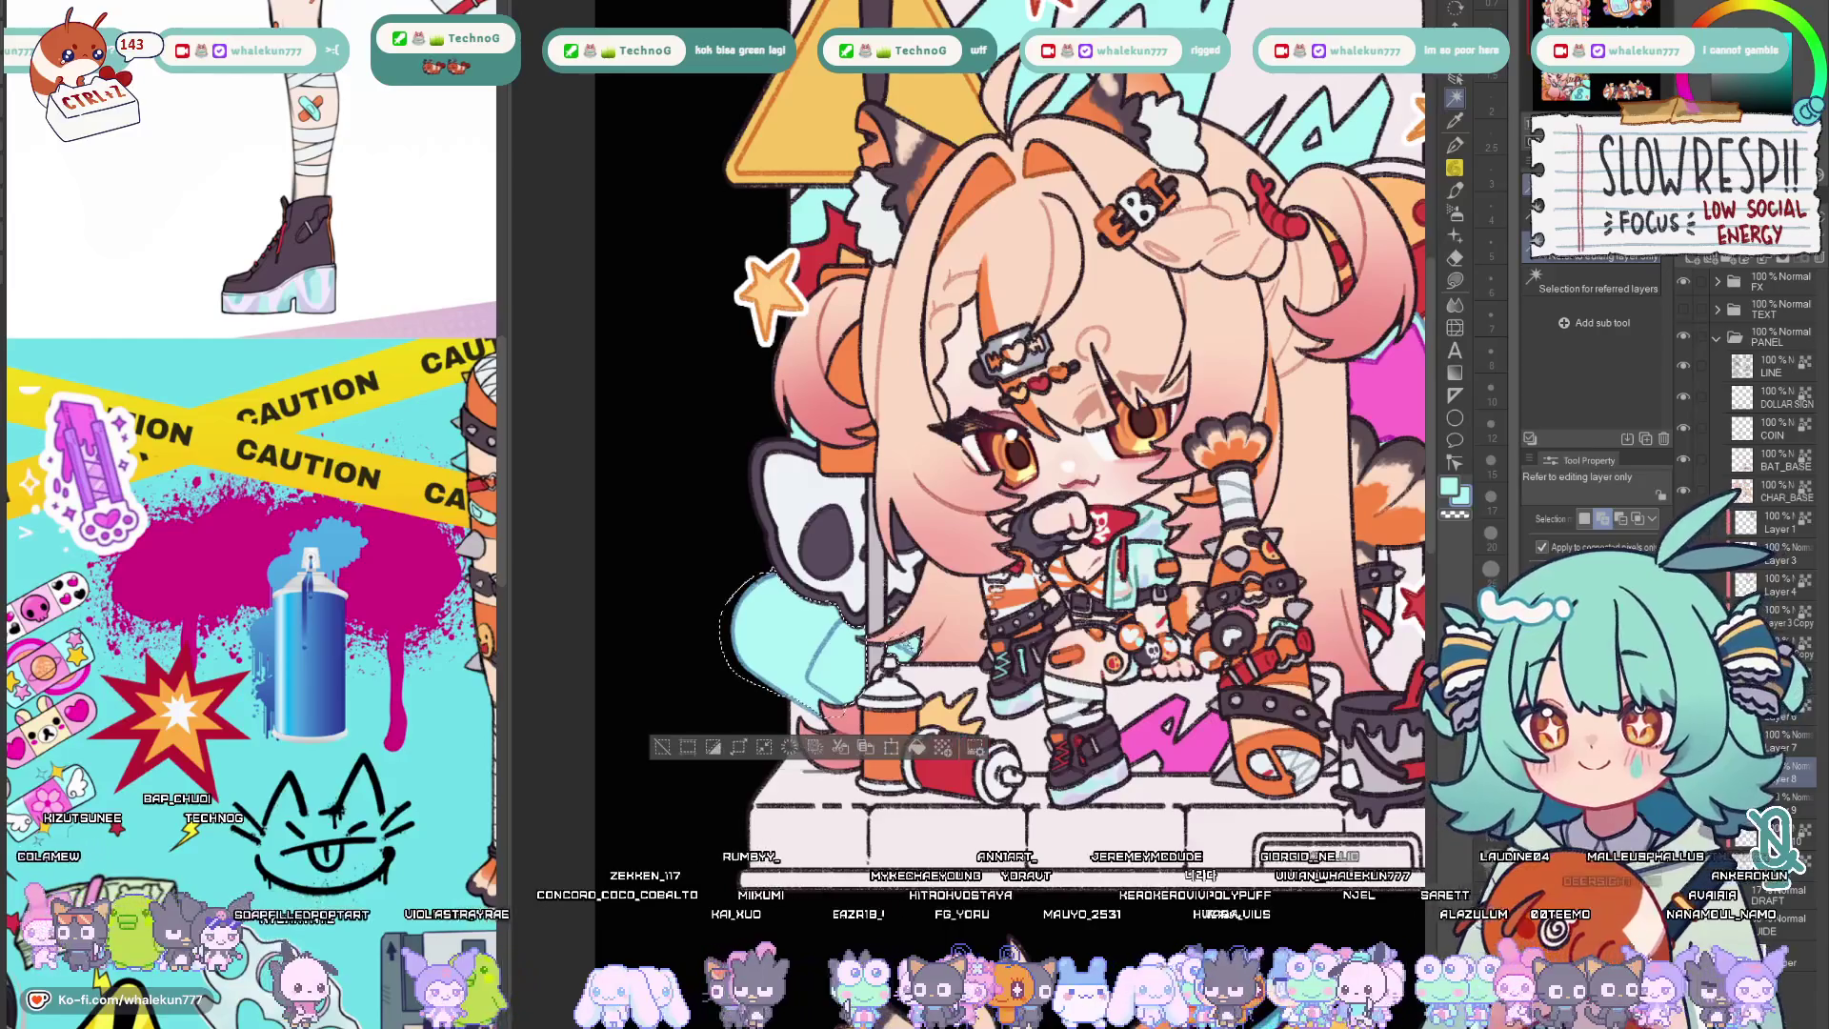
key(g)
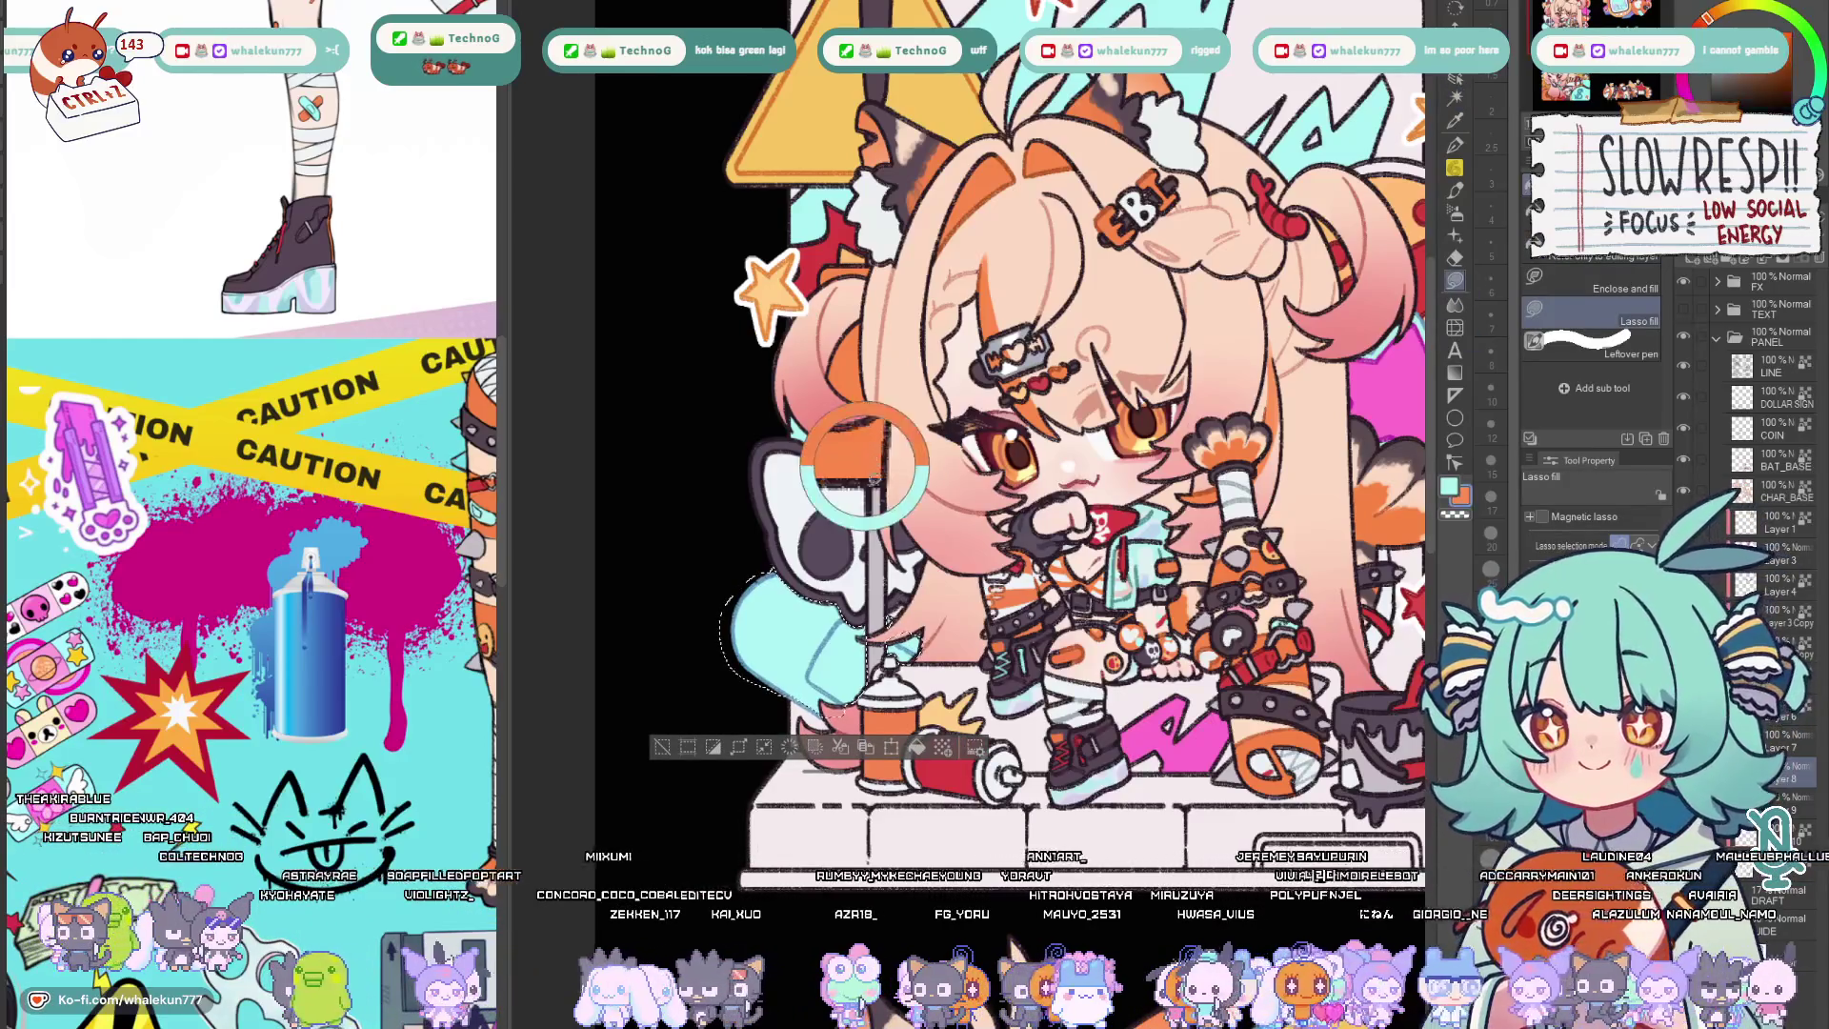
scroll(1053, 725, down, 10)
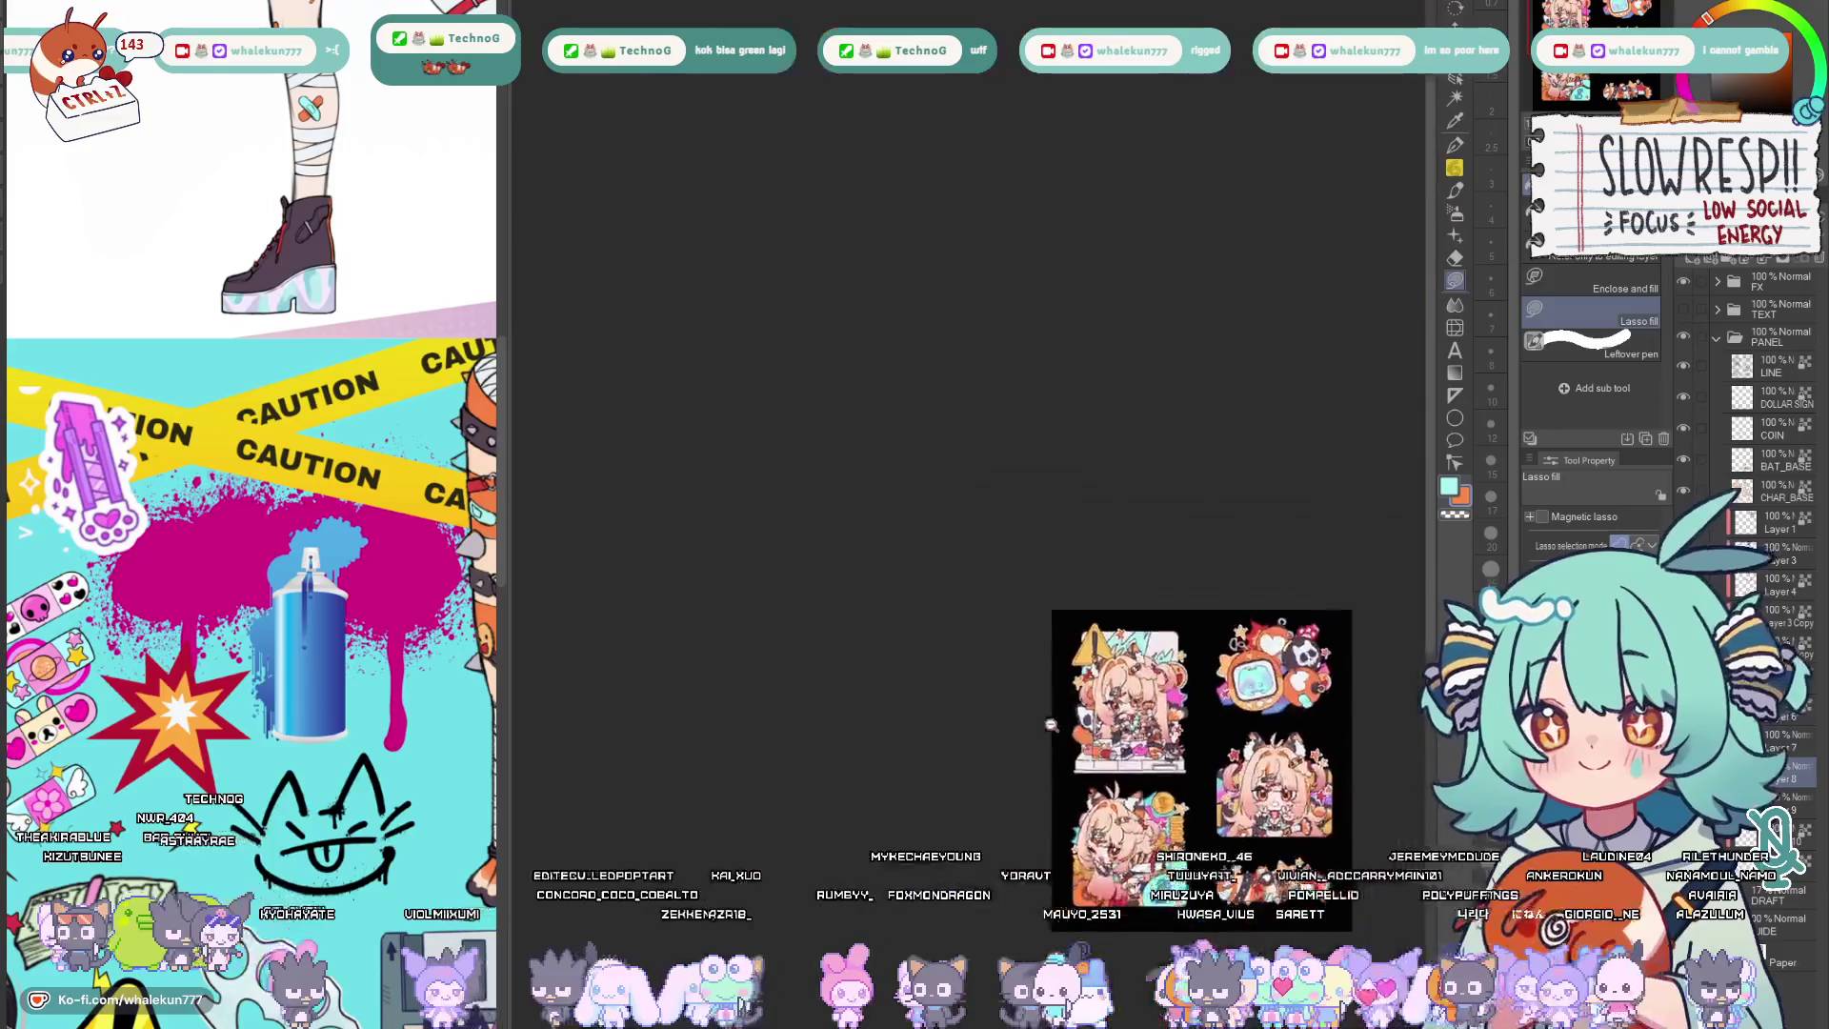
scroll(1052, 725, up, 3)
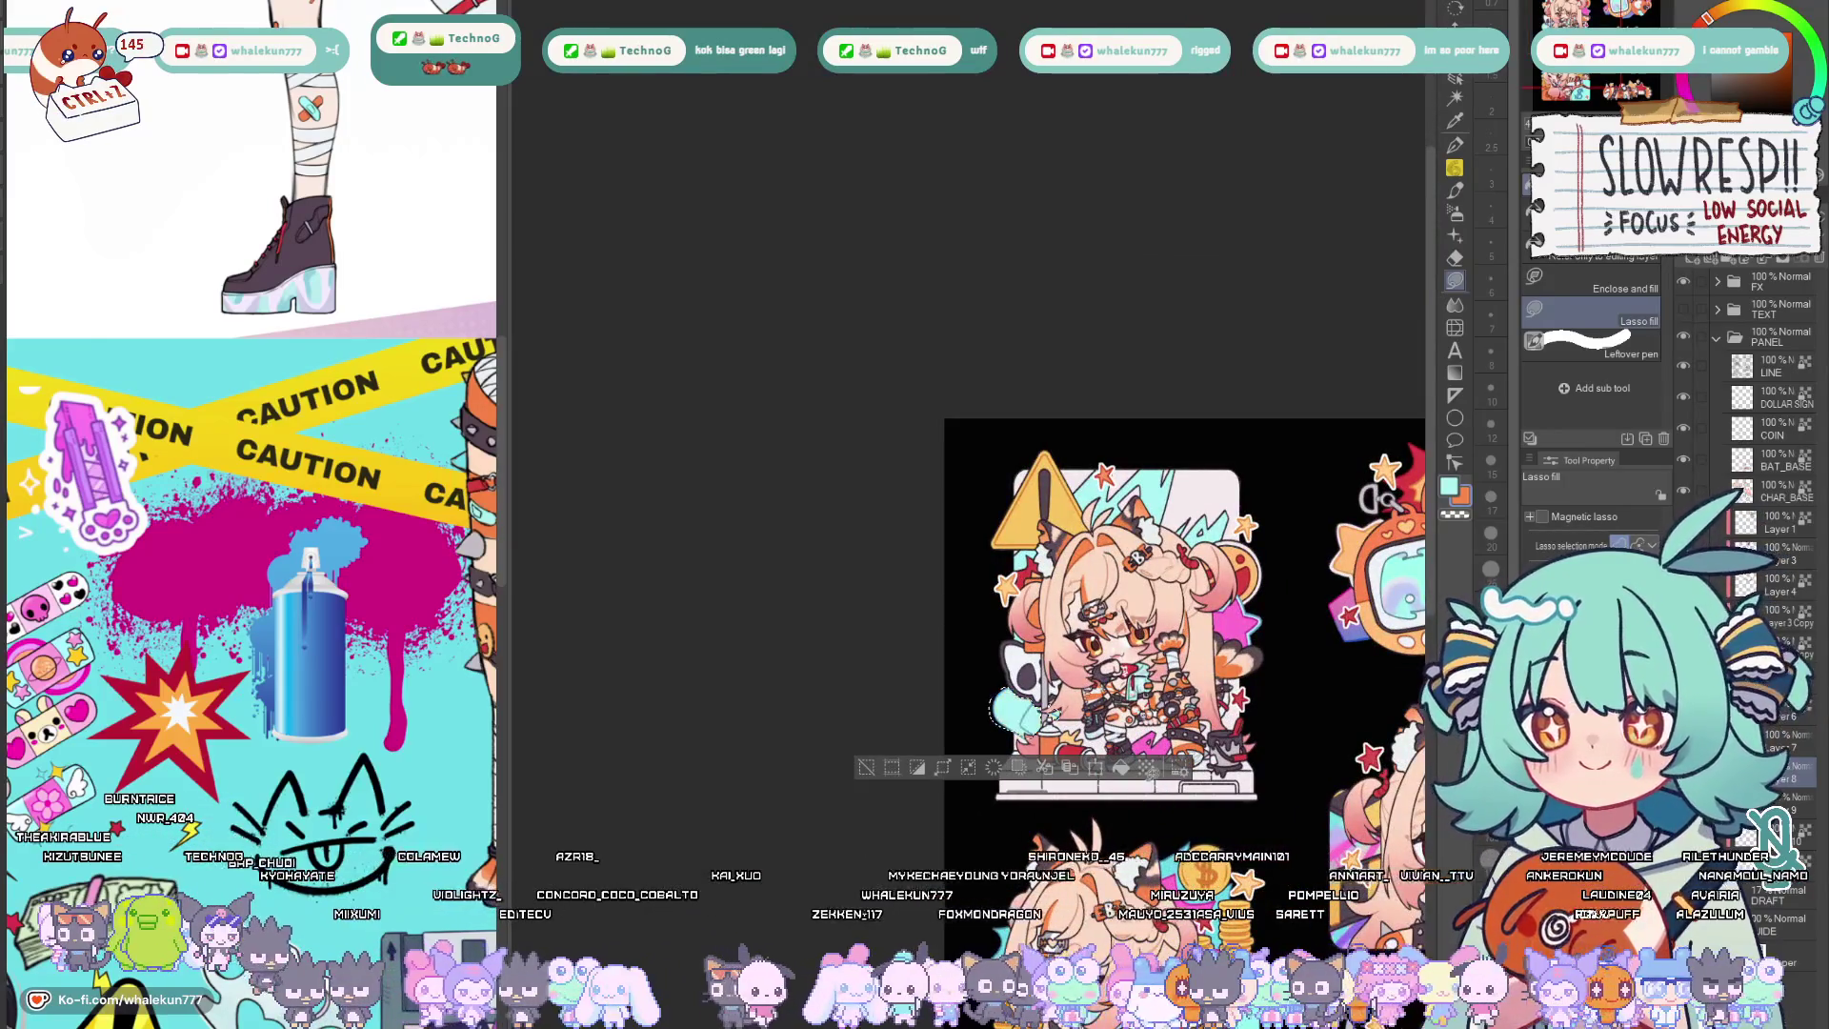
drag(1142, 784, 1067, 735)
drag(1193, 667, 1081, 658)
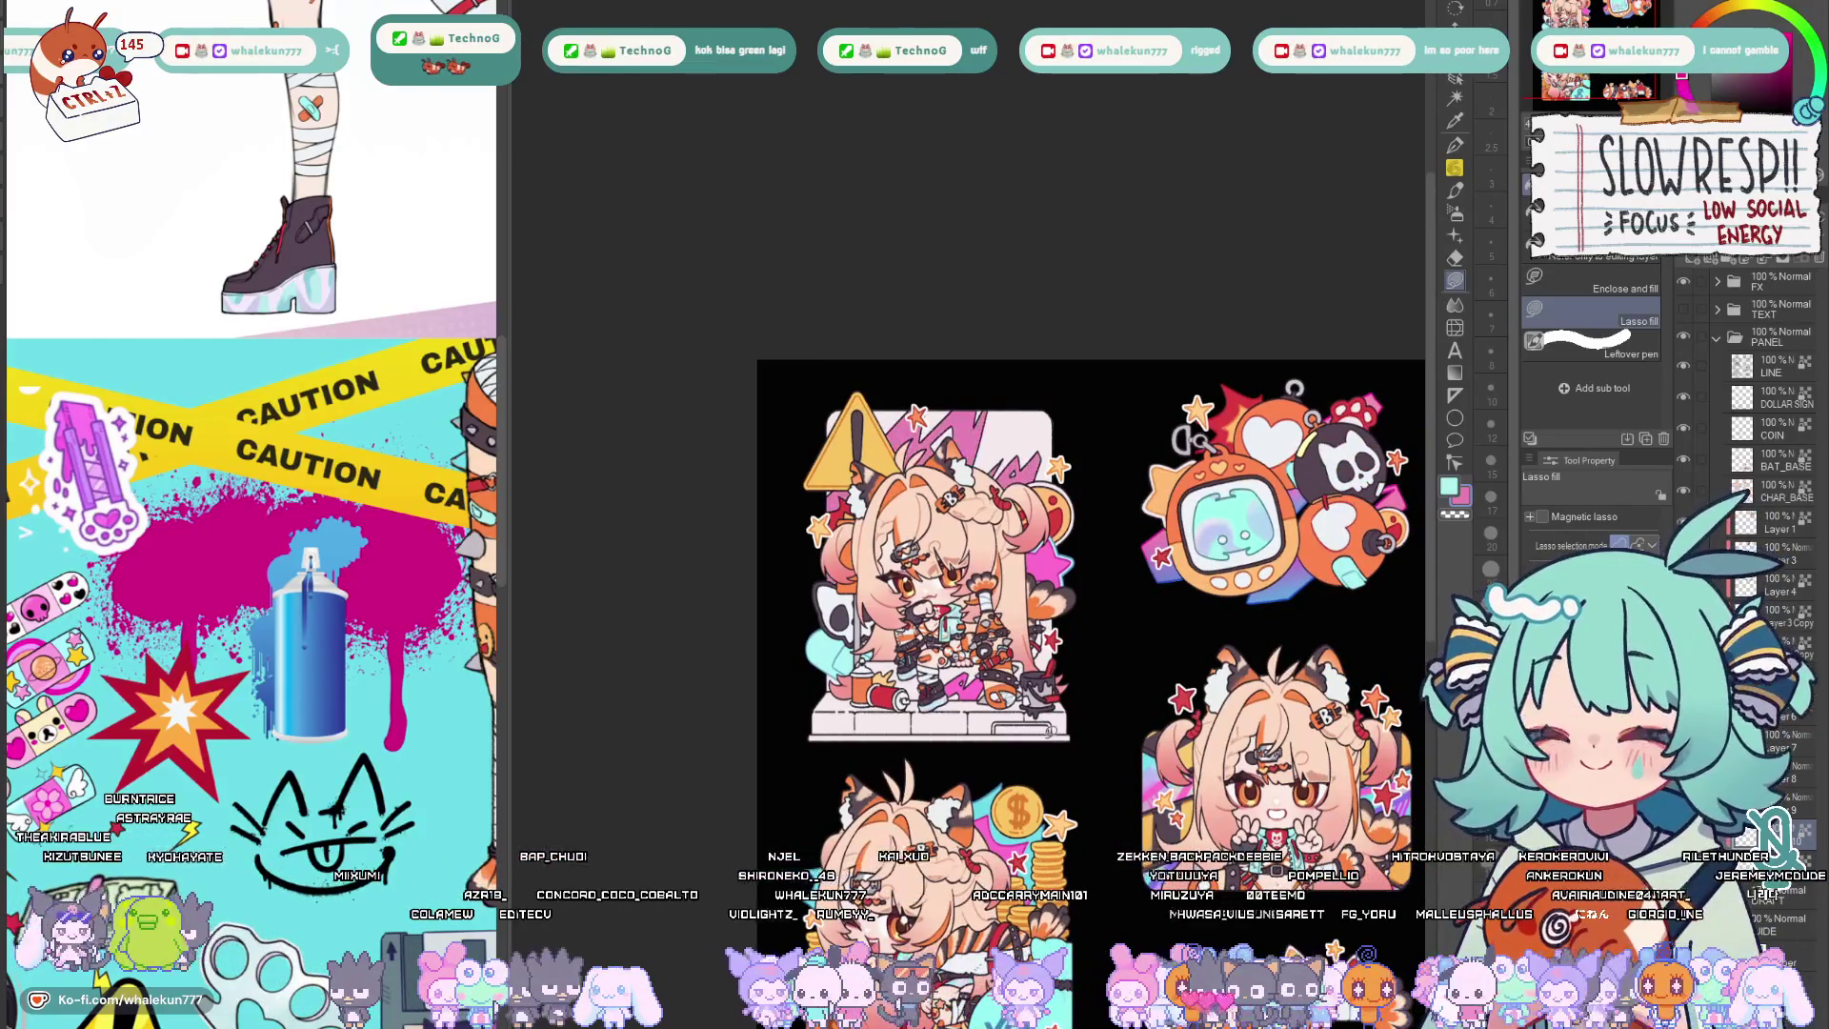
Add soft pink with the airbrush at doubled size, then move on to the pen tool.
key(b)
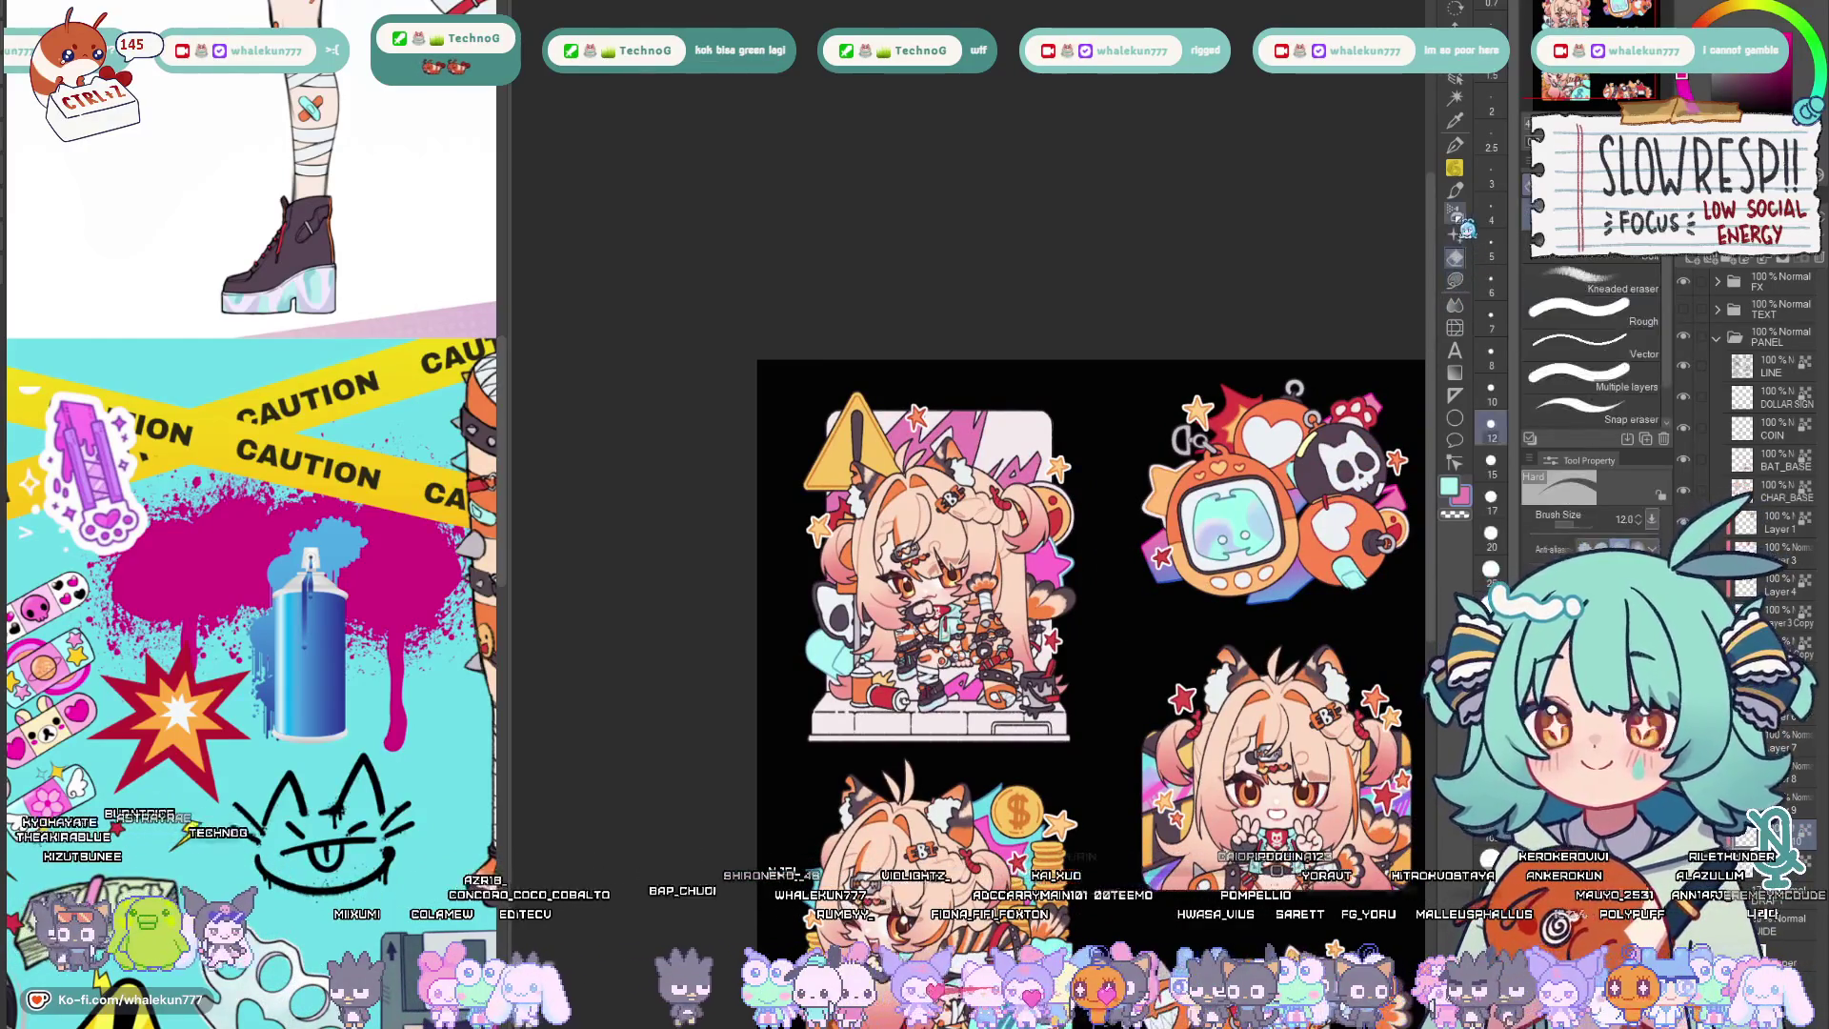
scroll(1127, 537, up, 5)
scroll(1130, 543, down, 2)
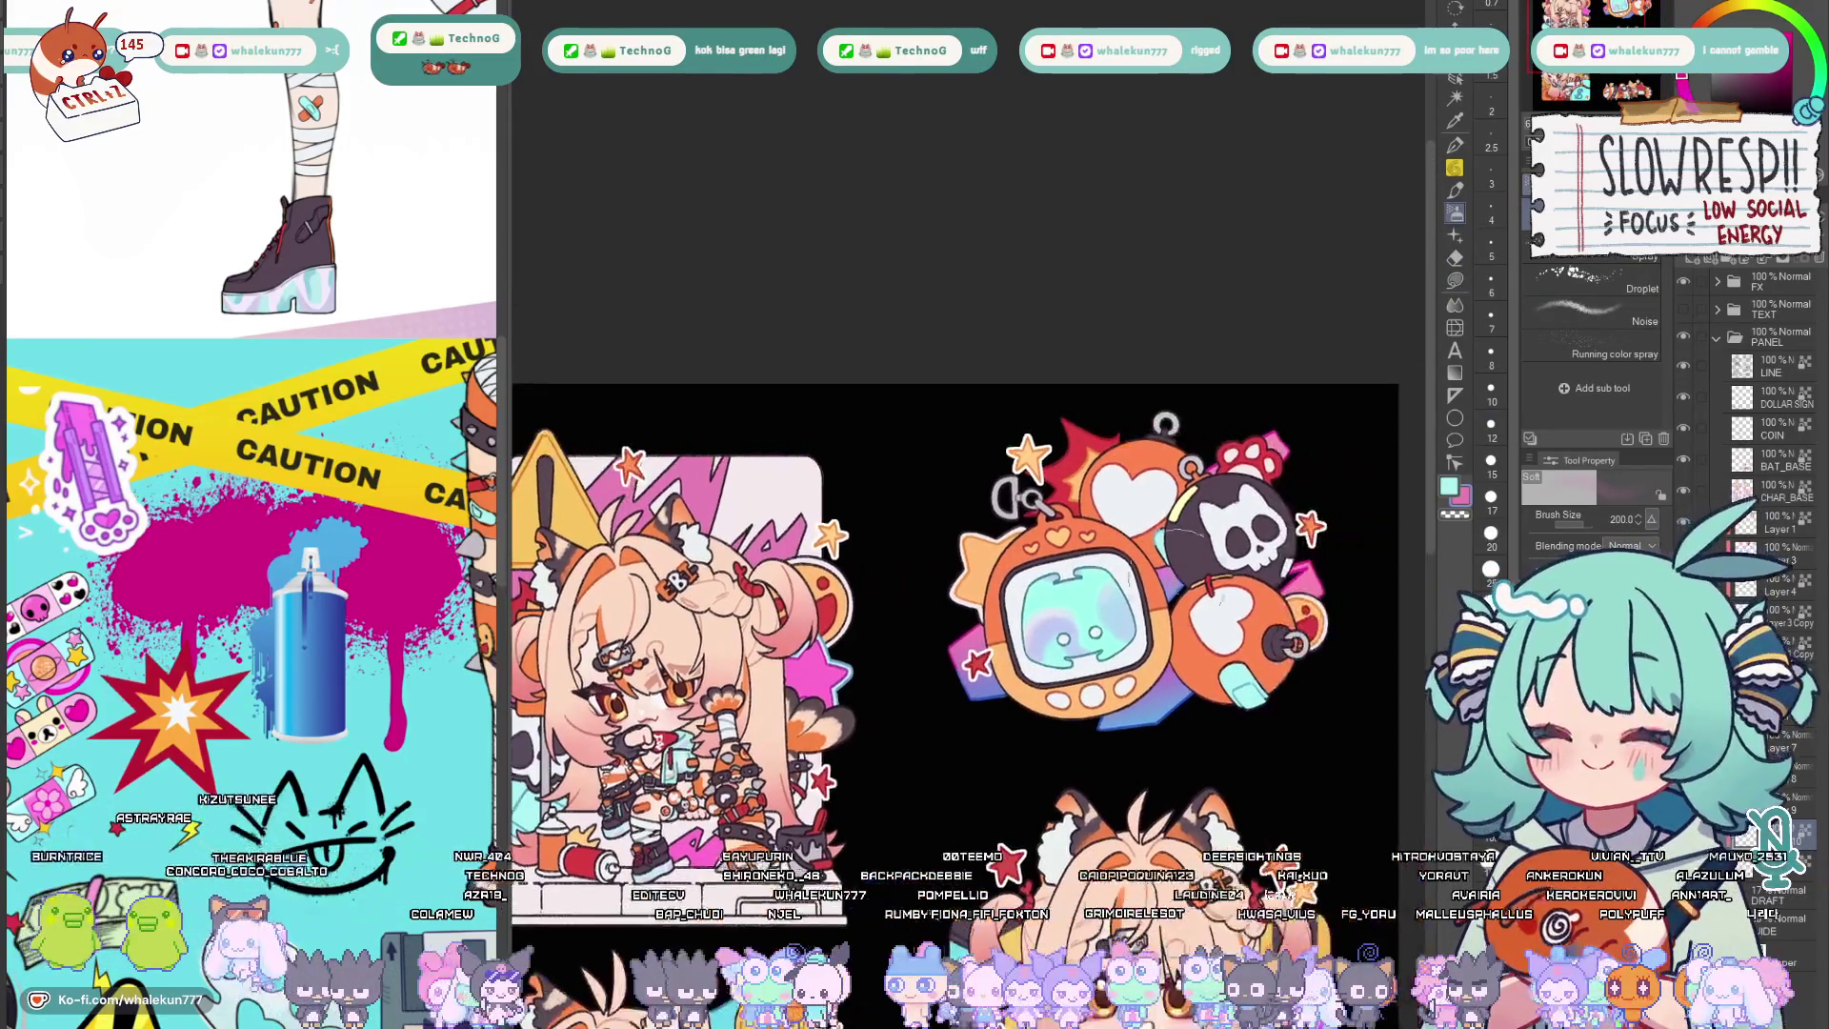
scroll(1219, 489, down, 1)
scroll(1220, 489, up, 1)
drag(1219, 488, 1205, 471)
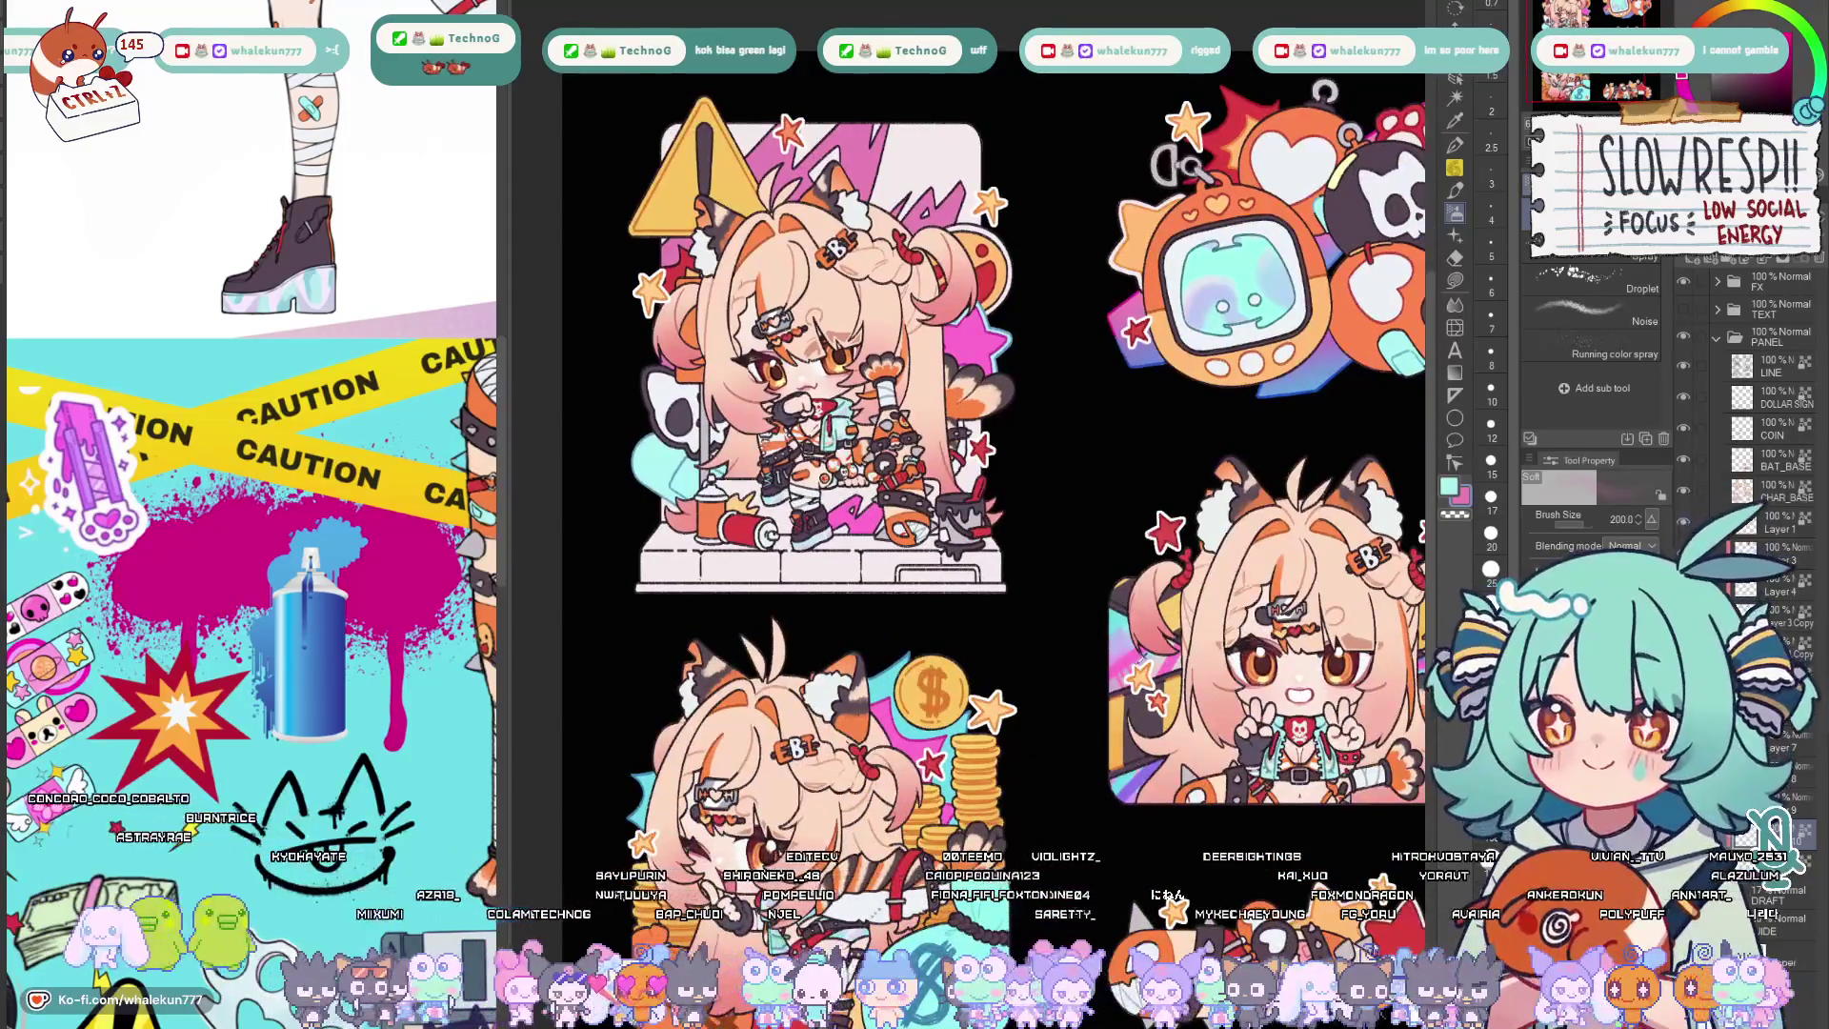
drag(987, 472, 989, 693)
key(bracketright)
key(bracketright)
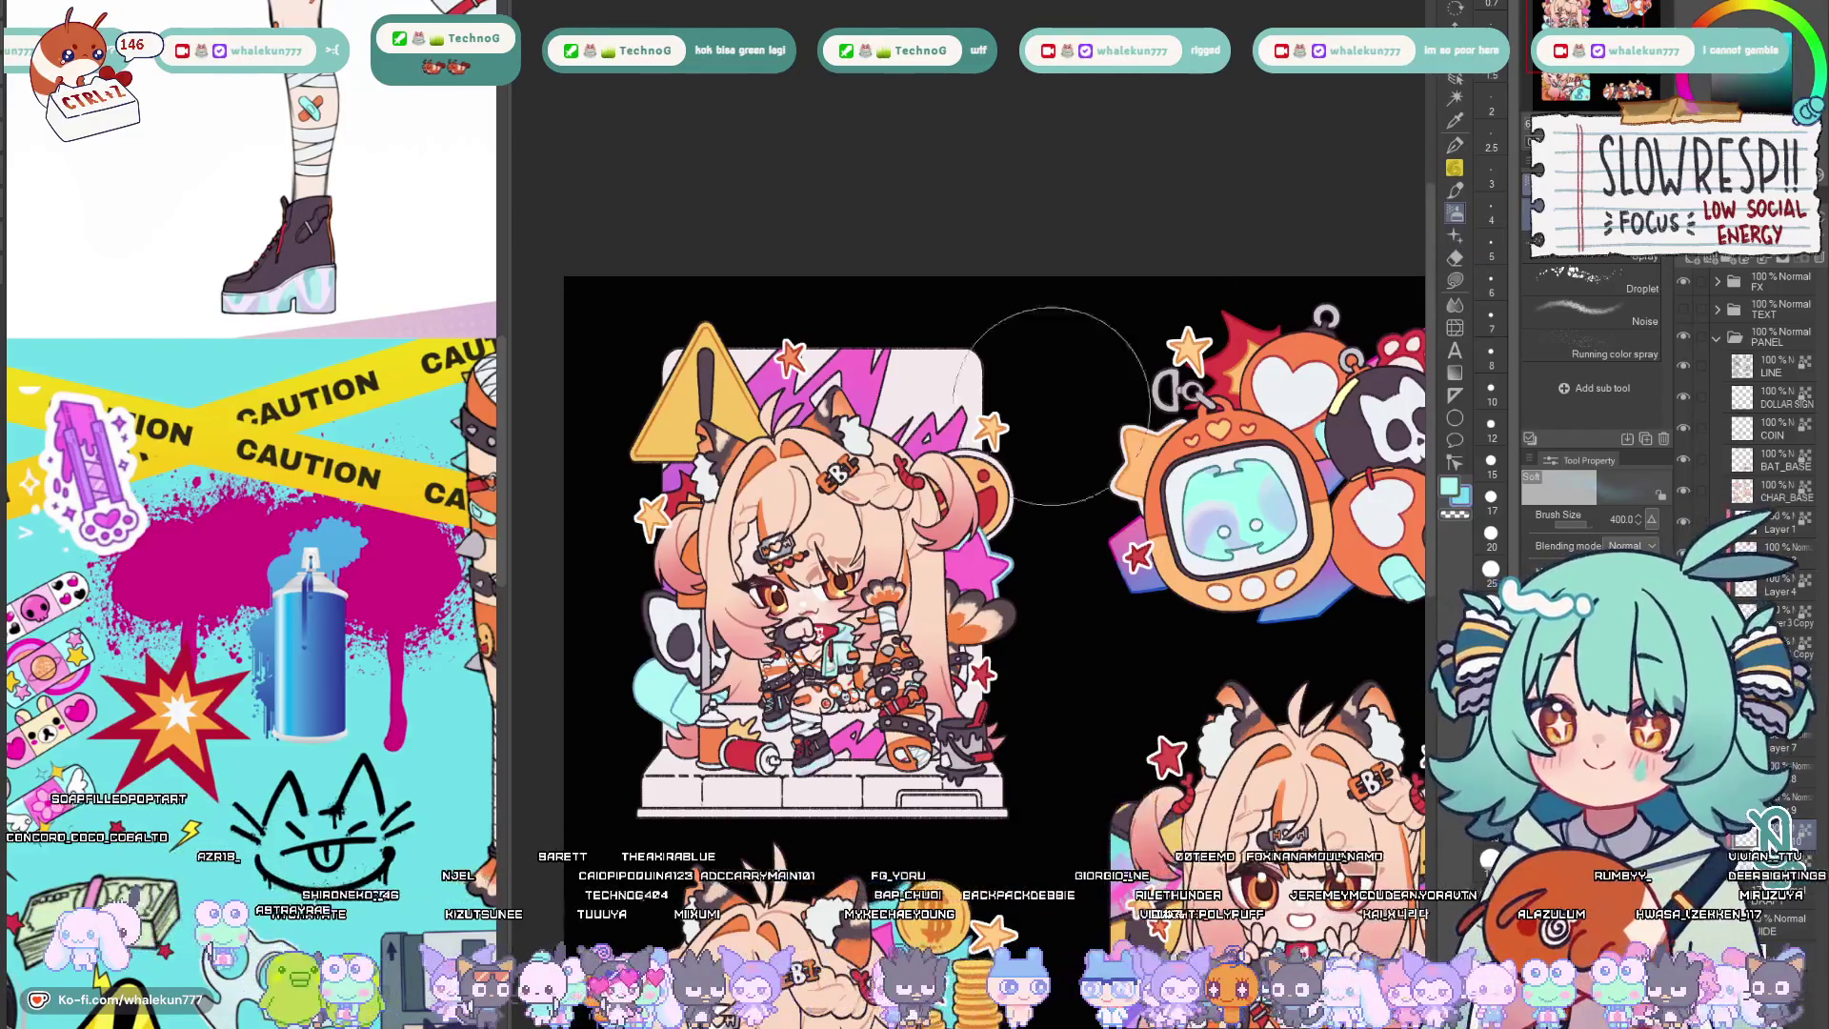
click(1455, 144)
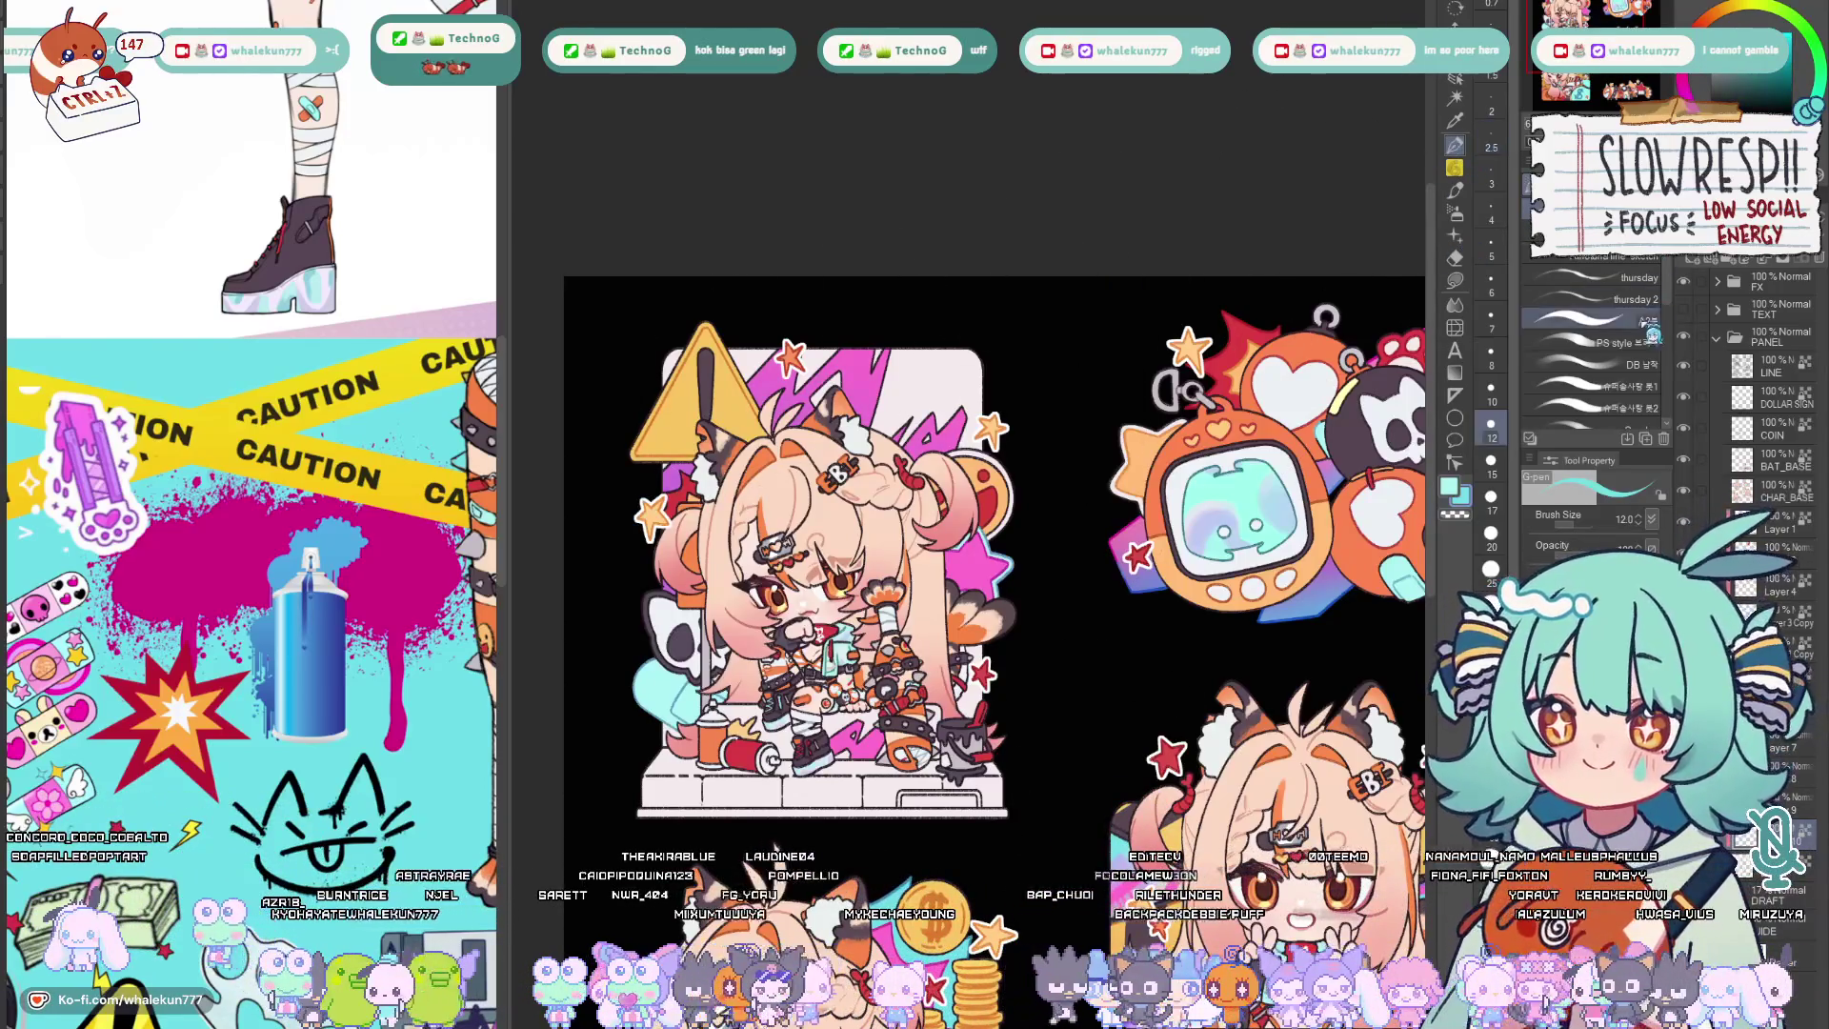
With a slightly thinner pen, draw a pink line along the lightning near the warning sign.
click(1644, 363)
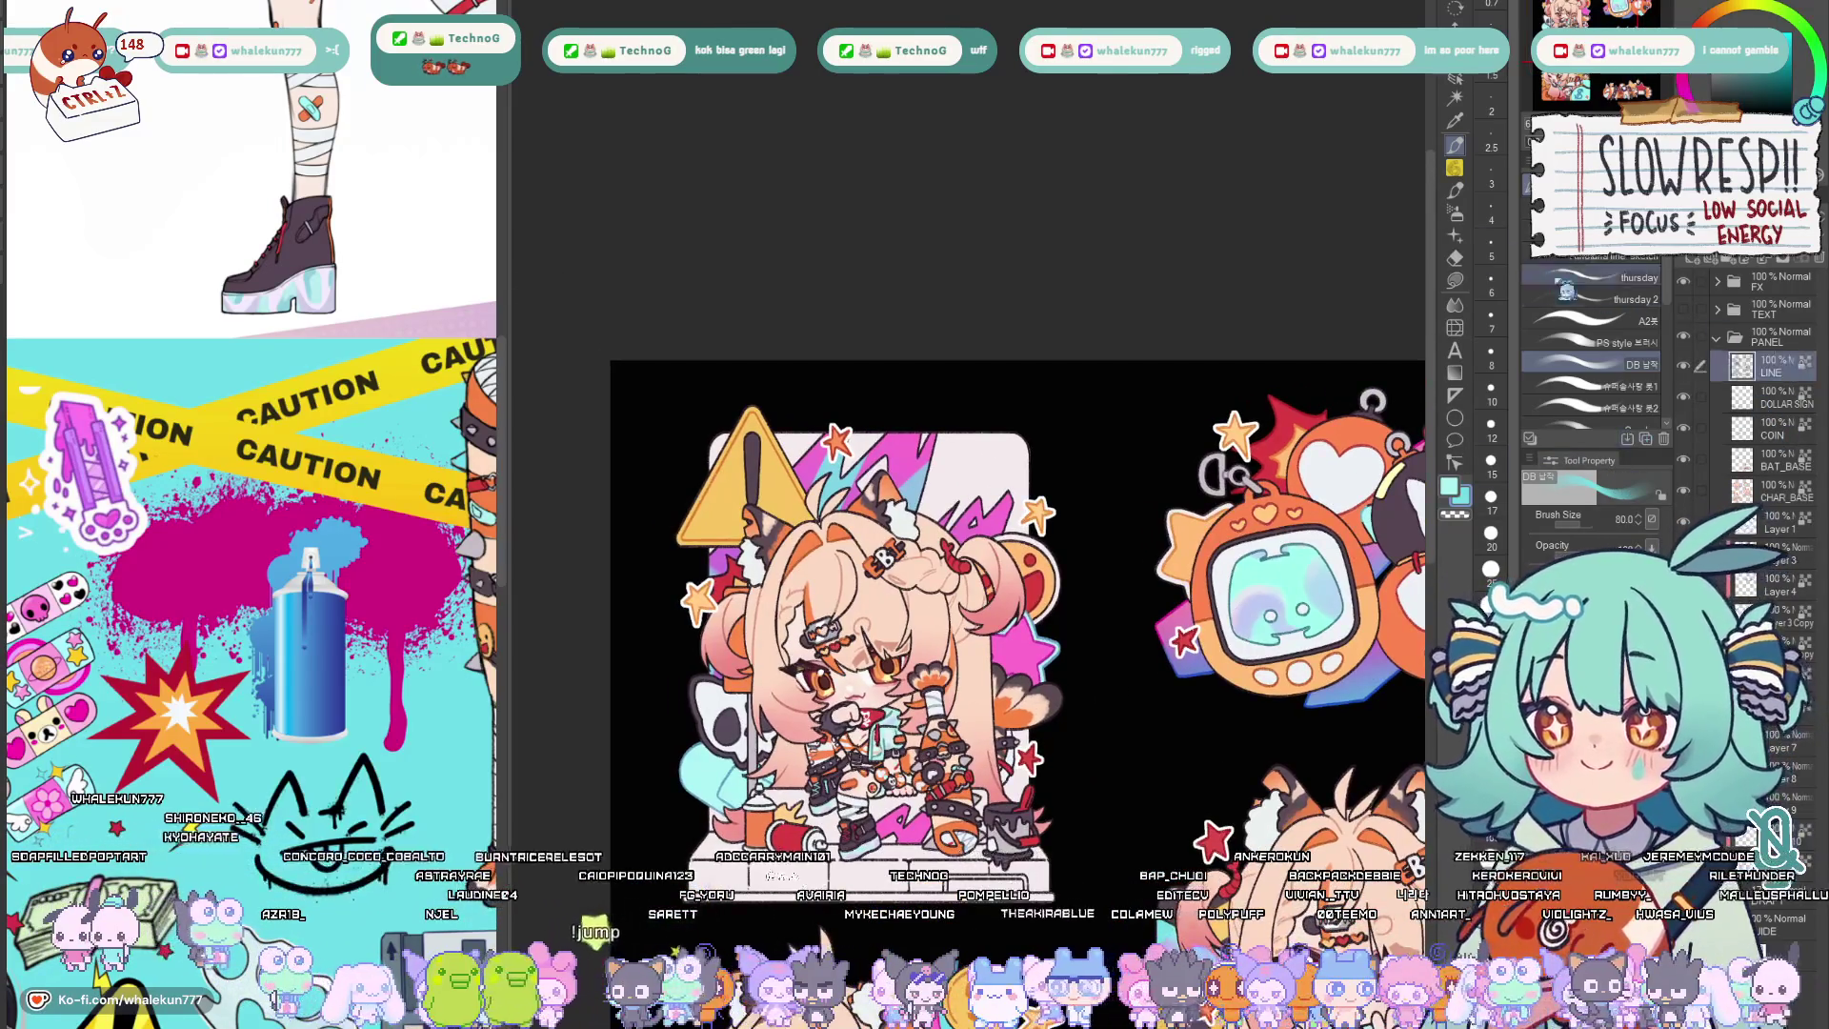
scroll(1103, 531, up, 3)
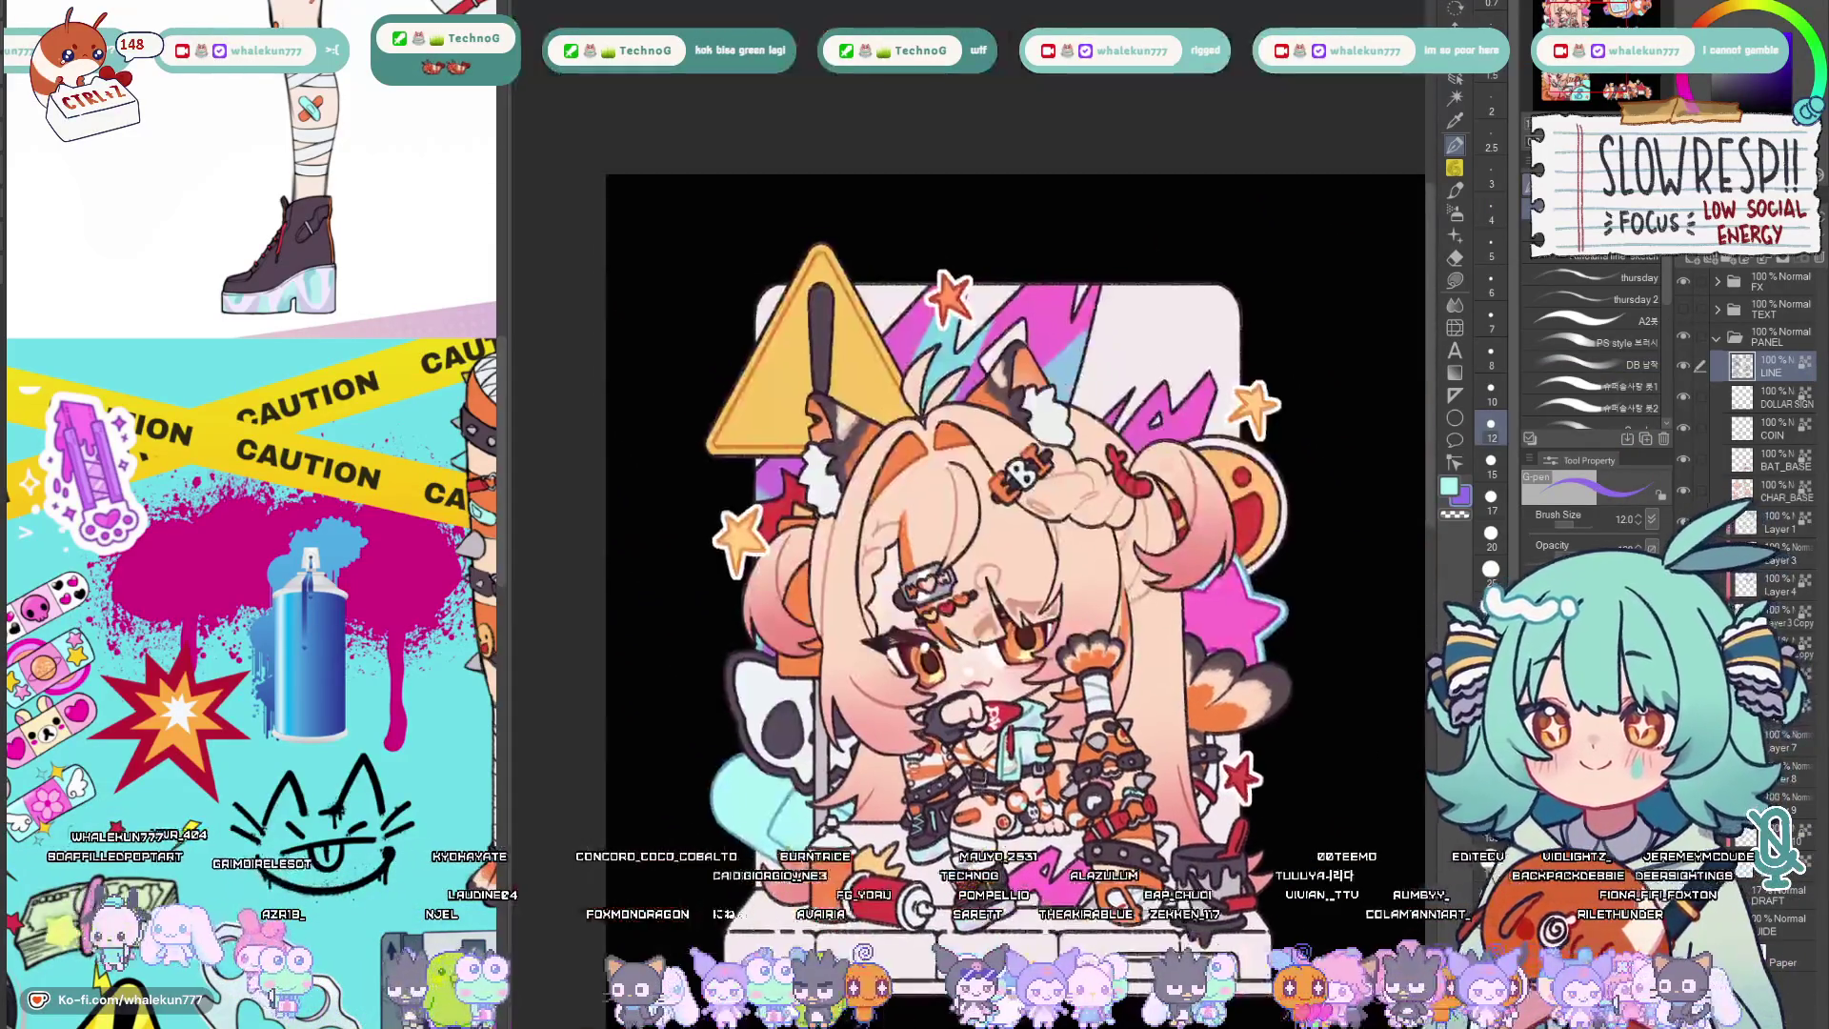
scroll(972, 471, up, 3)
key(bracketleft)
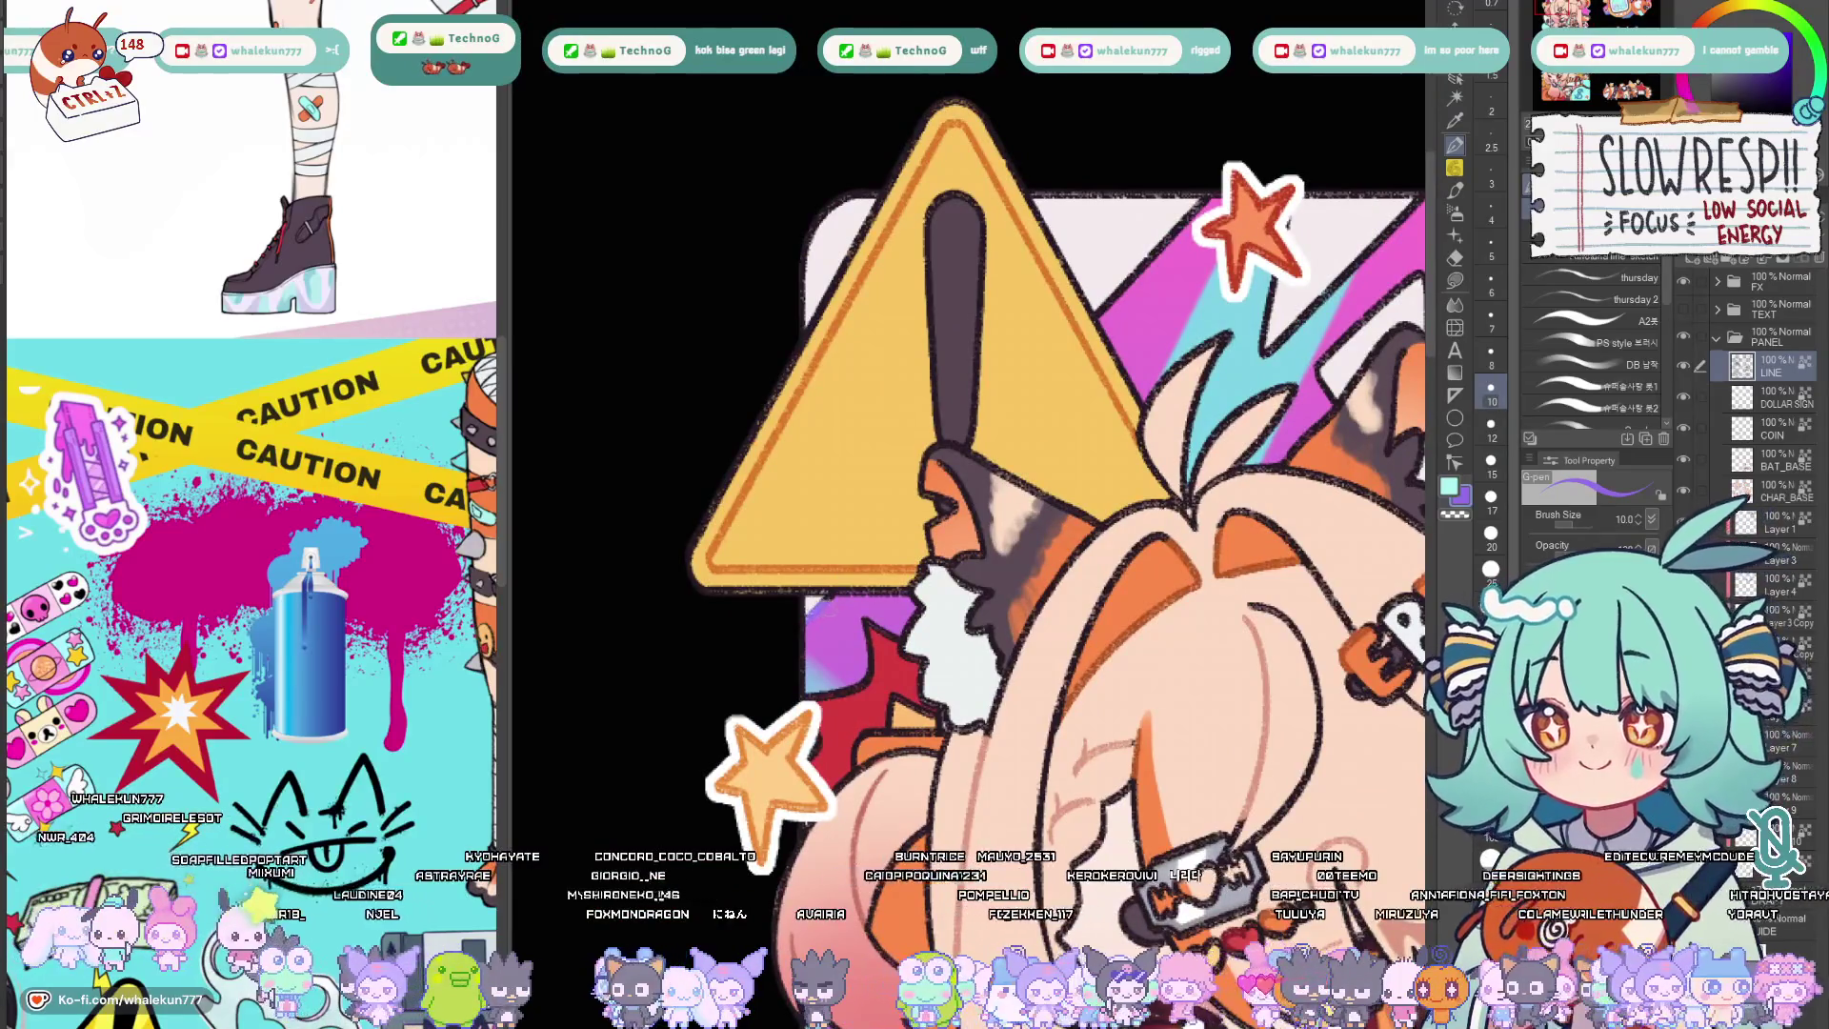
drag(973, 471, 757, 658)
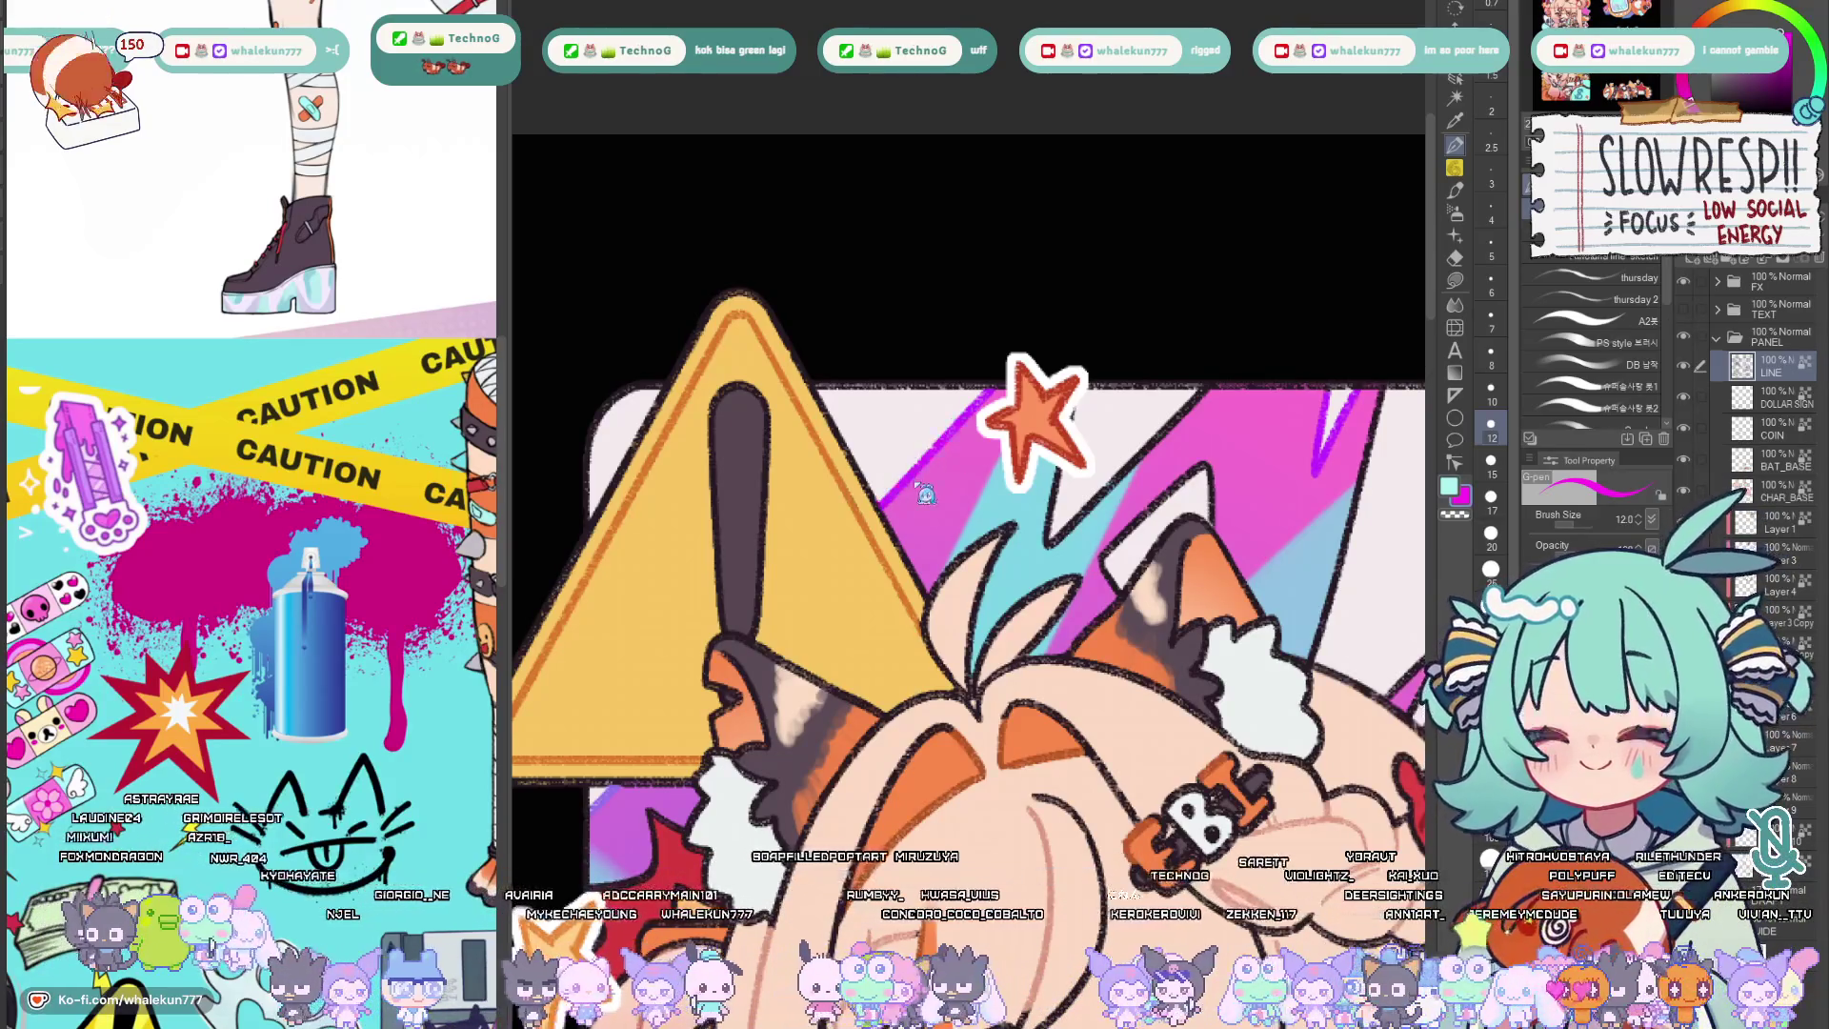
drag(886, 494, 972, 426)
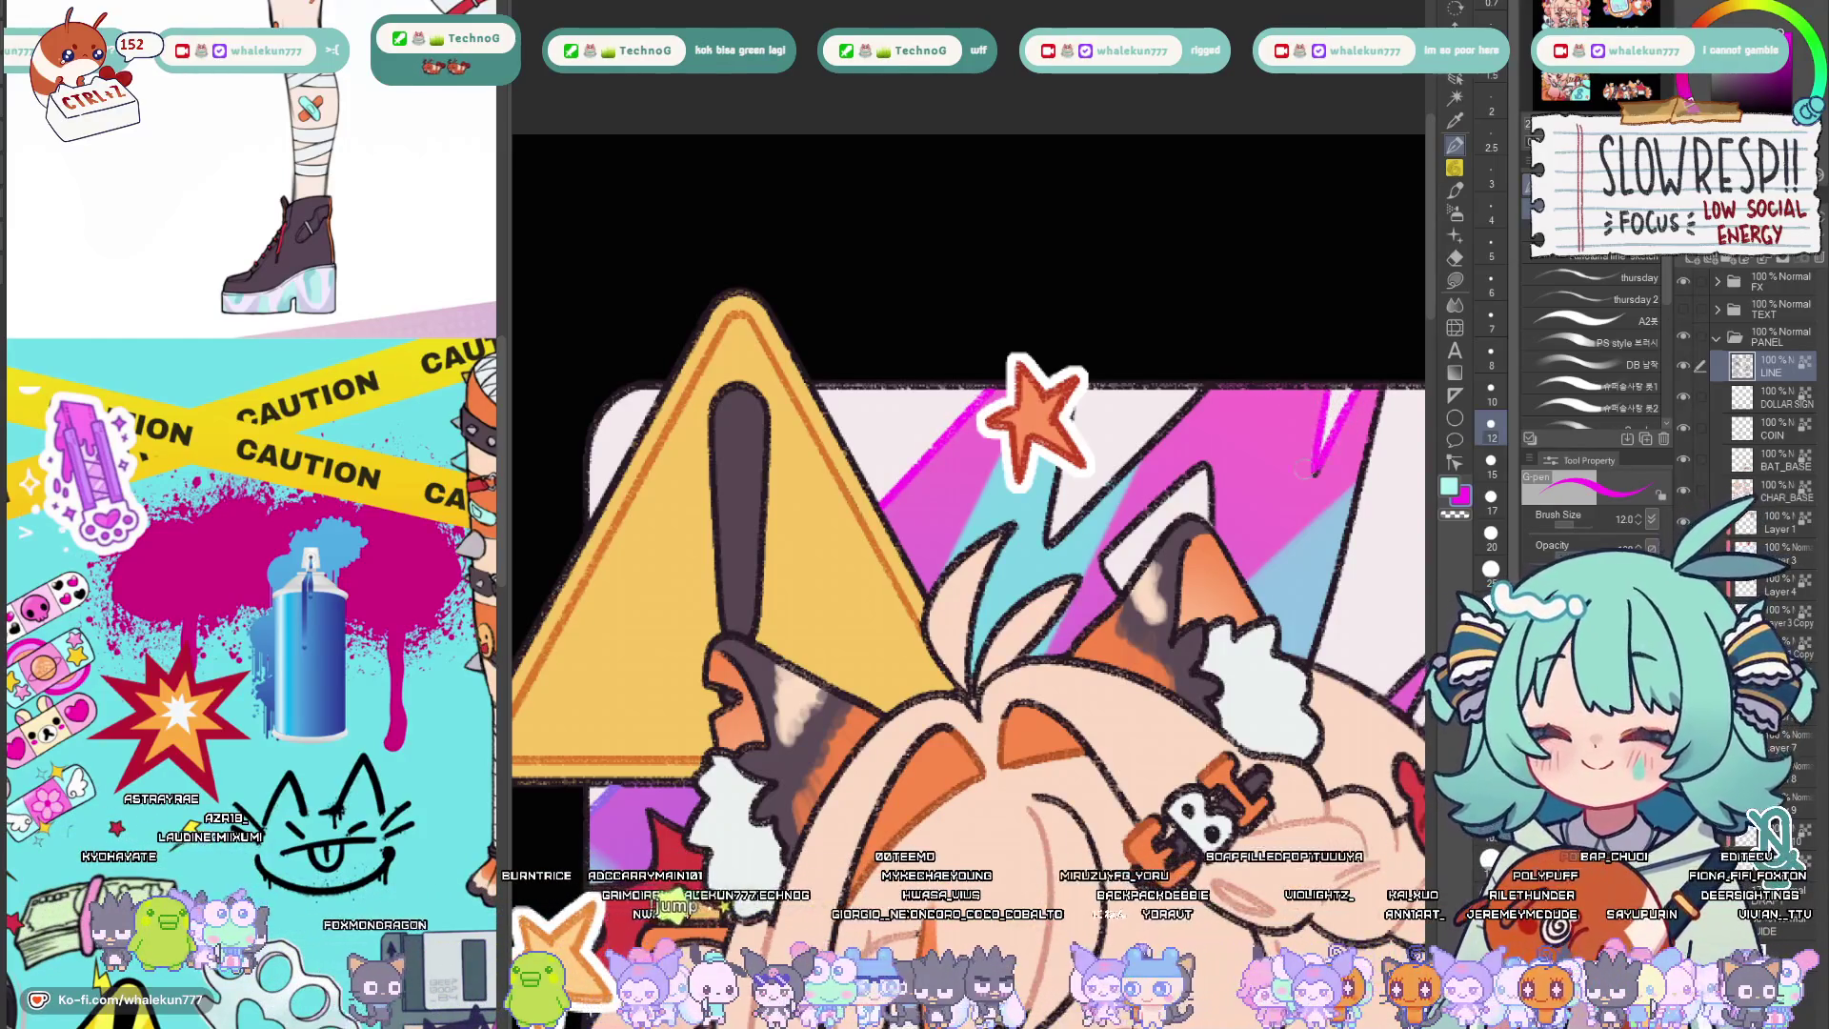
Switch the colour to blue and pick a painting brush at size 15.
drag(1304, 467, 1158, 476)
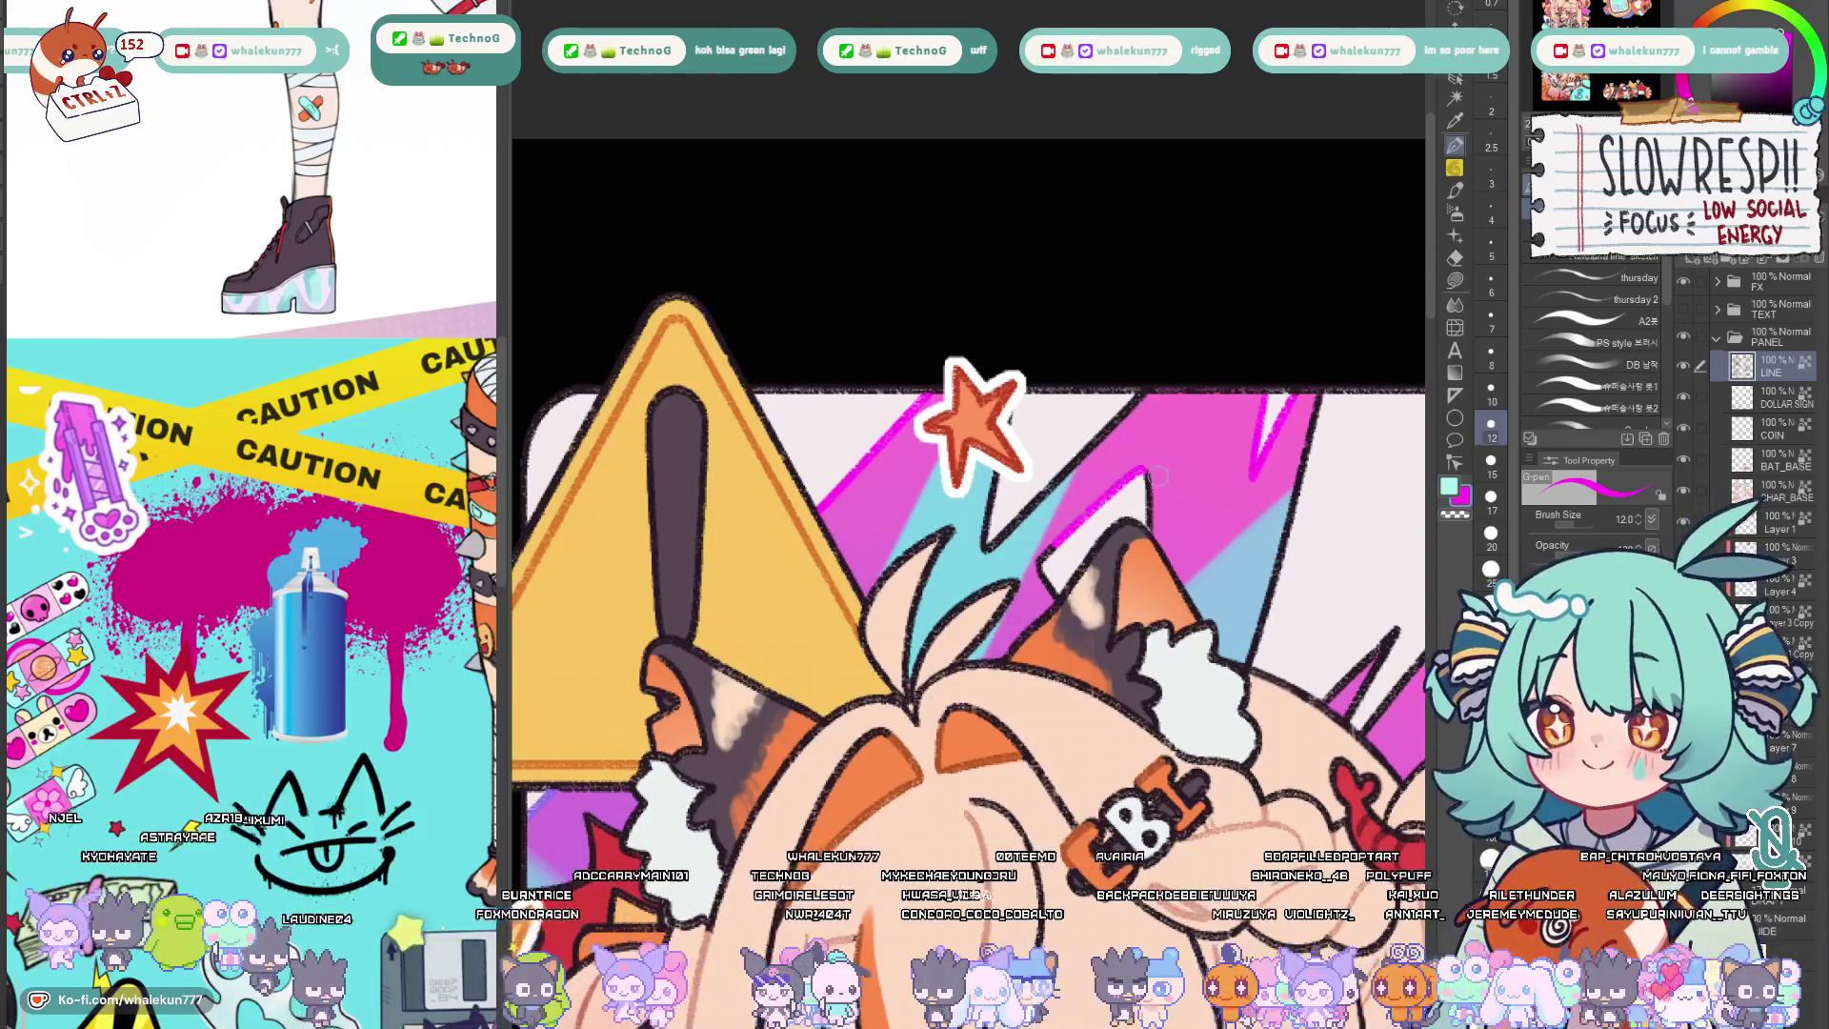
key(x)
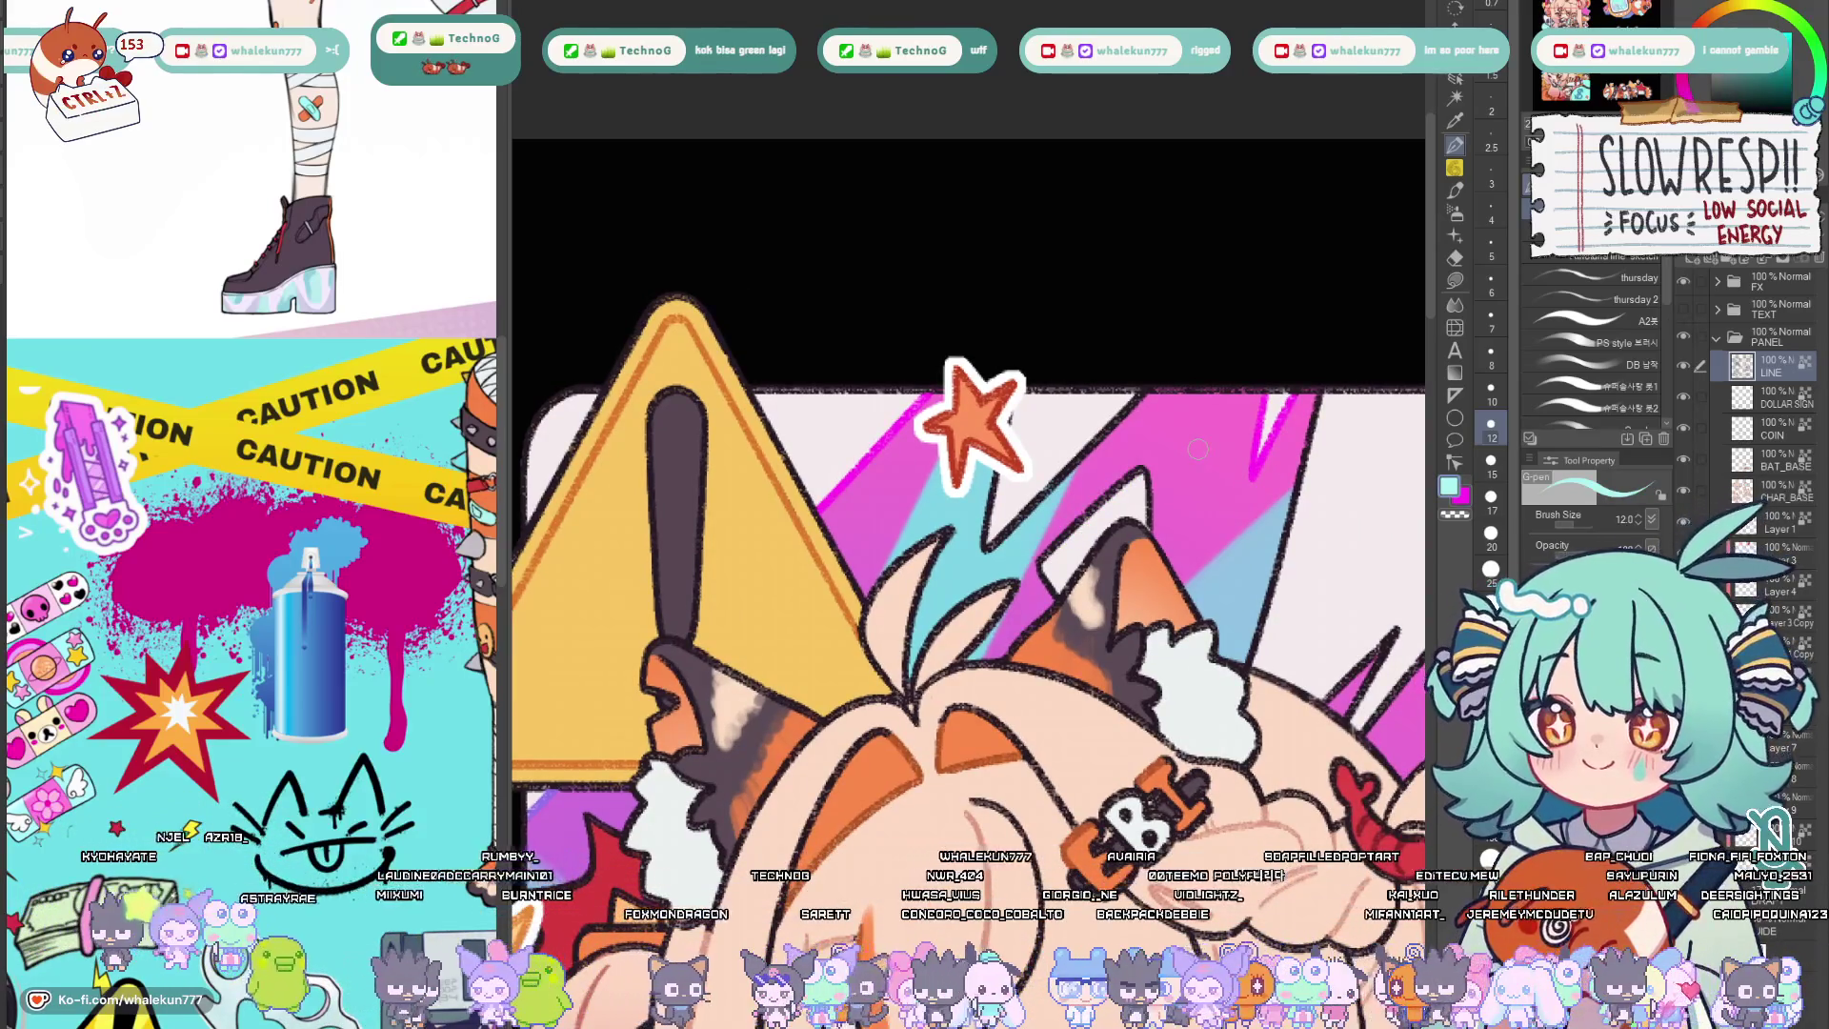
click(1761, 69)
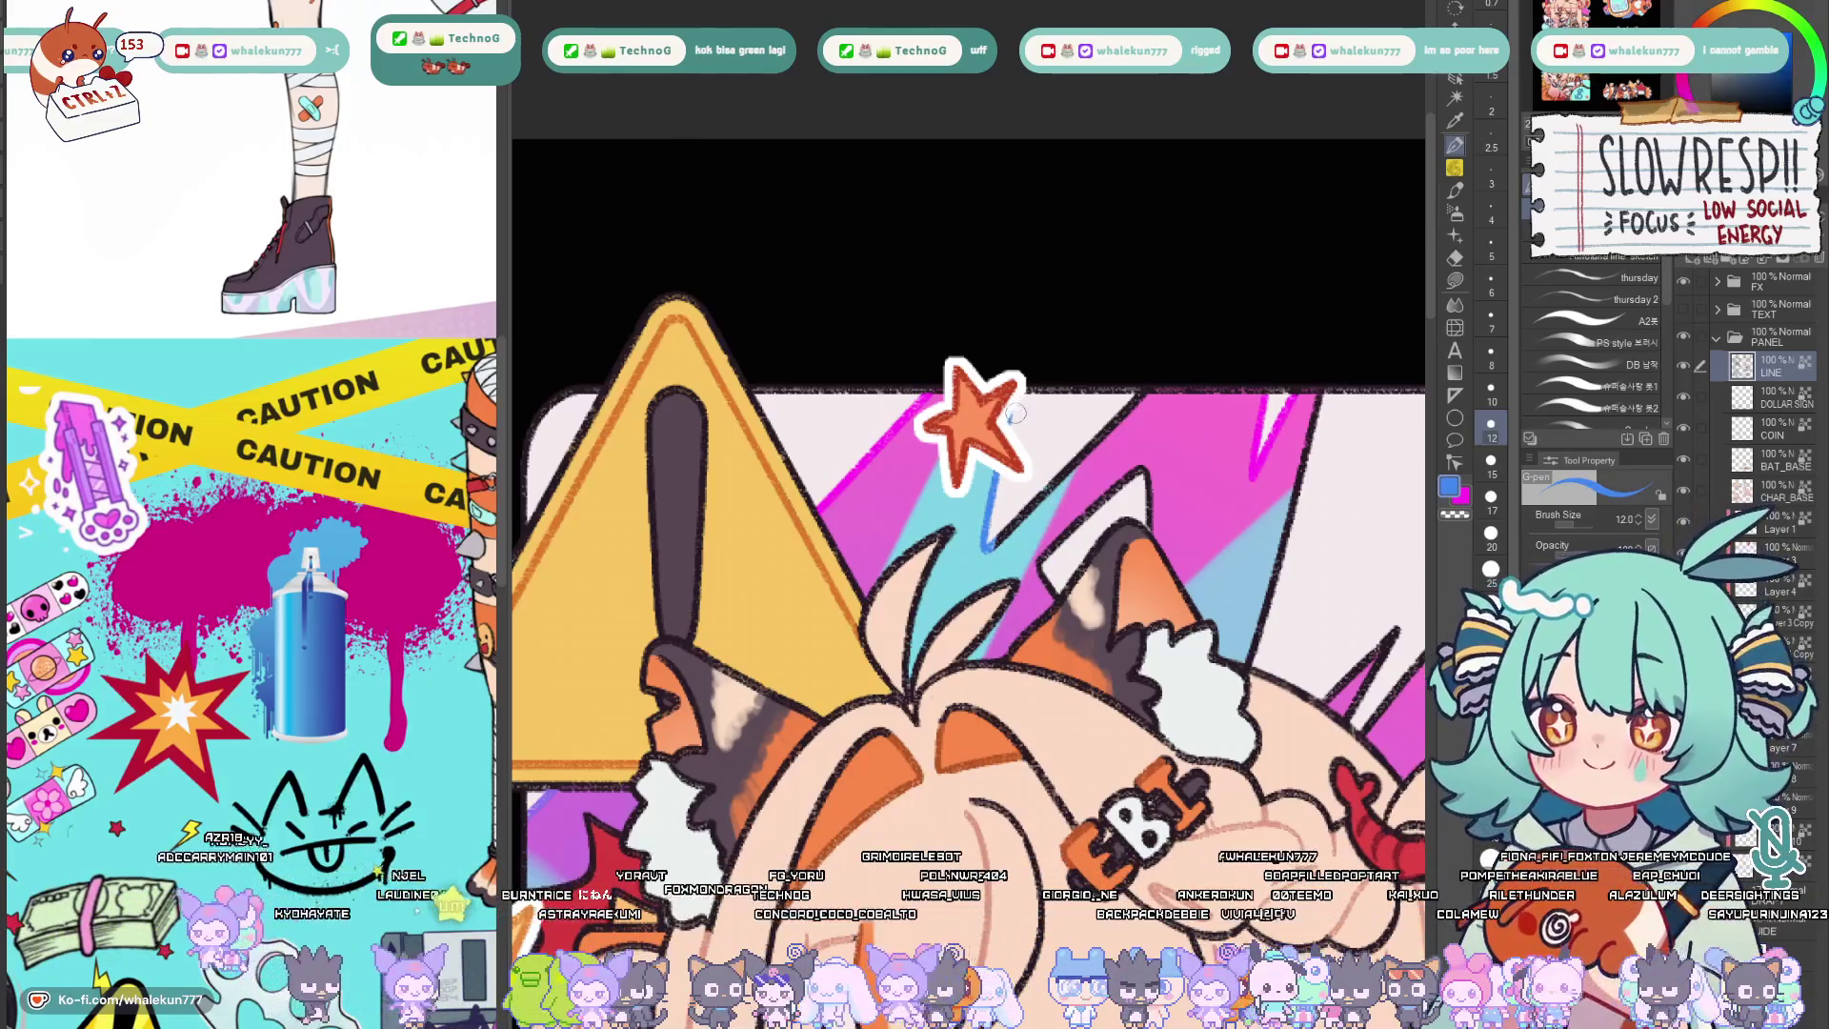
key(b)
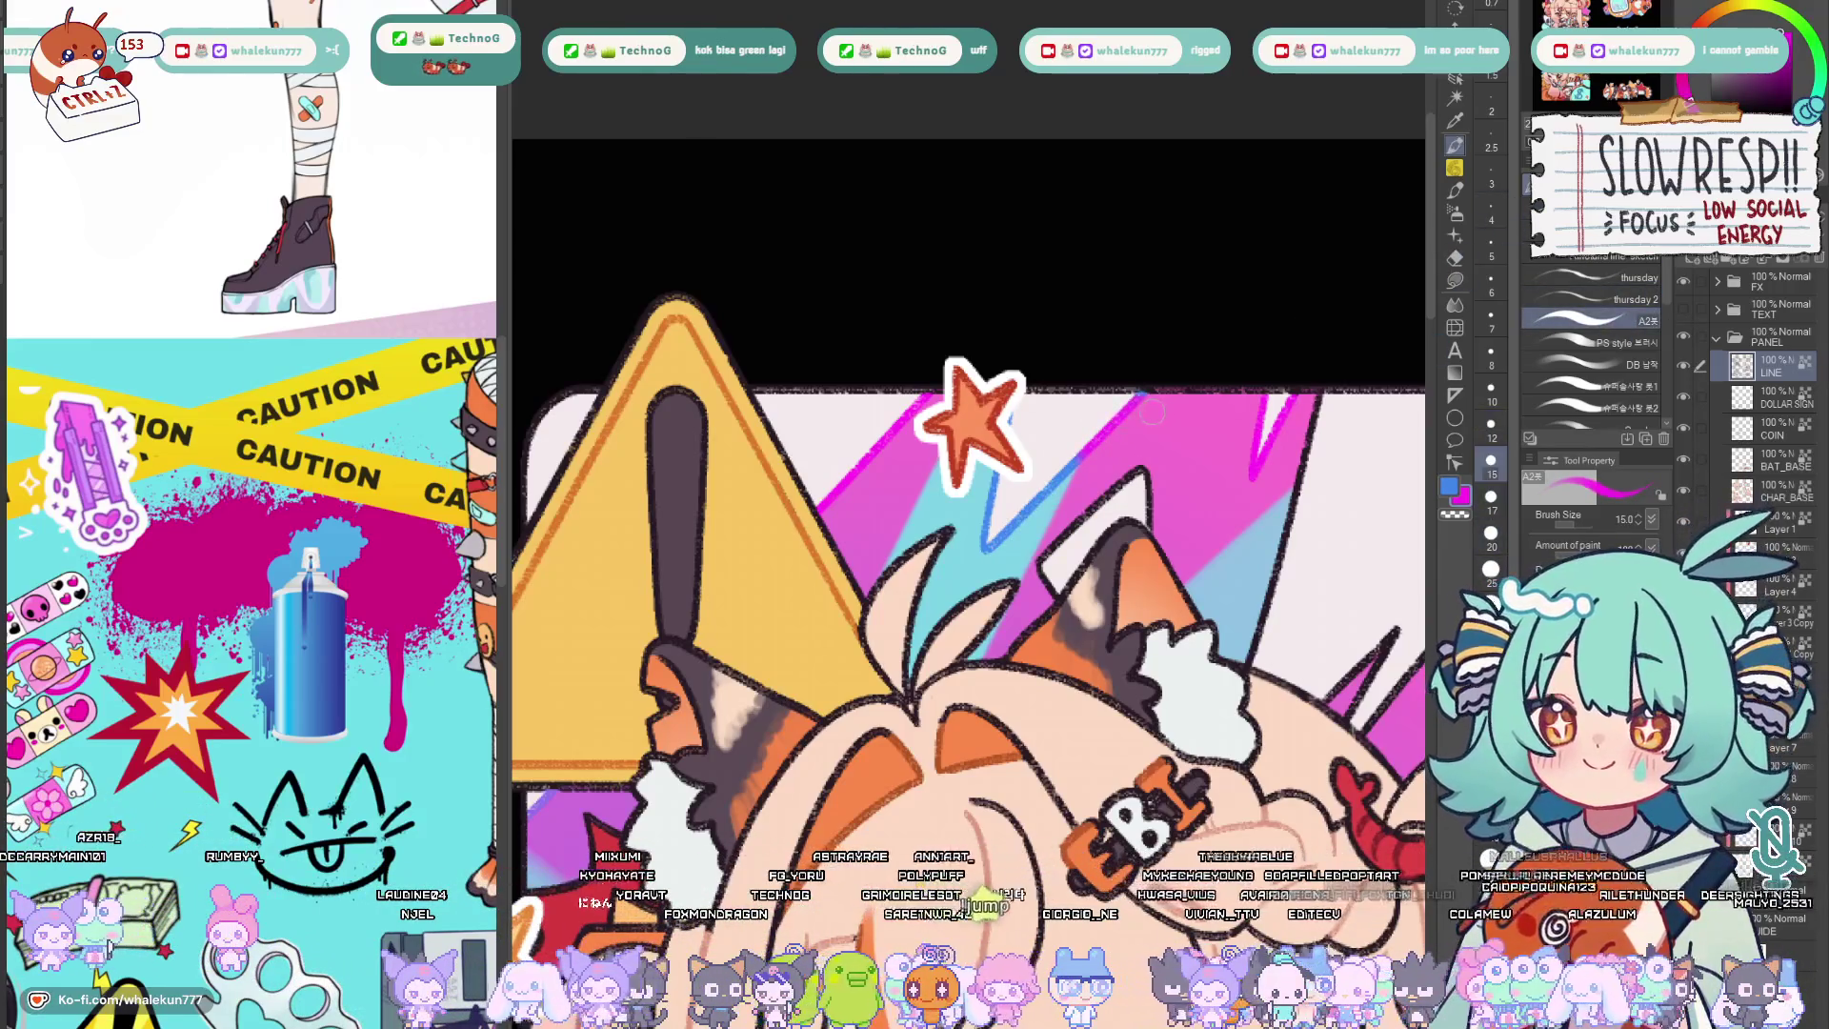
scroll(1129, 417, up, 1)
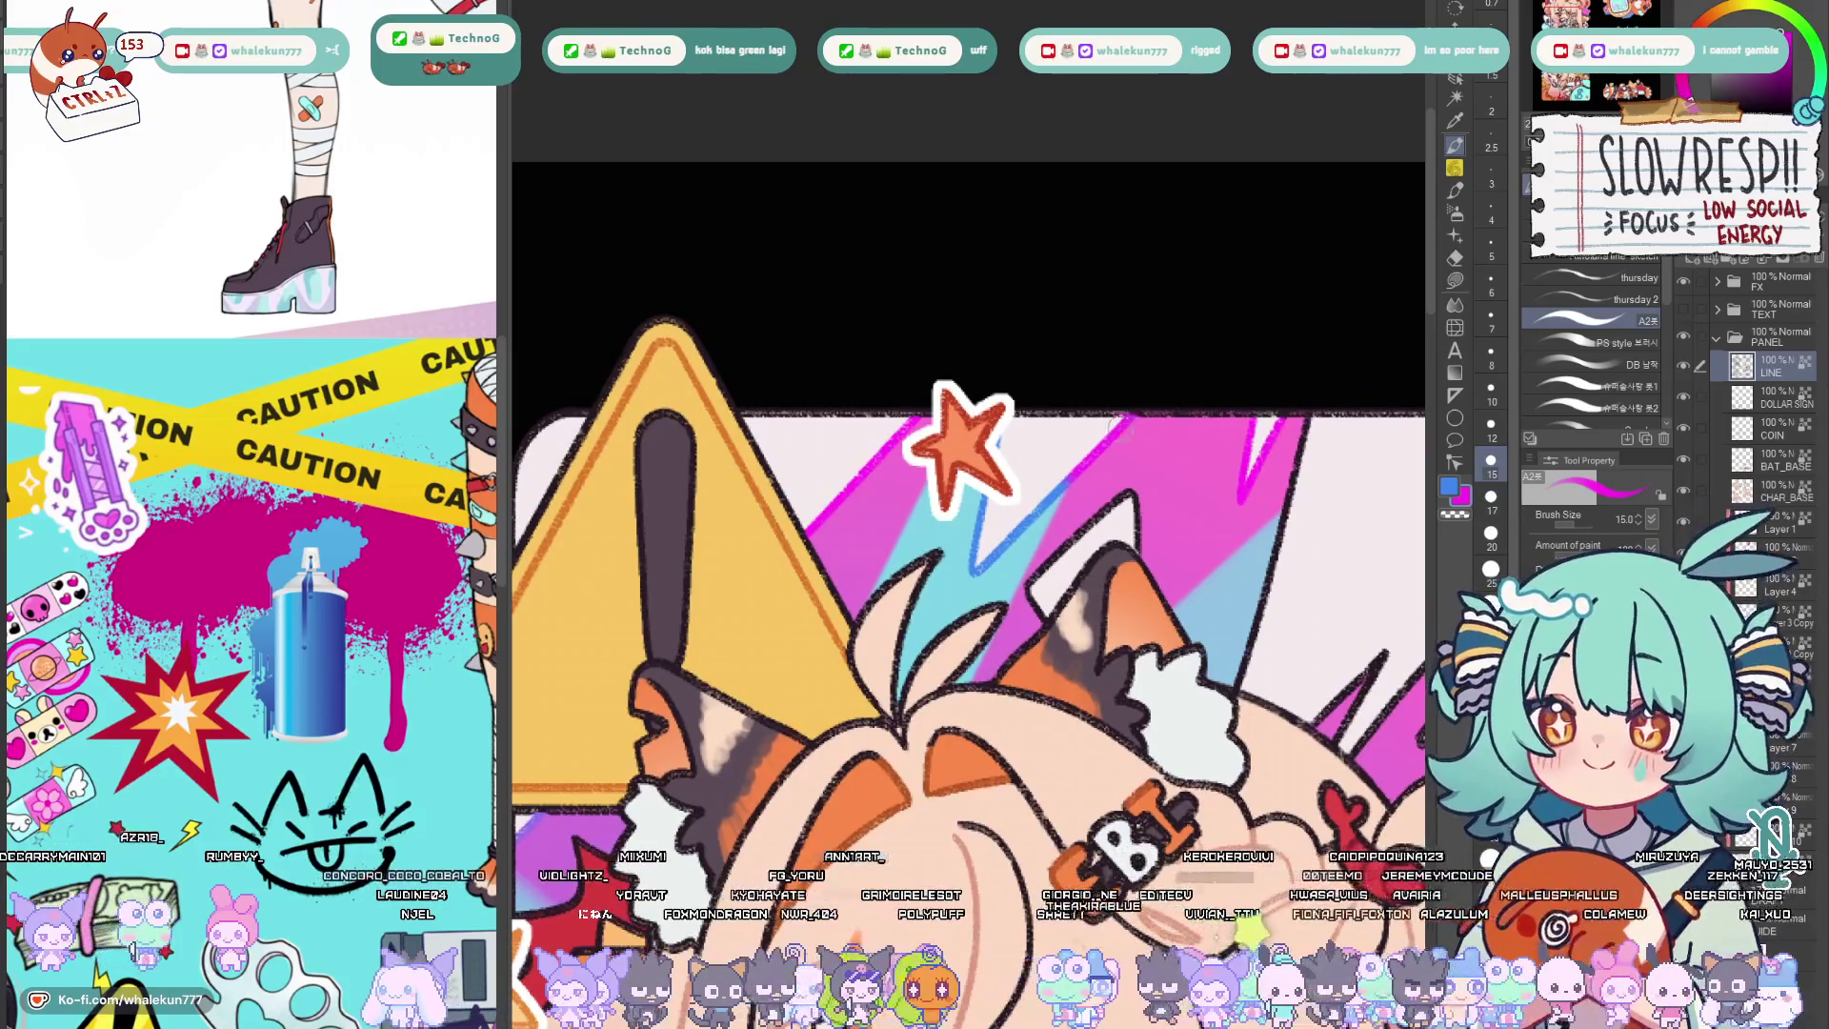
click(1630, 345)
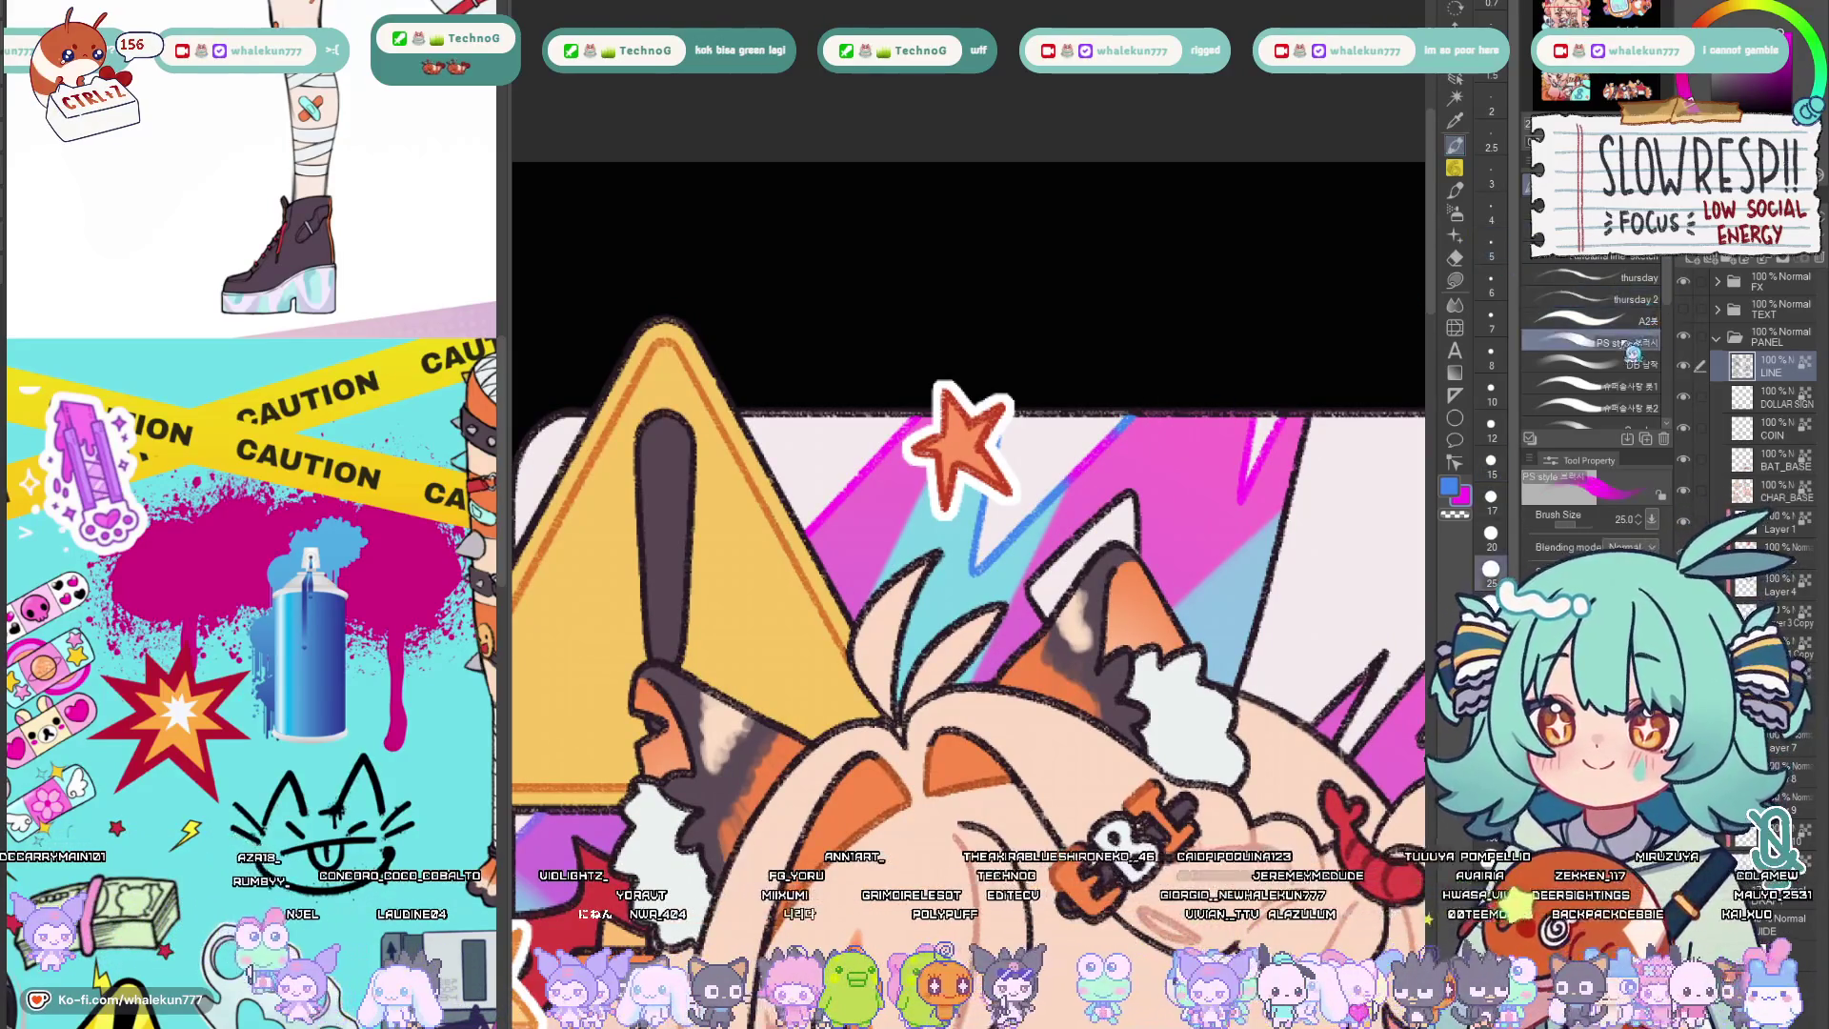
key(bracketleft)
key(bracketleft)
key(bracketleft)
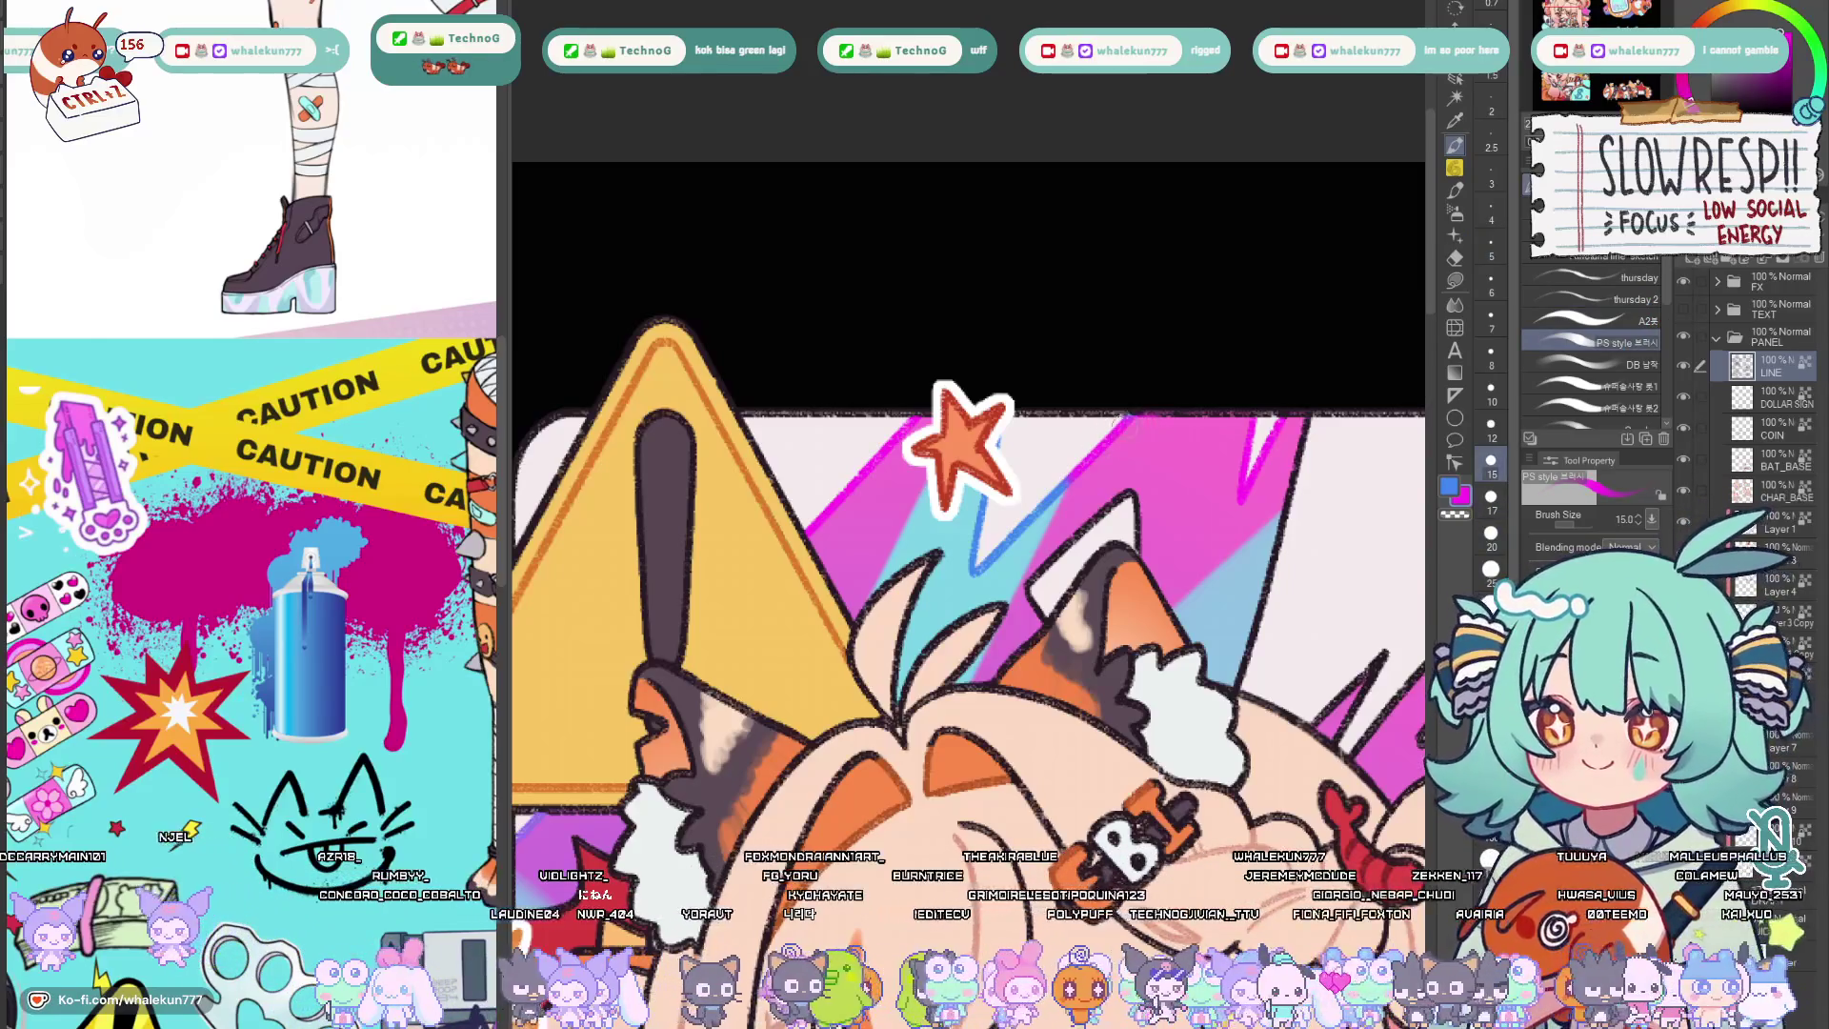
Redo the blue streak down the cat ear, then sample the magenta lightning colour.
key(ctrl+z)
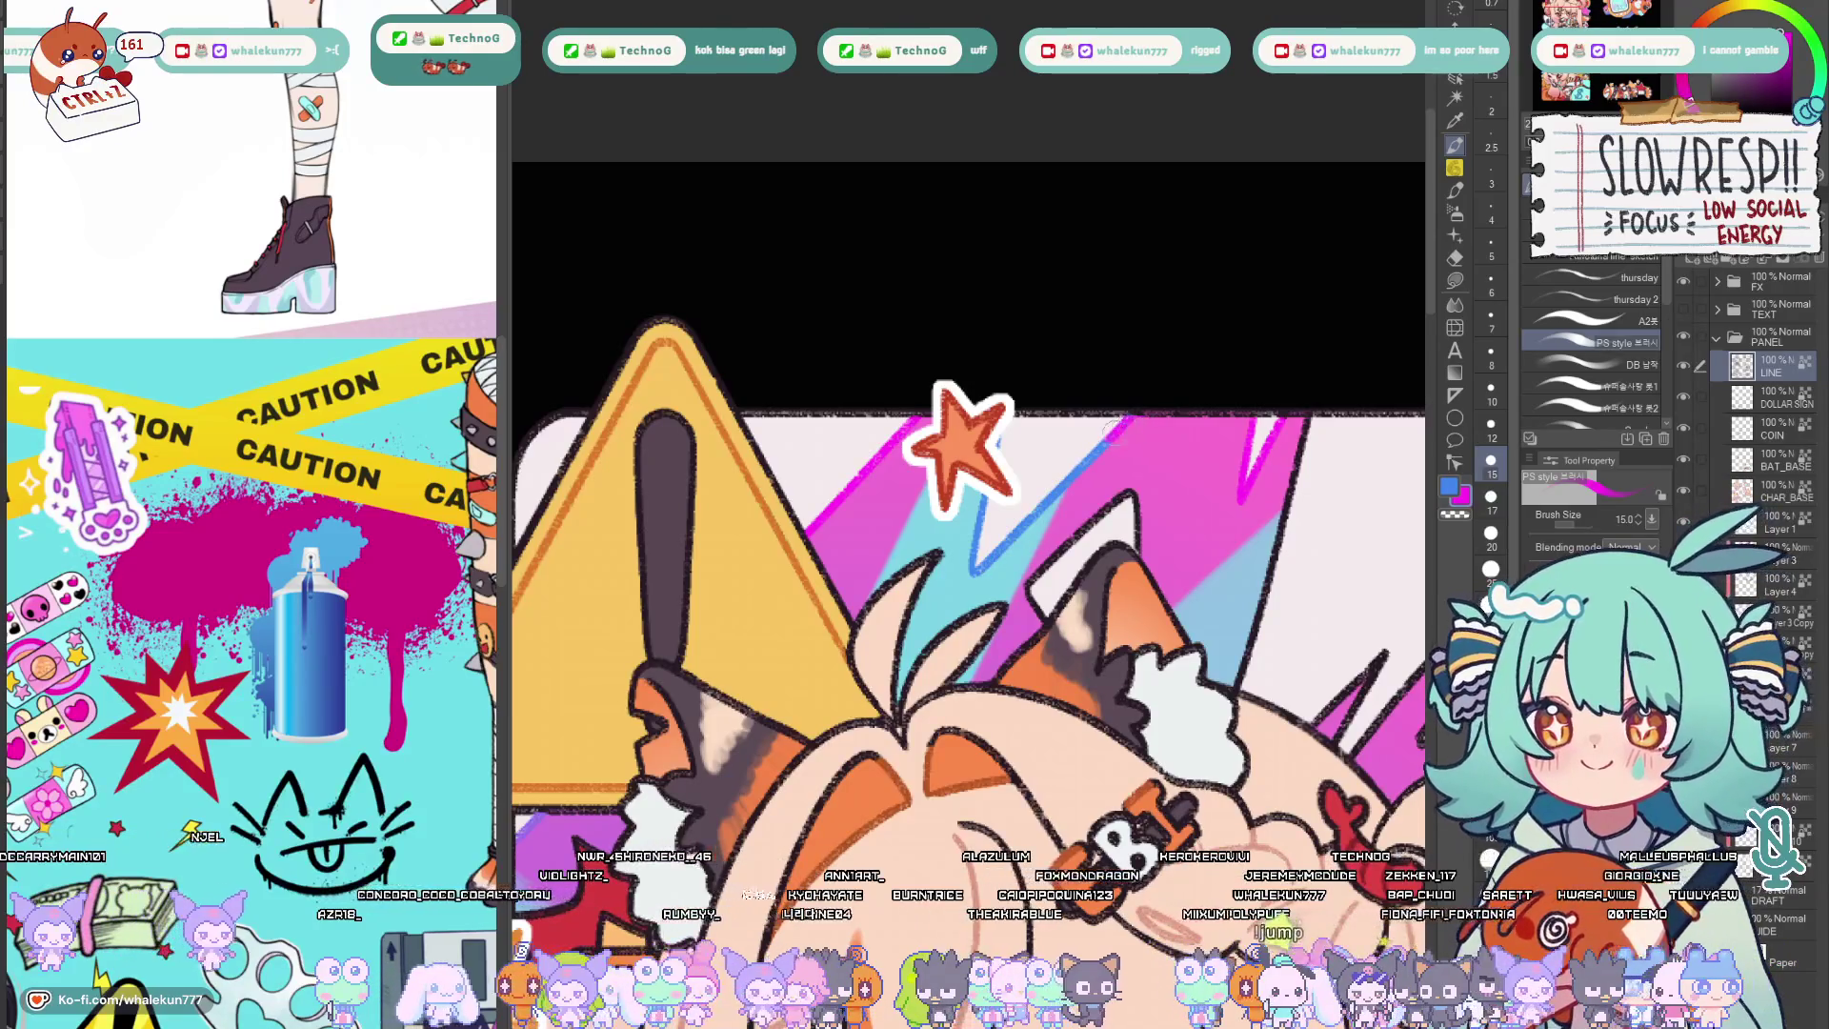
drag(1138, 447, 1031, 437)
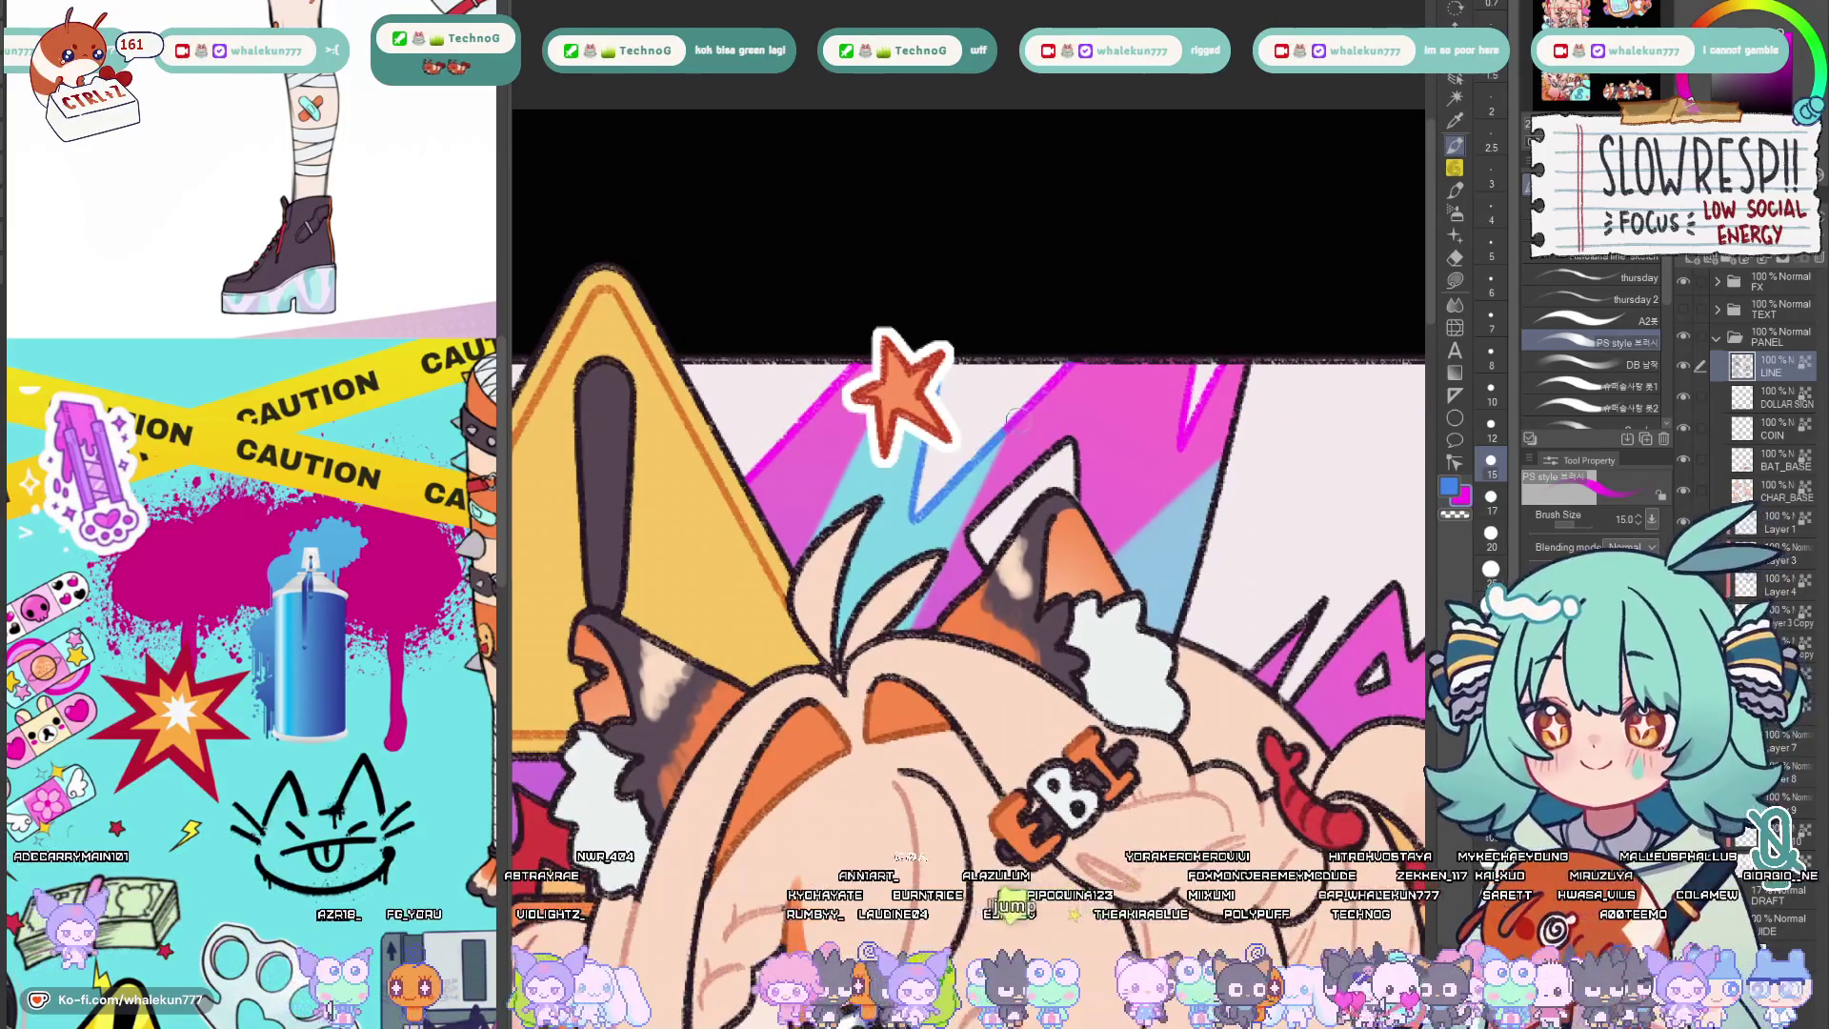
drag(1155, 375, 1084, 403)
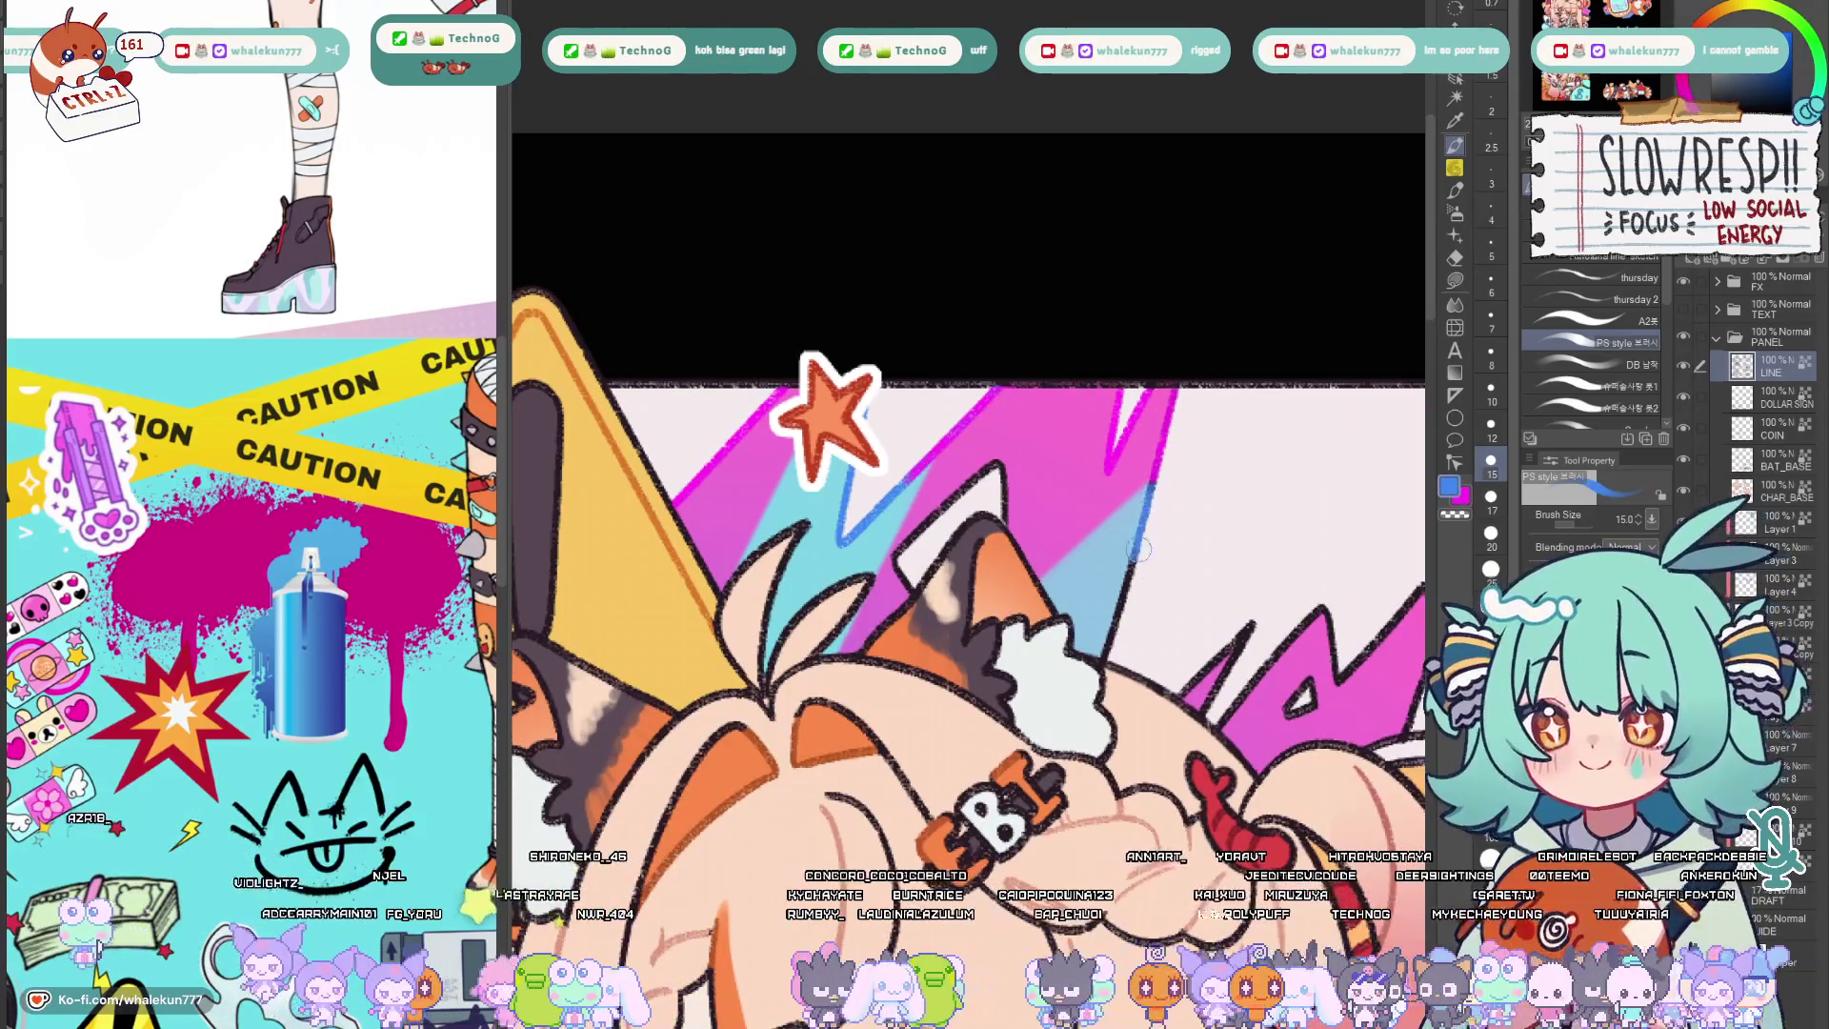
drag(1143, 532, 1115, 629)
scroll(1107, 646, down, 1)
scroll(1107, 646, down, 3)
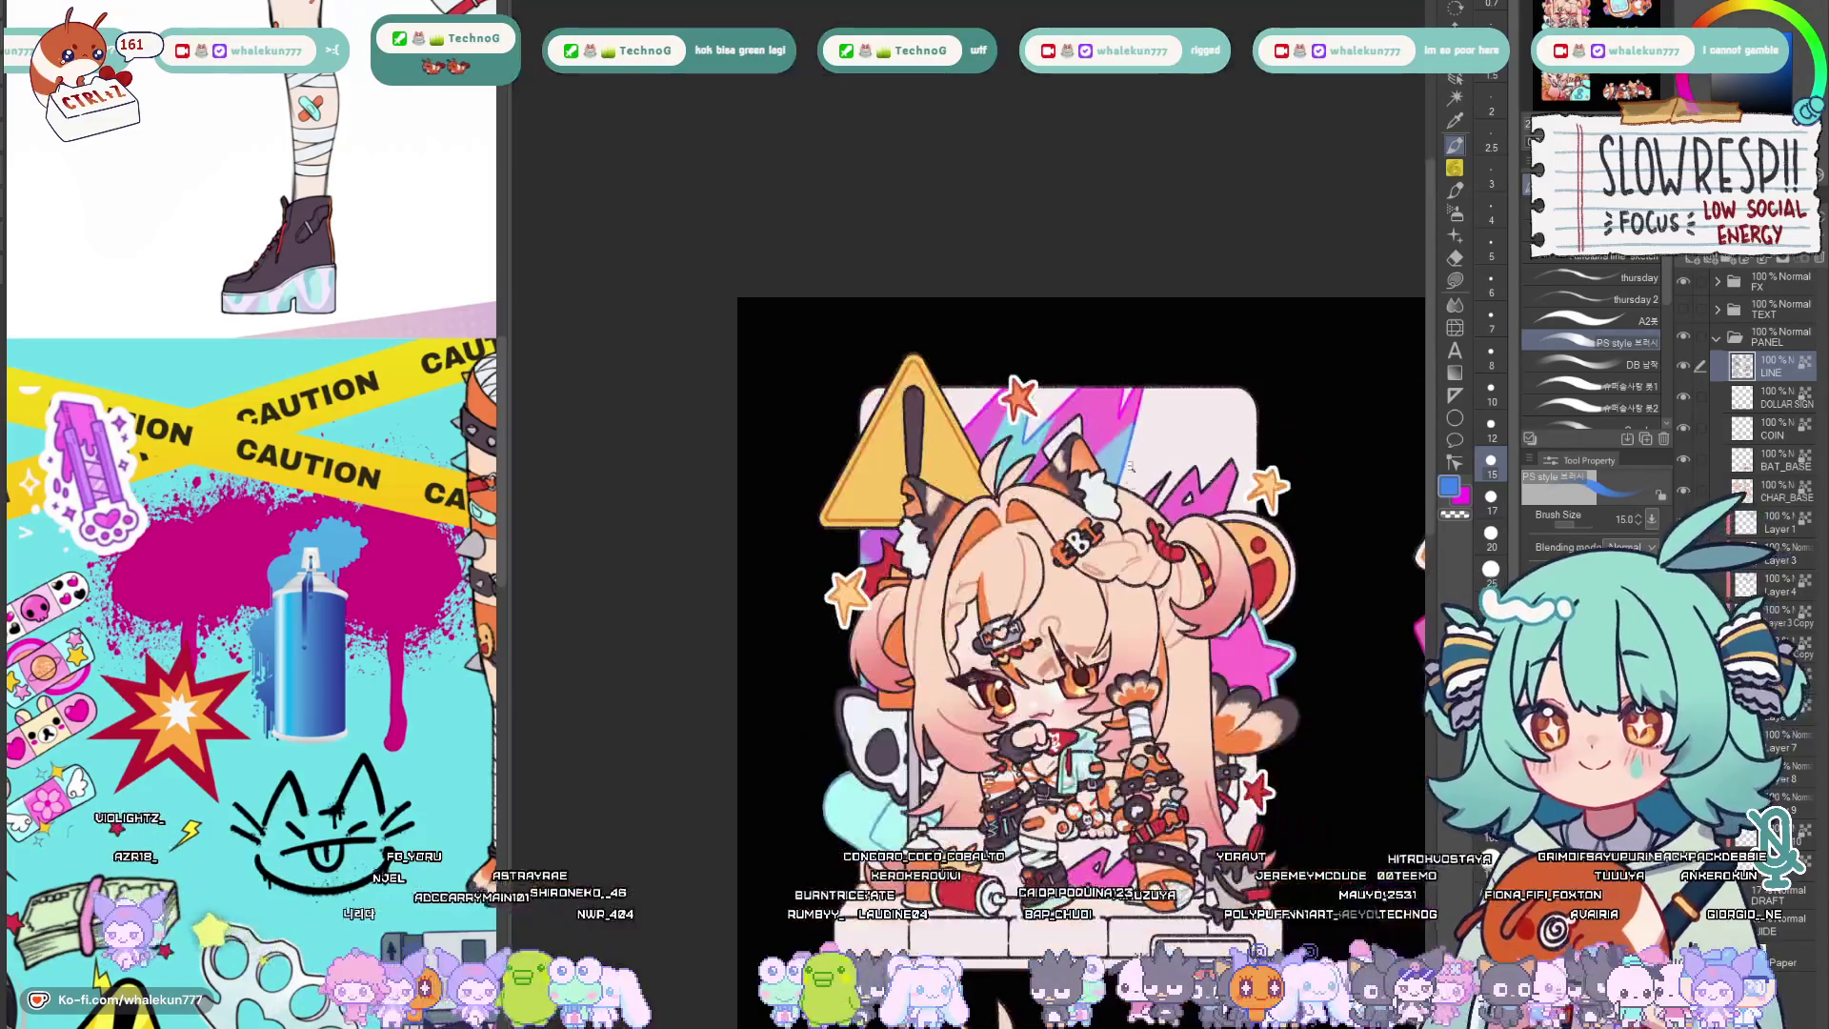
scroll(1057, 471, up, 1)
scroll(1039, 437, up, 3)
alt+click(990, 481)
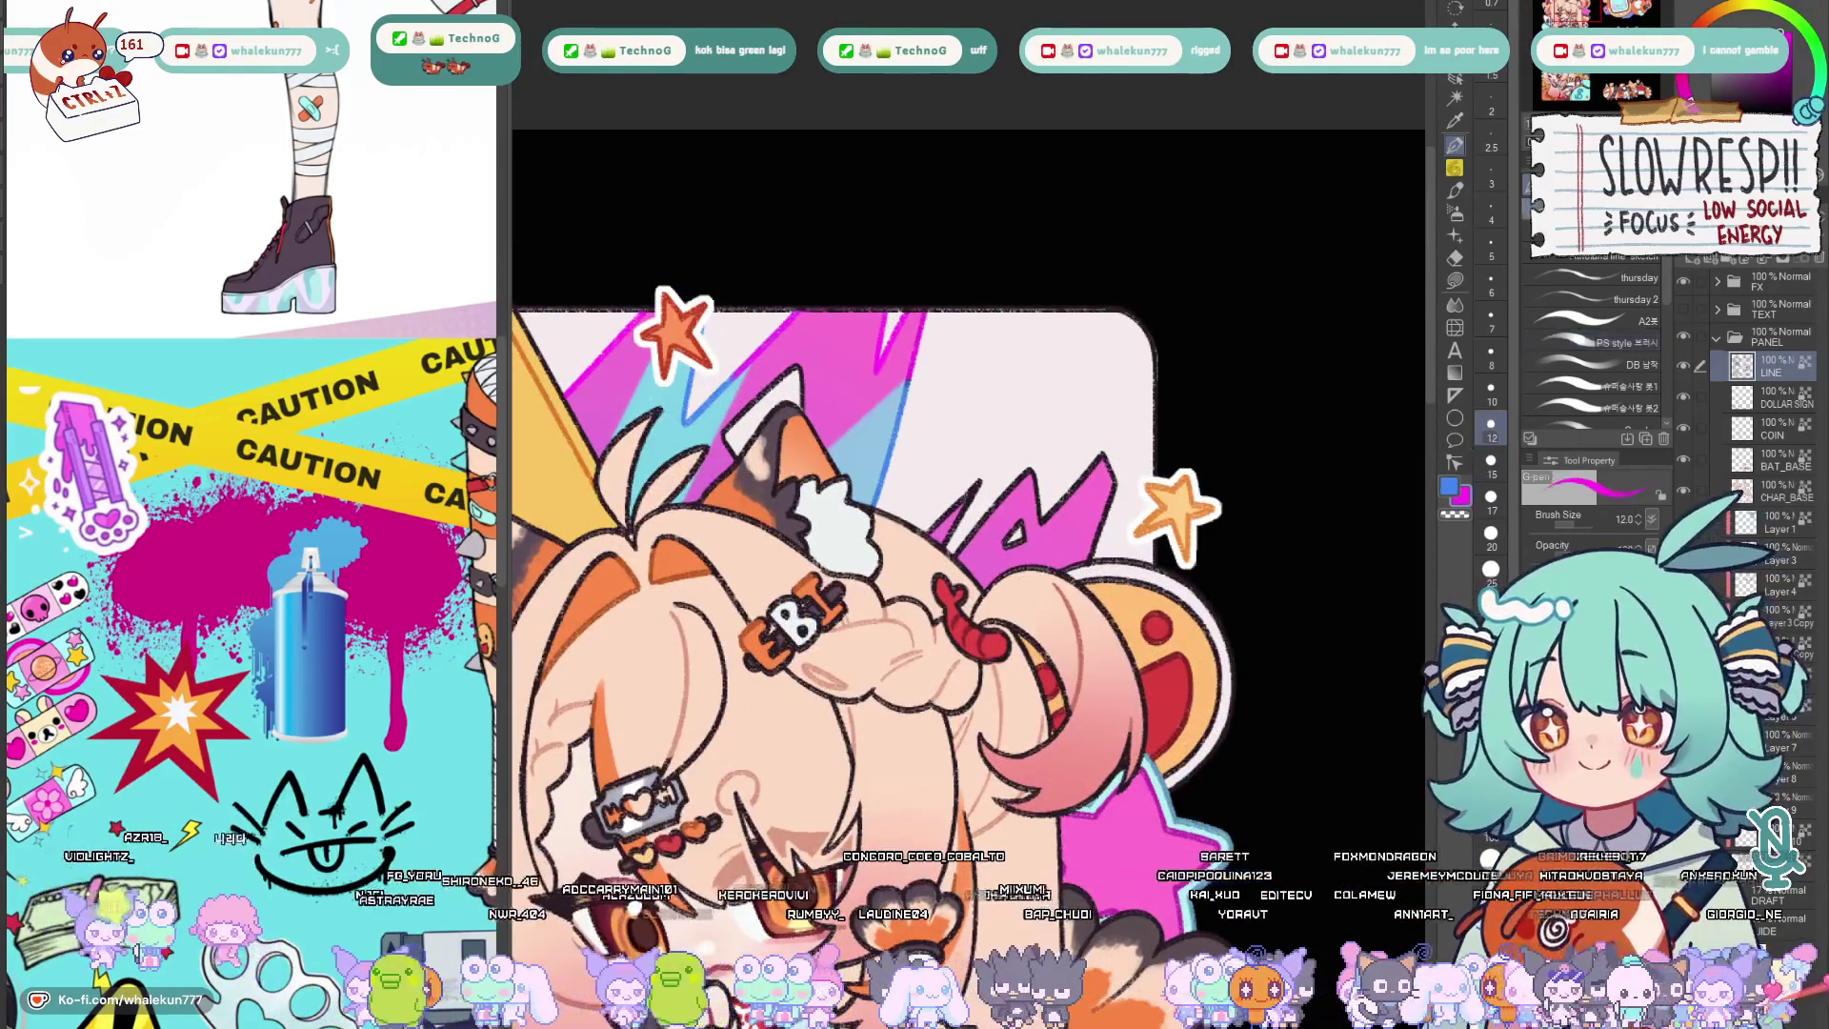
scroll(1051, 489, up, 2)
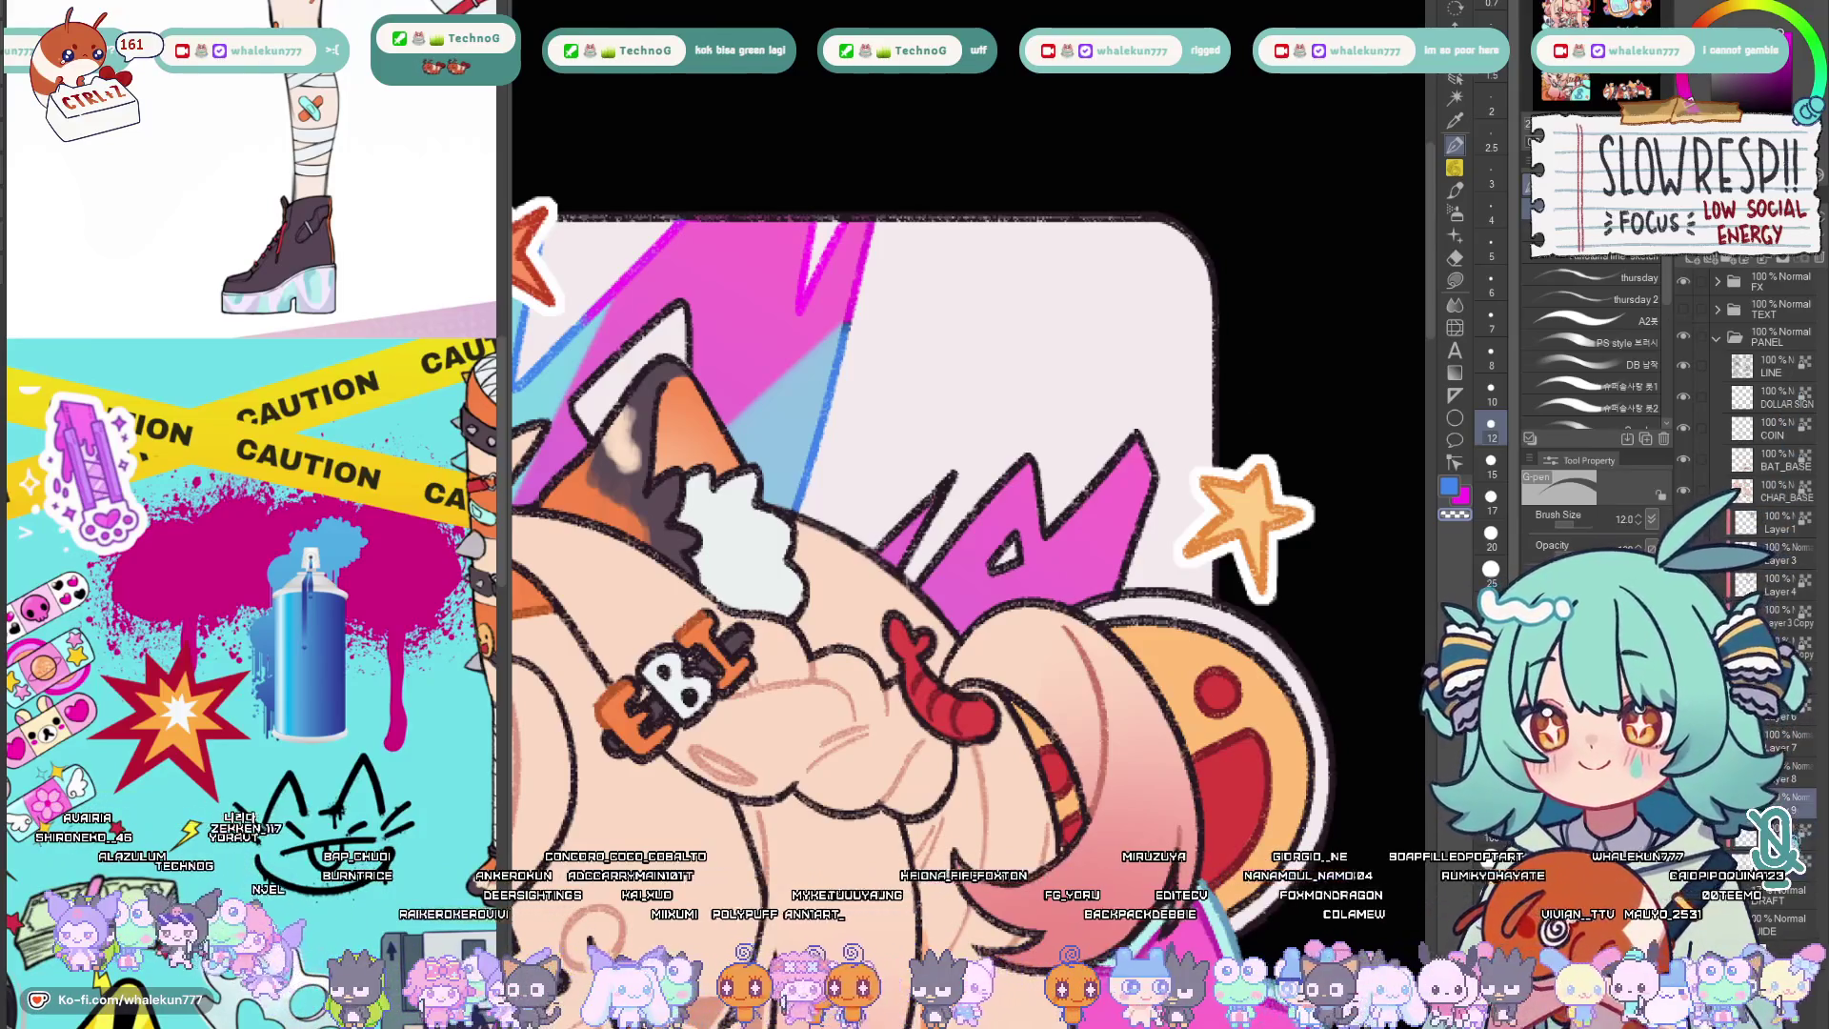
scroll(929, 543, up, 2)
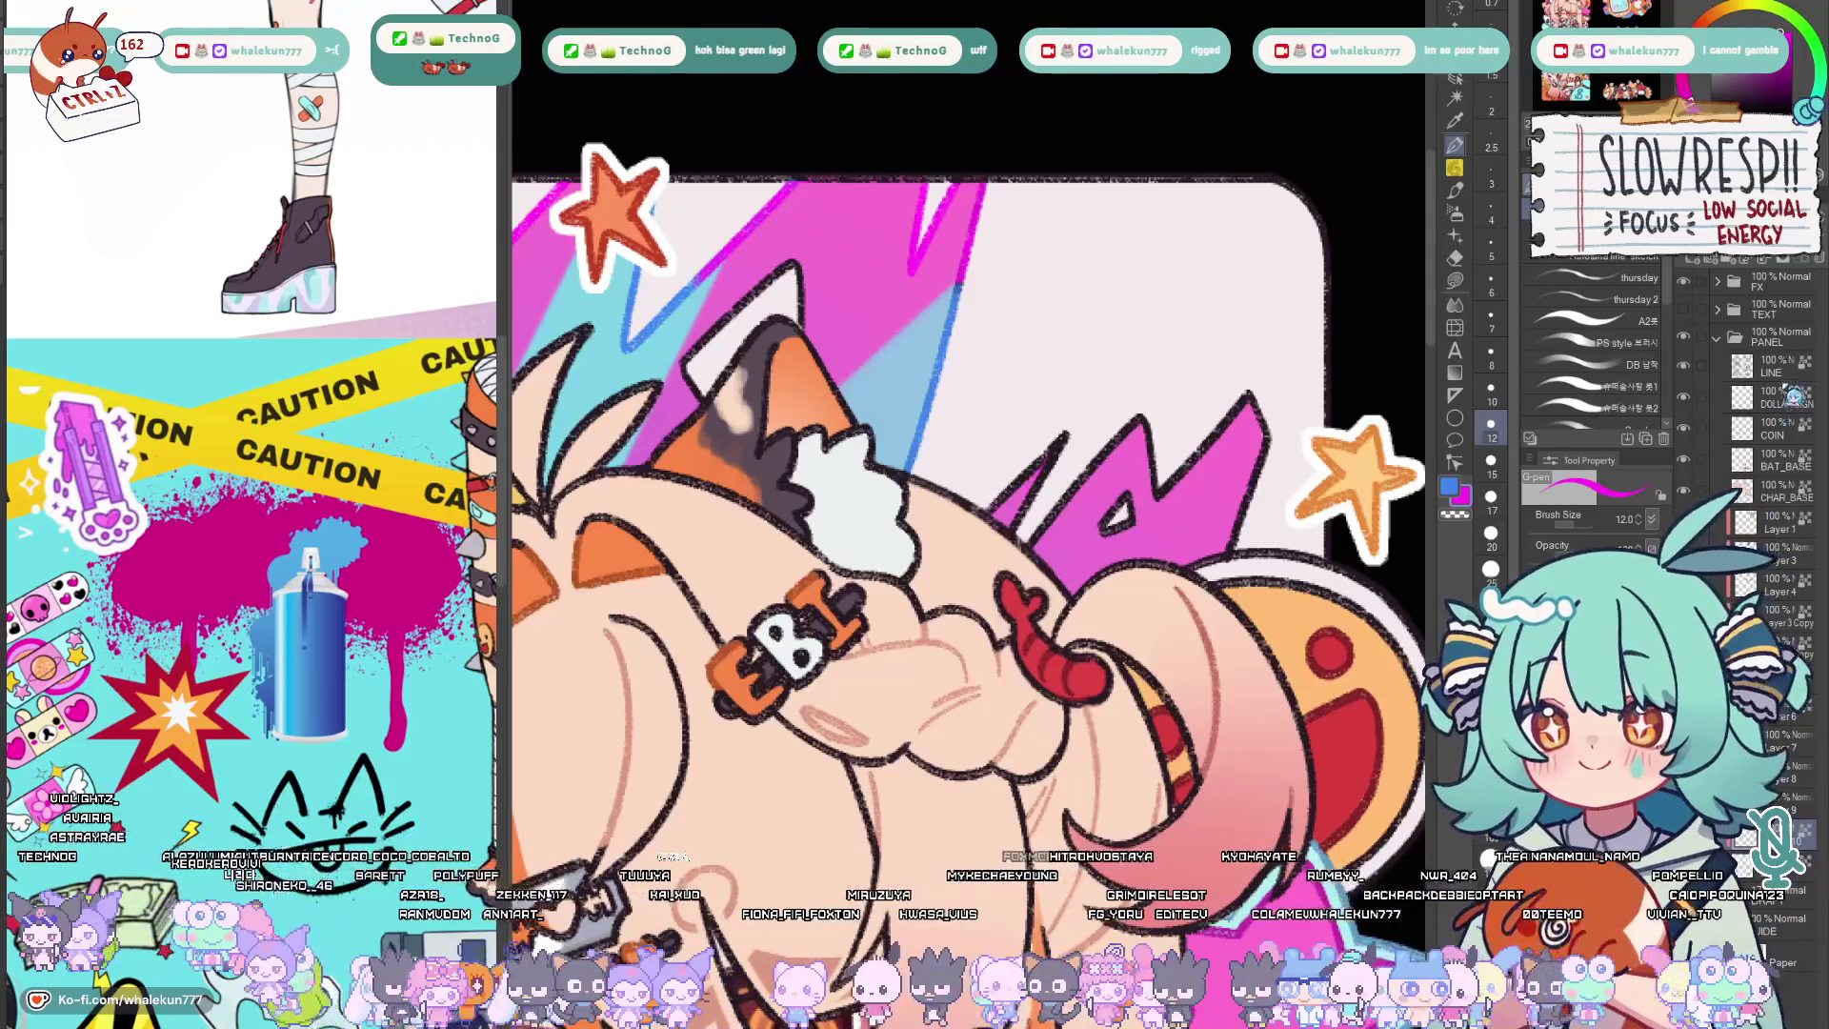
scroll(1065, 465, down, 1)
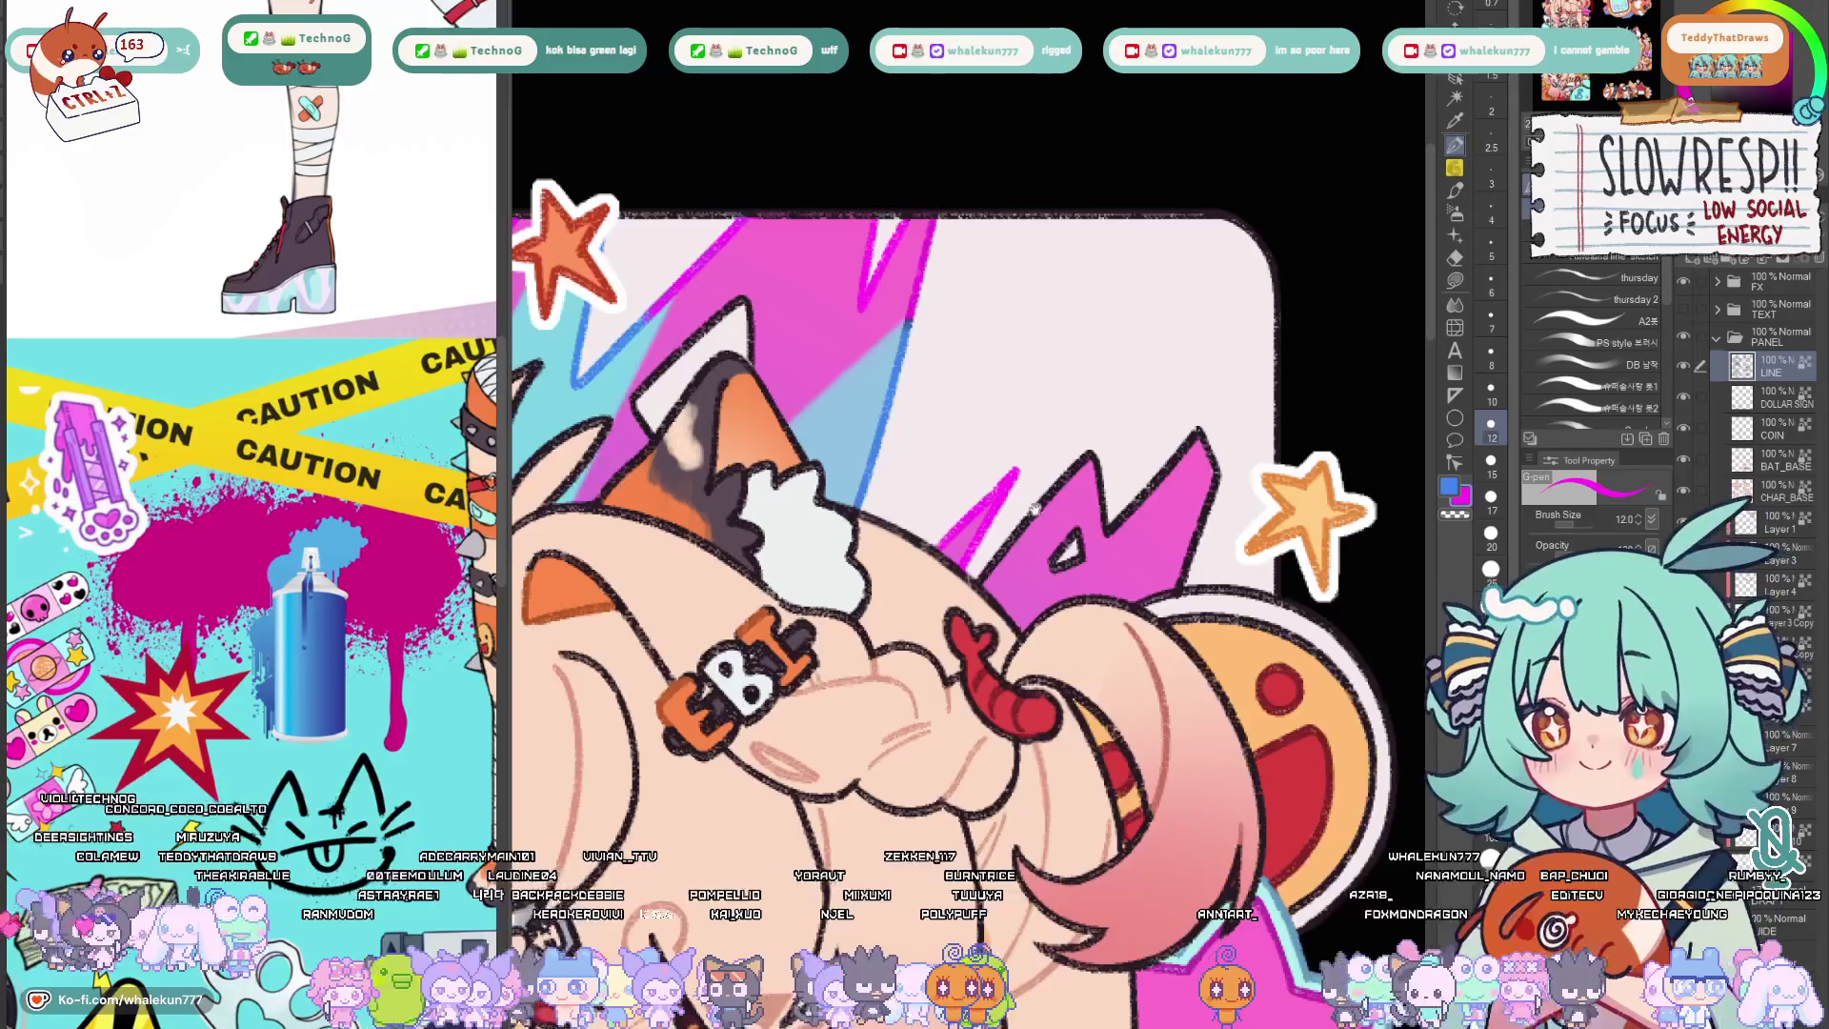
Thin the pink stroke right of the head and extend the zigzag's pink fill.
drag(1065, 522, 1114, 482)
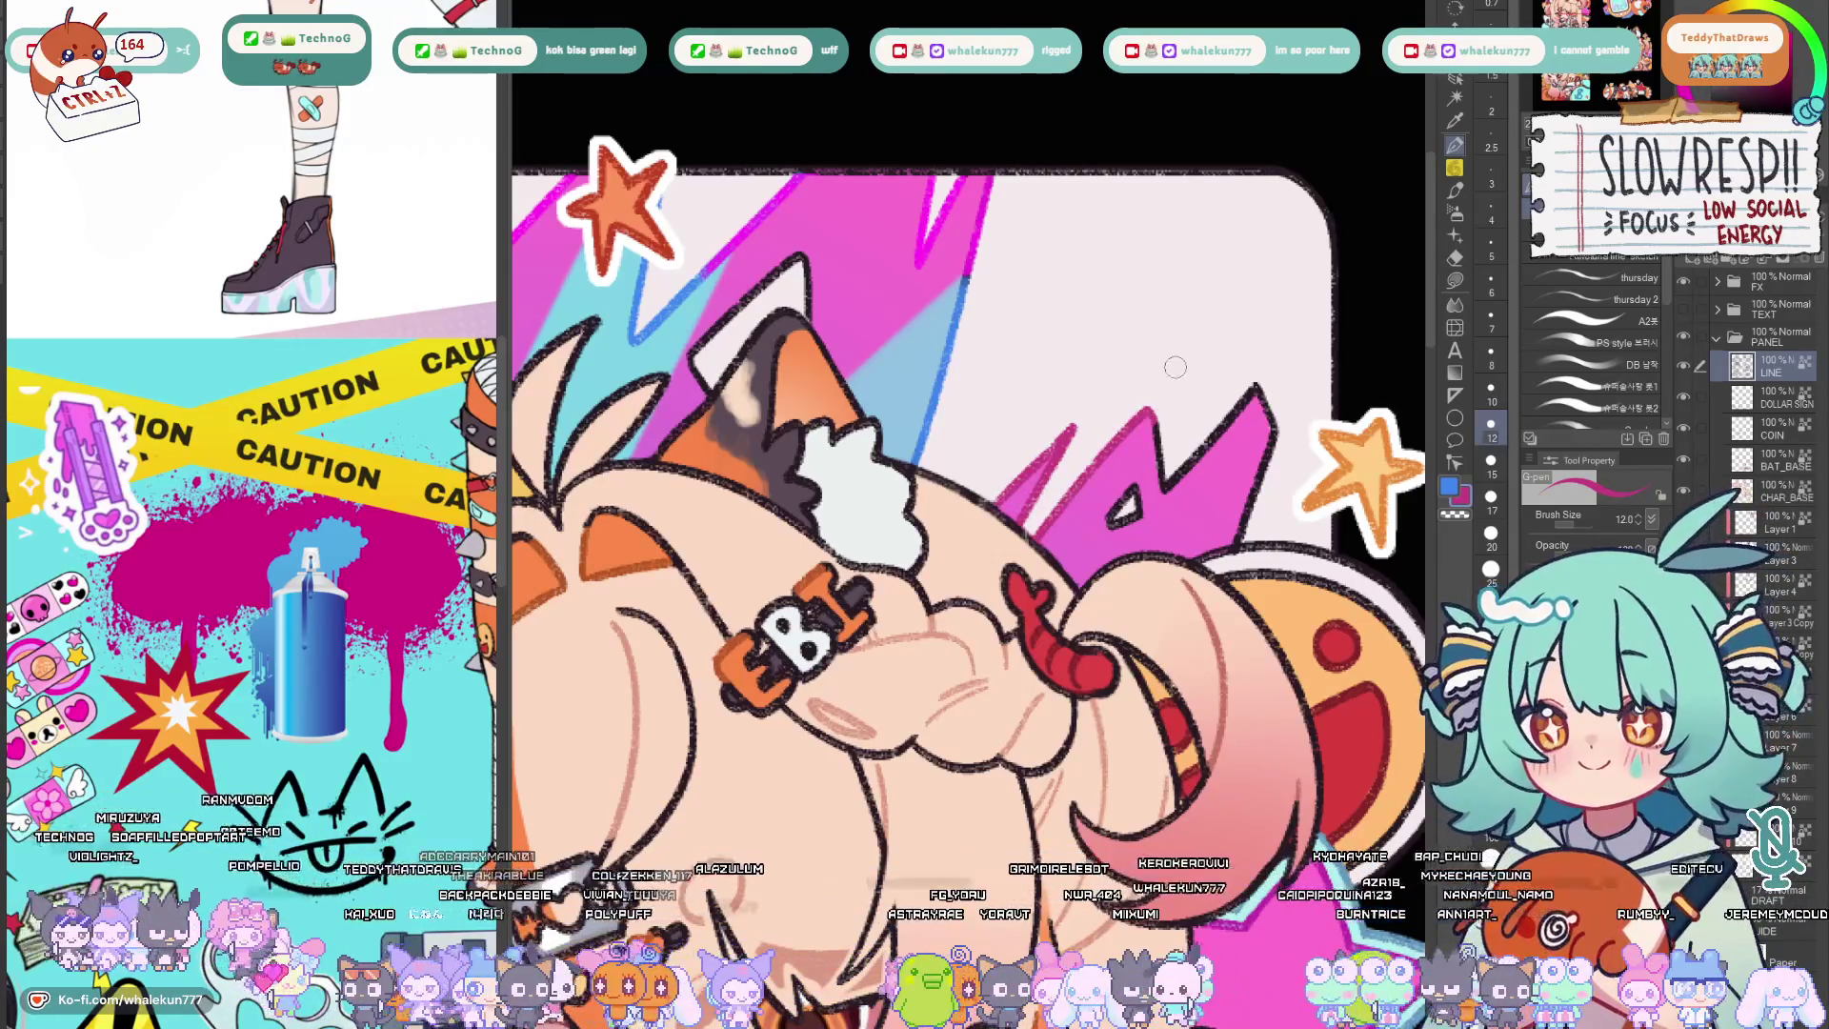
key(ctrl+0)
scroll(1144, 443, up, 5)
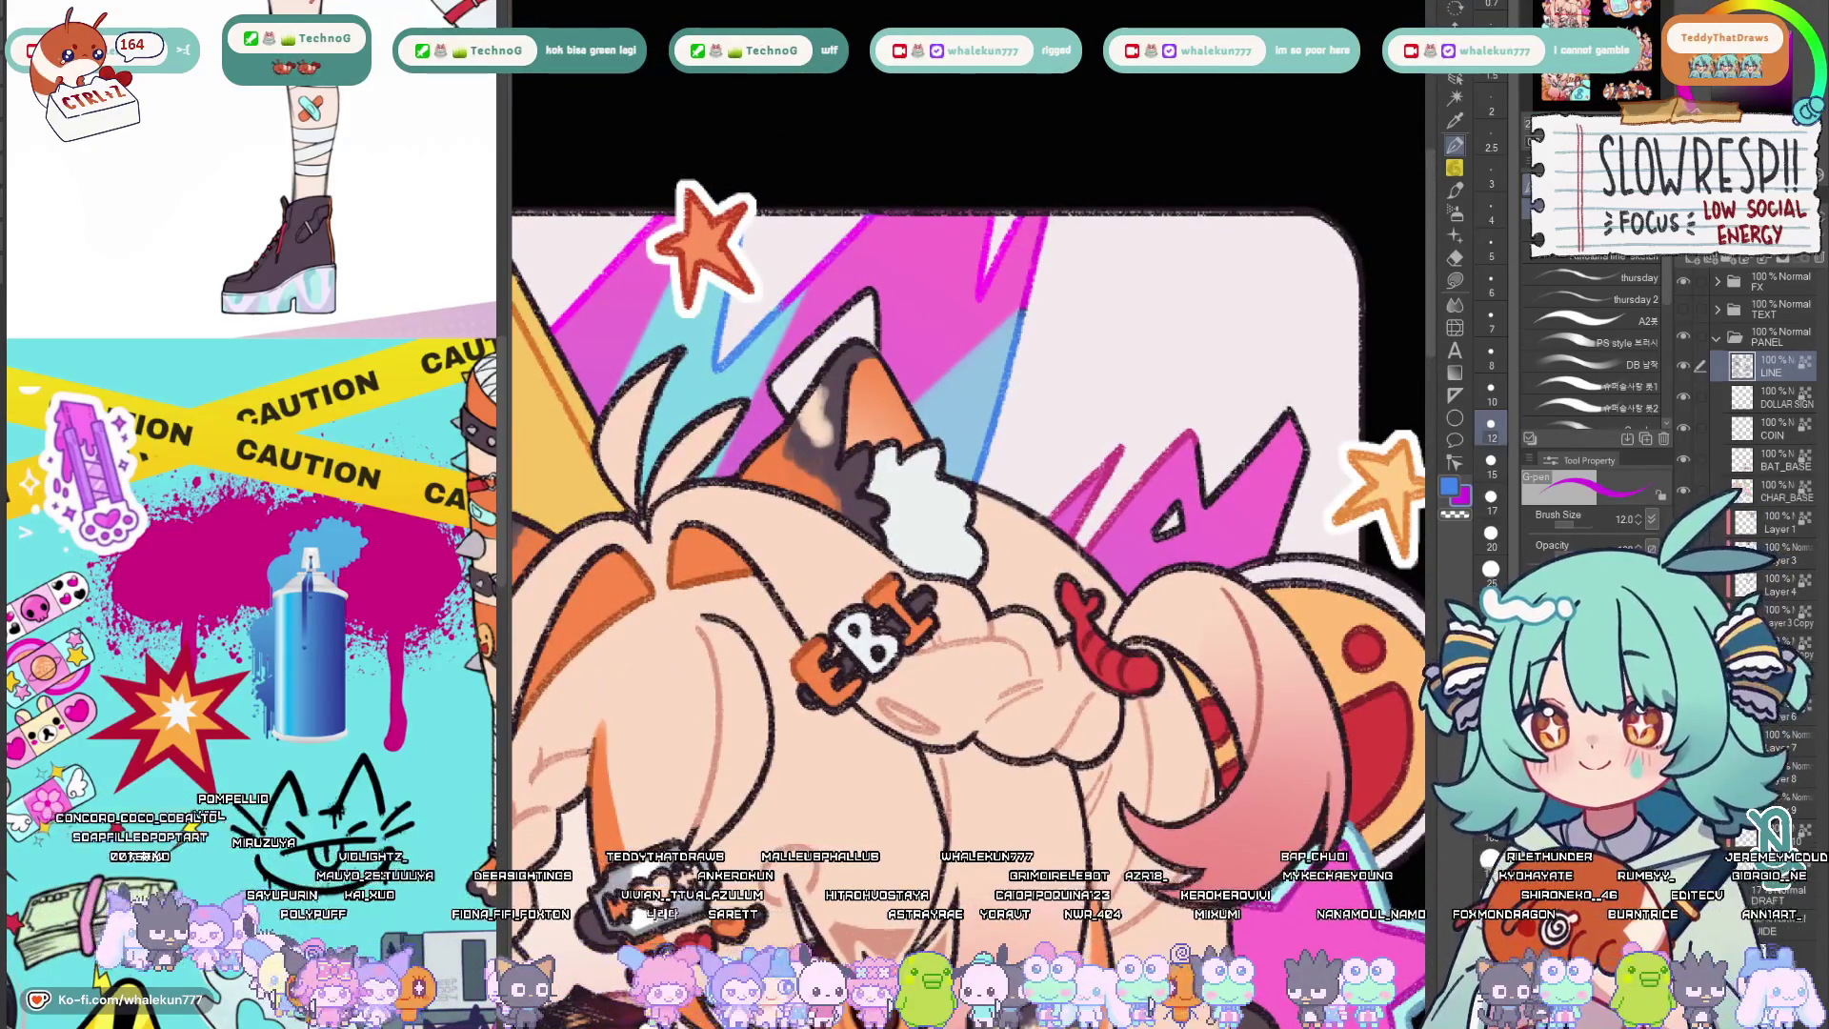
drag(1065, 543, 1111, 454)
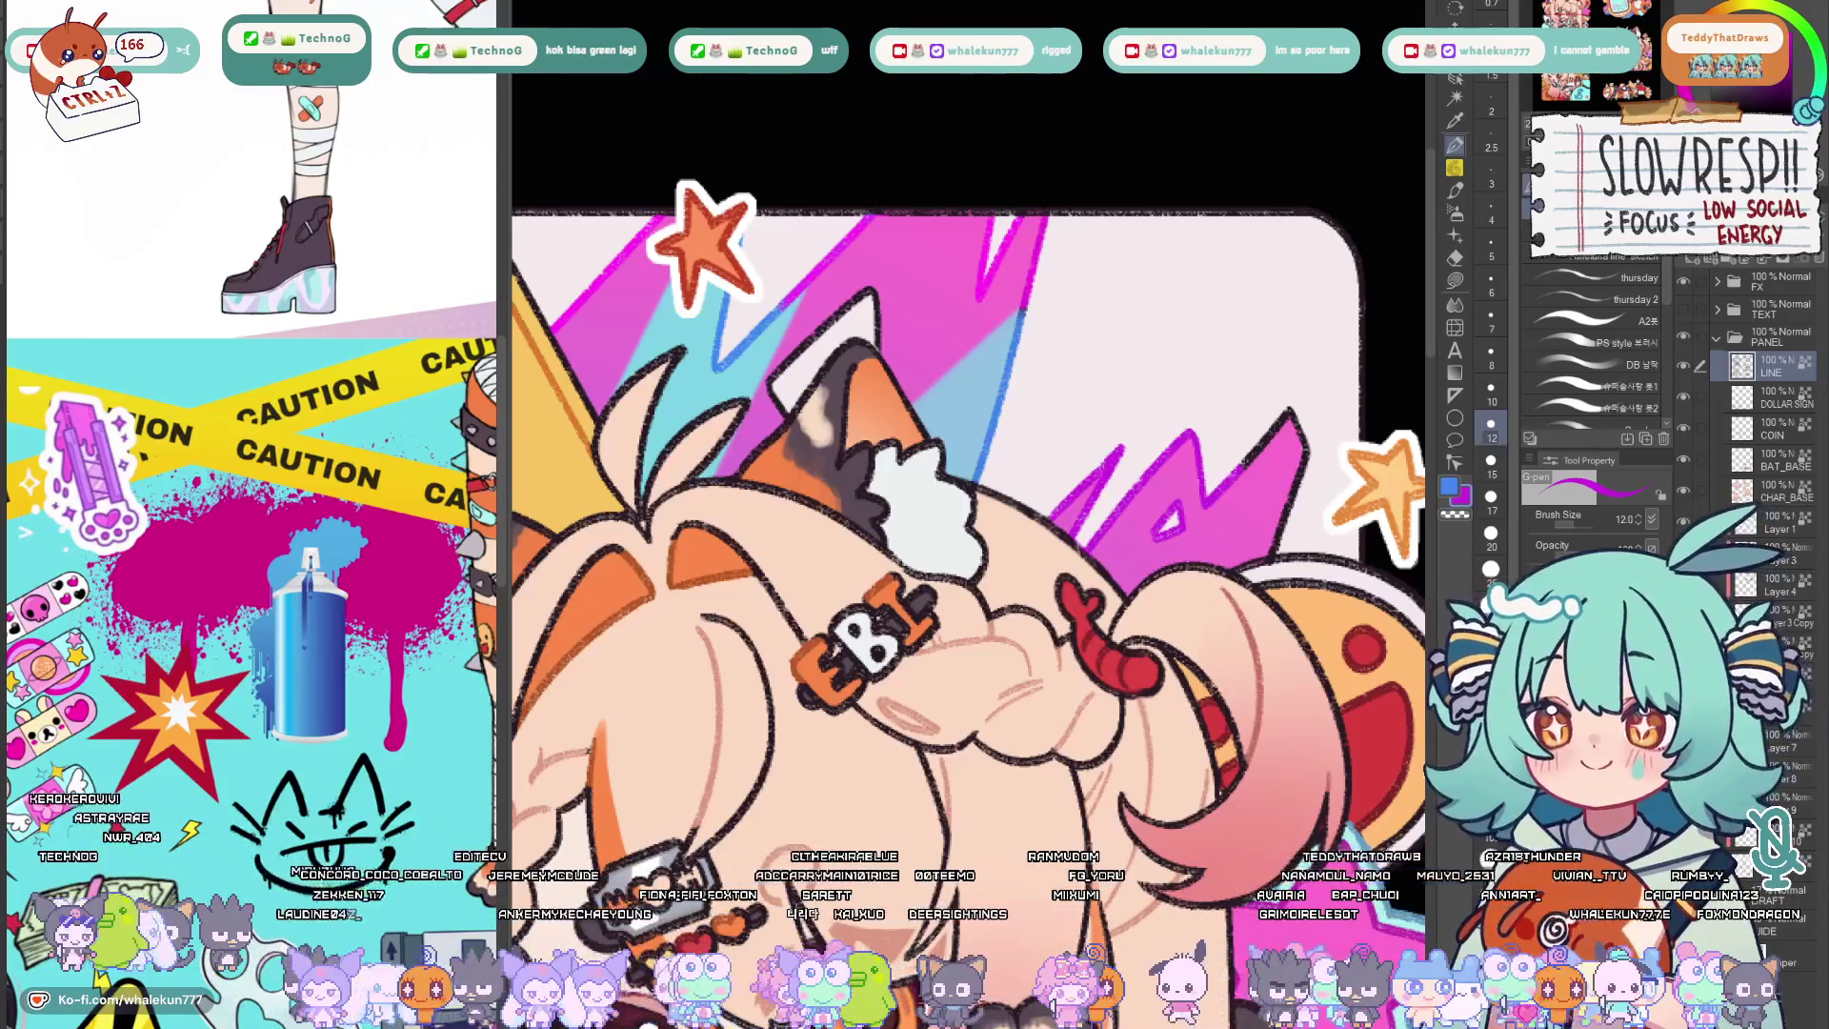
scroll(1208, 453, down, 1)
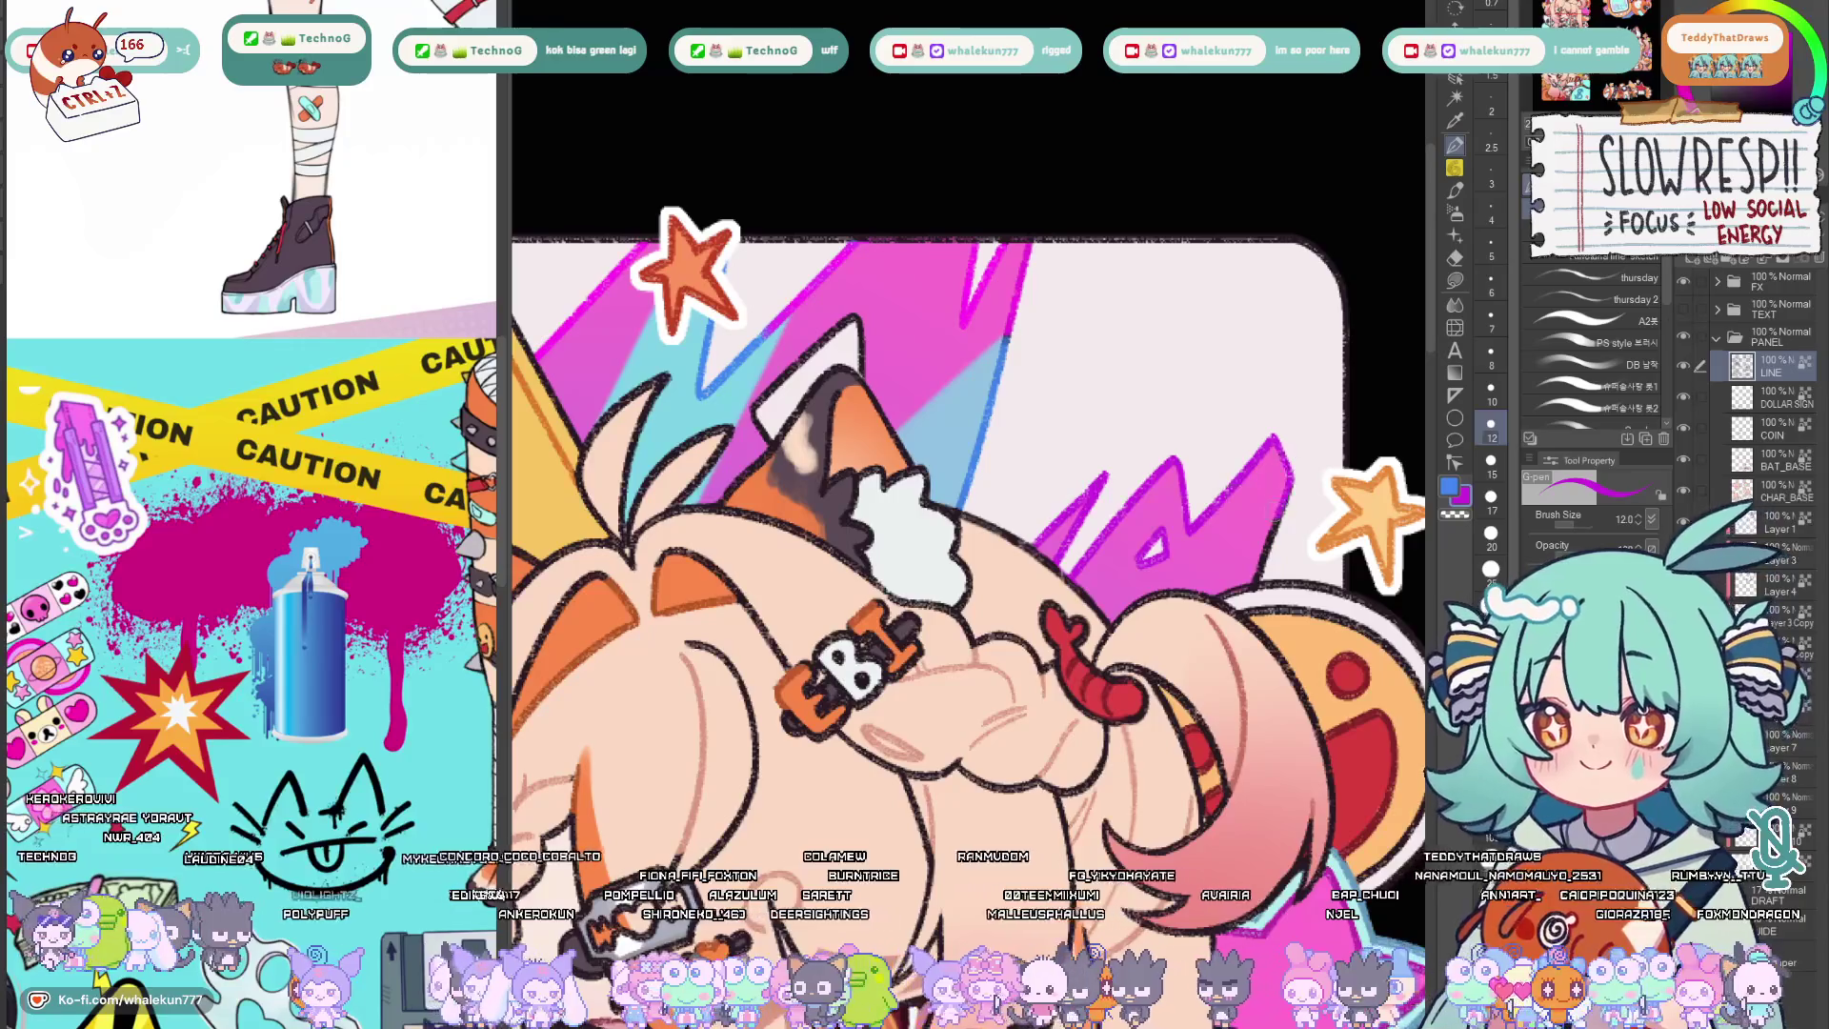
drag(1279, 446, 1265, 568)
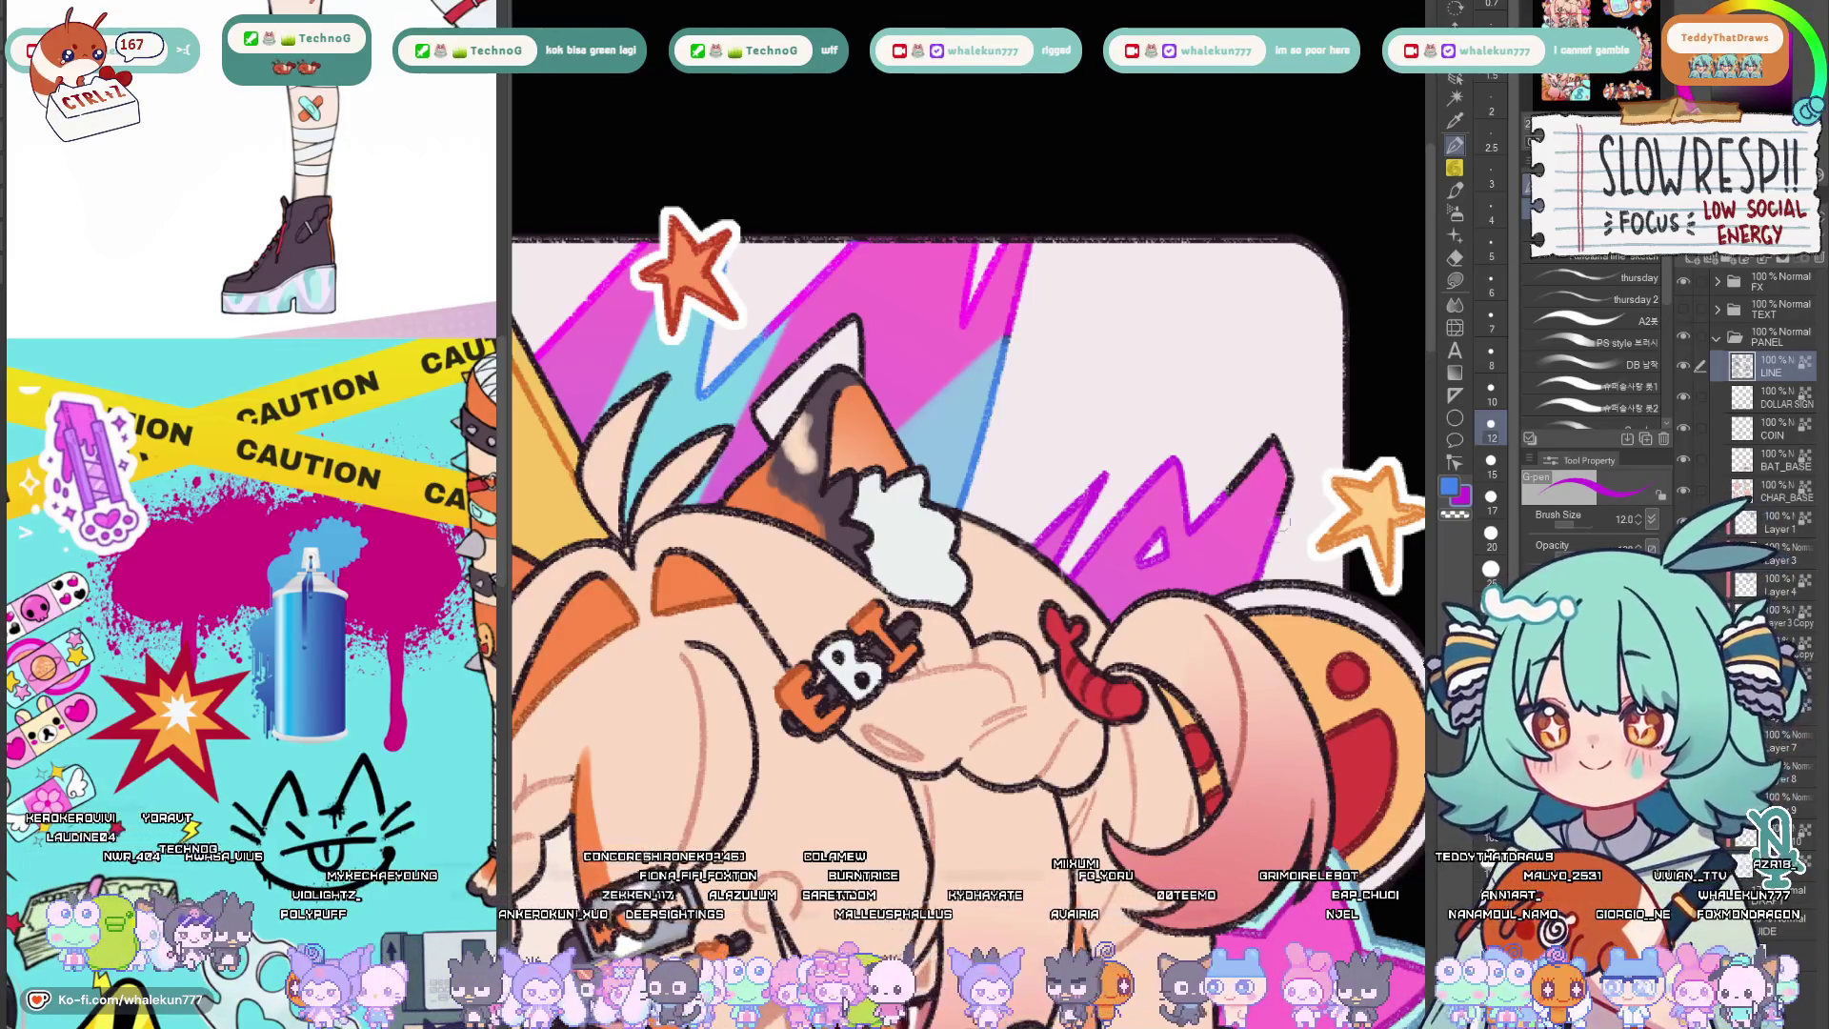
drag(1246, 492, 1215, 456)
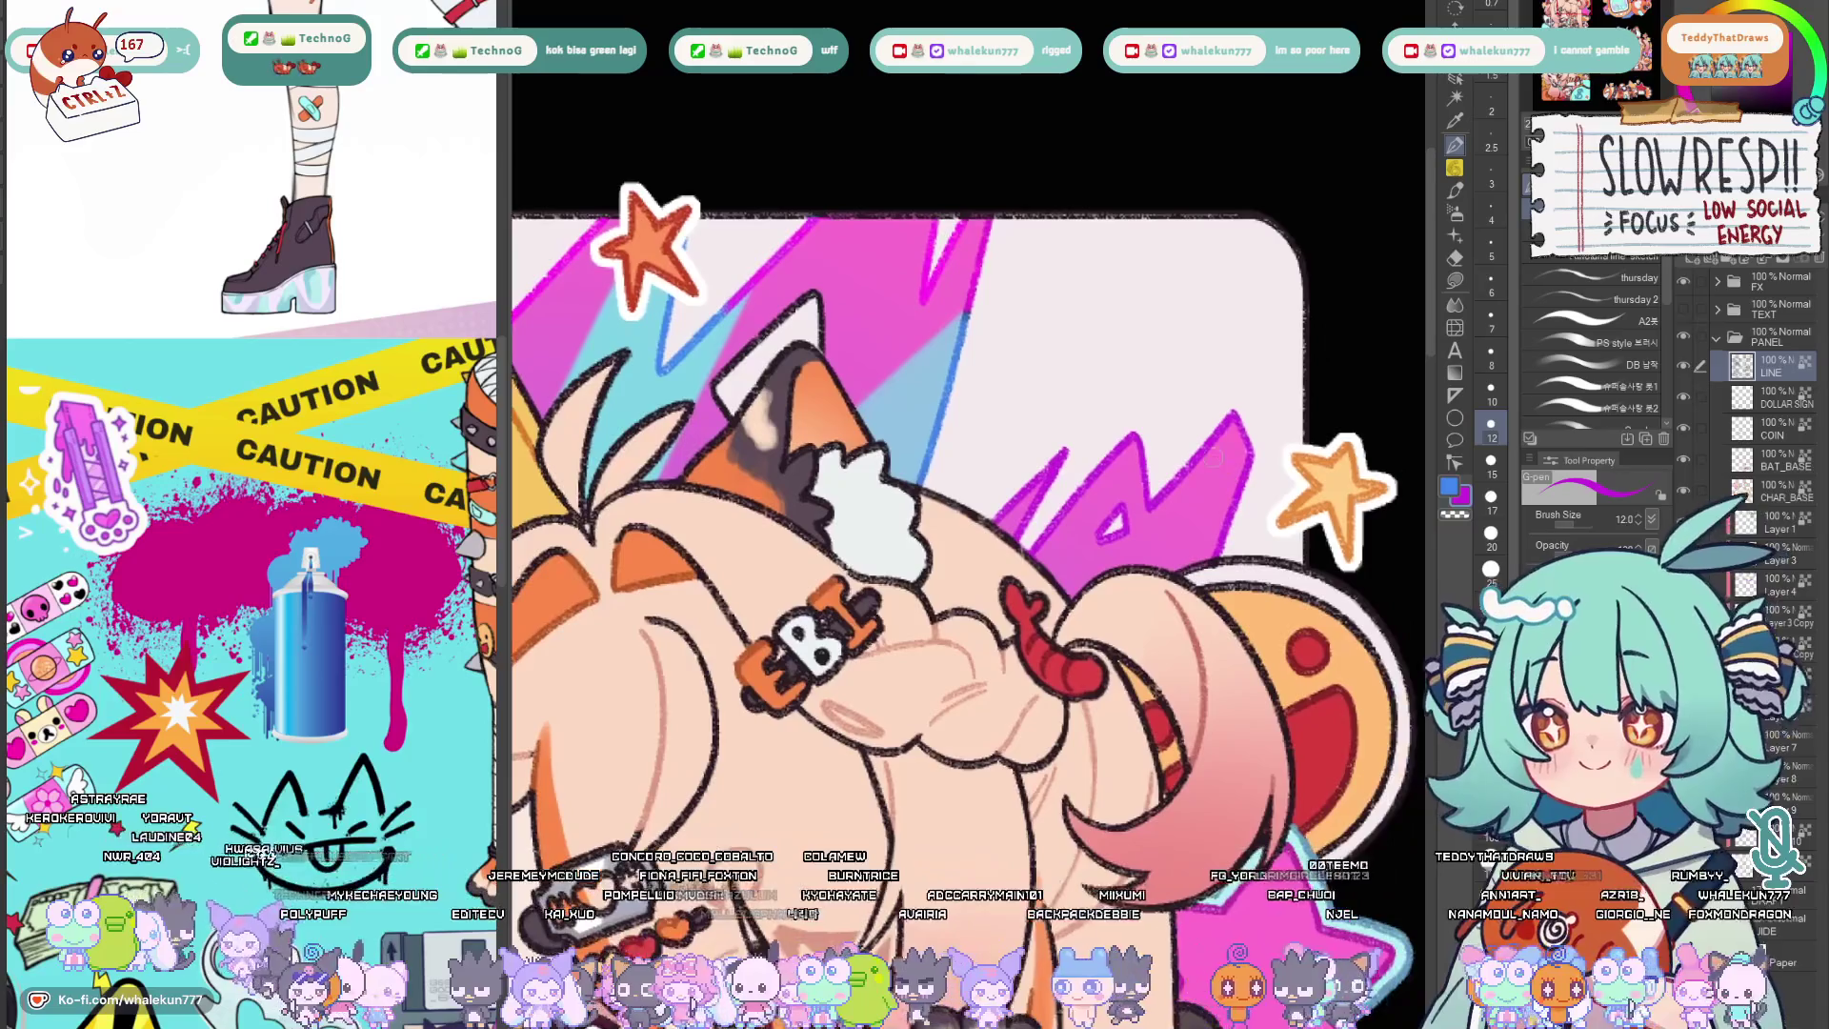
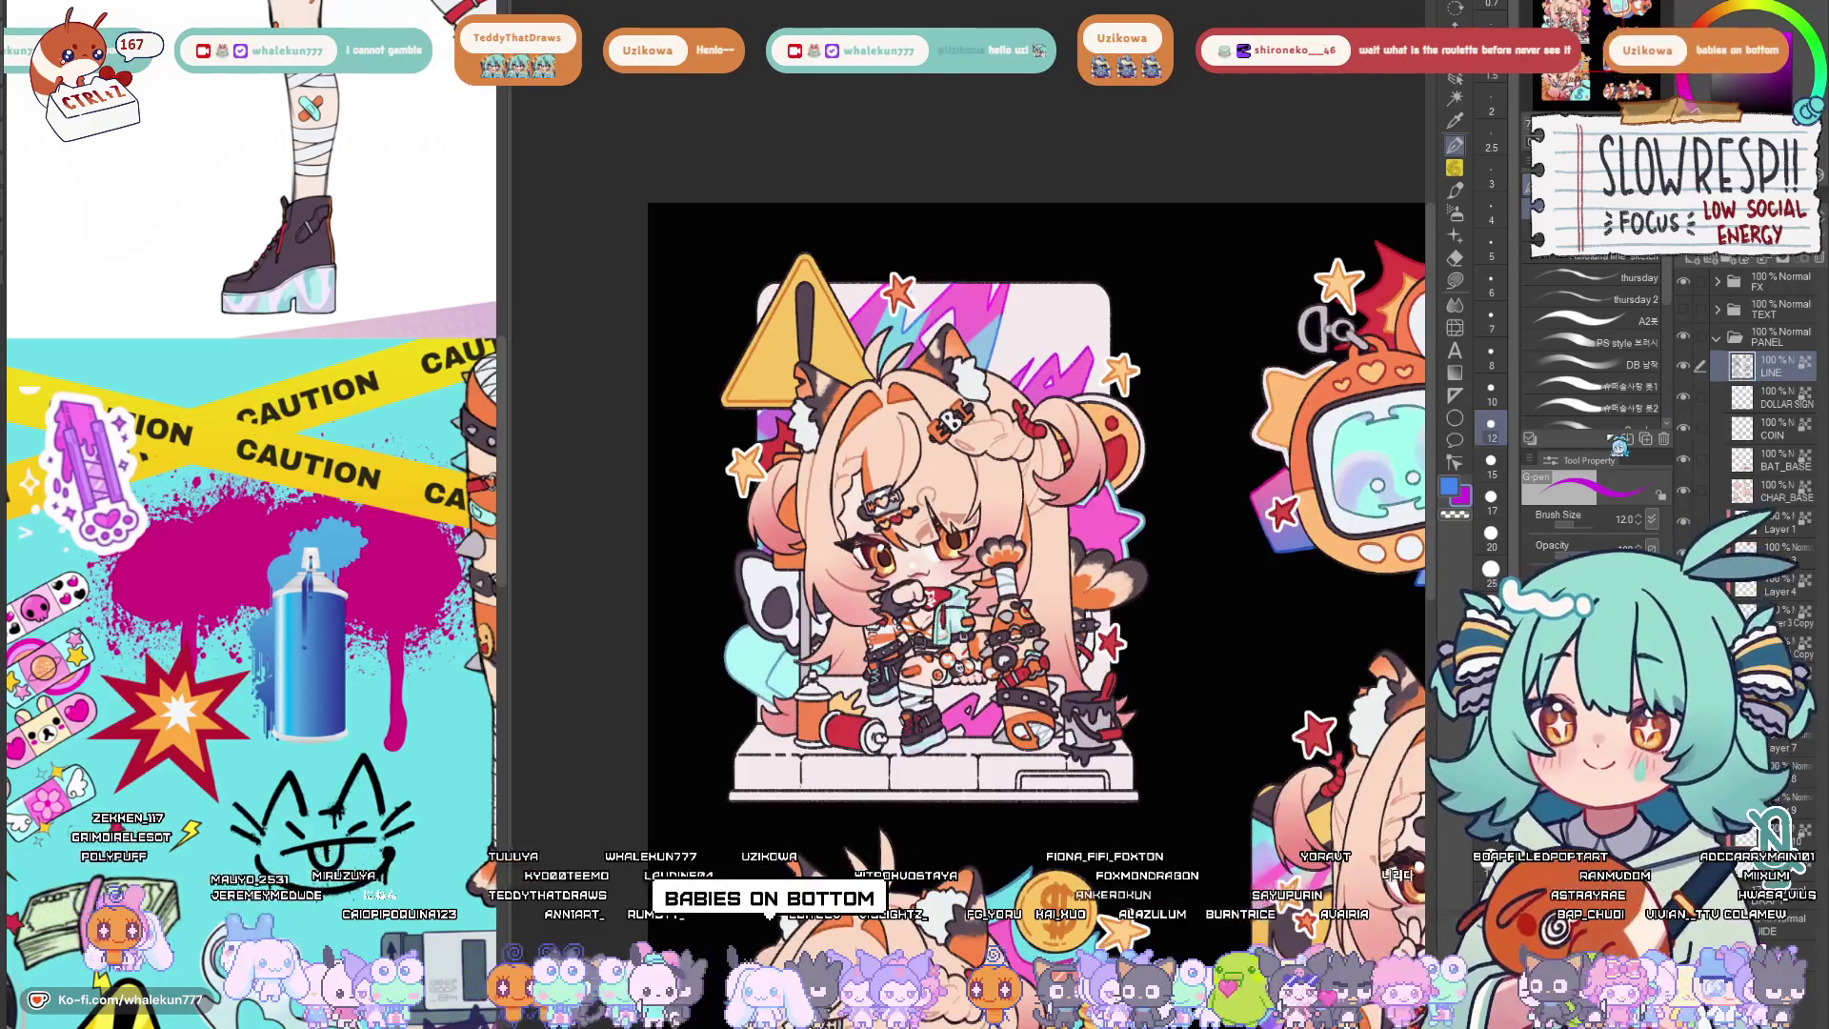
Switch to the Lasso fill sub tool and frame the top-left catgirl sticker.
drag(1092, 722, 1082, 661)
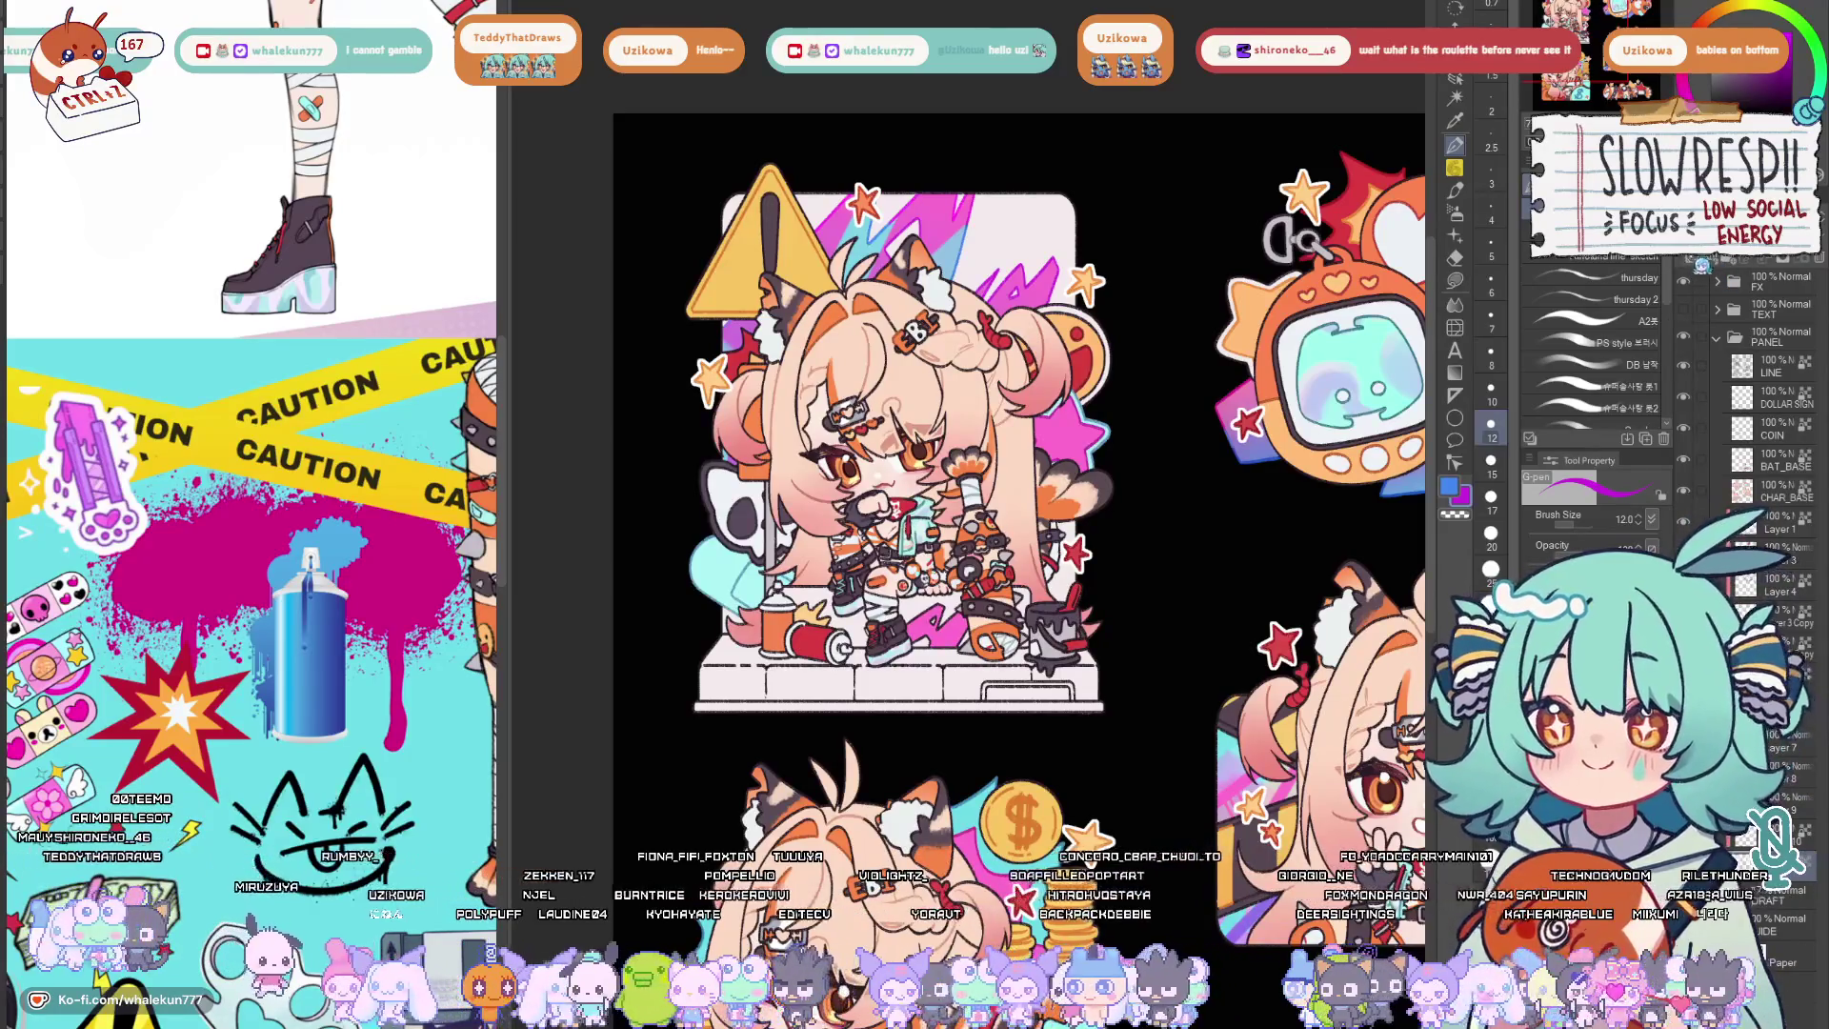
click(1453, 282)
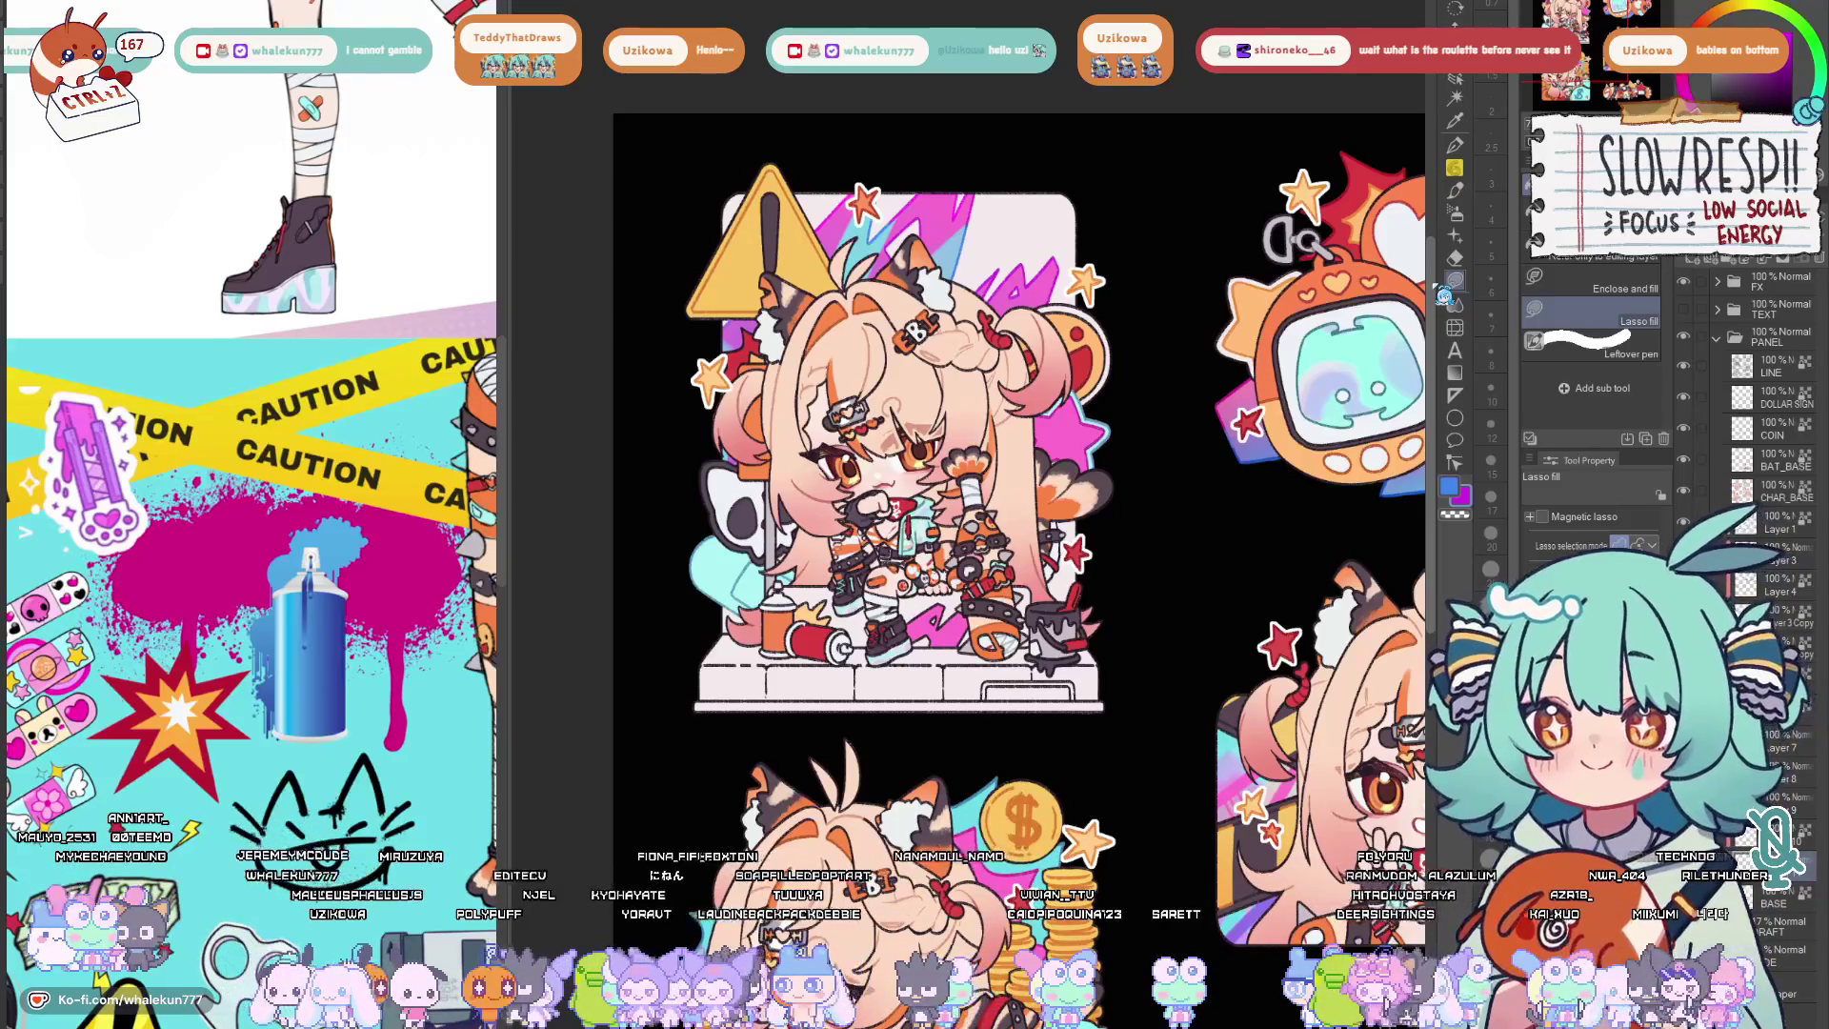
drag(1000, 501, 1036, 436)
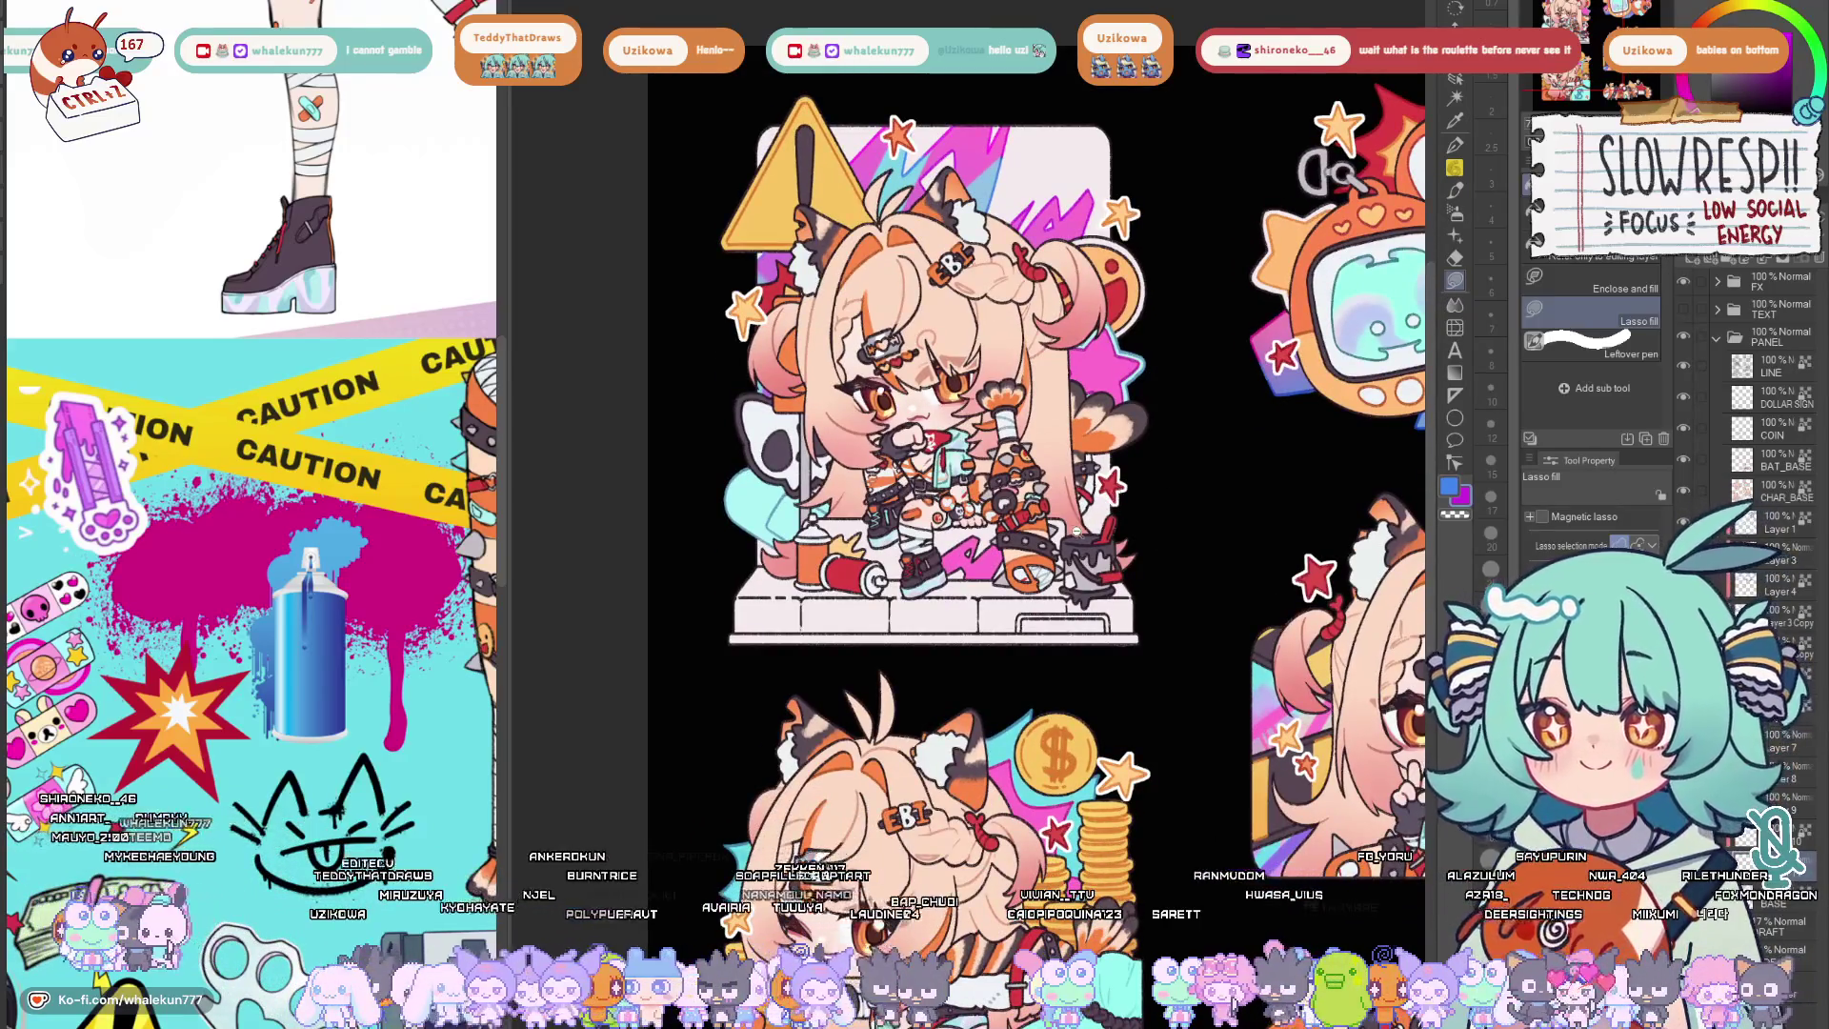
scroll(965, 429, up, 3)
scroll(965, 429, down, 2)
scroll(1113, 411, up, 1)
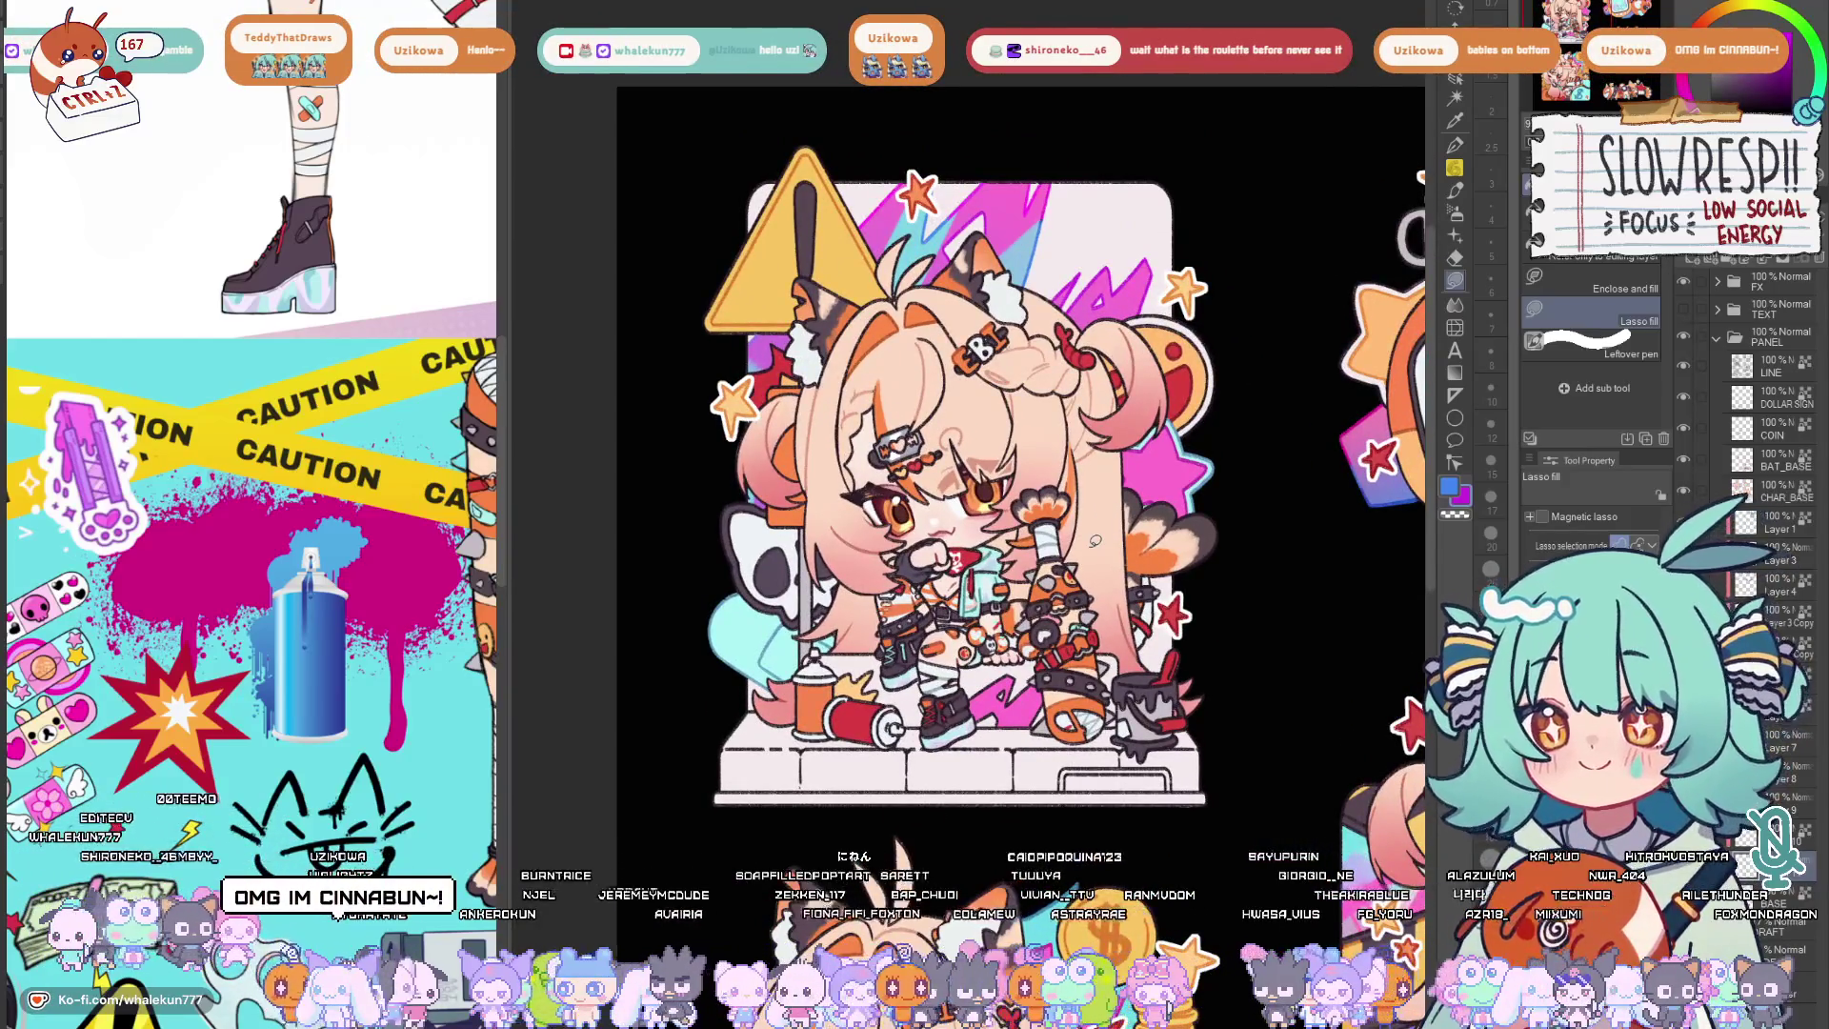
scroll(1025, 624, up, 1)
scroll(1025, 625, down, 3)
scroll(1044, 626, down, 2)
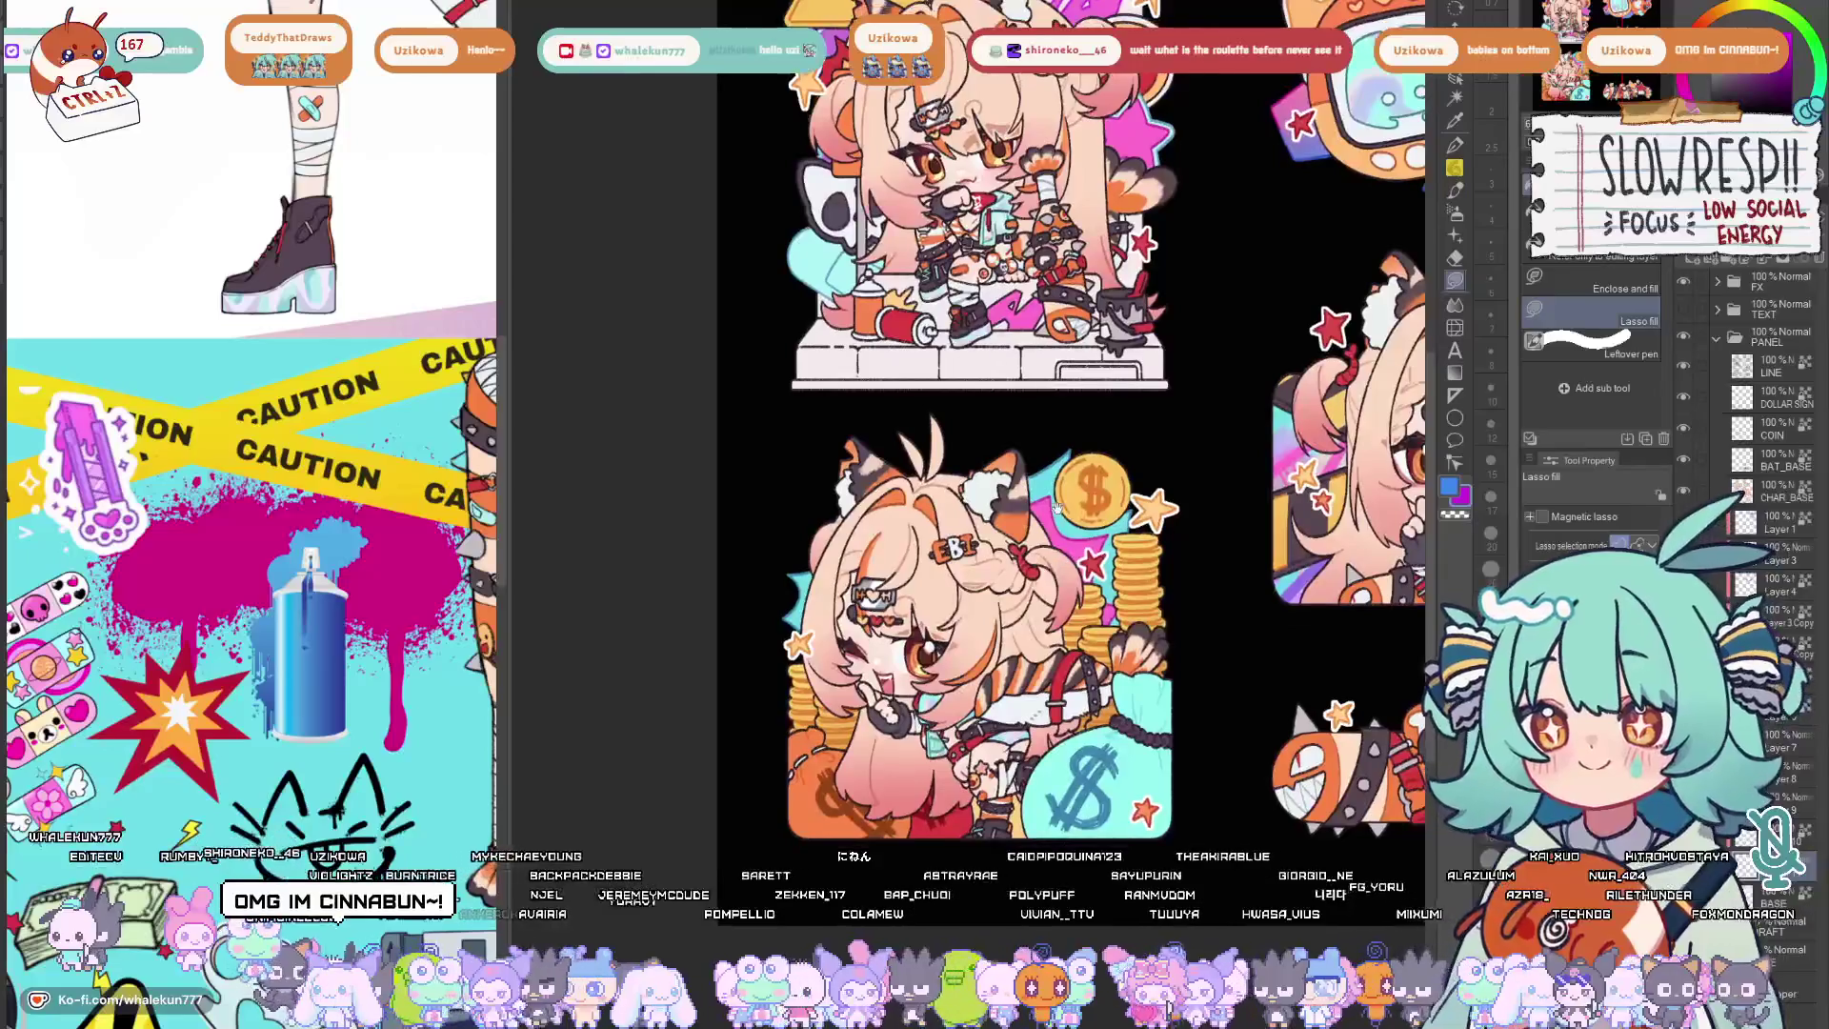
scroll(1059, 628, up, 1)
scroll(1060, 628, up, 1)
scroll(981, 453, up, 1)
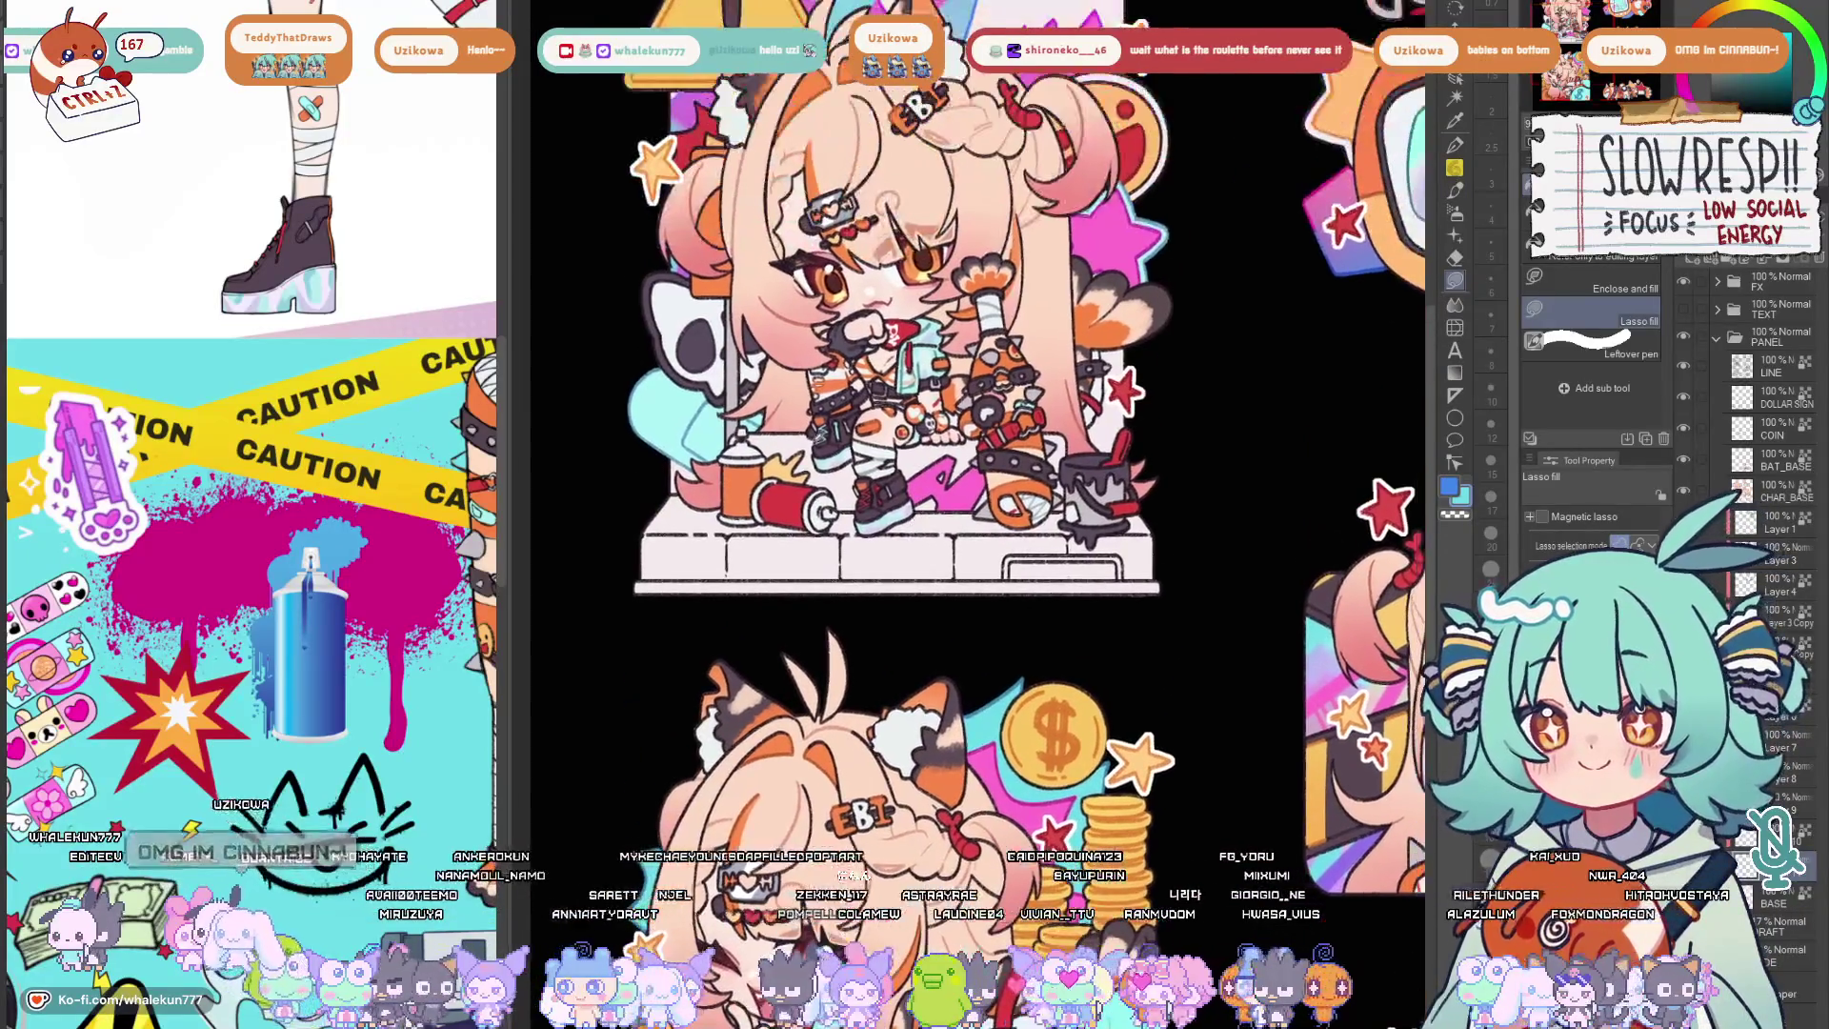
scroll(929, 465, up, 1)
scroll(843, 480, up, 1)
scroll(769, 497, up, 1)
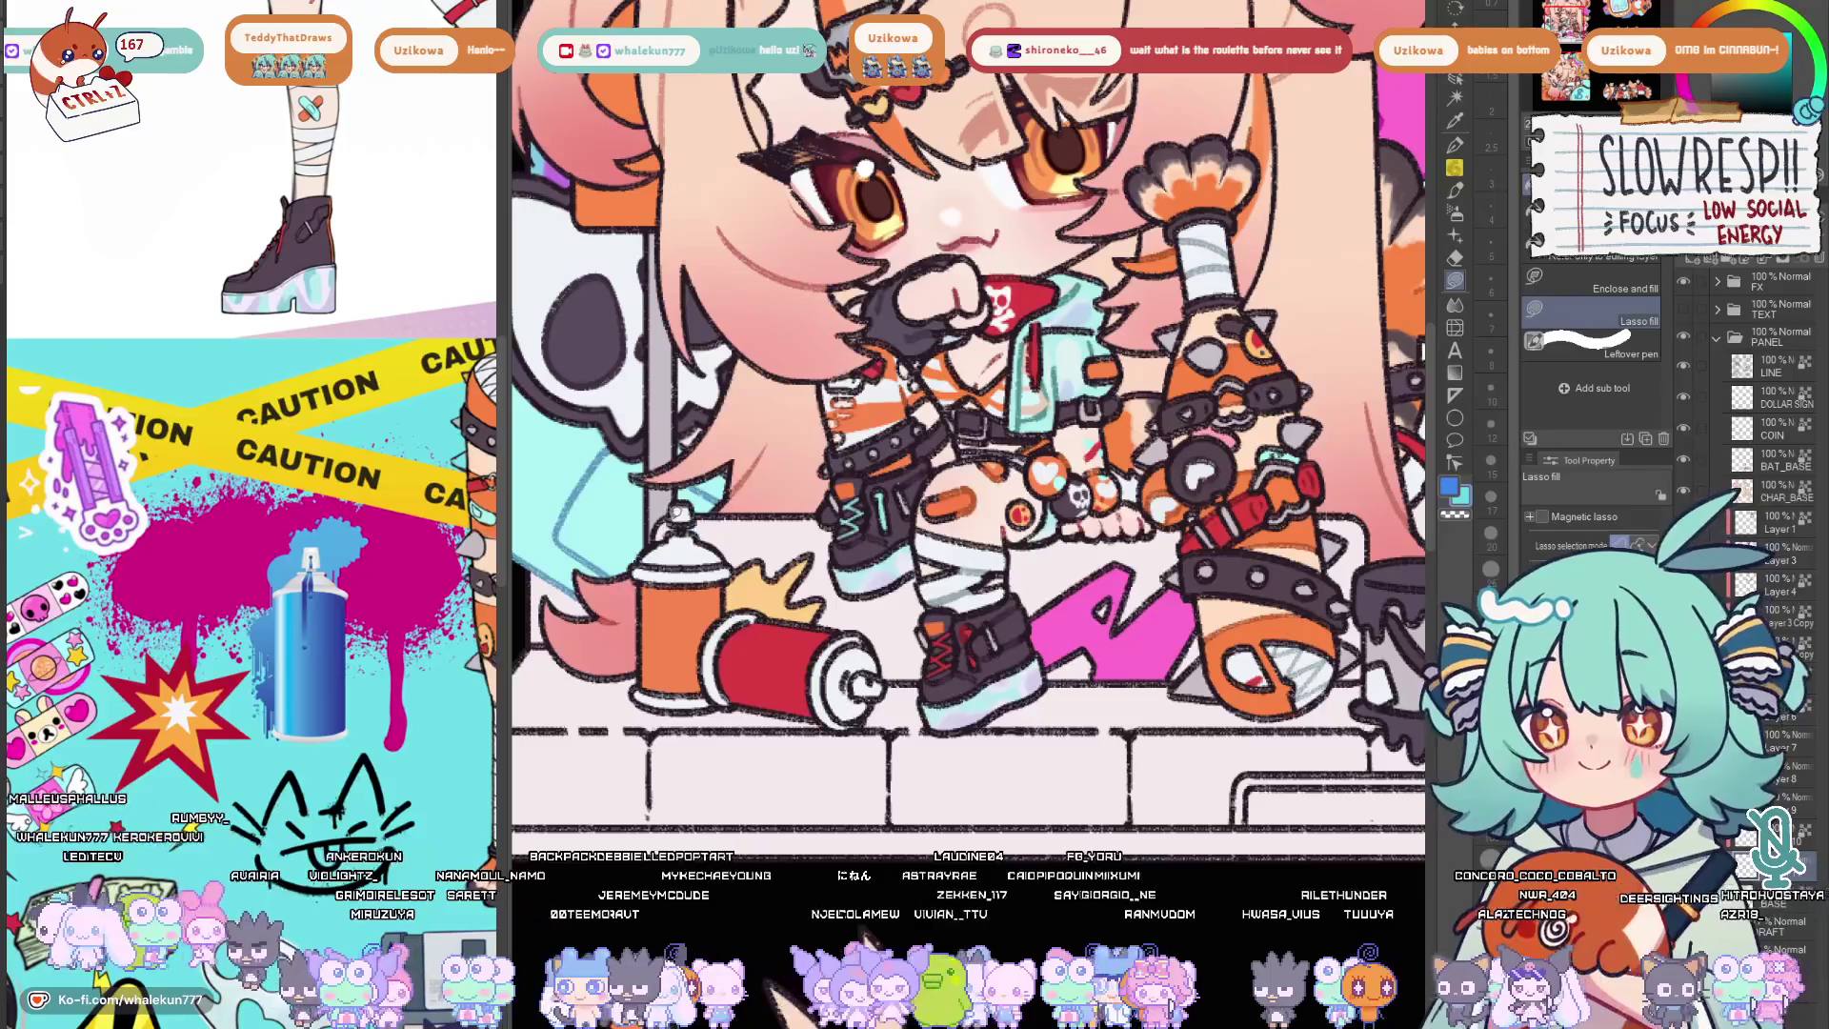
scroll(968, 414, down, 2)
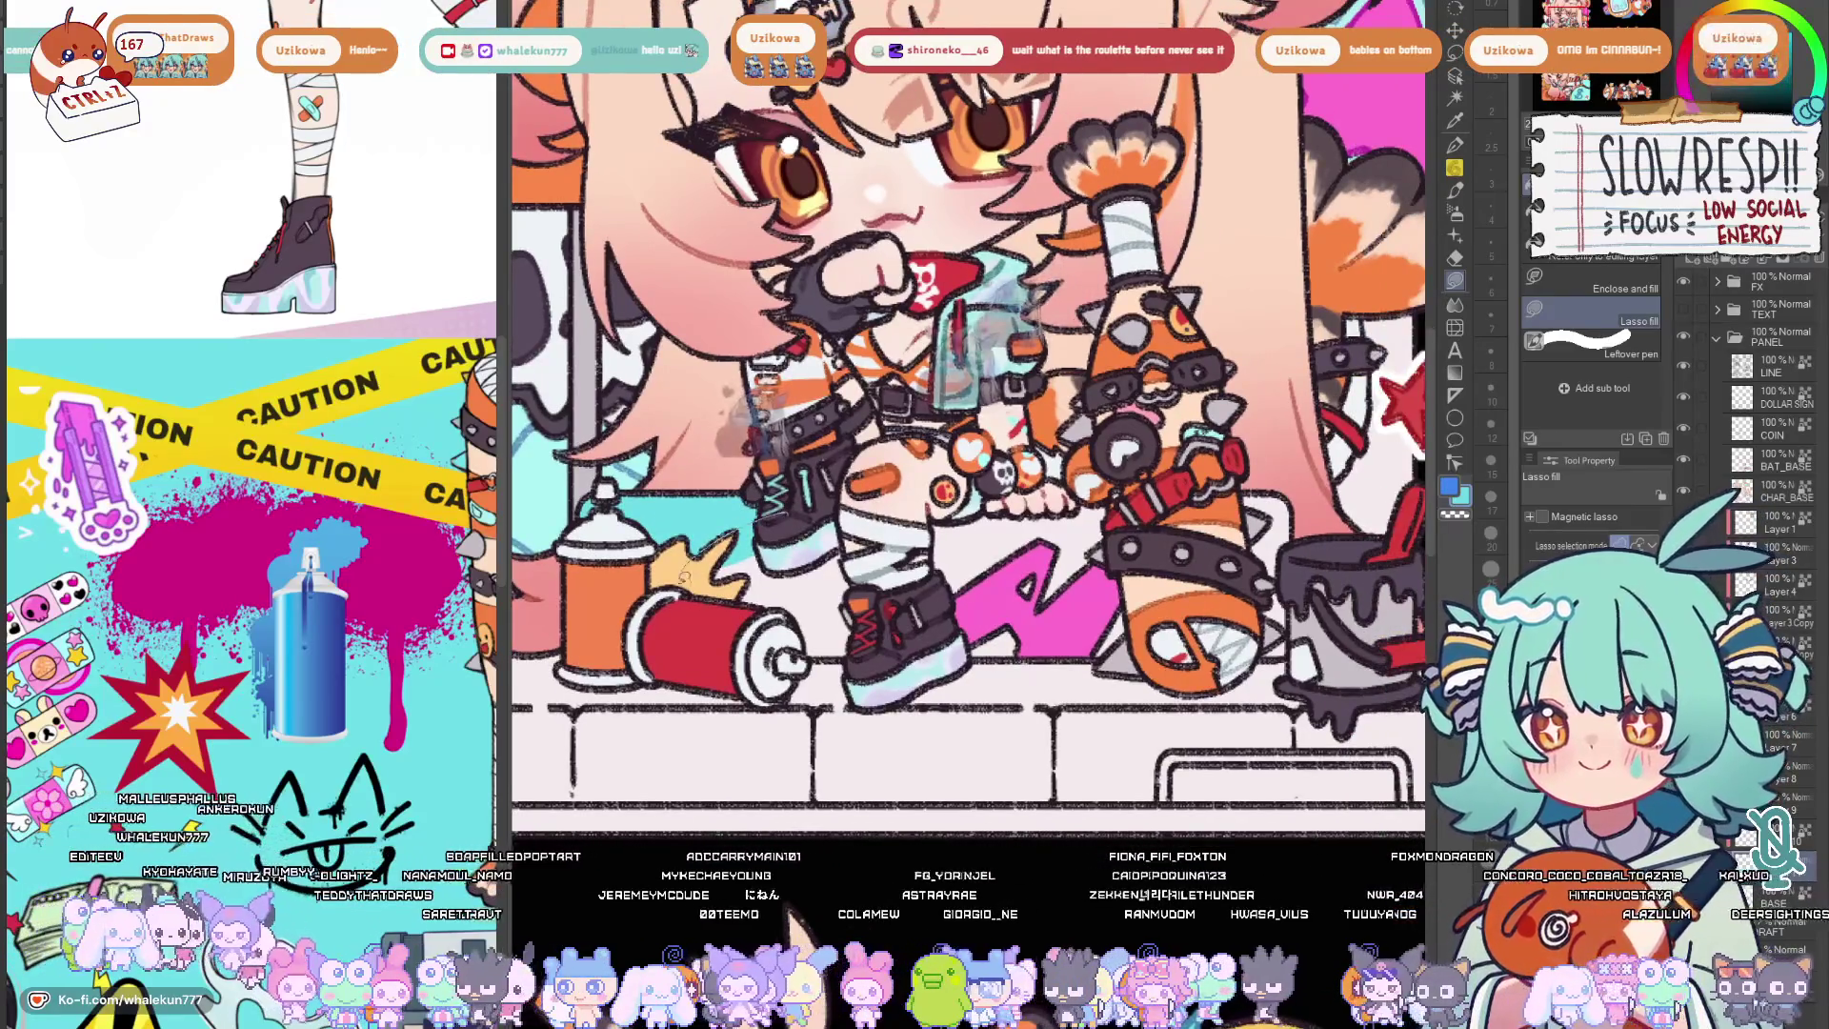
scroll(967, 415, up, 3)
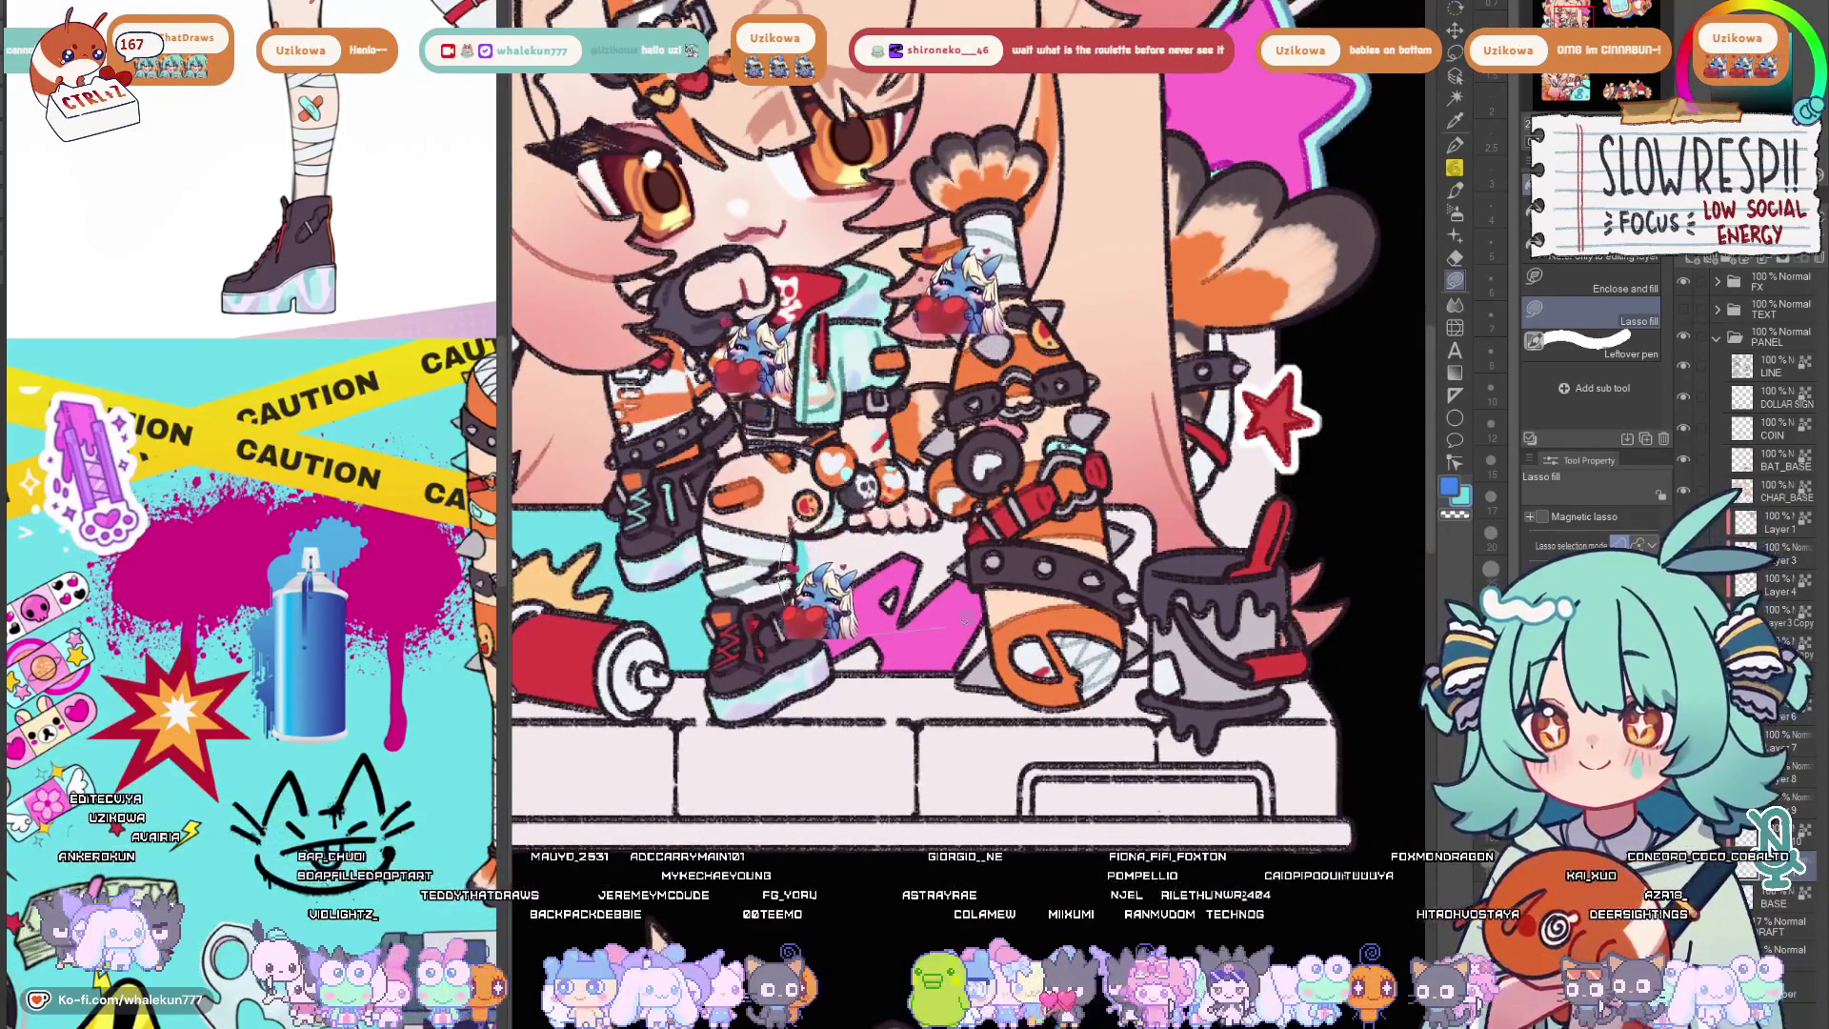
scroll(943, 430, up, 1)
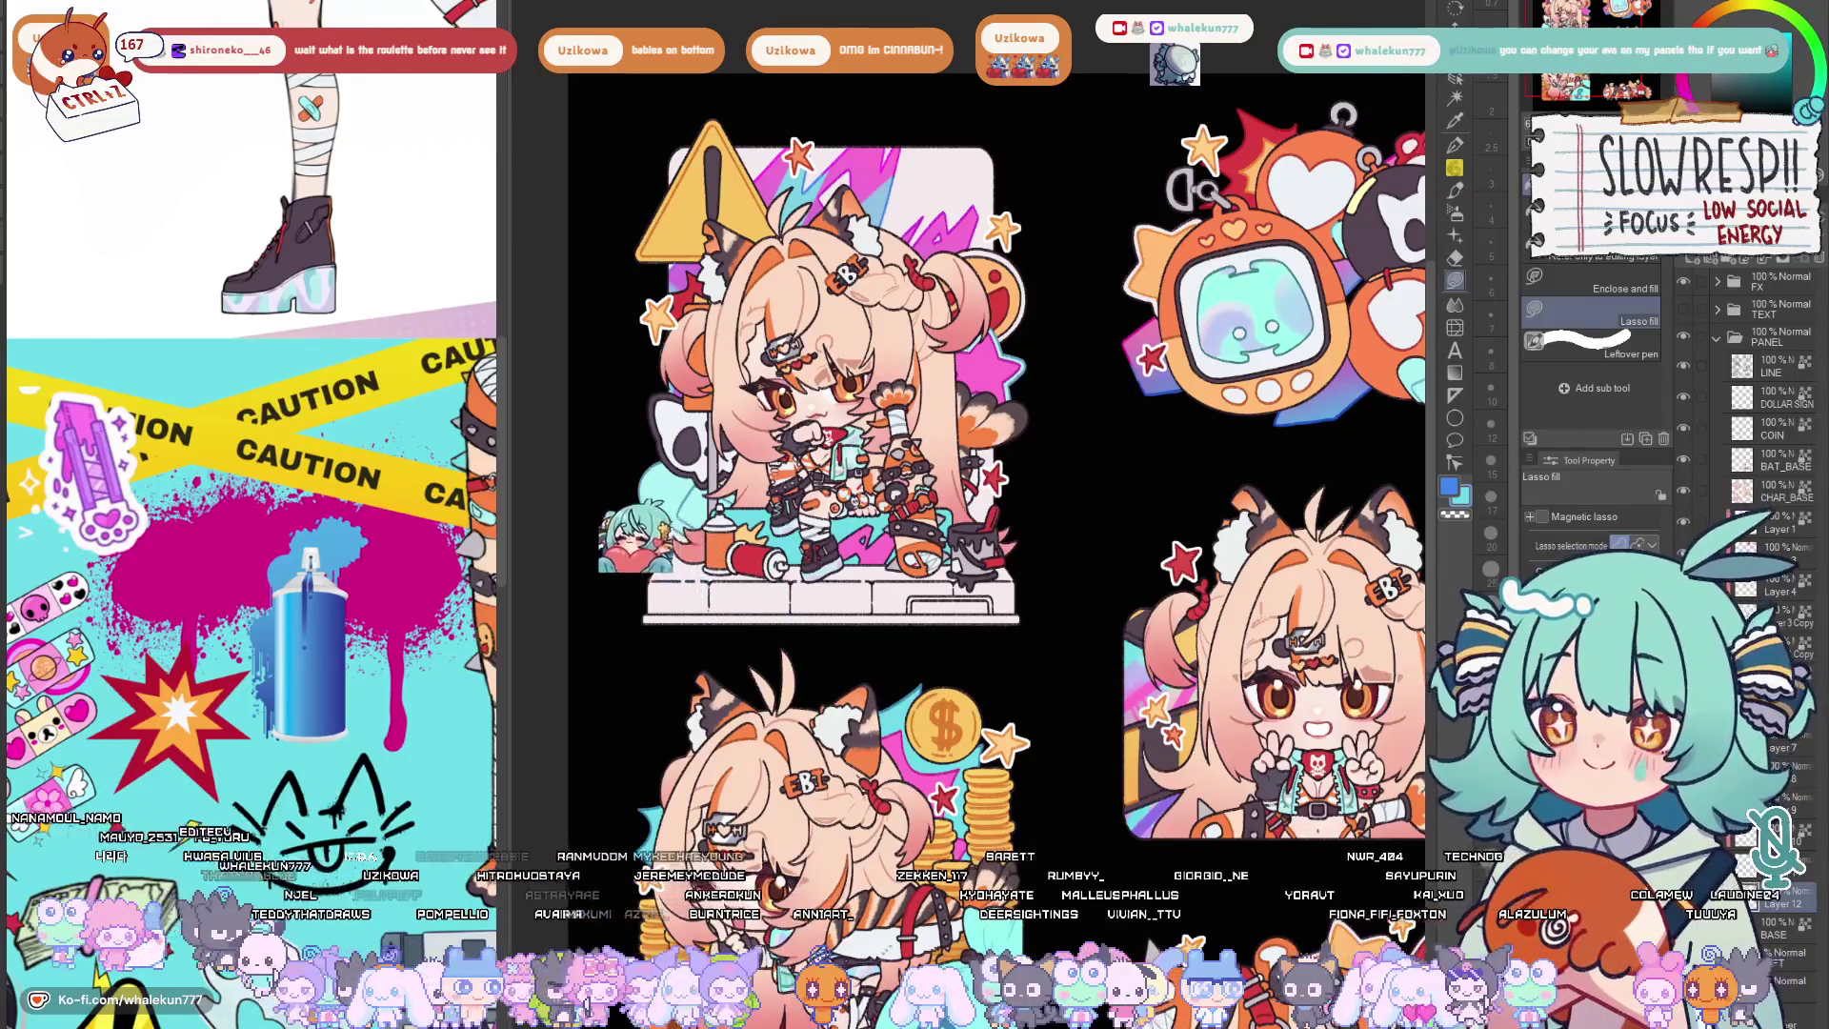
mouse_move(1168, 626)
mouse_down()
mouse_move(1100, 568)
mouse_move(1099, 440)
mouse_up()
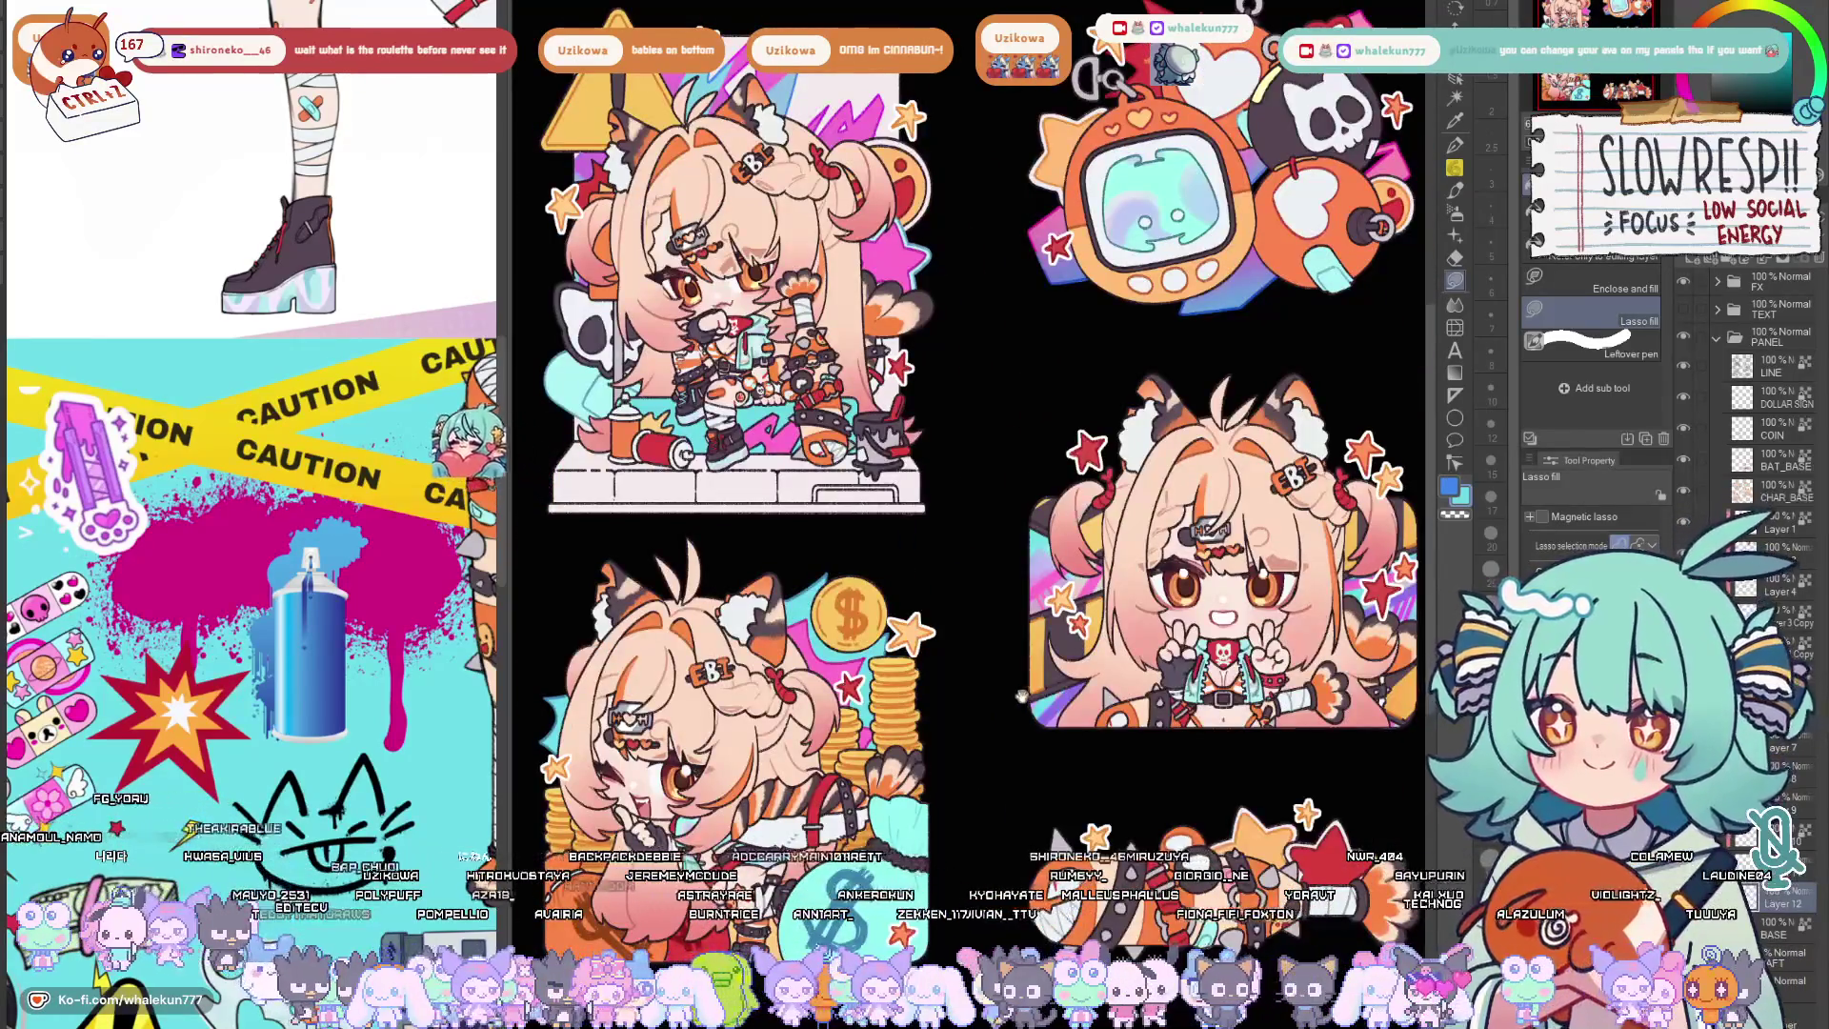
Lasso-fill a light blue area along the character's left side and top, then return to the pen.
drag(1041, 569, 1128, 711)
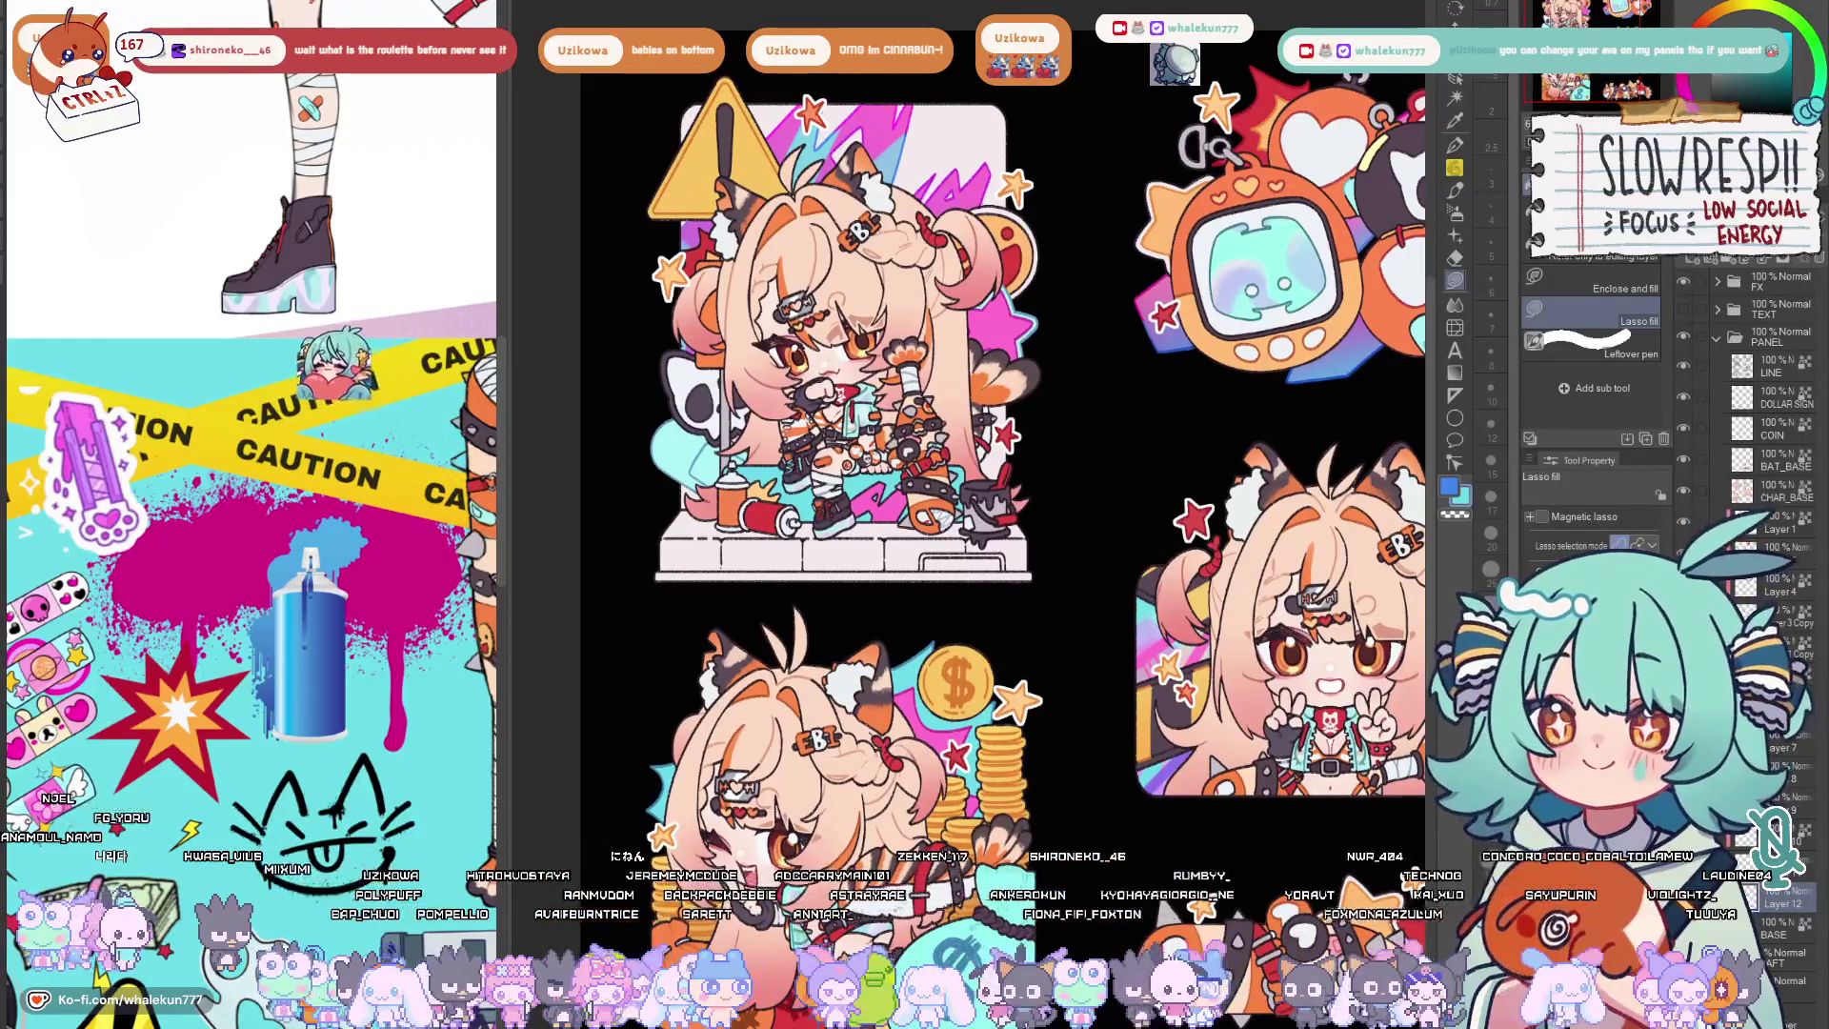
drag(1001, 501, 954, 657)
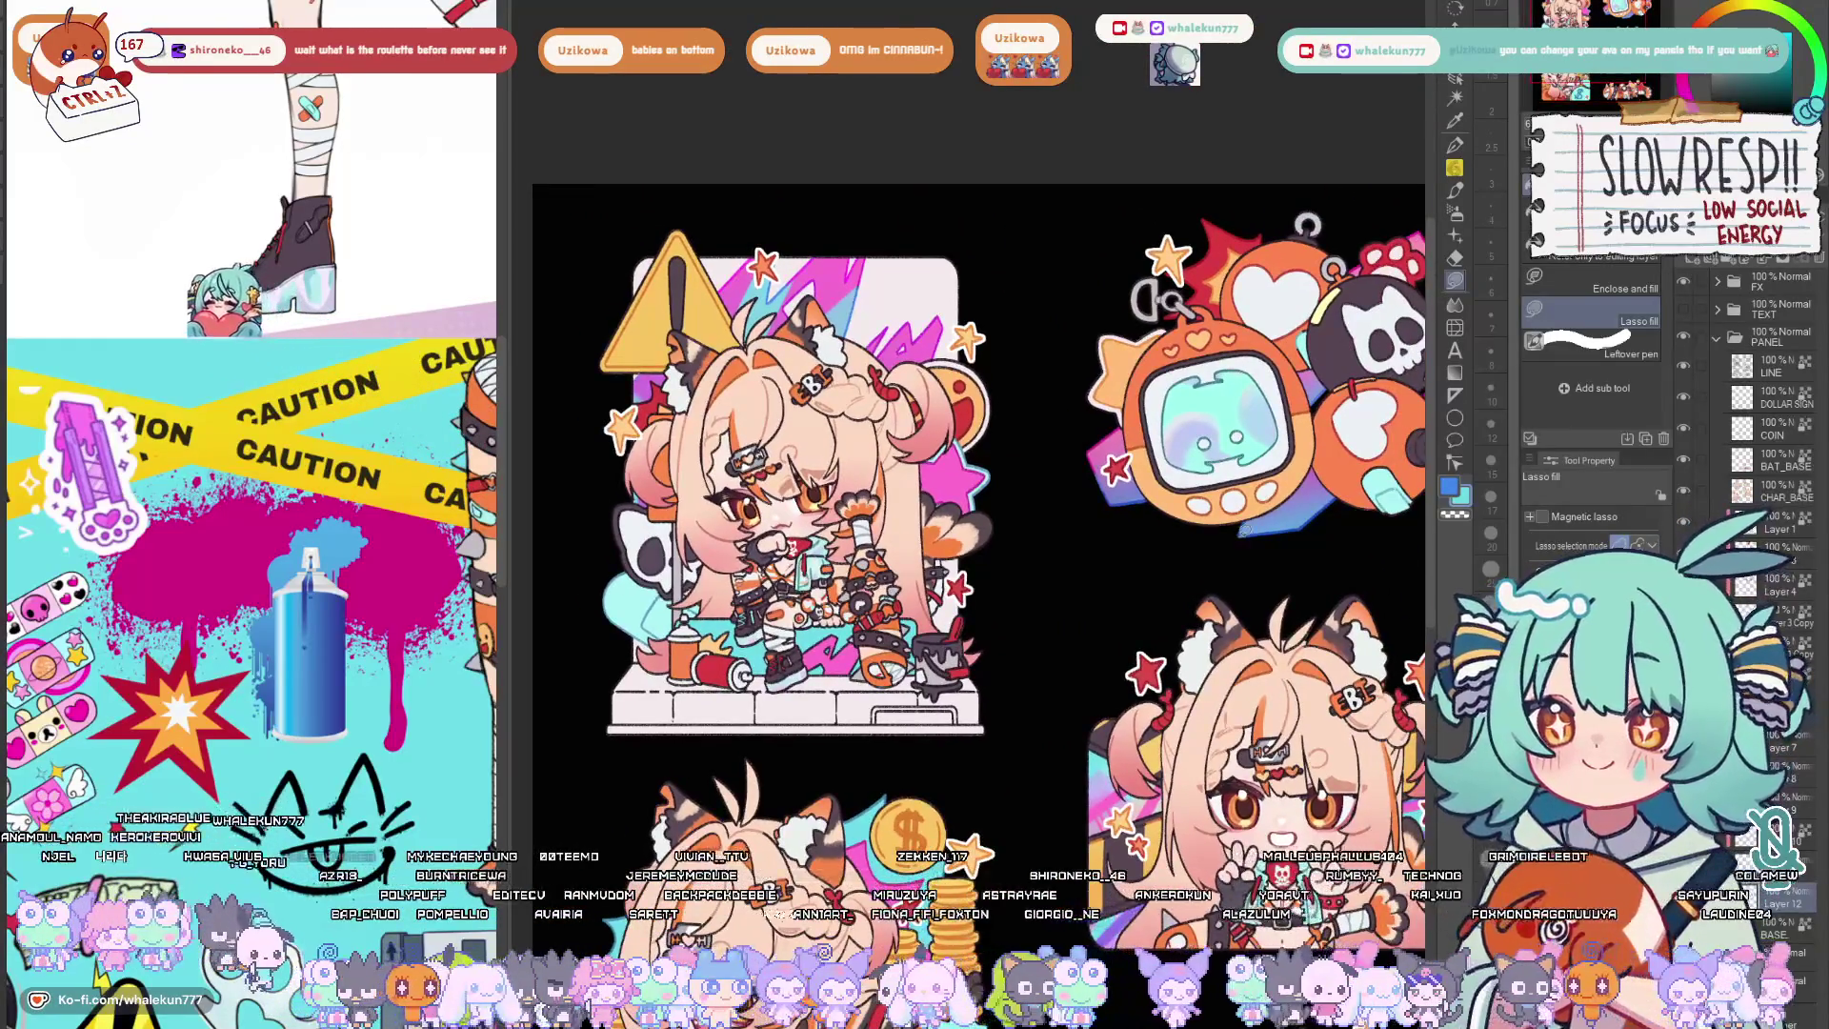
drag(978, 572, 1016, 590)
drag(669, 683, 984, 254)
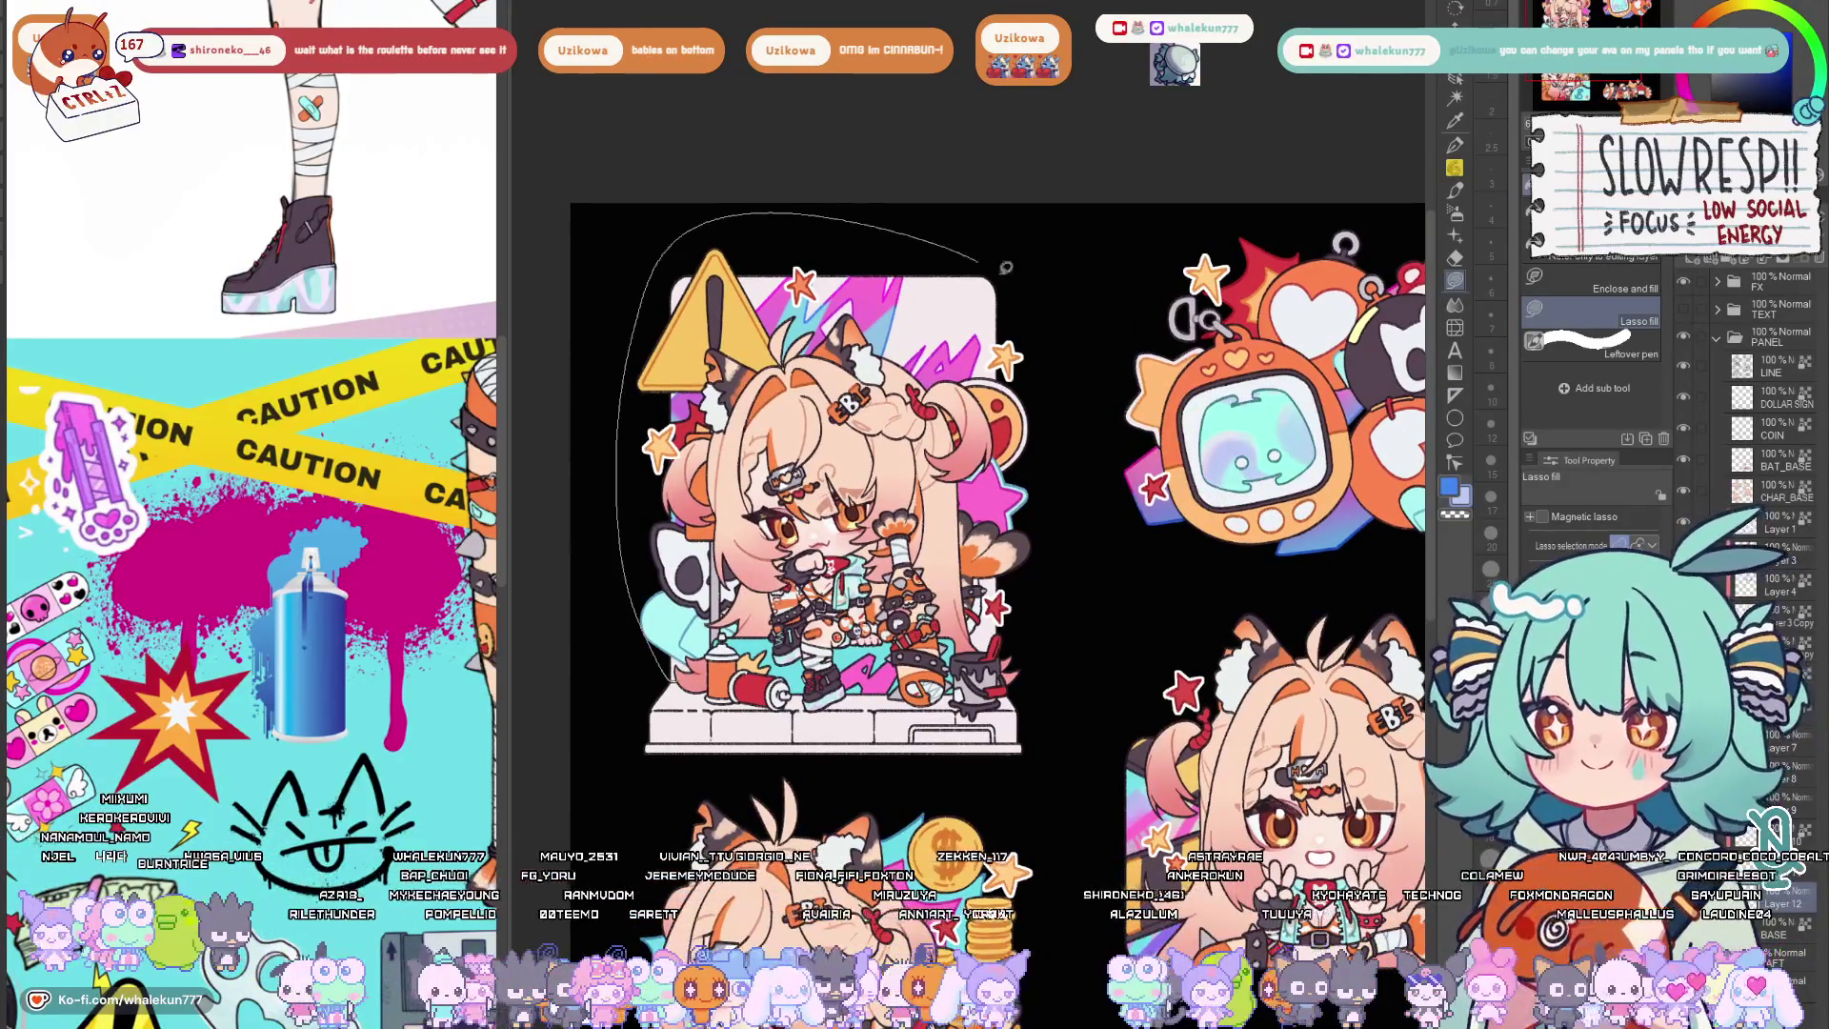
drag(1018, 673, 1000, 693)
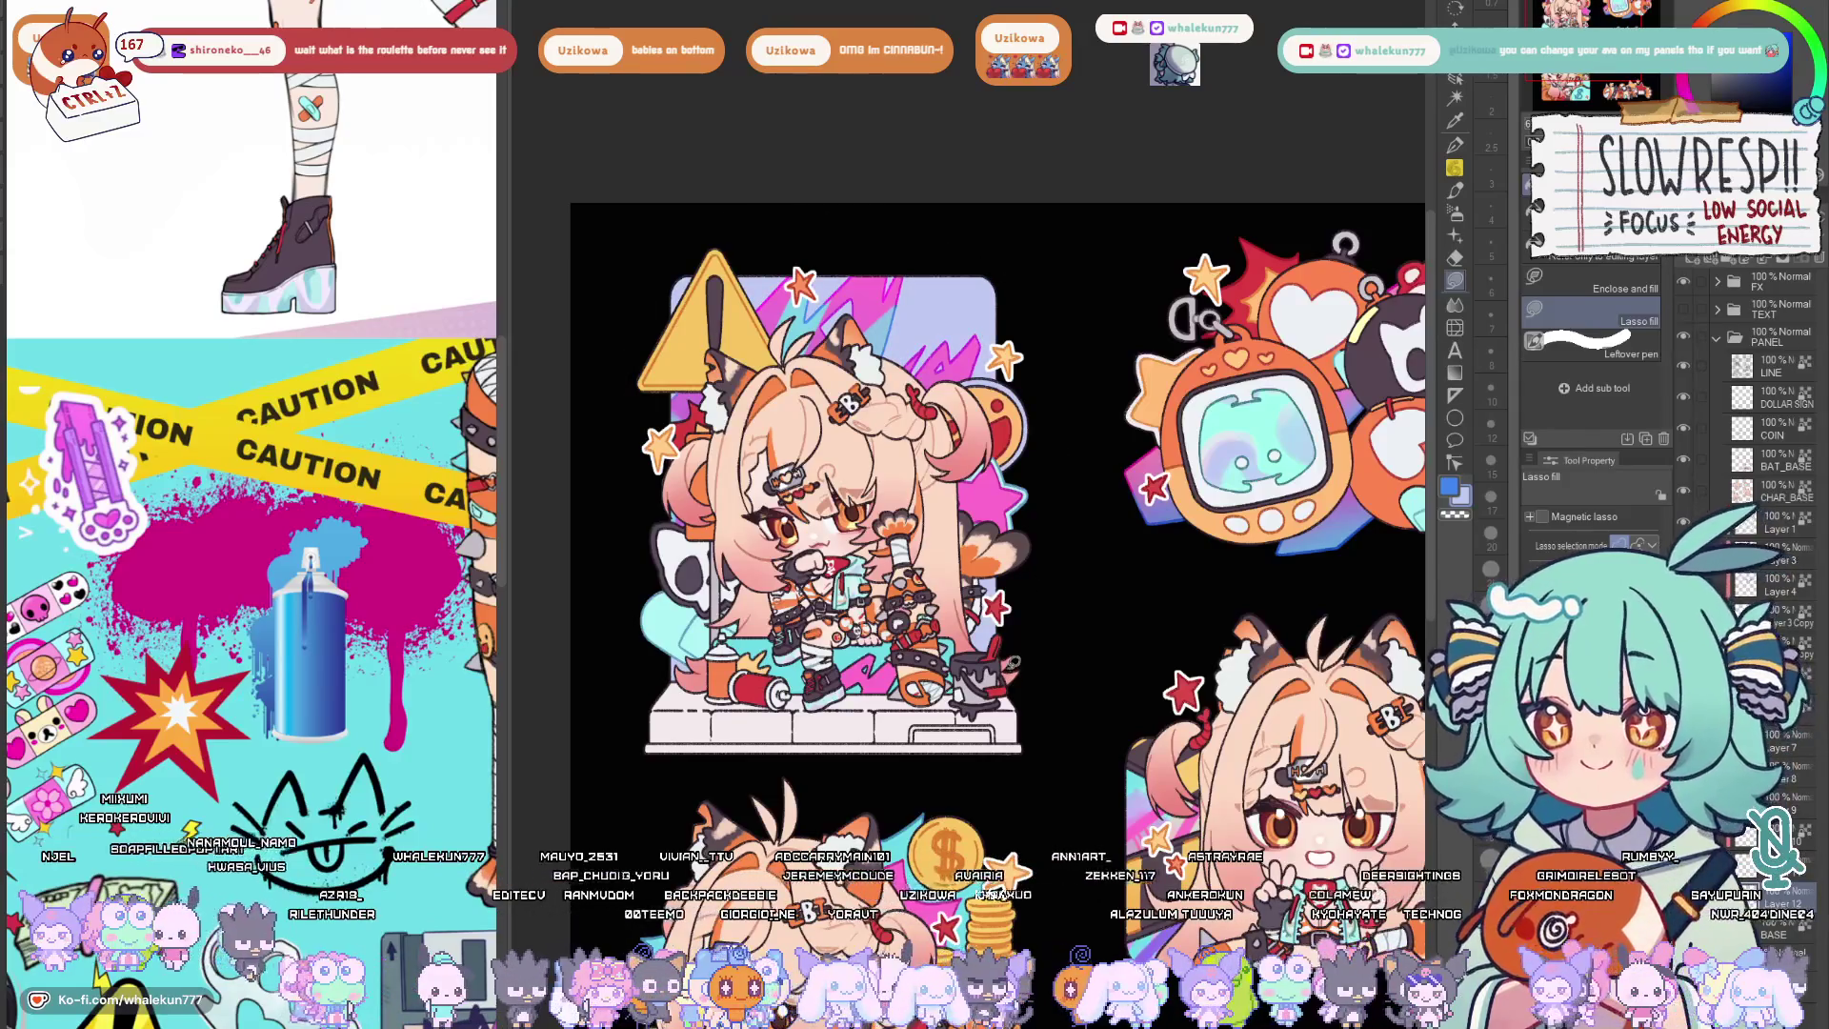
scroll(1014, 643, down, 5)
scroll(1016, 644, up, 3)
scroll(1015, 645, up, 1)
key(p)
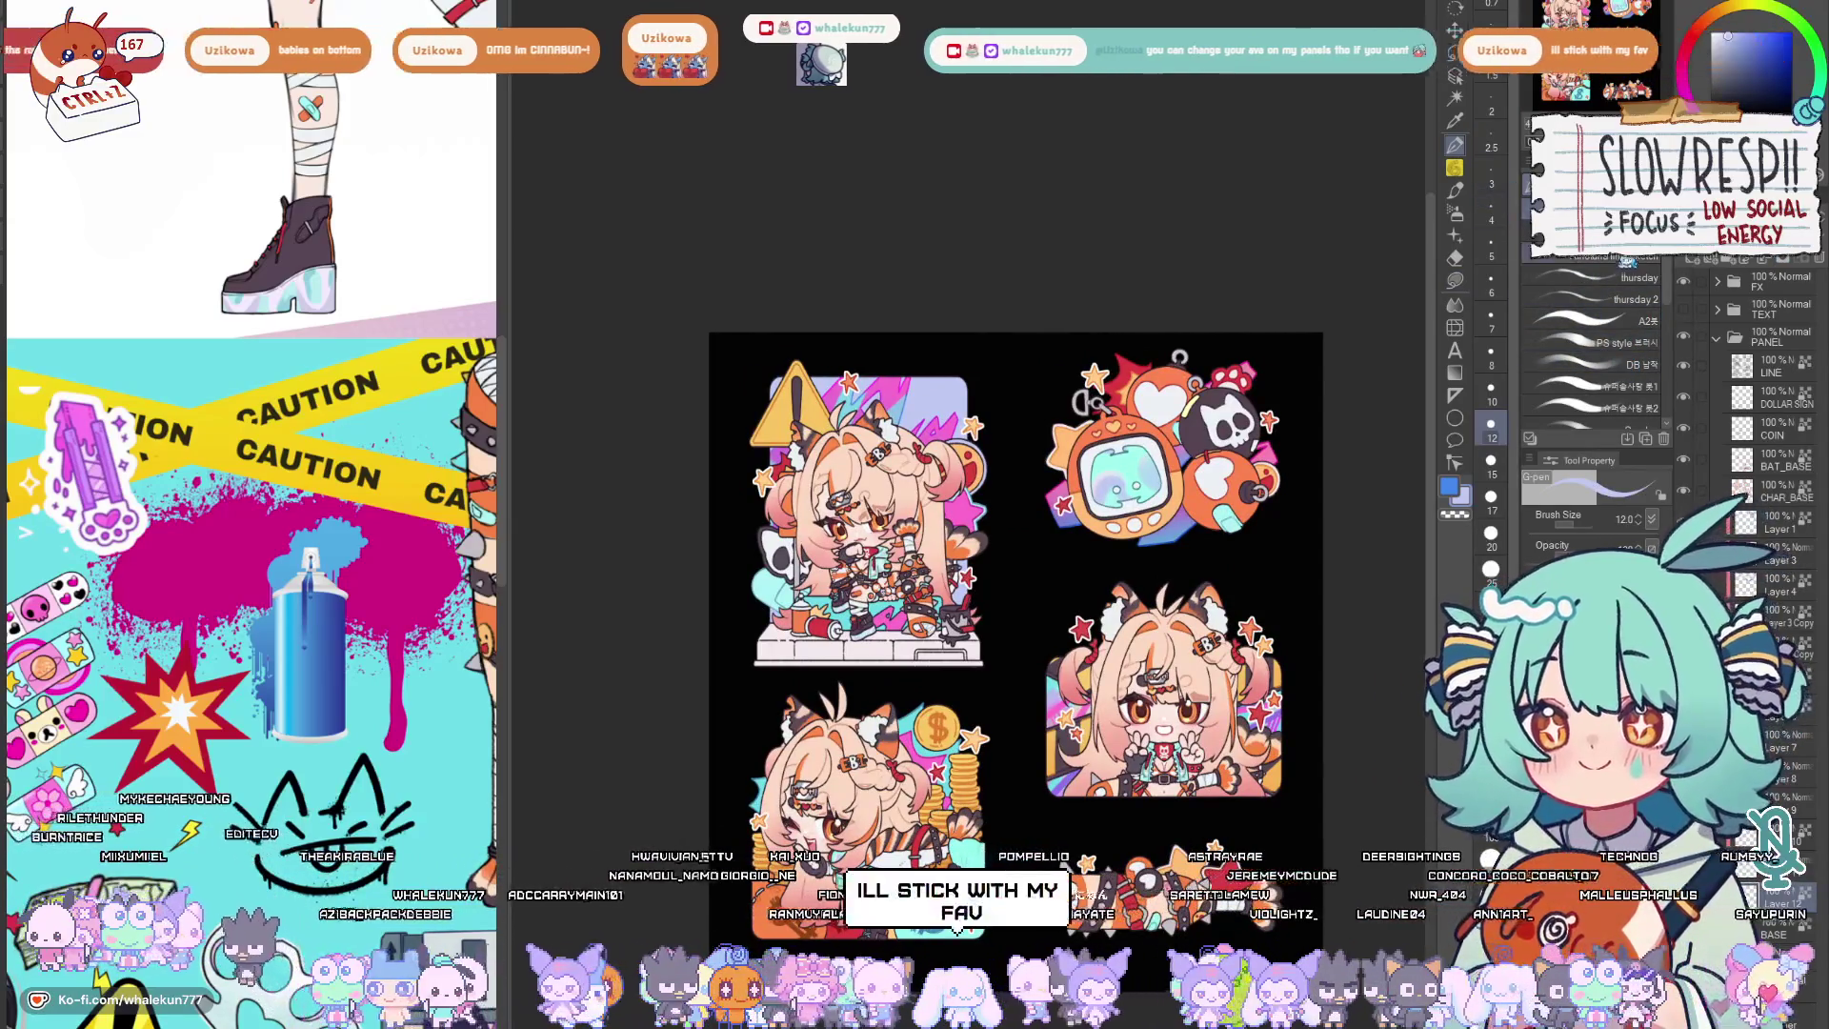
scroll(1081, 384, up, 2)
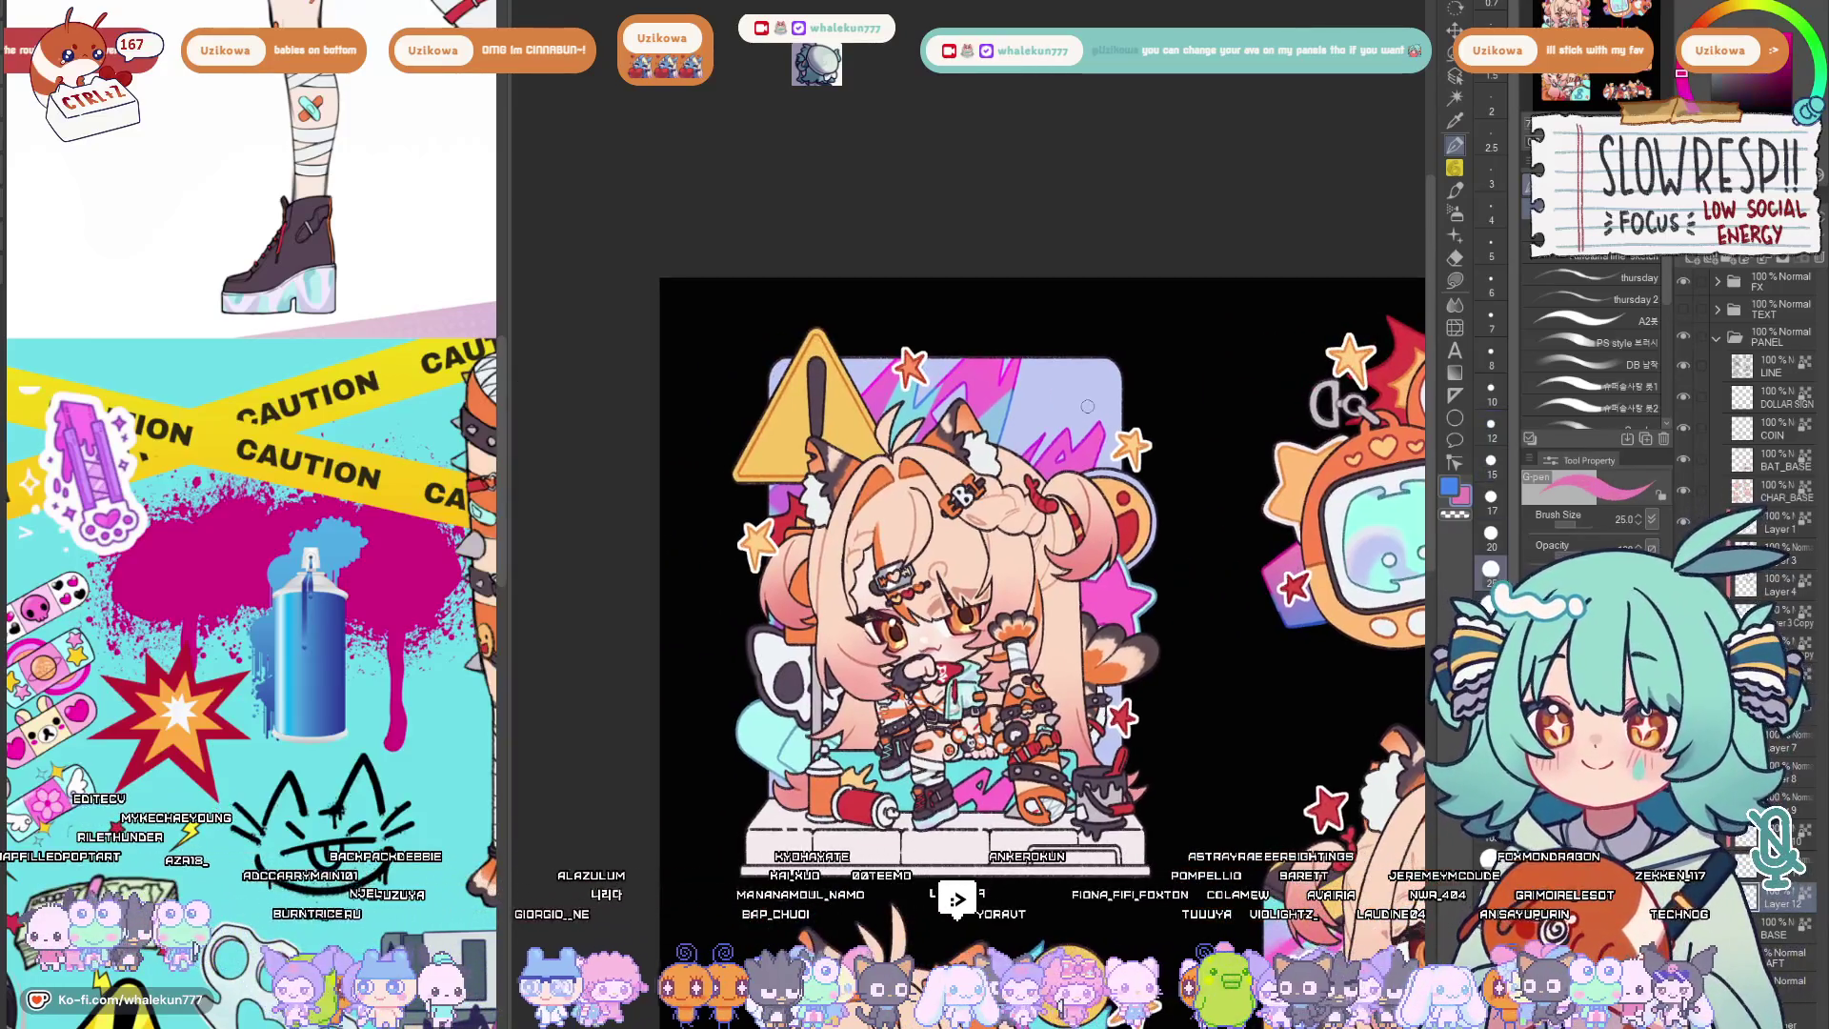
Pick a larger brush at size 20 after glancing at the REF_ebiko character reference.
click(1491, 567)
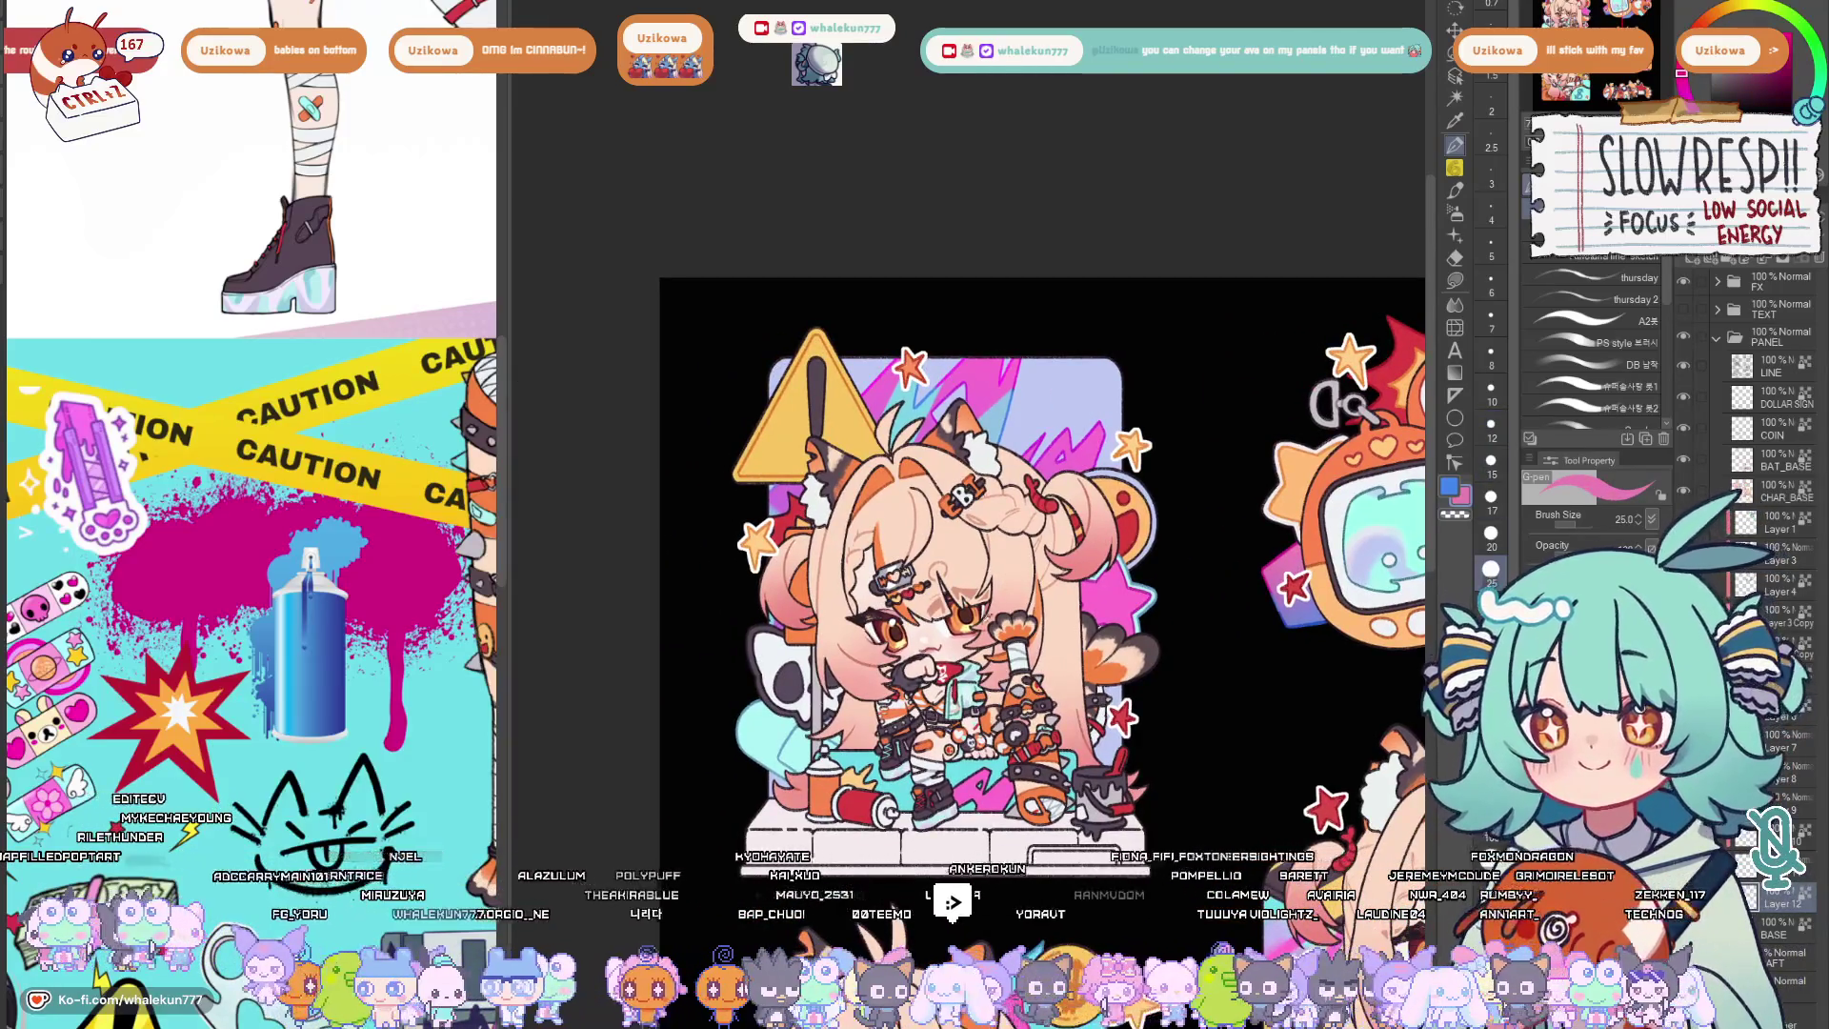
scroll(1169, 361, right, 1)
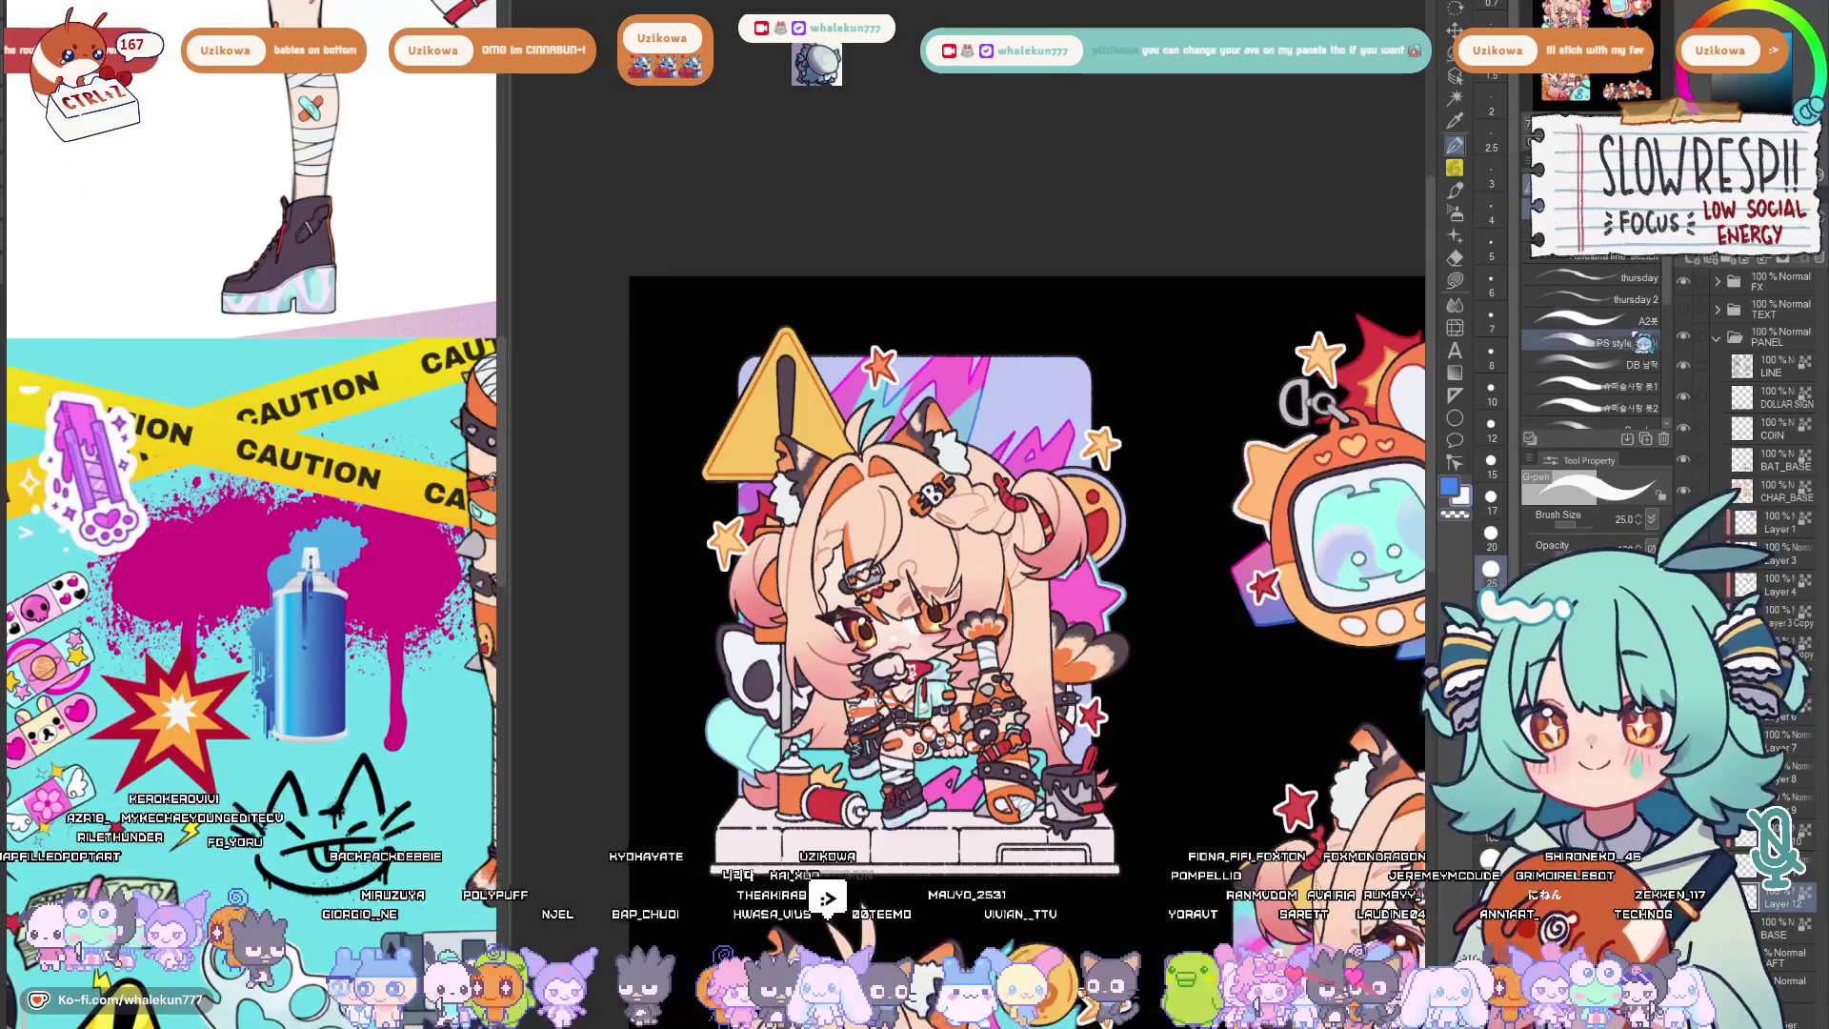
click(1593, 322)
click(1589, 365)
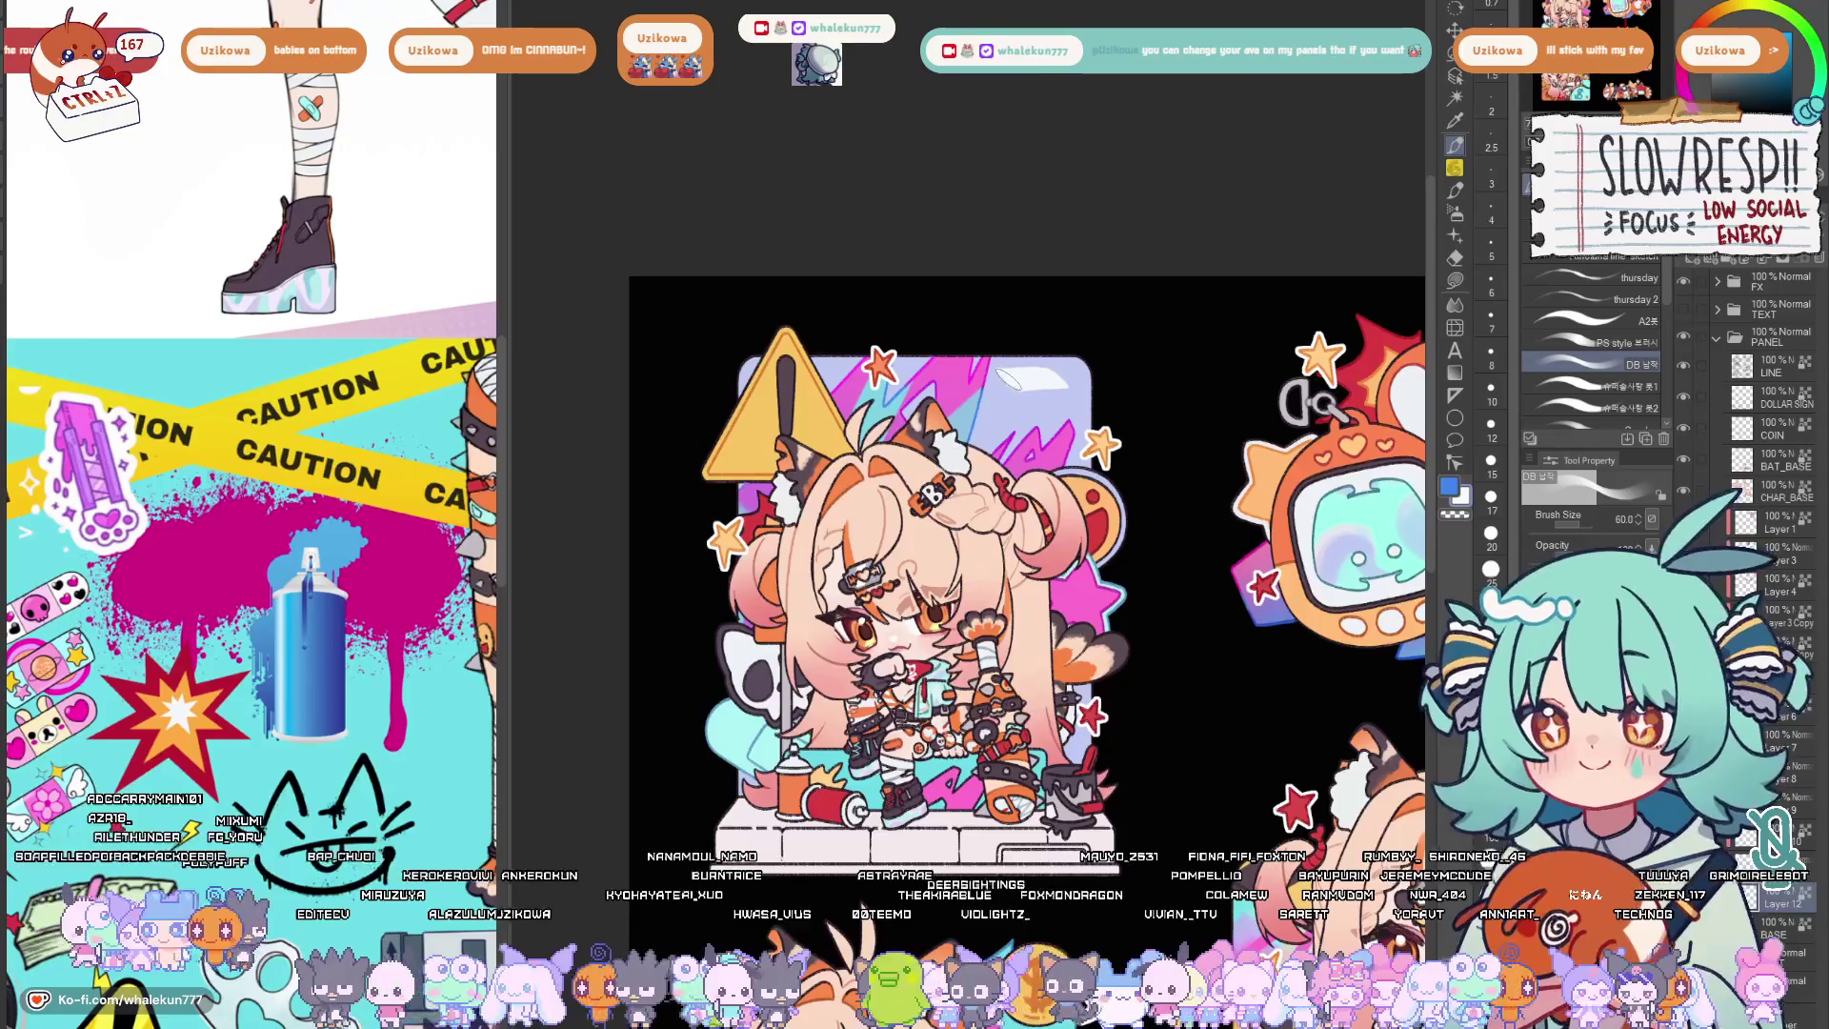
key(b)
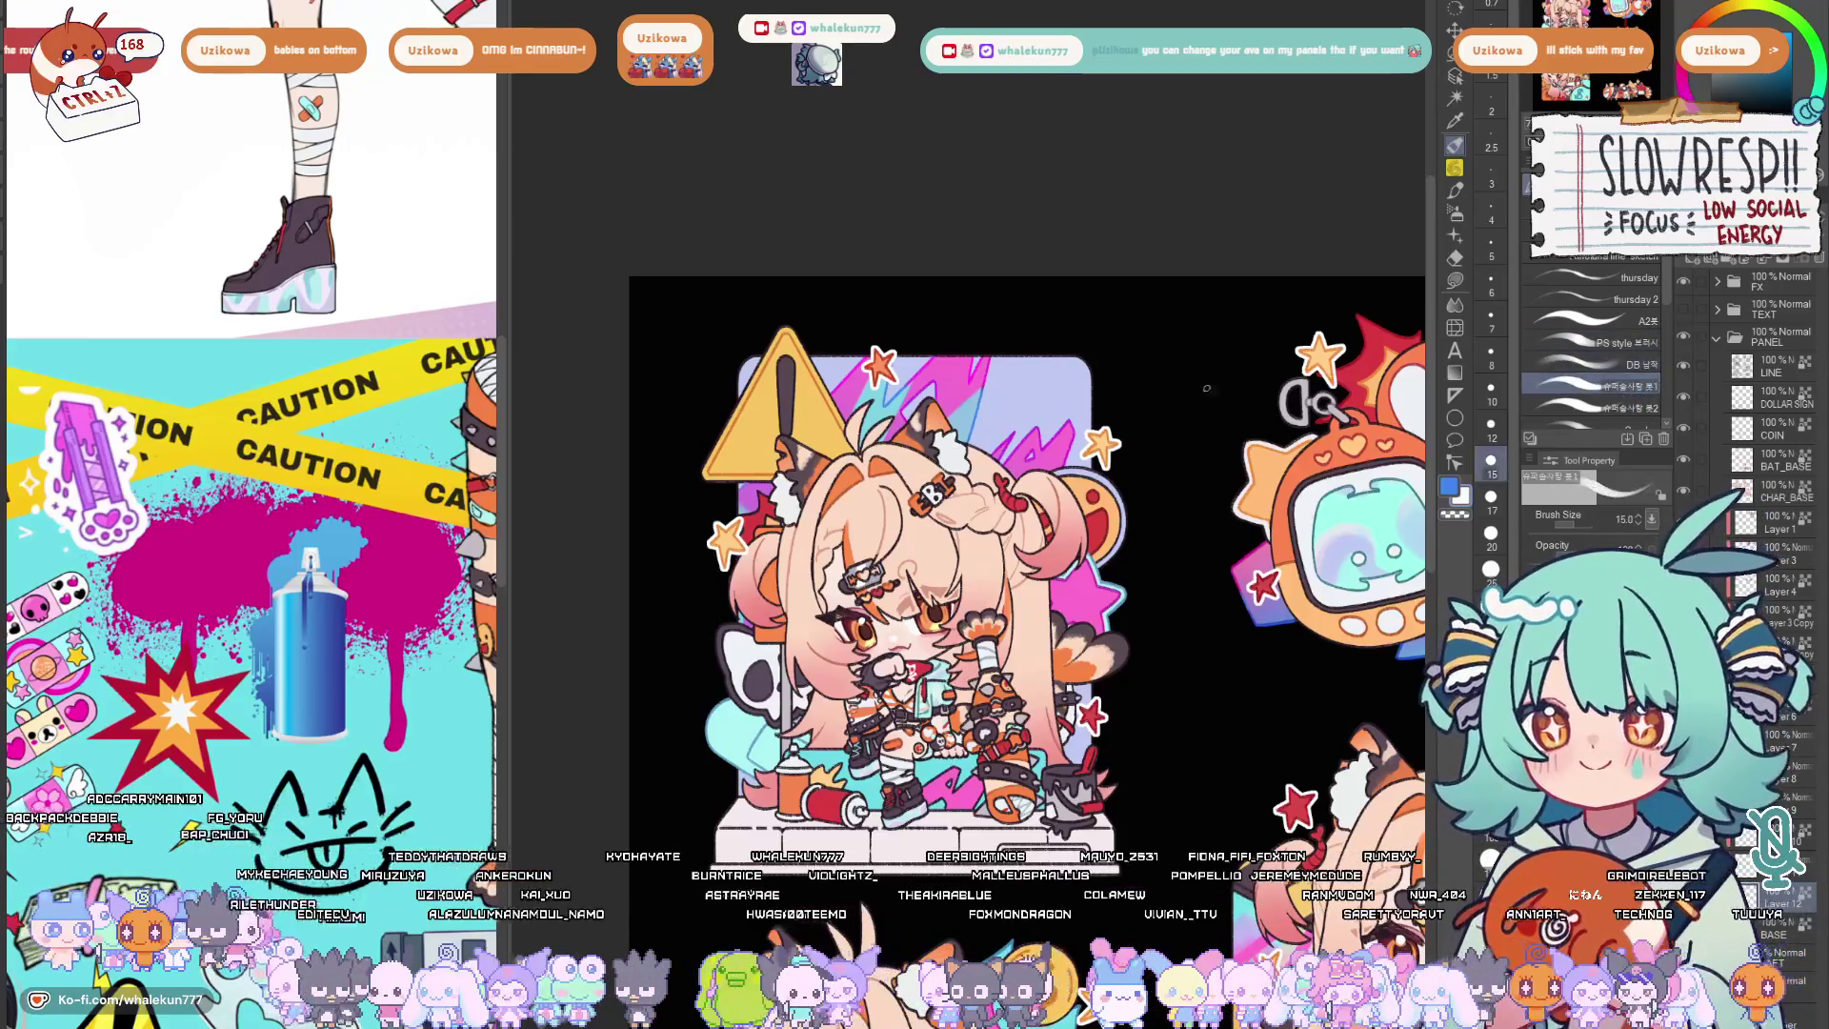
key(bracketright)
key(bracketright)
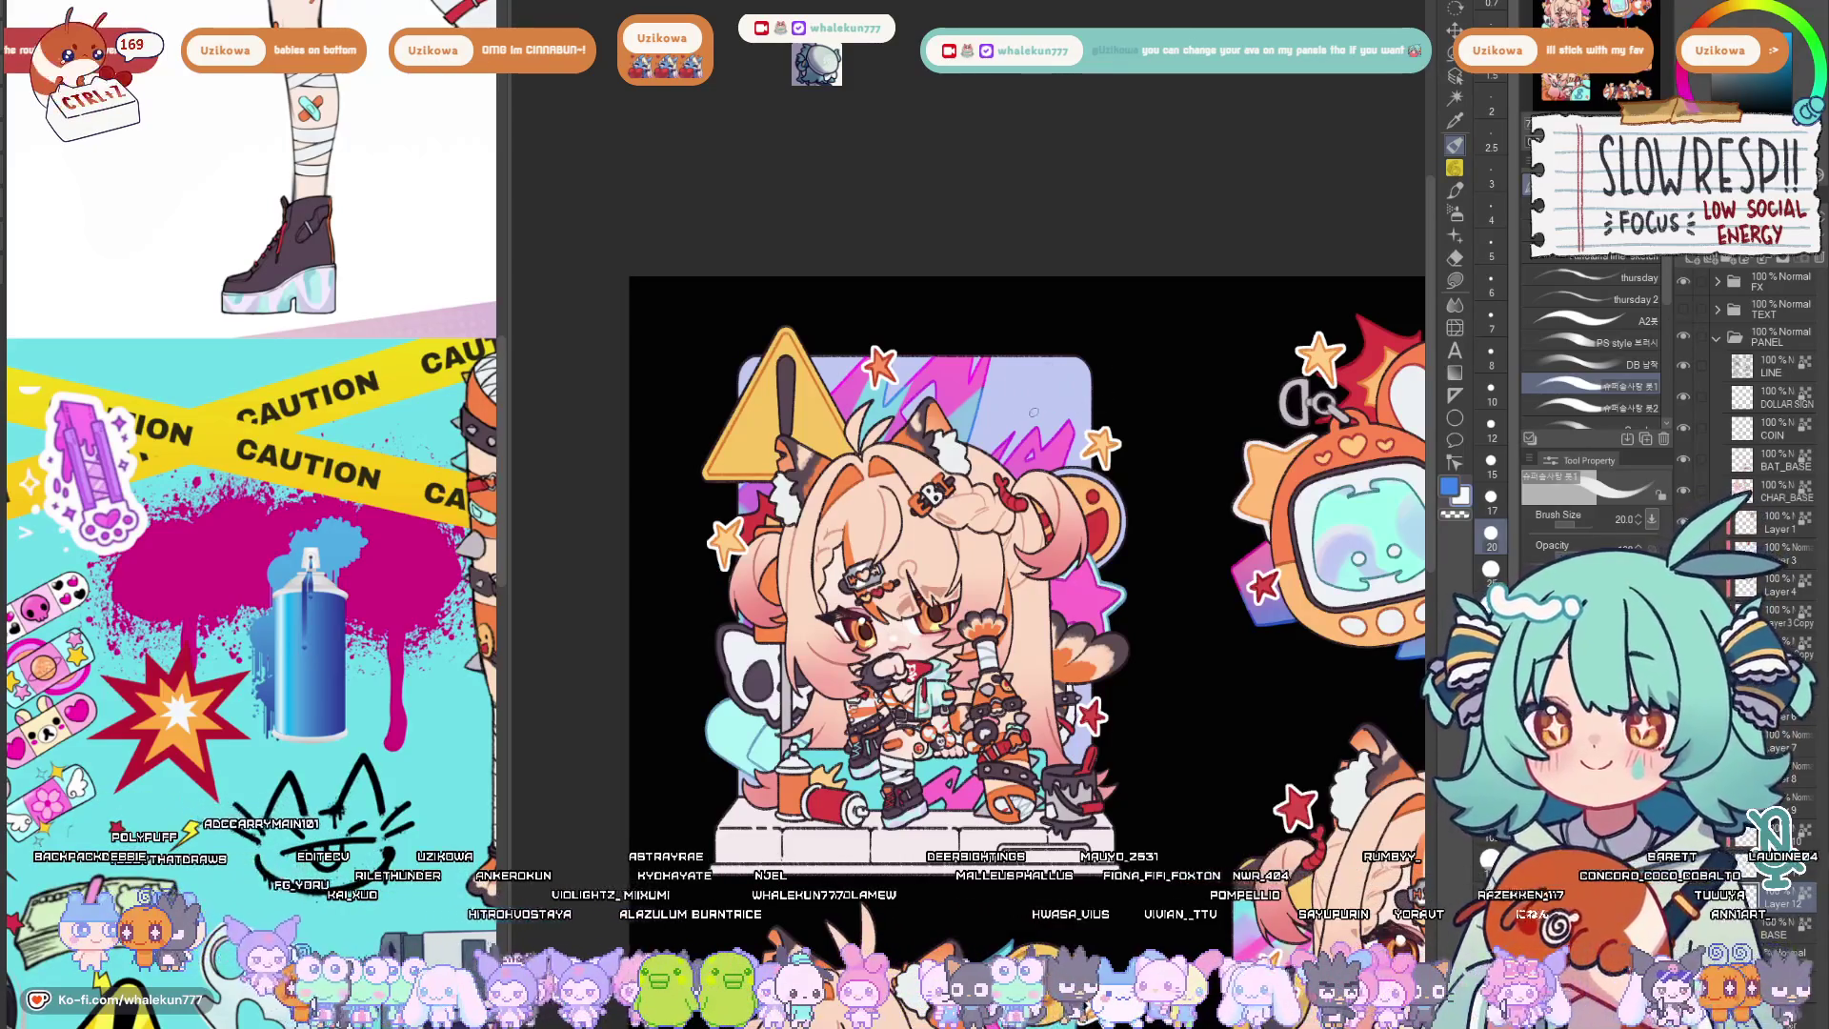
key(ctrl+Tab)
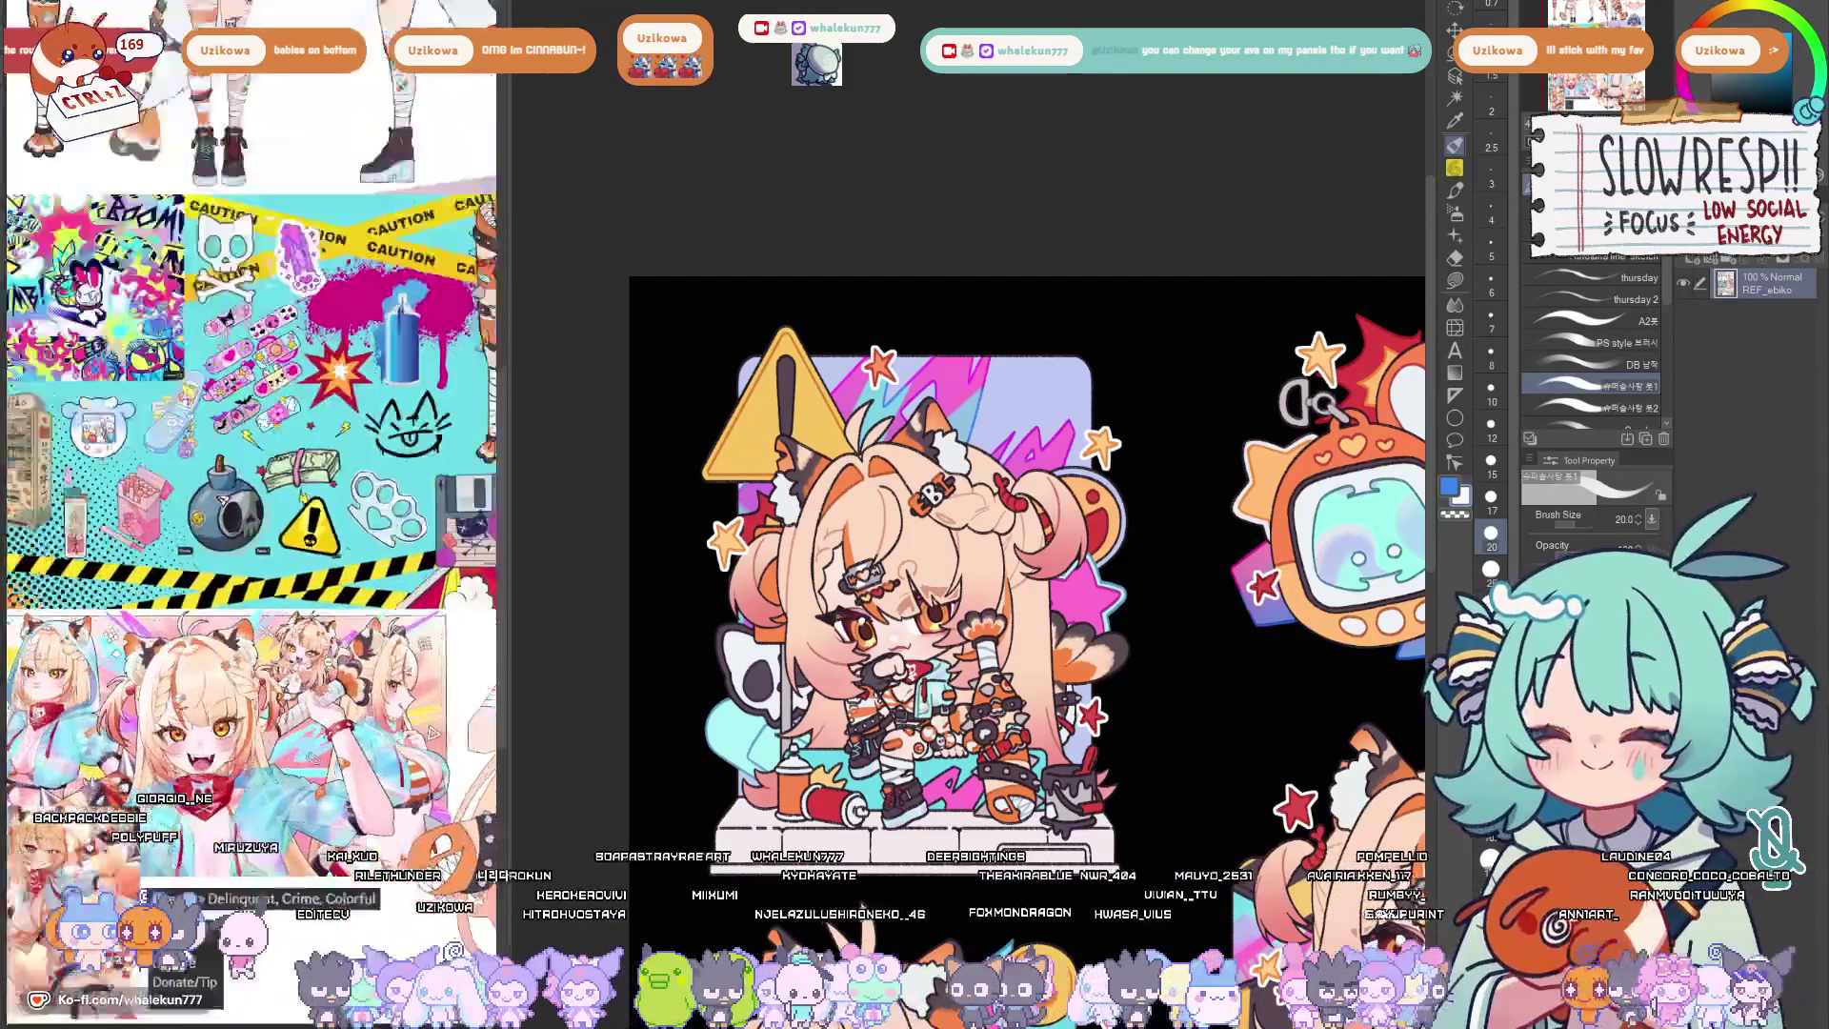
key(ctrl+Tab)
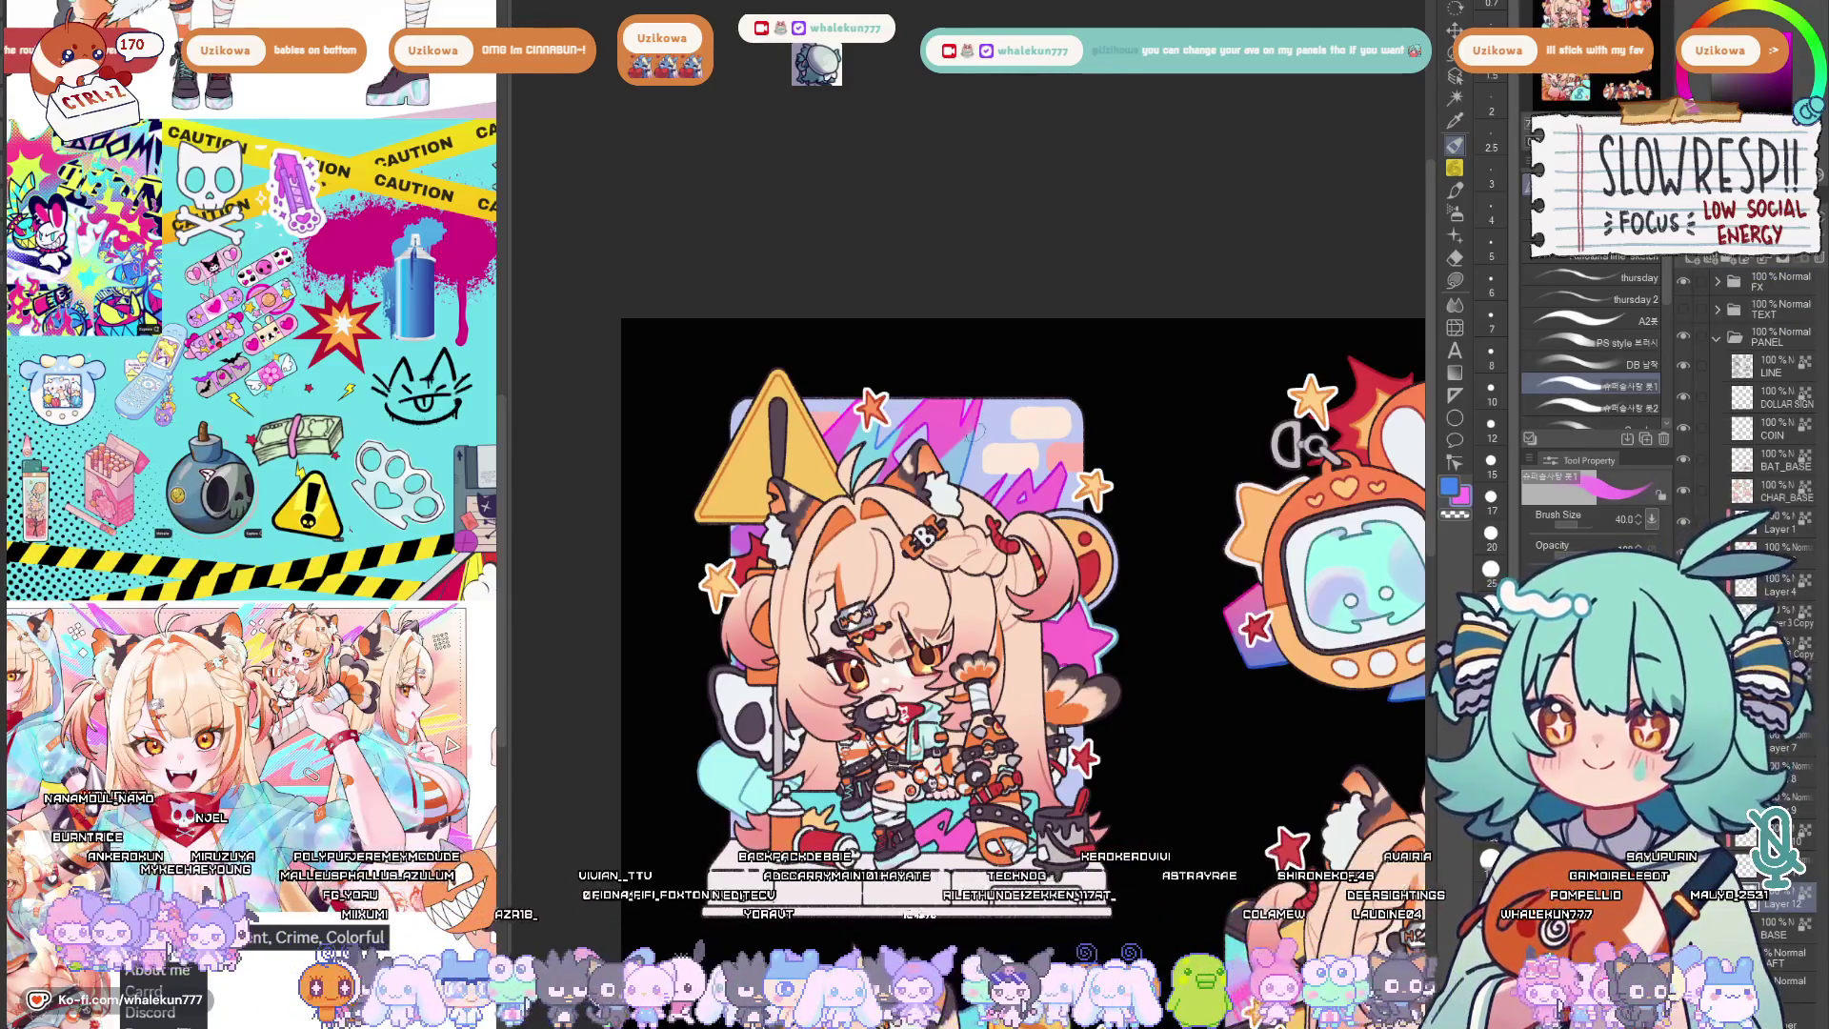
scroll(1022, 644, down, 2)
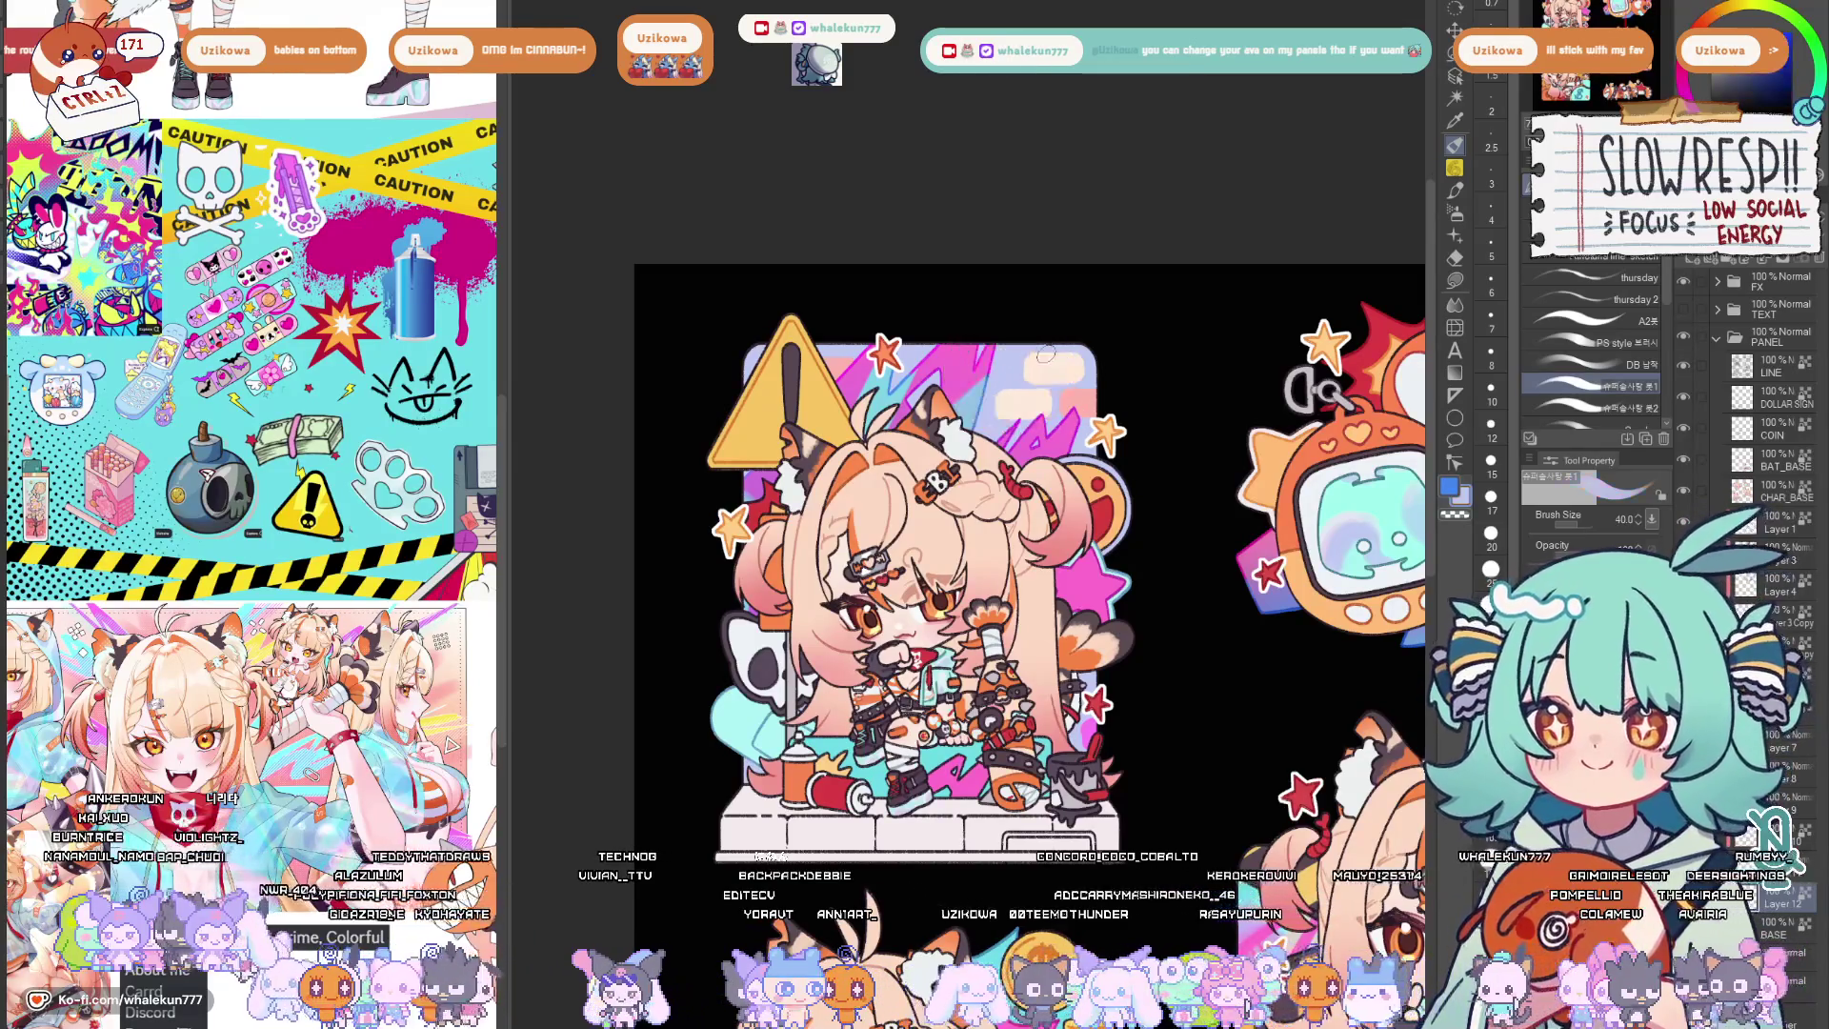
scroll(972, 644, up, 1)
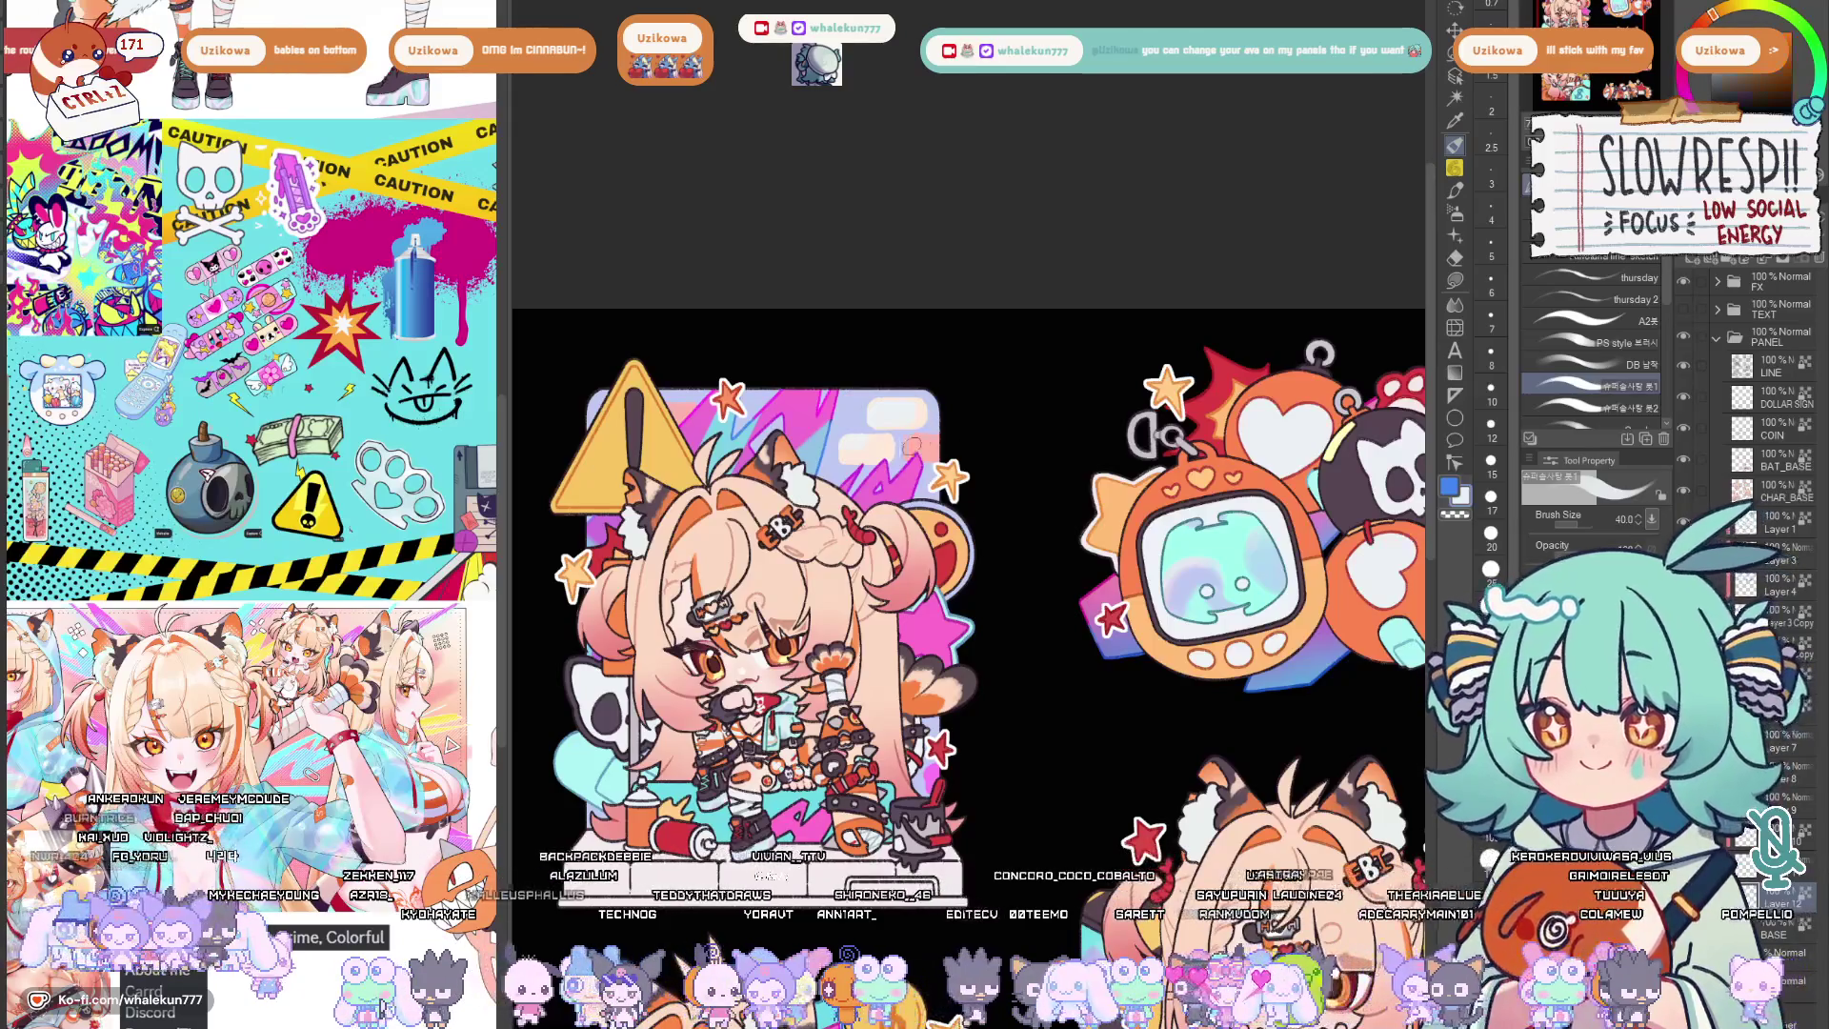
scroll(957, 444, down, 3)
scroll(957, 444, up, 1)
scroll(959, 443, up, 1)
scroll(957, 444, up, 1)
scroll(942, 576, down, 1)
scroll(942, 575, up, 1)
scroll(942, 576, up, 1)
Choose the DB flat brush at size 50 with pink as the drawing colour.
click(1587, 364)
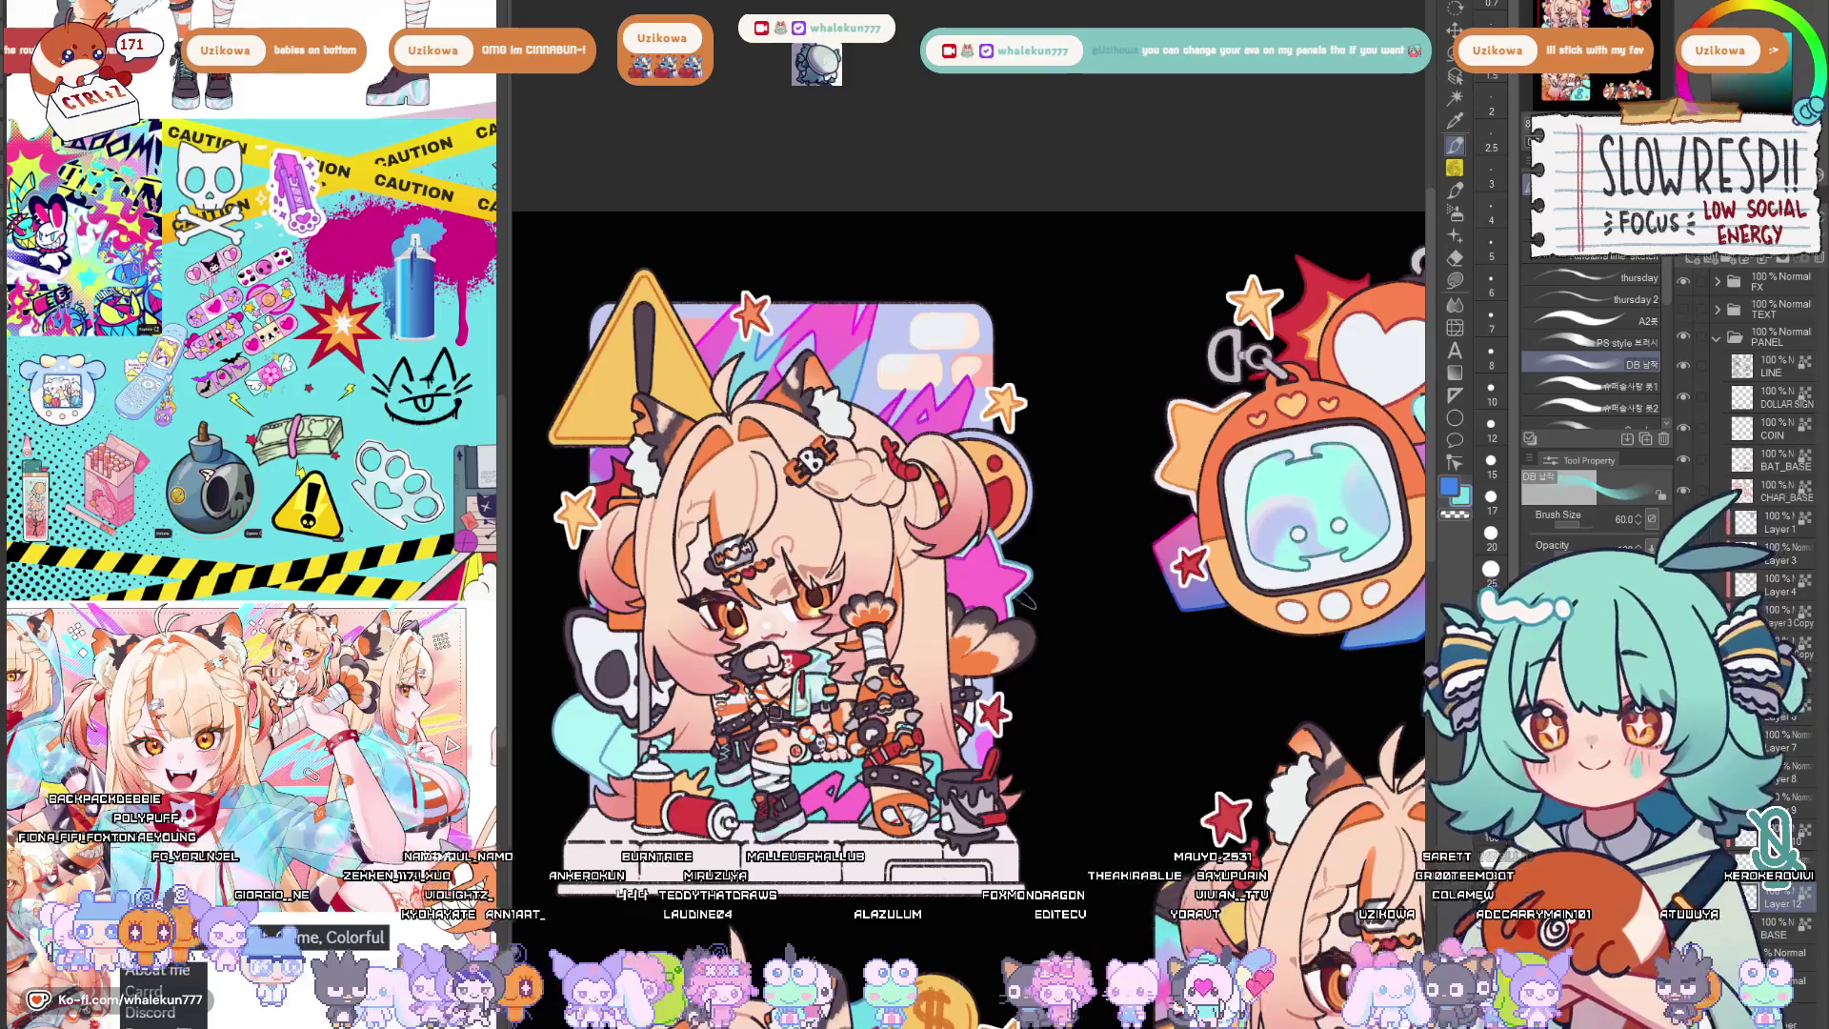
key(bracketleft)
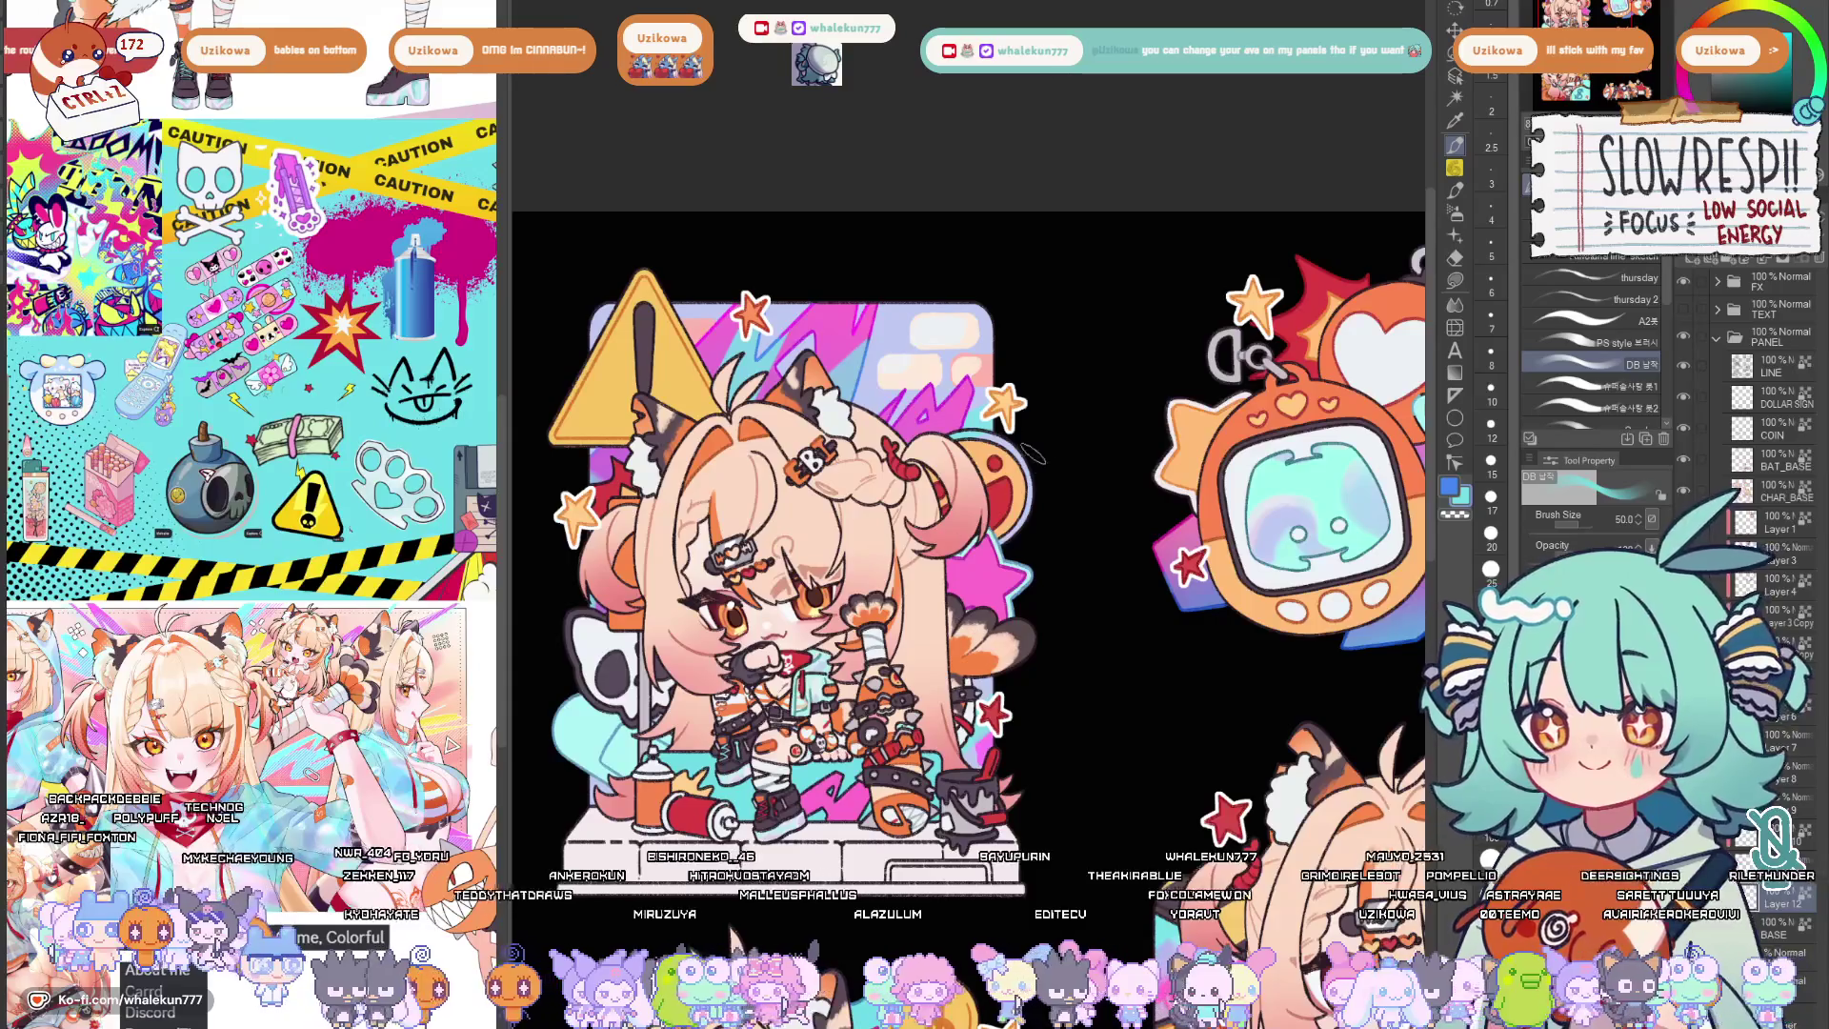
key(x)
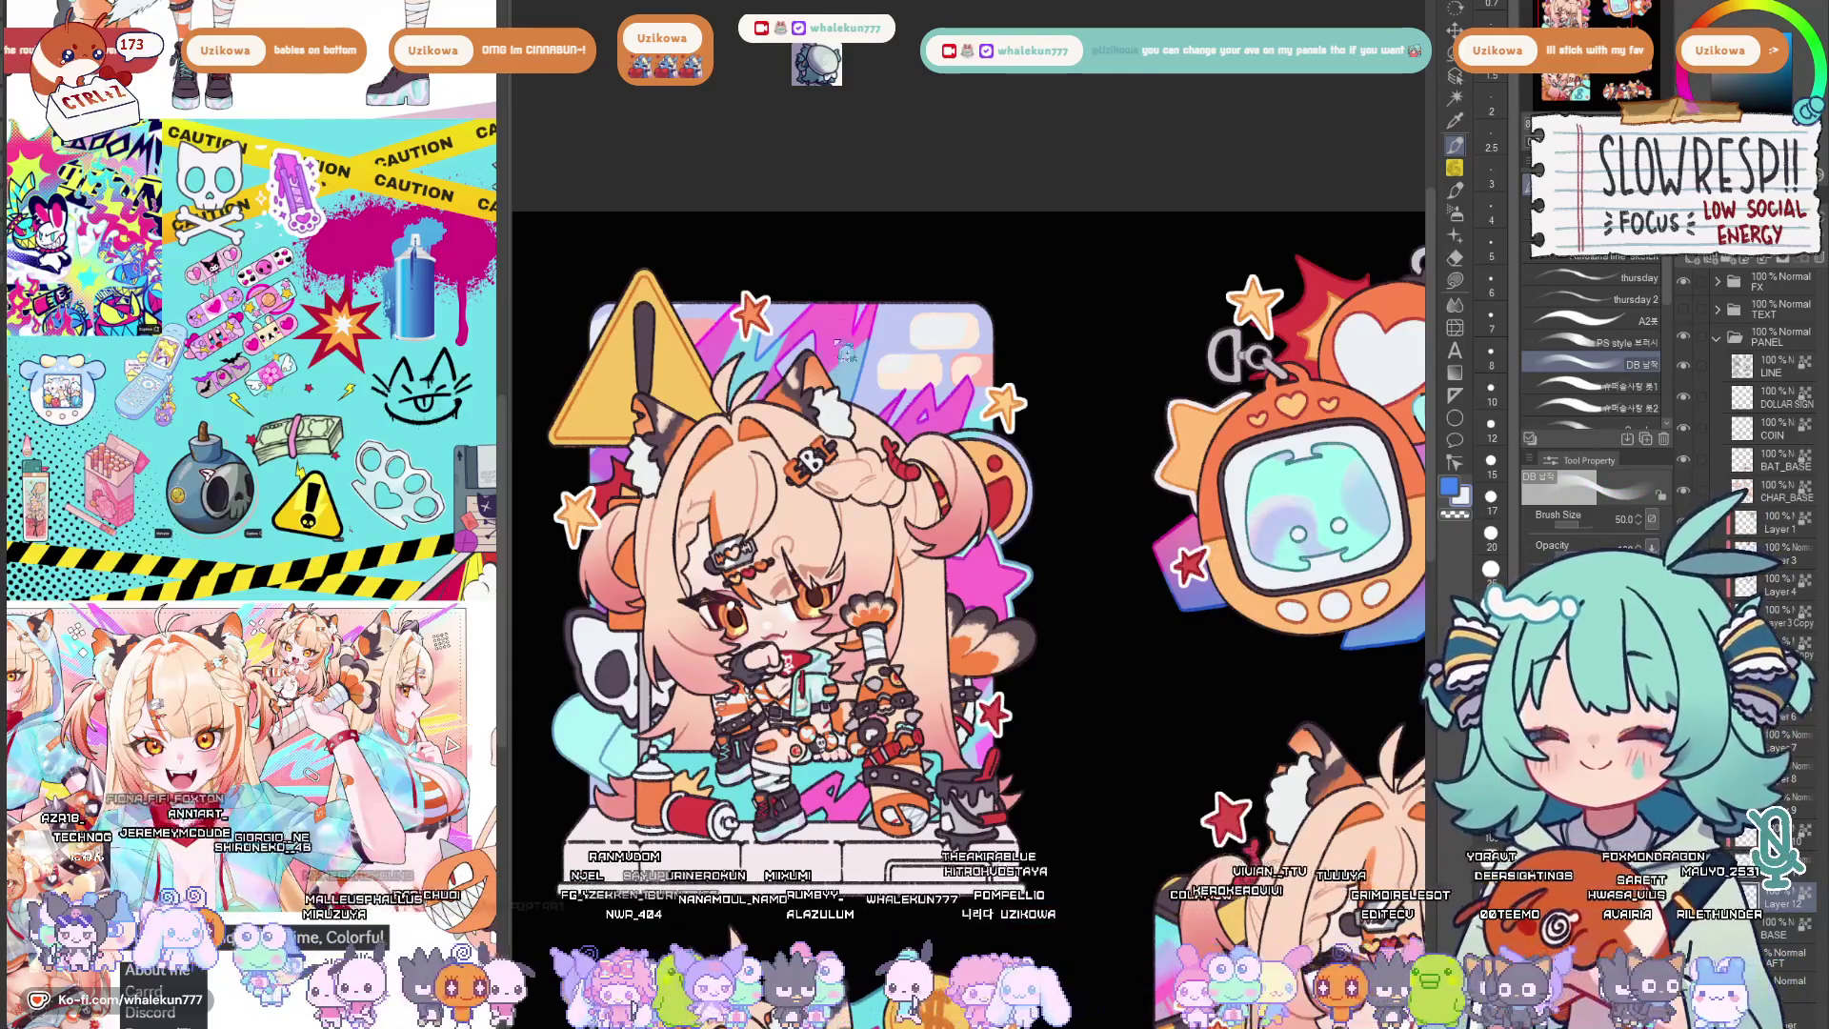
scroll(1011, 534, down, 5)
scroll(972, 587, up, 2)
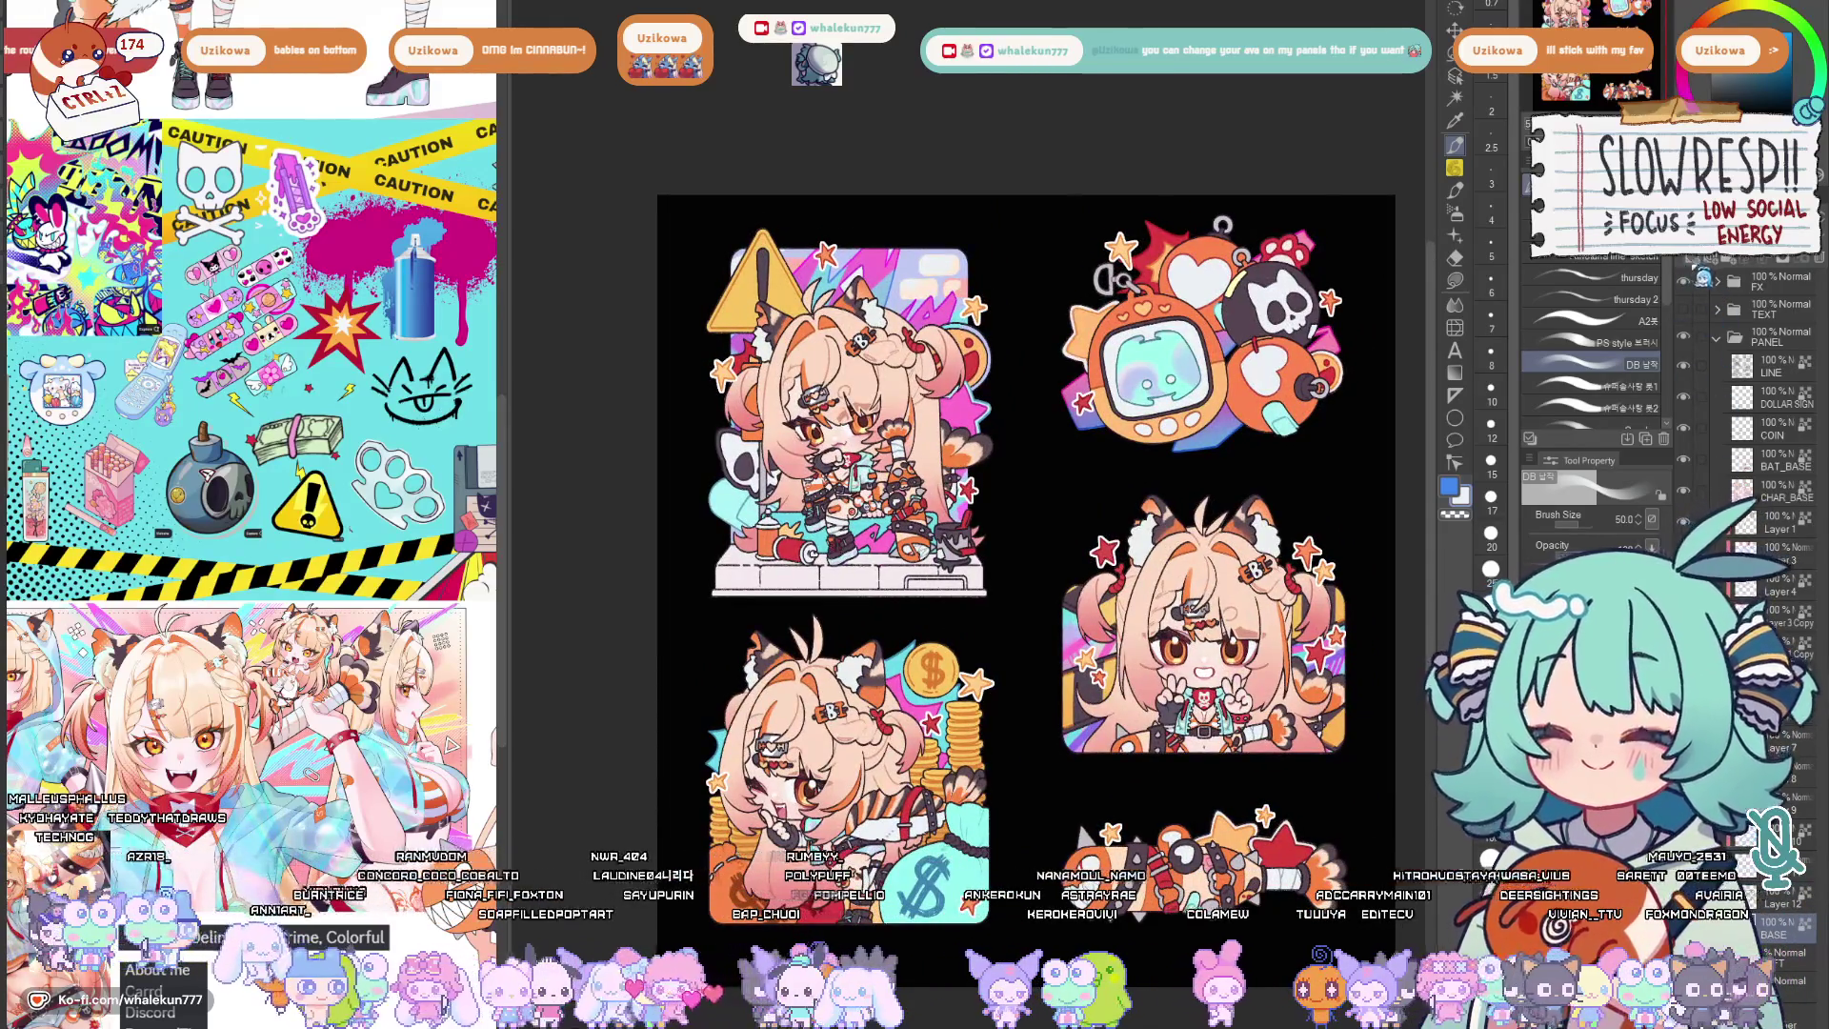
Lasso-fill the platform under the character grey and check the sheet mirrored.
key(g)
scroll(1026, 558, up, 3)
scroll(1026, 558, down, 2)
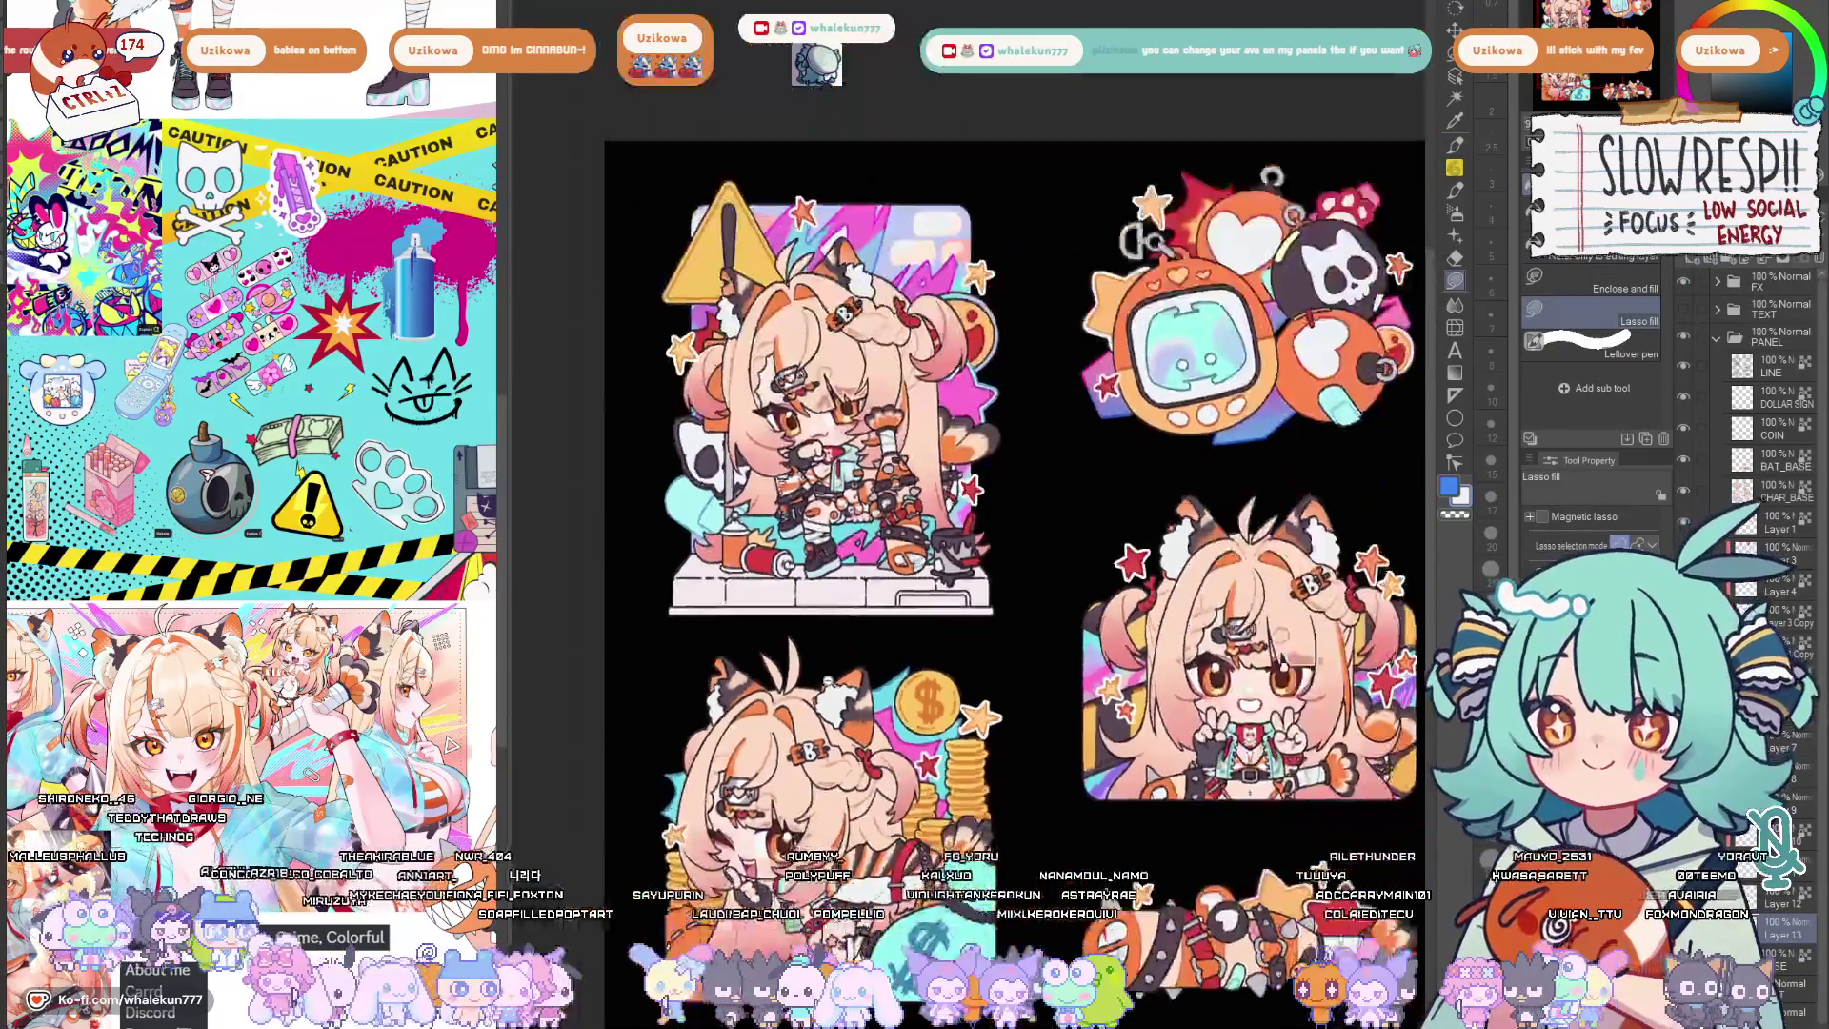
scroll(626, 301, up, 1)
scroll(626, 302, up, 1)
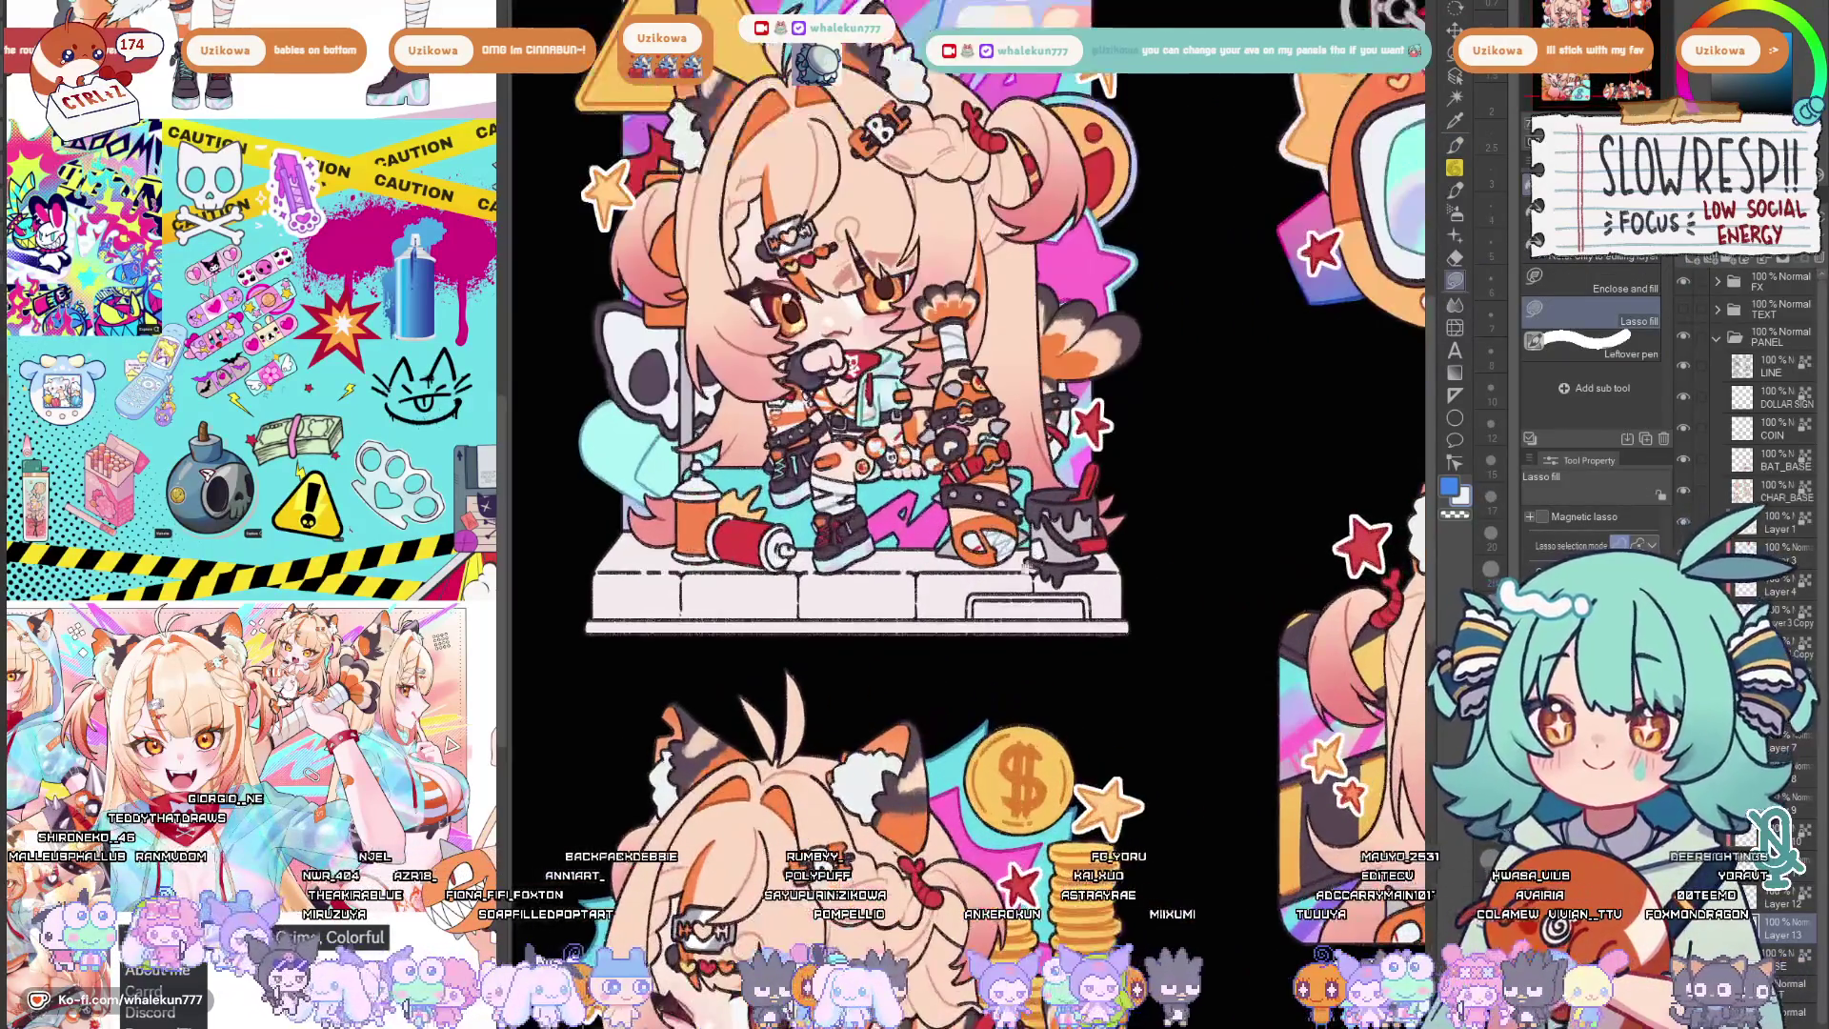
scroll(627, 302, up, 1)
scroll(882, 566, up, 2)
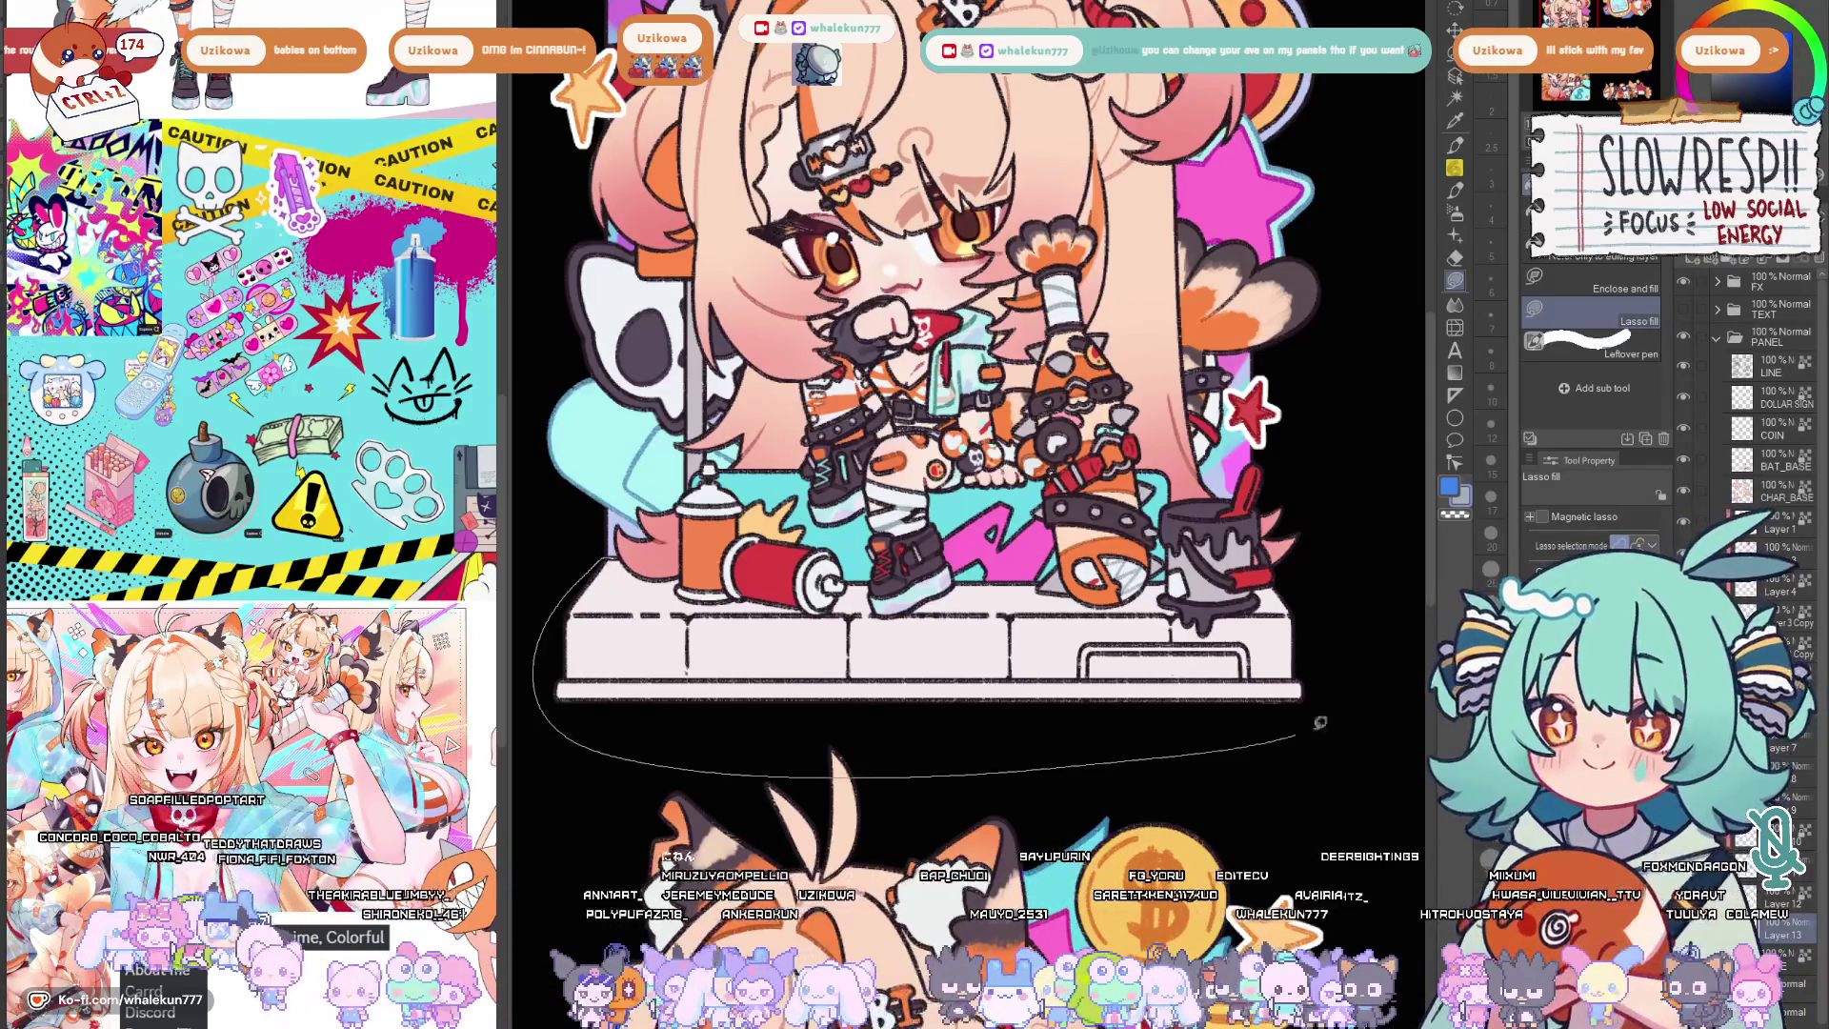
drag(1302, 730, 1301, 722)
scroll(667, 504, down, 1)
scroll(667, 505, down, 1)
scroll(666, 504, down, 1)
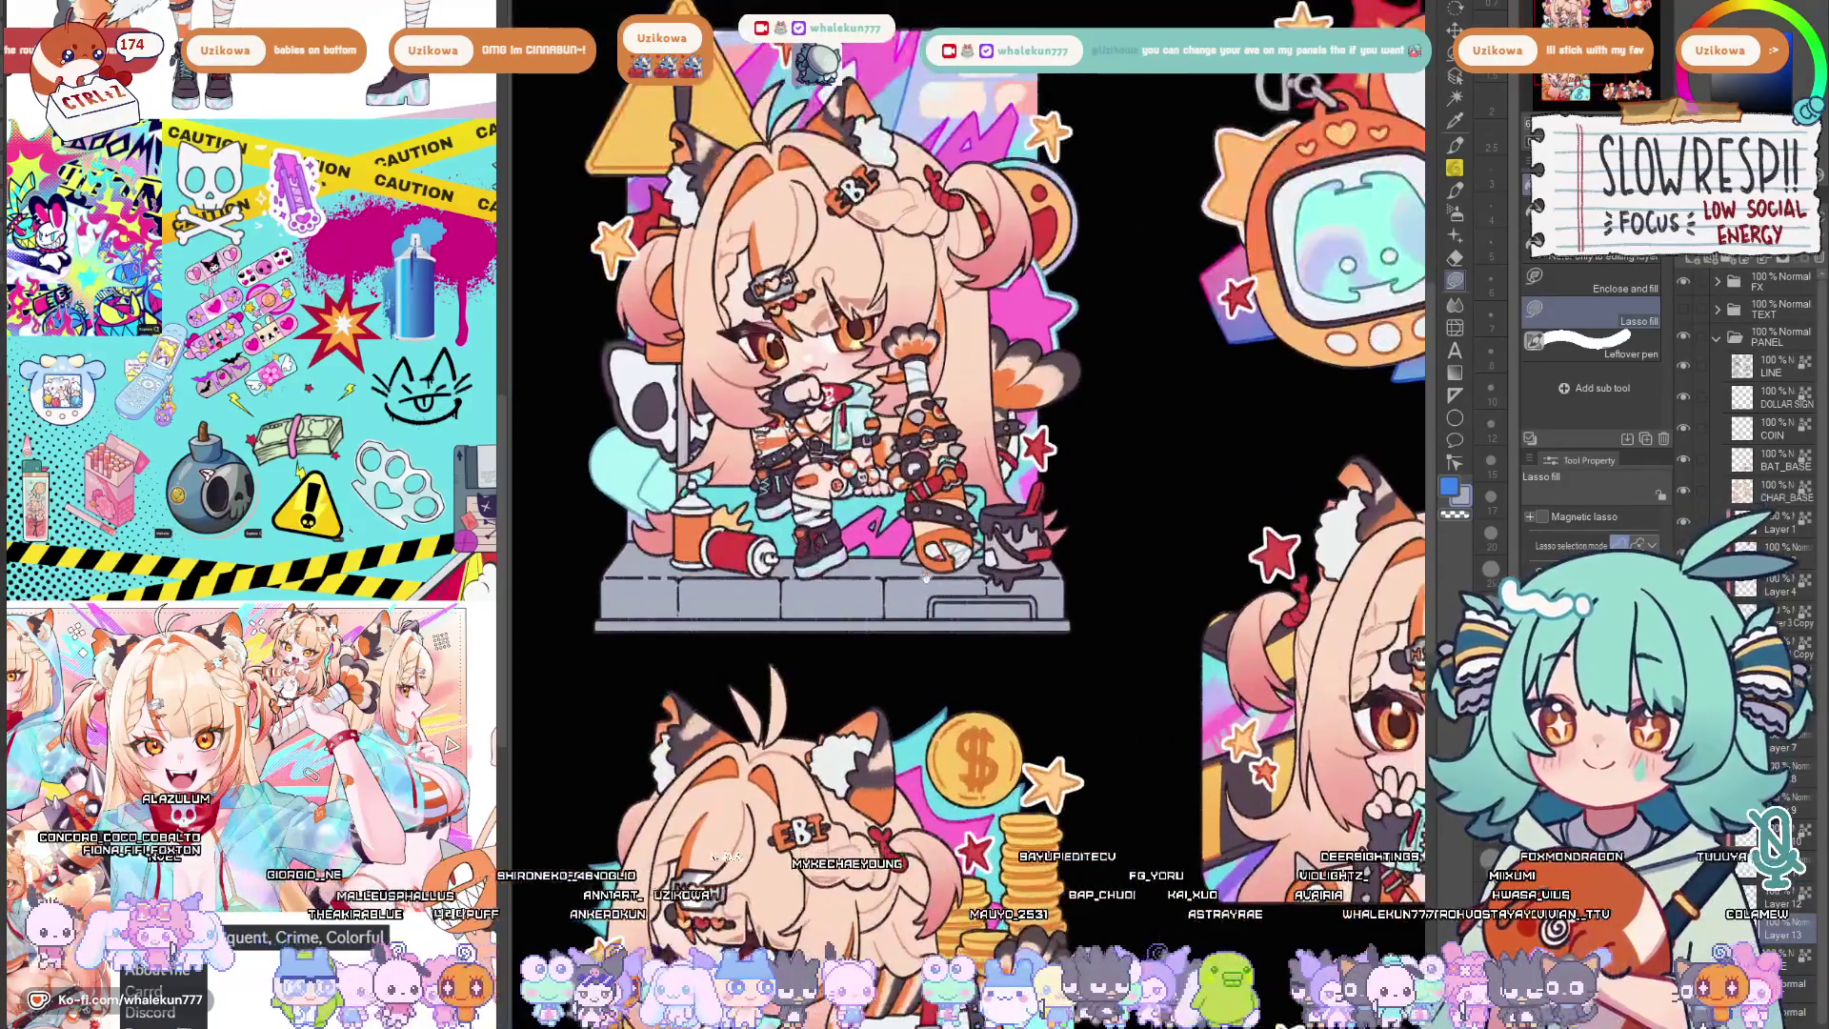
scroll(254, 429, up, 1)
scroll(255, 429, up, 1)
scroll(254, 428, up, 1)
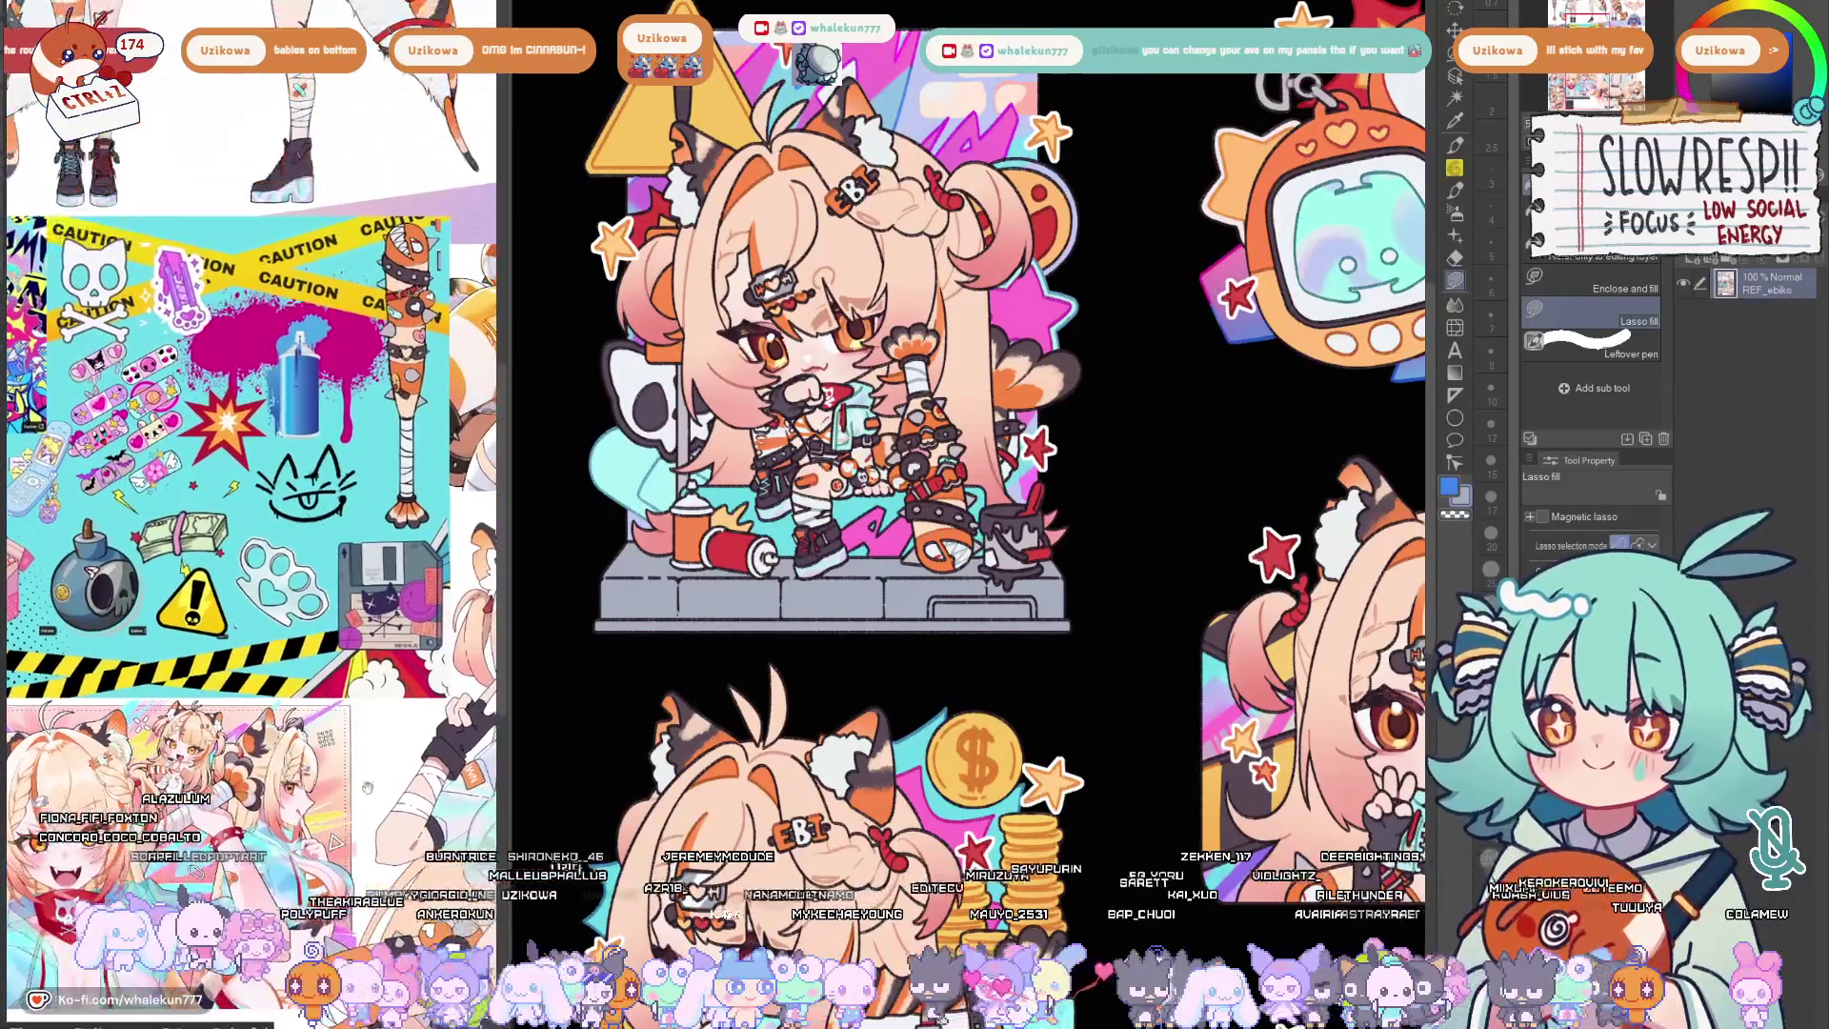
key(ctrl+Tab)
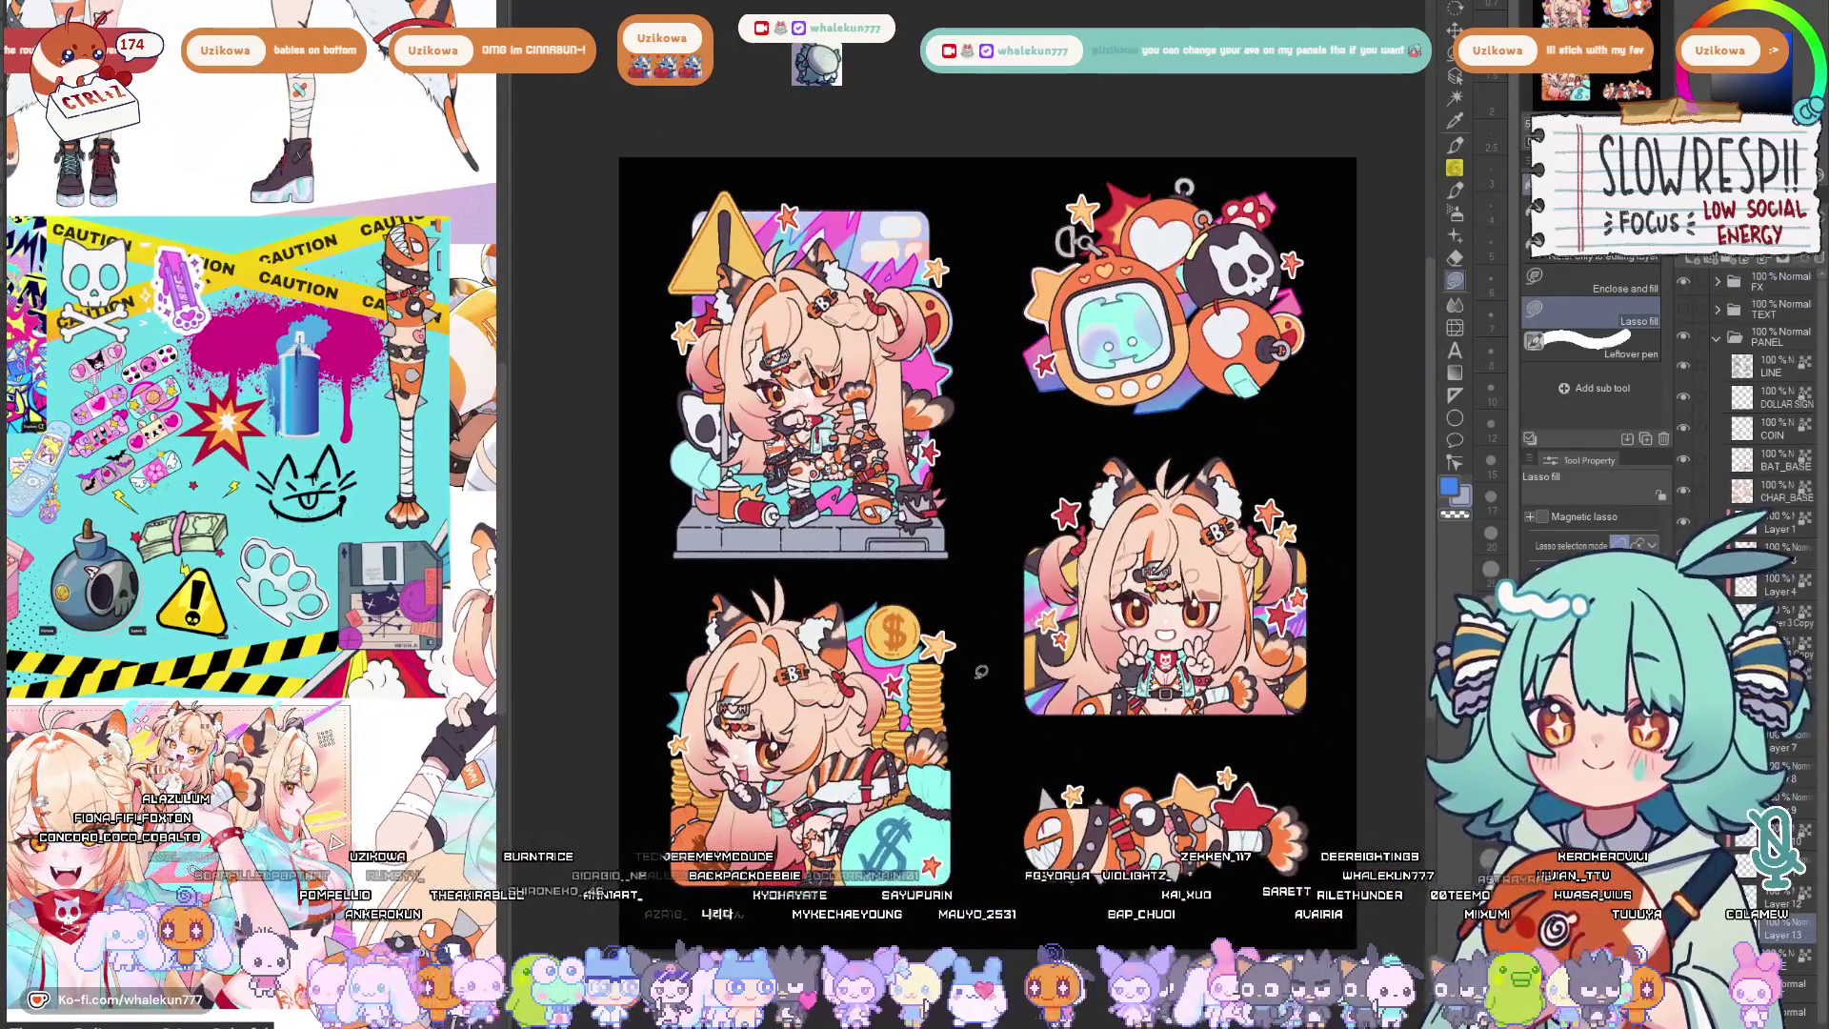
drag(991, 676, 988, 705)
key(h)
key(h)
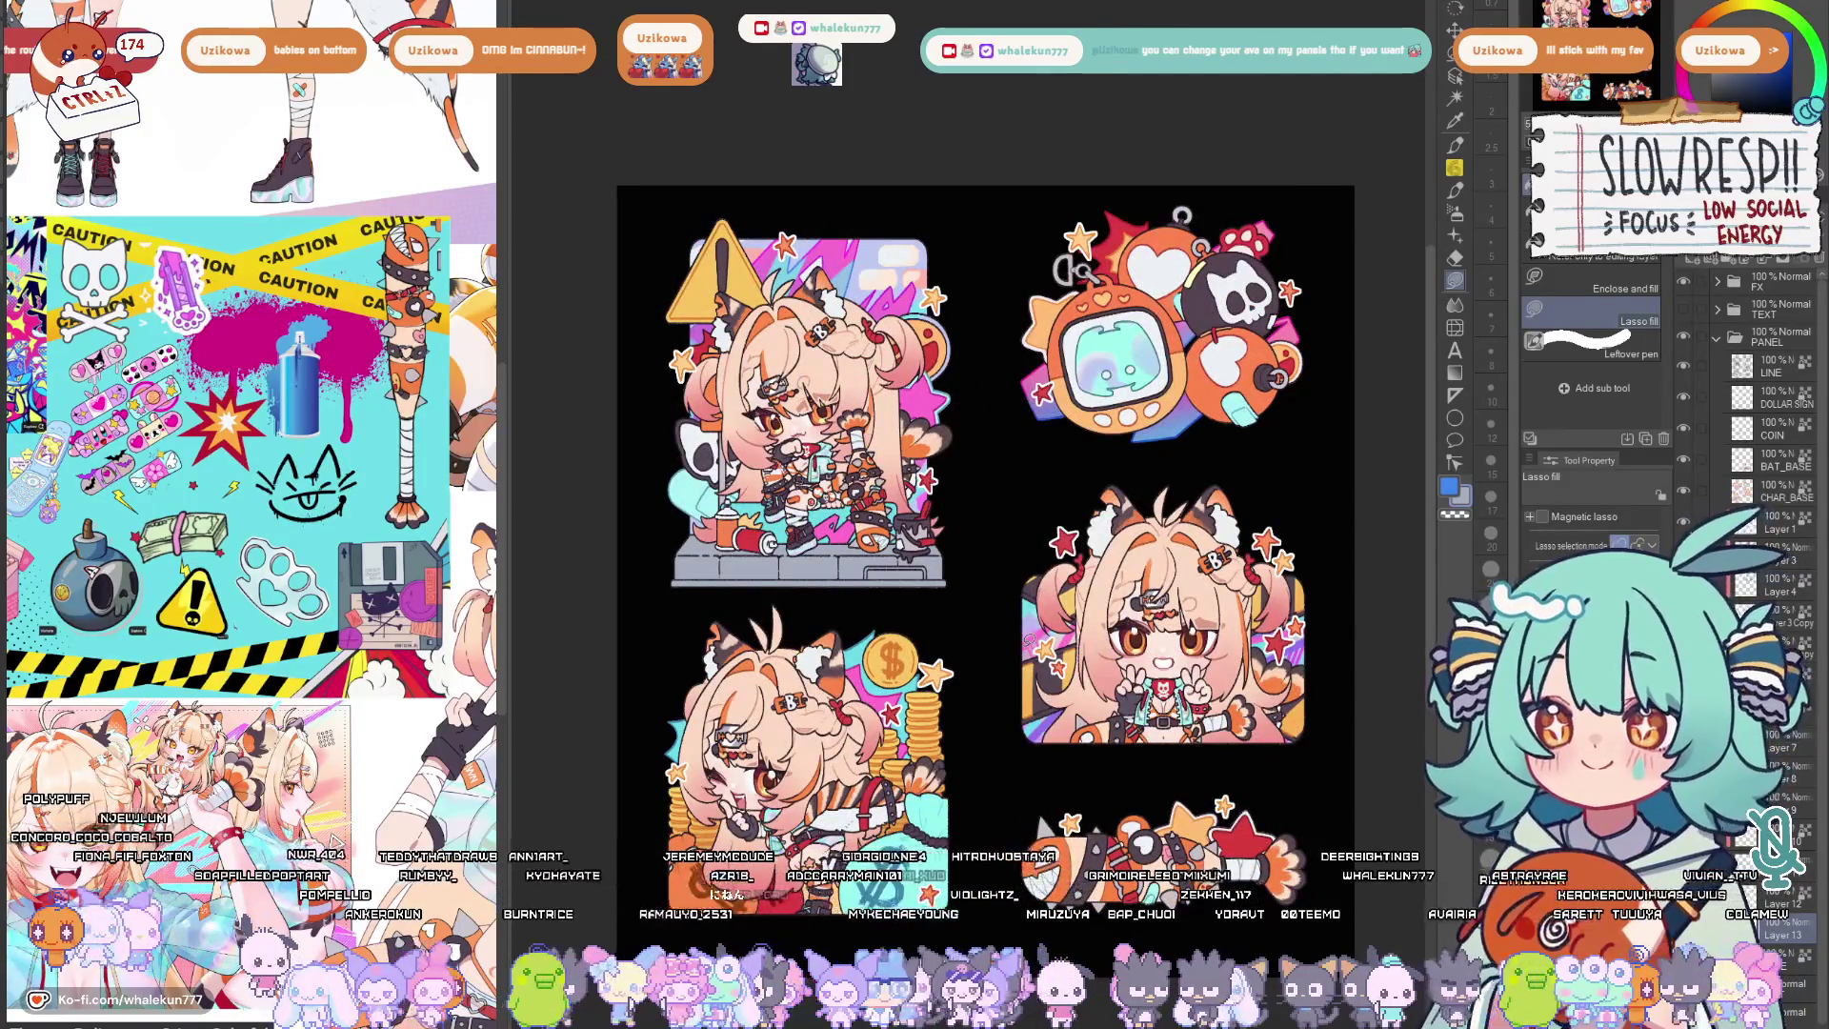
drag(999, 636, 990, 679)
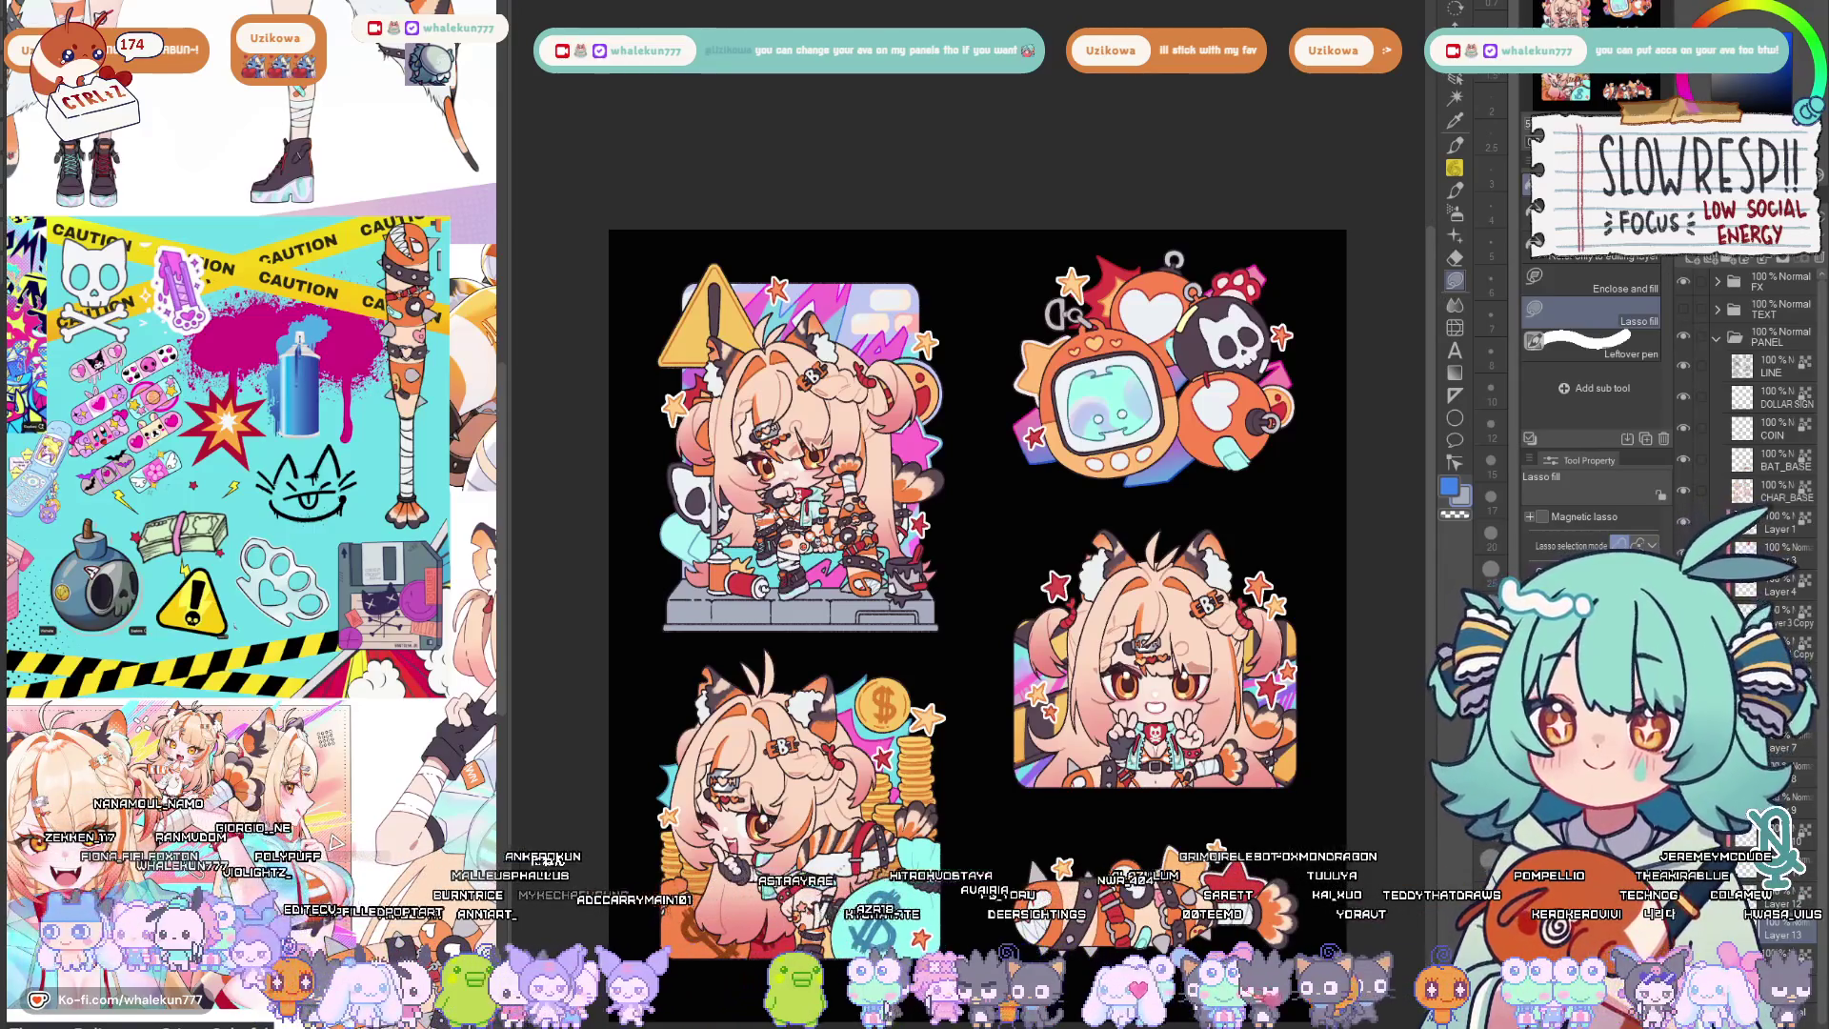
scroll(1307, 439, down, 2)
Make the text layer with the sticker titles visible in the Layer panel.
click(1697, 327)
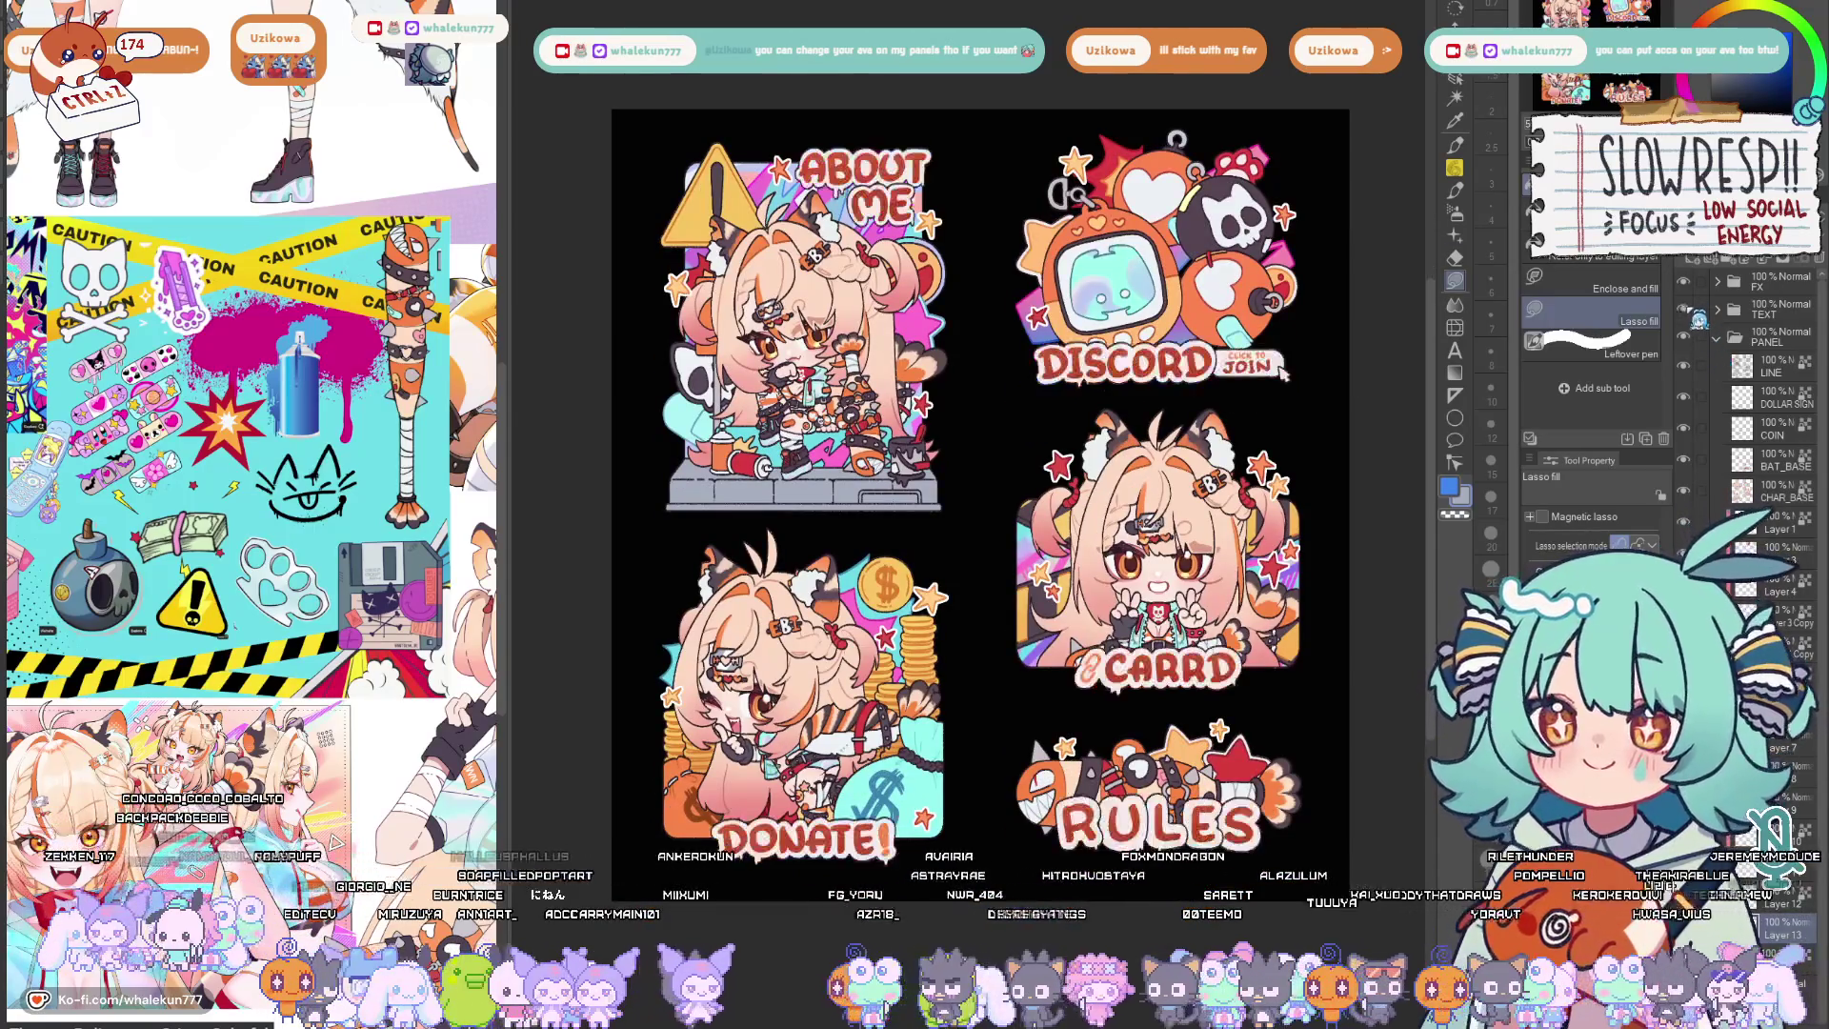
Hide the title text layer again and switch to the Brush tool on the top-left sticker.
click(1702, 317)
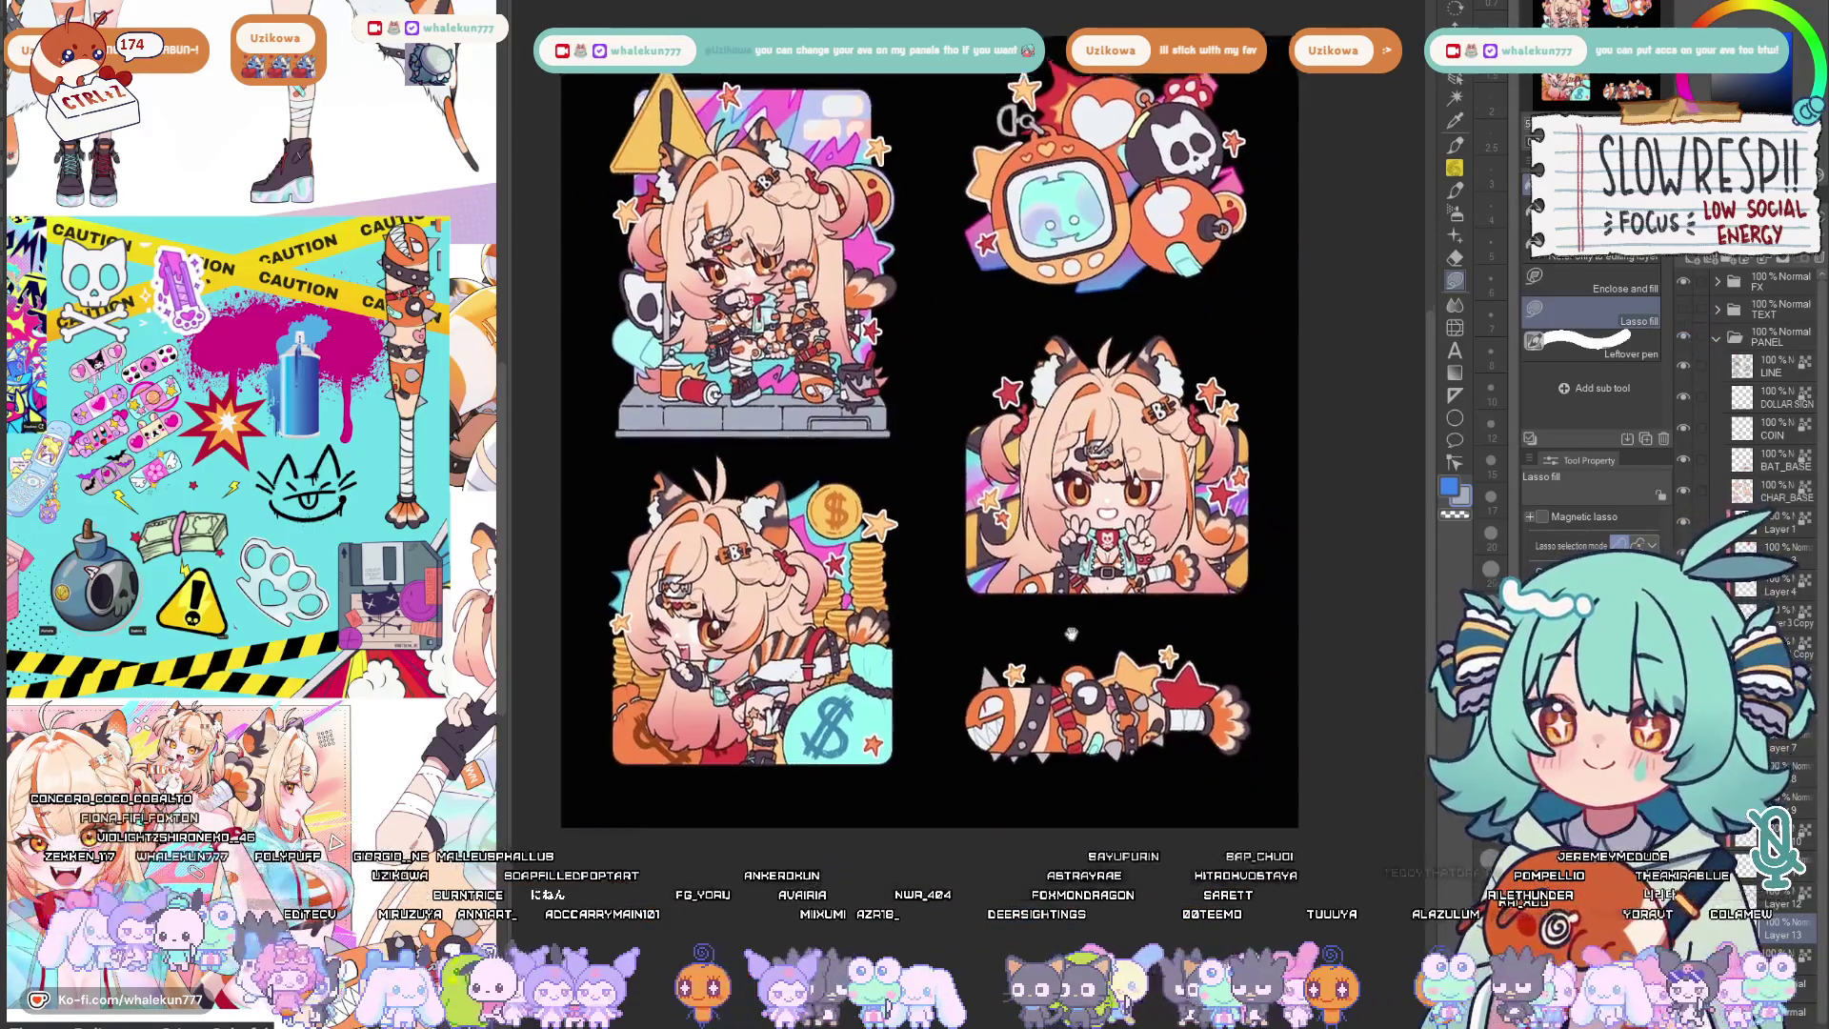
scroll(1004, 605, up, 2)
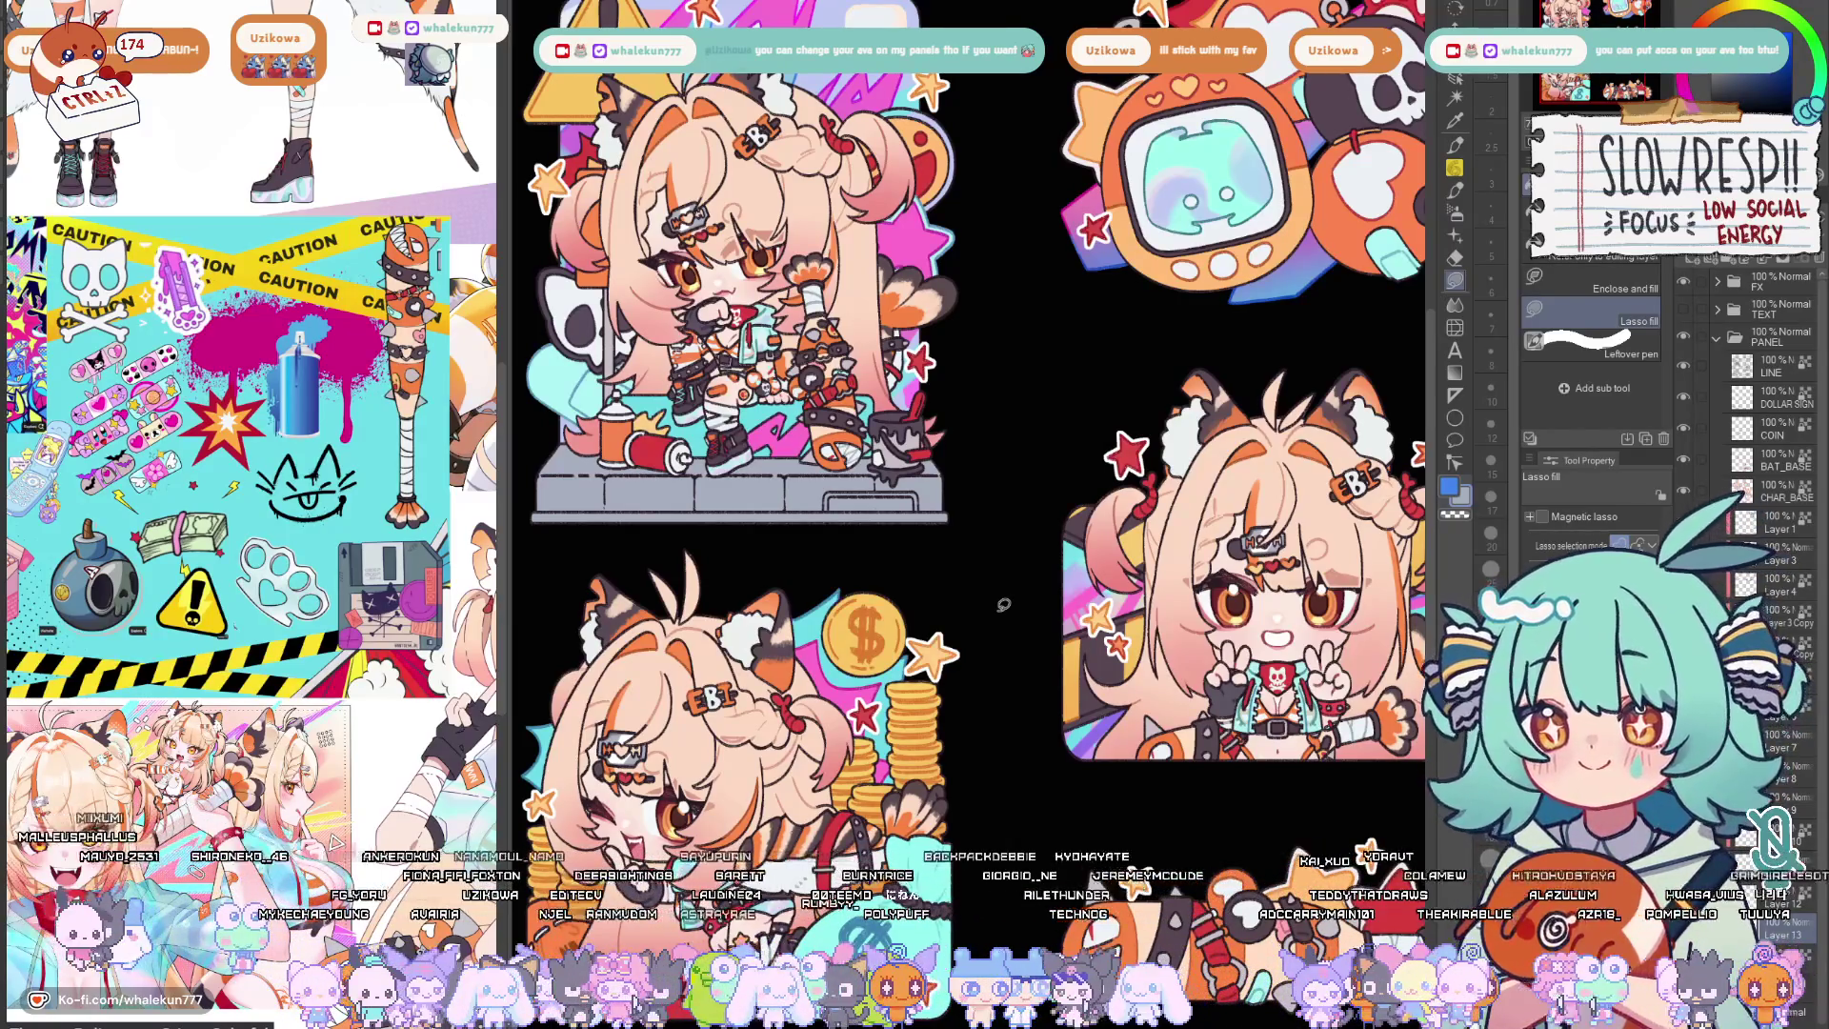
scroll(1269, 677, up, 1)
drag(1286, 171, 1230, 21)
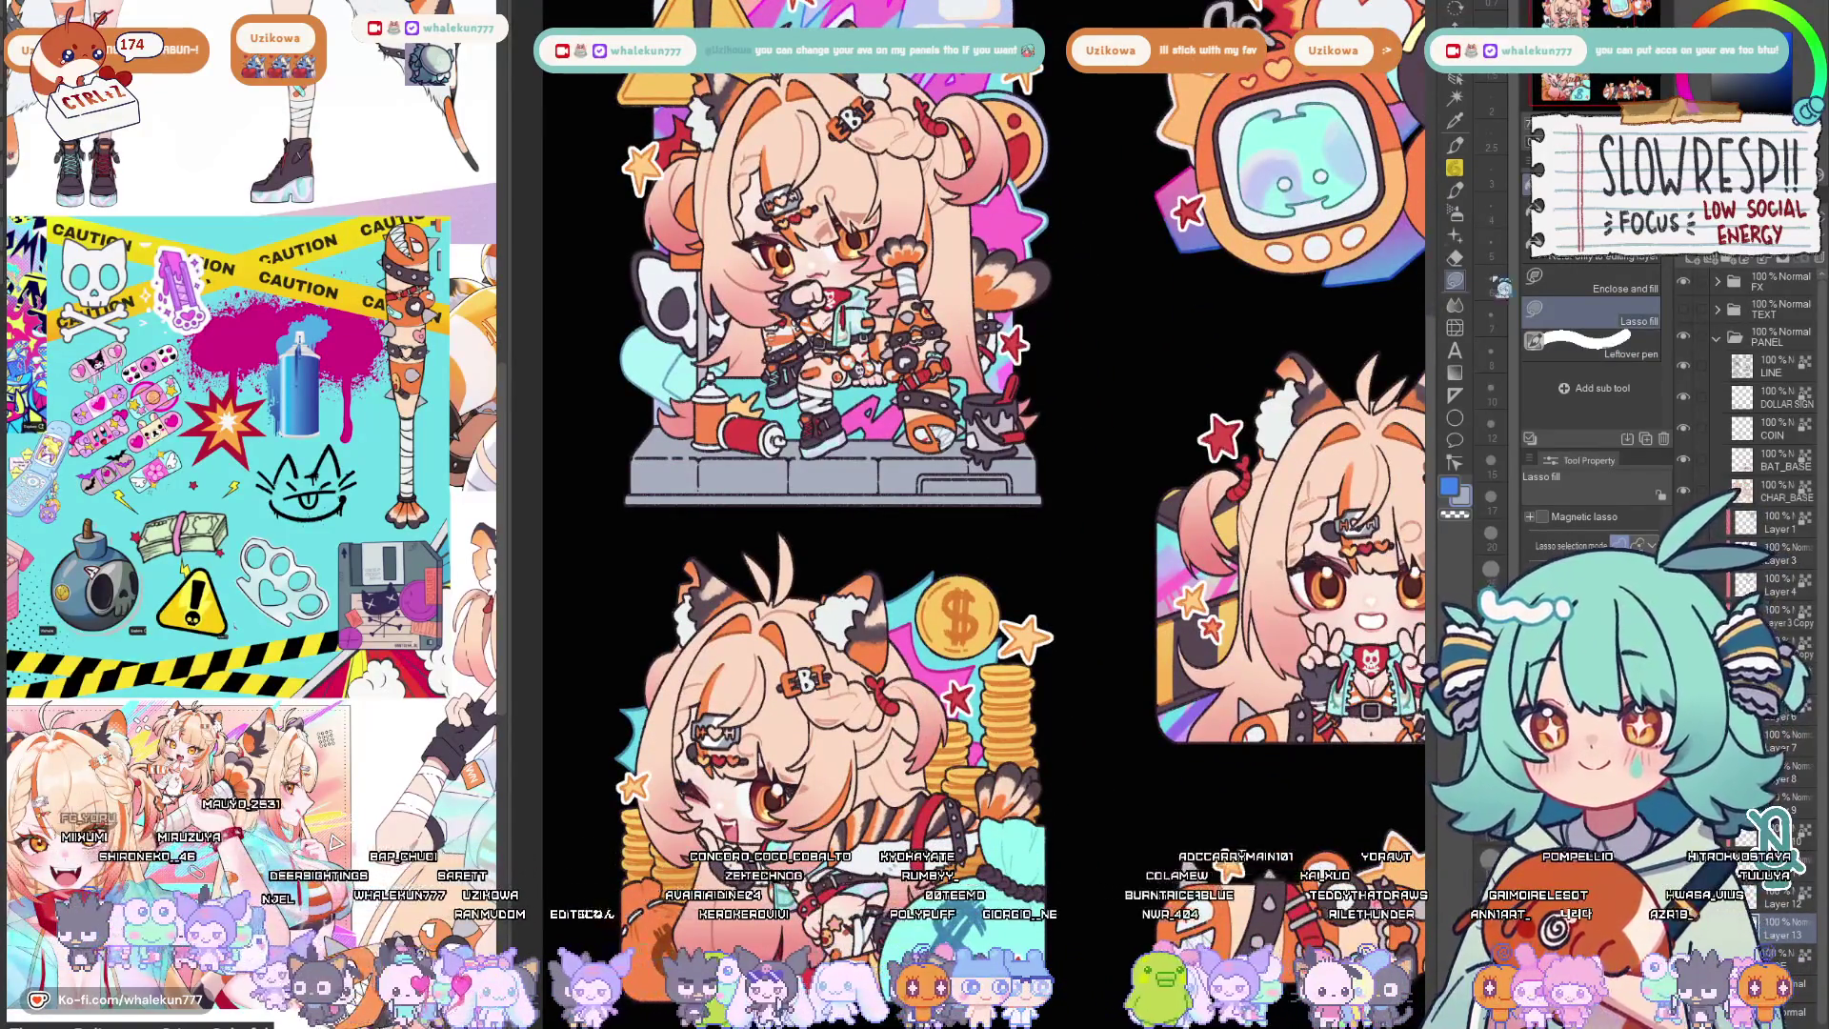
scroll(997, 683, up, 1)
scroll(957, 524, up, 1)
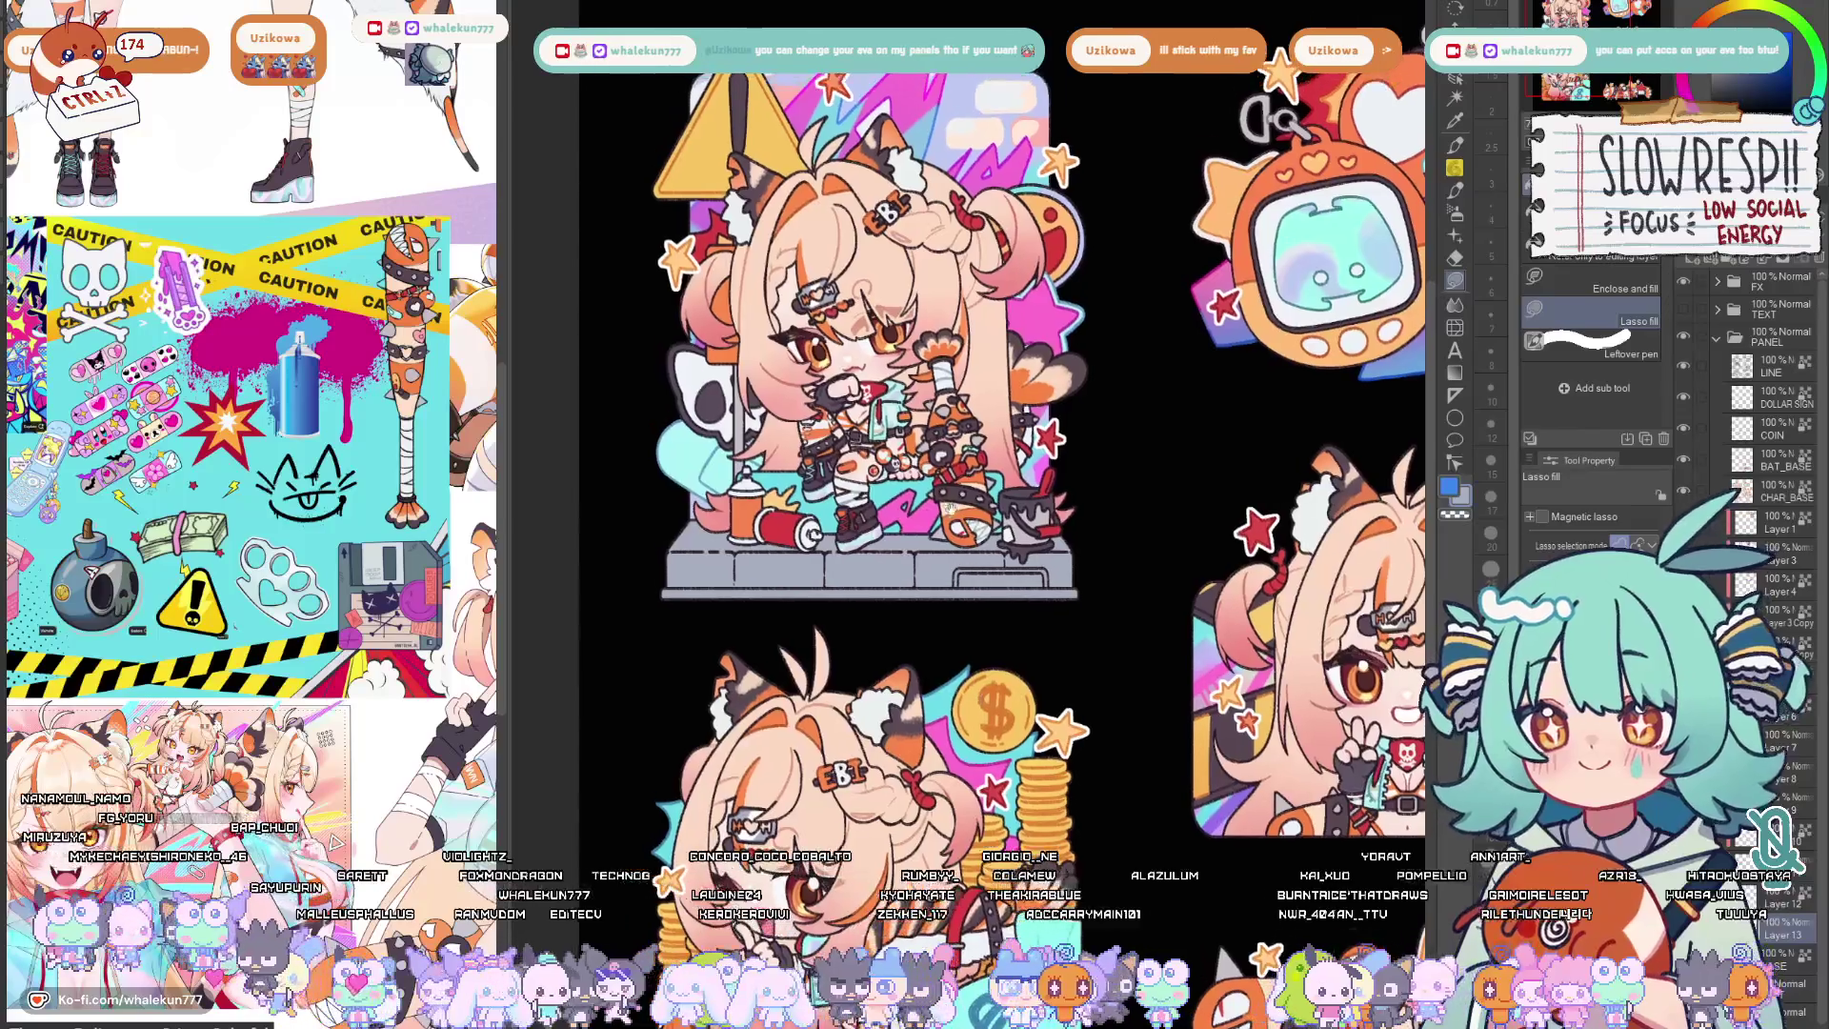
scroll(821, 521, up, 1)
scroll(823, 522, up, 1)
scroll(822, 522, up, 1)
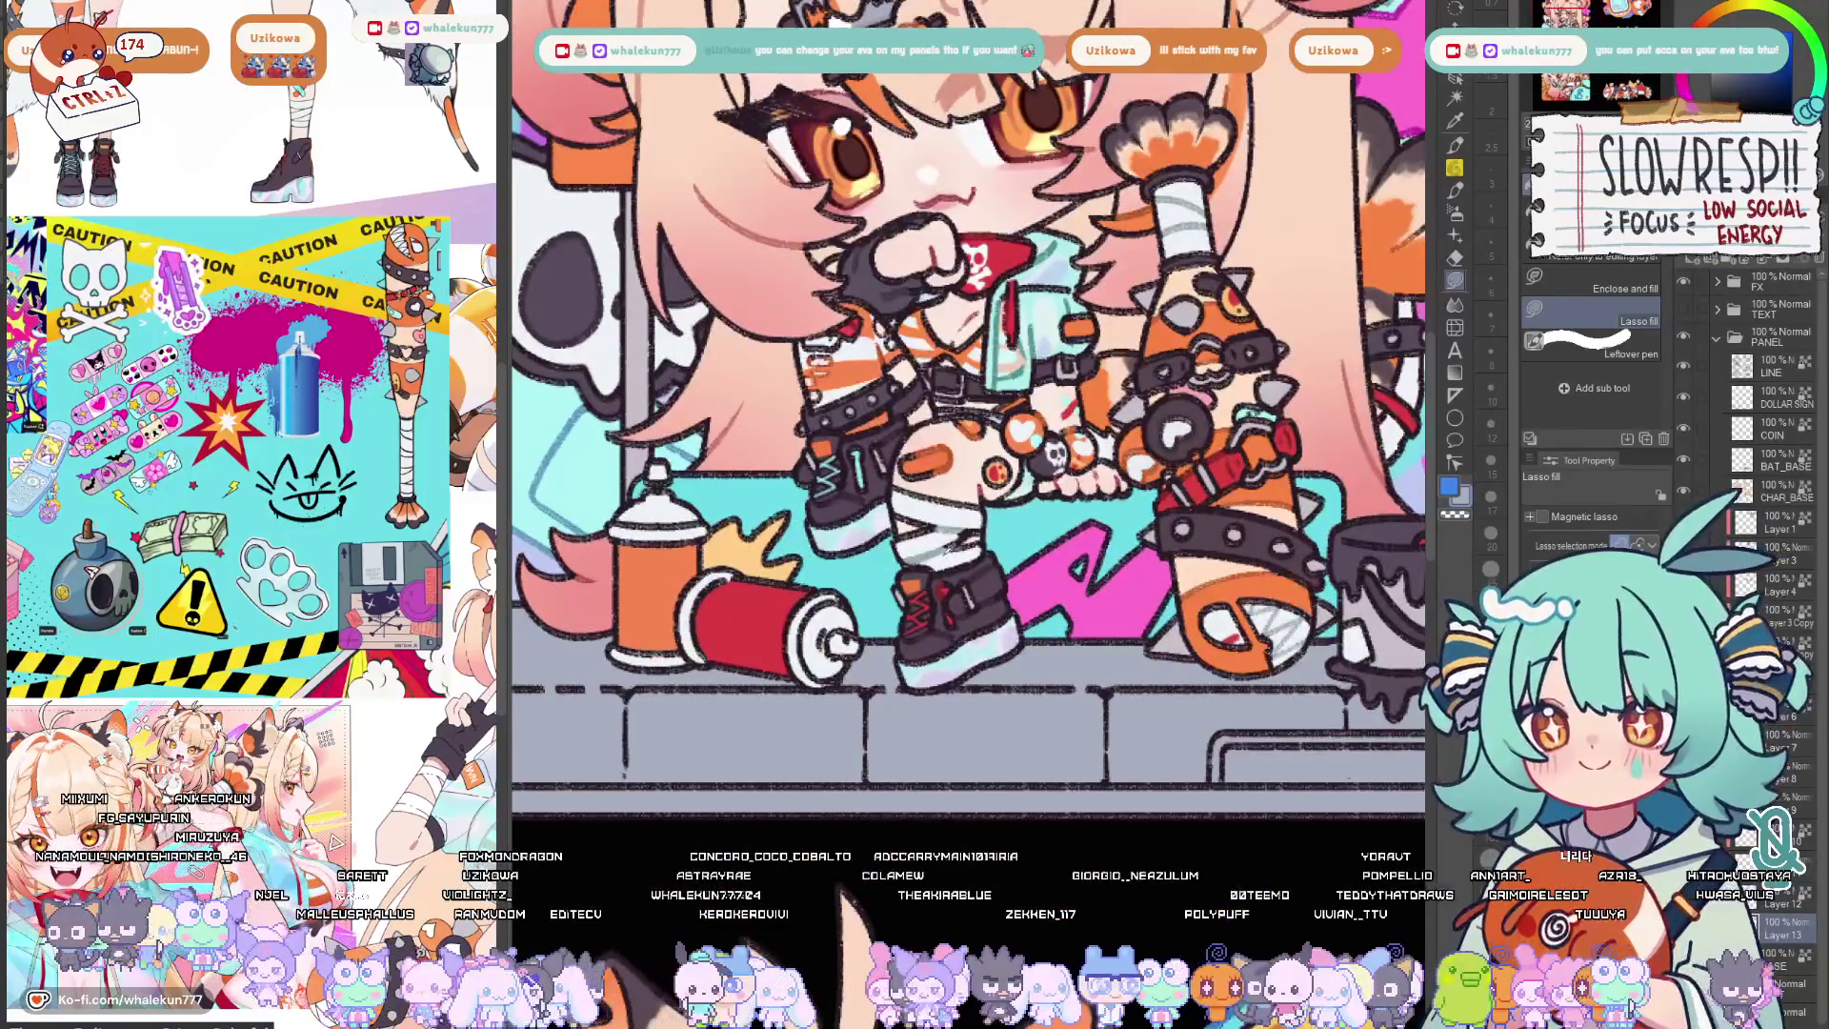
scroll(823, 522, up, 1)
scroll(944, 429, down, 5)
scroll(943, 429, up, 1)
scroll(943, 430, up, 1)
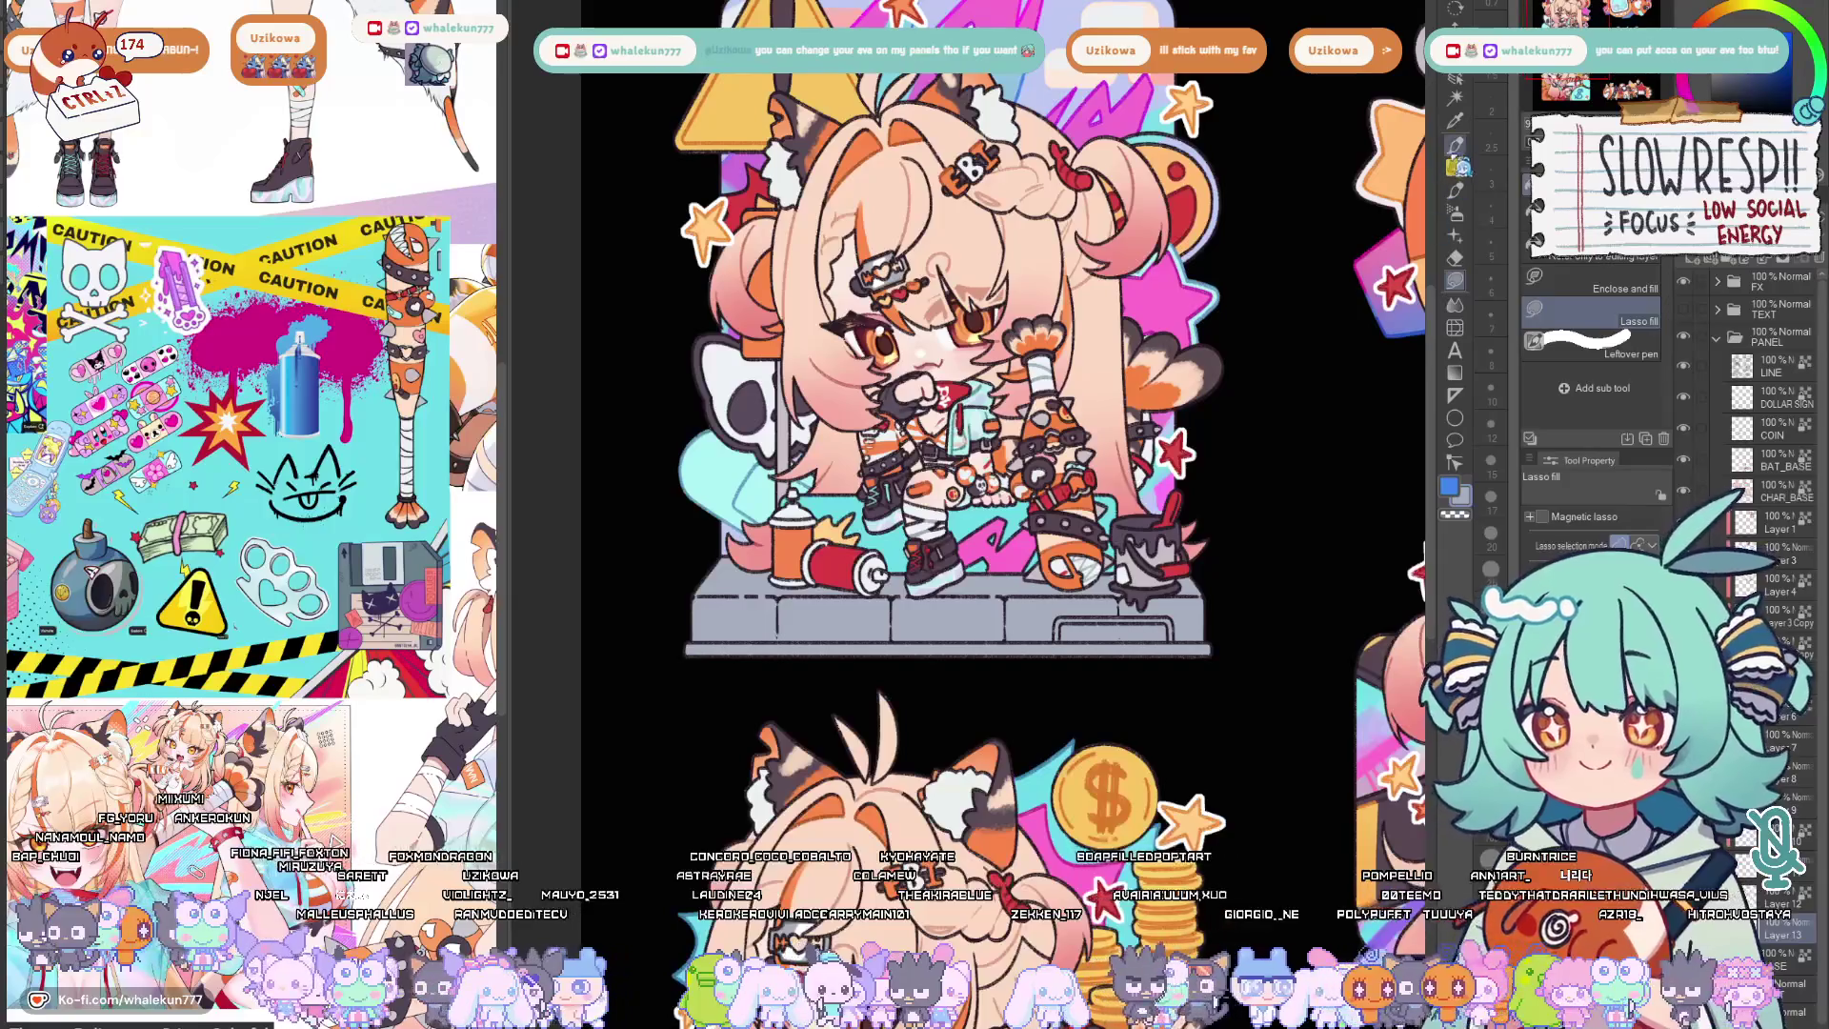
key(b)
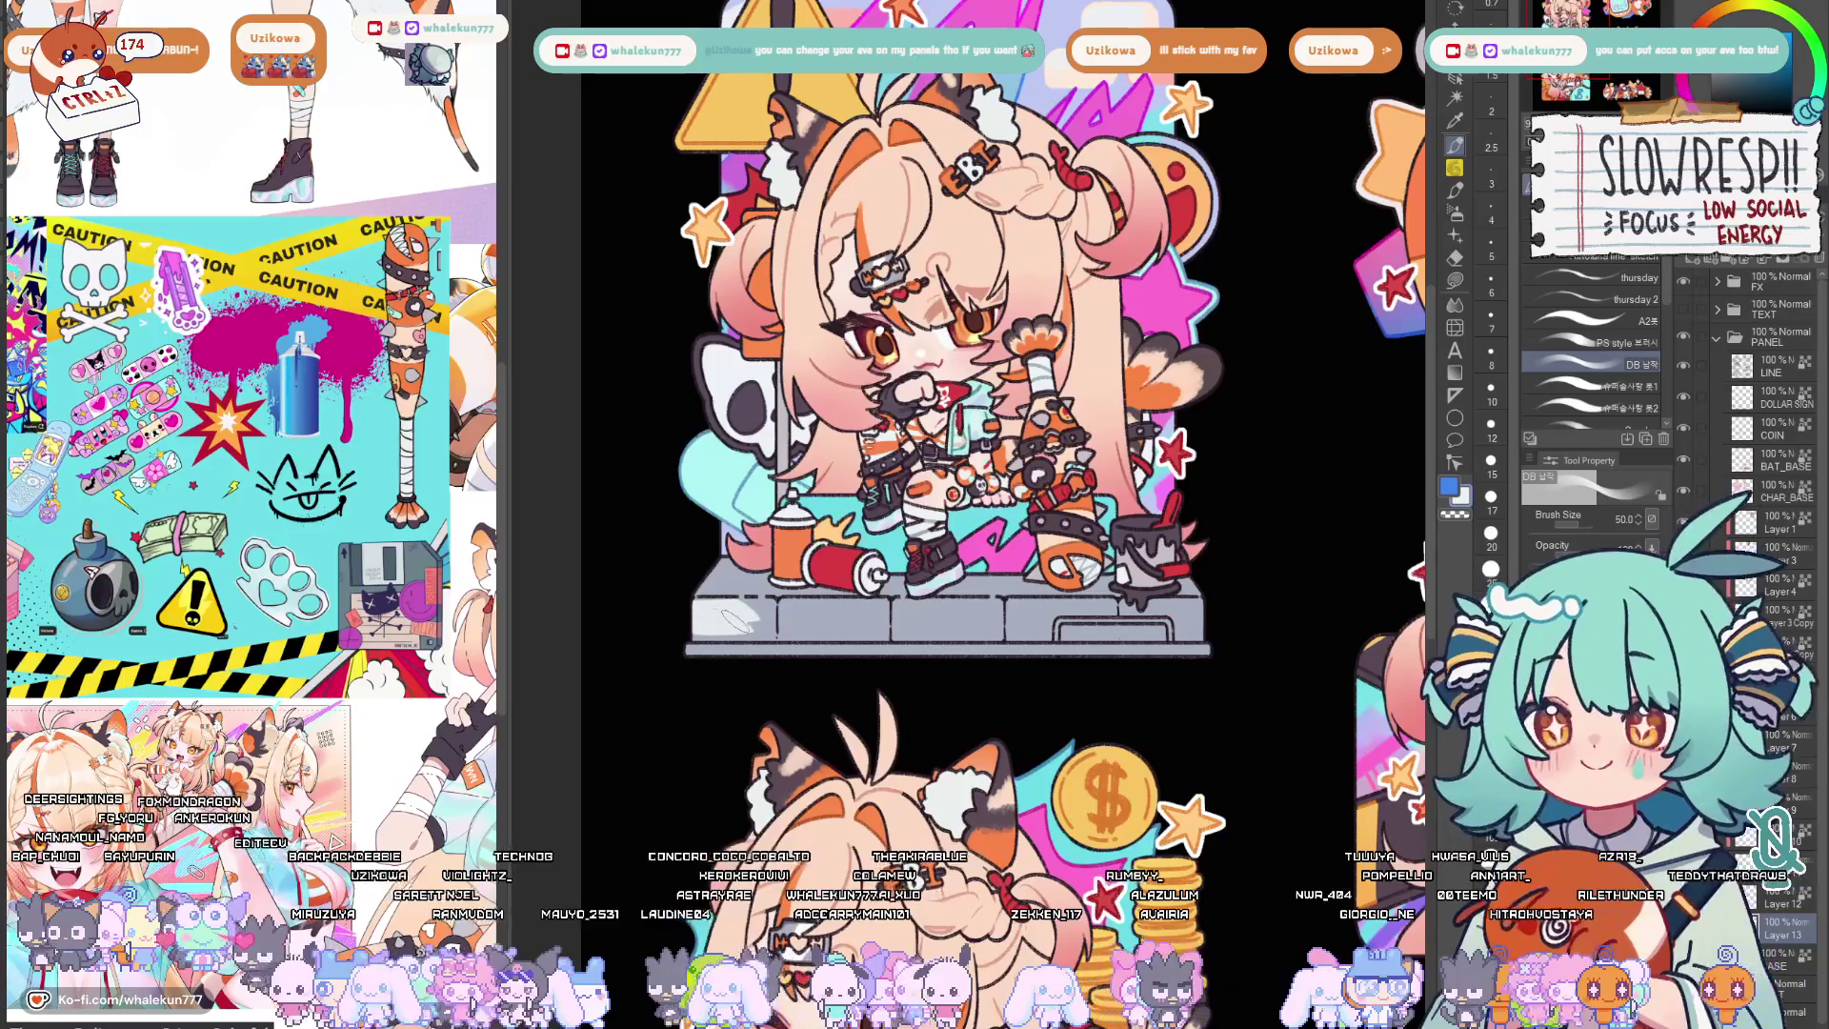
With the Watery ink brush at size 50, paint pale grey and orange patches on the platform's left tiles.
click(1594, 408)
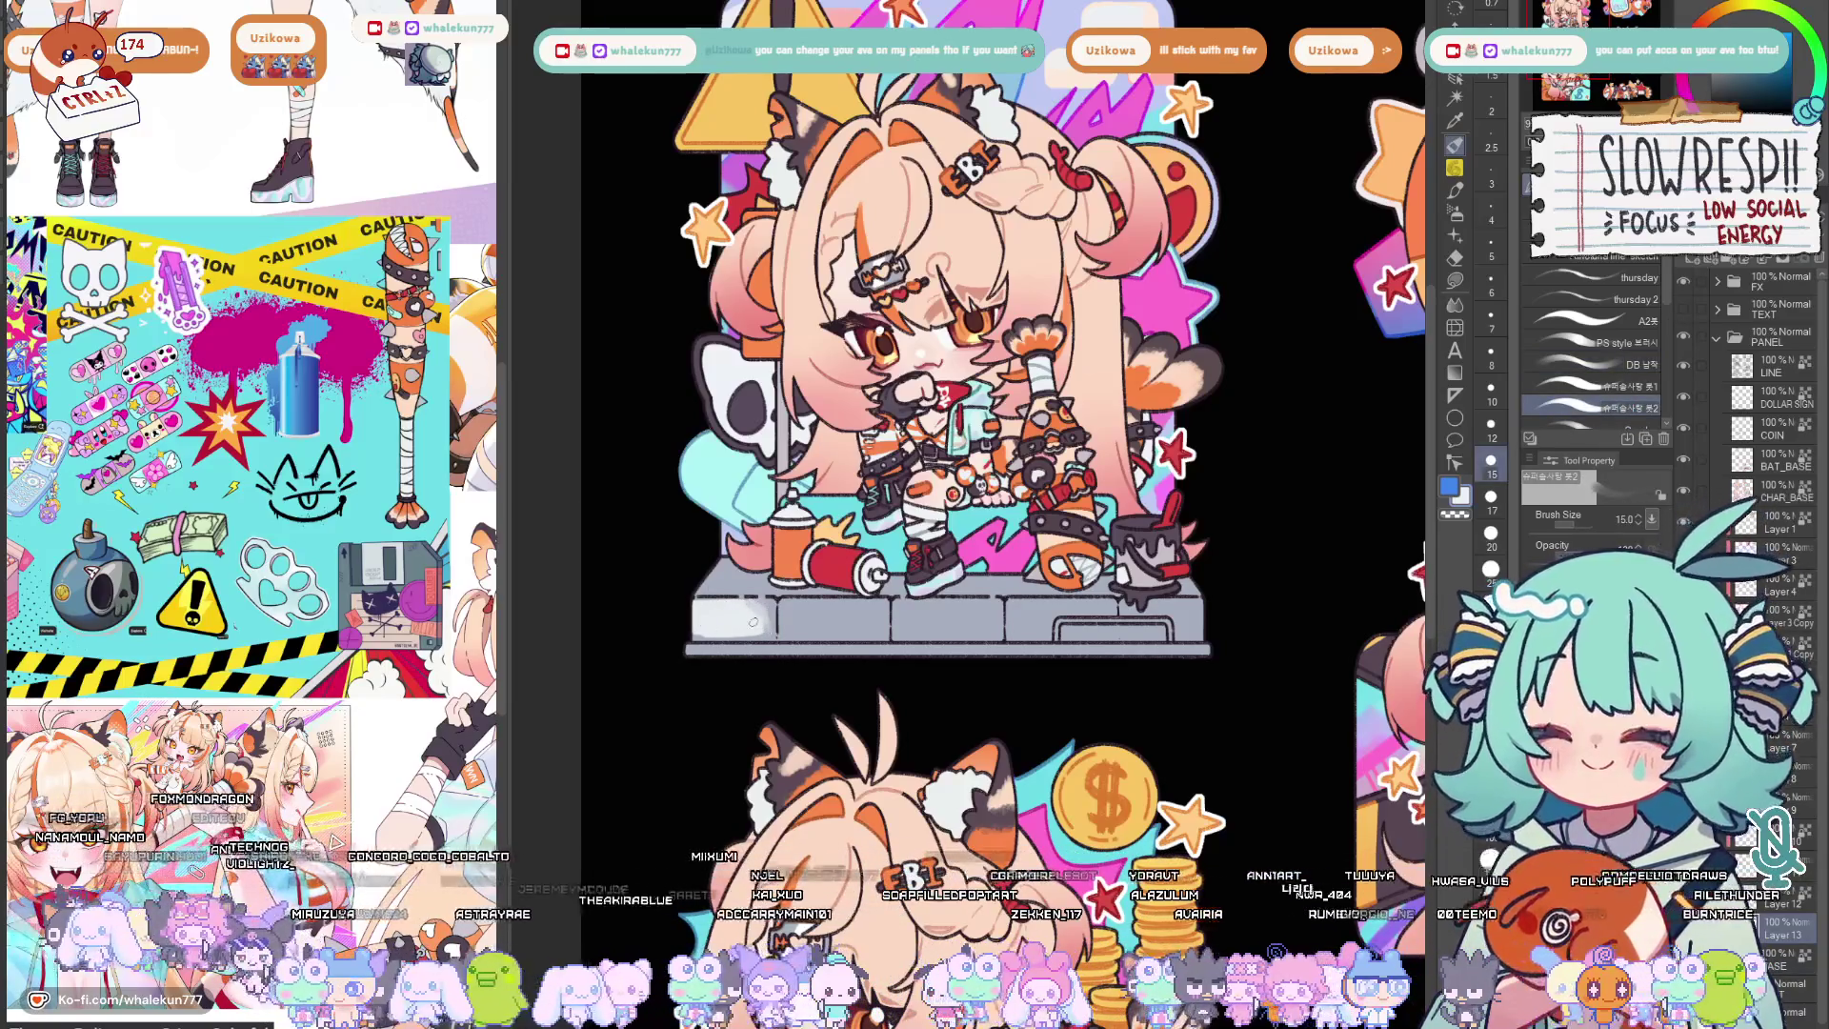
key(bracketright)
key(bracketright)
key(bracketright)
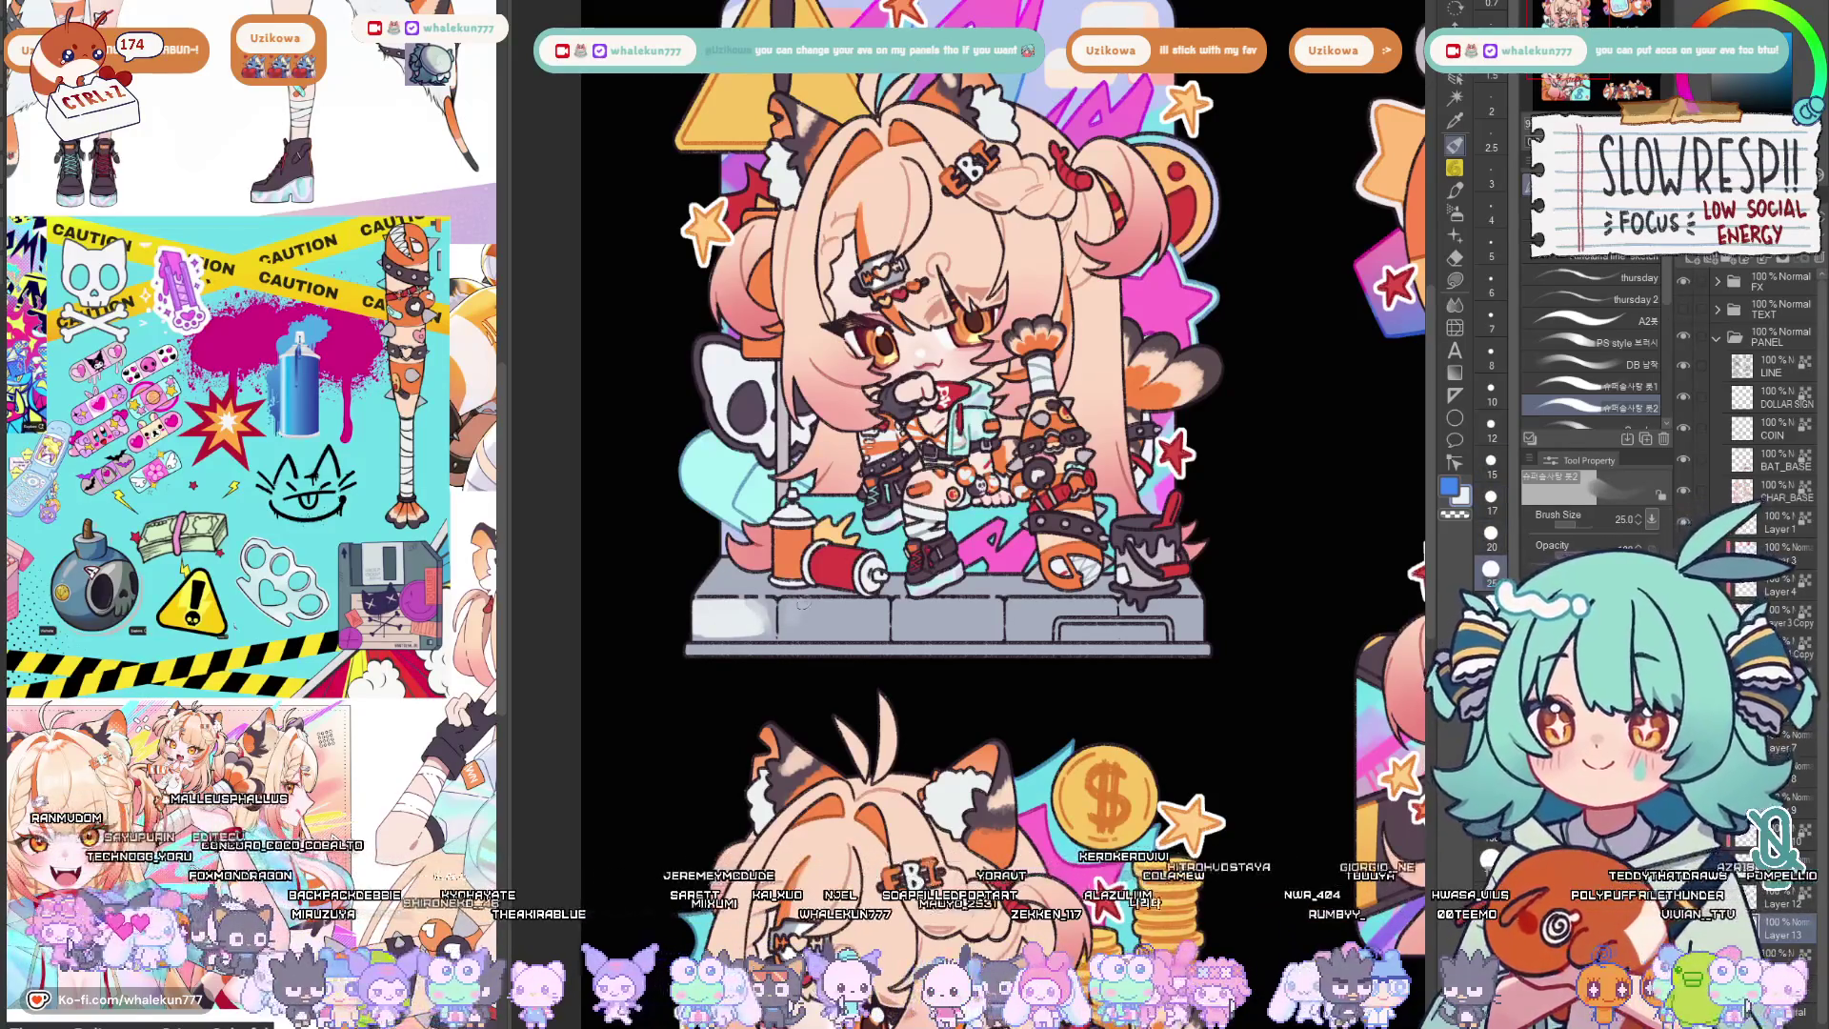
key(b)
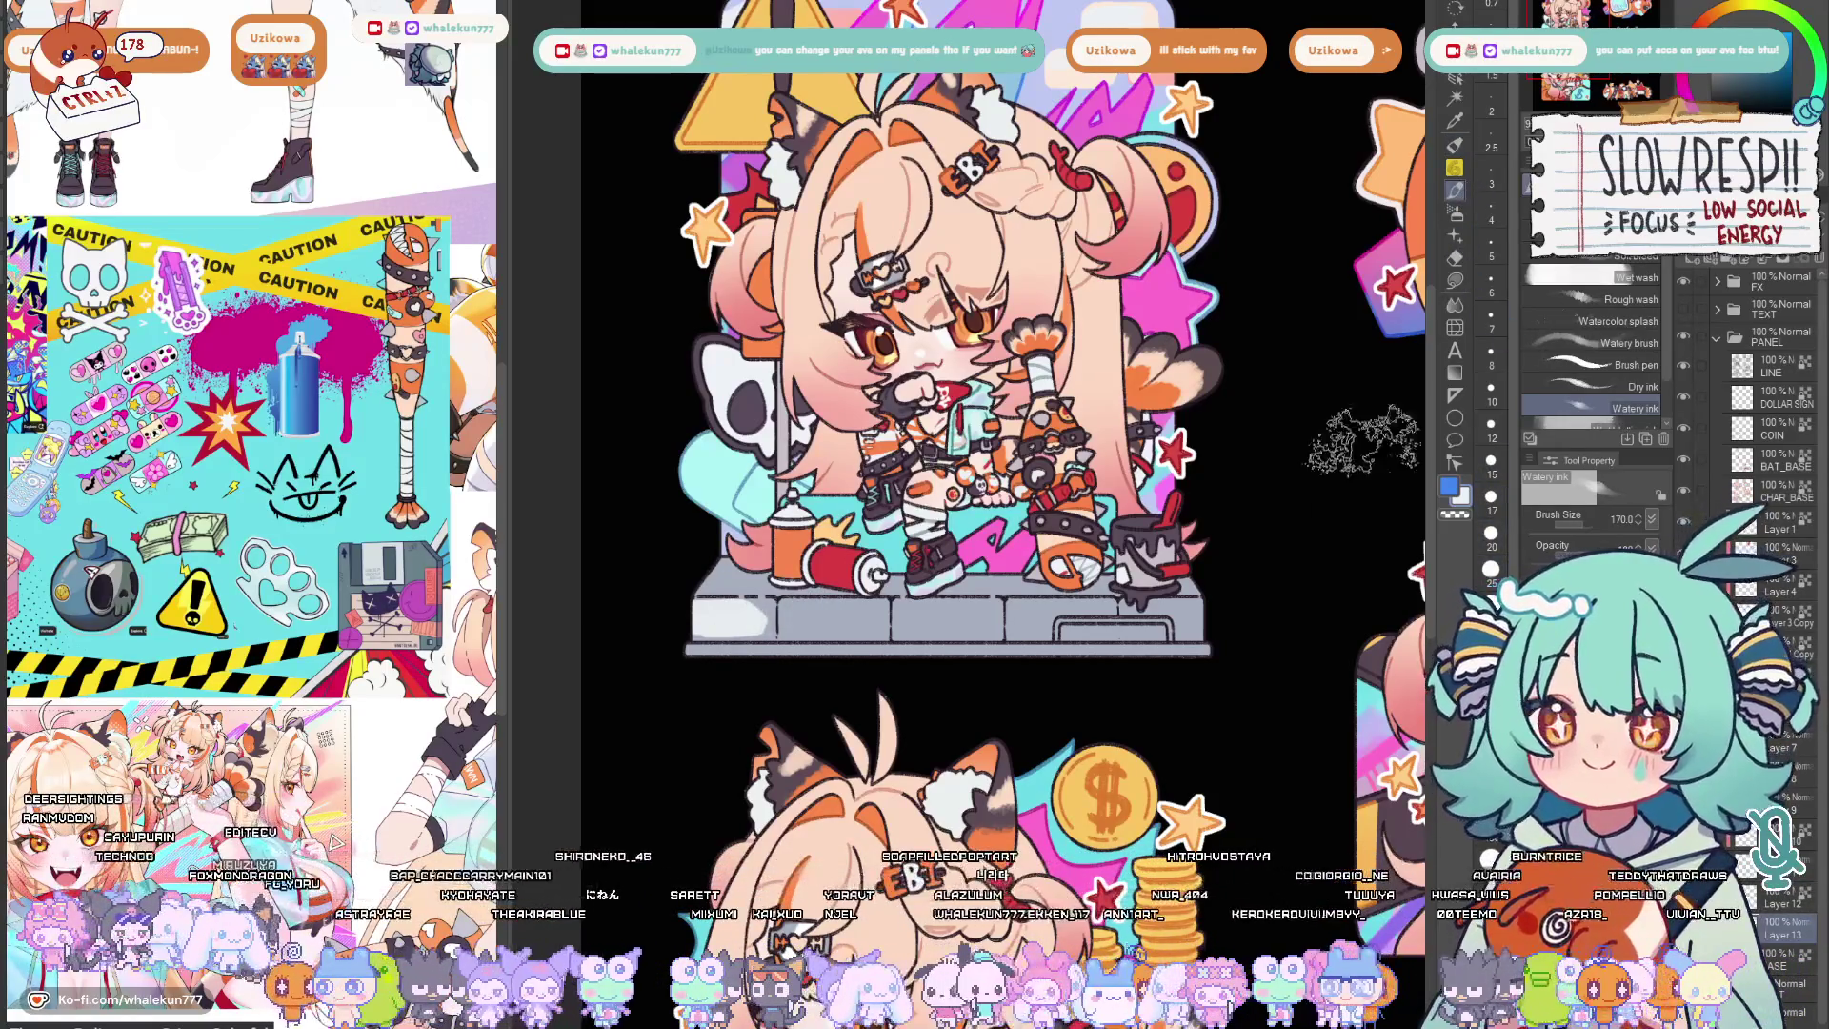
key(bracketleft)
key(bracketleft)
key(bracketleft)
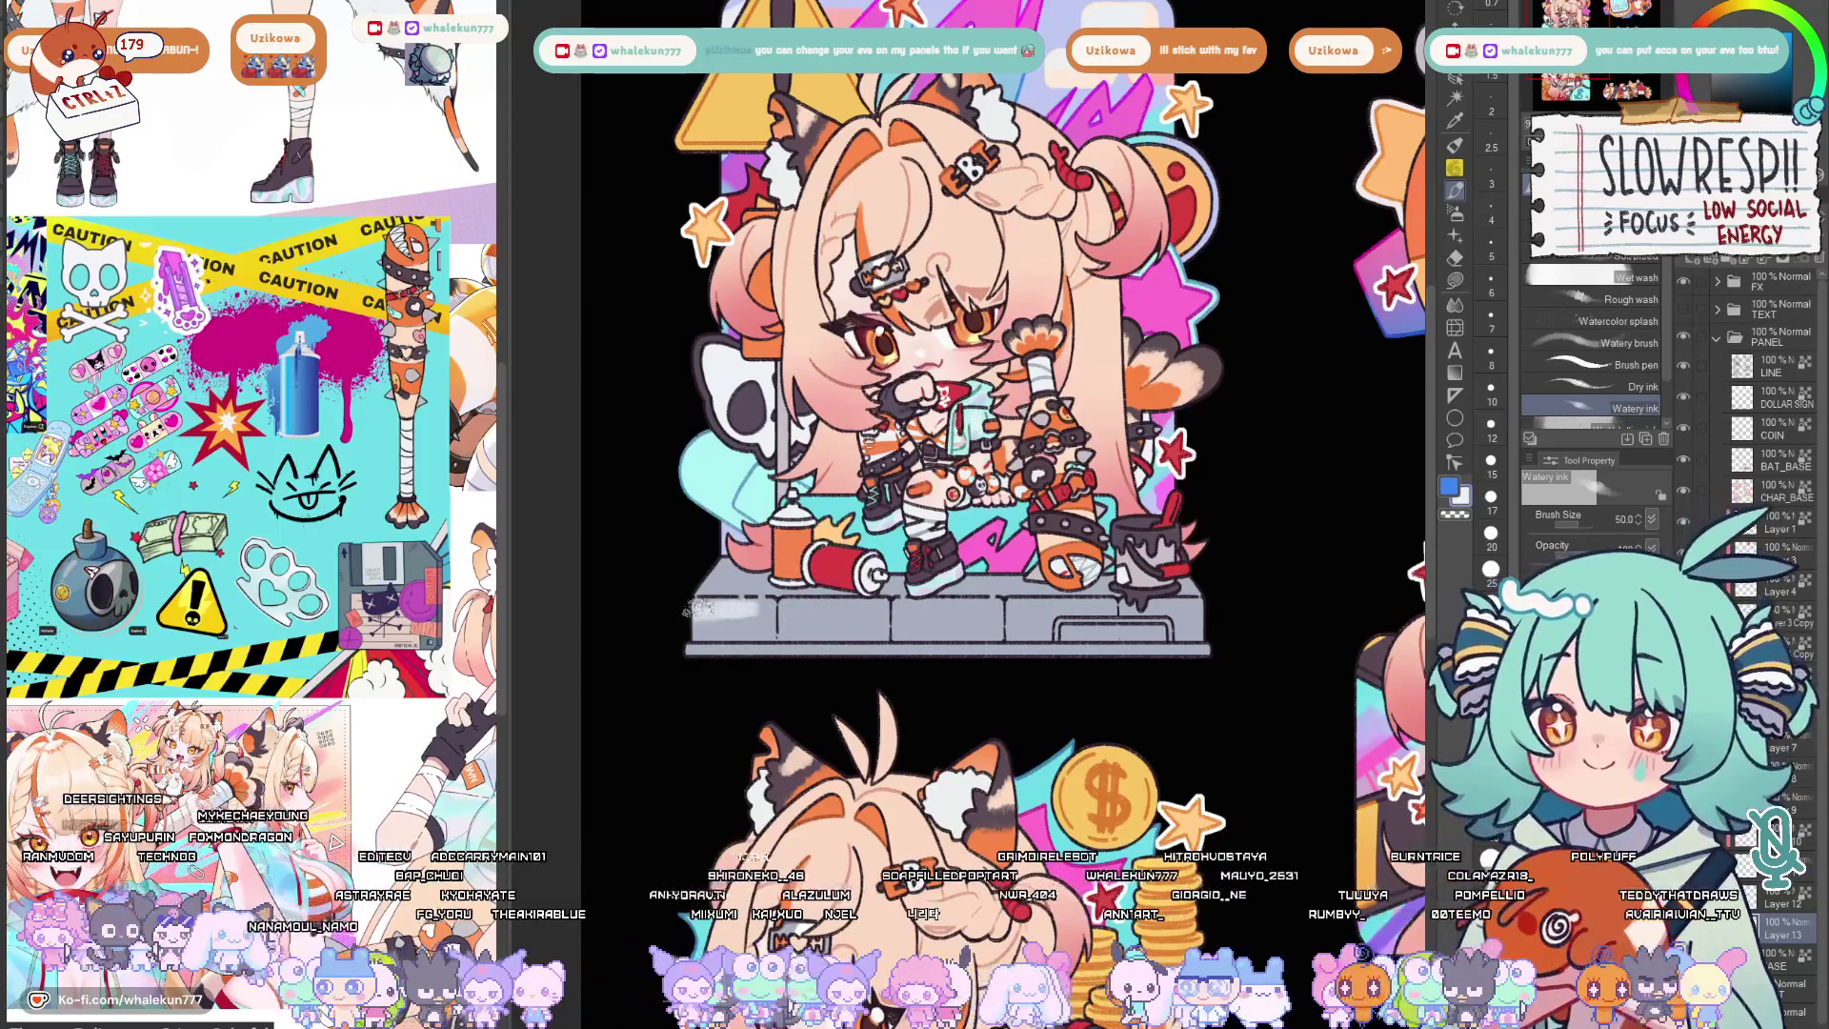
drag(686, 619, 764, 626)
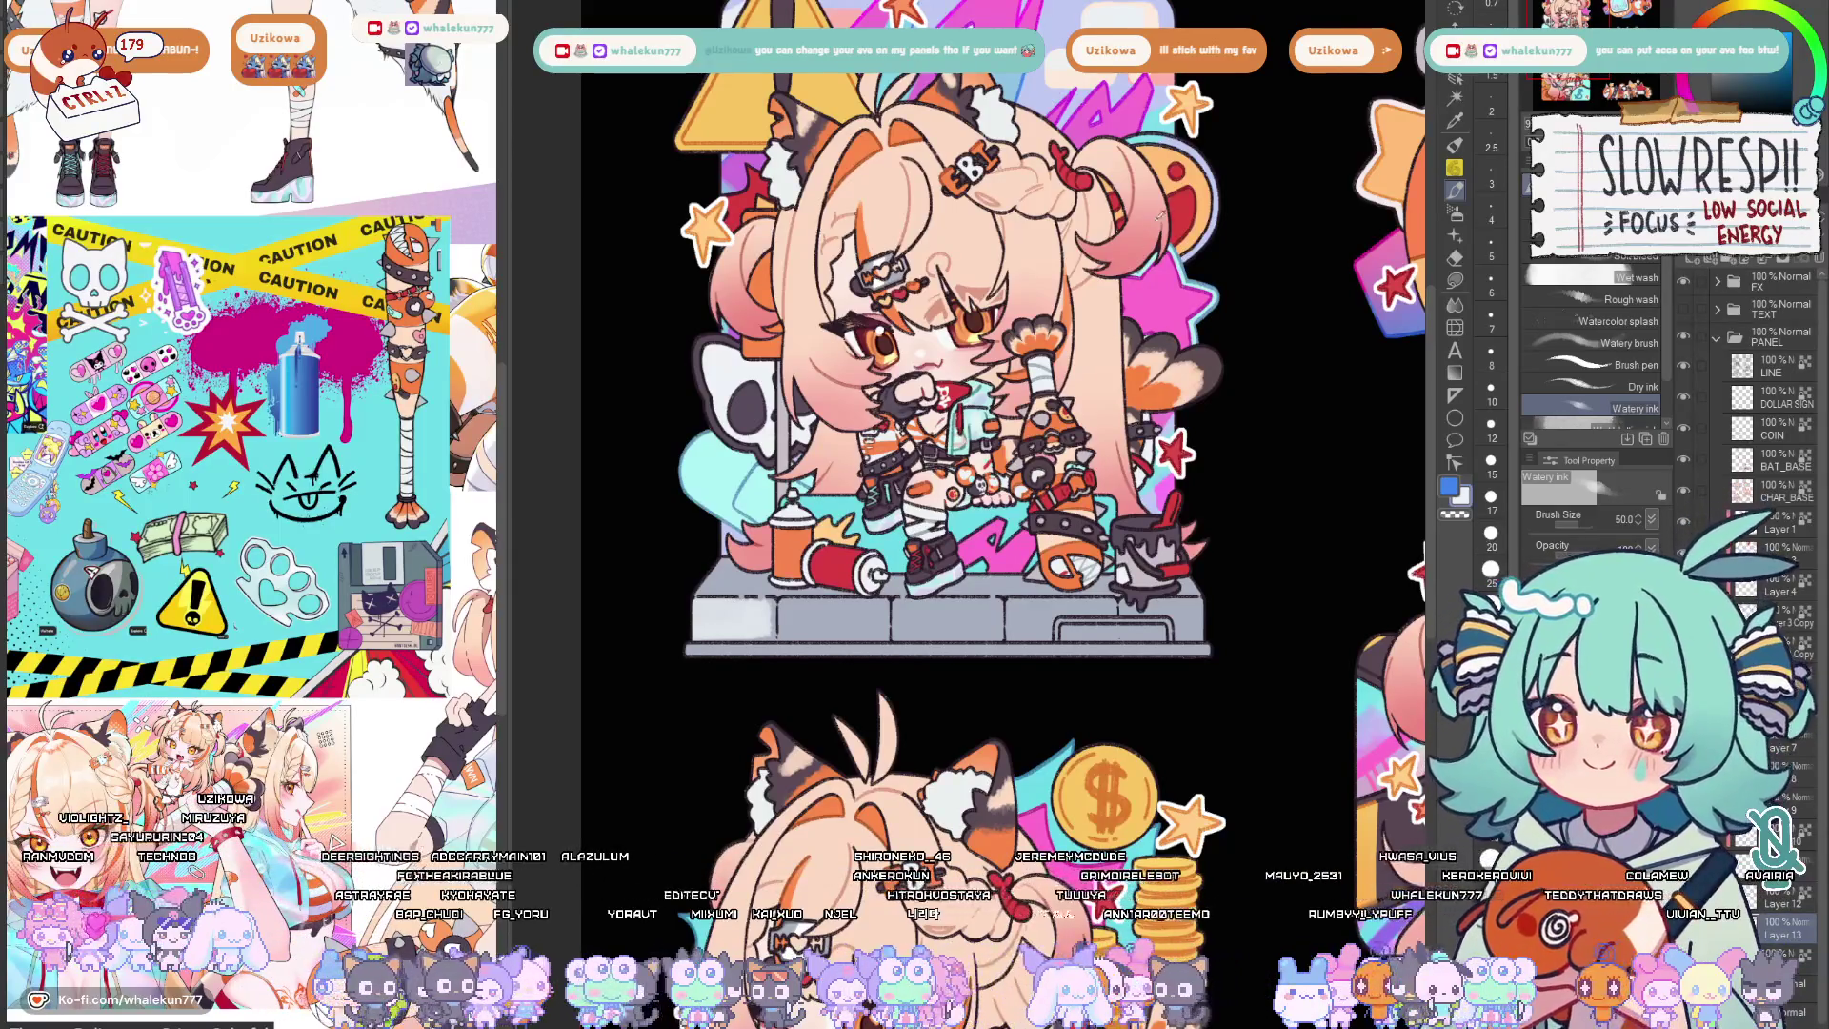
alt+click(794, 612)
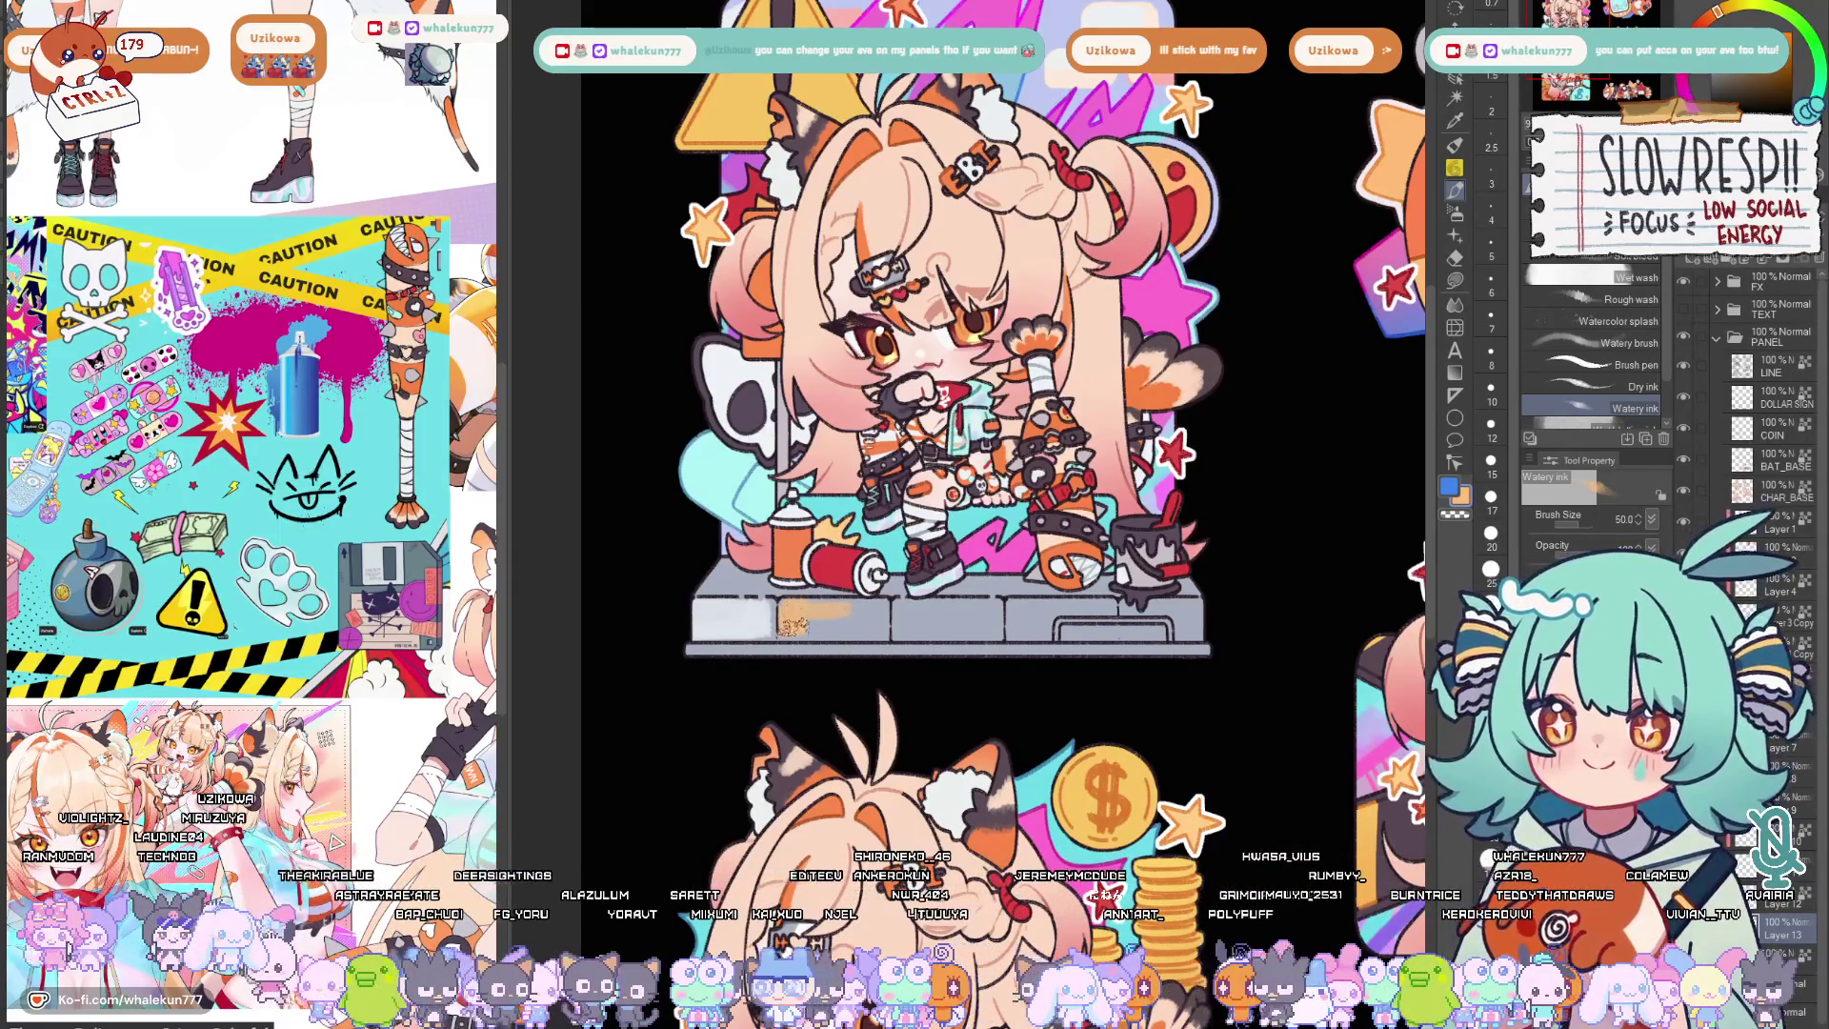
drag(815, 617, 852, 617)
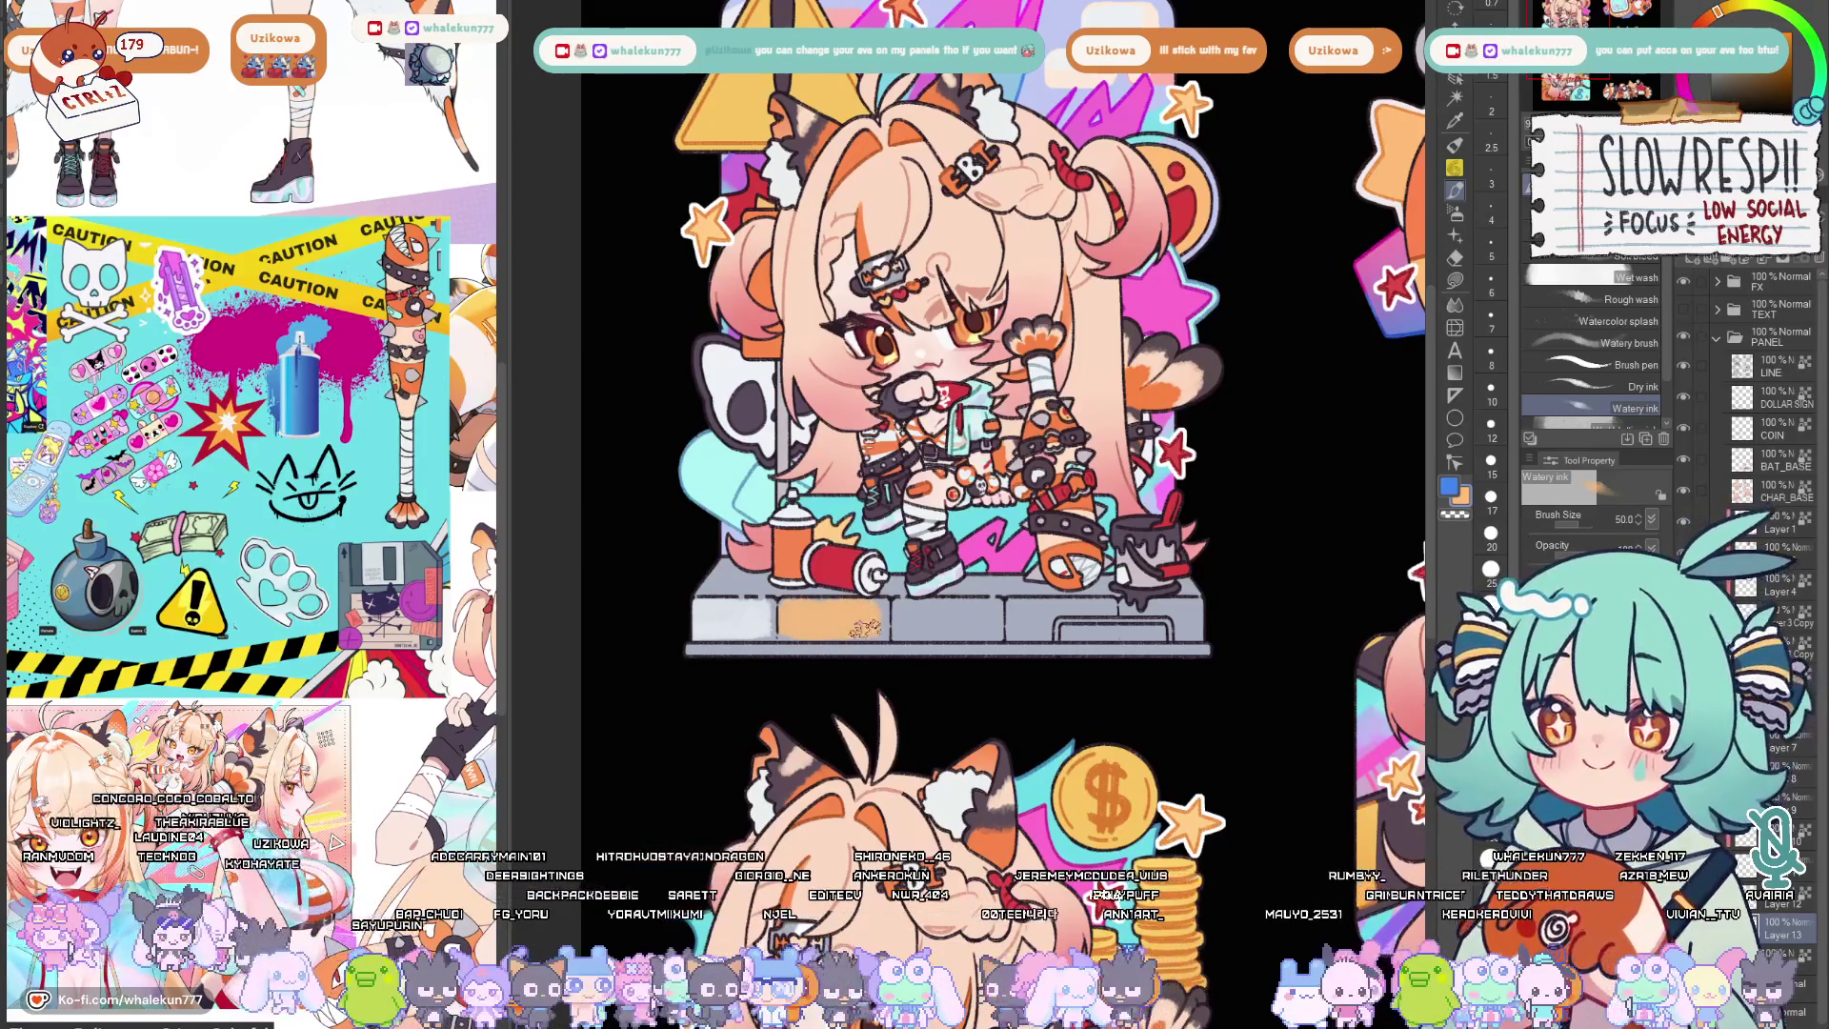
Add a dark grey tile and lighten the platform's right section with sampled orange.
alt+click(872, 628)
mouse_move(899, 617)
mouse_down()
mouse_move(948, 613)
mouse_move(953, 630)
mouse_up()
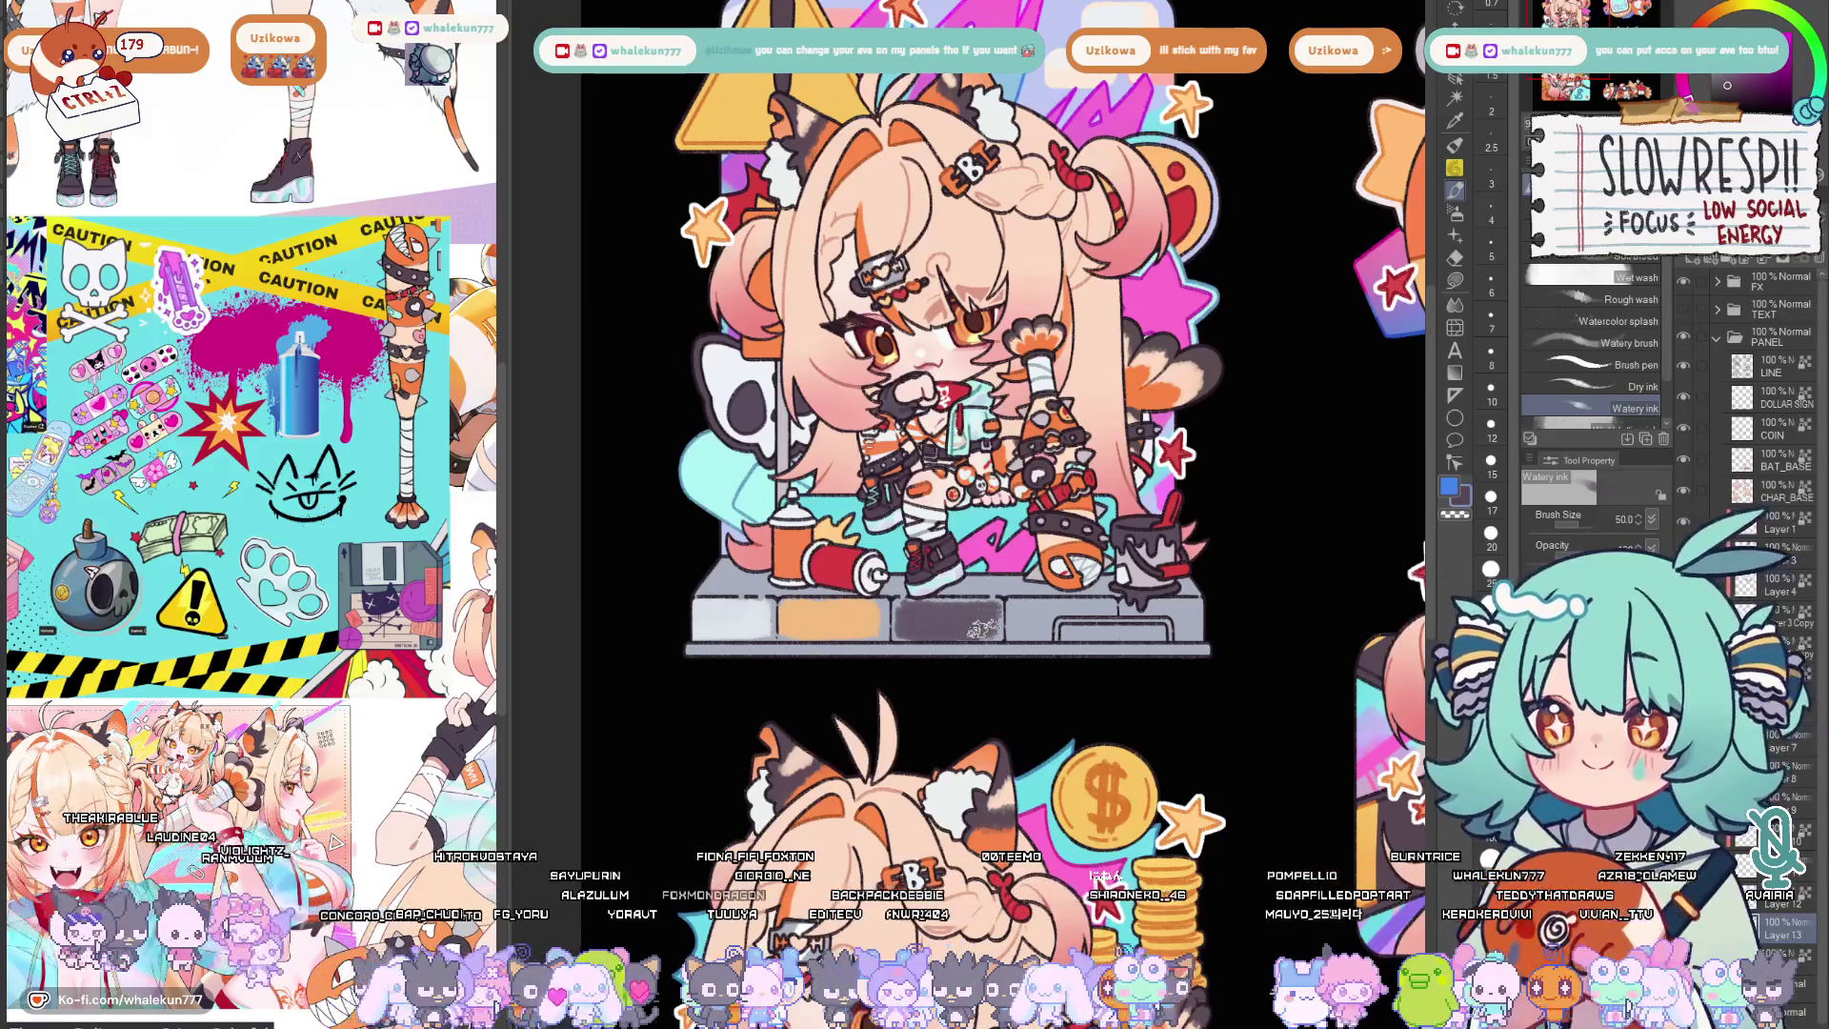
alt+click(853, 615)
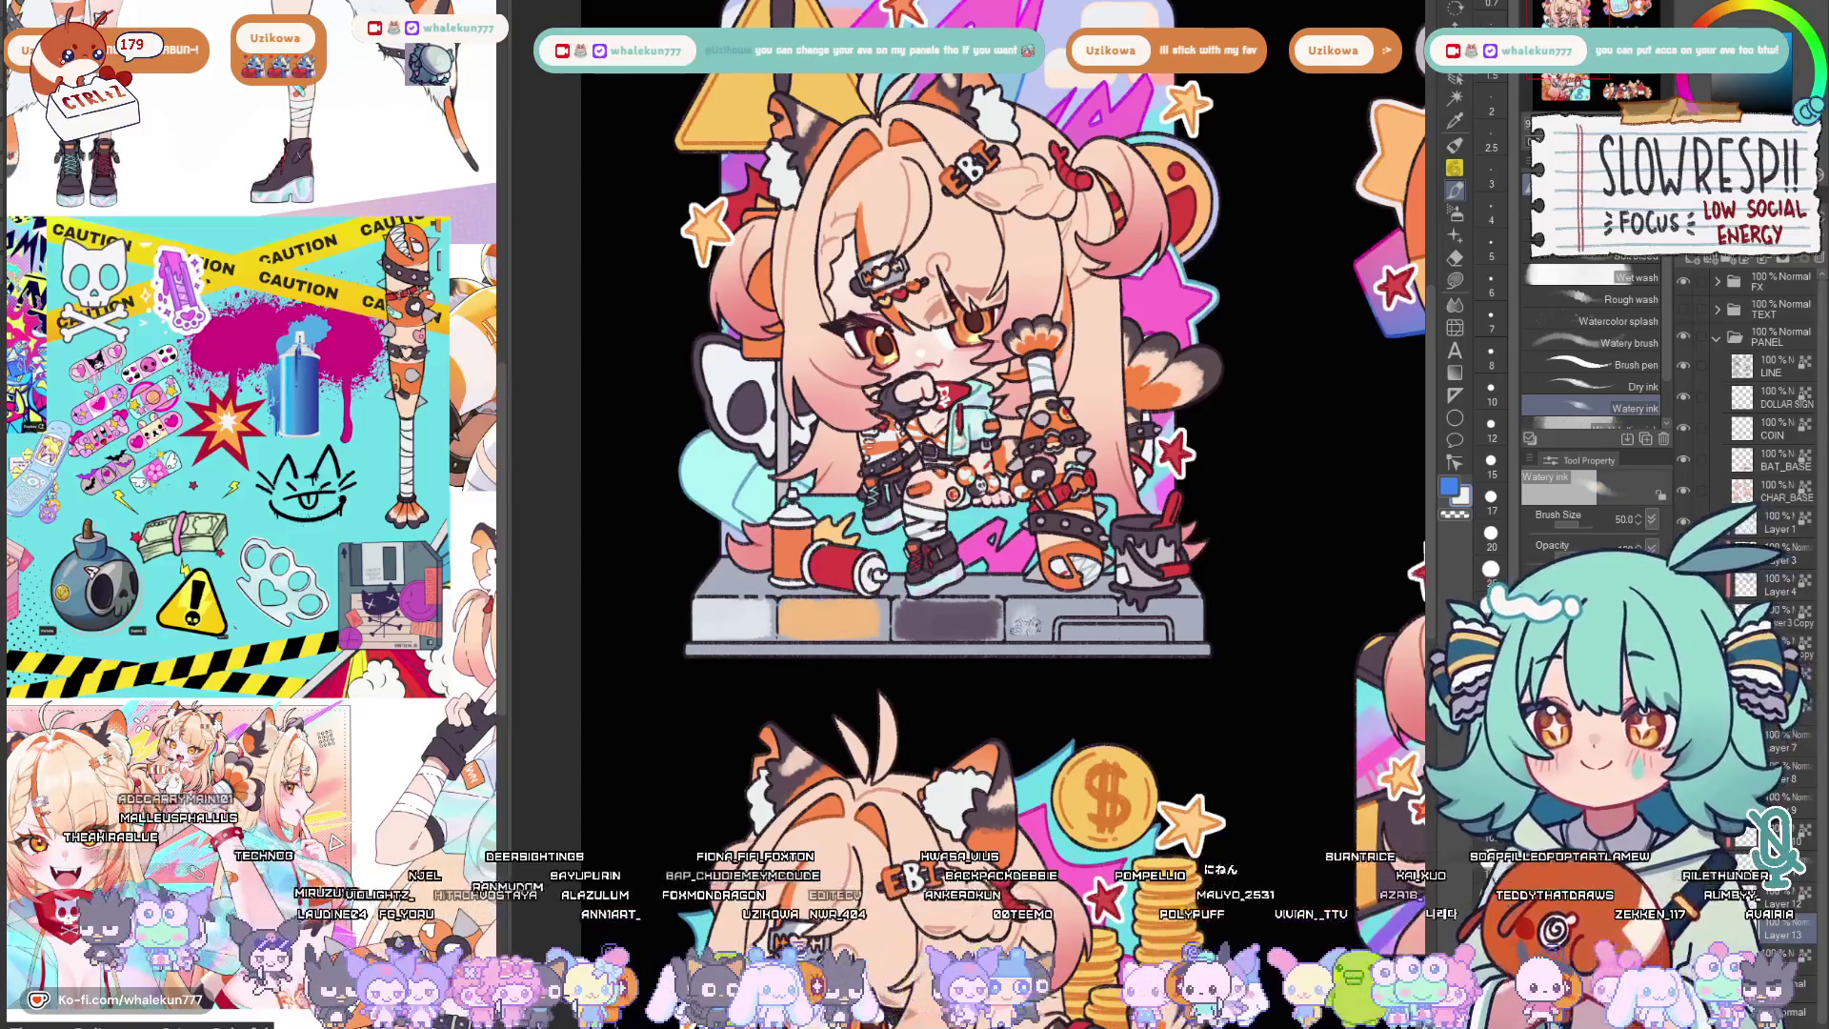
drag(1021, 606, 1100, 614)
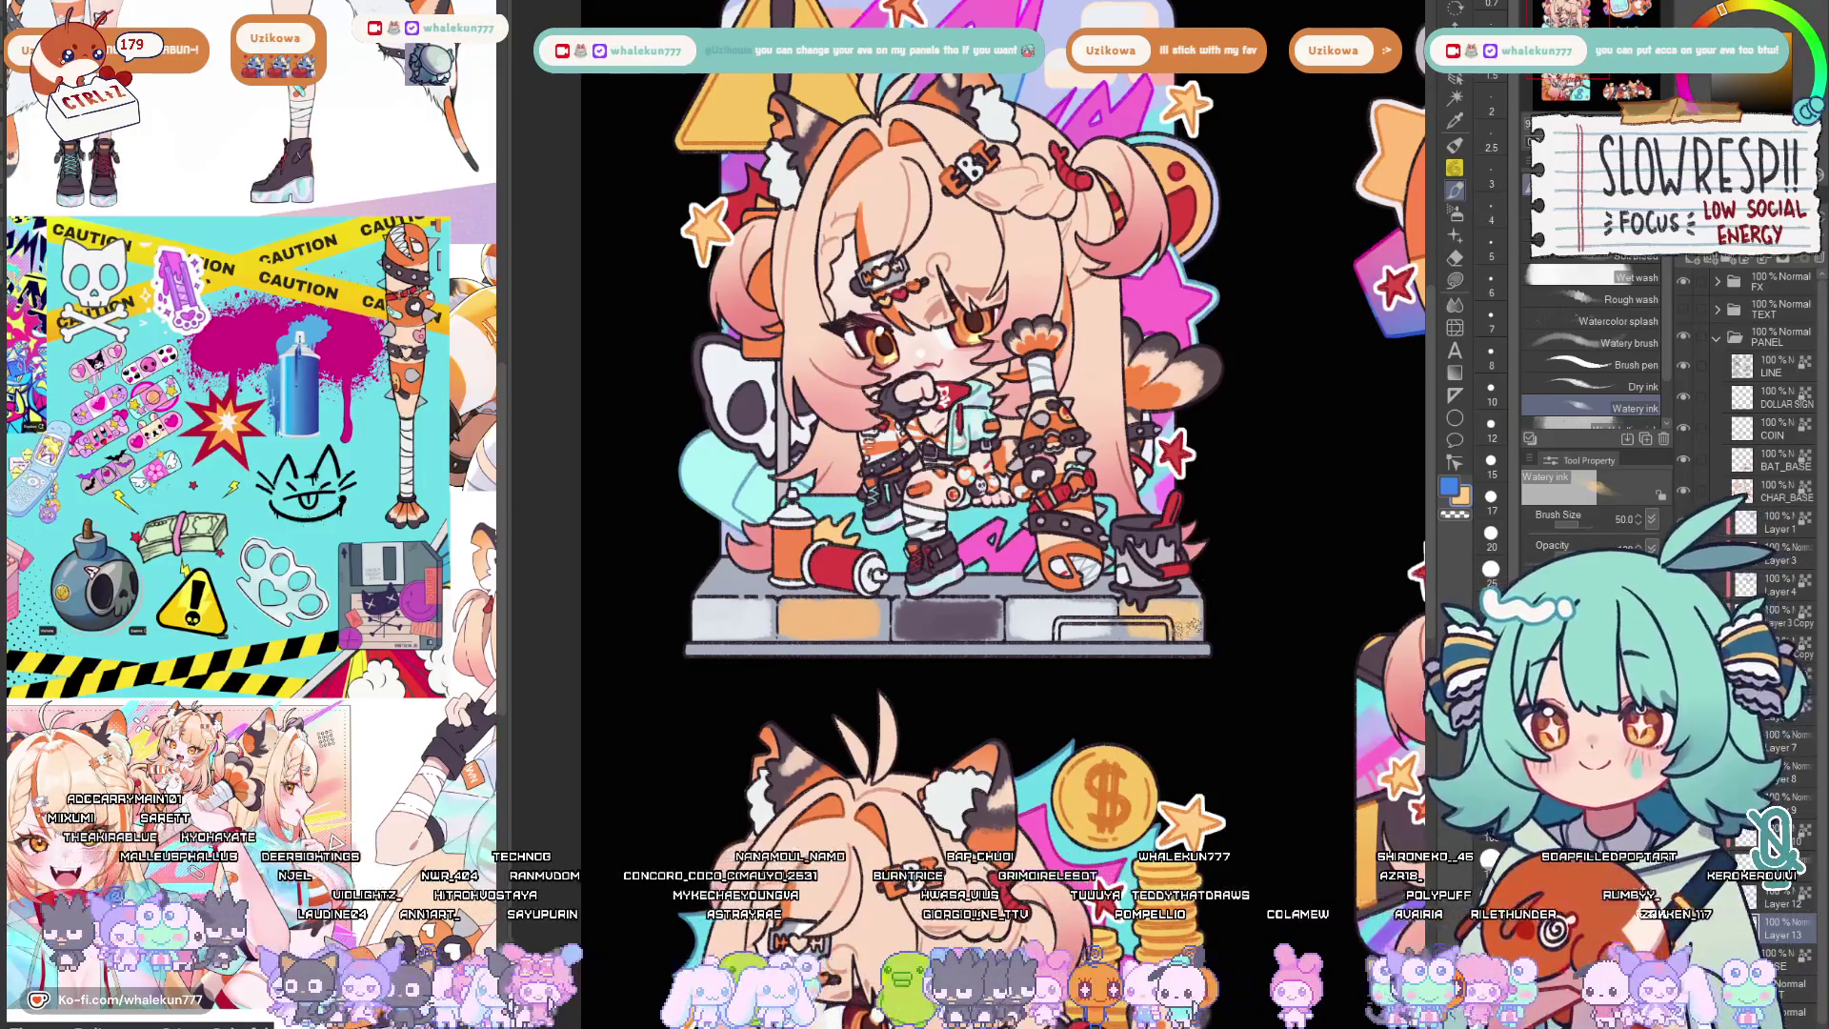
key(g)
scroll(1010, 600, up, 3)
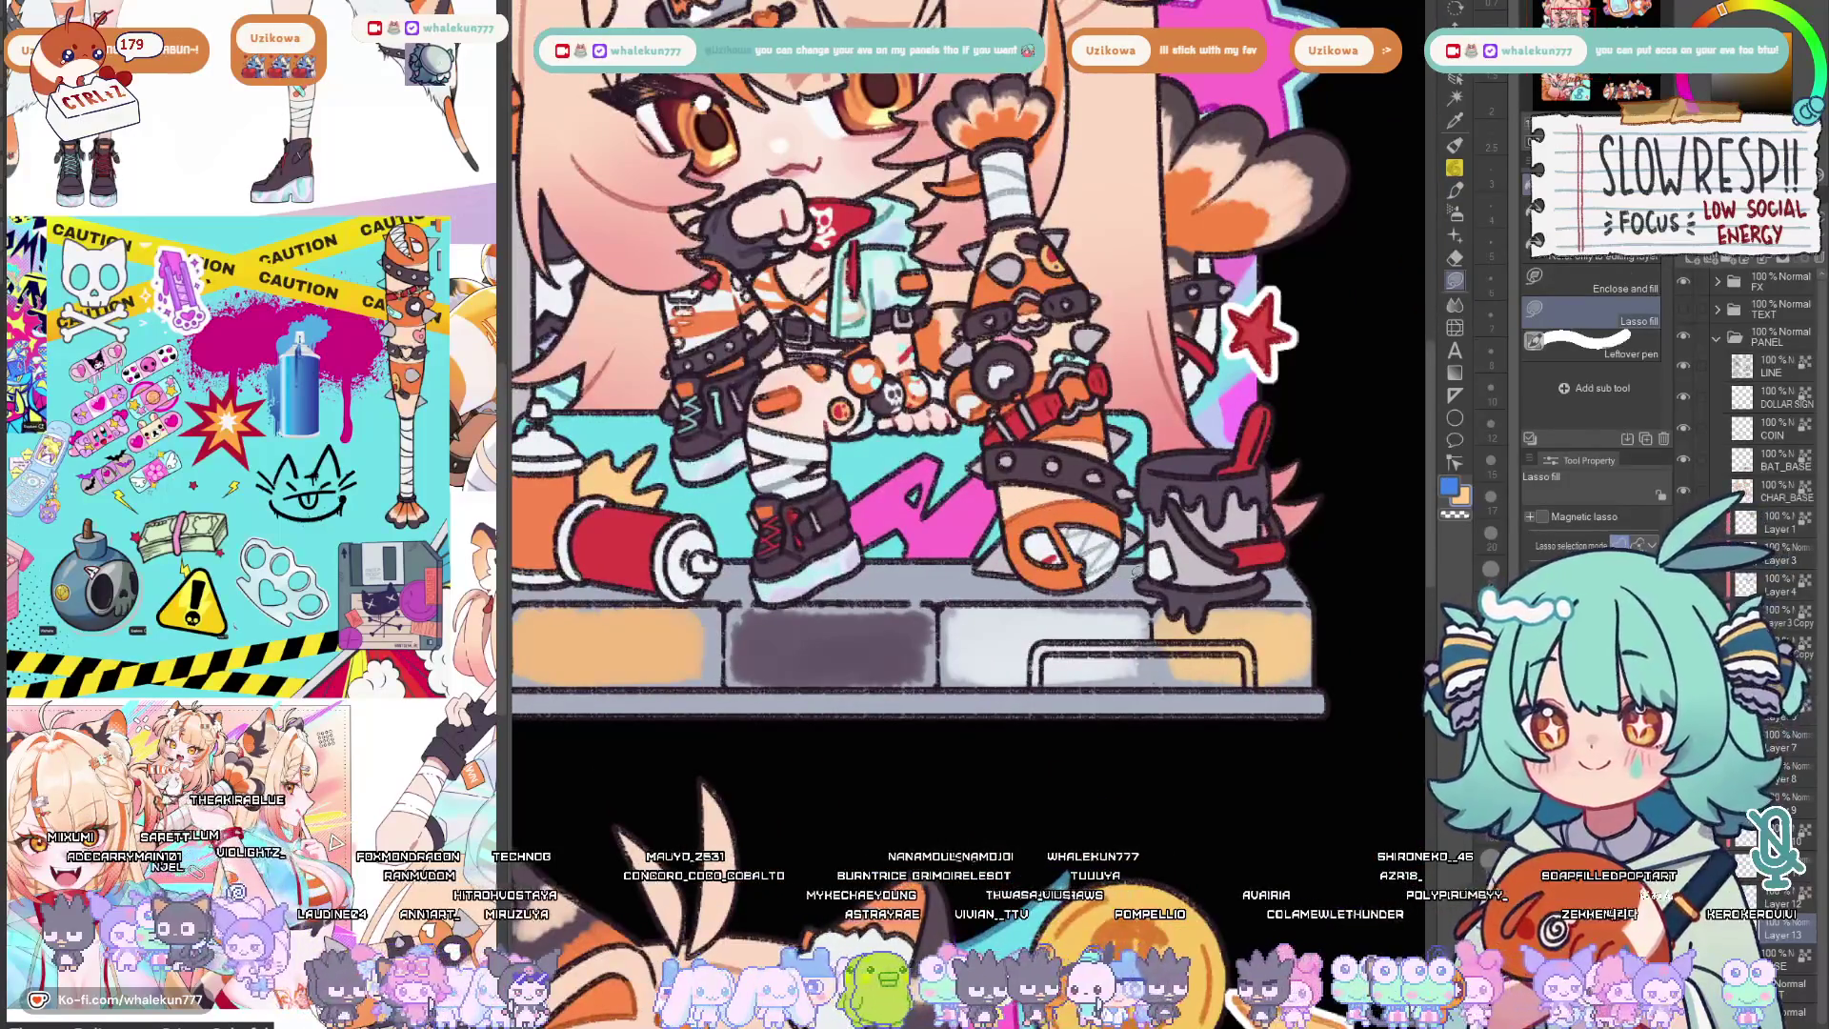
Lasso-fill a dark grey tile on the platform with a cyan strip along its top edge.
mouse_move(1135, 571)
mouse_down()
mouse_move(1027, 561)
mouse_move(1116, 508)
mouse_up()
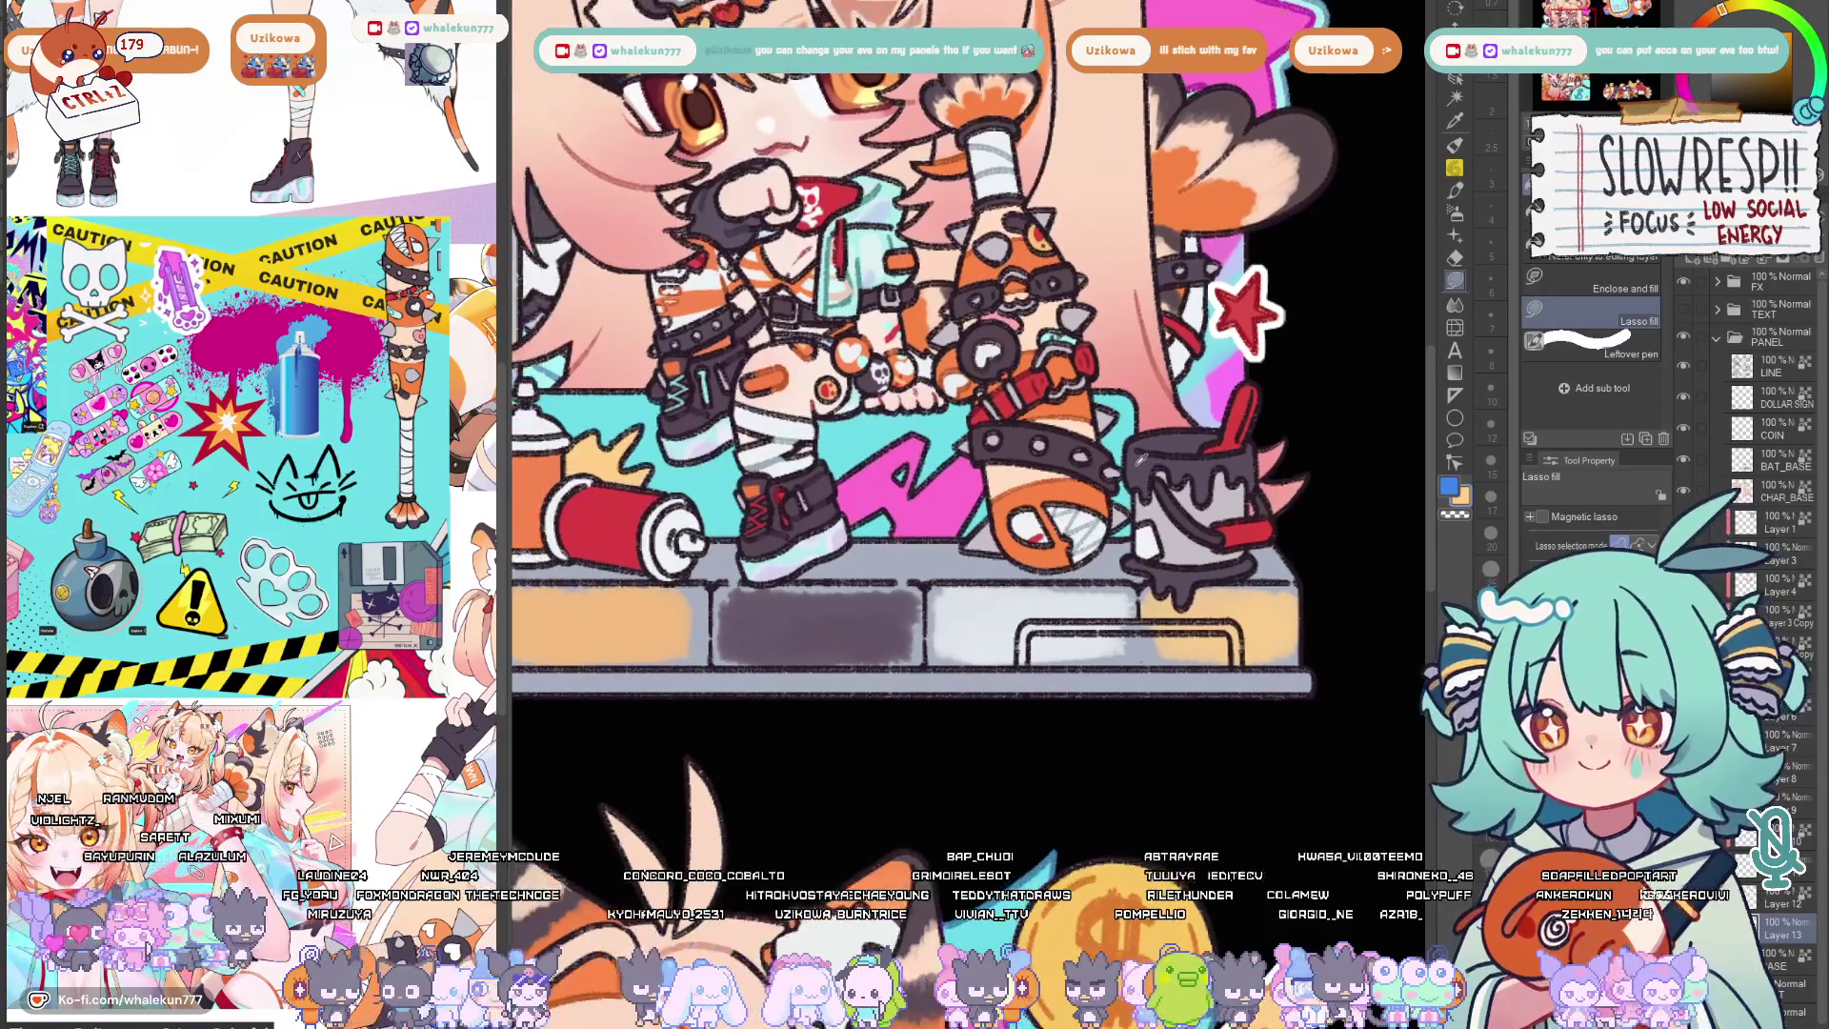
scroll(1114, 600, up, 2)
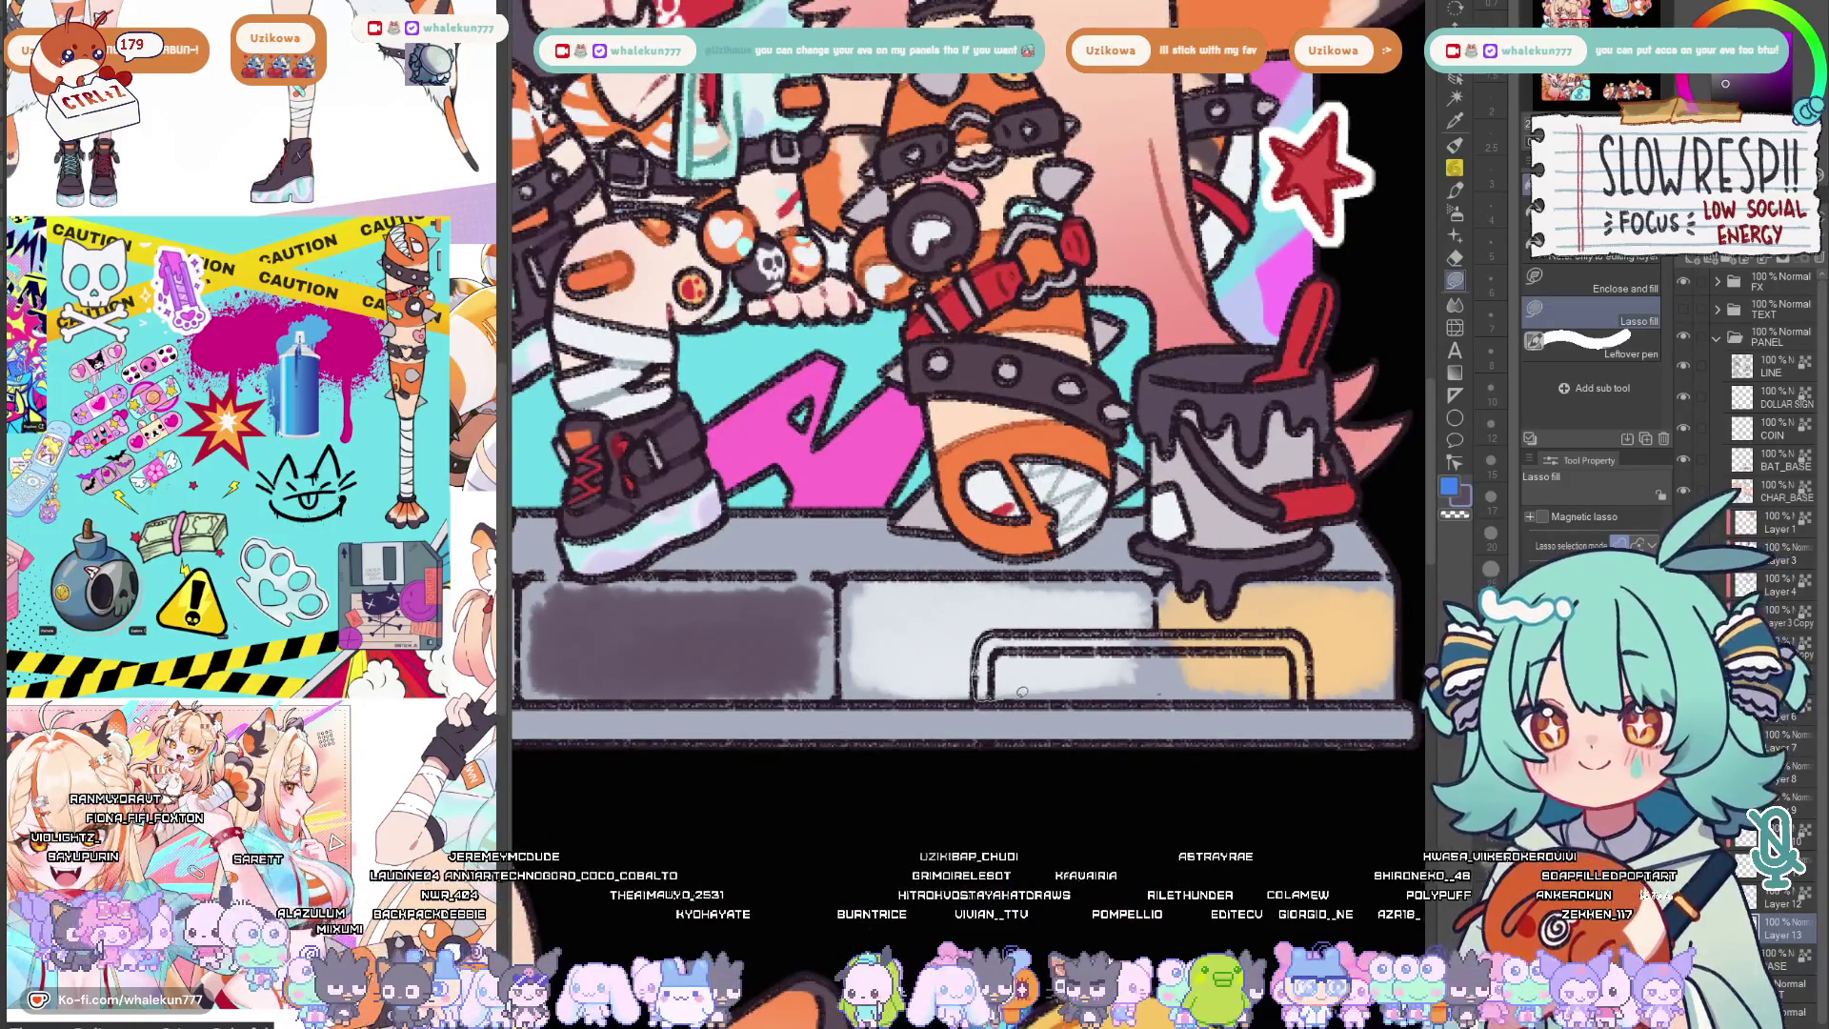
mouse_move(1019, 691)
mouse_down()
mouse_move(1301, 614)
mouse_move(1317, 668)
mouse_up()
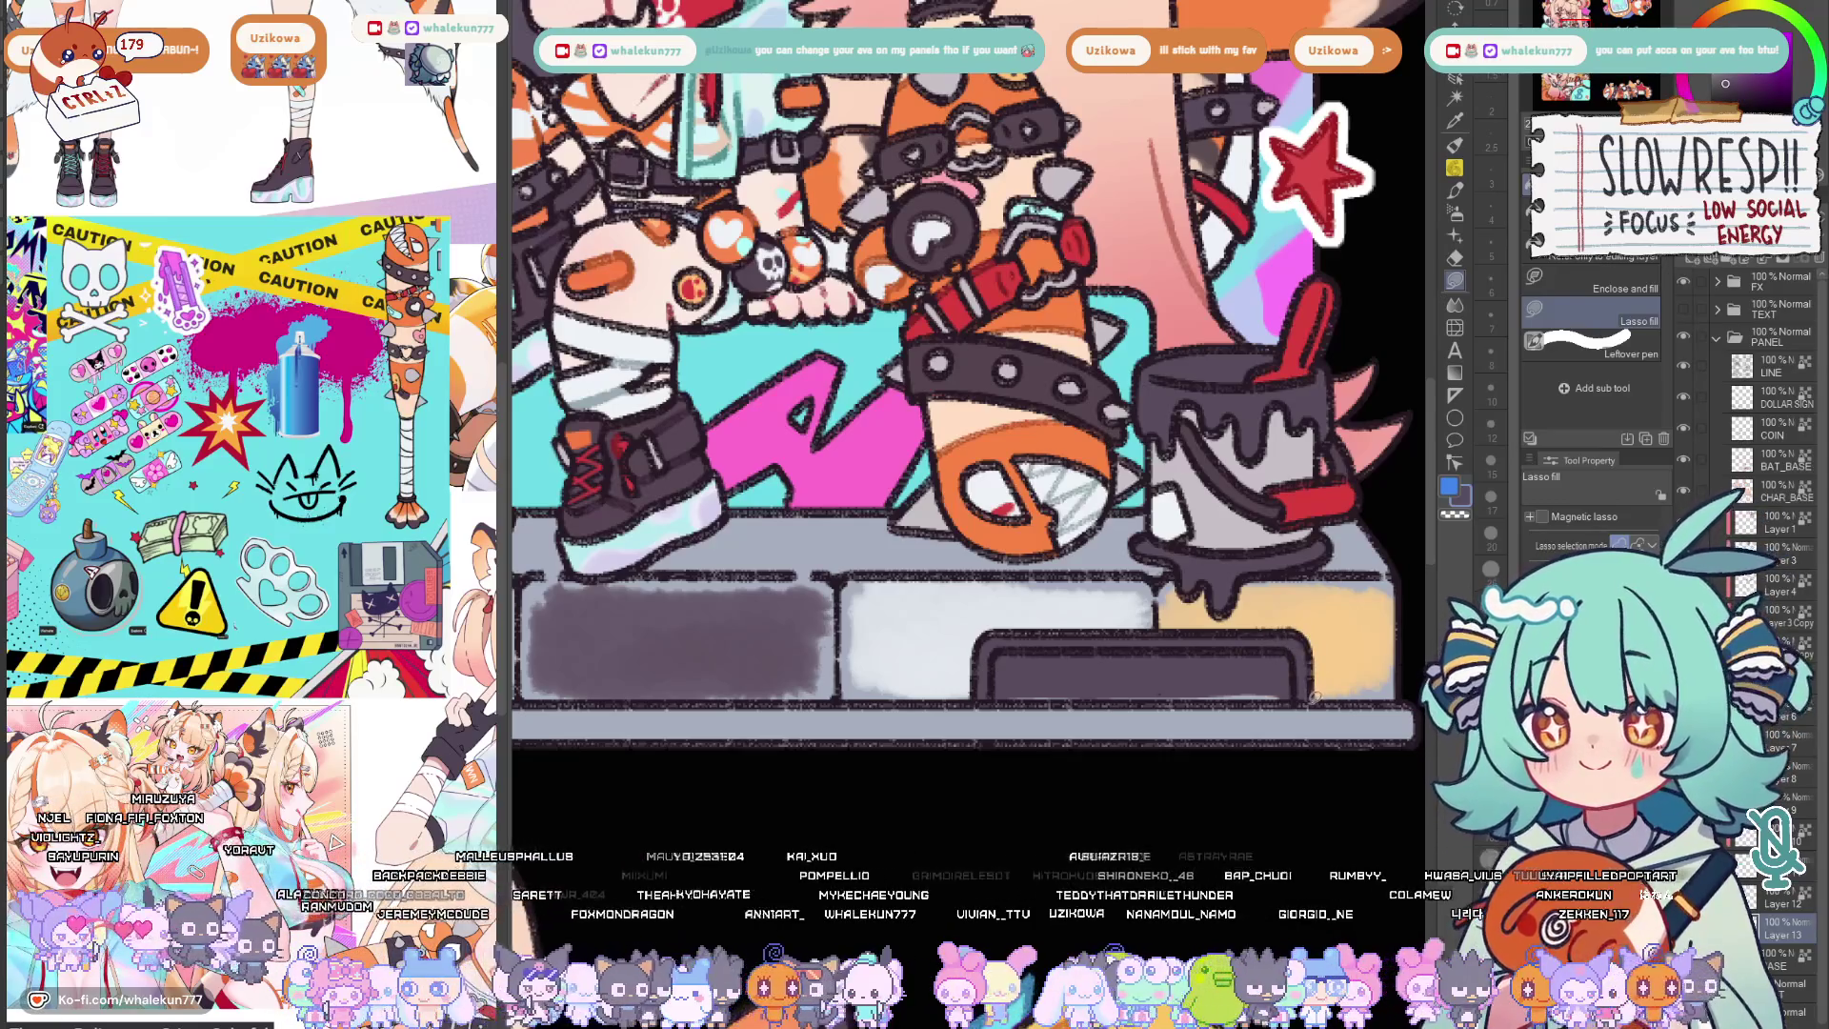
scroll(1029, 689, down, 1)
scroll(1087, 683, down, 1)
scroll(1150, 674, up, 1)
scroll(1138, 661, up, 1)
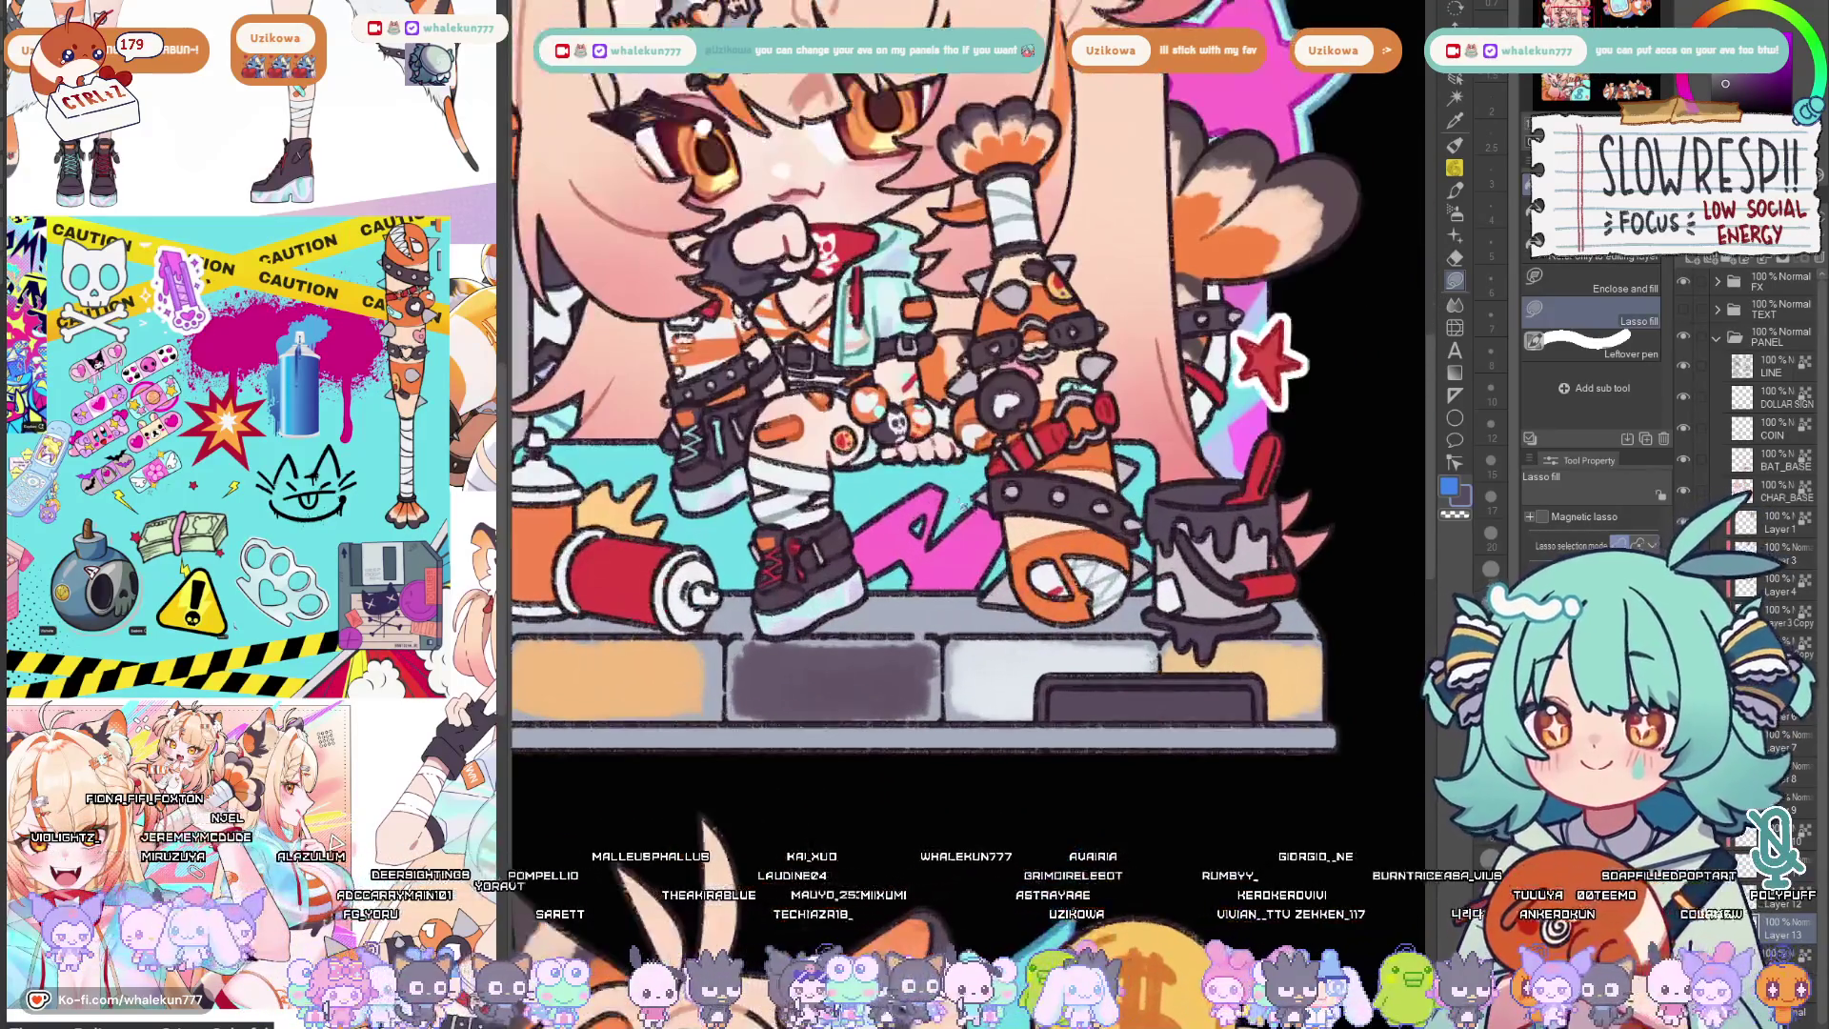
scroll(1026, 688, up, 1)
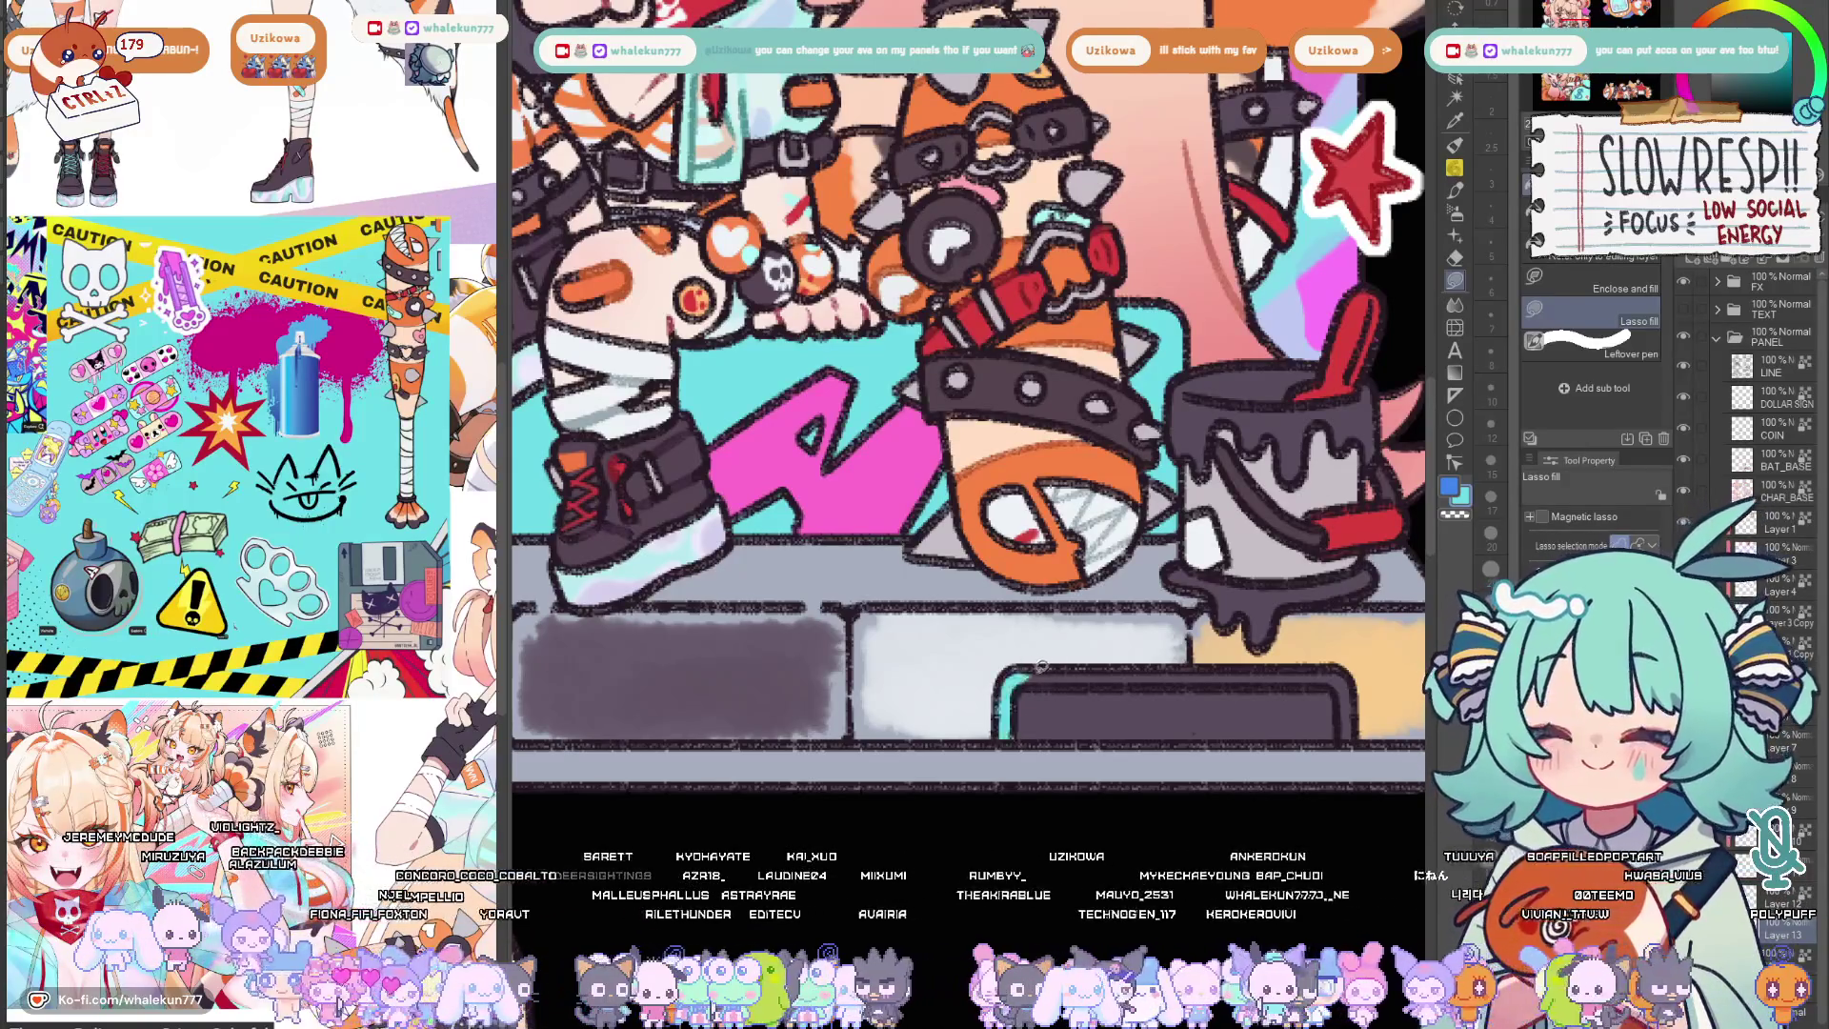
drag(1263, 684, 1269, 681)
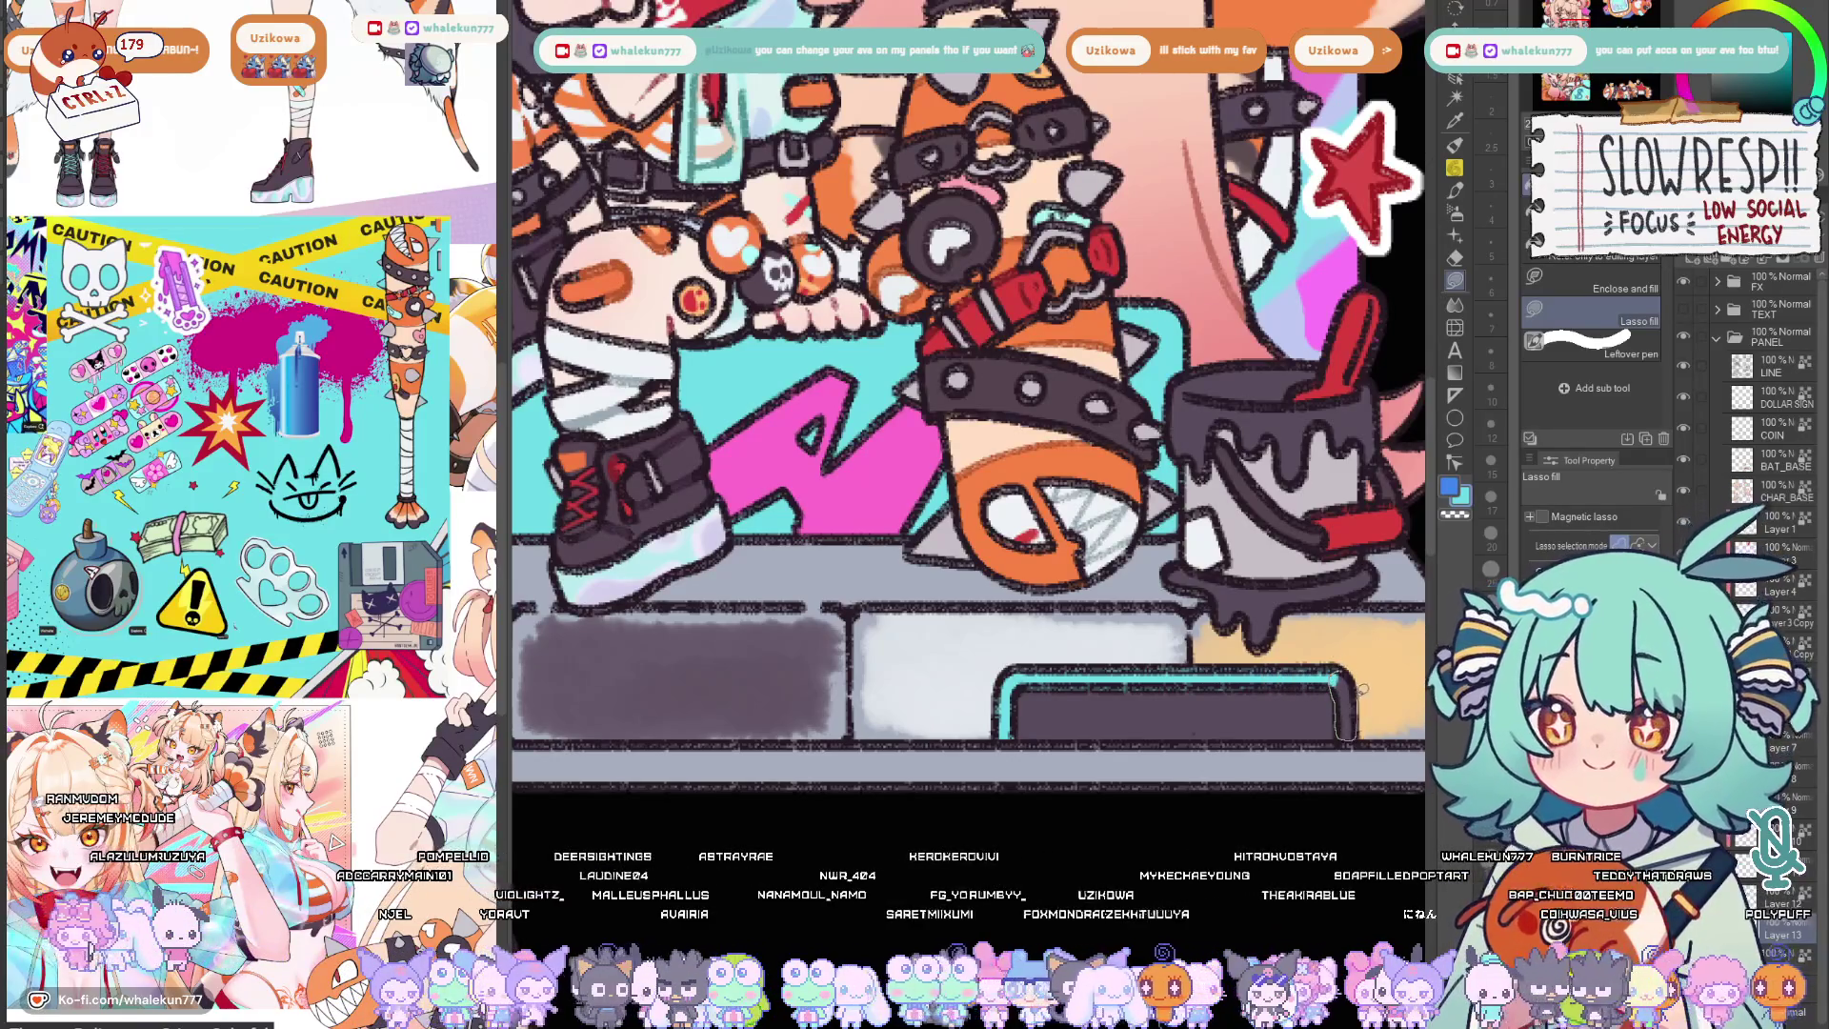
key(ctrl+0)
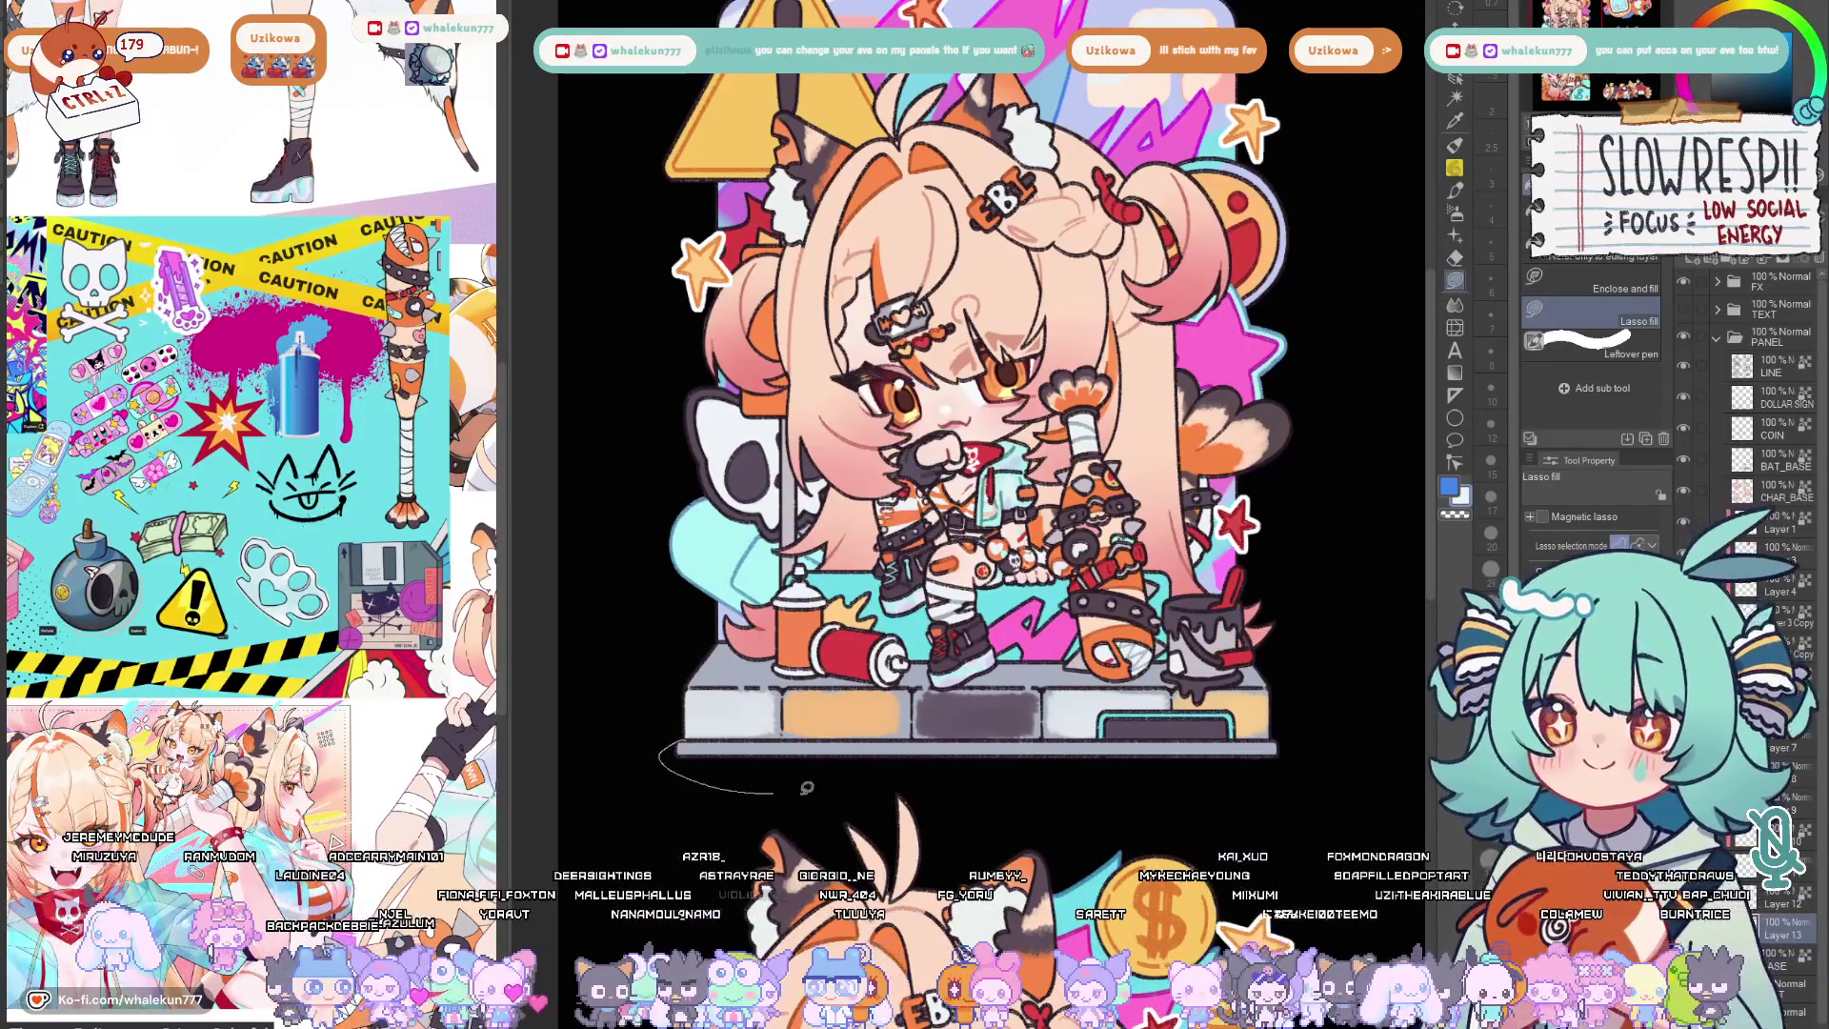
scroll(1272, 736, down, 5)
scroll(1245, 732, up, 3)
Flip the canvas to check the character, return to the G-pen and thin it to size 10.
key(h)
key(h)
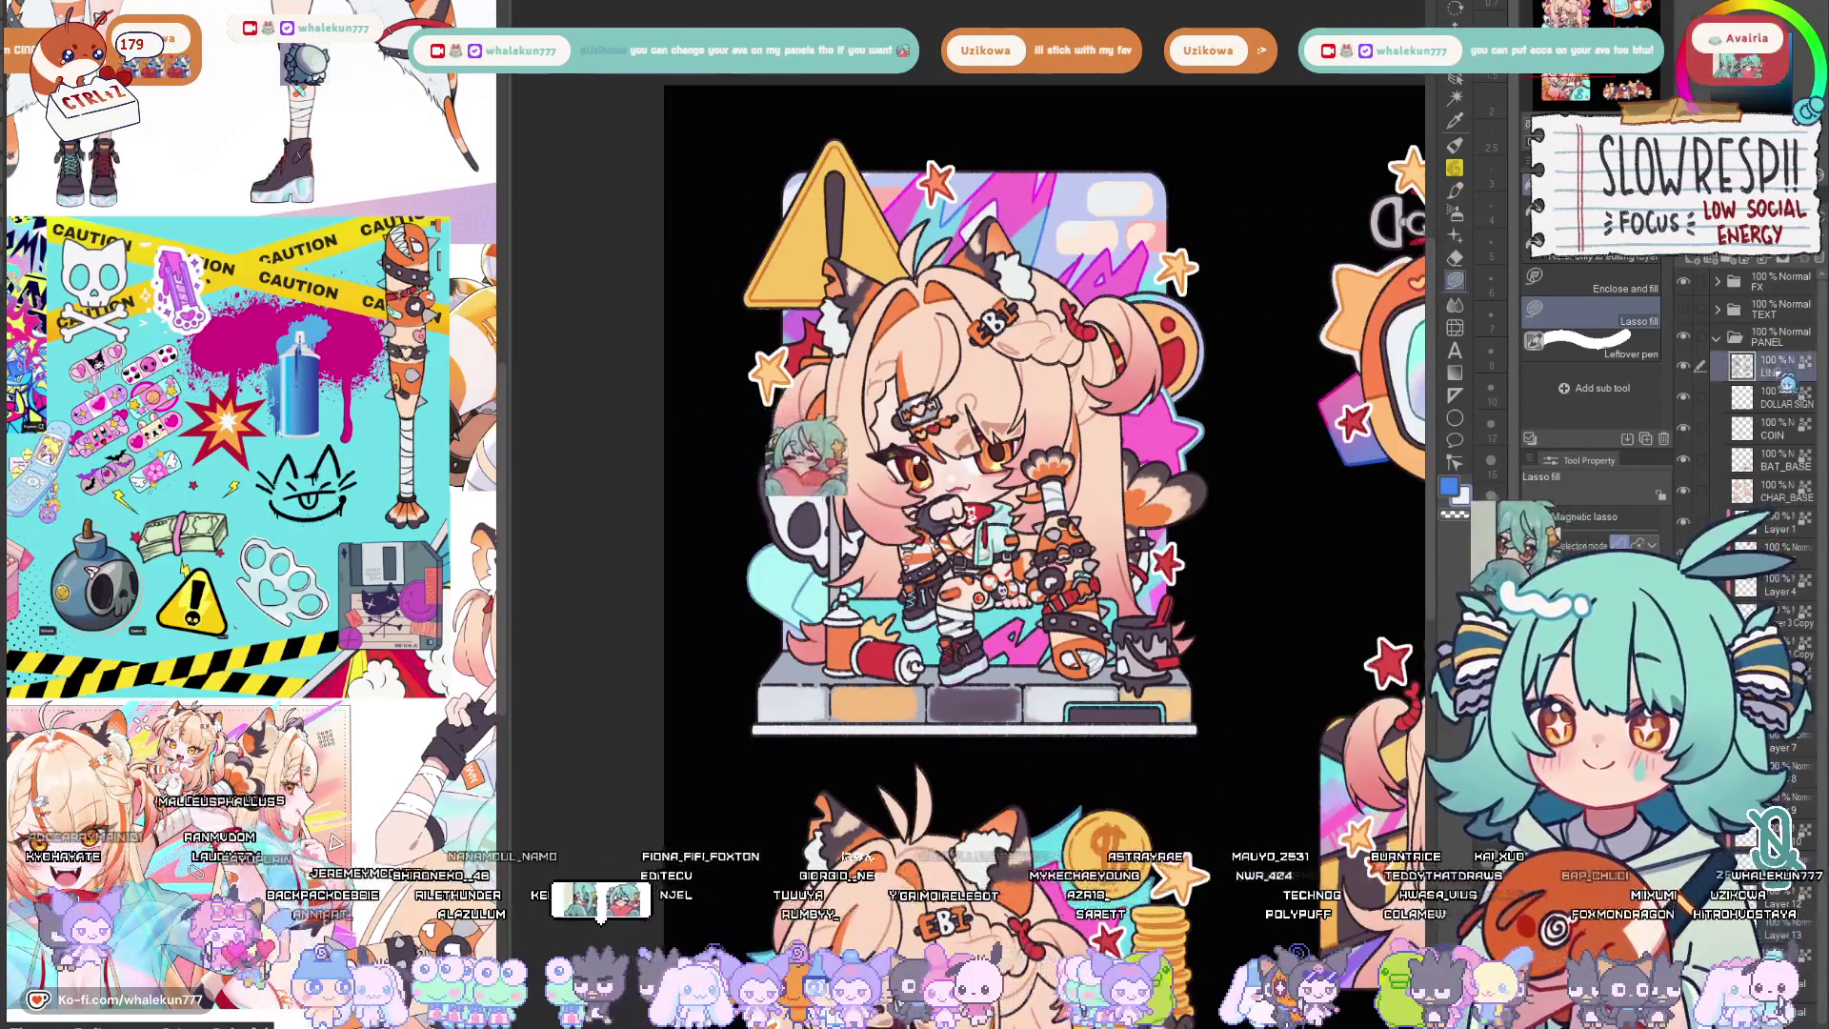
key(b)
scroll(991, 719, up, 3)
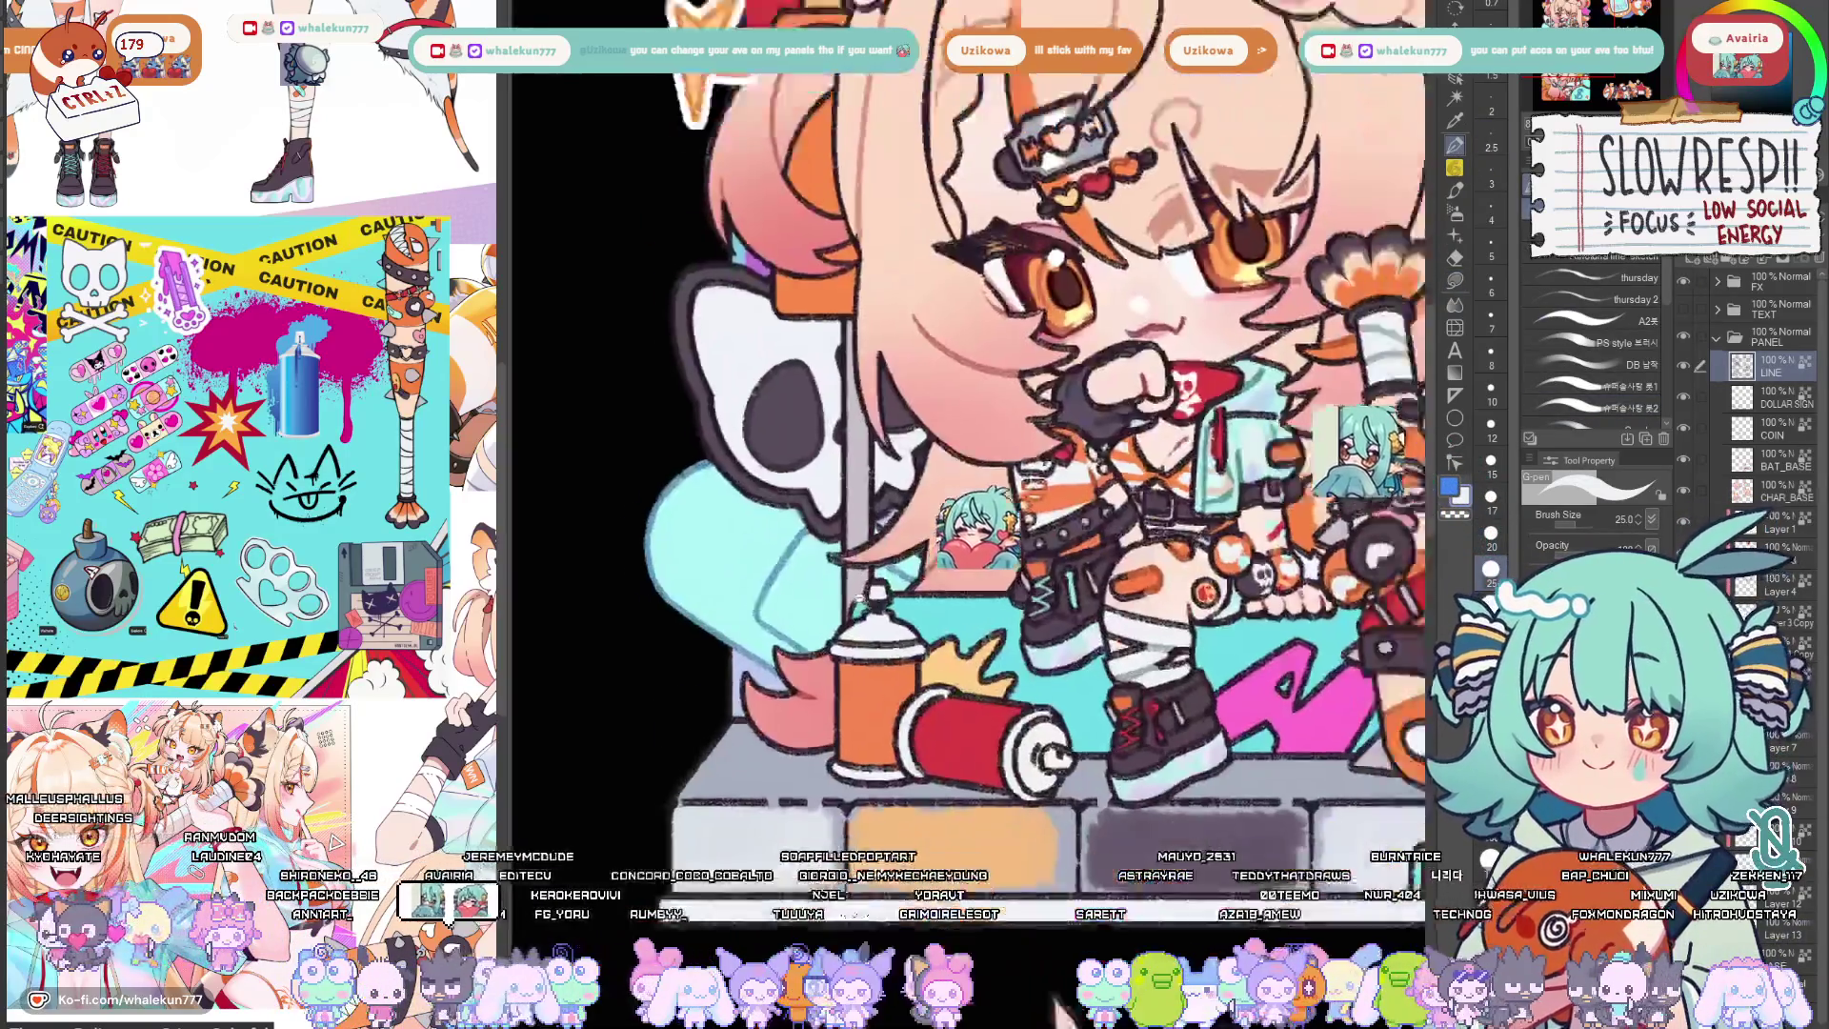
mouse_move(1233, 339)
mouse_down()
mouse_move(1148, 388)
mouse_move(953, 652)
mouse_up()
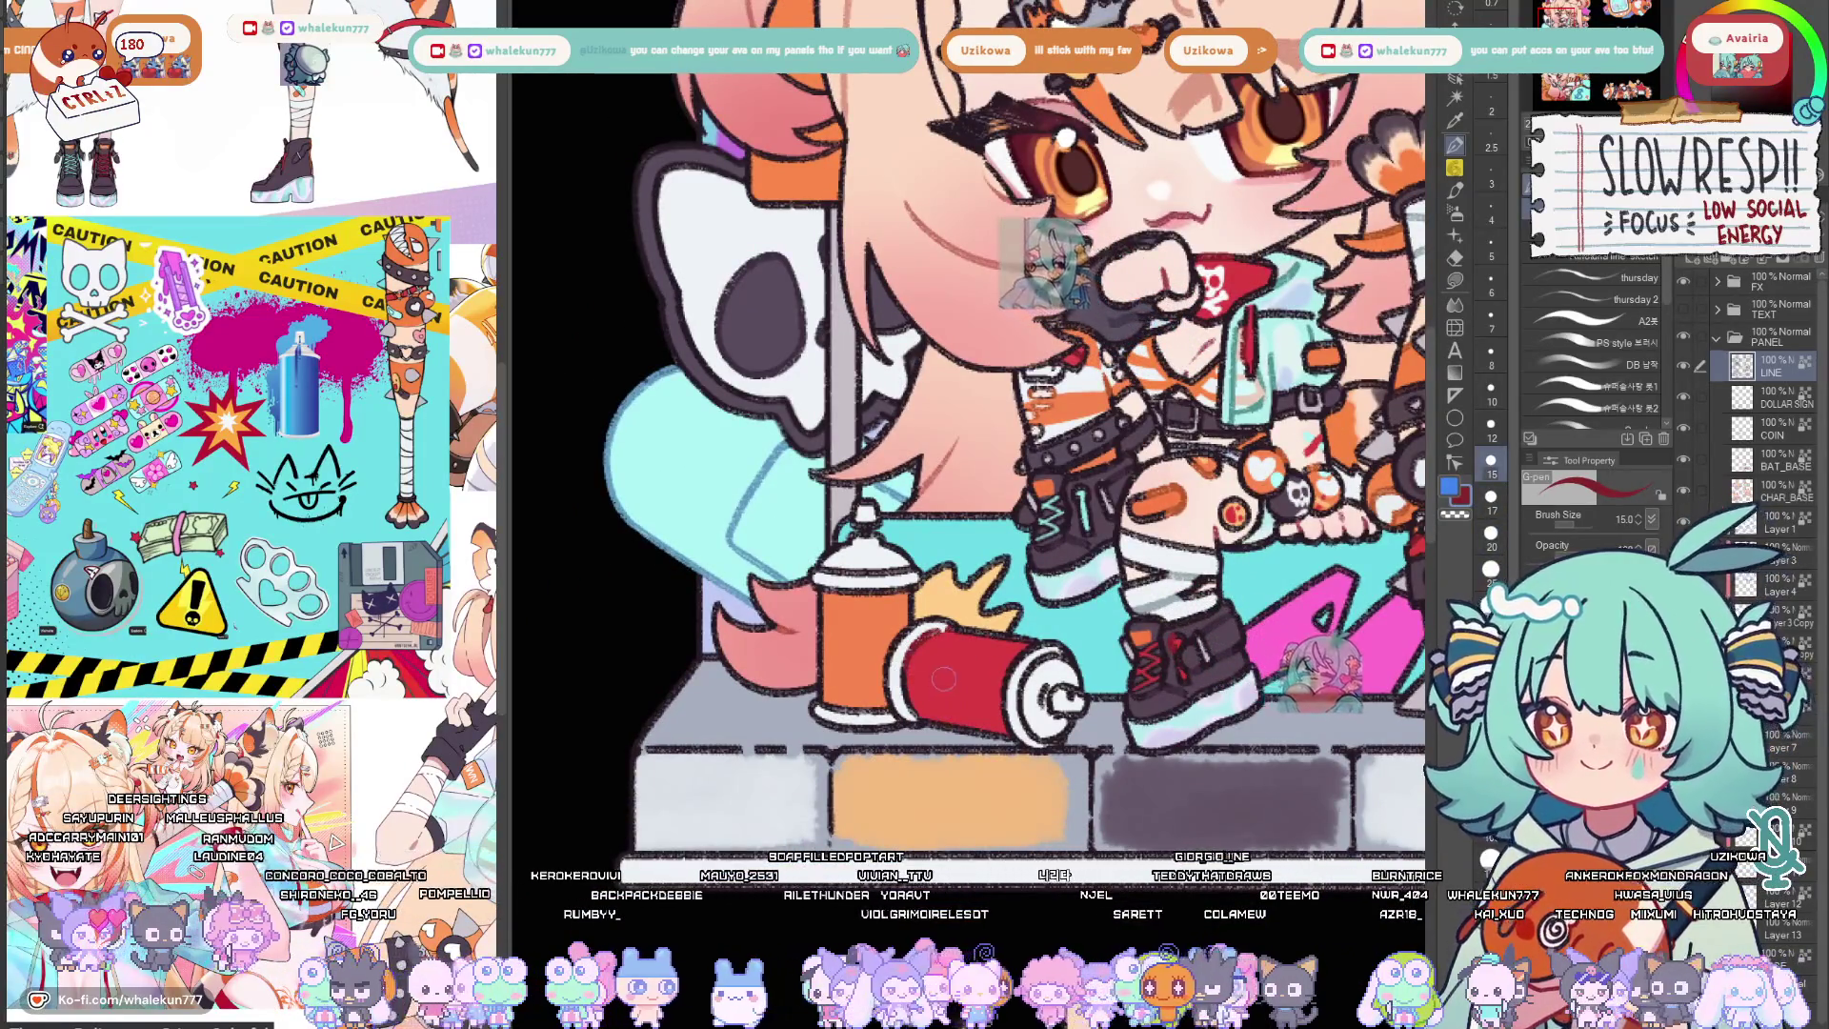
drag(1007, 604, 951, 686)
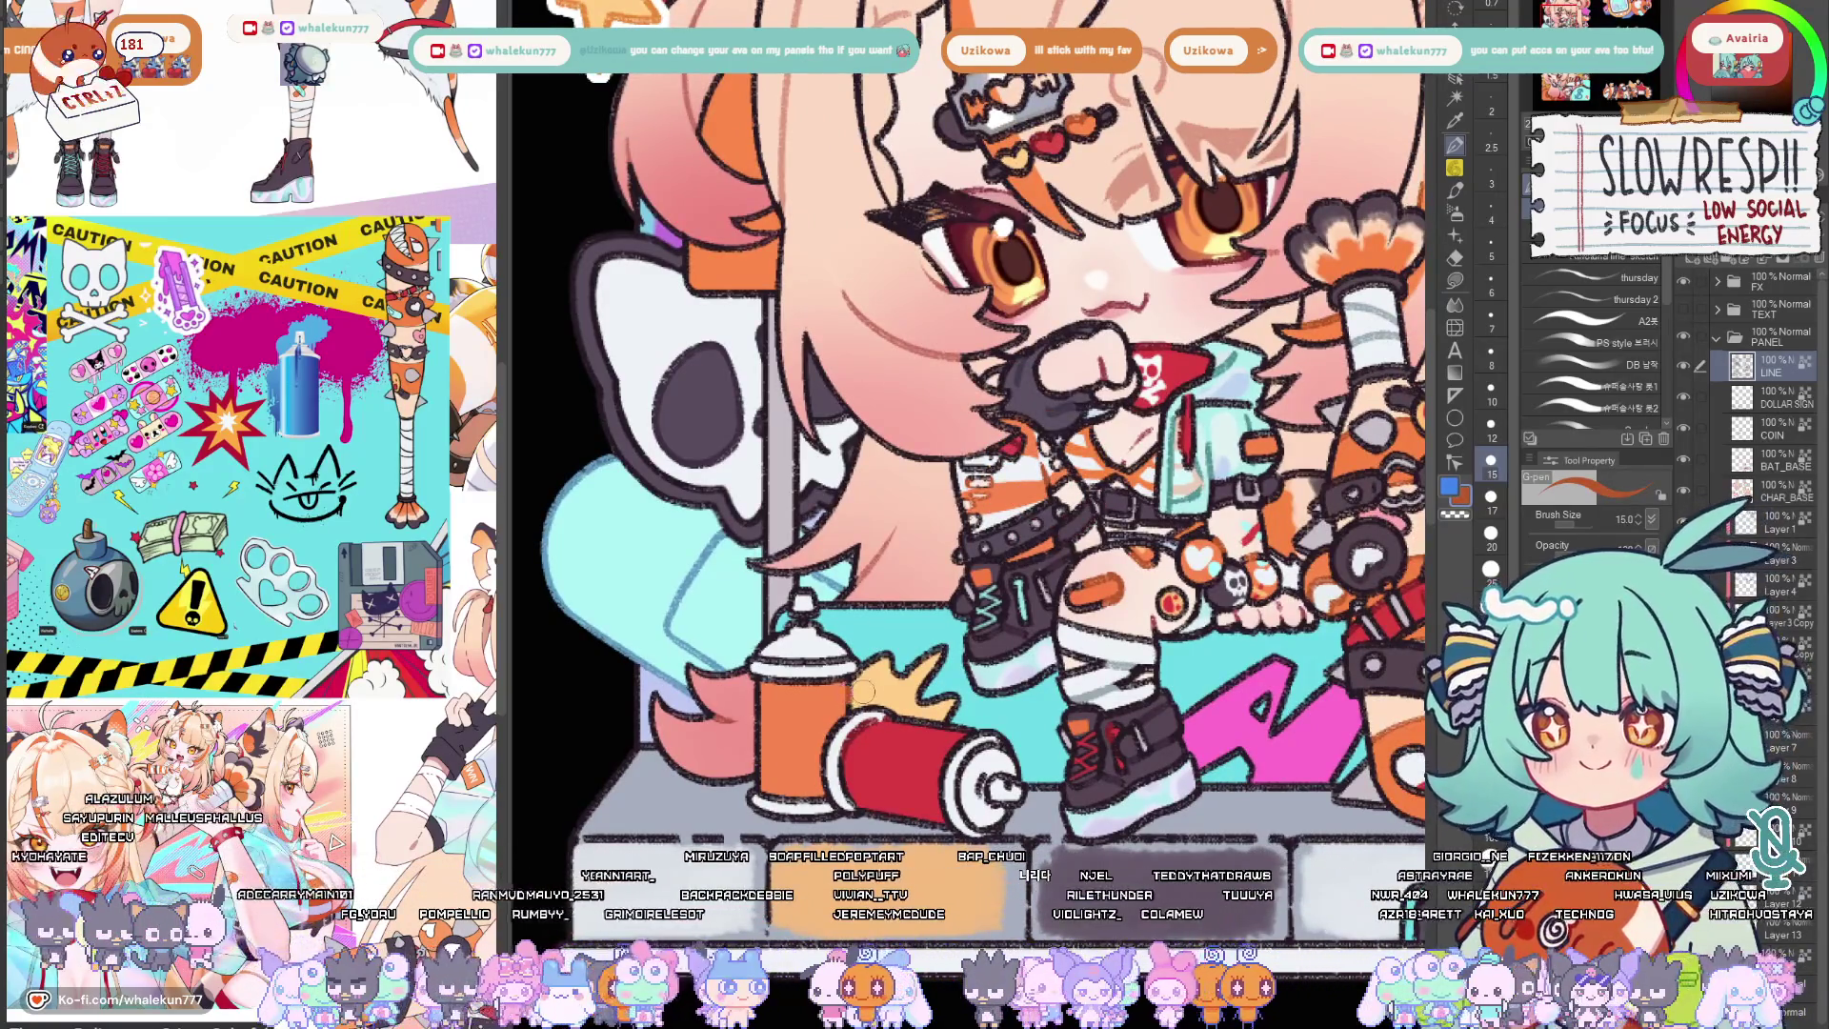
drag(856, 715, 791, 672)
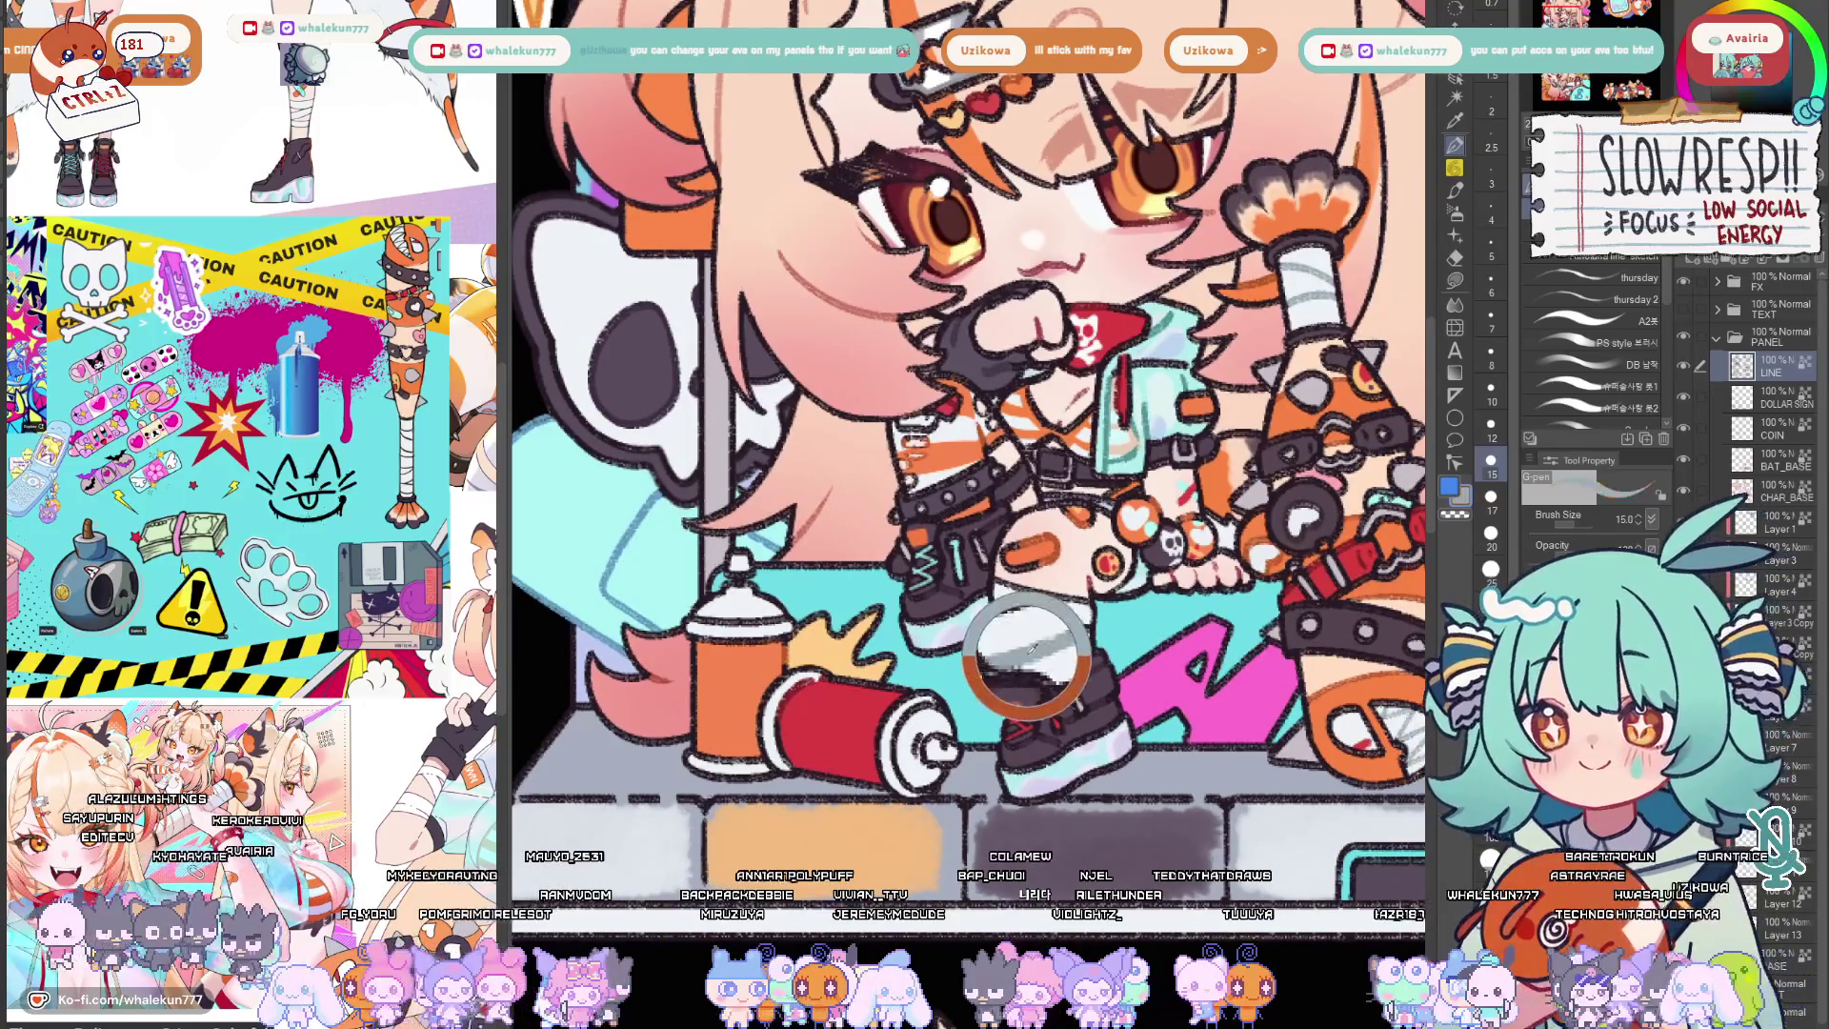
key(bracketleft)
key(bracketleft)
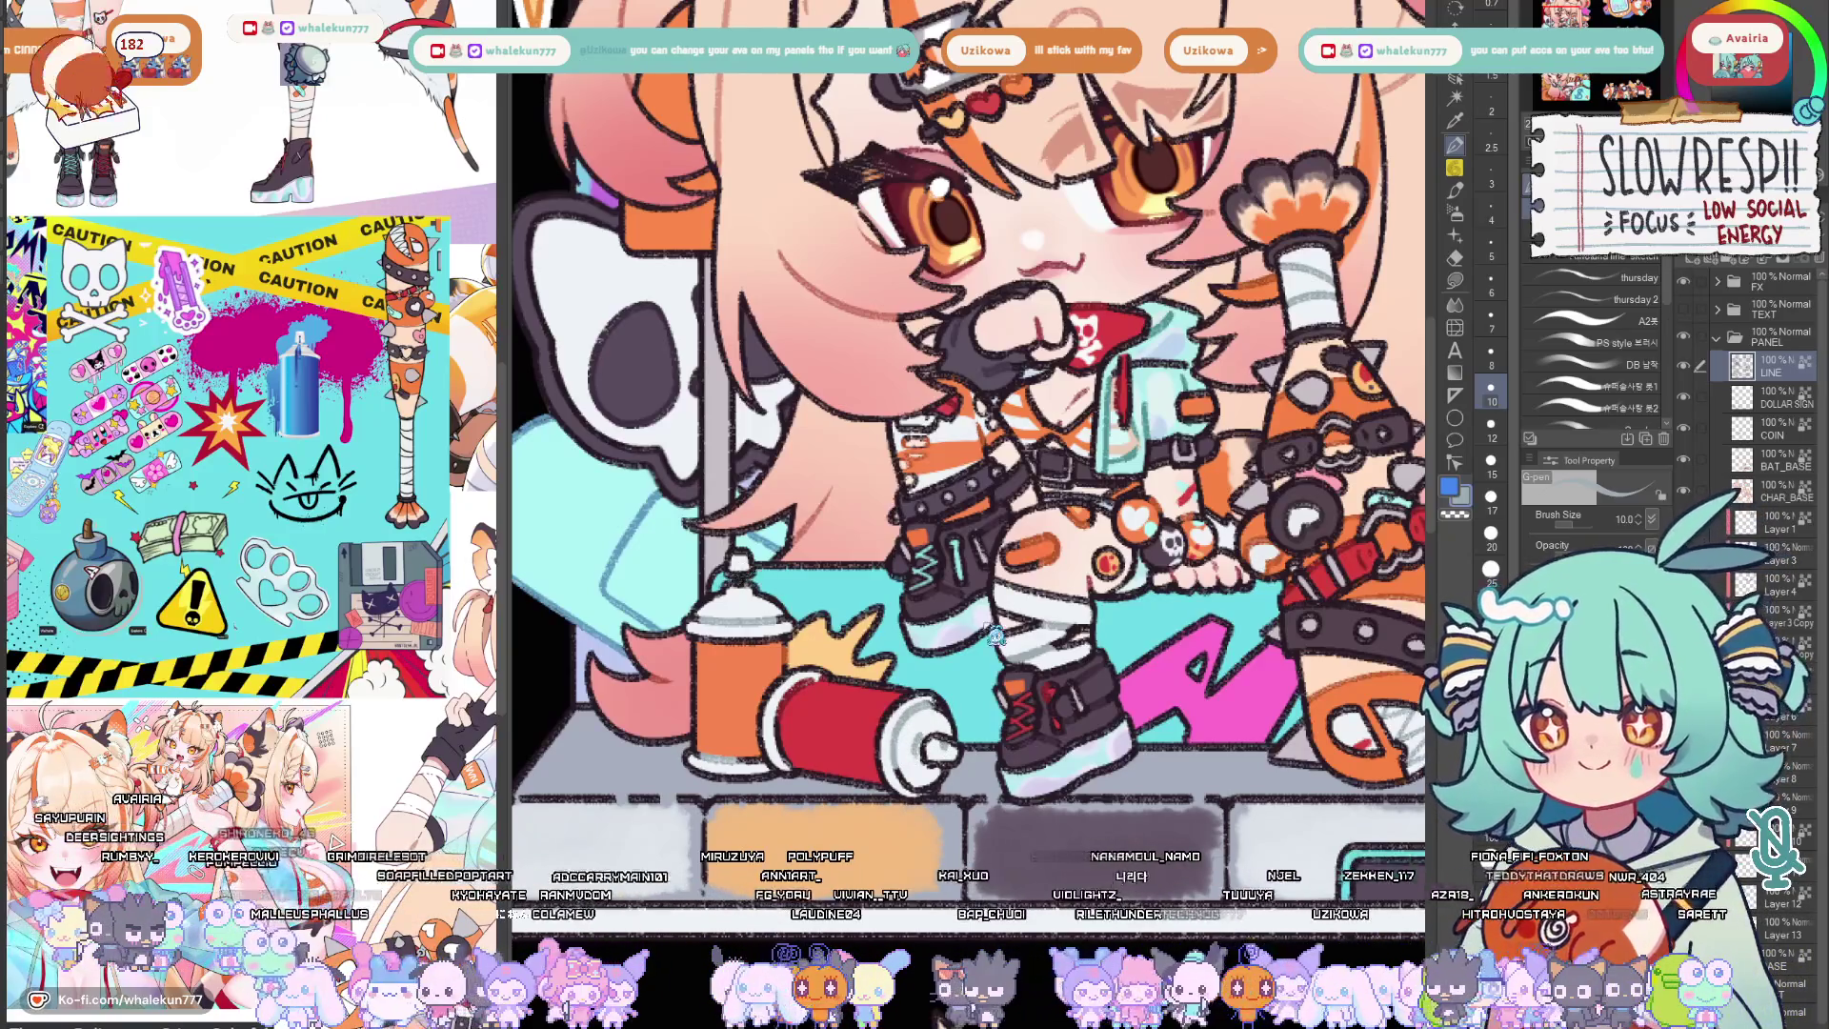
scroll(995, 635, down, 1)
scroll(995, 634, down, 1)
scroll(995, 634, down, 2)
scroll(996, 634, down, 1)
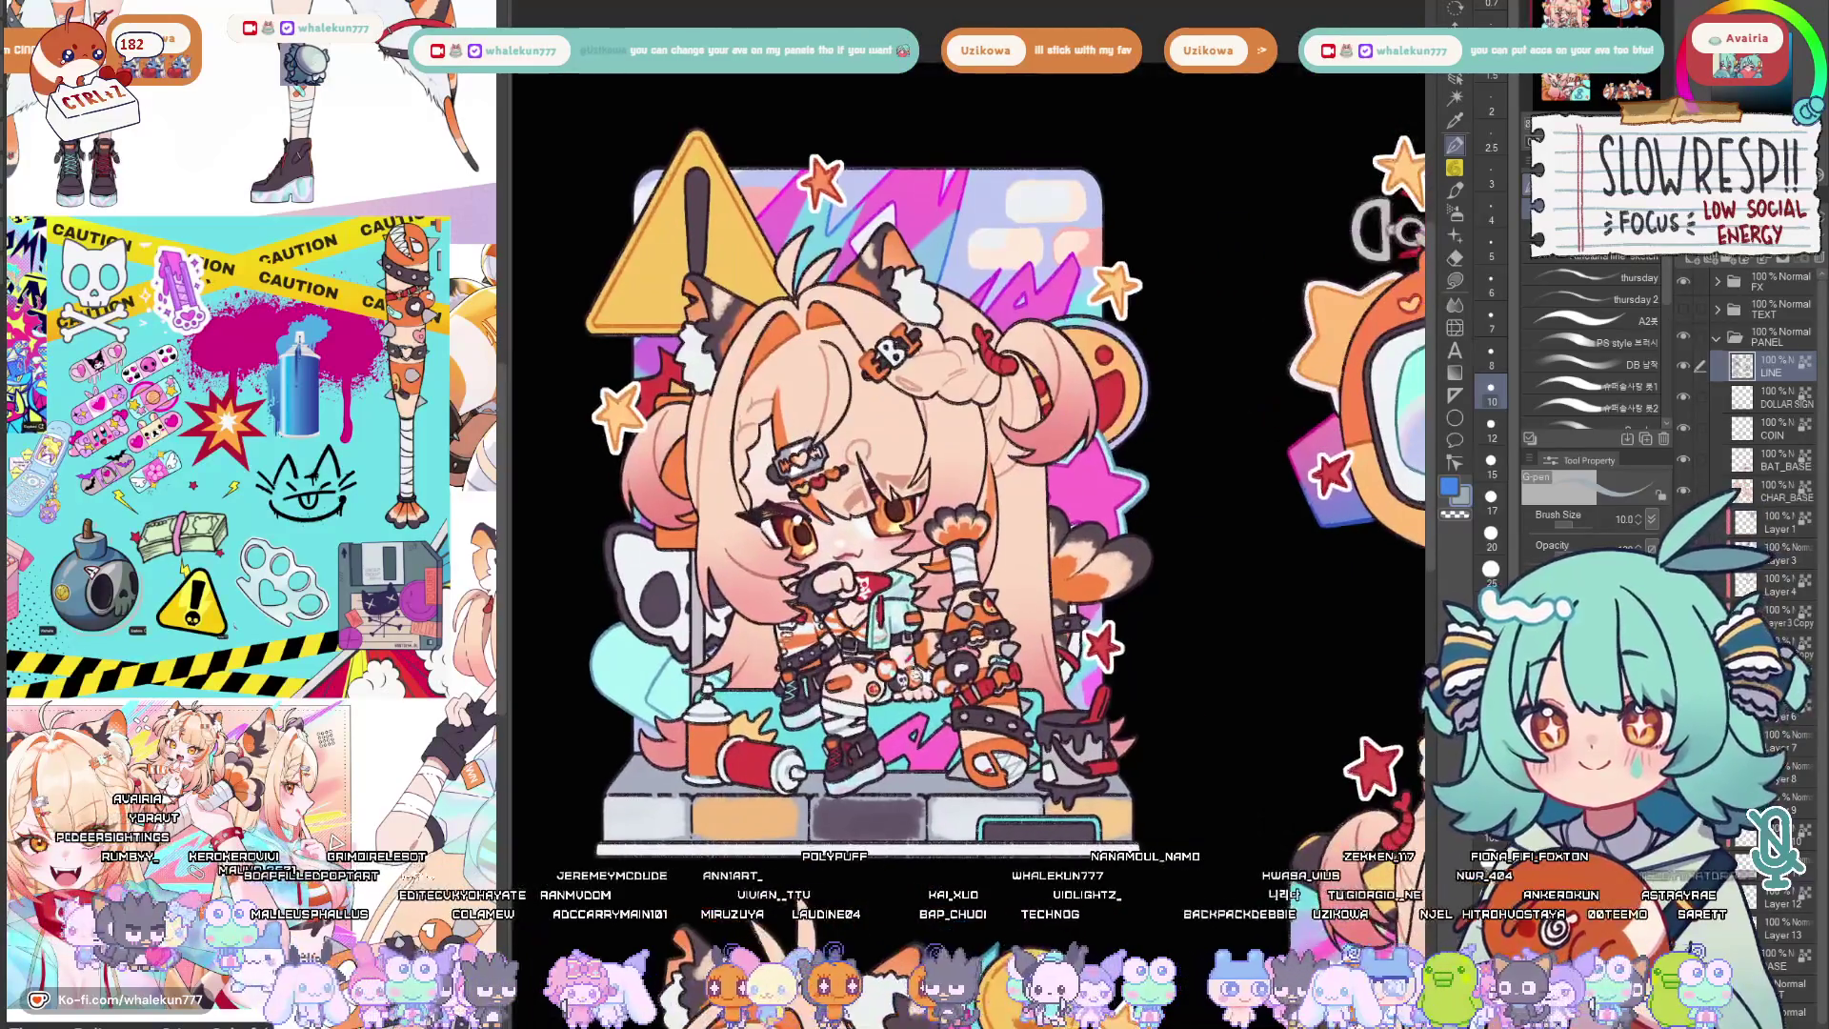
scroll(929, 723, down, 1)
scroll(900, 703, down, 1)
scroll(914, 715, down, 1)
scroll(980, 744, up, 1)
scroll(980, 745, up, 1)
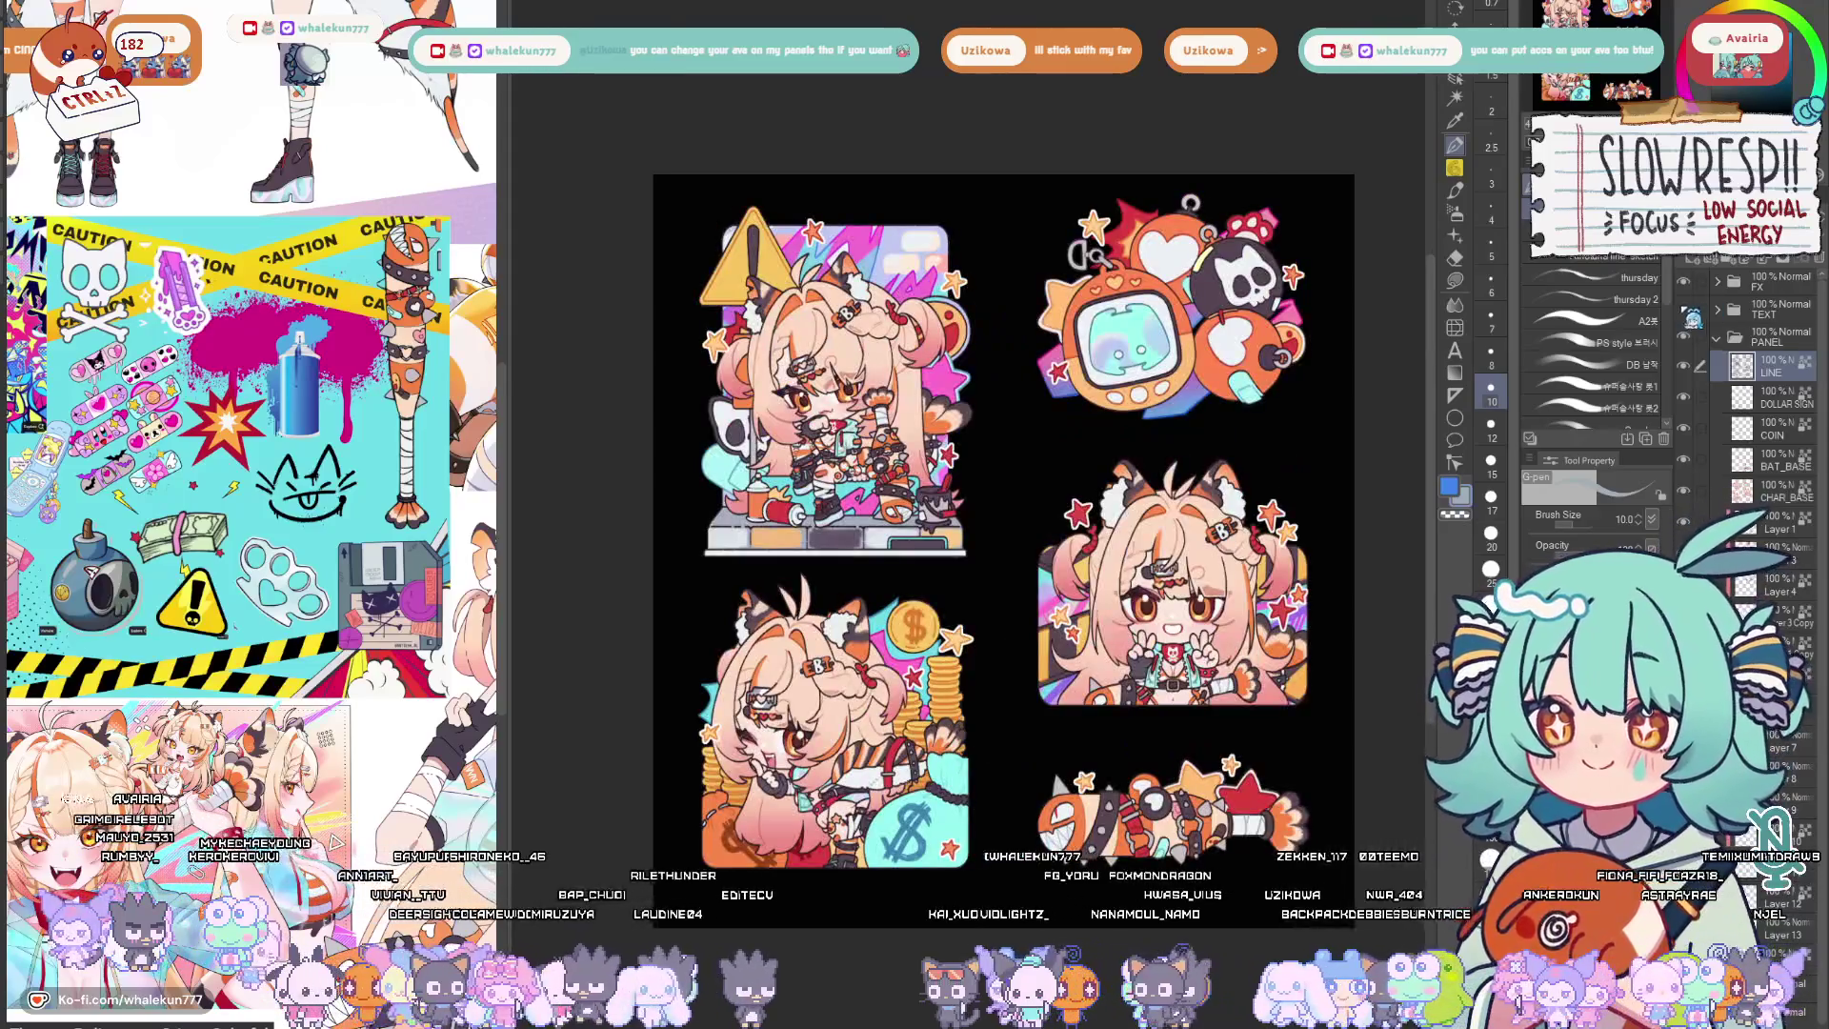
Show and expand the TEXT layer folder so all five sticker titles reappear, with a bigger brush ready.
click(1686, 306)
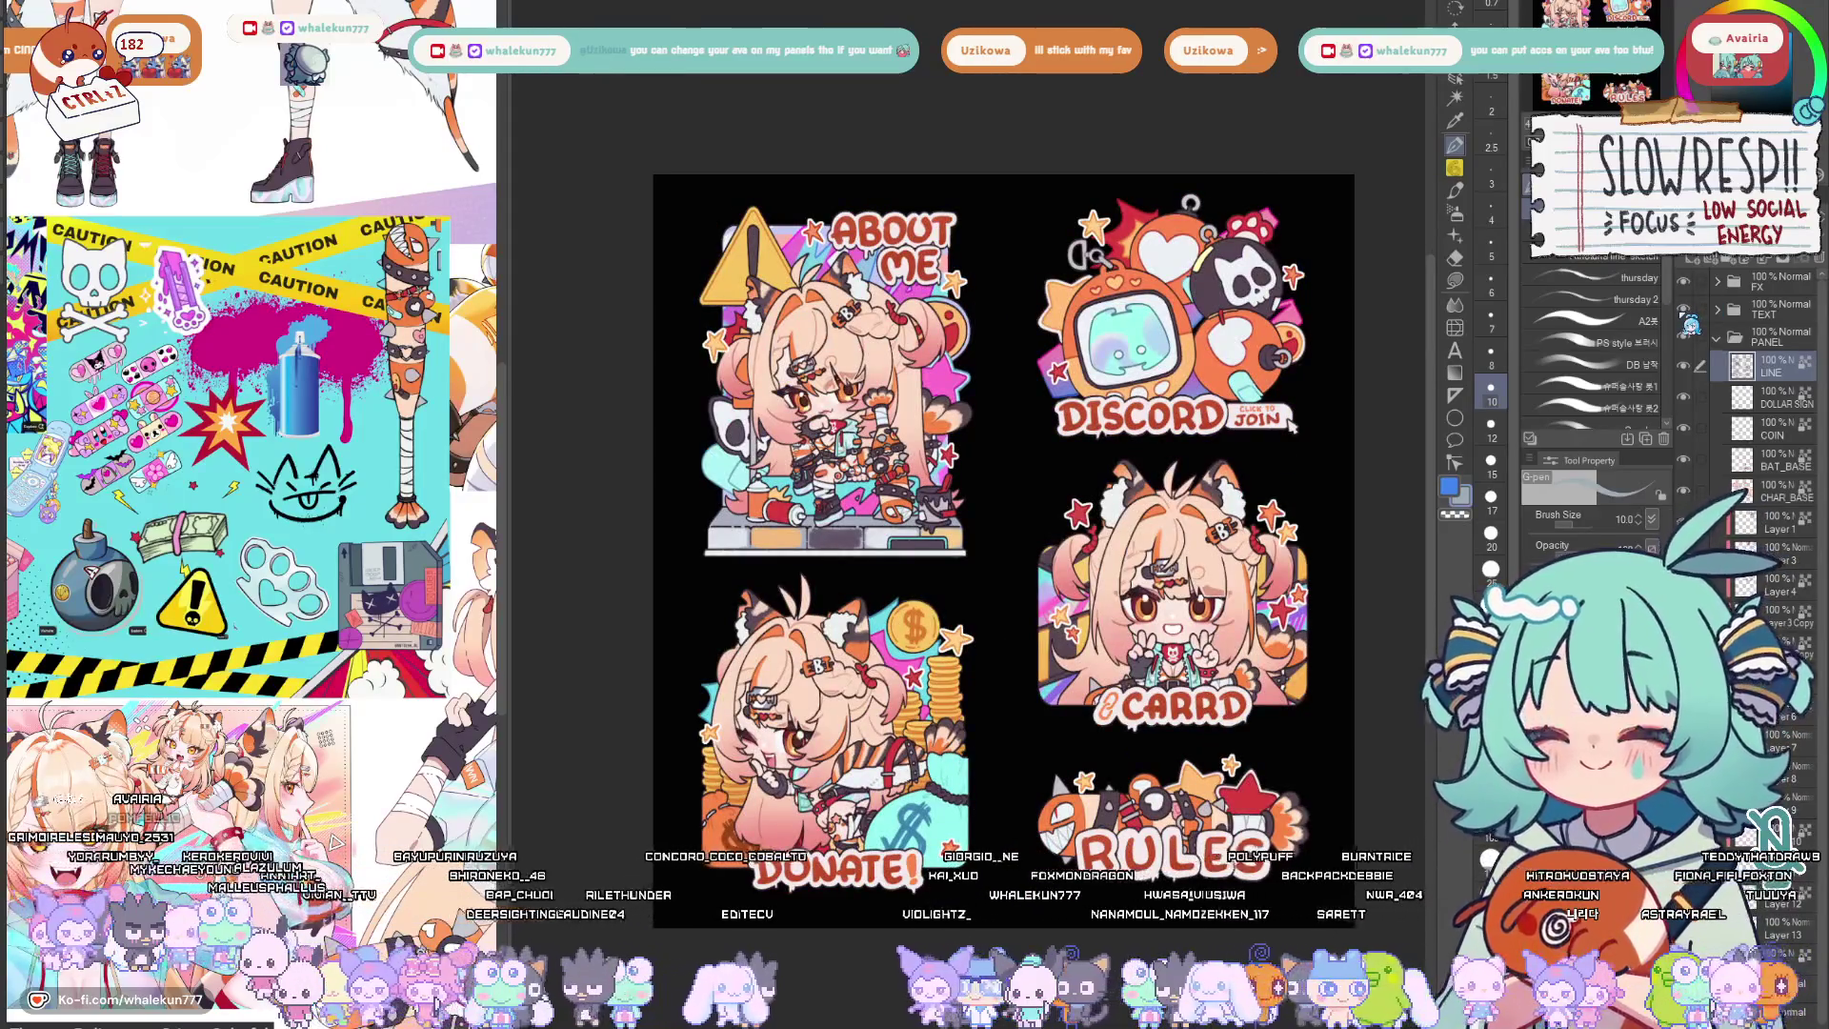
click(1722, 308)
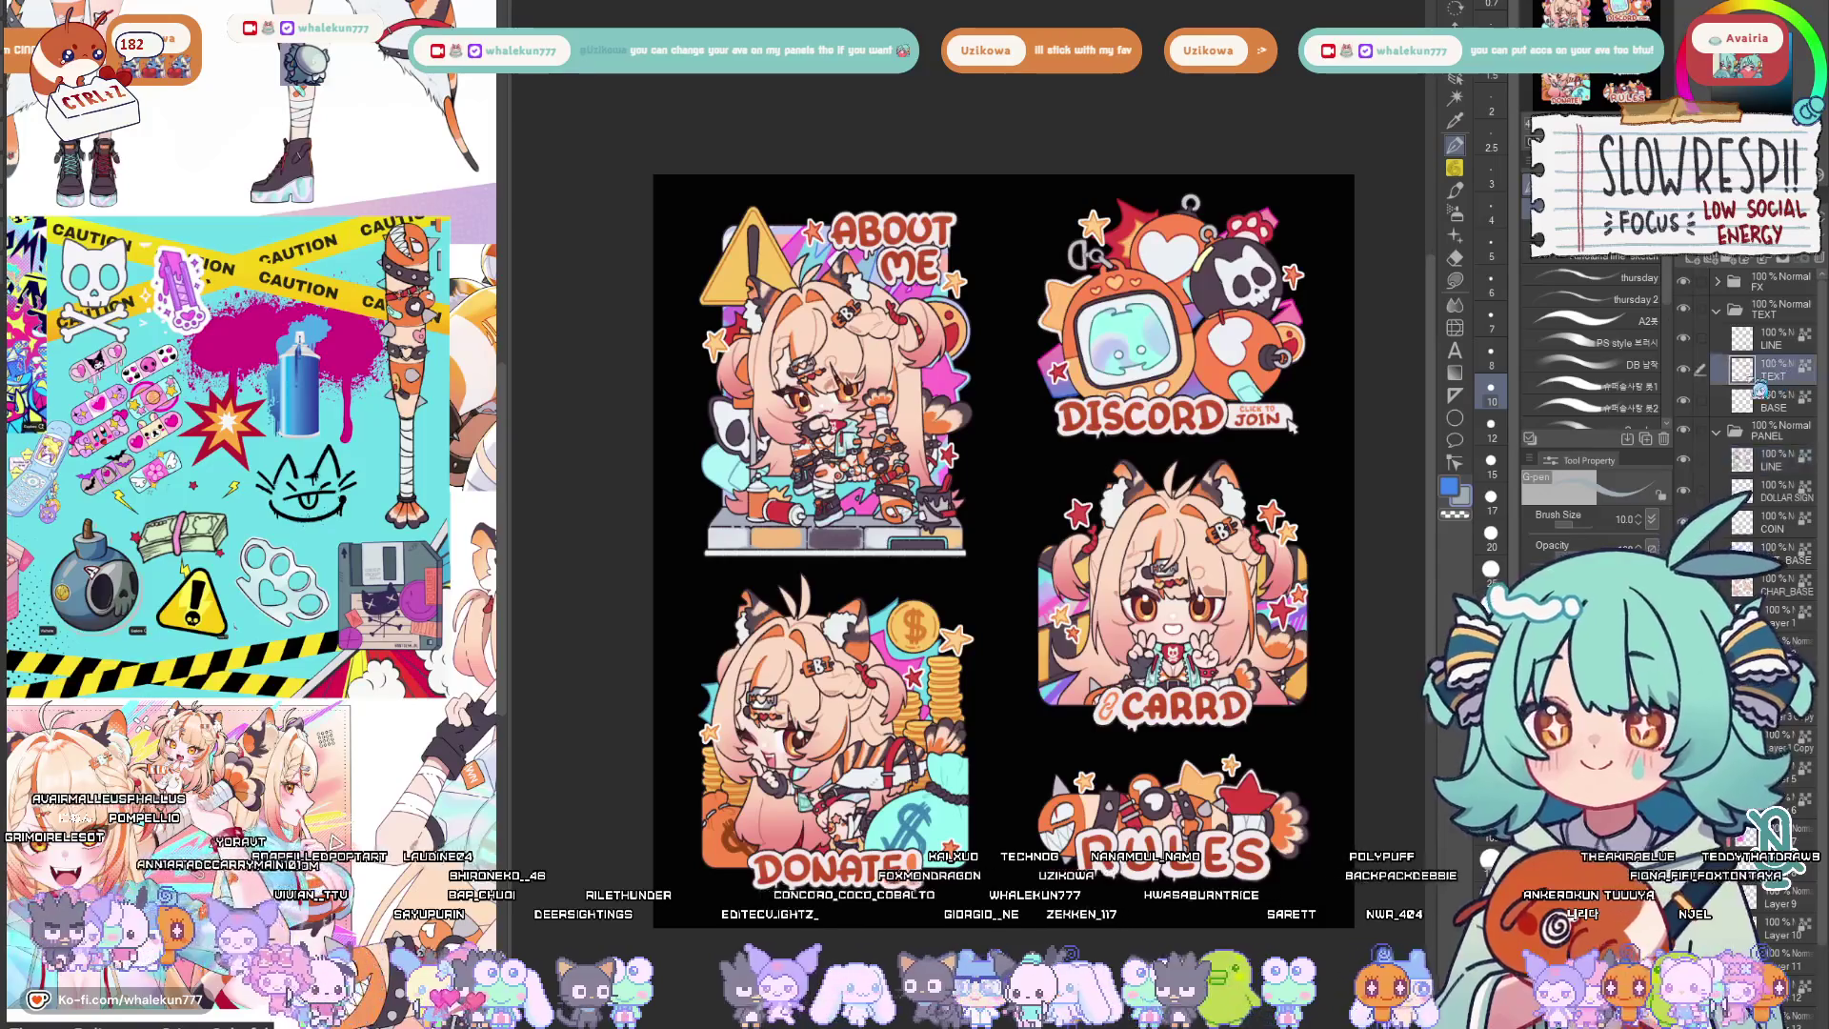
scroll(932, 481, up, 3)
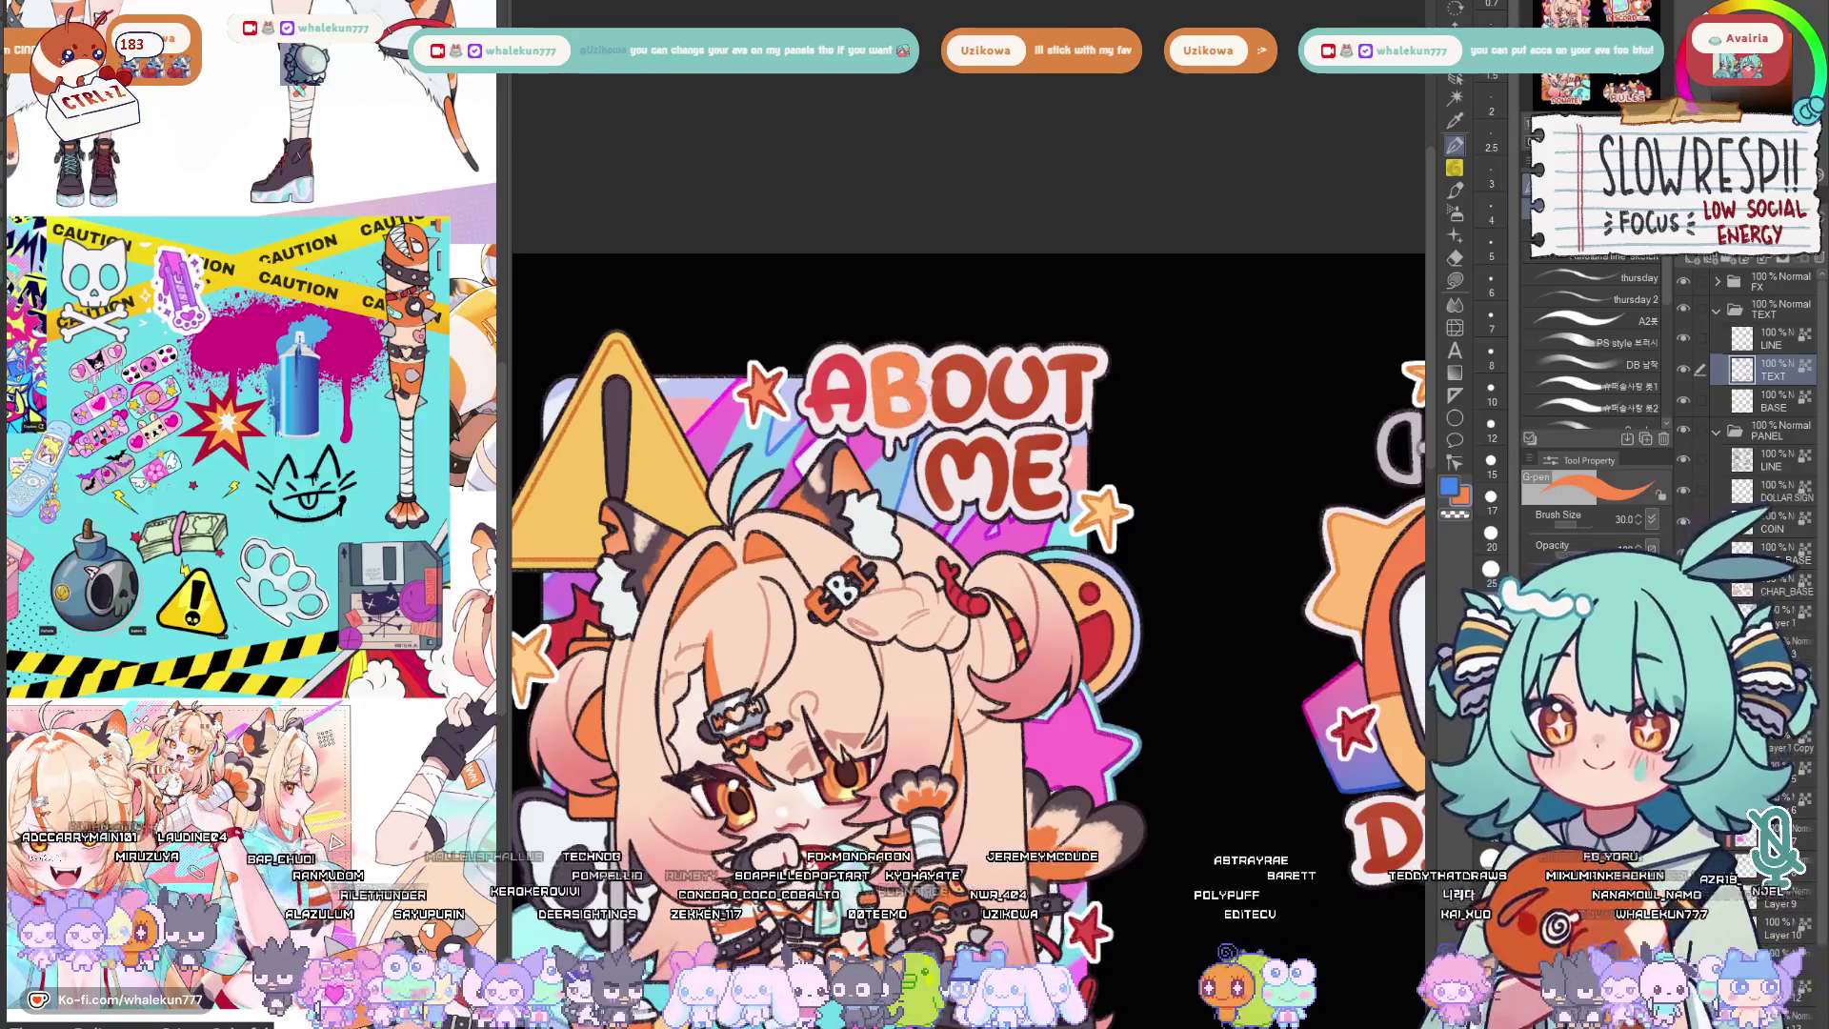
scroll(1029, 506, down, 5)
scroll(1030, 506, down, 2)
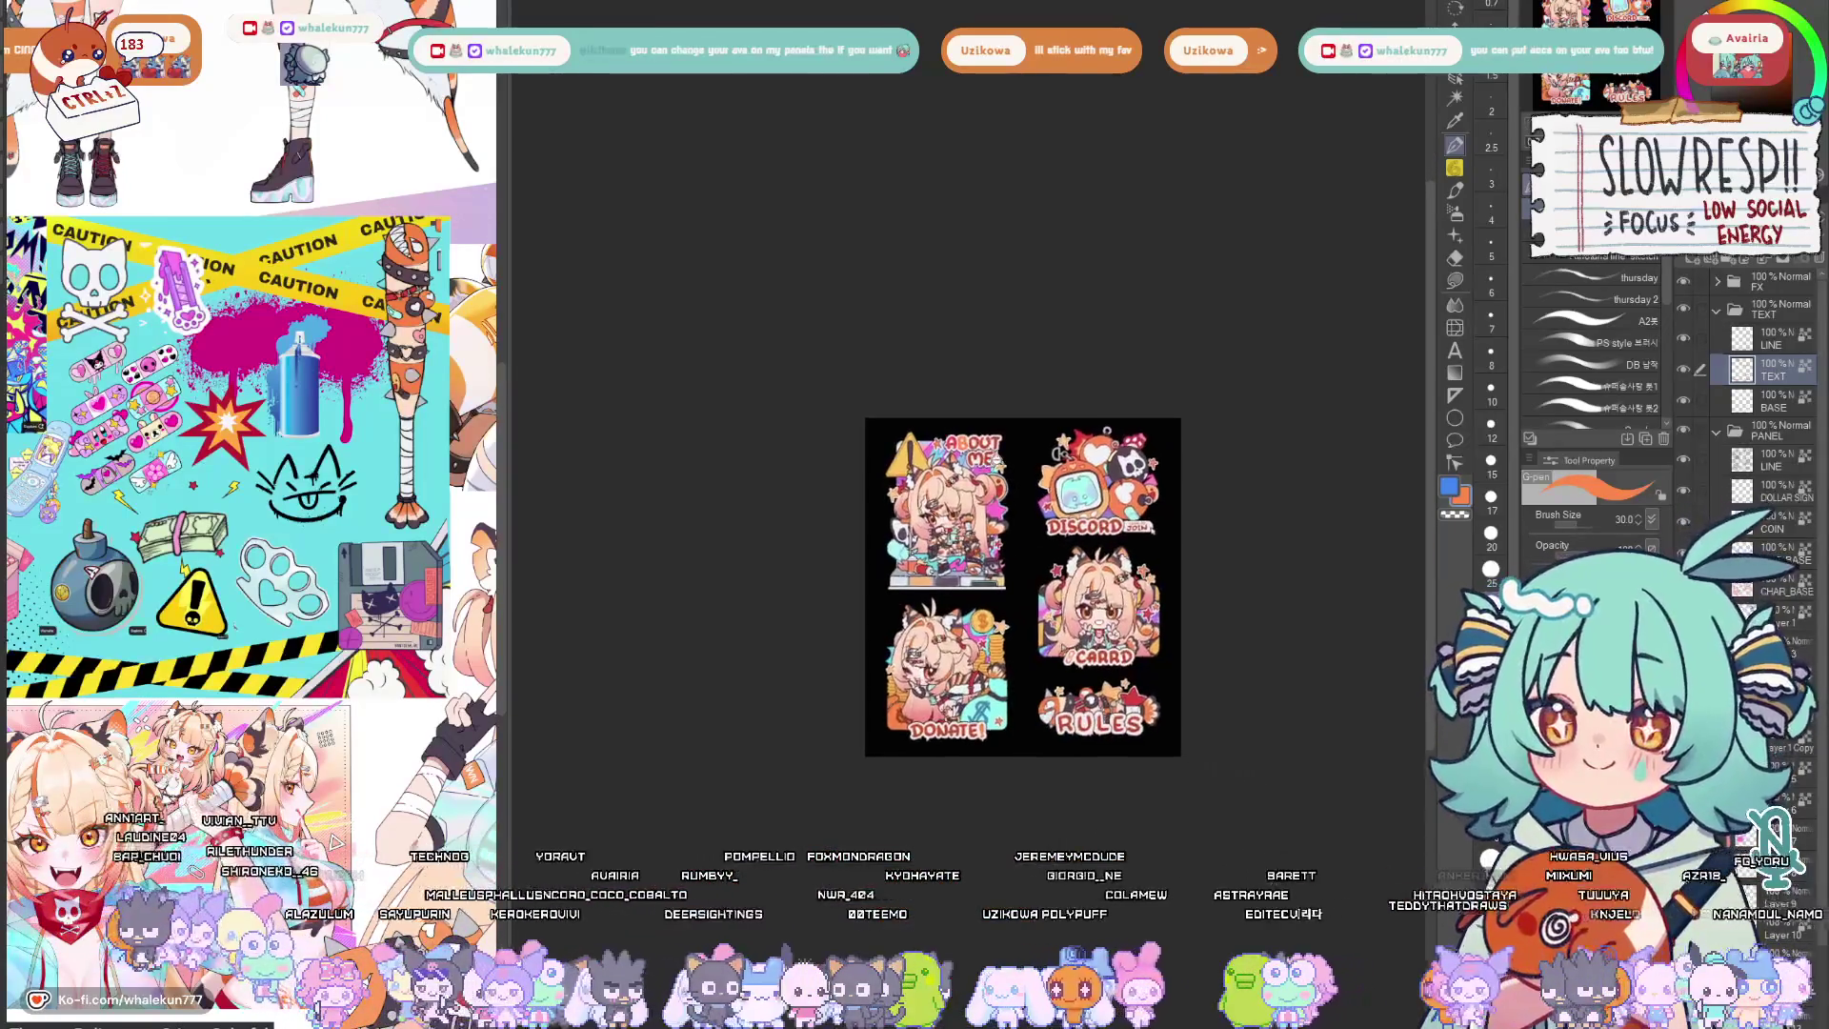
scroll(986, 514, up, 6)
scroll(939, 563, up, 2)
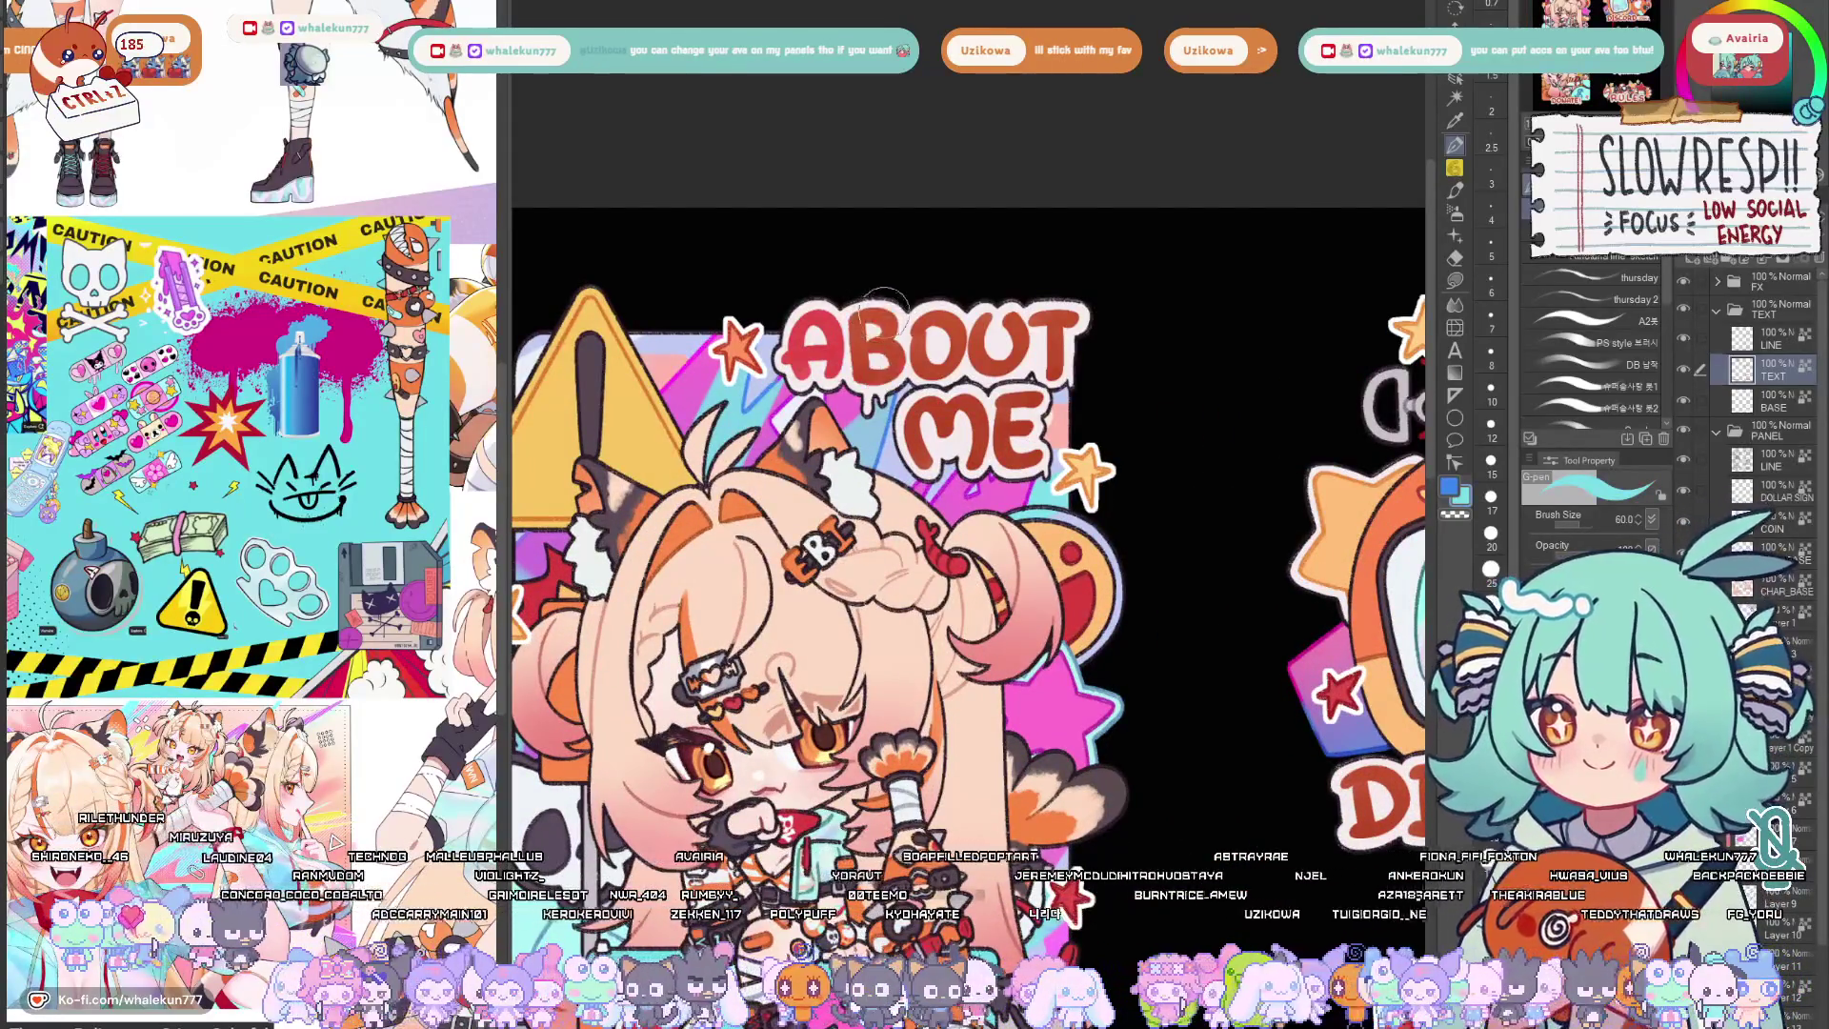
key(bracketright)
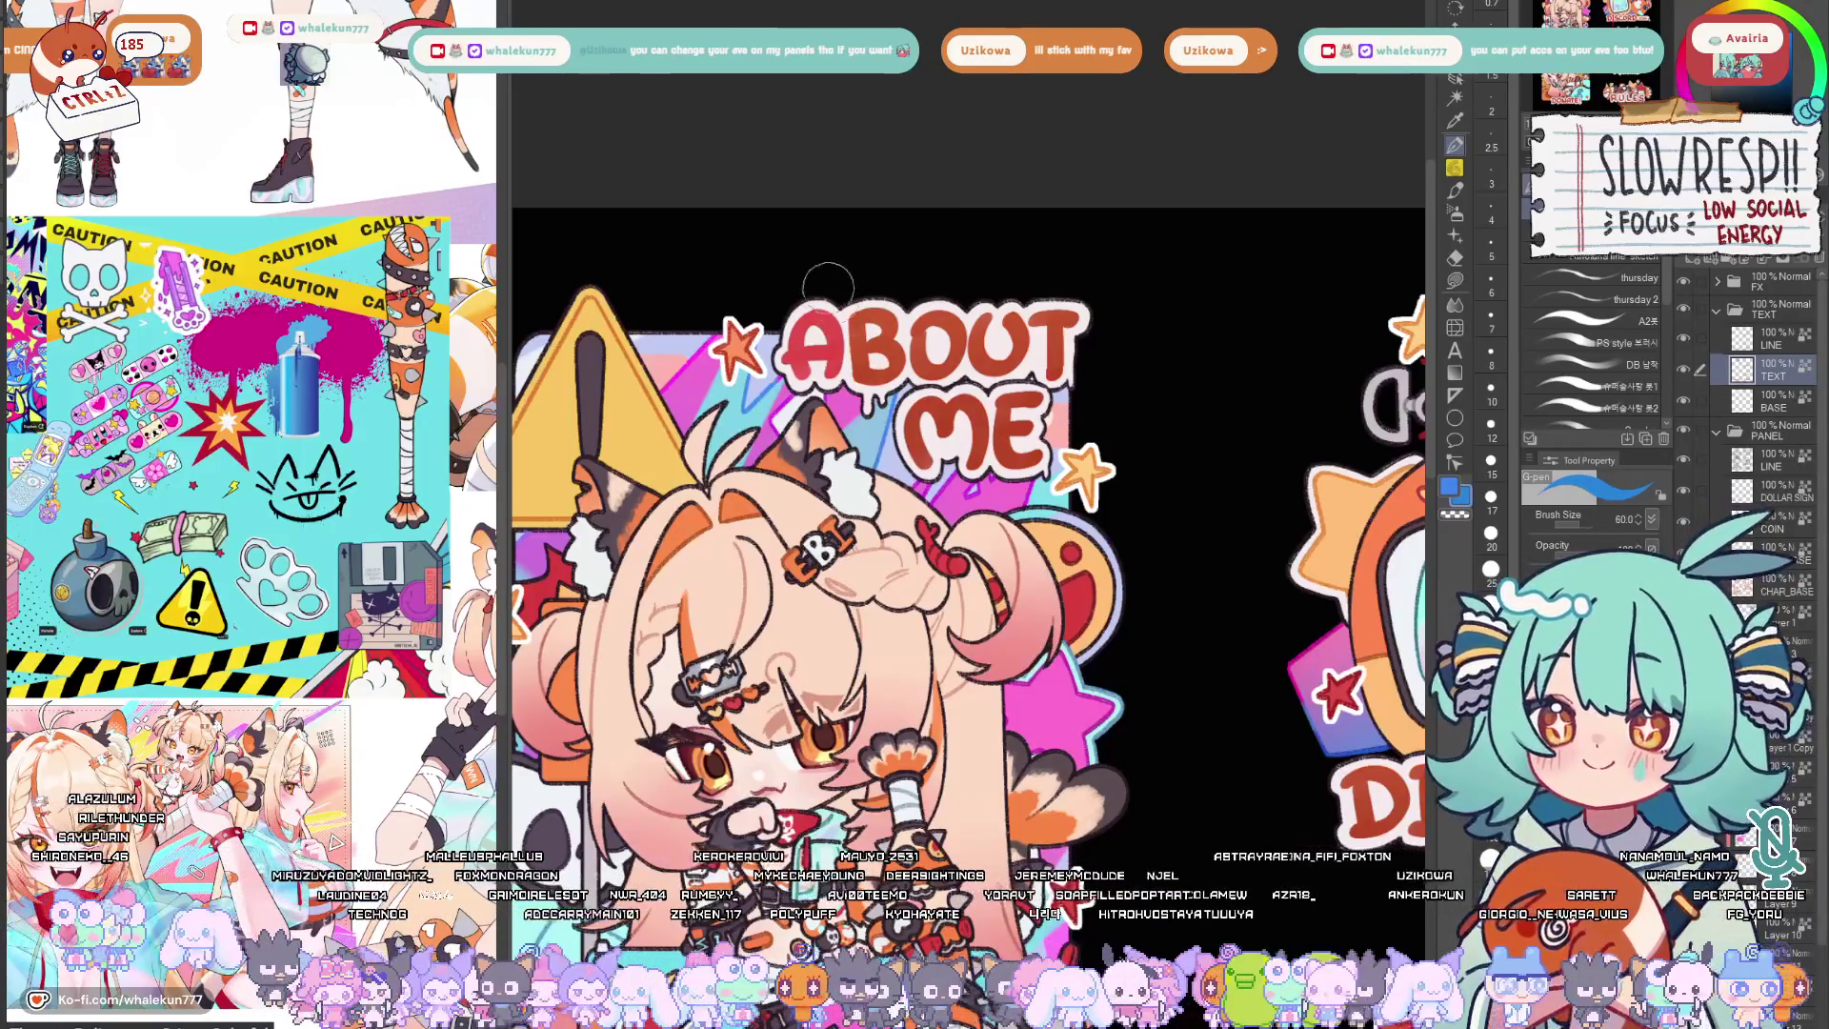
Fill the ABOUT letters individually in blue, orange, yellow, red and pink.
click(815, 350)
key(x)
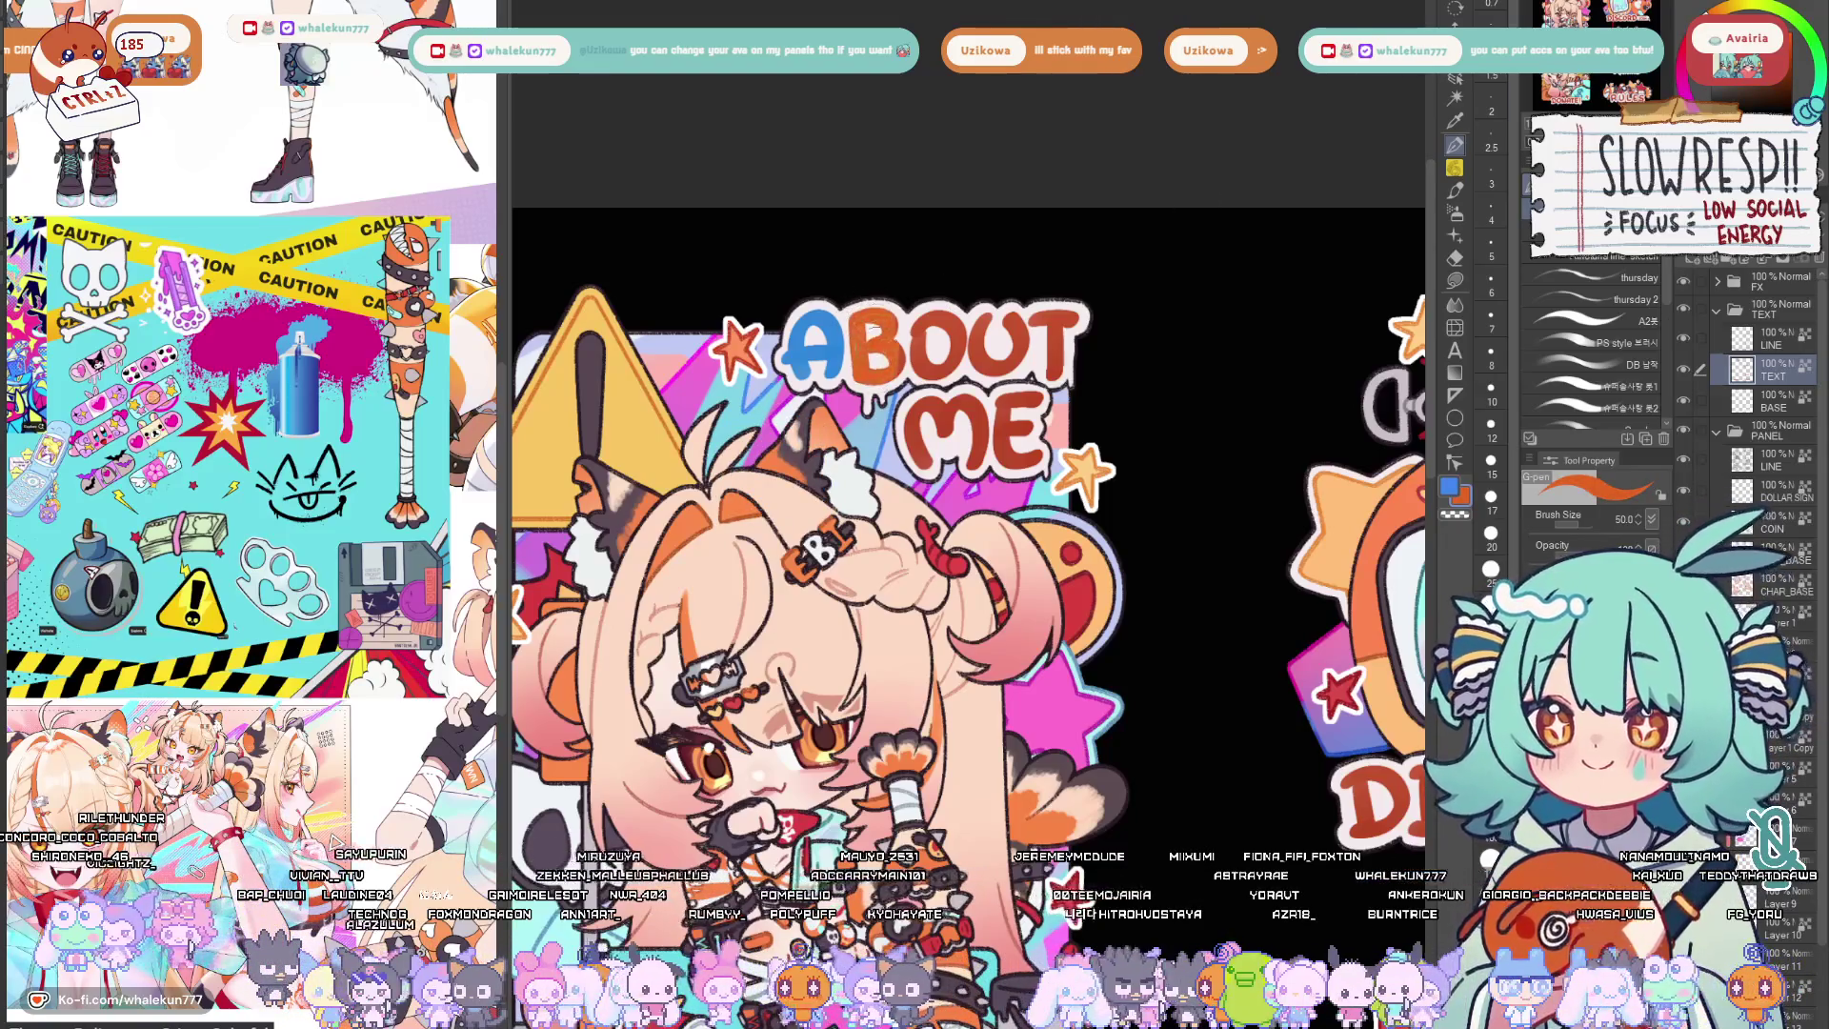
alt+click(636, 458)
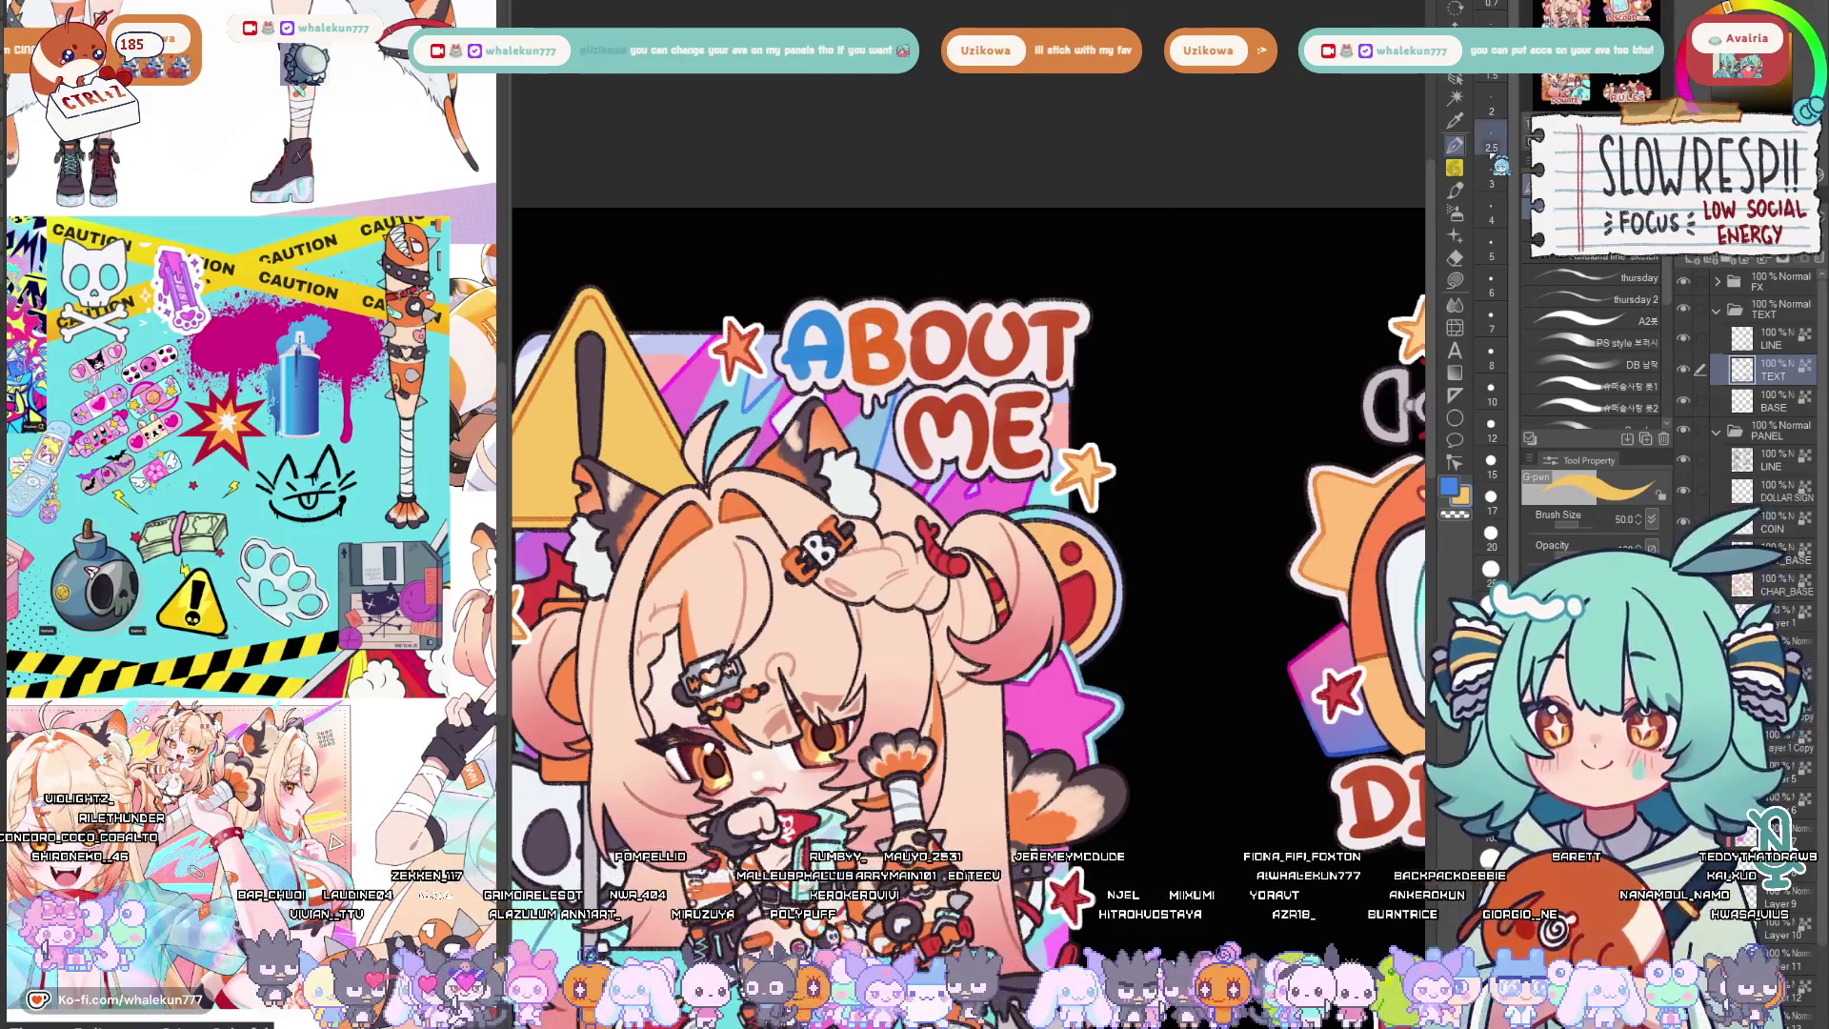
alt+click(1339, 693)
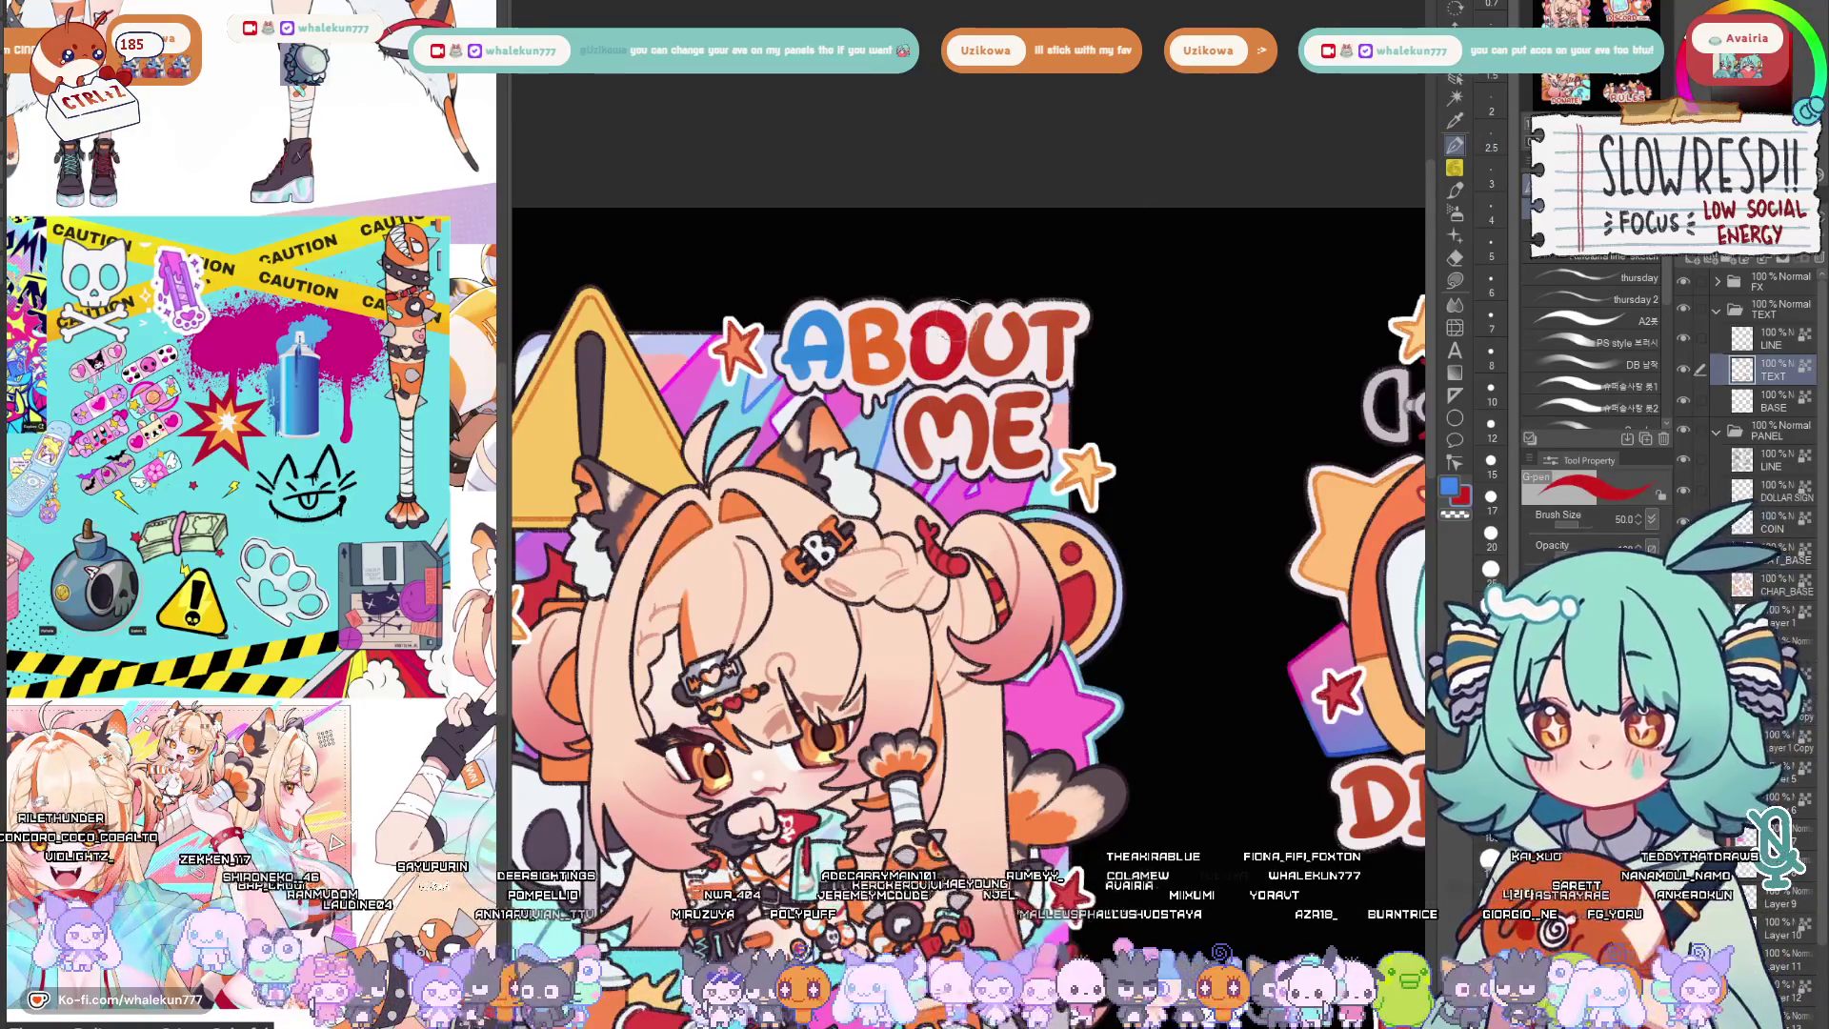
scroll(1065, 565, down, 5)
scroll(1065, 565, up, 4)
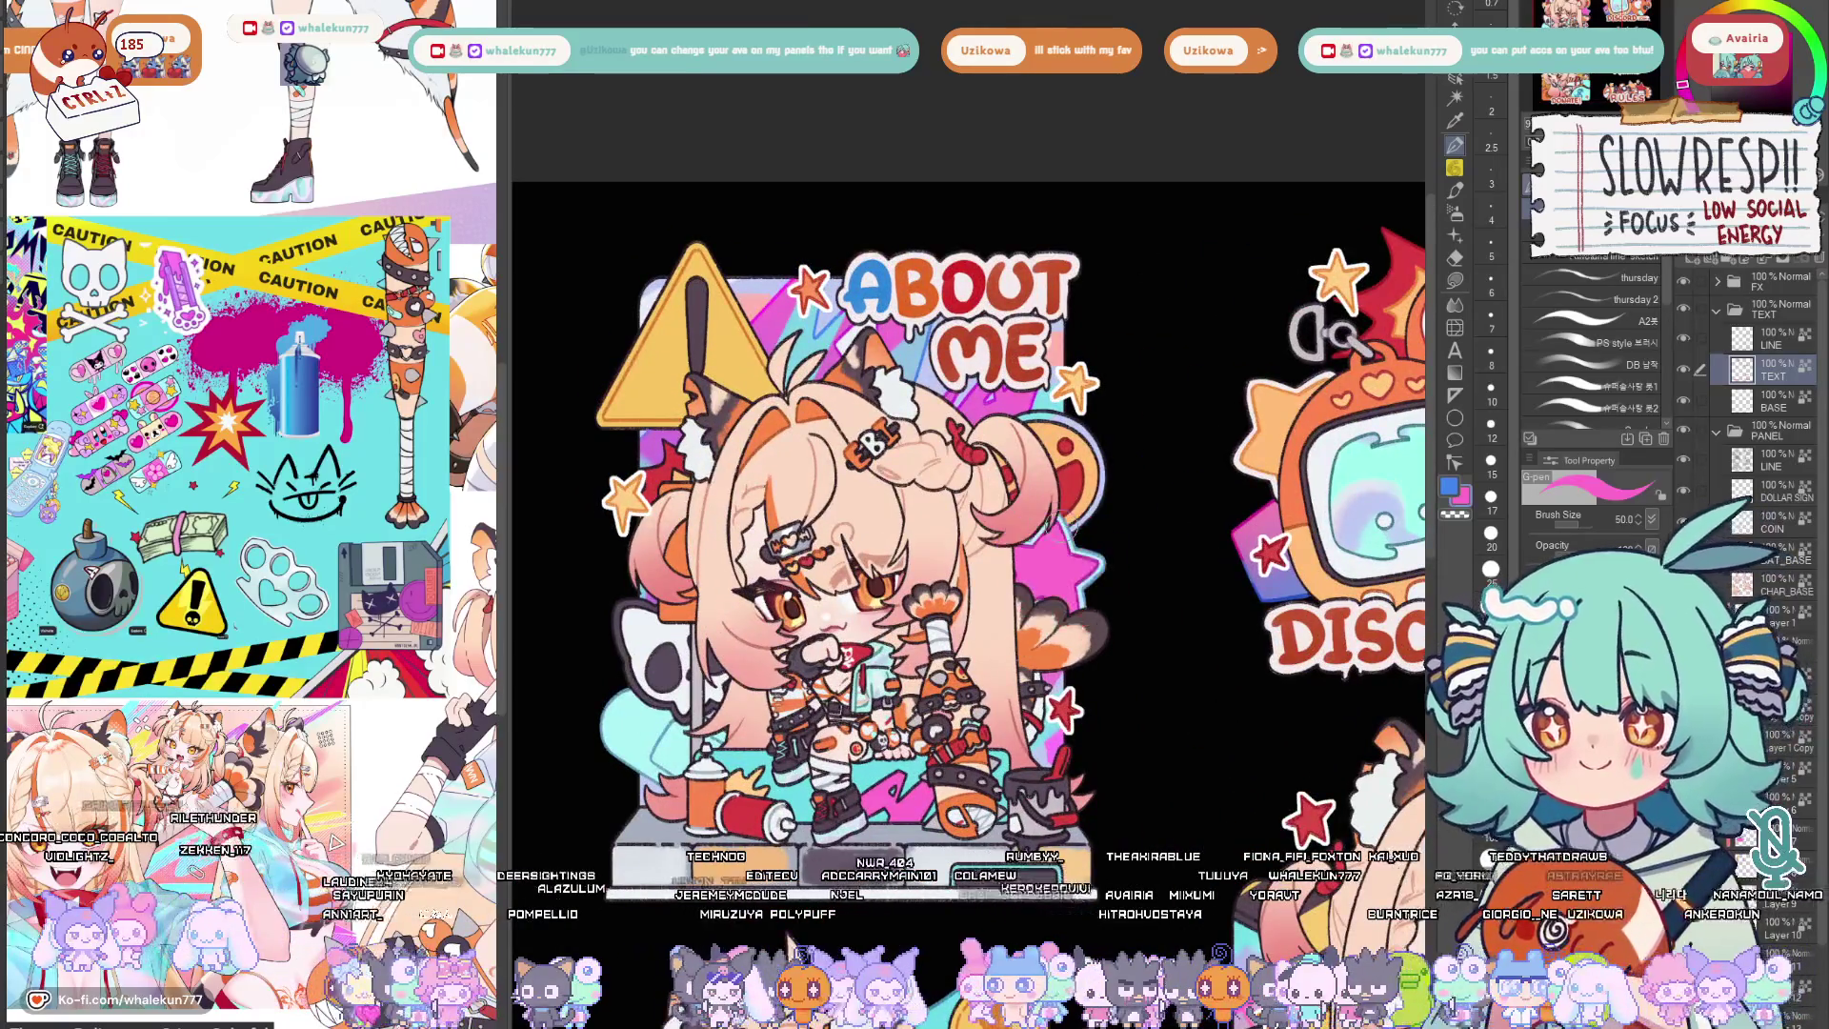
alt+click(1064, 565)
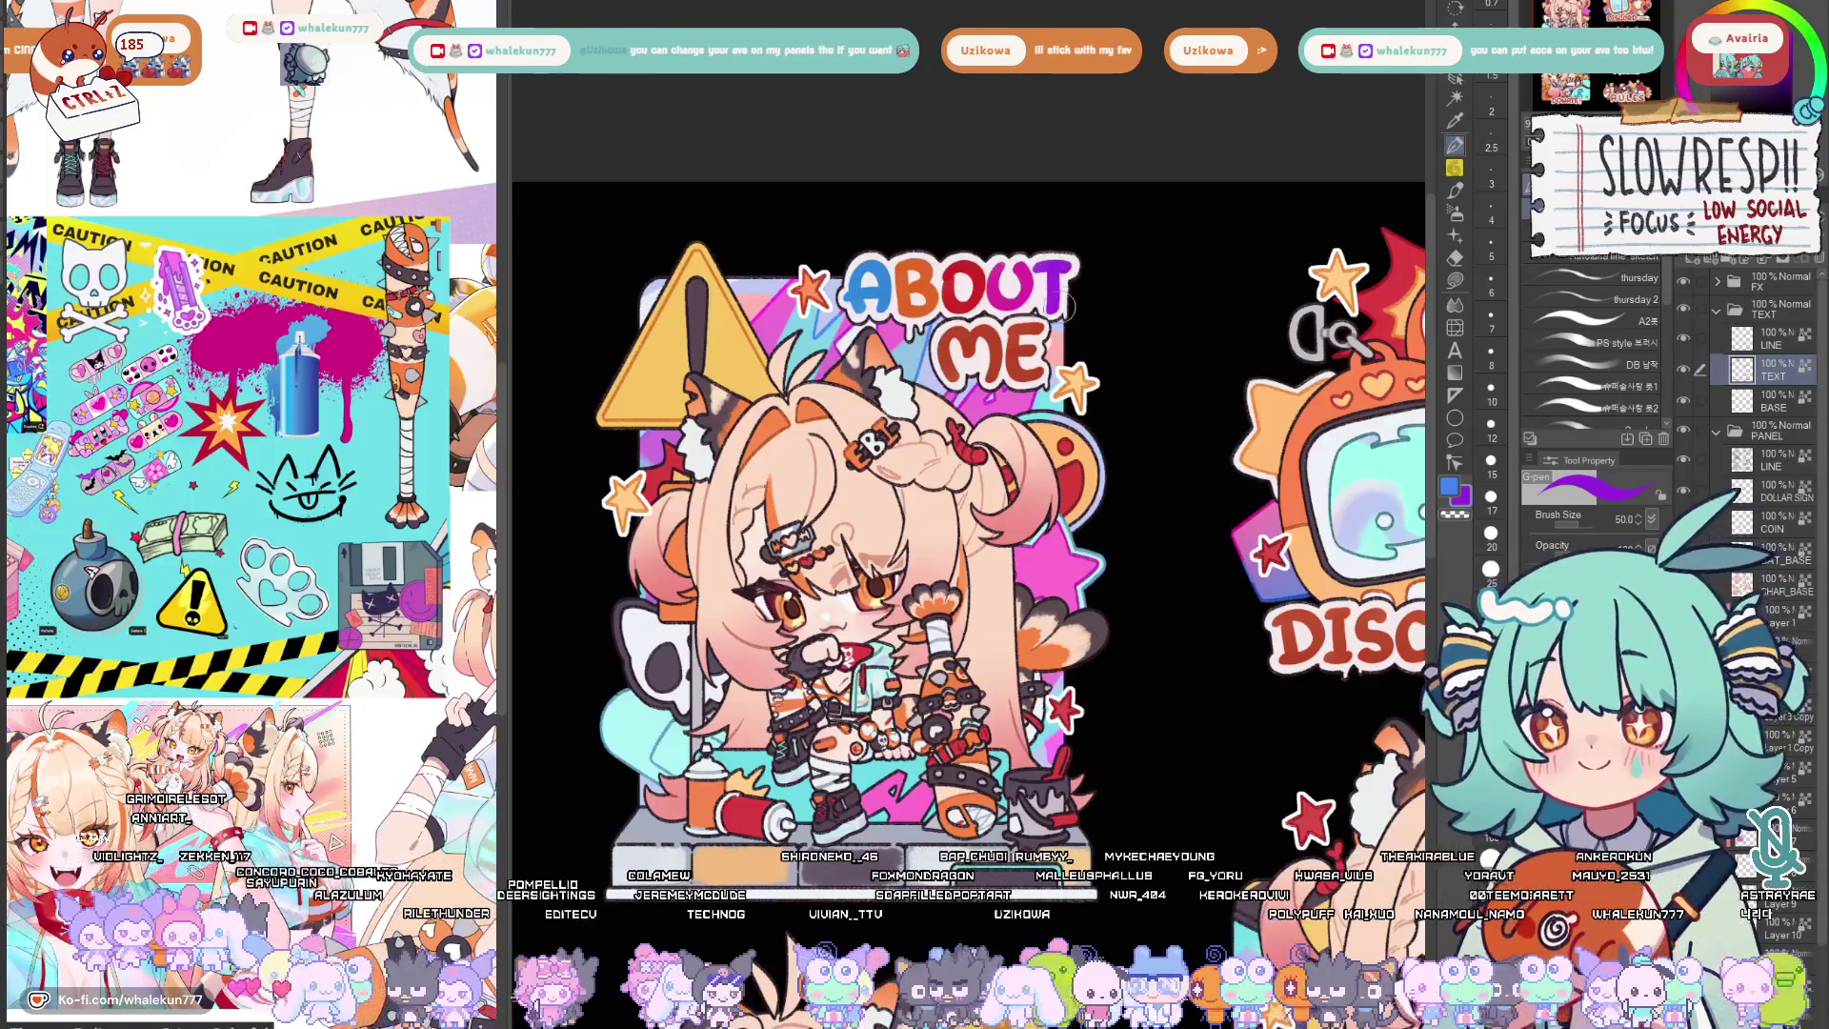
scroll(1103, 293, down, 1)
scroll(1201, 344, down, 1)
scroll(1302, 386, down, 1)
scroll(1392, 436, down, 1)
scroll(1030, 602, up, 1)
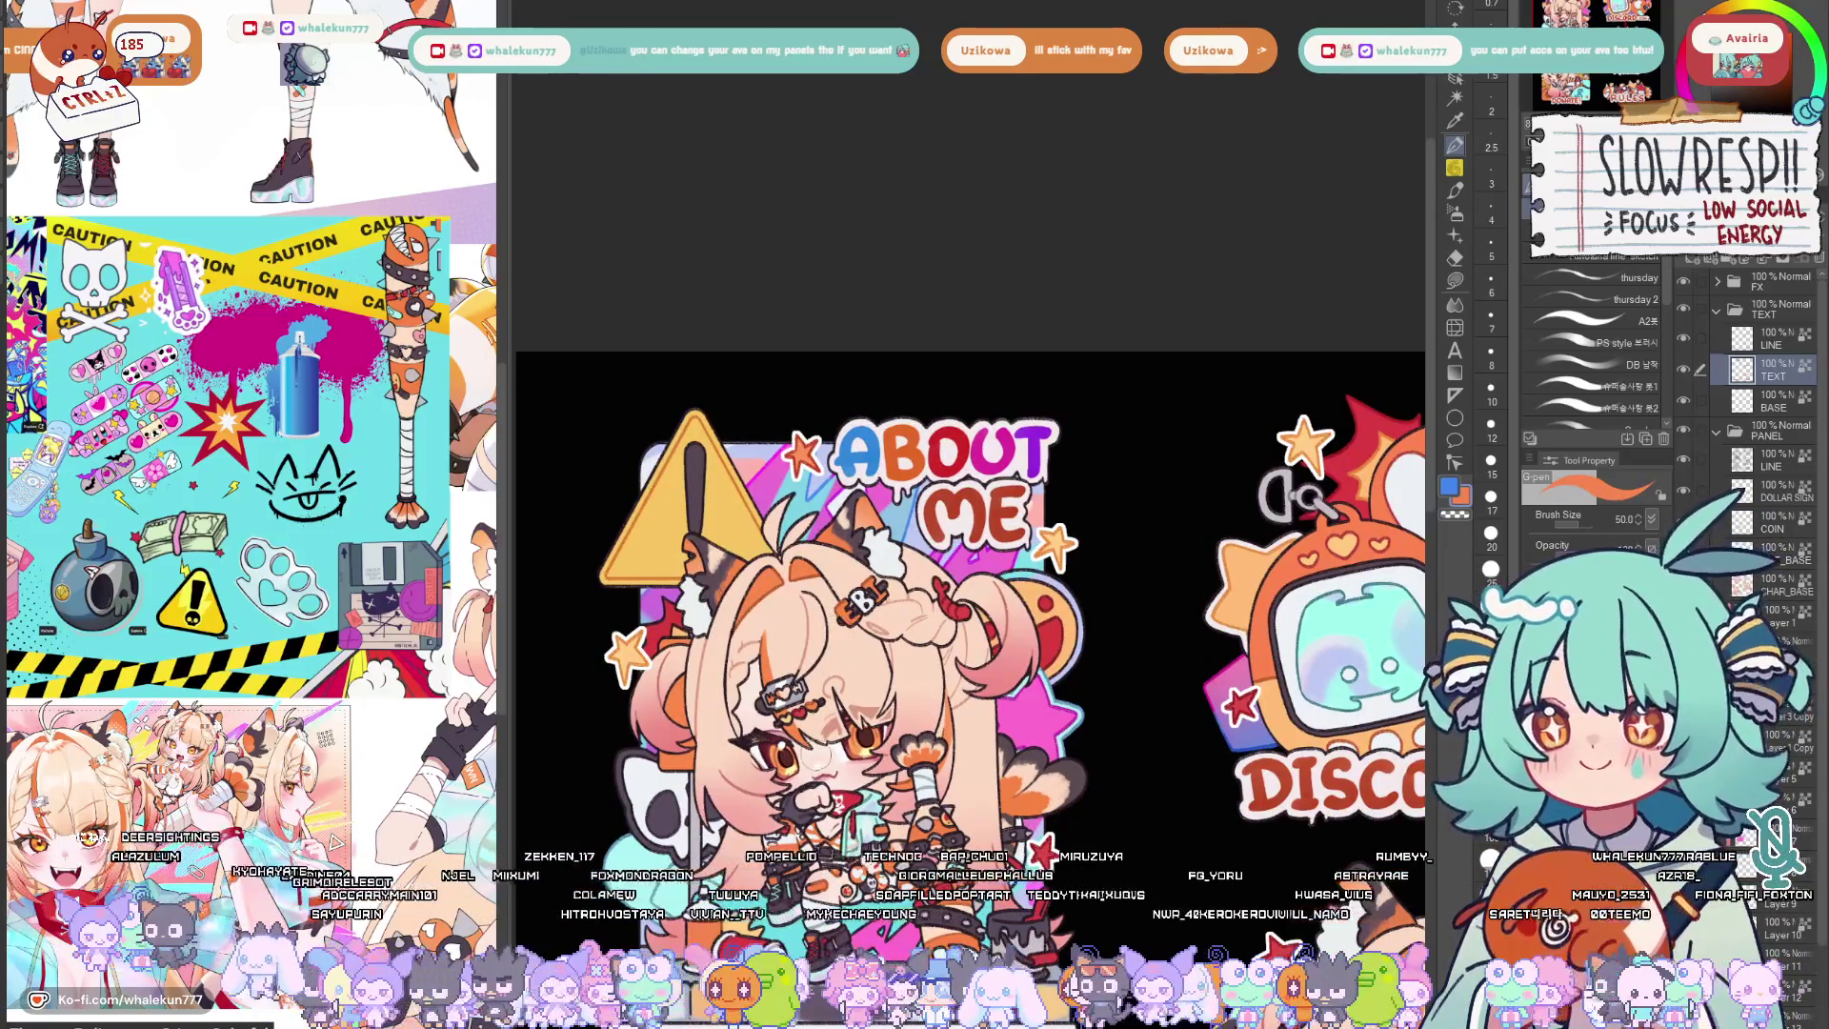
Fill the ME letters in blue, teal and orange-yellow to finish the multicoloured title.
key(x)
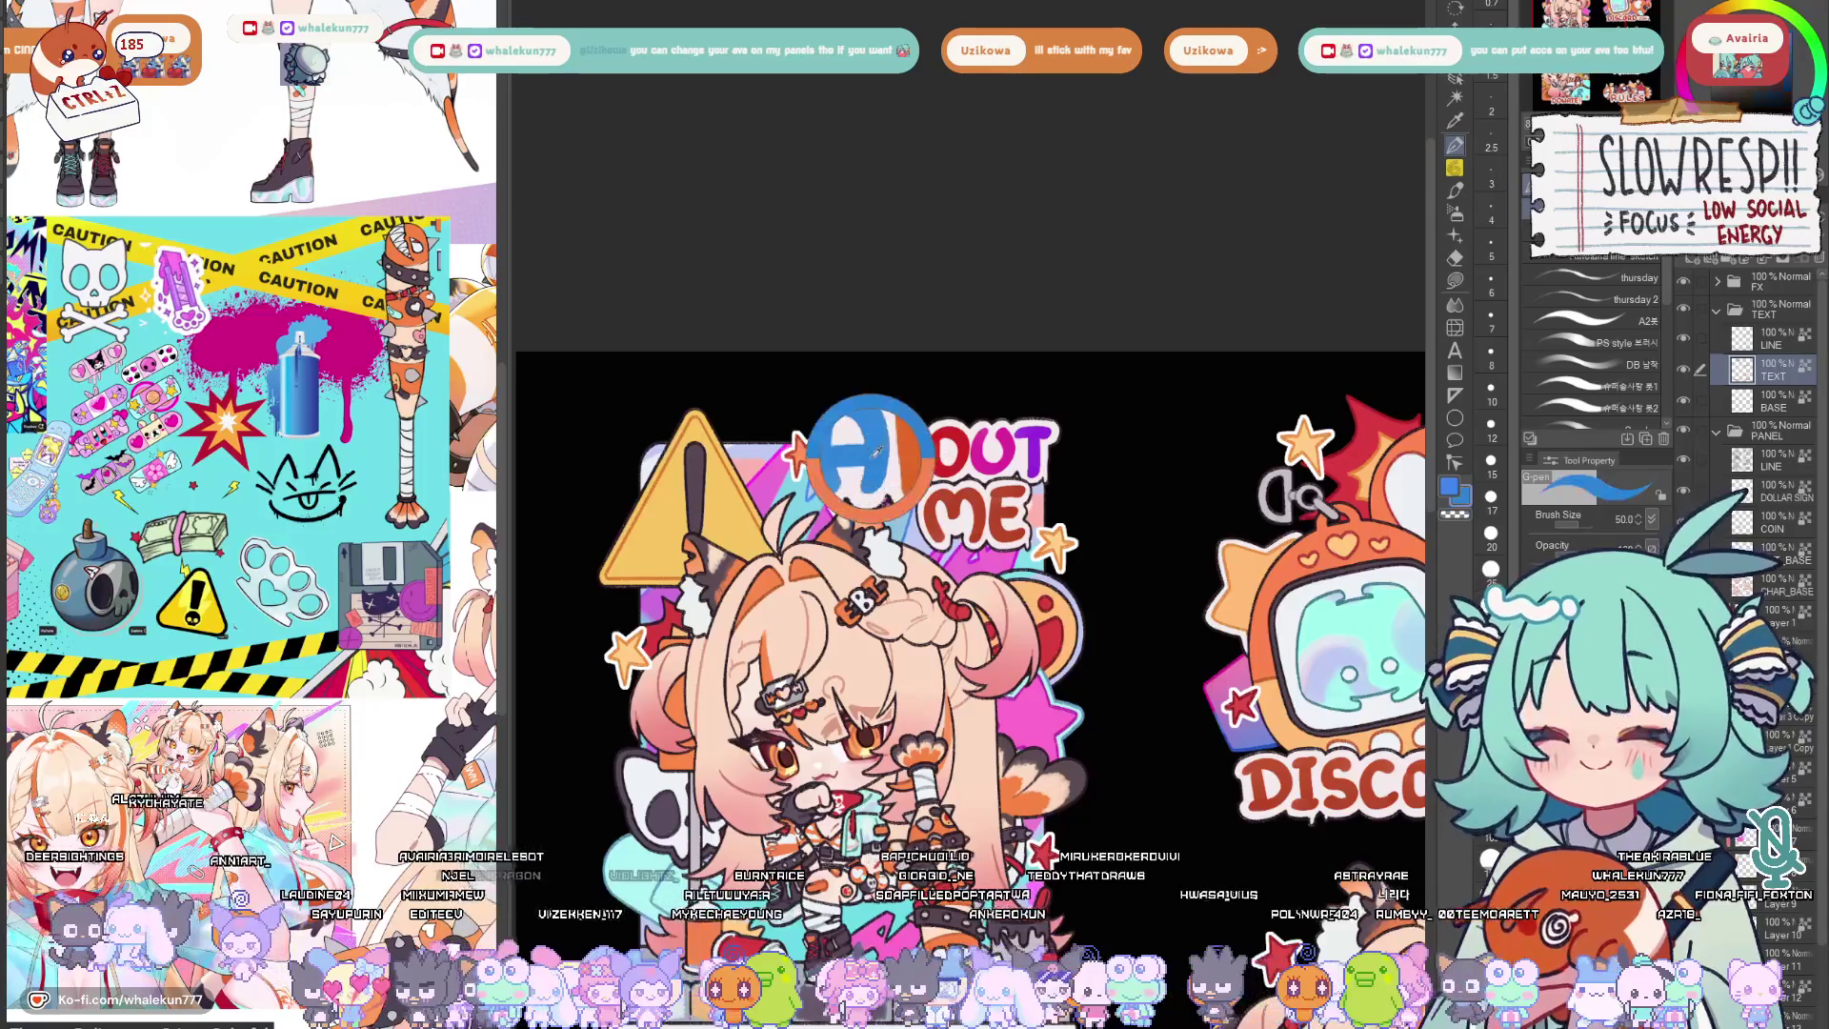
key(x)
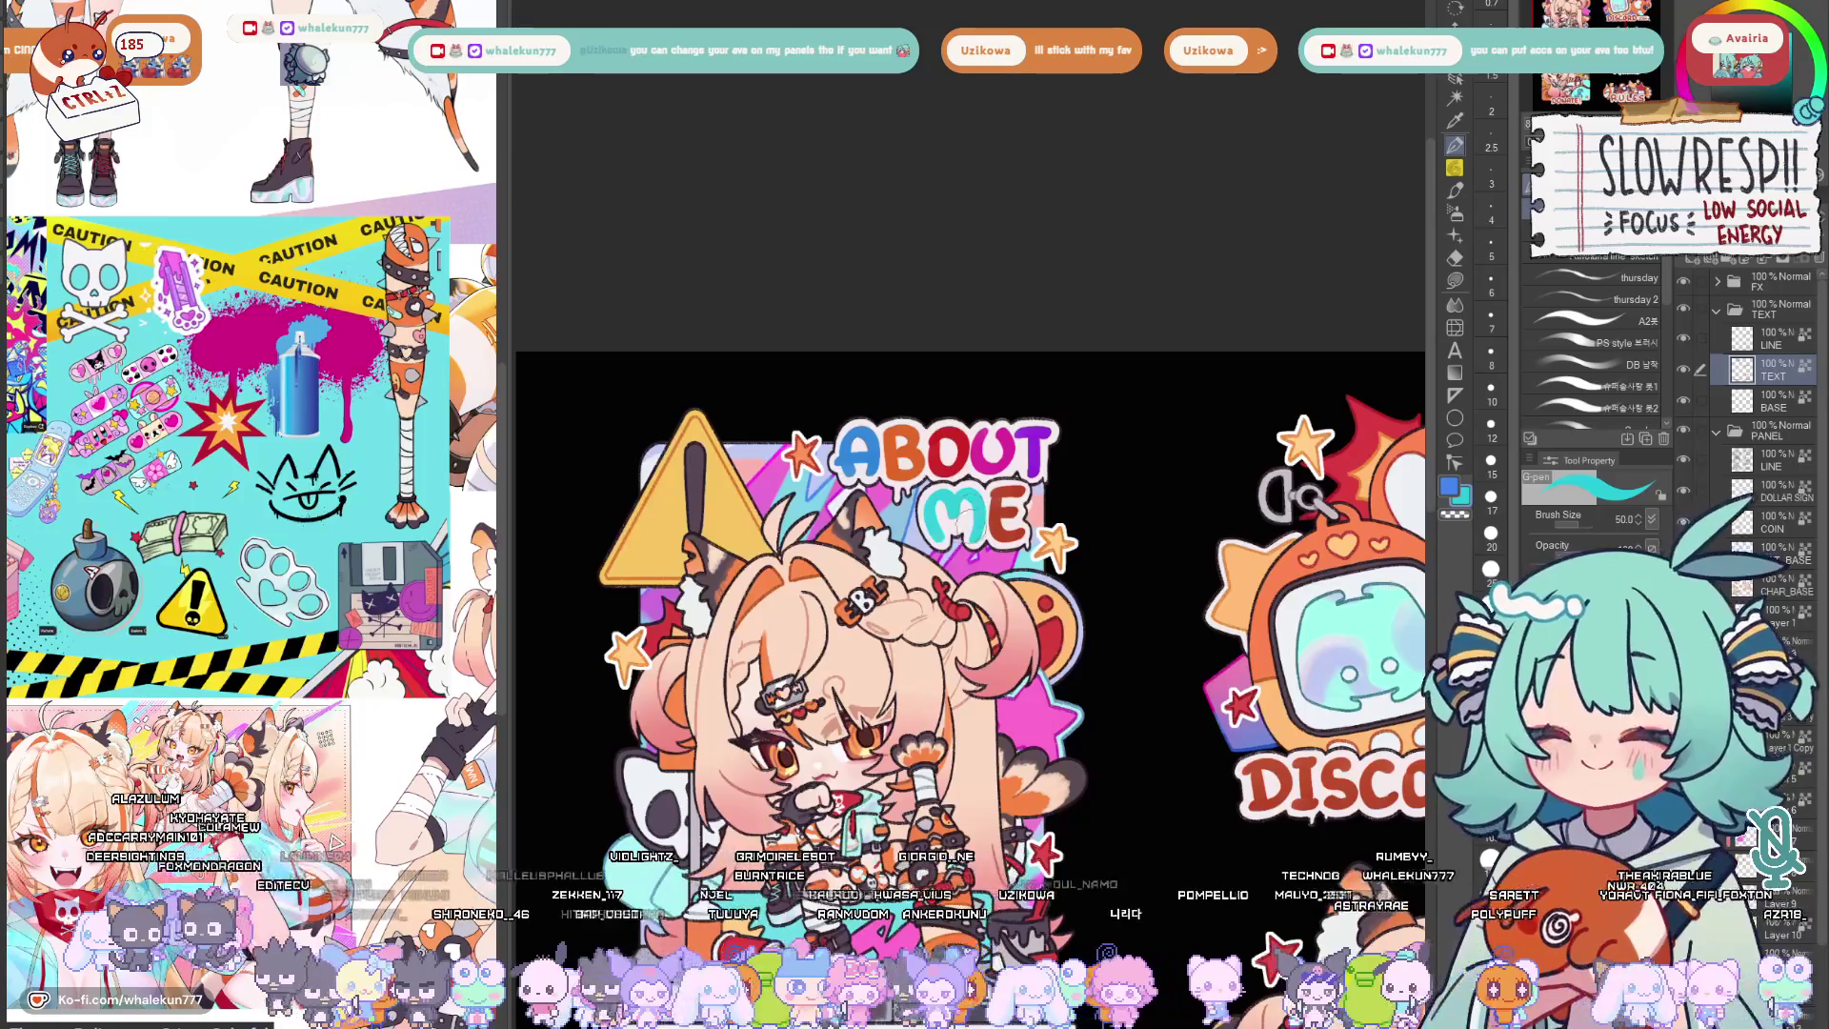
drag(969, 602, 957, 570)
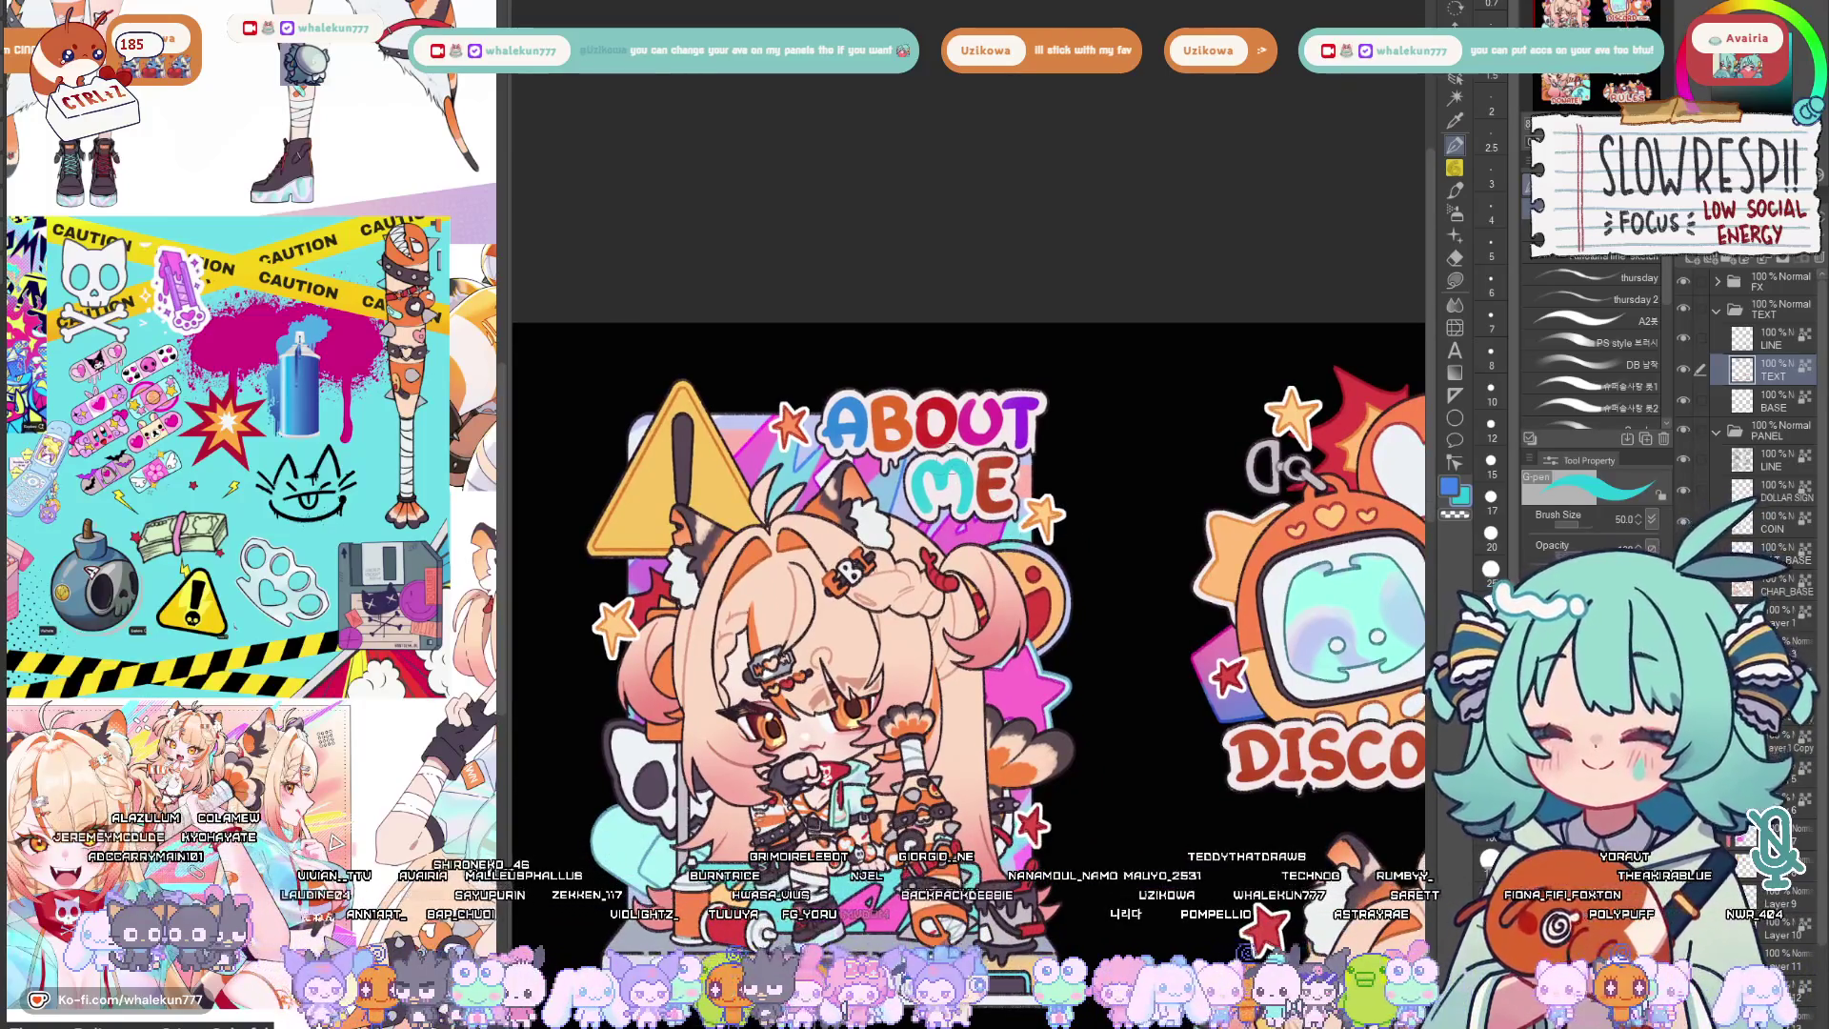
alt+click(714, 501)
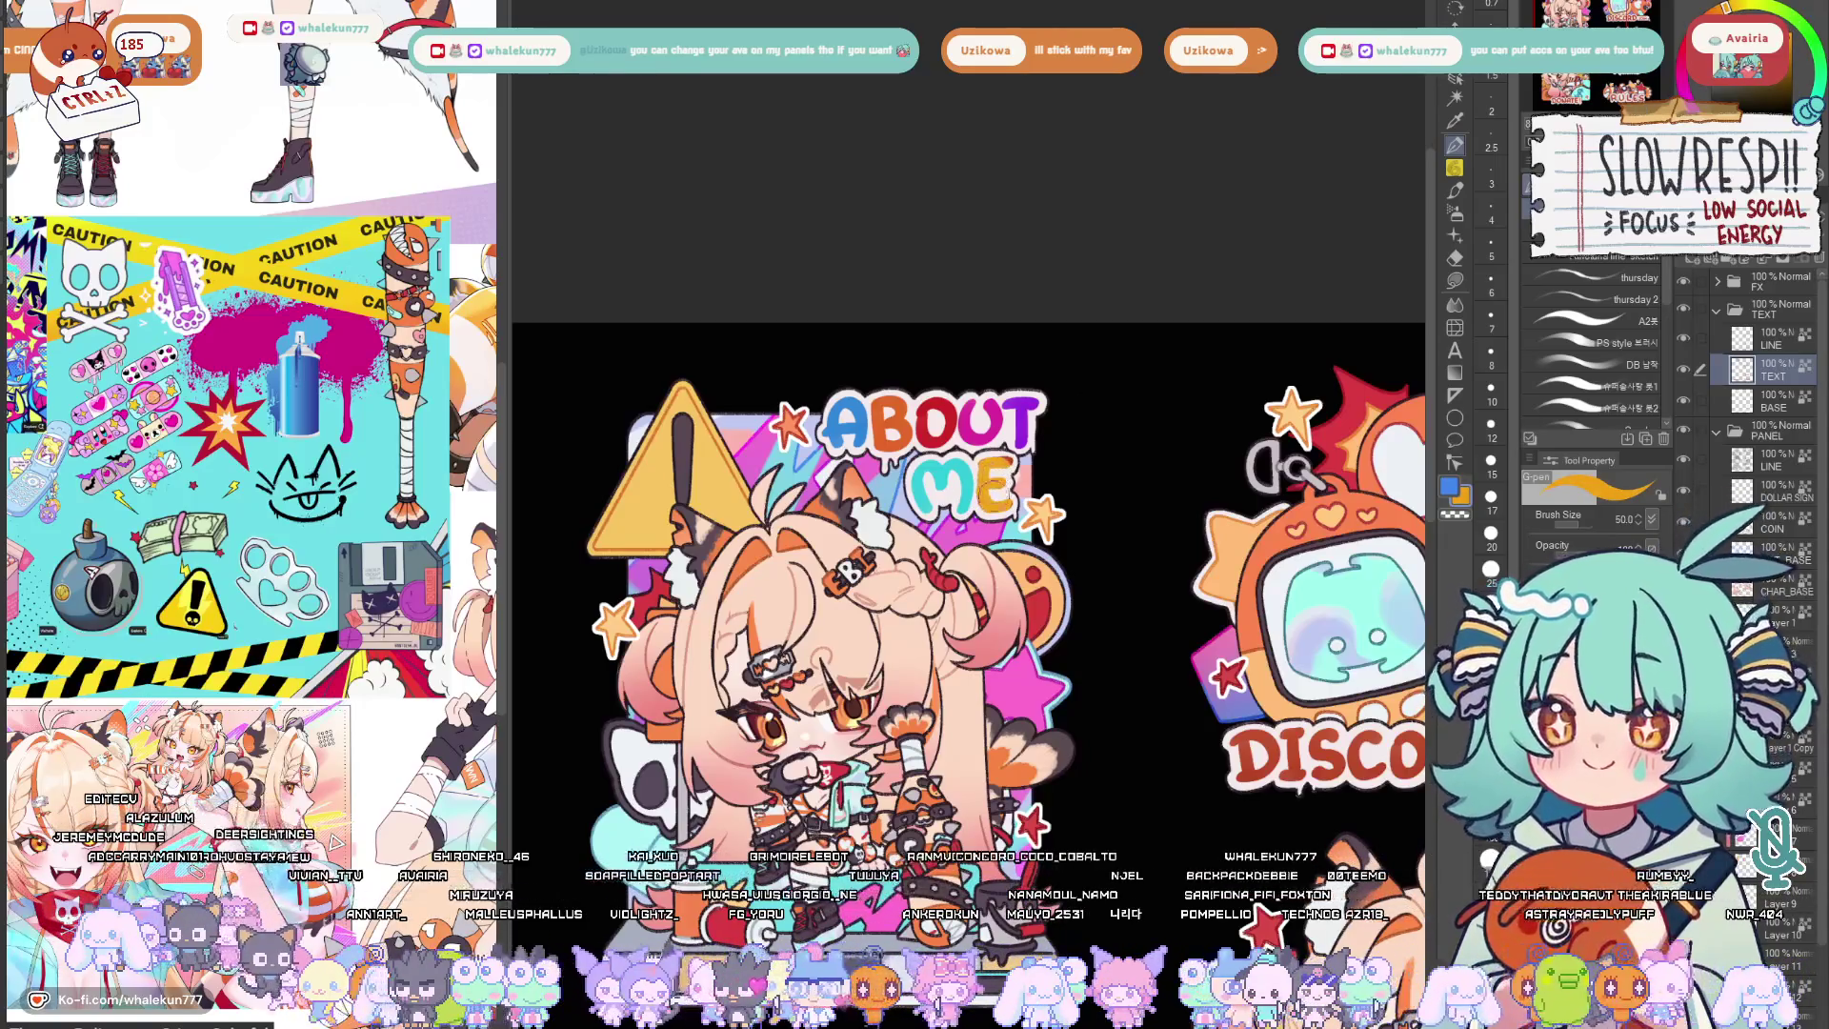
scroll(1084, 447, down, 2)
scroll(1072, 572, down, 1)
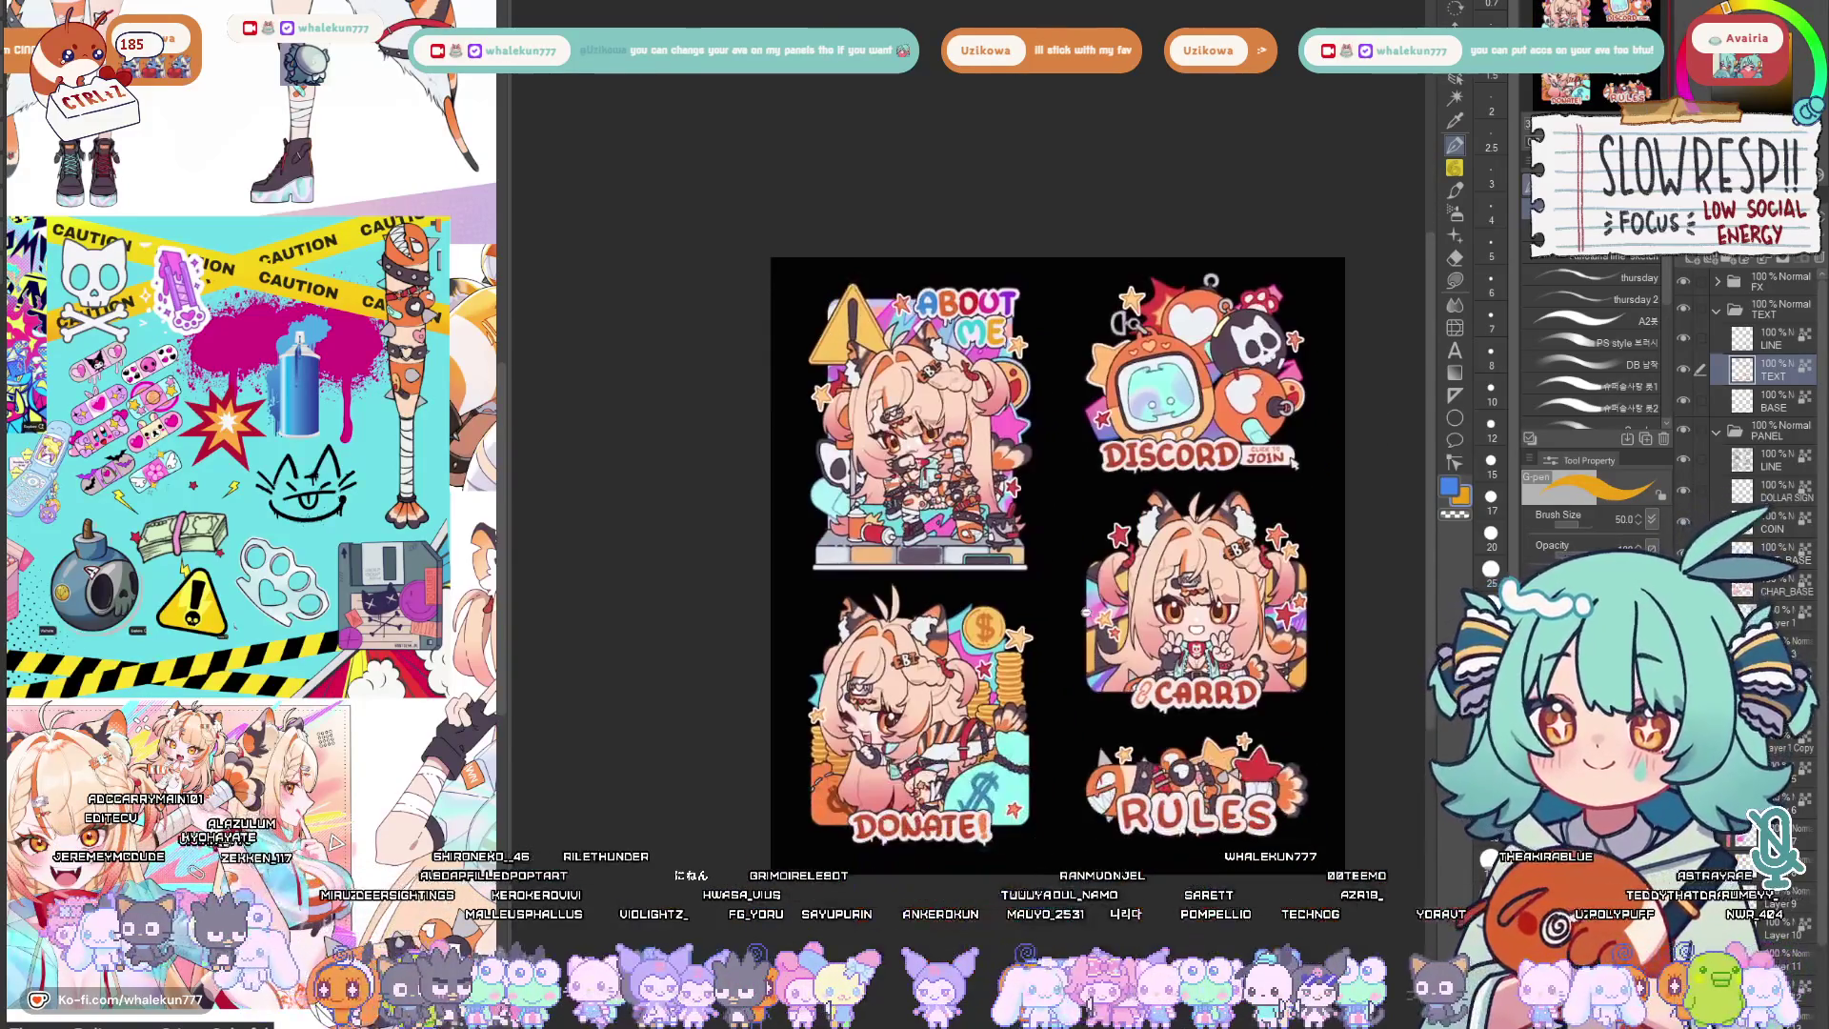
scroll(1069, 615, down, 2)
scroll(1070, 615, down, 1)
scroll(1026, 600, up, 2)
scroll(1027, 600, up, 2)
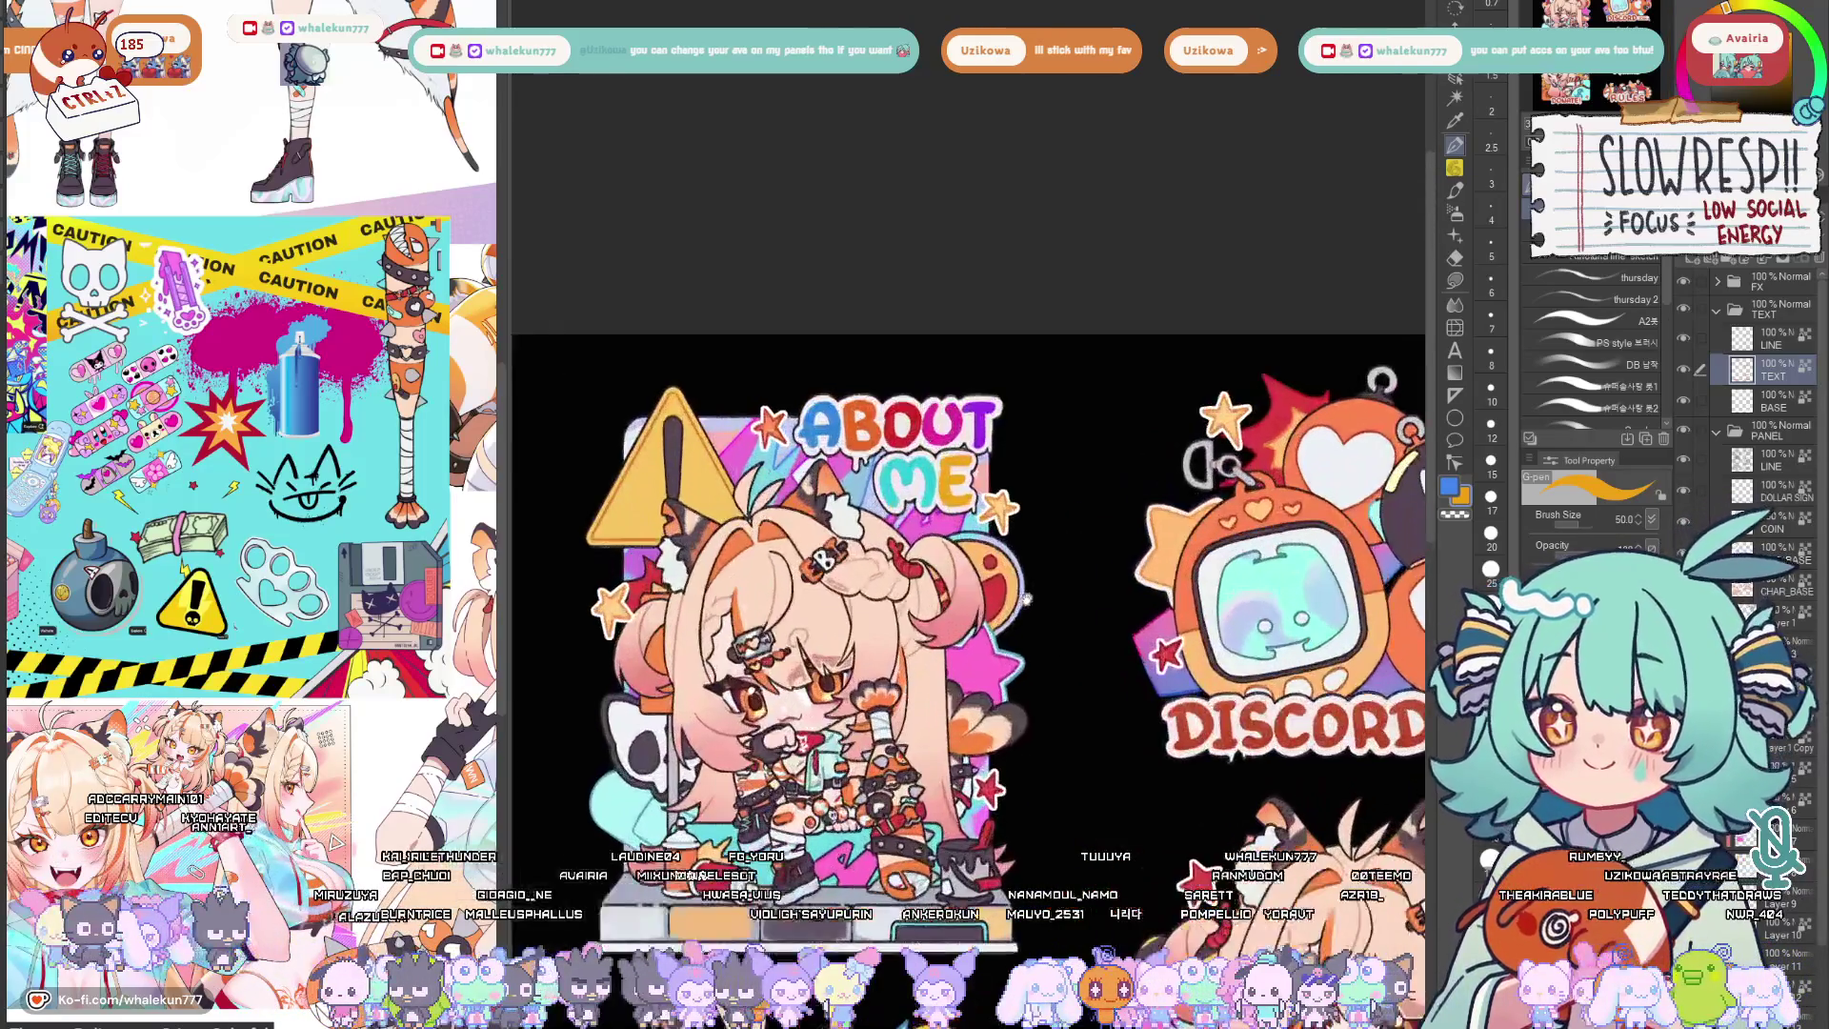
scroll(989, 643, up, 1)
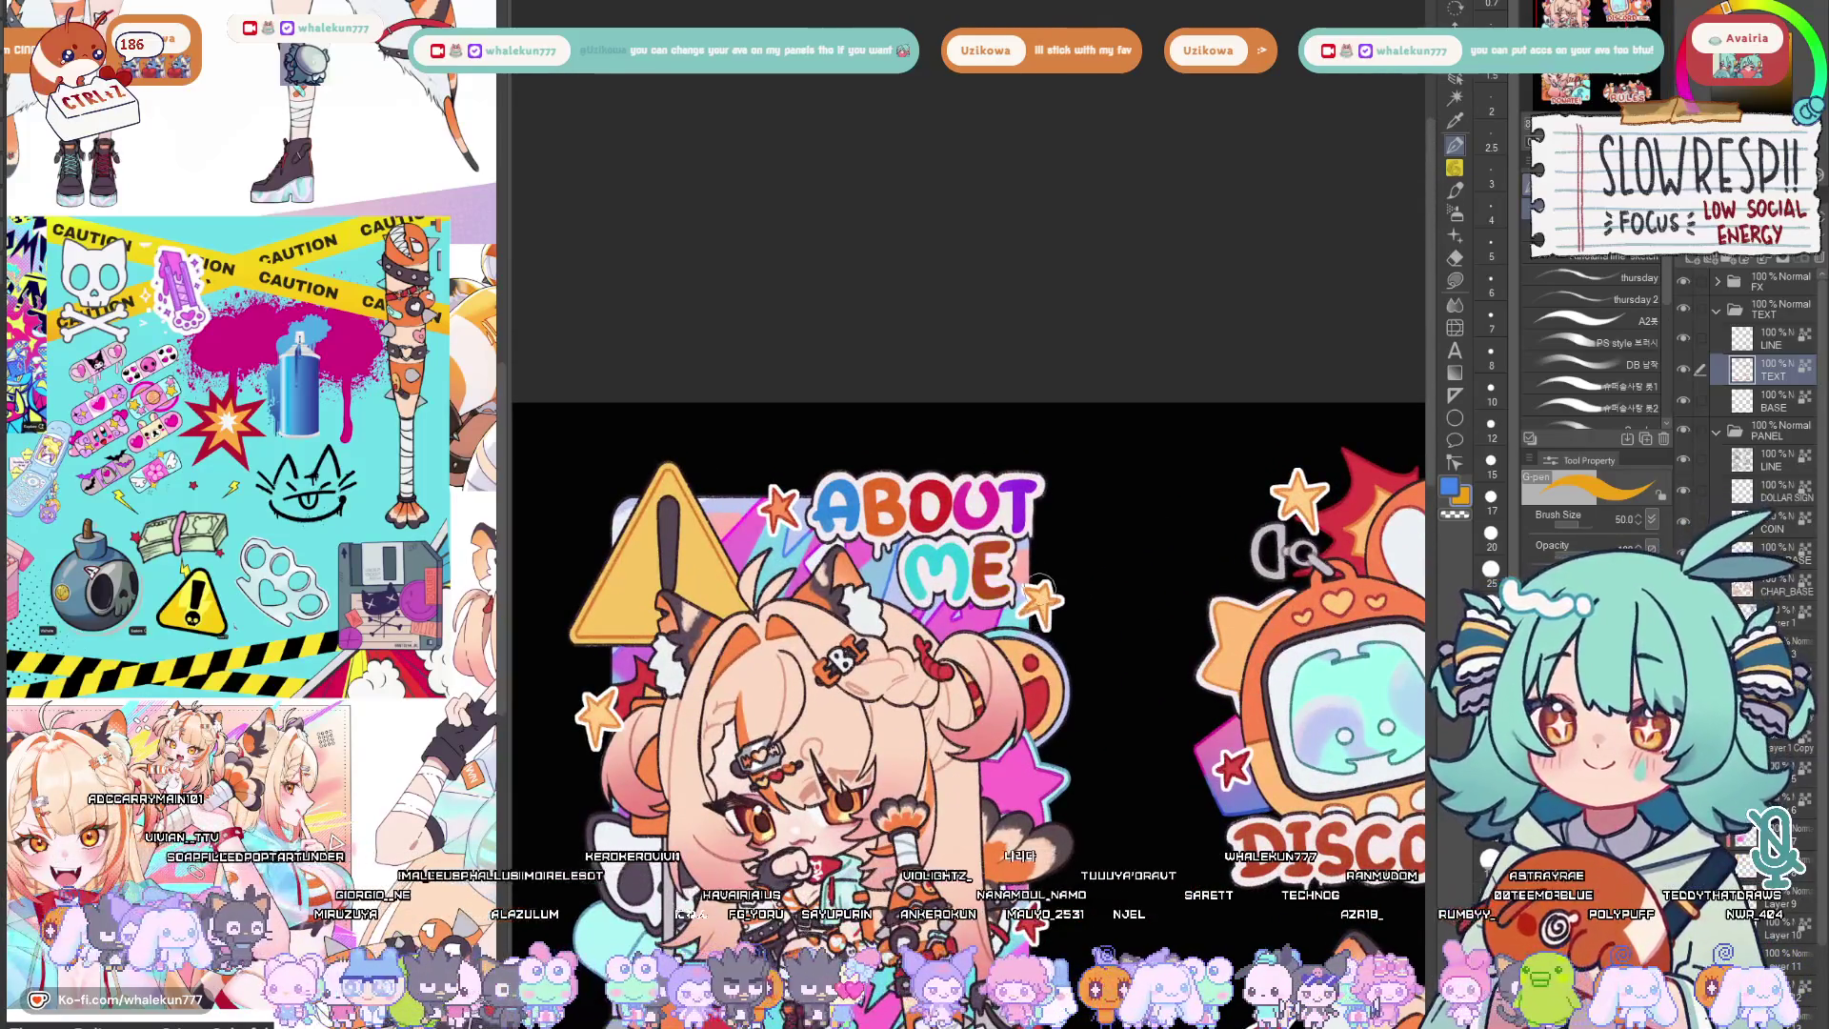
Repaint the title with ME in teal and ABOUT in orange-red from the swatches.
click(1751, 73)
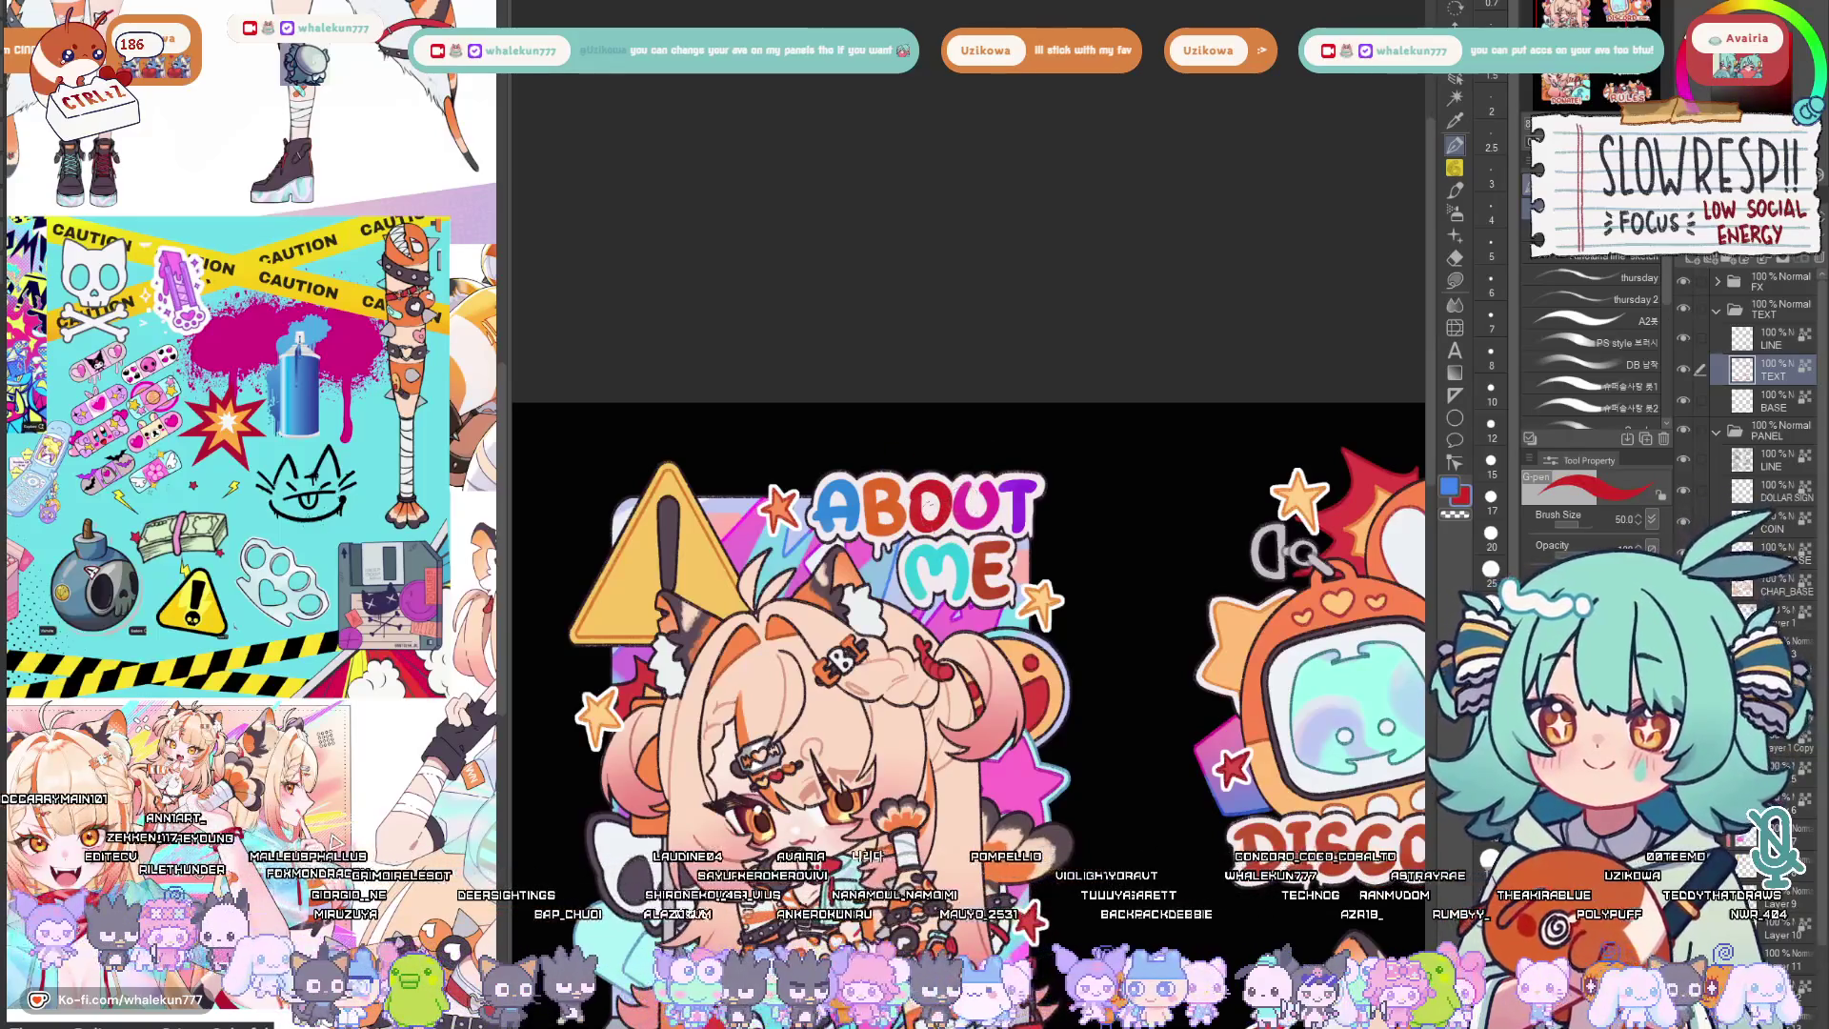
click(1803, 102)
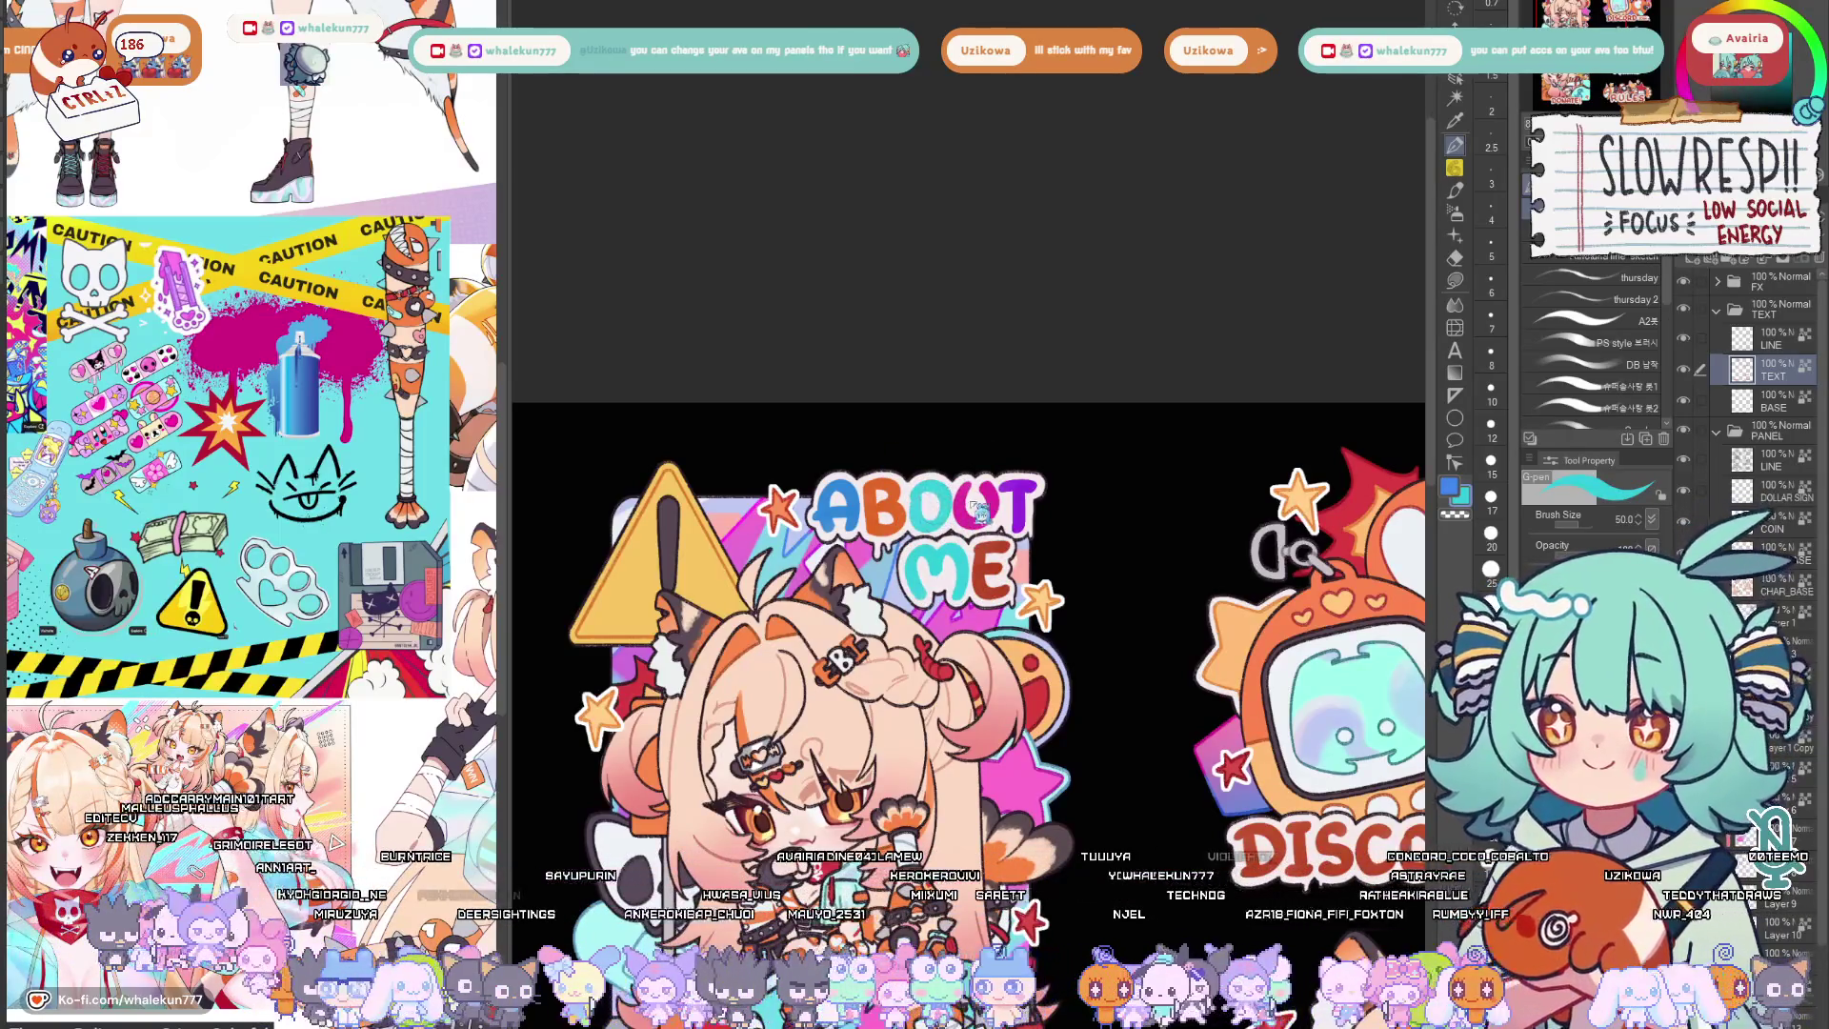
drag(955, 670, 947, 581)
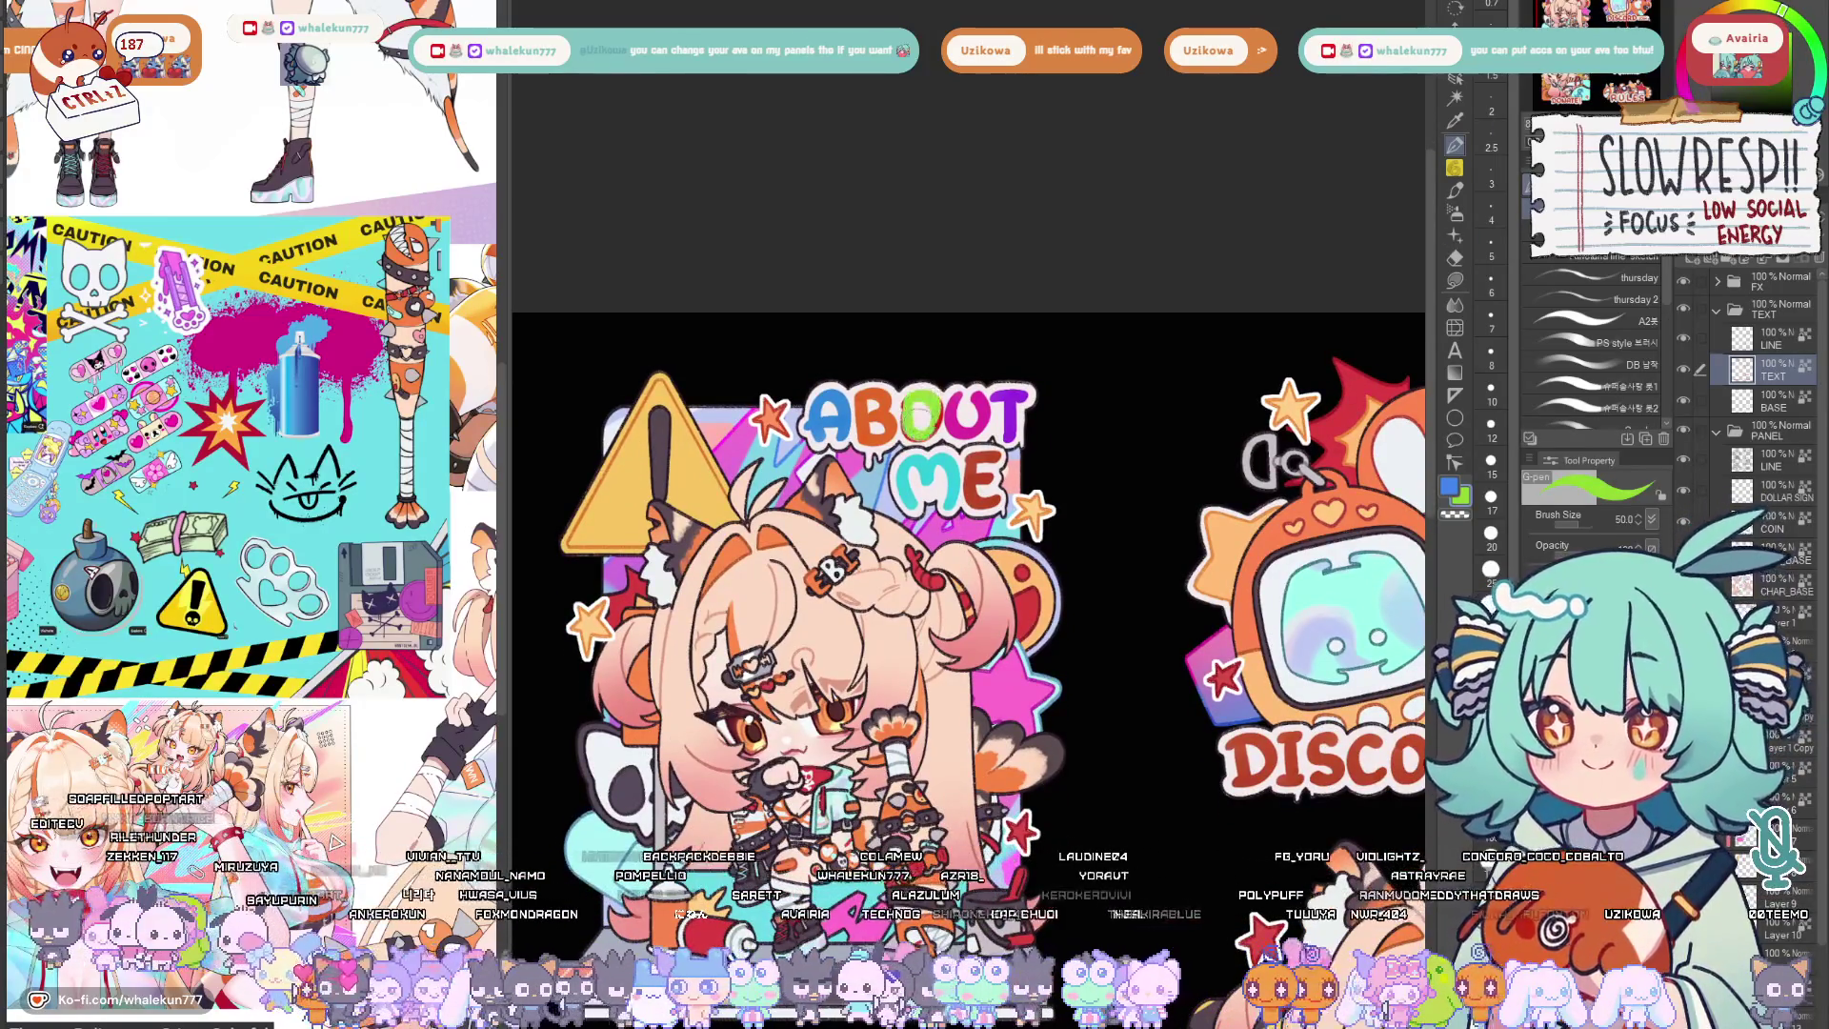
scroll(1021, 325, down, 5)
scroll(1082, 658, up, 2)
scroll(1081, 659, down, 2)
scroll(1083, 657, down, 2)
scroll(972, 430, up, 2)
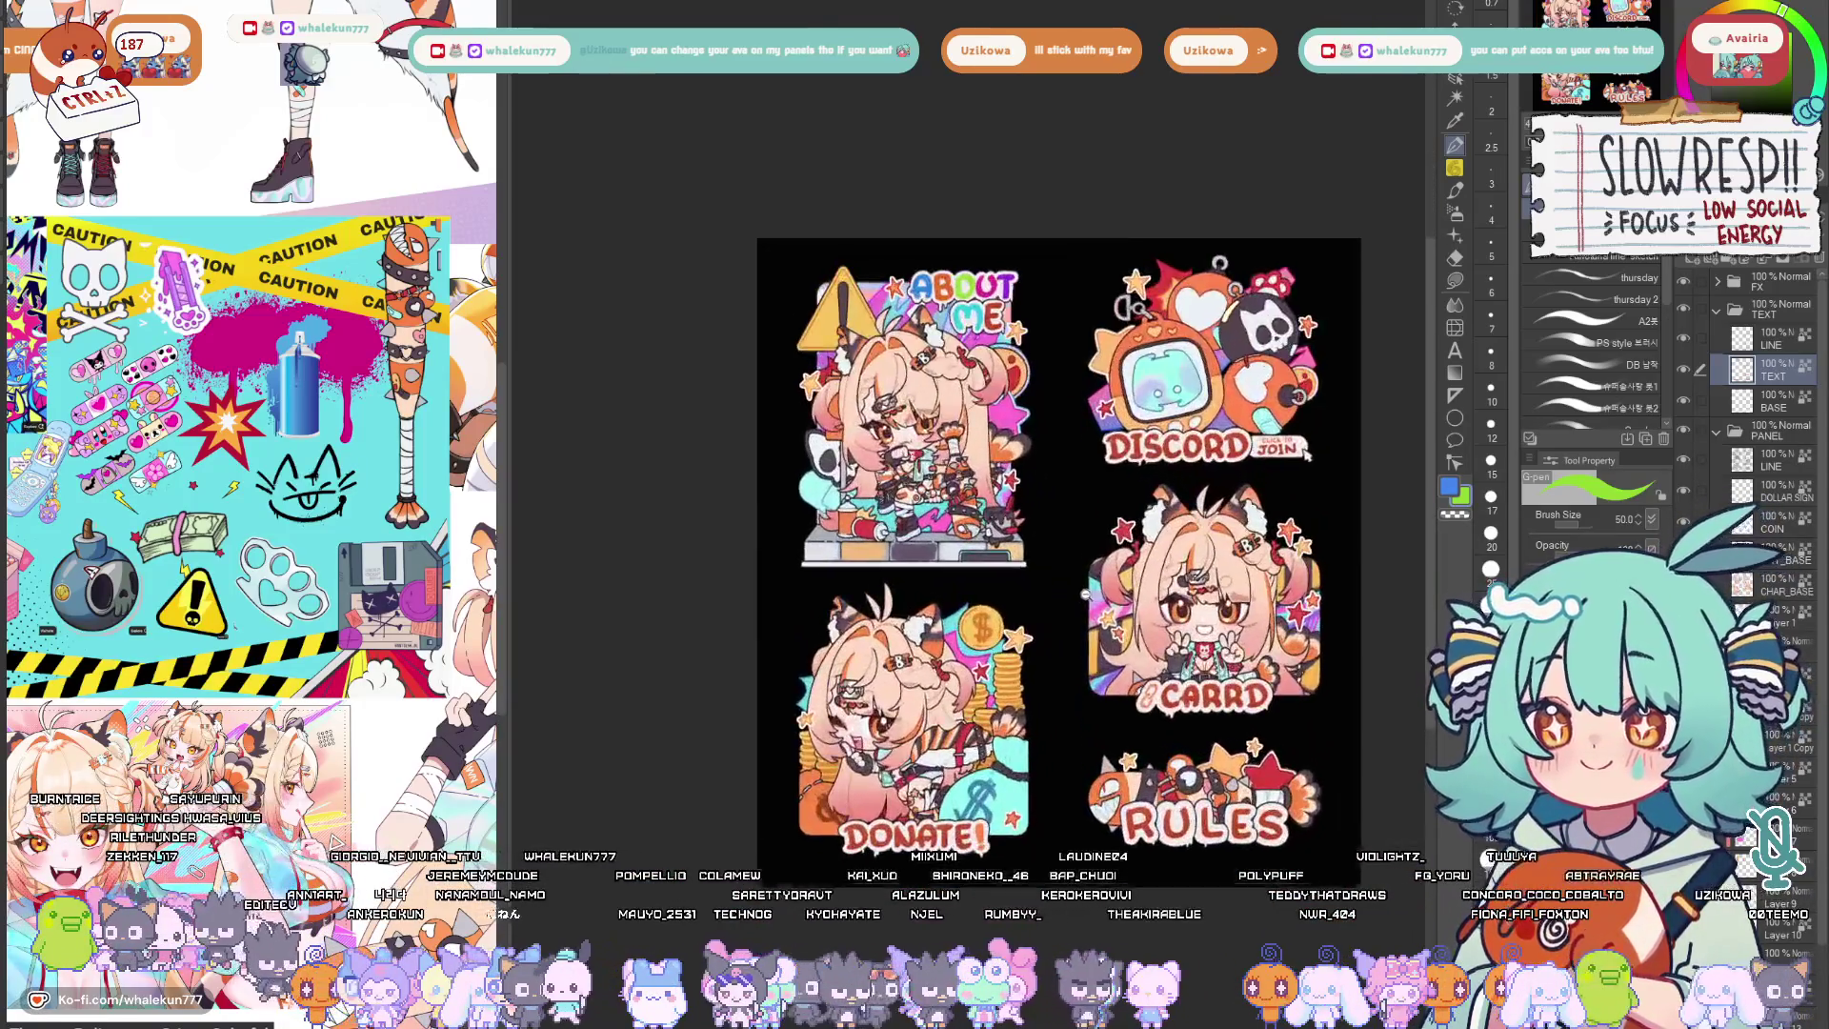
scroll(972, 429, up, 1)
scroll(972, 429, up, 2)
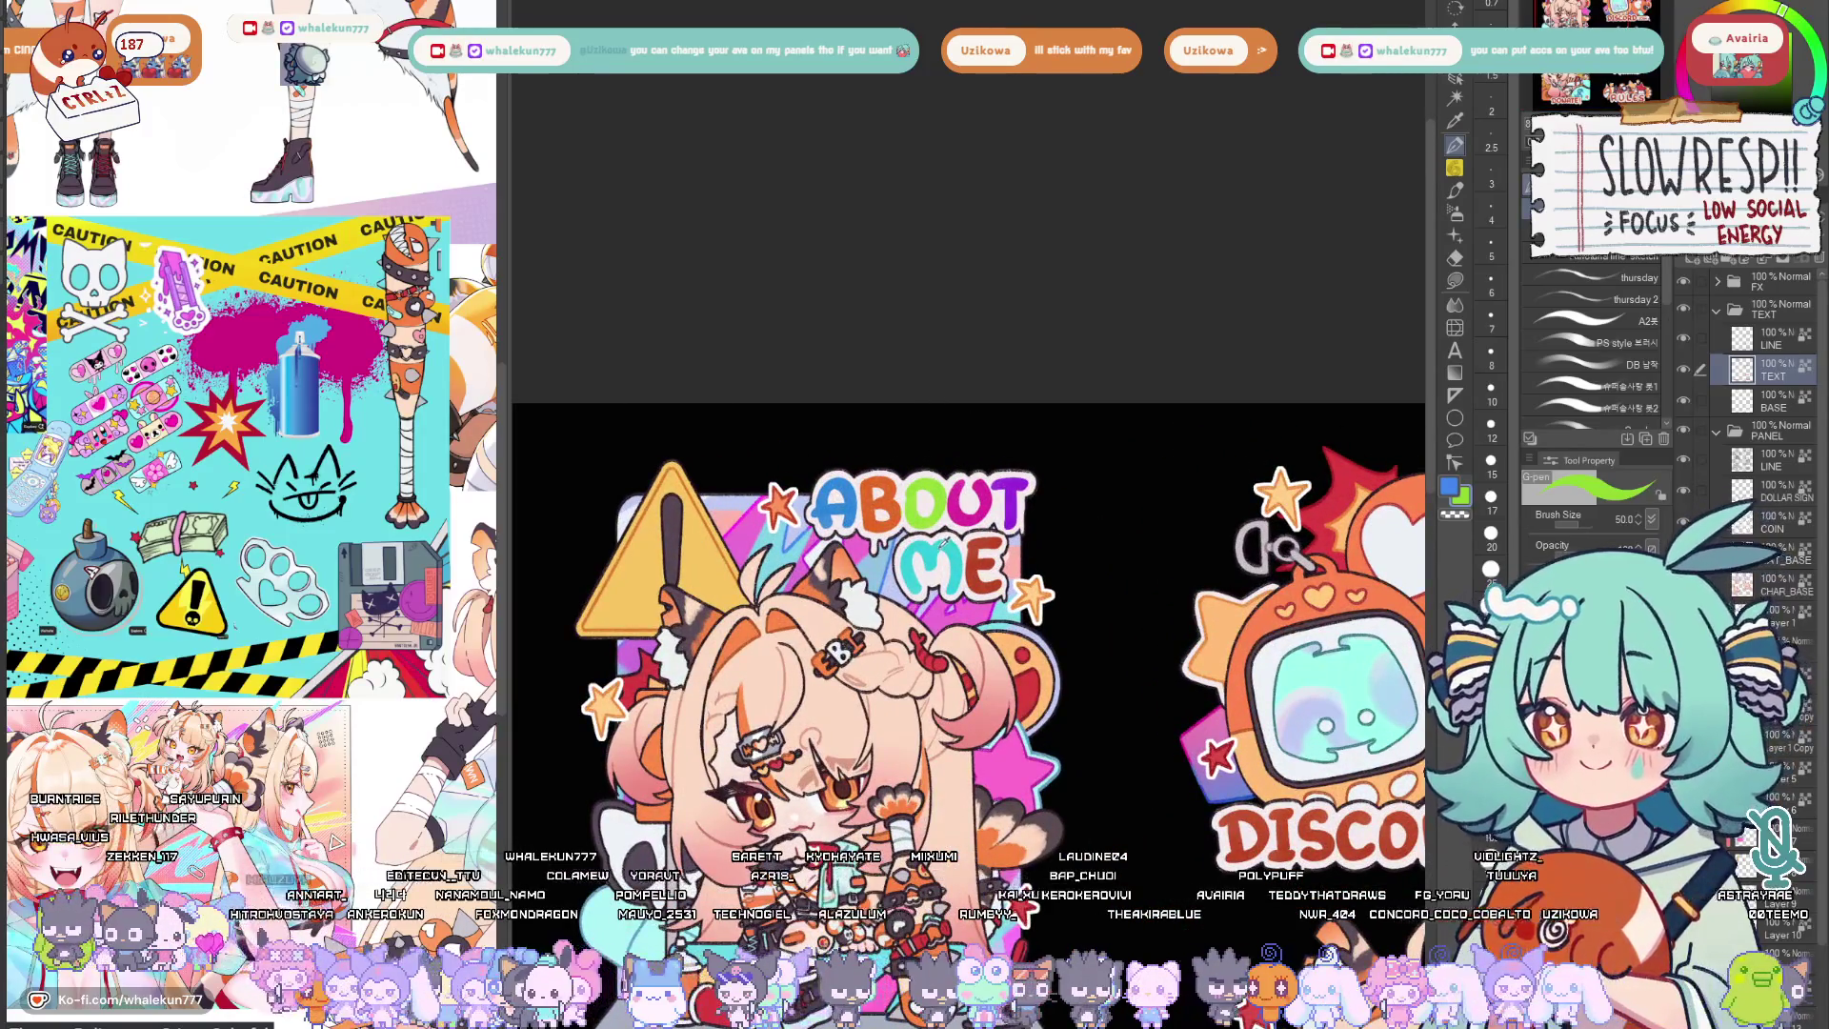
alt+click(896, 512)
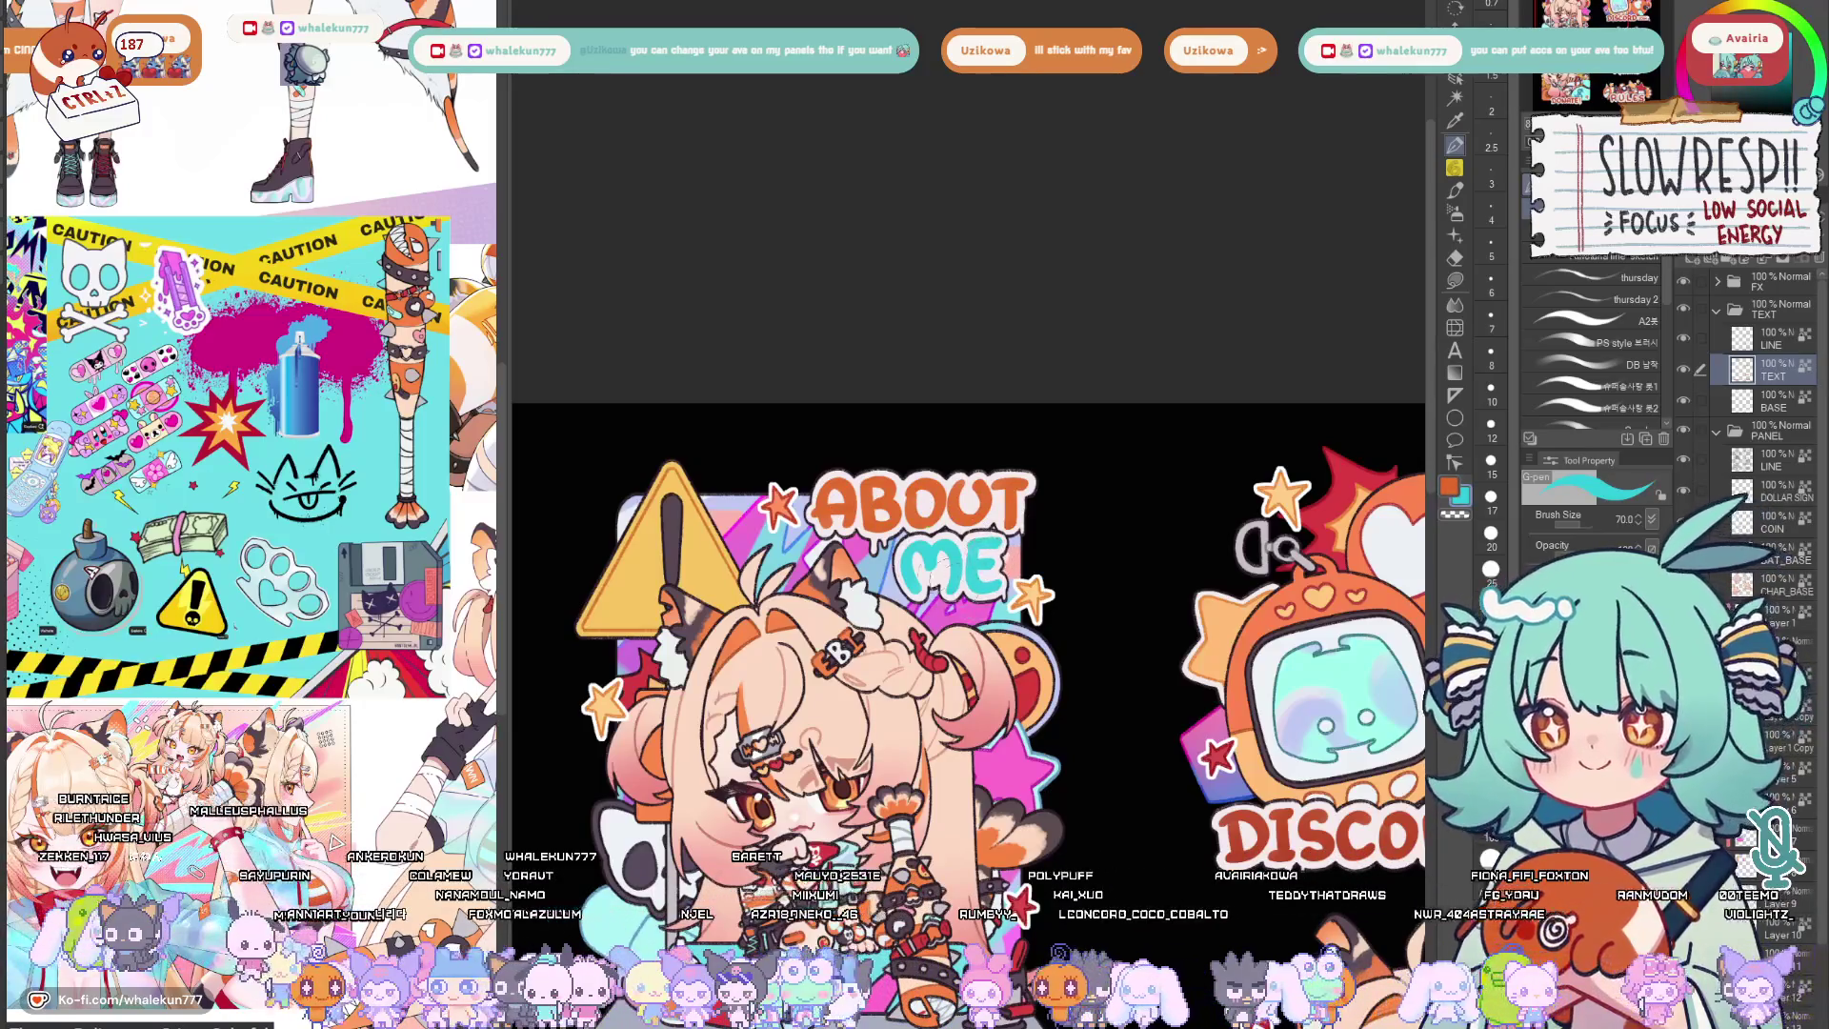
scroll(1057, 453, down, 4)
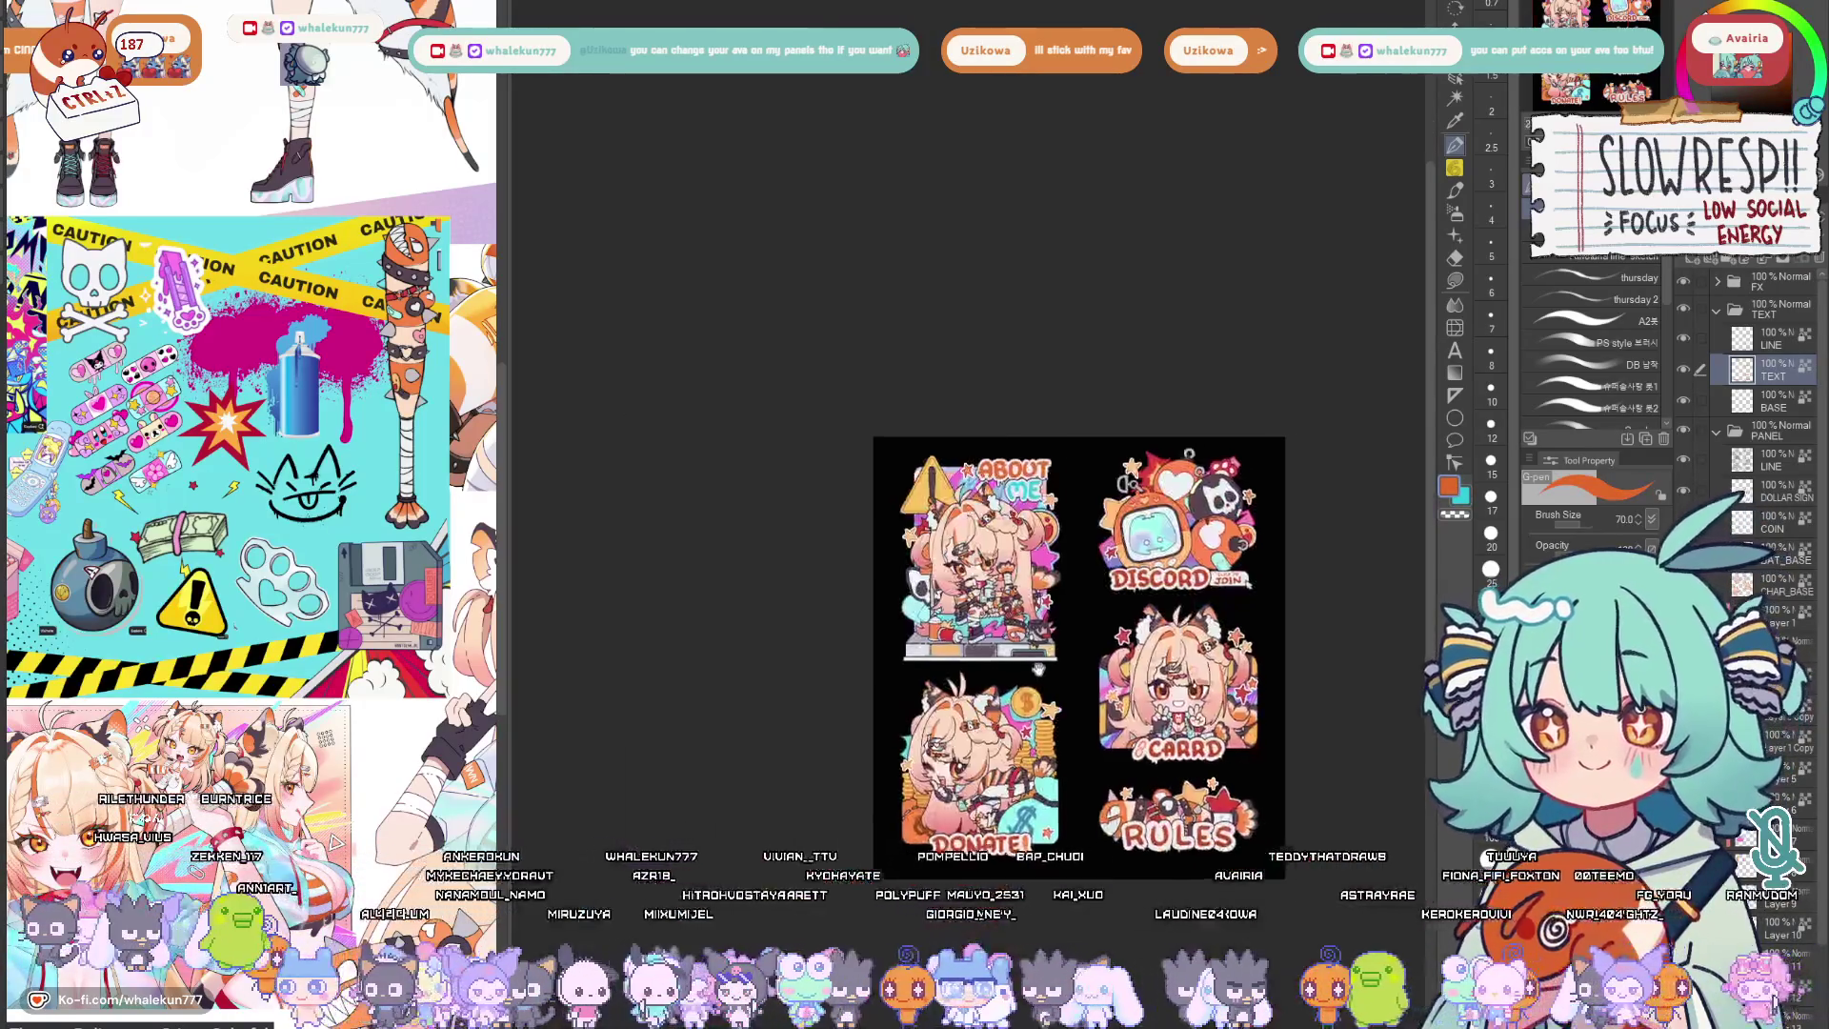
scroll(992, 624, up, 2)
scroll(997, 631, up, 1)
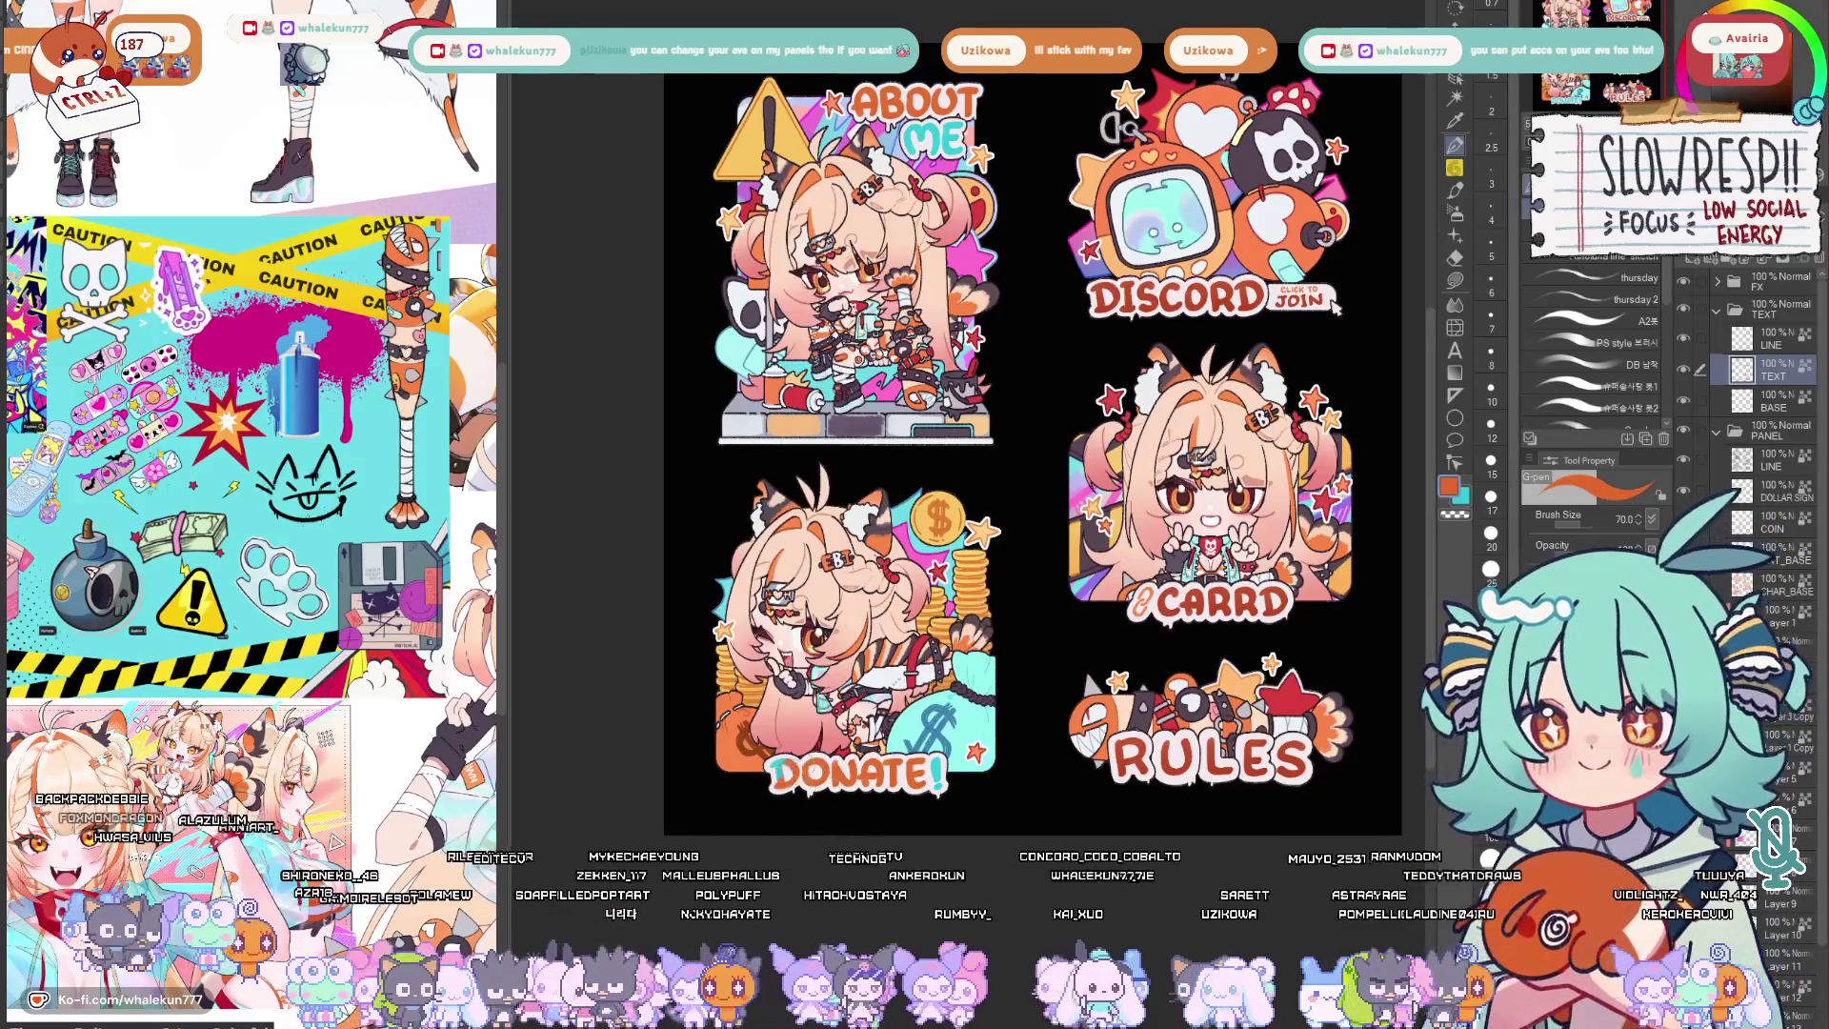
drag(1032, 436, 897, 511)
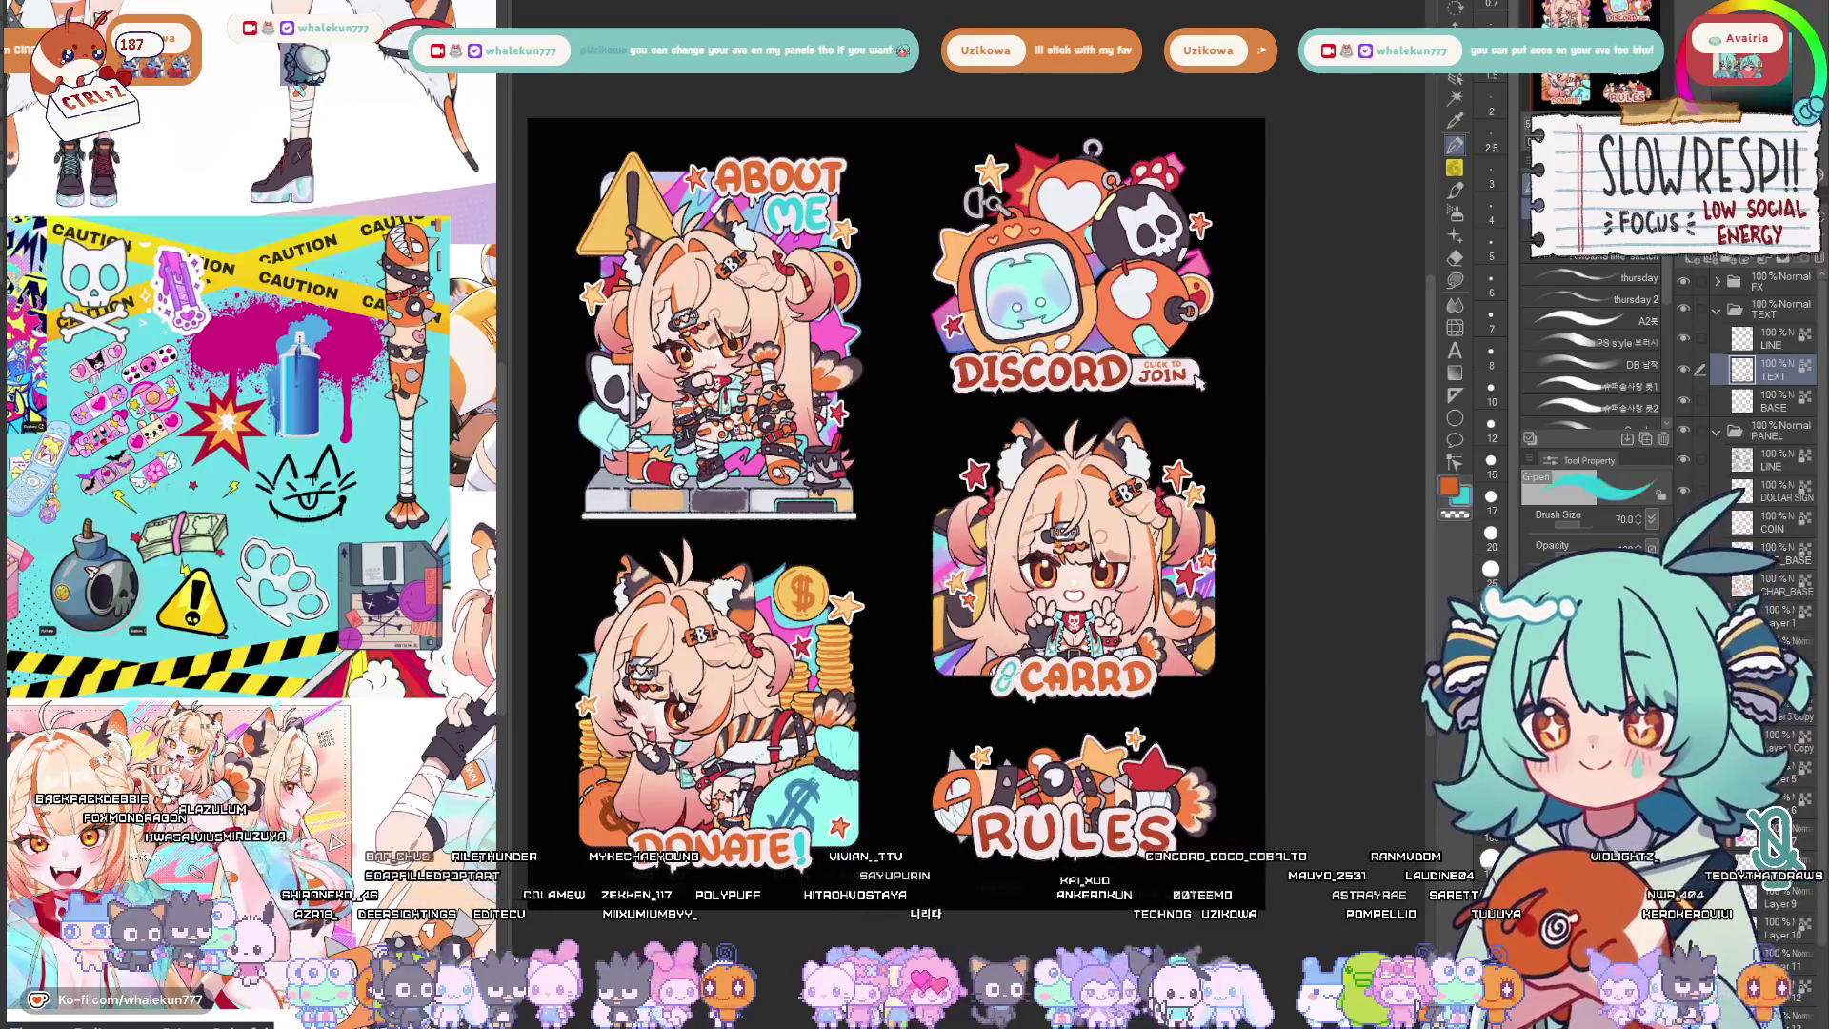
drag(1130, 713, 1104, 640)
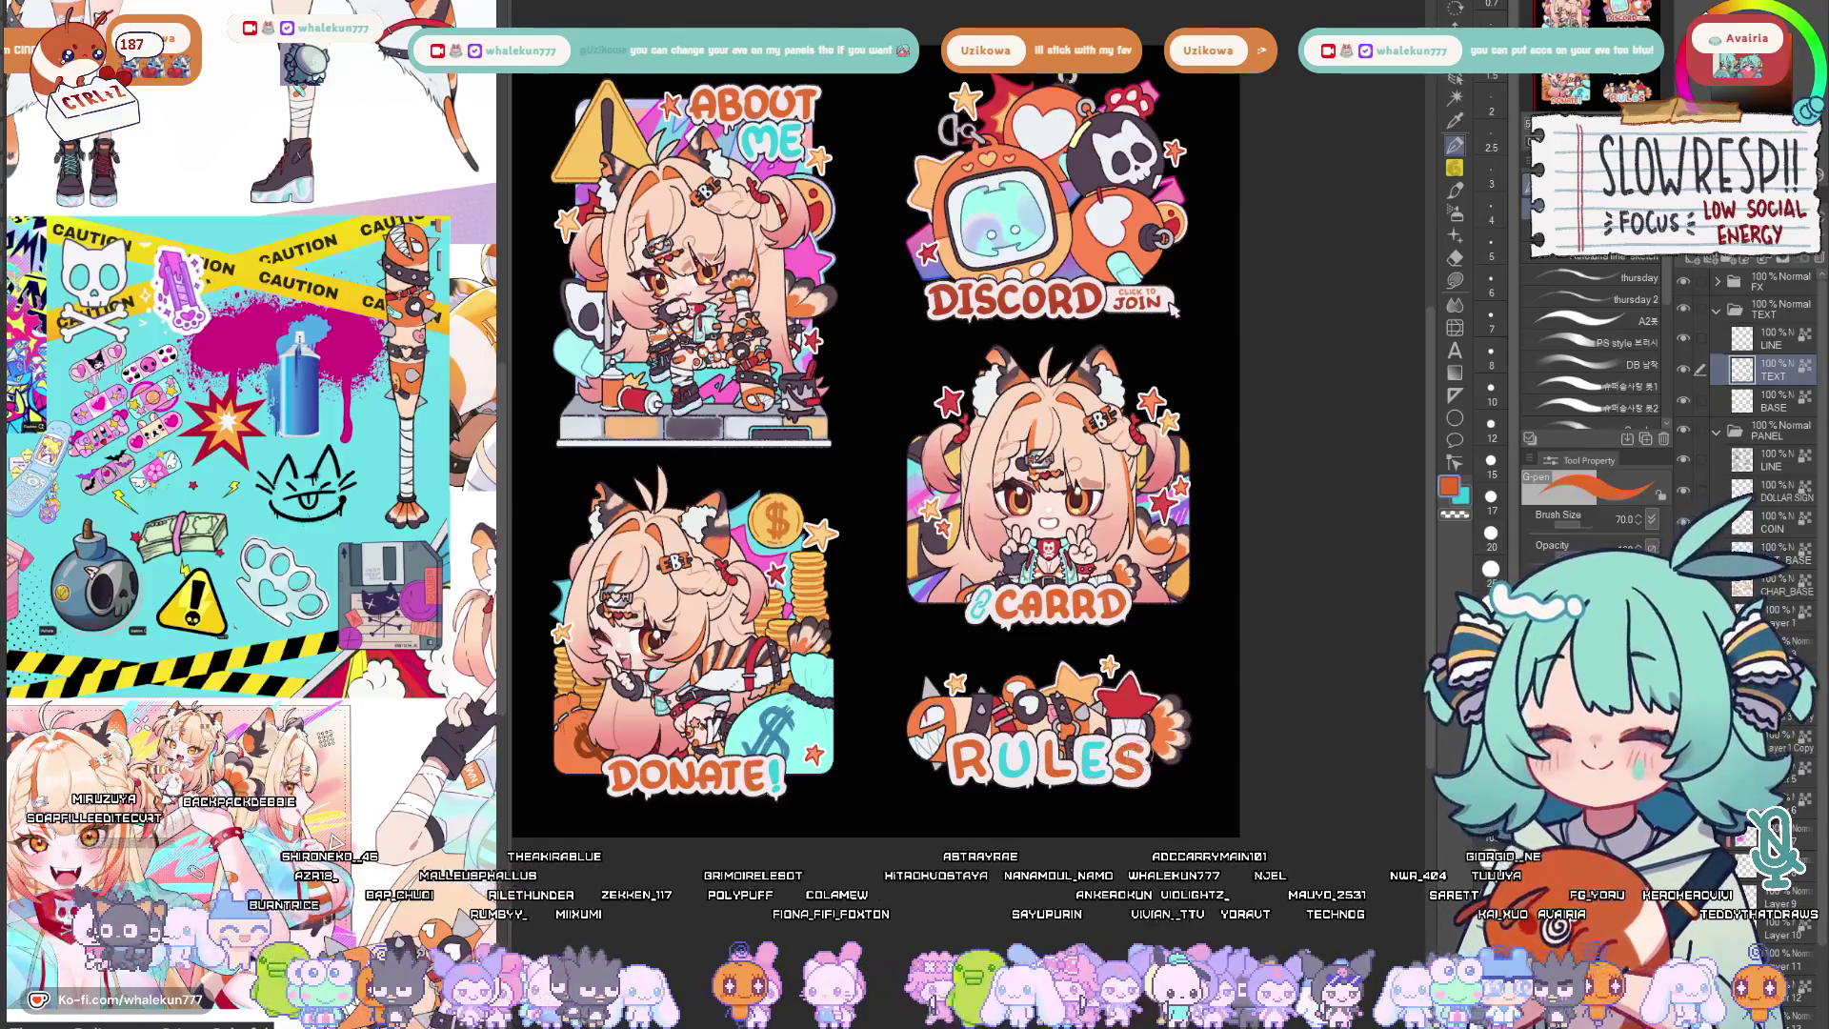
scroll(1211, 652, down, 5)
scroll(1023, 575, up, 3)
scroll(1023, 576, up, 3)
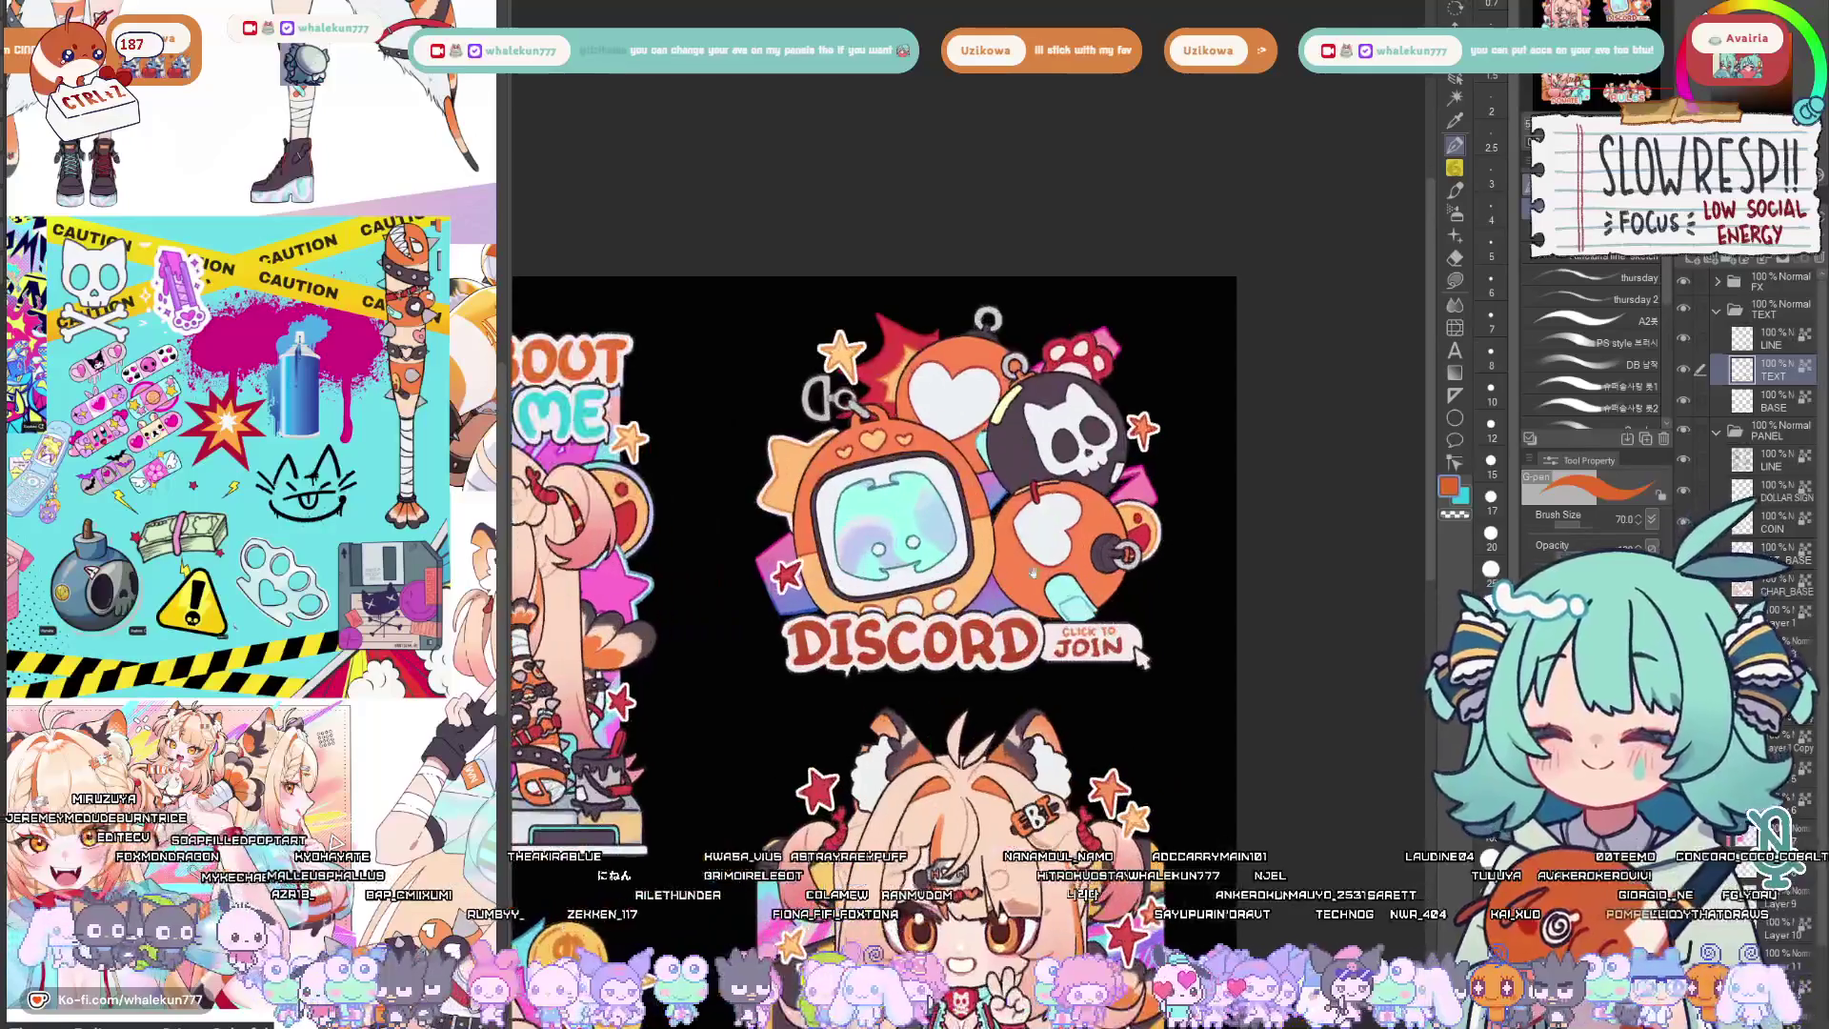
scroll(1141, 654, up, 1)
scroll(1160, 678, up, 1)
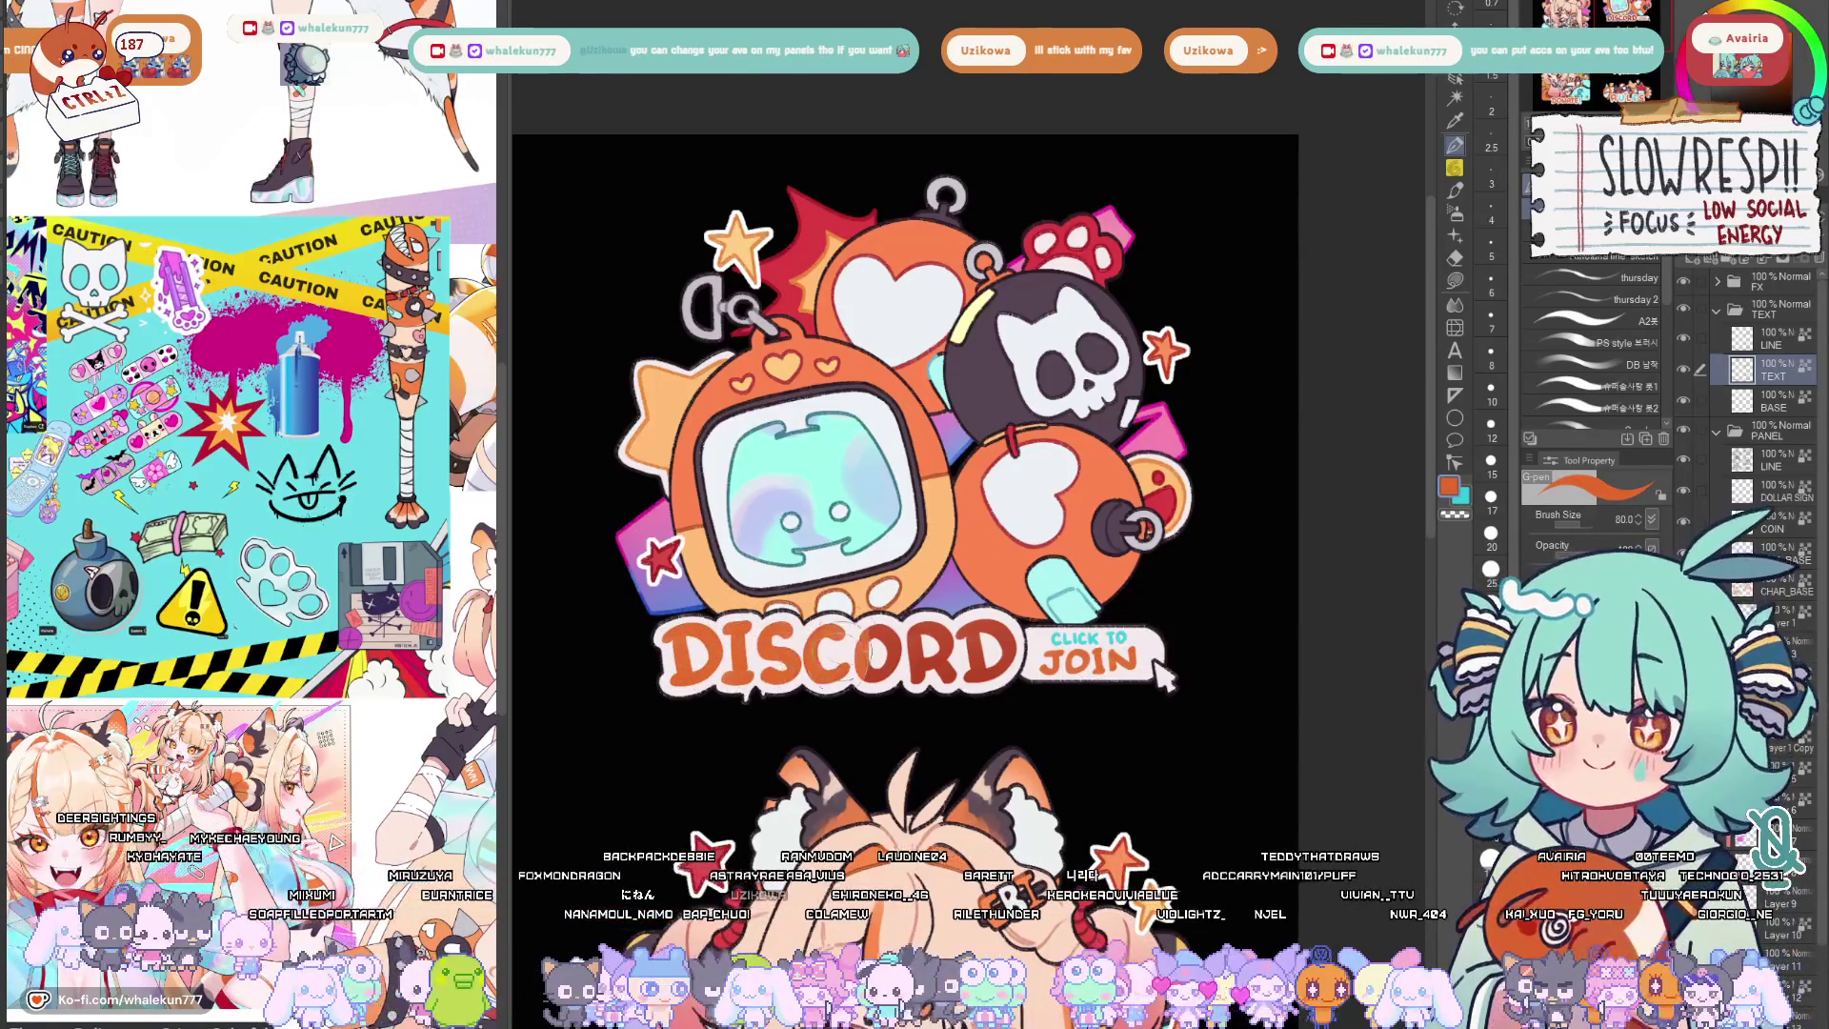
scroll(1086, 572, down, 2)
scroll(1087, 573, down, 2)
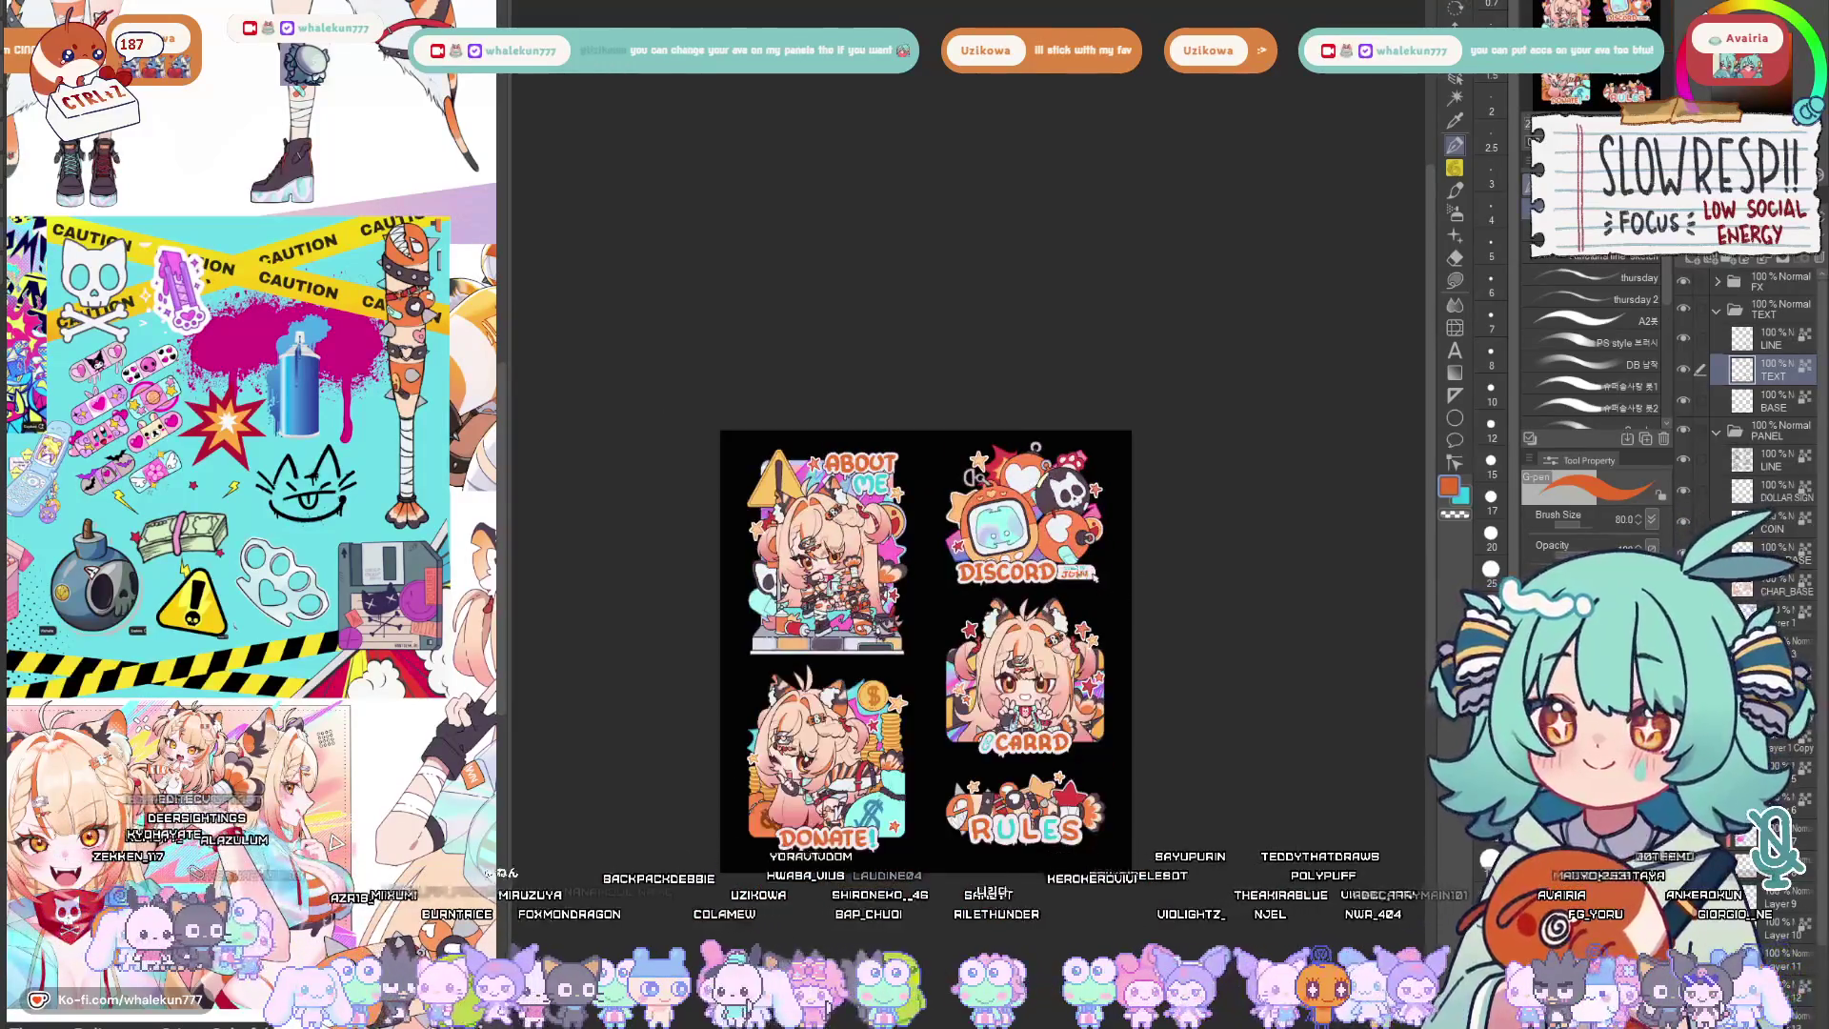
scroll(1087, 573, up, 1)
scroll(1086, 618, up, 1)
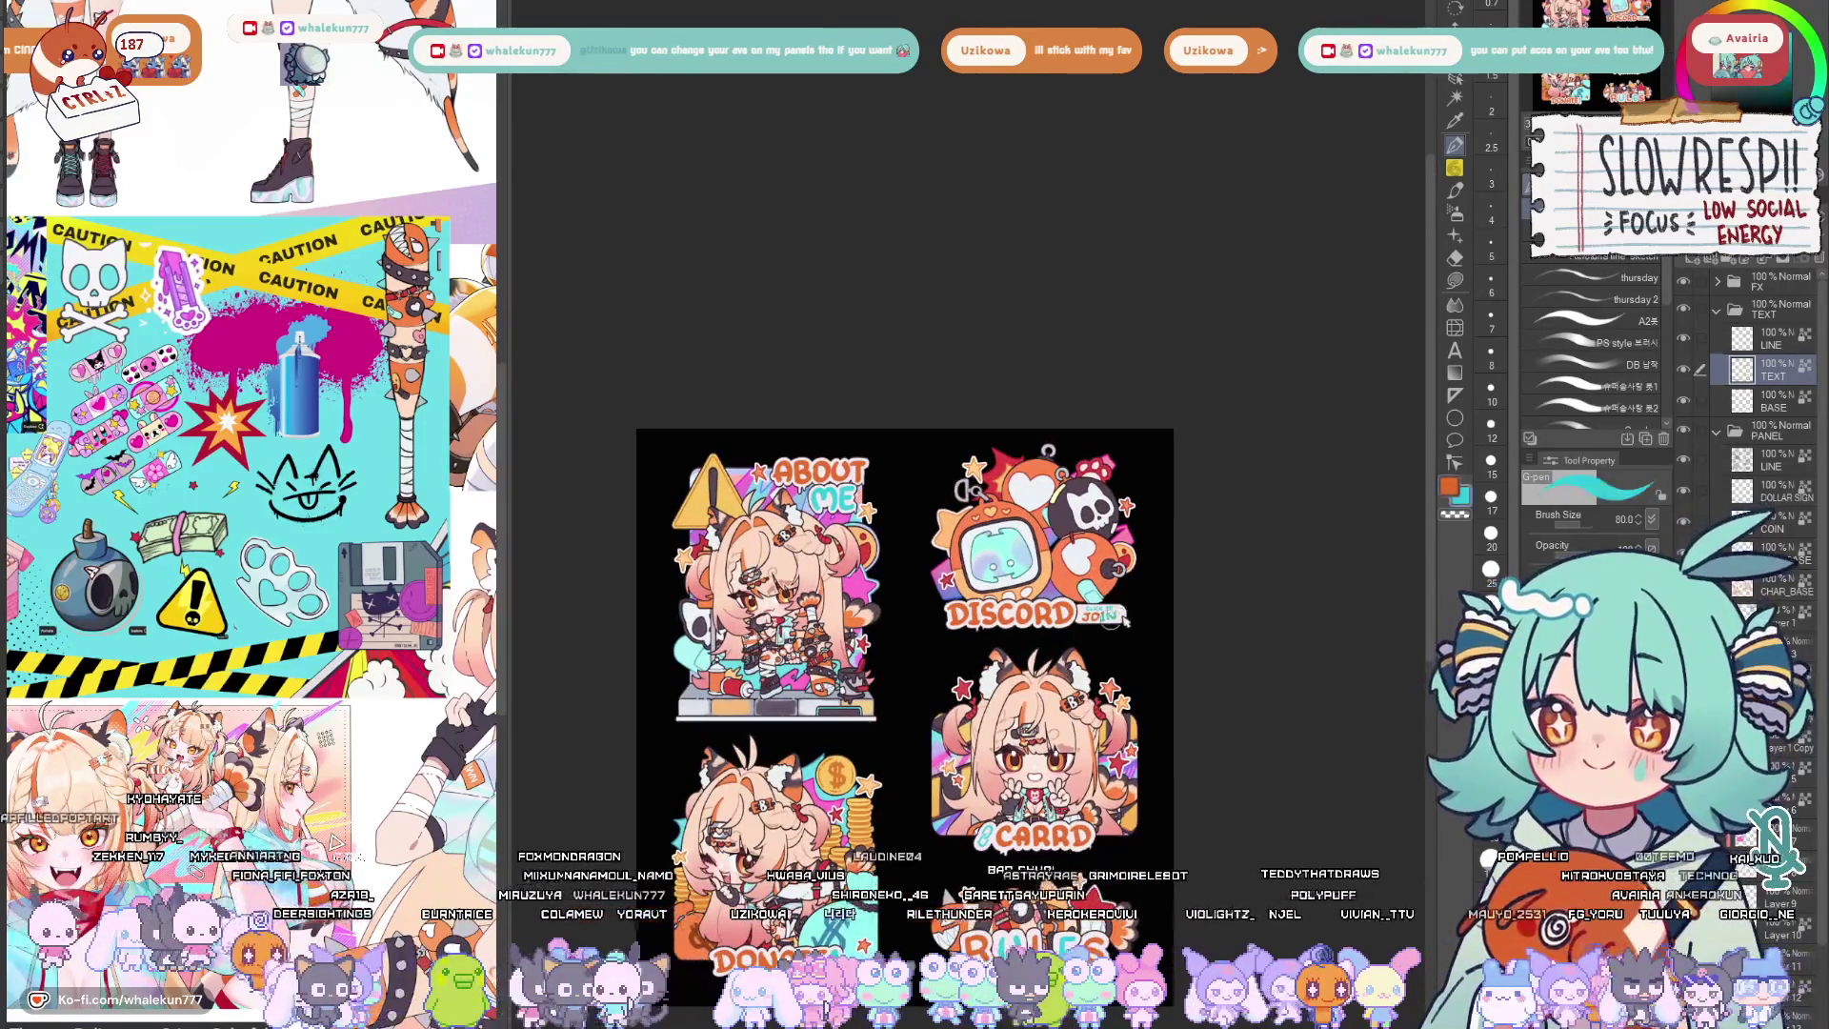
scroll(1129, 618, up, 2)
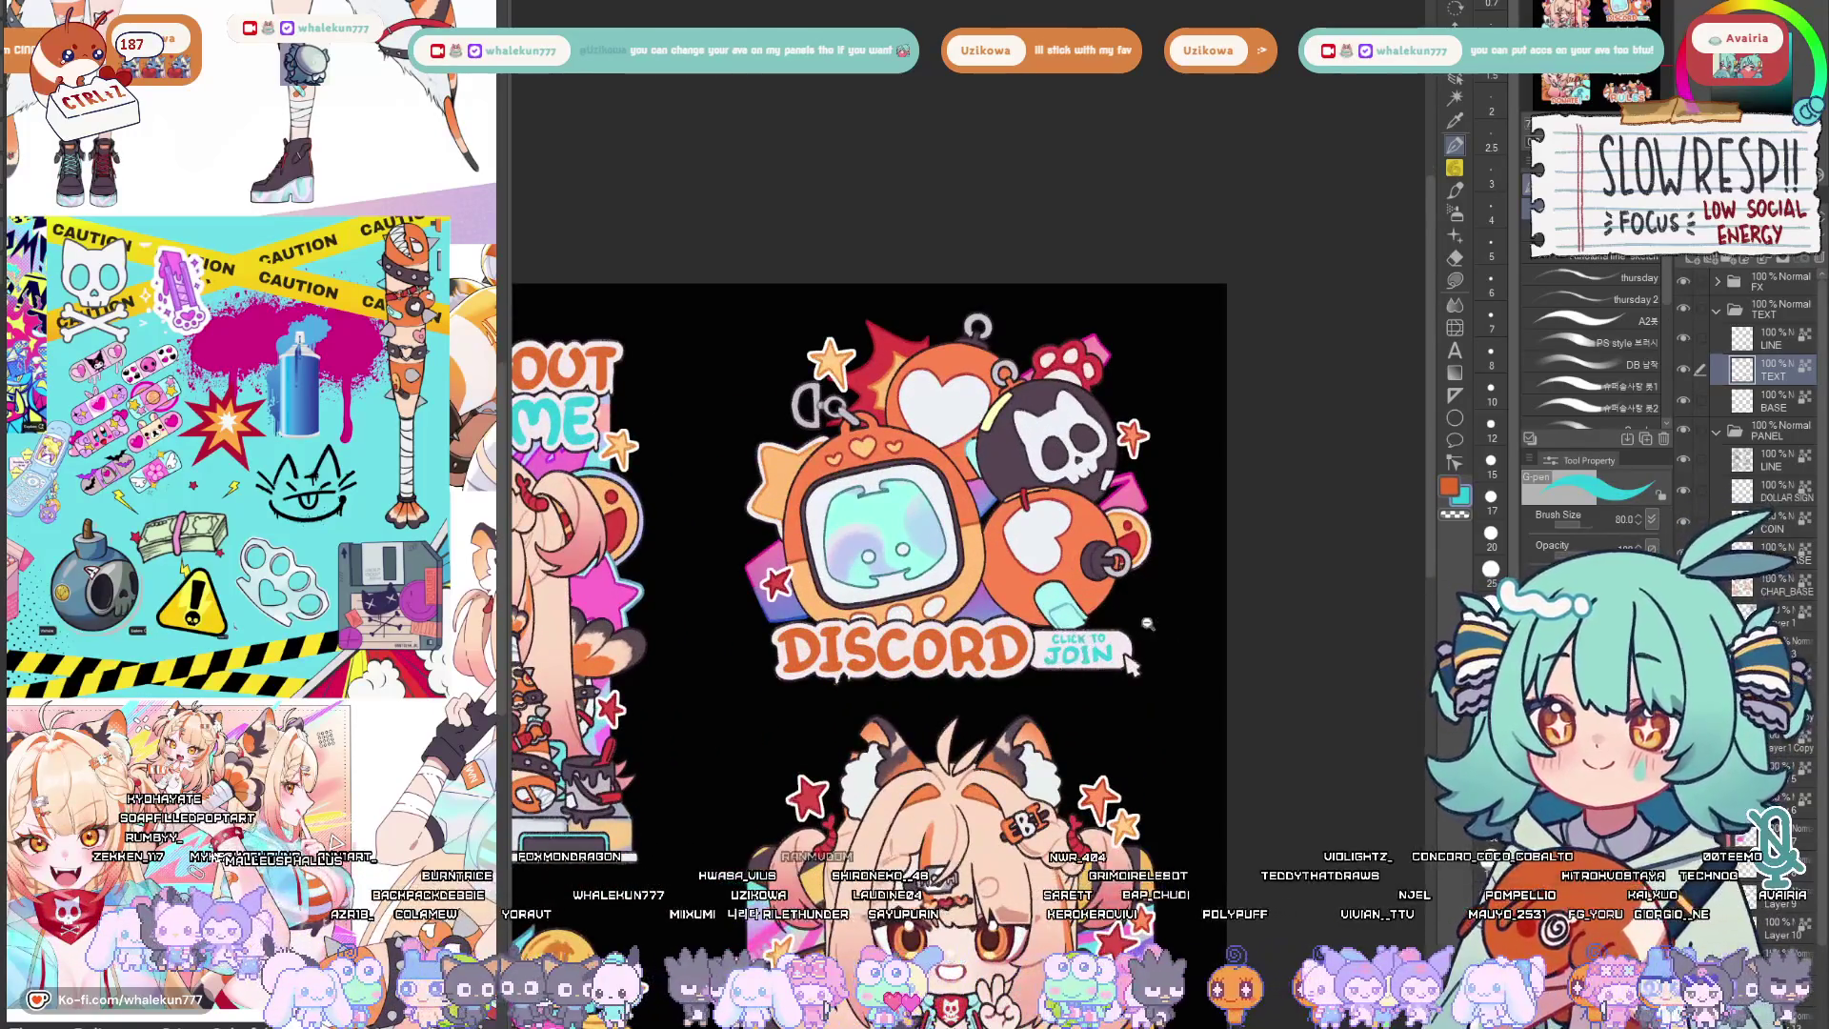
scroll(1136, 624, down, 3)
scroll(1136, 625, up, 1)
scroll(1135, 624, up, 1)
scroll(1135, 625, up, 1)
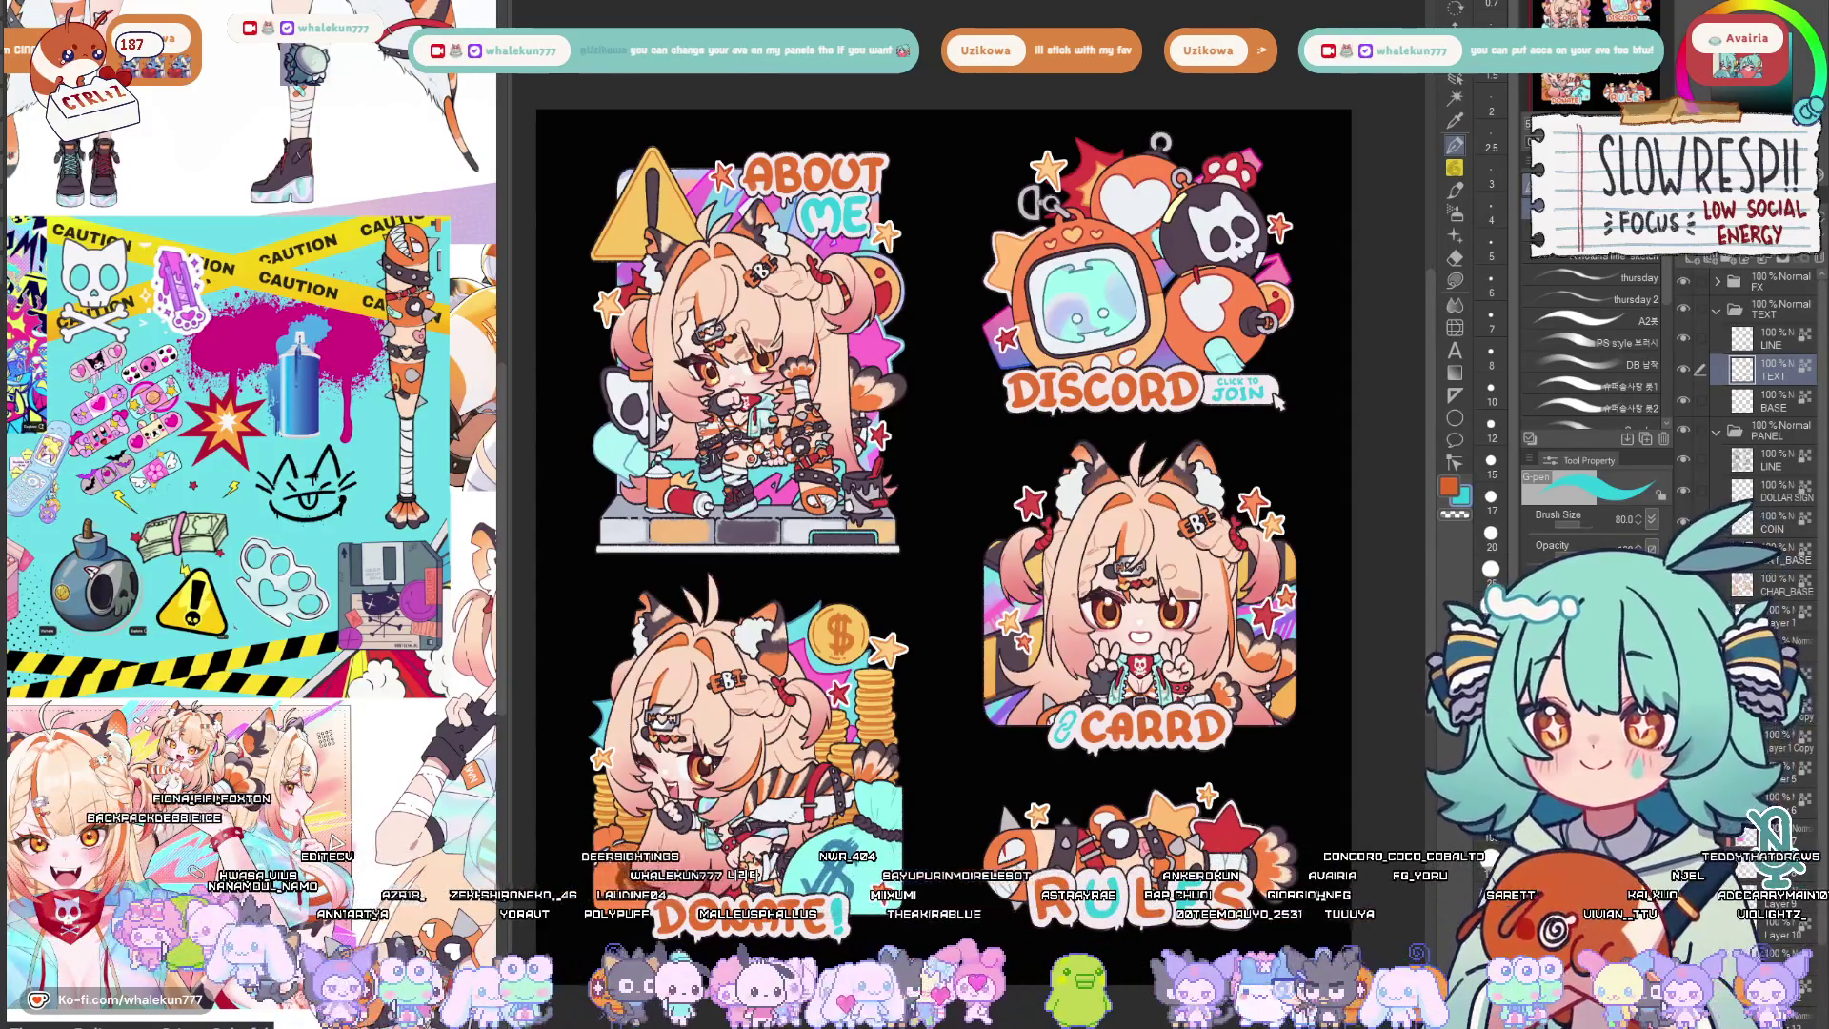
scroll(549, 675, down, 1)
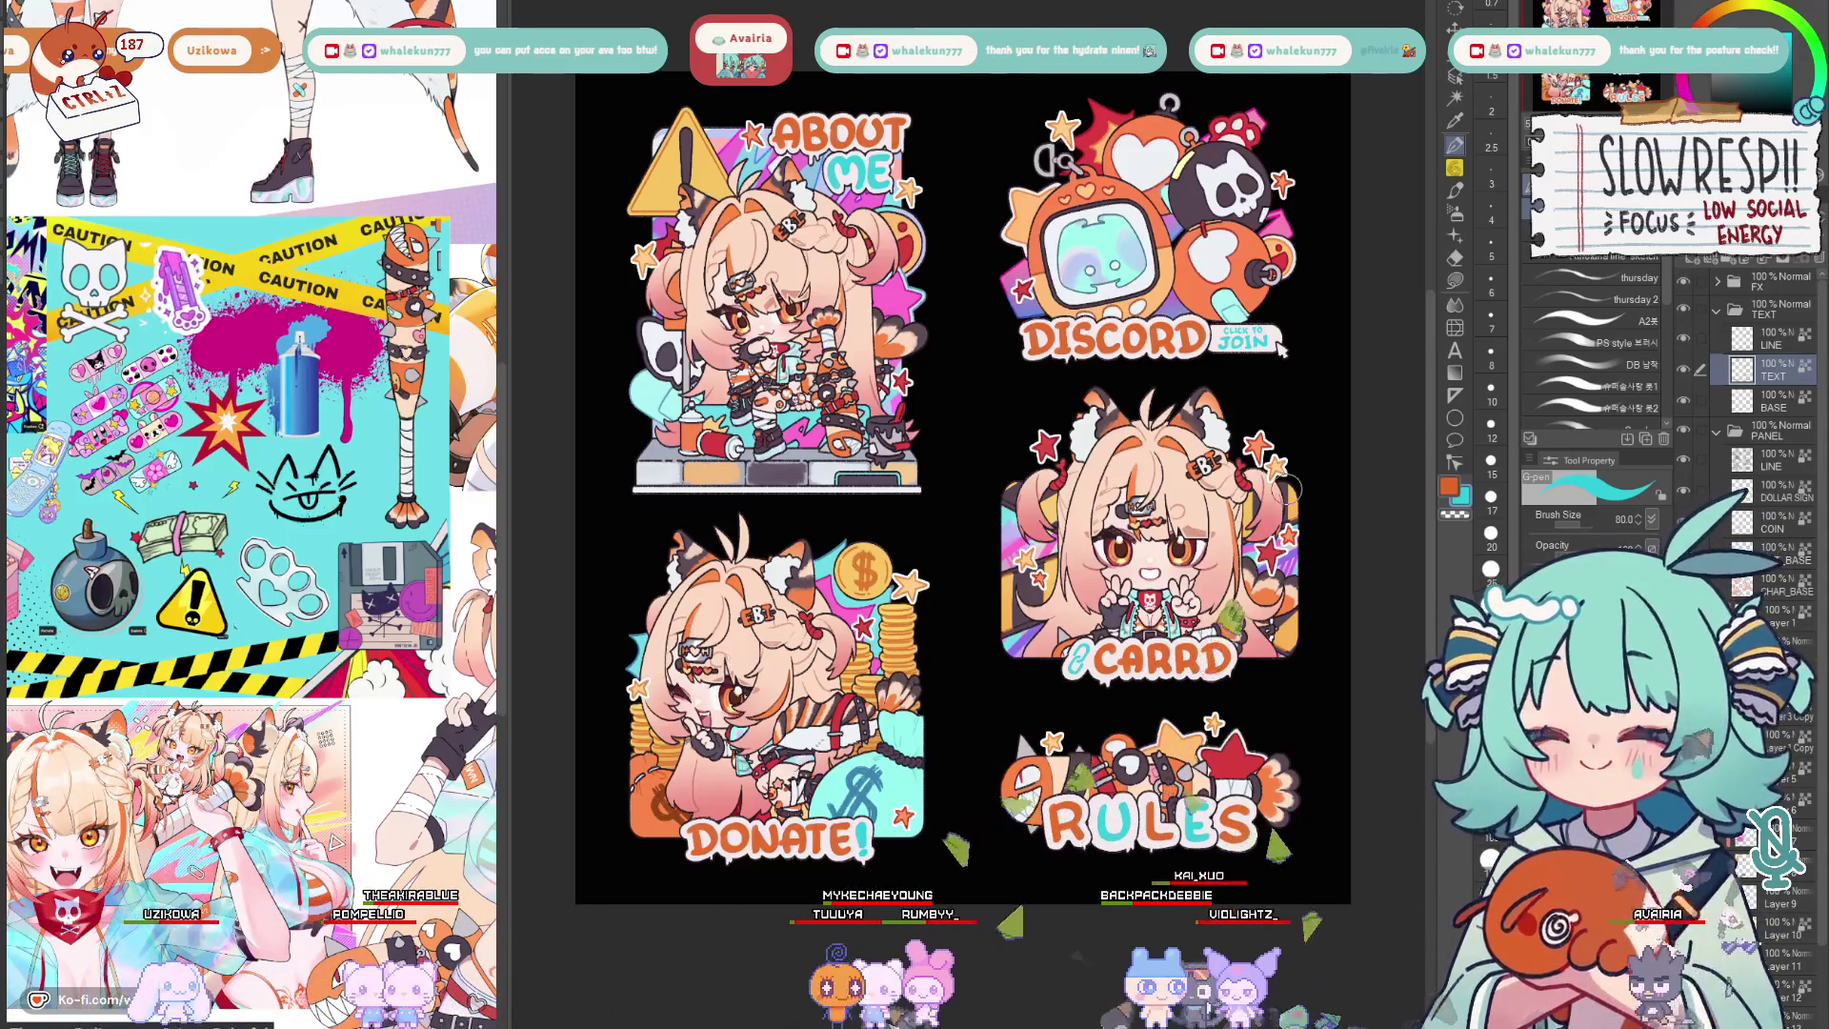
Collapse the TEXT folder and mirror the canvas view to check the sticker design.
click(1717, 309)
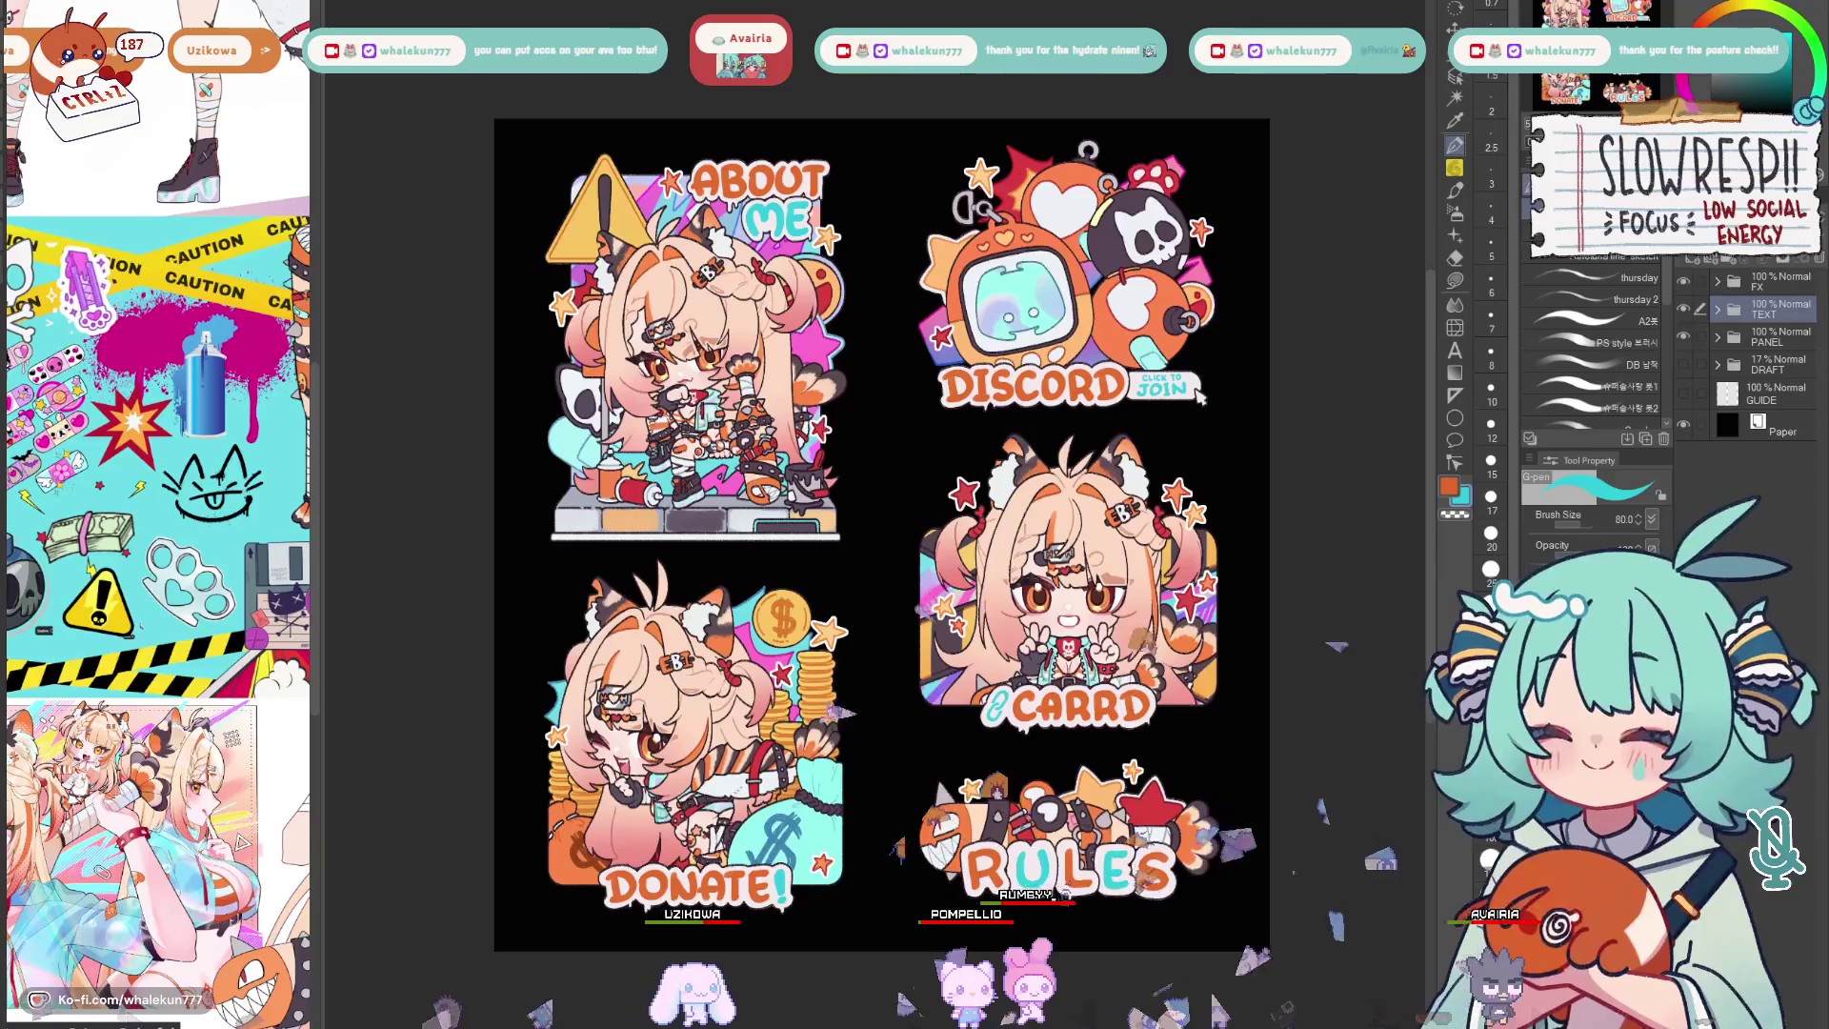
scroll(920, 471, up, 1)
key(h)
key(h)
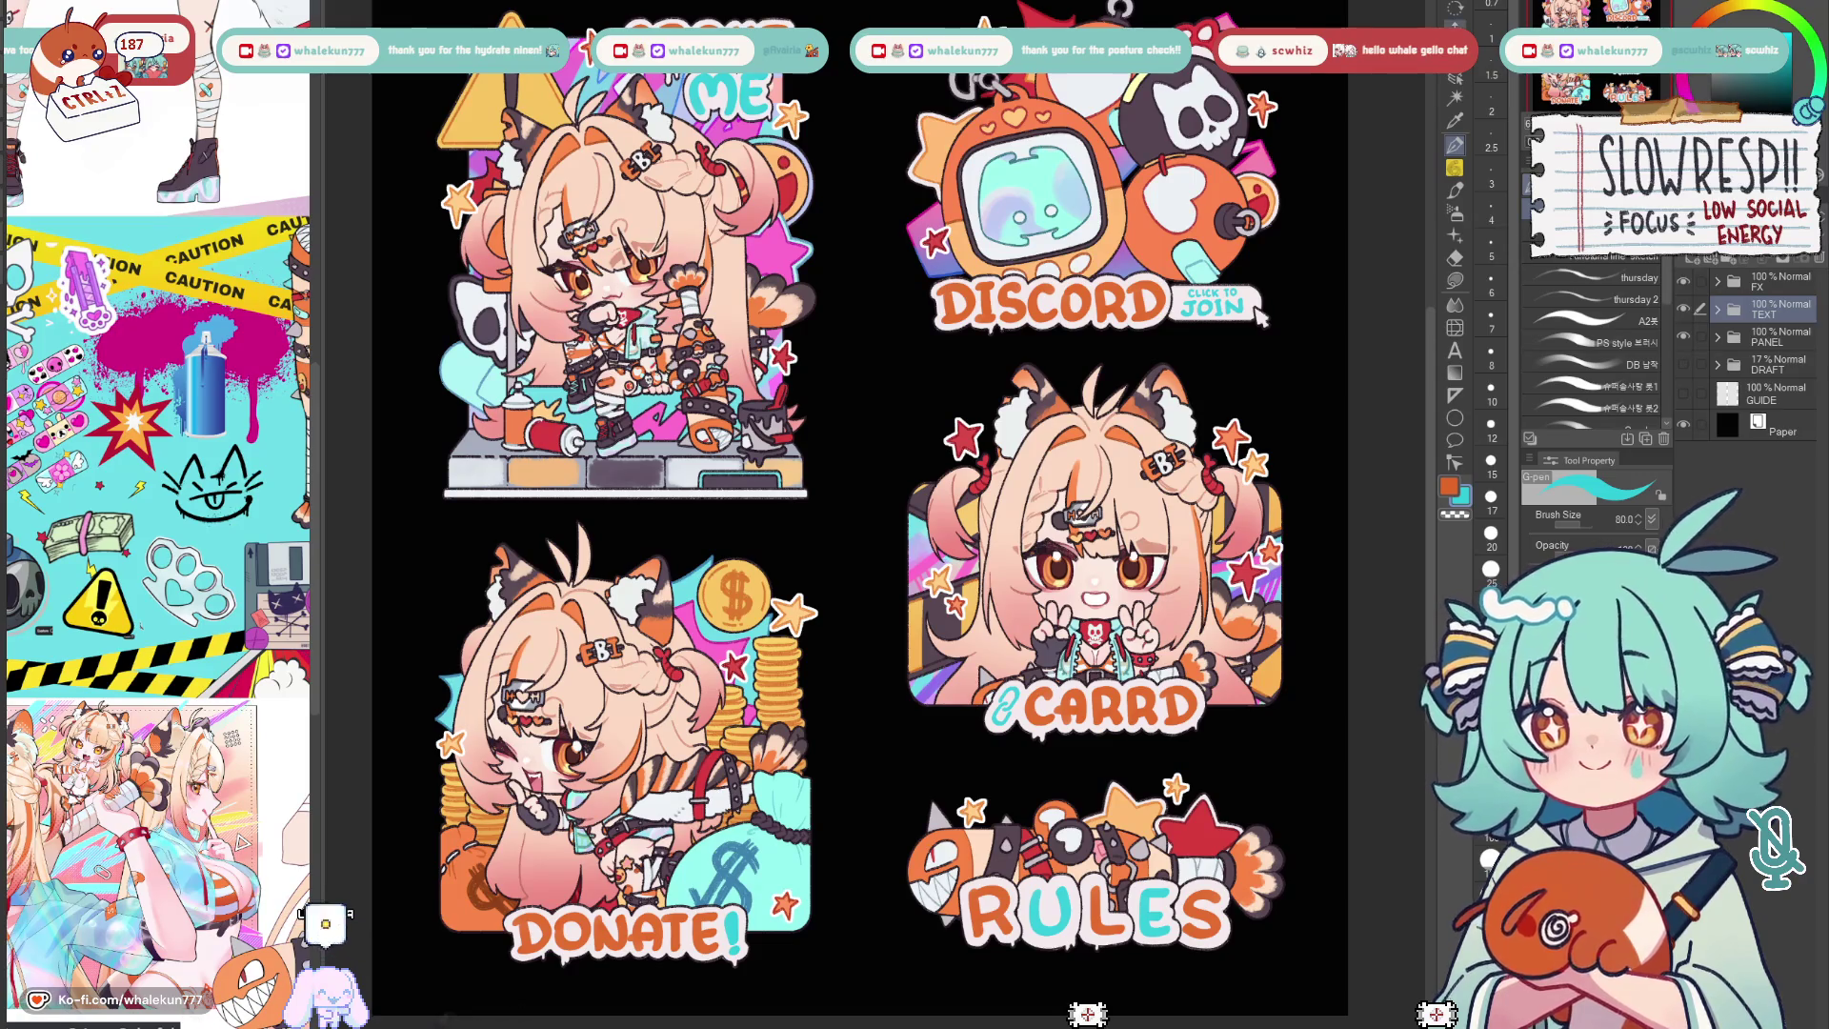
Create empty Layer 14 inside the expanded TEXT folder and return to the G-pen over Discord.
key(r)
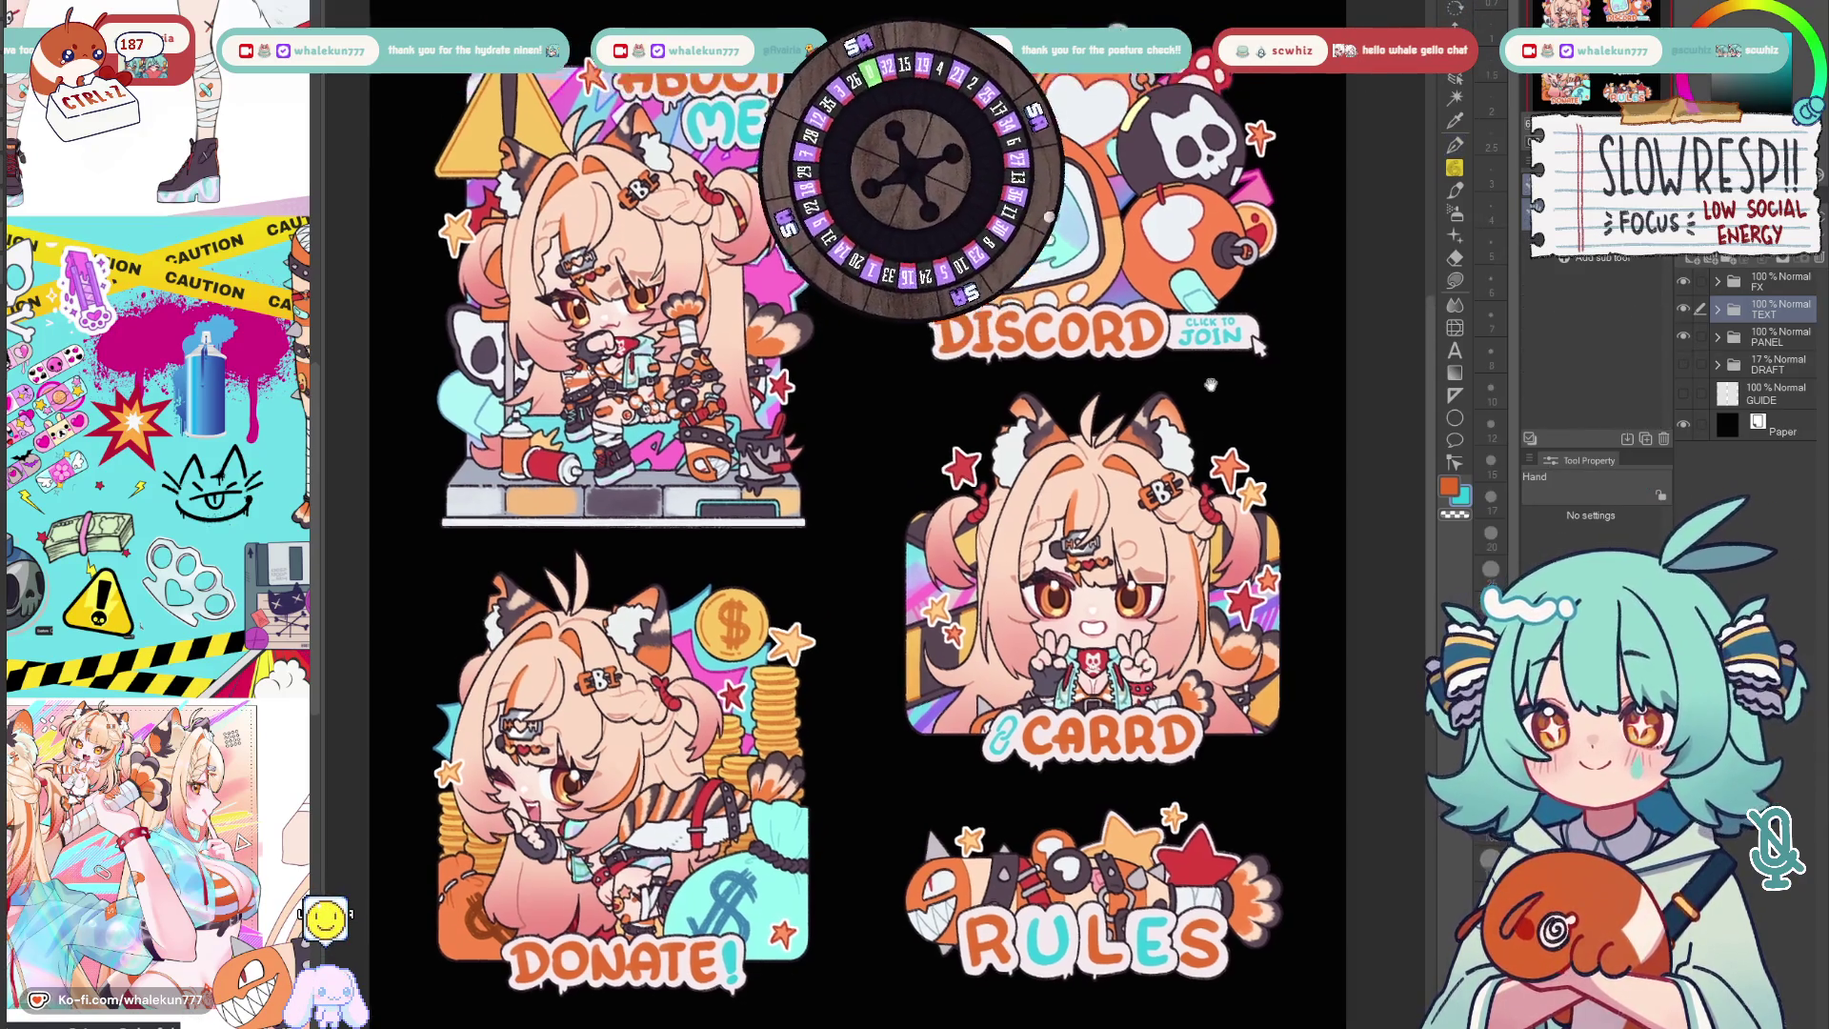
drag(1258, 318, 1258, 341)
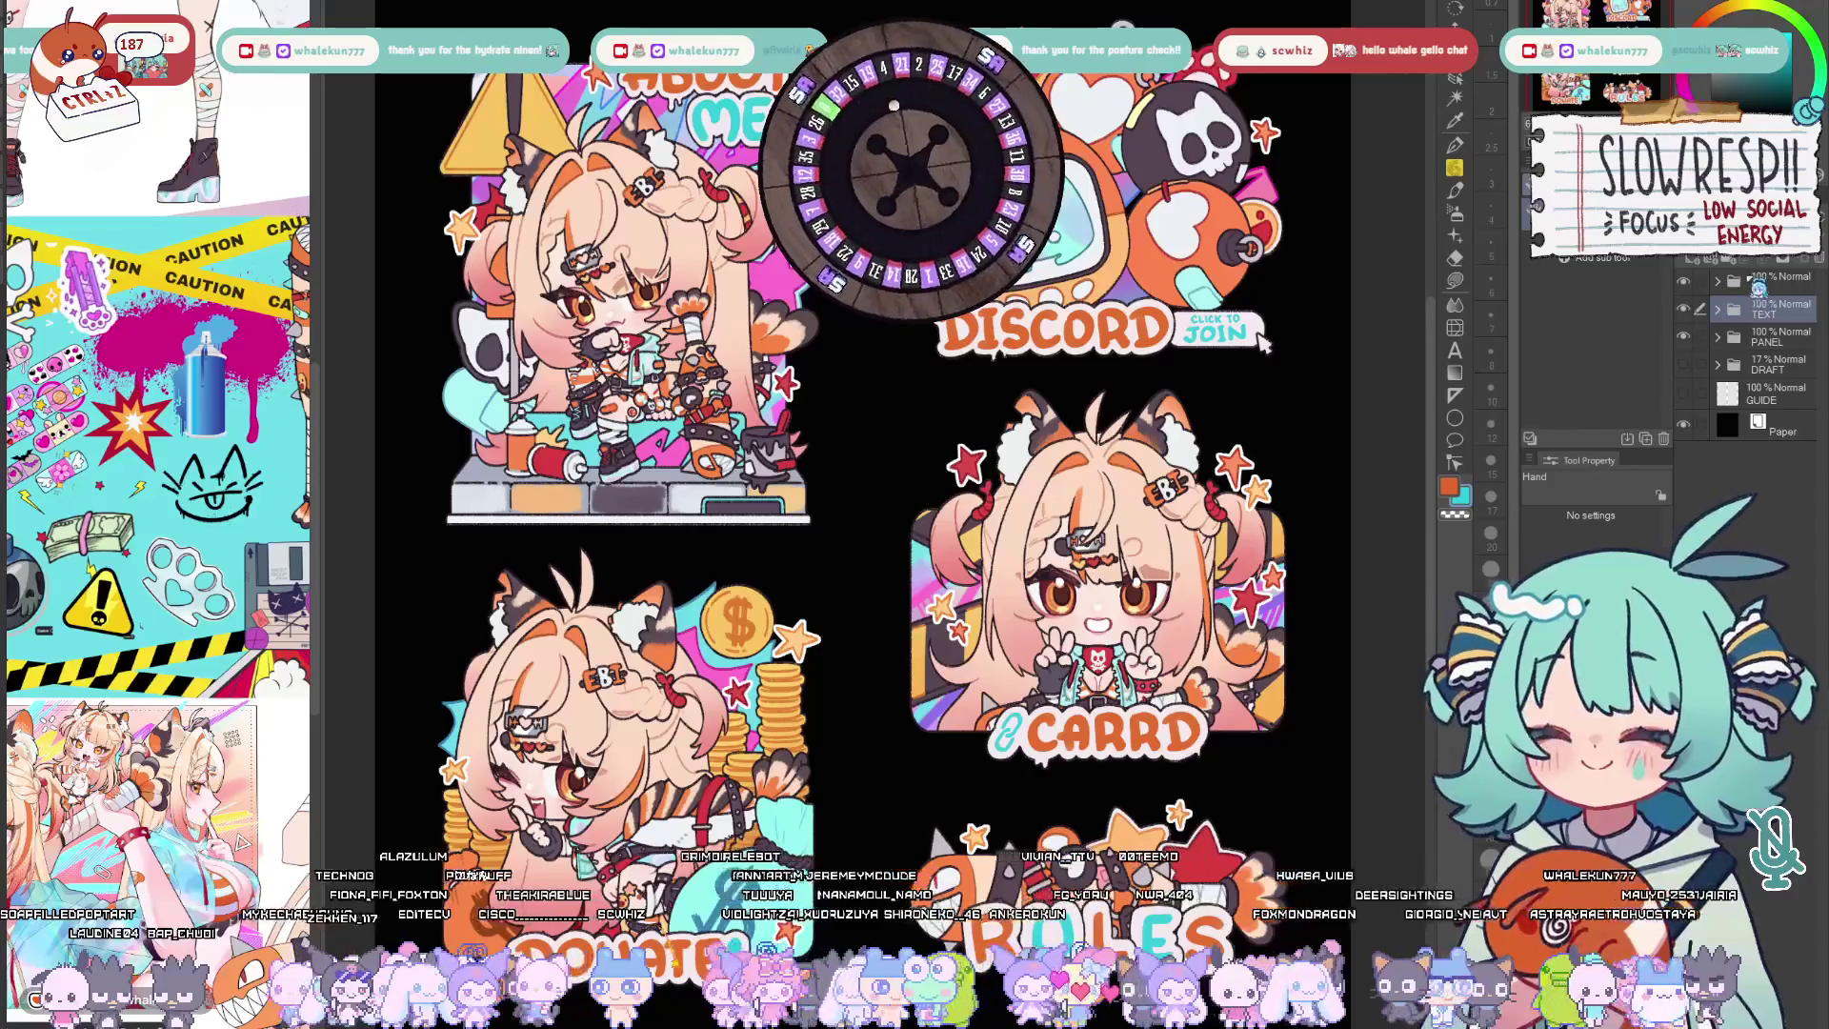
click(1719, 308)
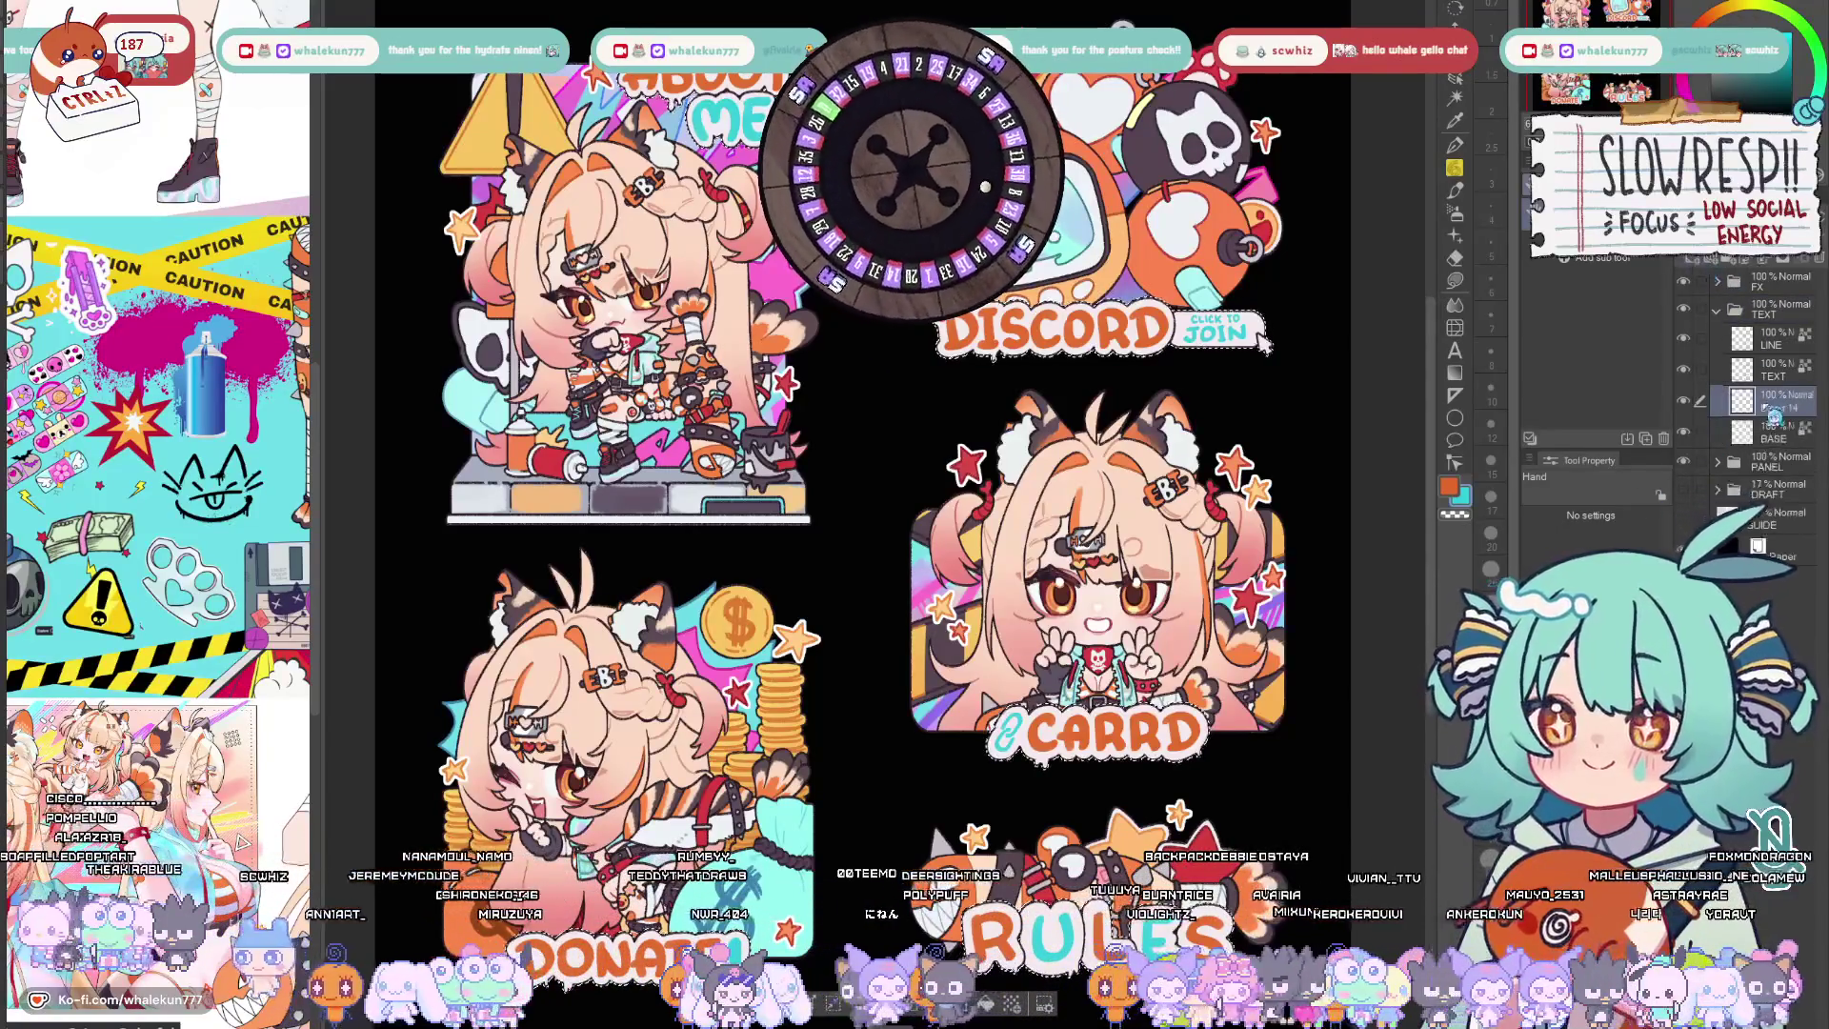
key(ctrl+shift+n)
key(g)
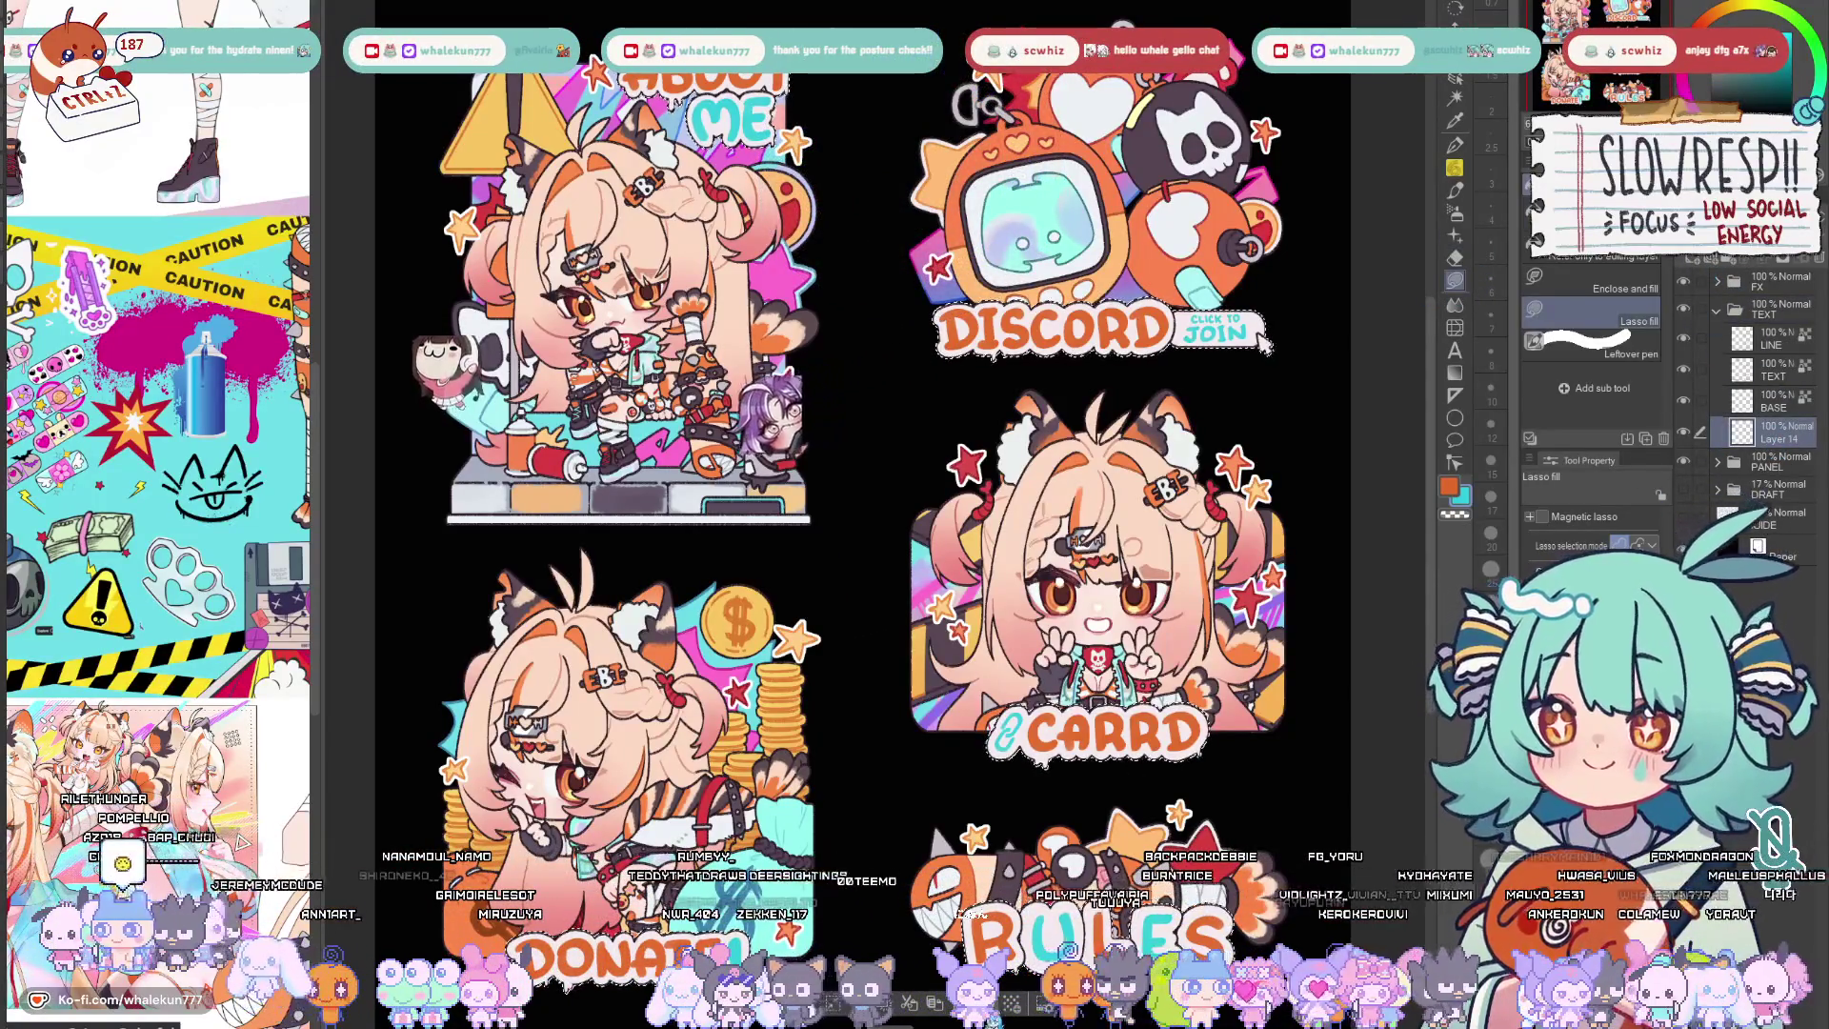
key(k)
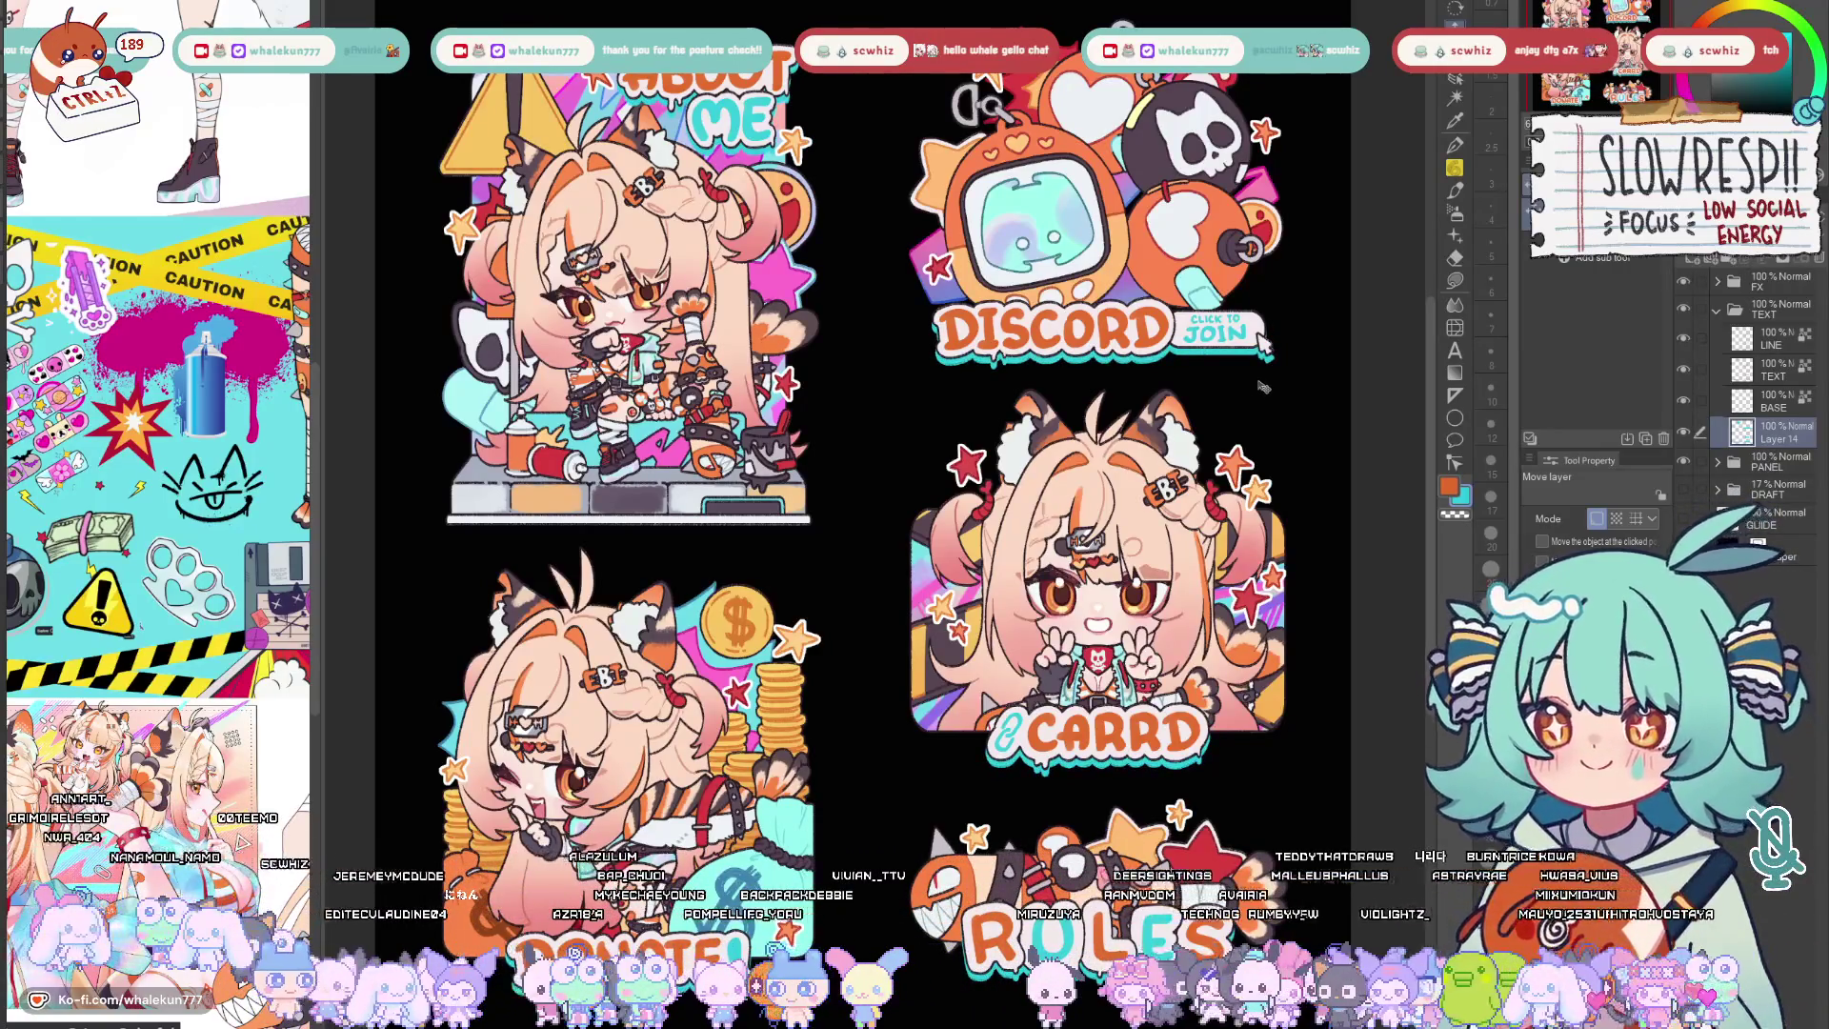
key(p)
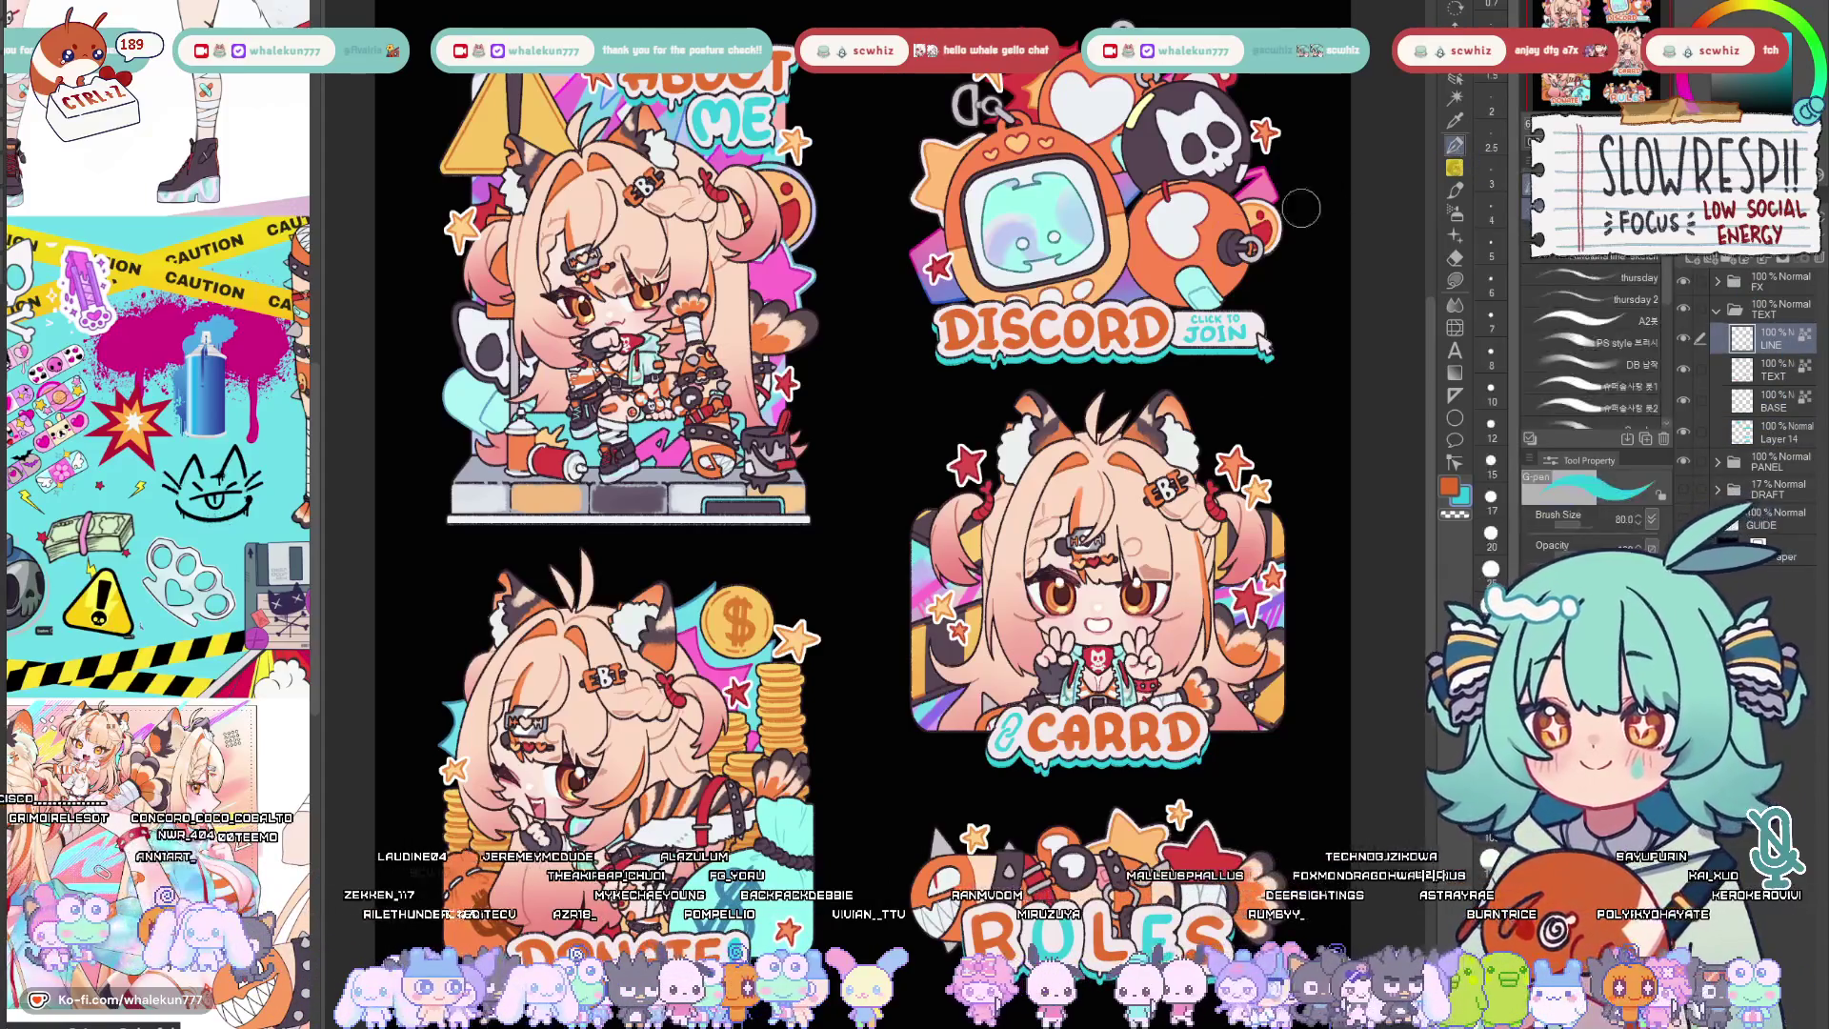
scroll(1086, 361, up, 2)
scroll(1086, 361, up, 2)
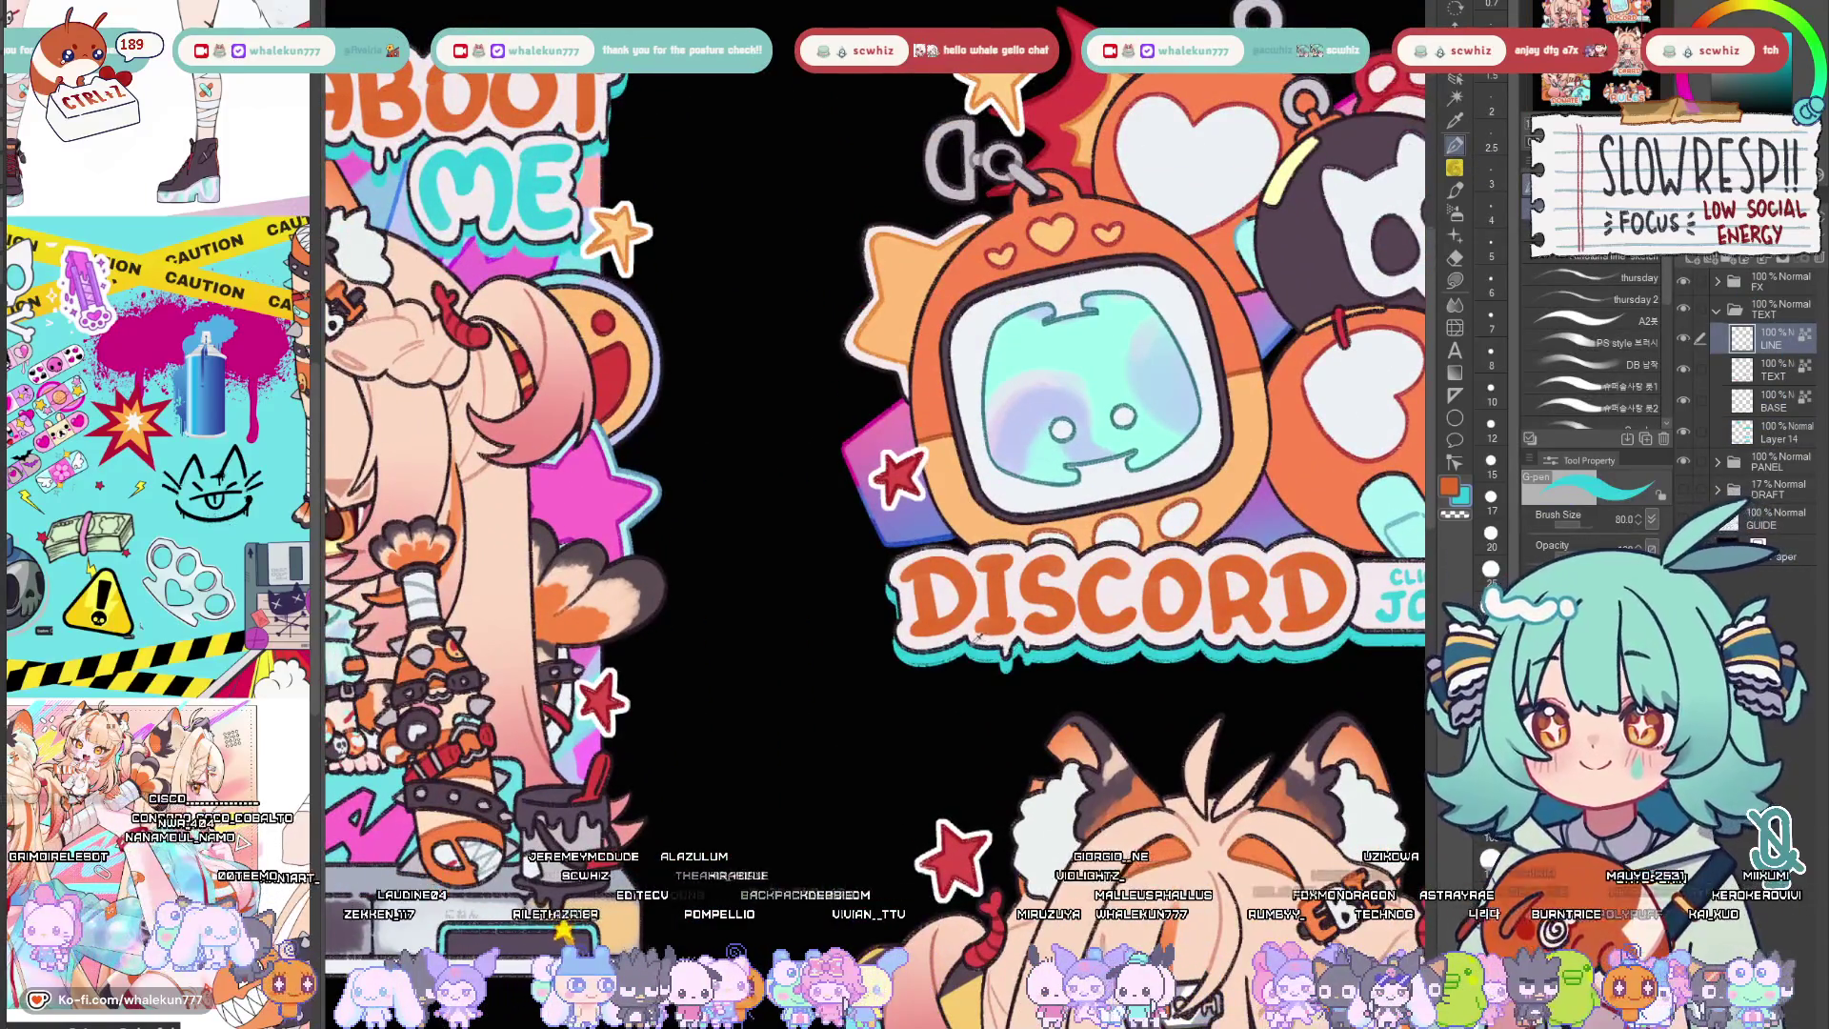